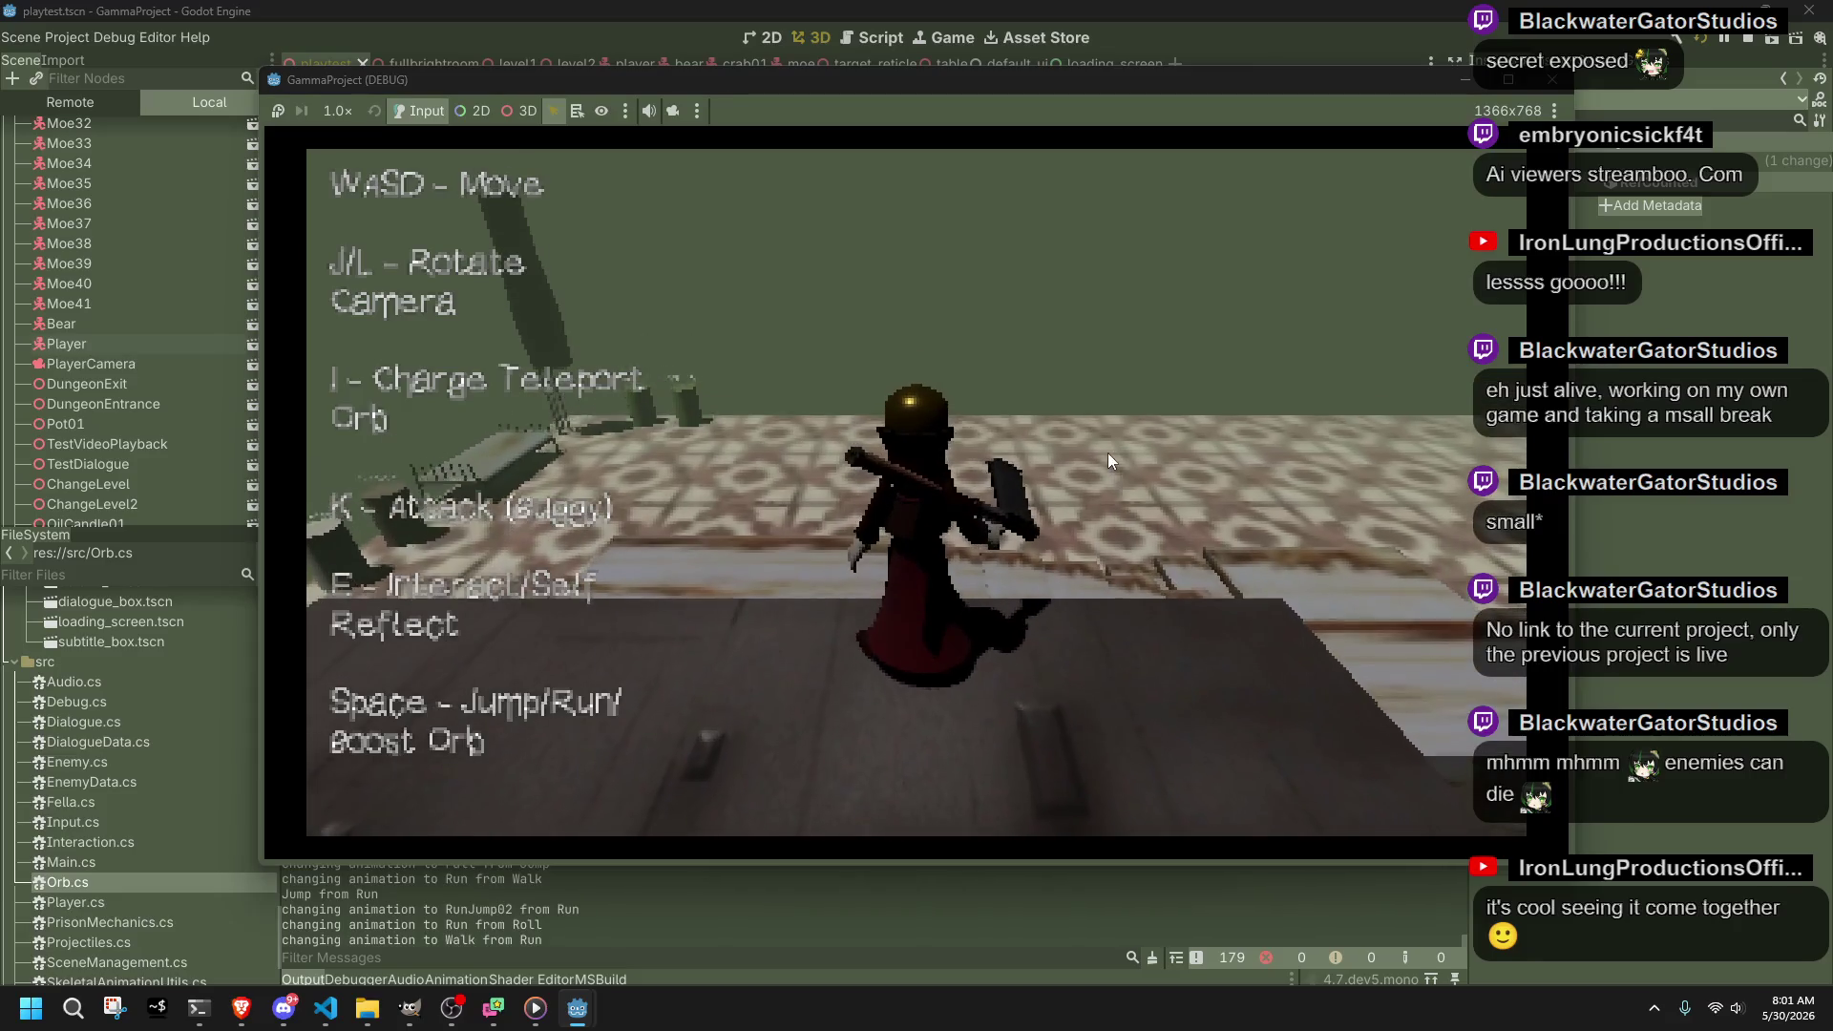
Step: Run the character down the corridor, jumping and turning the camera toward the bench and pillars
key("l")
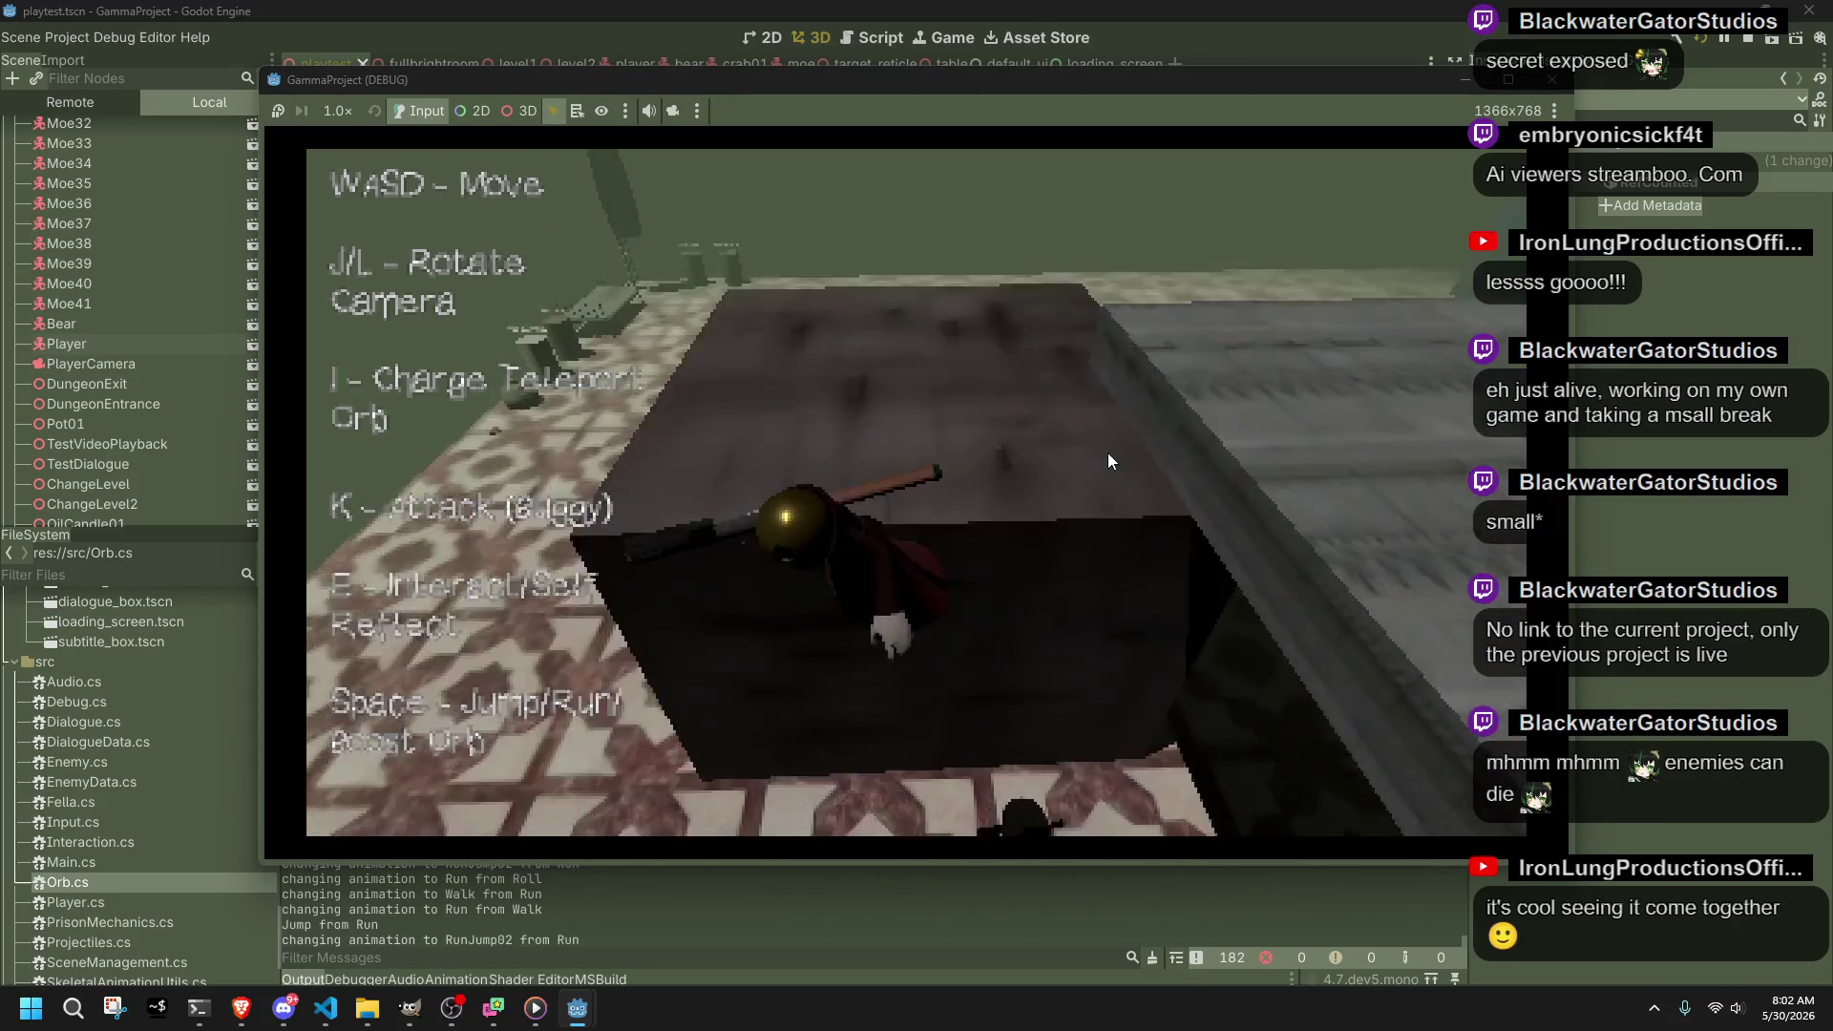
key("space")
key("l")
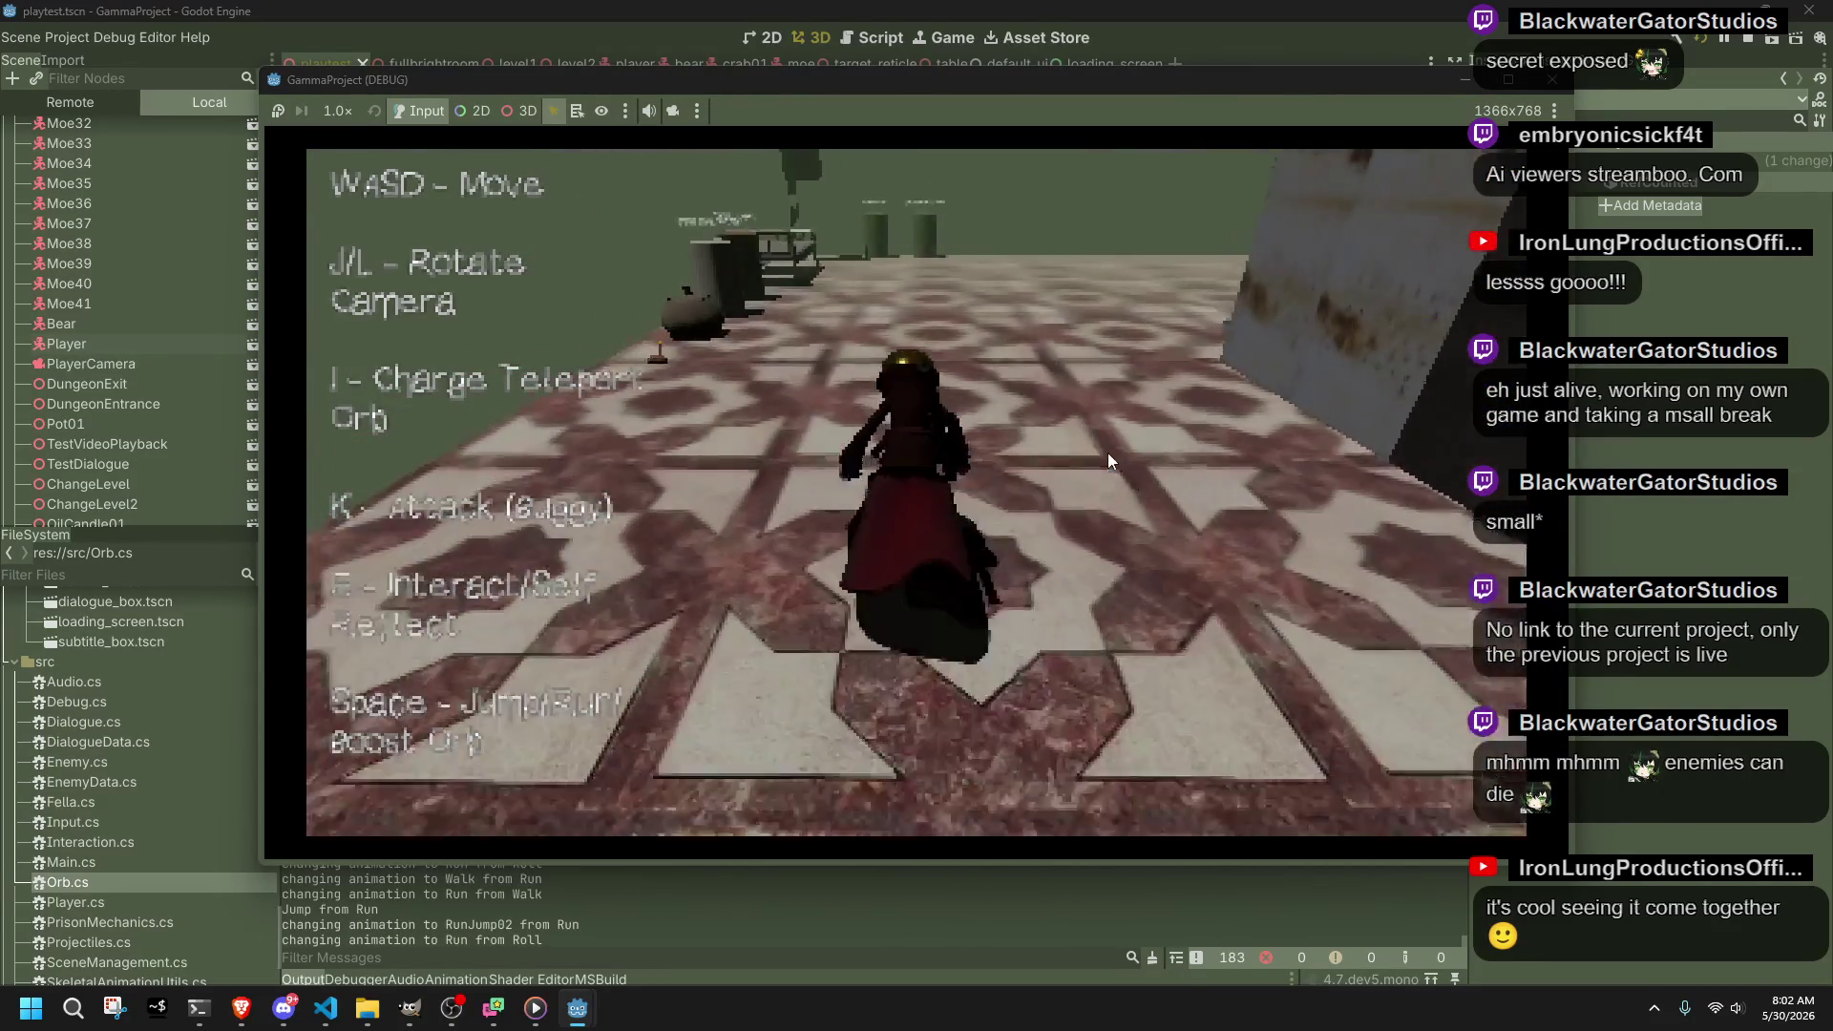
key("j")
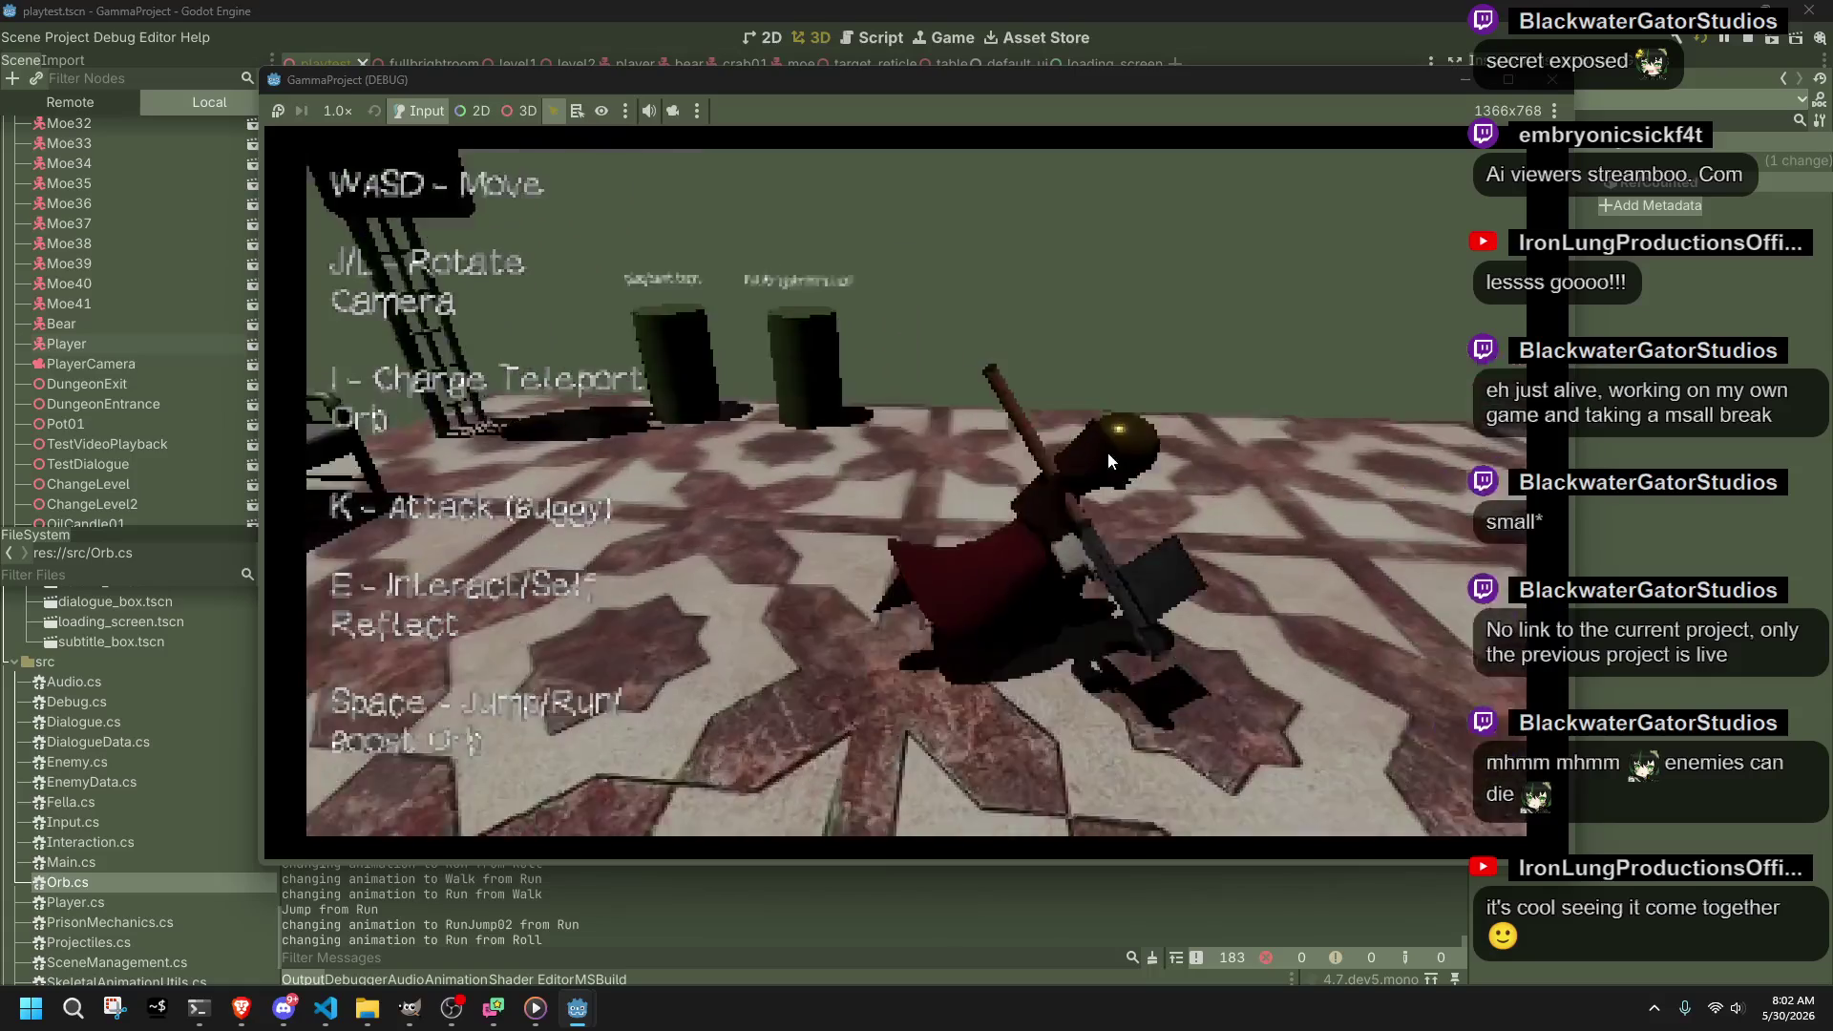
key("l")
key("l")
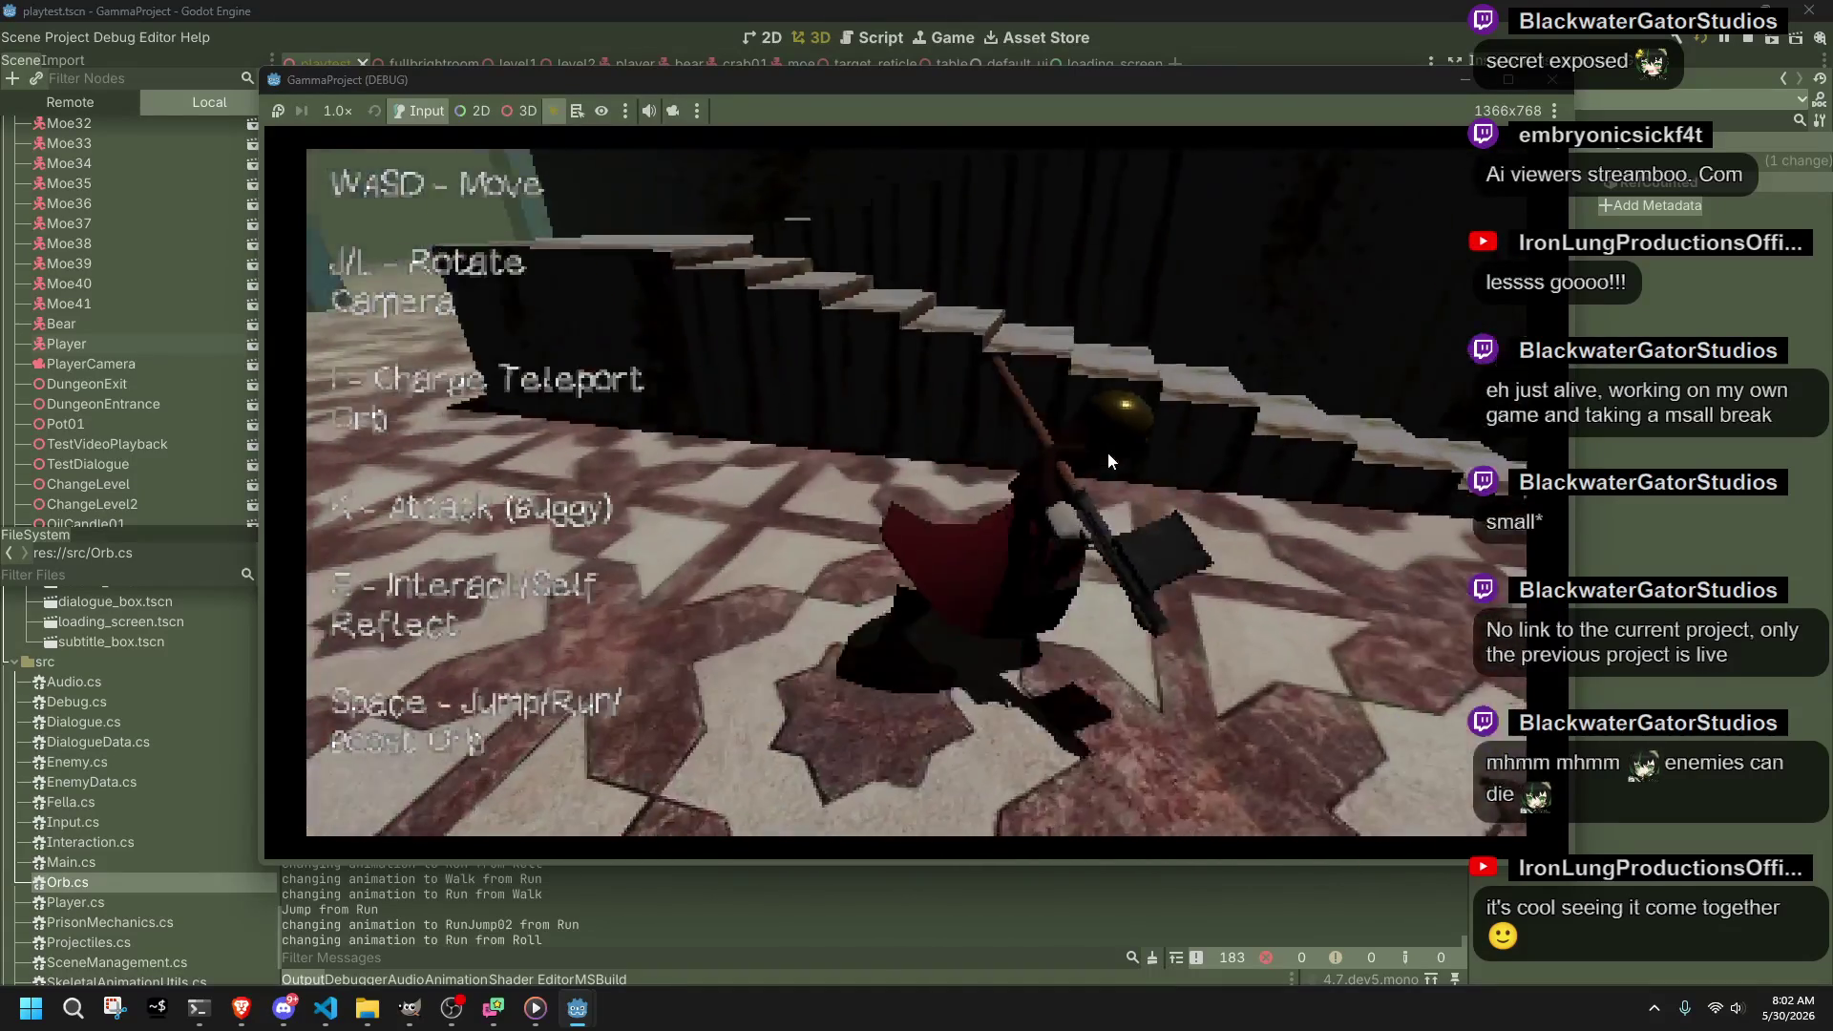
Step: Walk off the staircase onto the floor, stop the game with F8, and bring up the code editor
key("w")
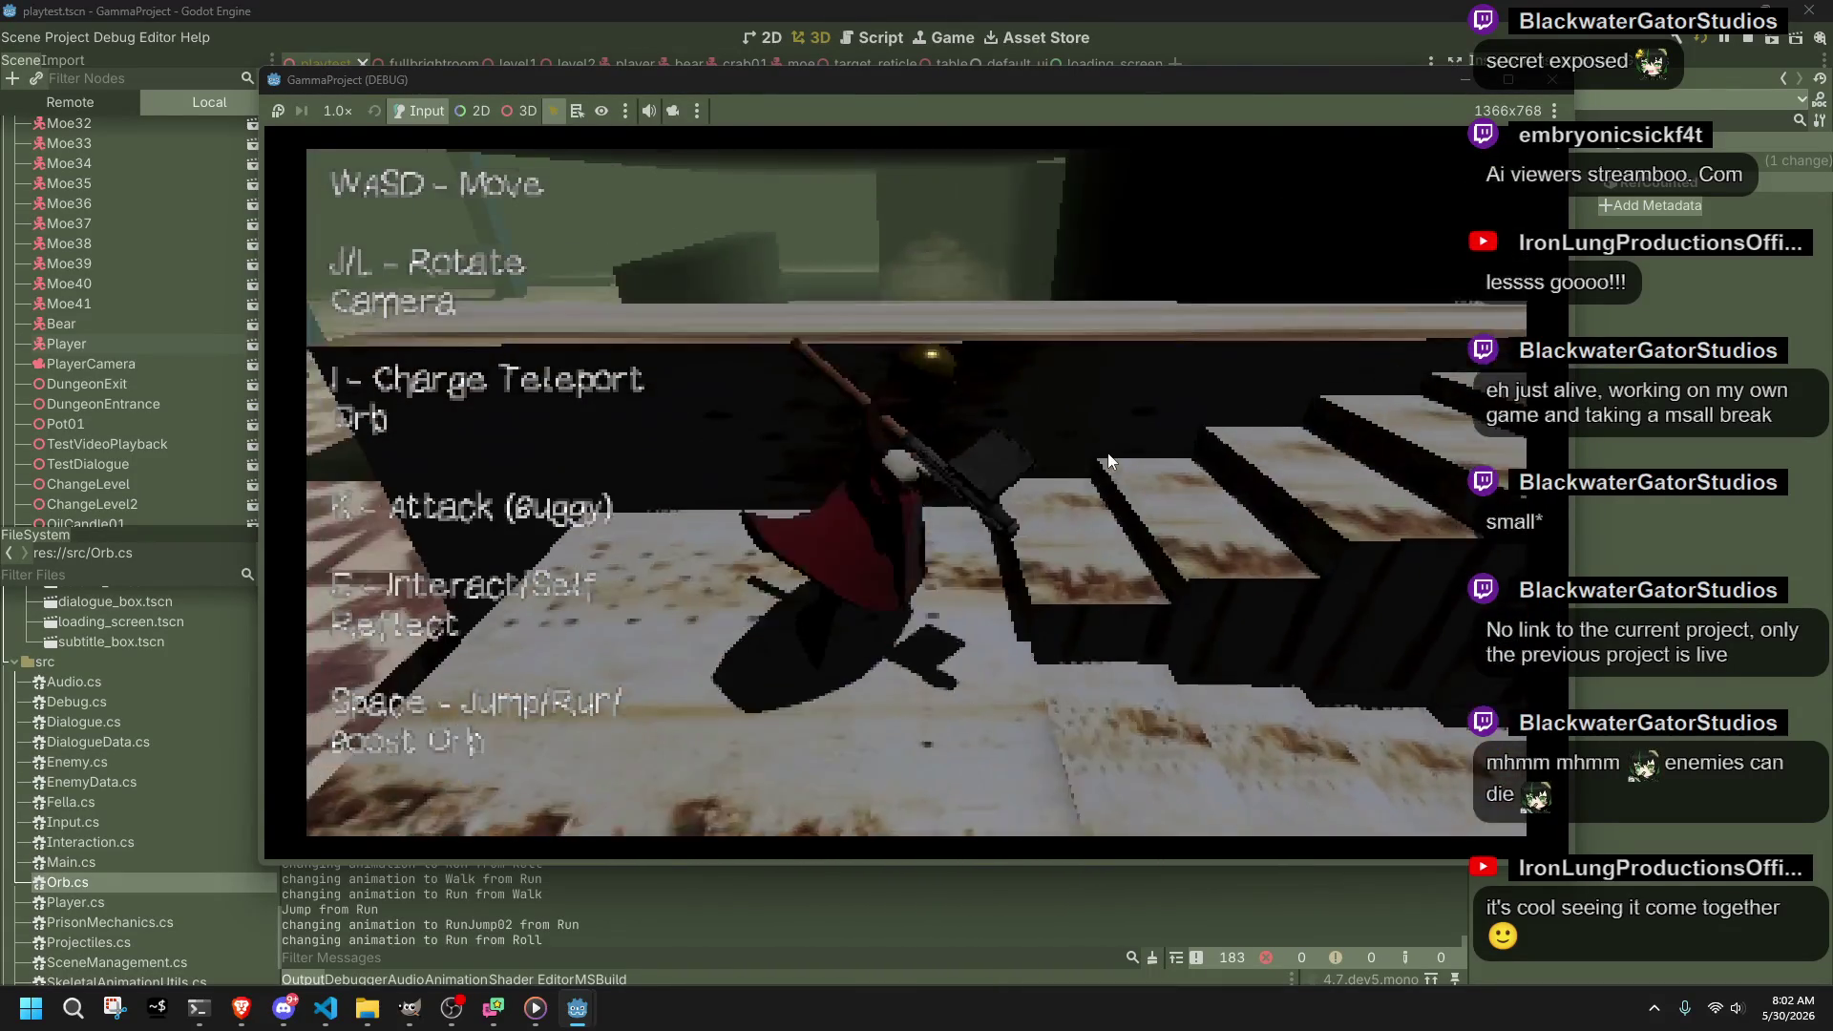
key("w")
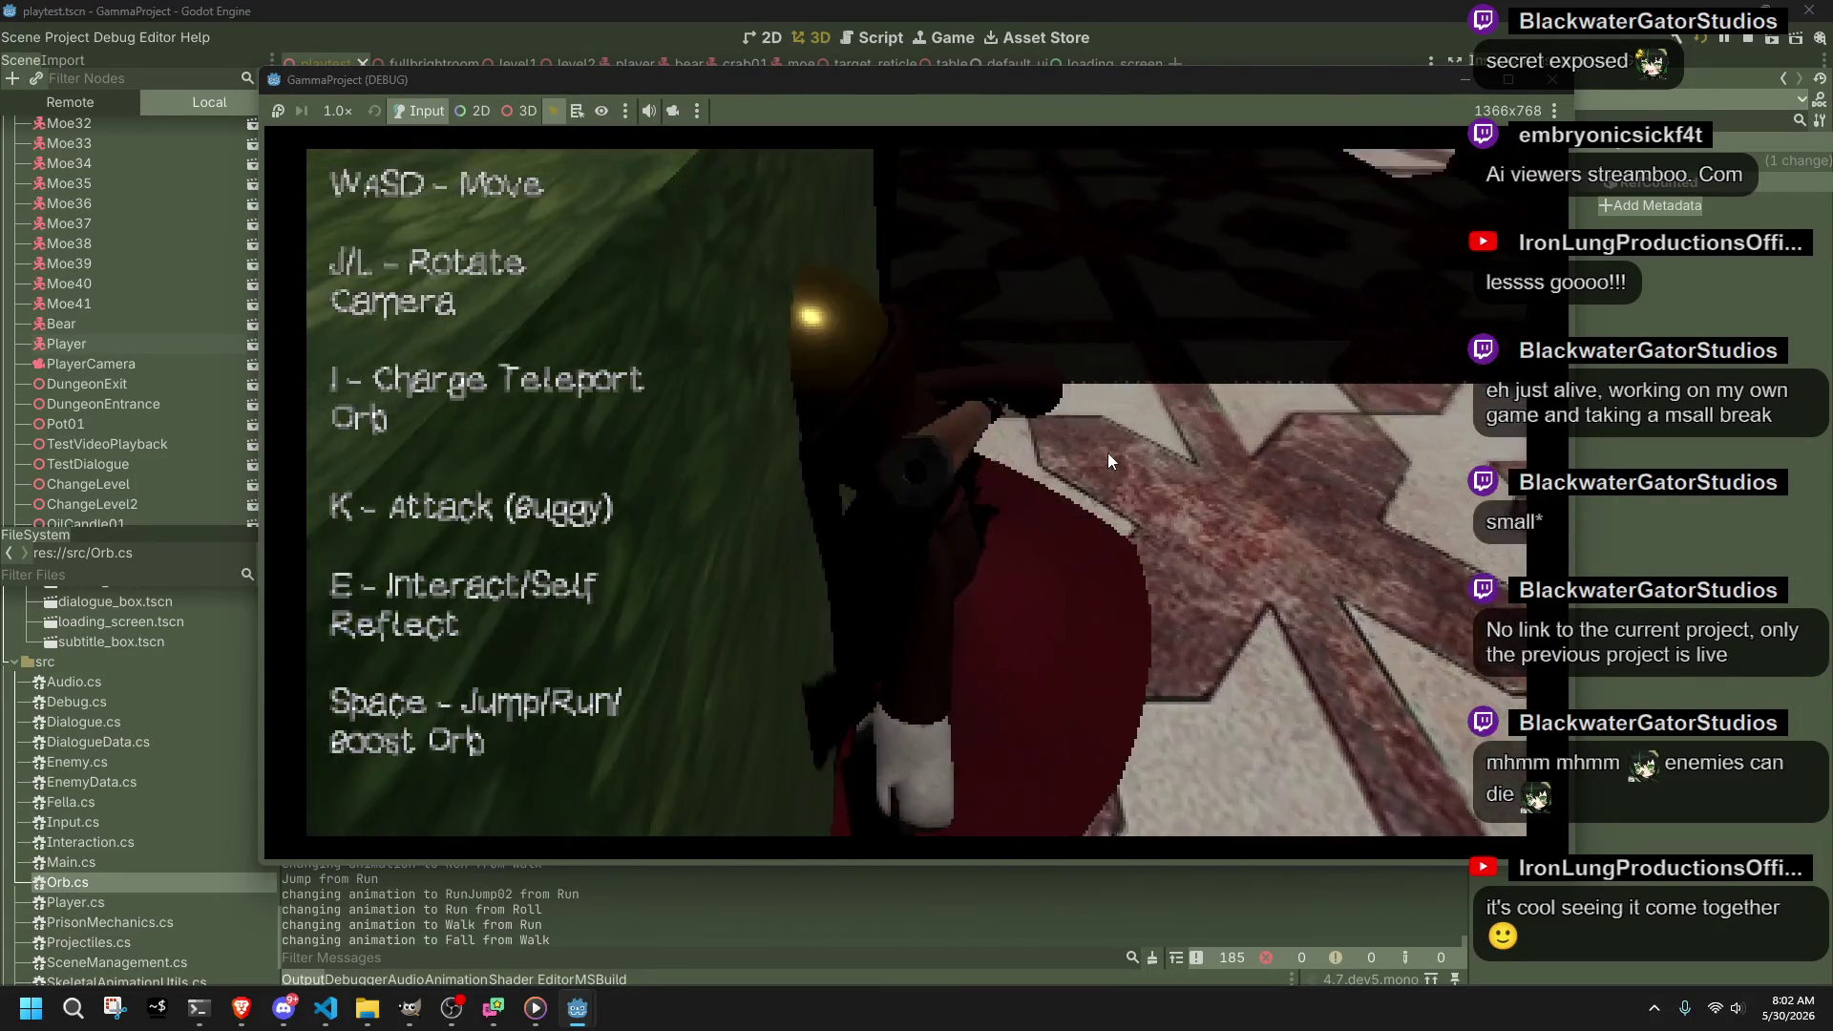
key("F8")
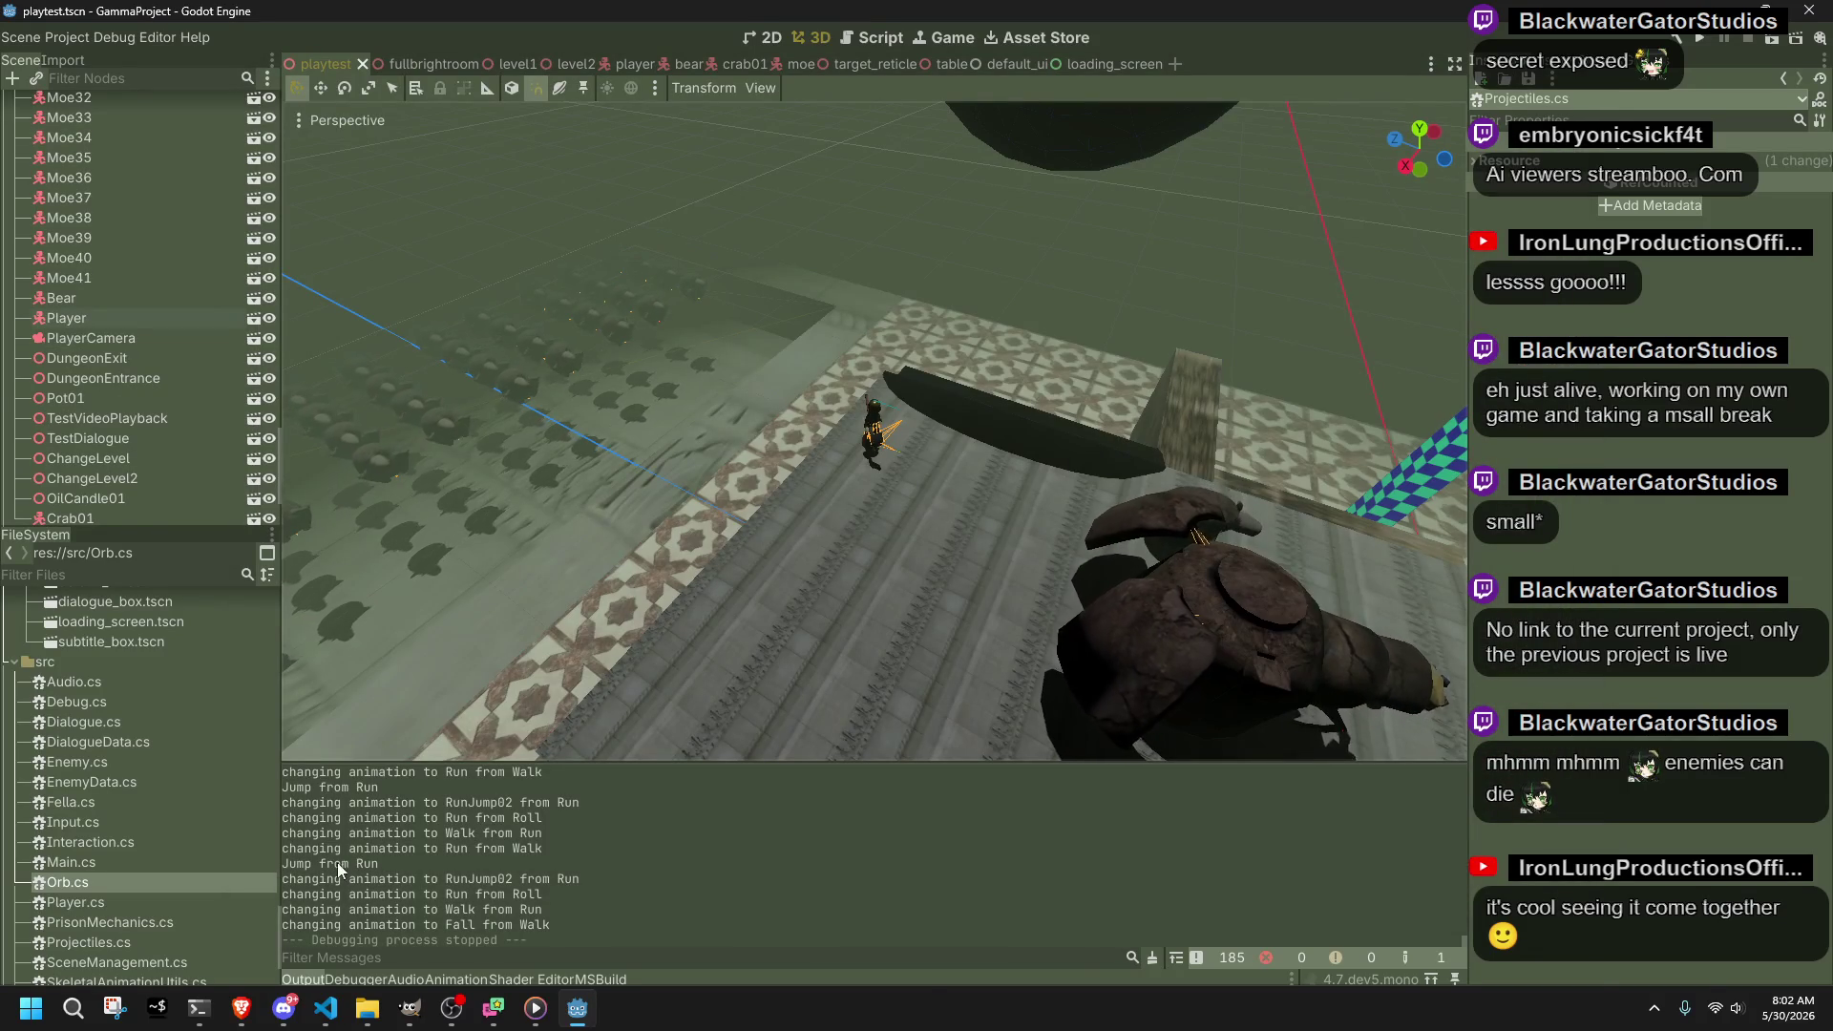
left_click(326, 1008)
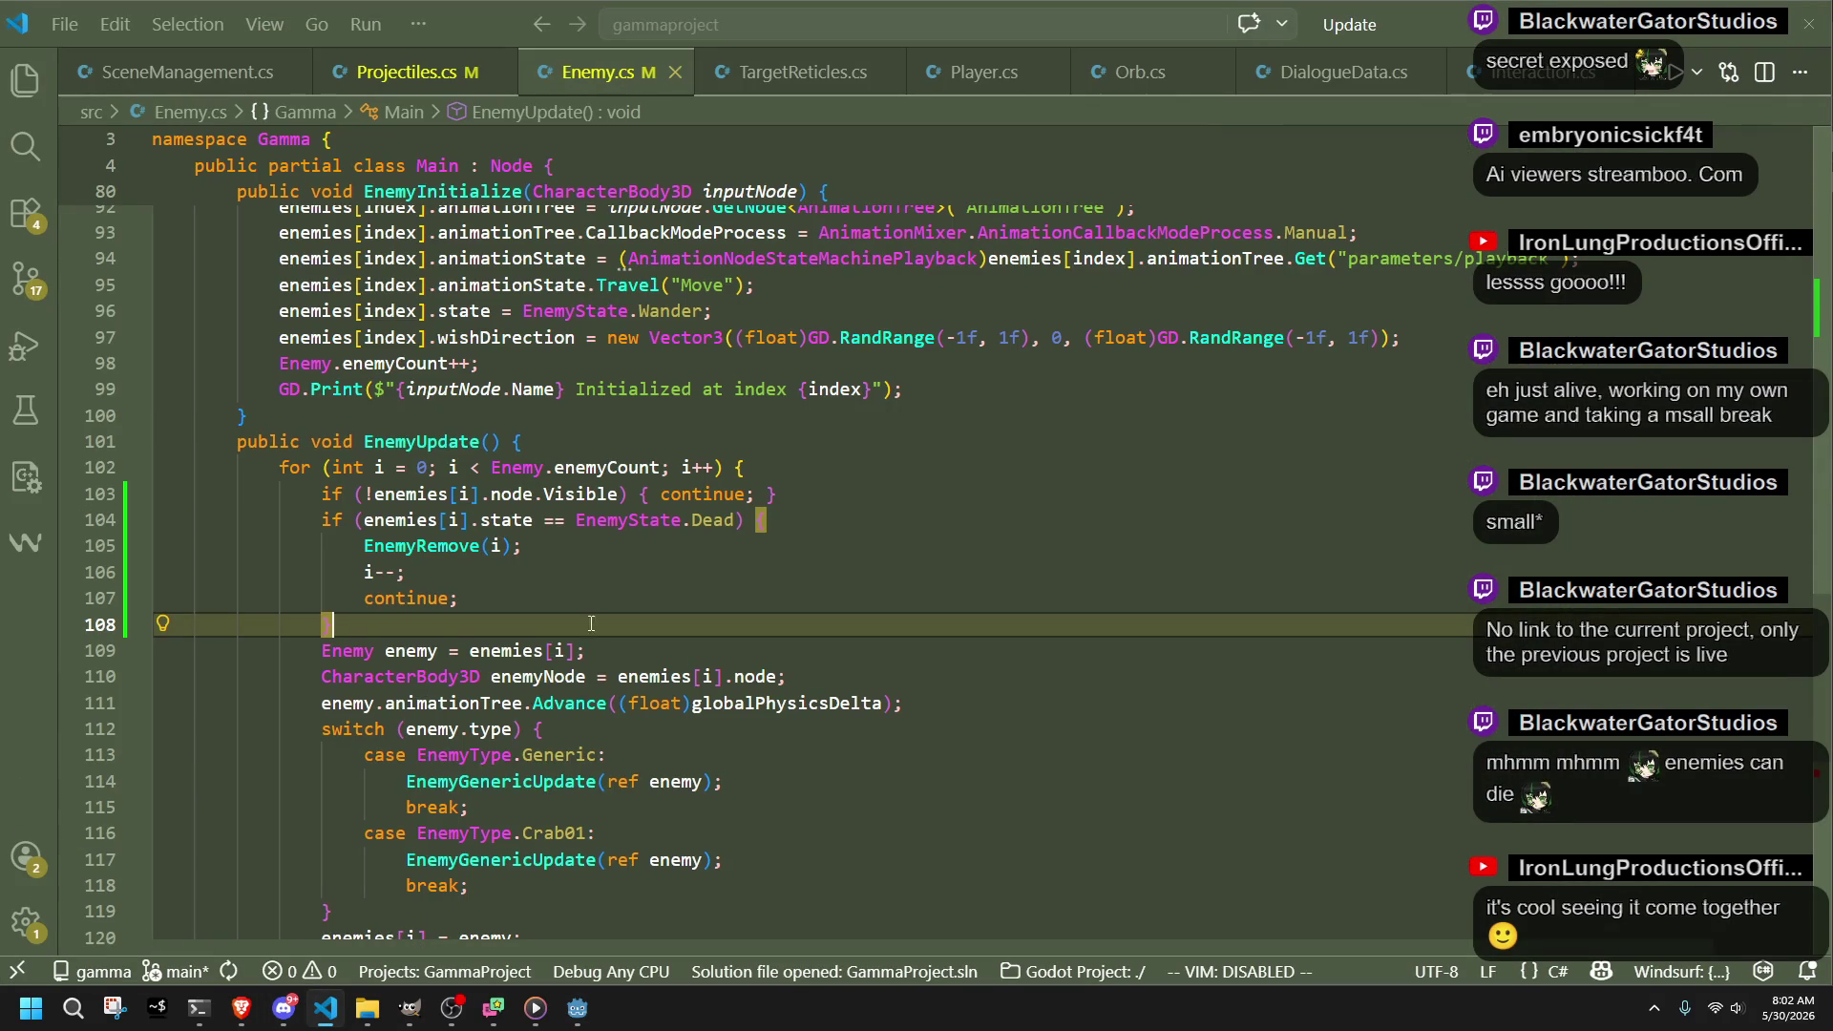
Step: Put the cursor at line 107 of Enemy.cs, after a brief detour to Discord
left_click(576, 597)
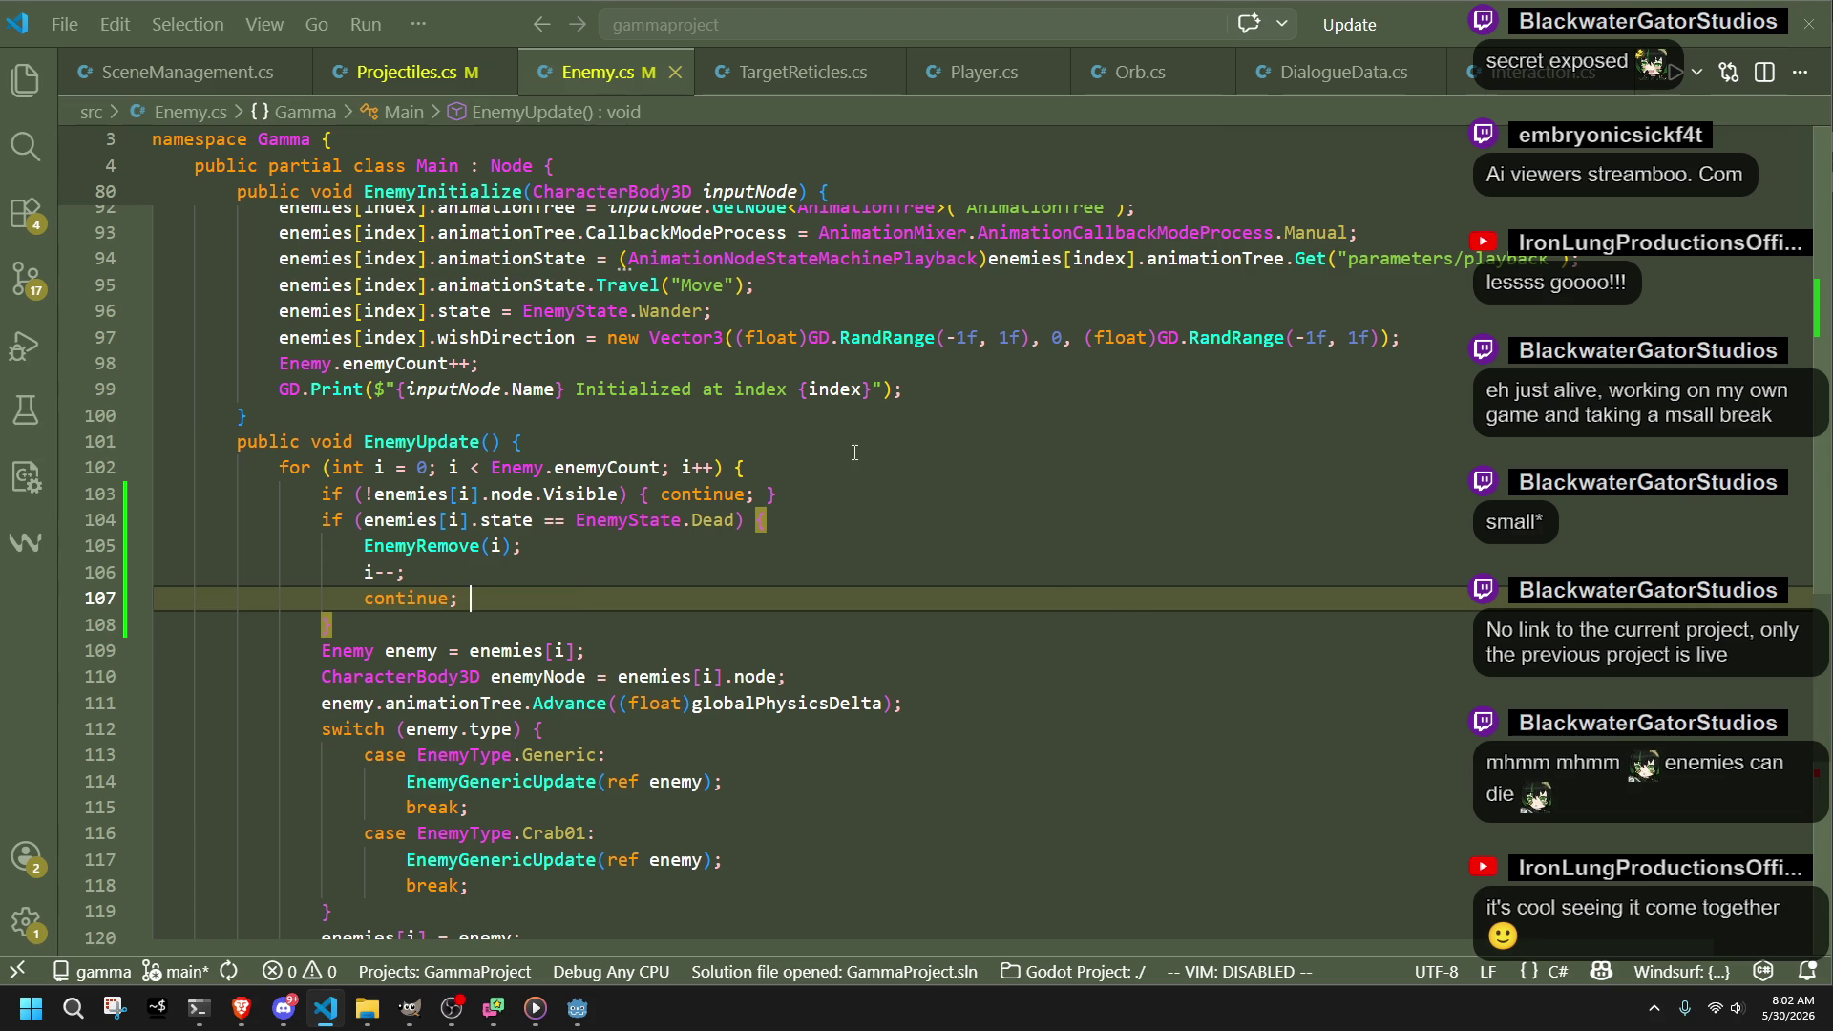
key("alt+Tab")
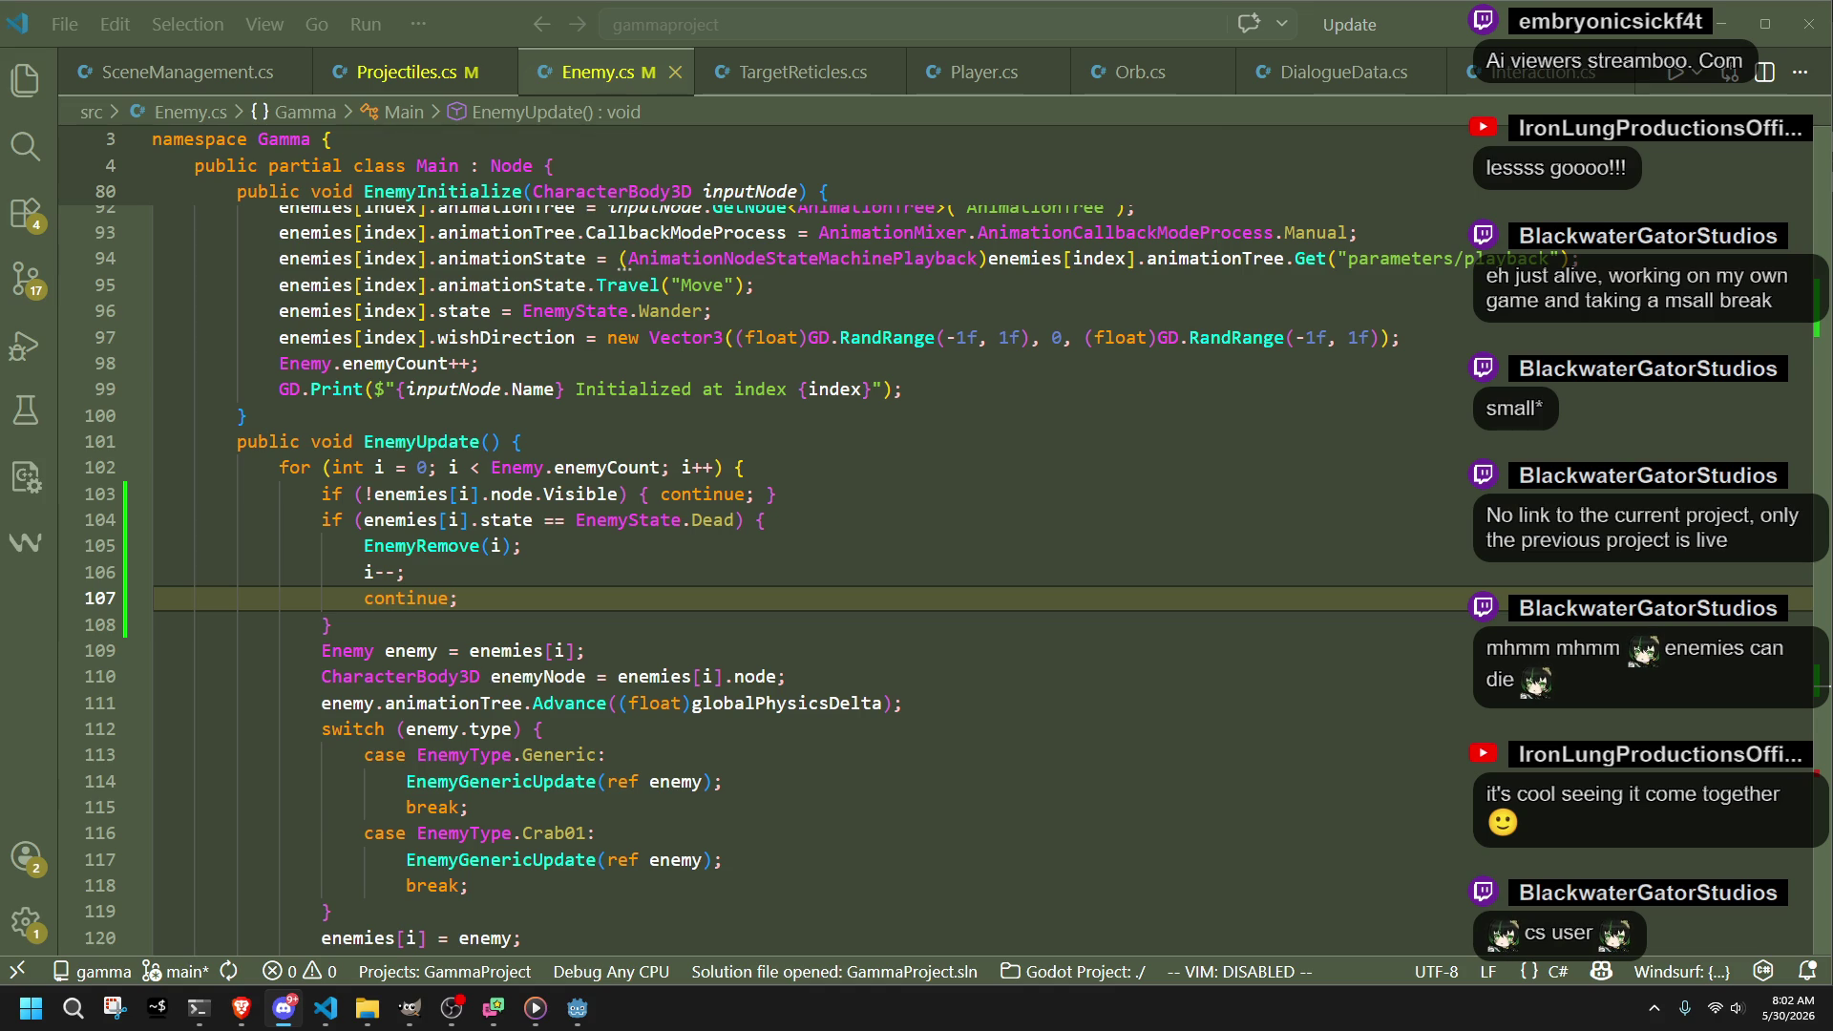
key("alt+Tab")
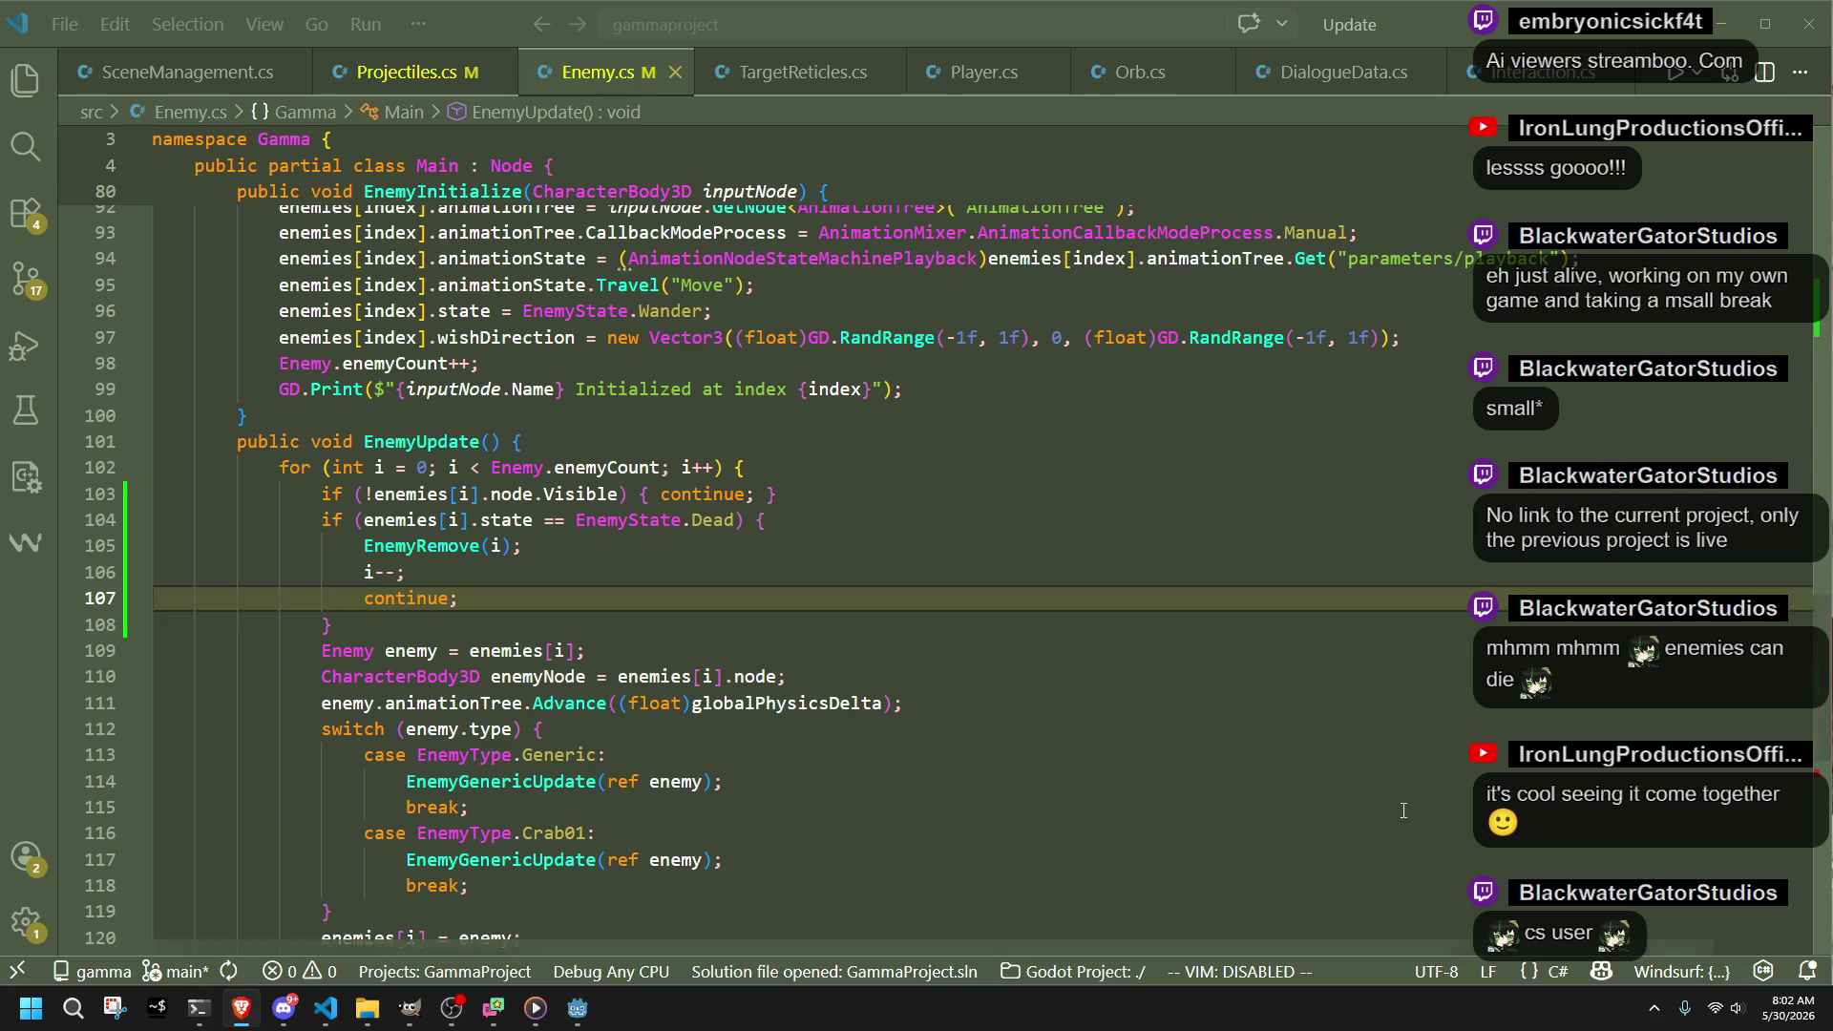
Step: Scroll Enemy.cs up through EnemyRemove and EnemyGenericUpdate, then return to the Godot editor
left_click(1154, 637)
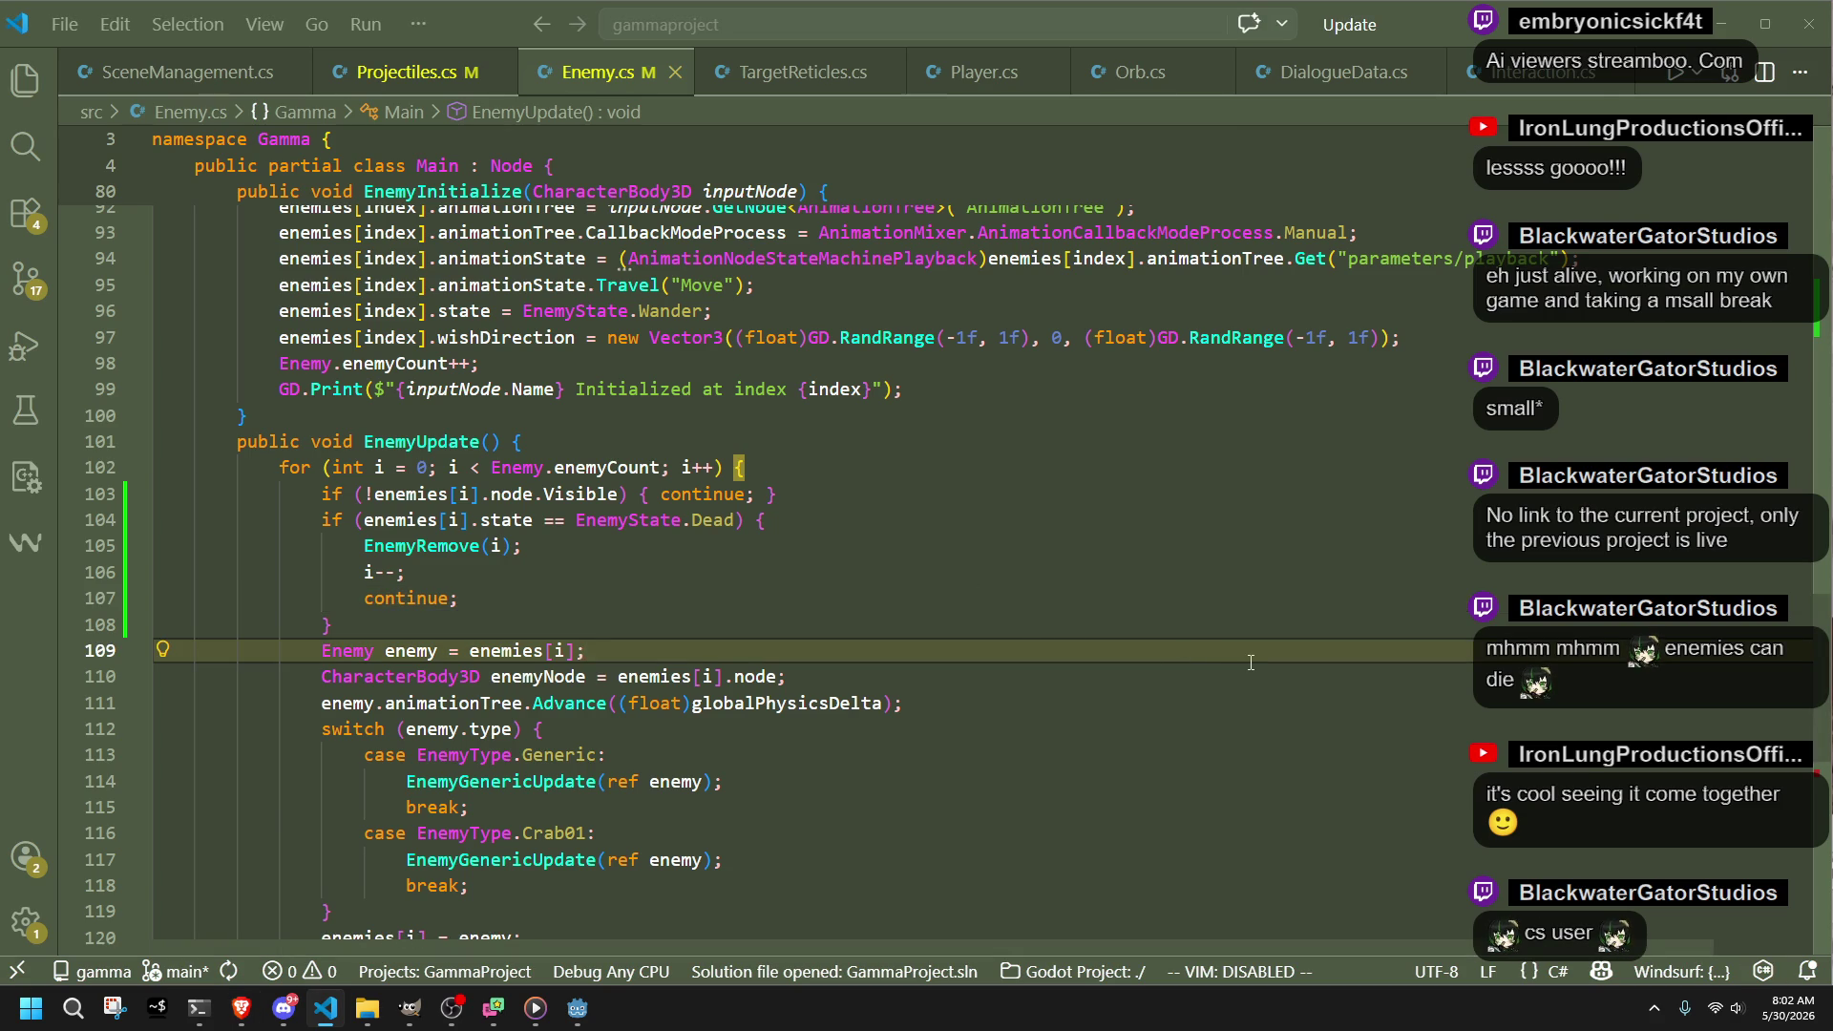
left_click(1098, 520)
scroll(931, 611, "down", 3)
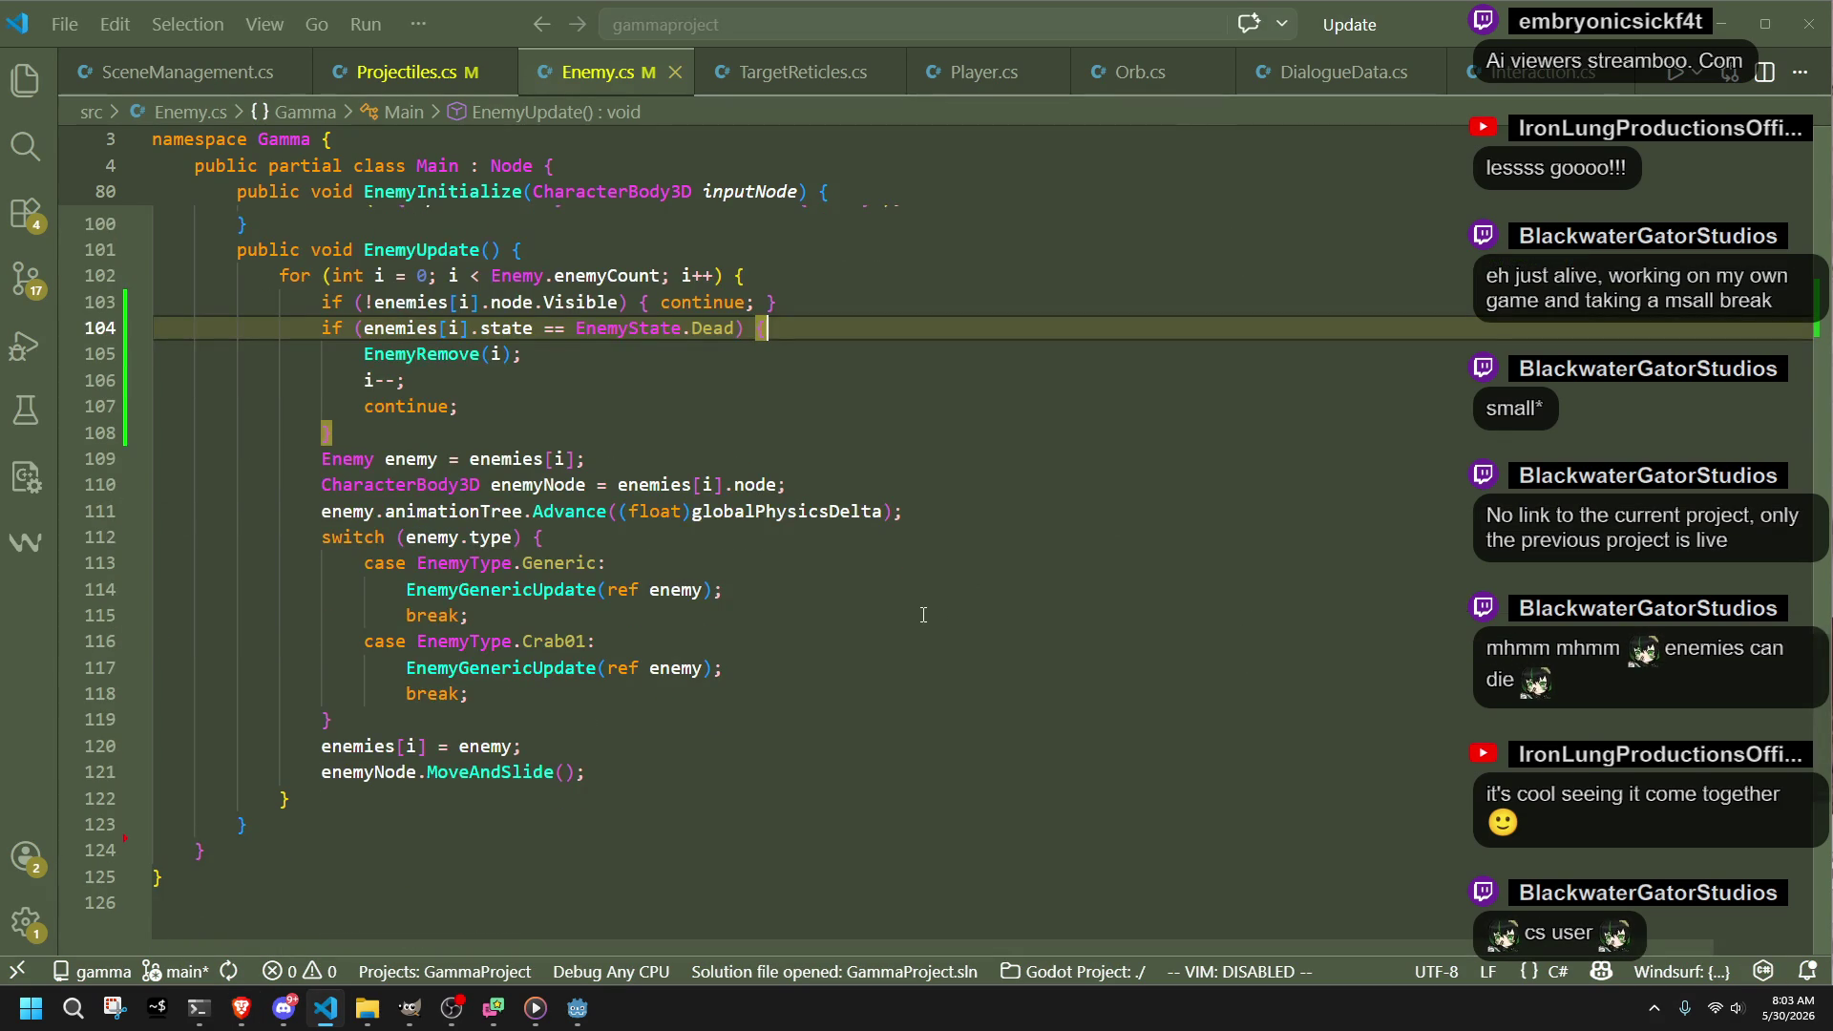
scroll(924, 615, "up", 3)
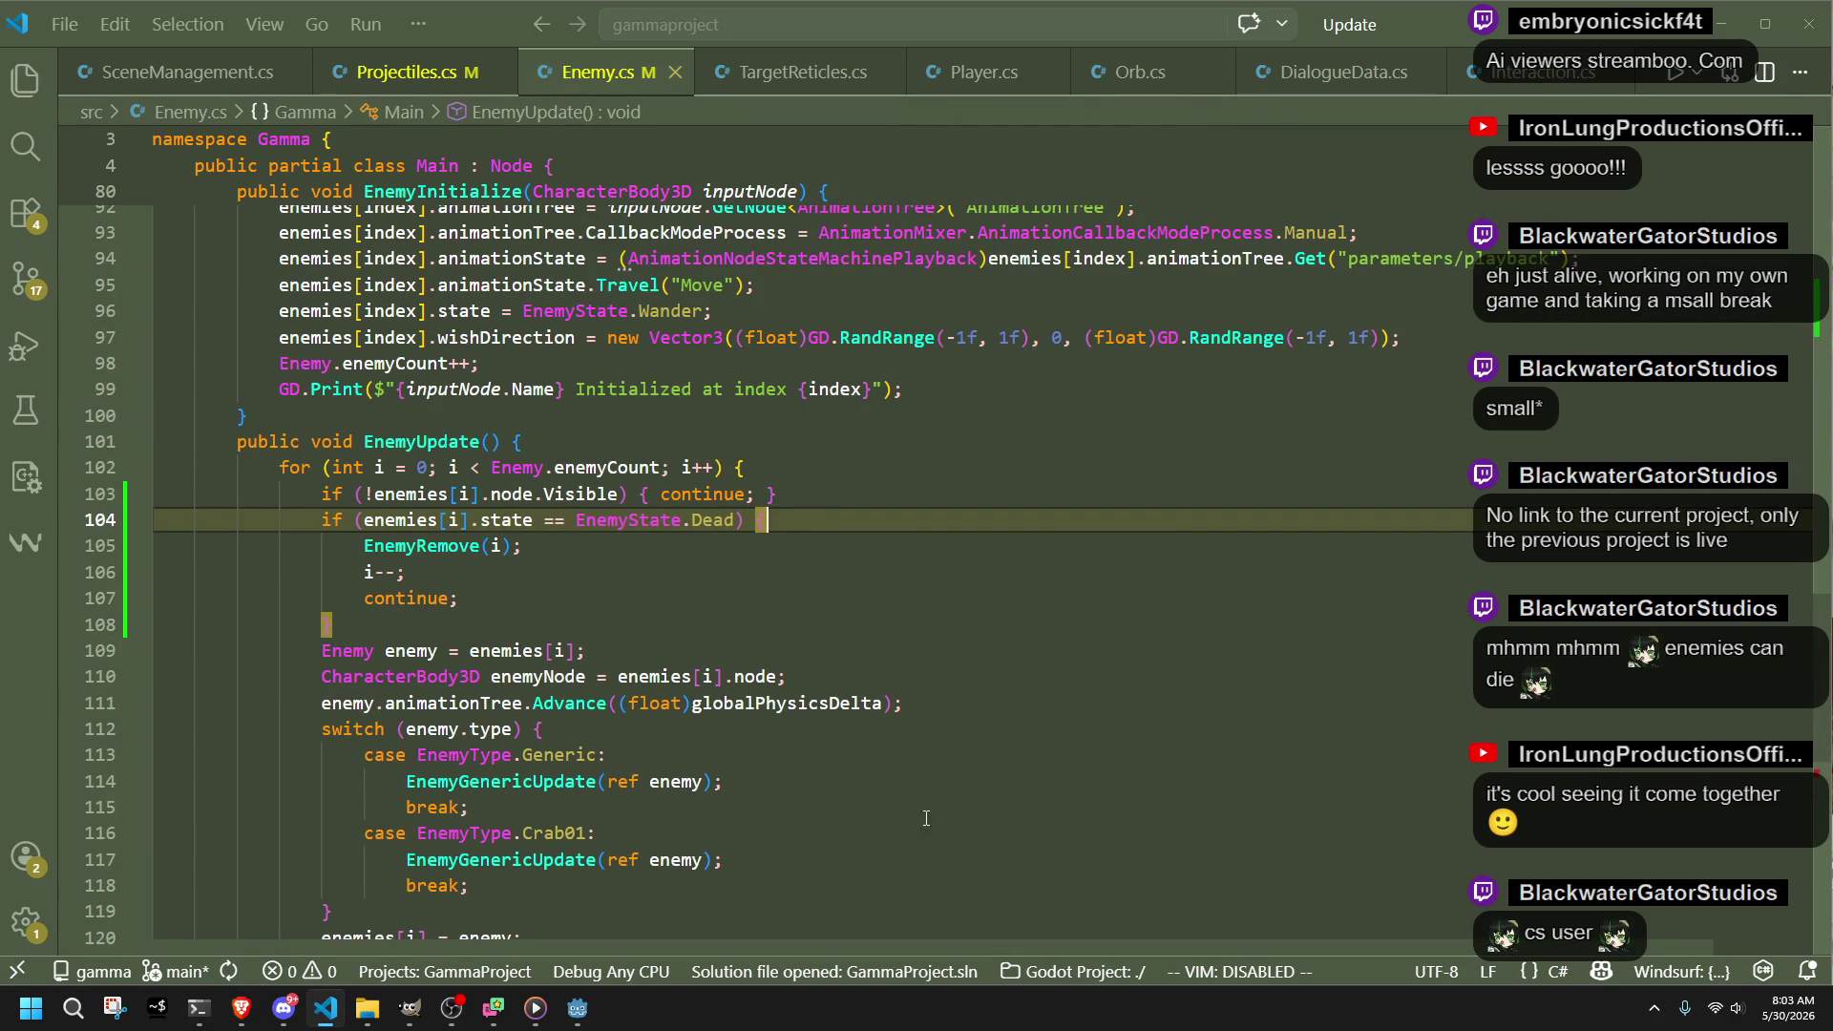
scroll(1051, 750, "up", 10)
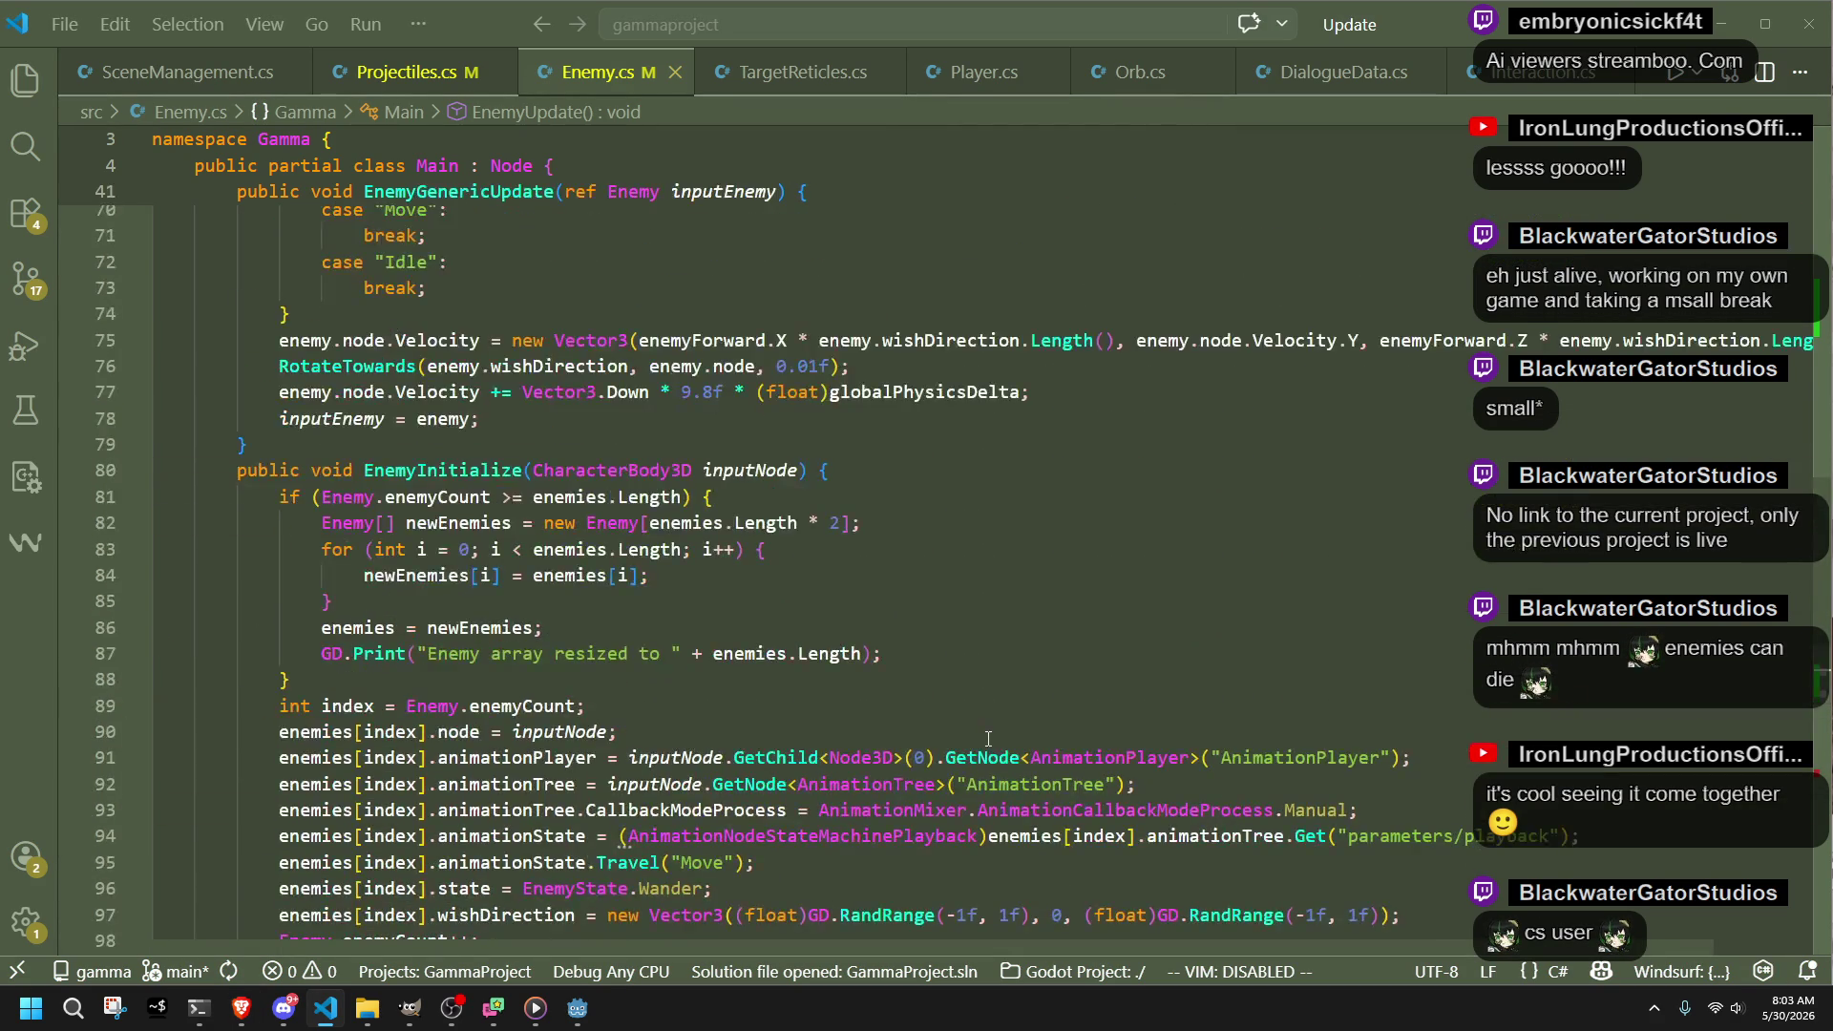
scroll(988, 739, "up", 9)
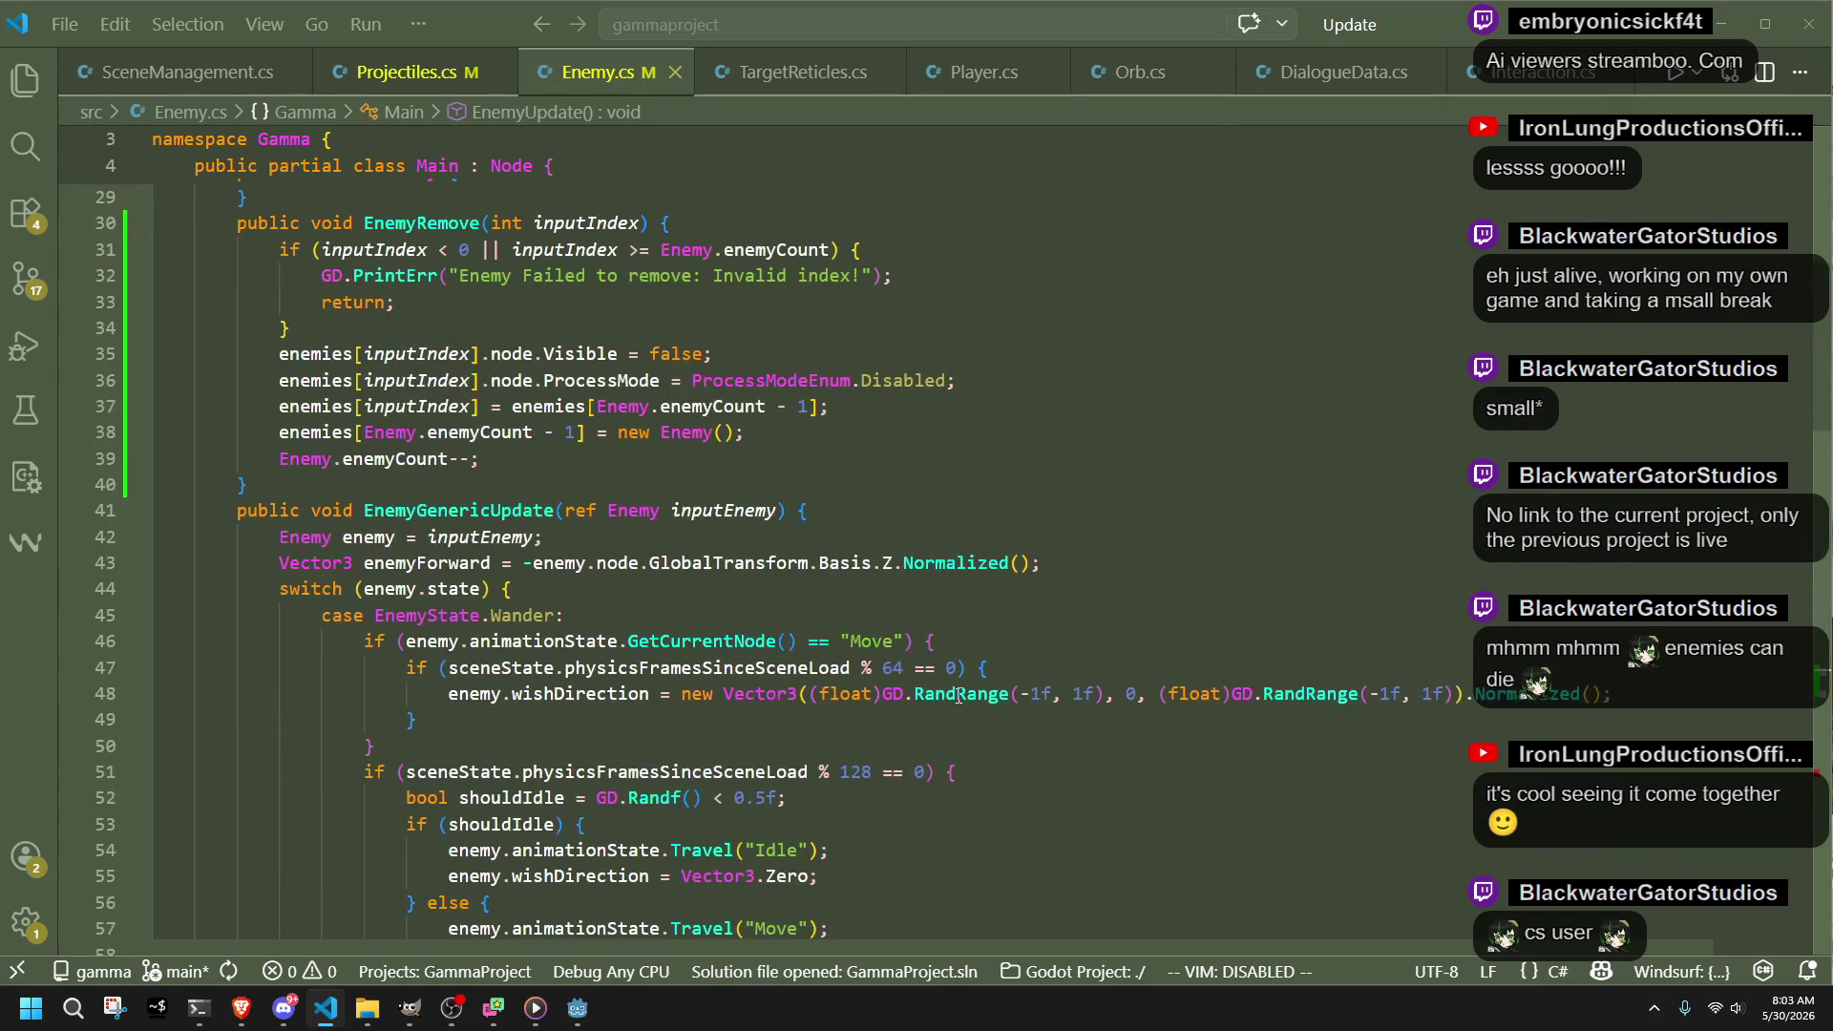
scroll(960, 697, "down", 2)
left_click_drag(544, 871, 799, 844)
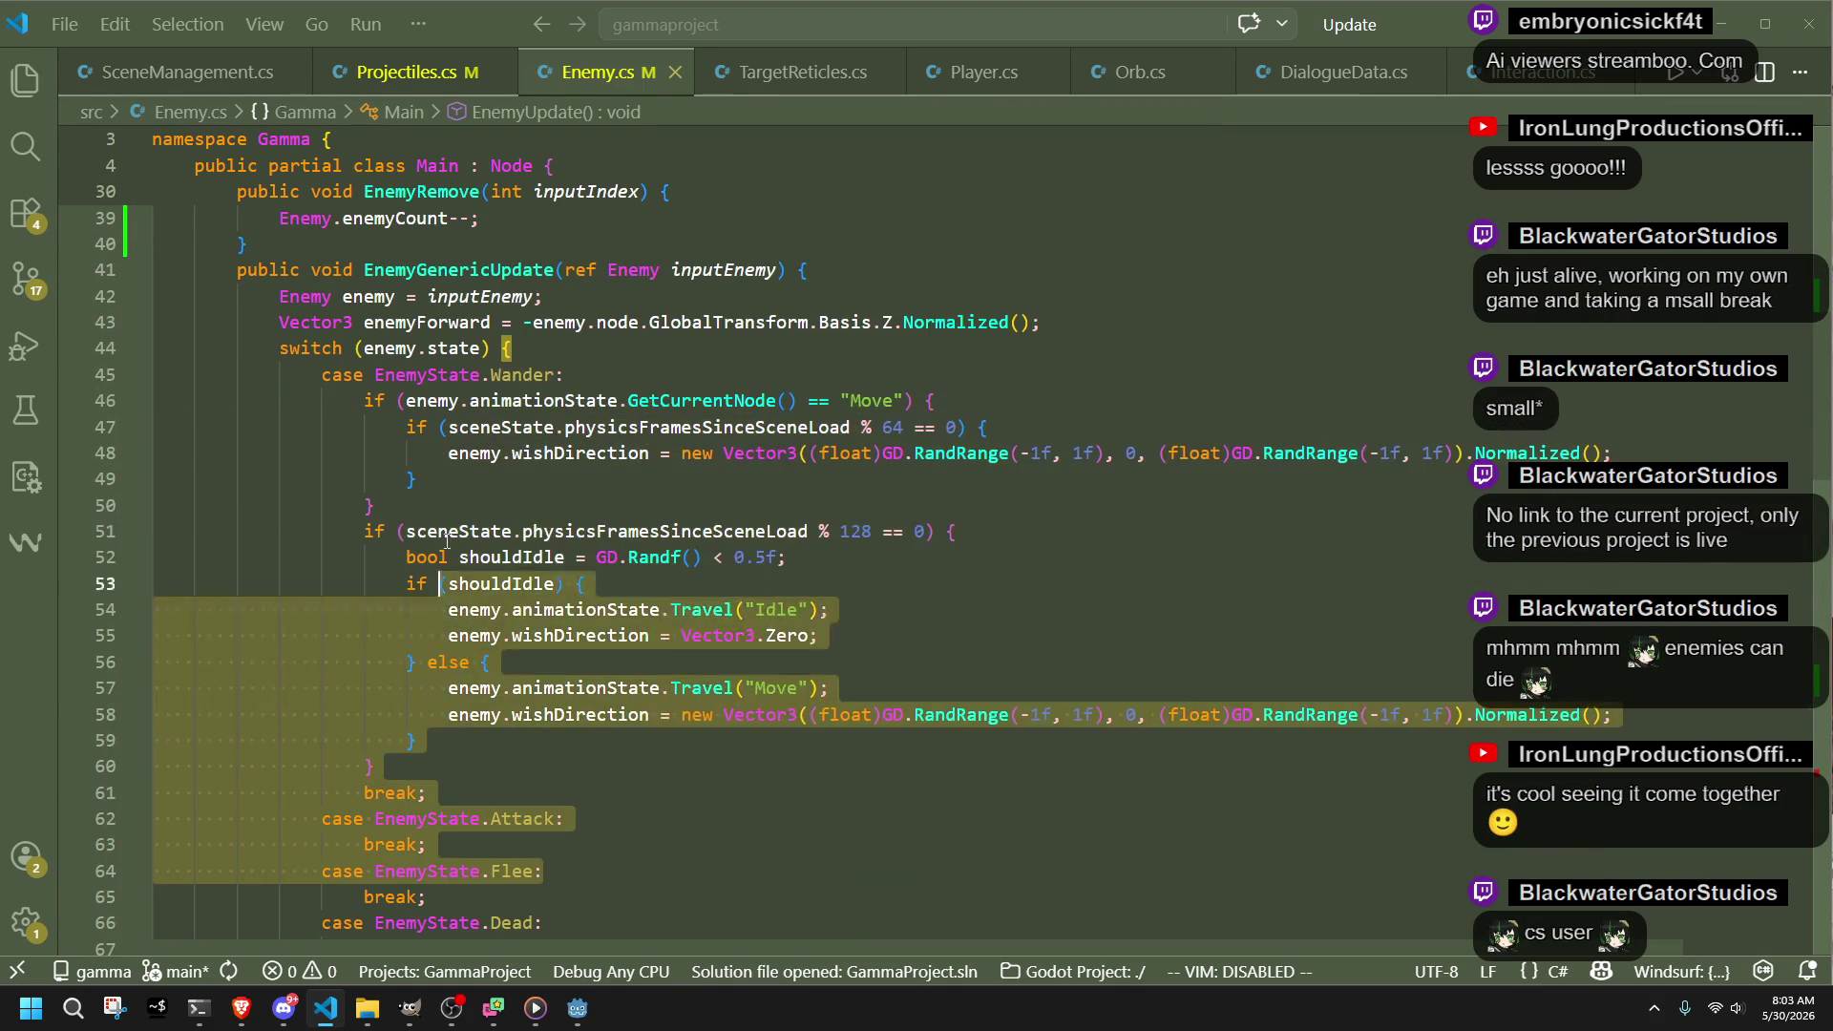
left_click(798, 789)
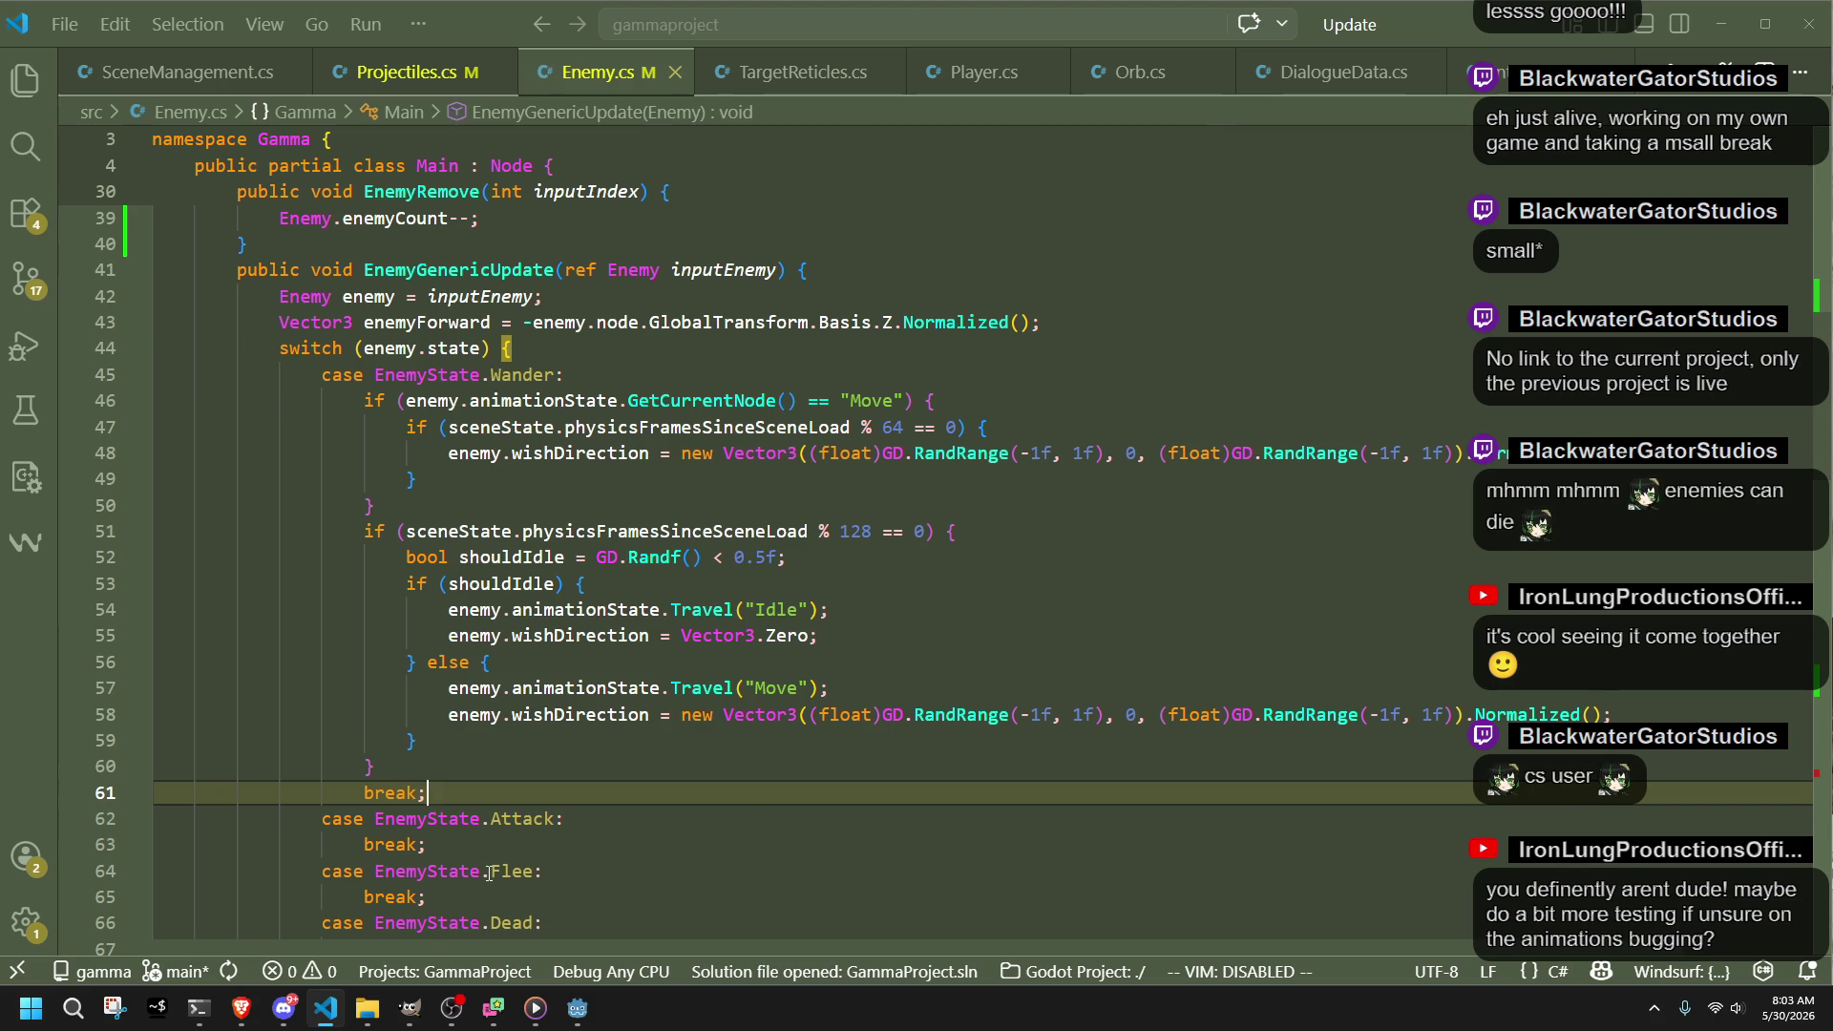
left_click(578, 1008)
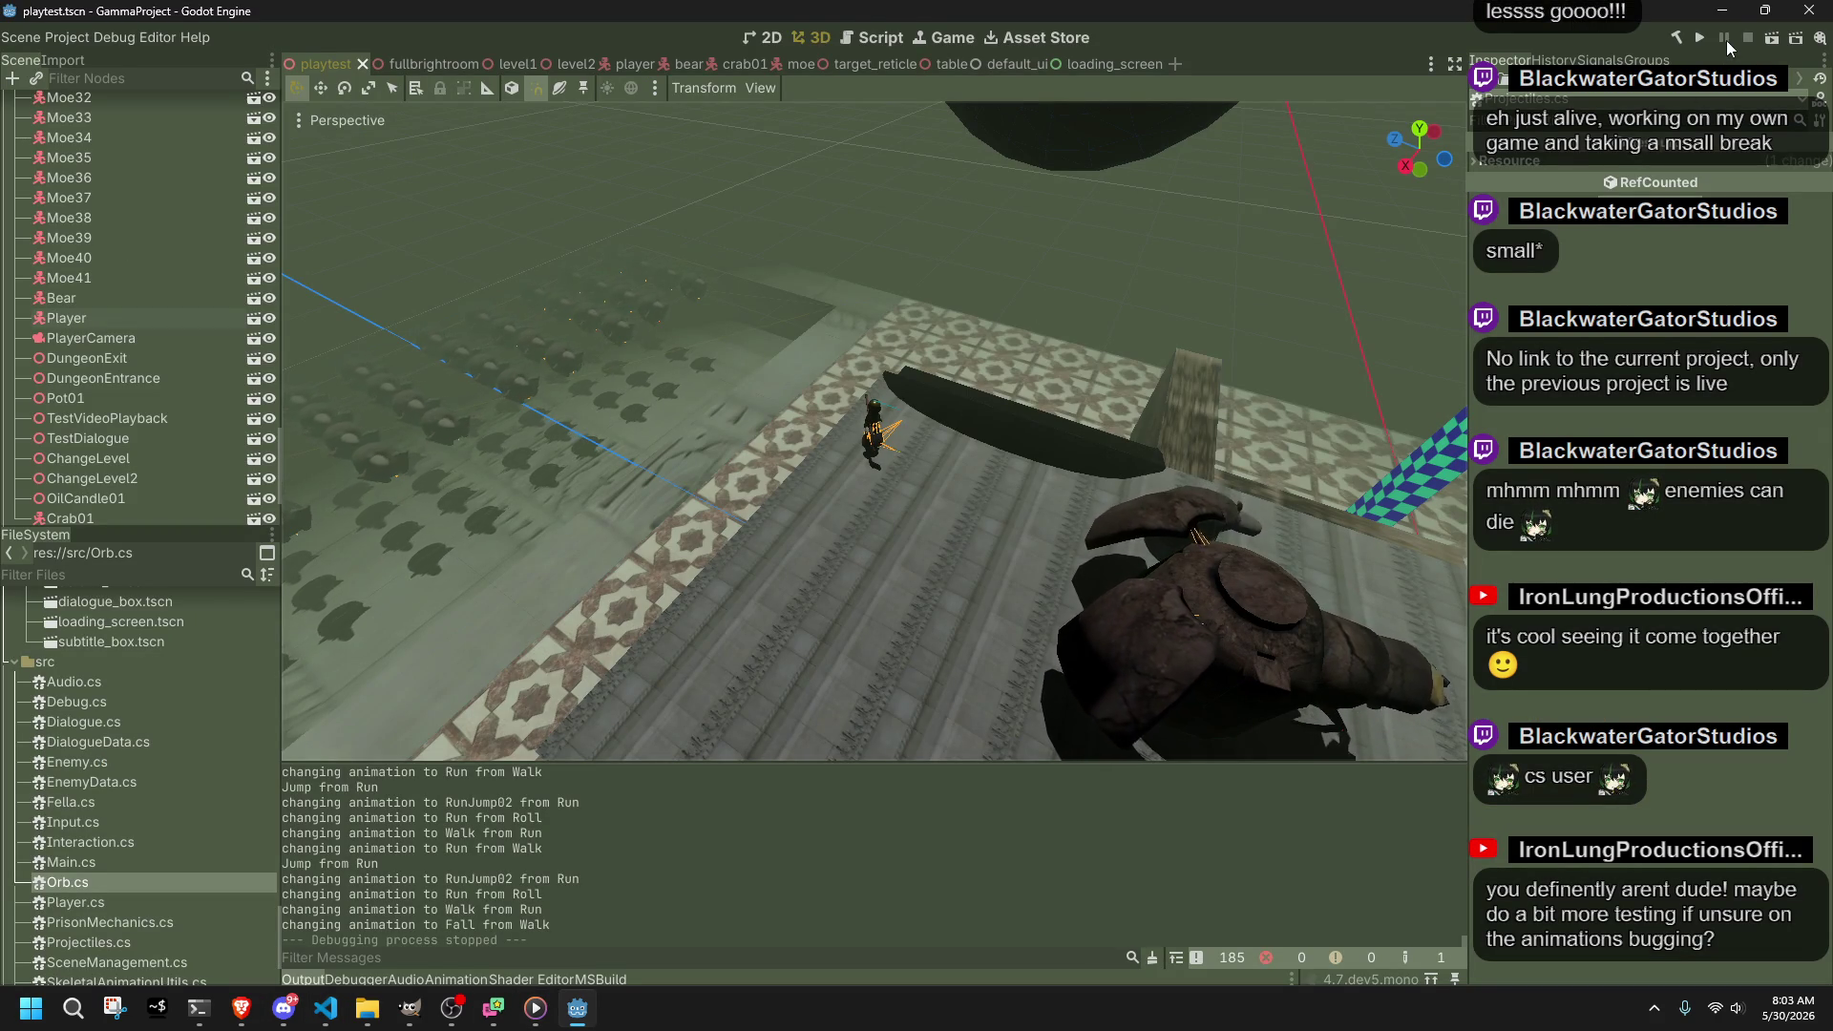
Step: Launch the game and attack the crabs from the edge of the pit
left_click(1700, 38)
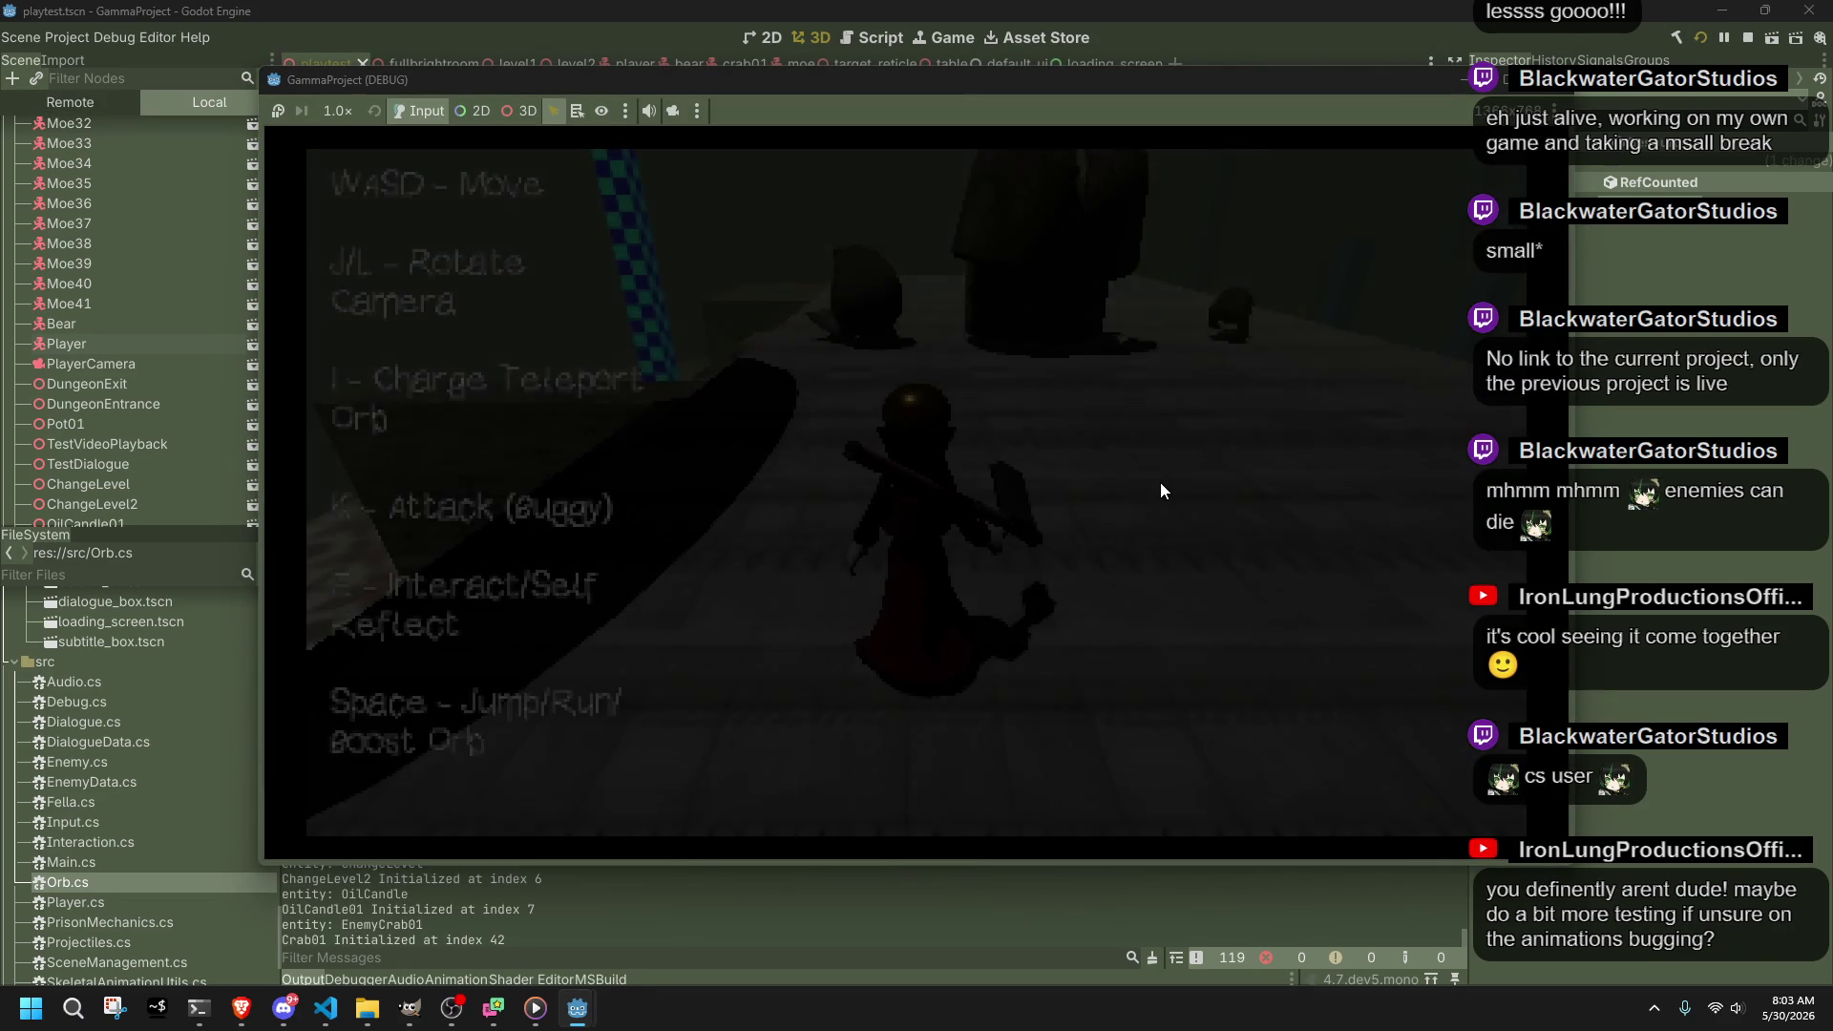
key("w")
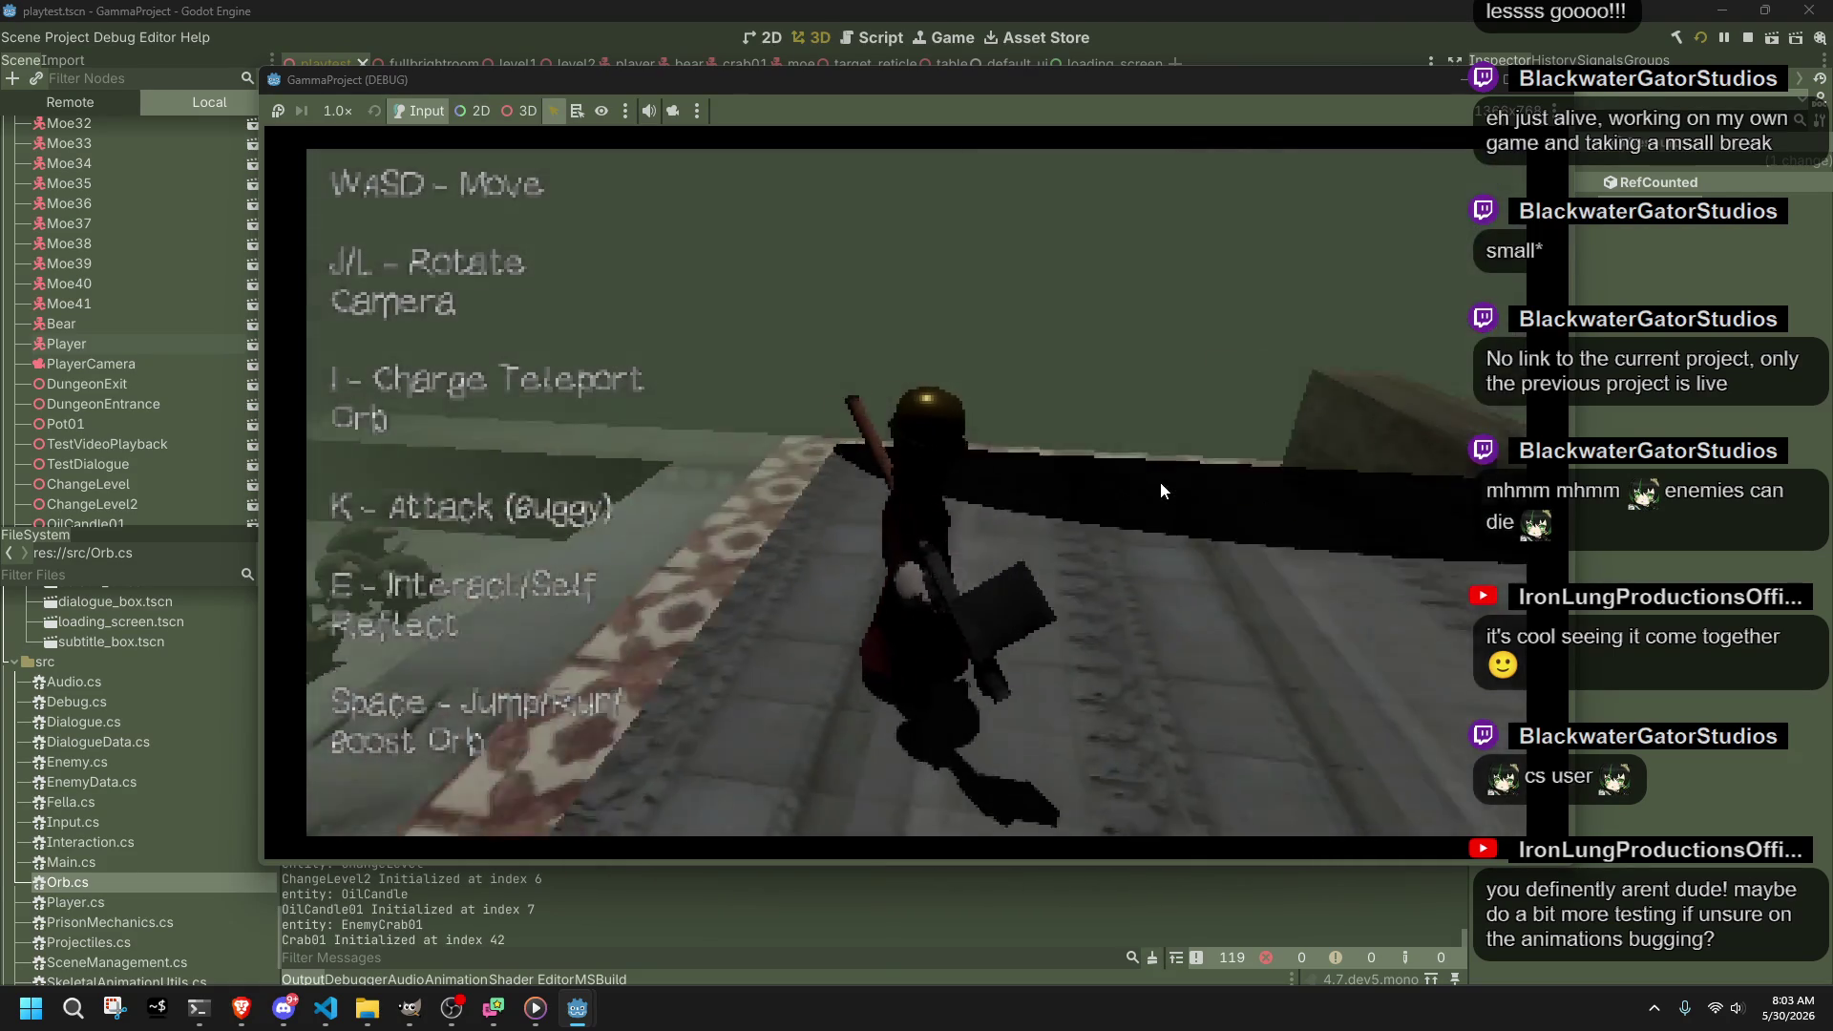
key("k")
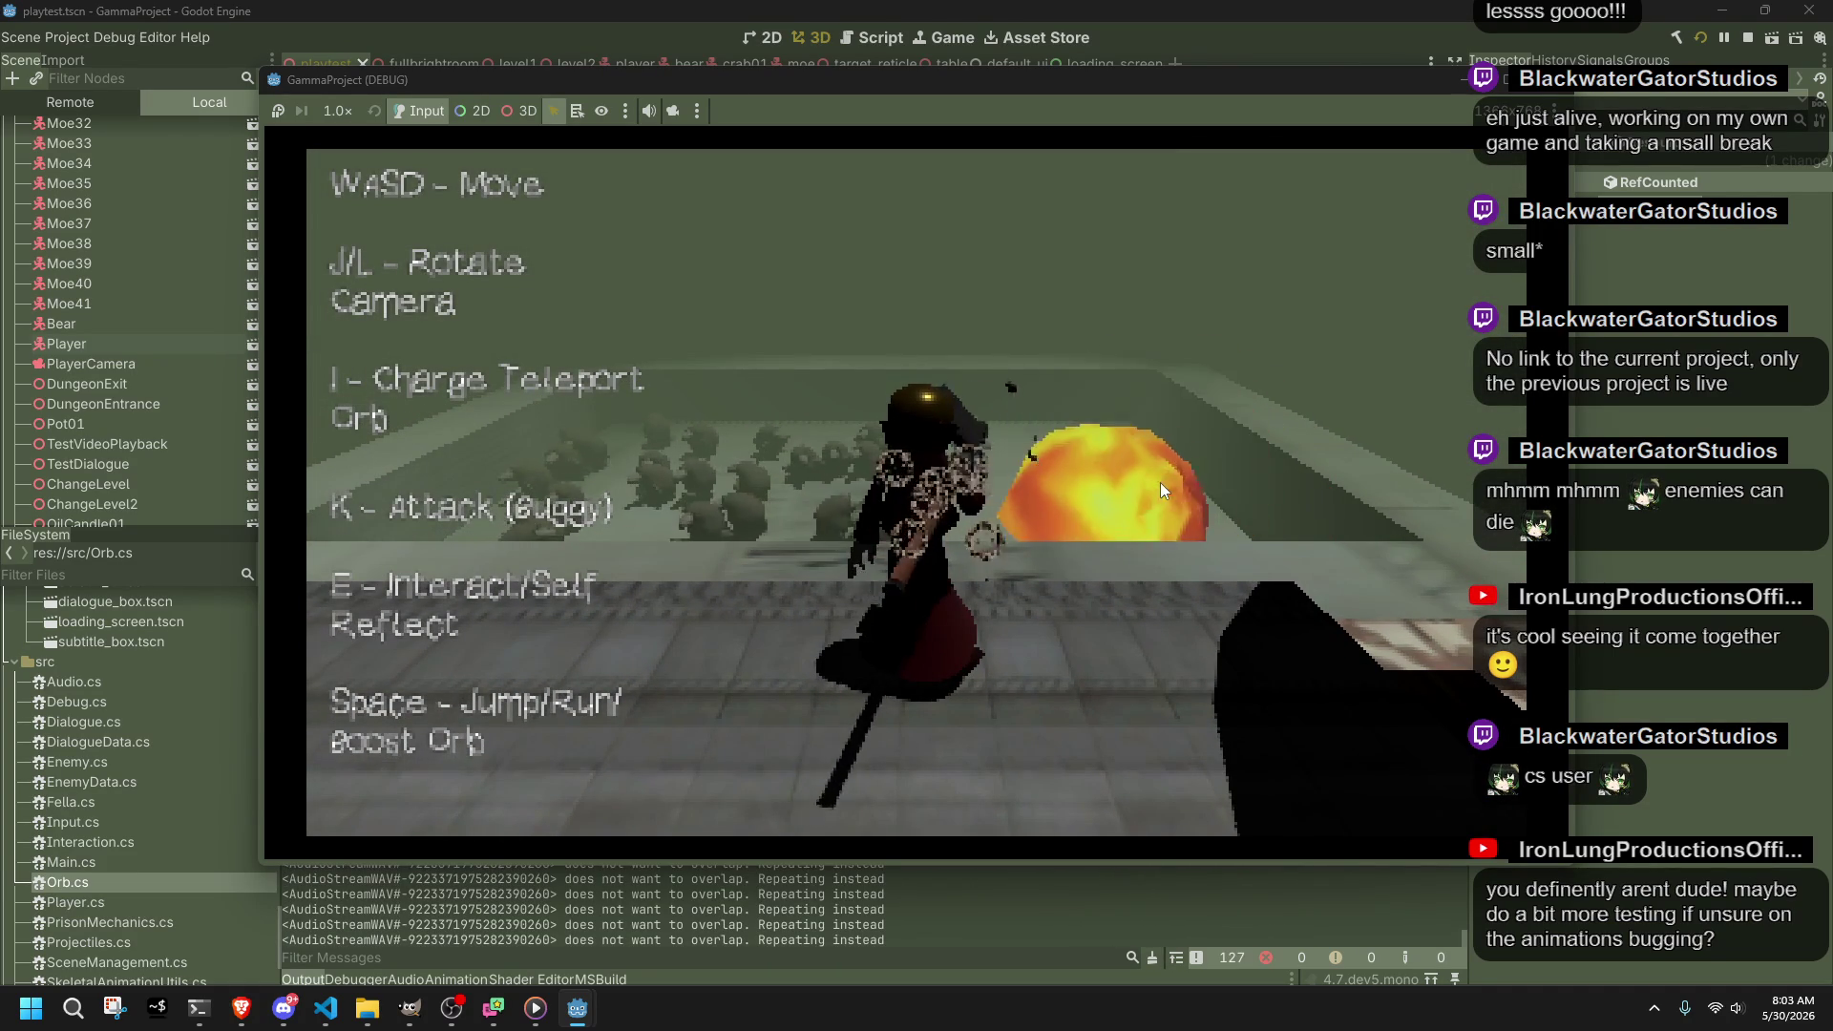
key("l")
key("j")
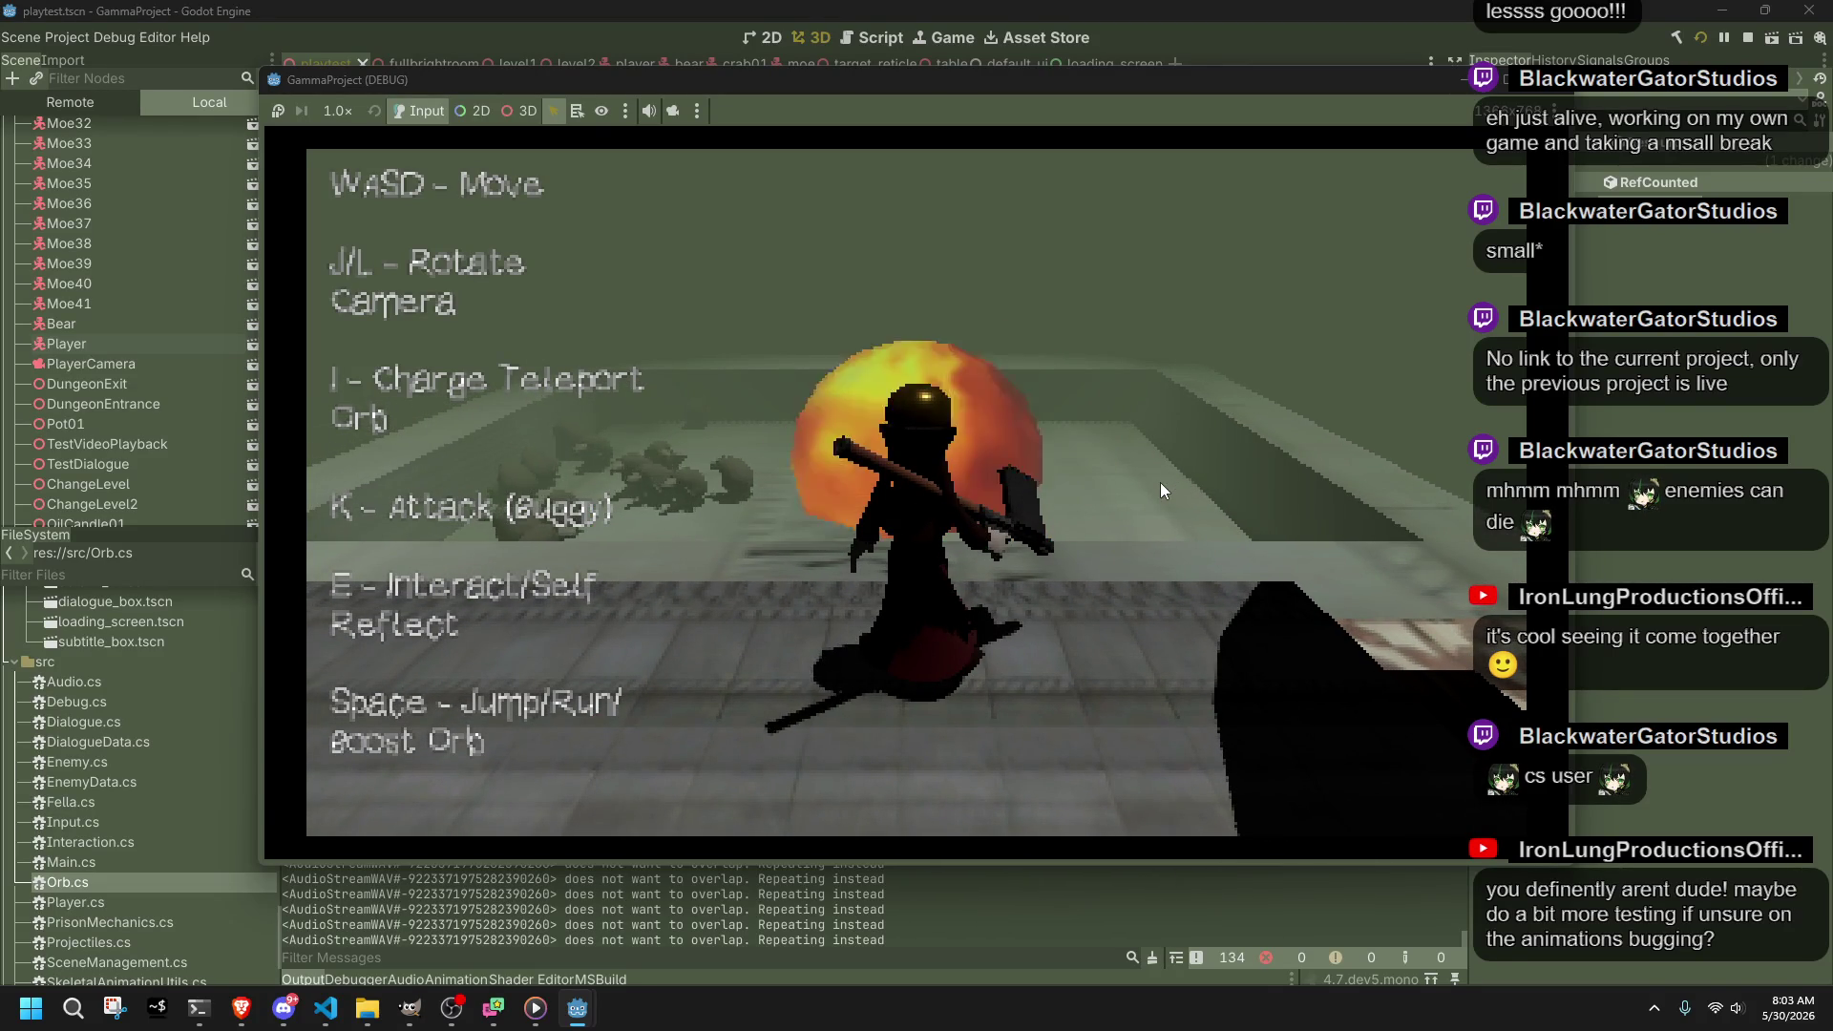
Step: Circle the crab pit, then run, jump and roll across the stone and tiled floor
key("a")
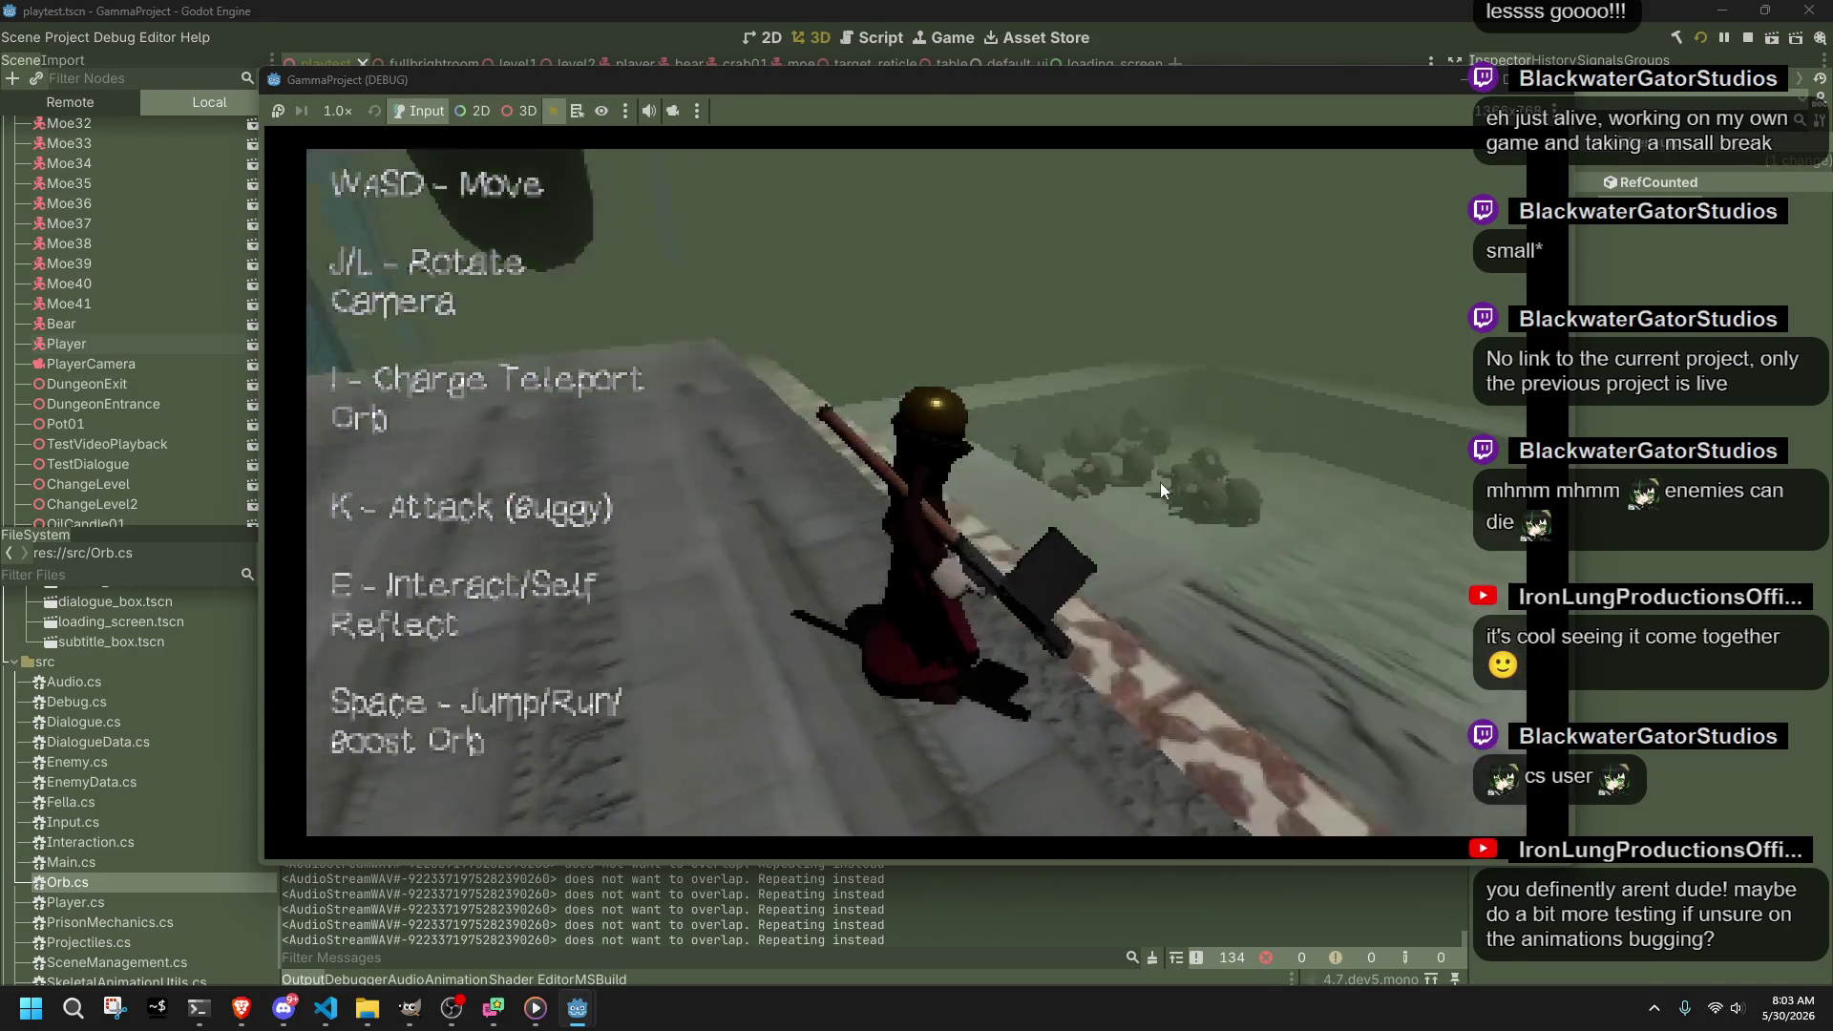
key("l")
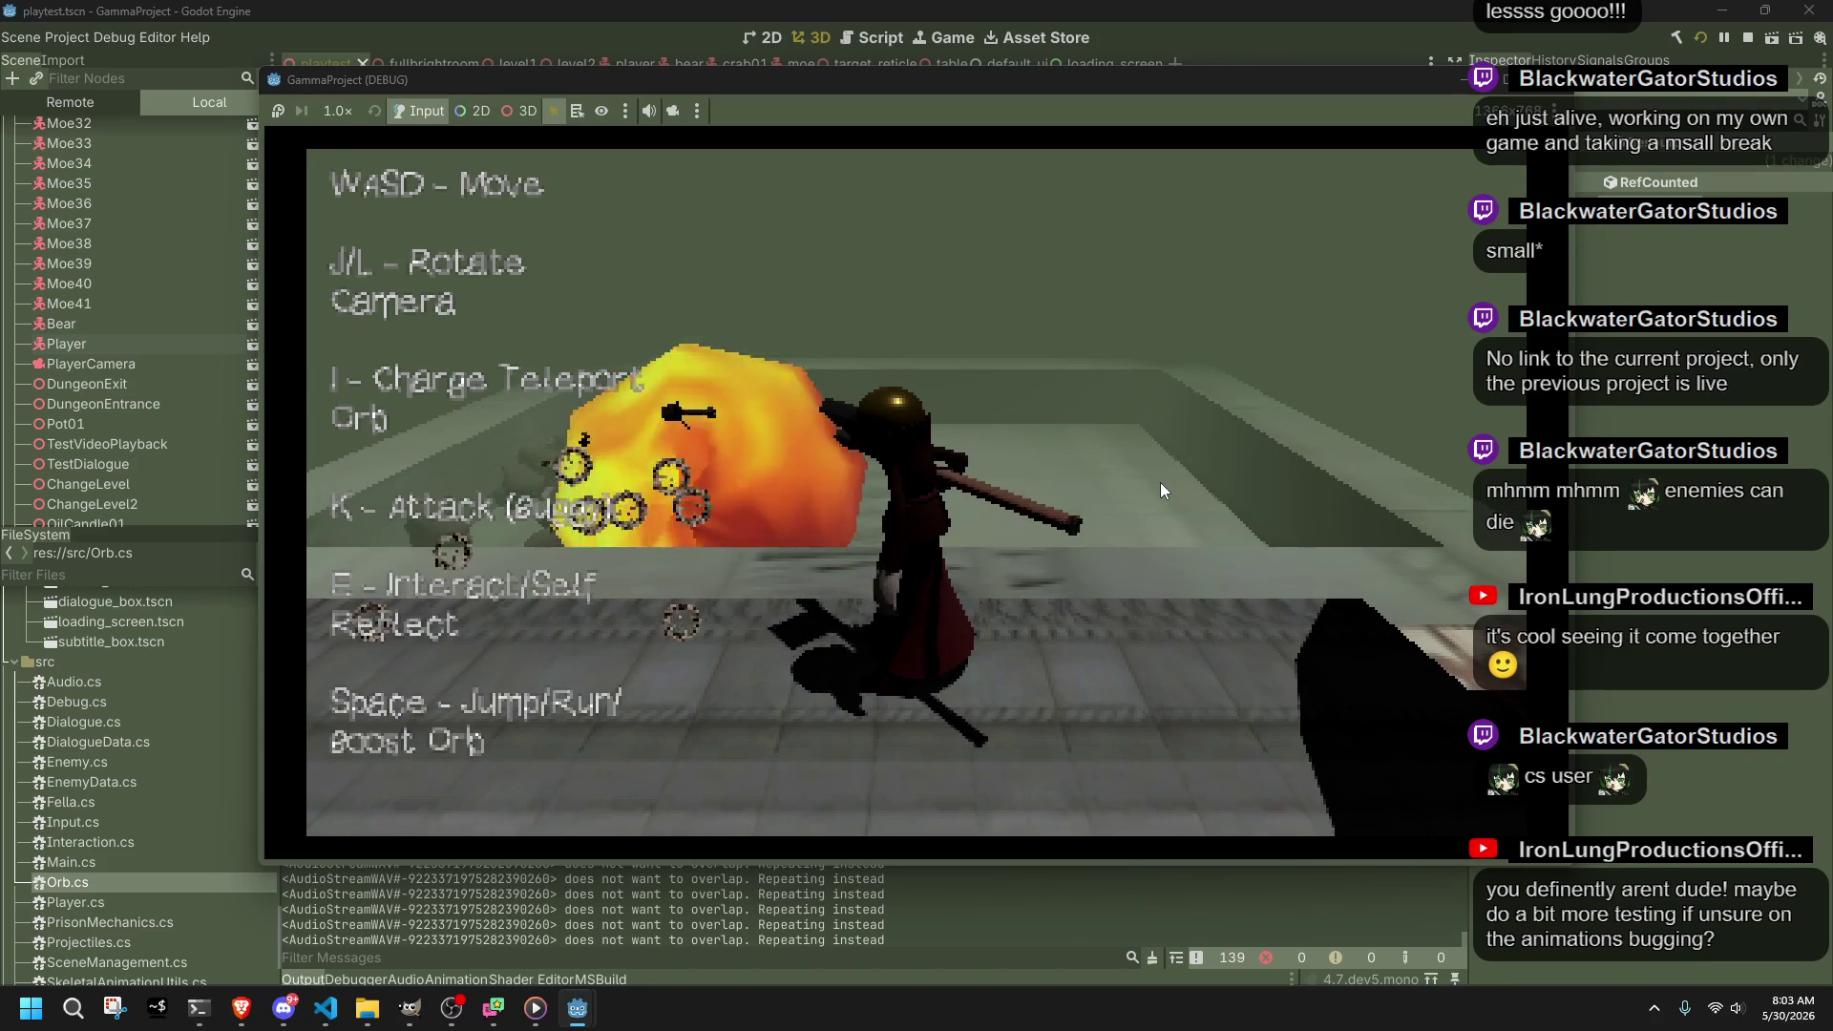
key("l")
key("l")
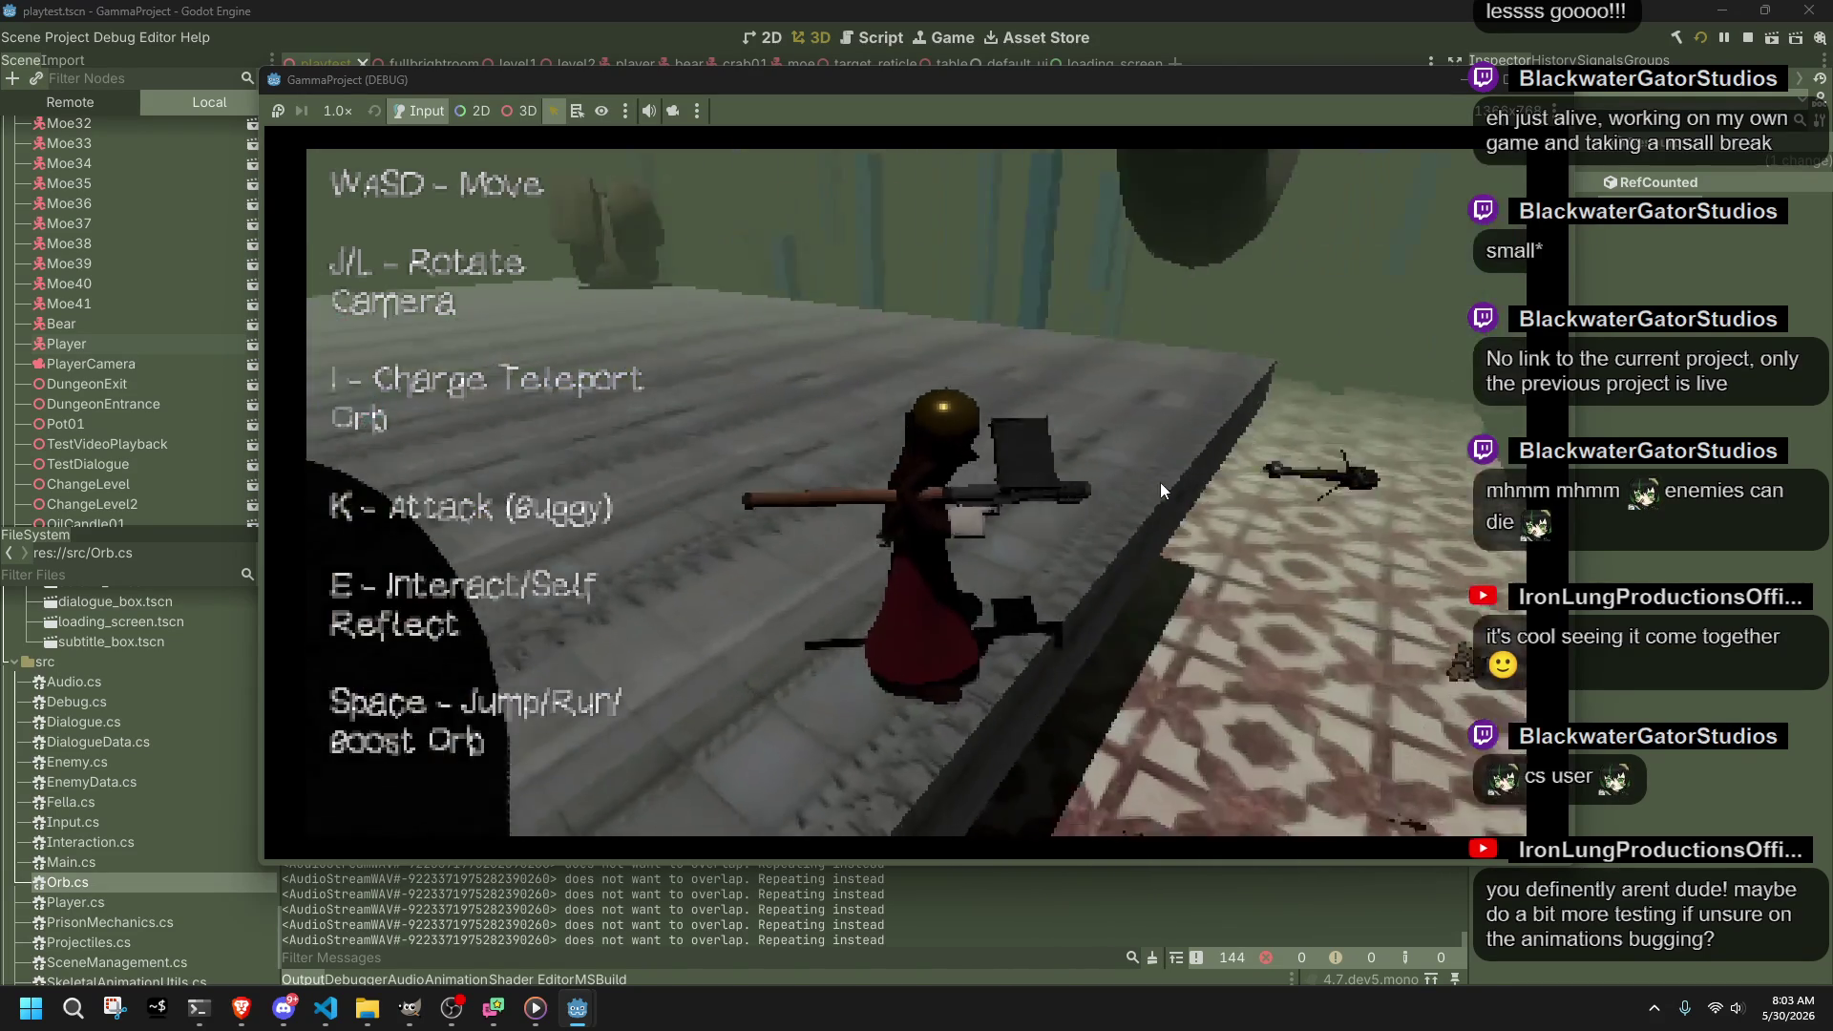
key("l")
key("w")
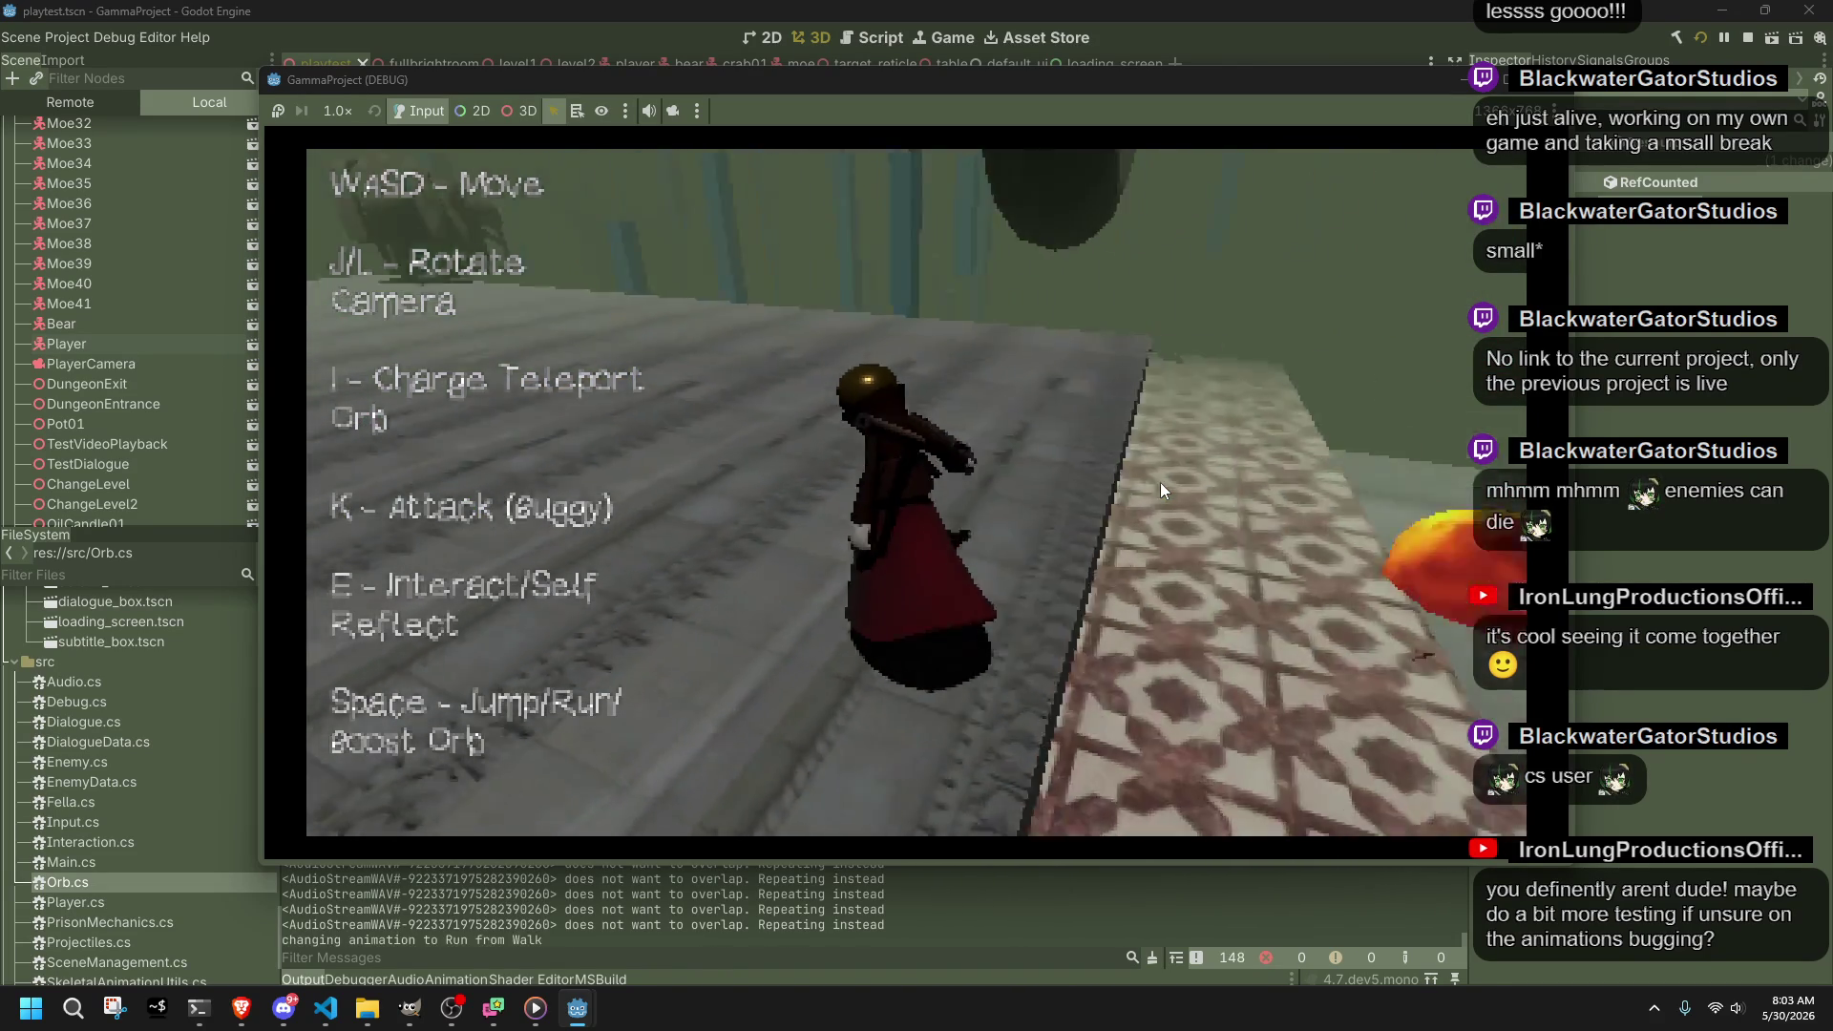
key("l")
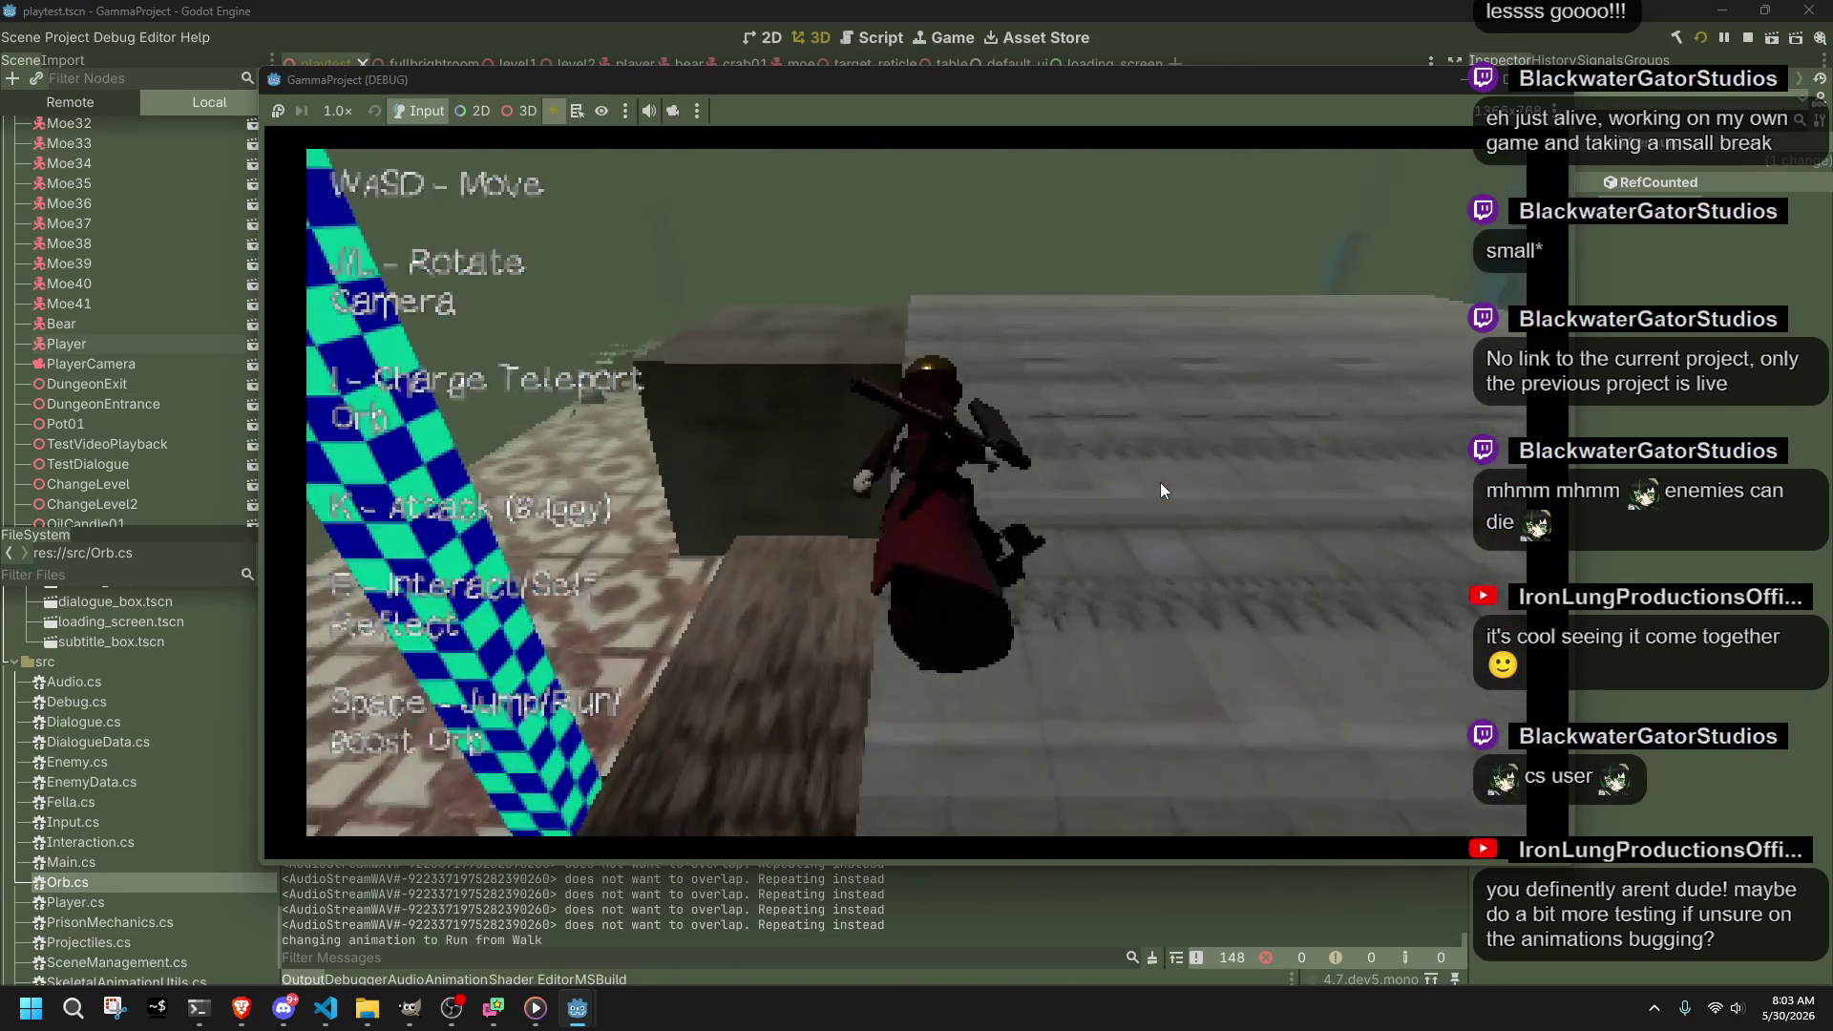
key("space")
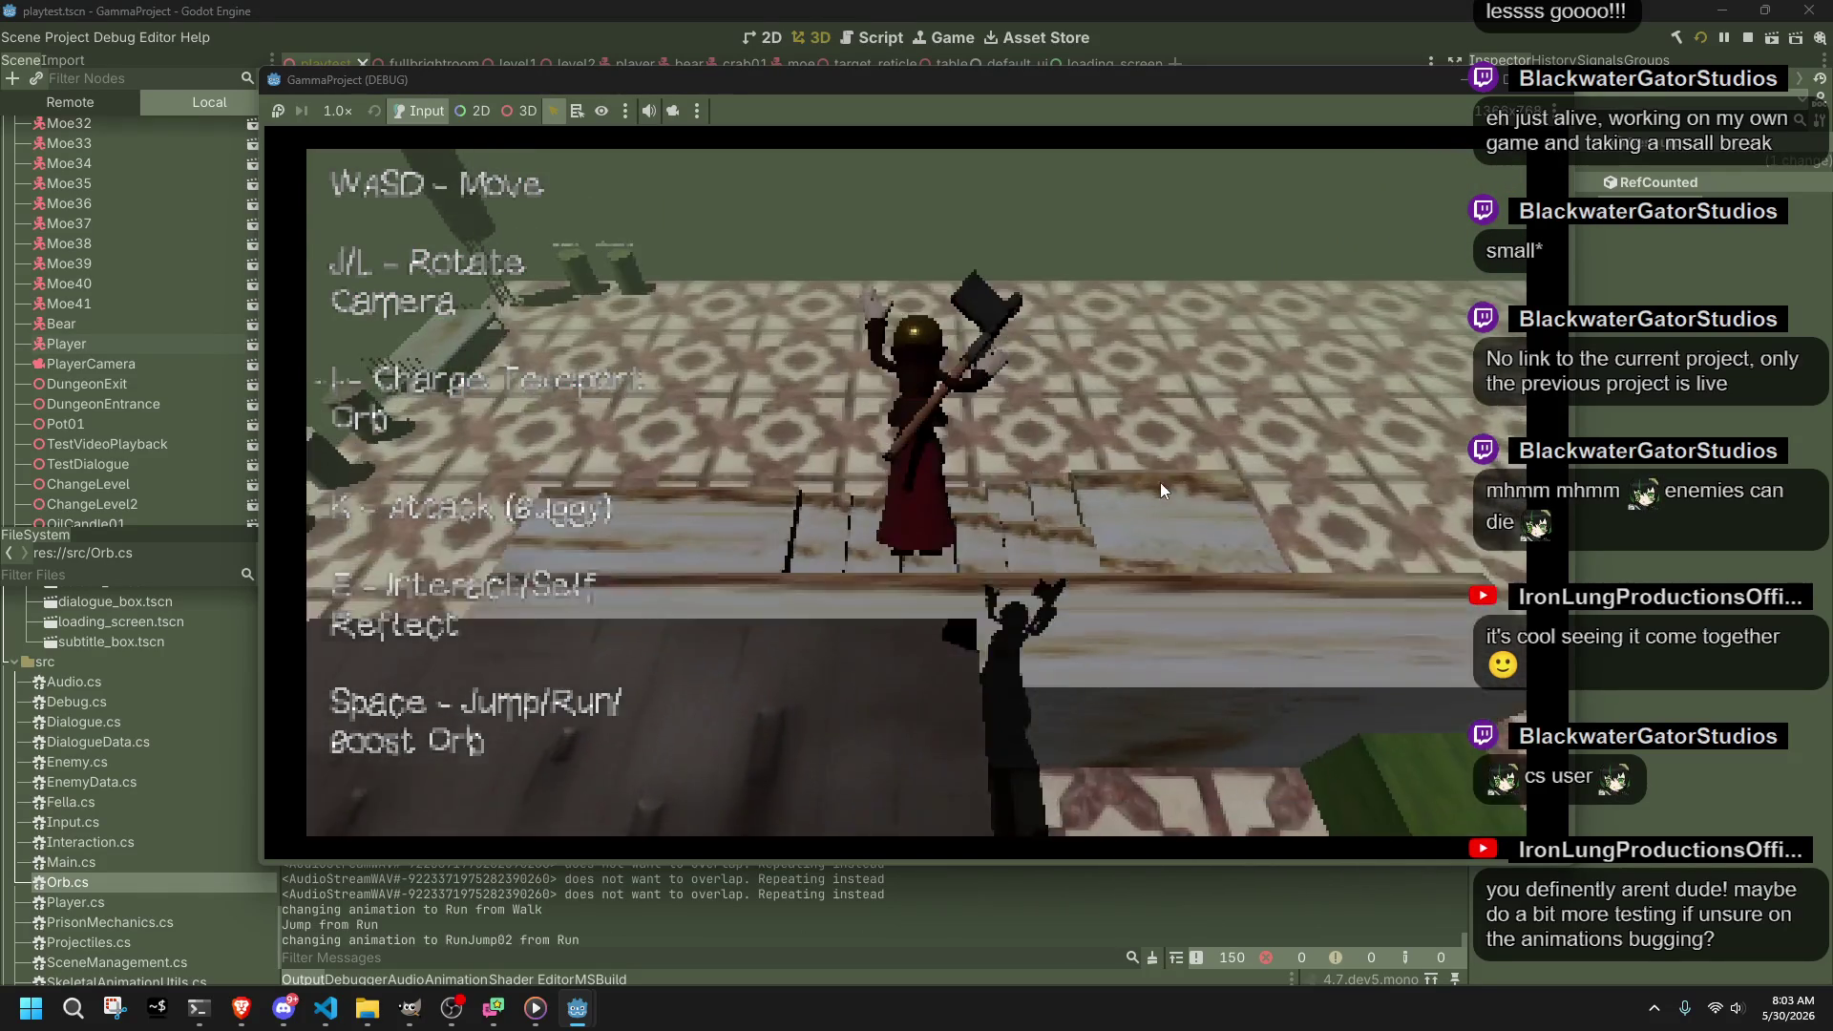
key("w")
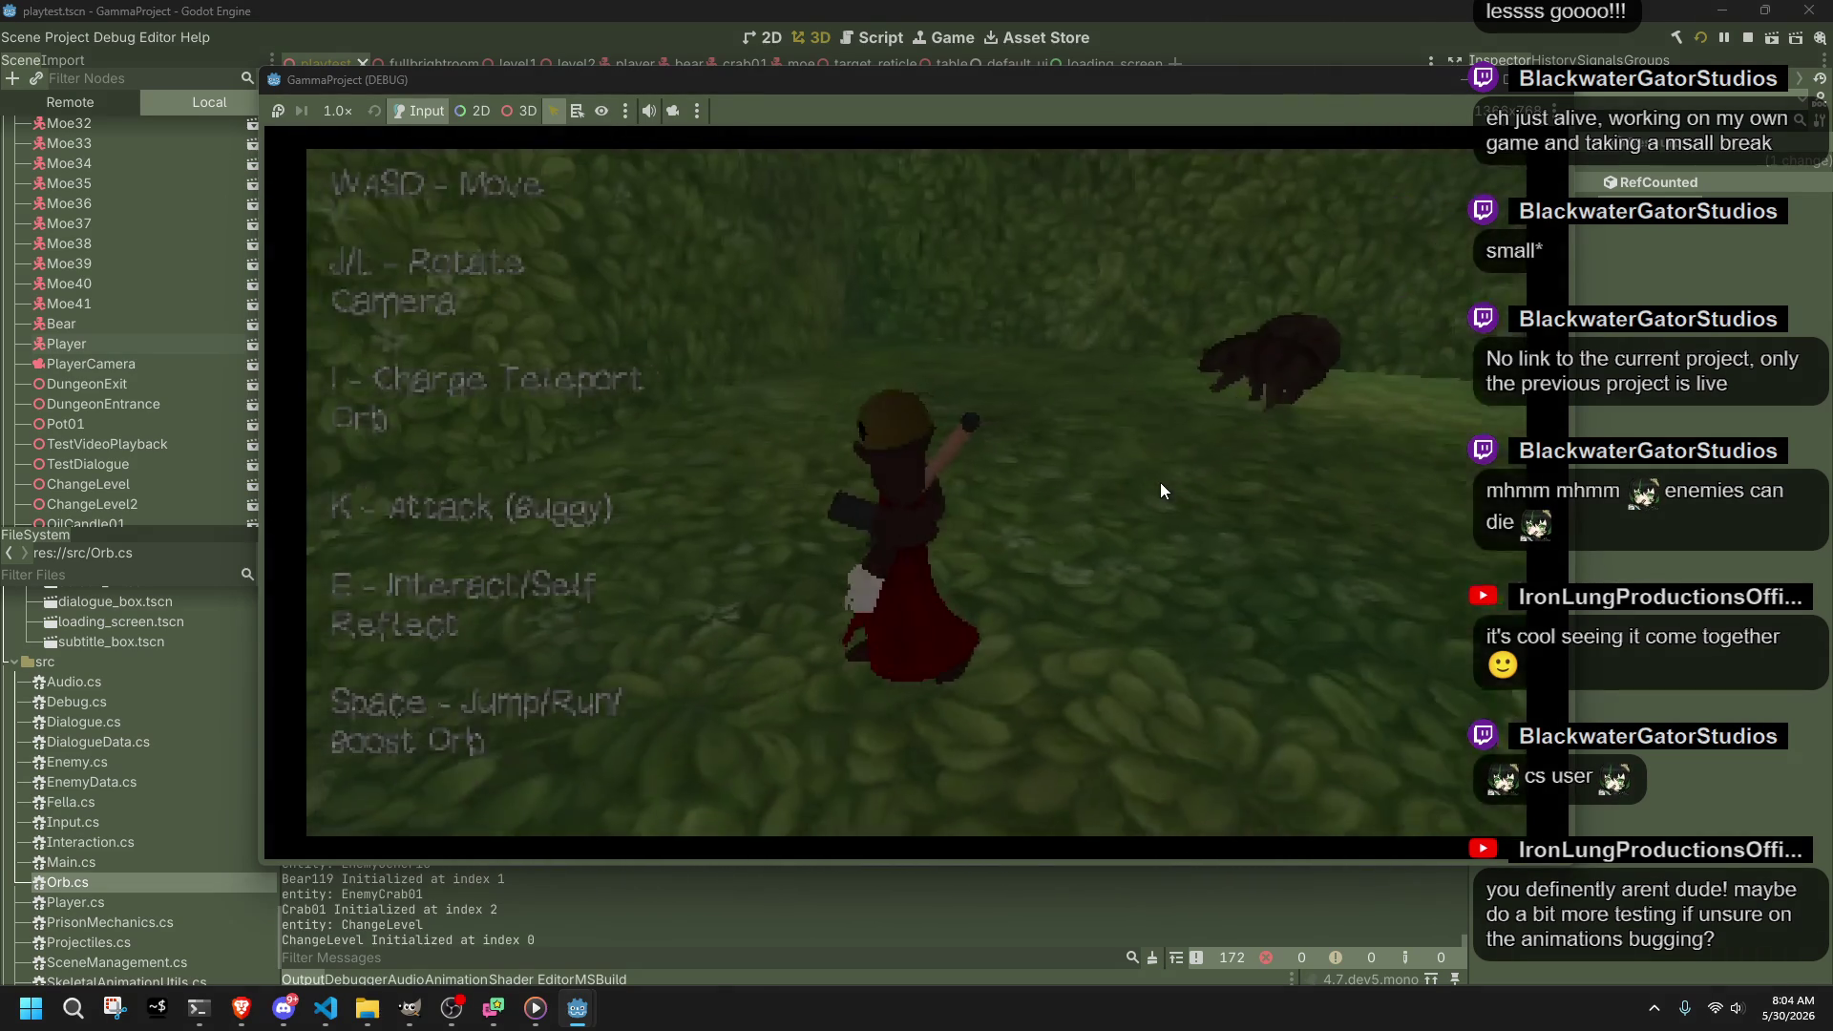
Step: Steer away from the bear and run toward the upper left until the level fades out
key("l")
key("a")
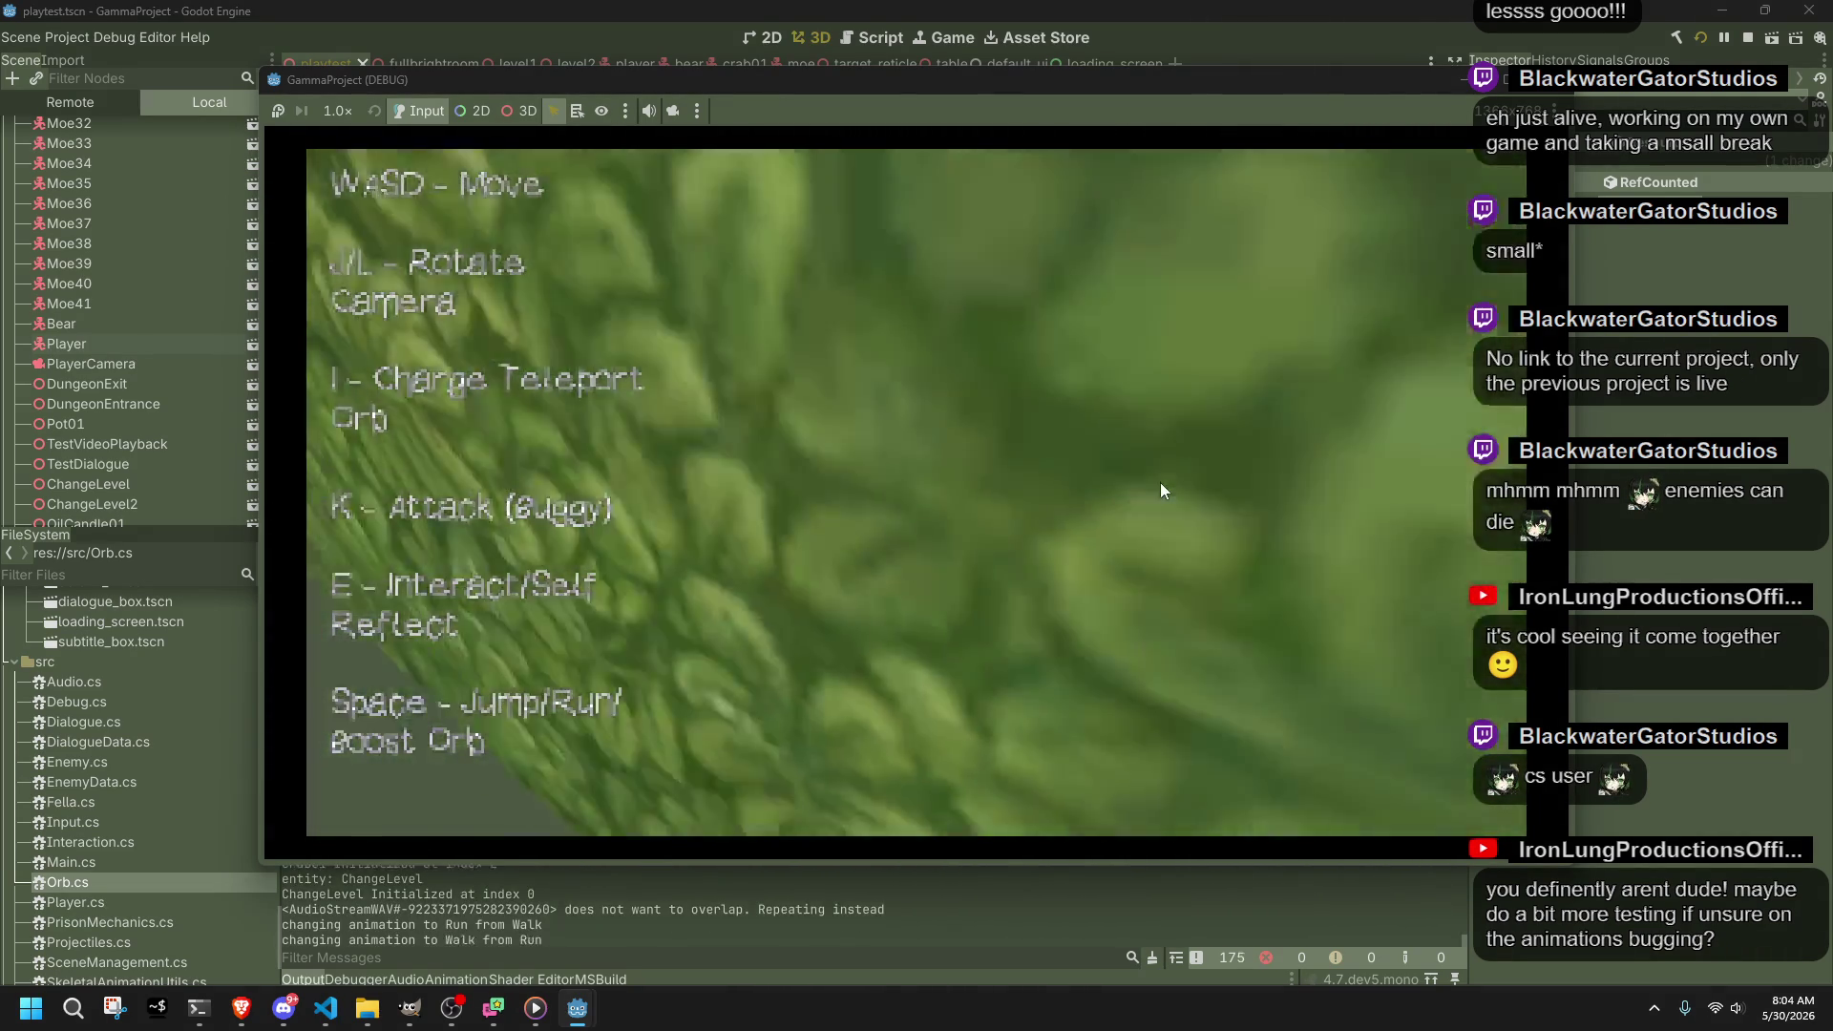
key("l")
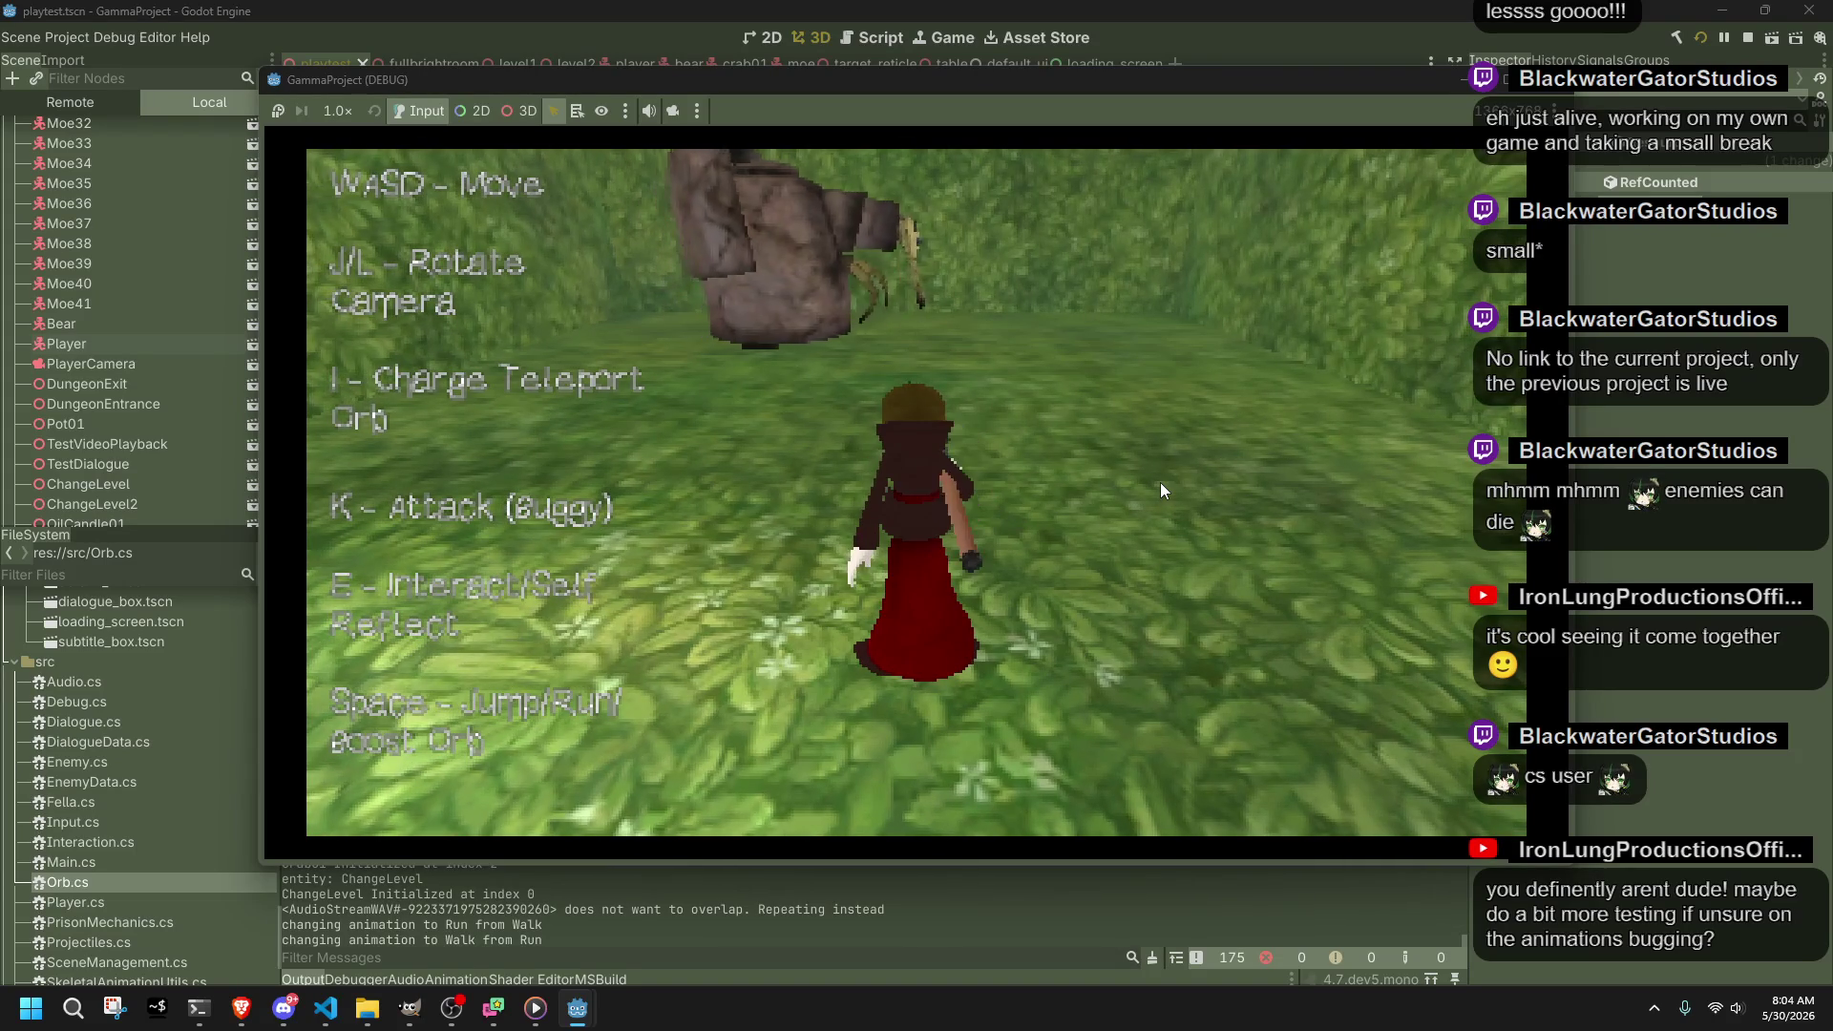
key("a")
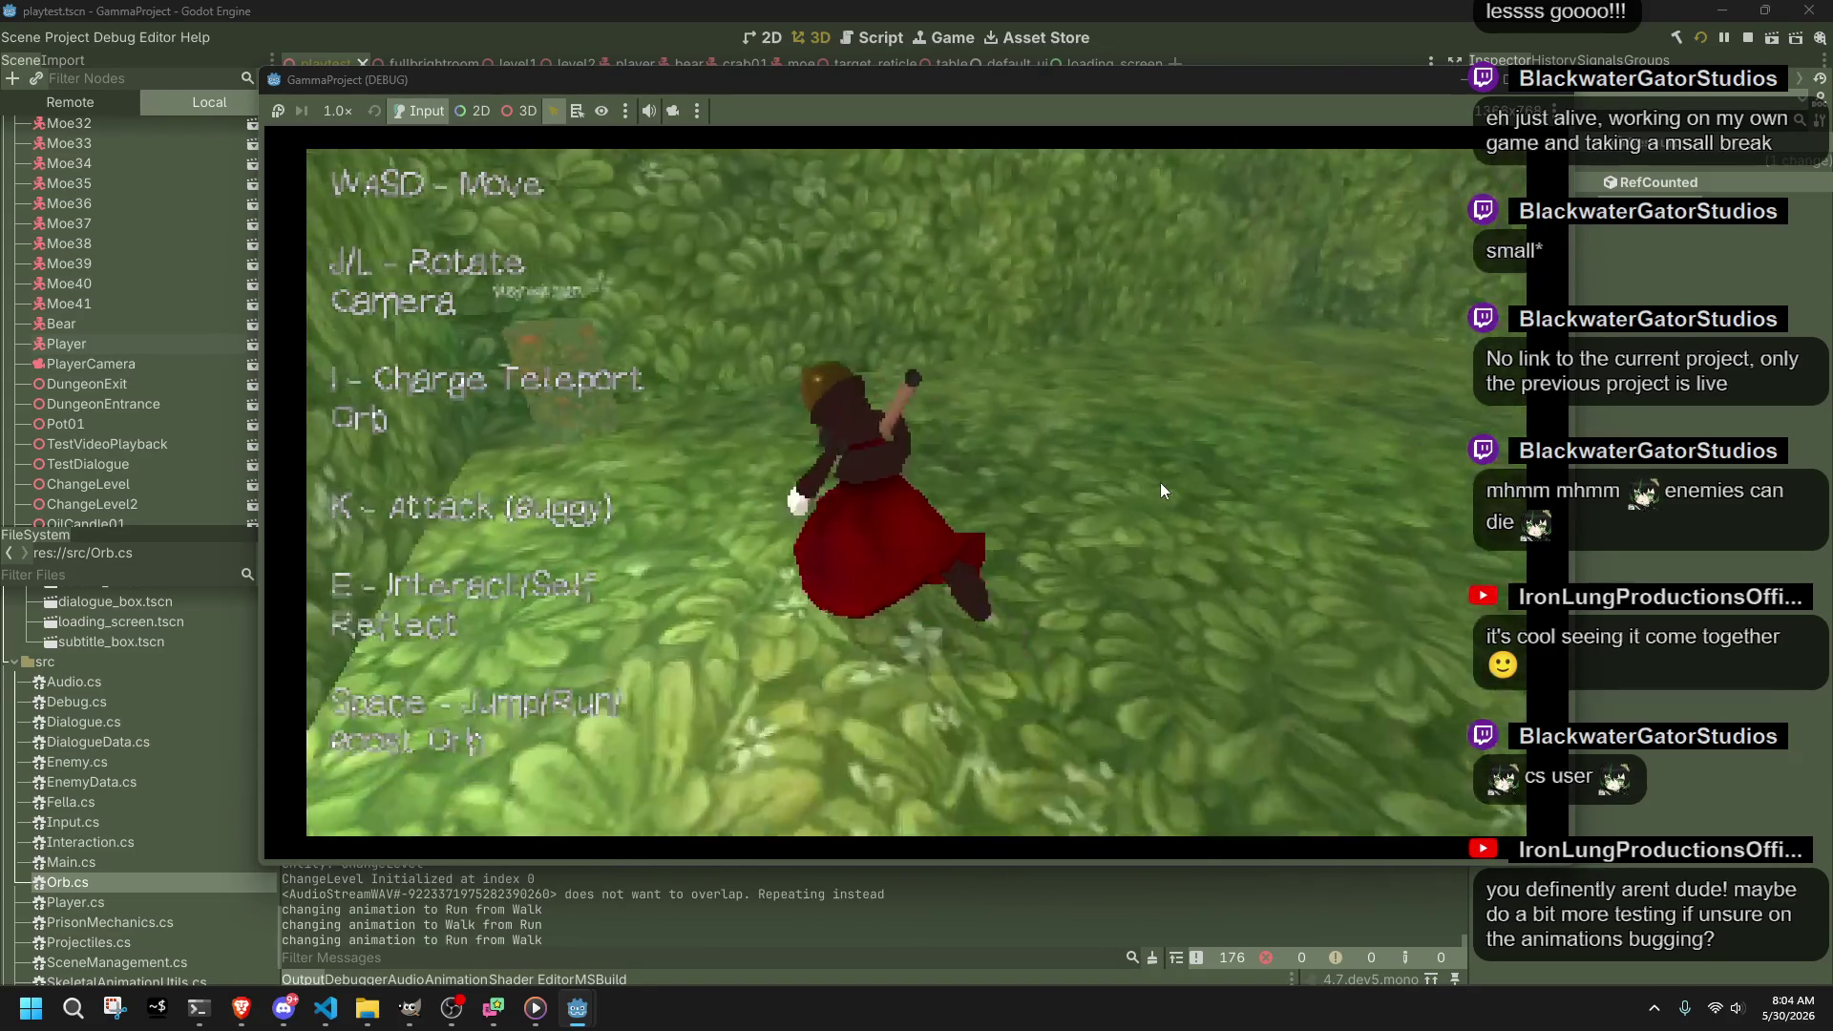
key("w")
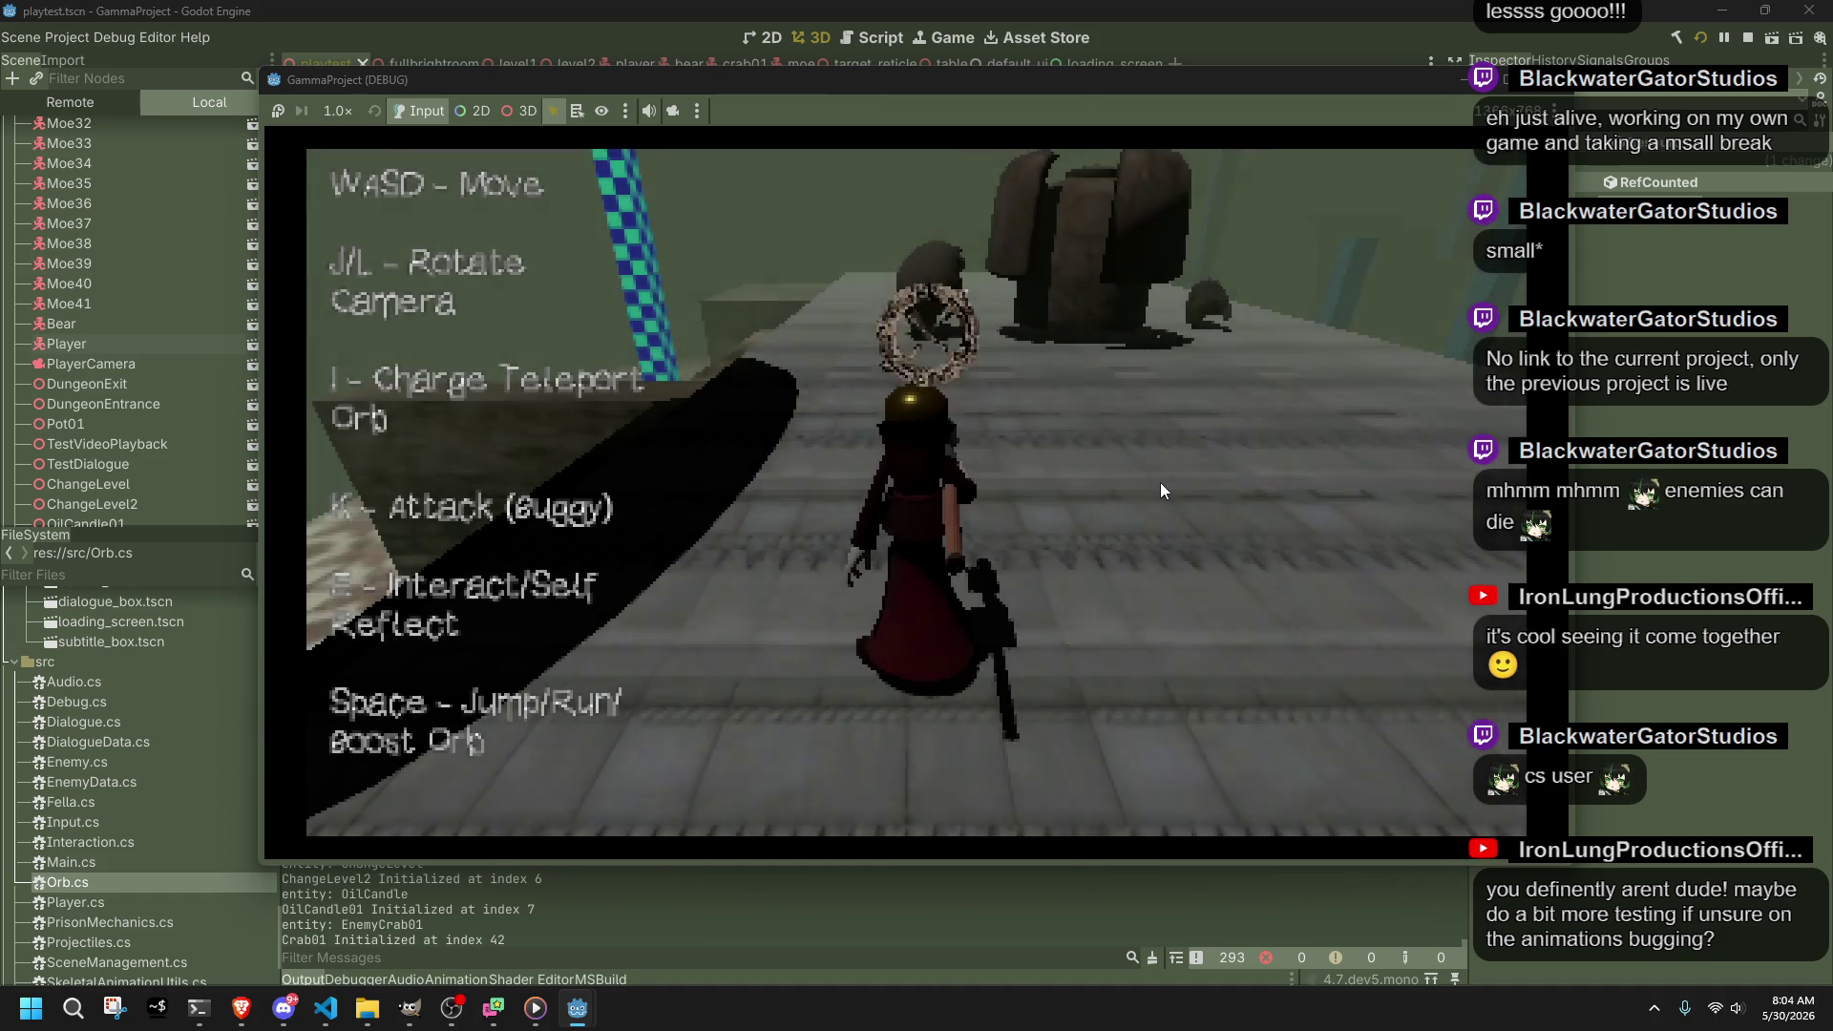
Step: Run along the walkway while swinging the camera around the pillars, platform and enemy basin
key("k")
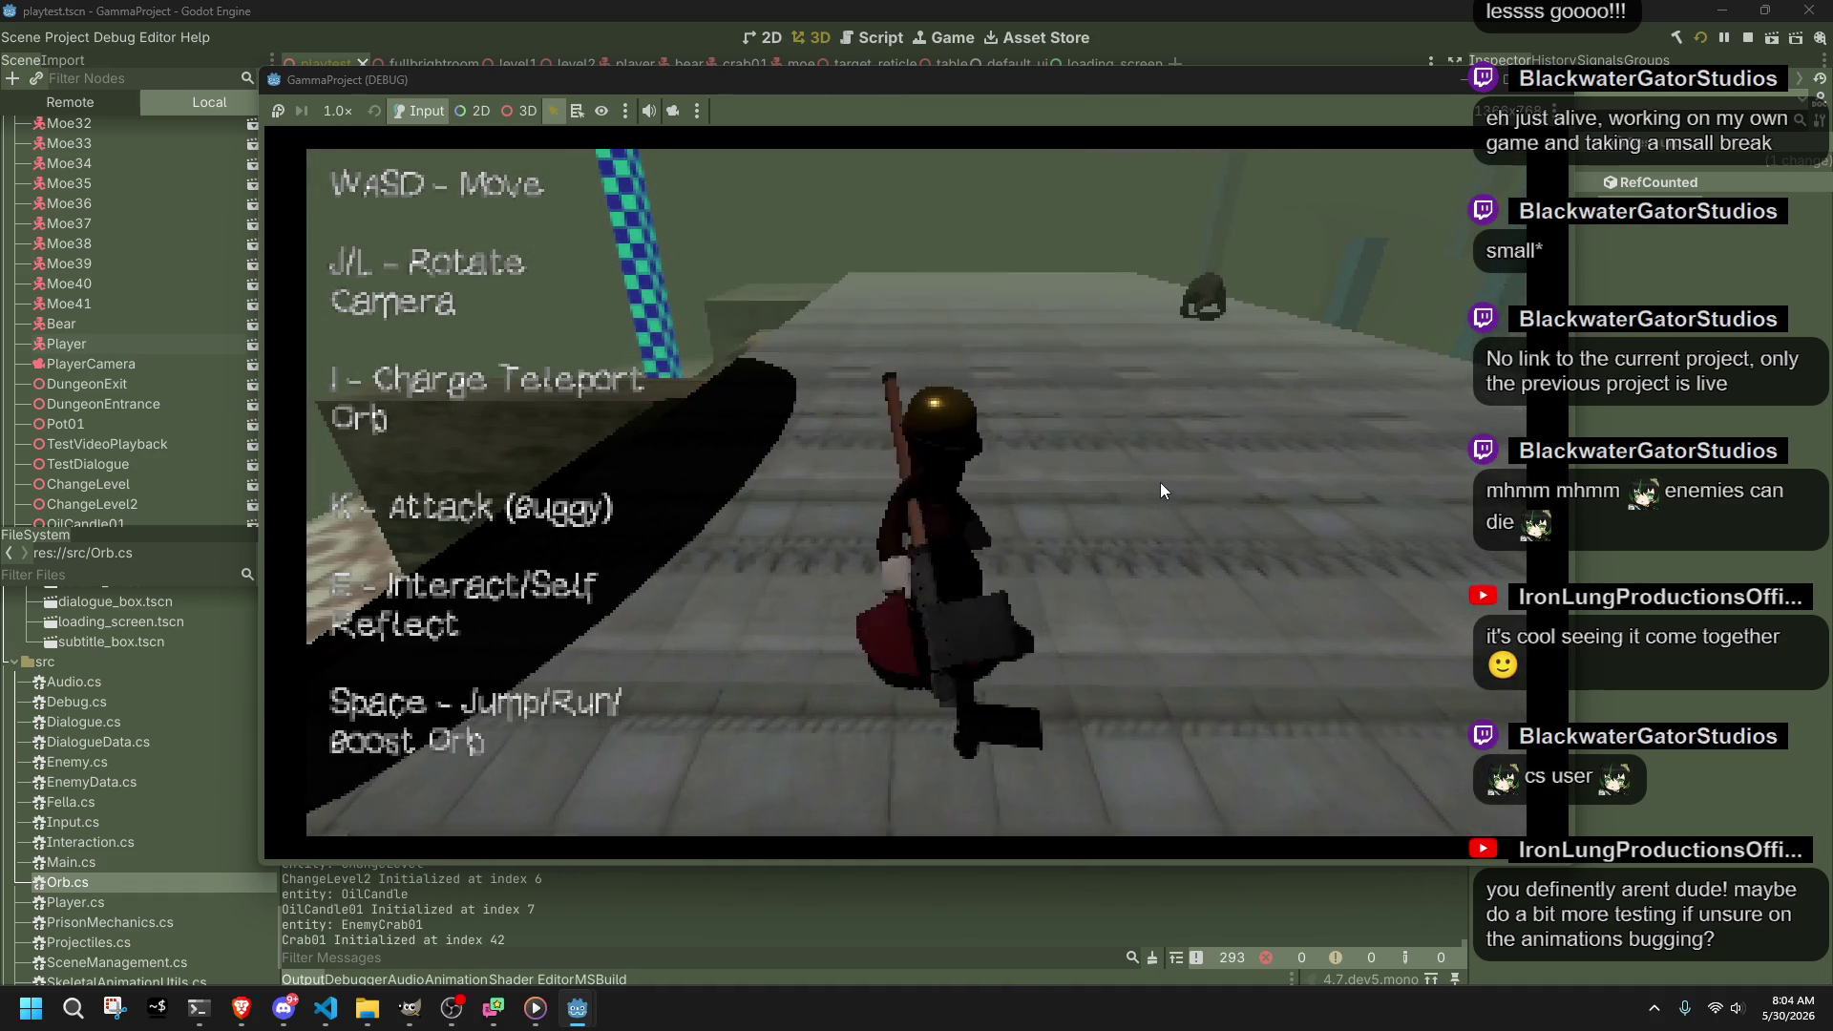
key("d")
key("l")
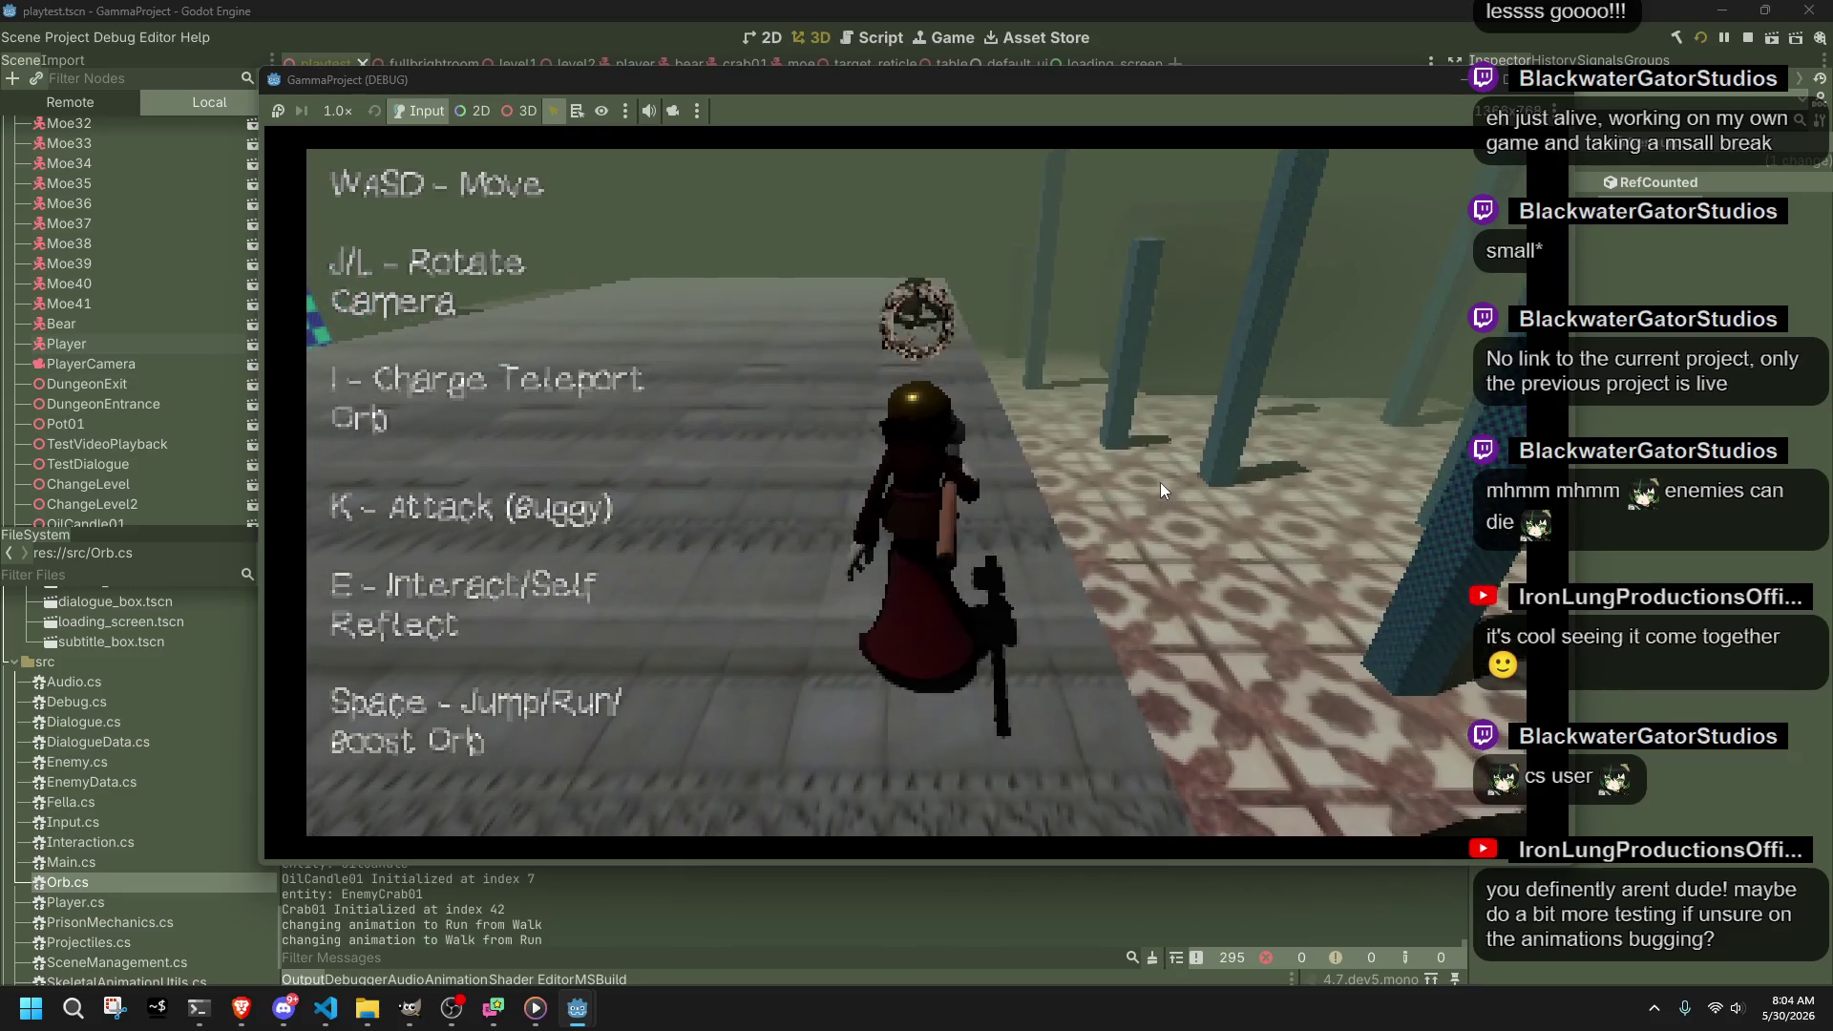
key("l")
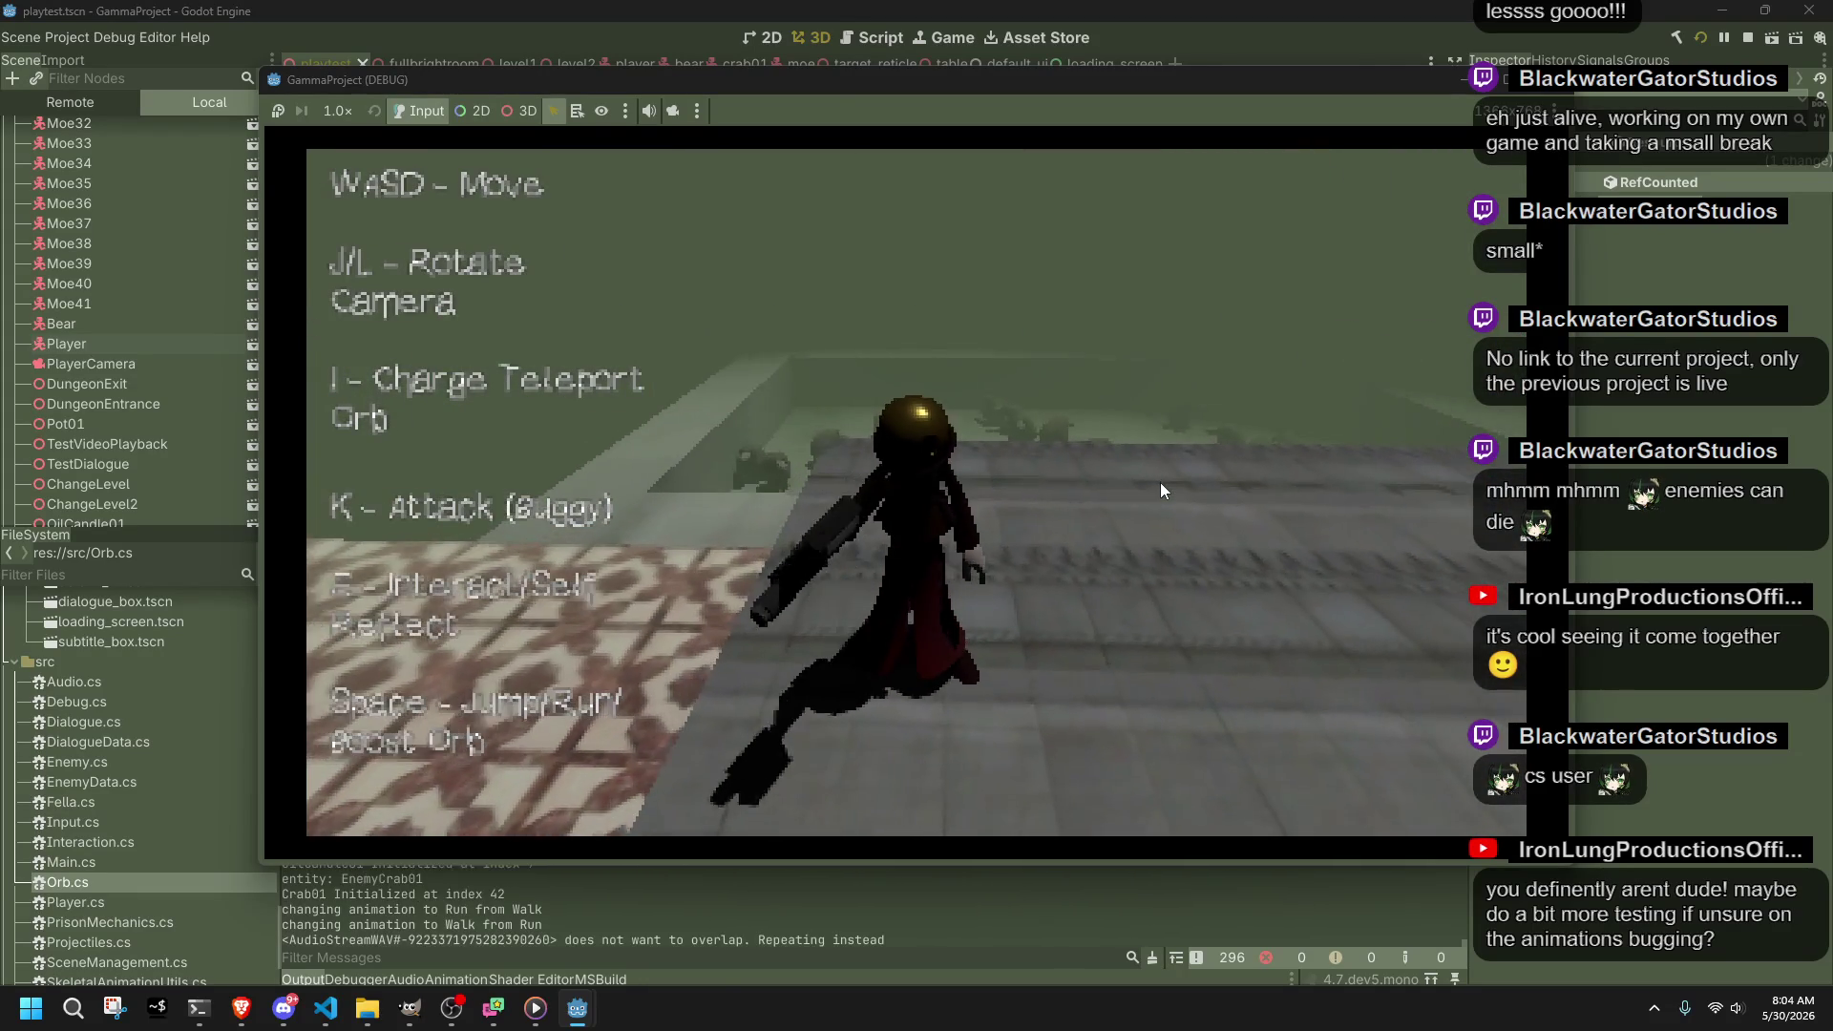
key("l")
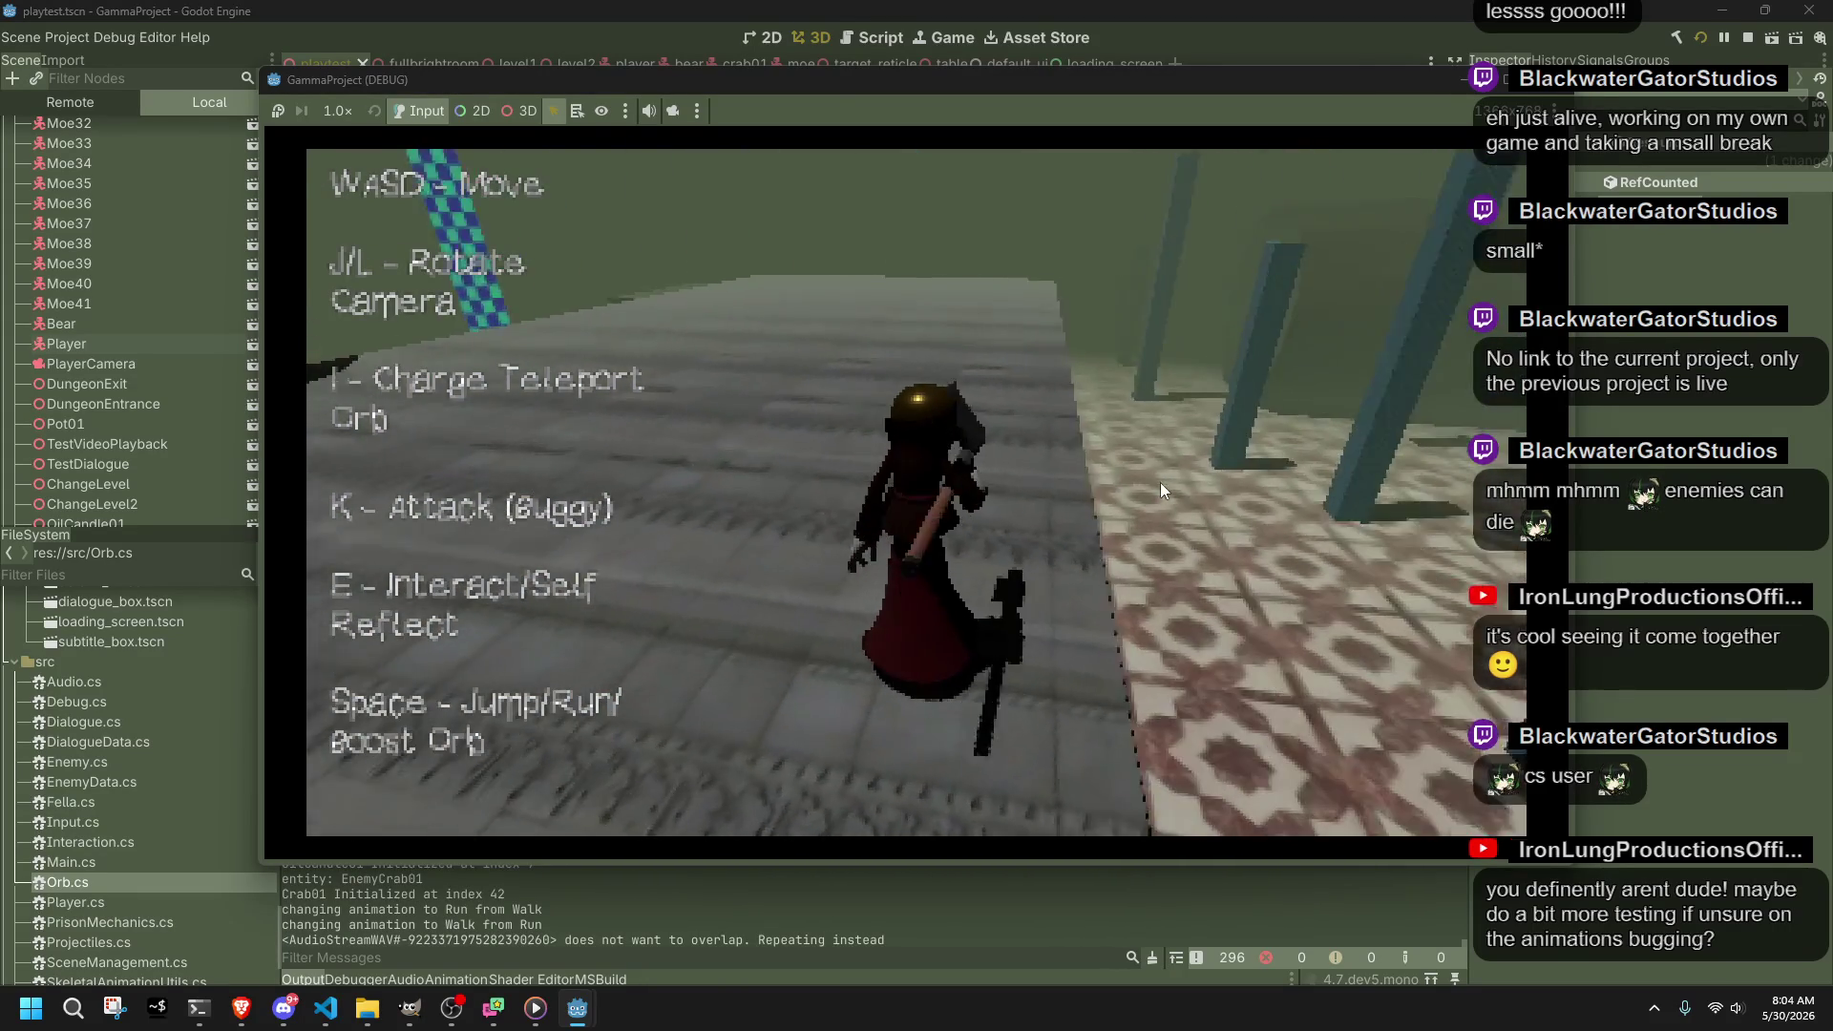
key("l")
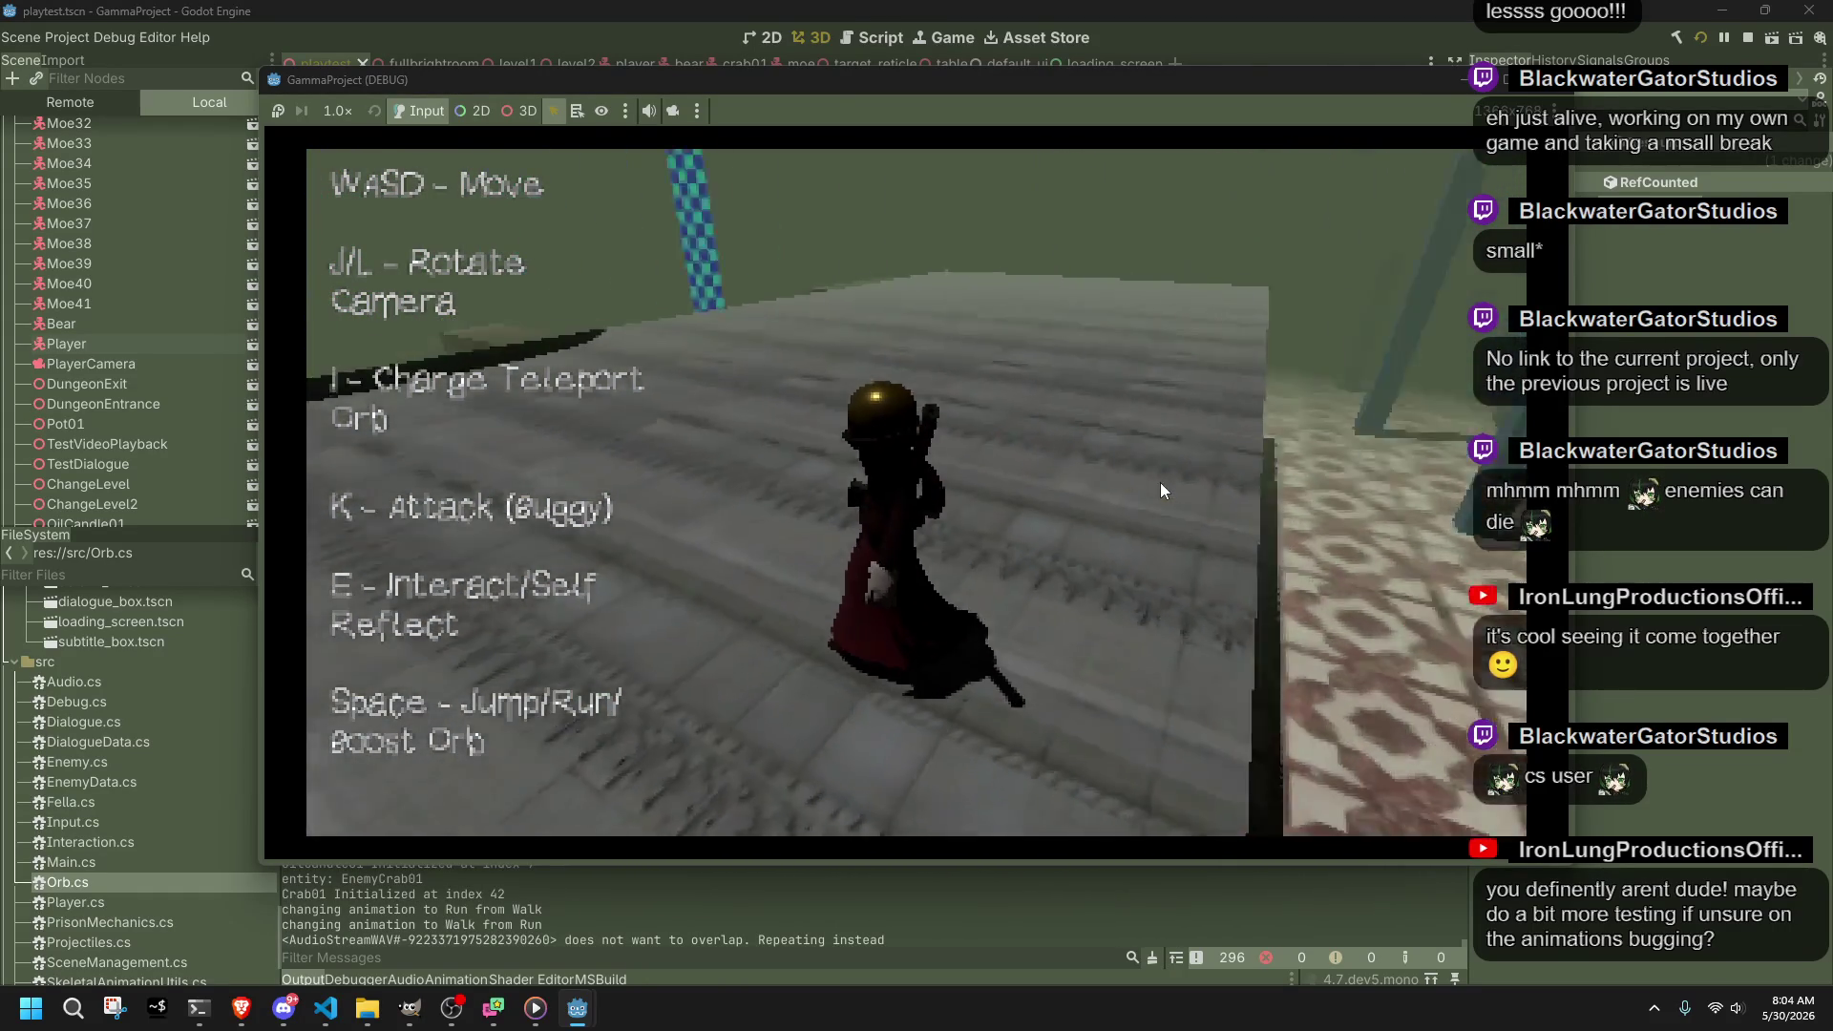
key("l")
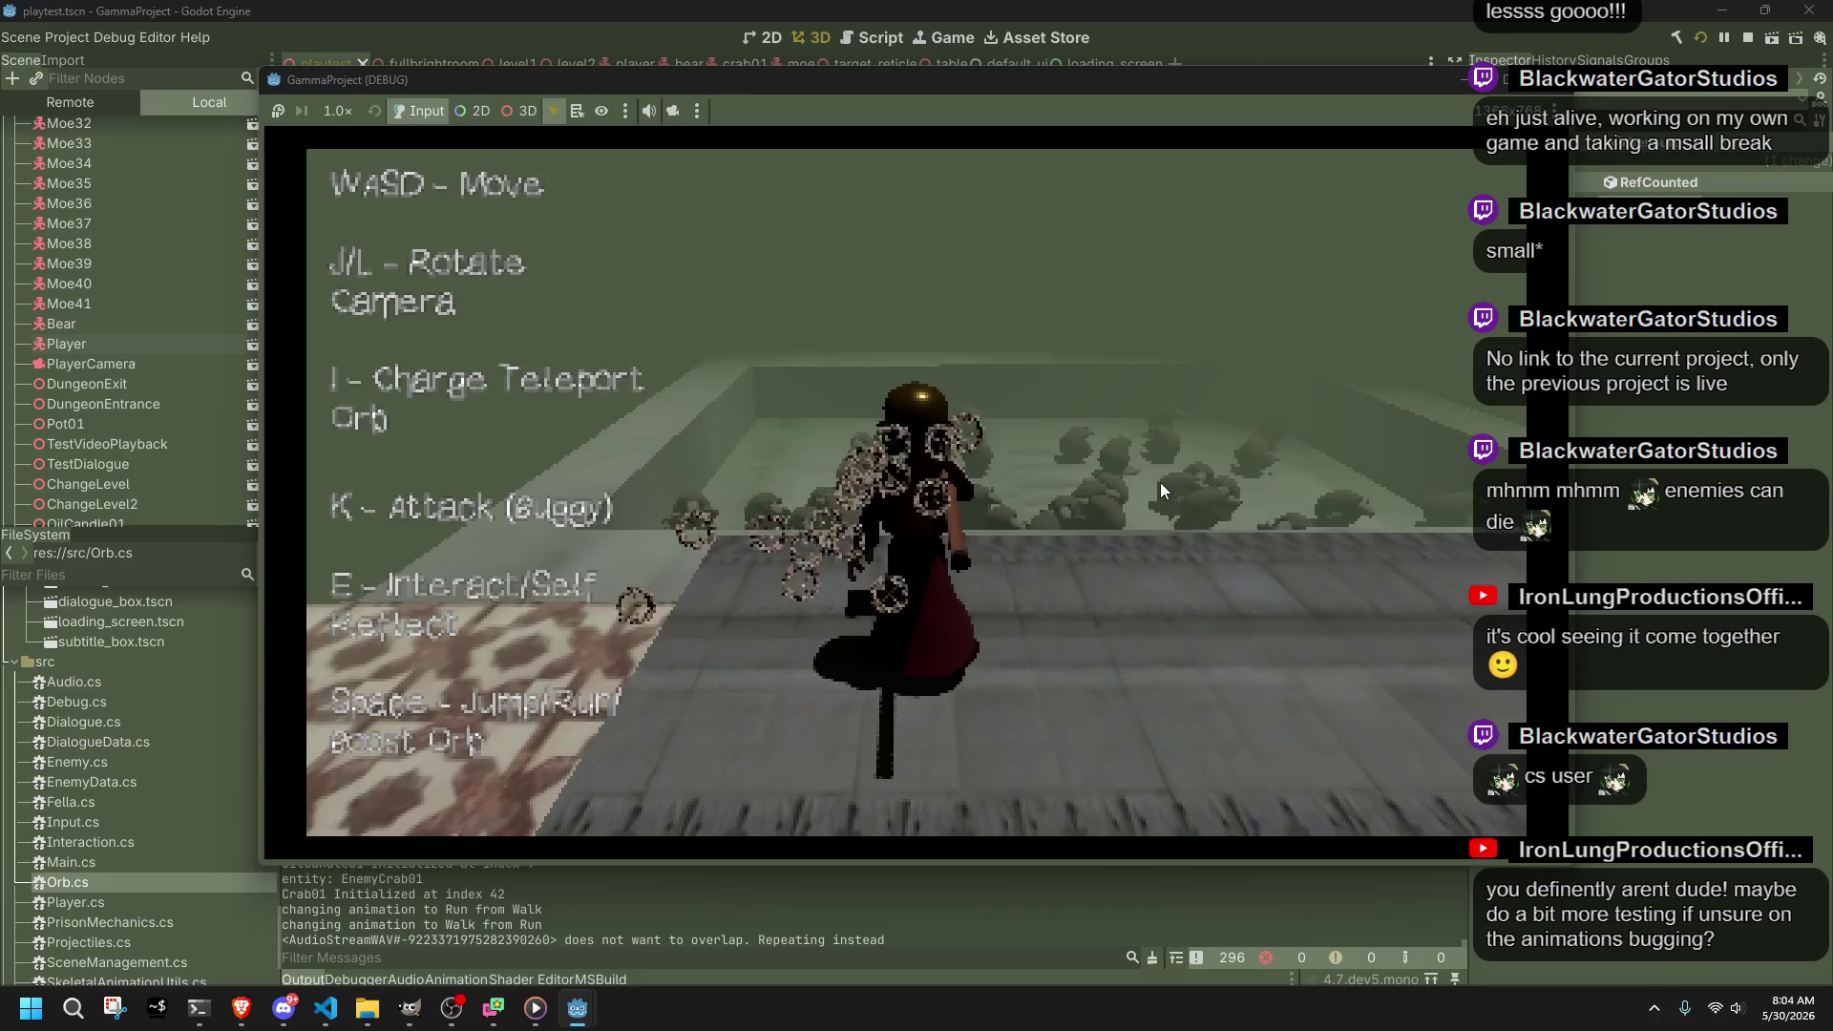
key("l")
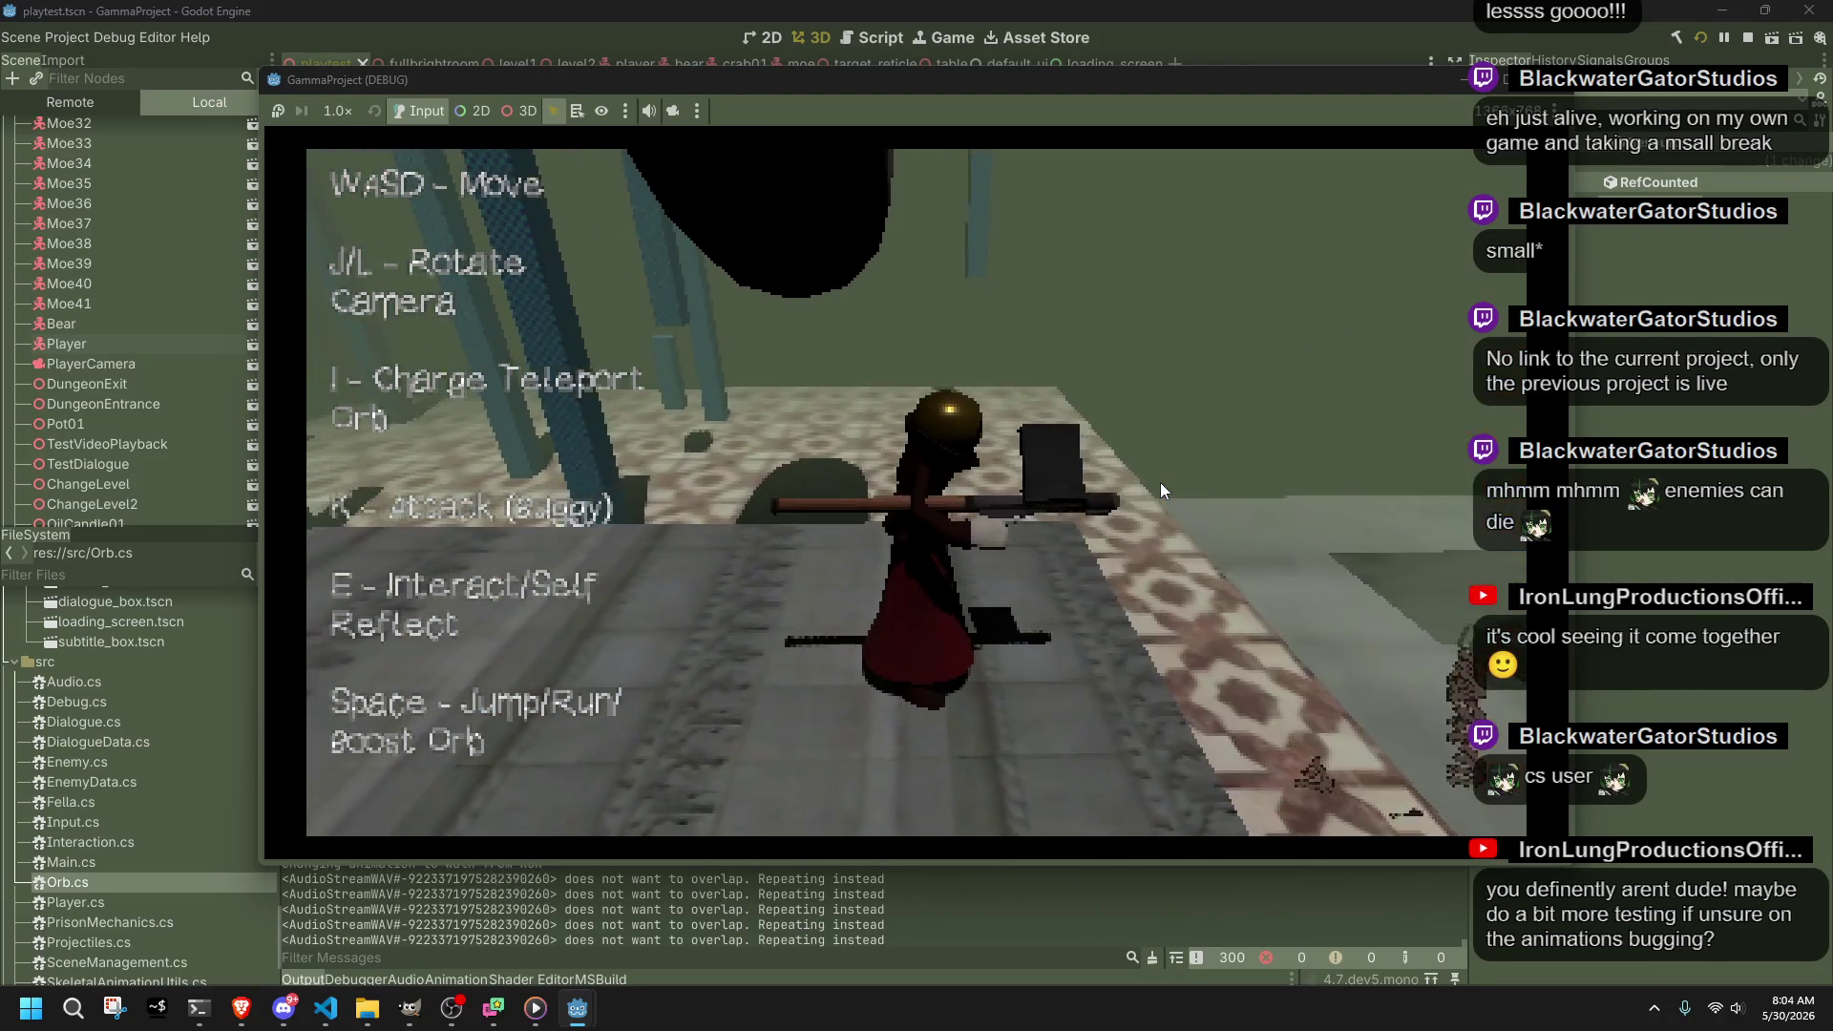
key("l")
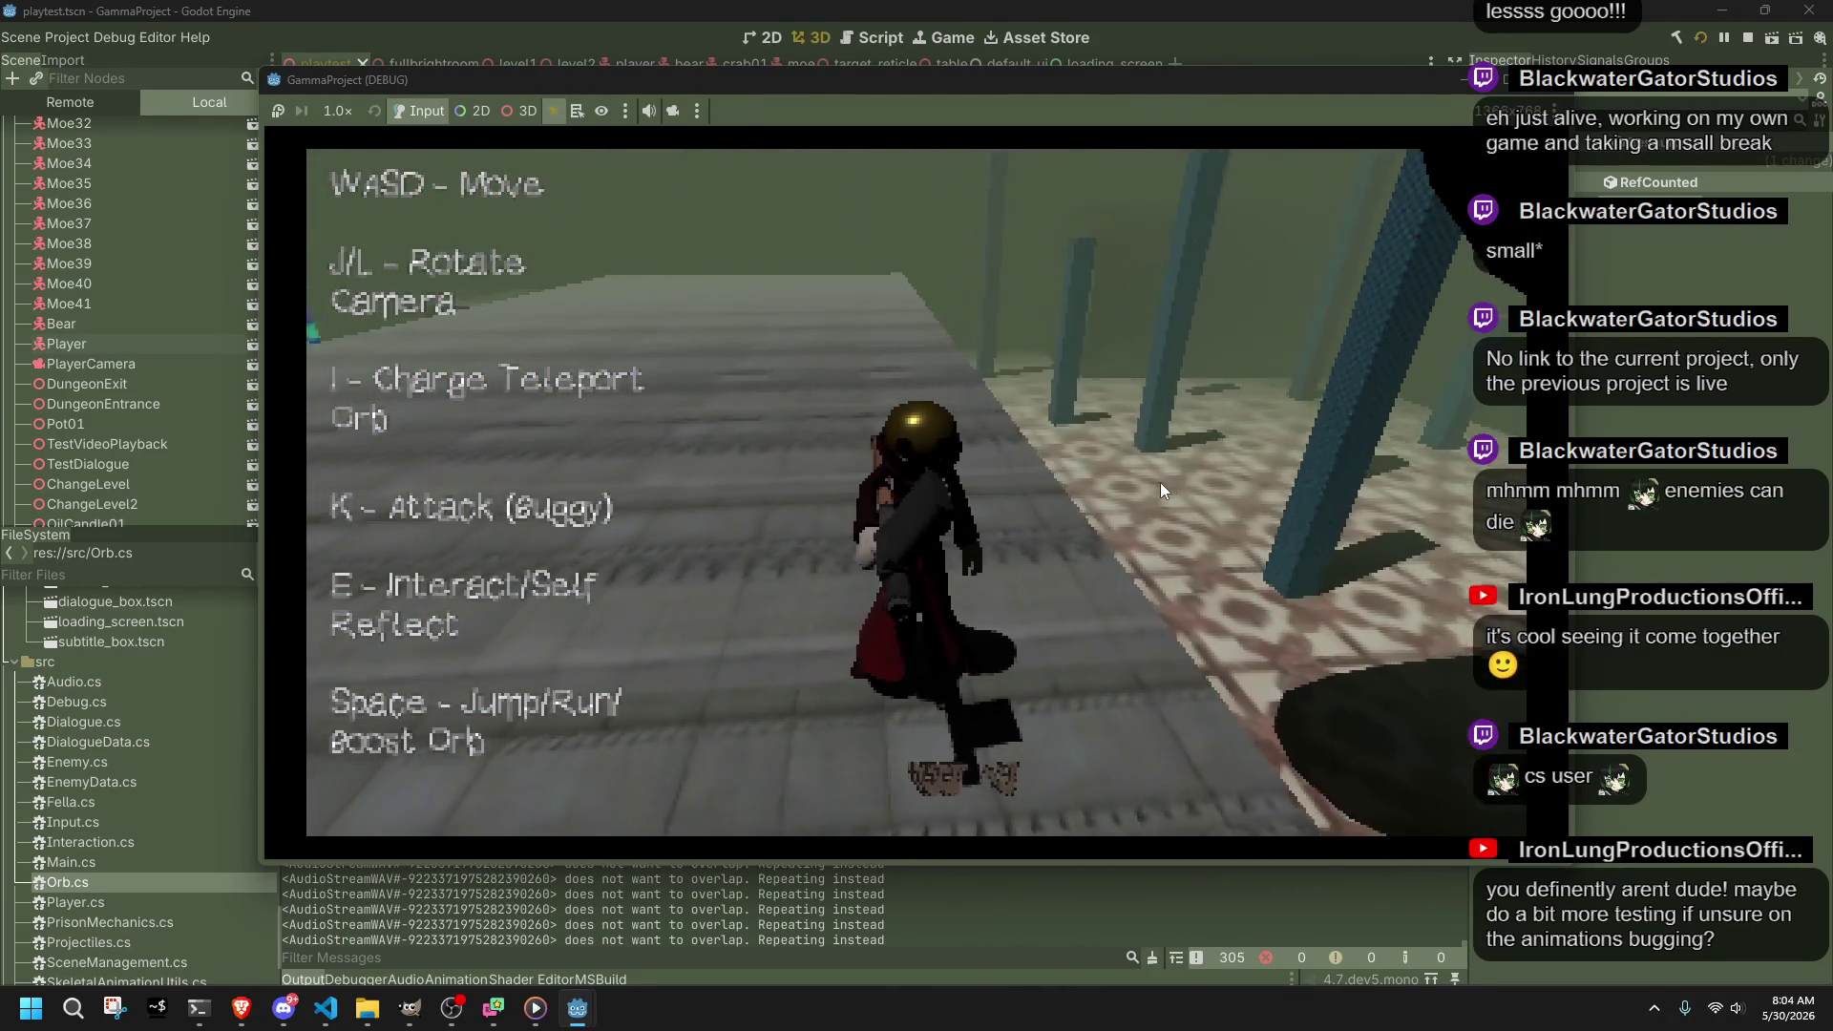
key("l")
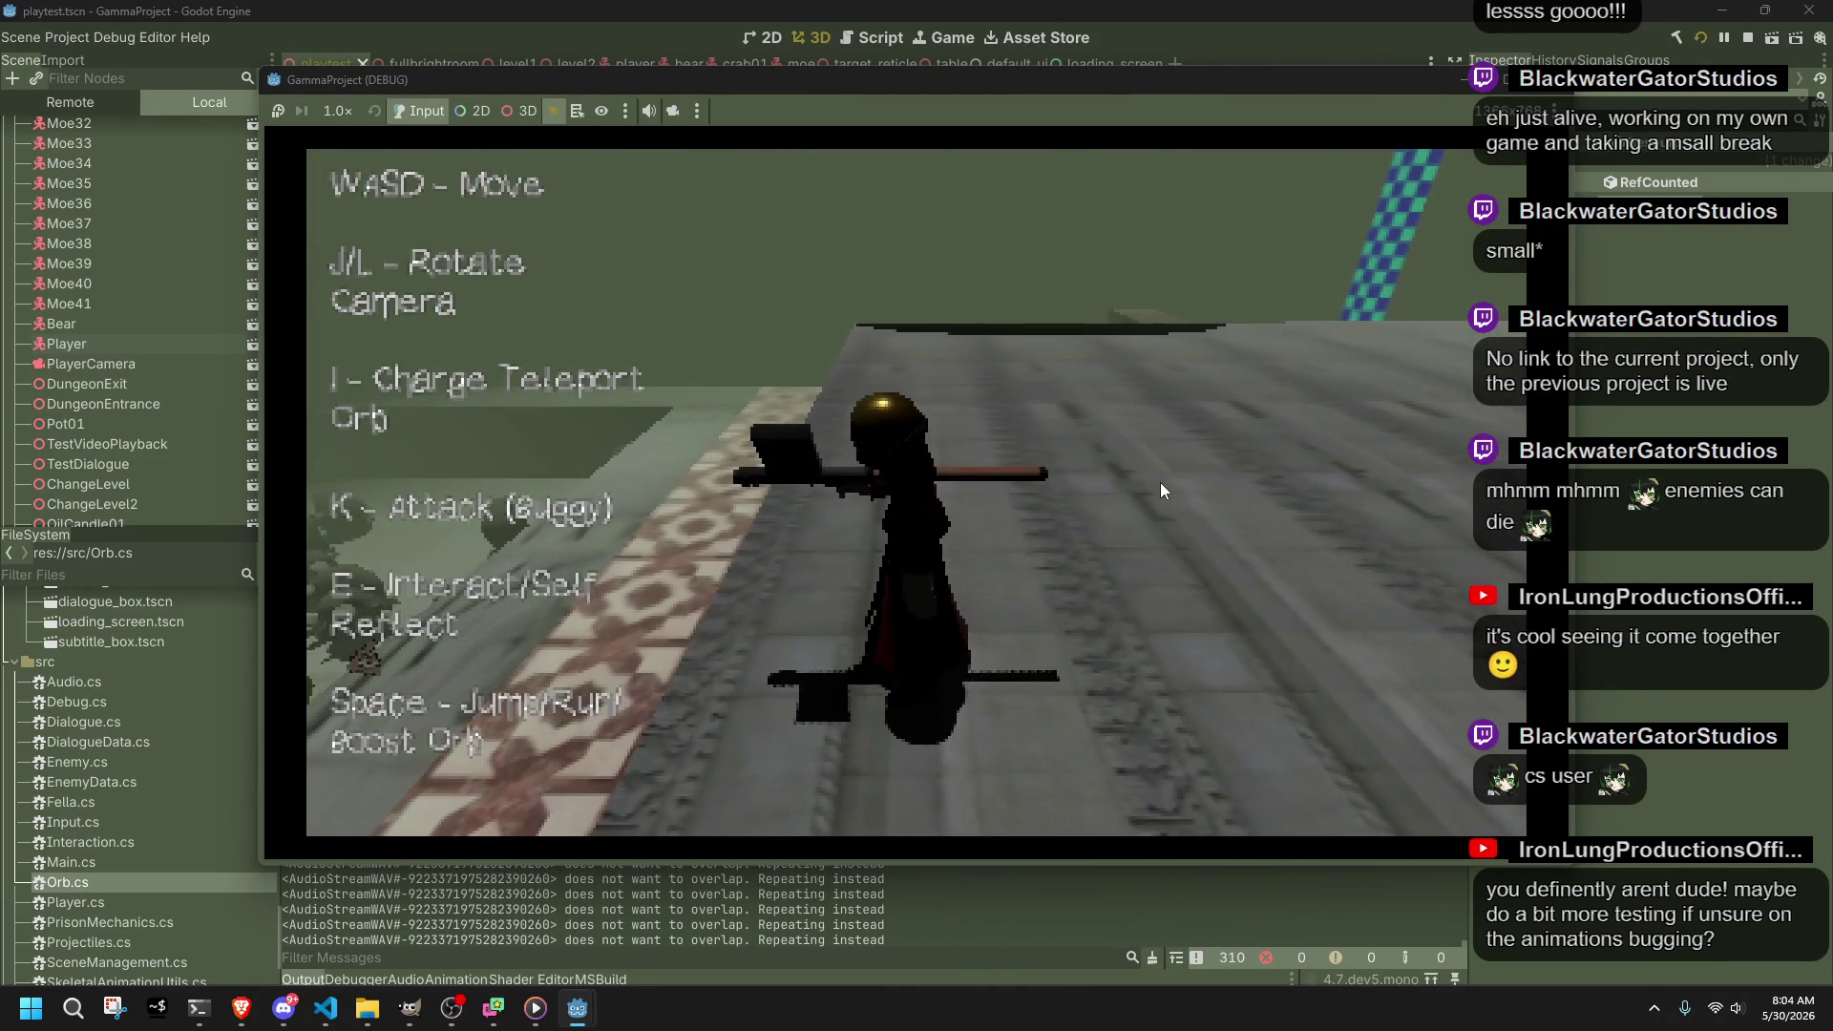
key("l")
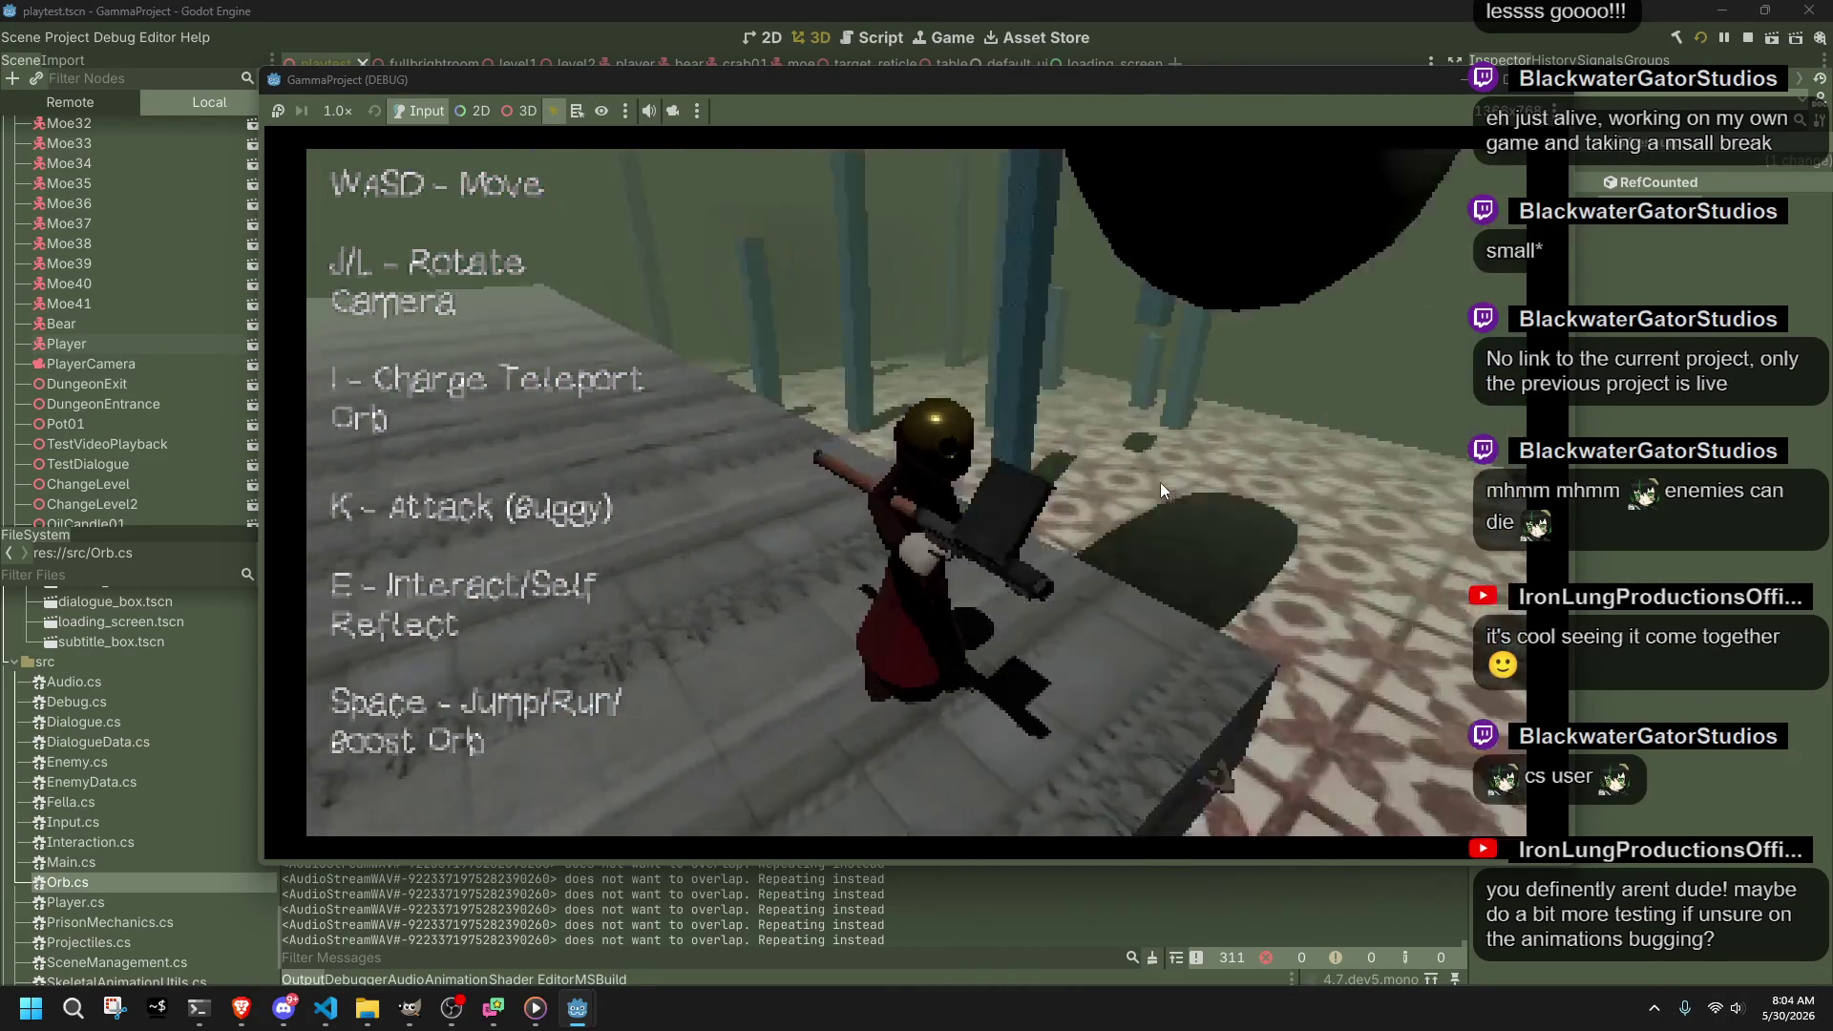
key("l")
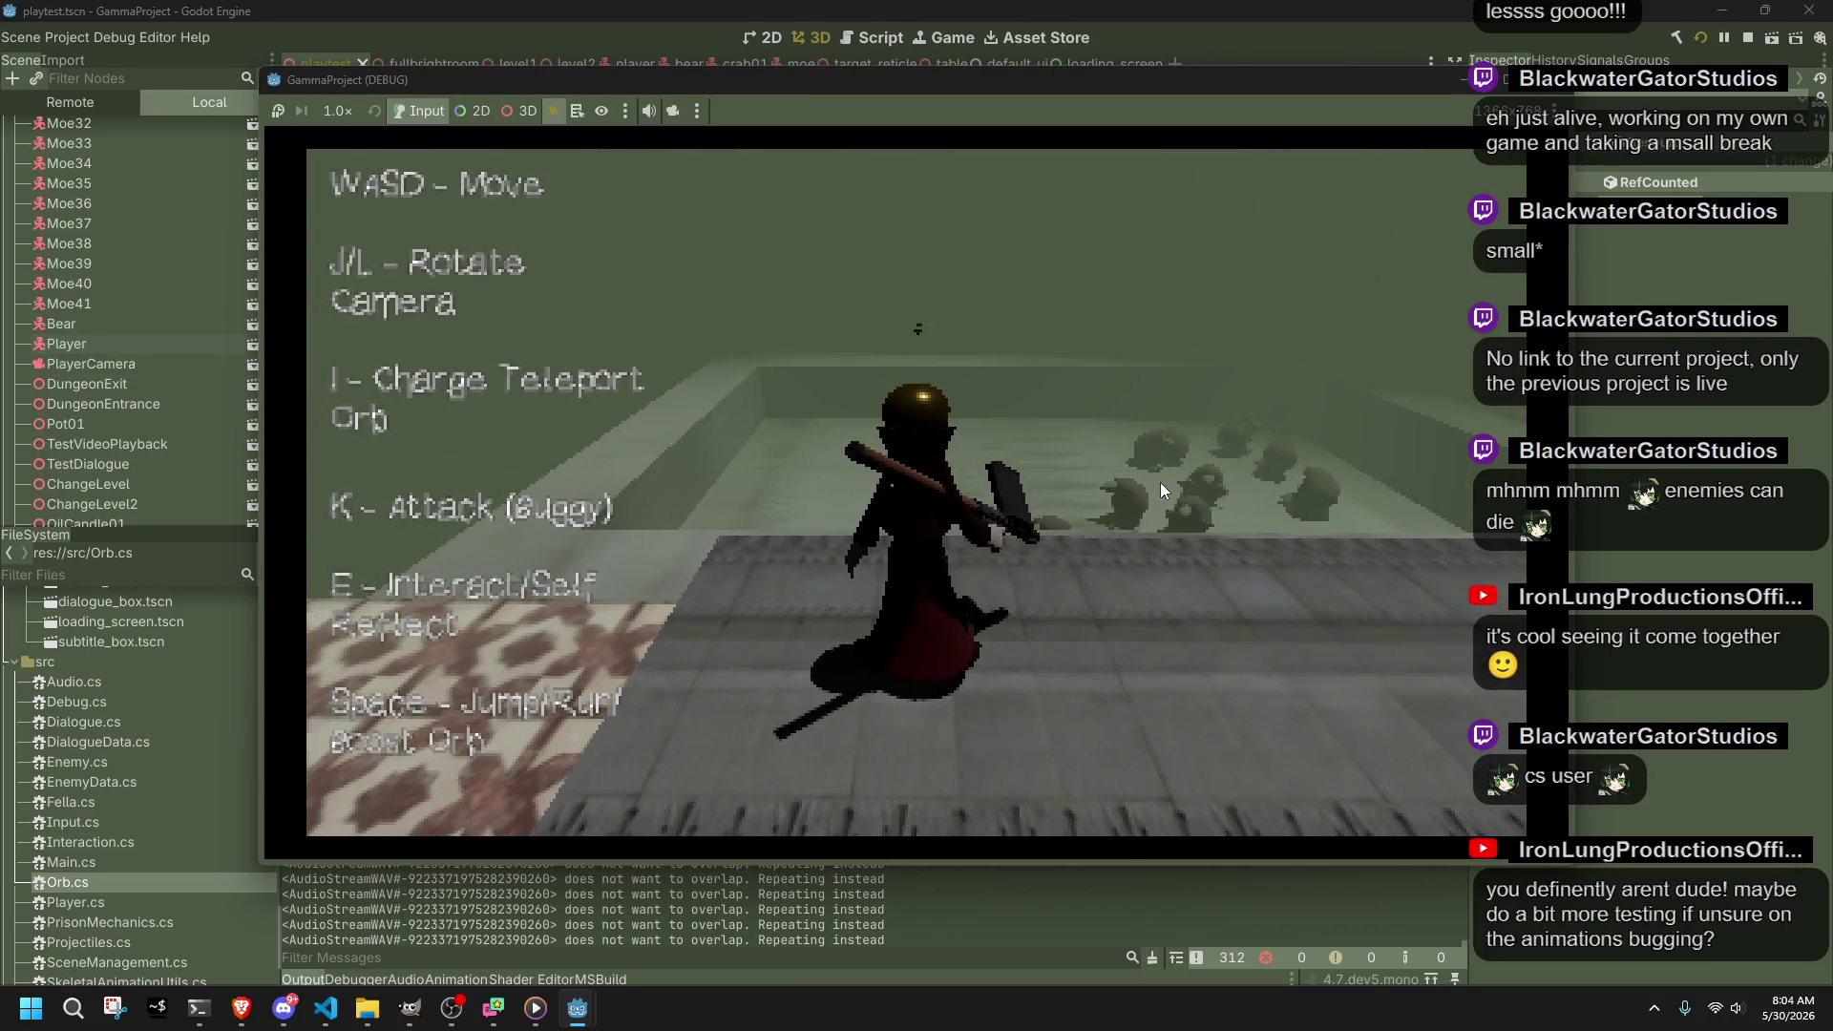
key("l")
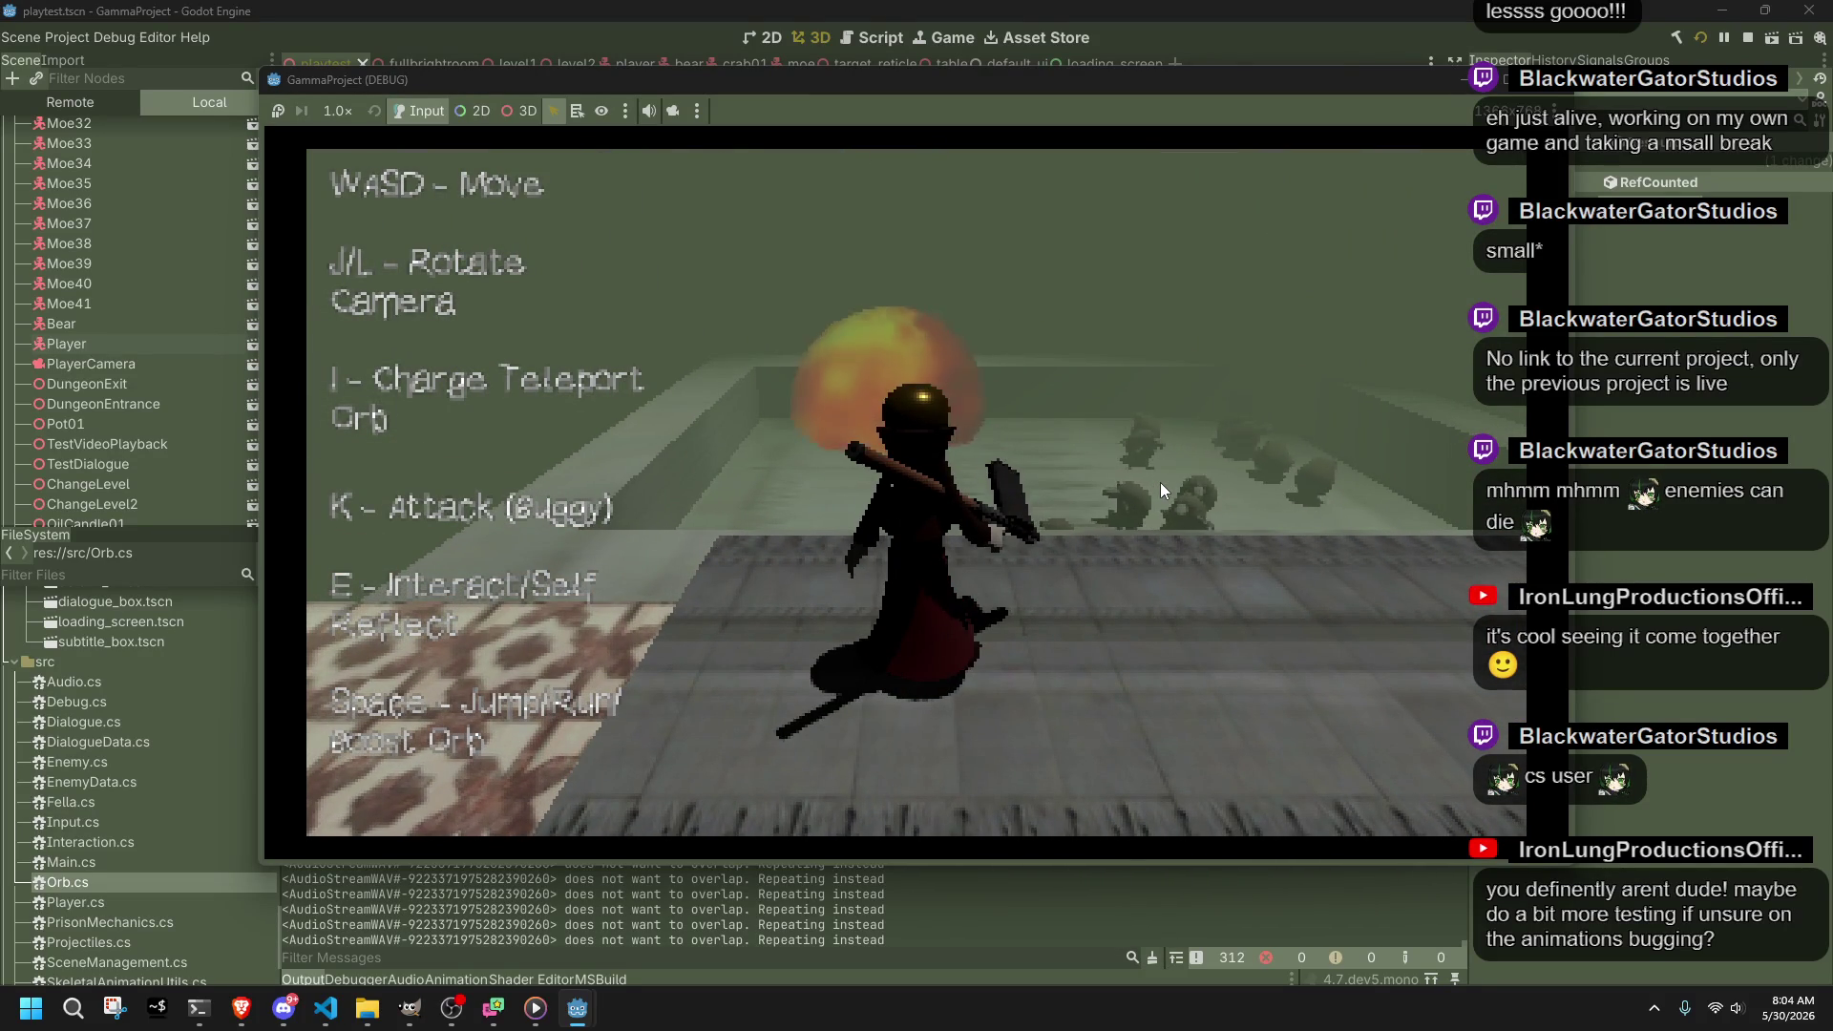
key("l")
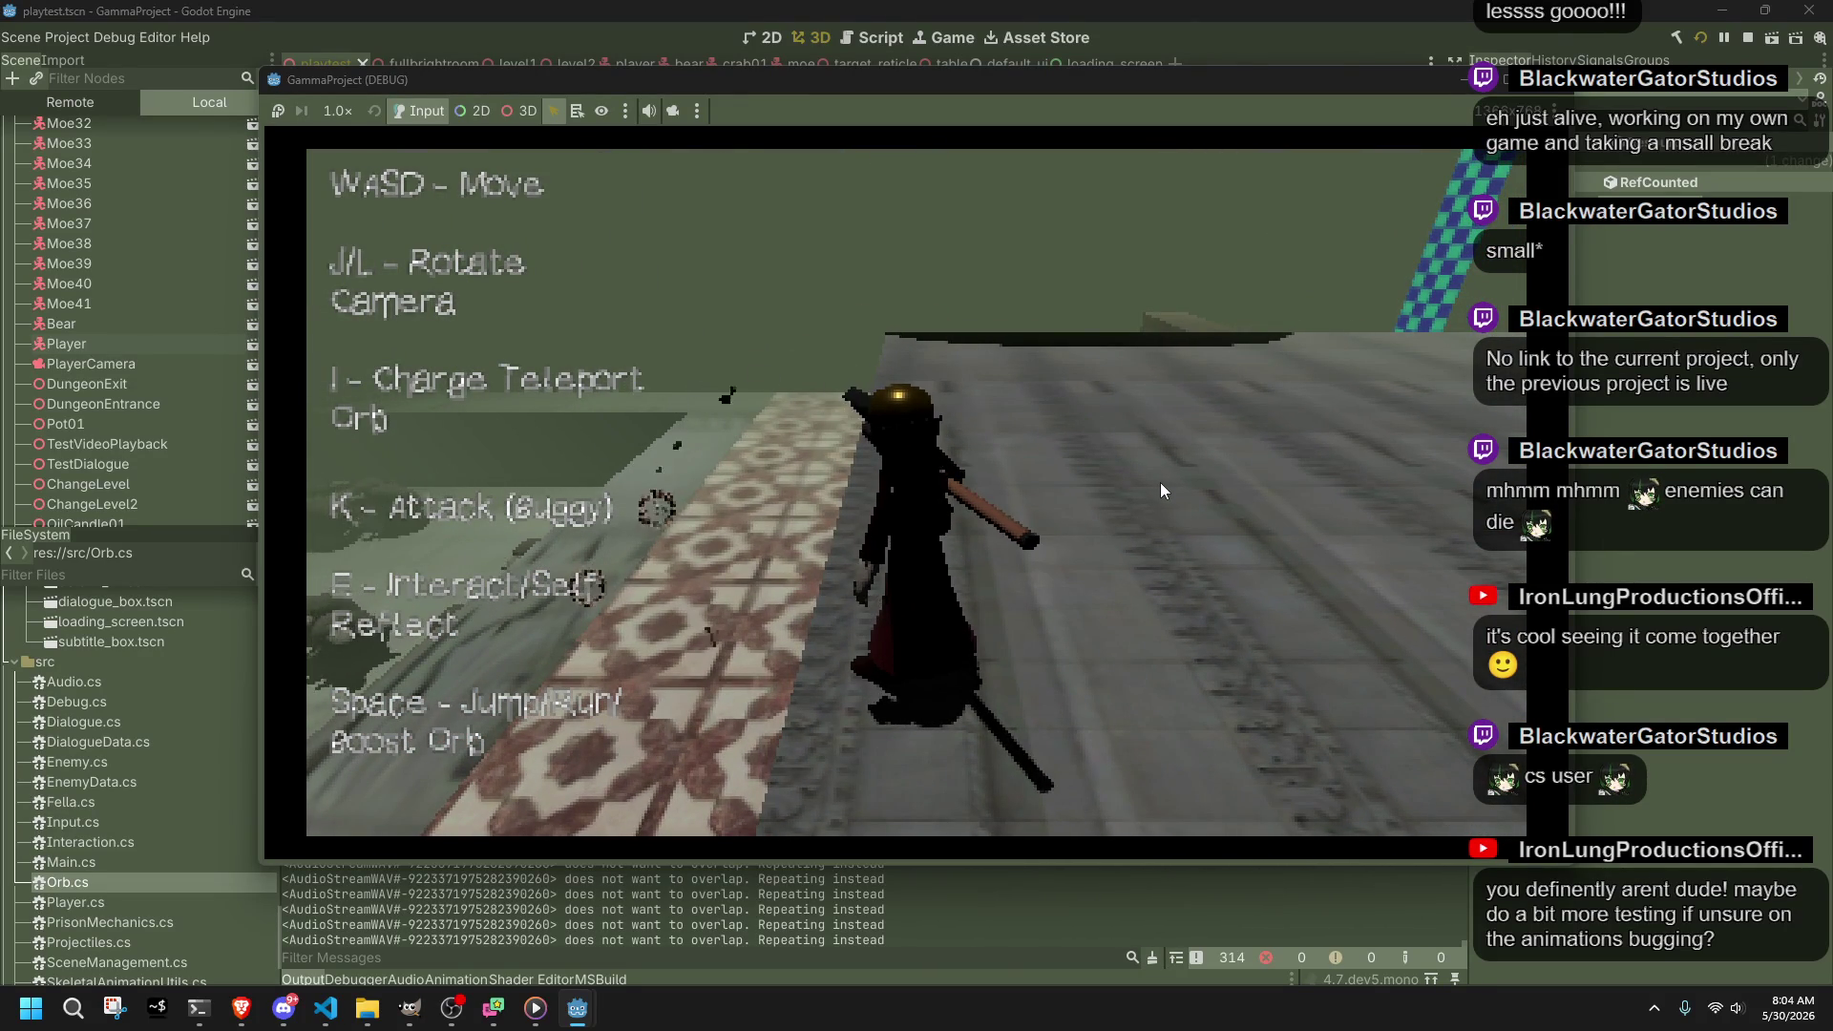
Step: Charge several fiery orbs facing the wall, then release one and run up the stairs
key("i")
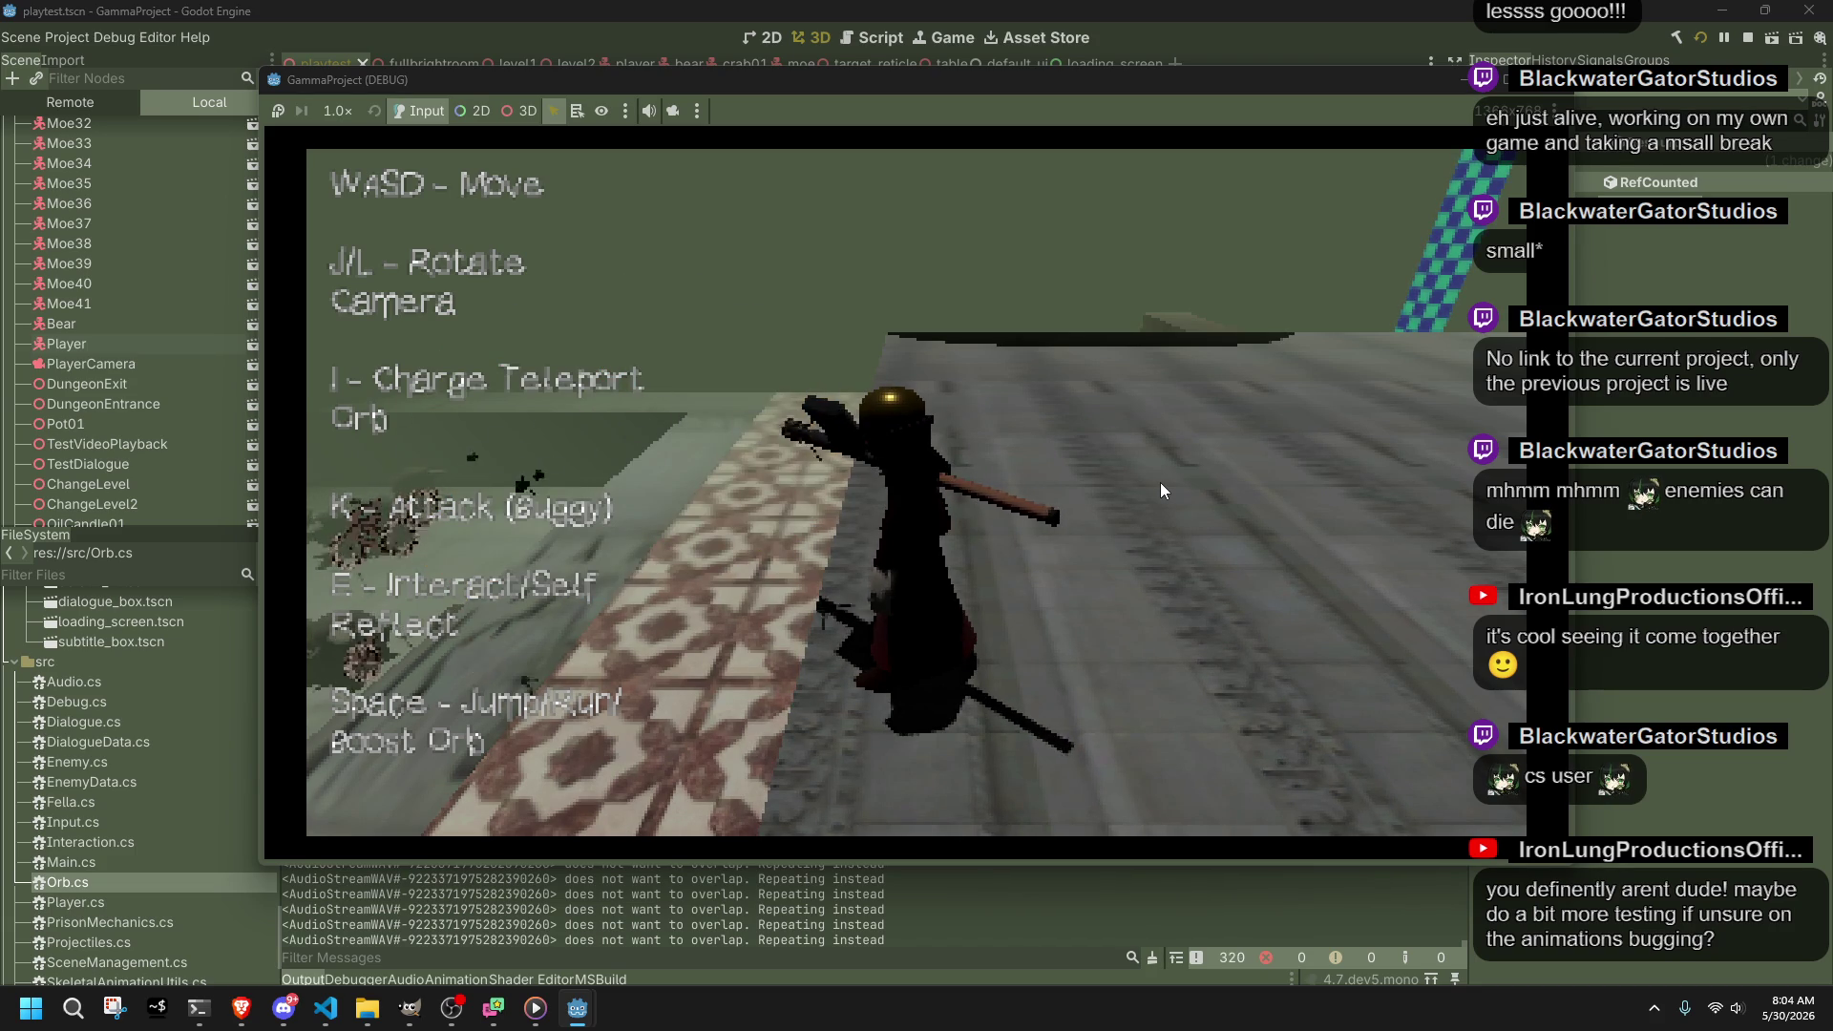
key("l")
key("i")
key("i")
key("i")
key("i")
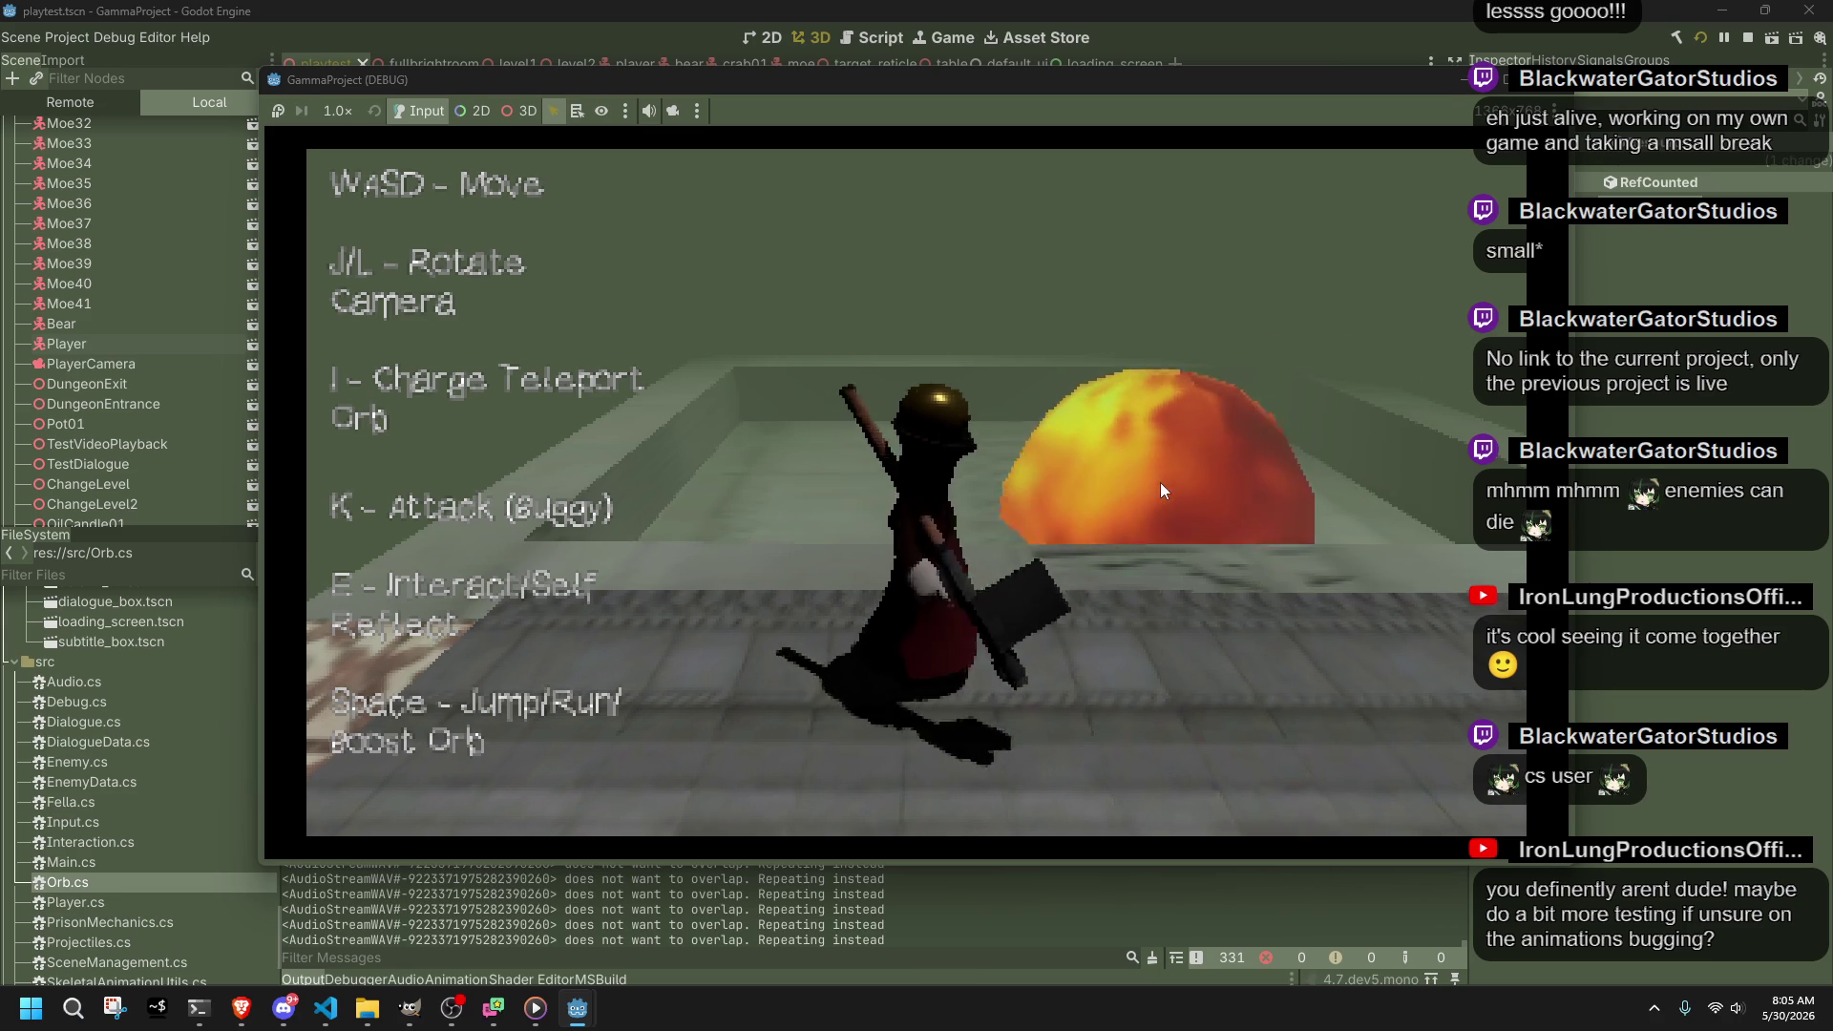
key("i")
key("i")
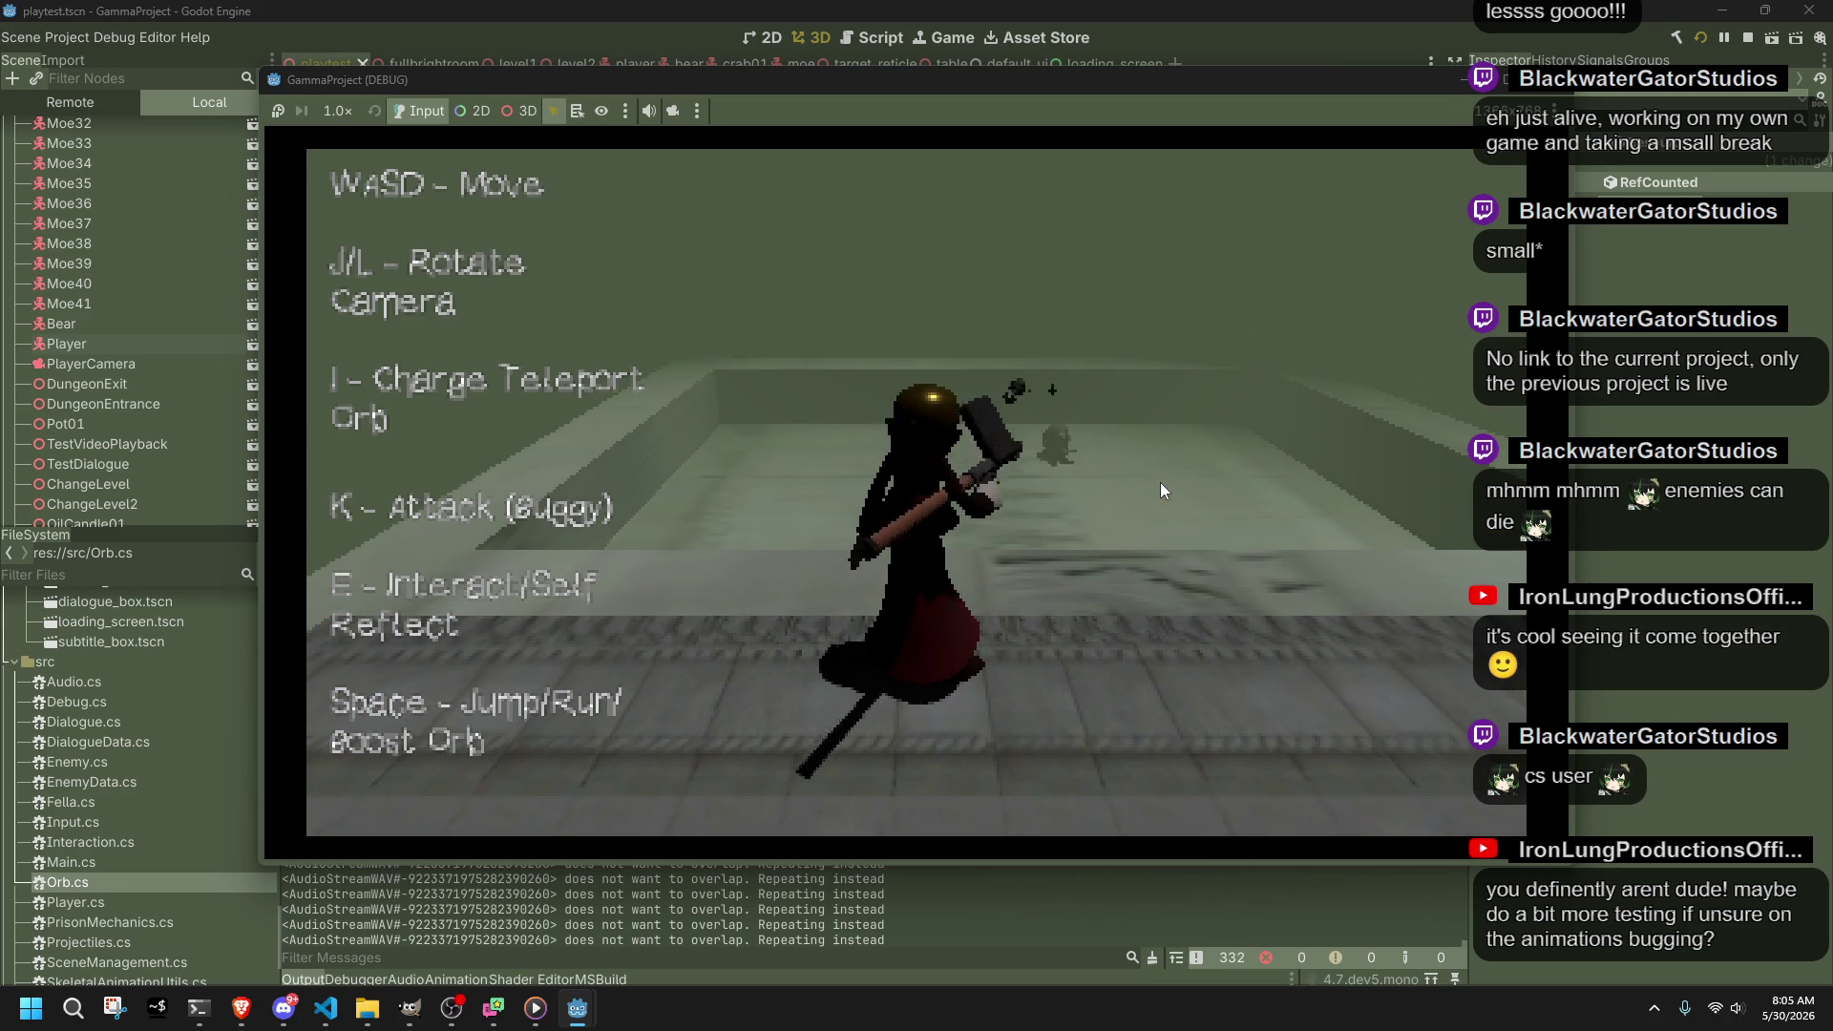
key("i")
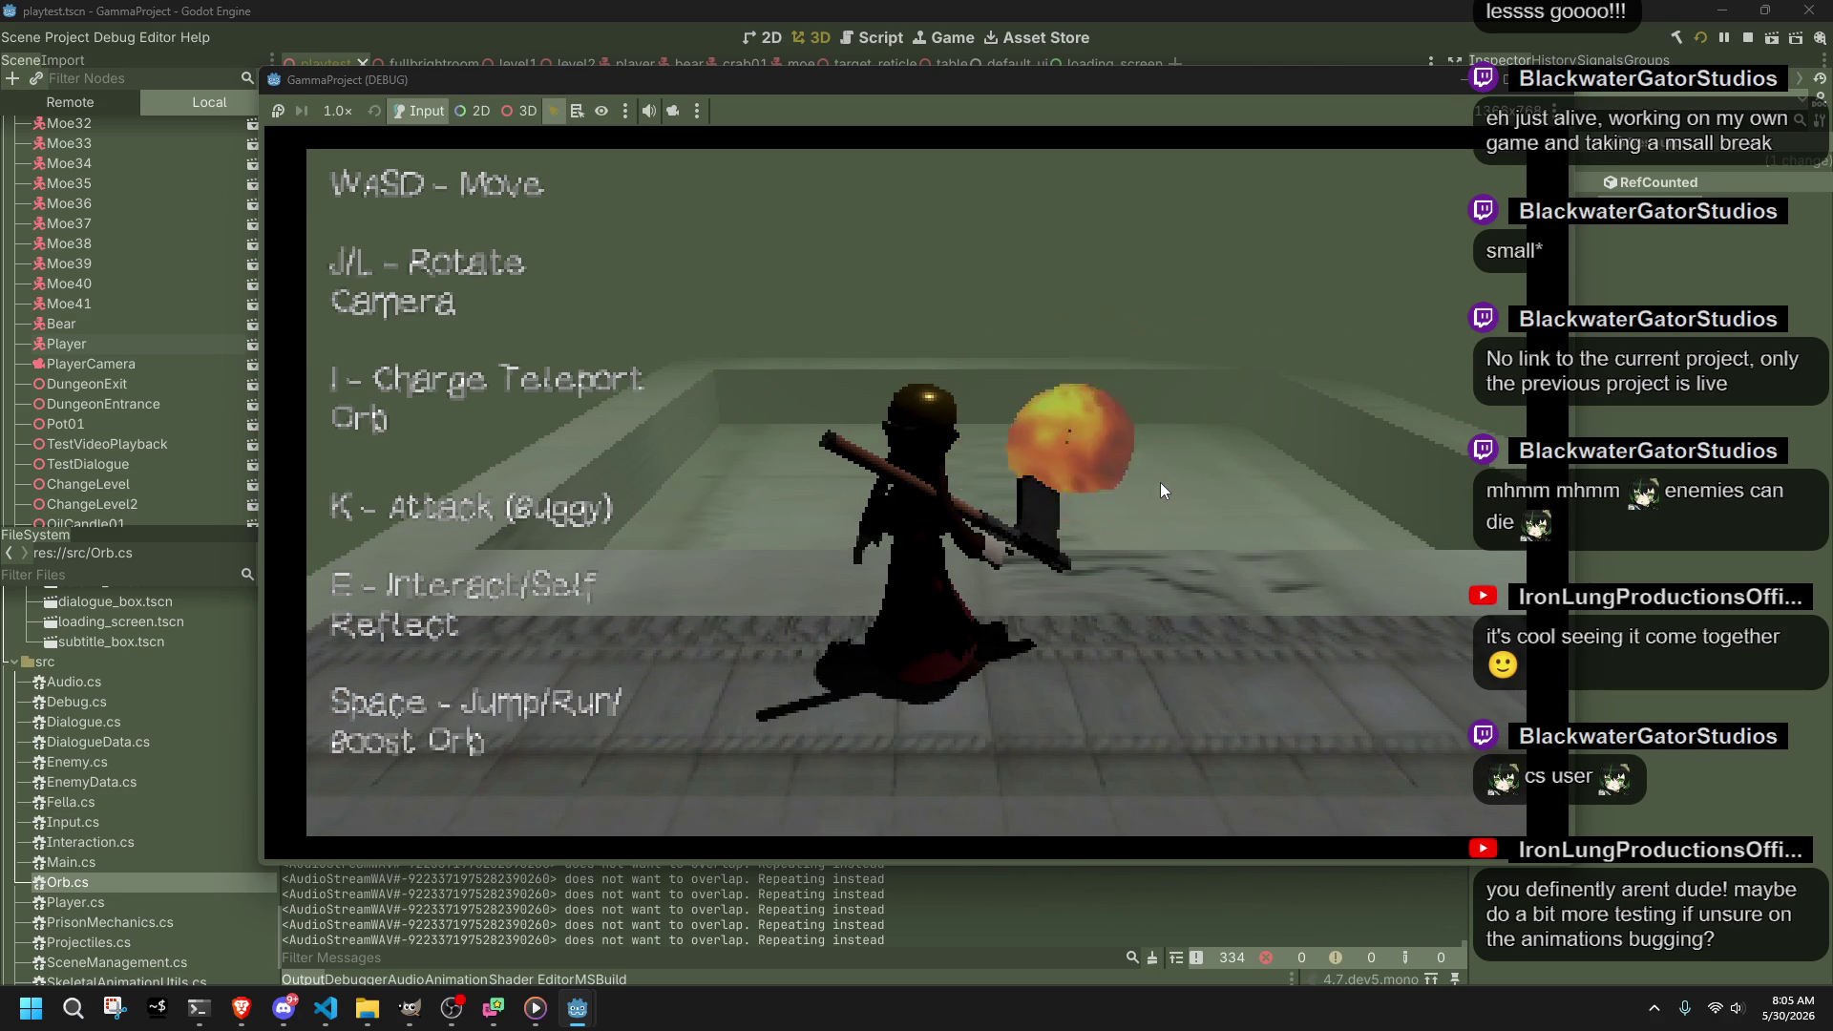
key("w")
key("space")
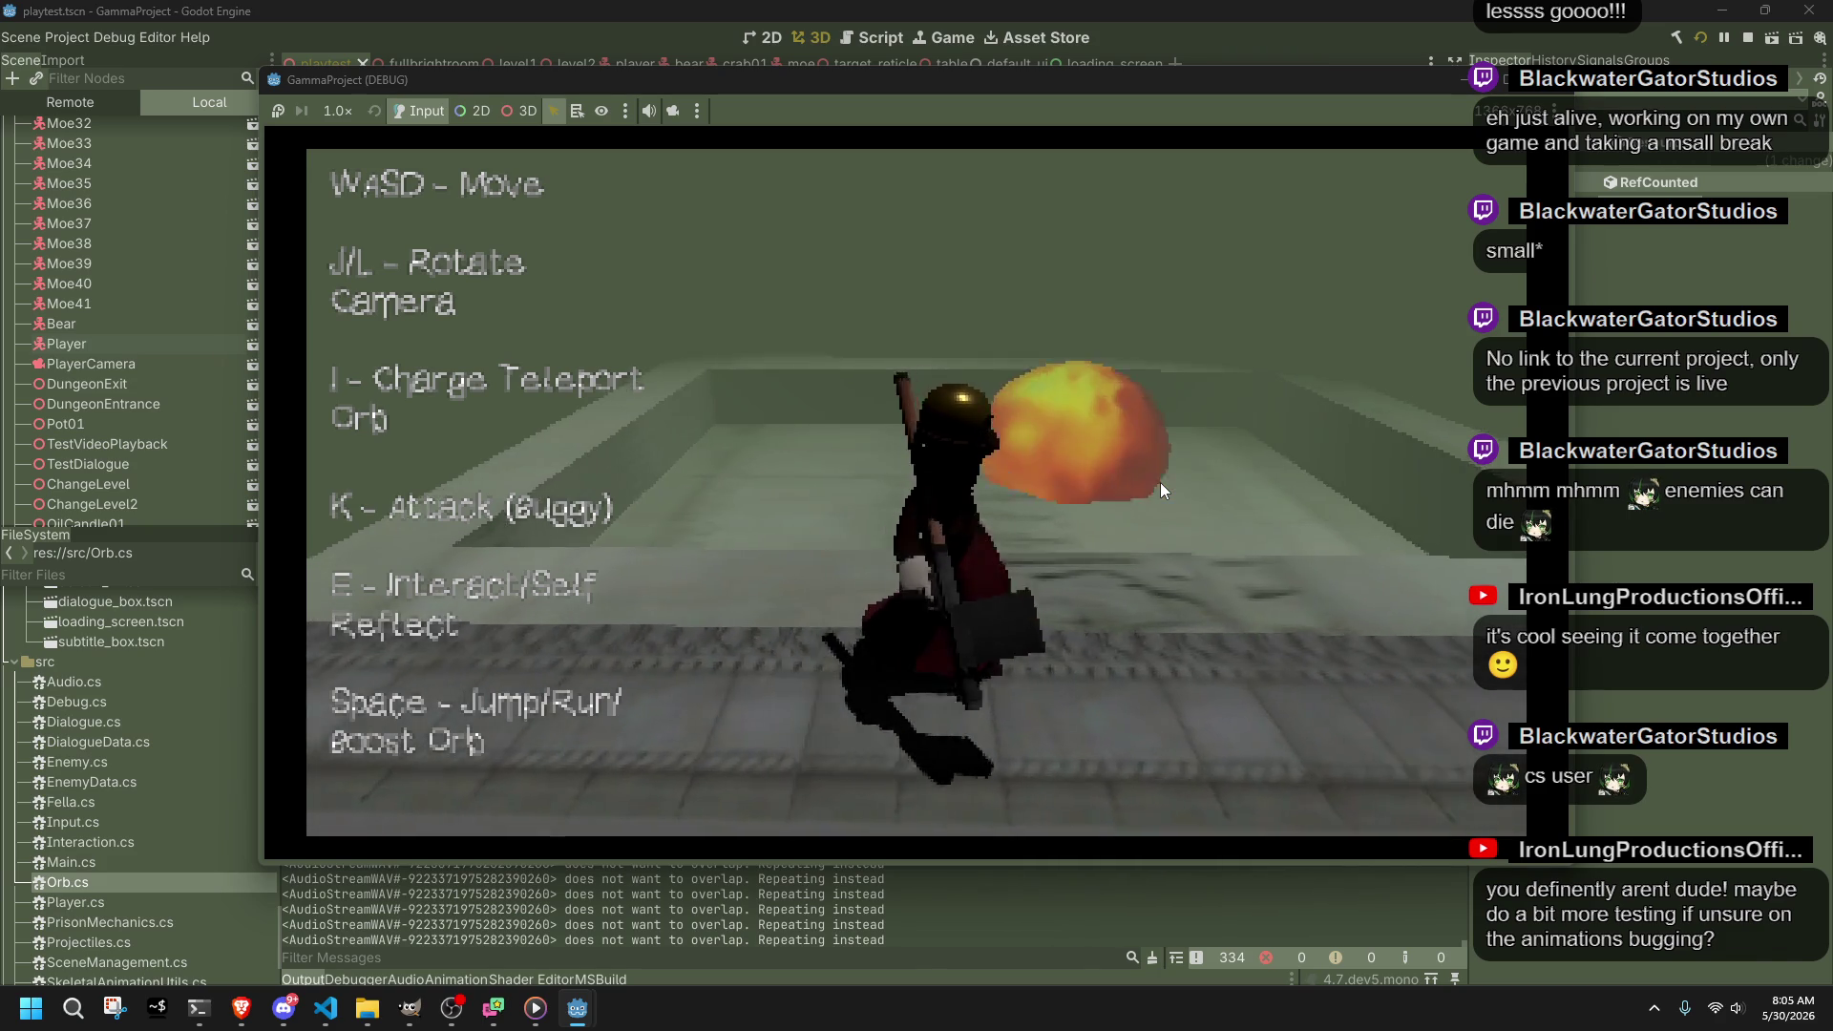
Step: Attack on the stairs, drop onto the tiled floor, and trigger the Hello player dialogue to change level
key("l")
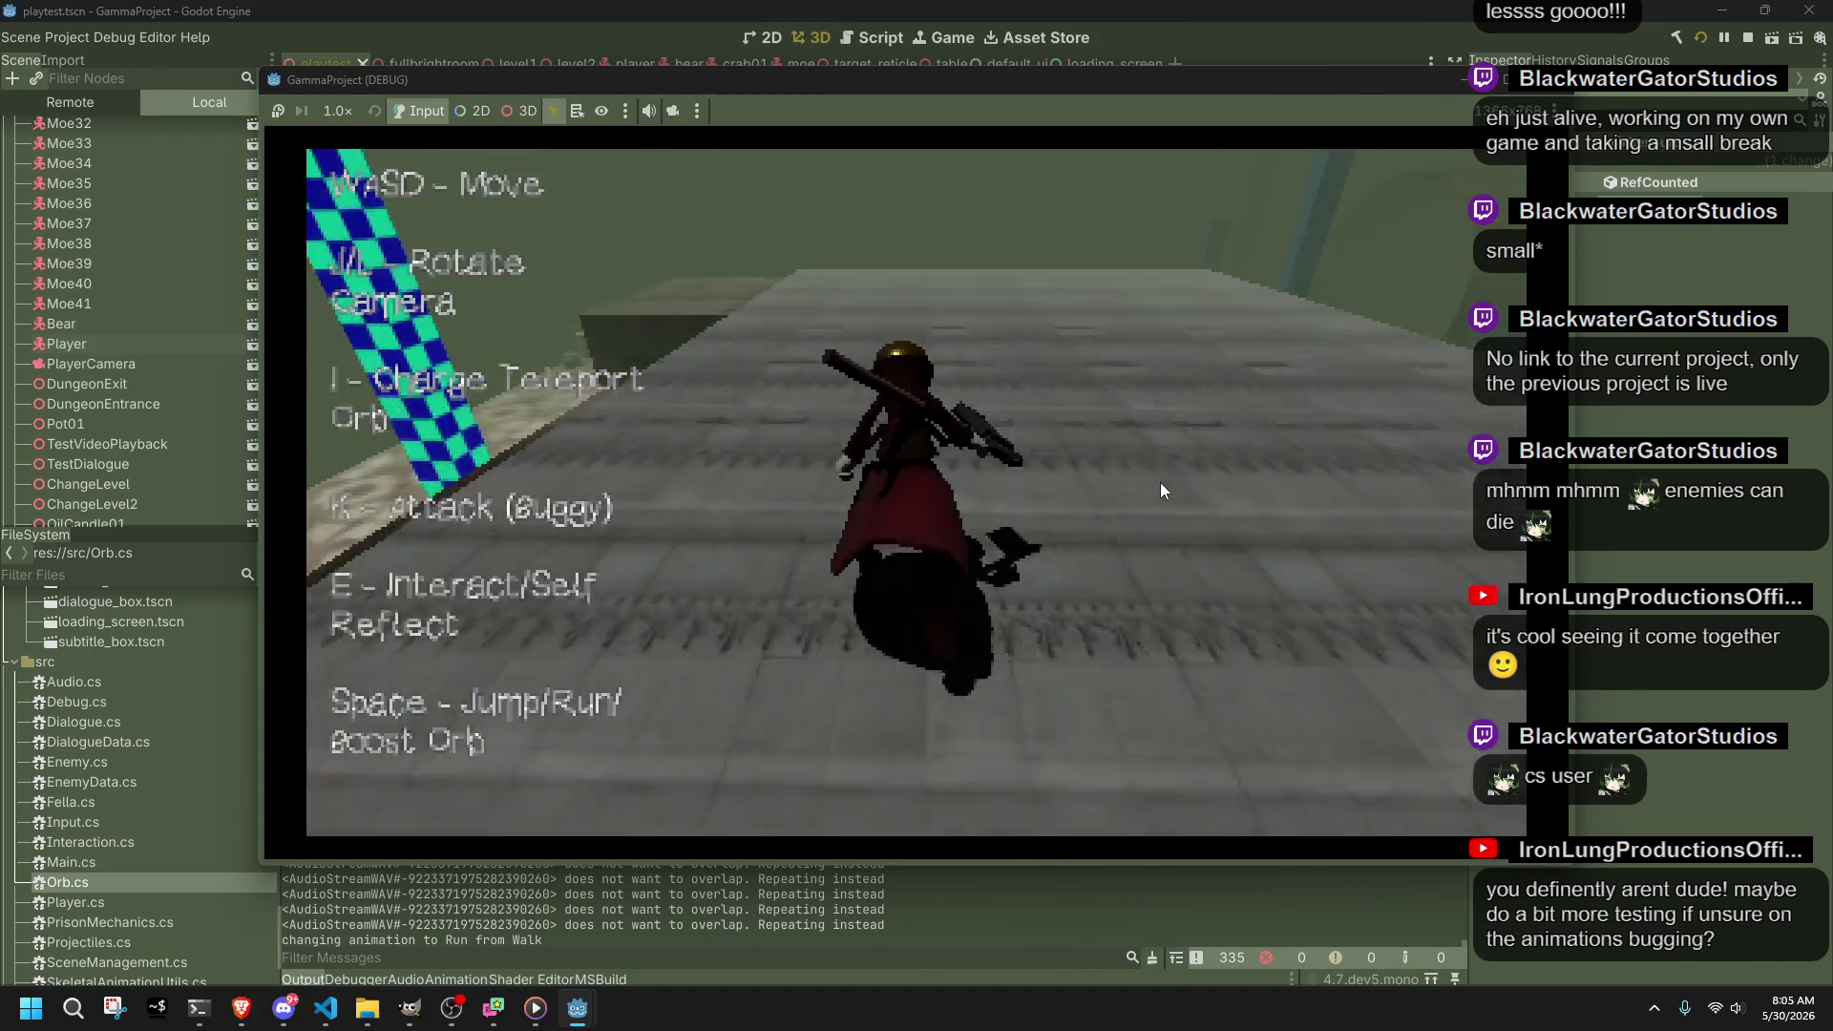
key("k")
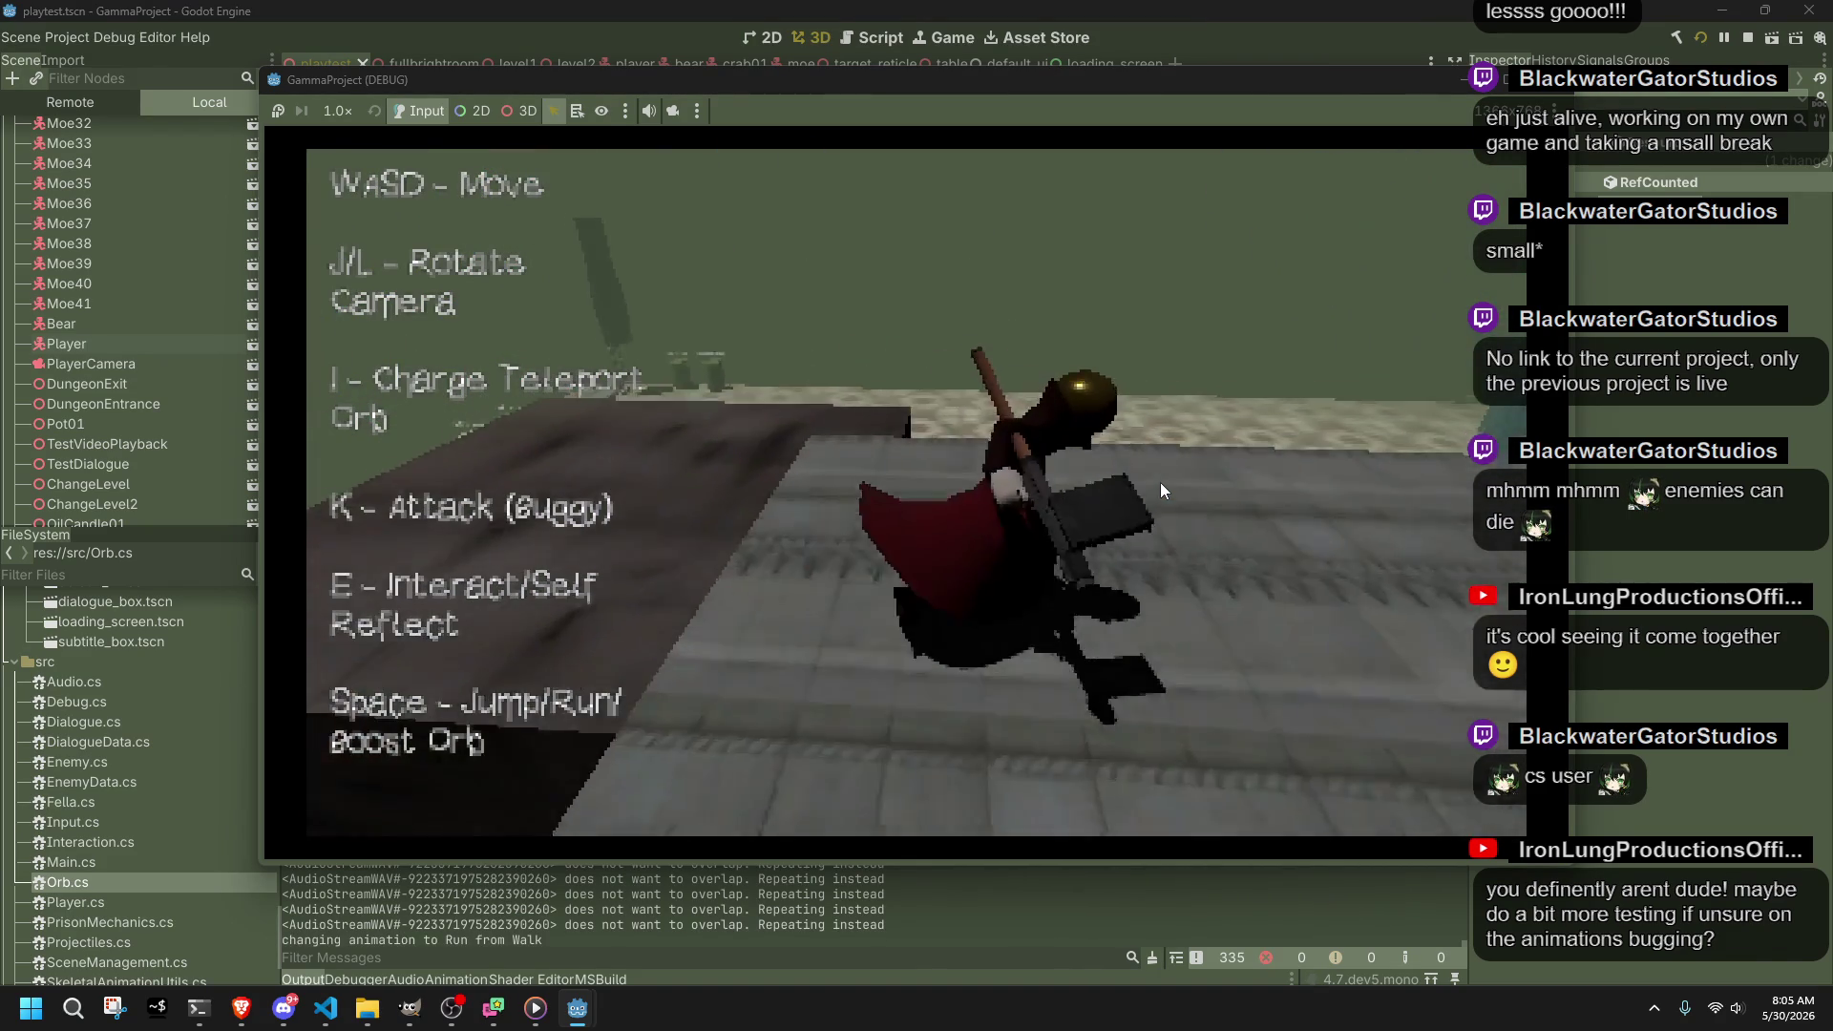
key("a")
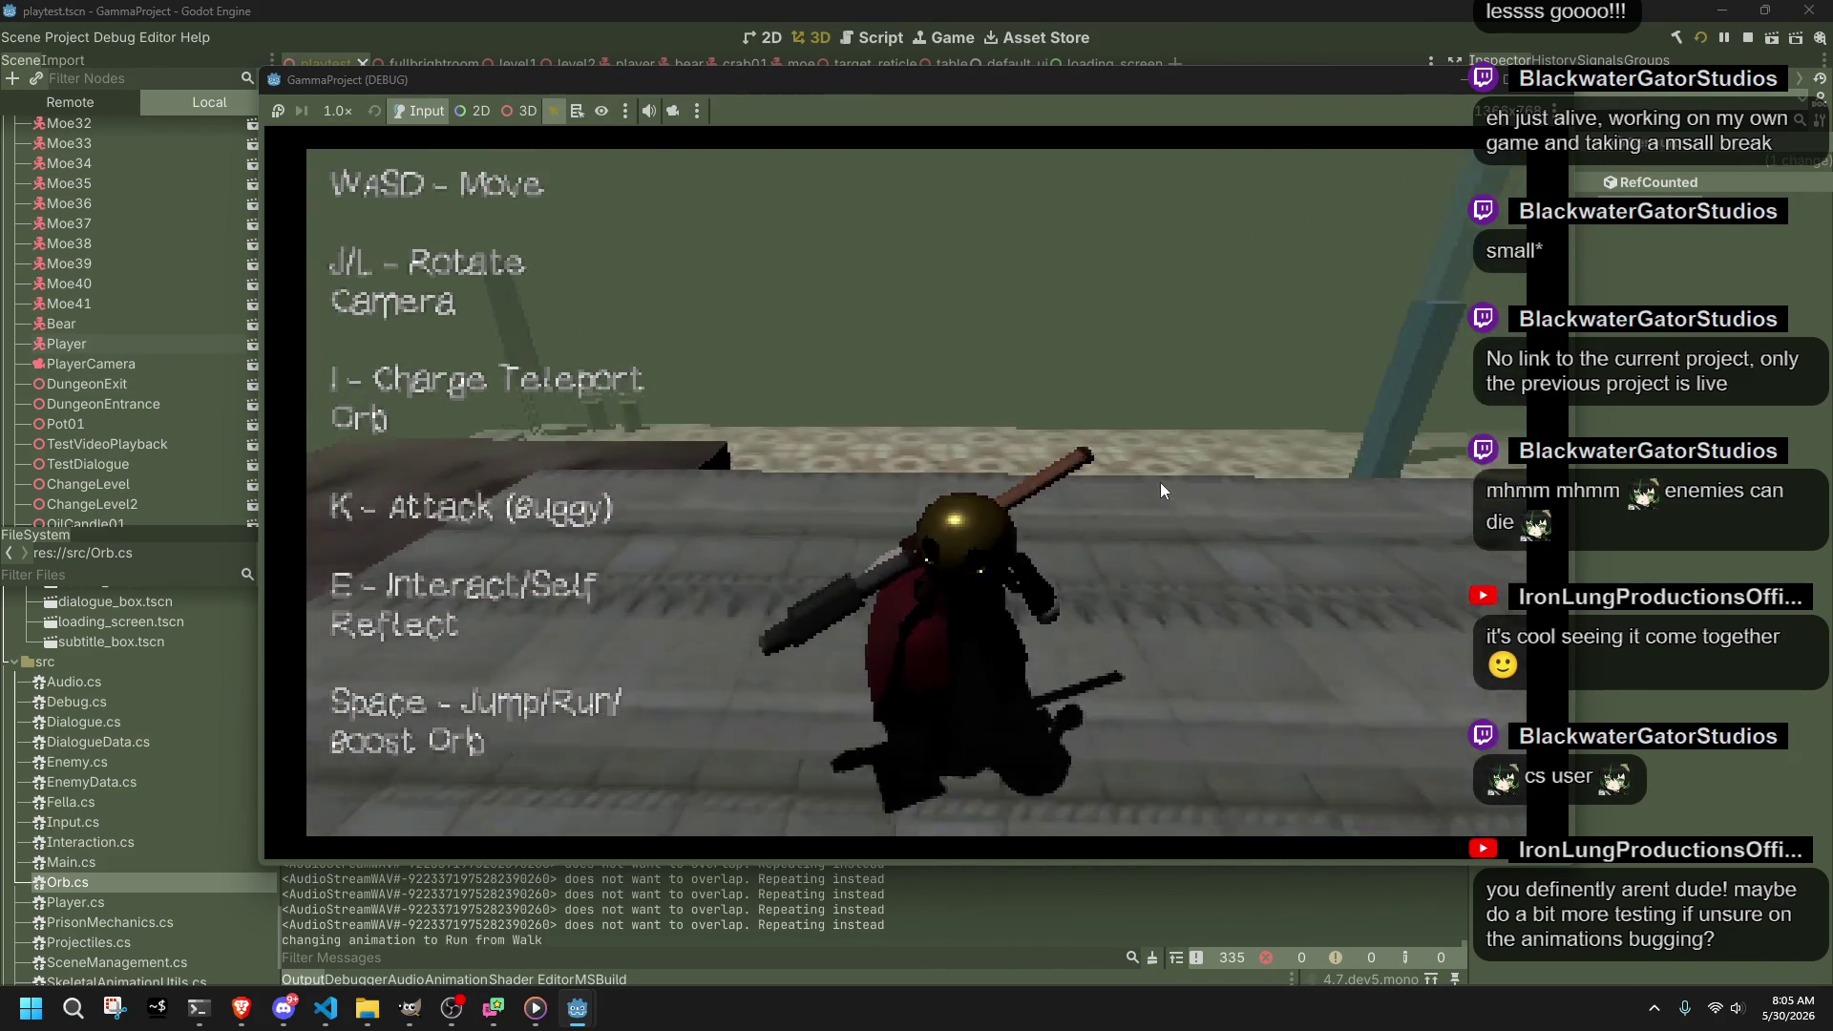
key("w")
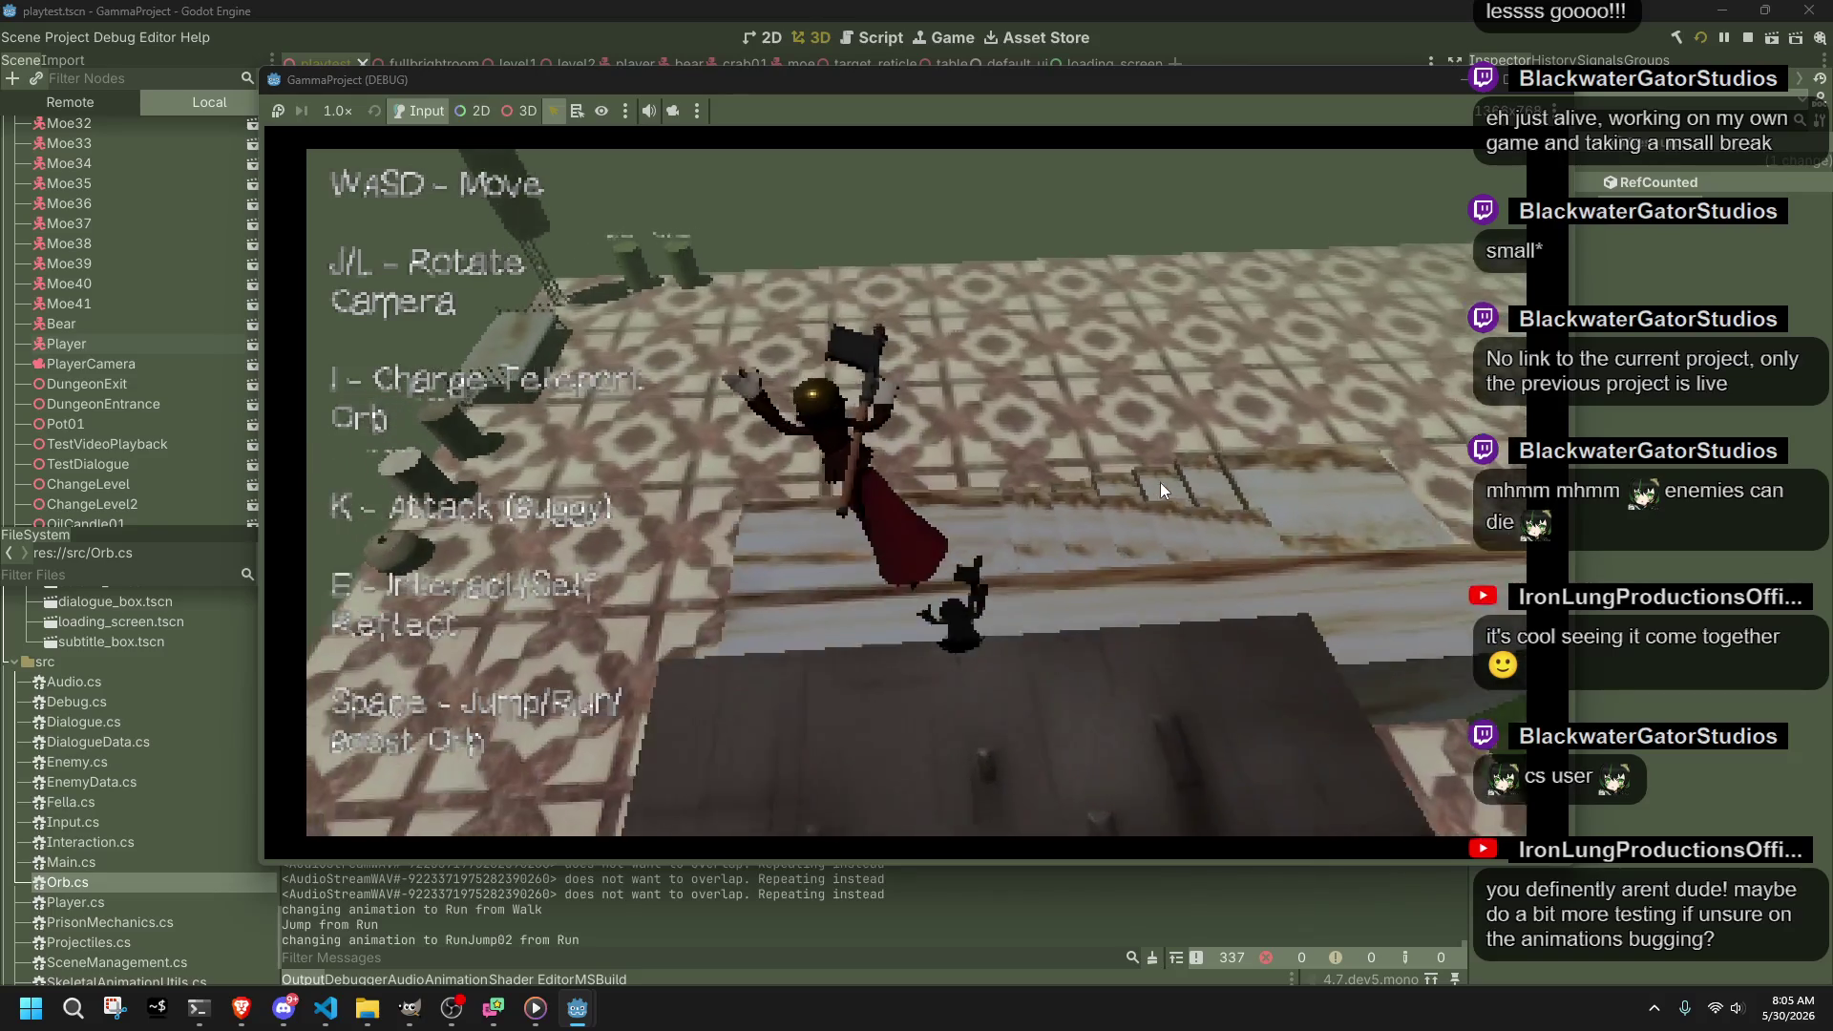
key("w")
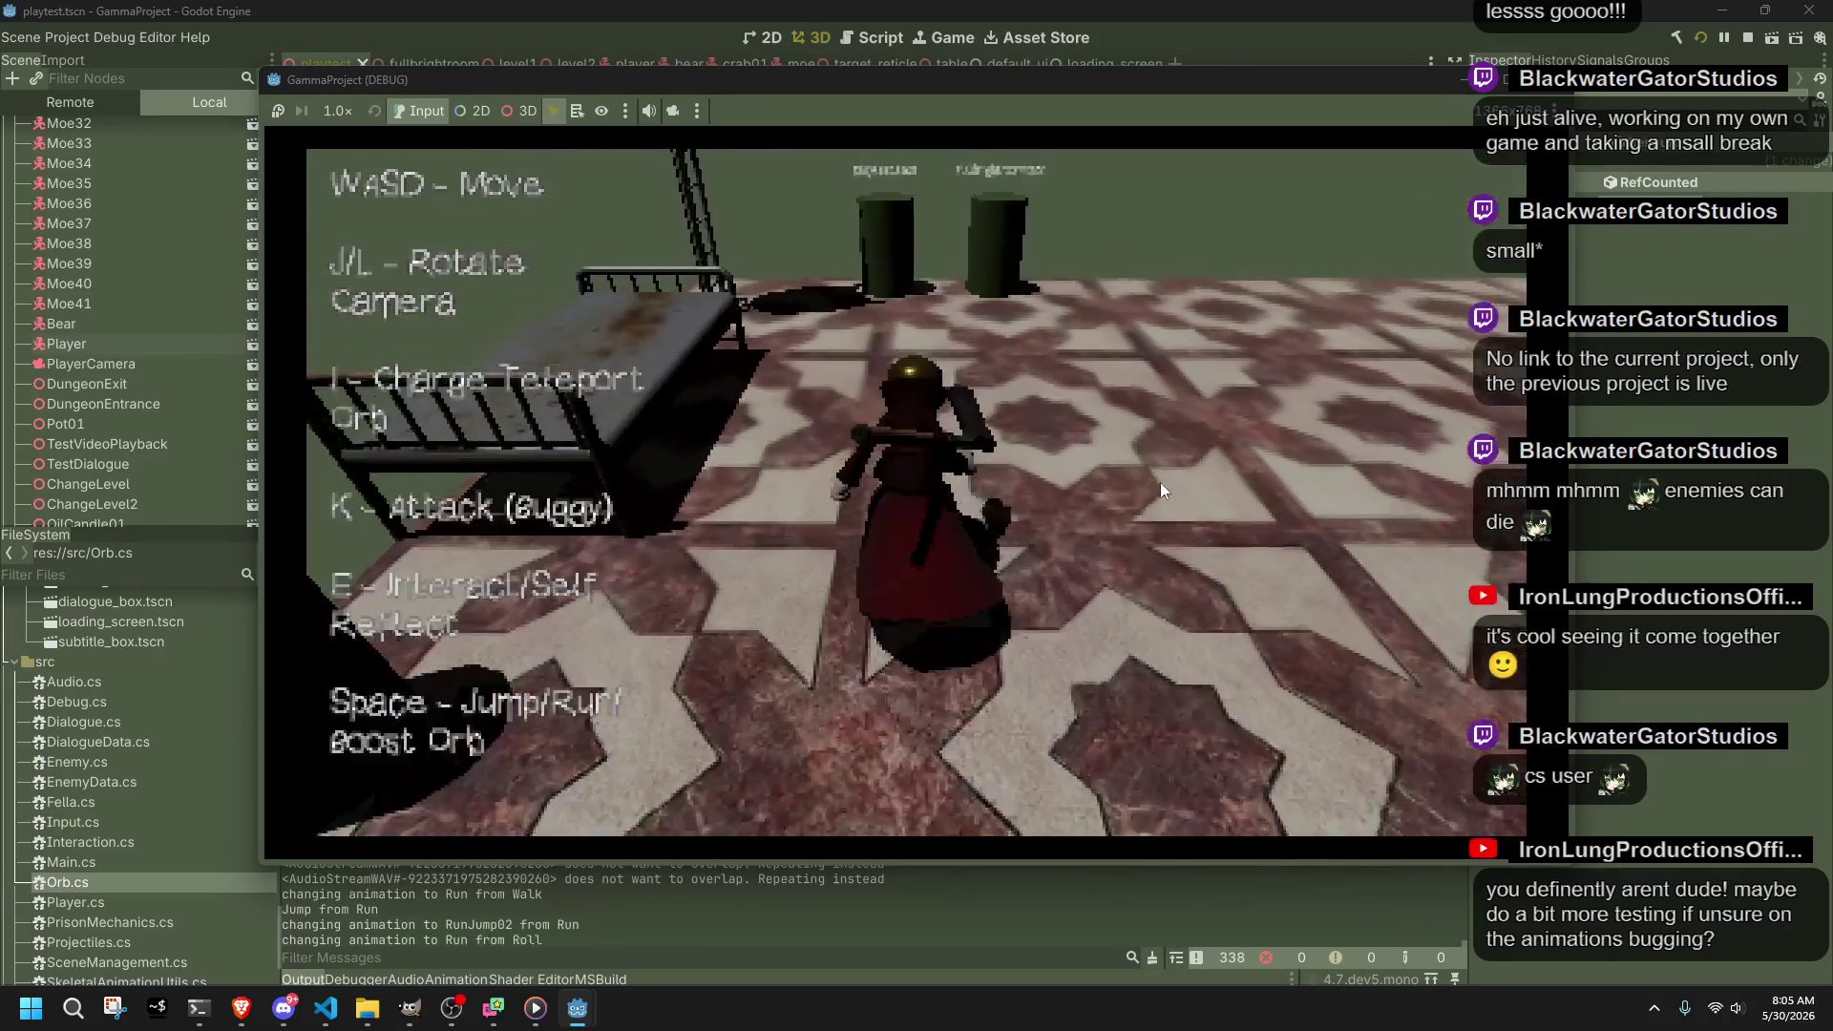
key("e")
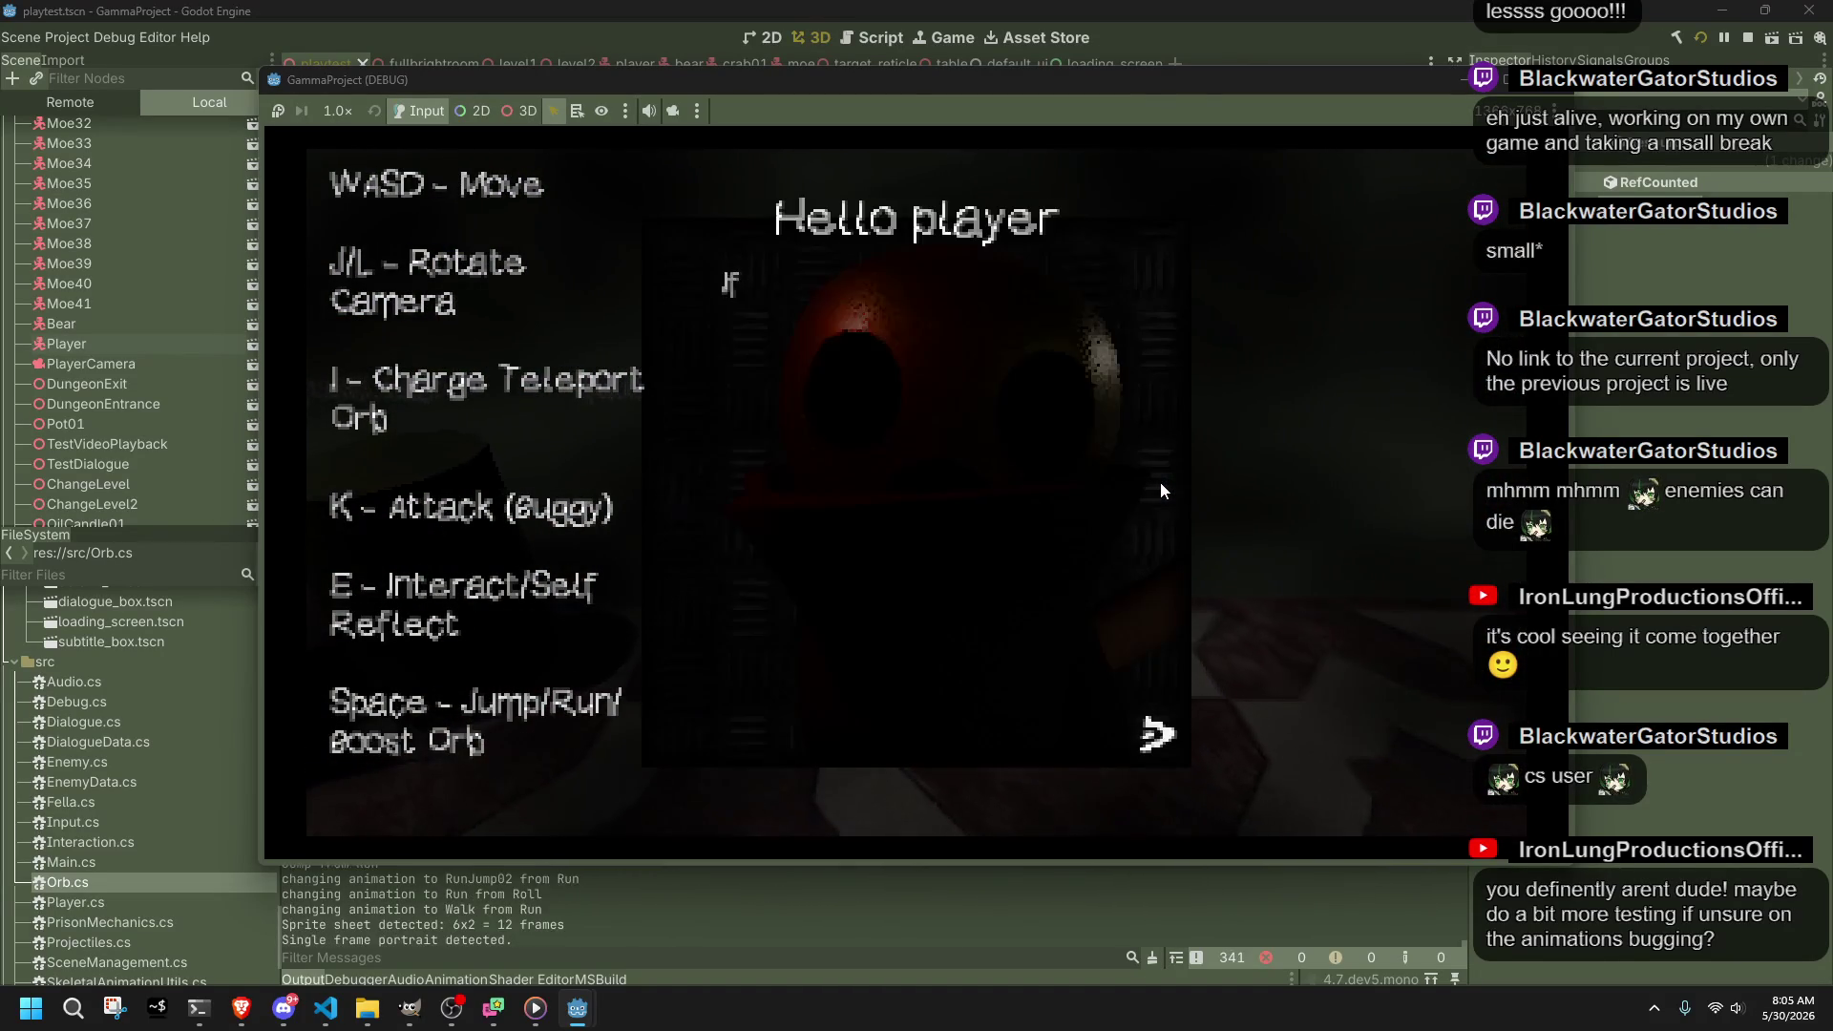
key("e")
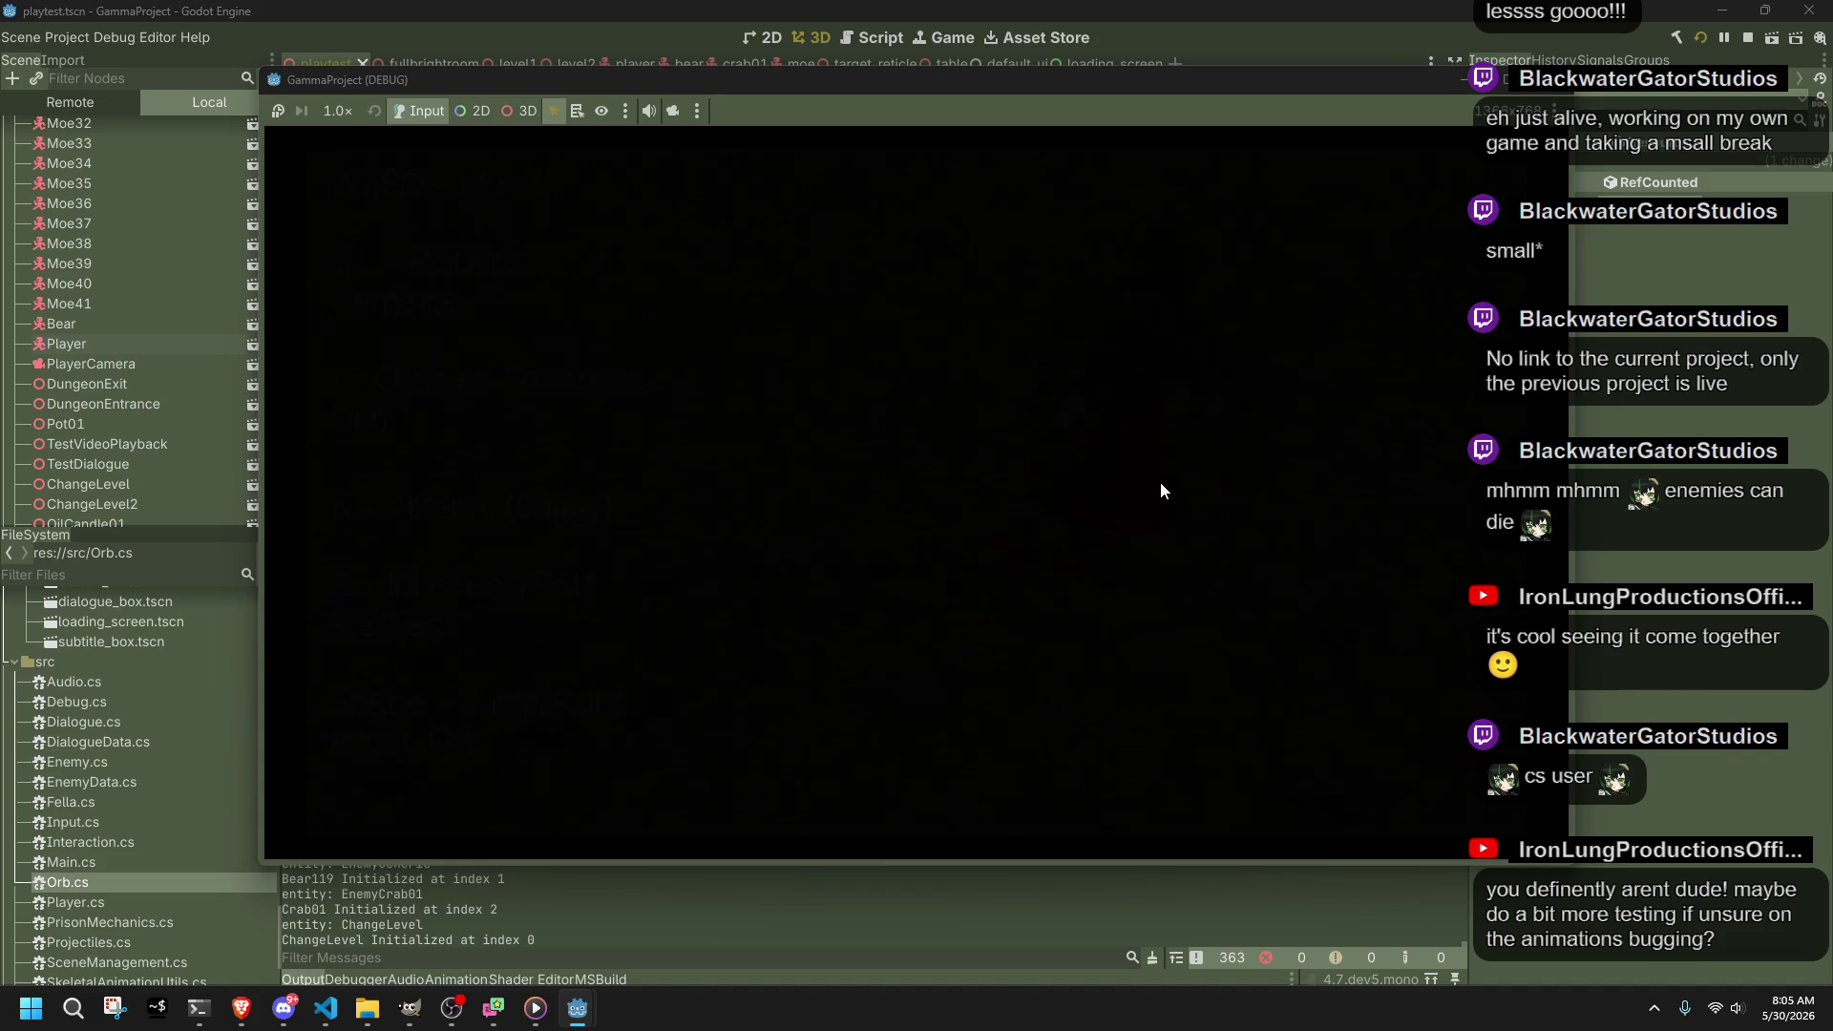
Step: Charge the orb, attack and blast the bears on the grass, then run for the exit
key("w")
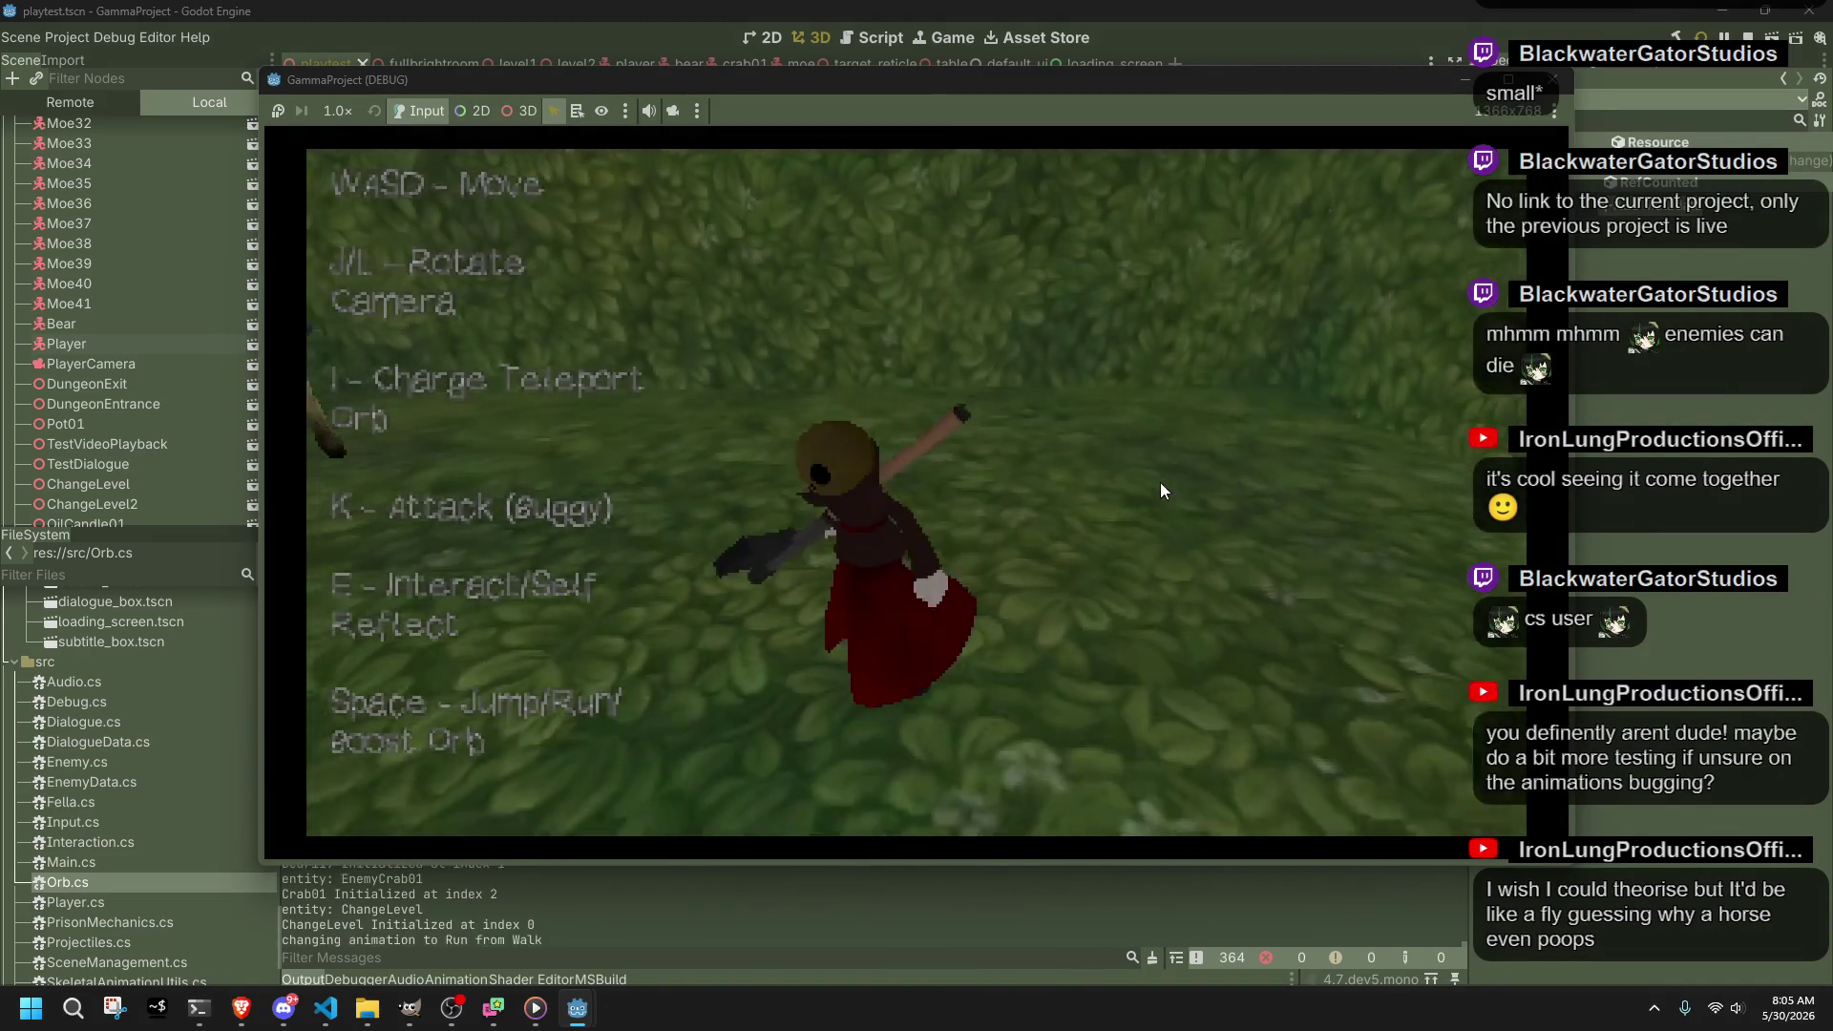
key("w")
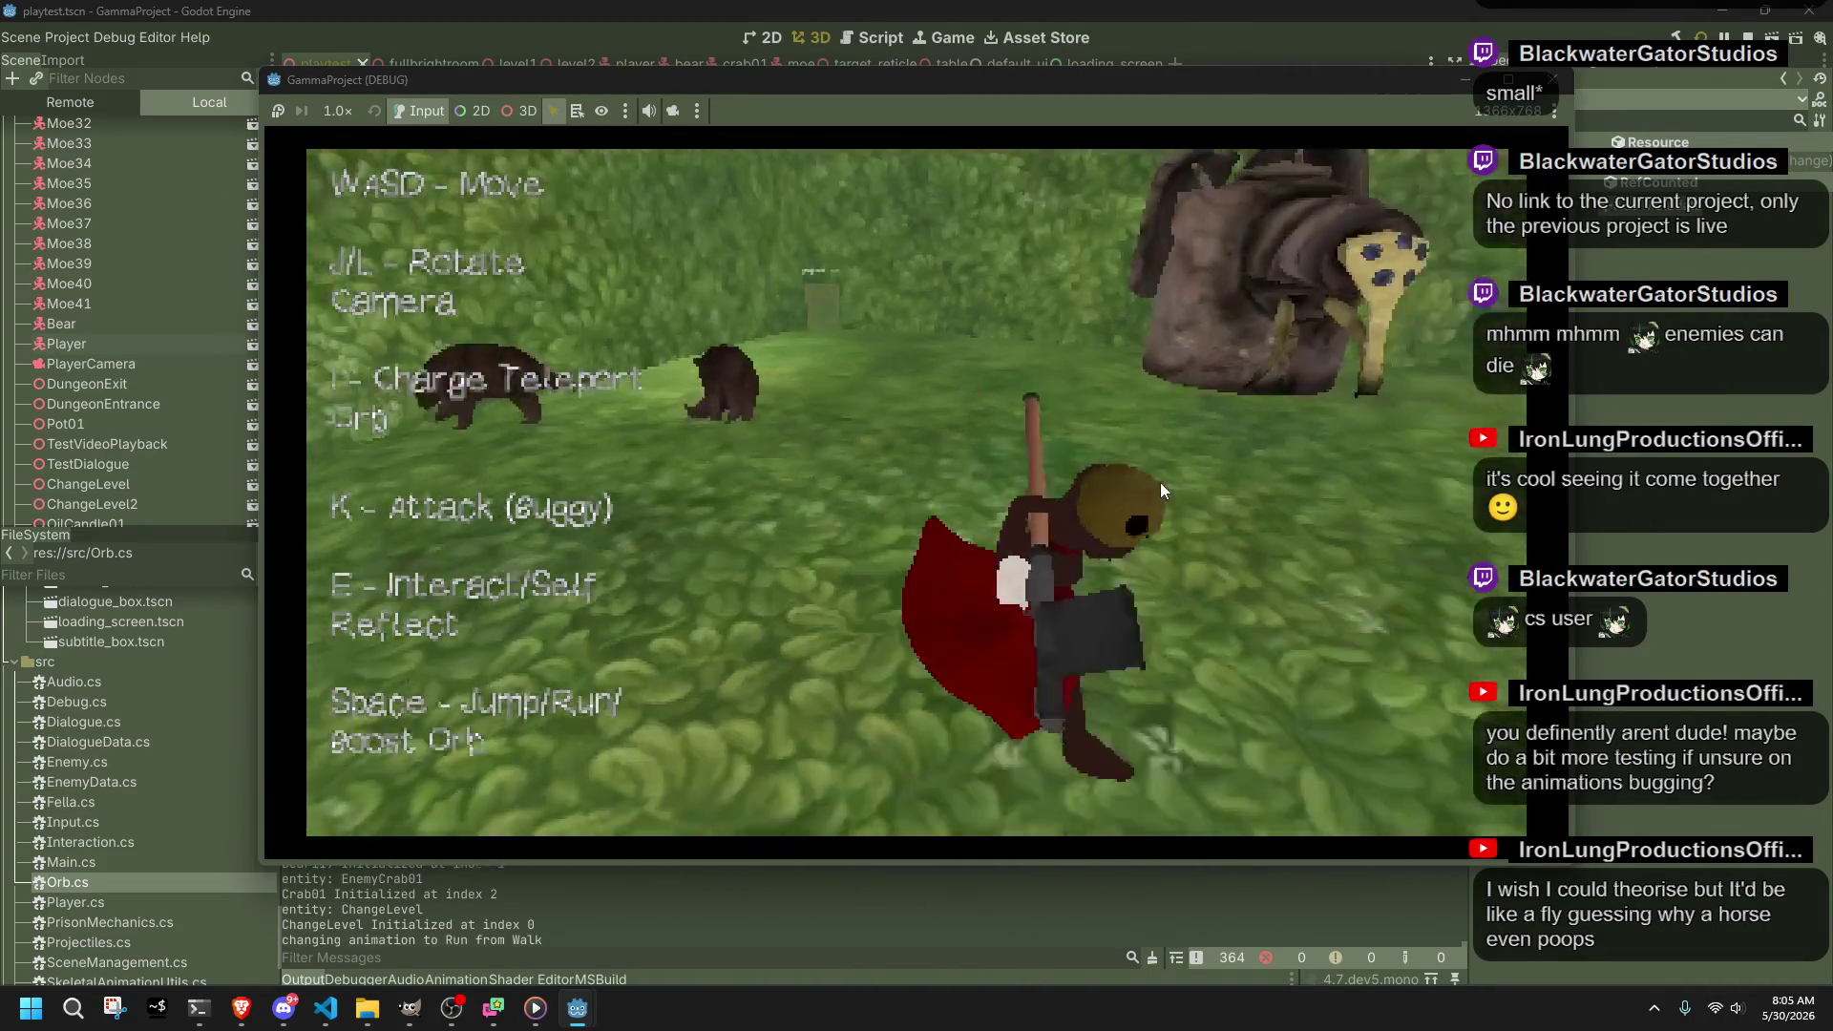
key("j")
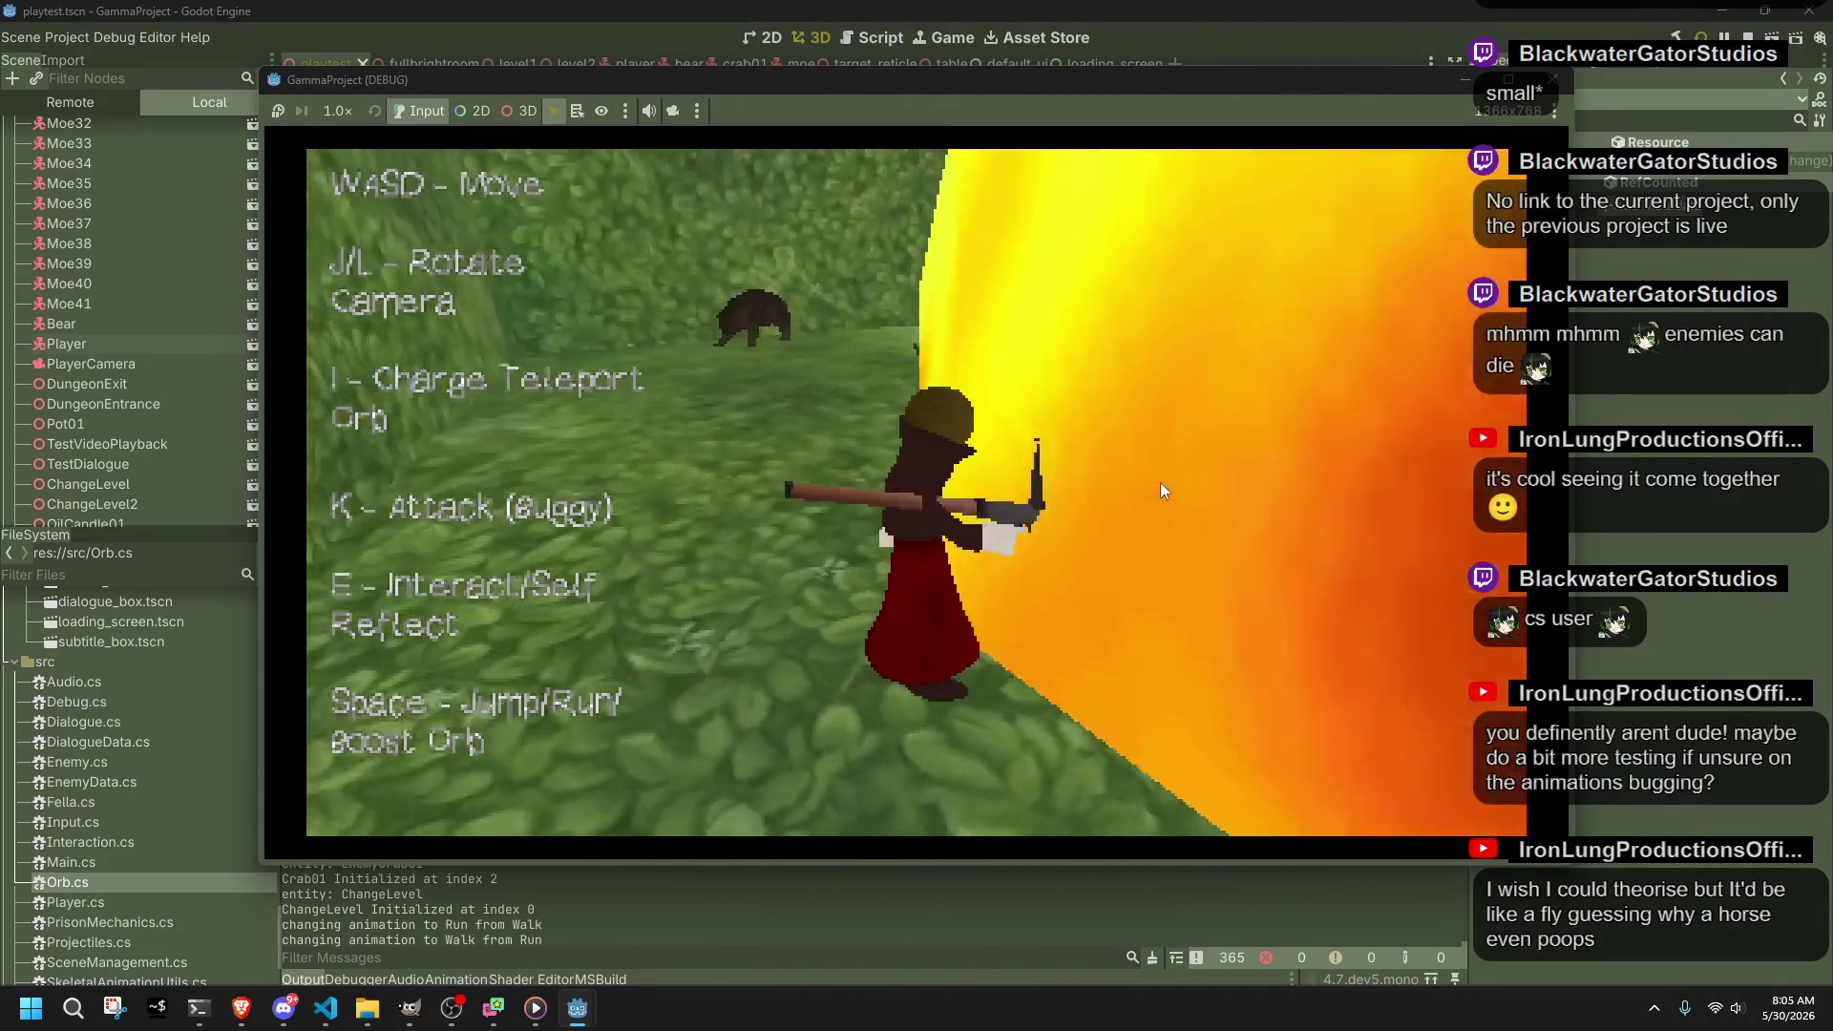
key("l")
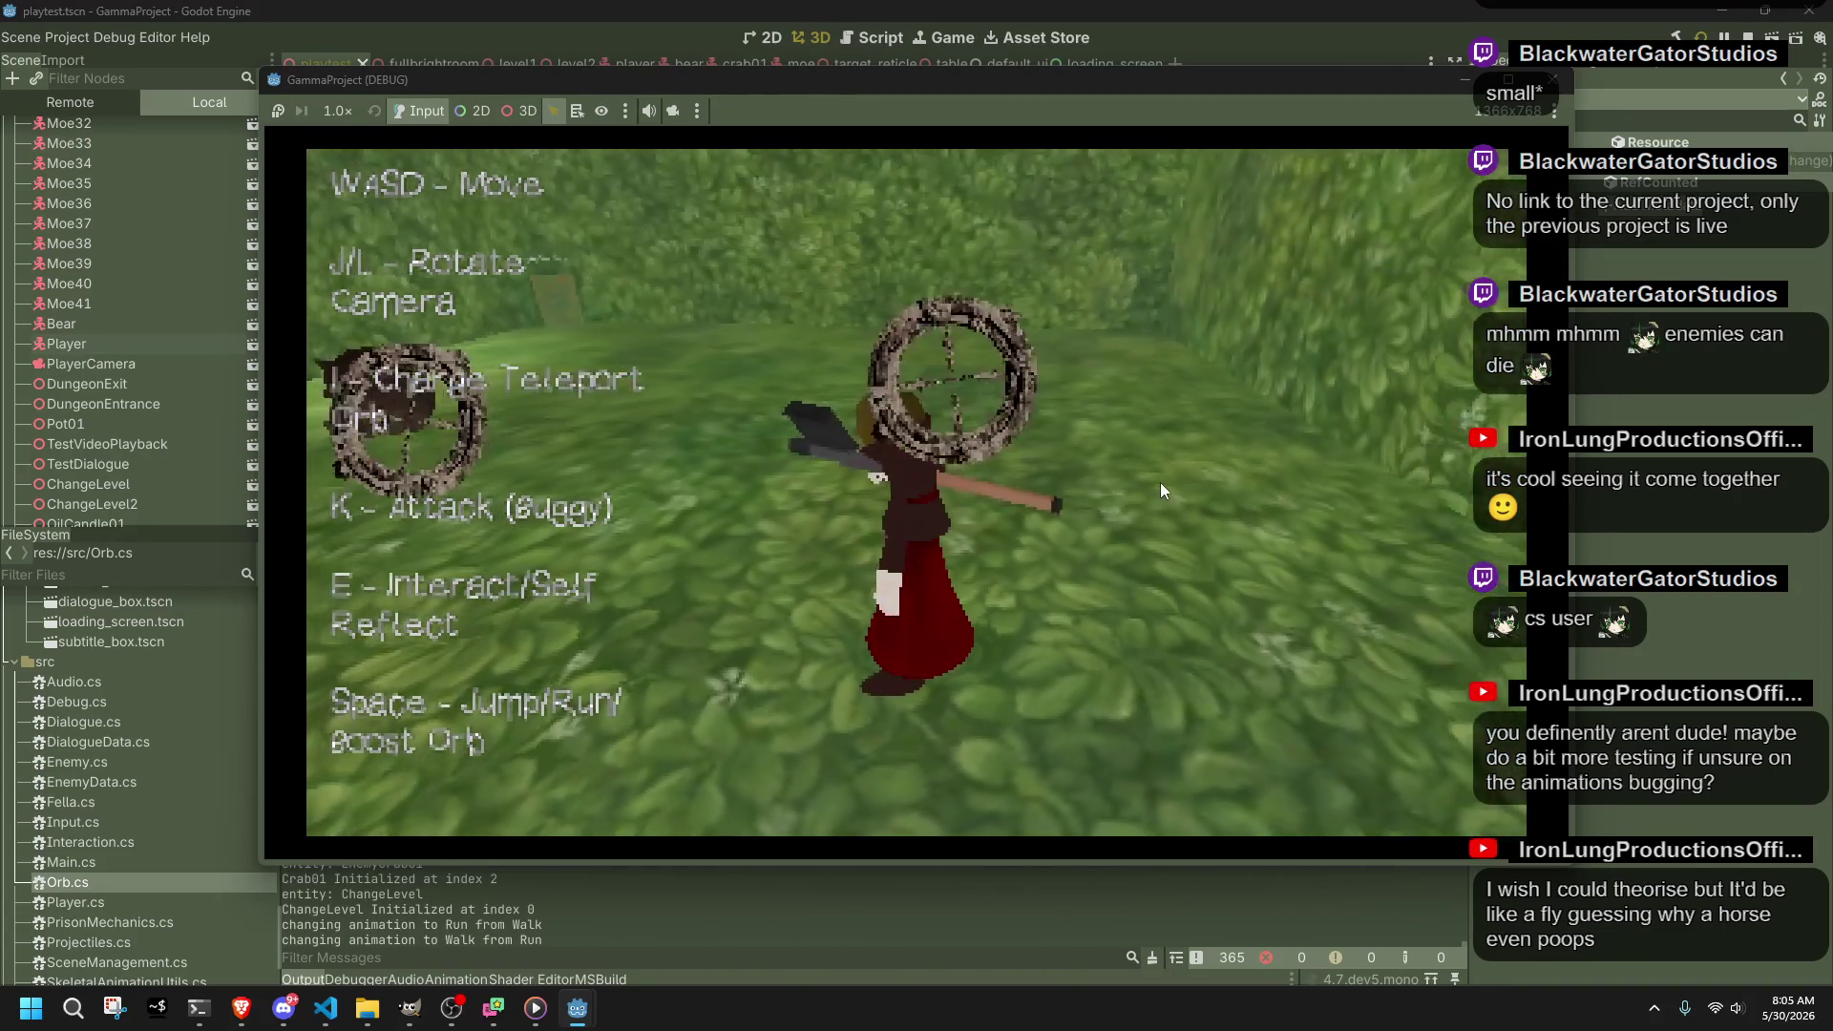
key("k")
key("i")
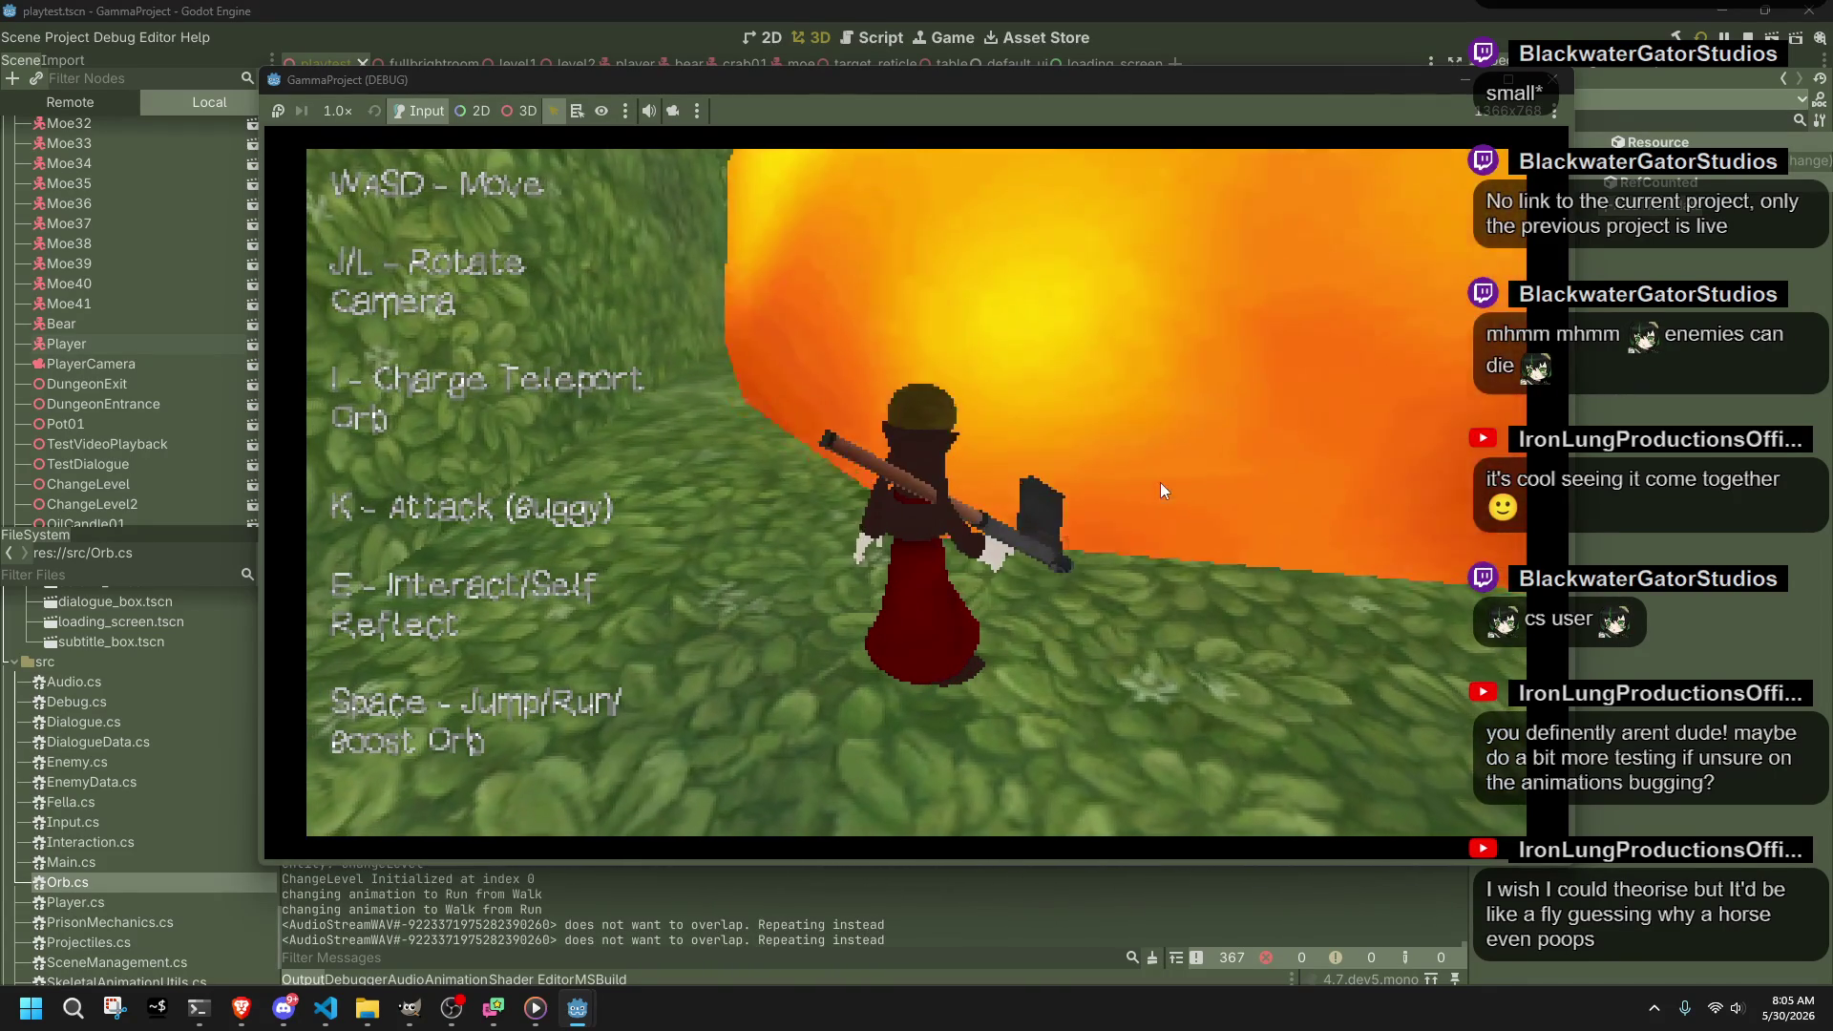
key("l")
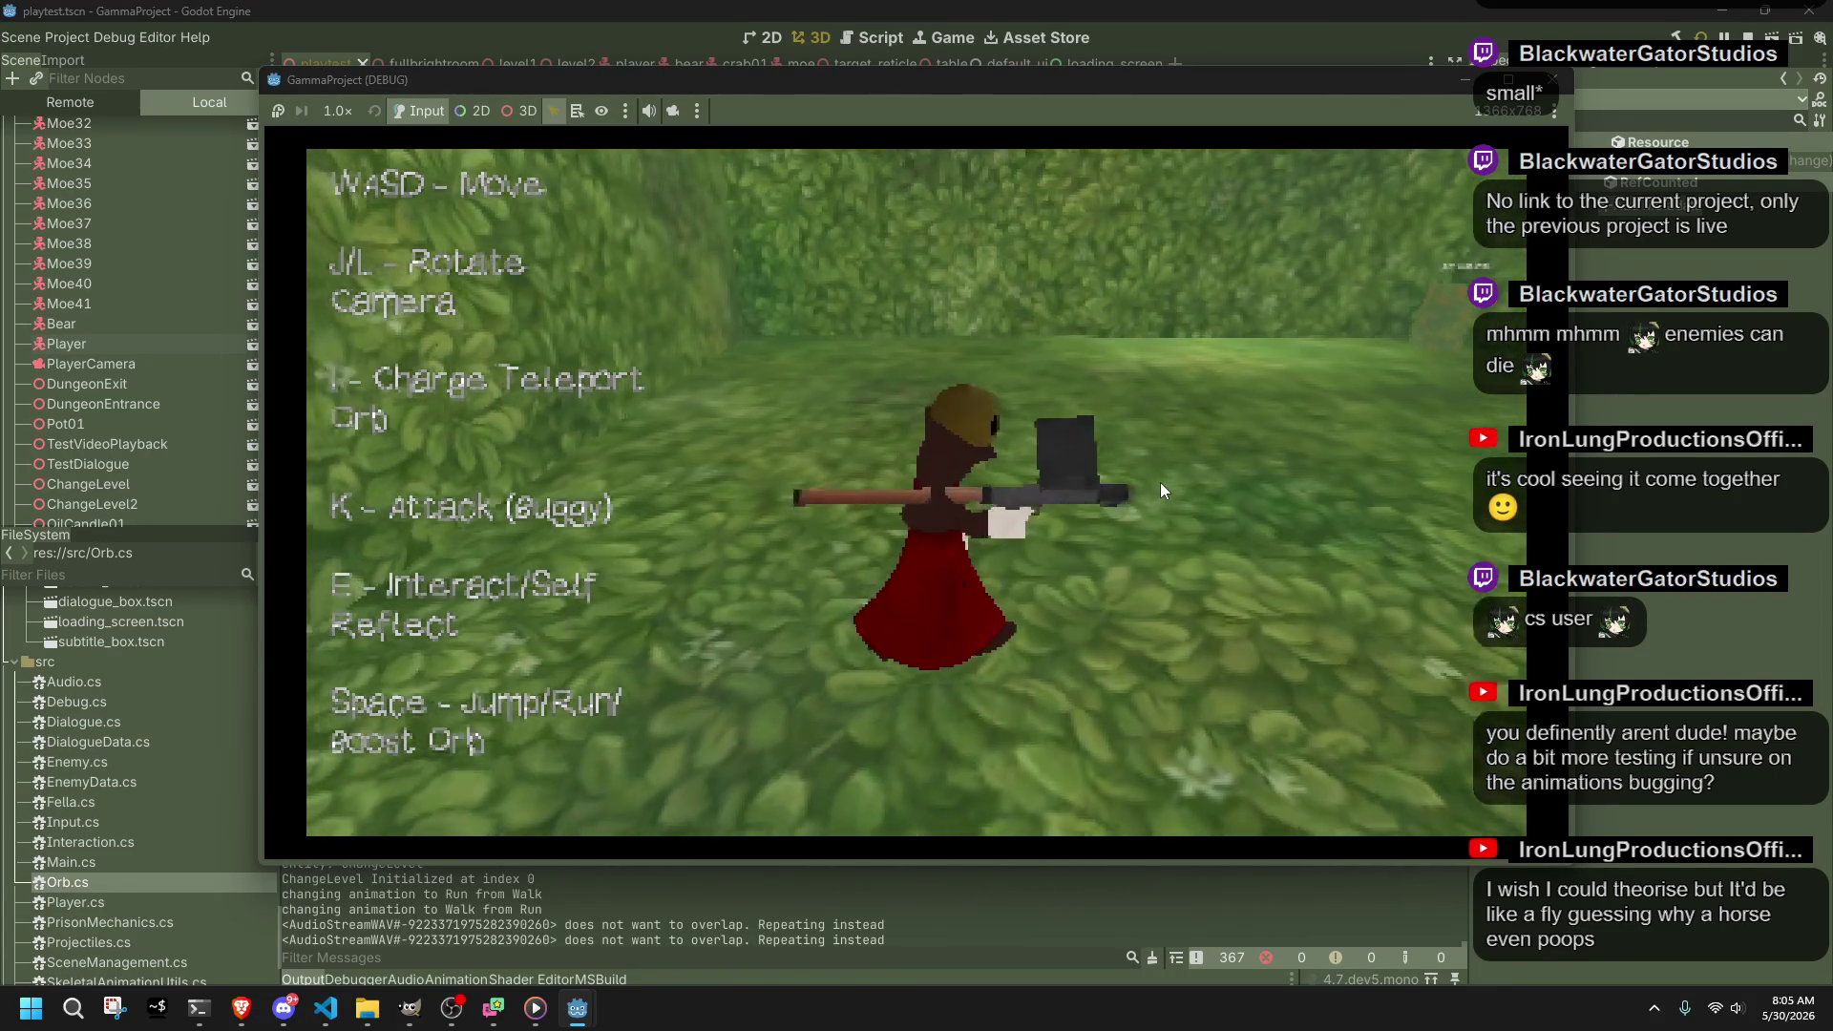
key("w")
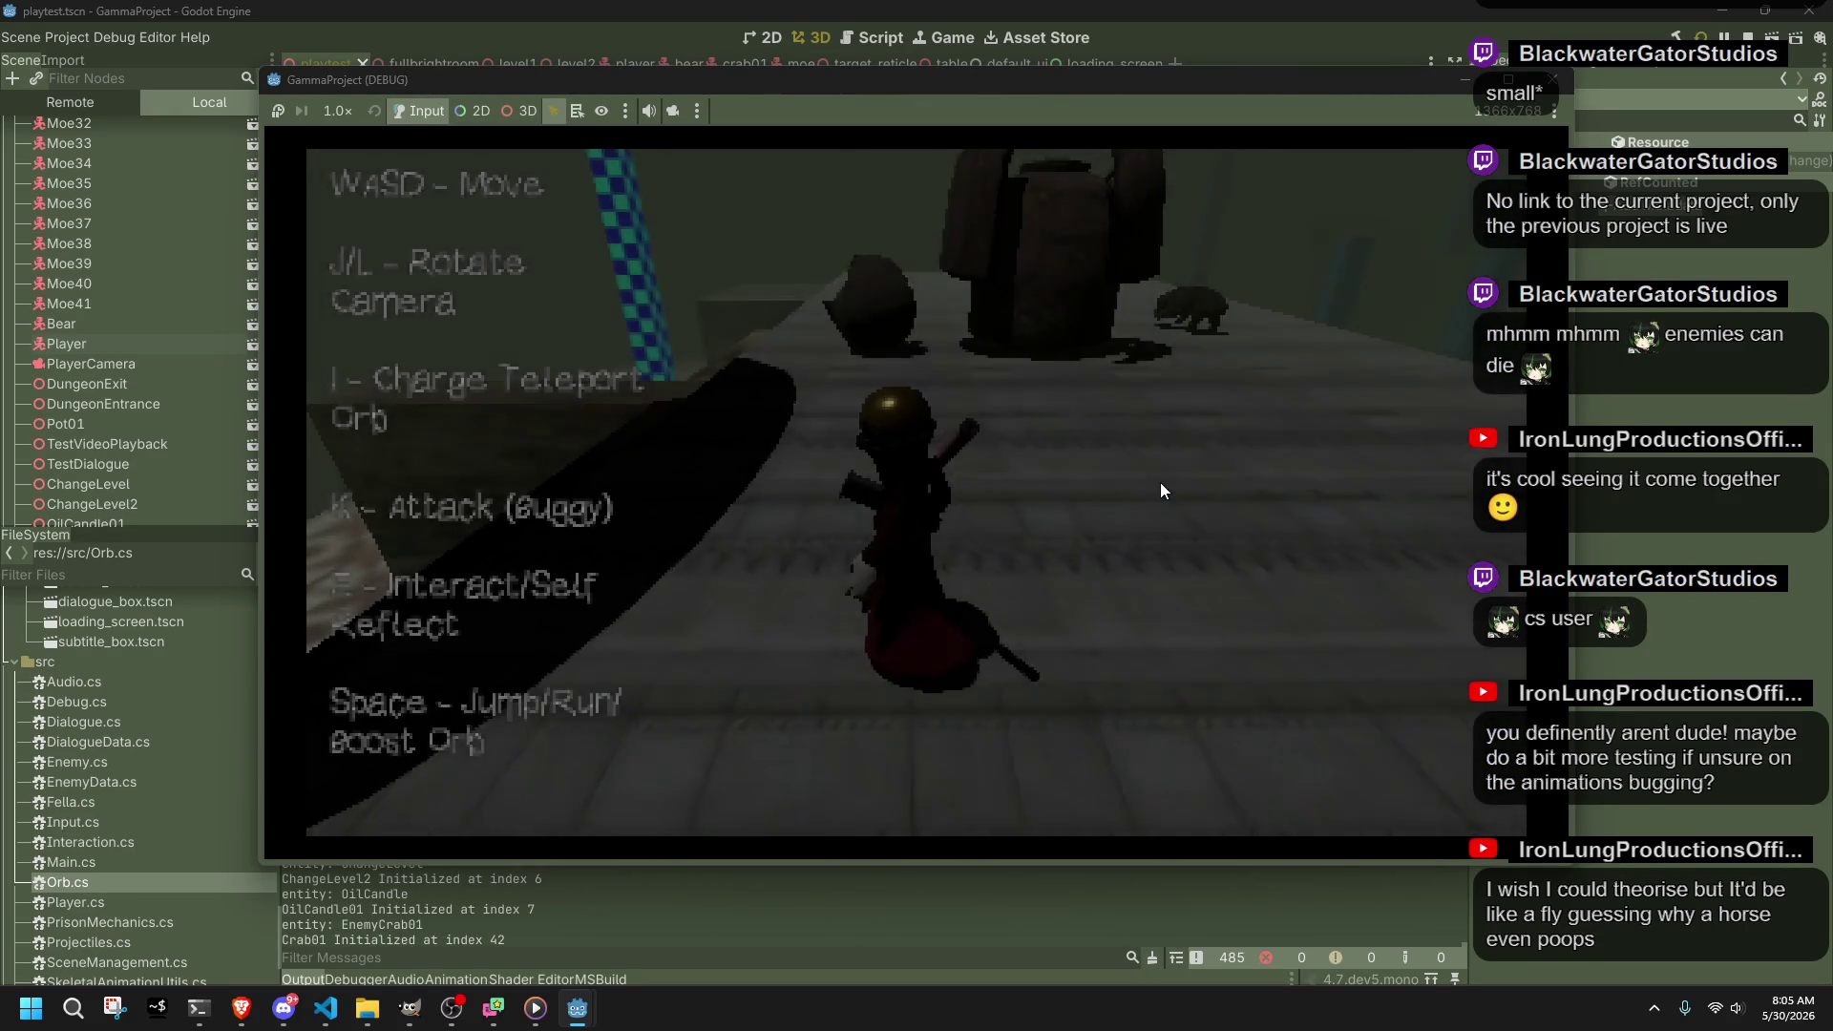
Step: Charge the teleport orb and maneuver along the wall to face the enemy pit
key("i")
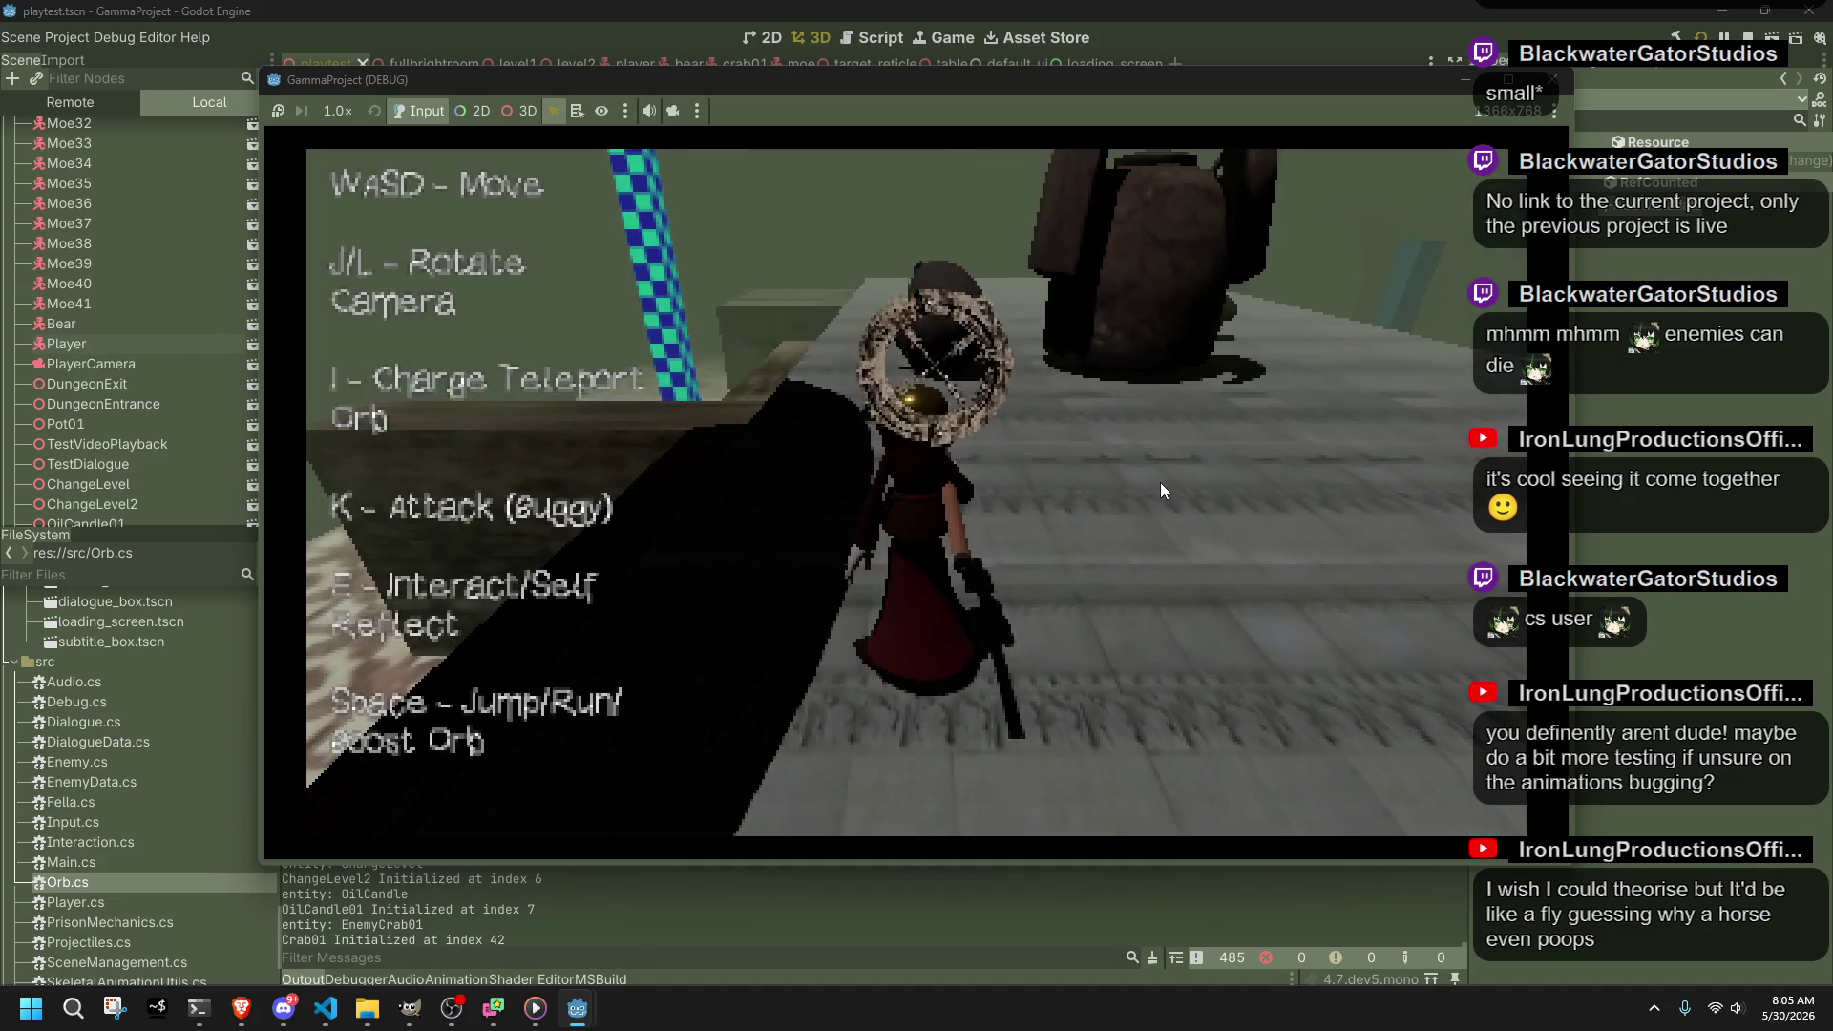
key("w")
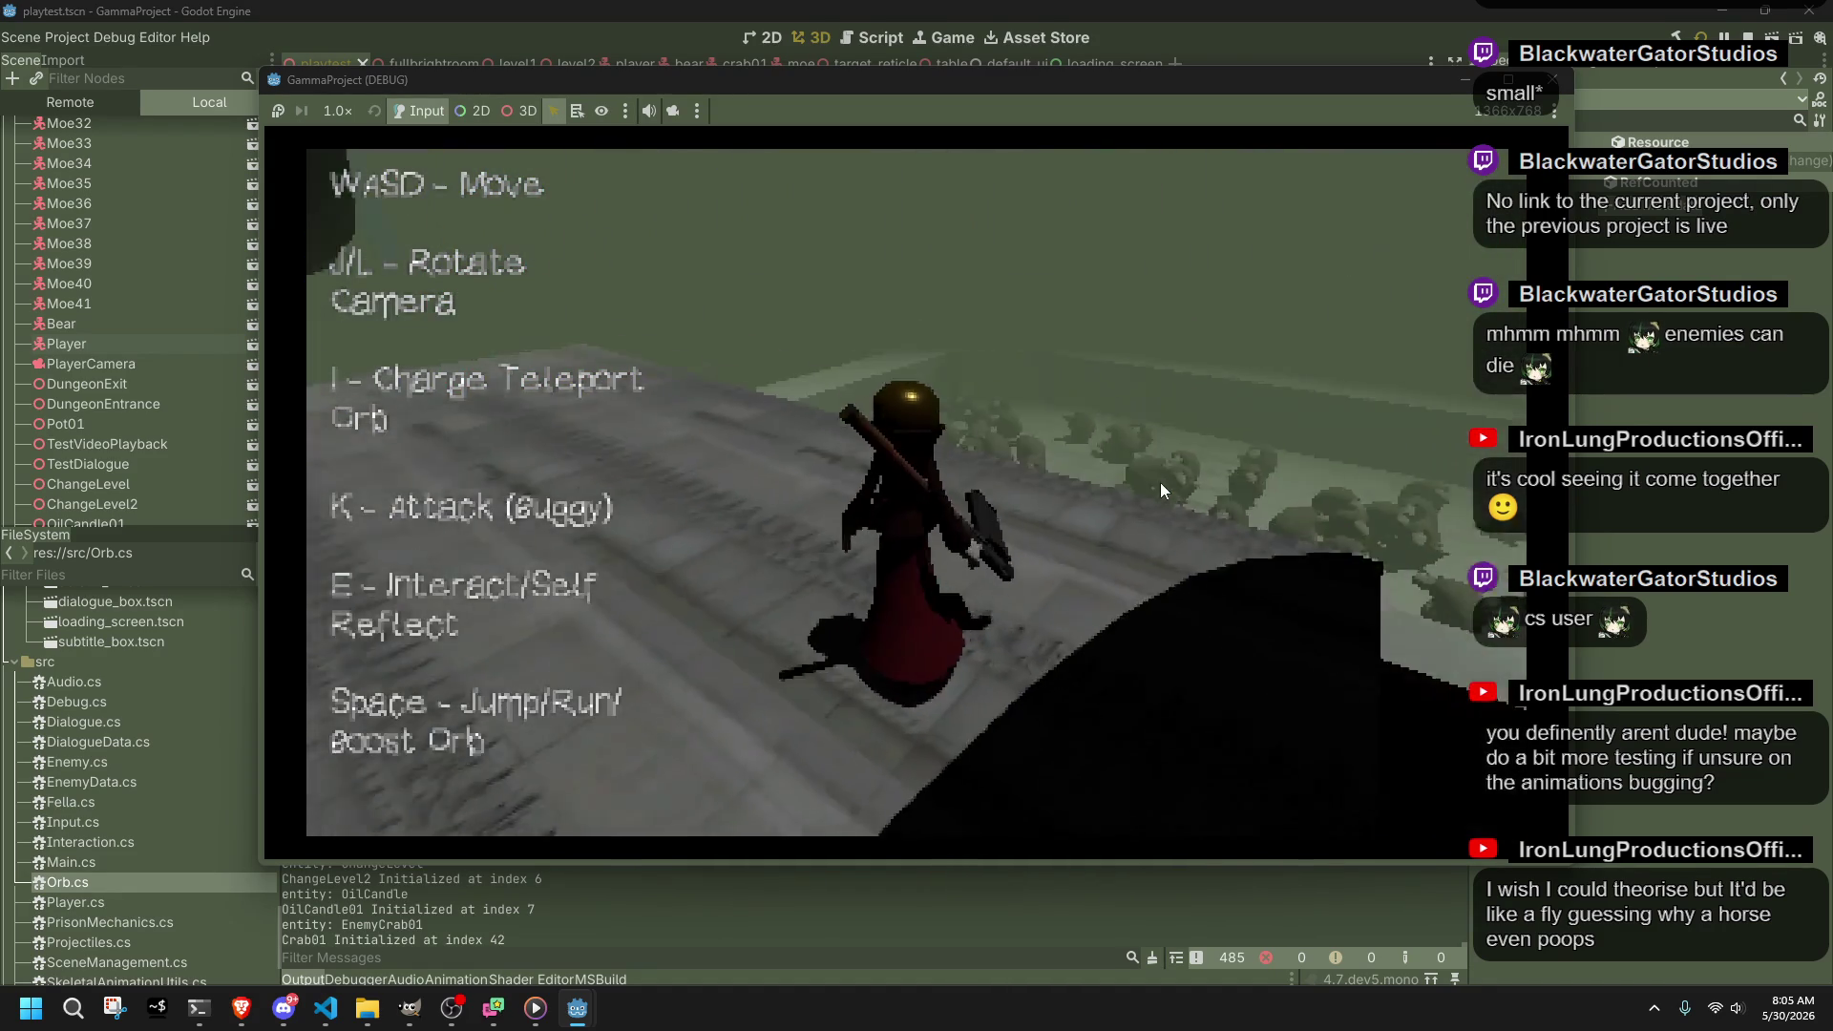
key("j")
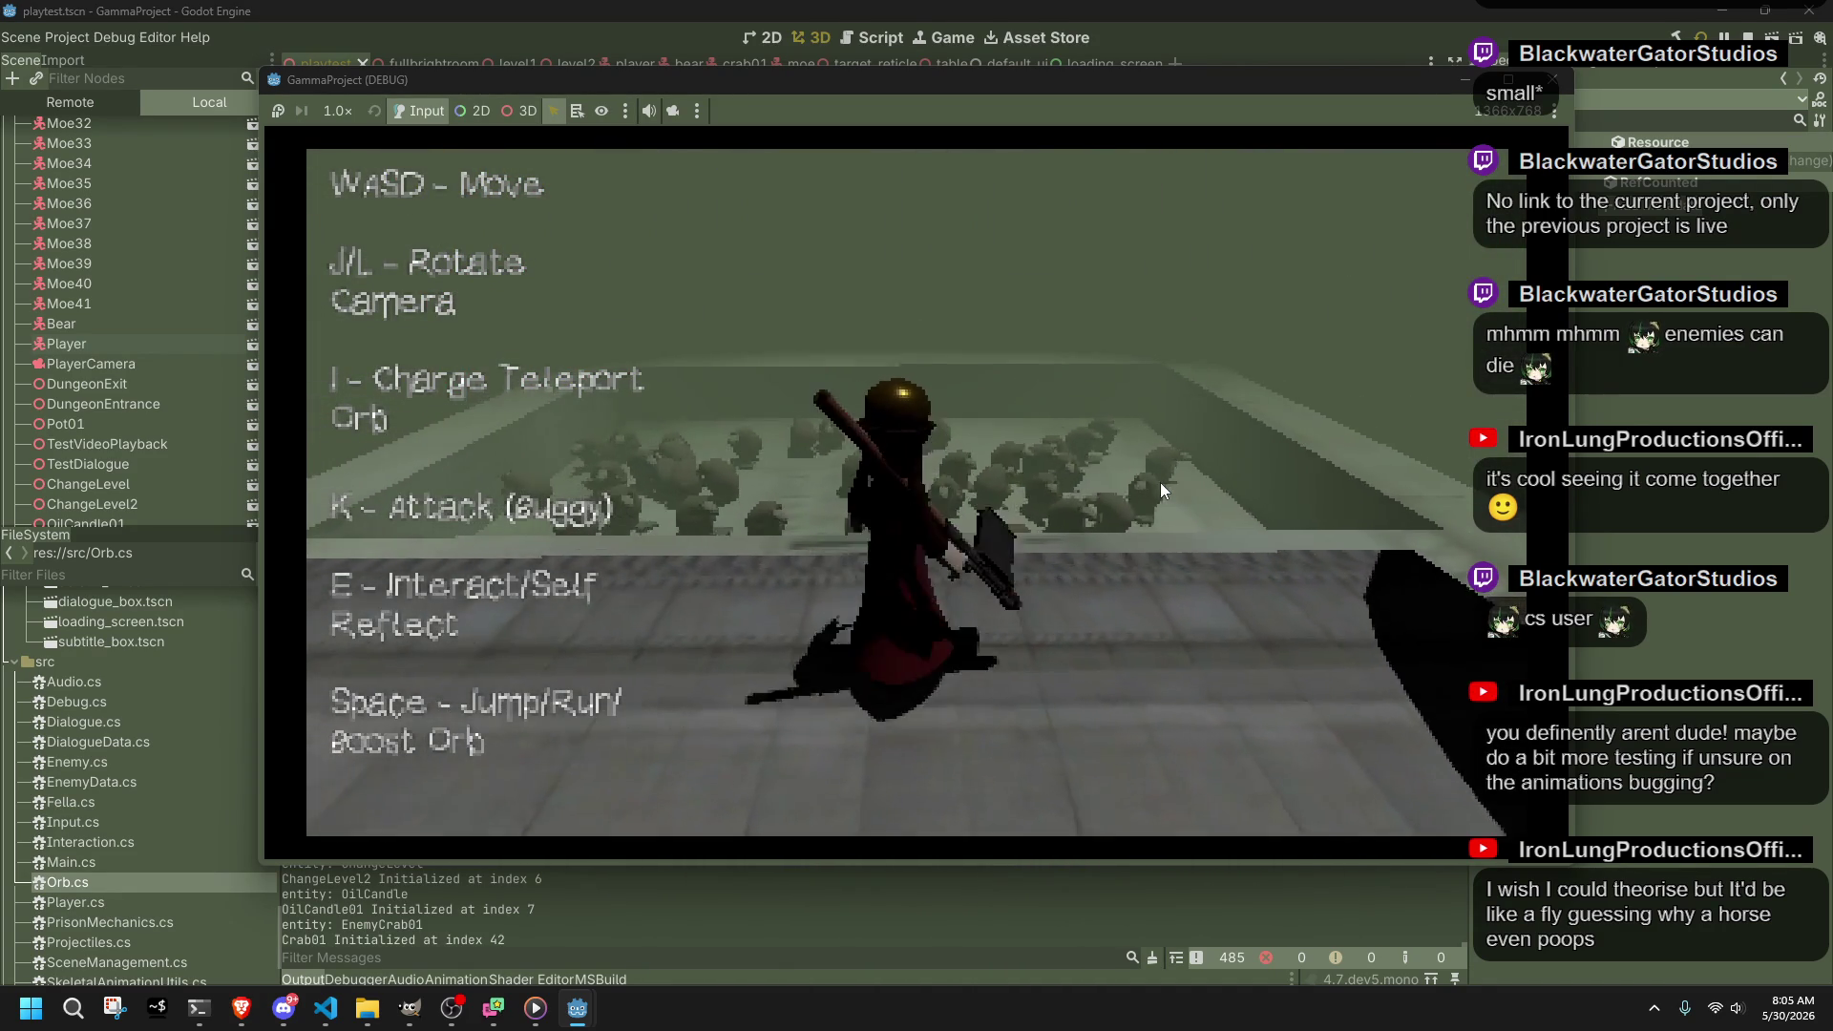
key("l")
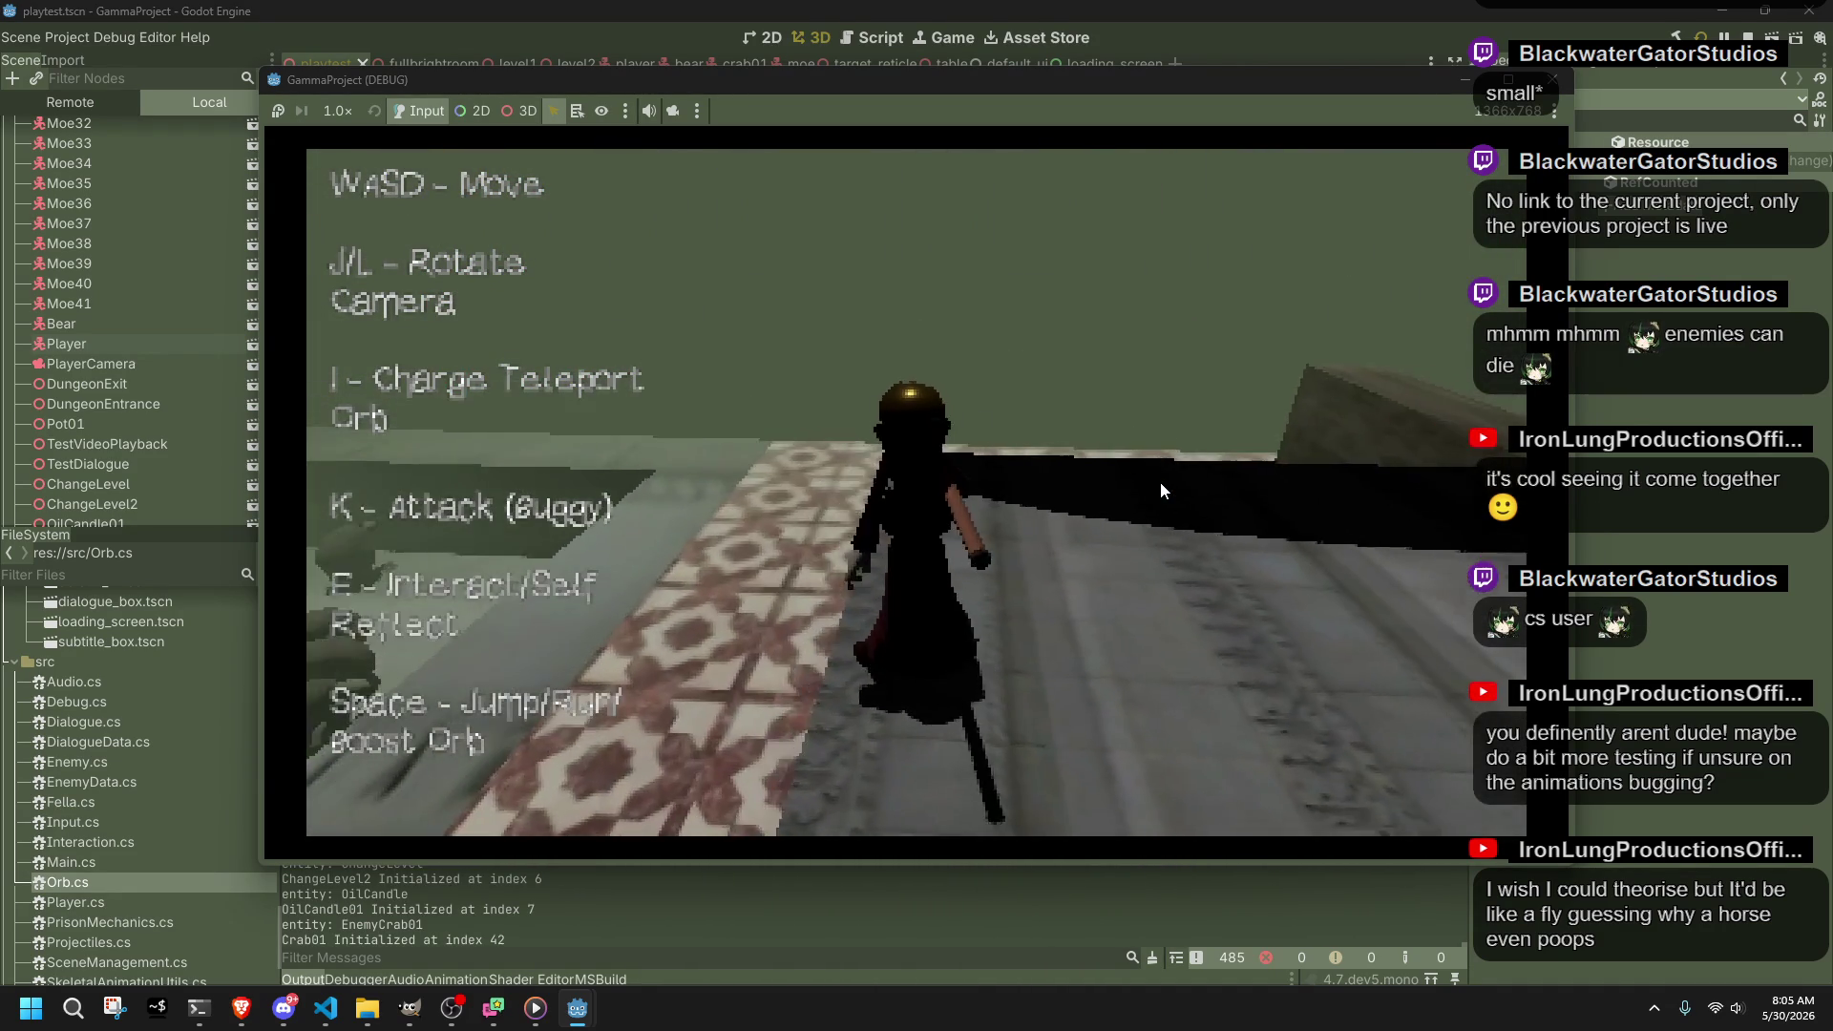
key("j")
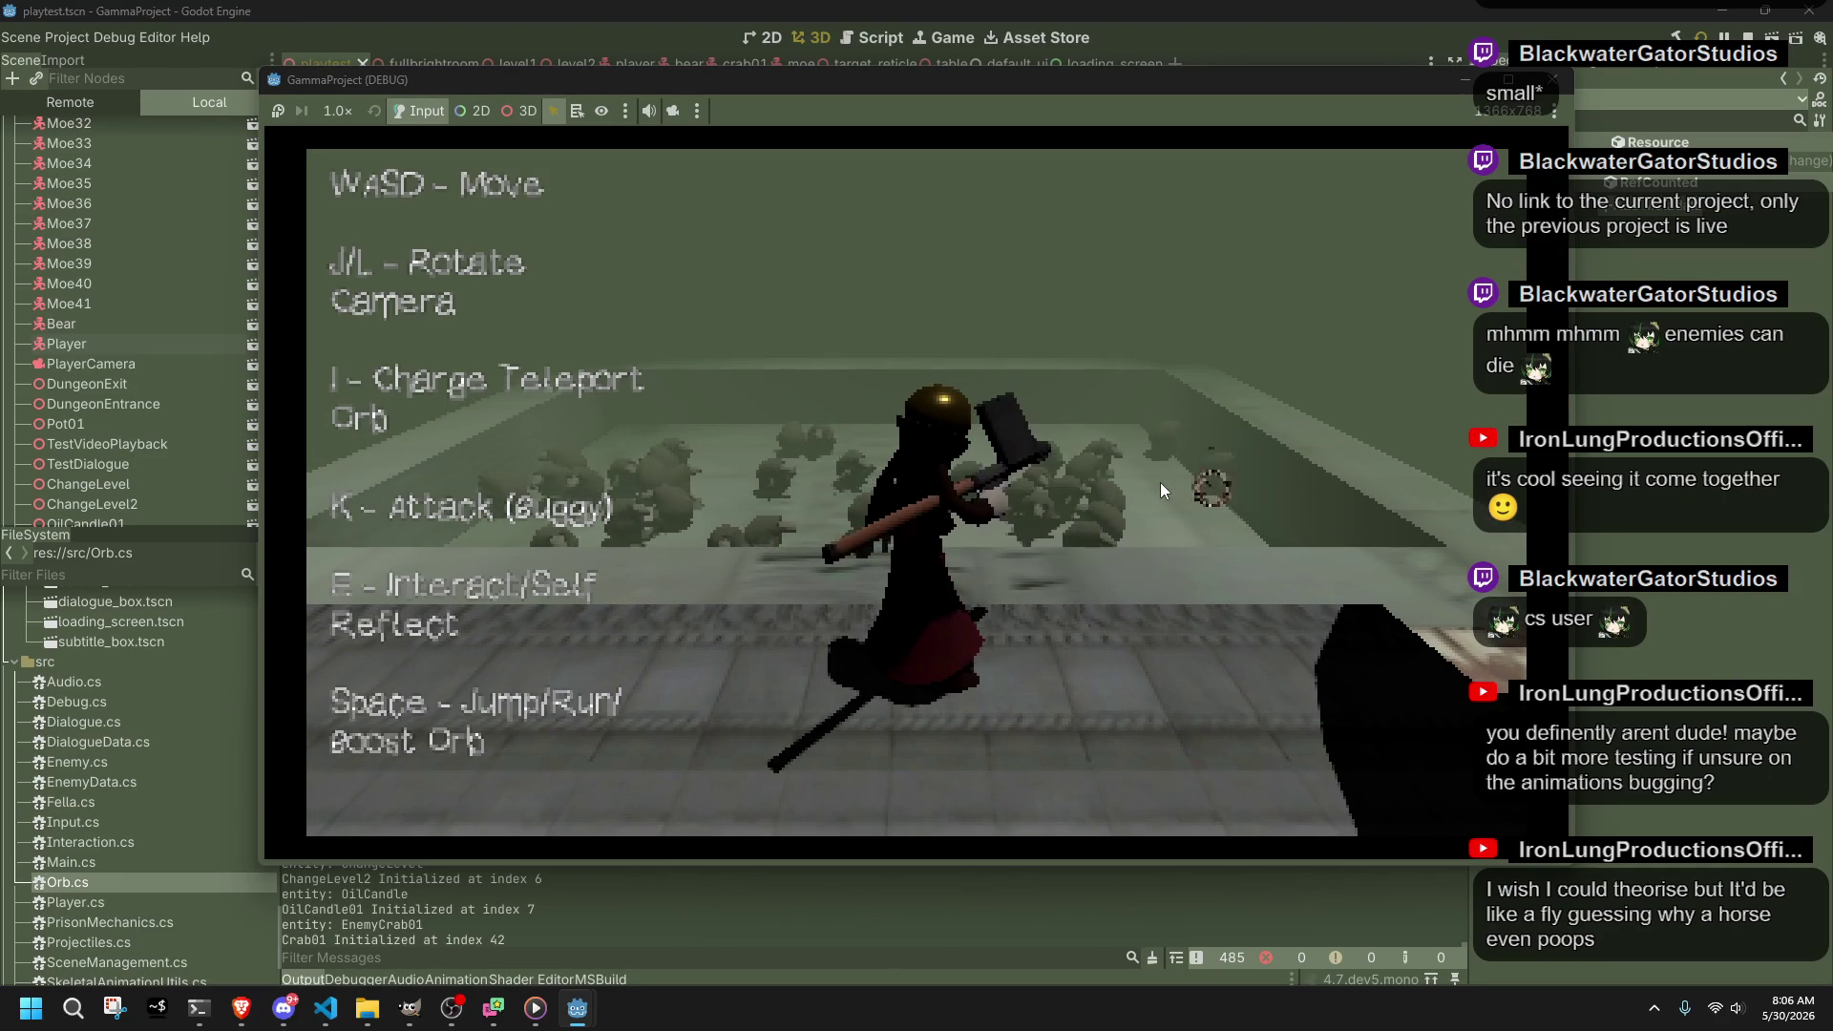
Step: Blow up the enemy pit with repeated orb explosions, teleport onto the walkway, then stop the playtest
key("i")
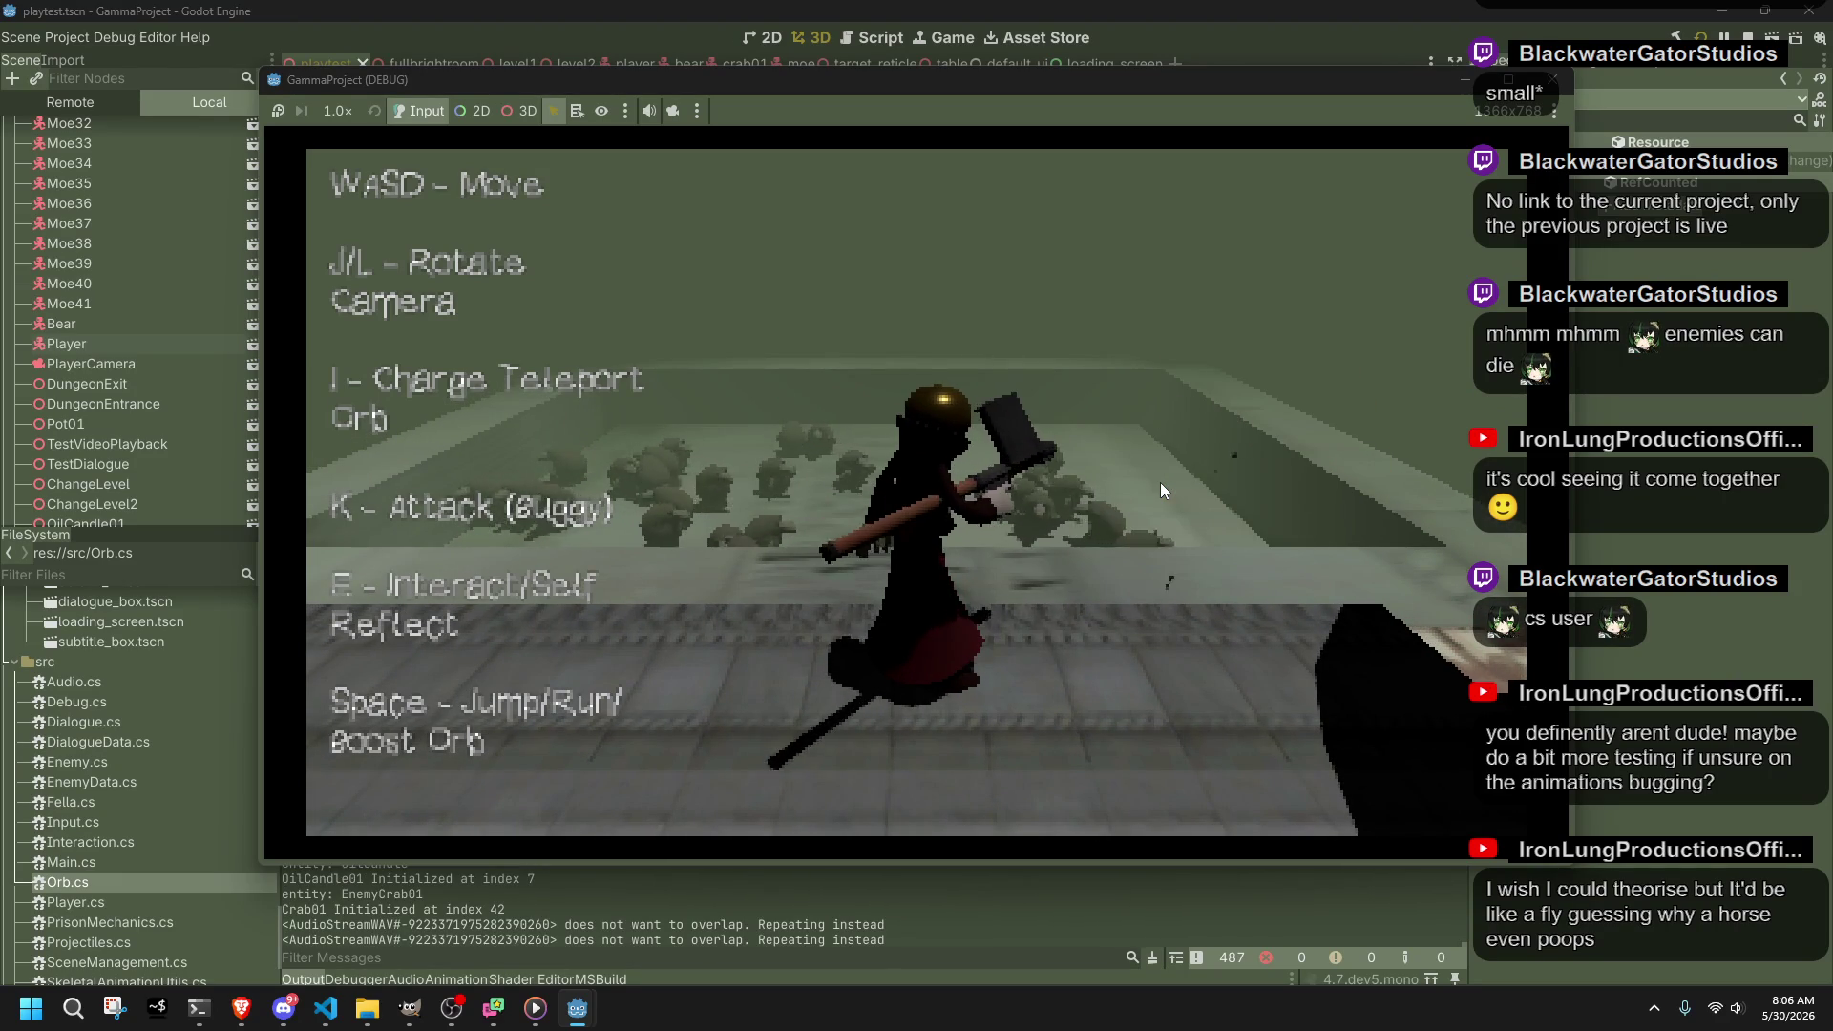
key("i")
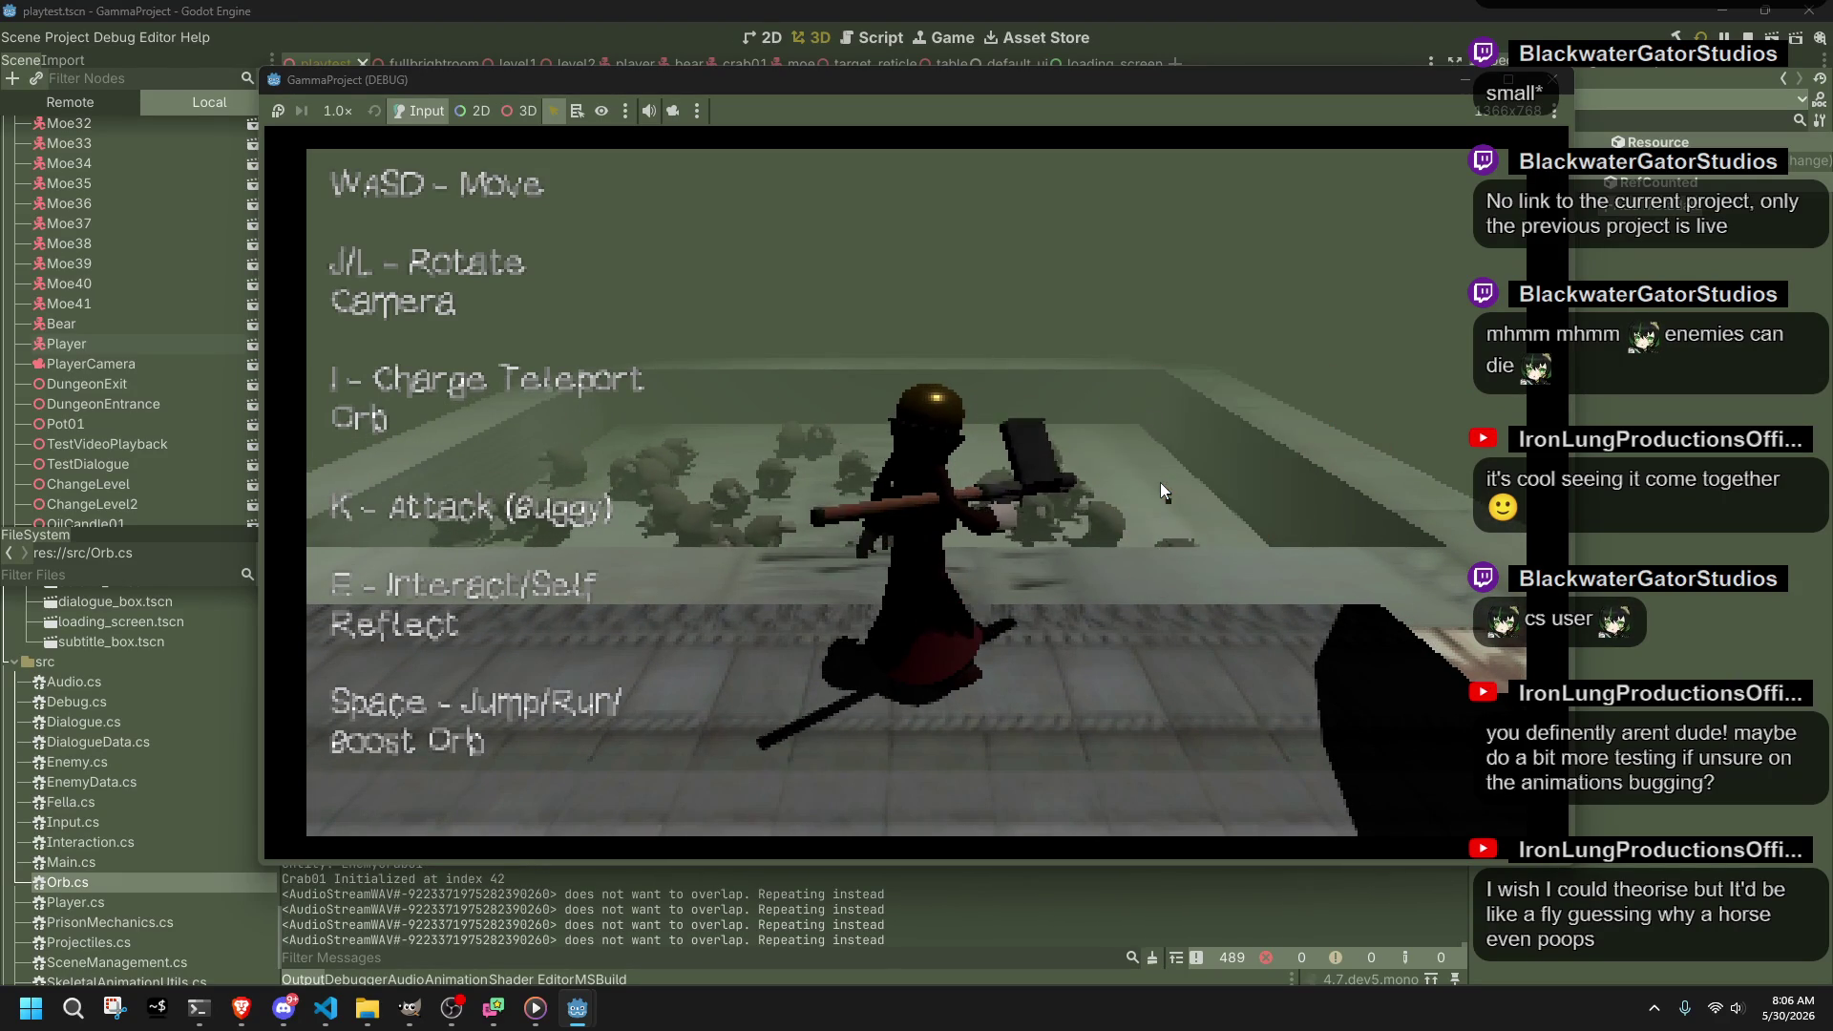
key("i")
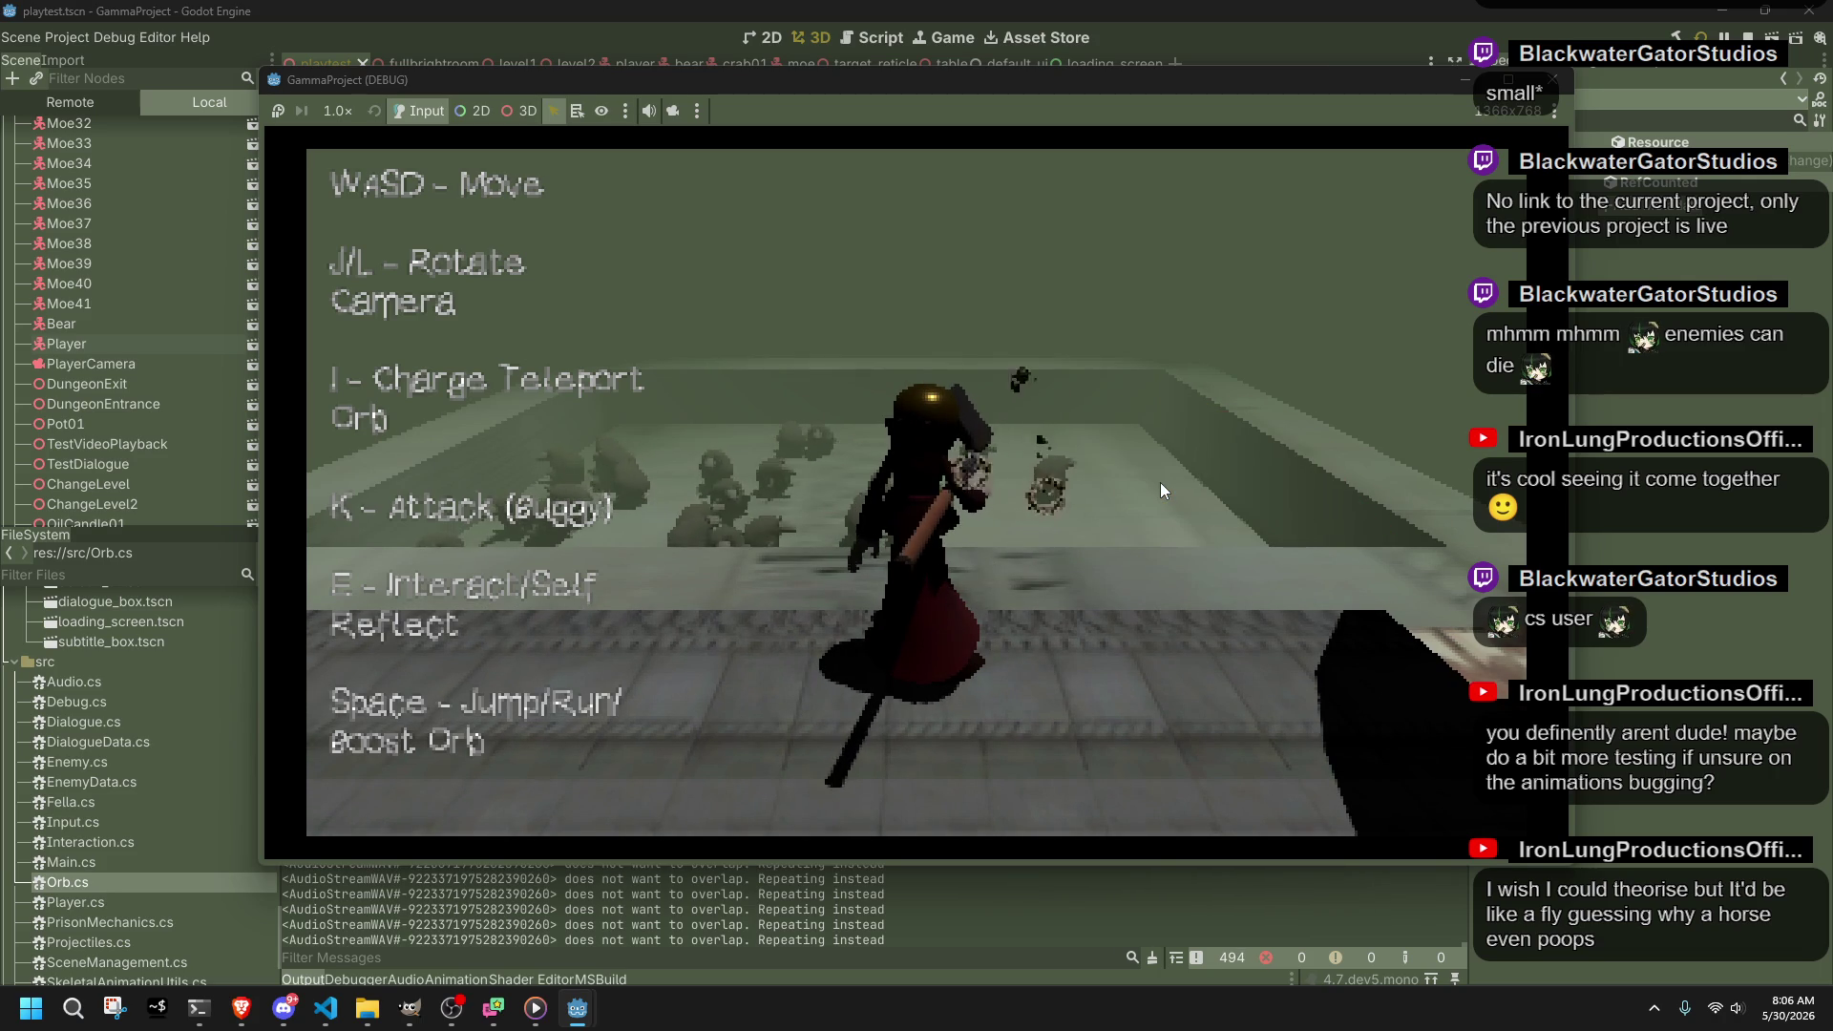
key("i")
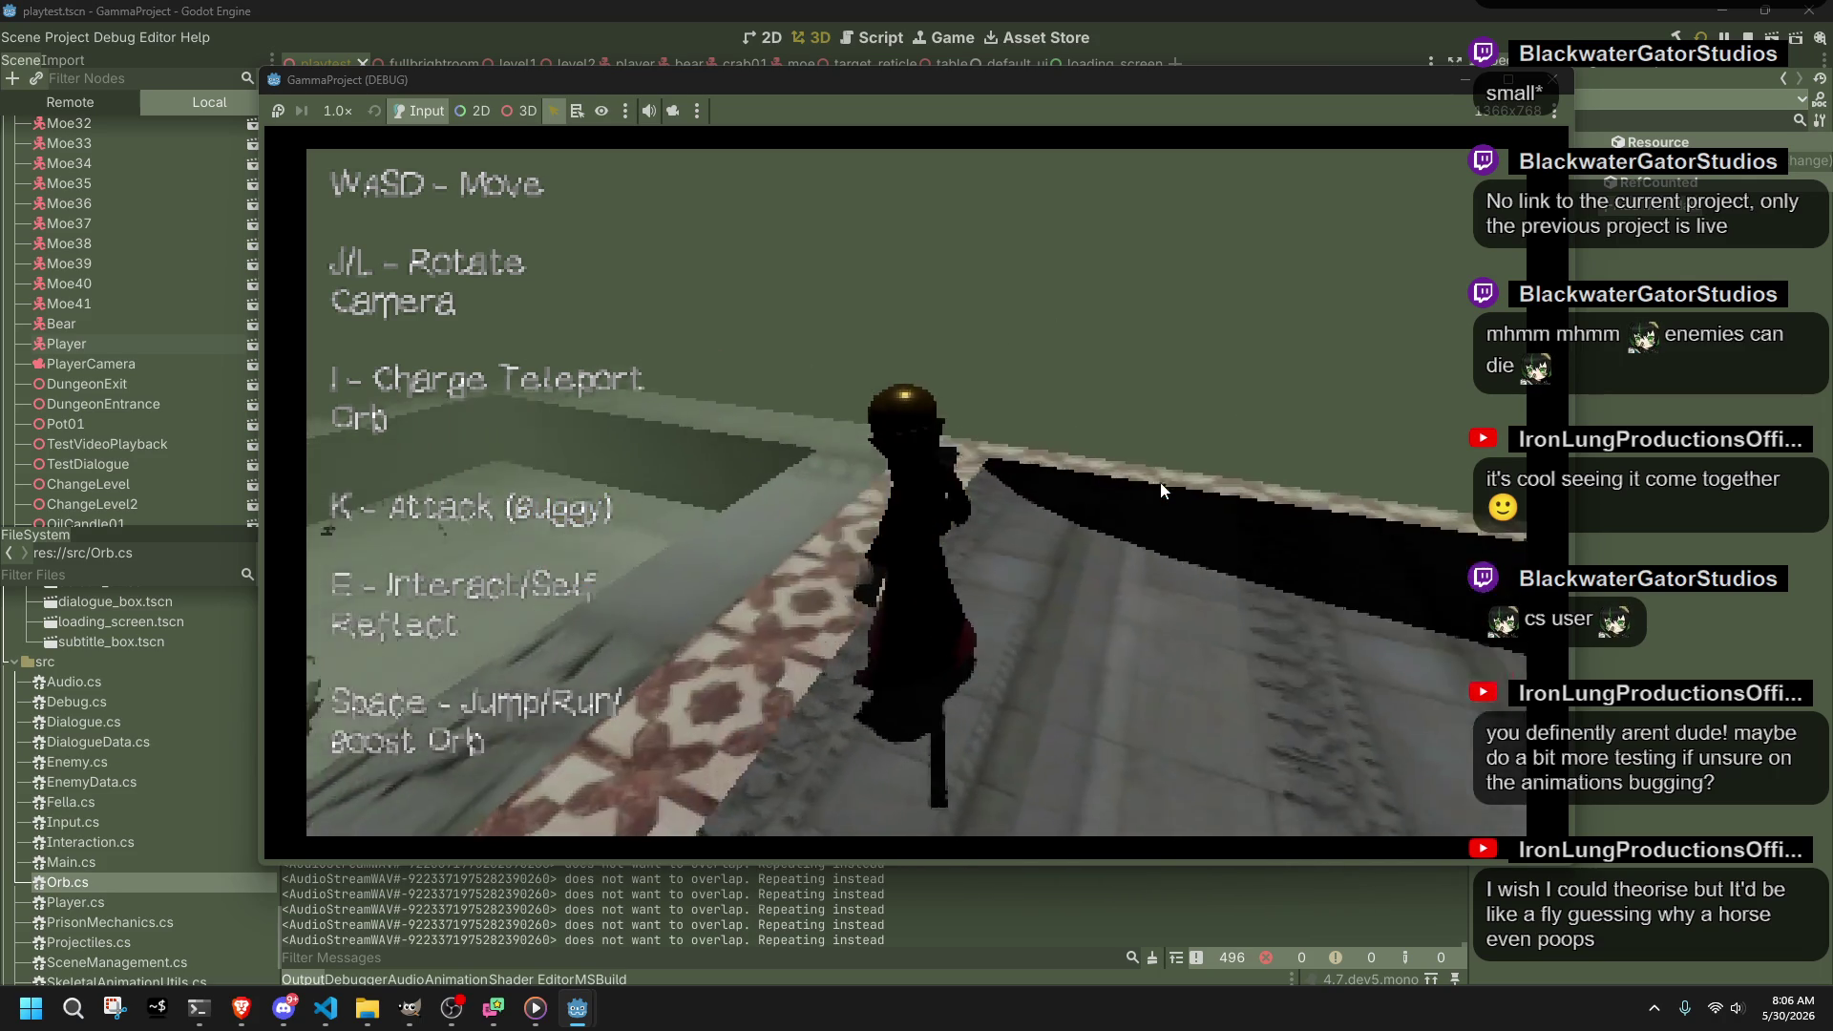
key("i")
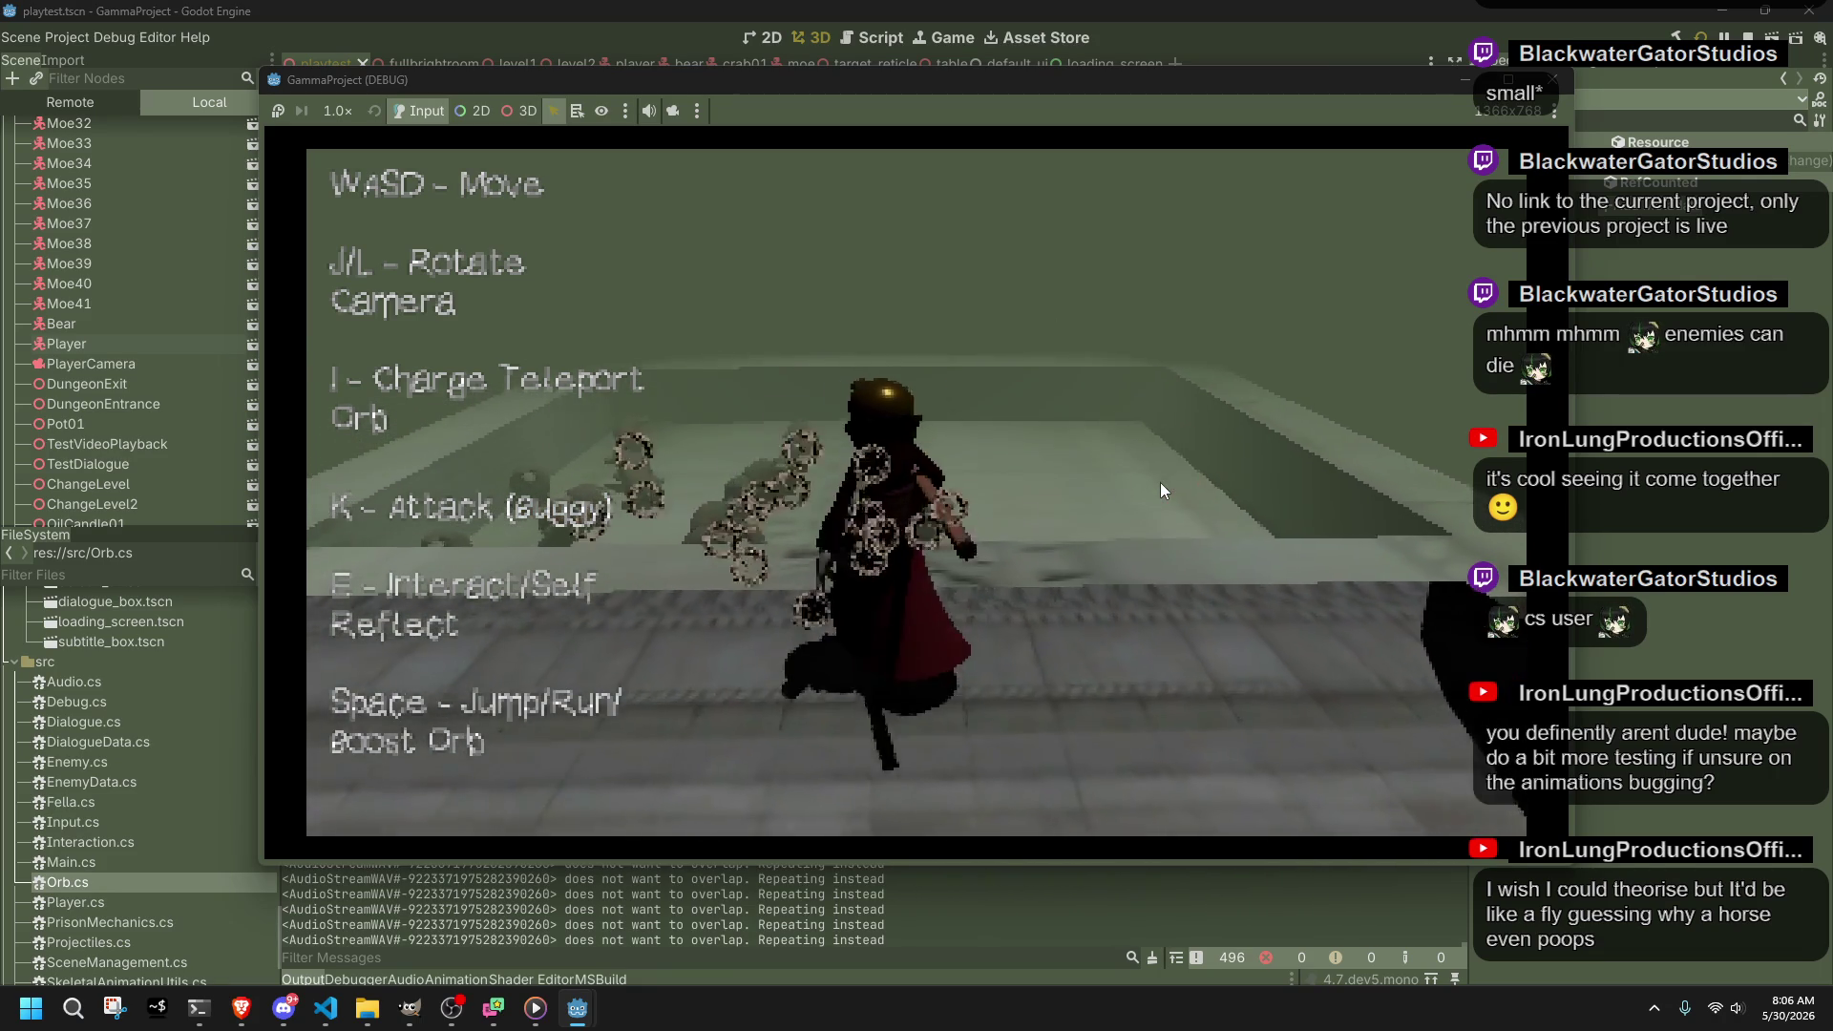
key("i")
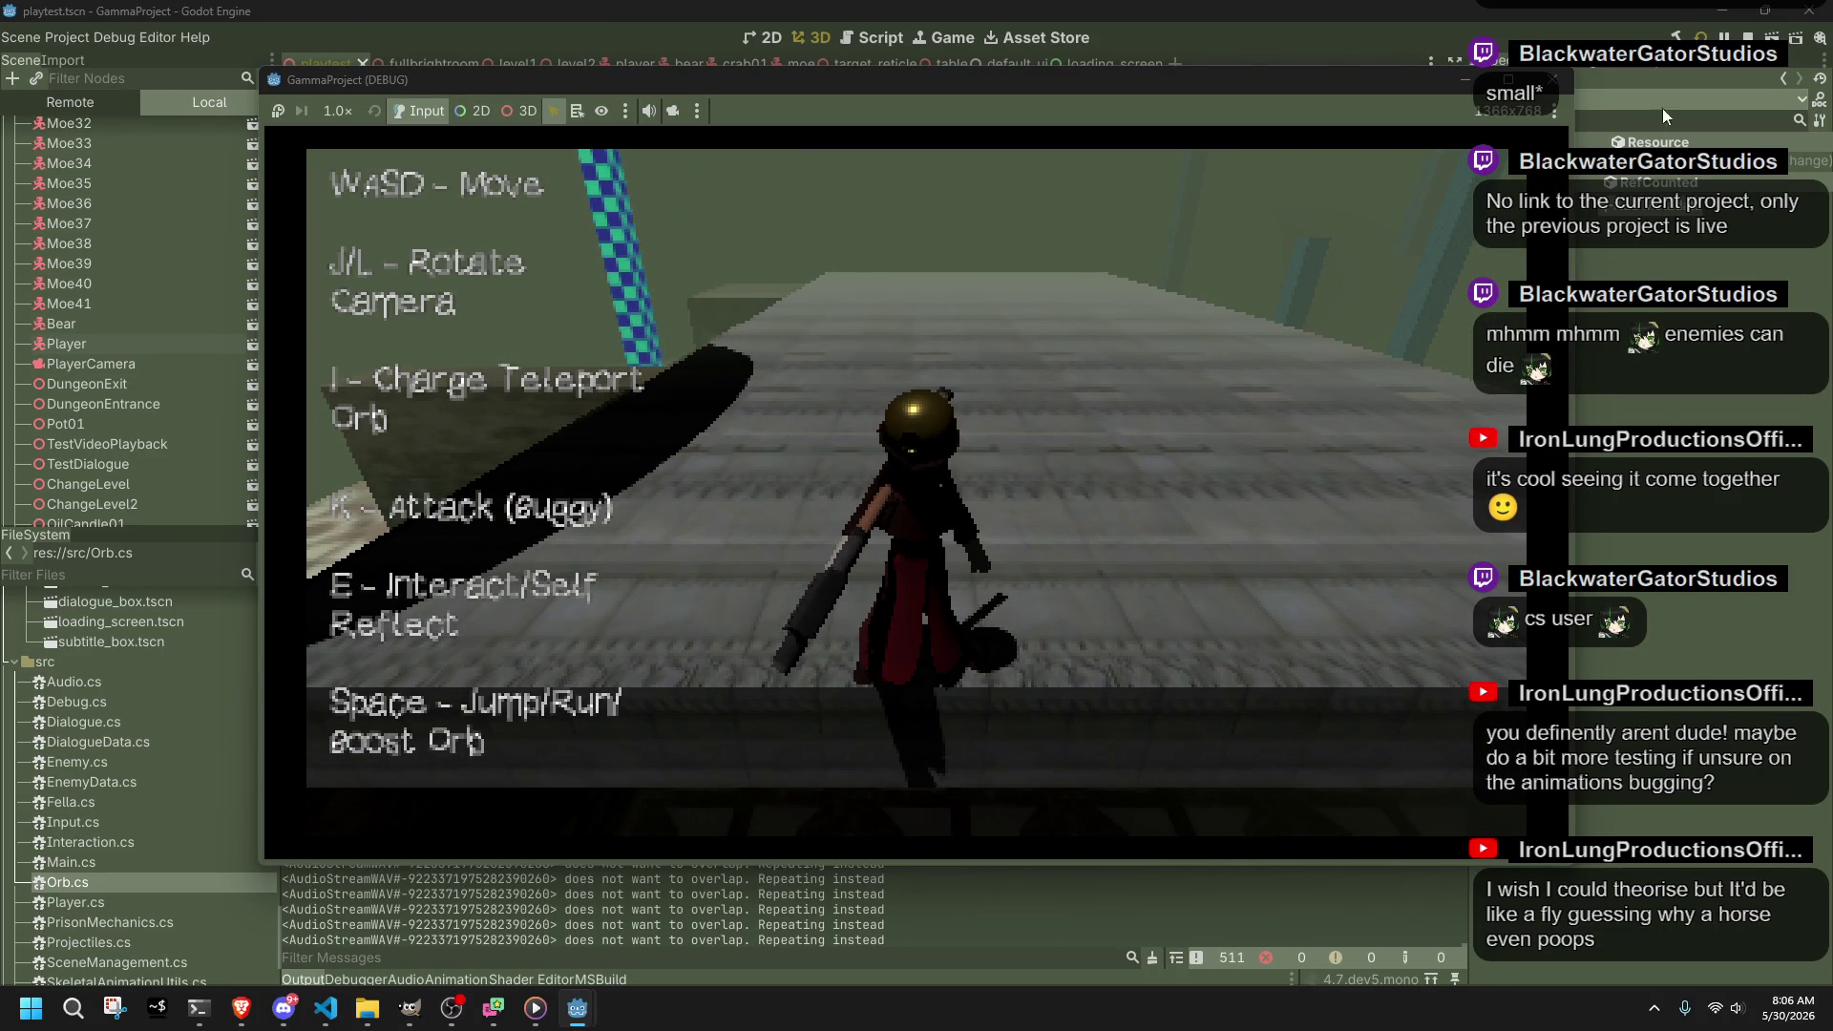
left_click(1553, 80)
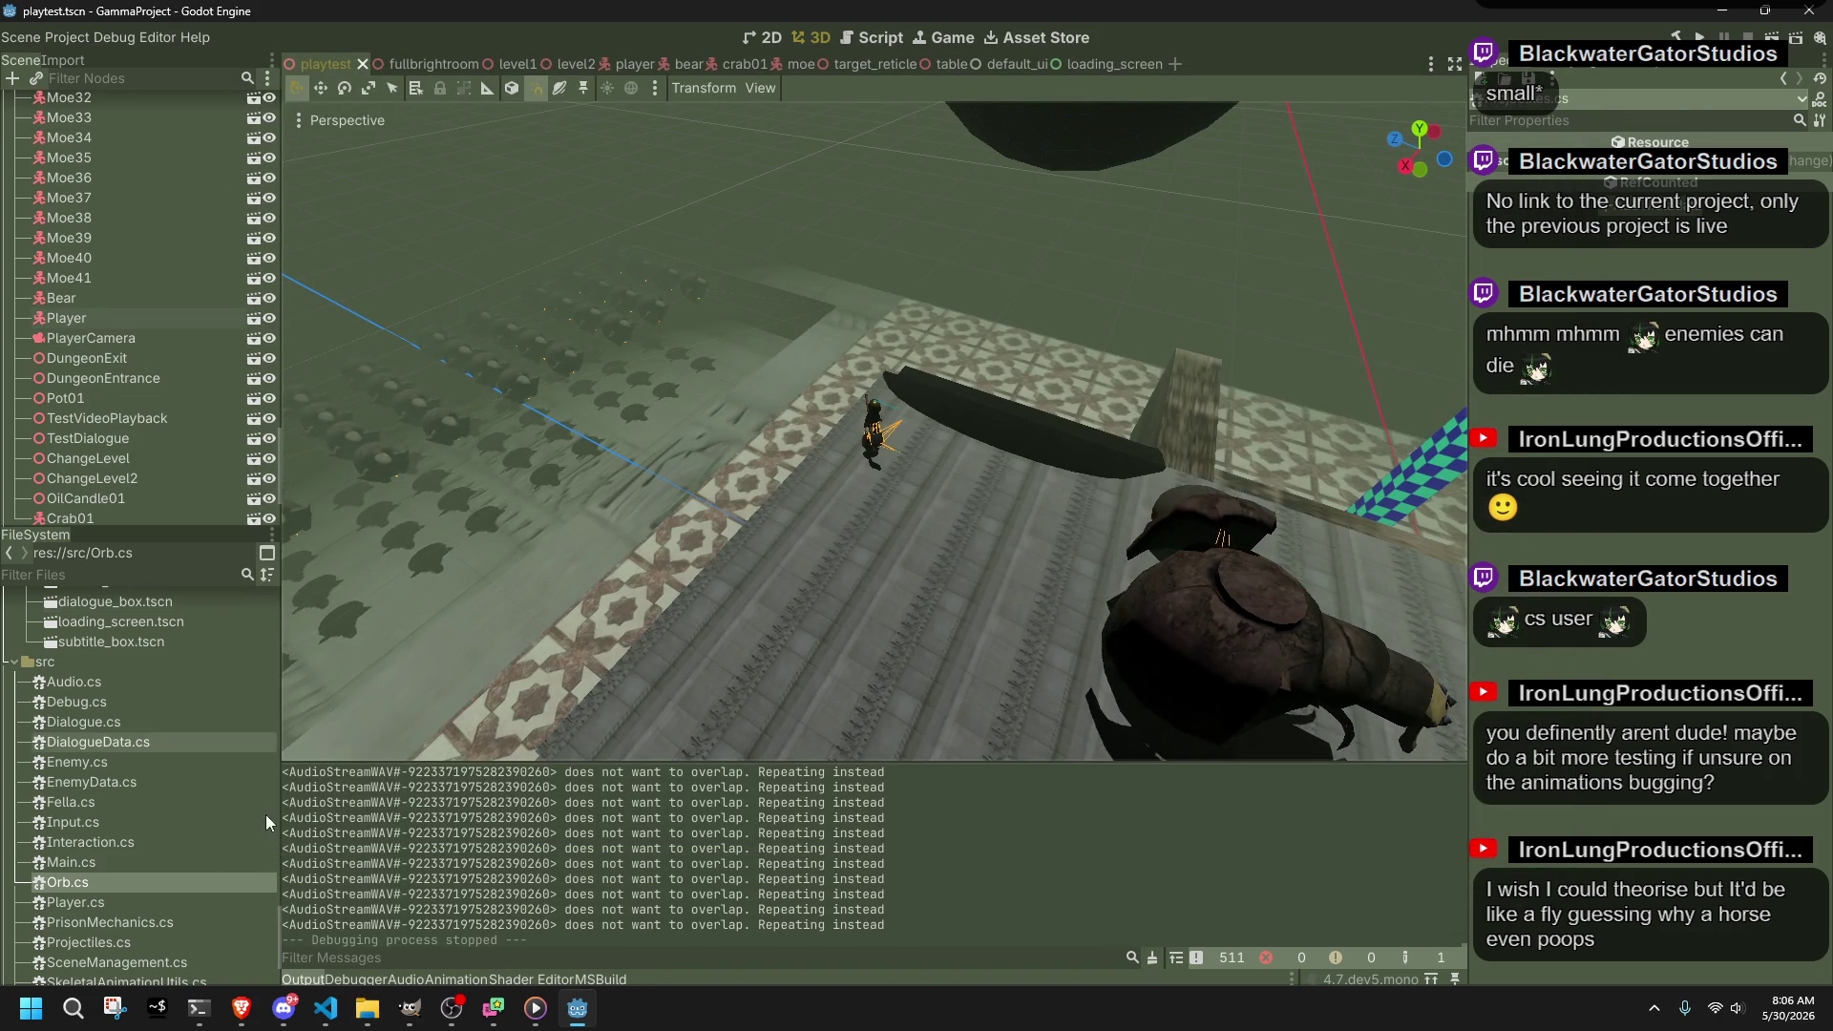
Step: Return to the editor, switch to the fullbrightroom scene tab, and run it as the current scene
left_click(318, 1014)
left_click(325, 1010)
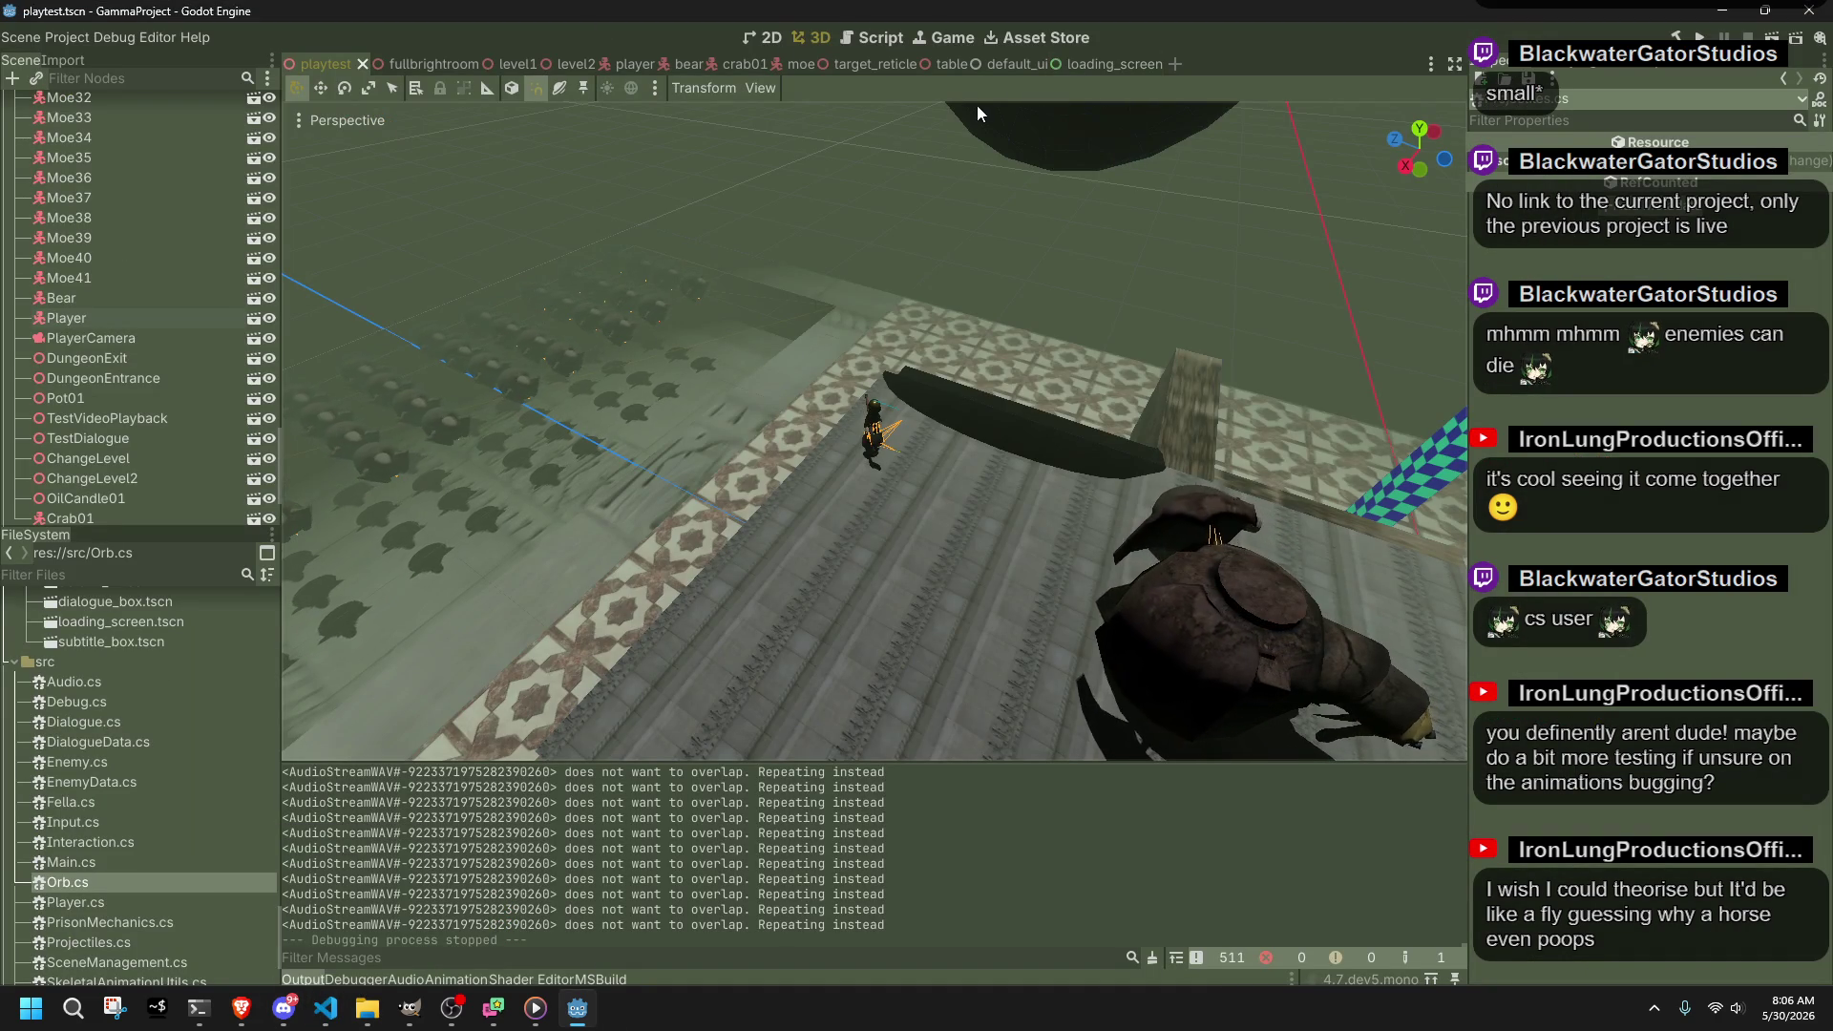
key("ctrl+Tab")
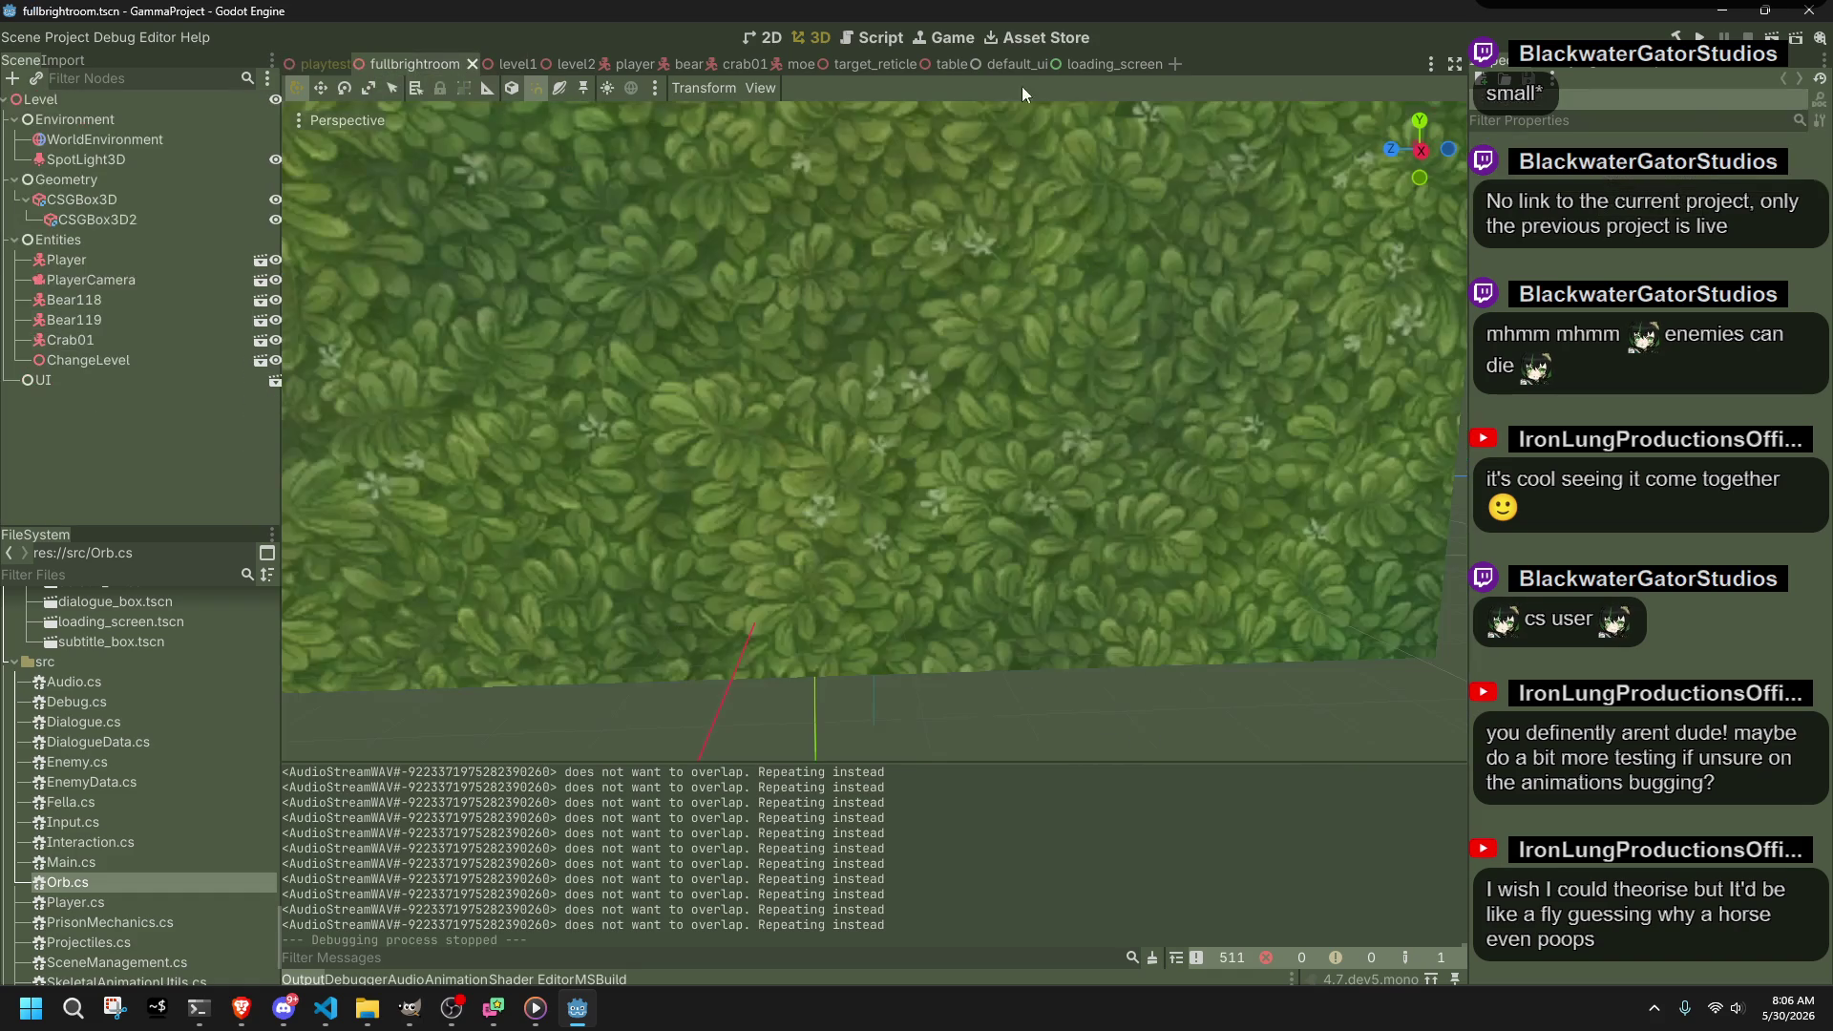
left_click(1767, 36)
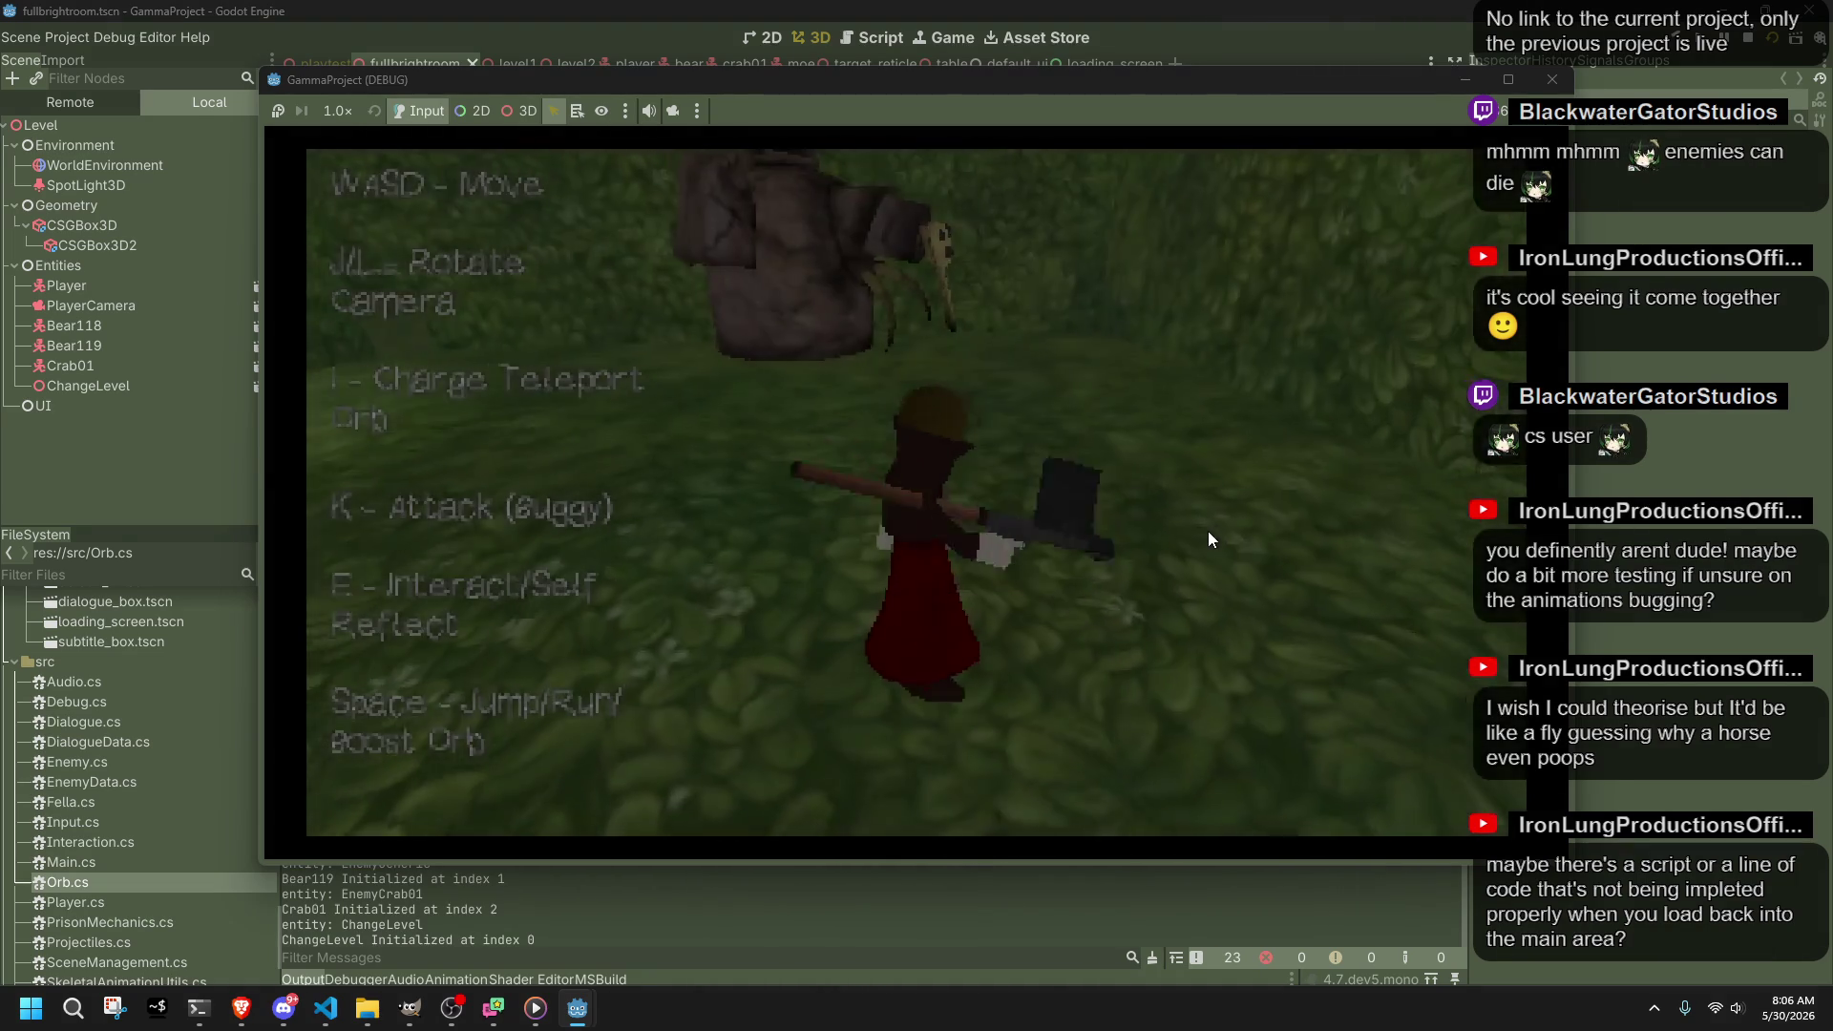
Step: Charge the orb and run across the grass into the level exit
key("i")
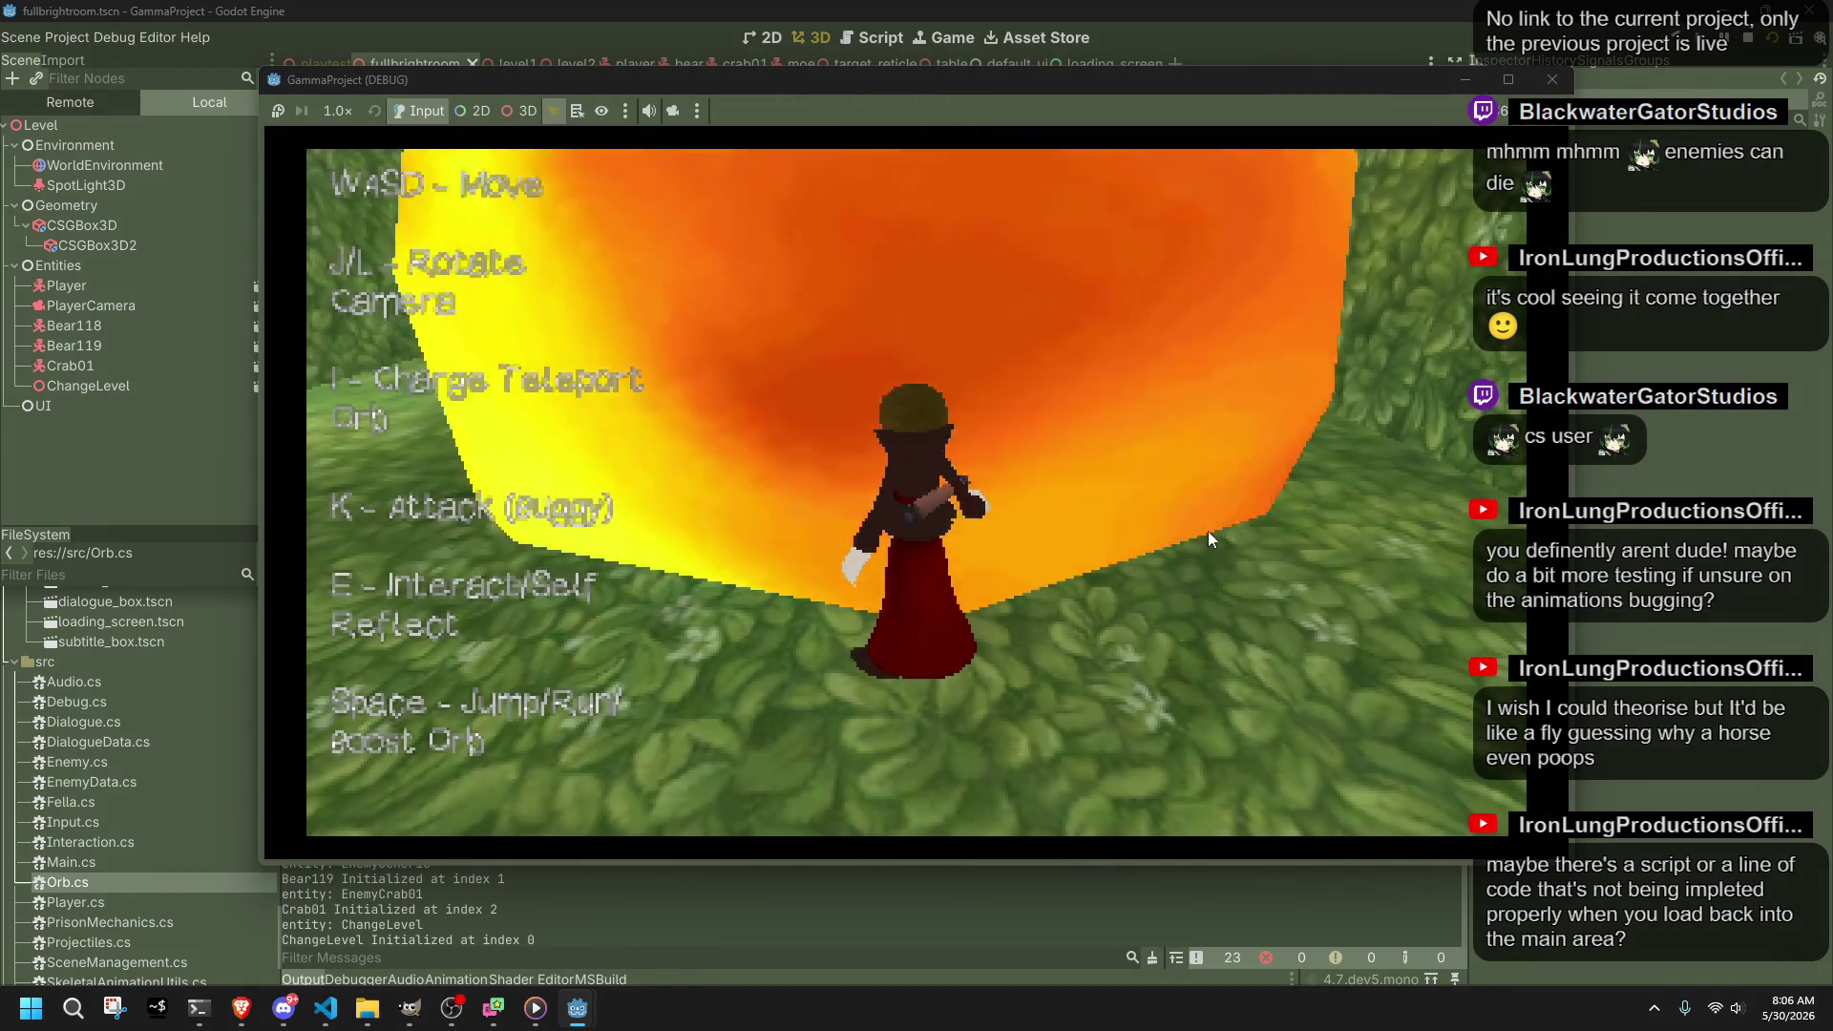
key("i")
key("i")
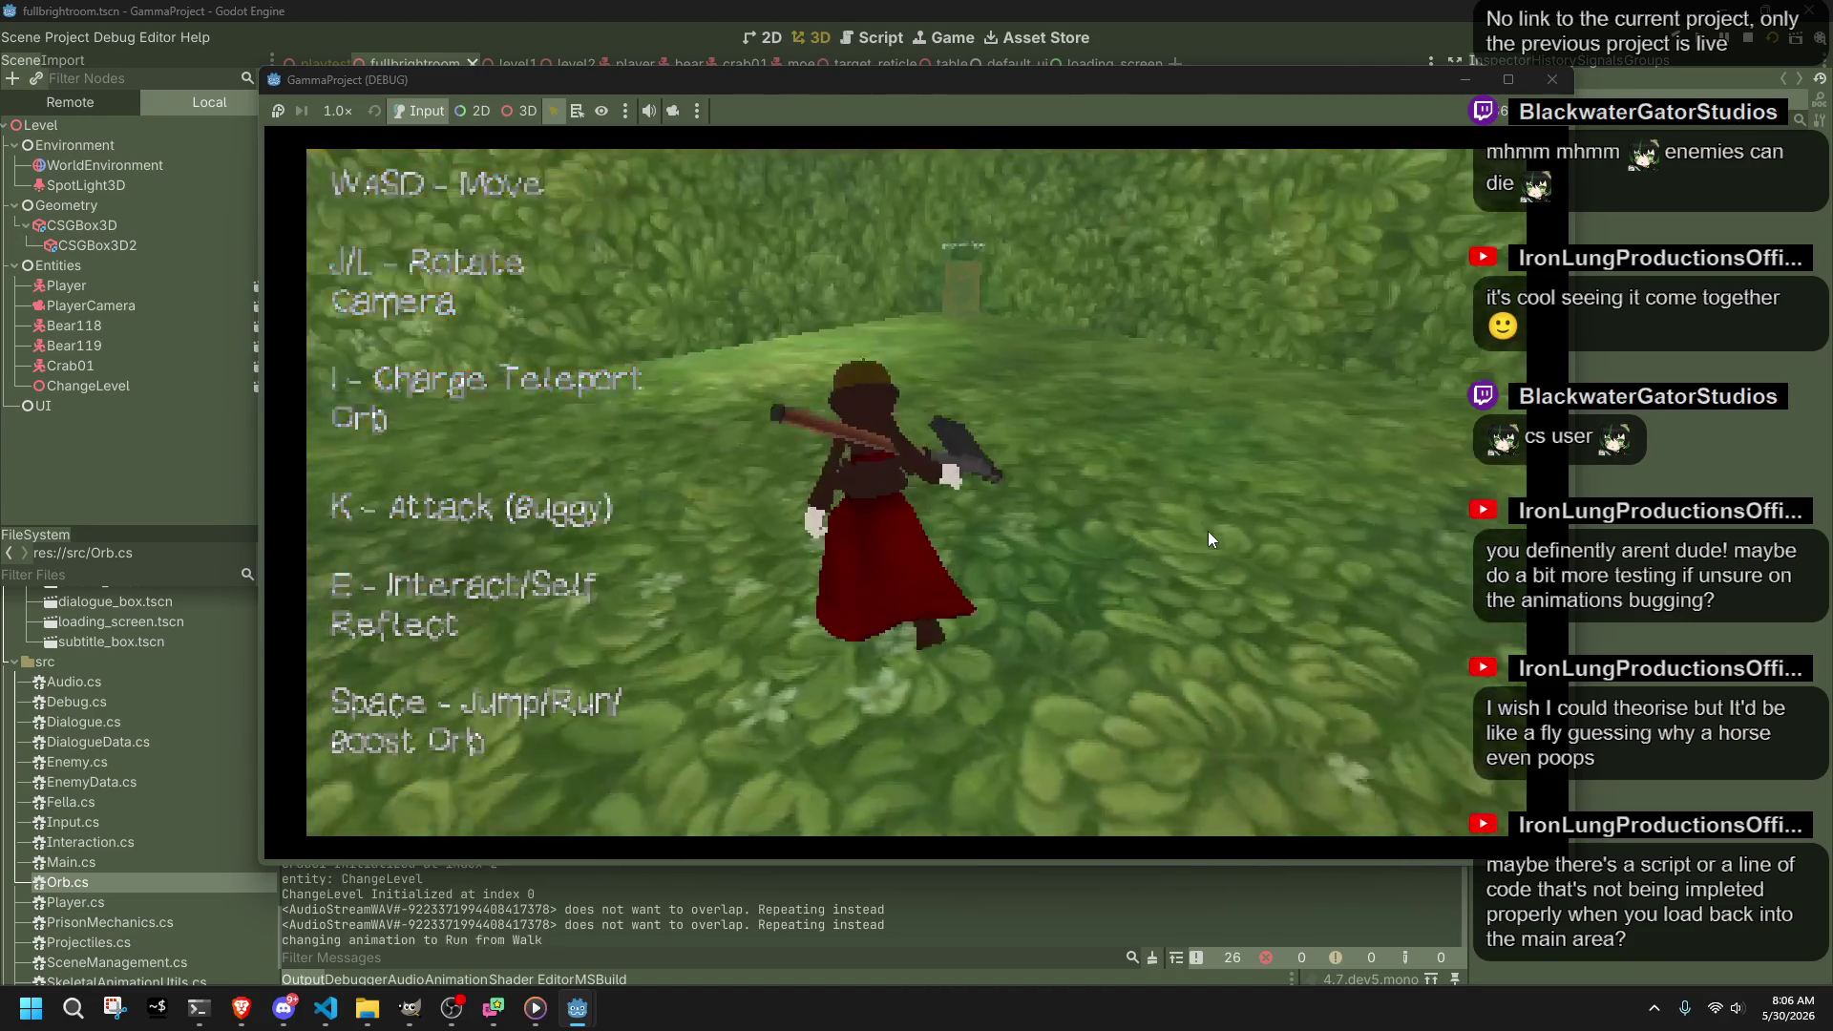
key("w")
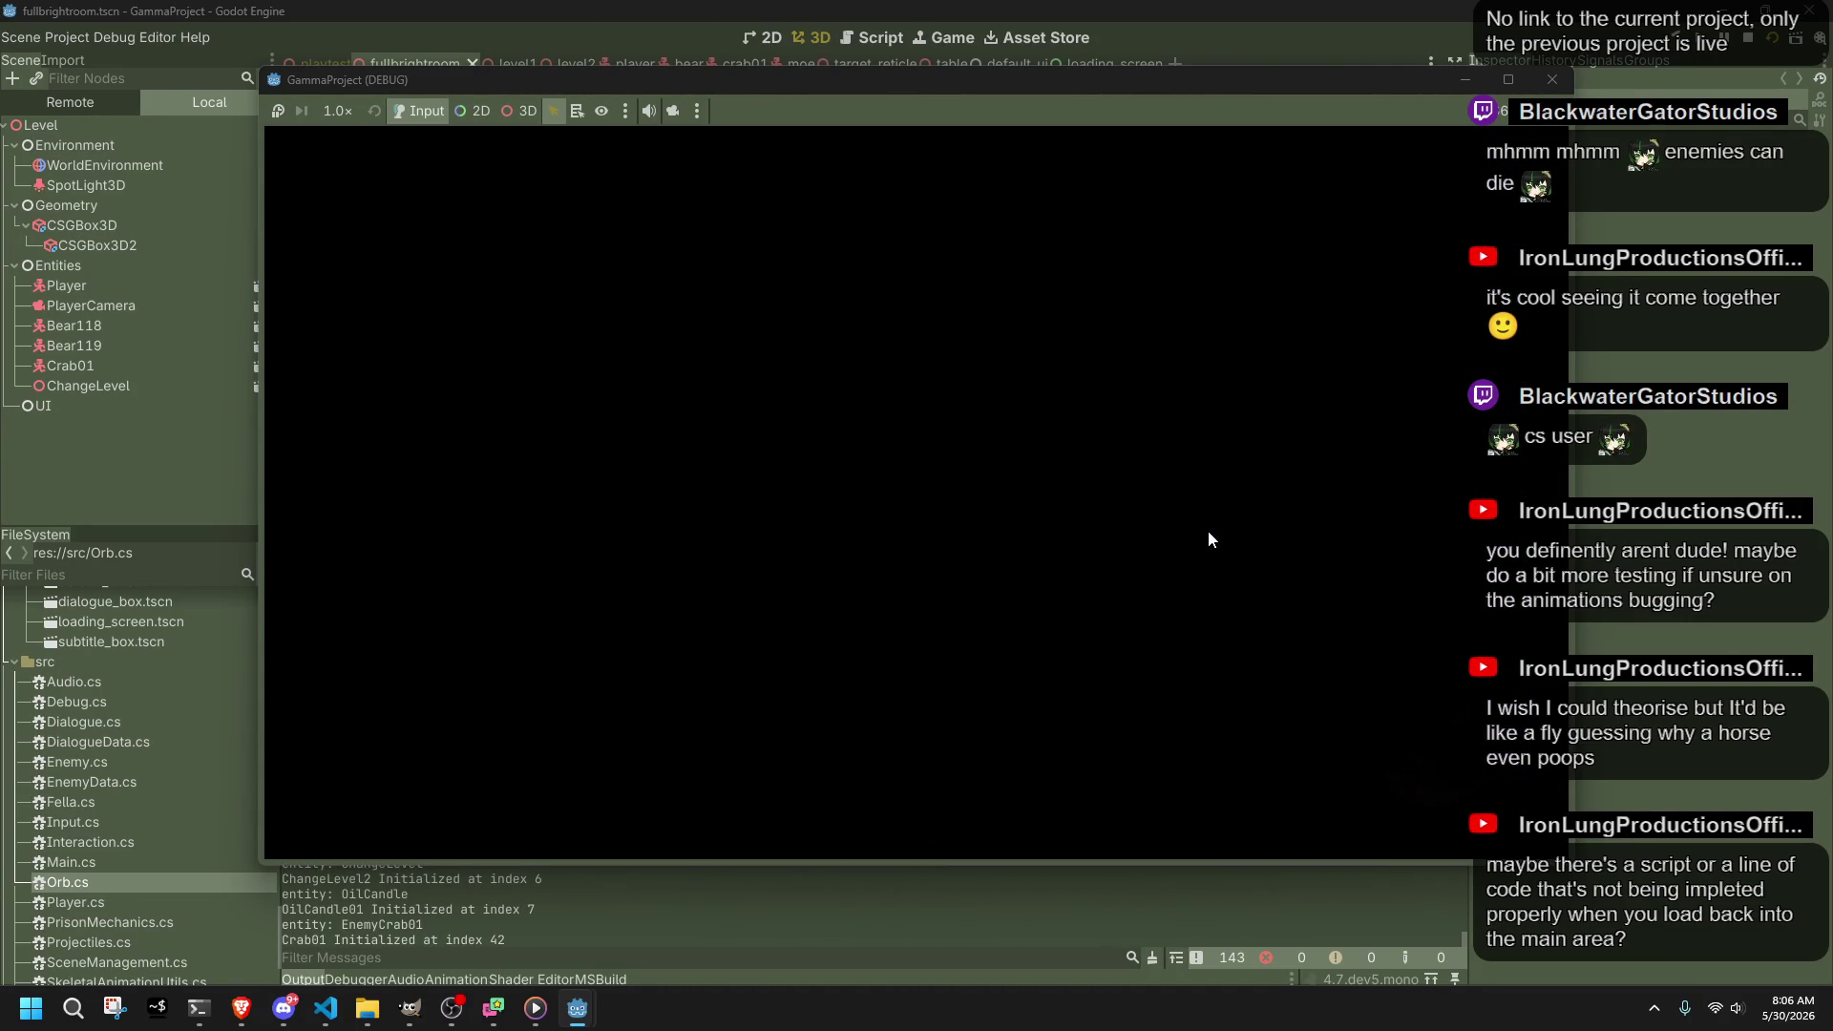
Step: Teleport across the stone walkways onto the enemy enclosure ledge, then stop the game and switch to VS Code
key("i")
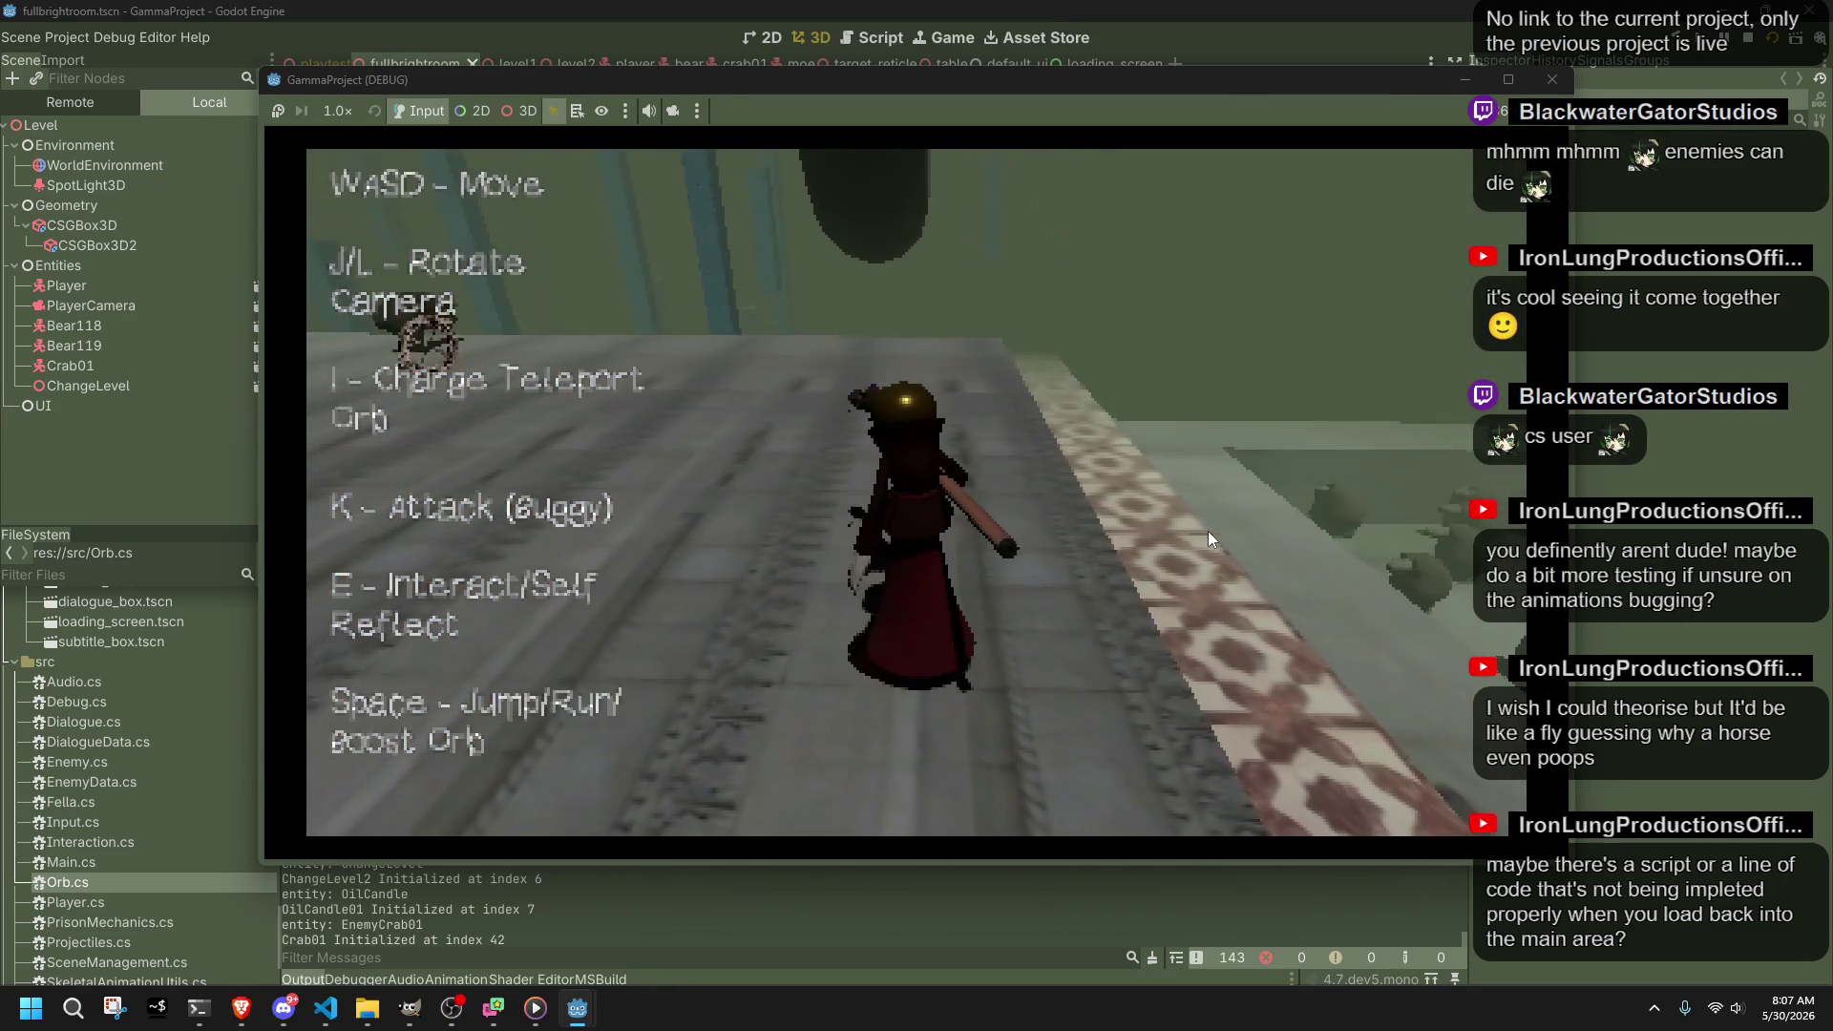
key("i")
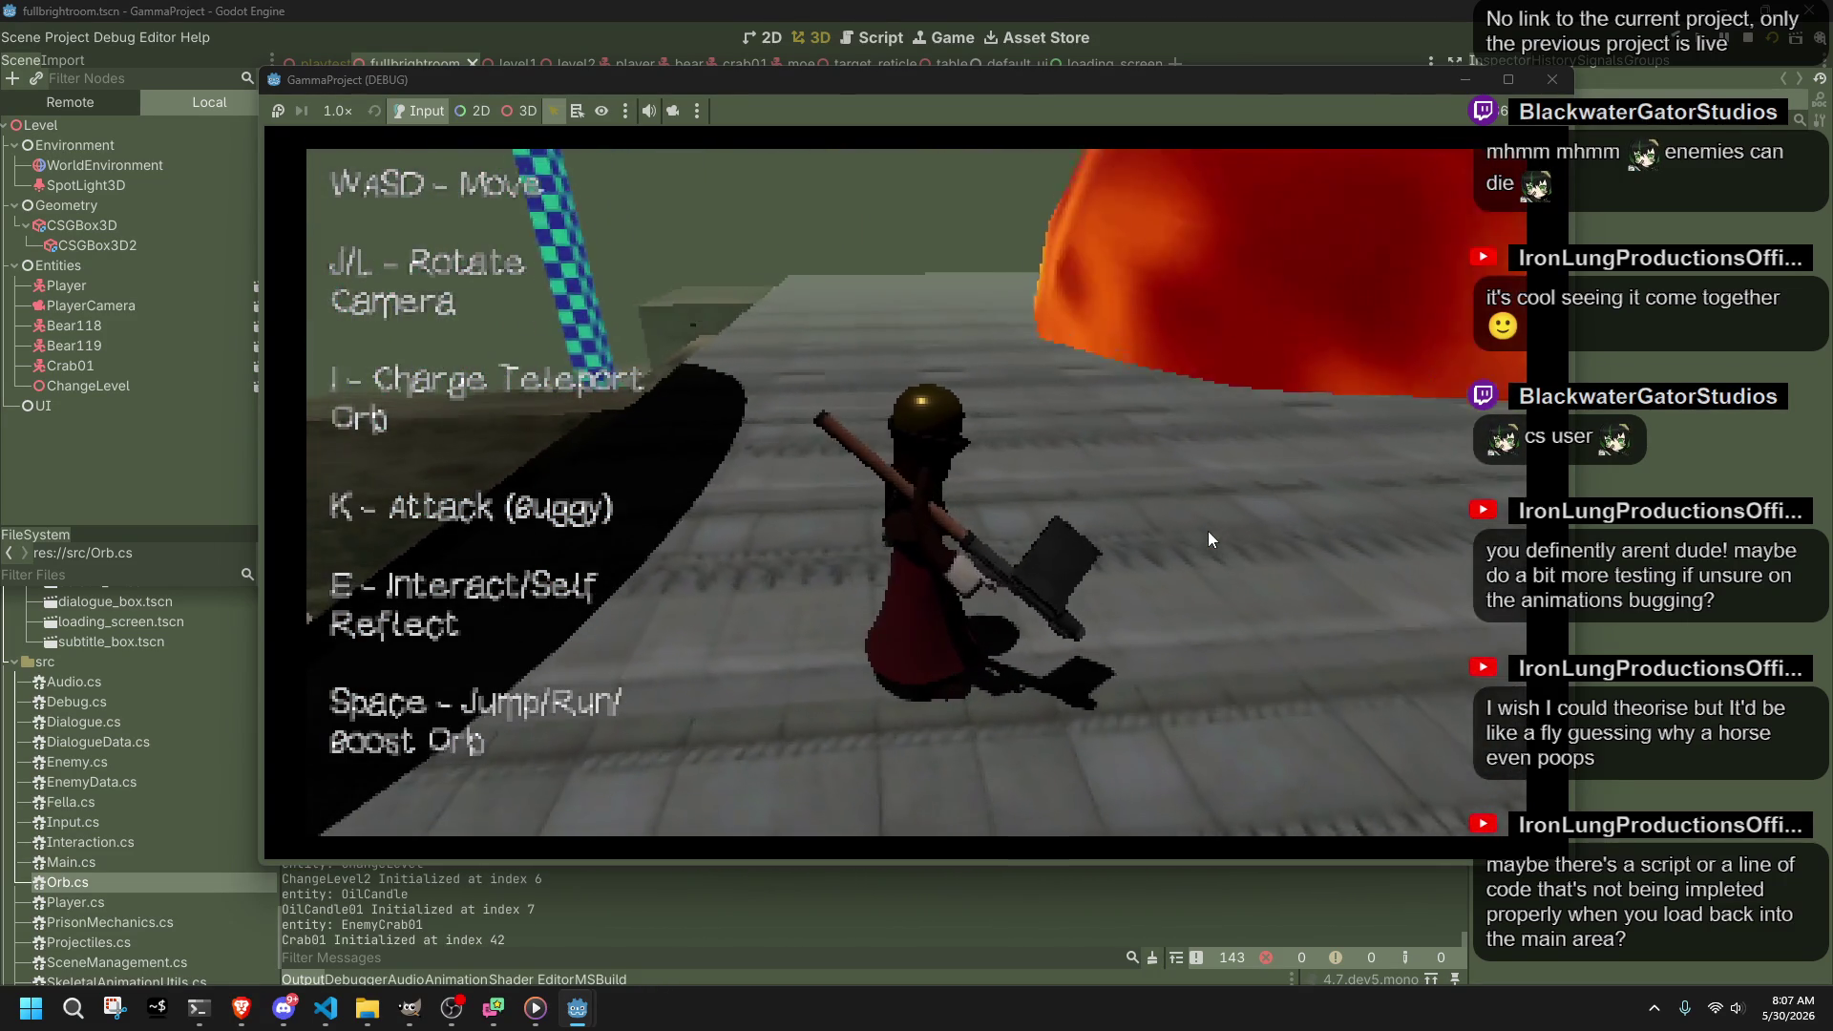
key("w")
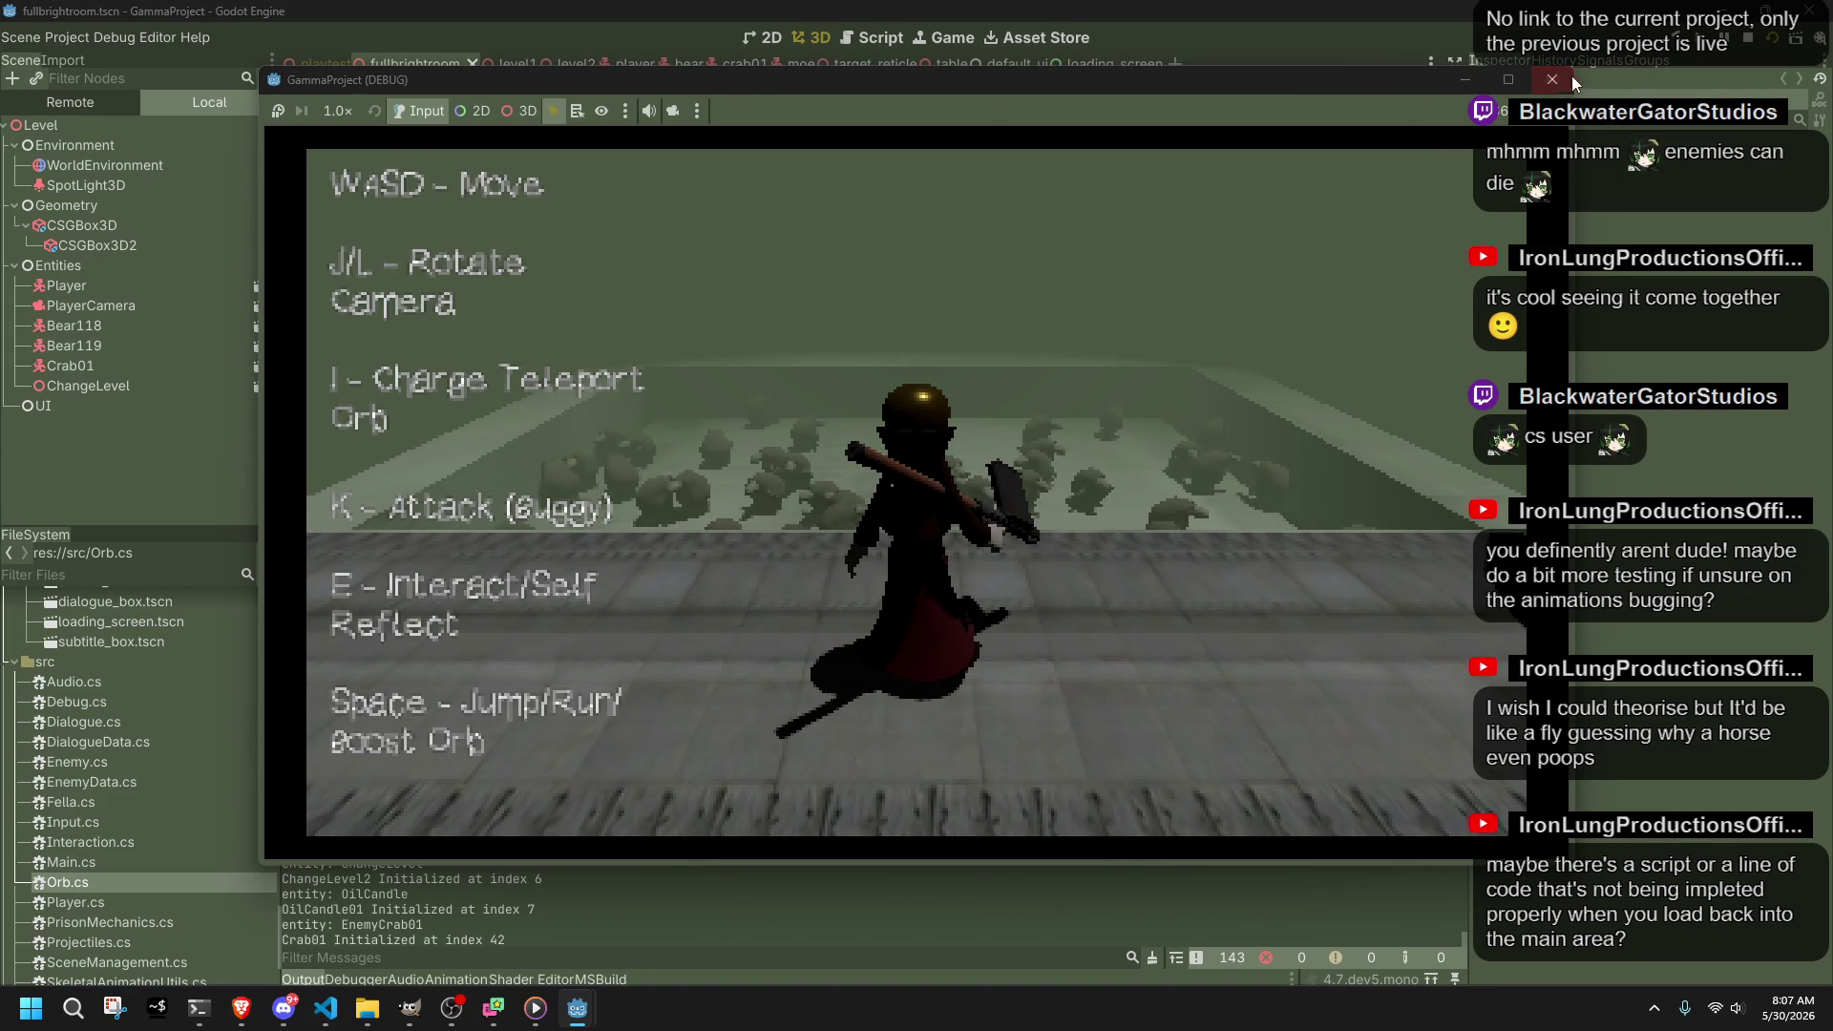
left_click(1572, 79)
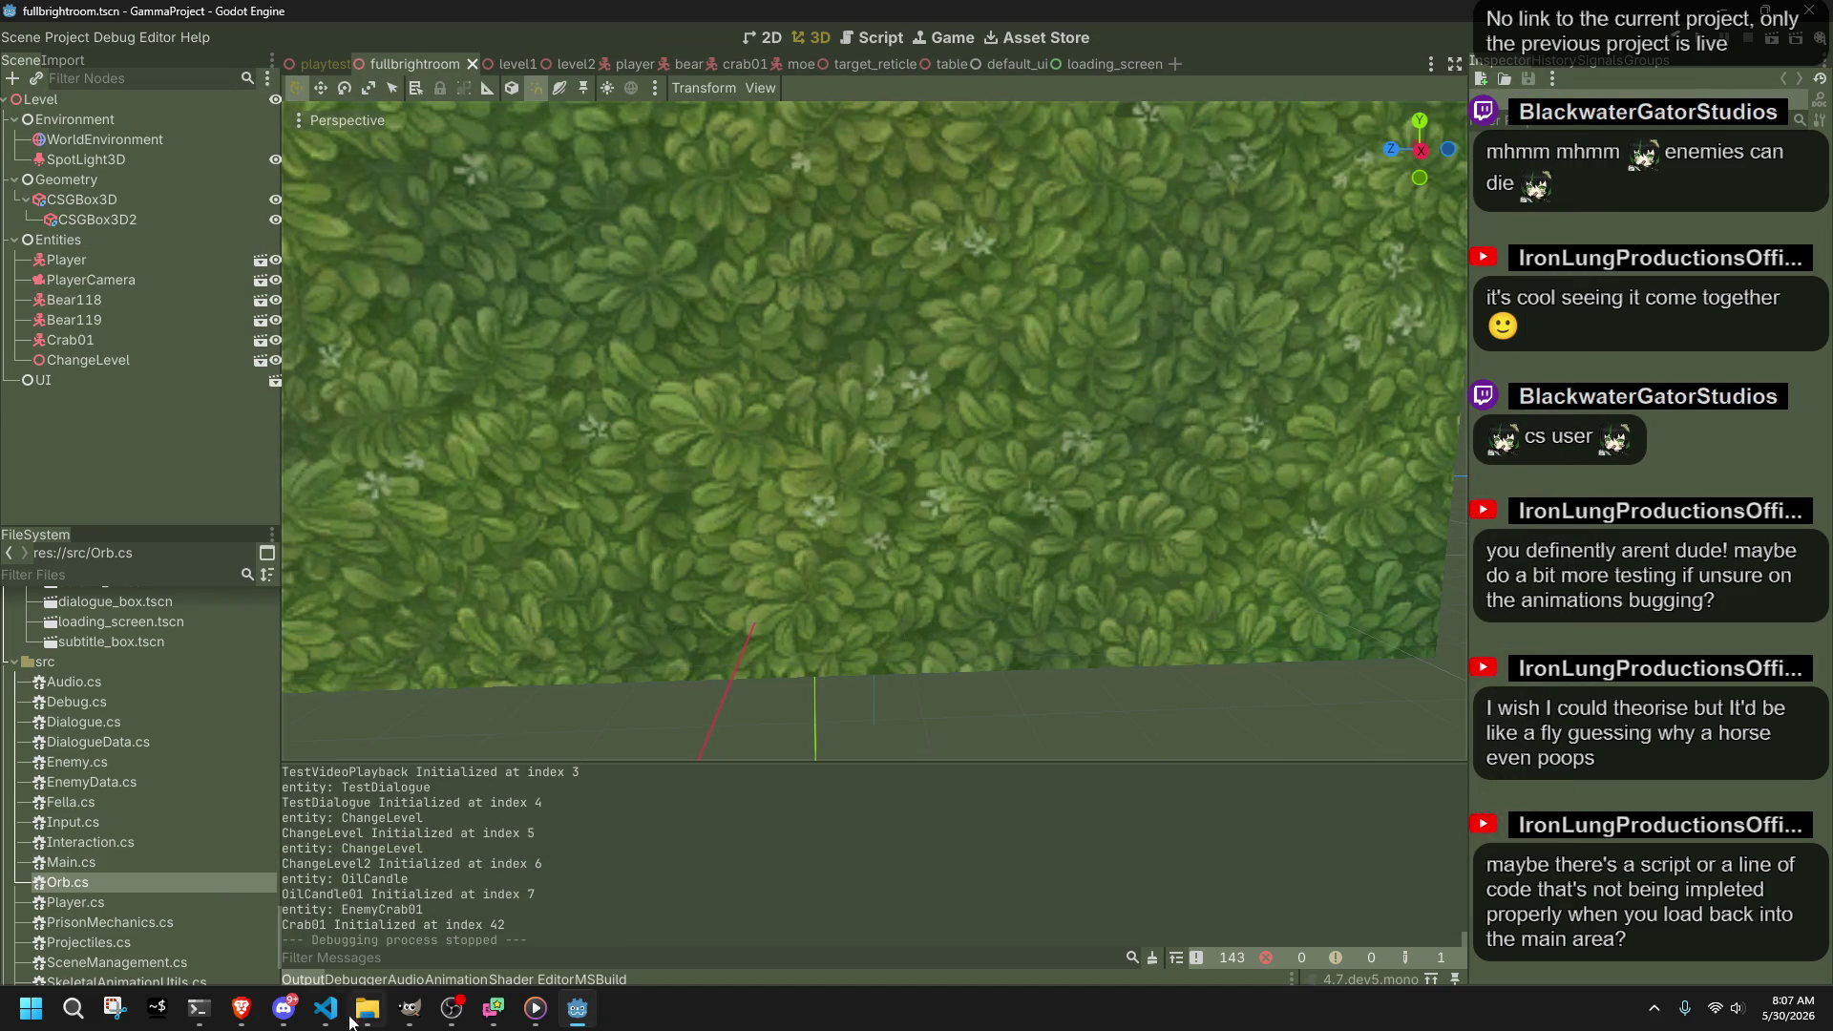
left_click(326, 1008)
Step: Read SceneManagement.cs through ChangeScene, ProcessPendingSceneChange and UpdateLoadingScreen to the end
scroll(704, 763, "up", 8)
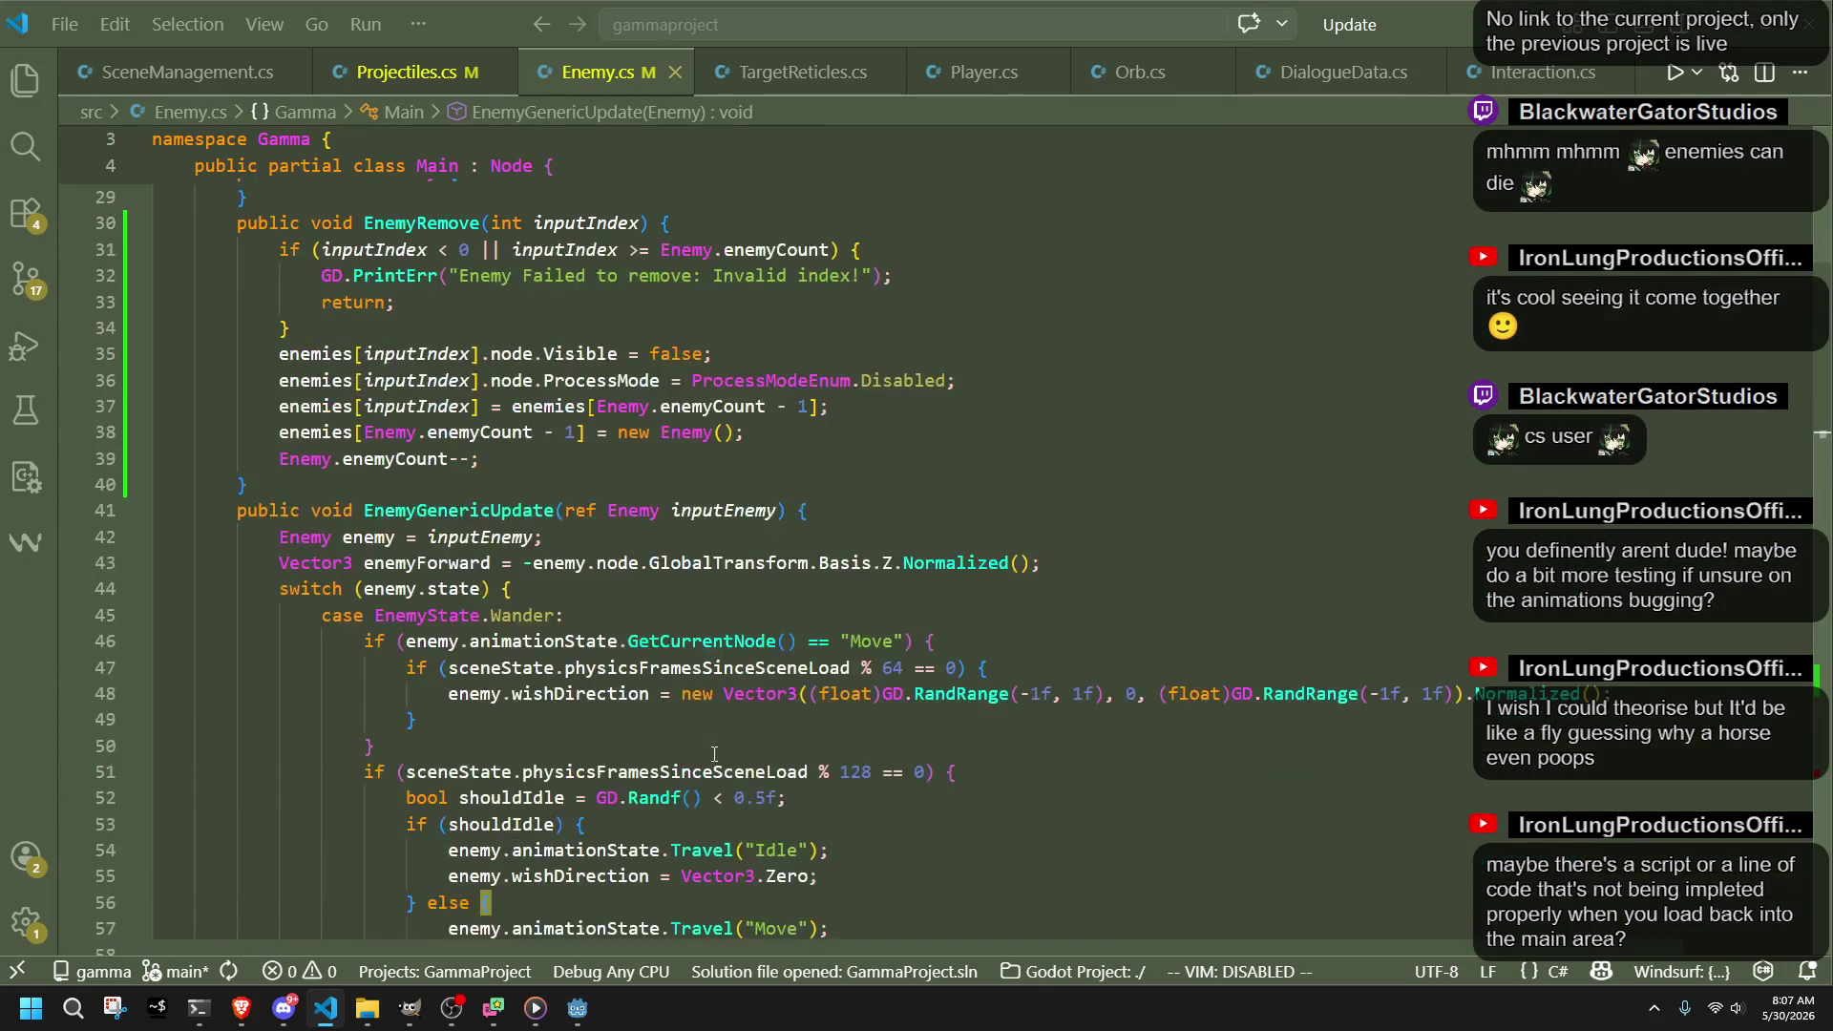
scroll(715, 754, "up", 3)
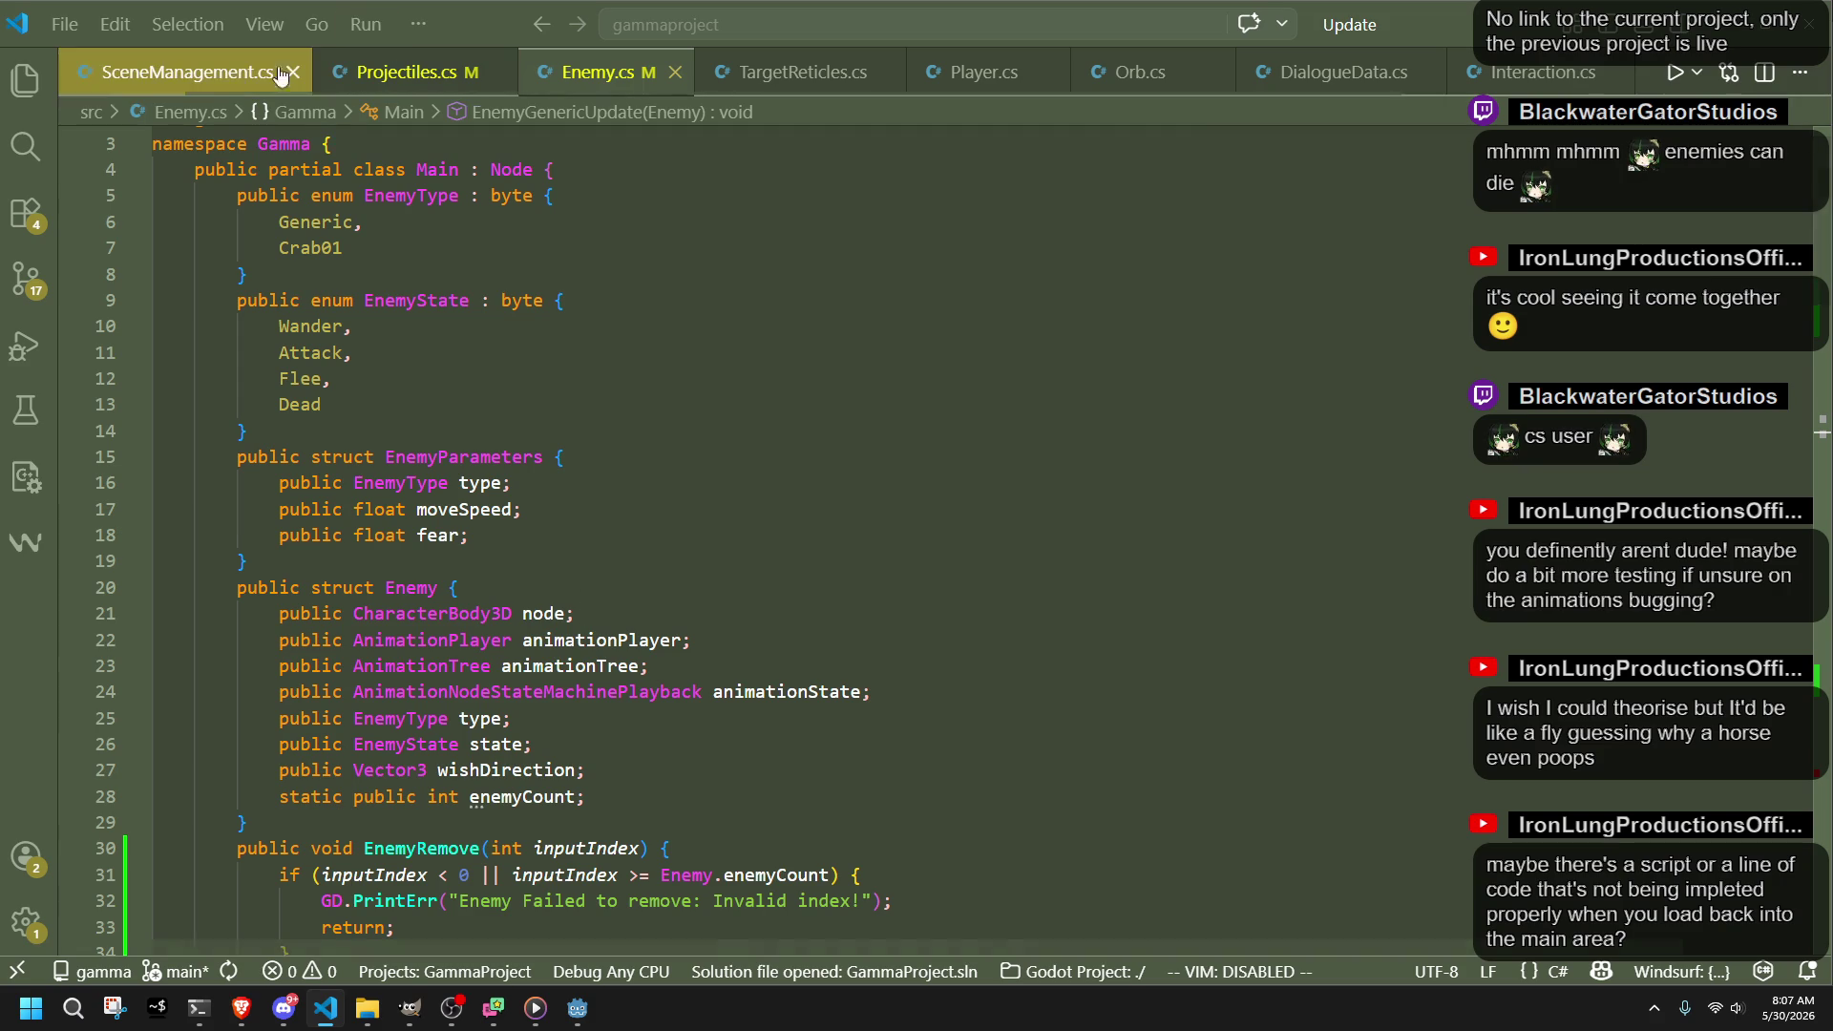
left_click(191, 72)
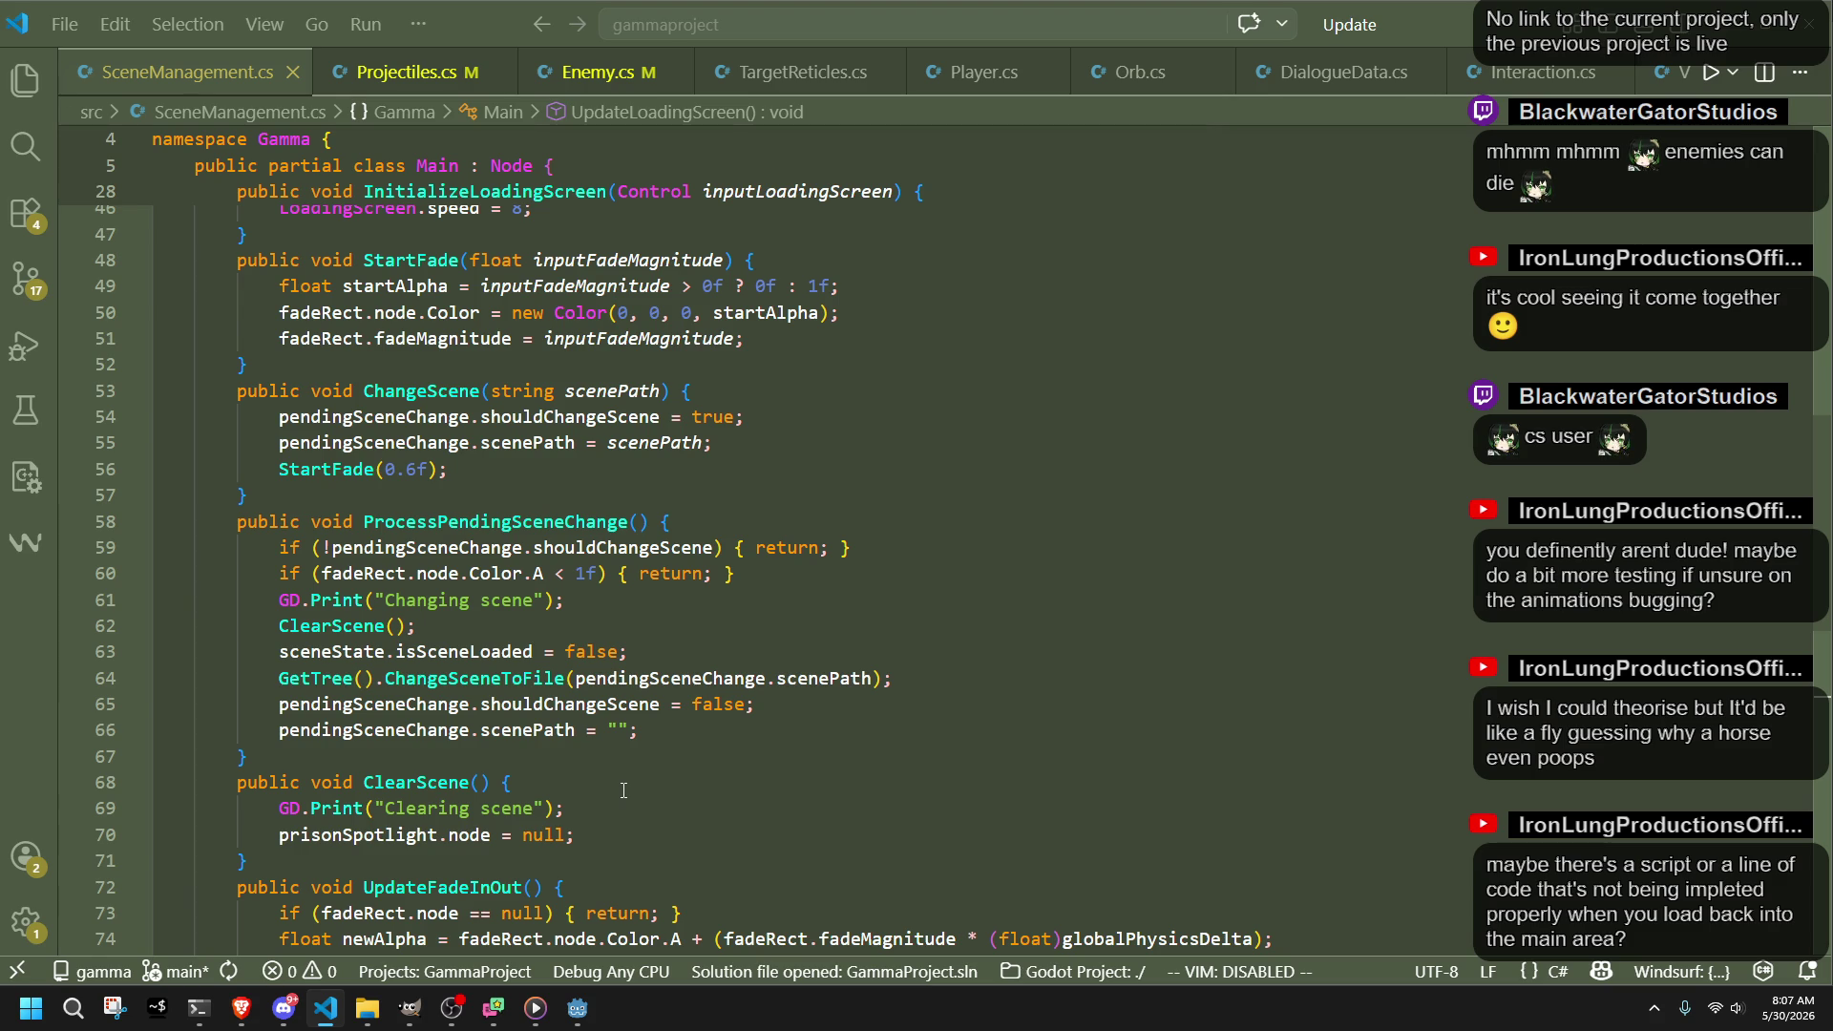
scroll(624, 791, "up", 10)
scroll(624, 790, "up", 5)
scroll(623, 790, "down", 10)
scroll(624, 790, "down", 15)
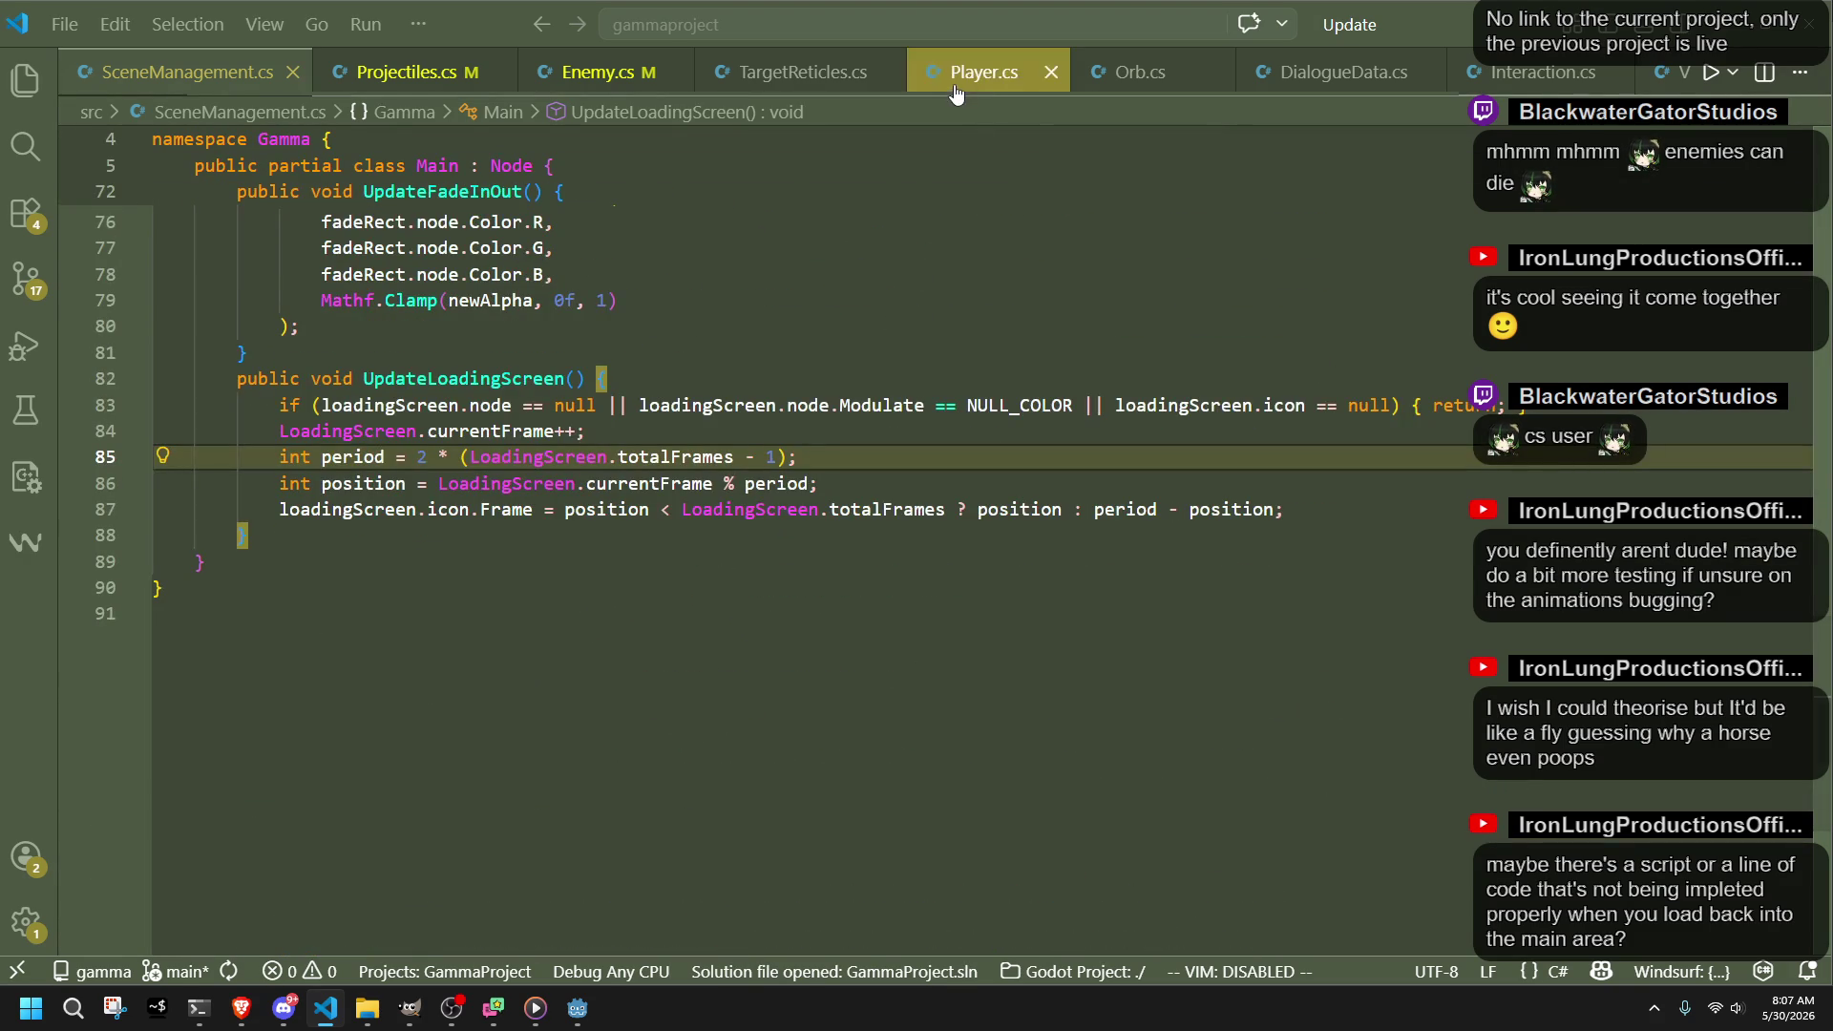
Step: Switch to Player.cs and inspect PlayerInitialize's parameter type and body
left_click(984, 72)
scroll(870, 675, "down", 3)
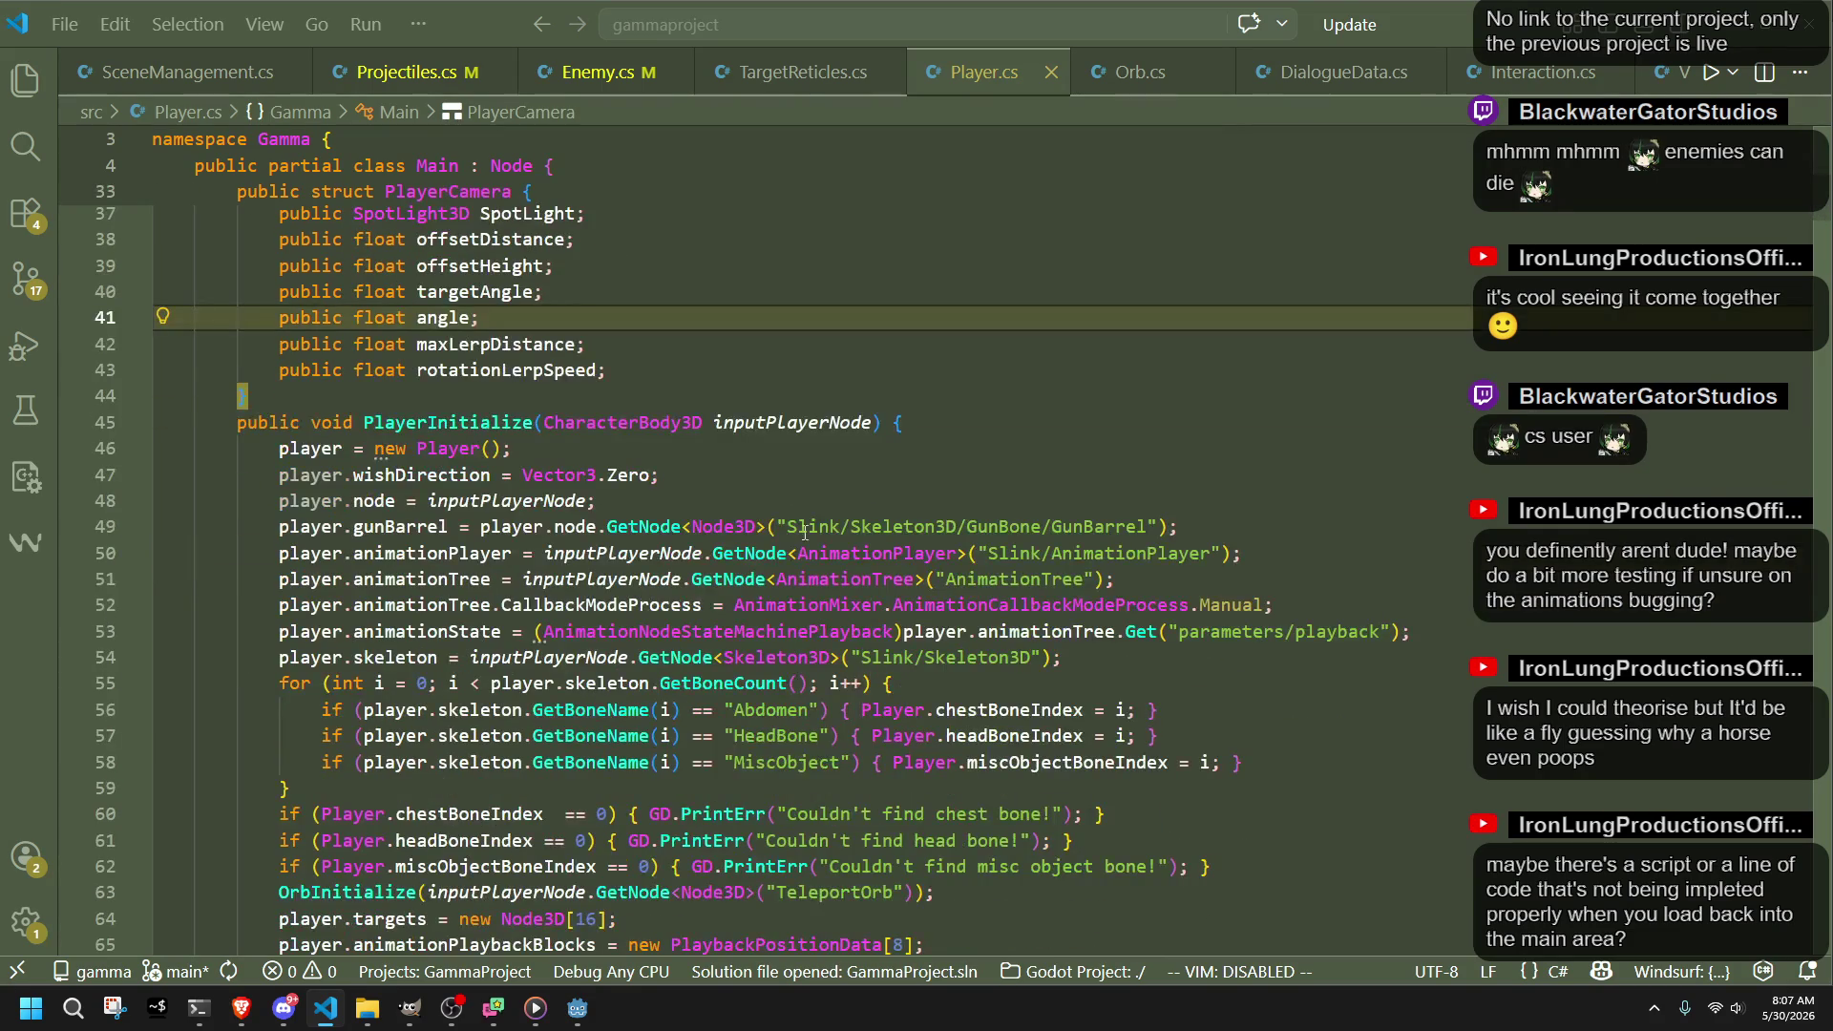
left_click(586, 422)
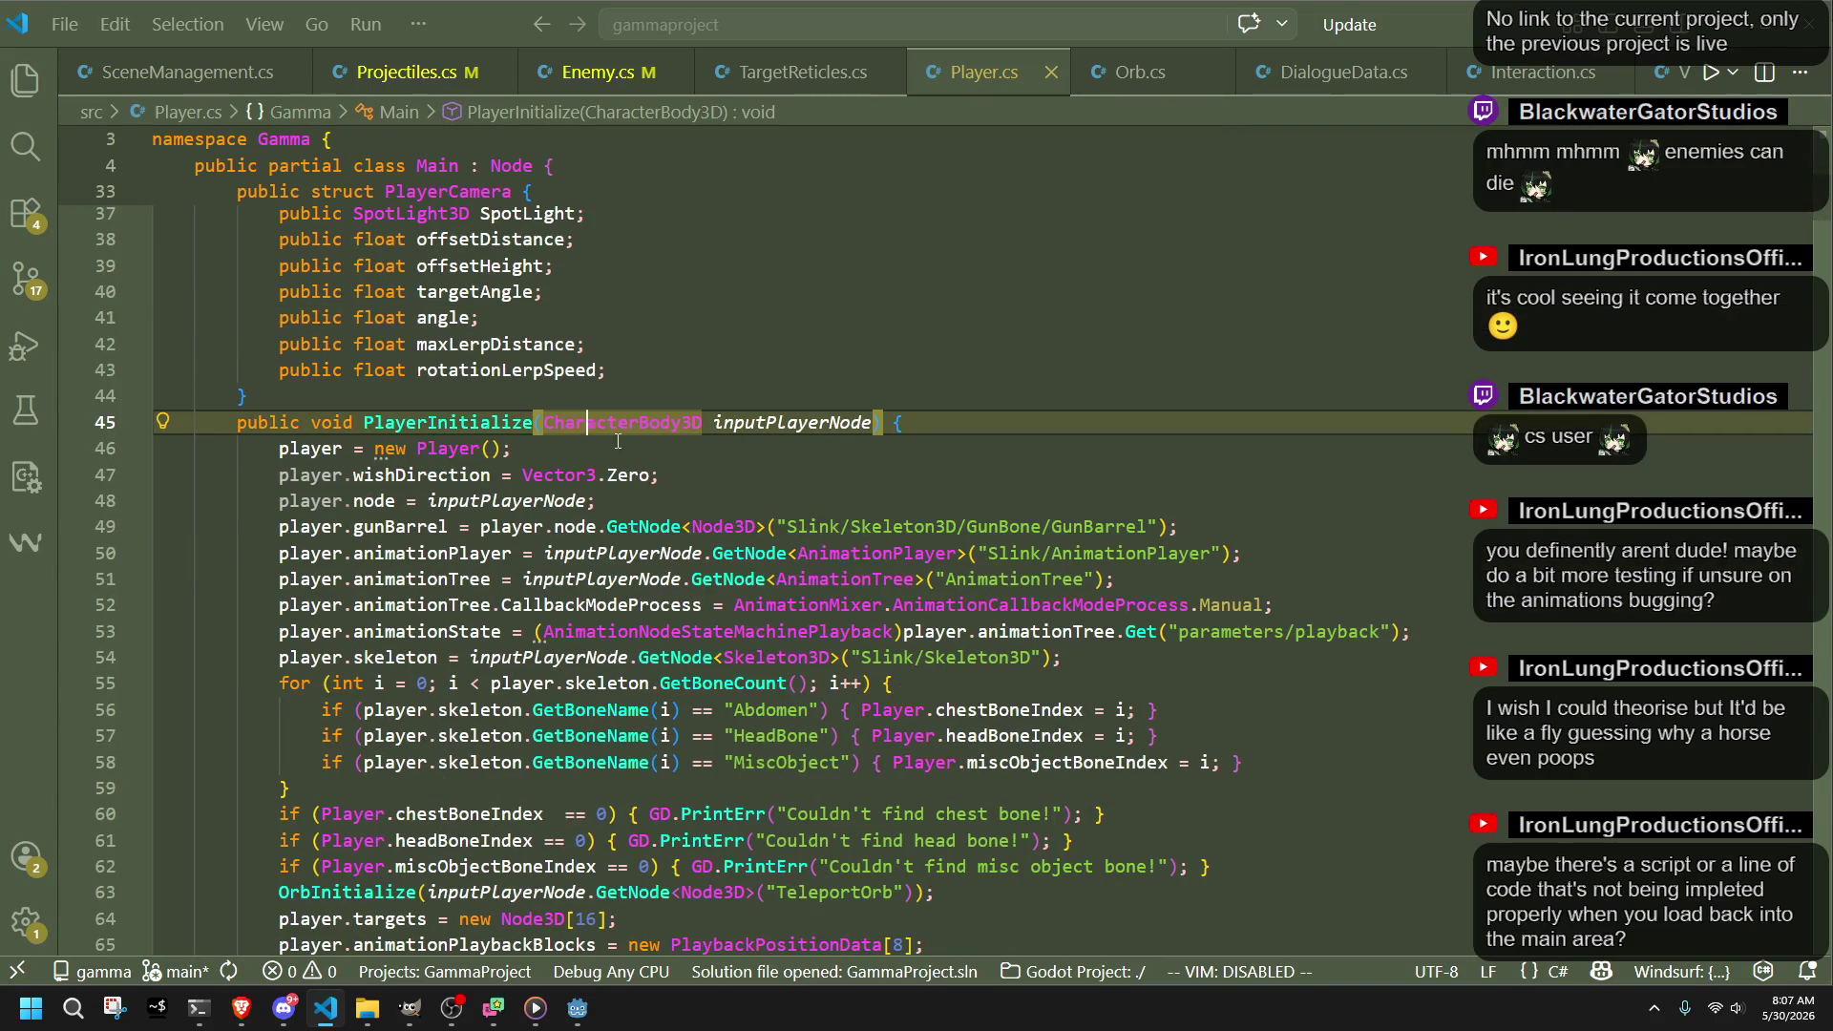
left_click(729, 475)
left_click(544, 422)
Step: Read through PlayerCameraInitialize down to the PlayerUpdate method
scroll(626, 455, "down", 15)
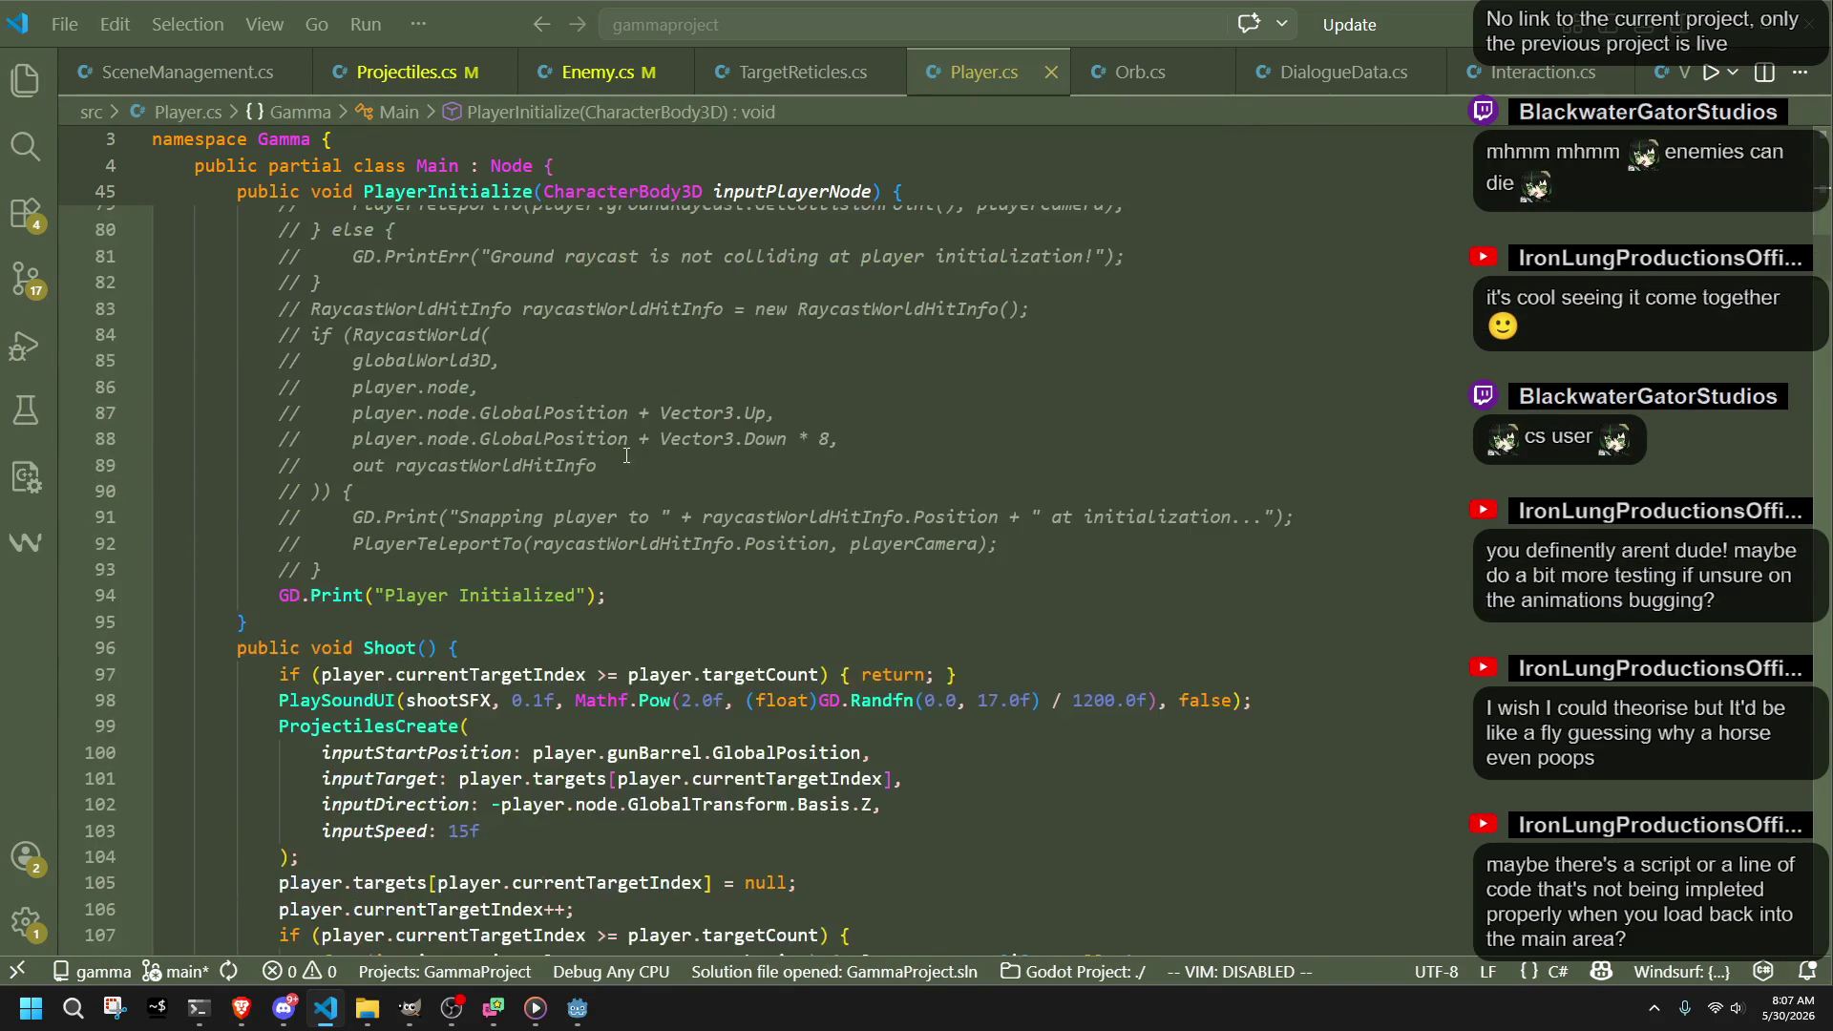
scroll(626, 455, "down", 5)
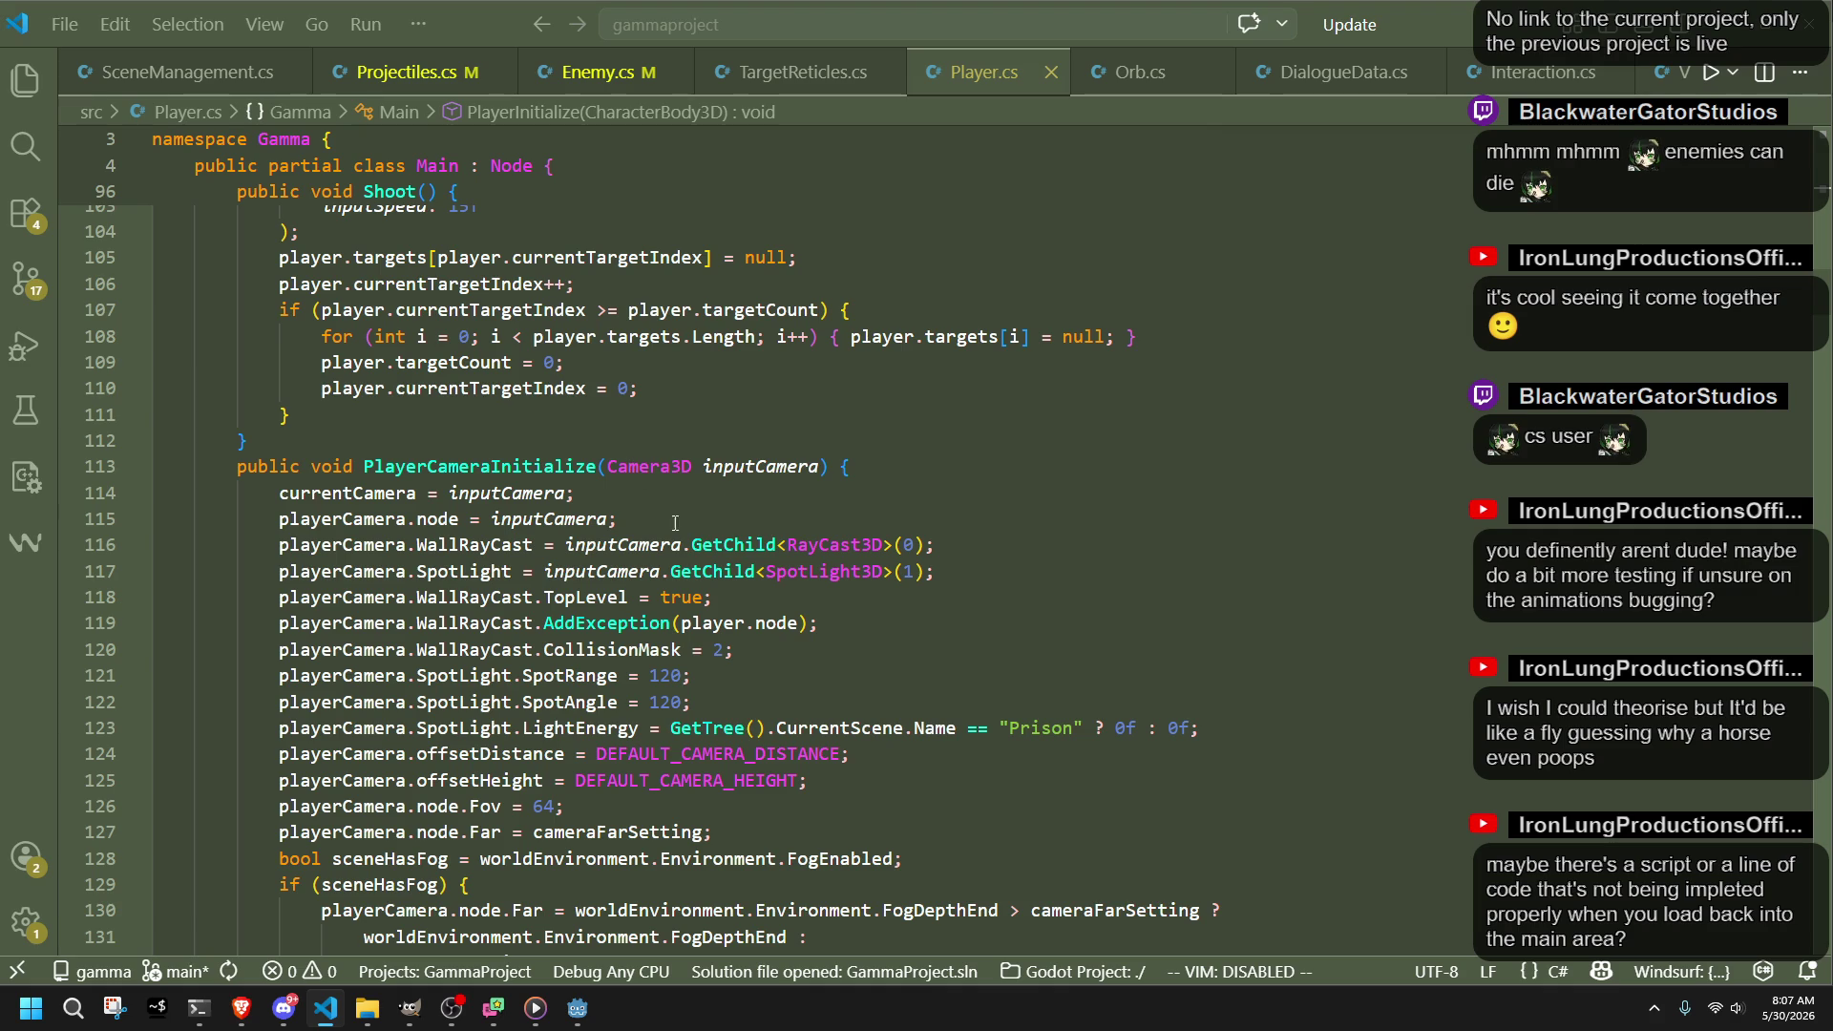
scroll(675, 523, "up", 2)
scroll(706, 620, "down", 5)
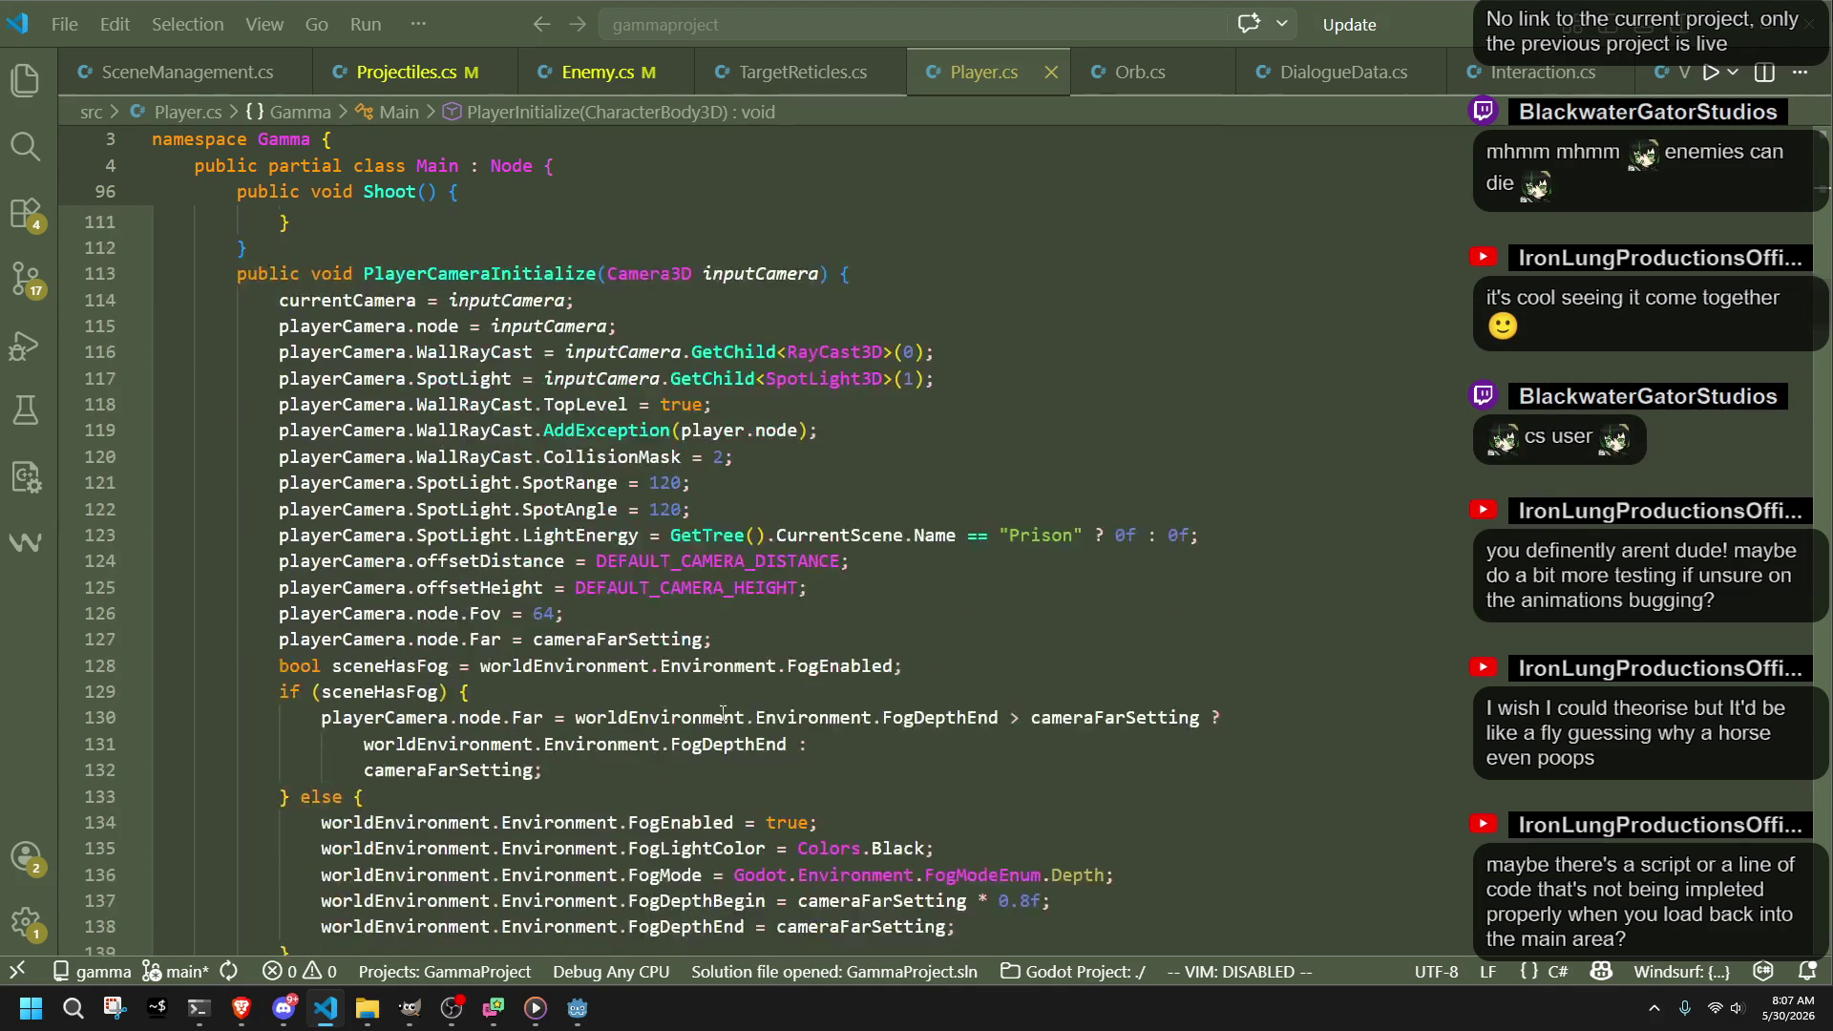
scroll(723, 714, "down", 10)
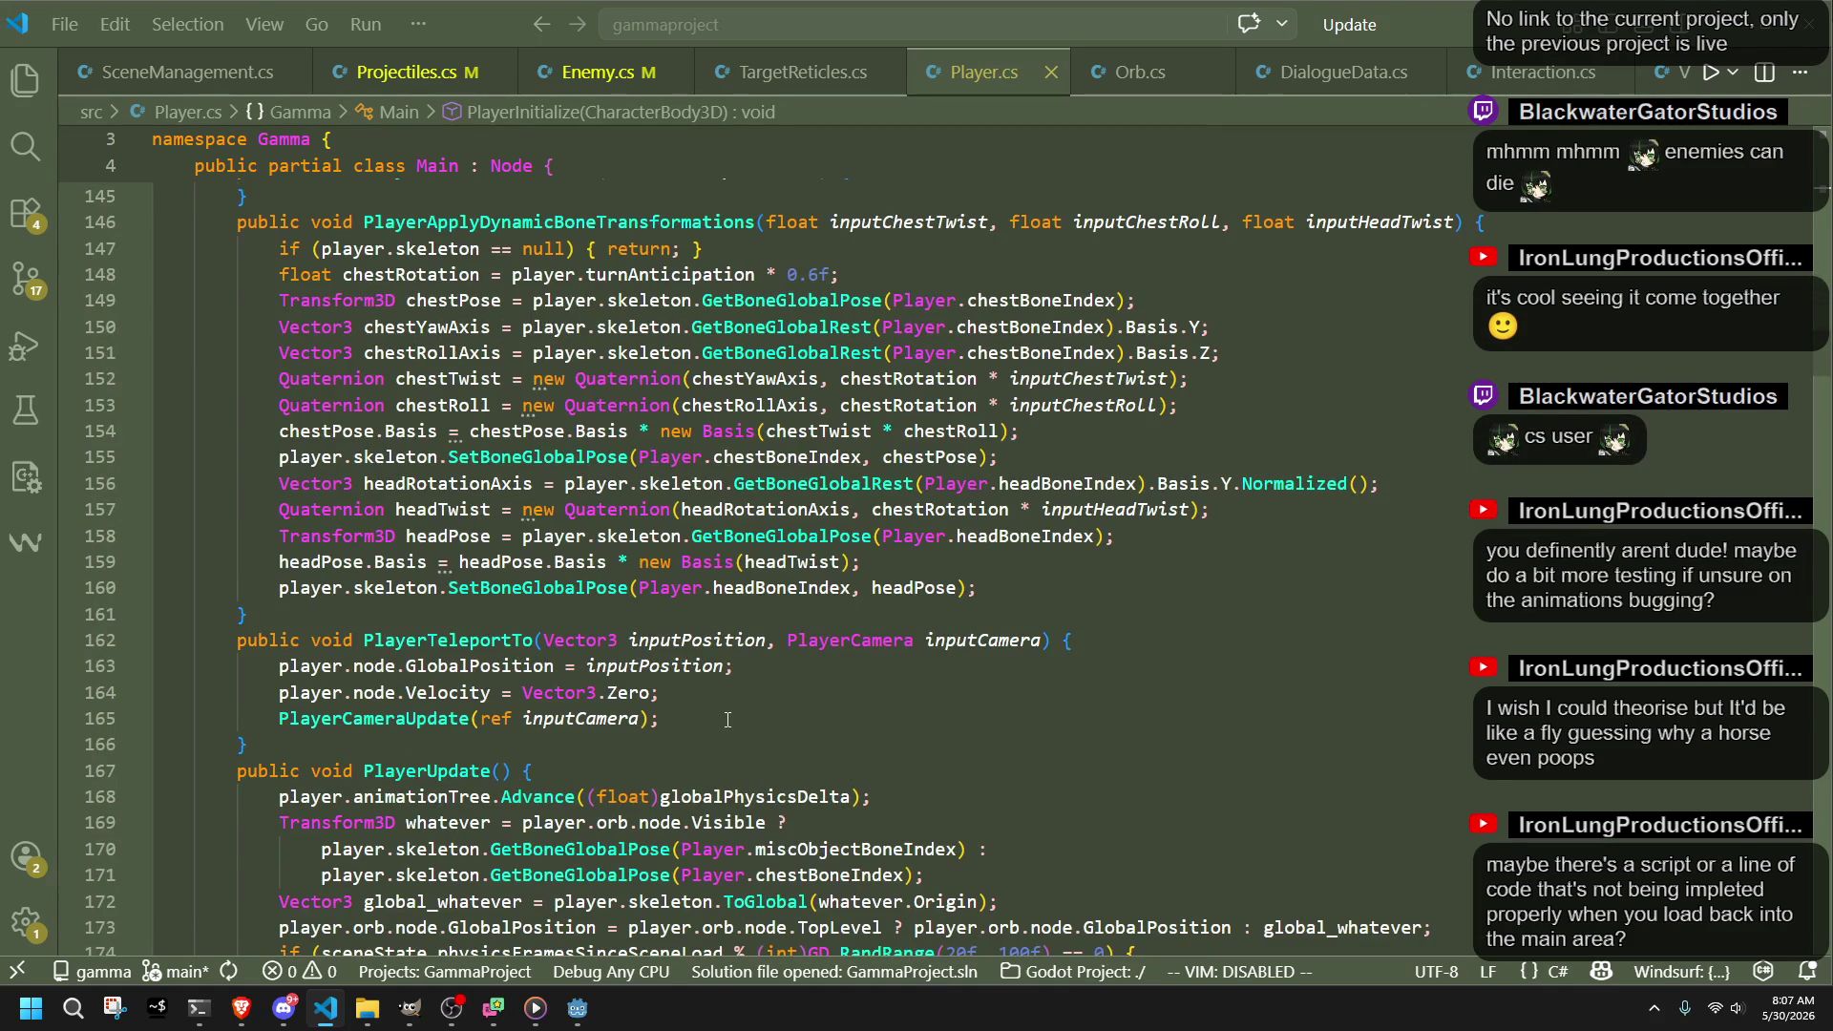
left_click(584, 774)
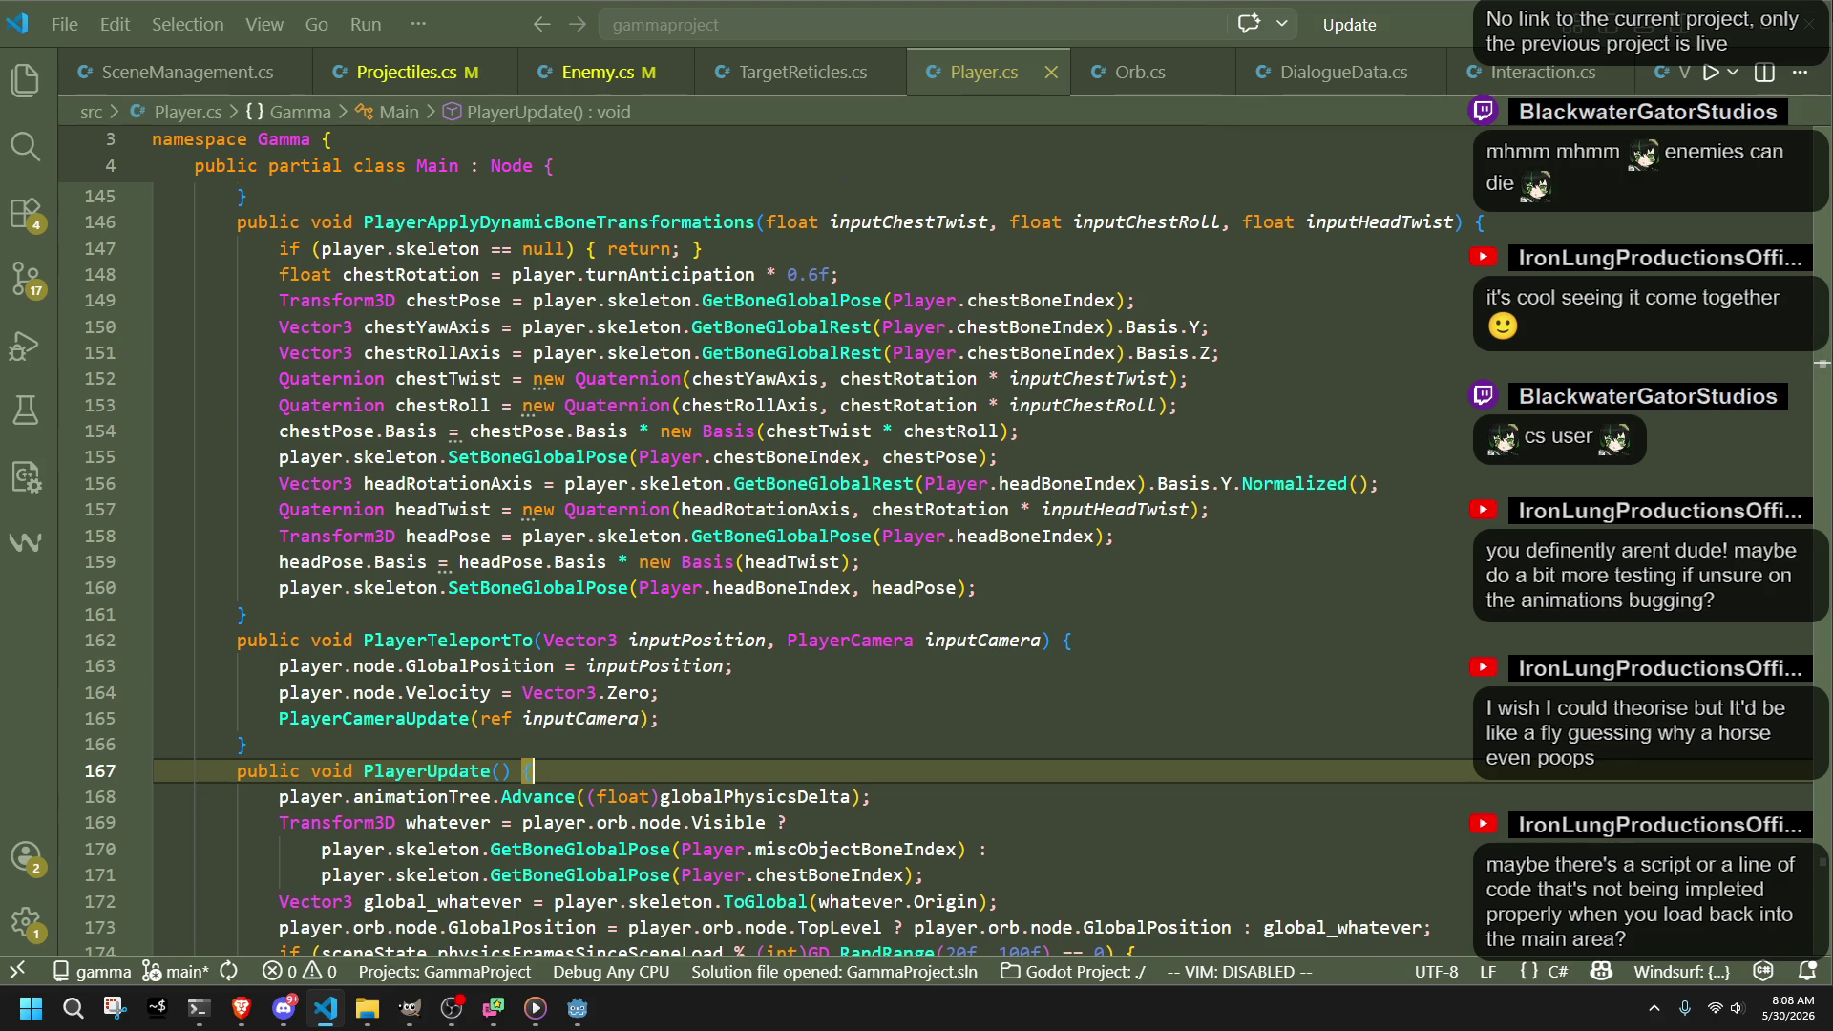
key("alt+Tab")
left_click(1296, 770)
scroll(1296, 771, "down", 3)
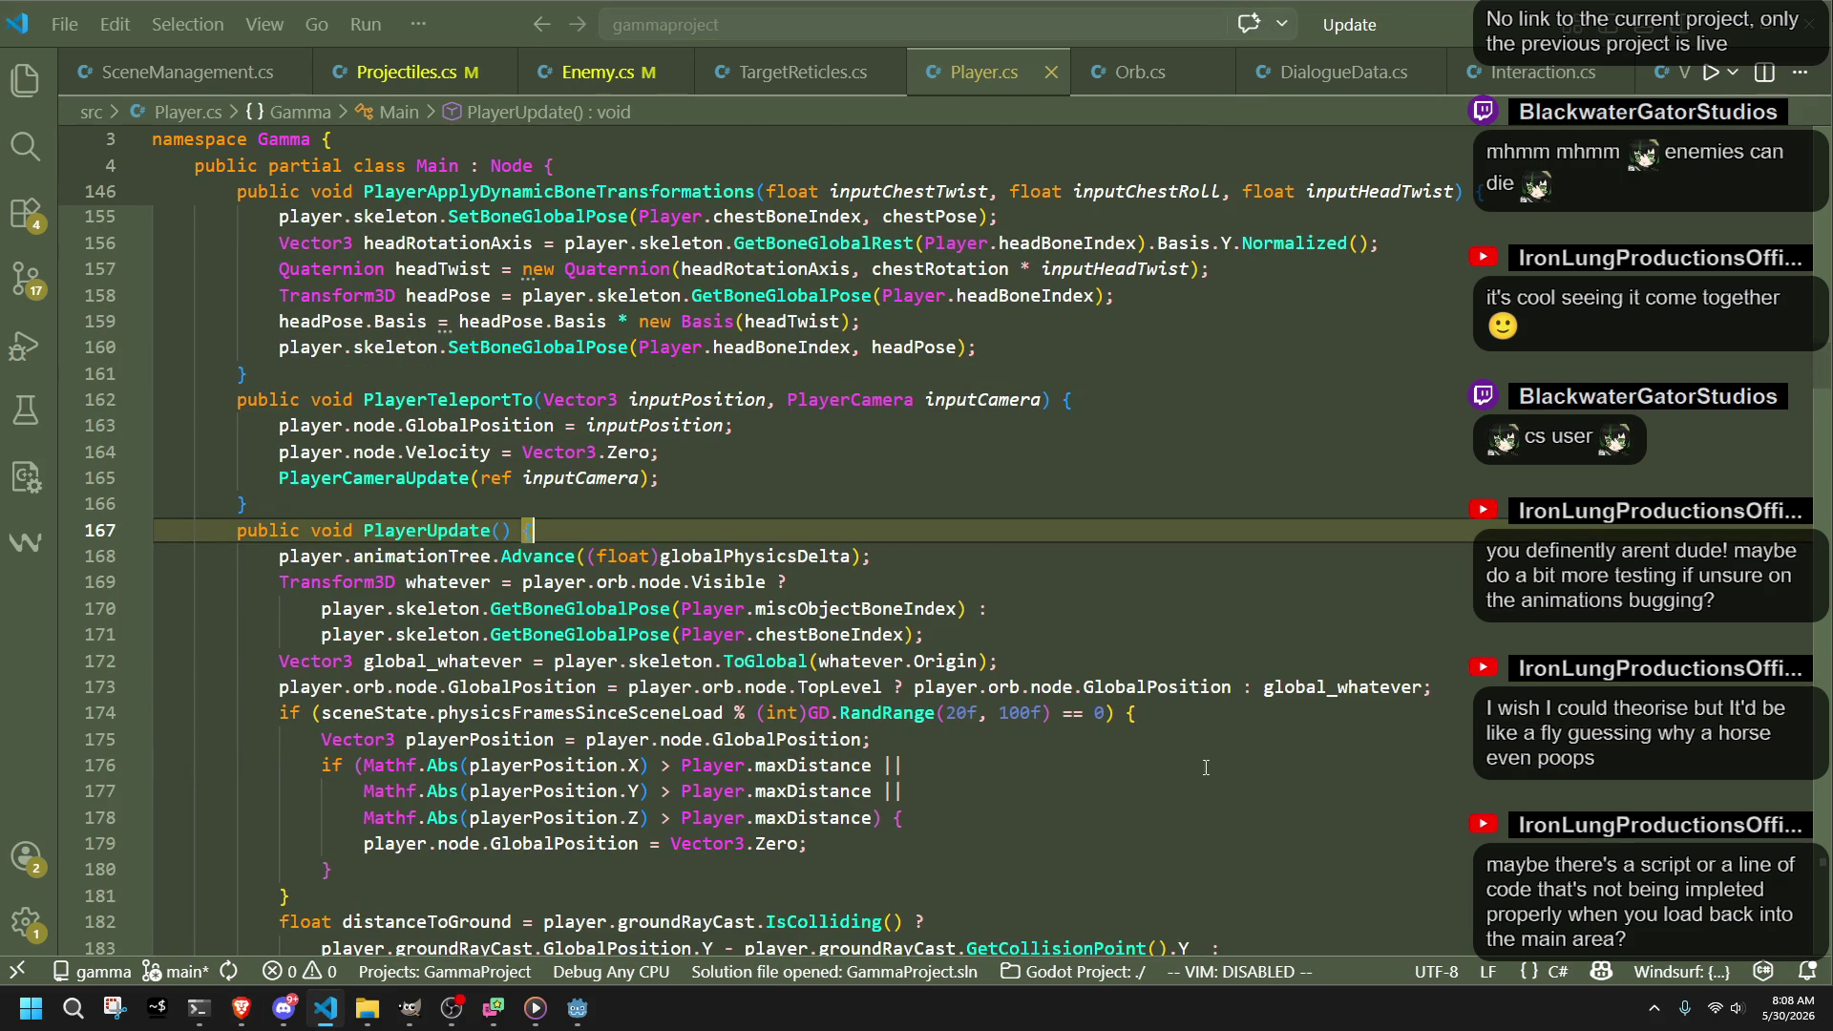
Step: Check the random distance condition on line 174, then build and run the Godot project
key("alt+Tab")
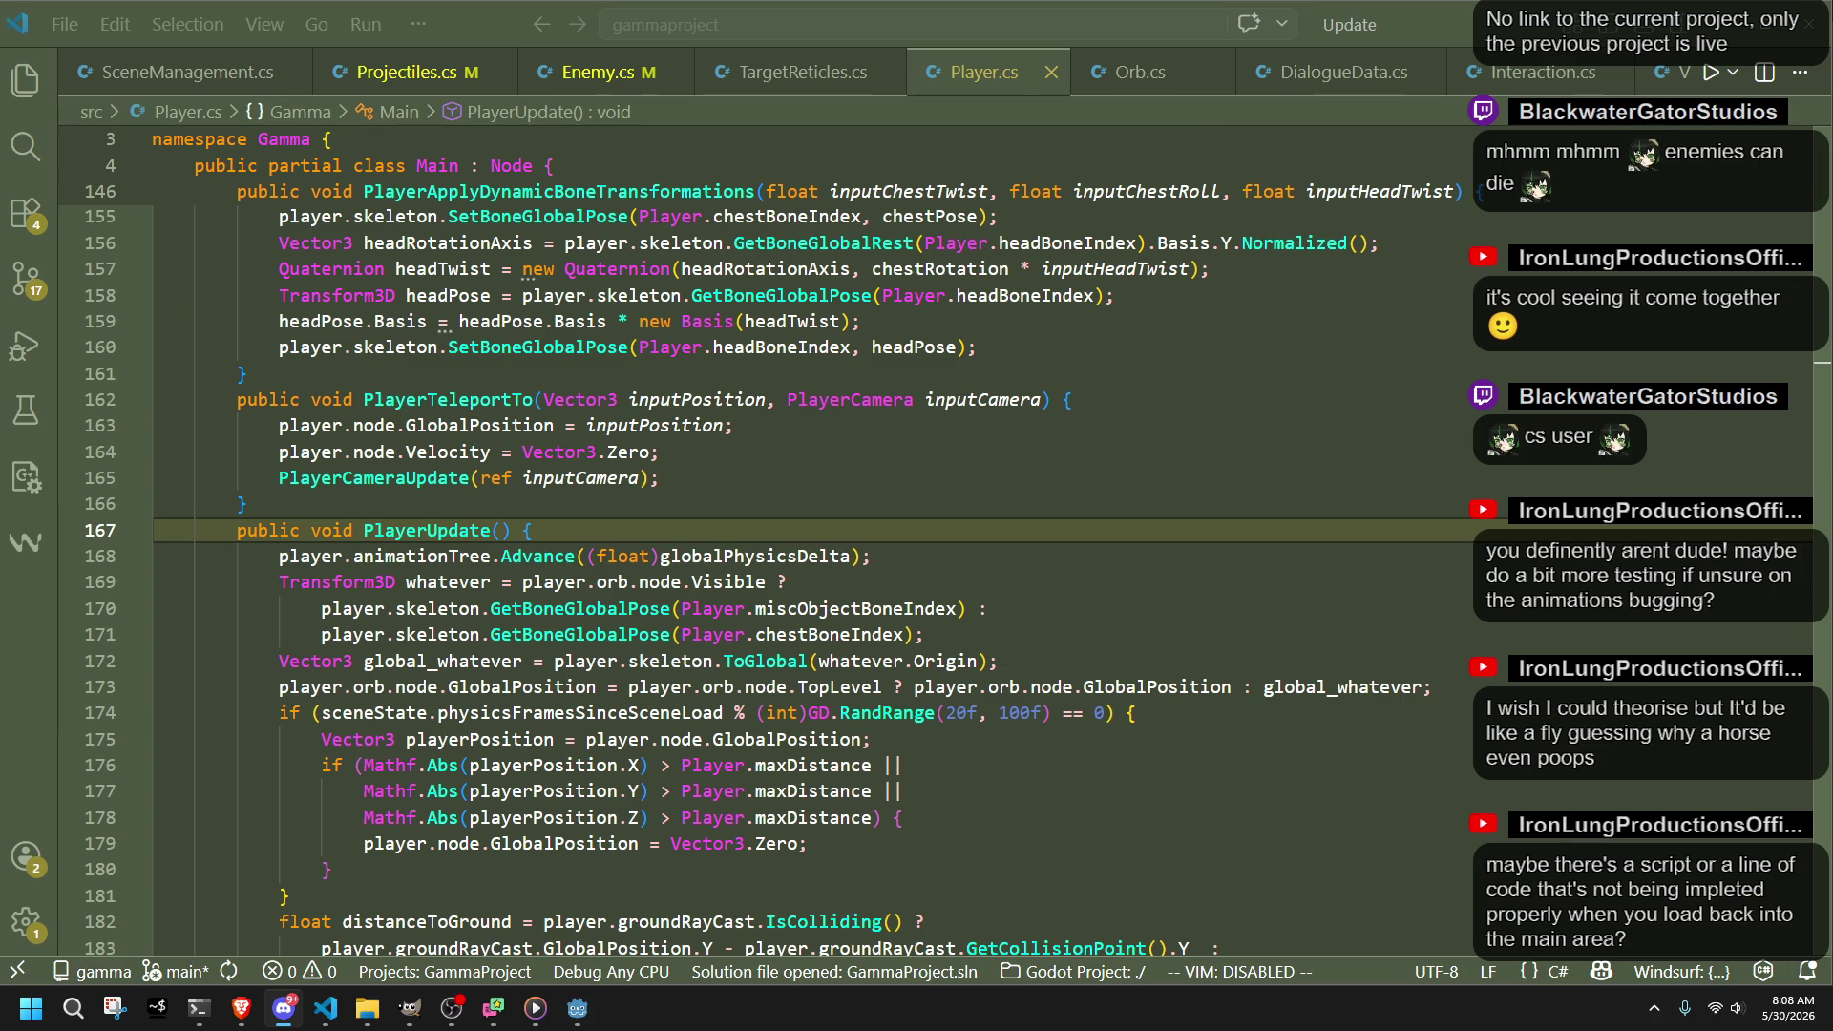
left_click(1525, 712)
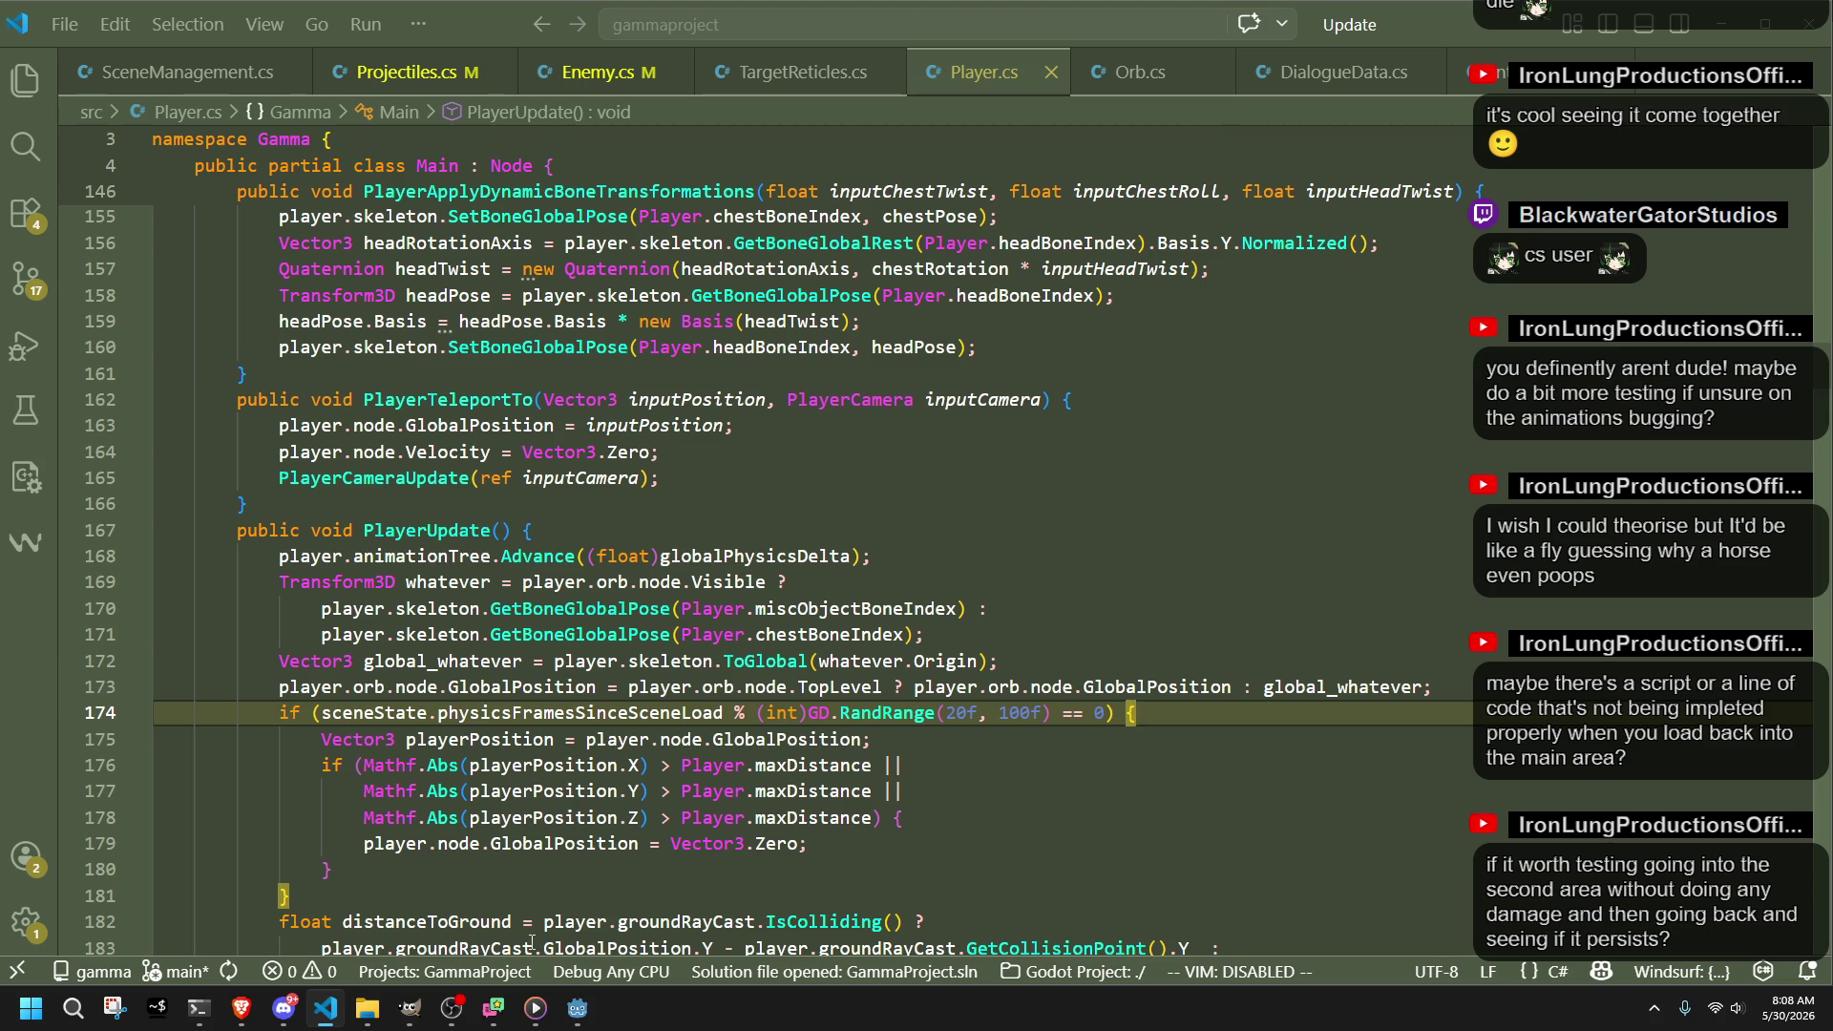
left_click(579, 1009)
left_click(1702, 38)
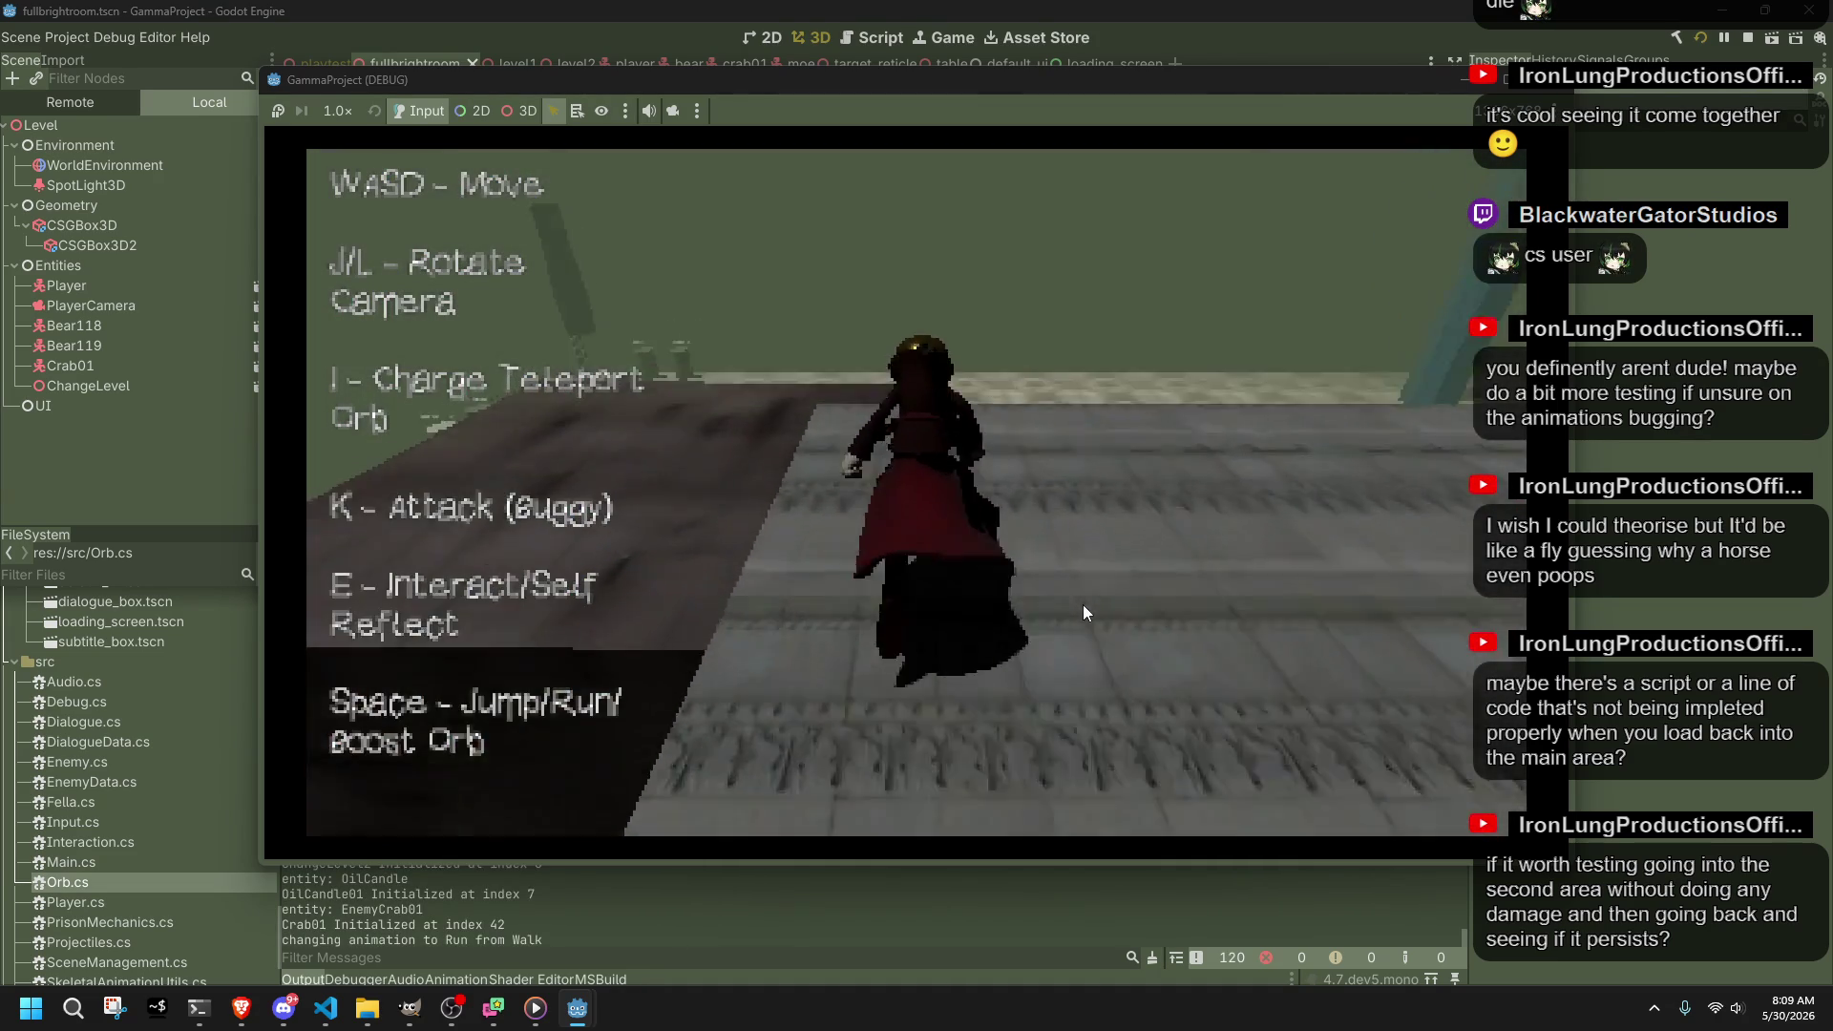
Step: Playtest: jump, walk past the pillars, attack three times, run across the grass, then stop
key("space")
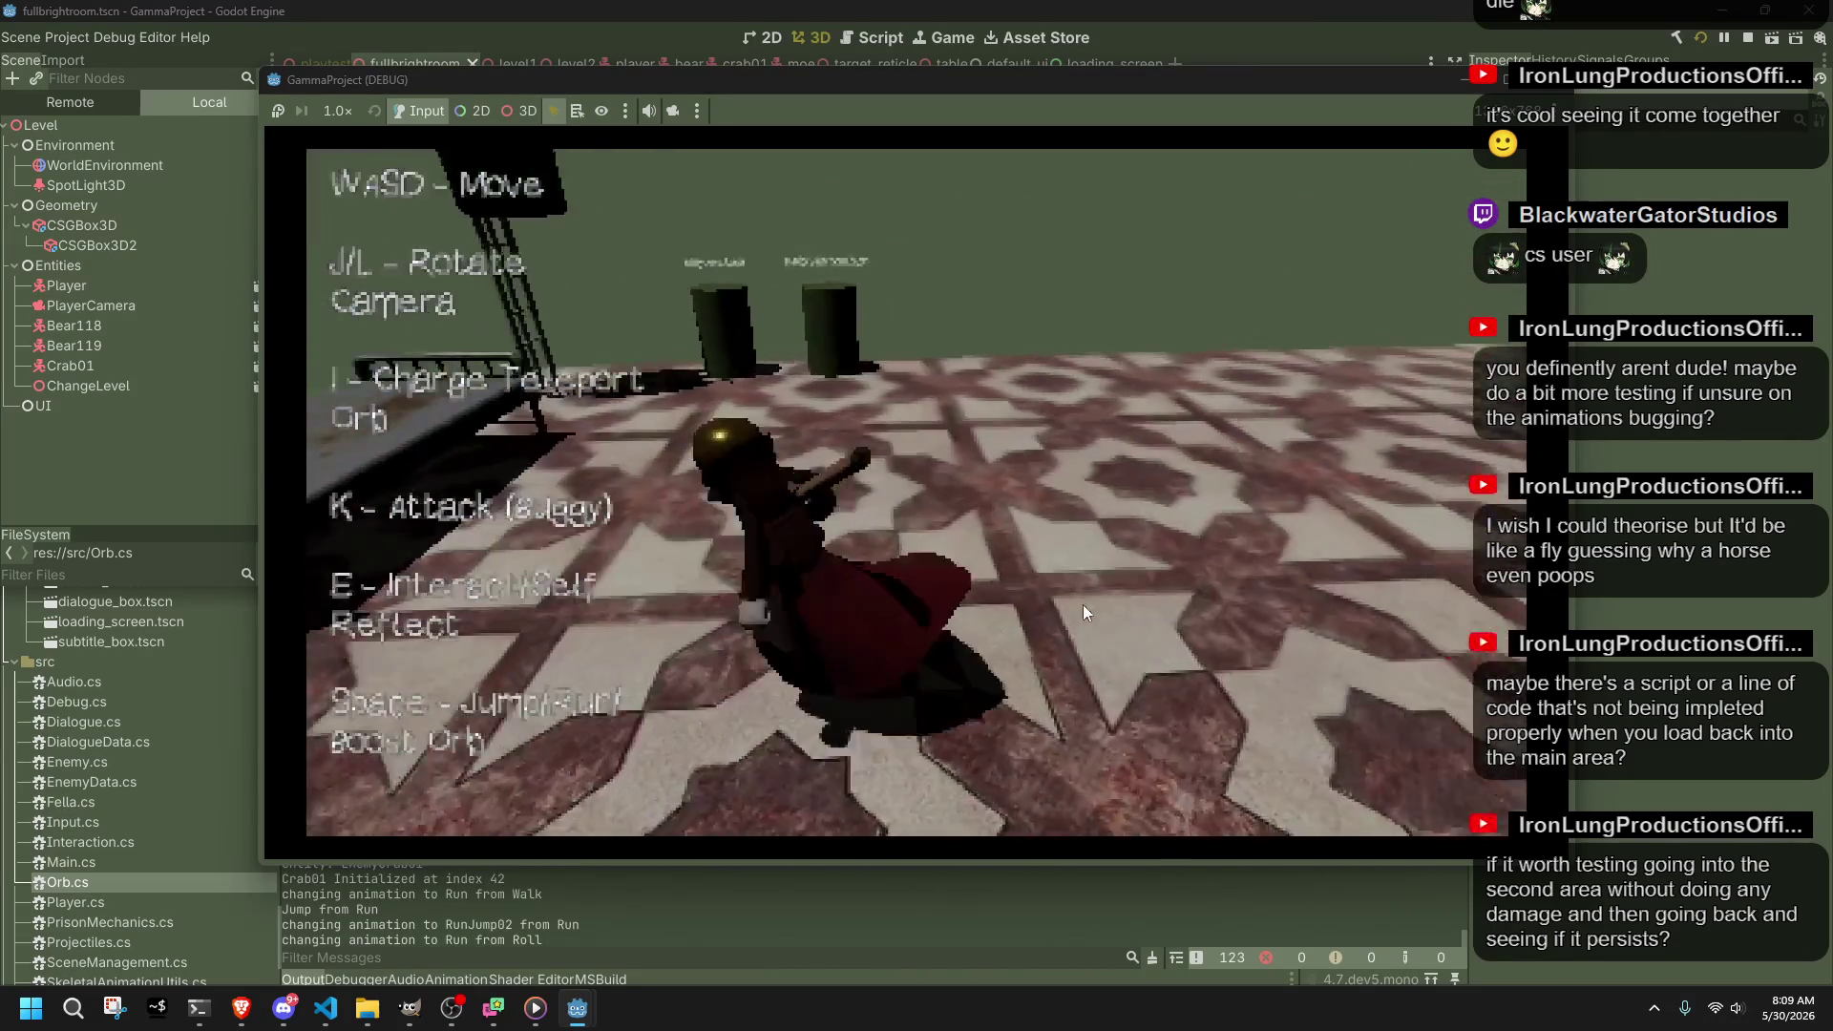
key("w")
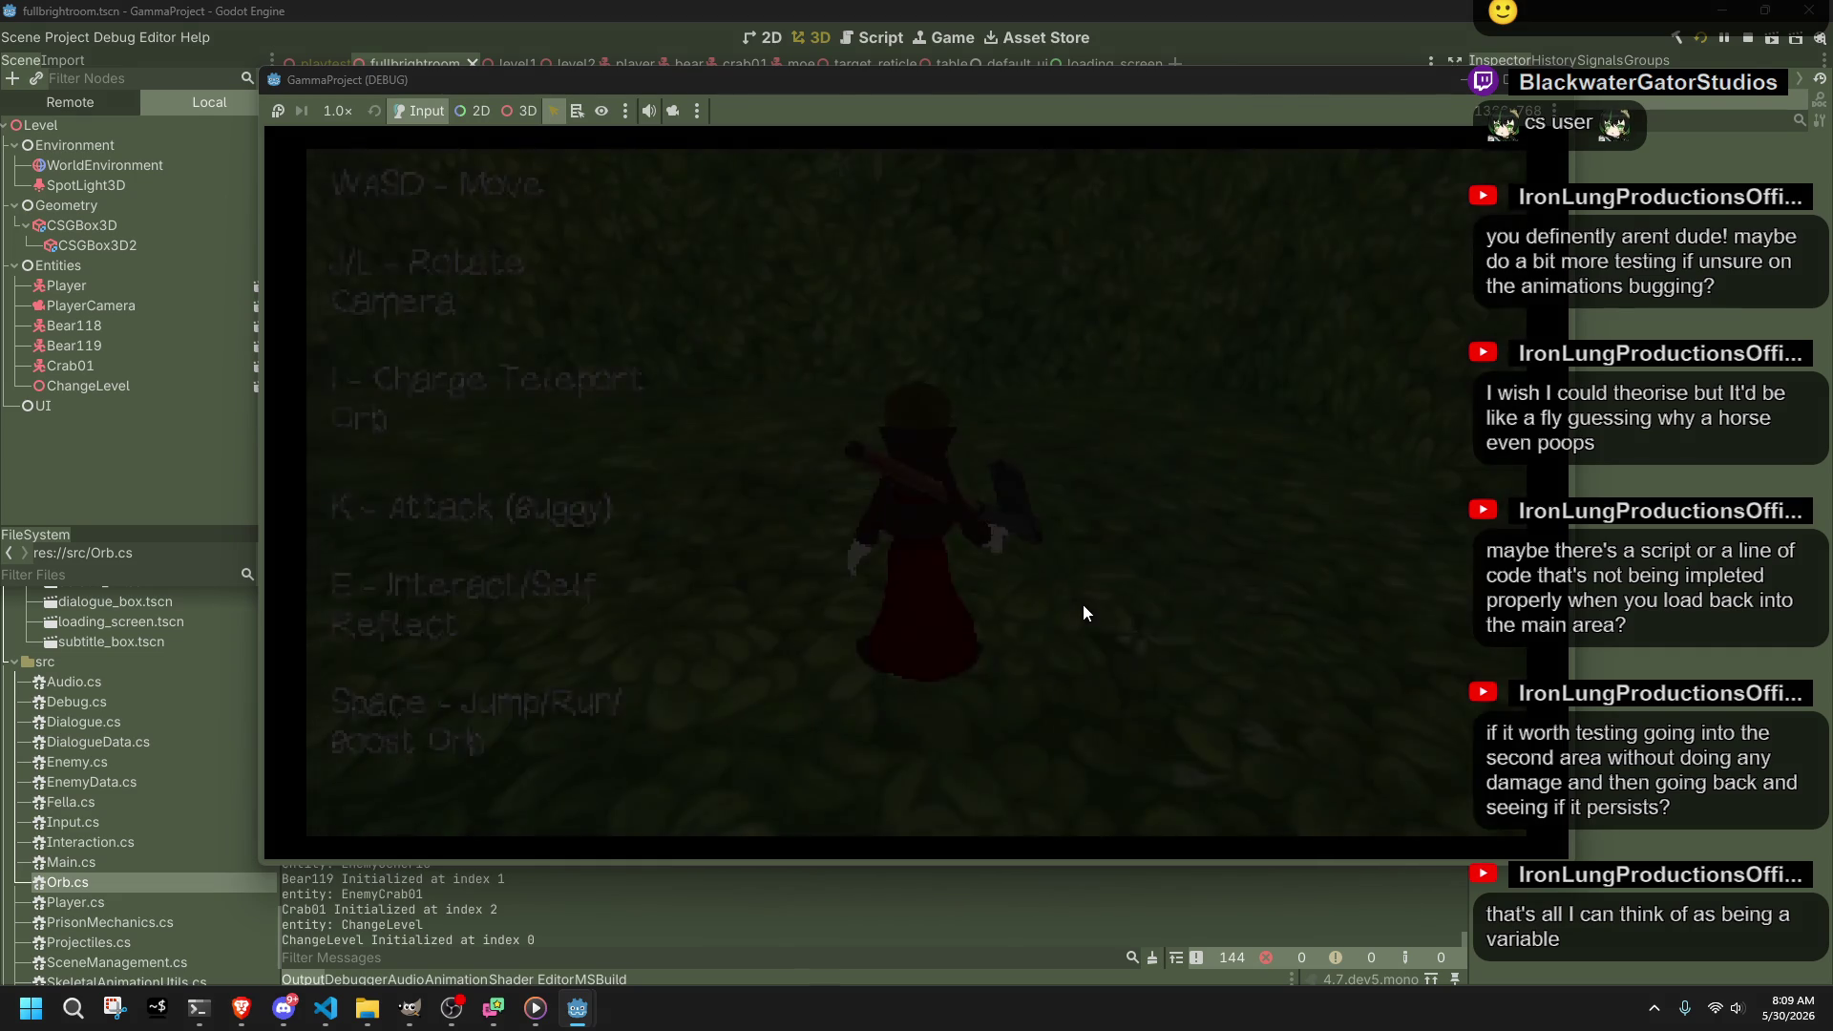
key("w")
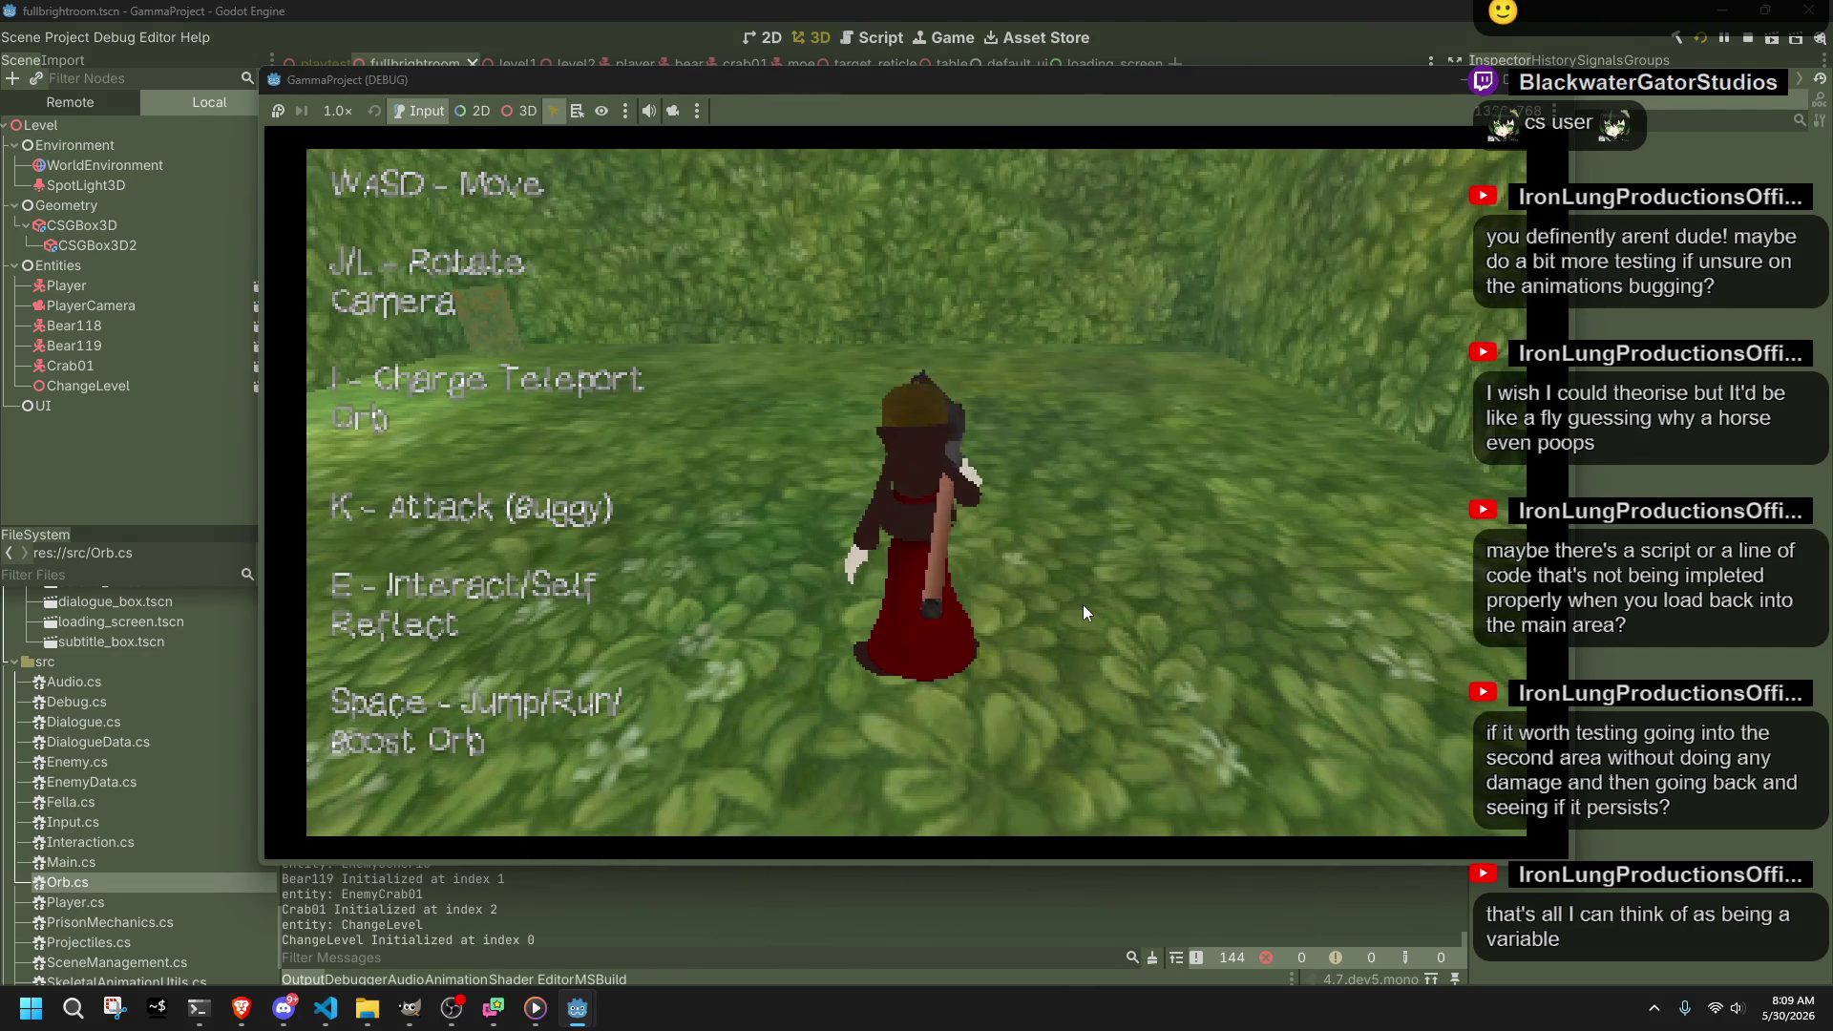
key("k")
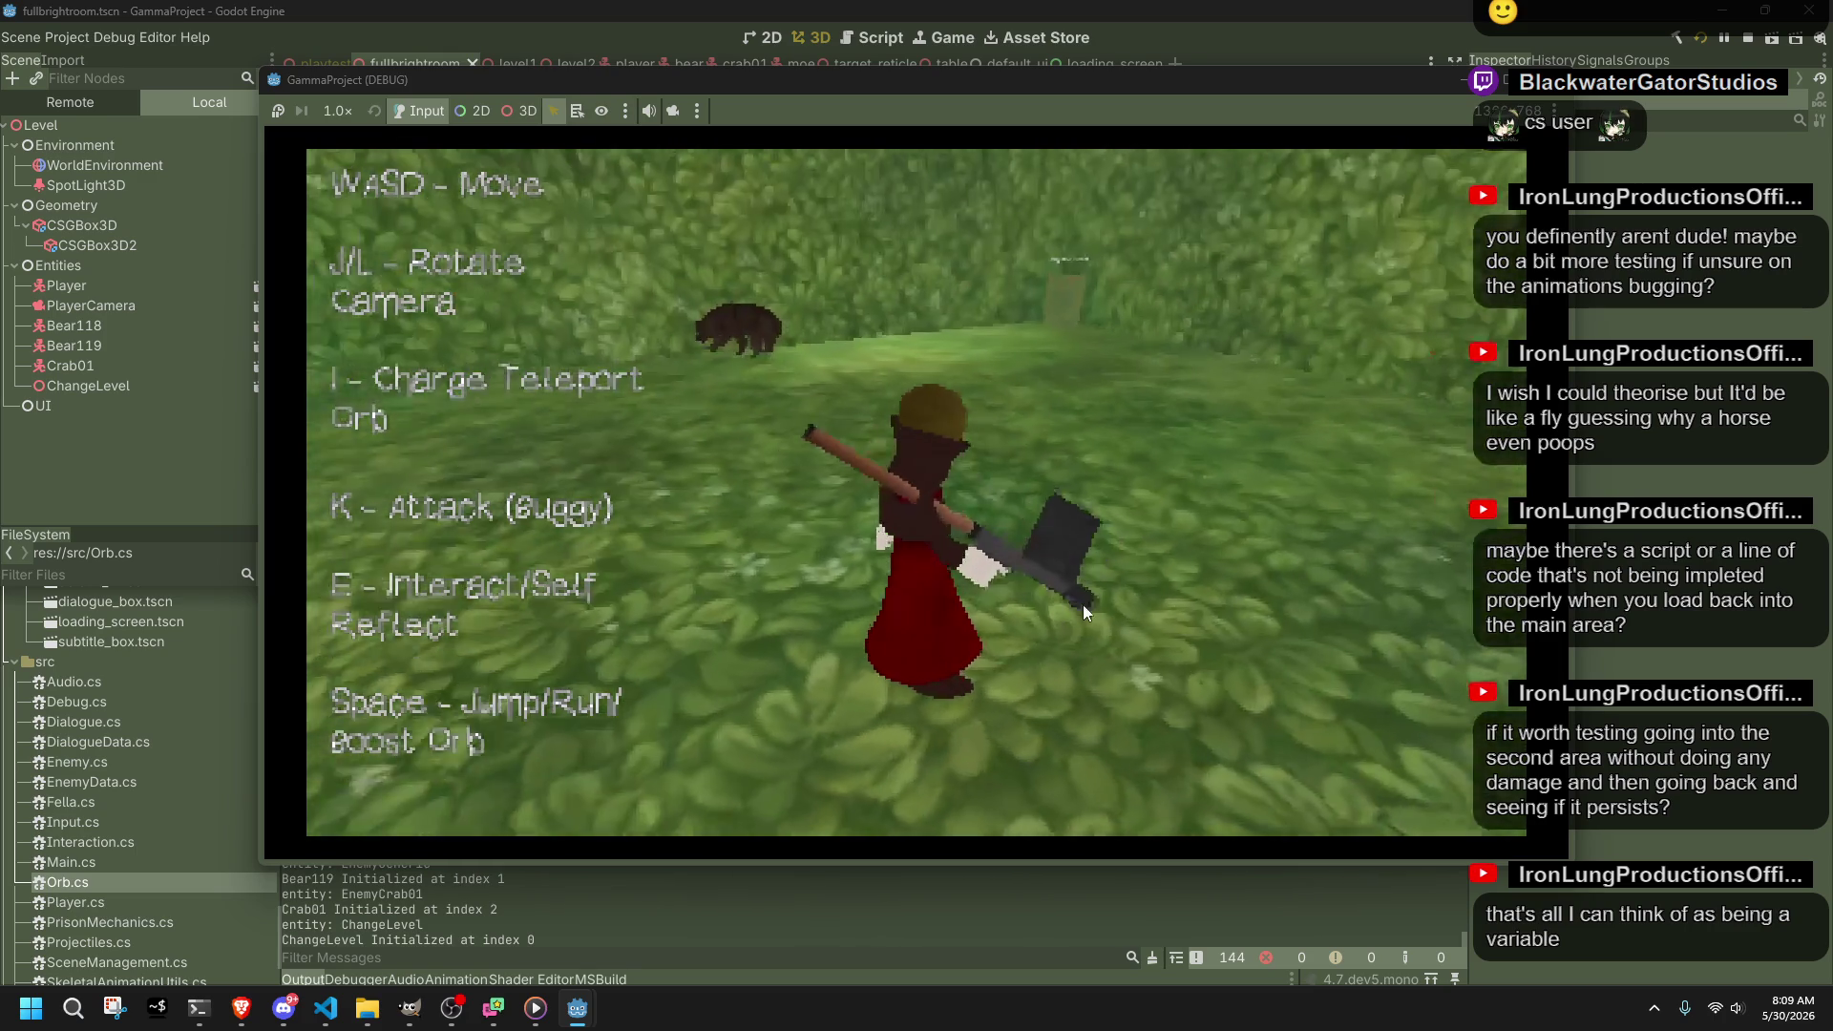
key("k")
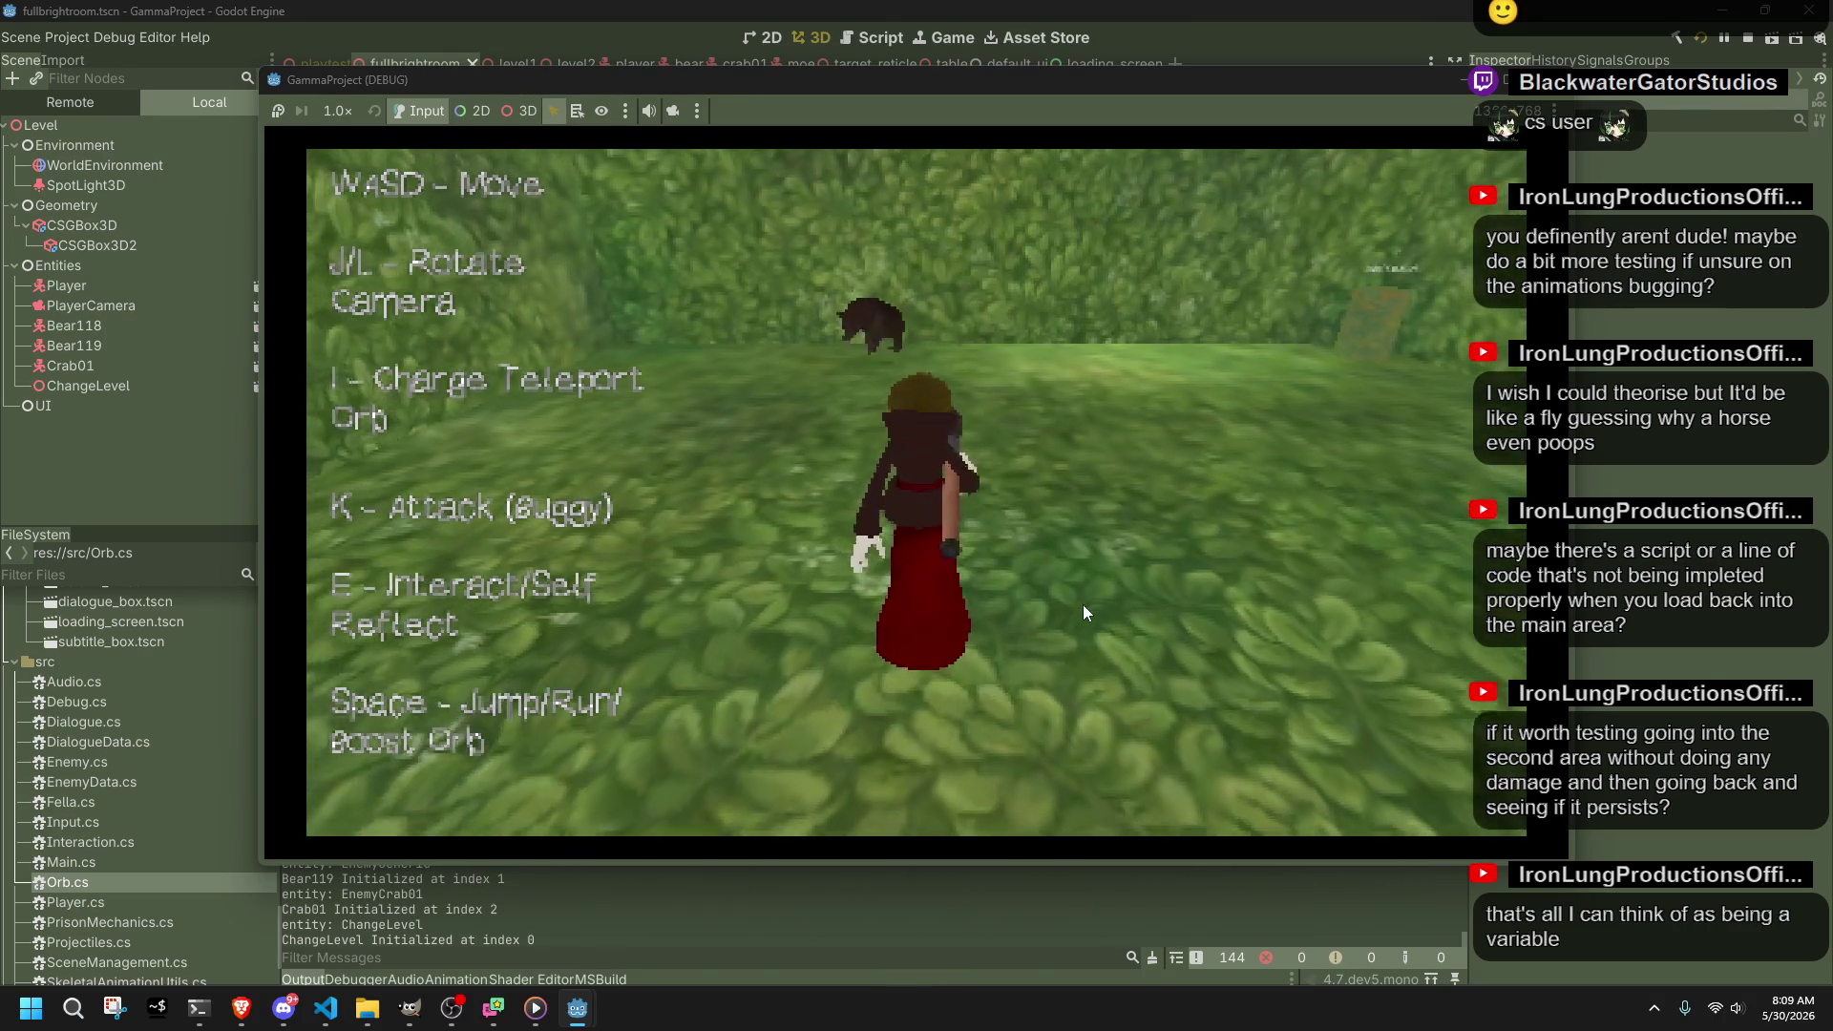
key("k")
key("space")
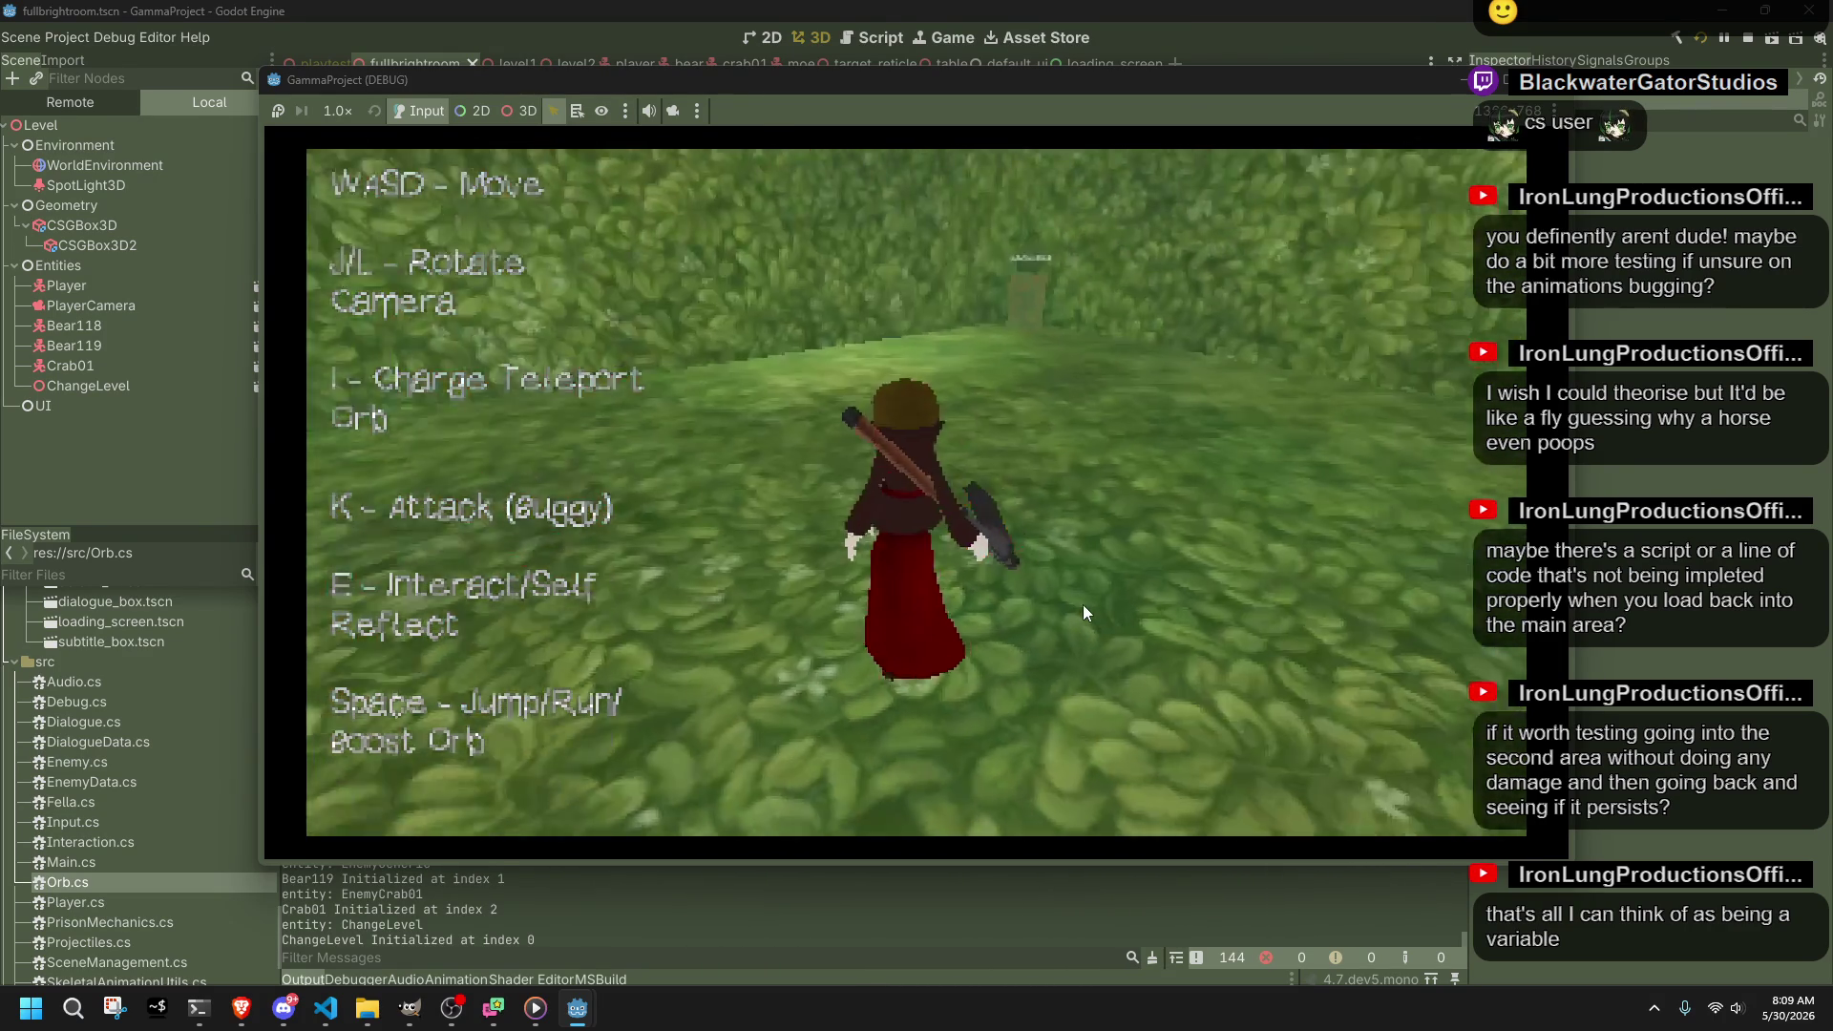
key("j")
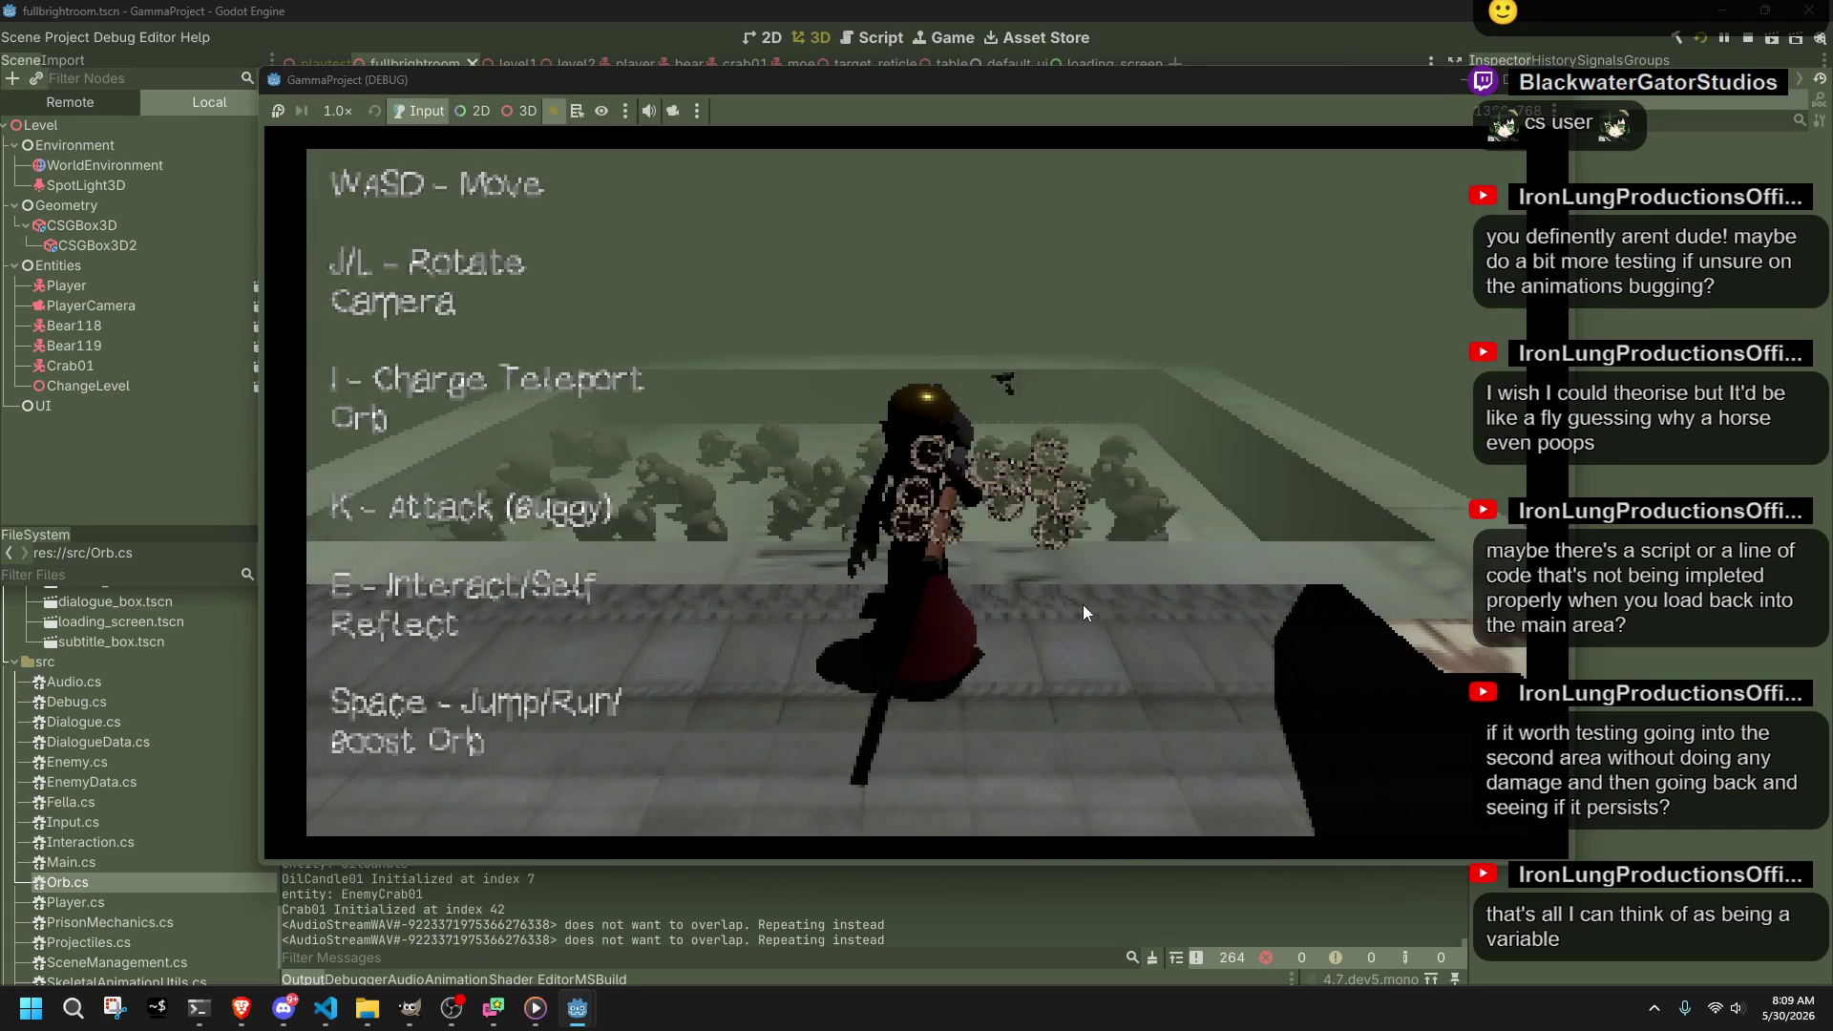
key("F8")
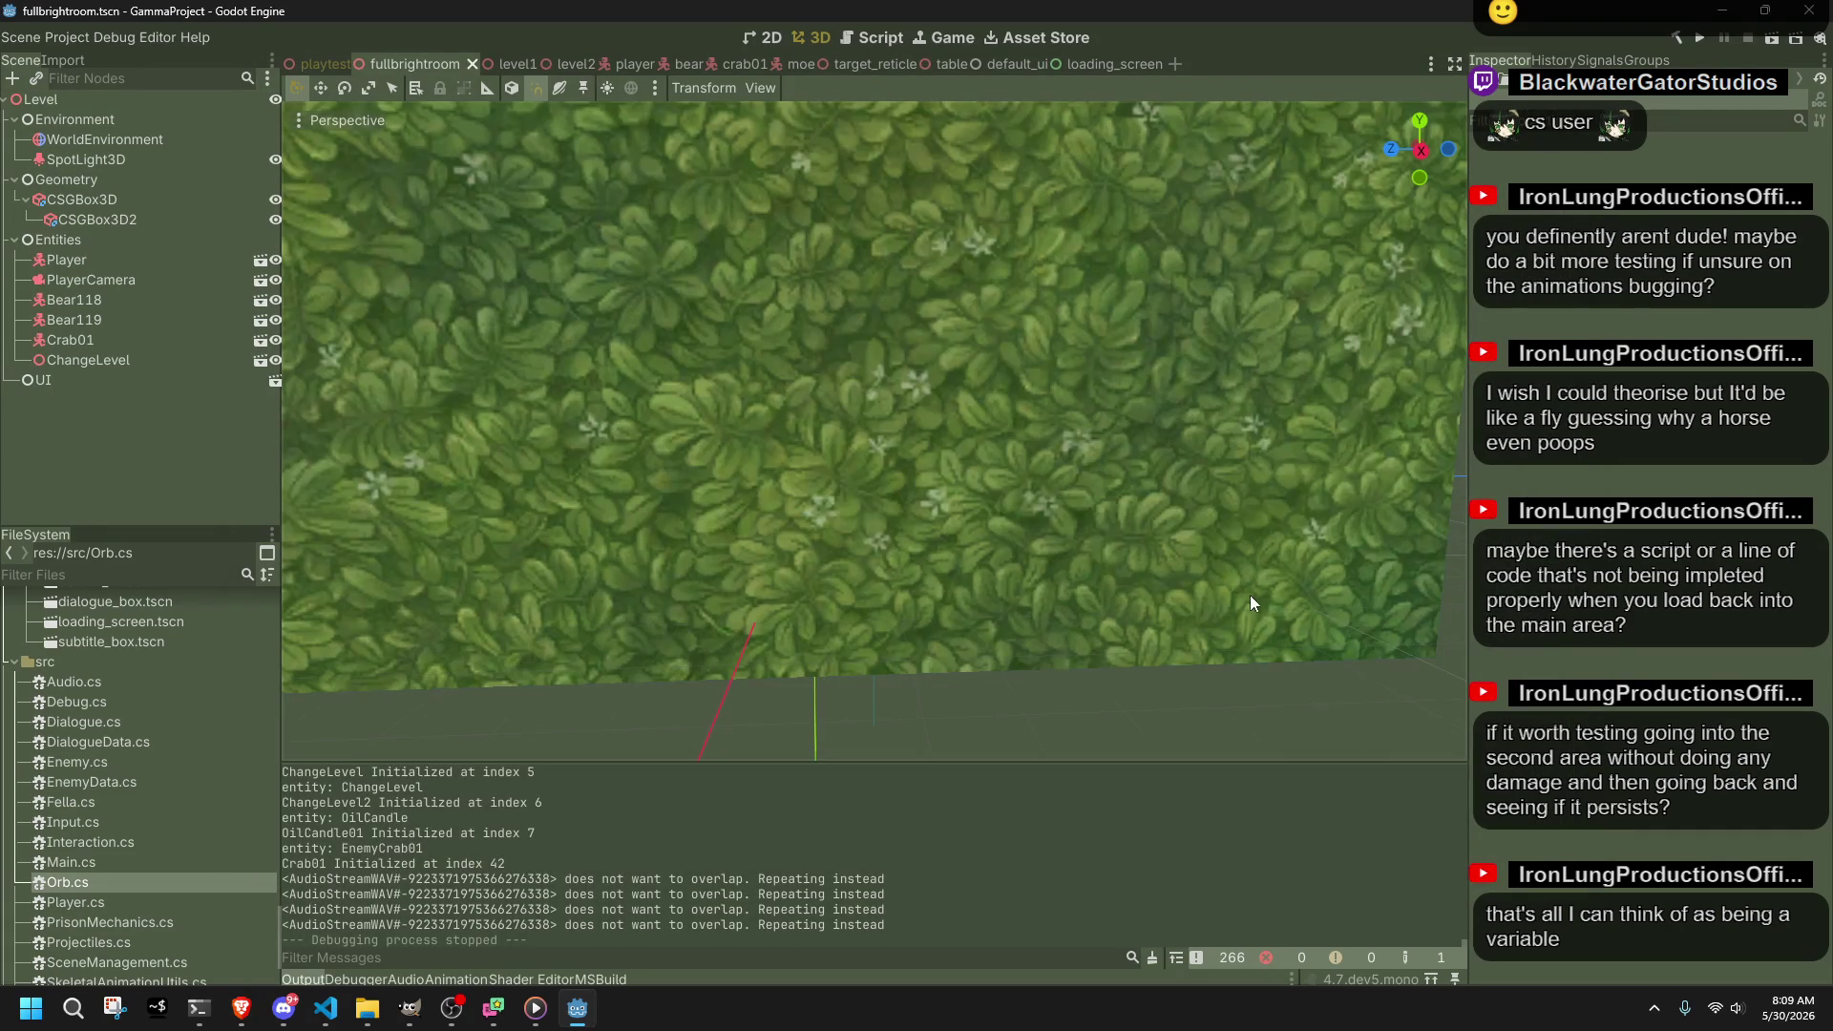
Step: Relaunch the game and run and jump past the cylinders across the grass
left_click(1696, 42)
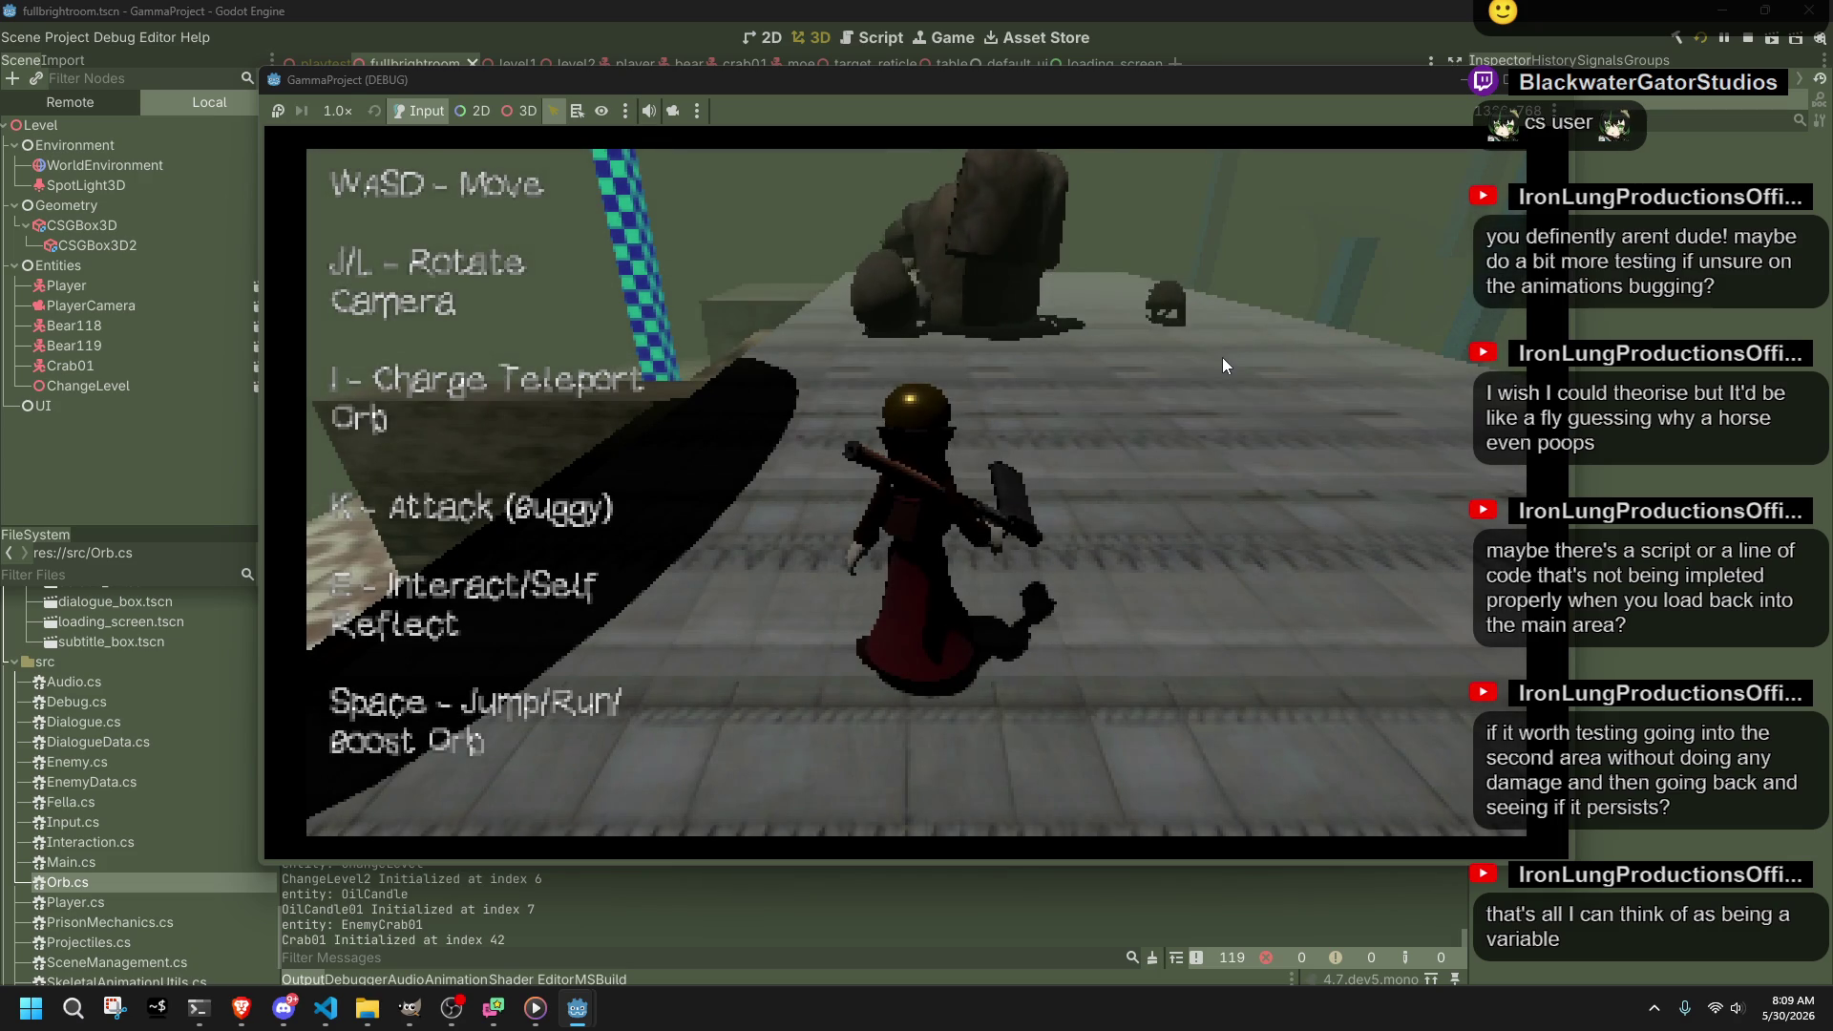
key("w")
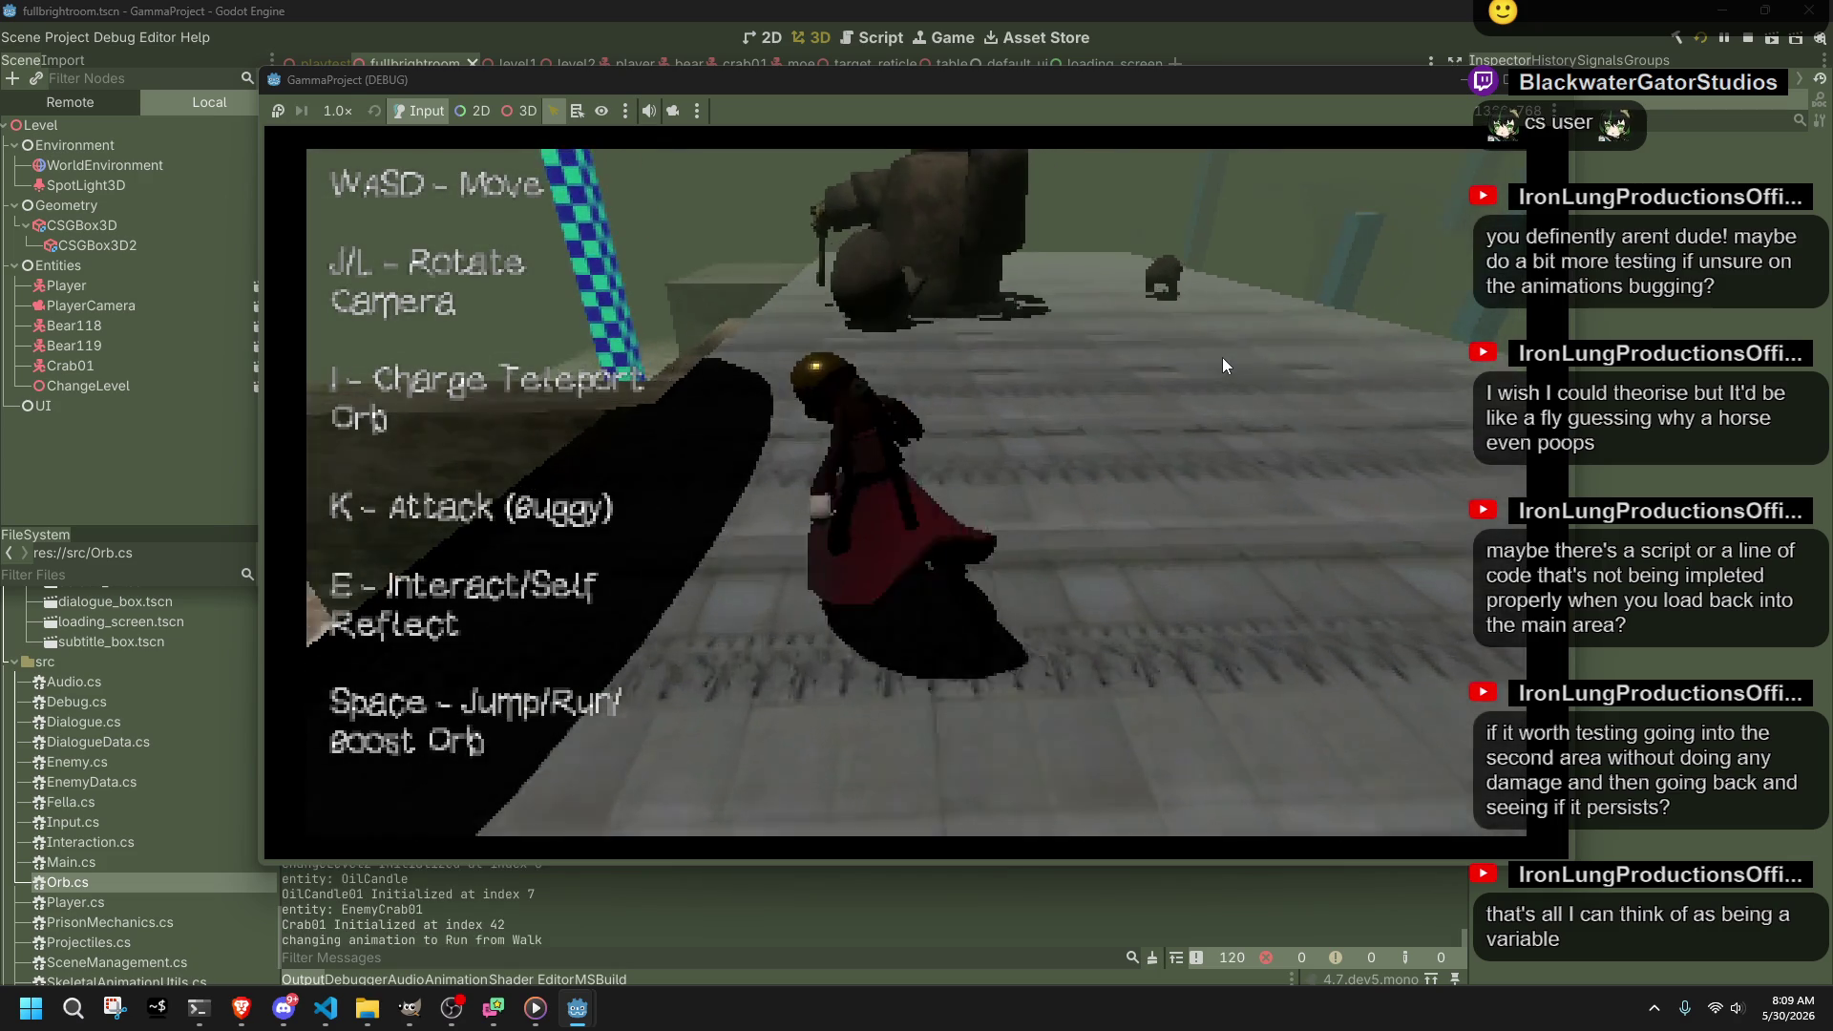
key("l")
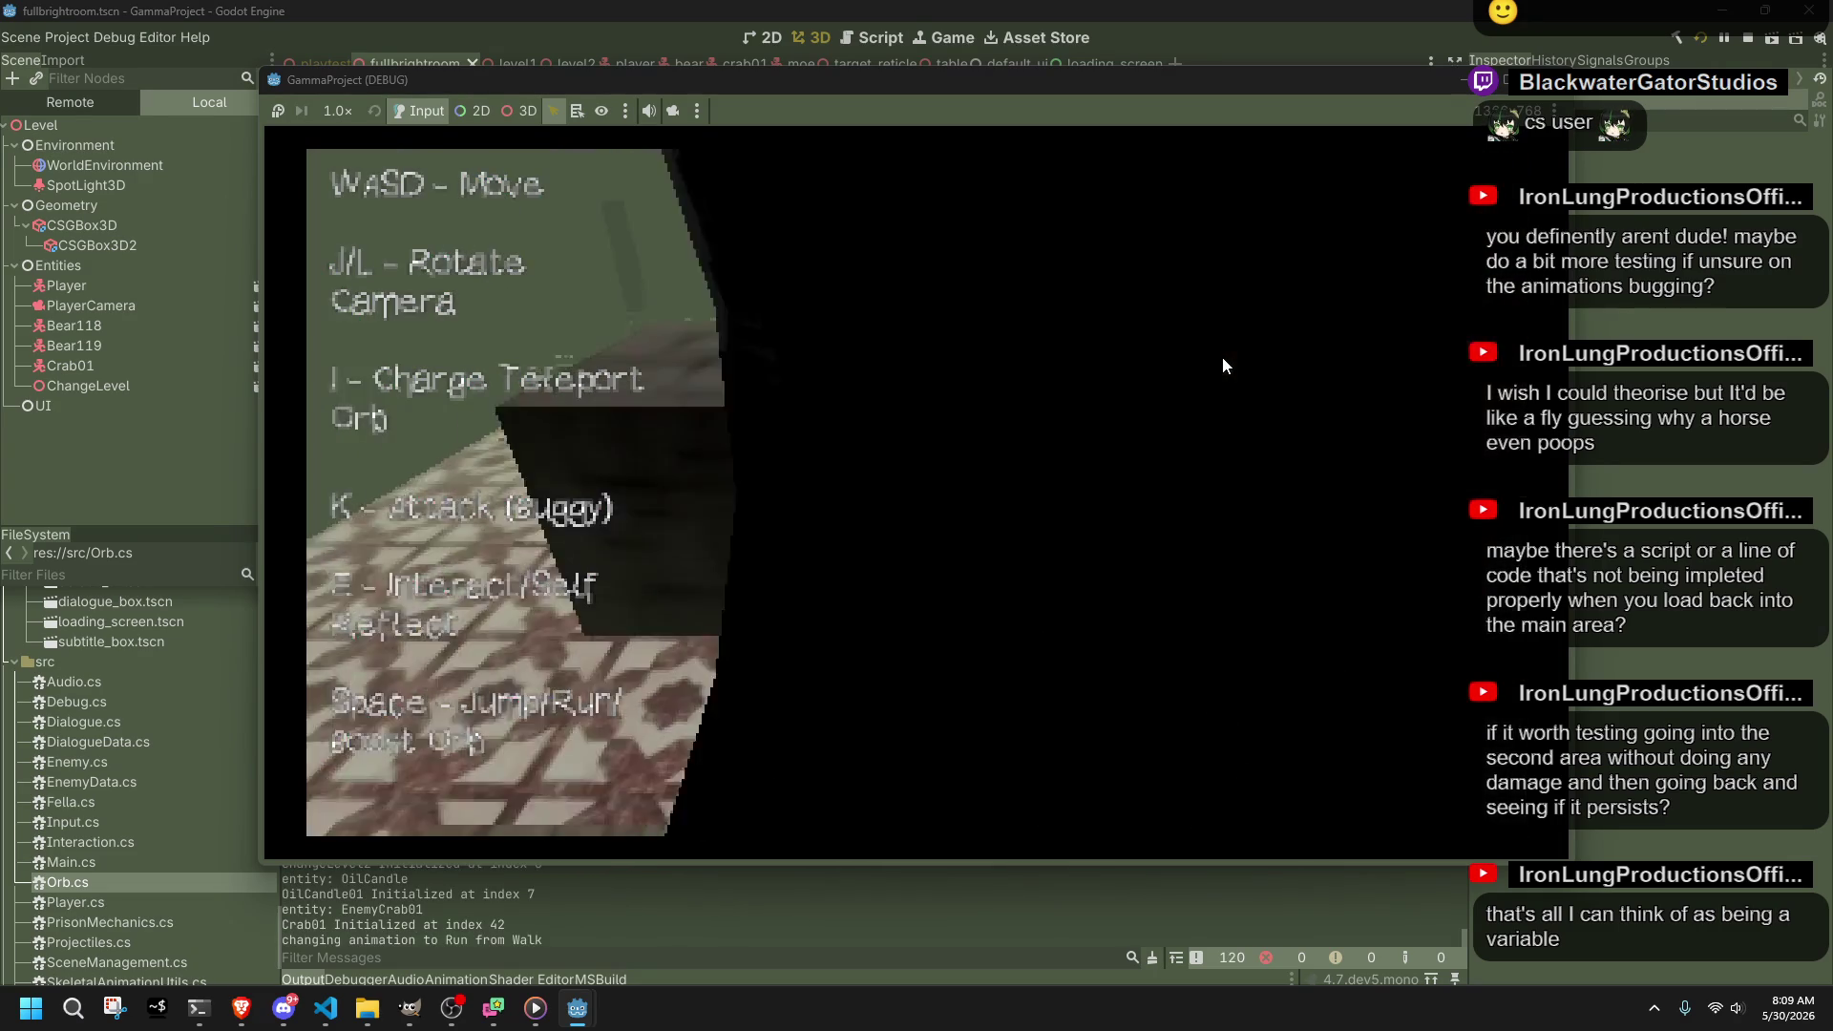
key("space")
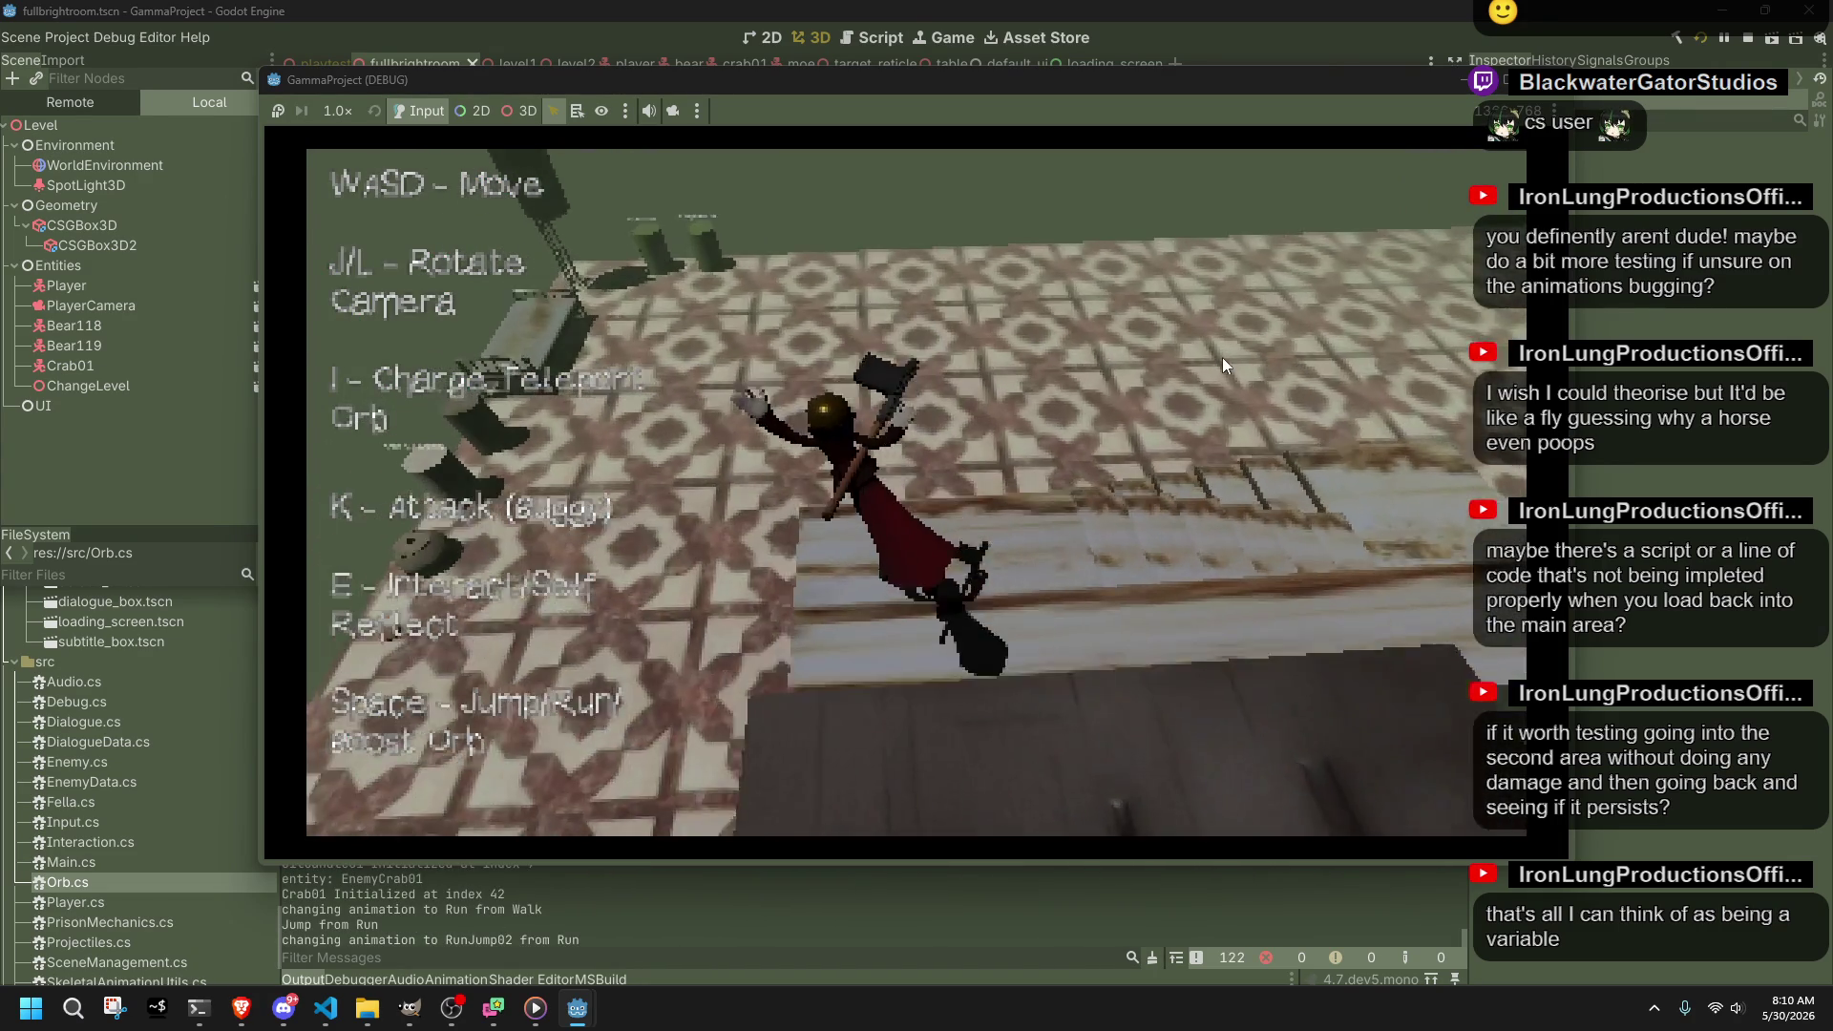
key("w")
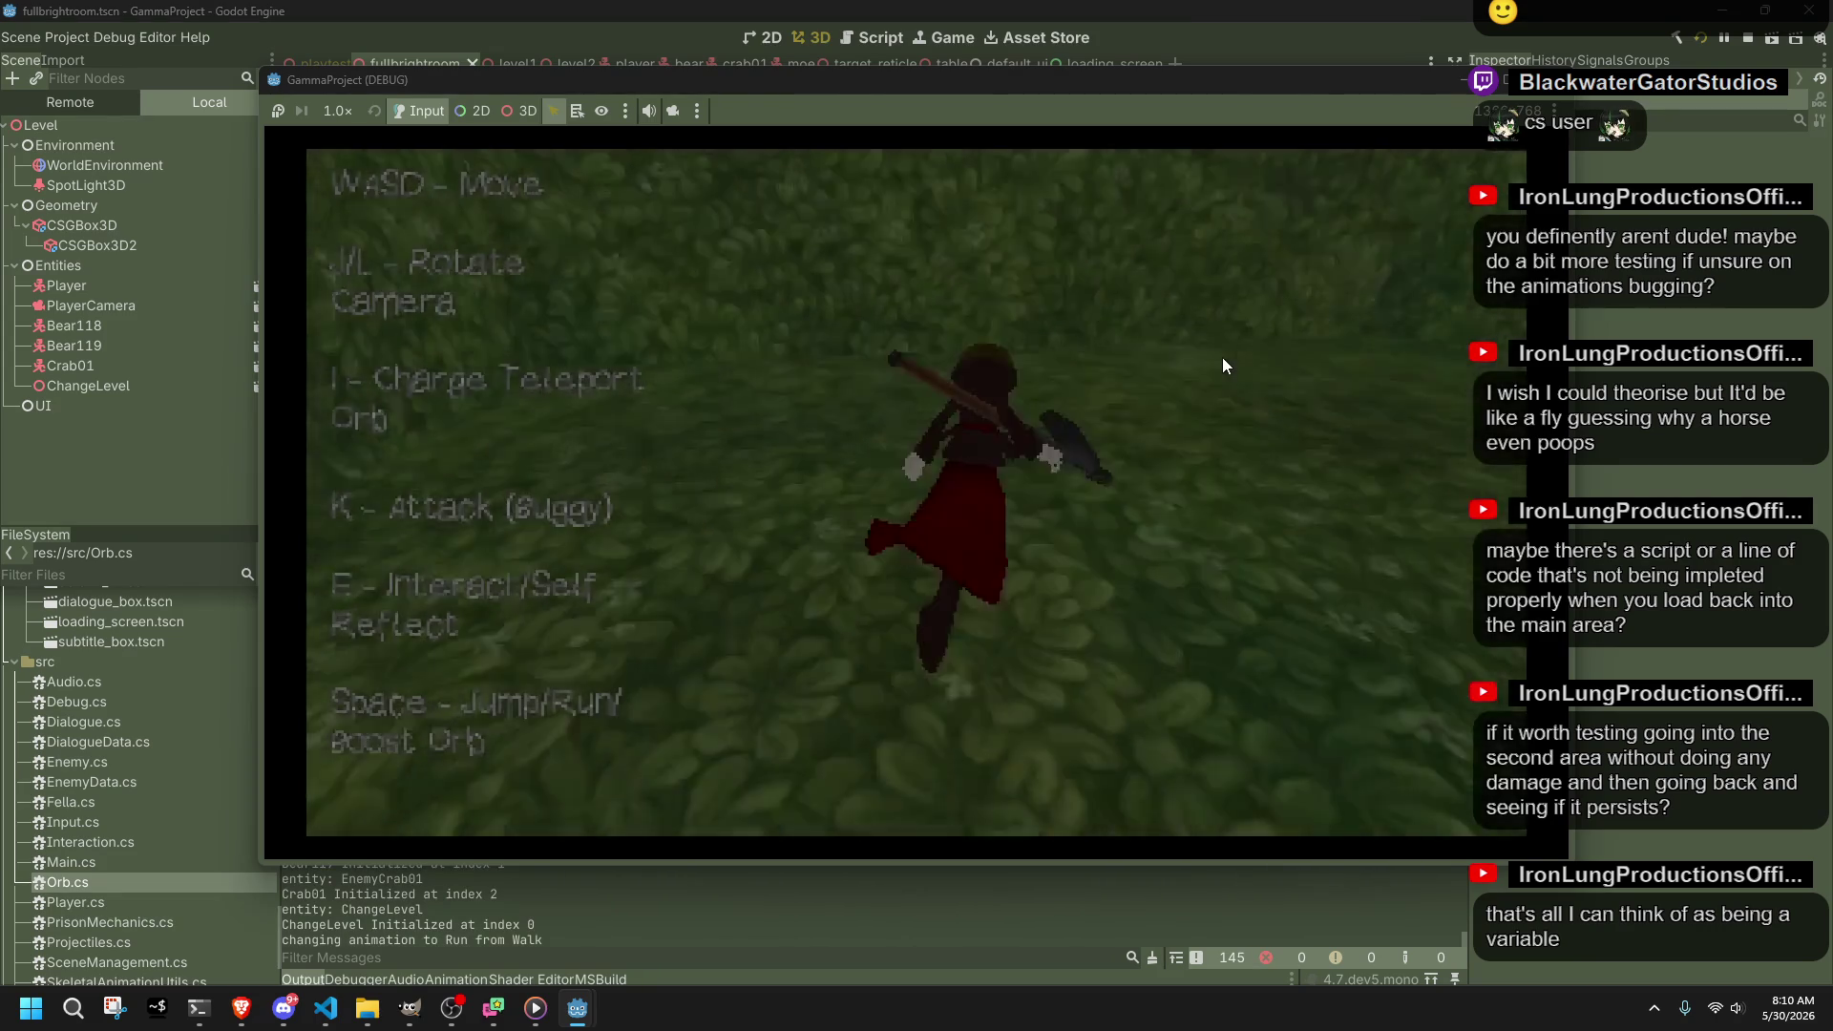
key("w")
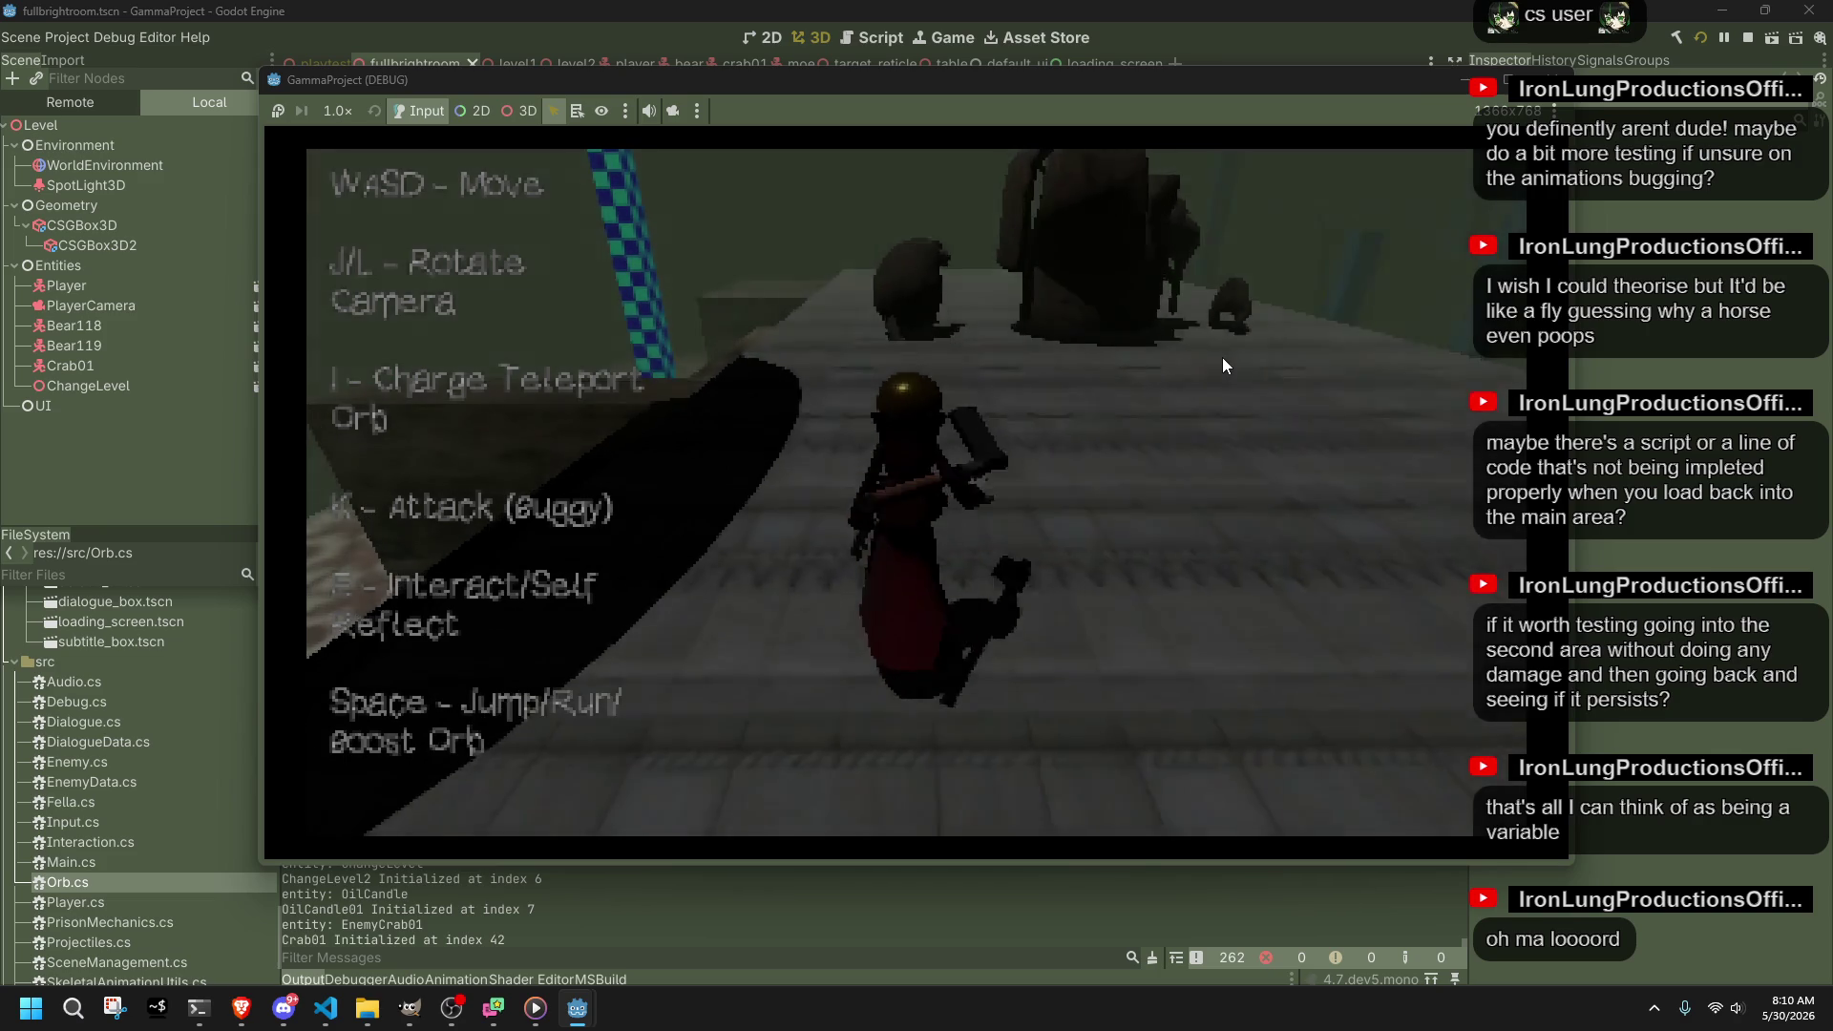
Step: Use teleport orbs to reach the raised ledge, then jump onto the tiled floor
key("i")
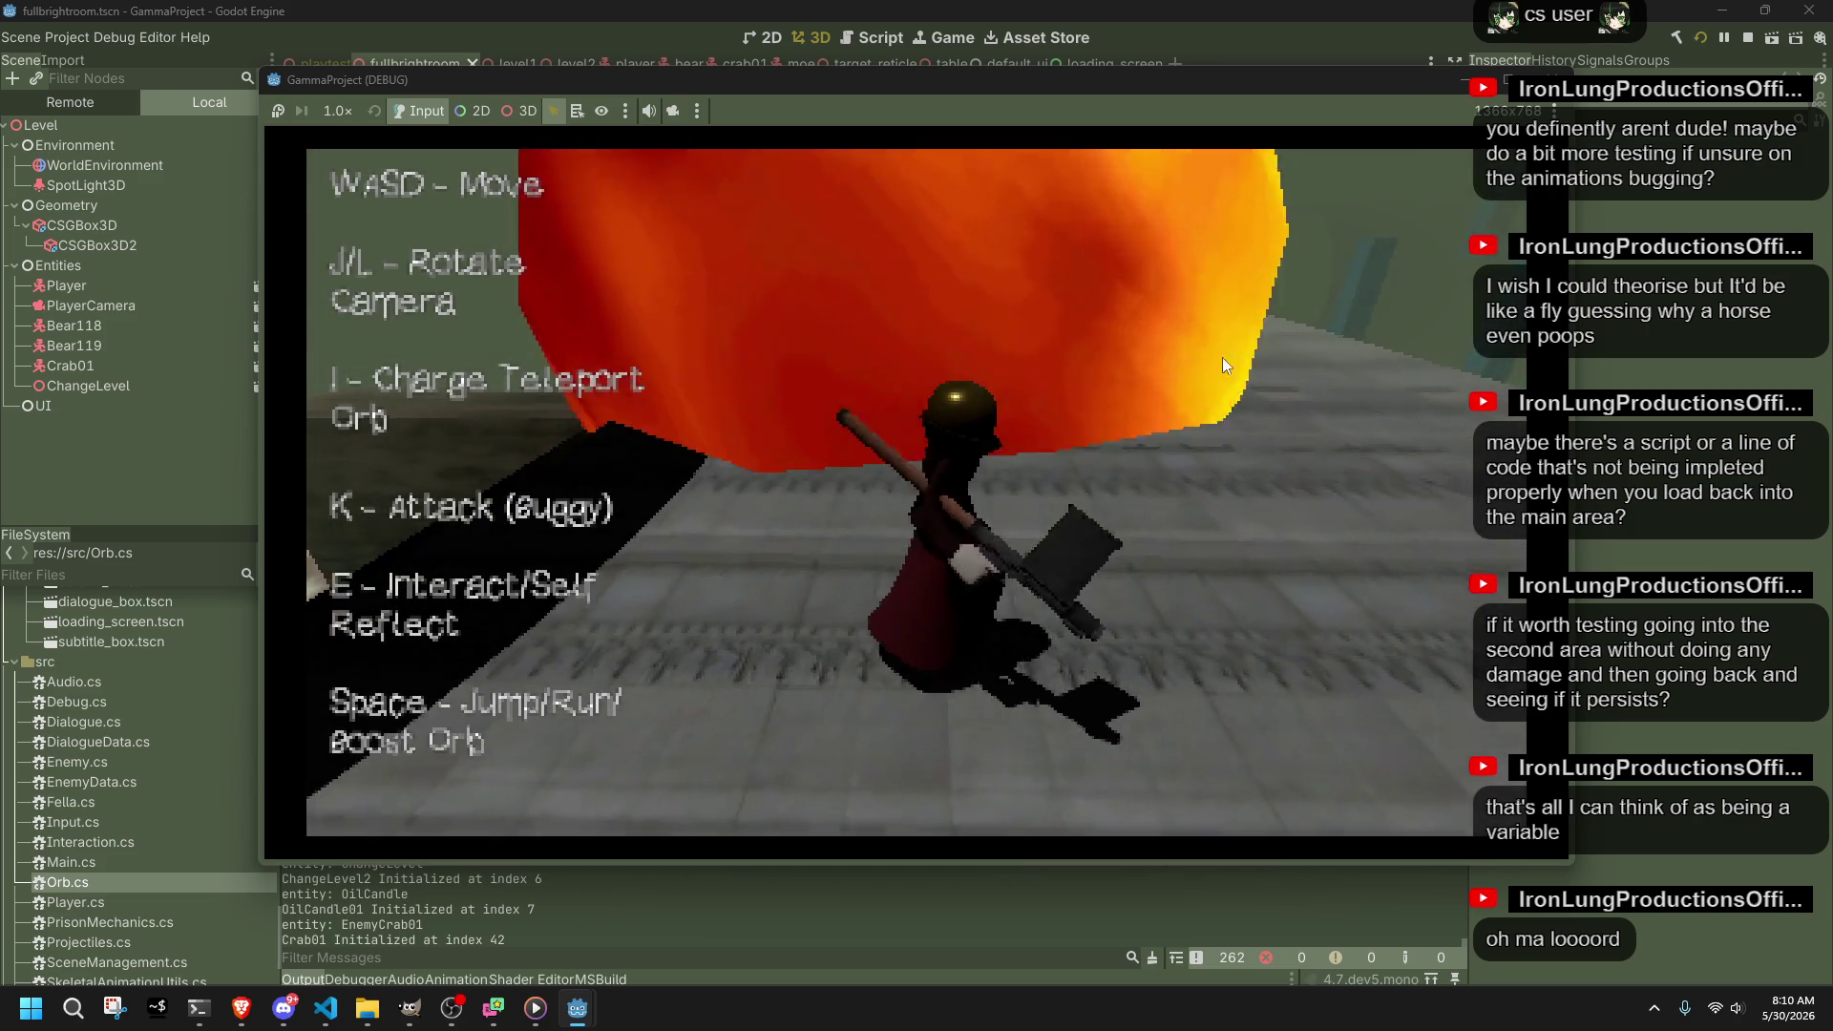
key("i")
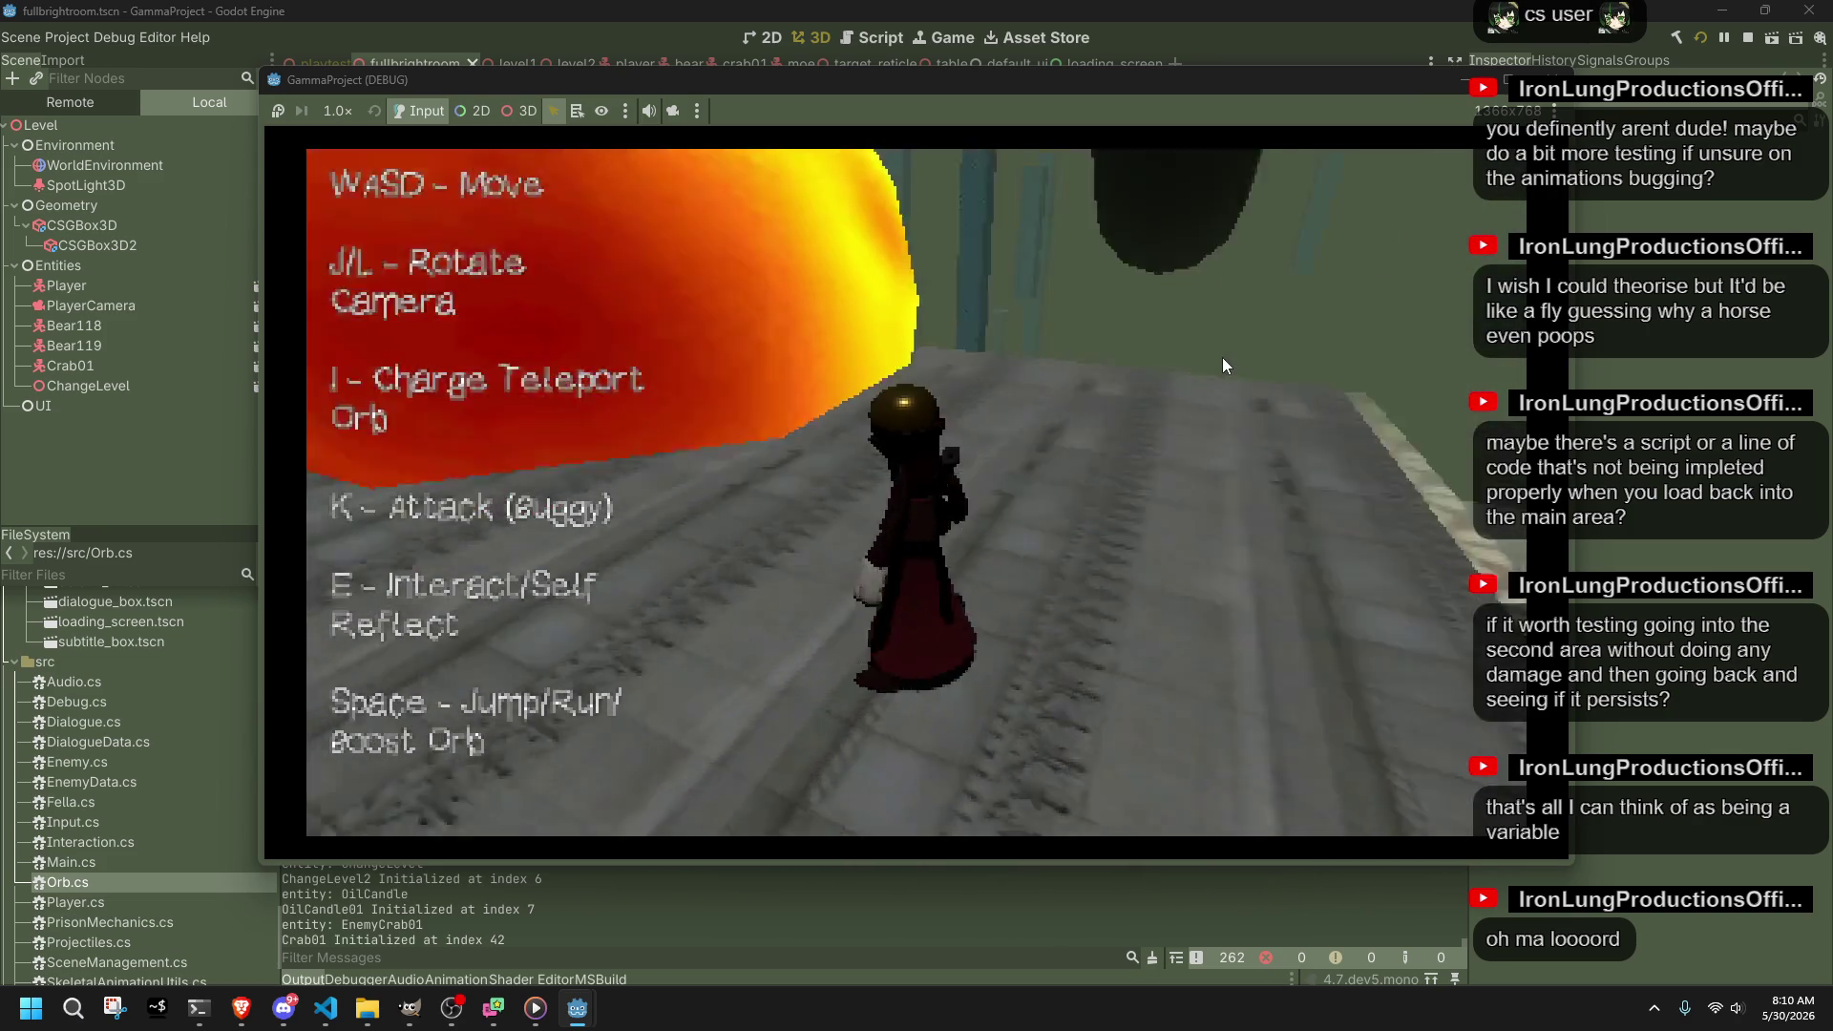
key("w")
key("space")
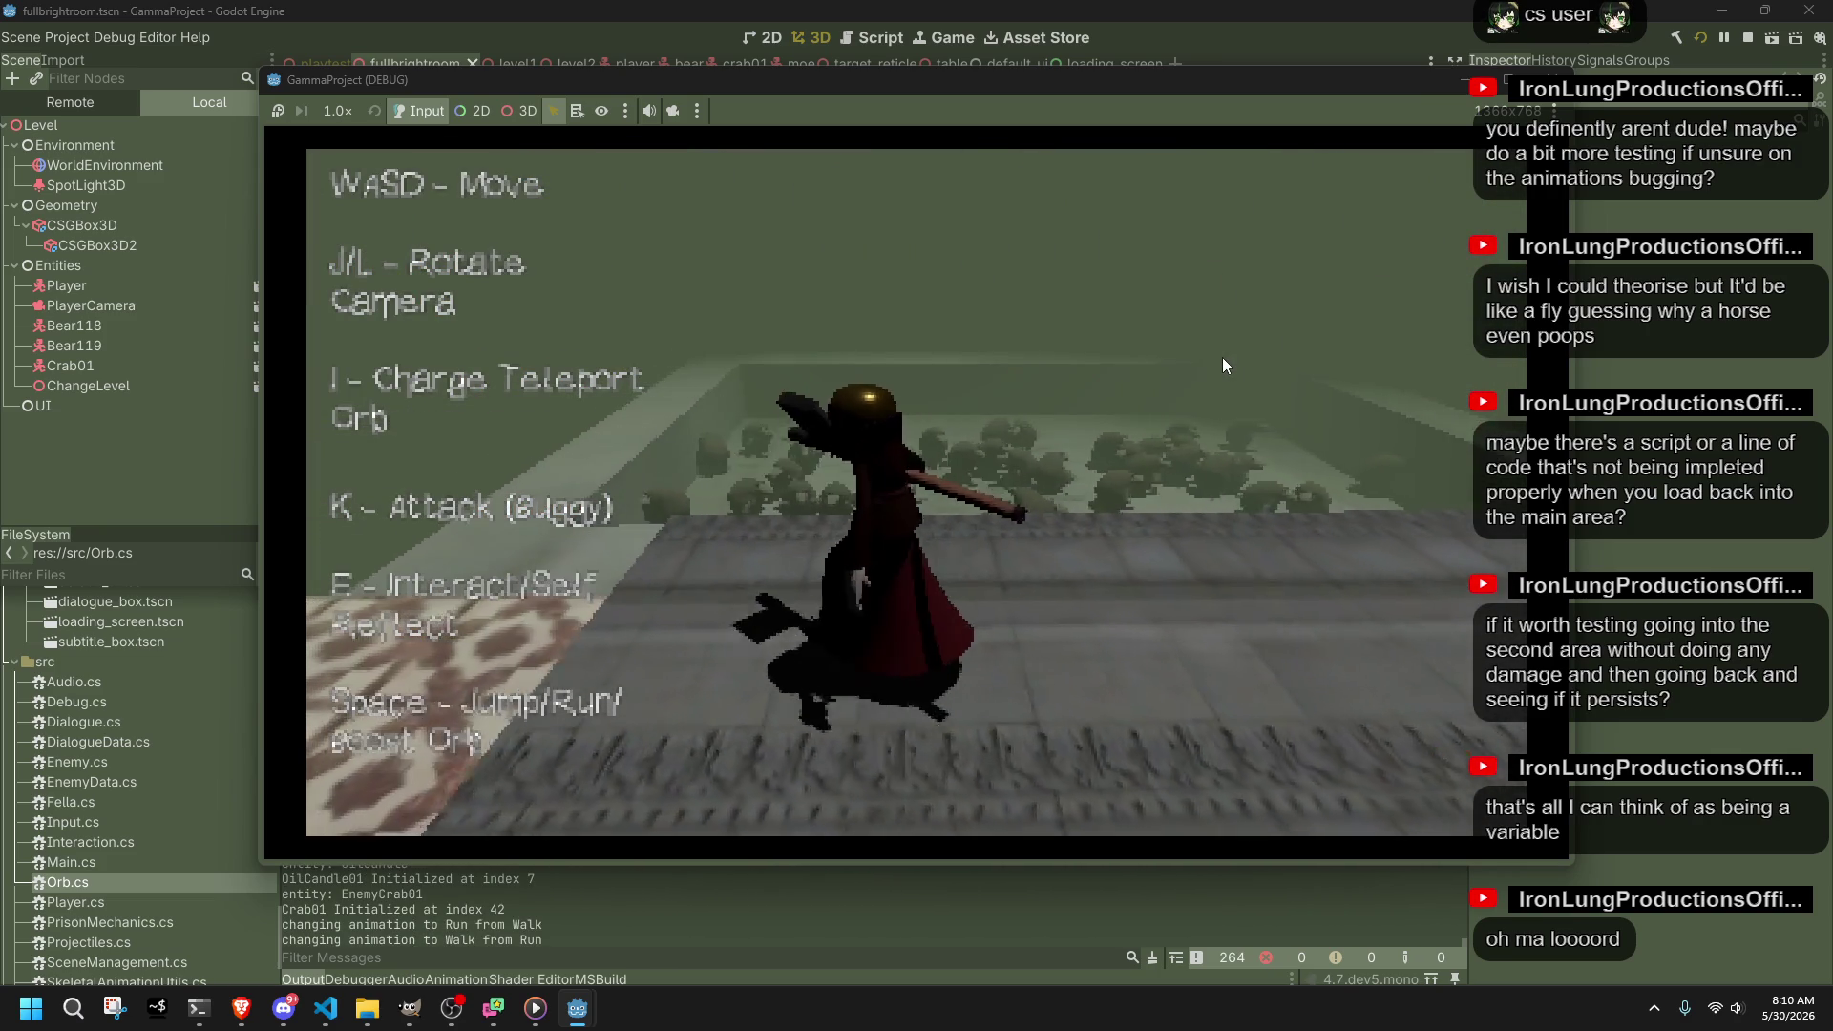
key("w")
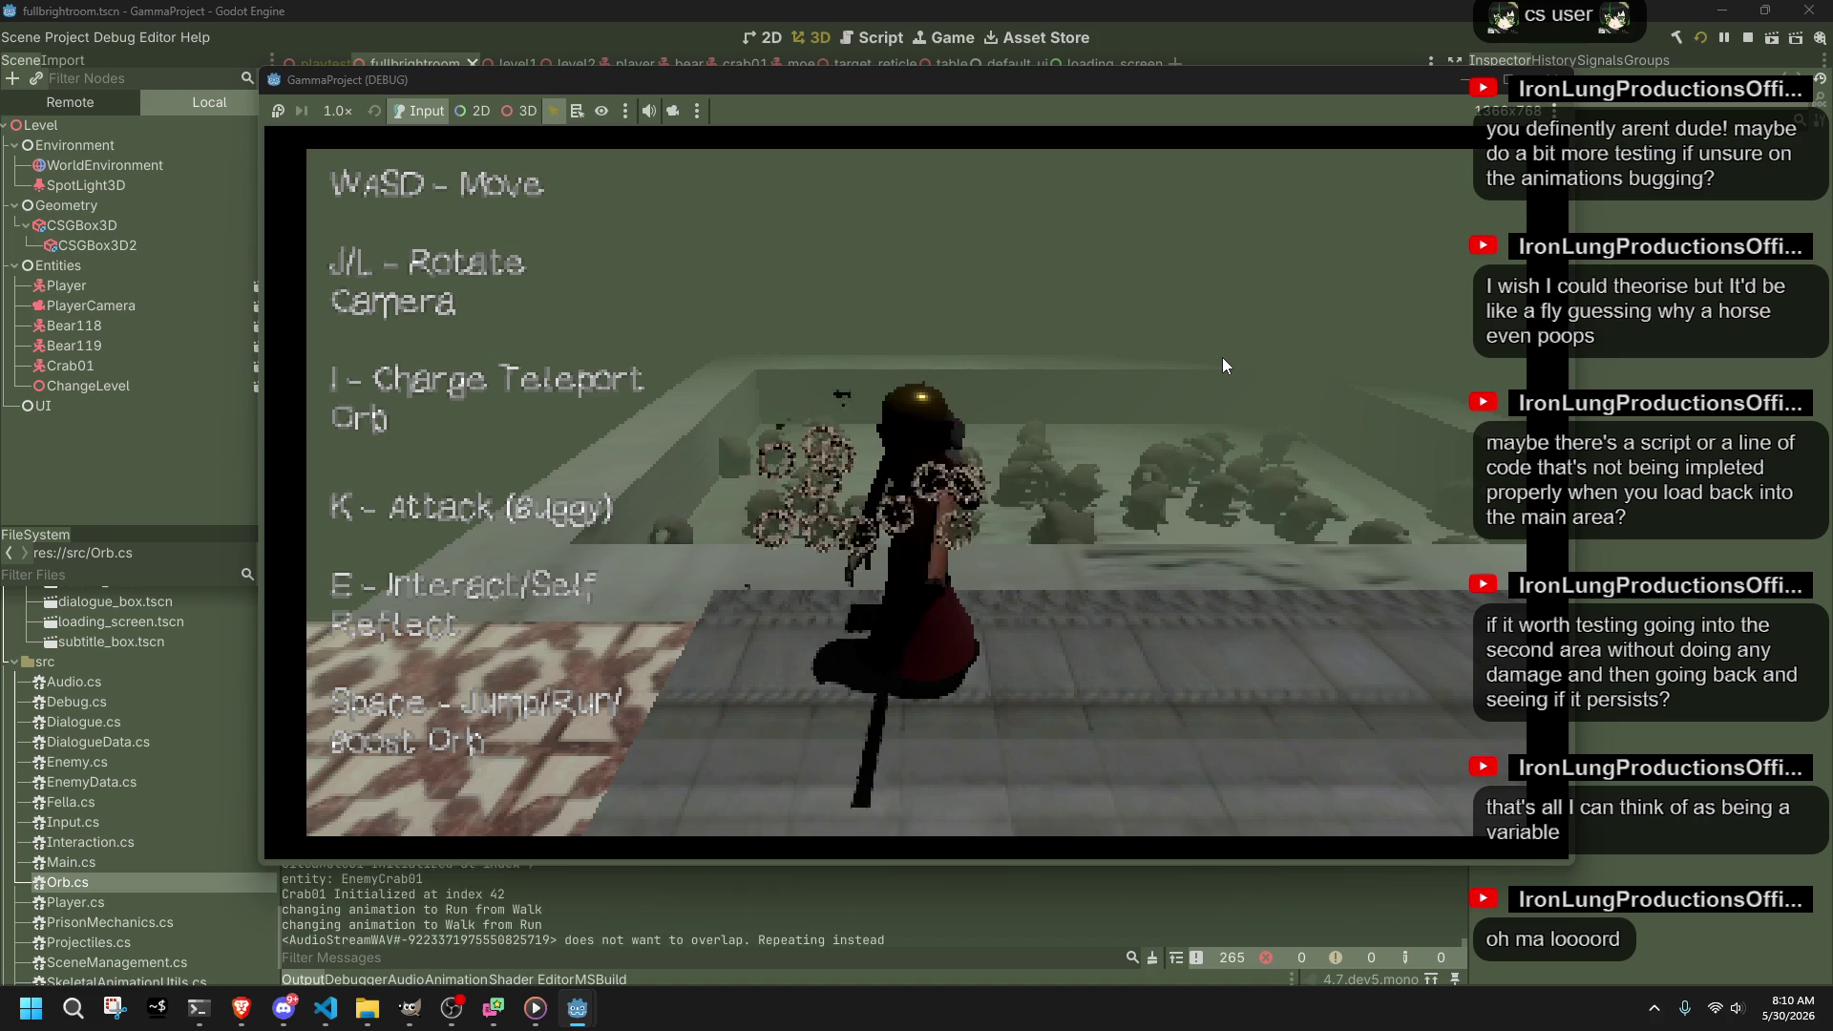
key("i")
key("i")
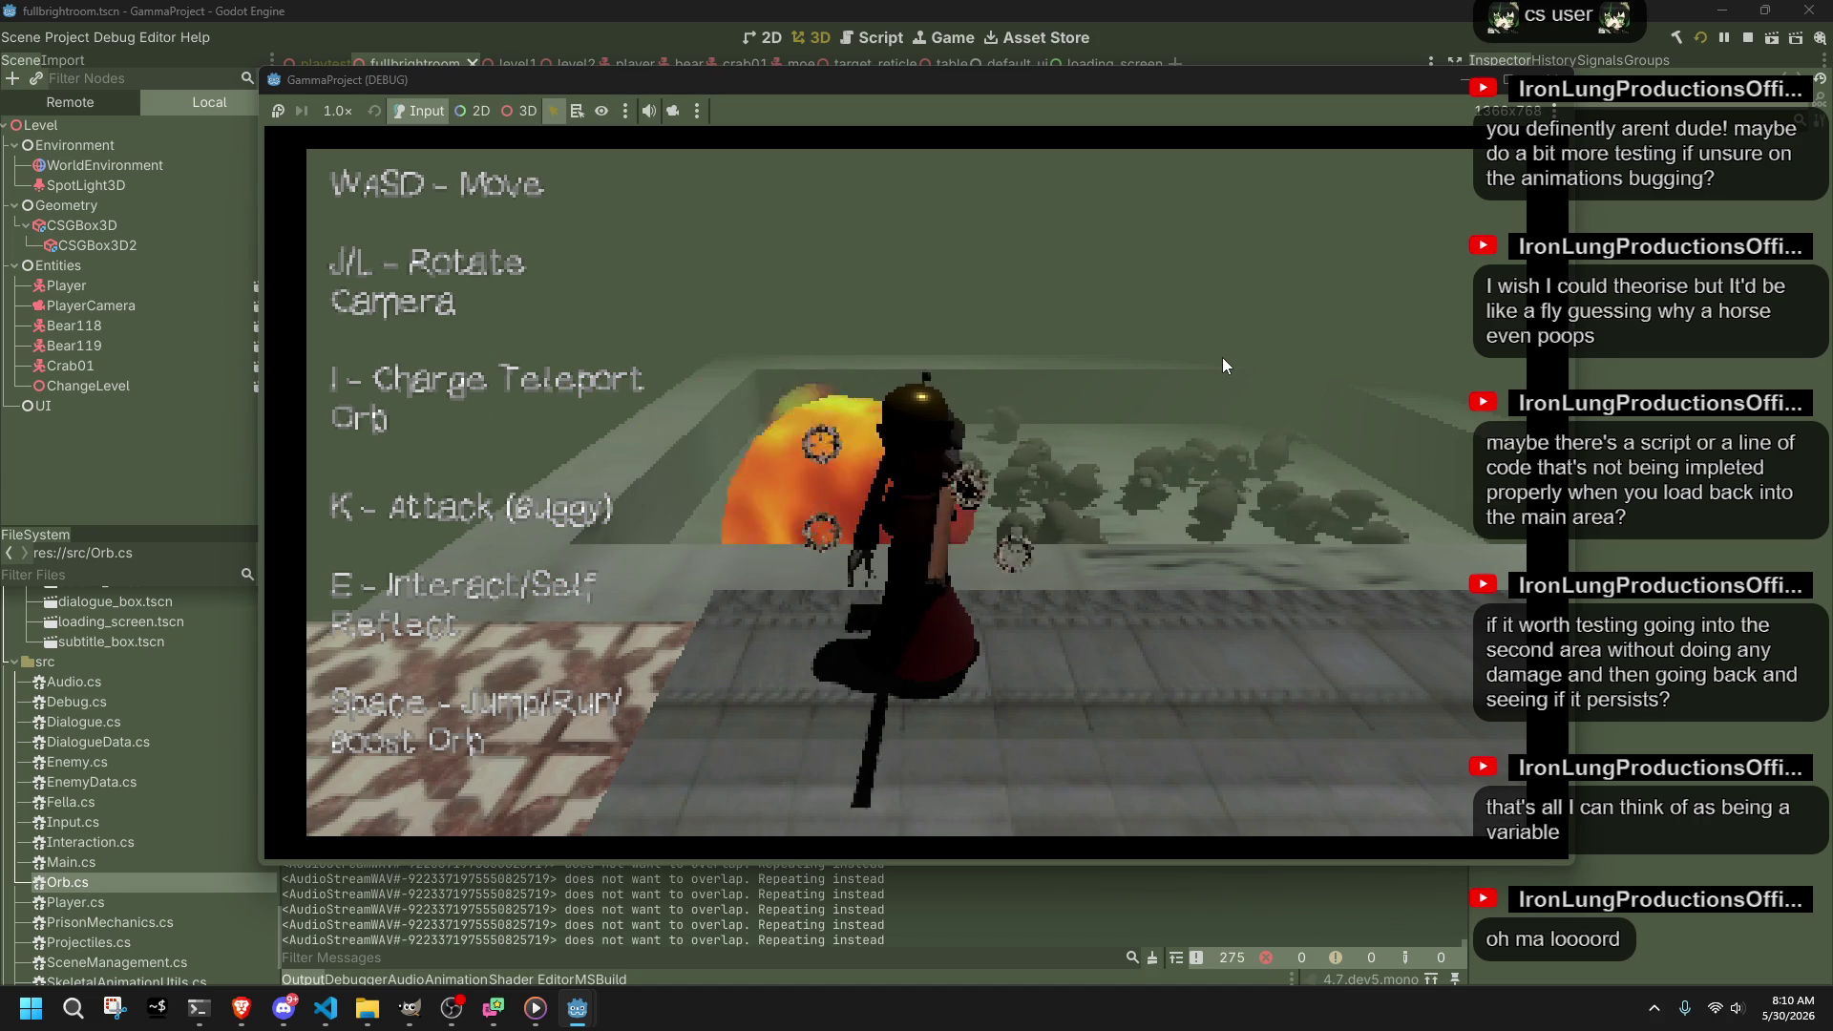
key("w")
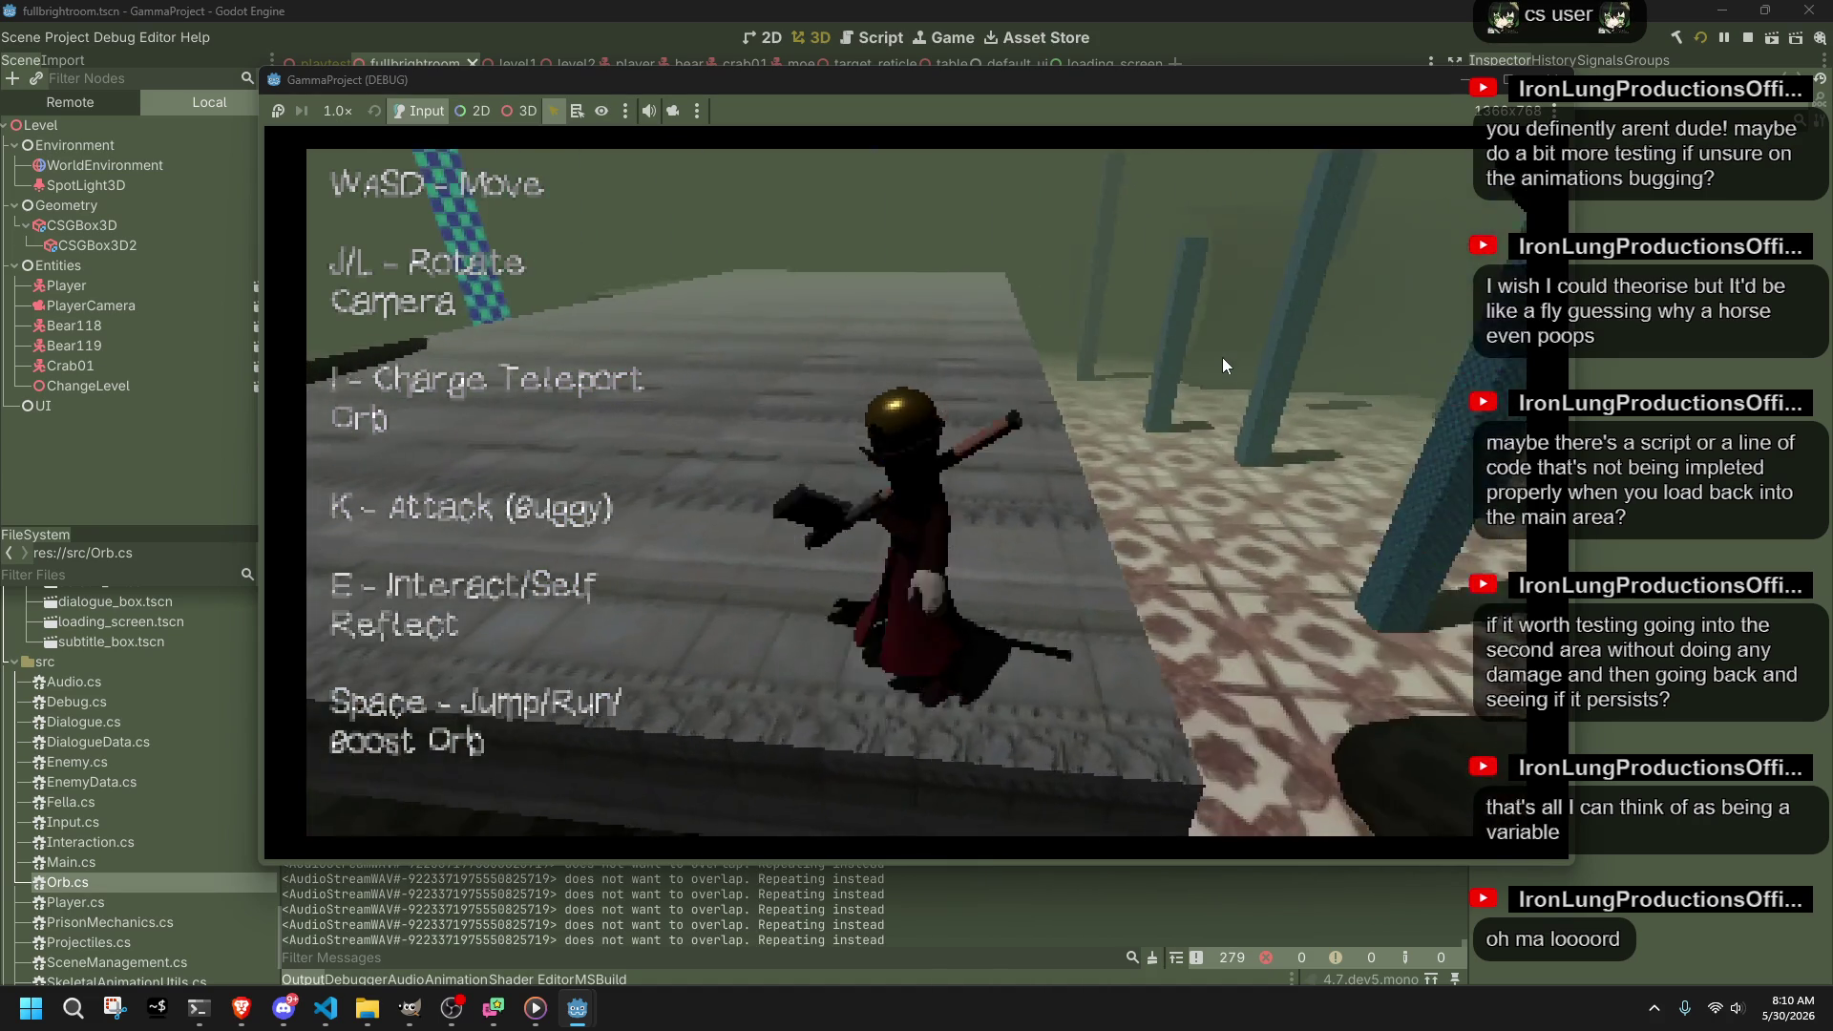
key("w")
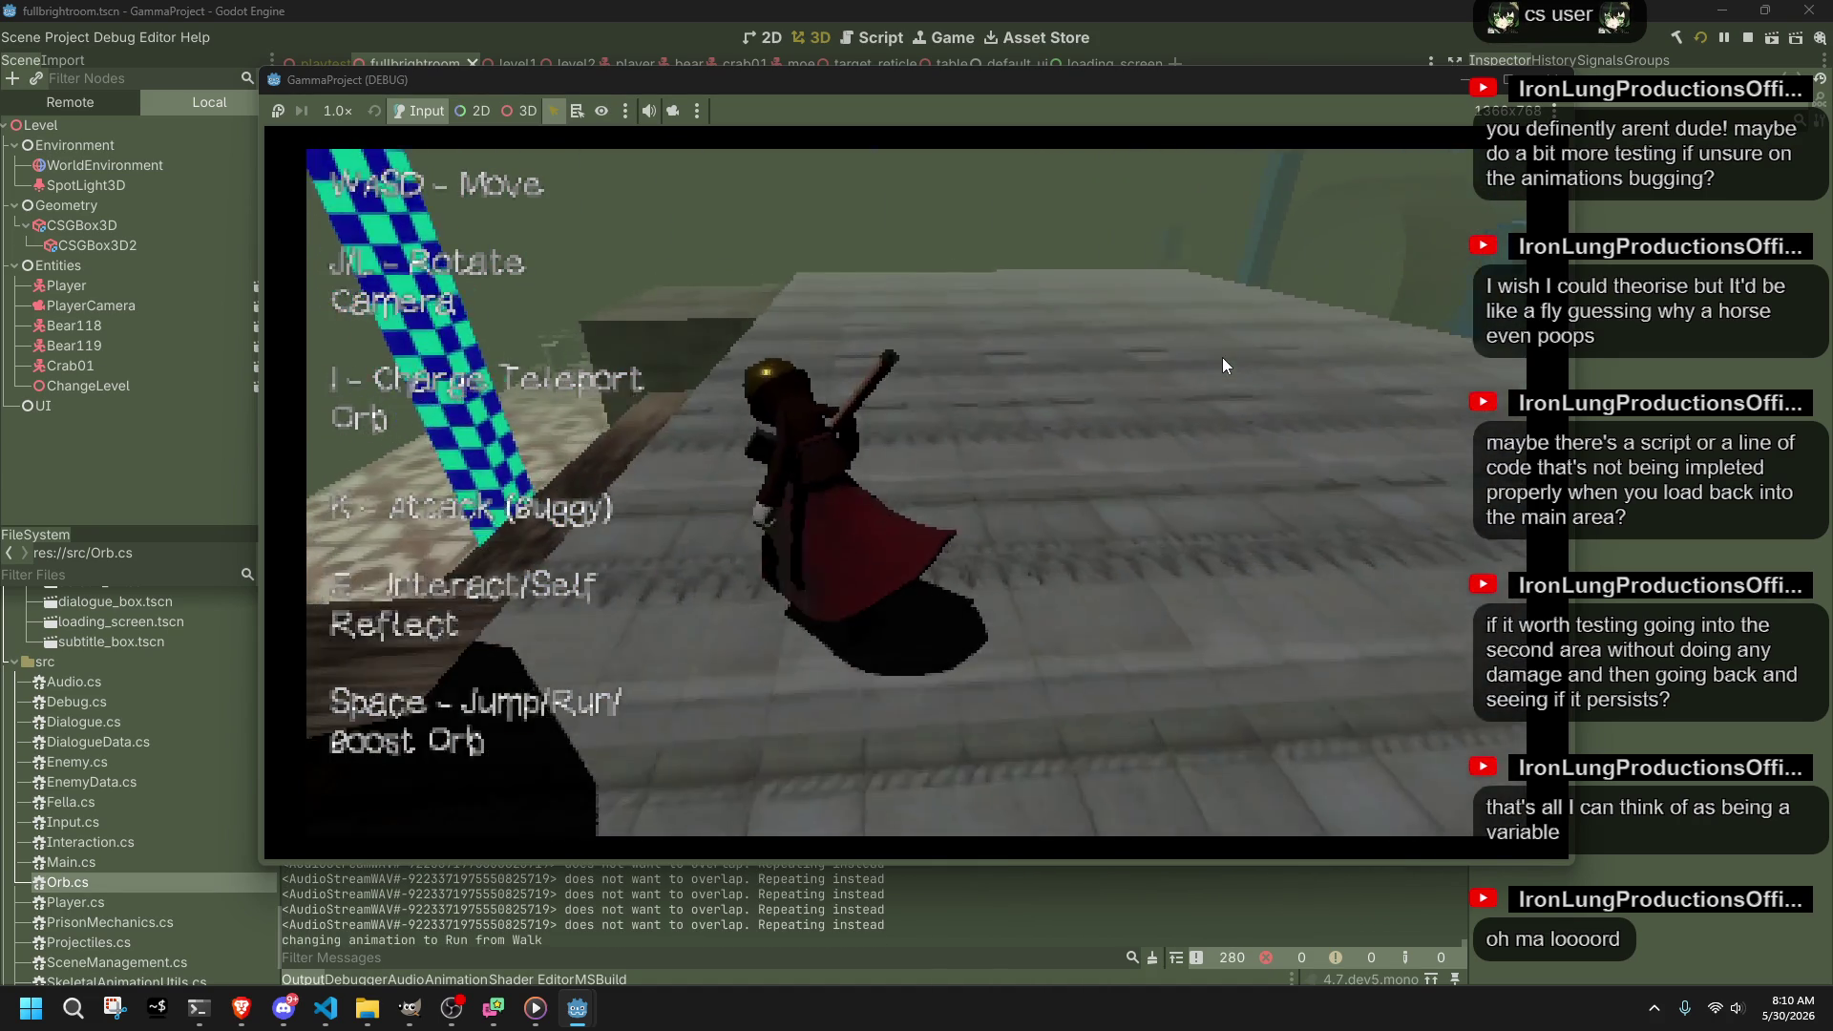
key("space")
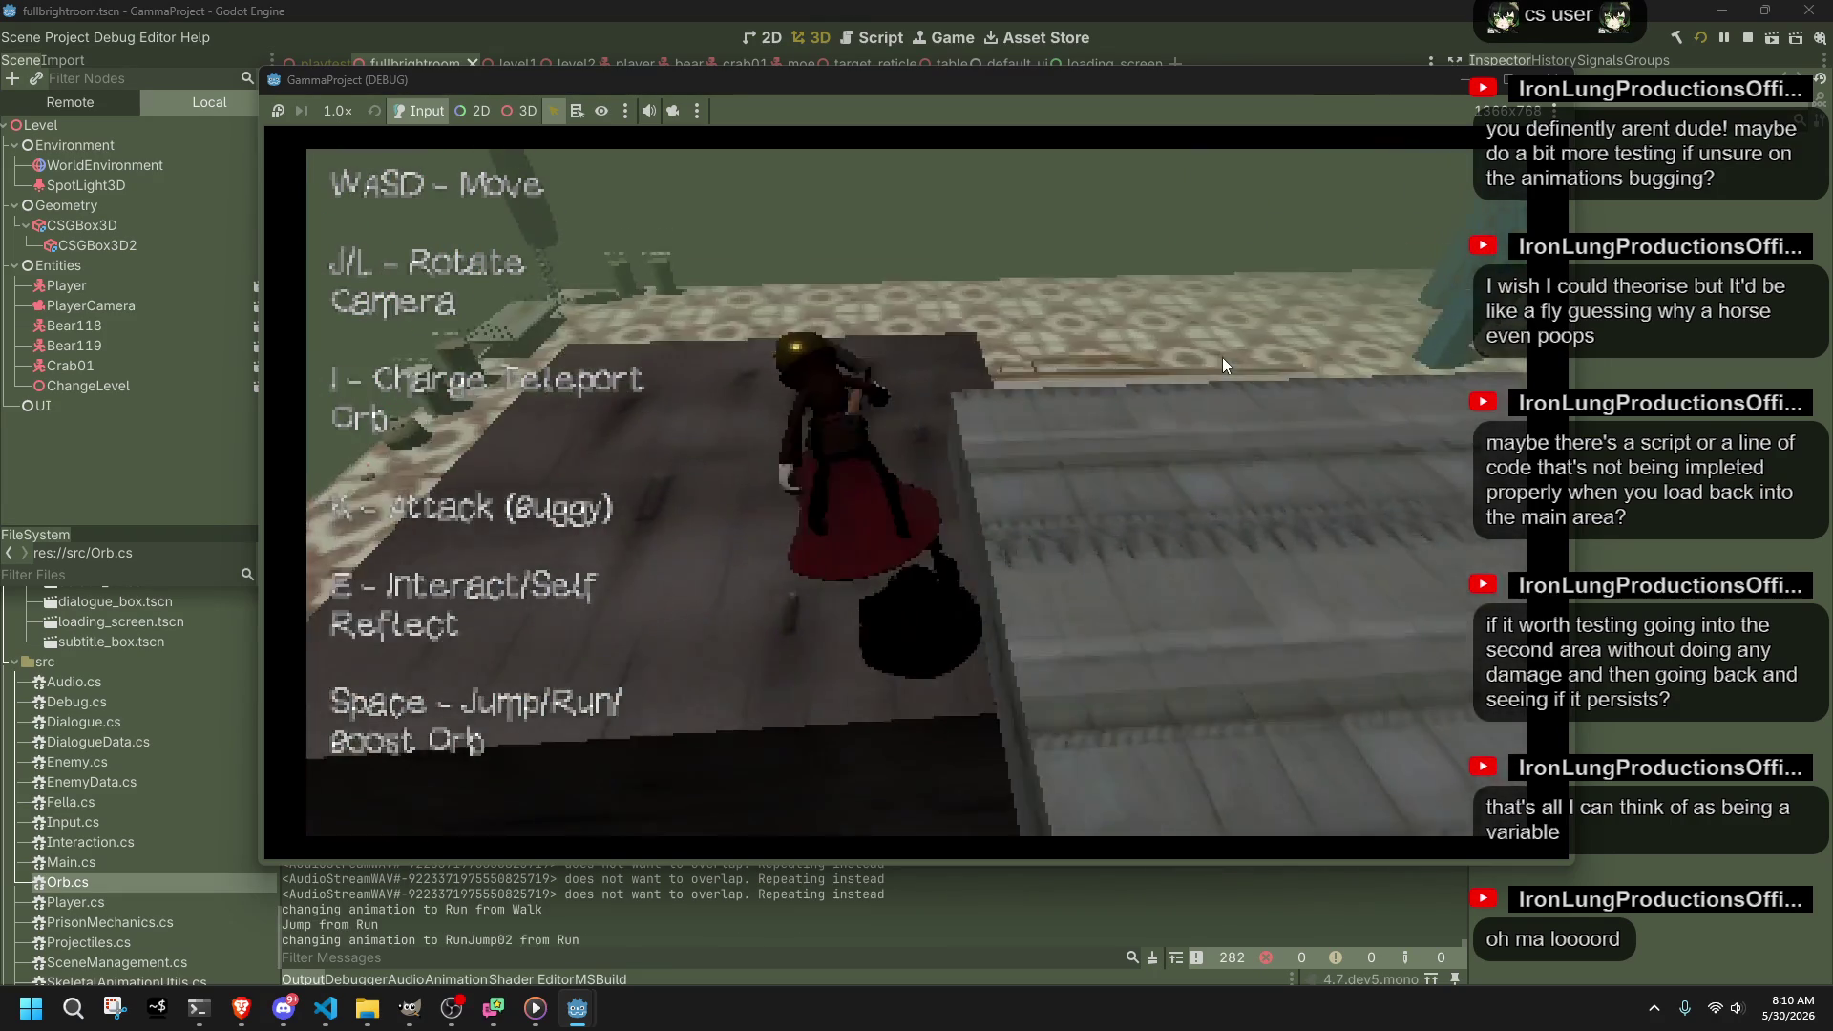
key("space")
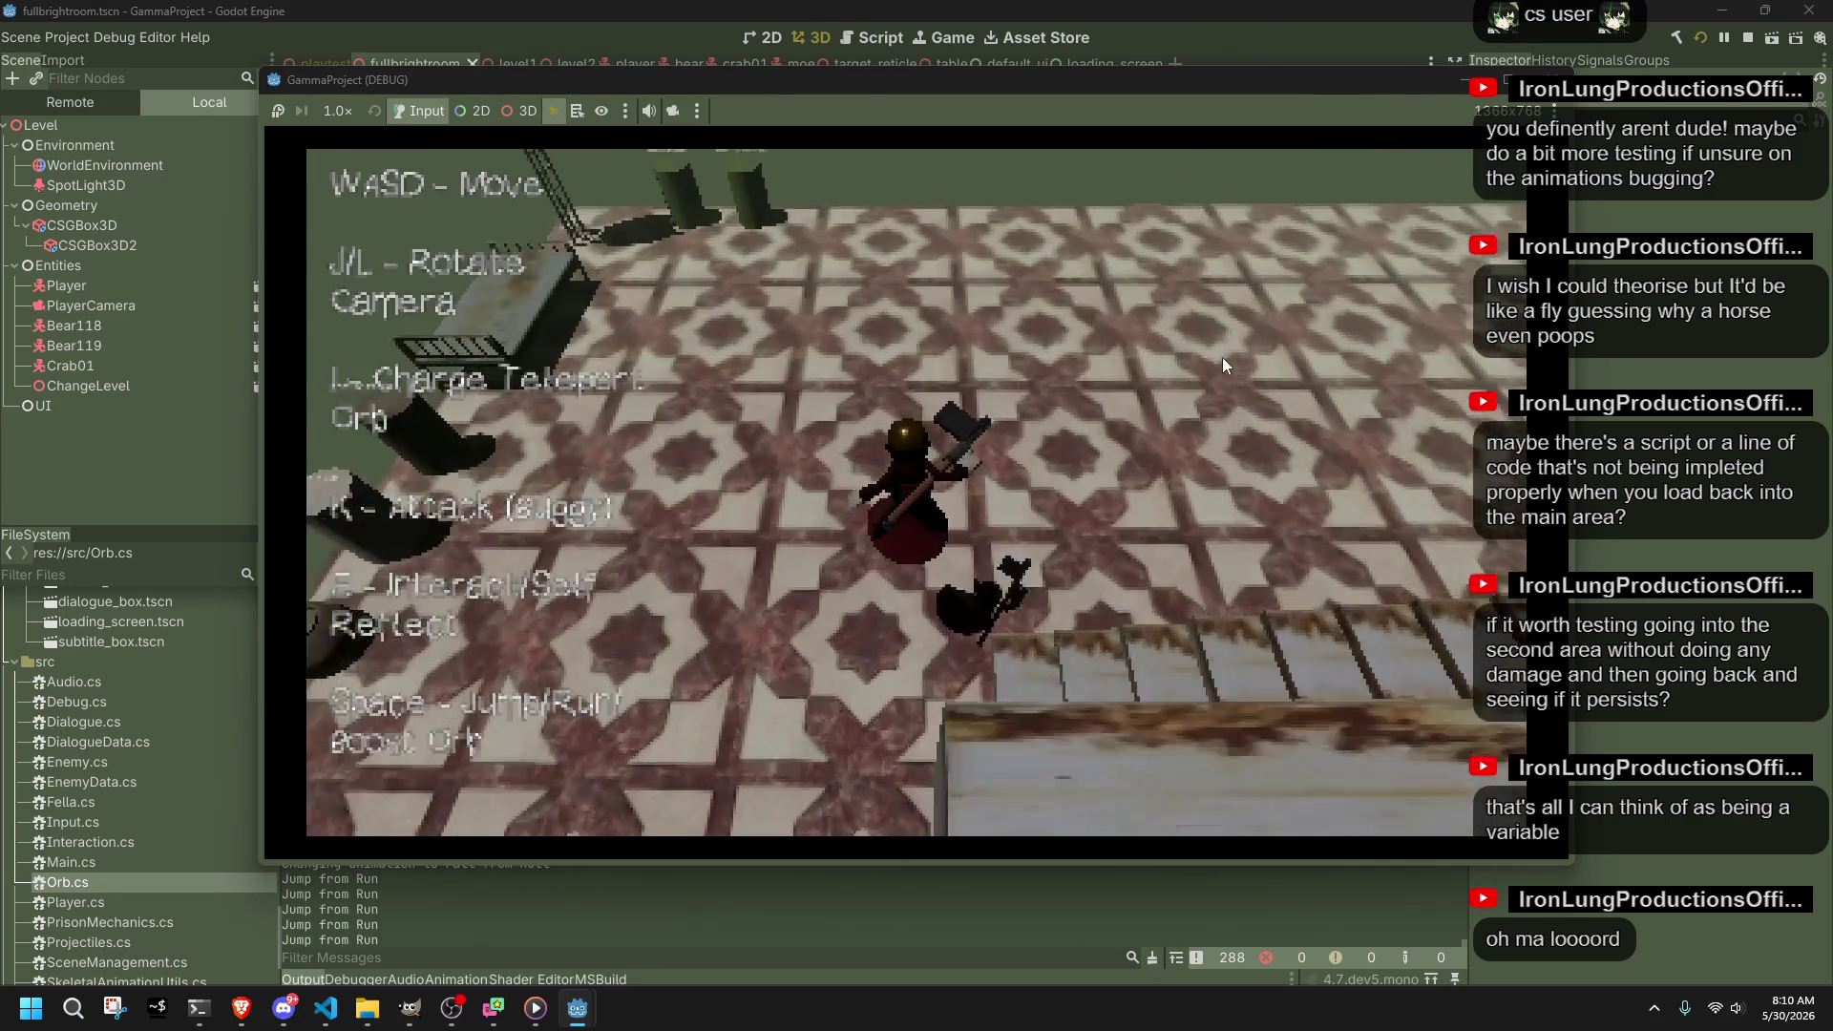
Step: Walk into the level change by the pillars, run into the bear room, and stop
key("w")
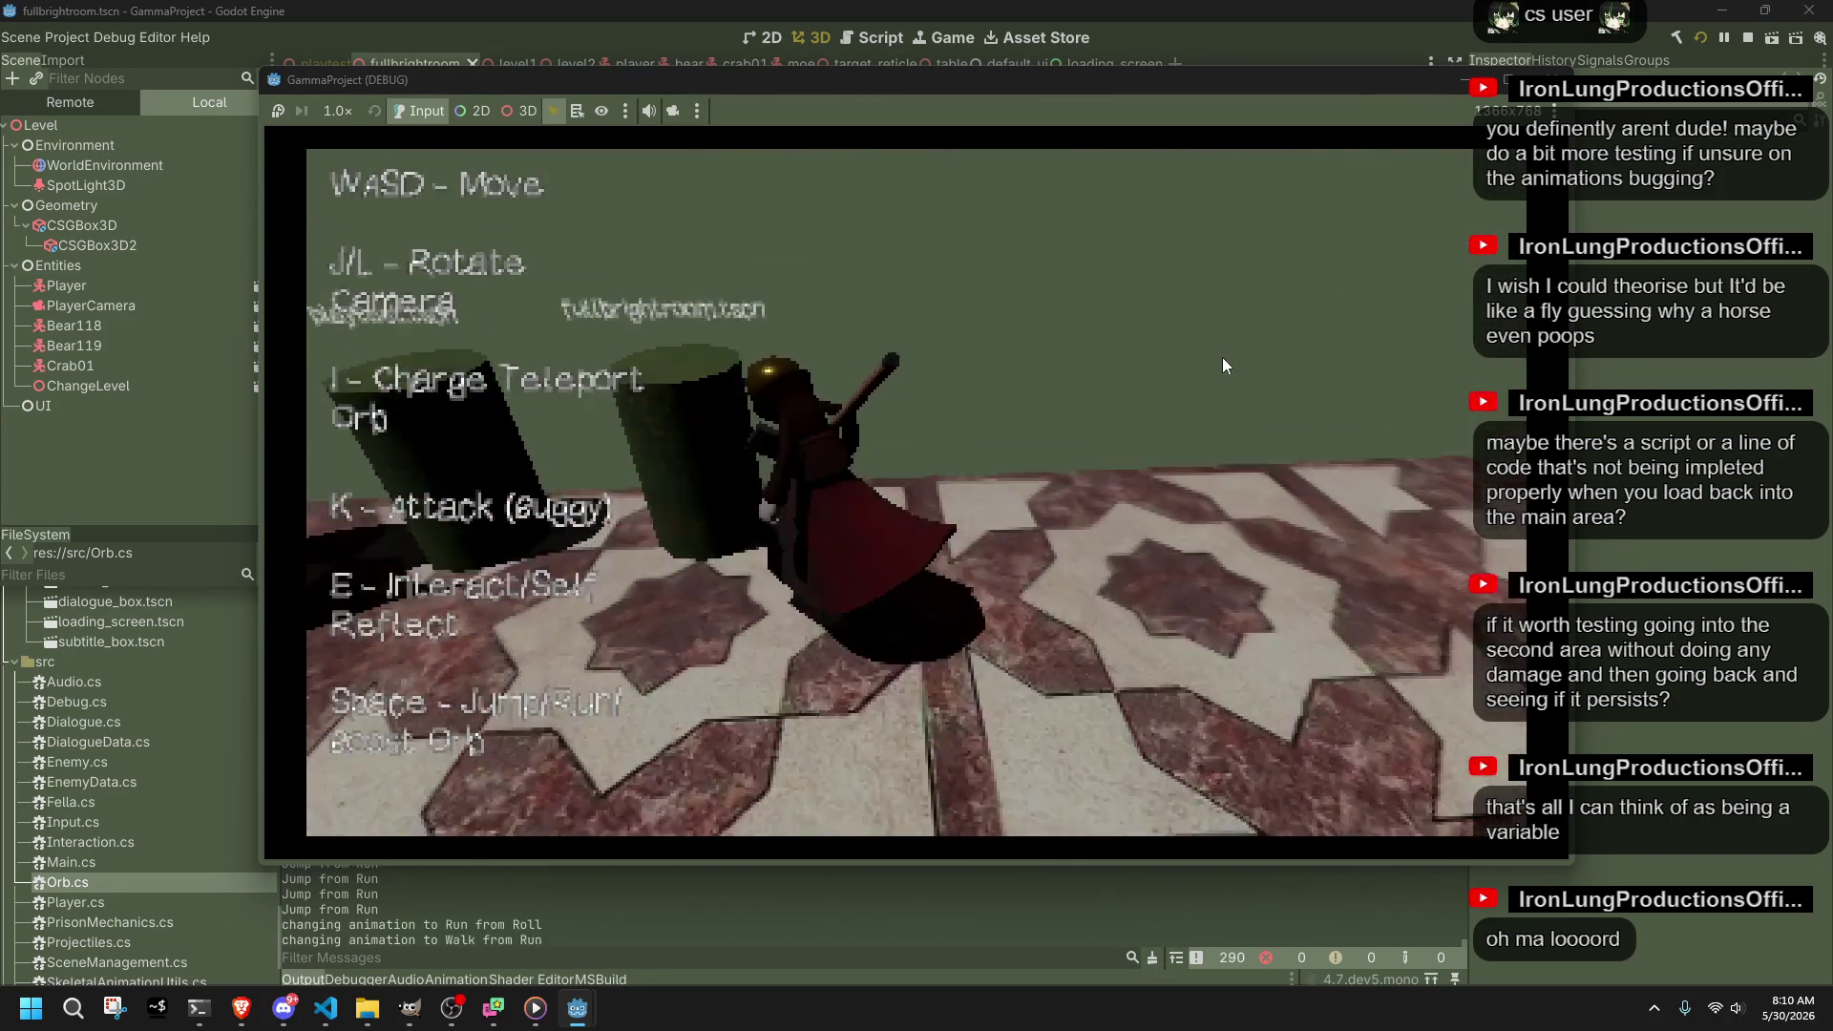
key("j")
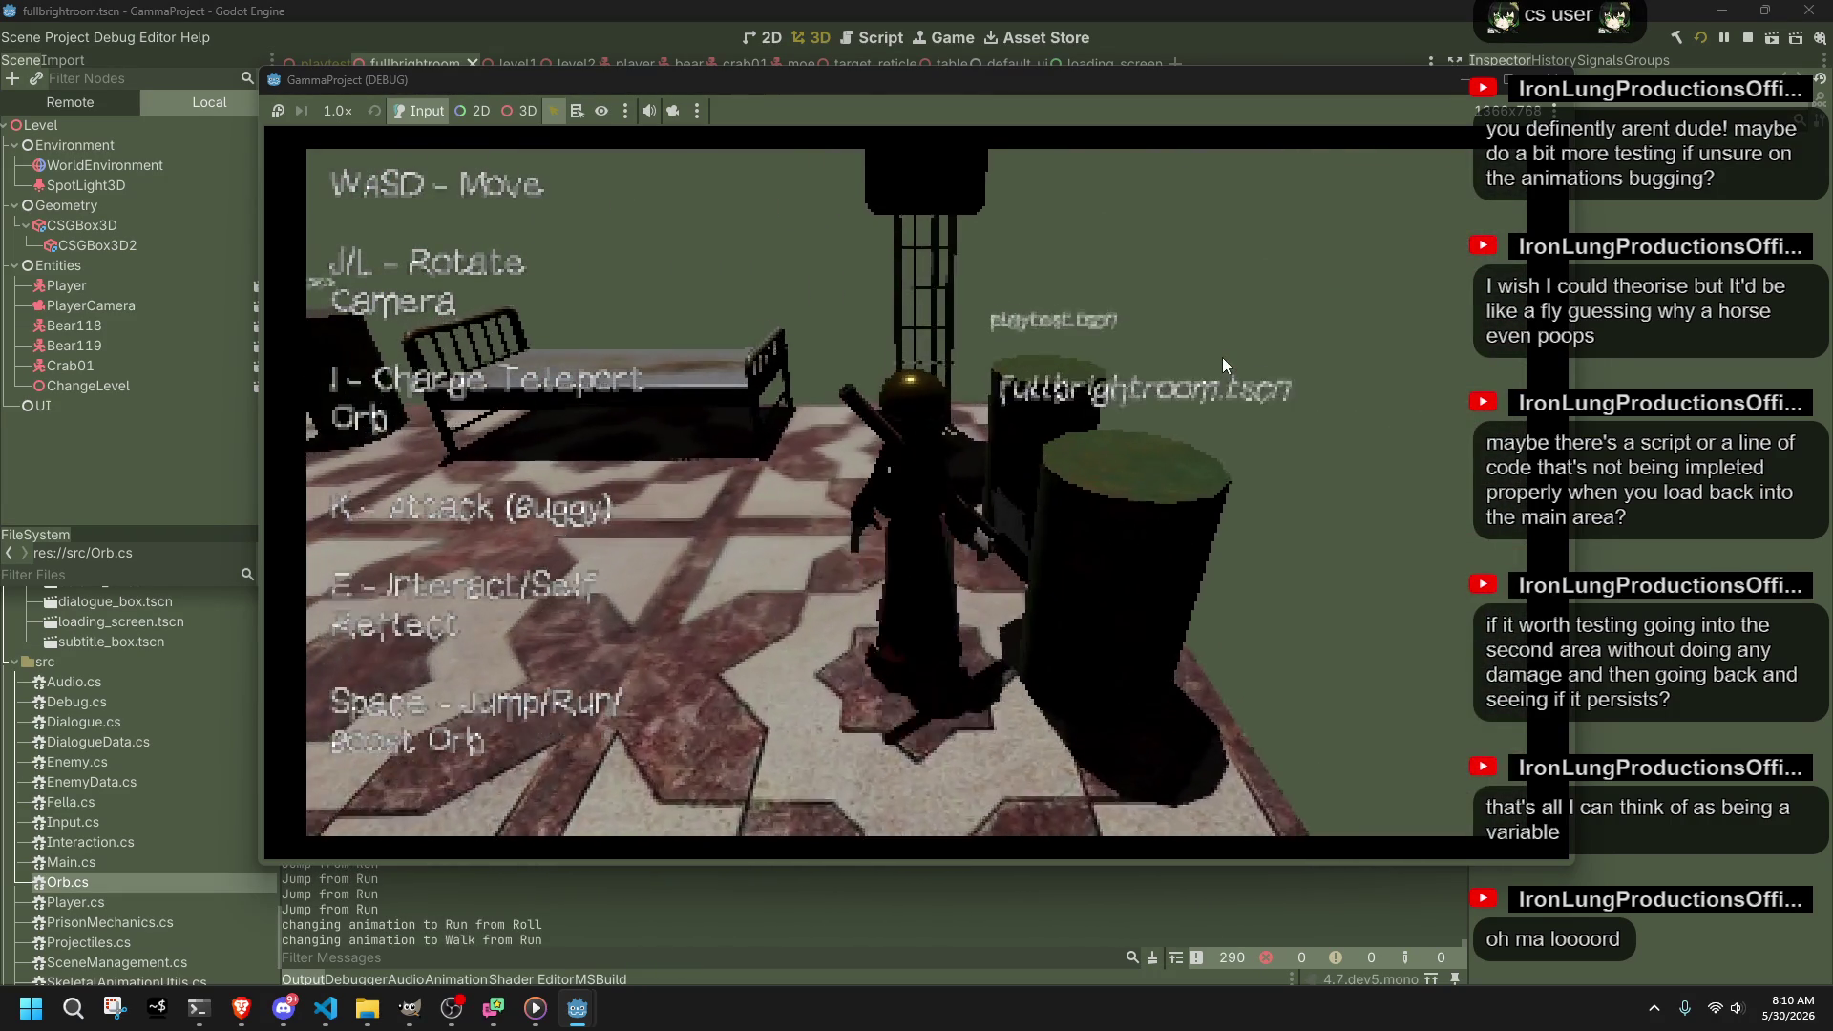
key("j")
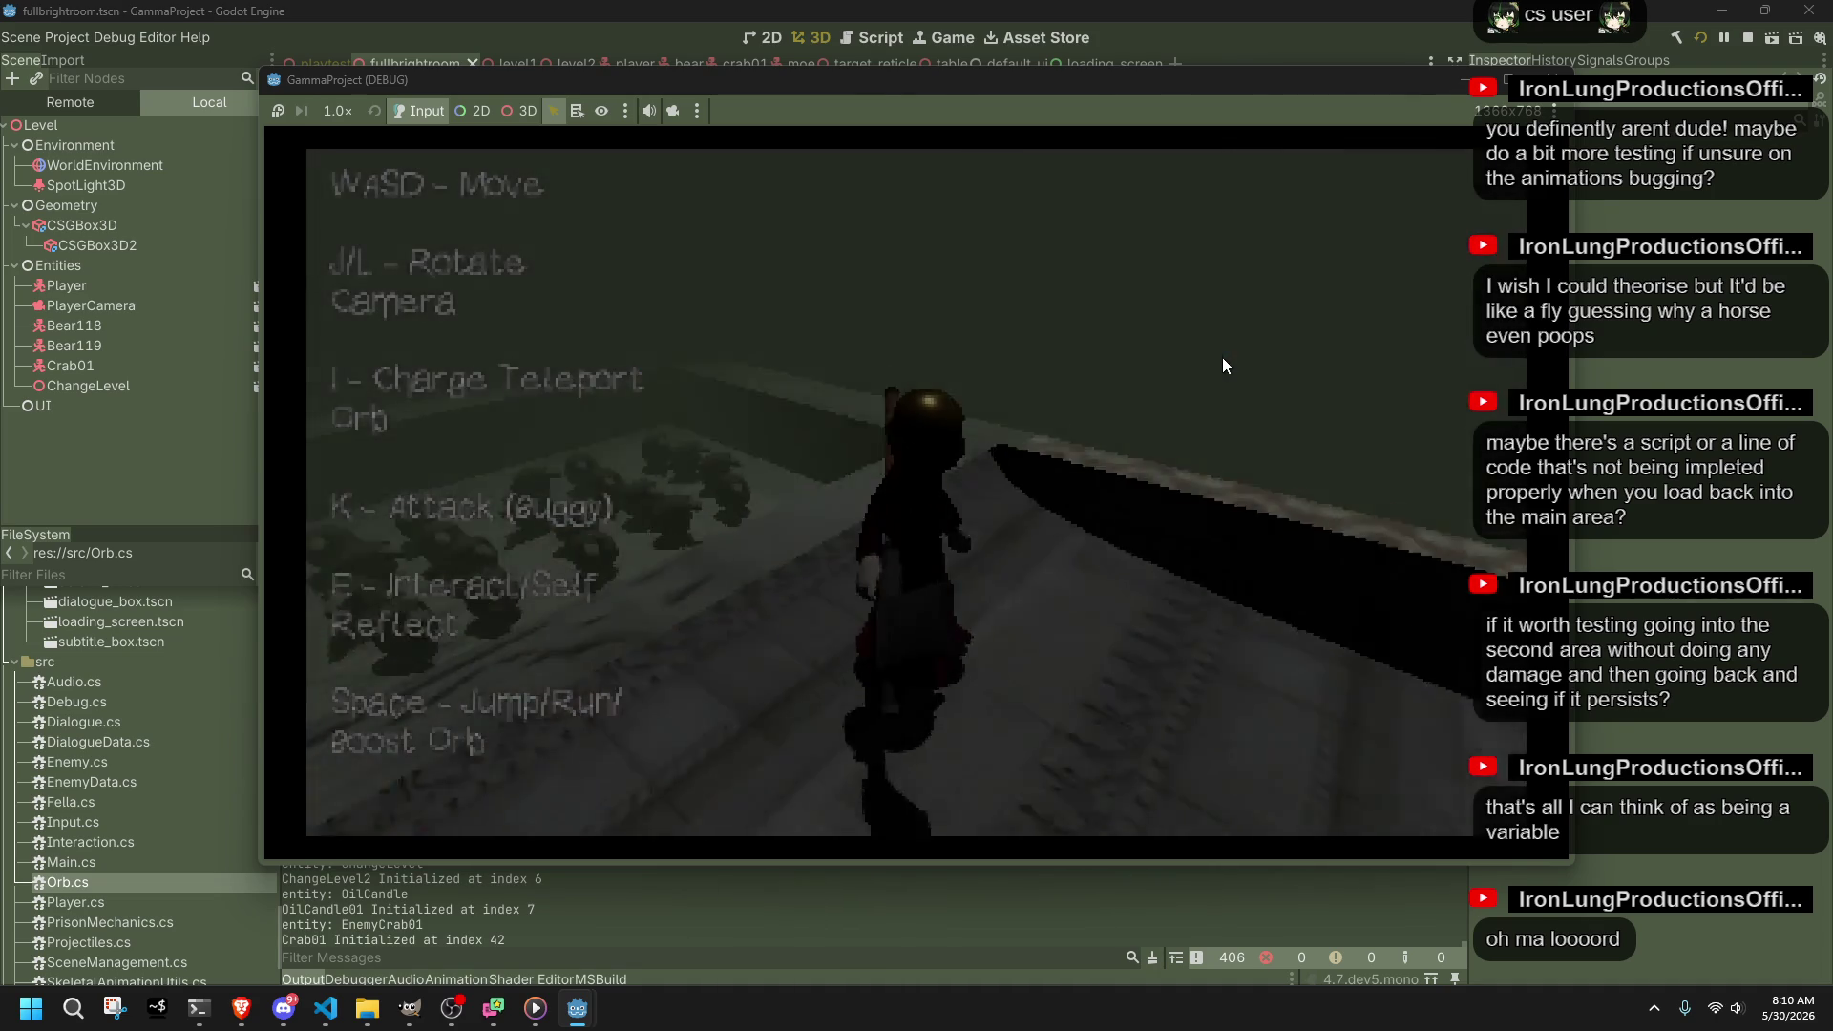
key("w")
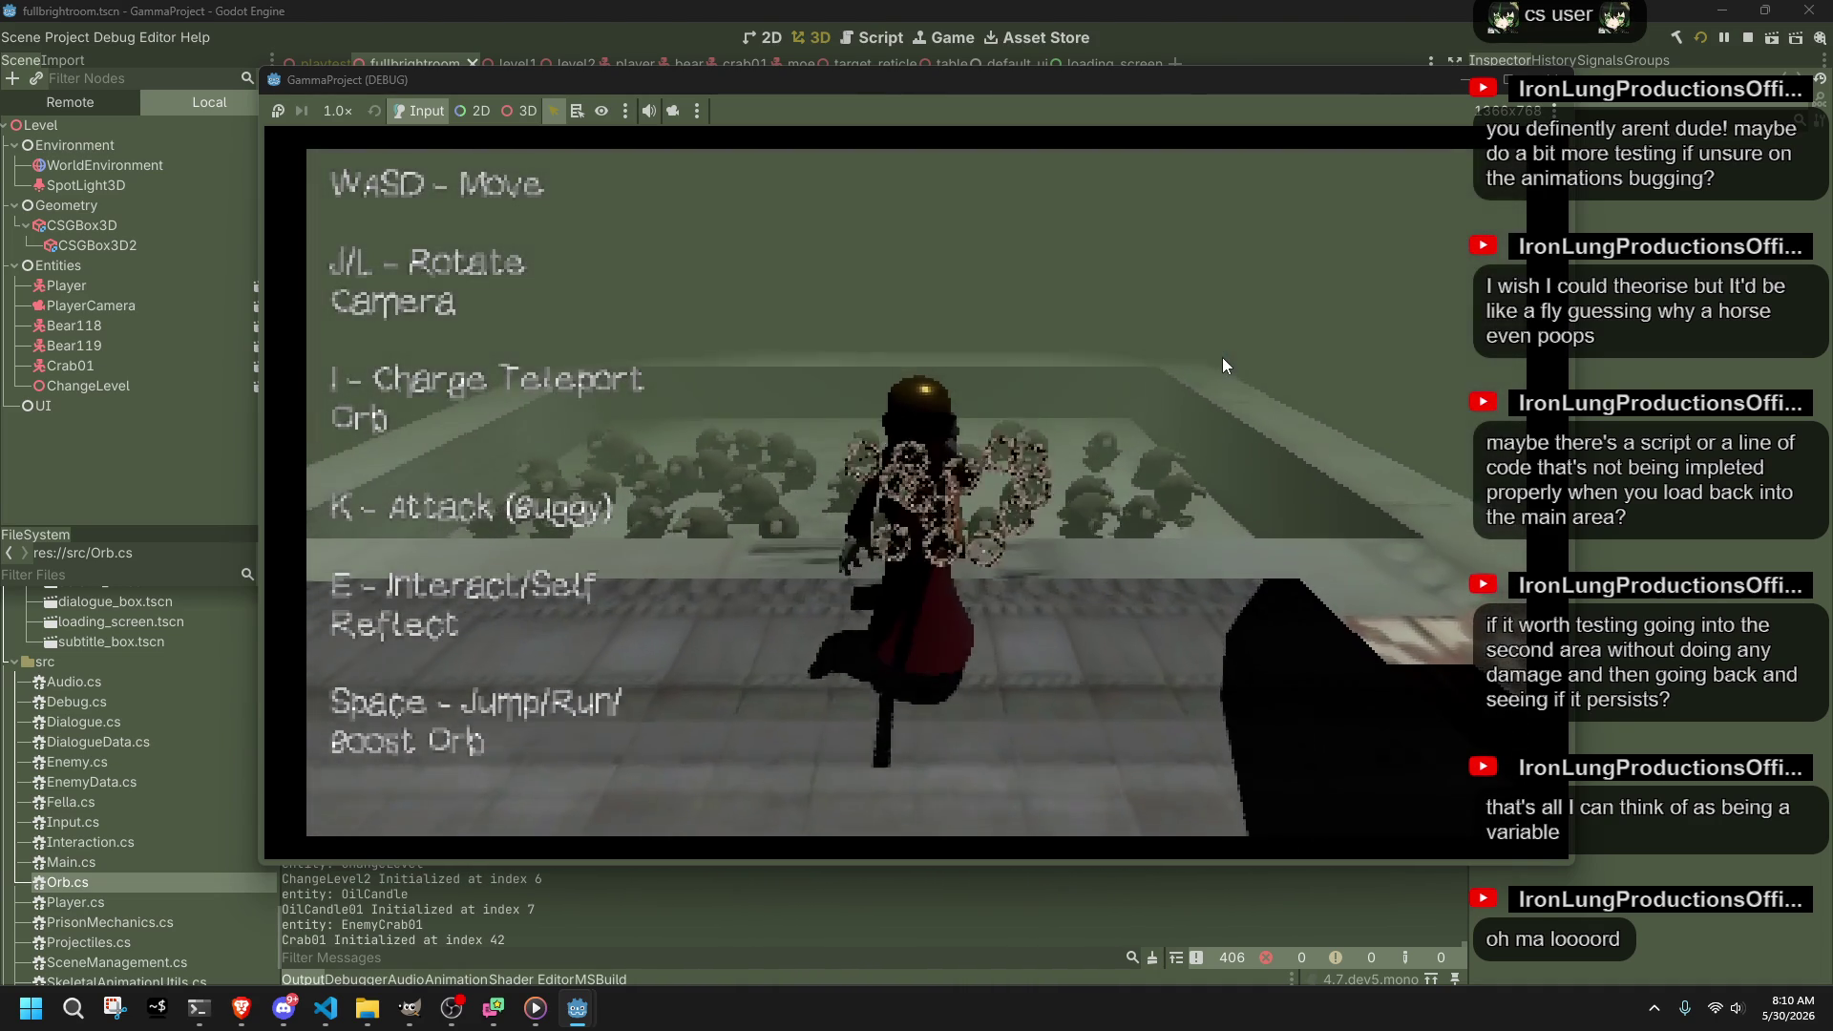
key("w")
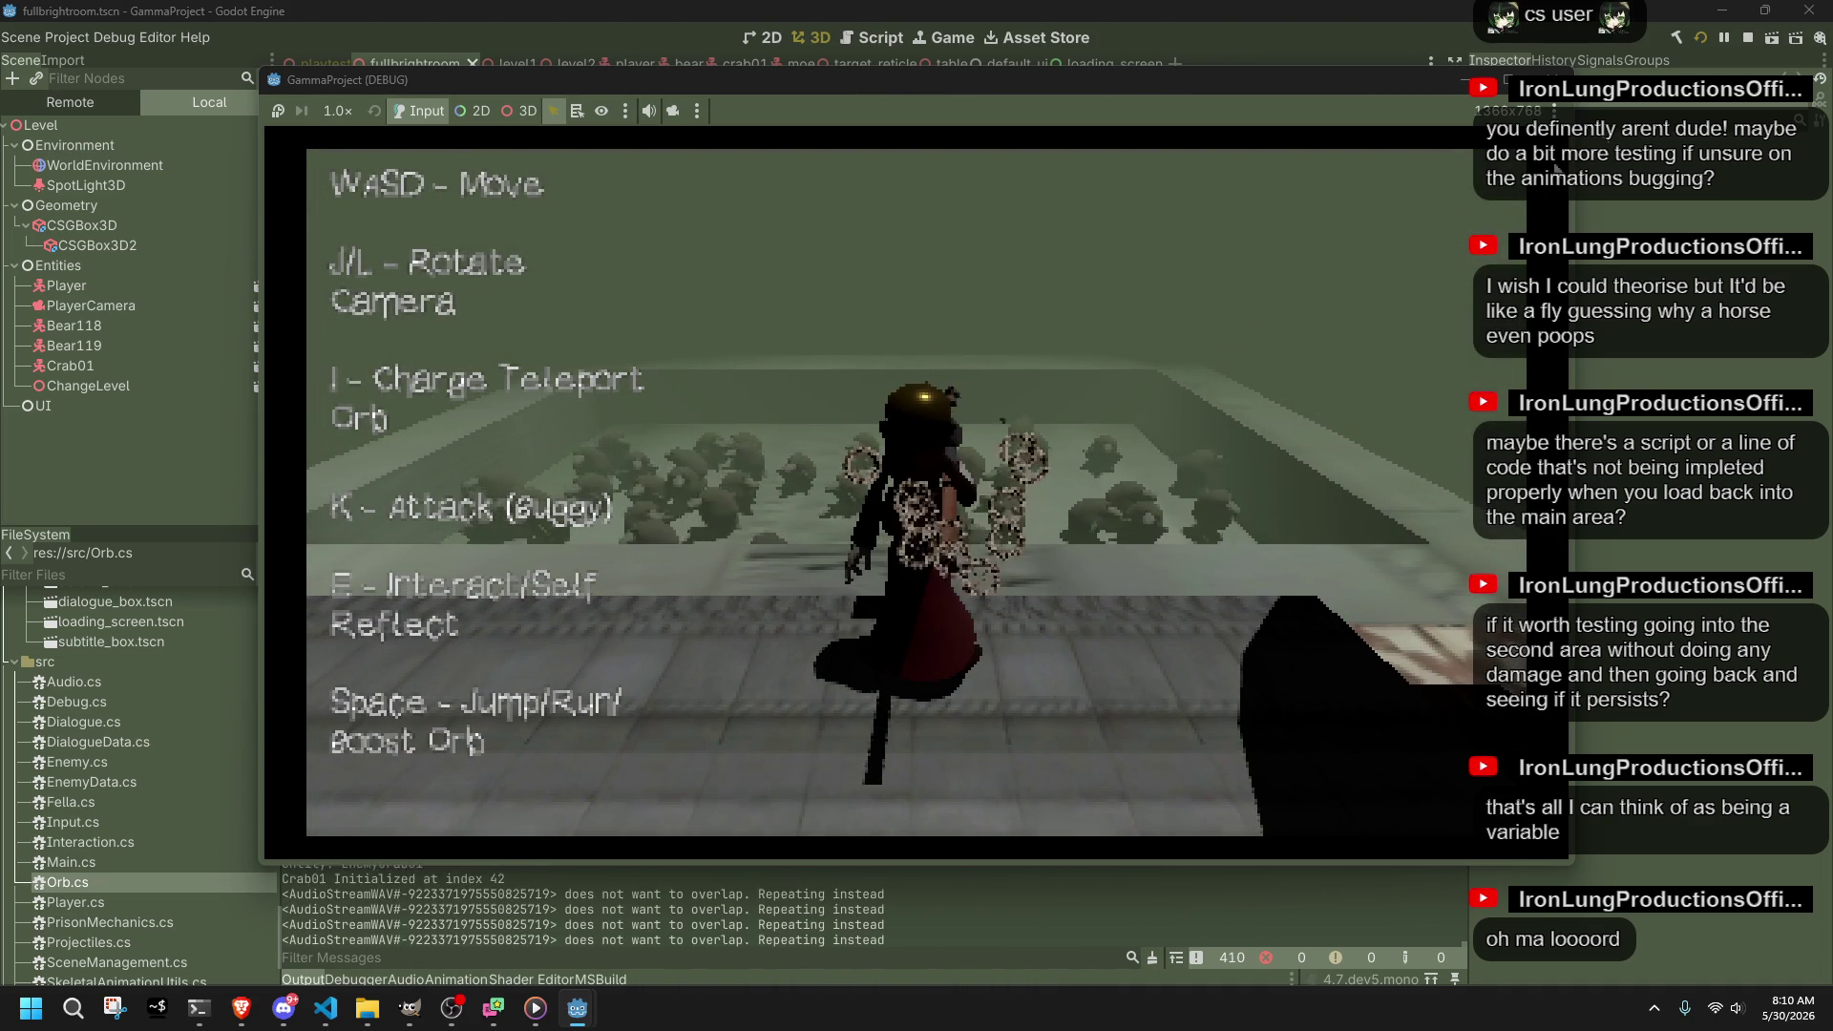
key("F8")
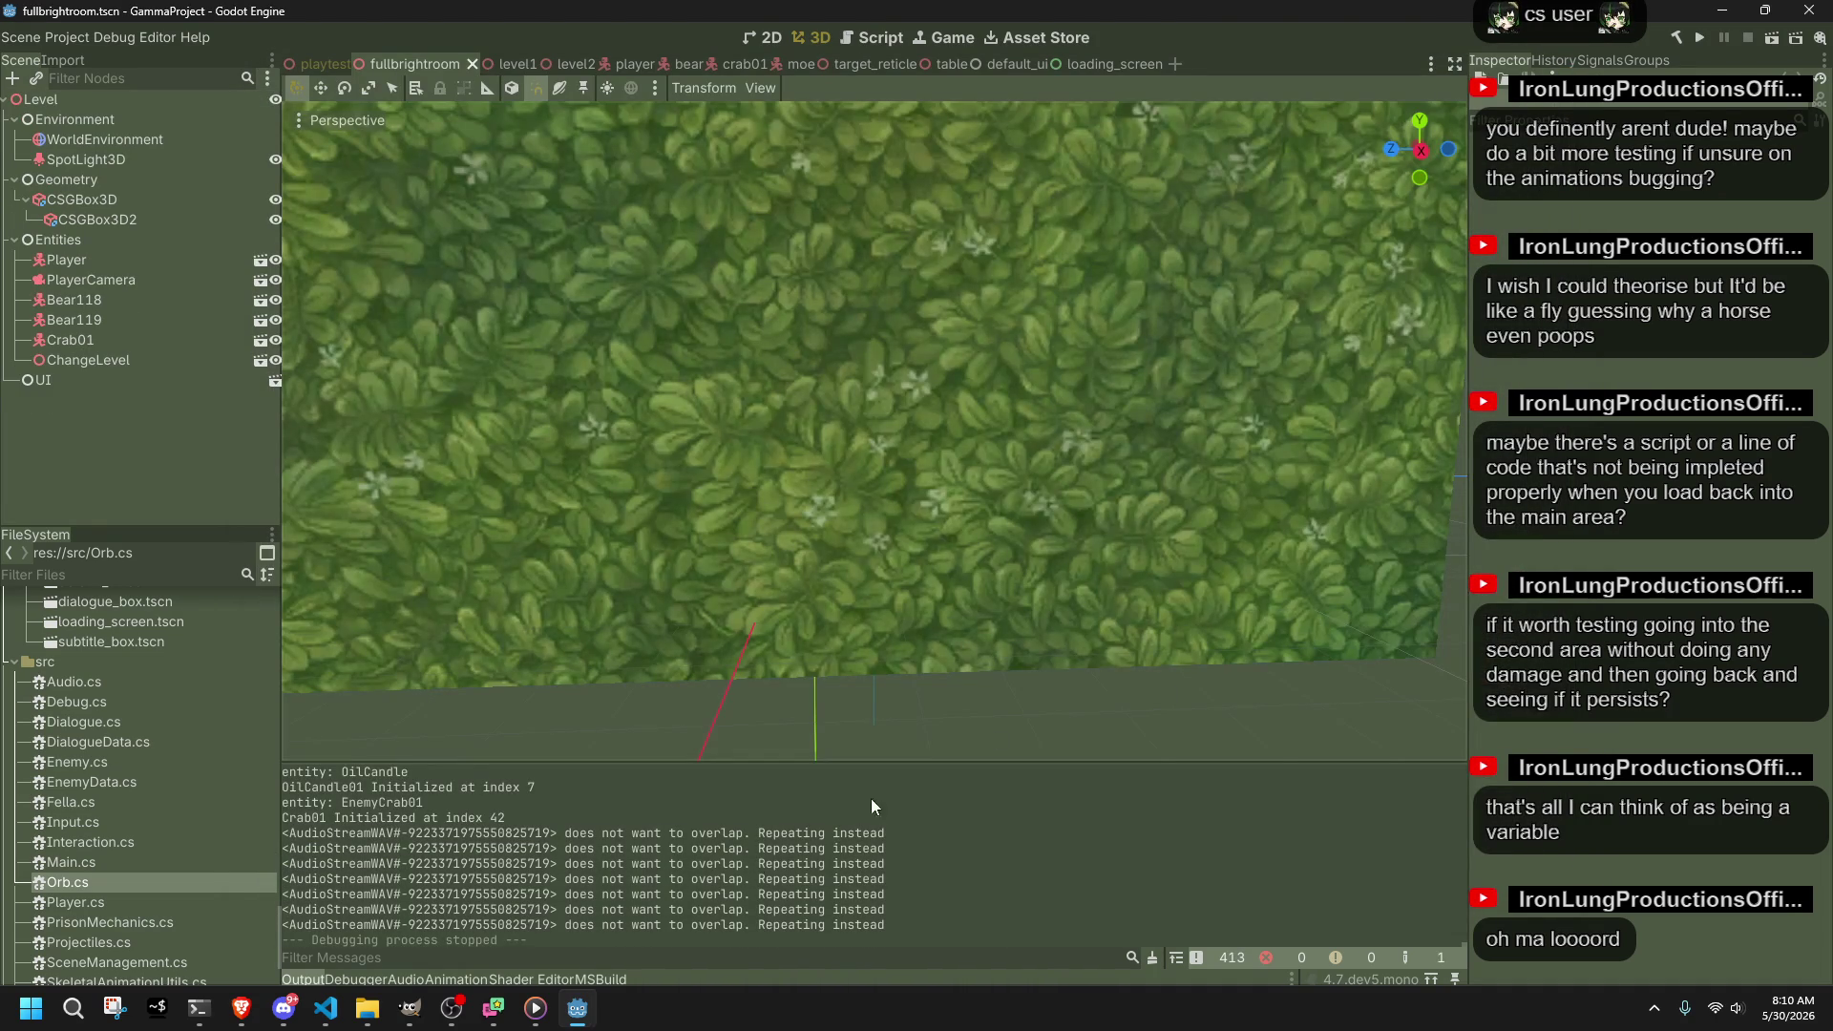
left_click(334, 1008)
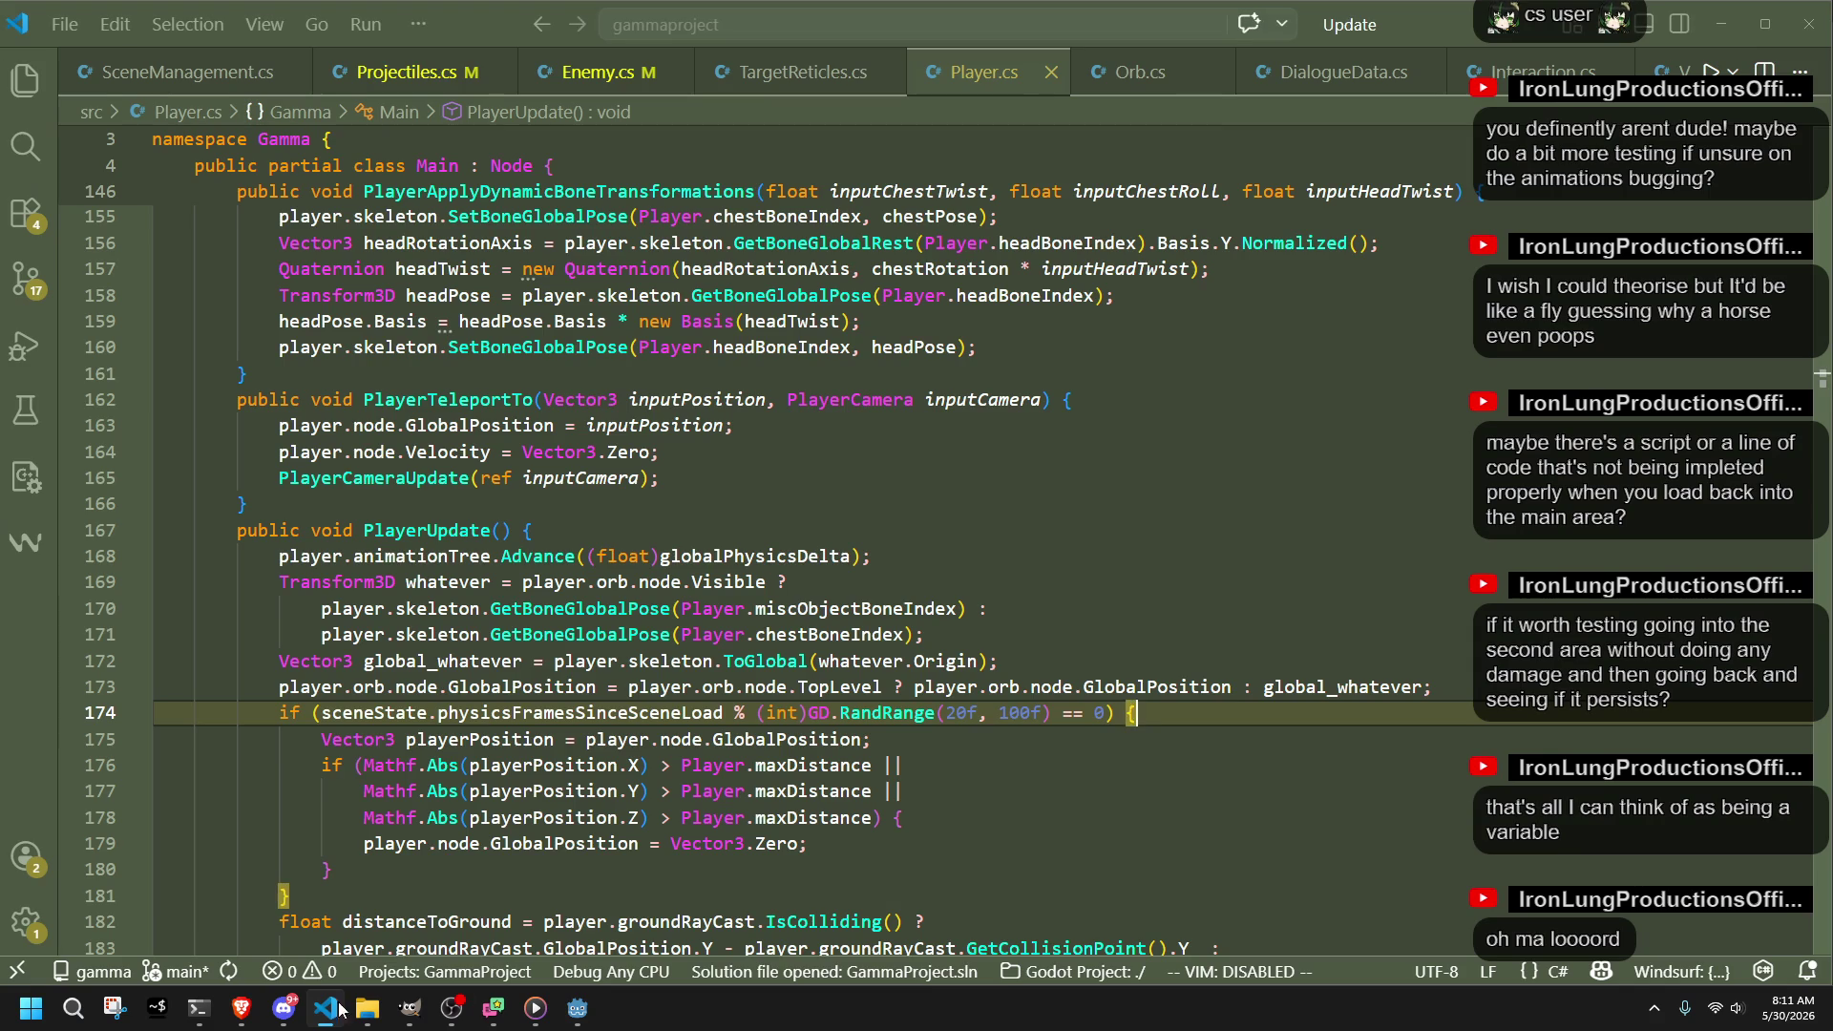
left_click(1006, 806)
scroll(1006, 806, "down", 2)
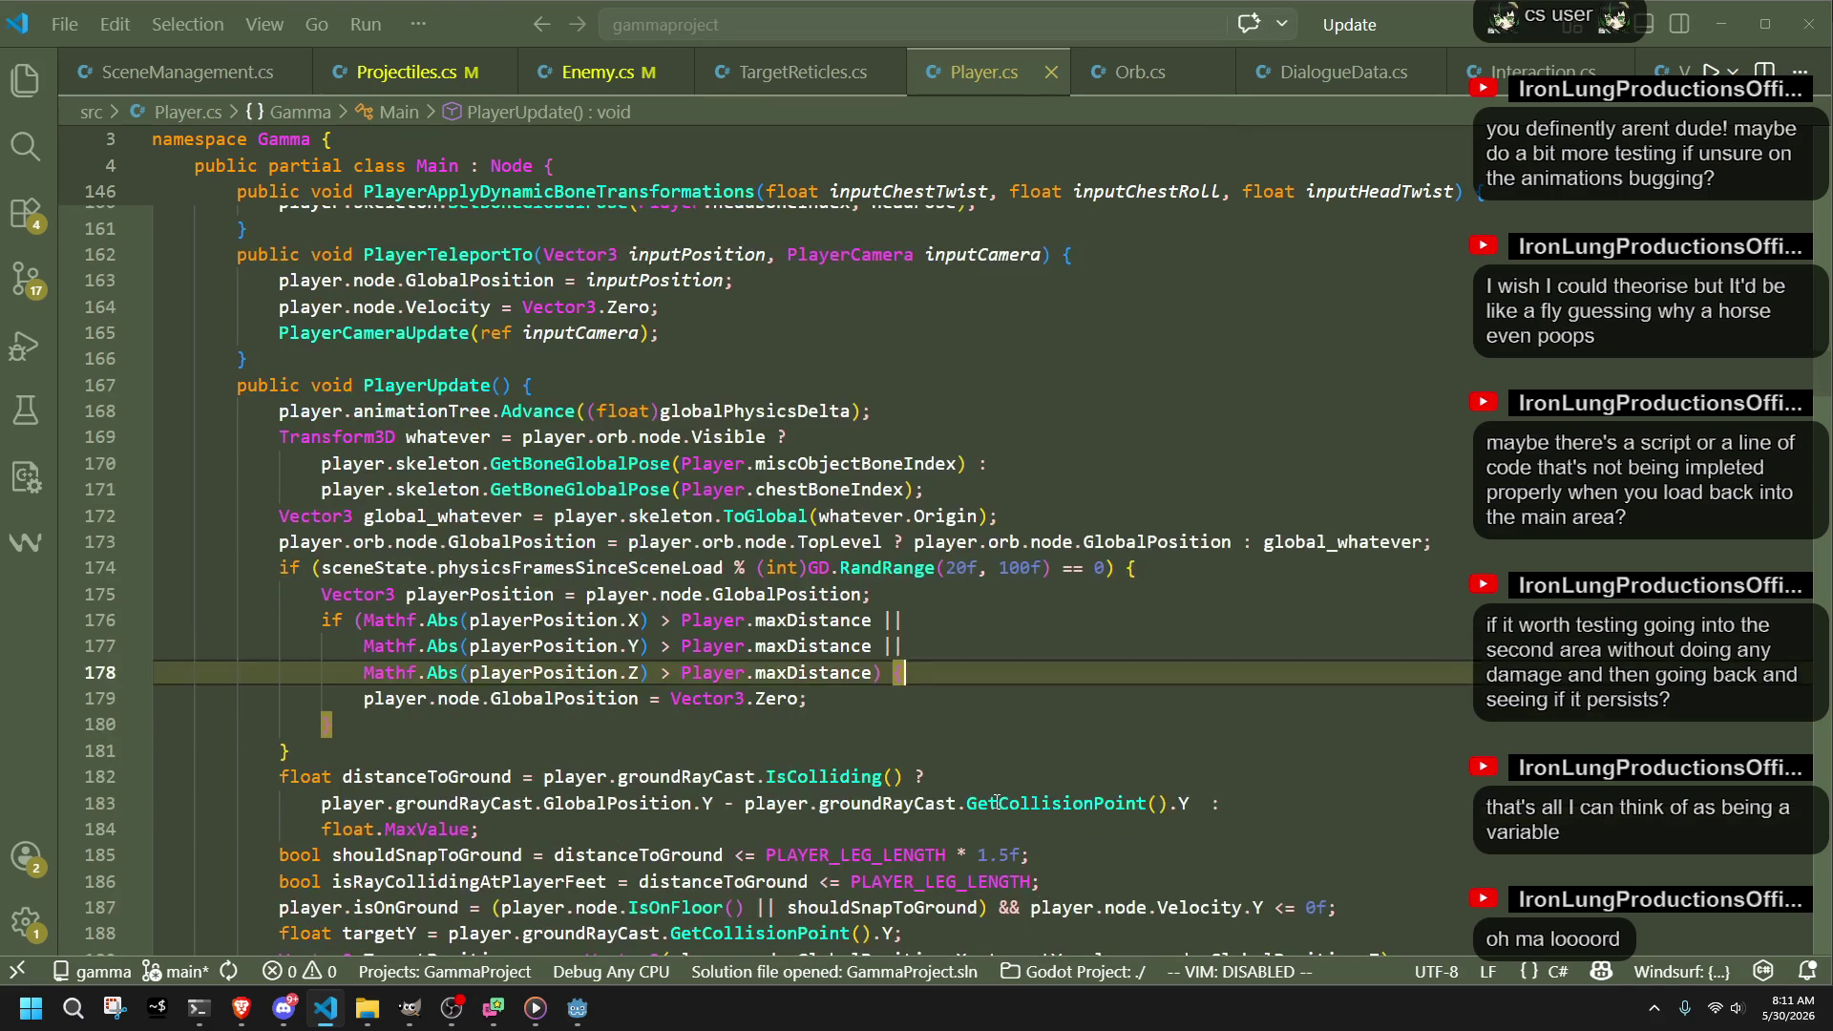
left_click(576, 702)
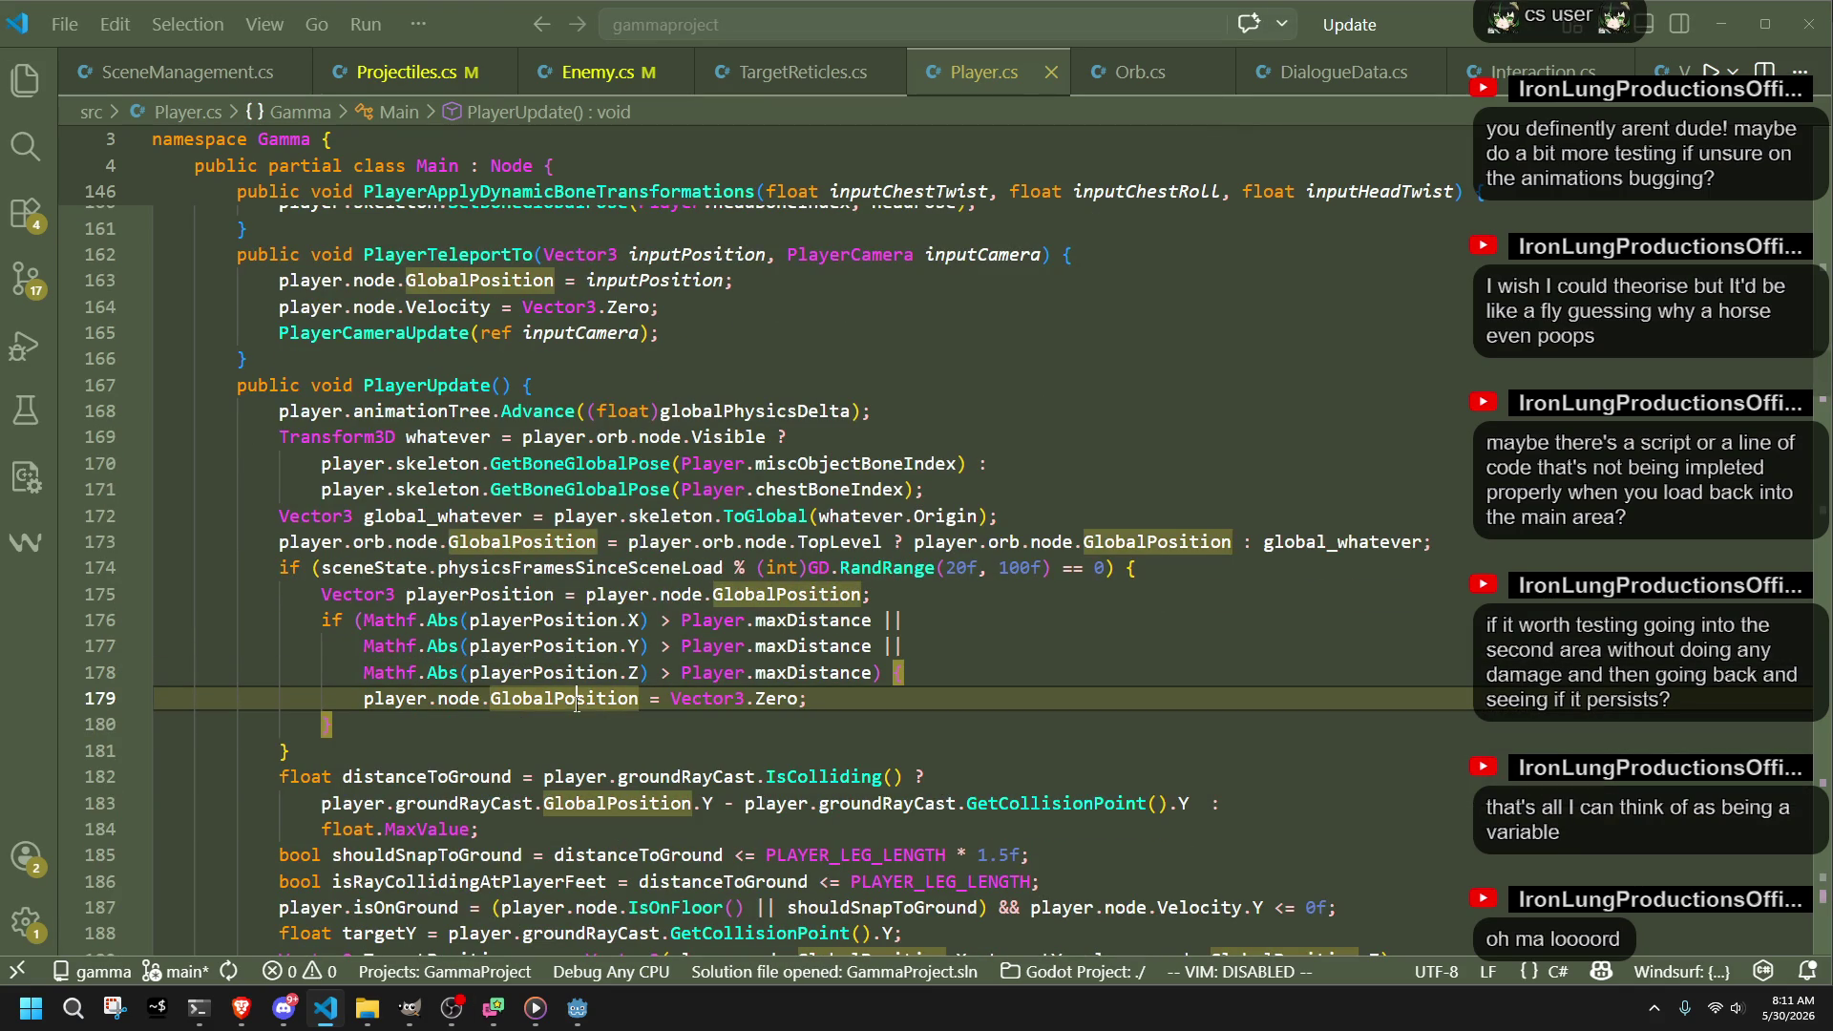
left_click(1163, 711)
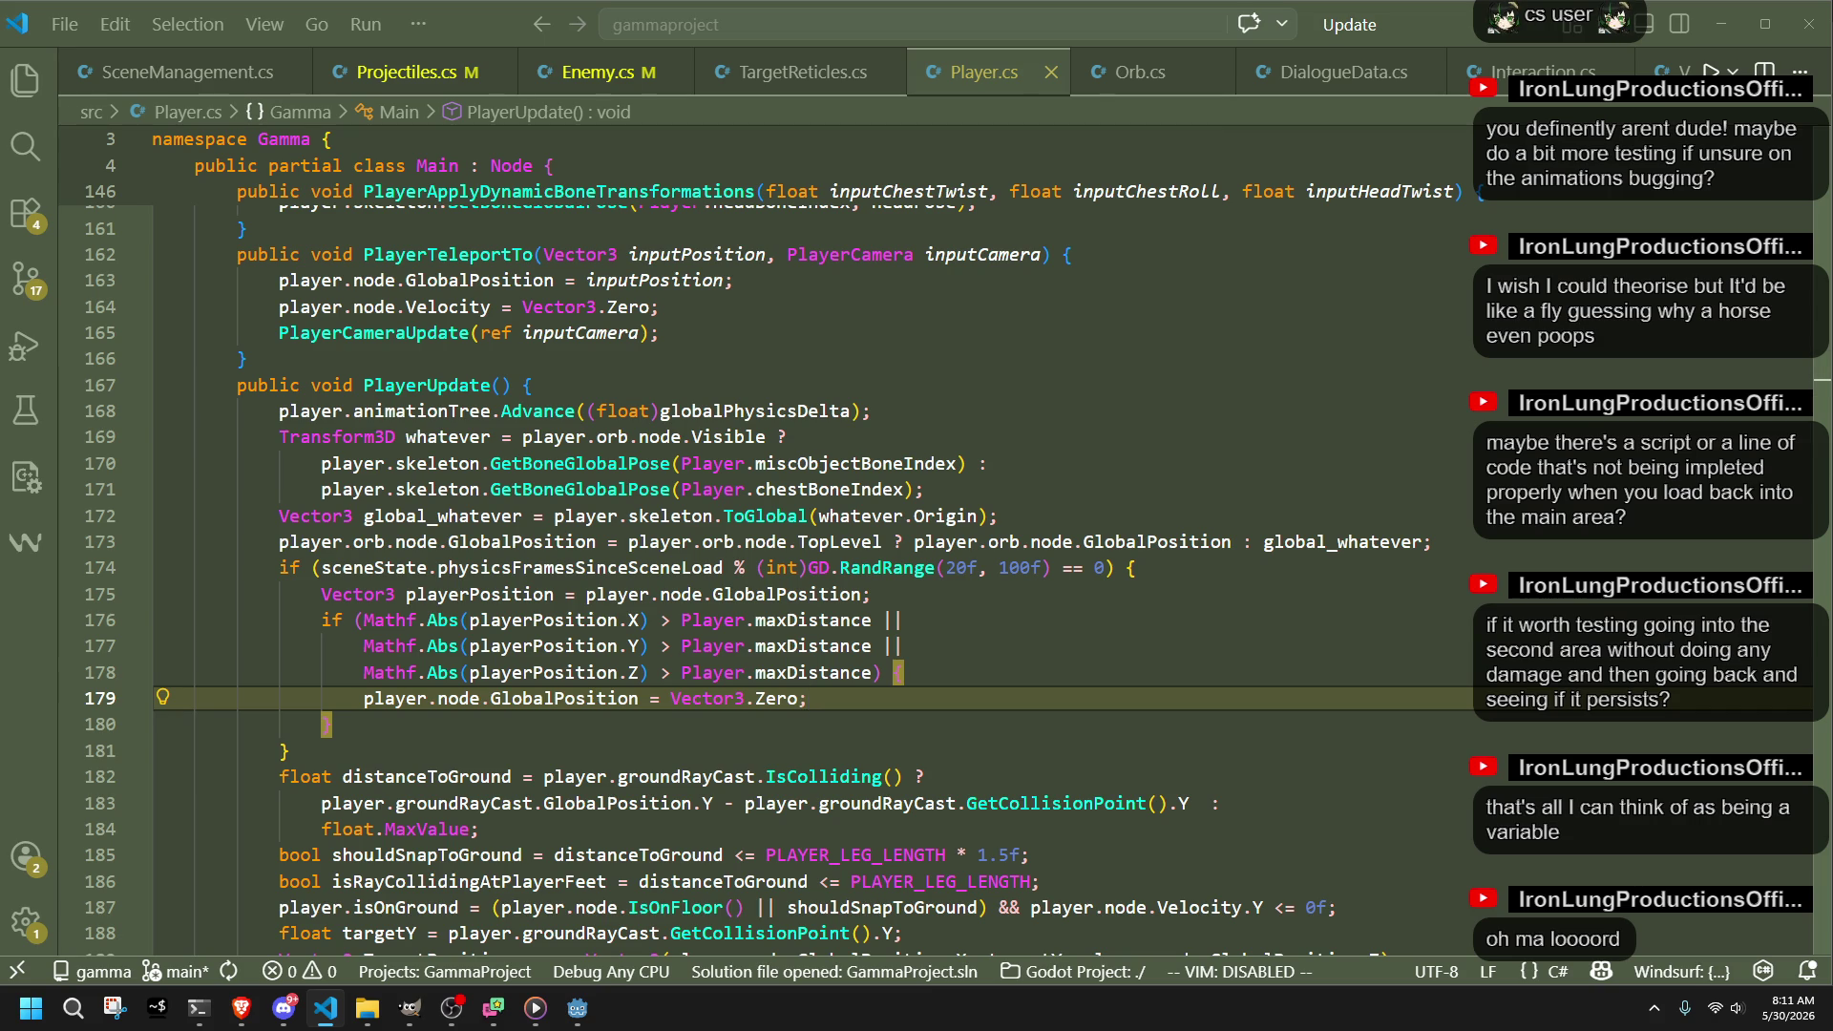
key("alt+Tab")
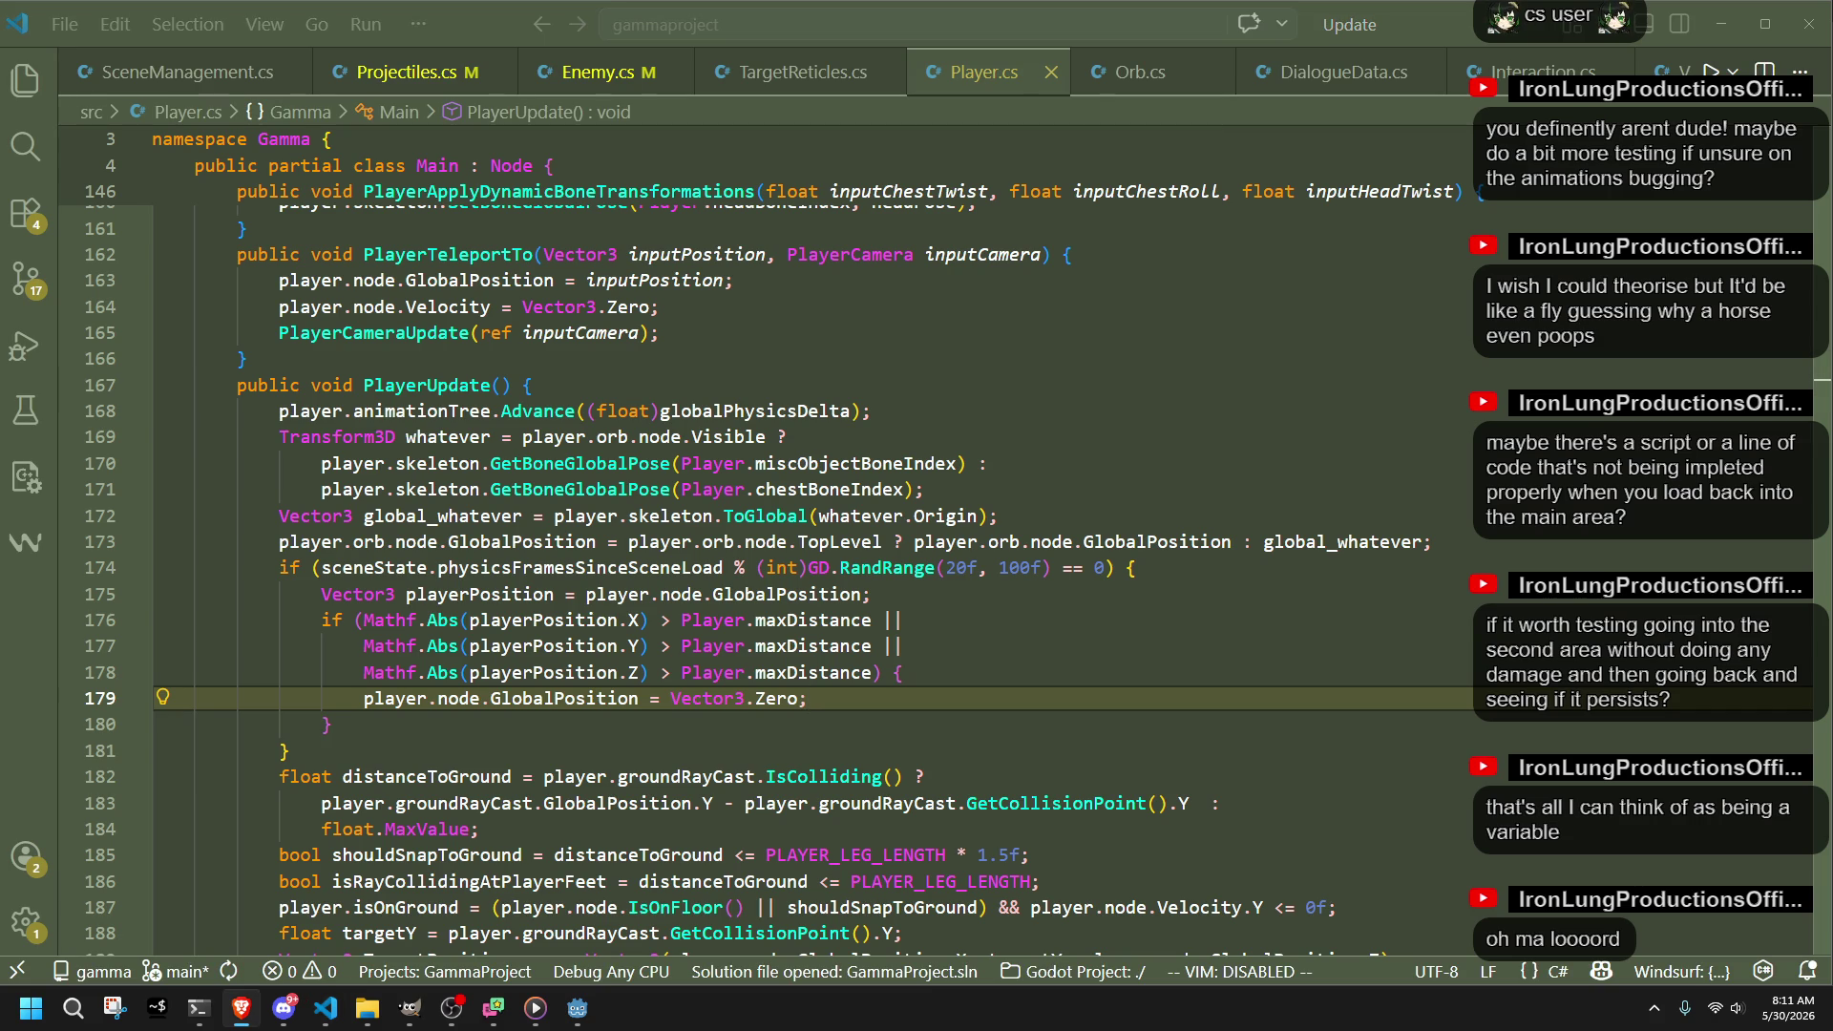
key("alt+Tab")
left_click(925, 665)
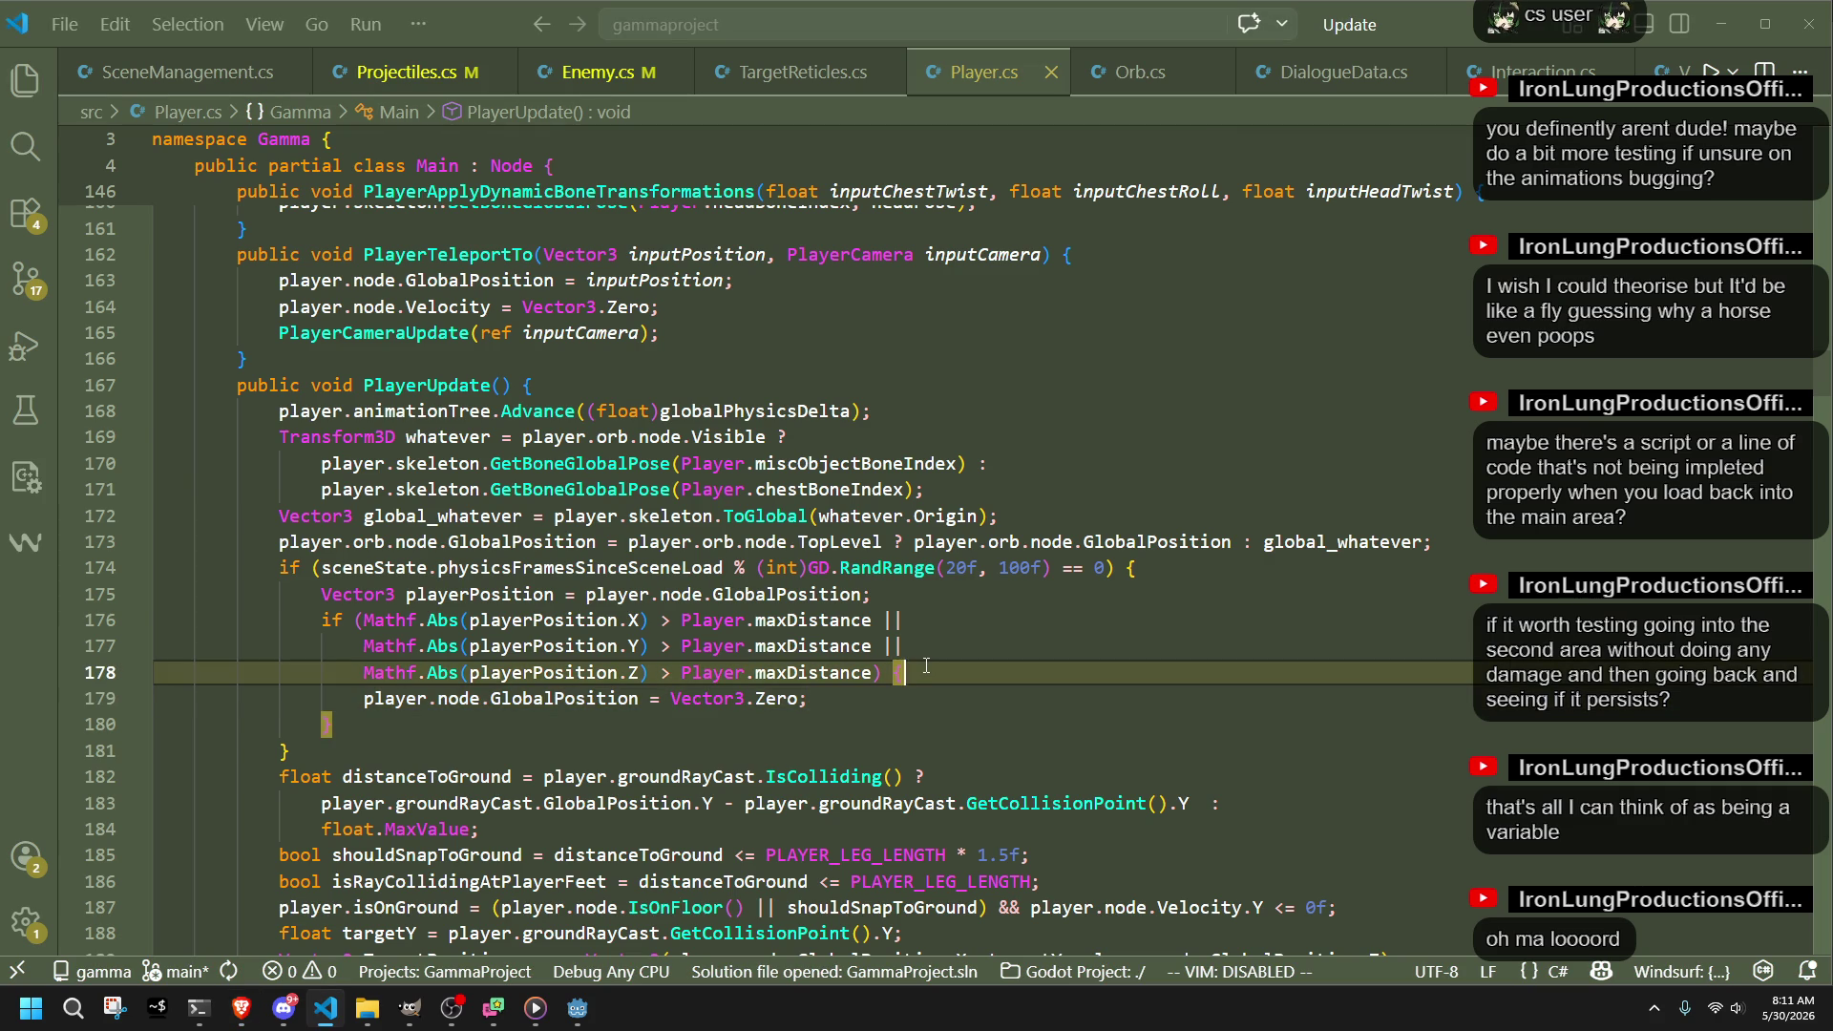
scroll(926, 666, "up", 3)
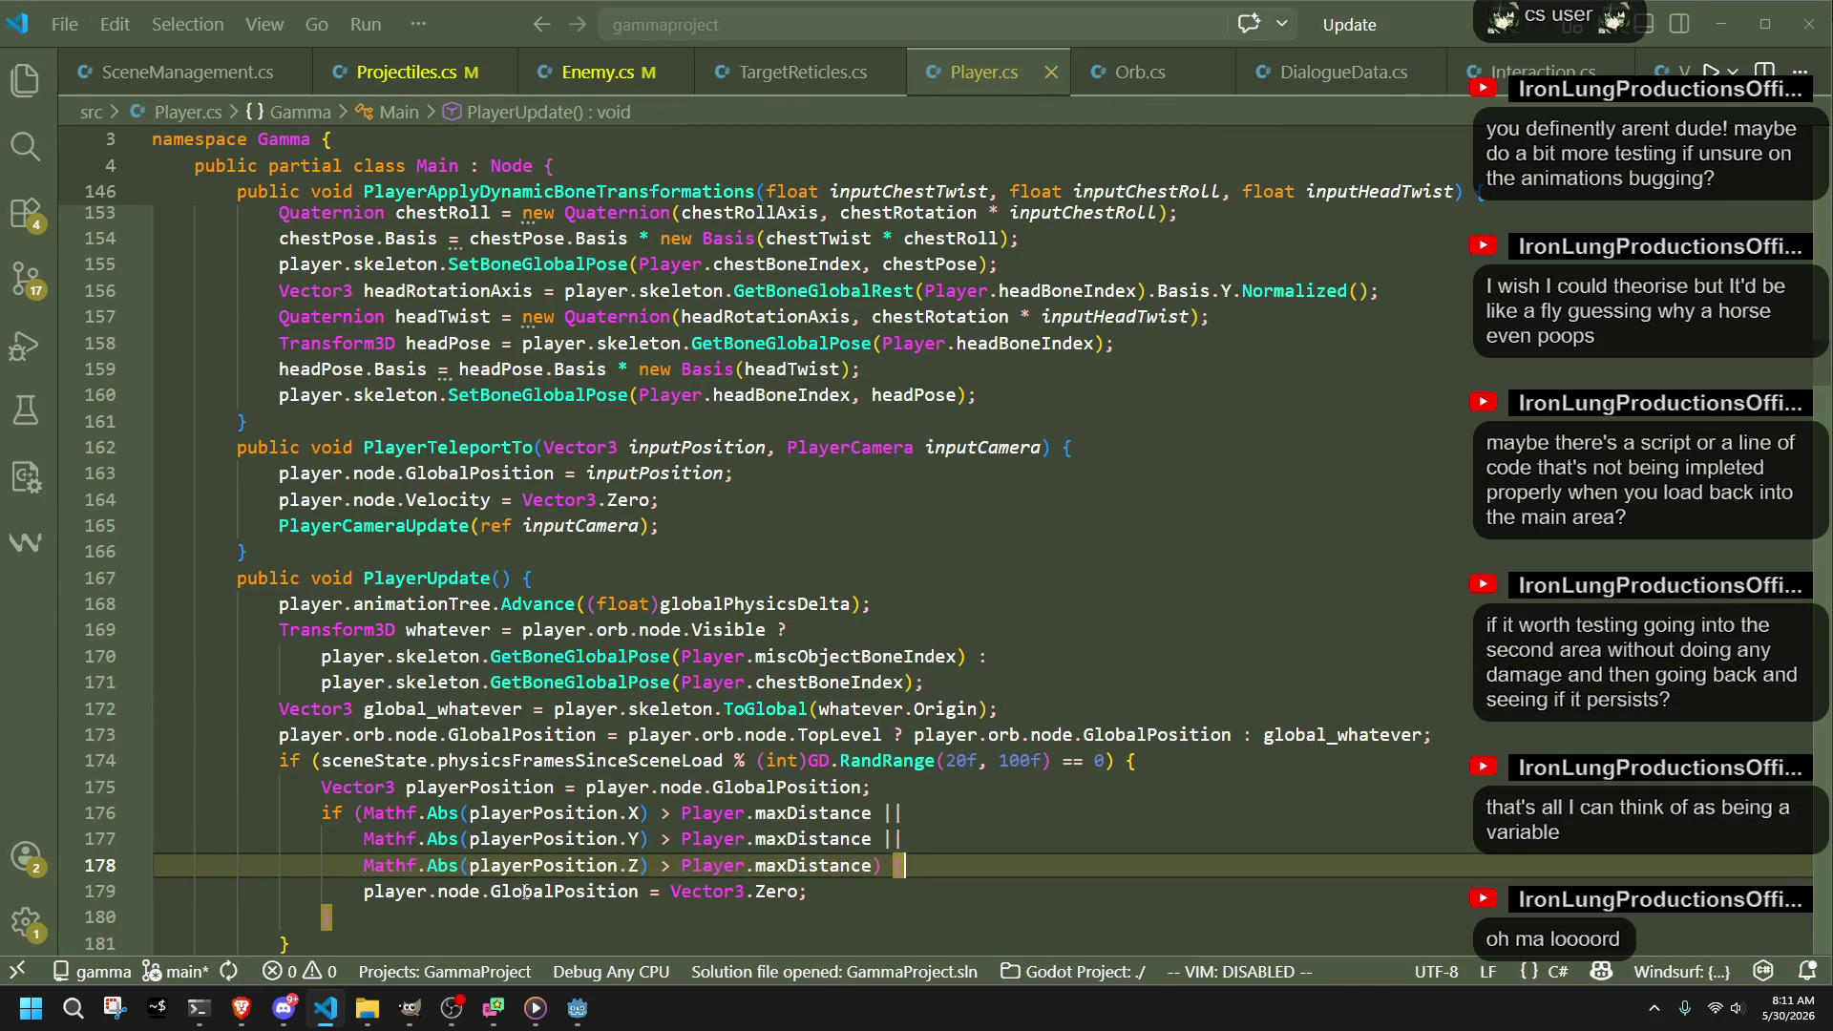
left_click(576, 1009)
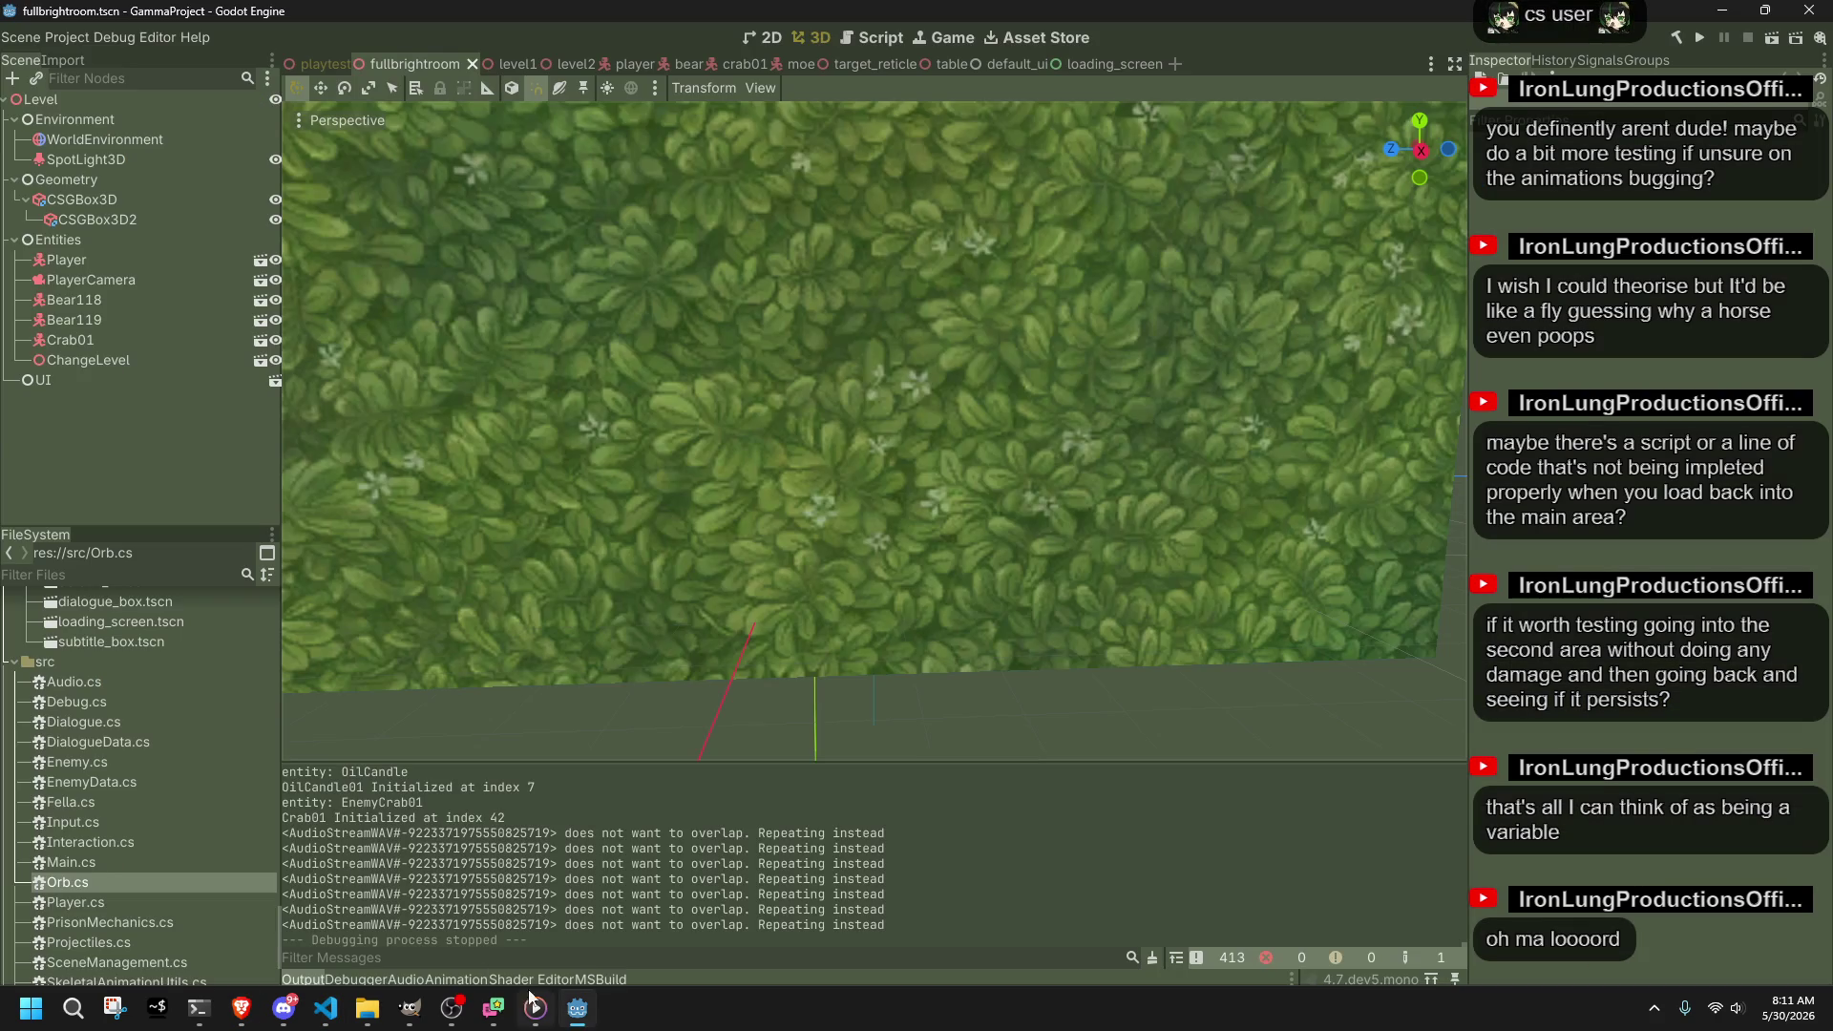
Step: Open the Player scene and bring up its AnimationTree state machine
left_click(80, 266)
left_click(260, 260)
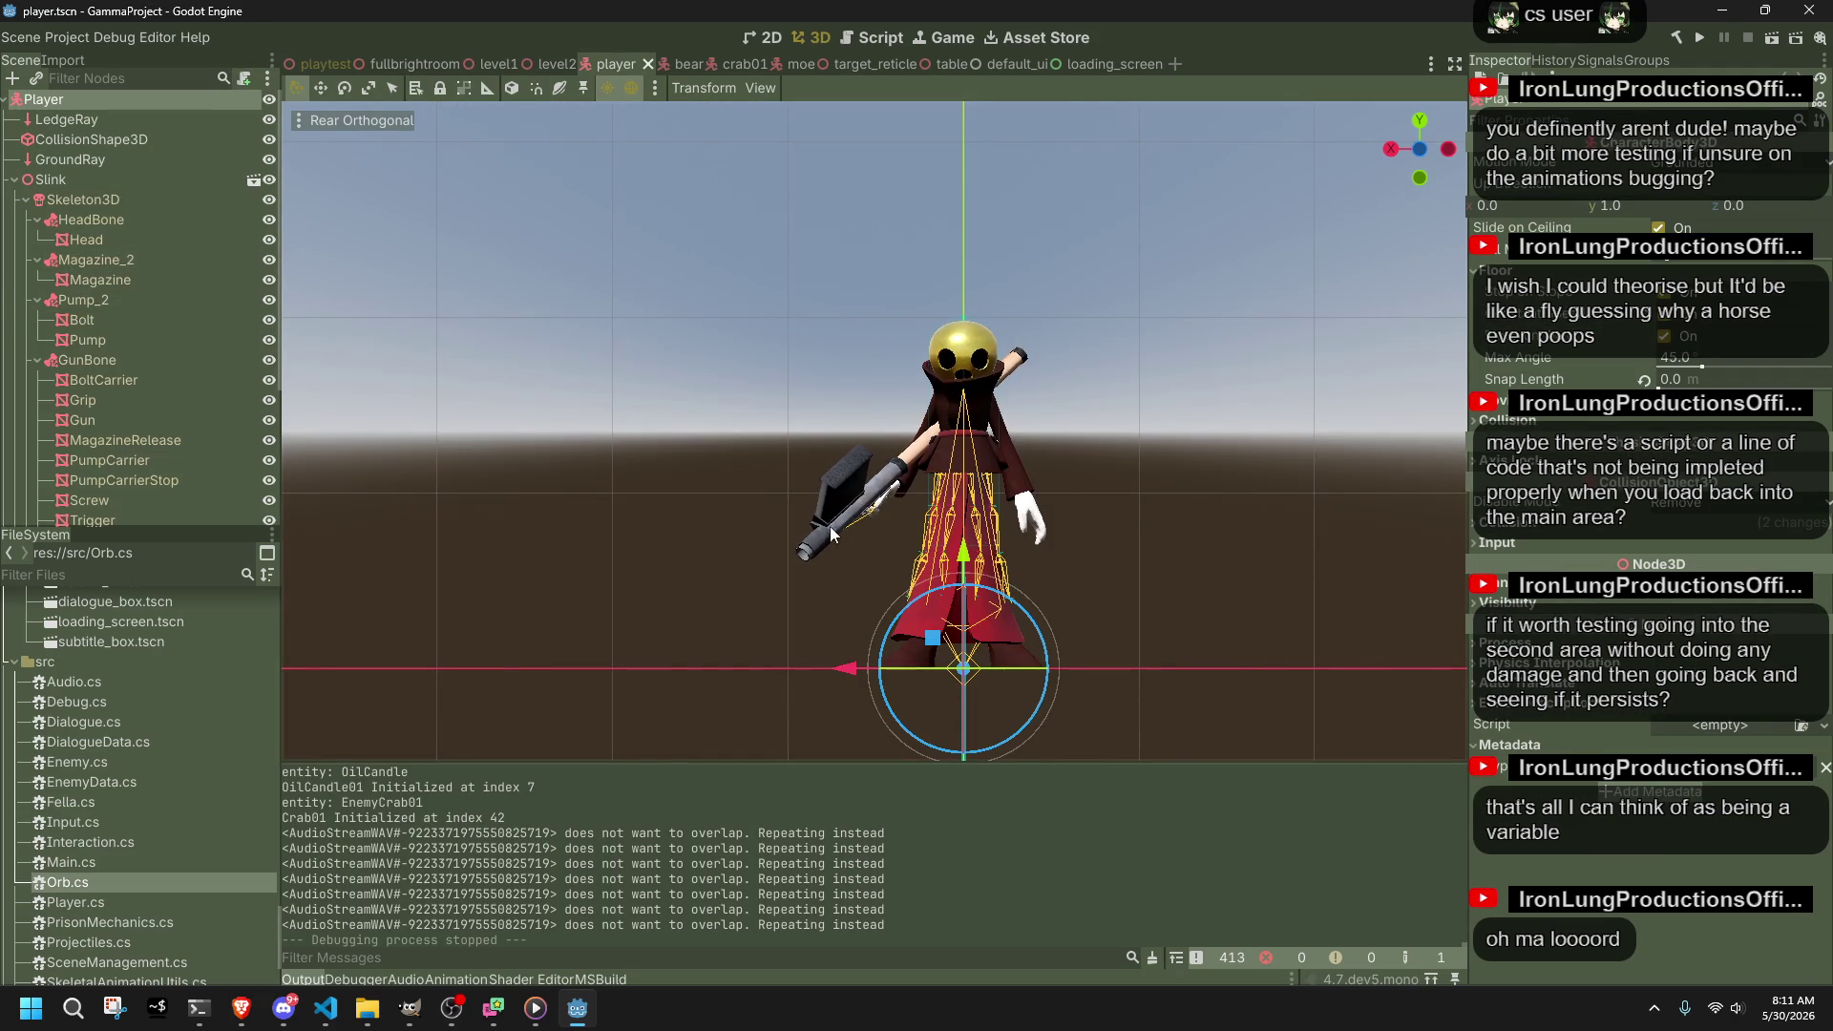
scroll(71, 405, "down", 5)
left_click(98, 483)
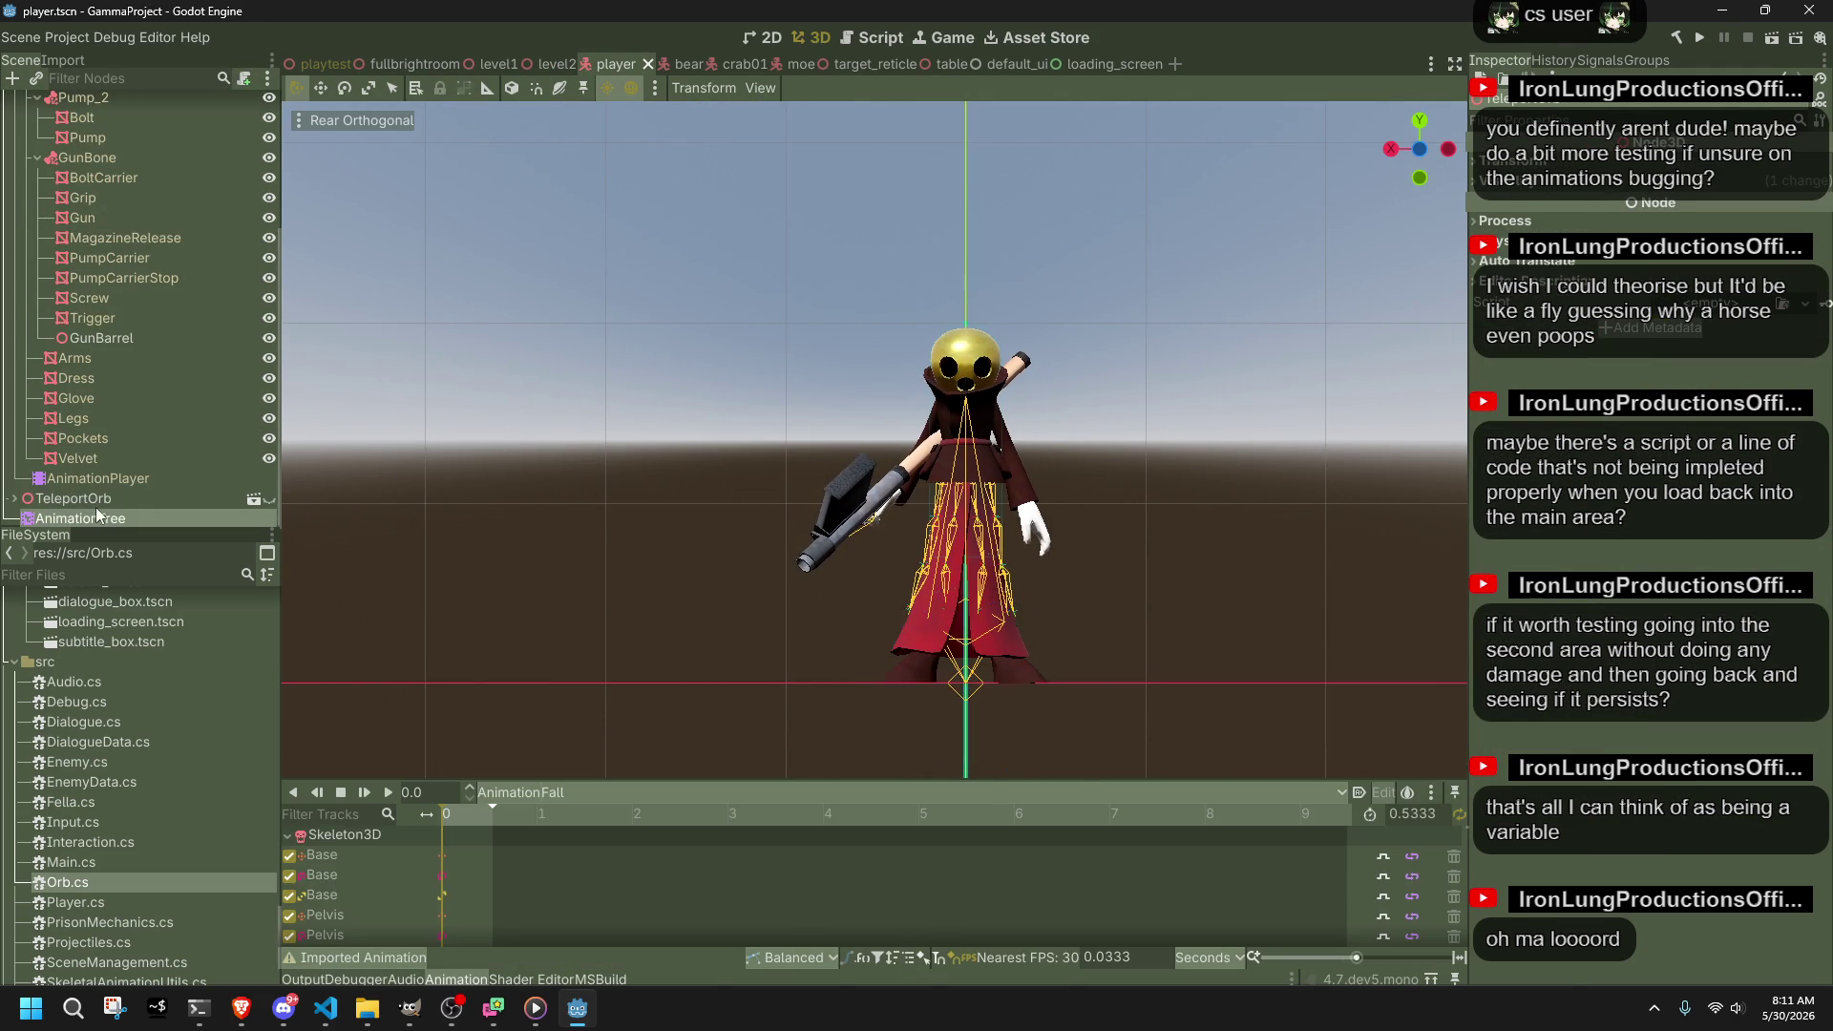
left_click(115, 515)
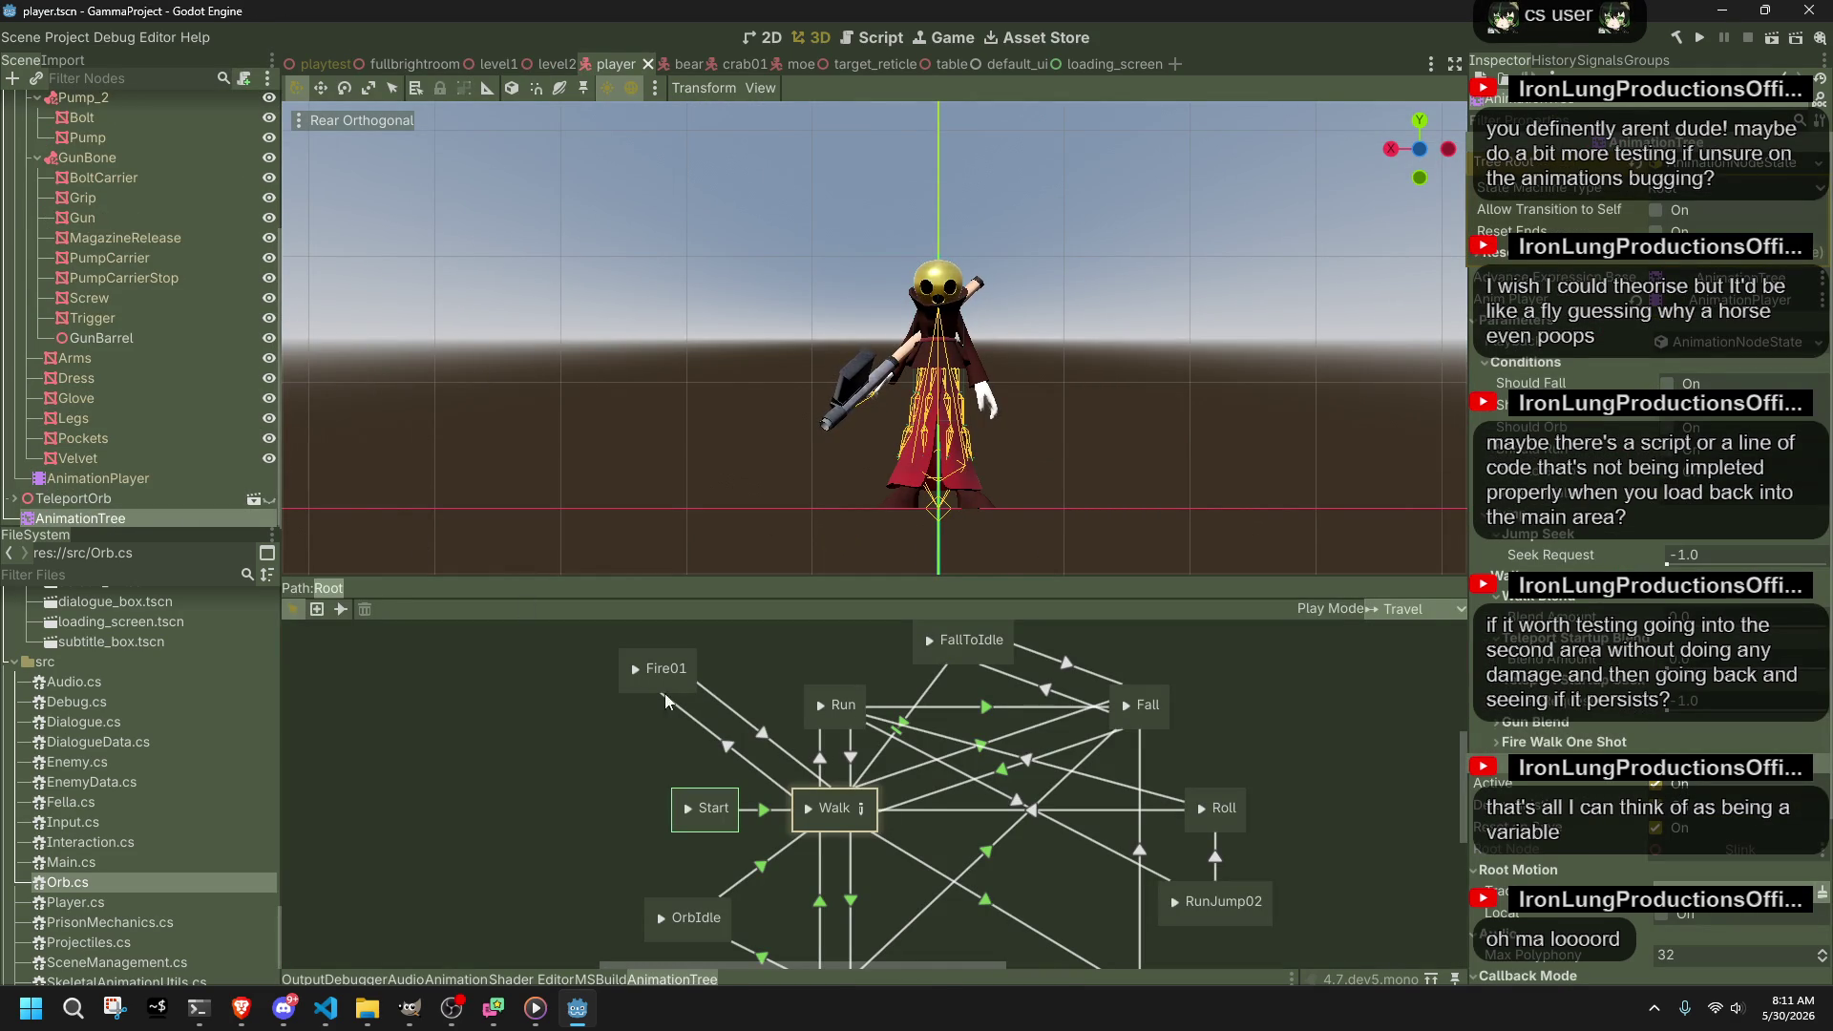
Step: Enter the Walk blend tree and show the FireWalkOneShot node's filtered tracks
left_click(862, 810)
scroll(1333, 879, "right", 3)
scroll(997, 869, "down", 5)
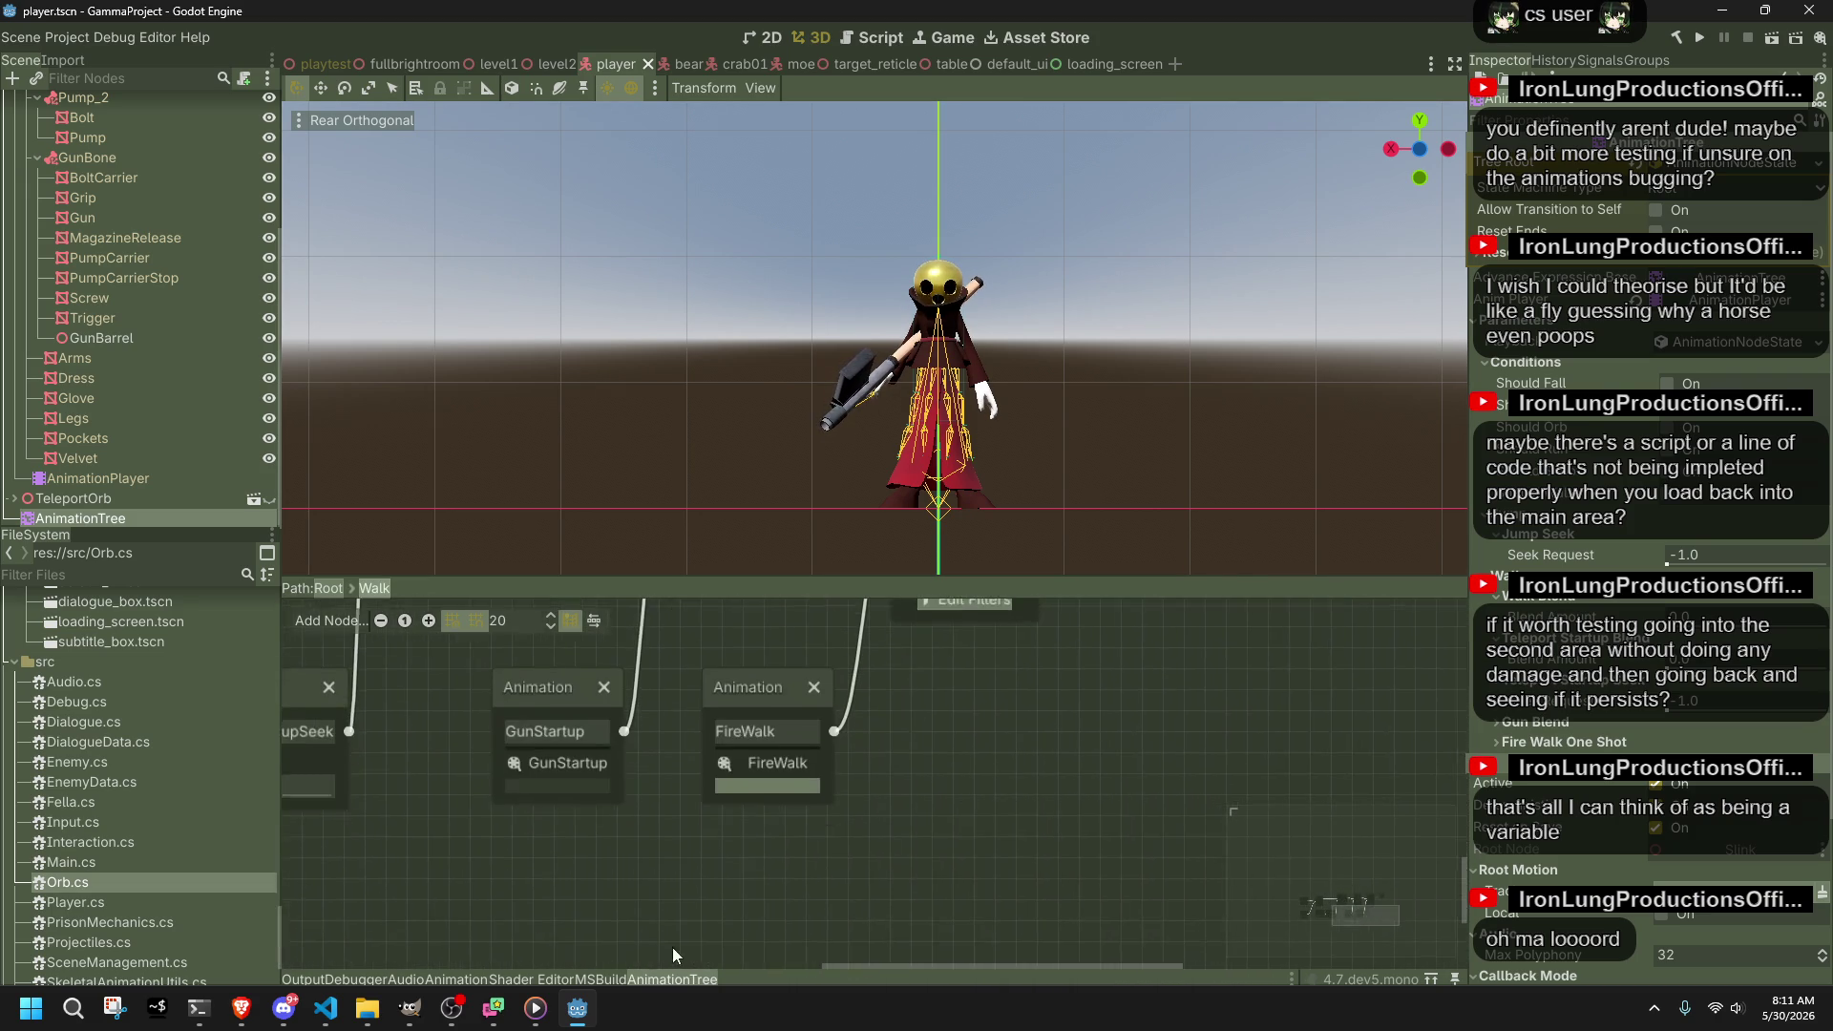
scroll(699, 714, "up", 2)
left_click(770, 742)
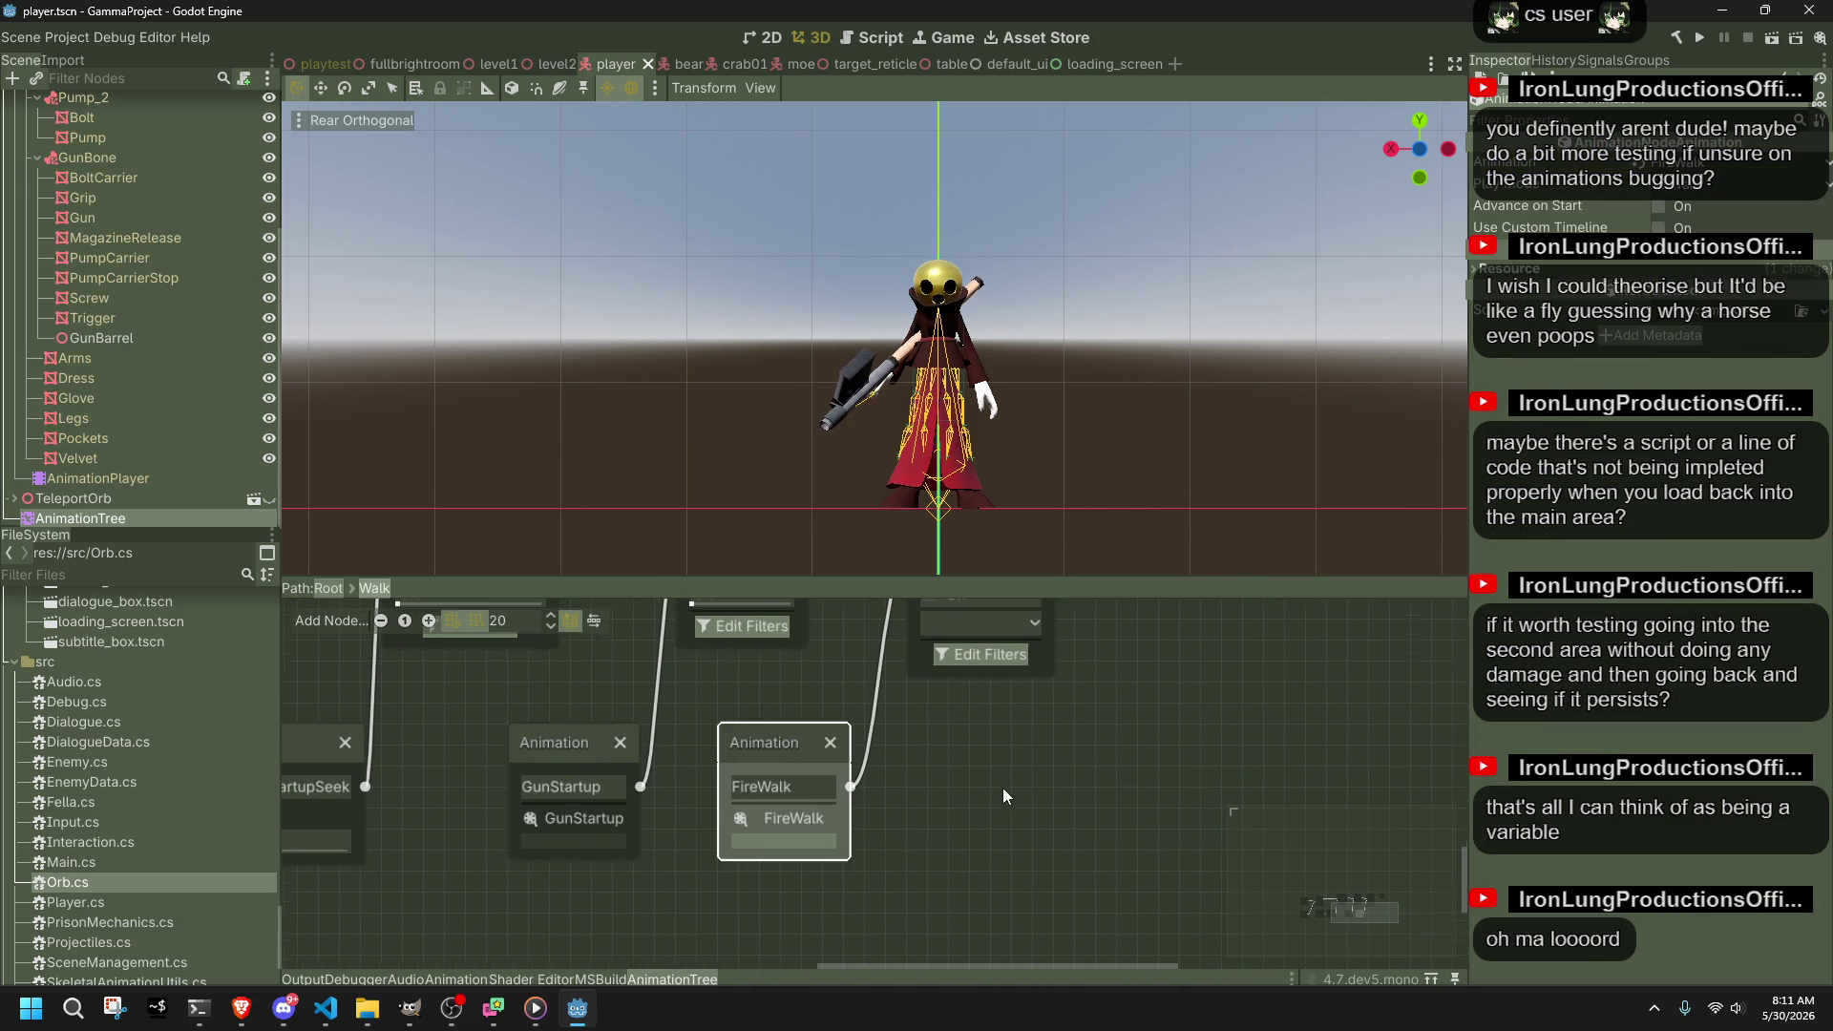
scroll(1002, 788, "down", 2)
left_click(924, 669)
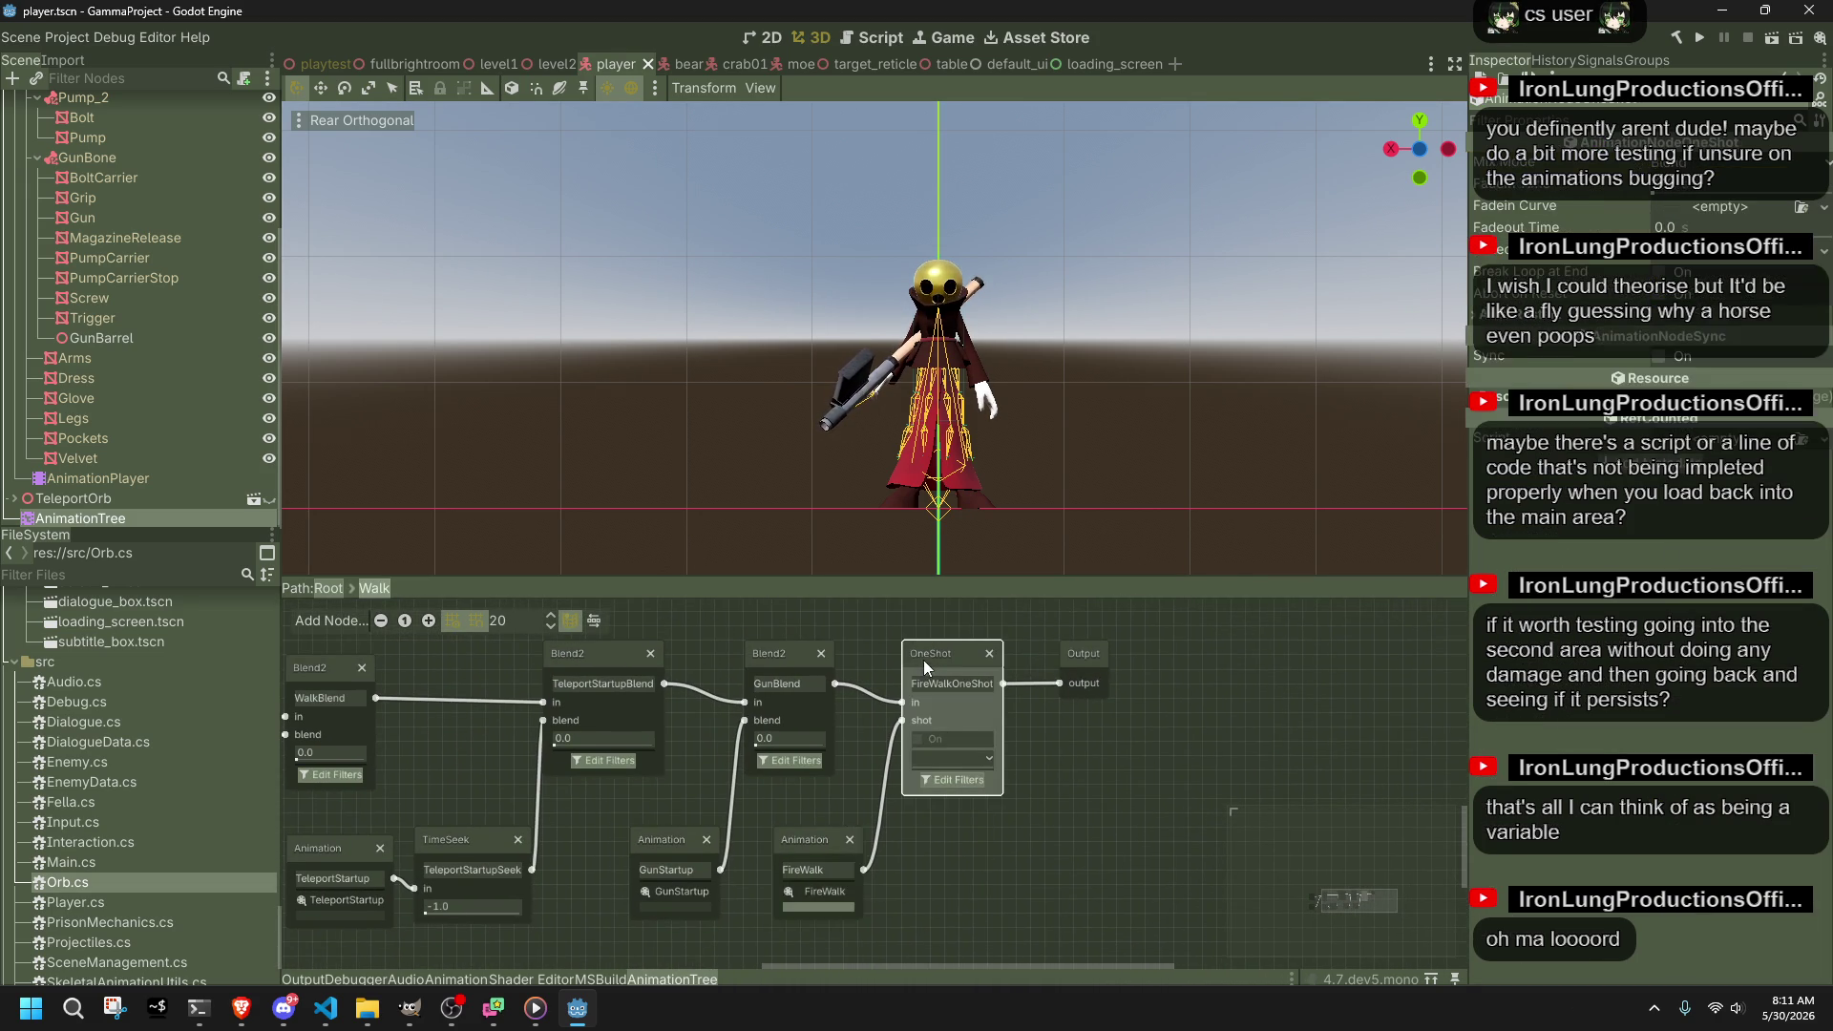
left_click(934, 779)
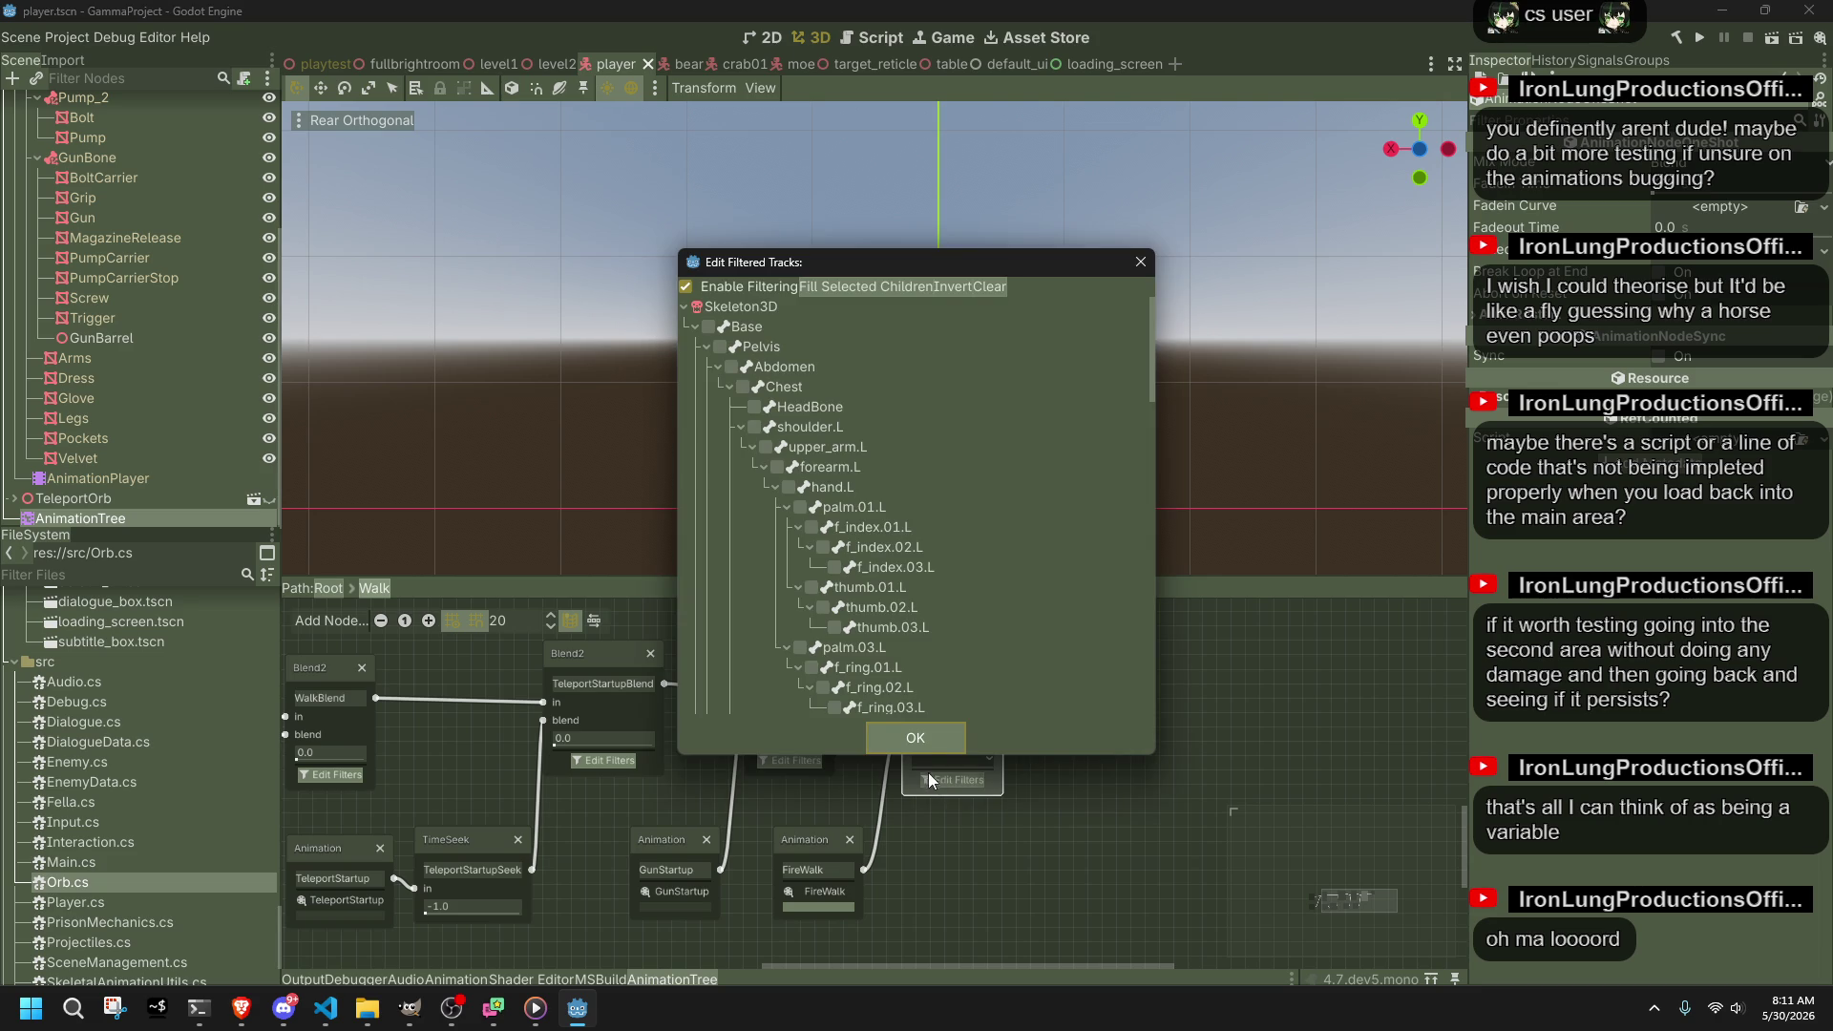
Step: Dismiss the FireWalkOneShot filter list and deselect the AnimationTree to close its graph
left_click(911, 745)
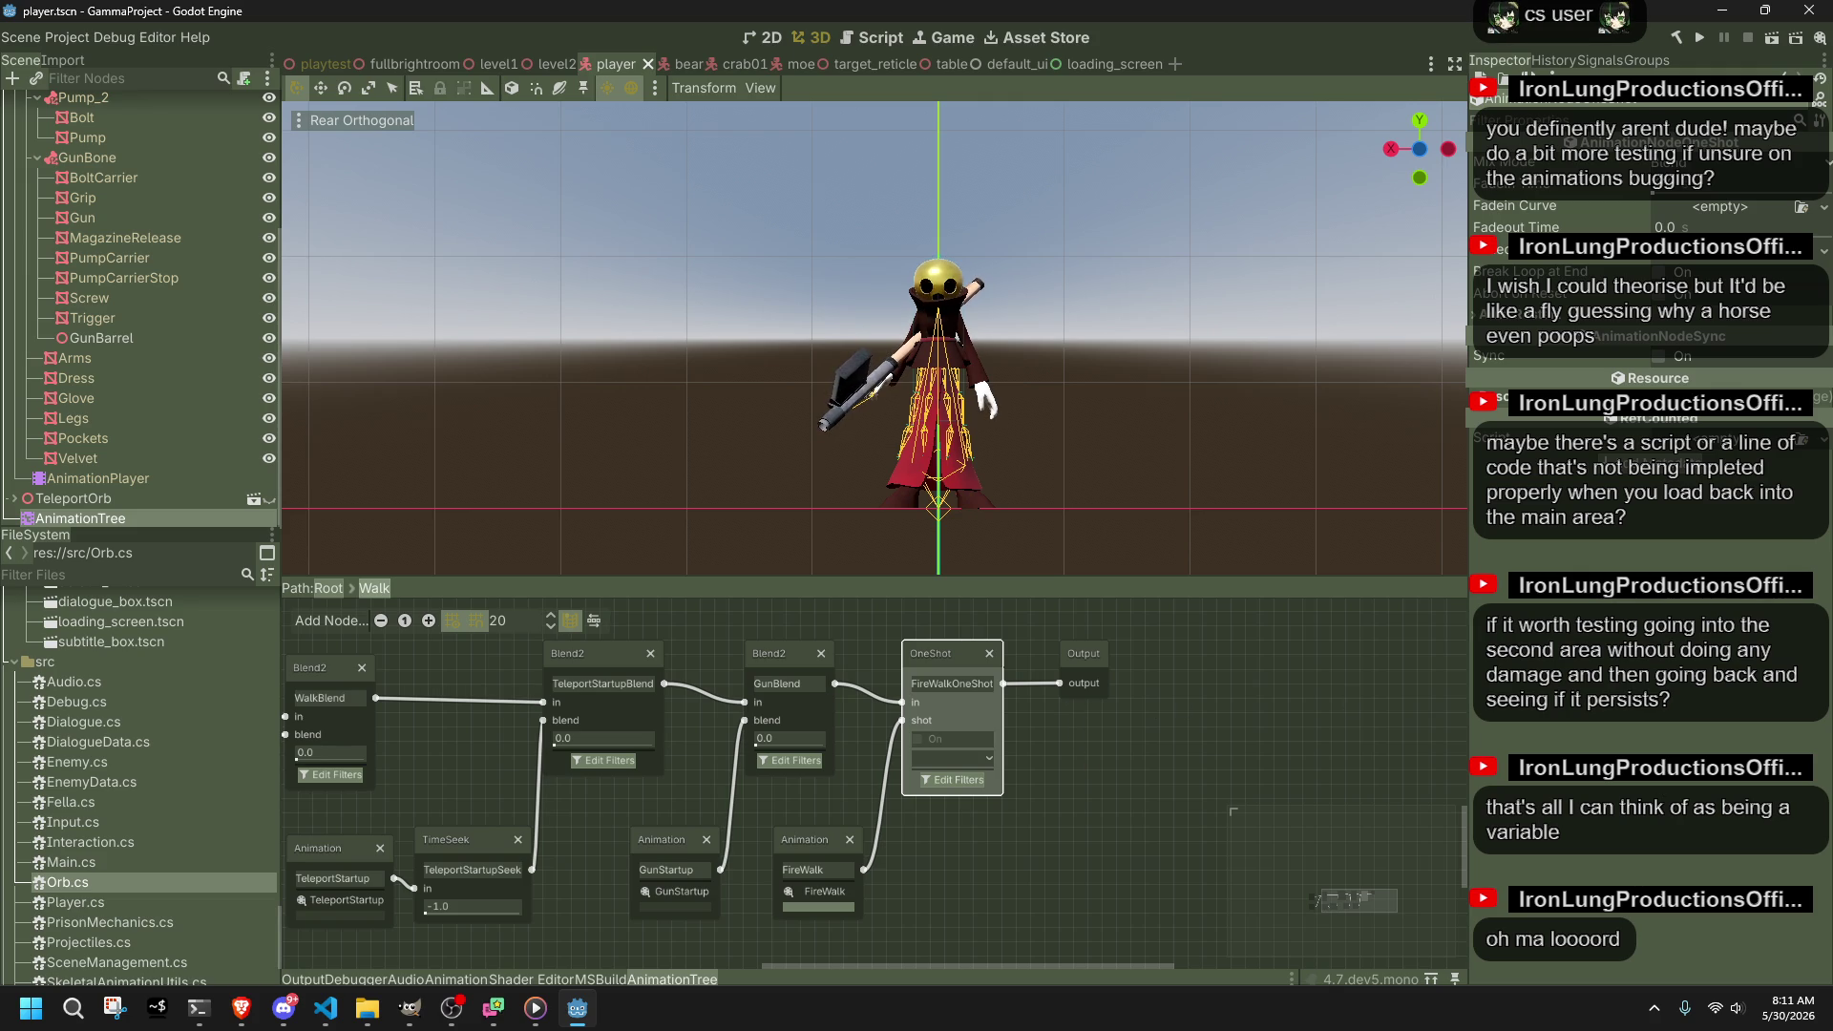
key("alt+Tab")
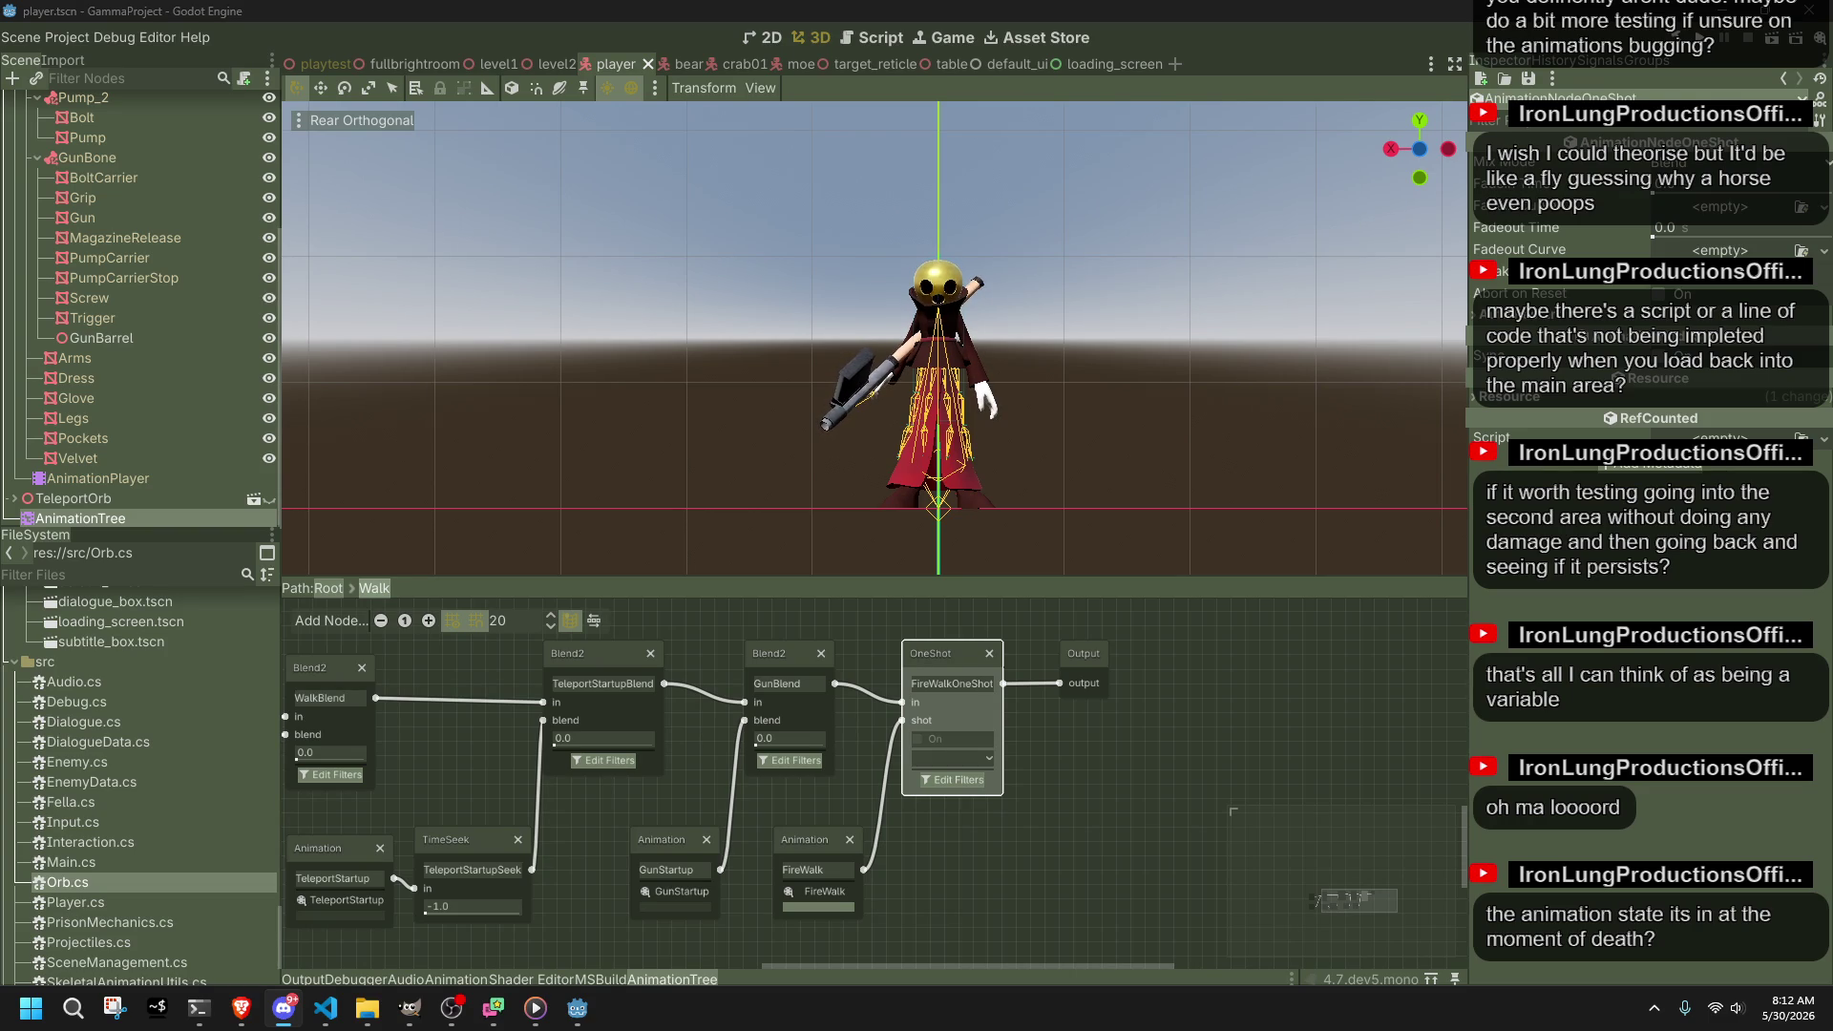
left_click(1341, 301)
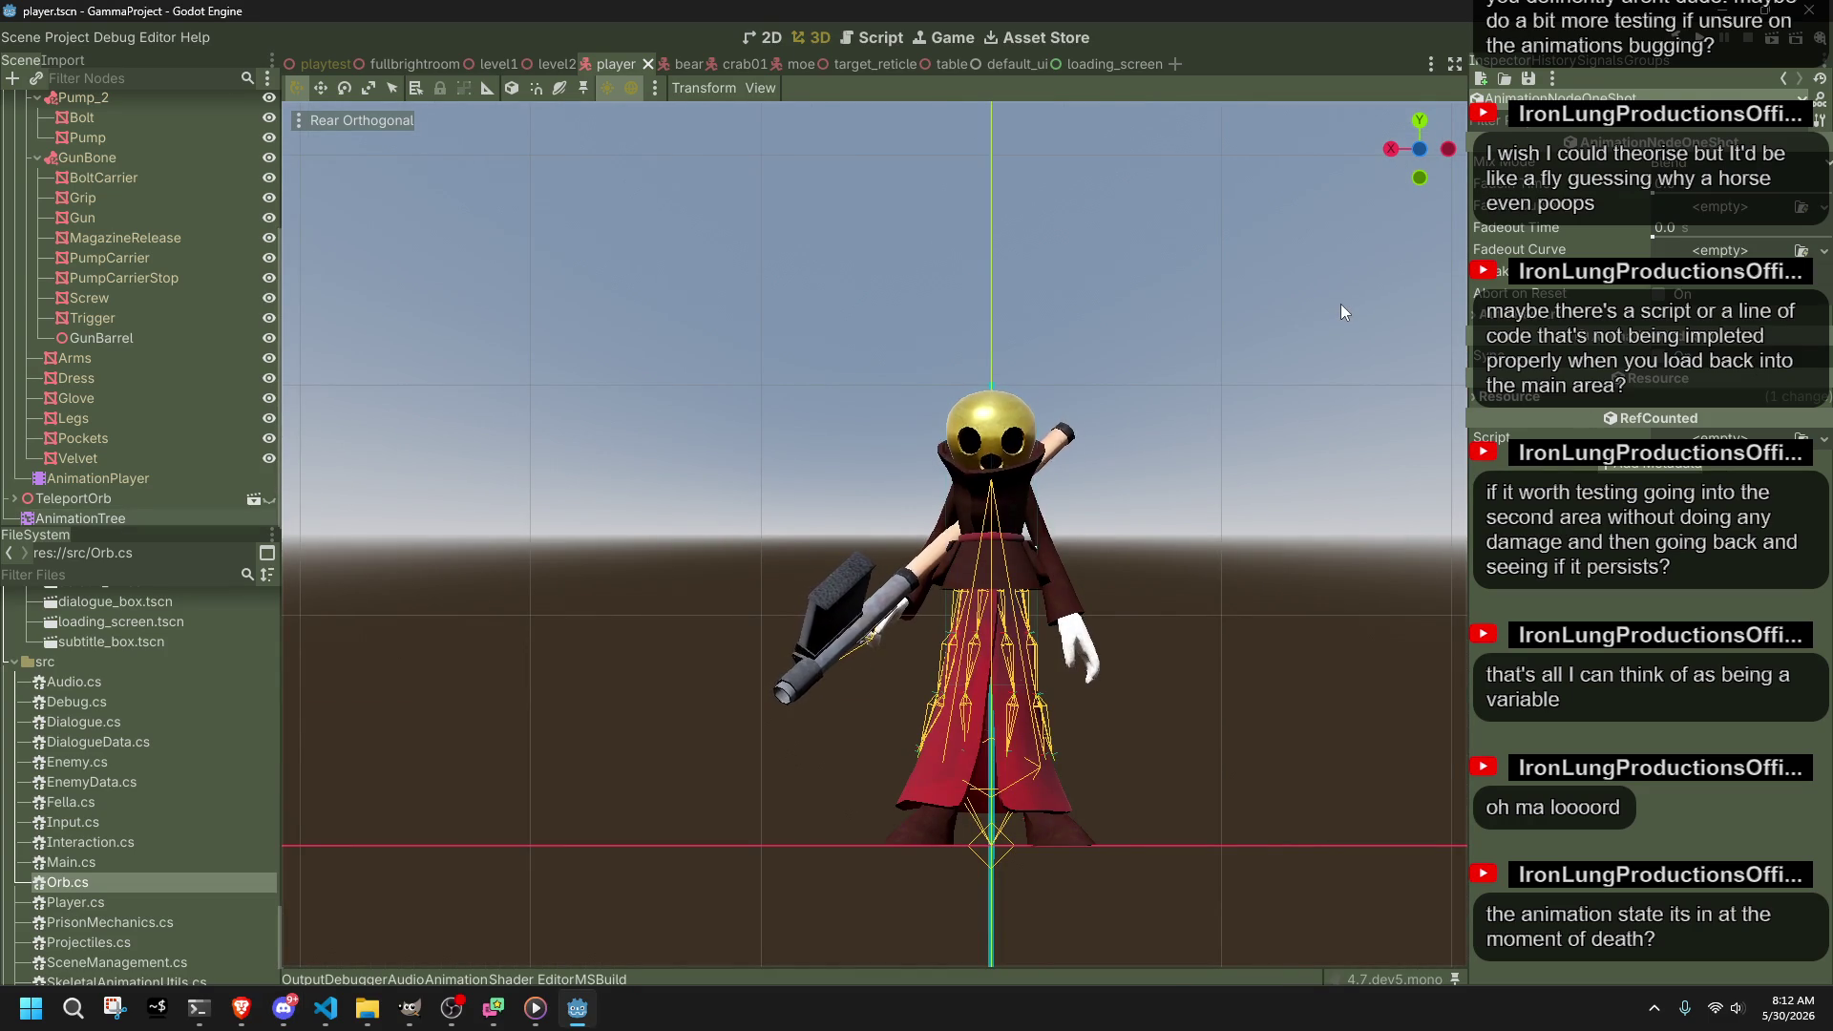
Step: Review the AnimationTree's Gun Blend parameters and fire request options, leaving them unchanged
left_click(53, 481)
left_click(89, 517)
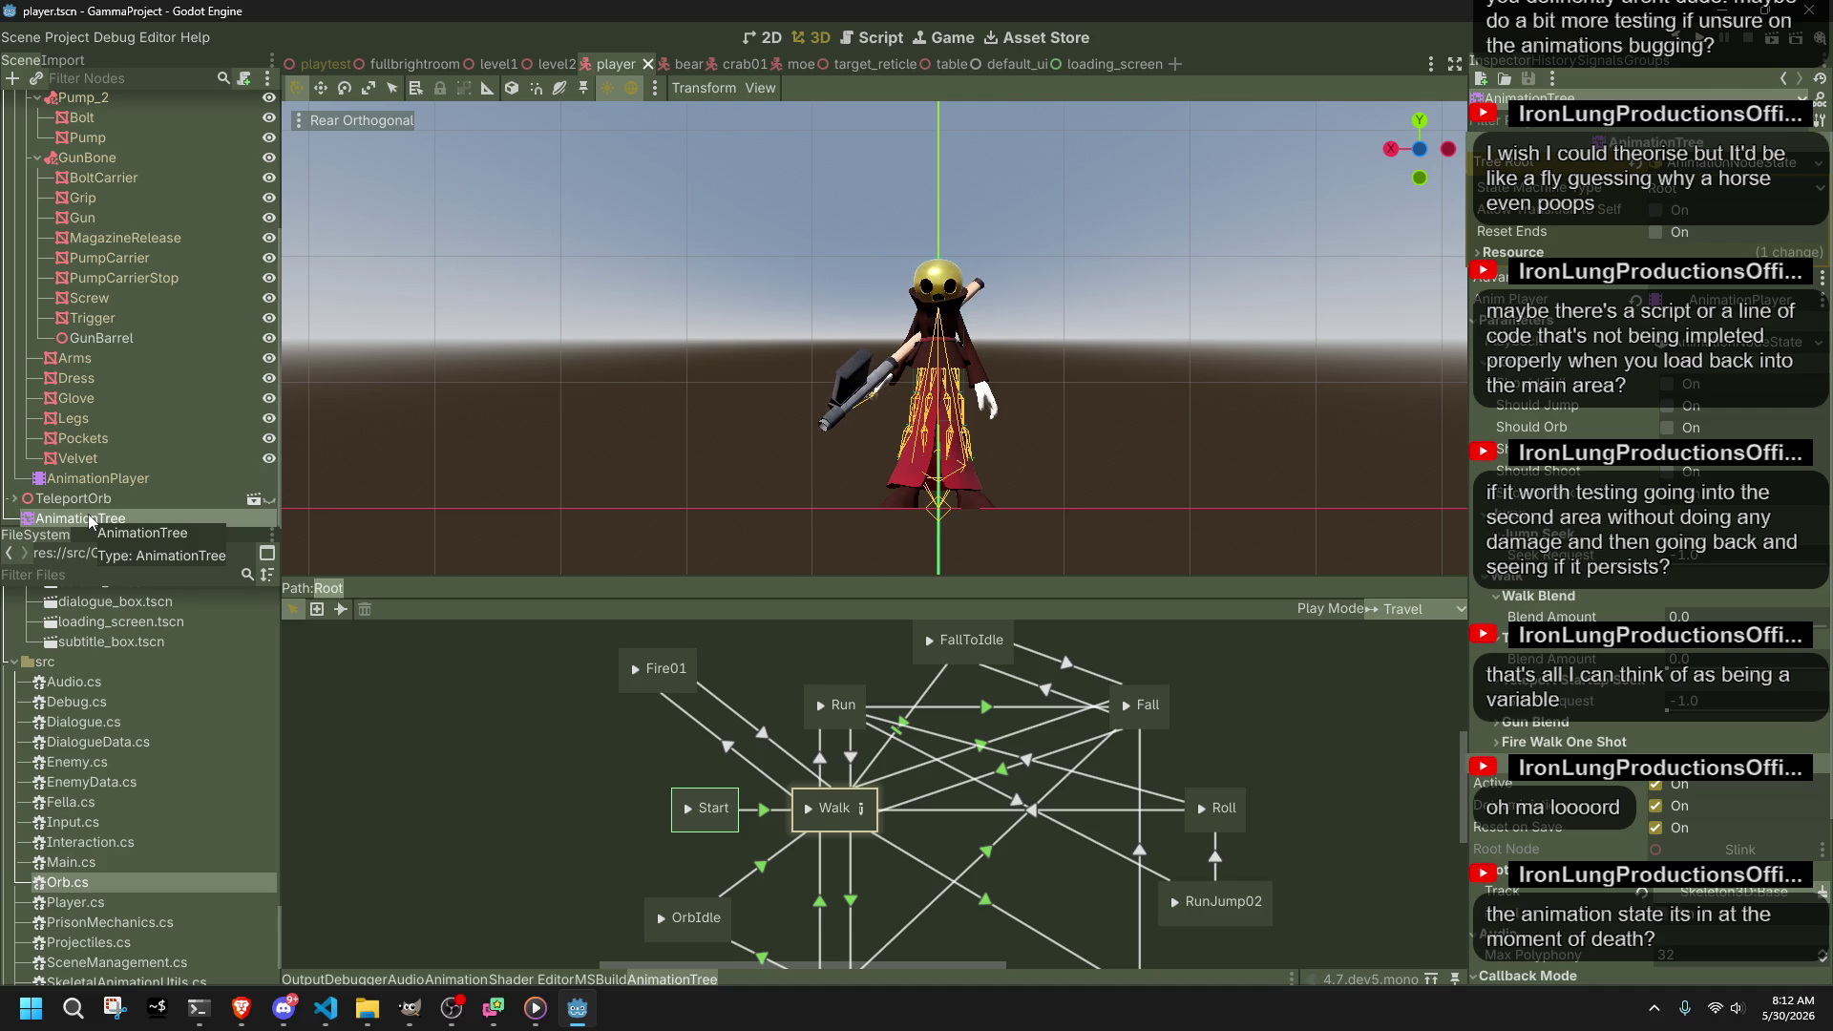
left_click(1536, 723)
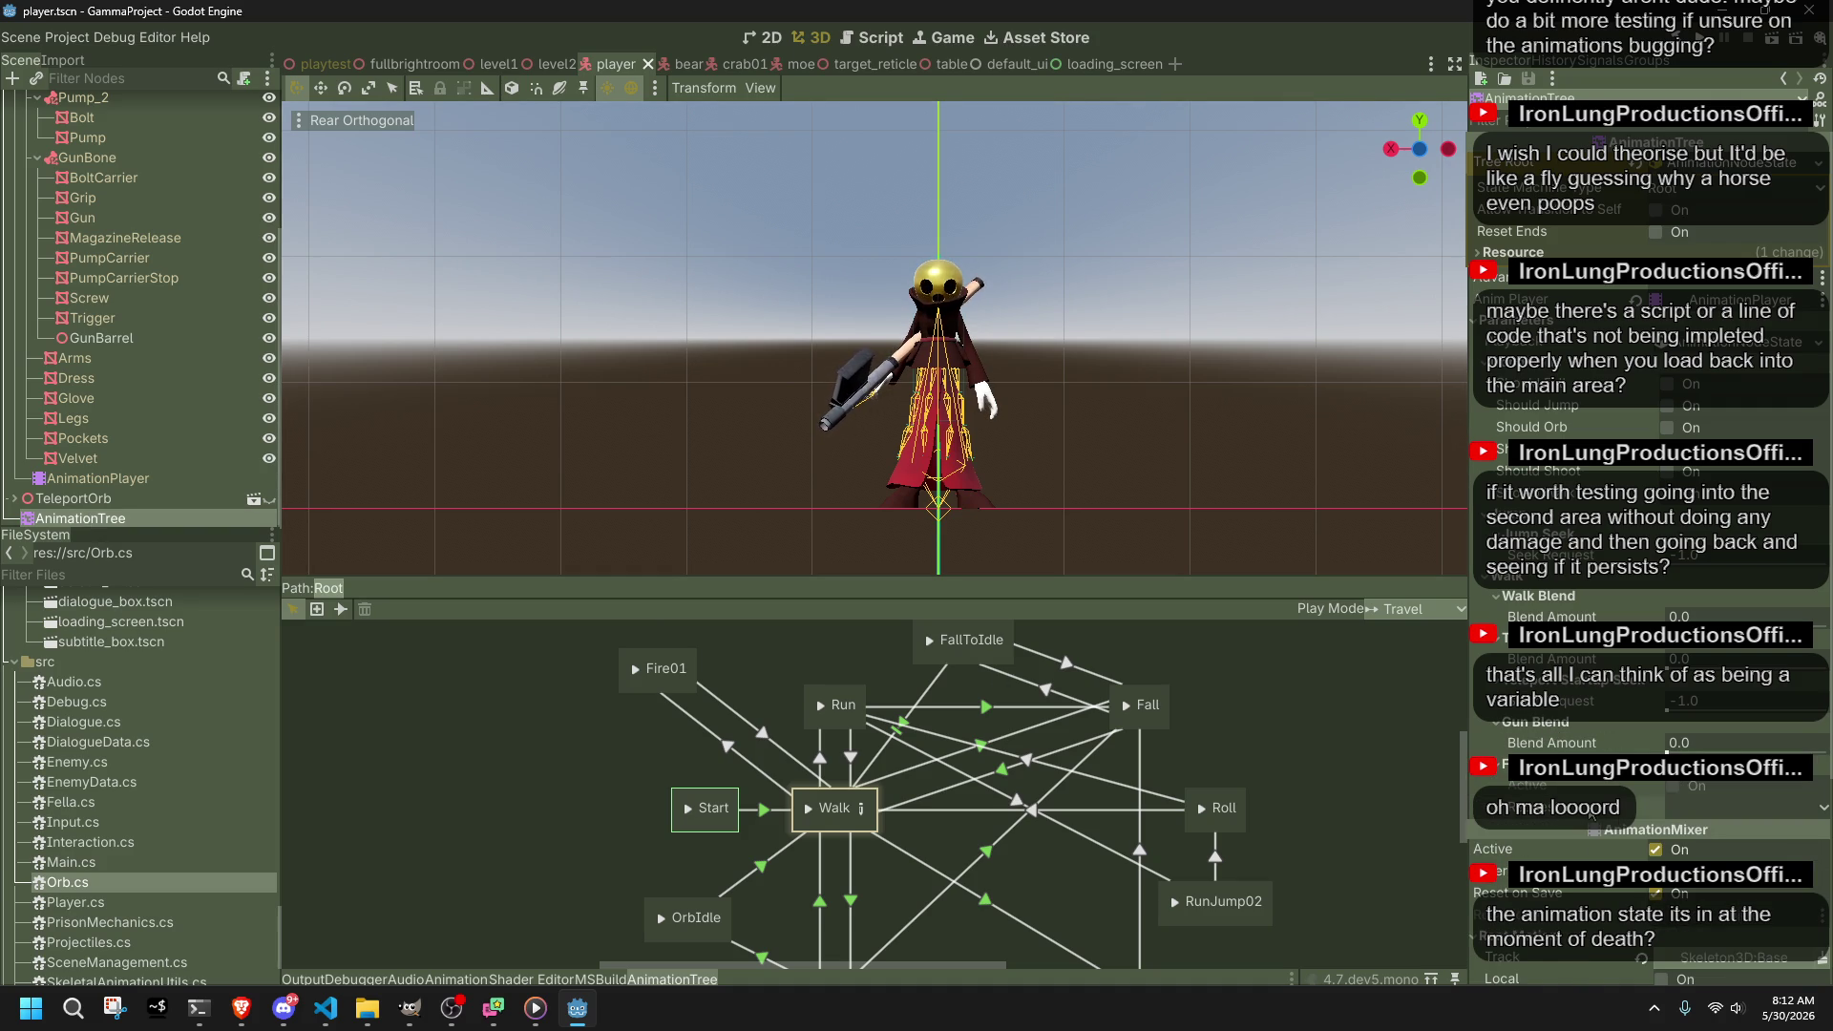
left_click(1667, 819)
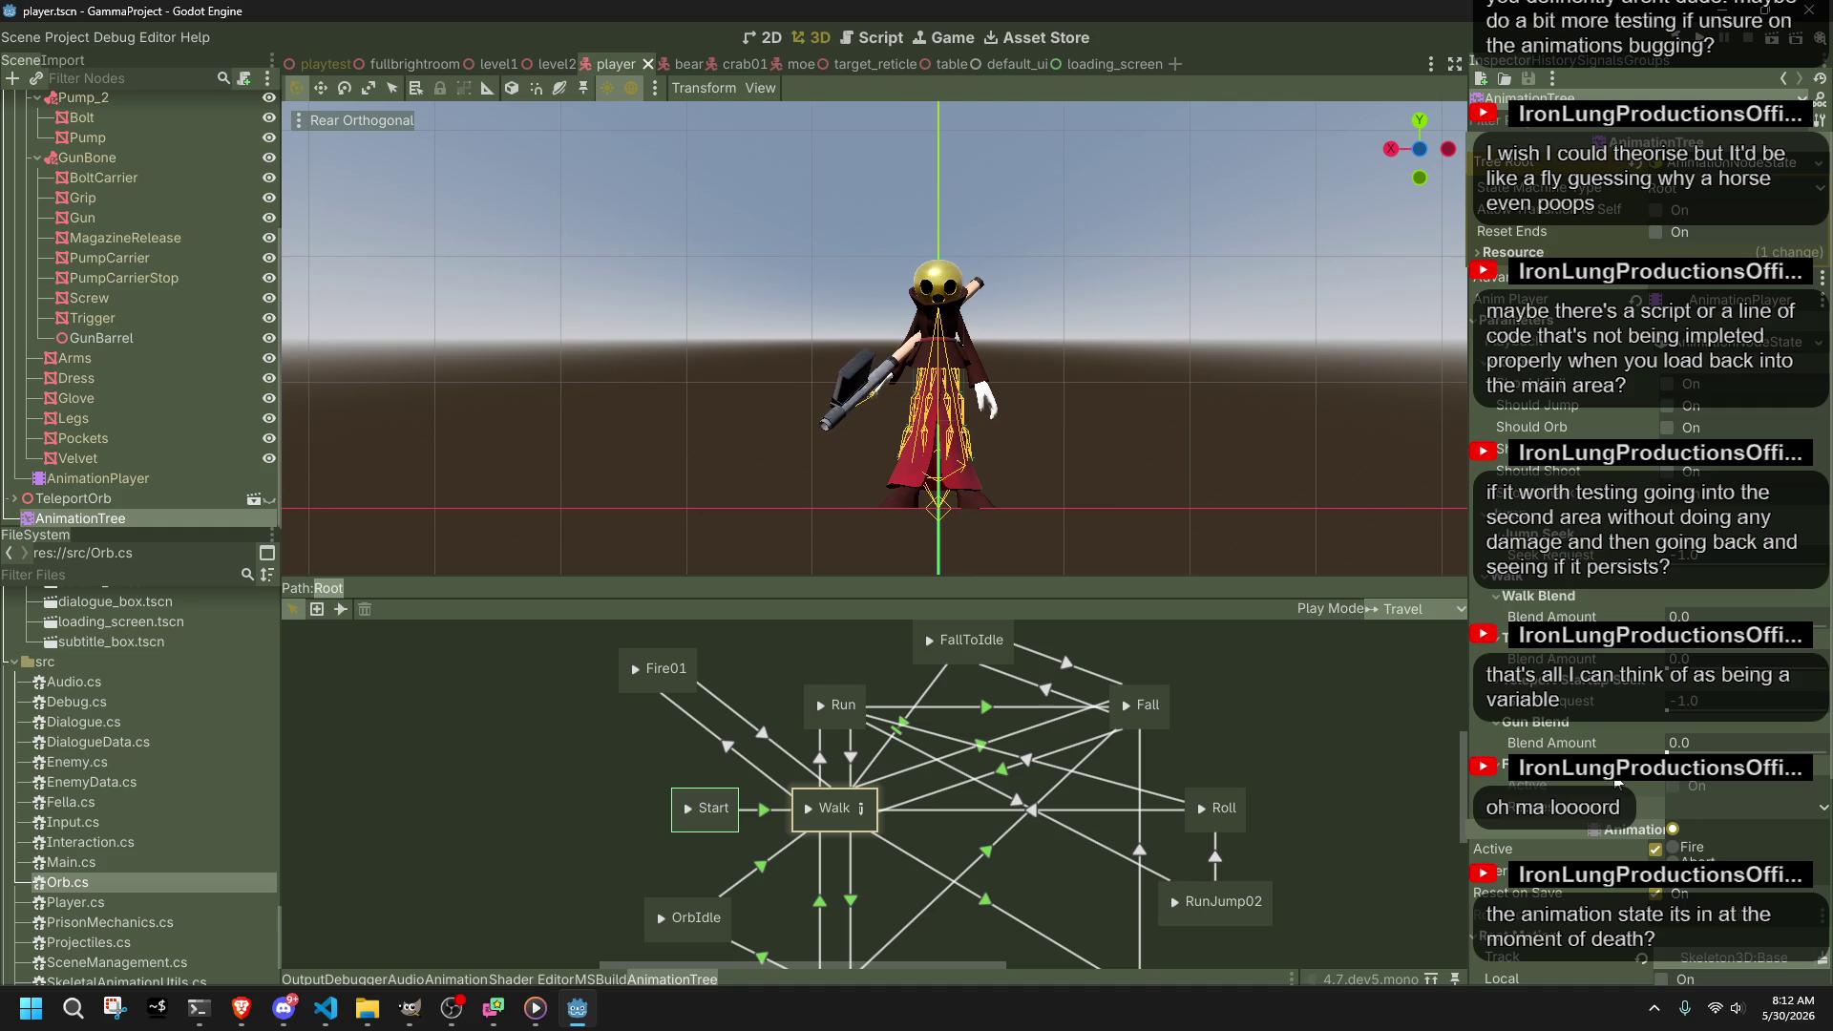
left_click(1618, 783)
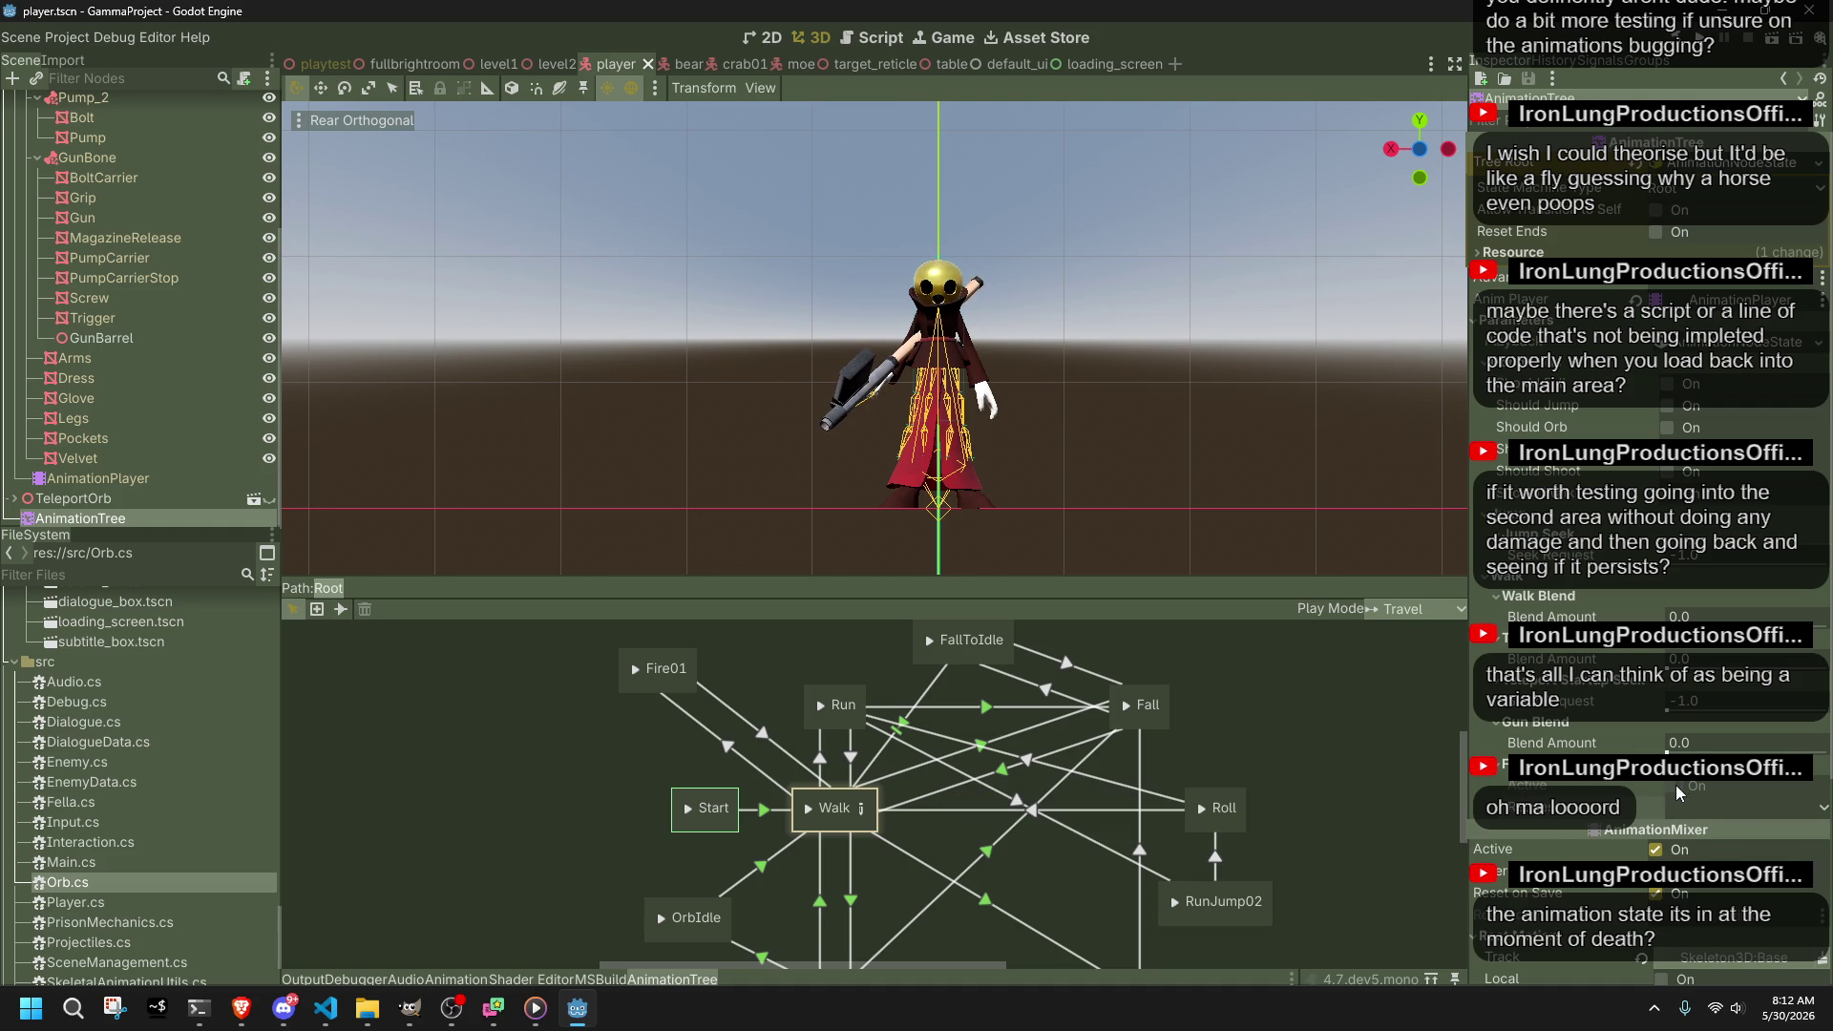
scroll(1643, 862, "down", 5)
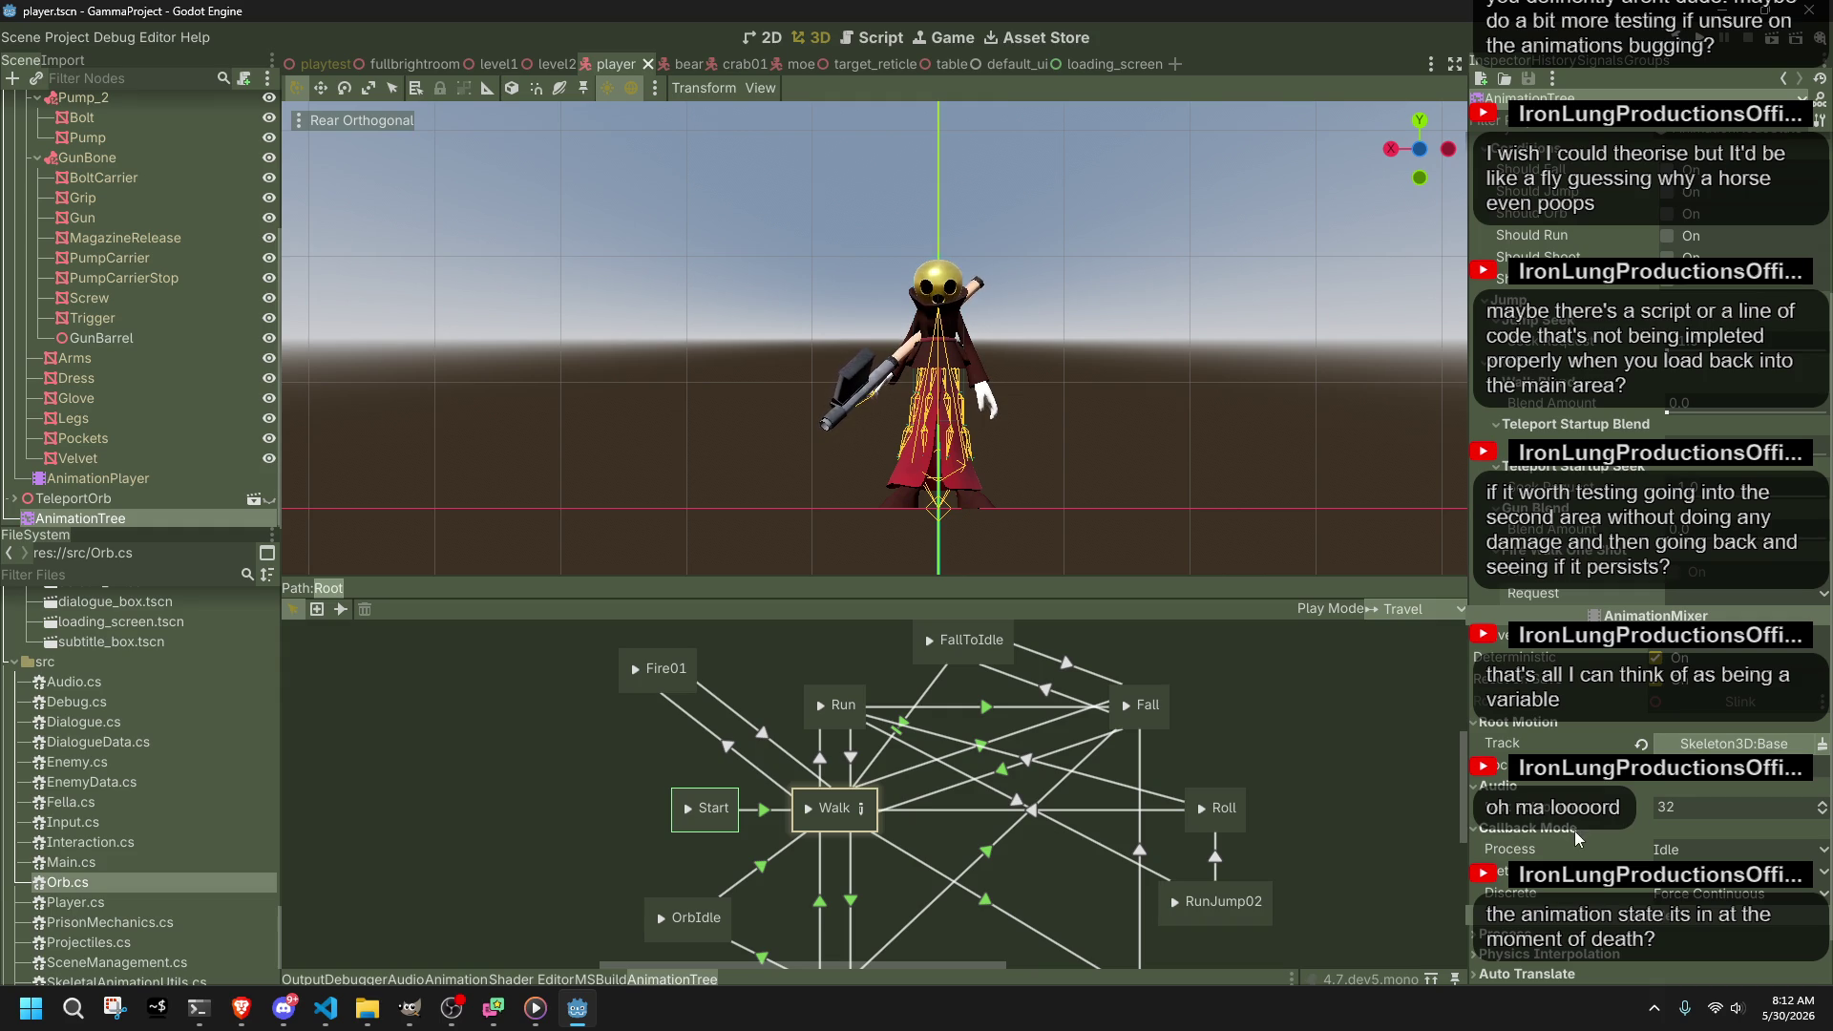
Step: Bring up Player.cs in VS Code at PlayerUpdate's playerPosition line
mouse_move(1556, 848)
left_click(326, 1009)
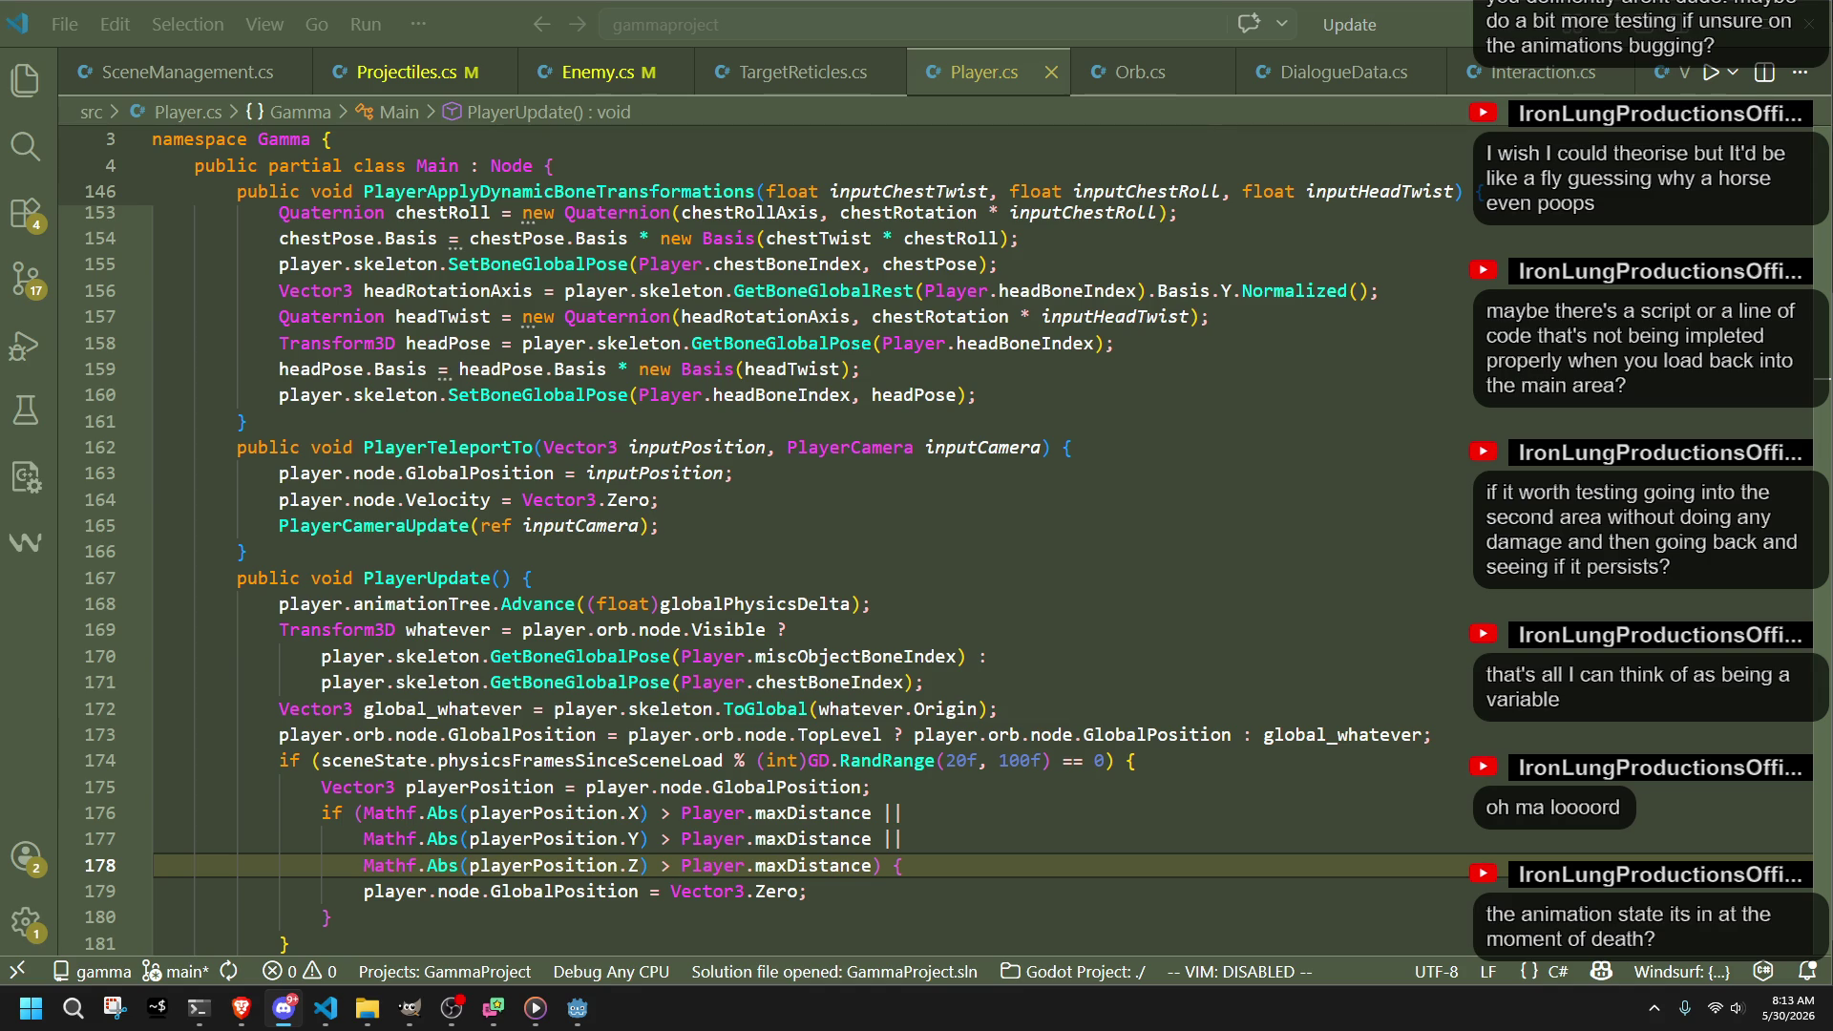
key("Up")
key("Up")
key("Up")
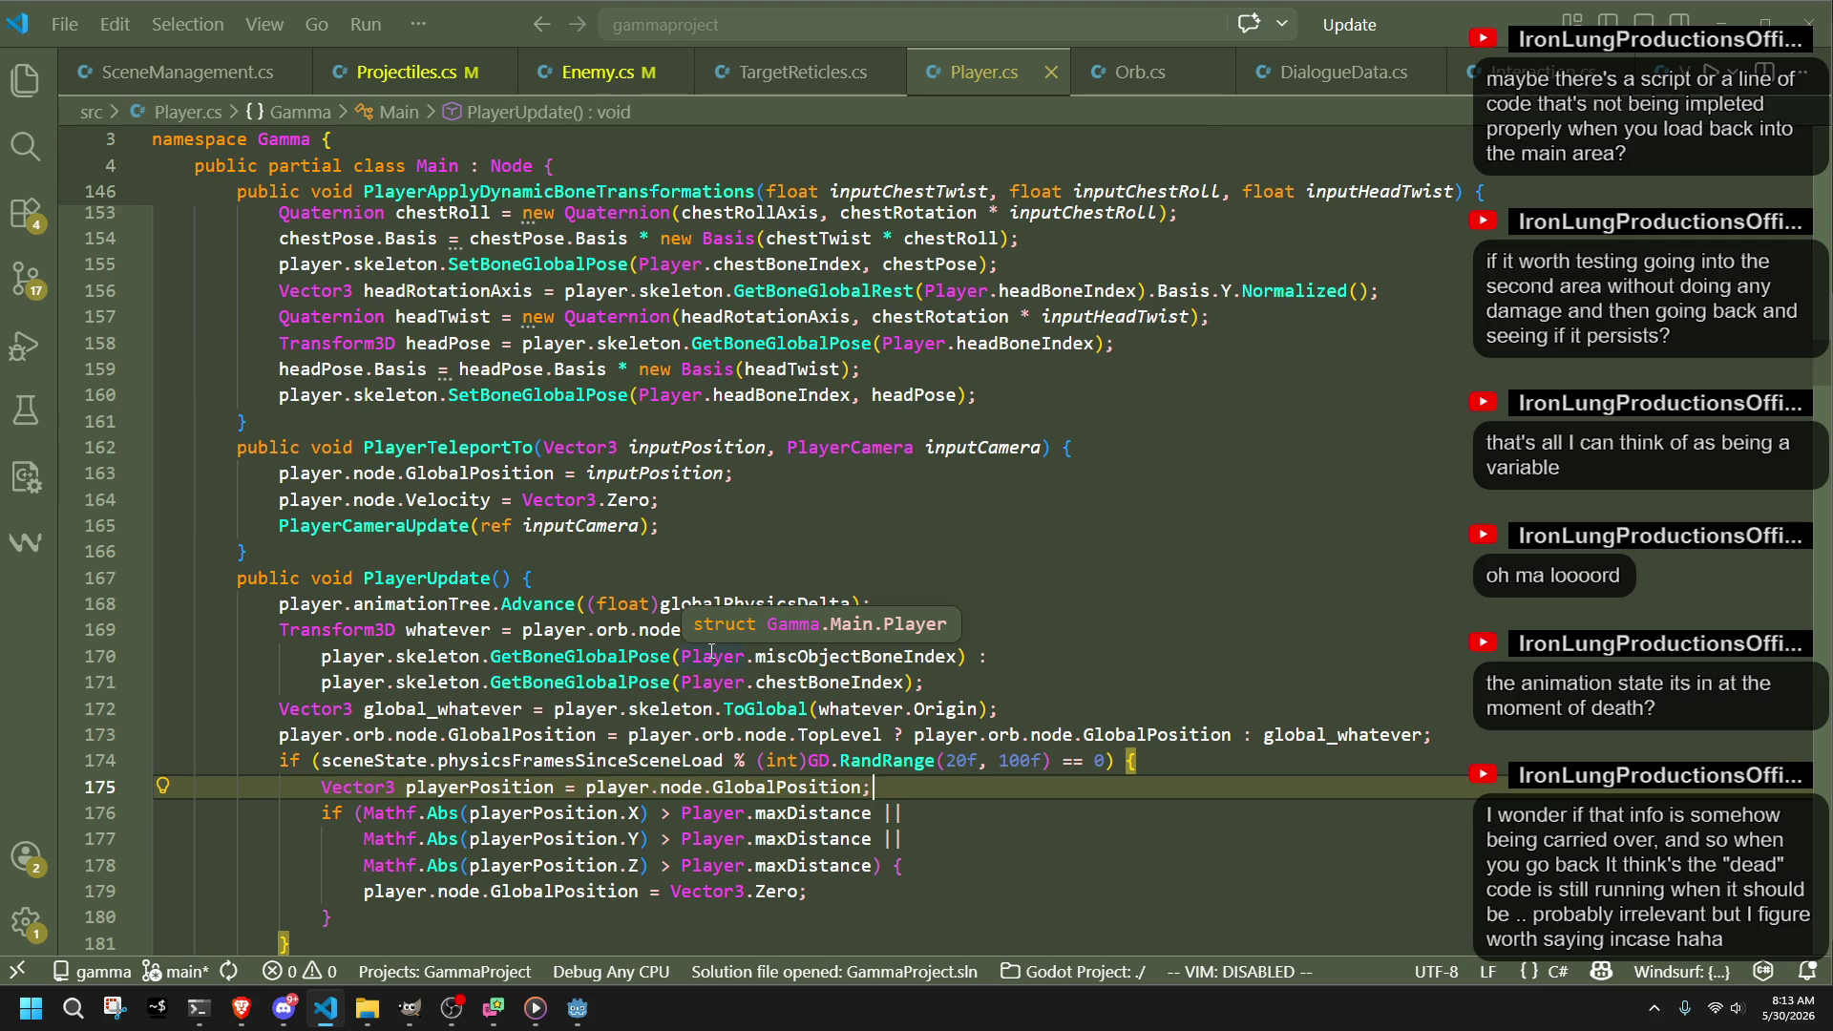
Step: Examine PlayerTeleportTo and the scene-load frame check in PlayerUpdate
left_click(532, 523)
left_click(577, 559)
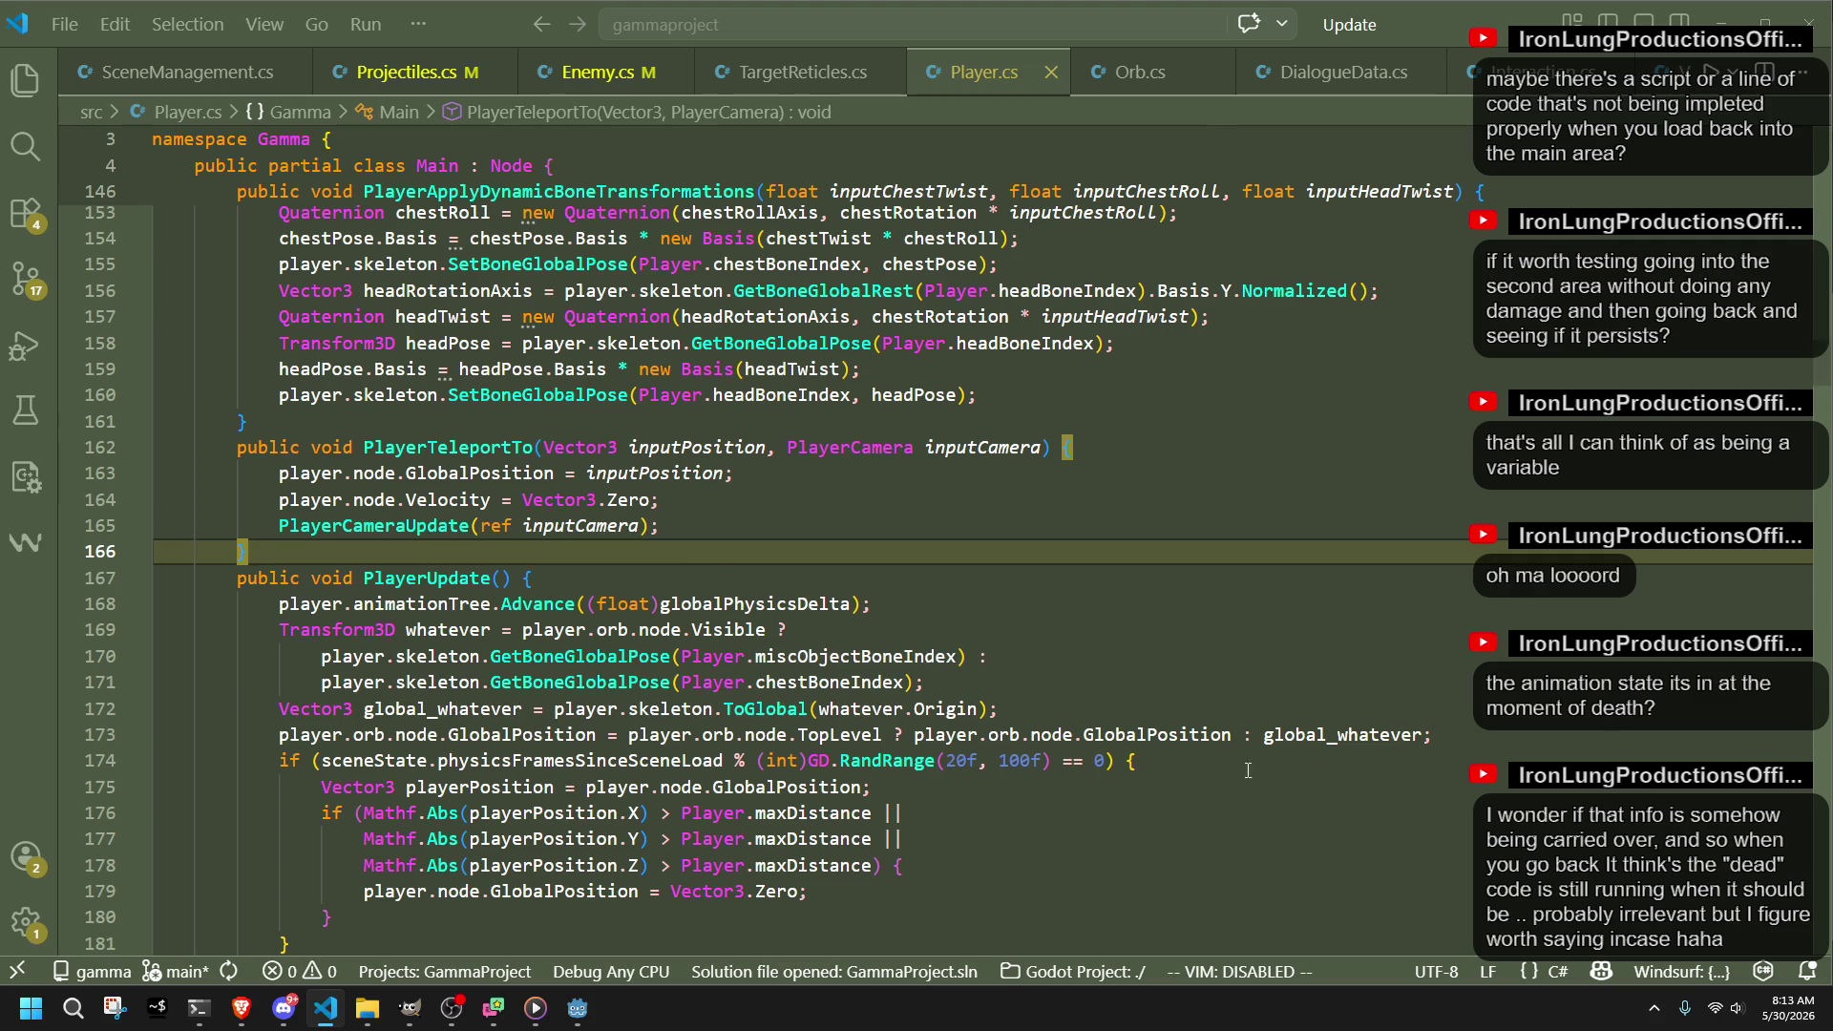
left_click(1105, 761)
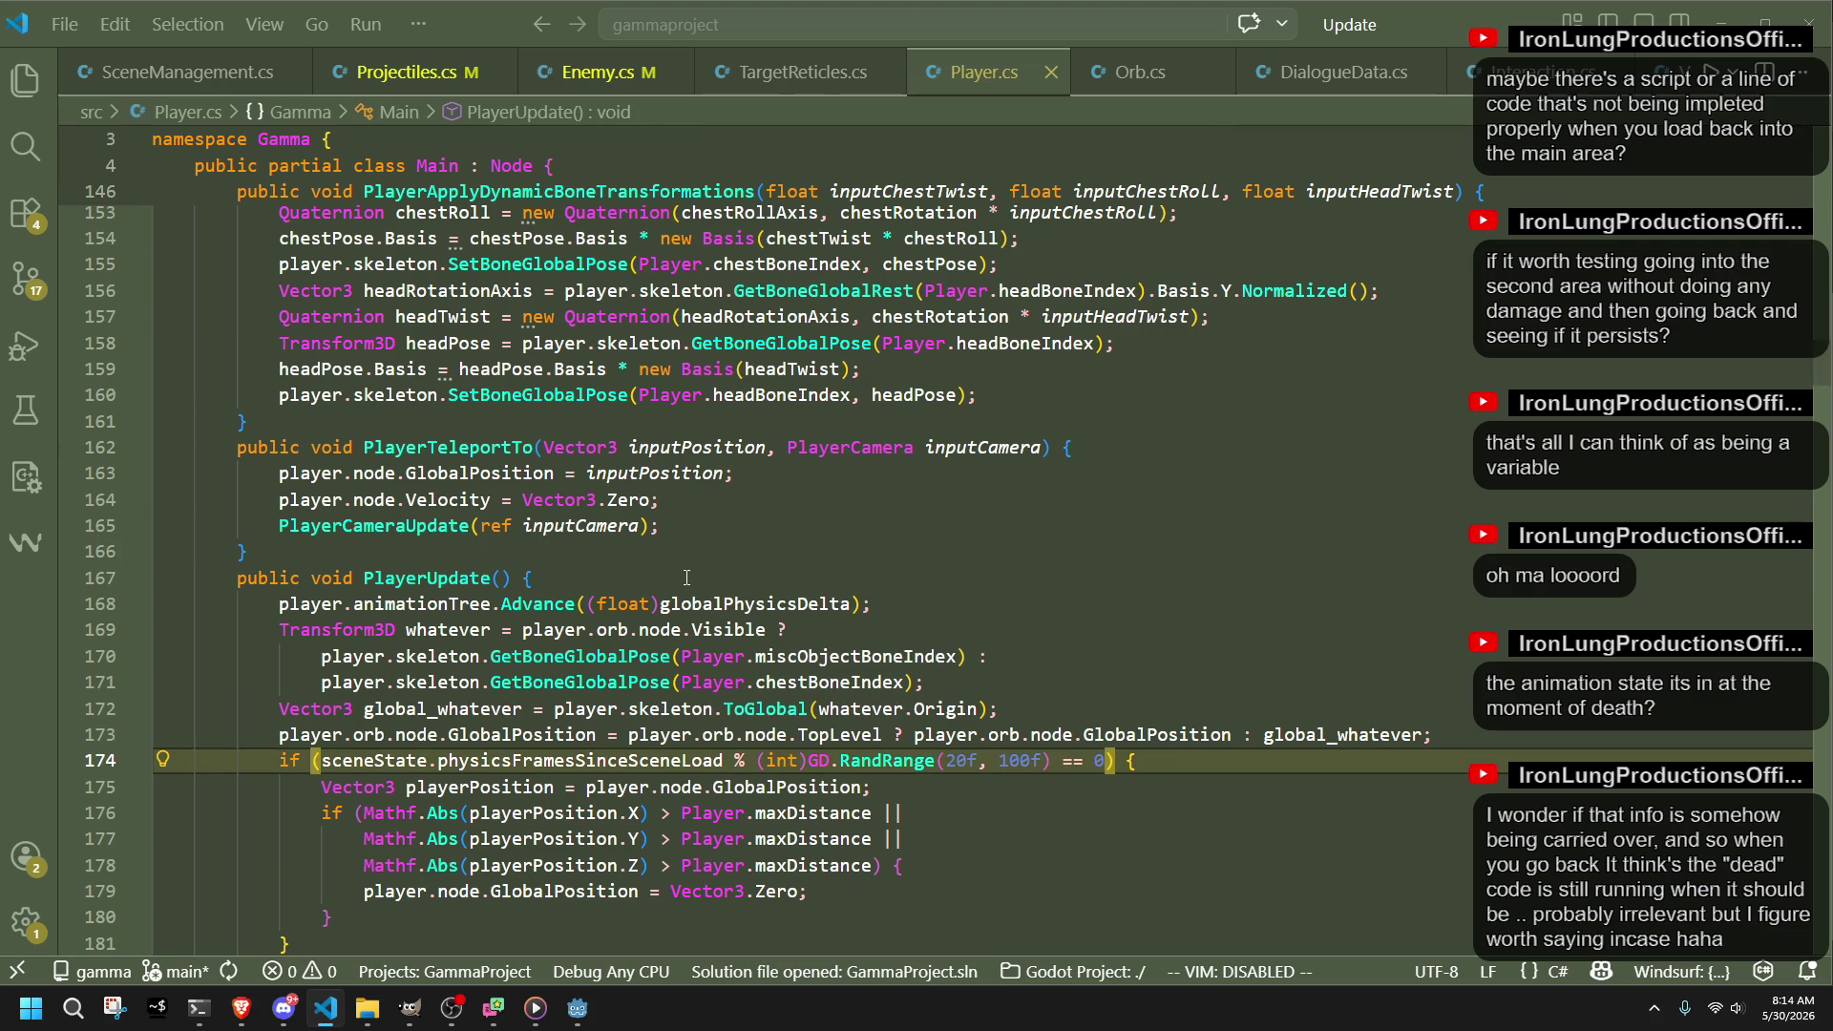
Step: Scroll up to the PlayerCamera struct and its angle field
scroll(687, 578, "up", 5)
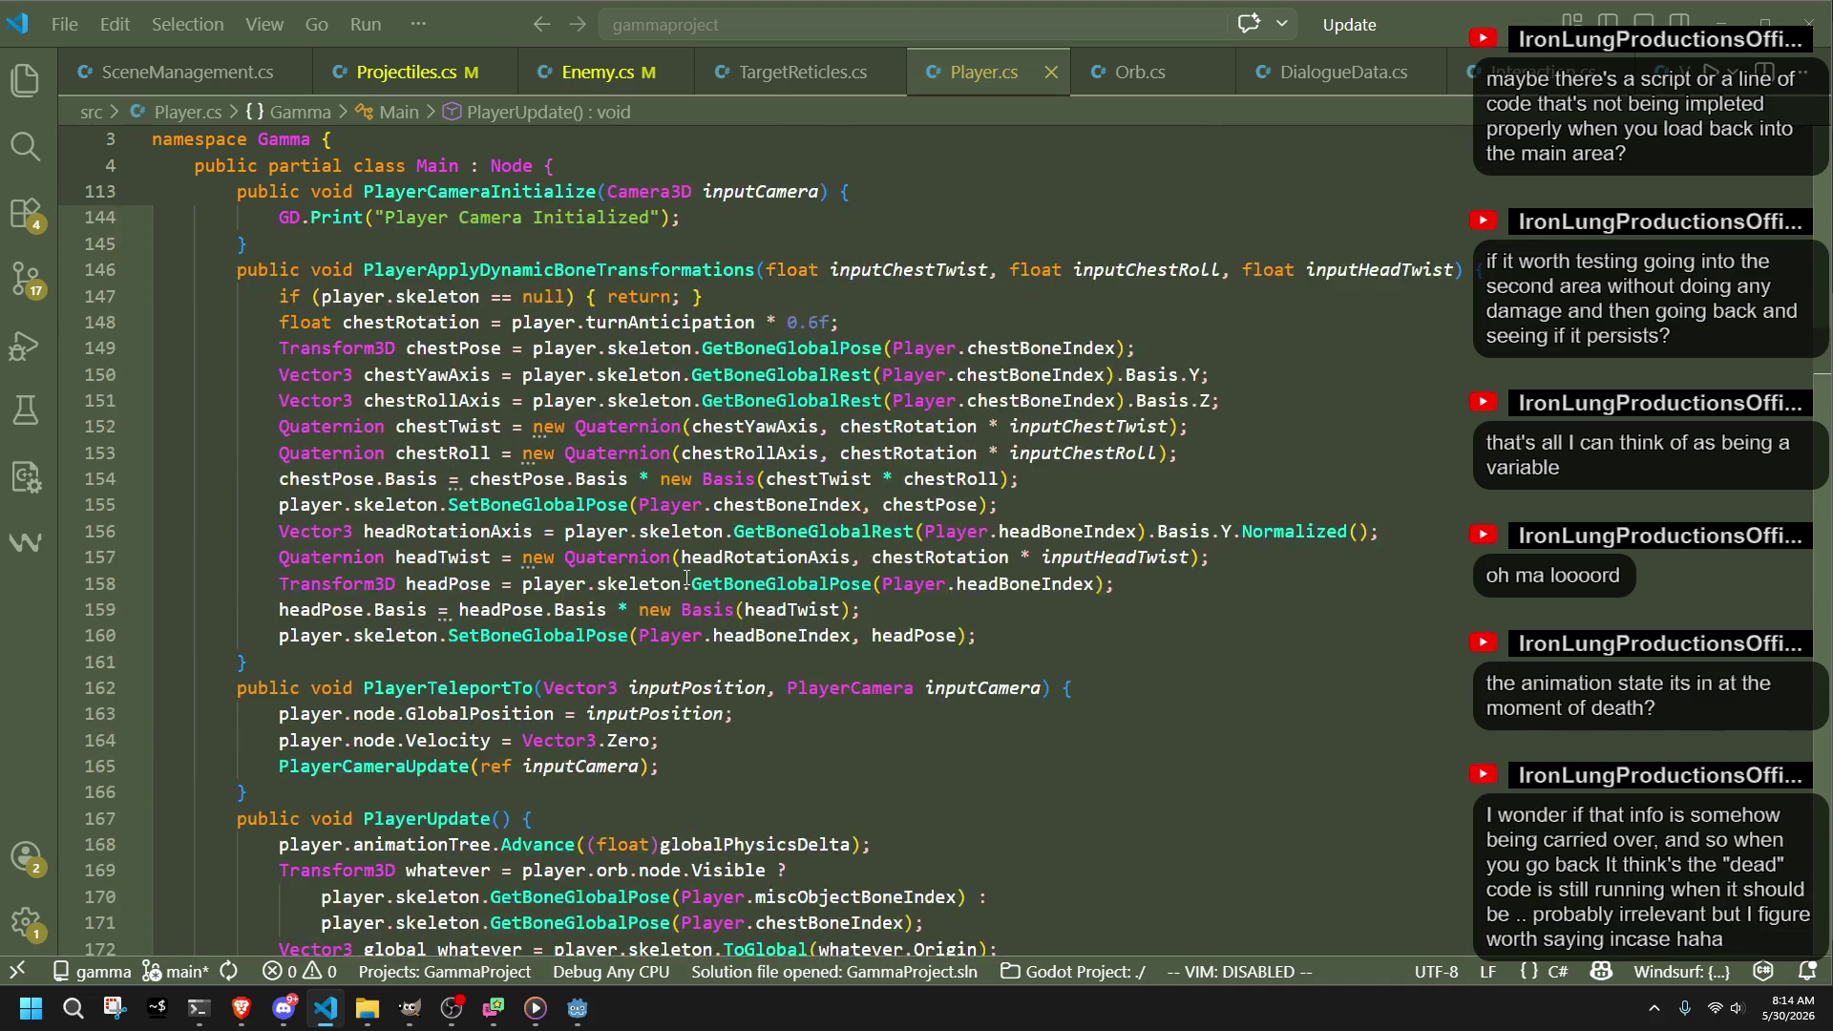
scroll(686, 578, "up", 2)
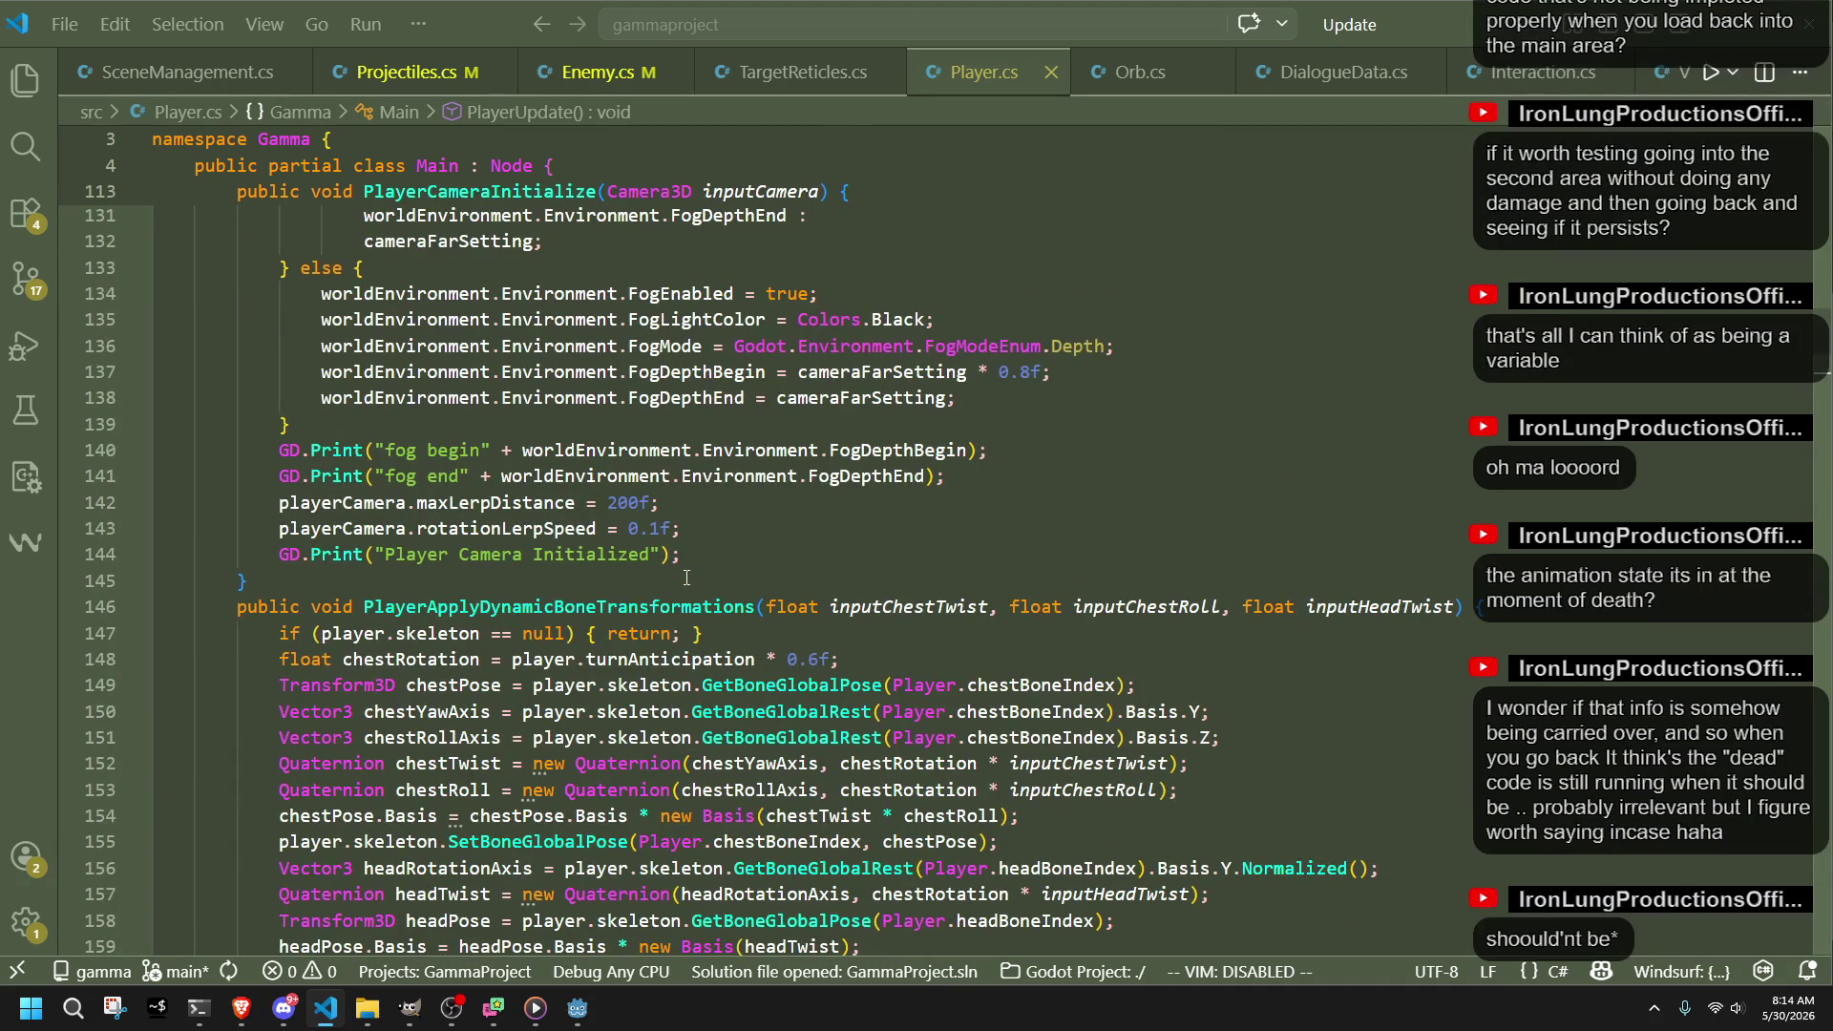
scroll(687, 578, "up", 10)
scroll(687, 577, "up", 20)
scroll(686, 578, "up", 1)
left_click(687, 578)
key("Up")
key("Up")
key("Up")
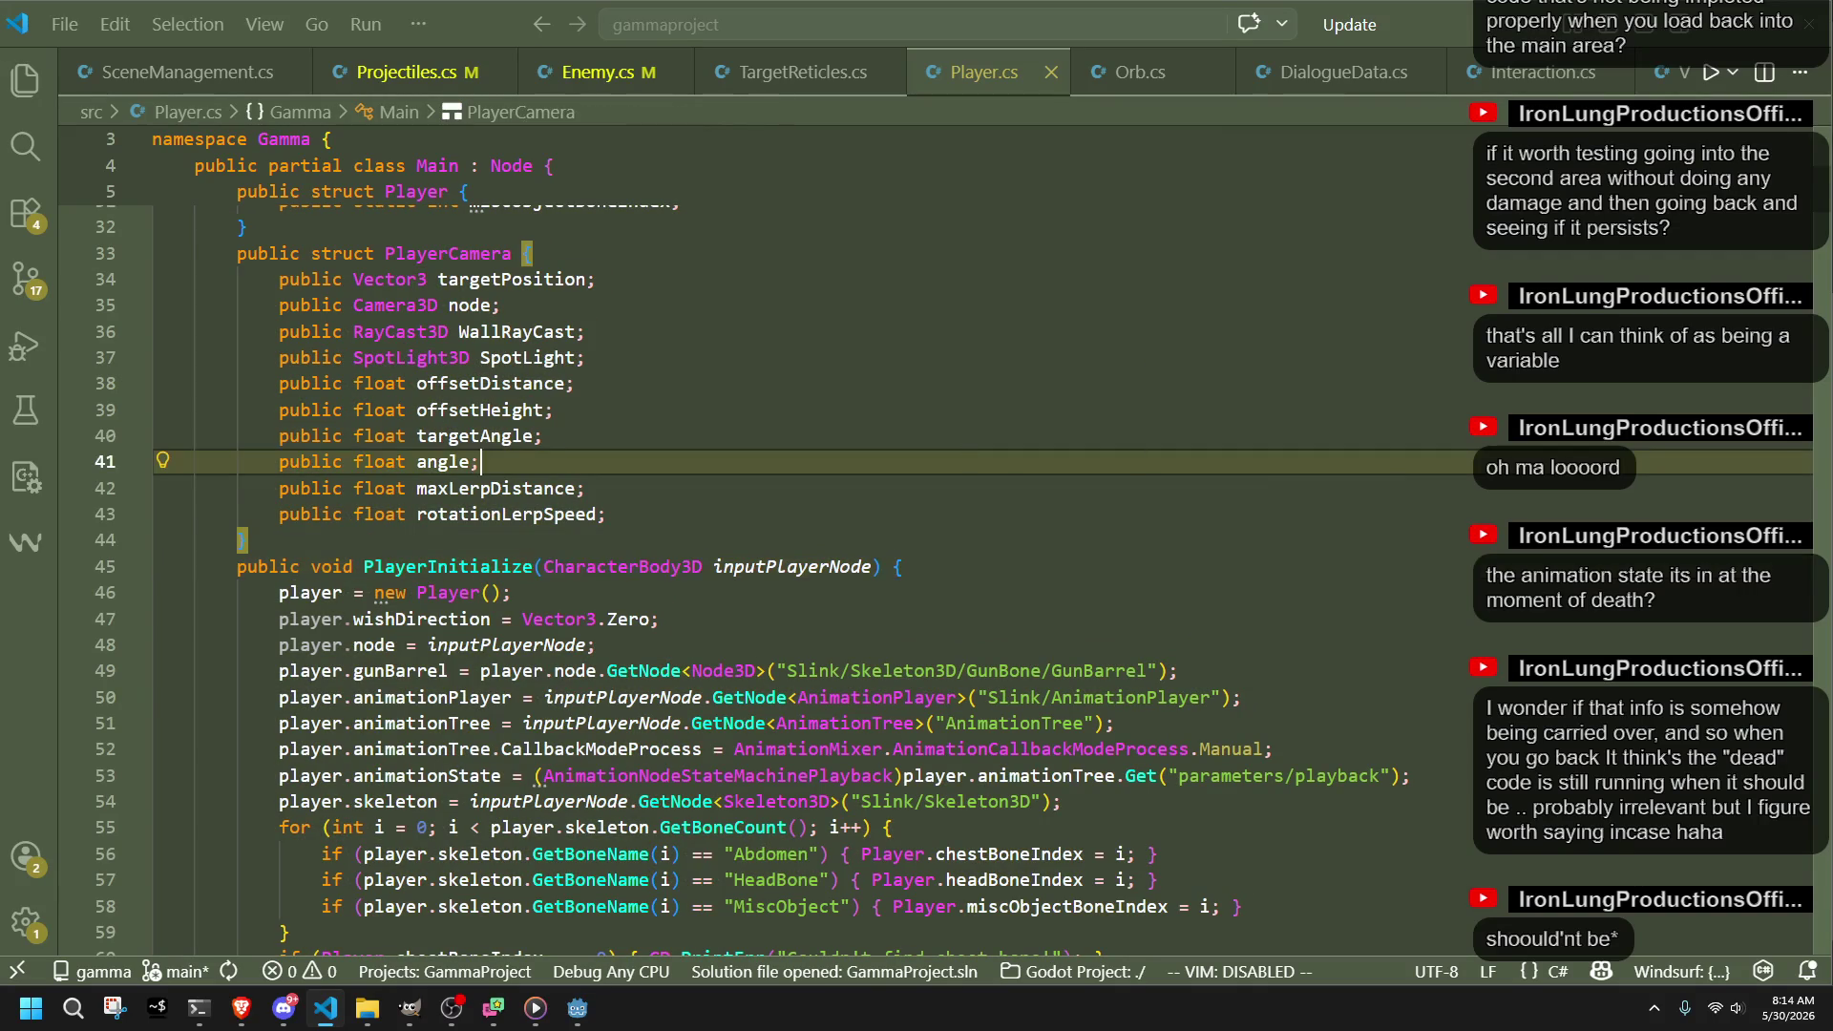
key("alt+Tab")
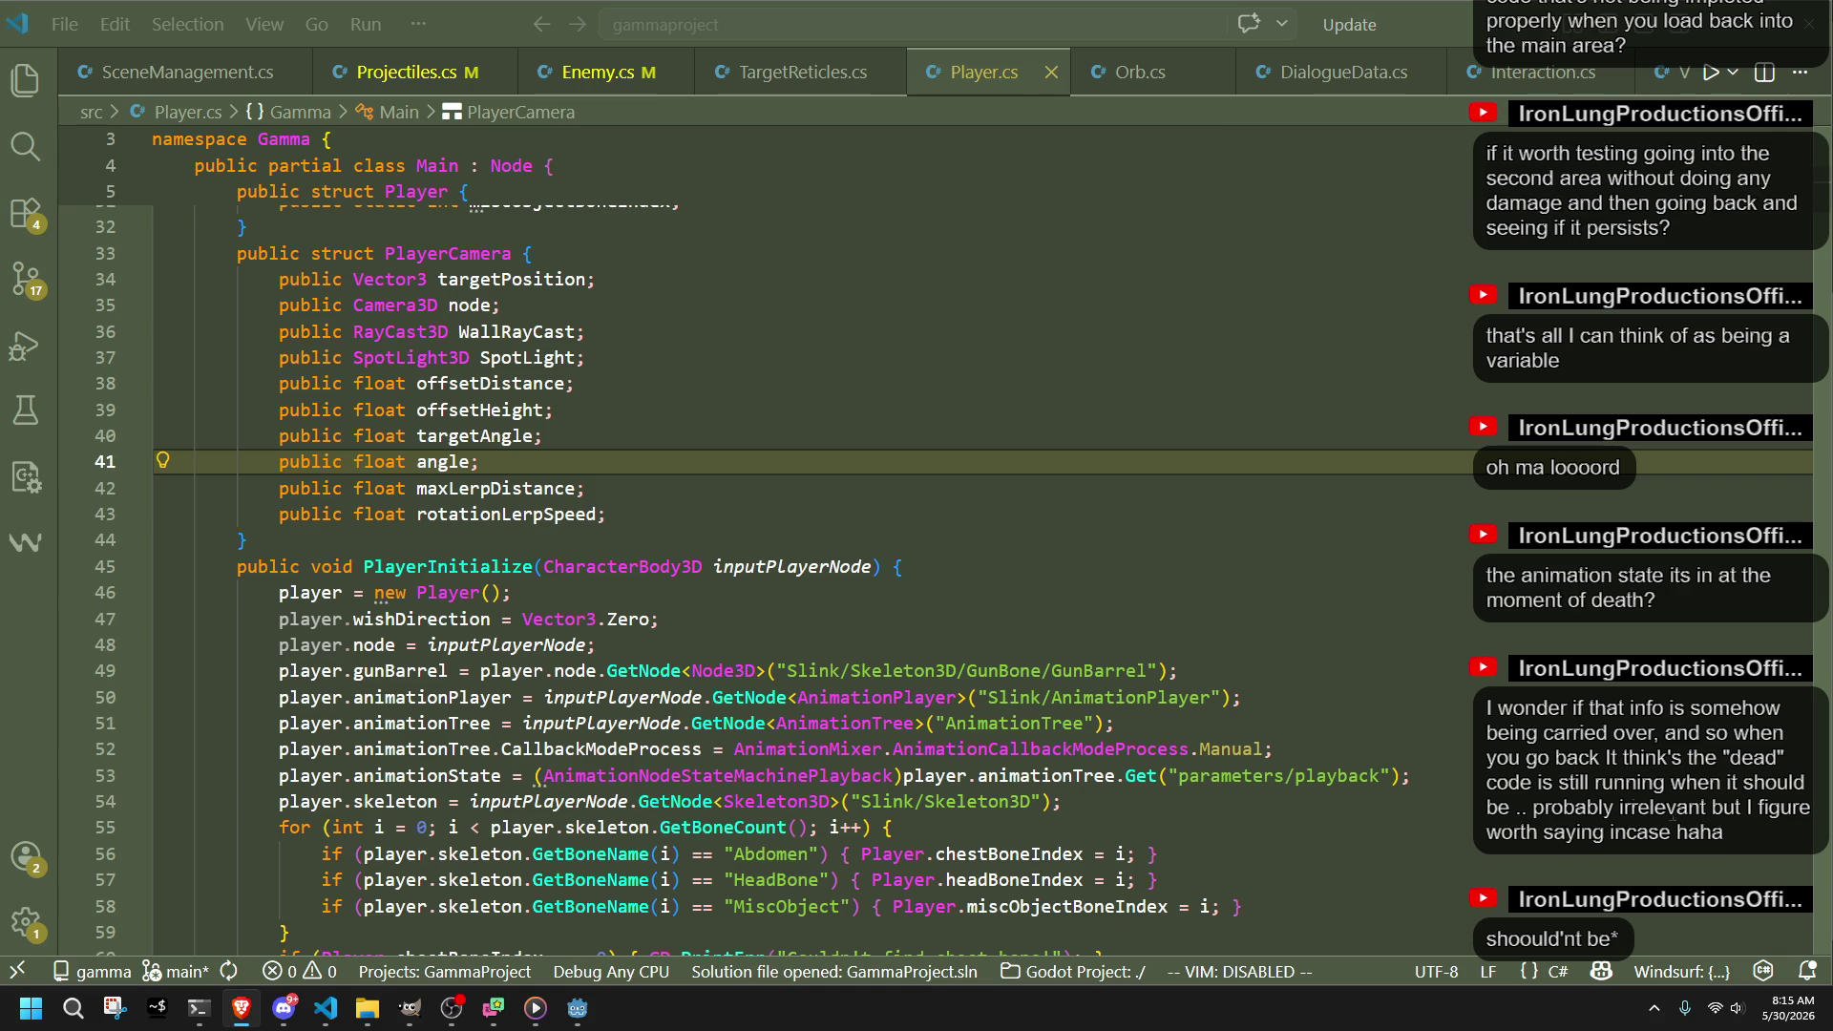
left_click(1604, 825)
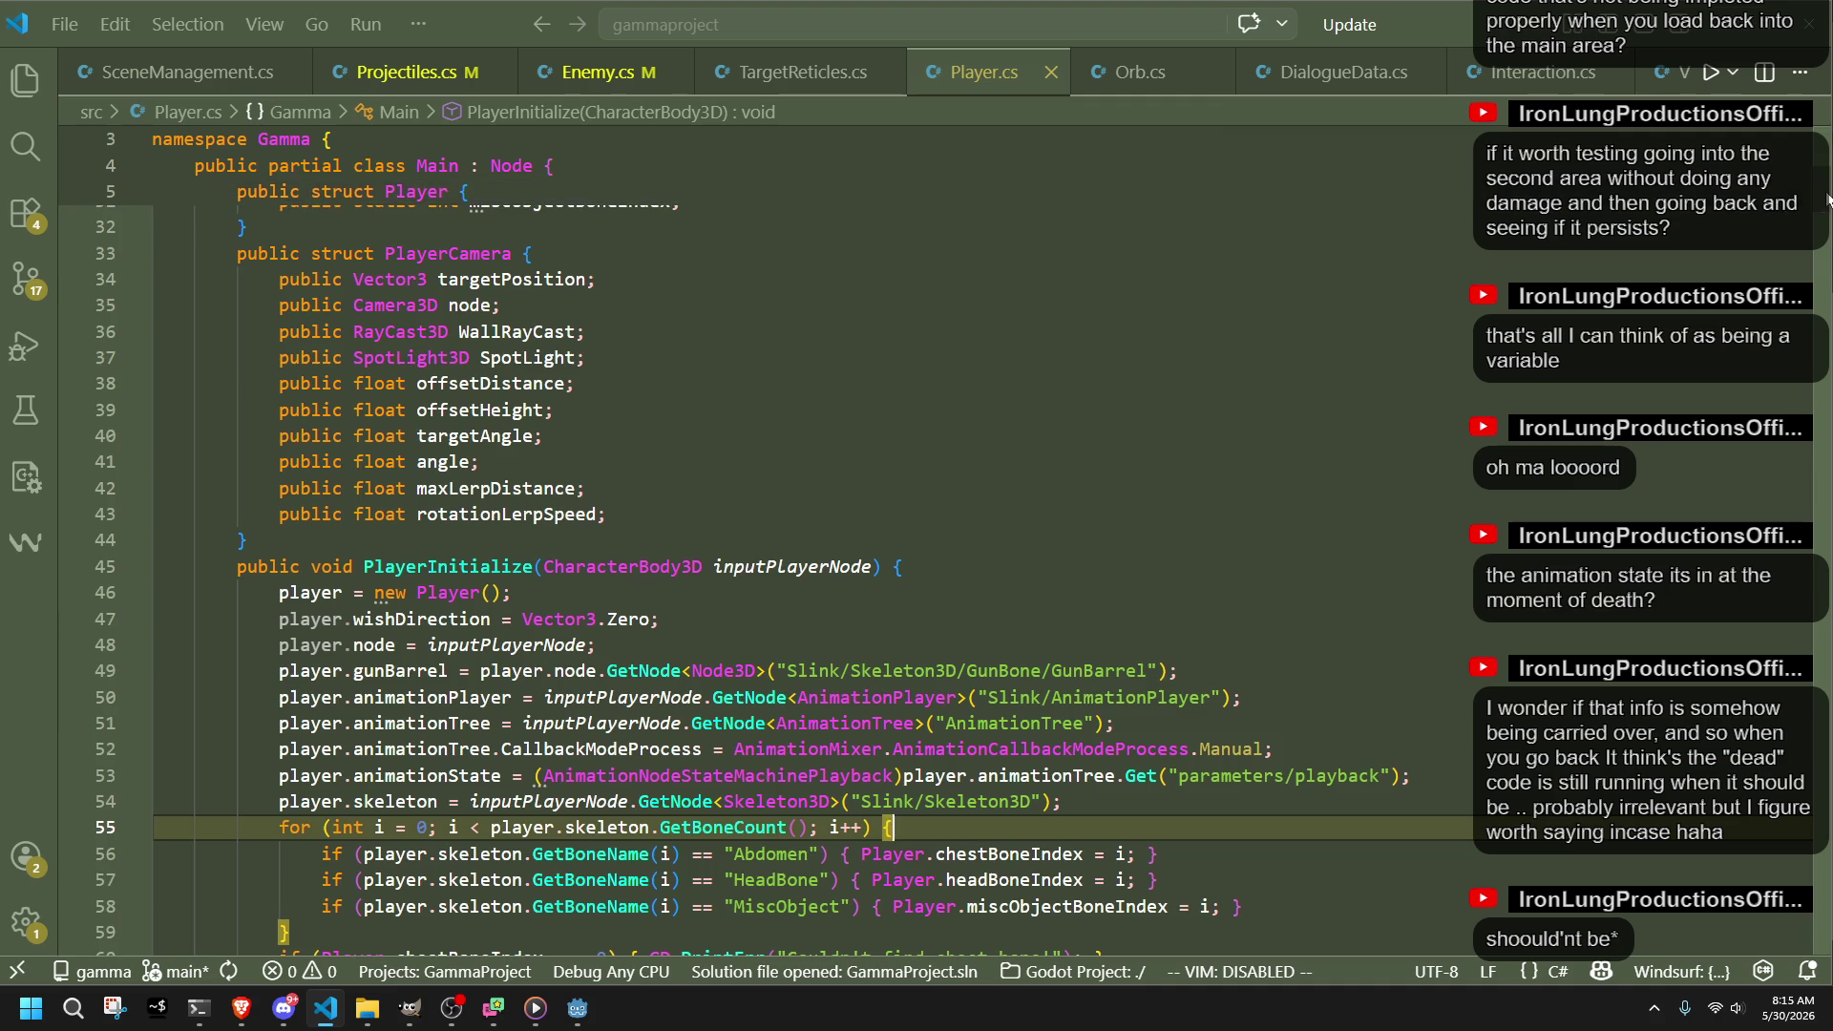
Step: Search Player.cs for "previous" from the animation blend code in PlayerUpdate
left_click(1824, 399)
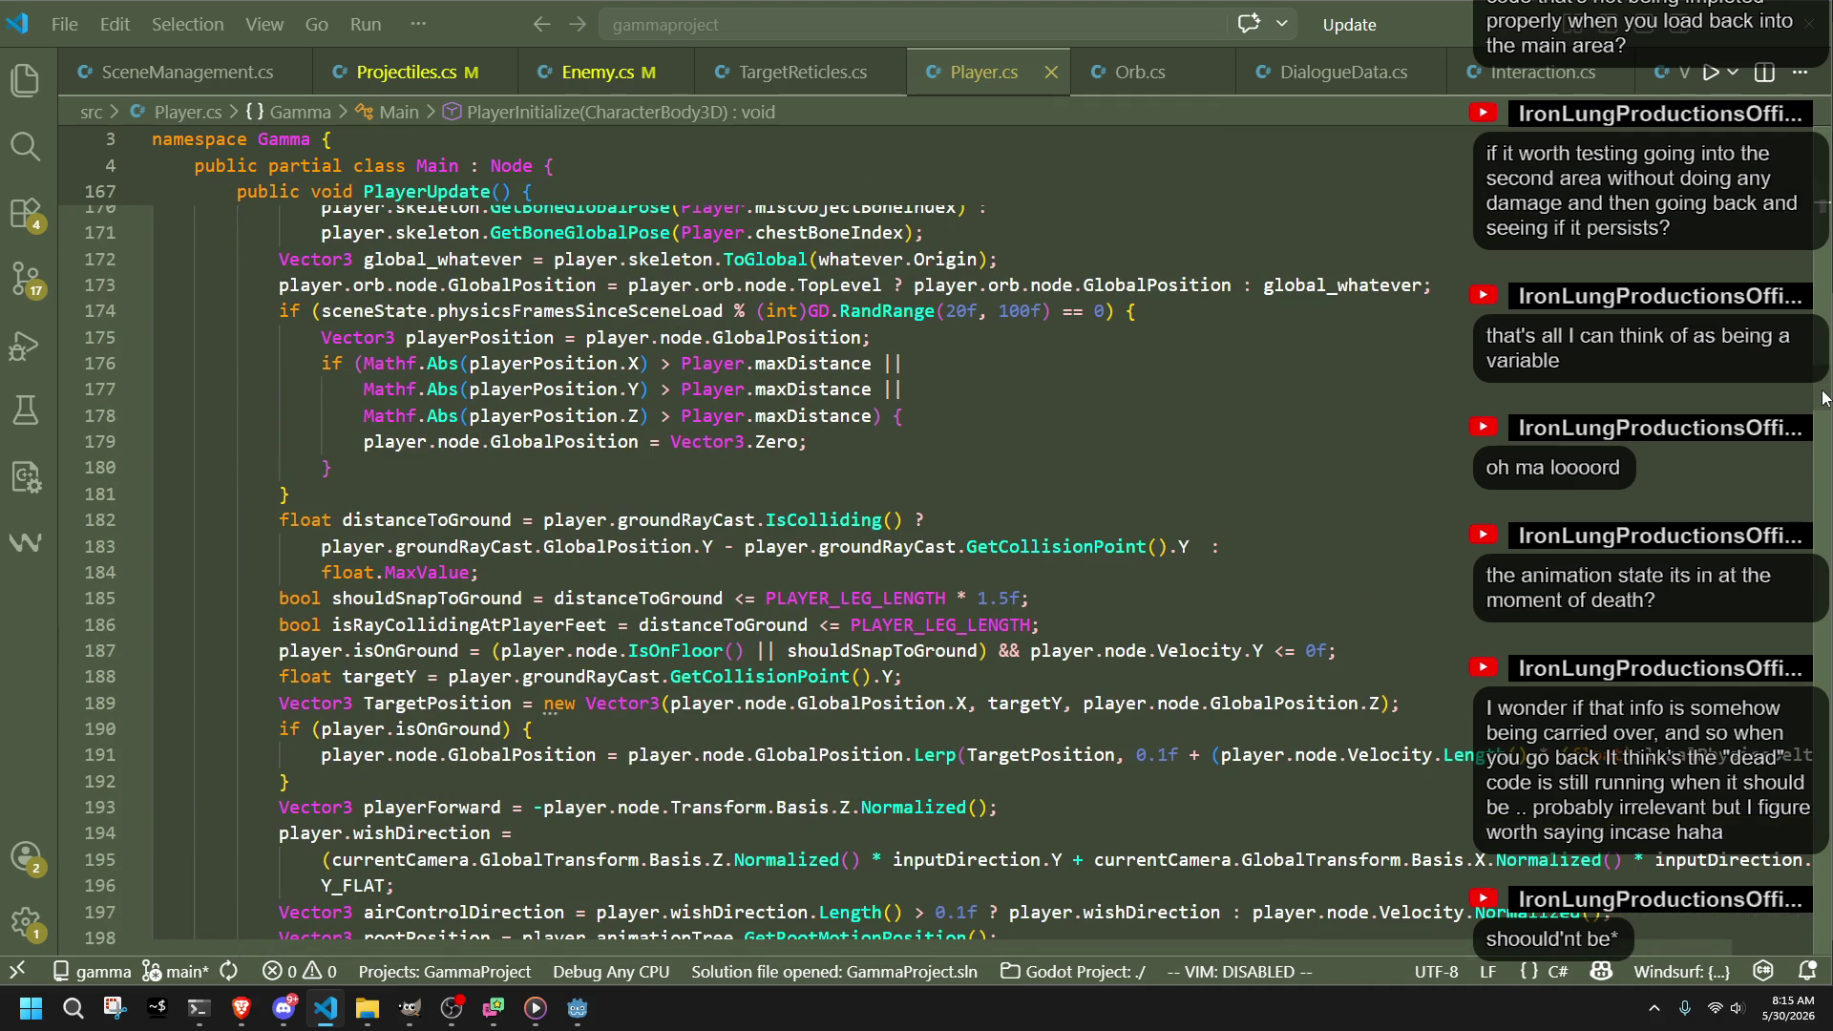
left_click_drag(1824, 398, 1762, 475)
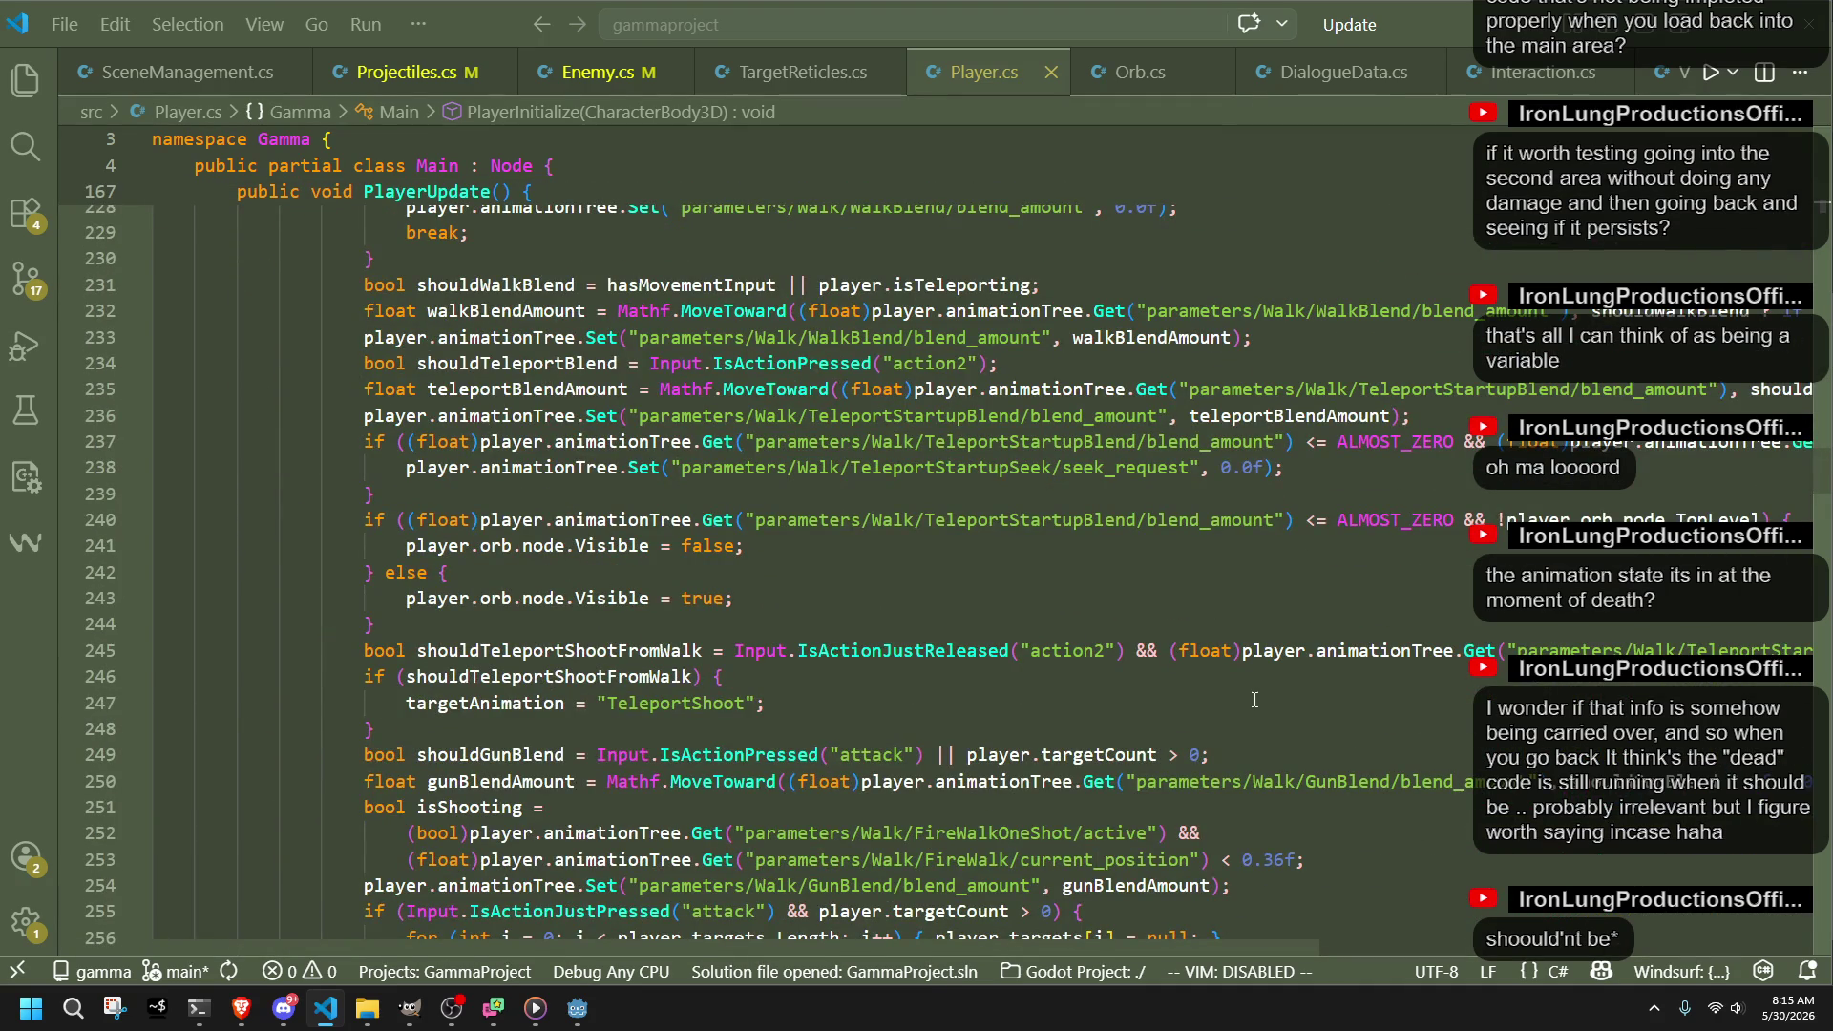
left_click(1254, 700)
key("ctrl+f")
type("previous")
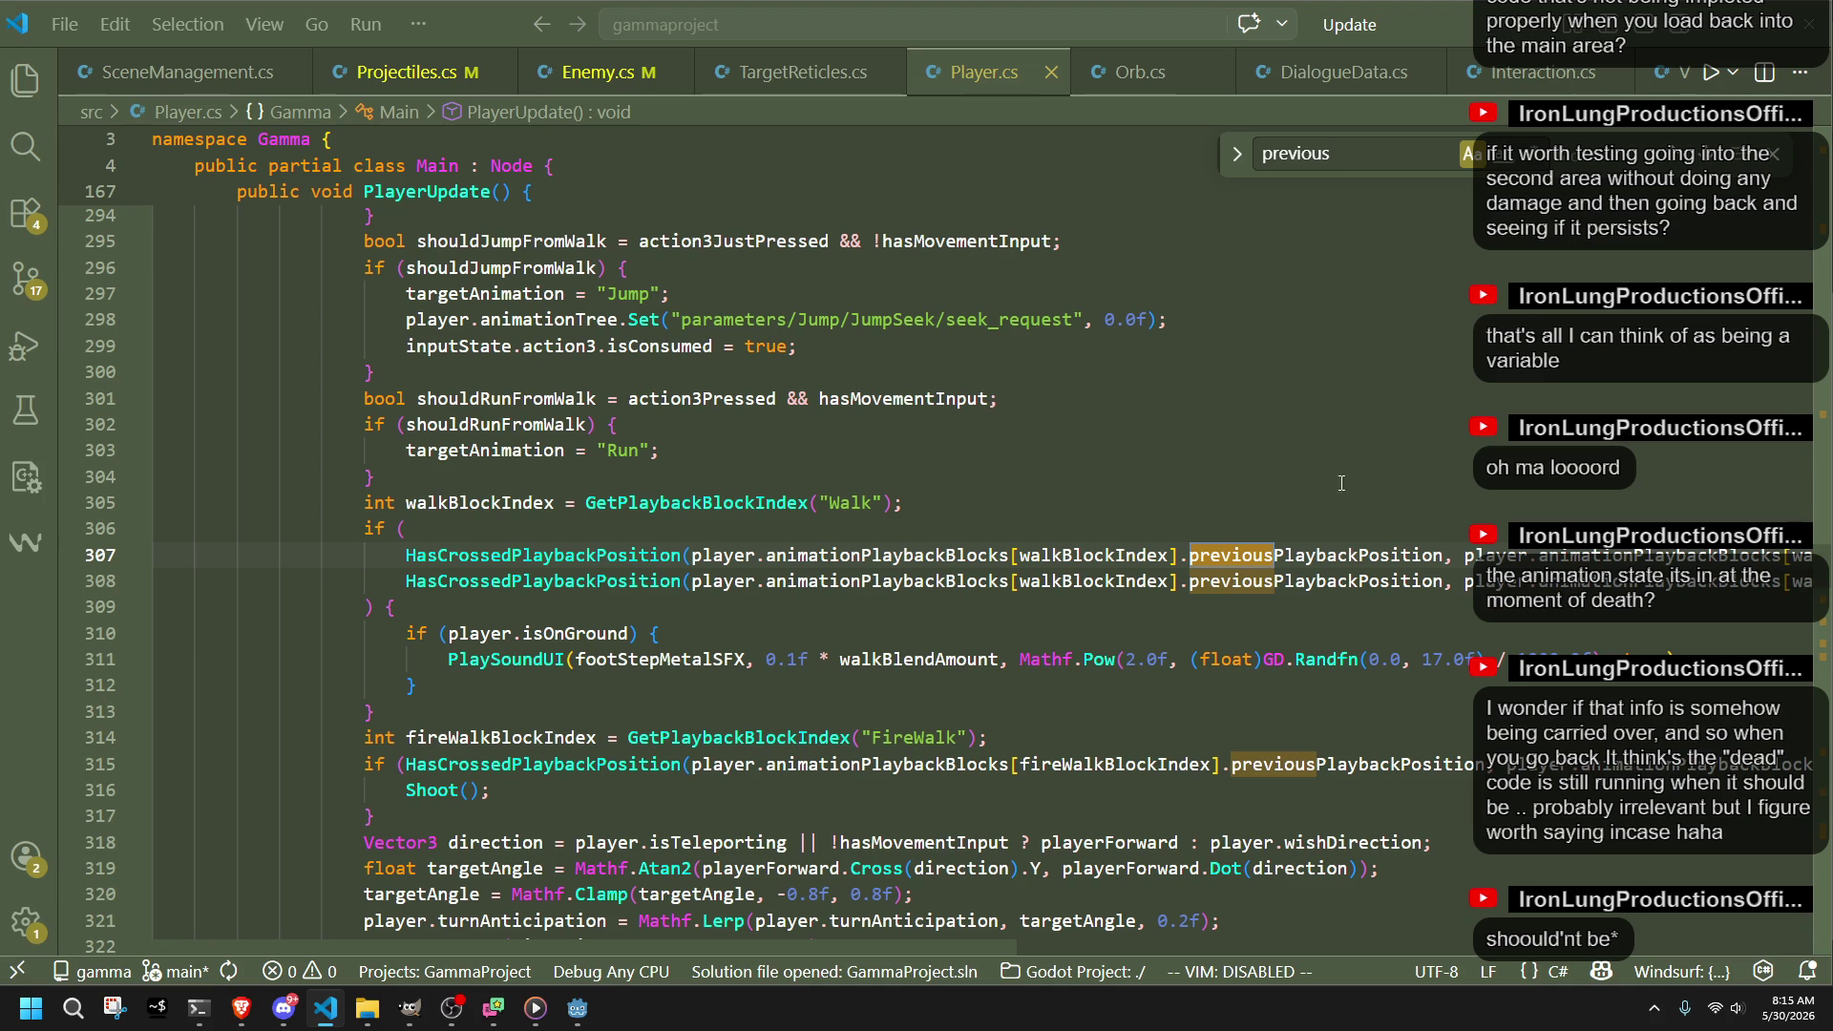
left_click(1703, 158)
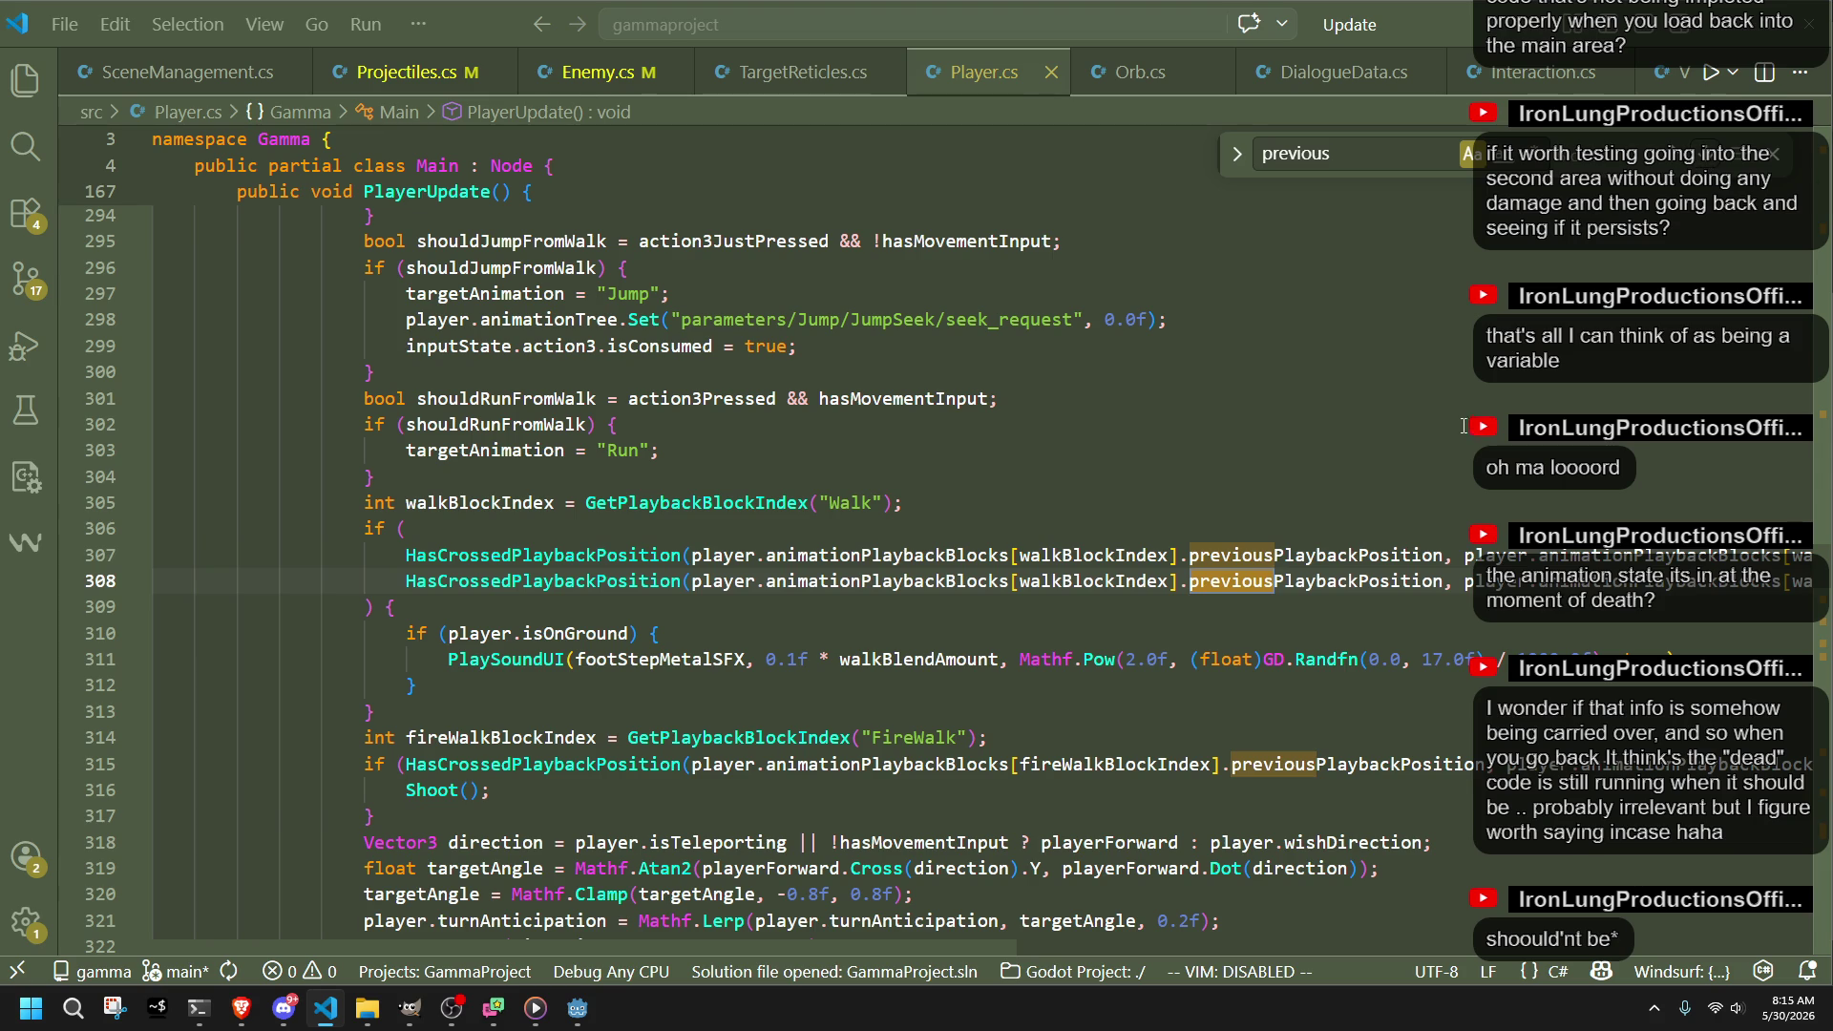
Step: Search "previousPlaybackPosition =" and step to its 0f reset in PlayerInitialize
double_click(1337, 554)
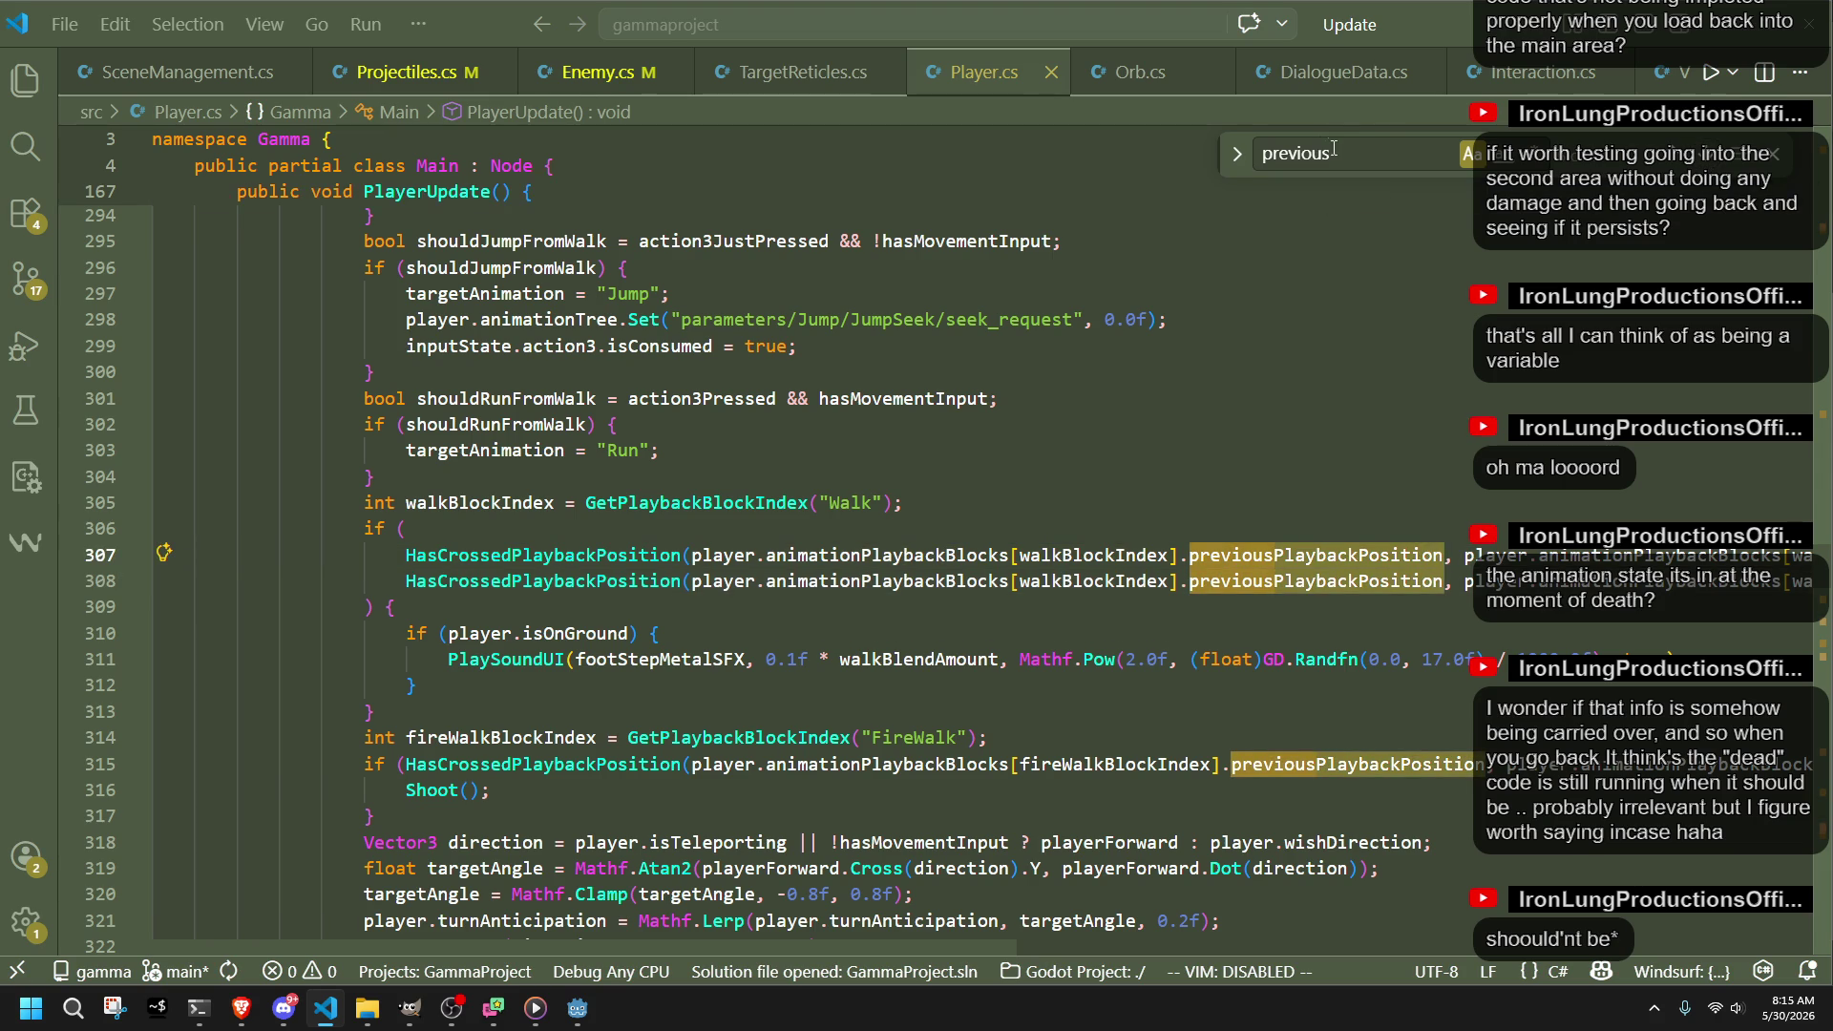
key("ctrl+f")
type("=")
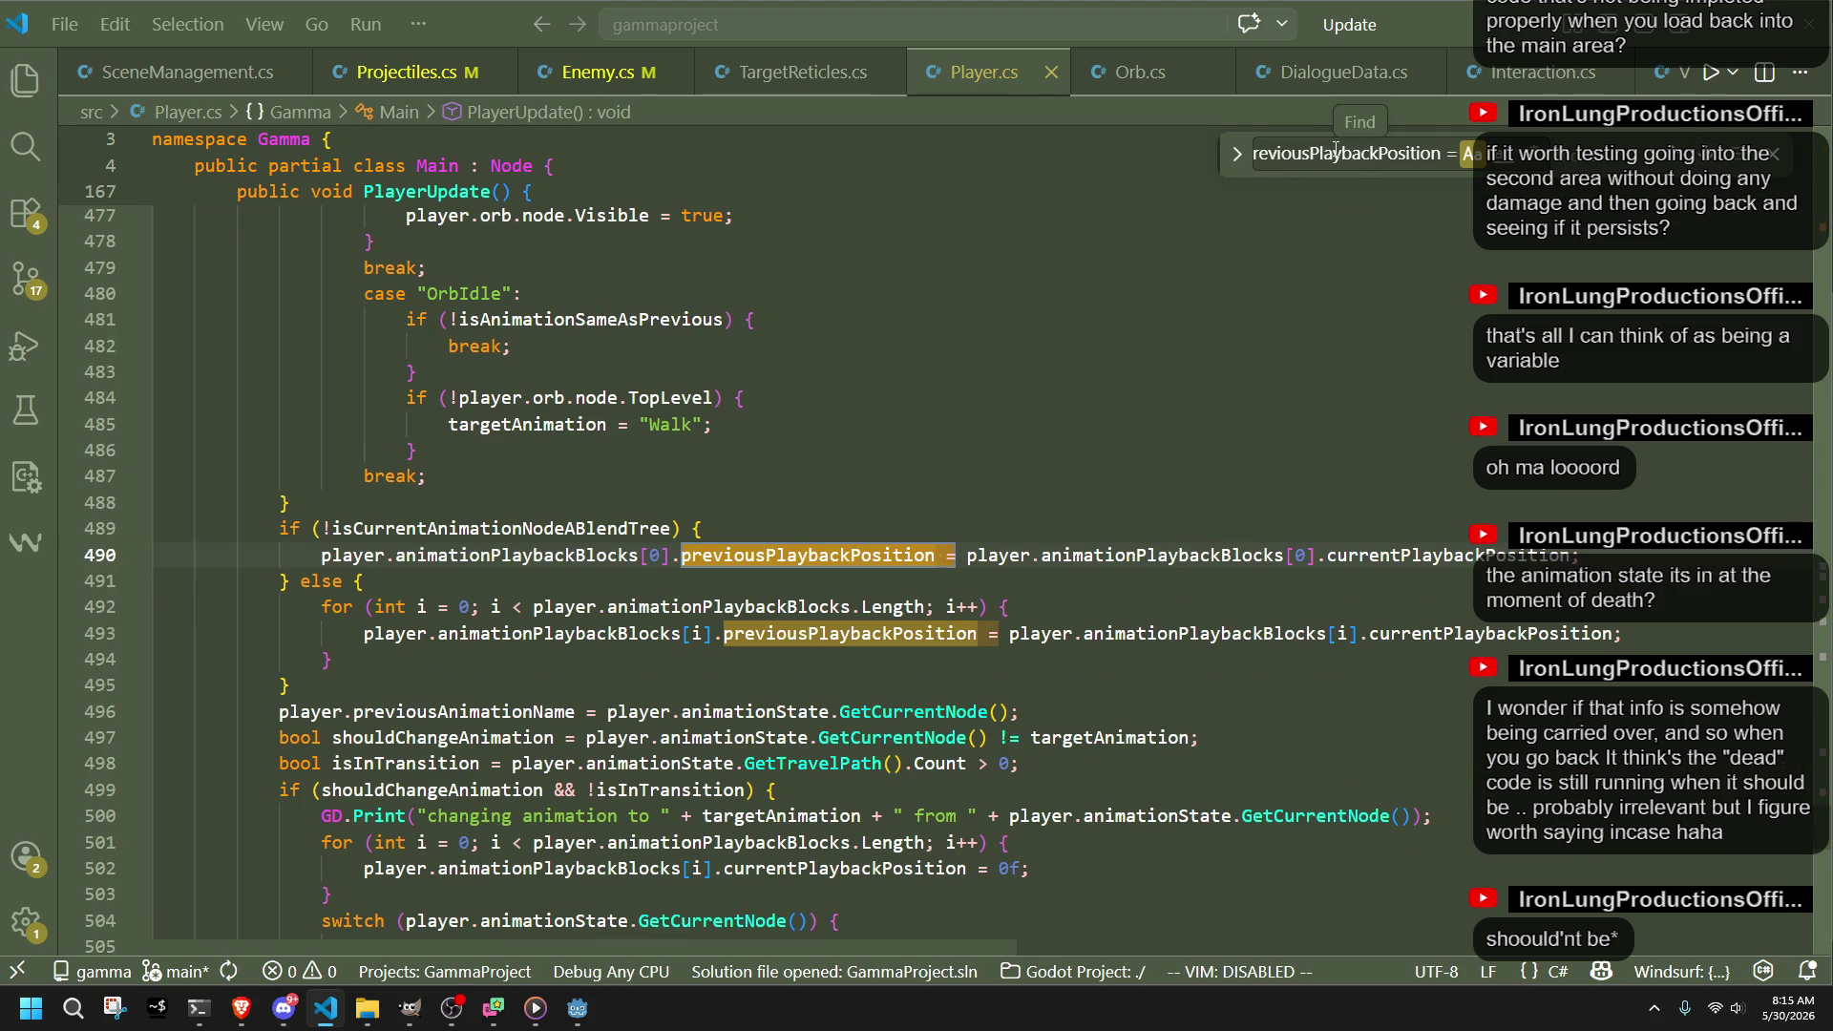
left_click(764, 589)
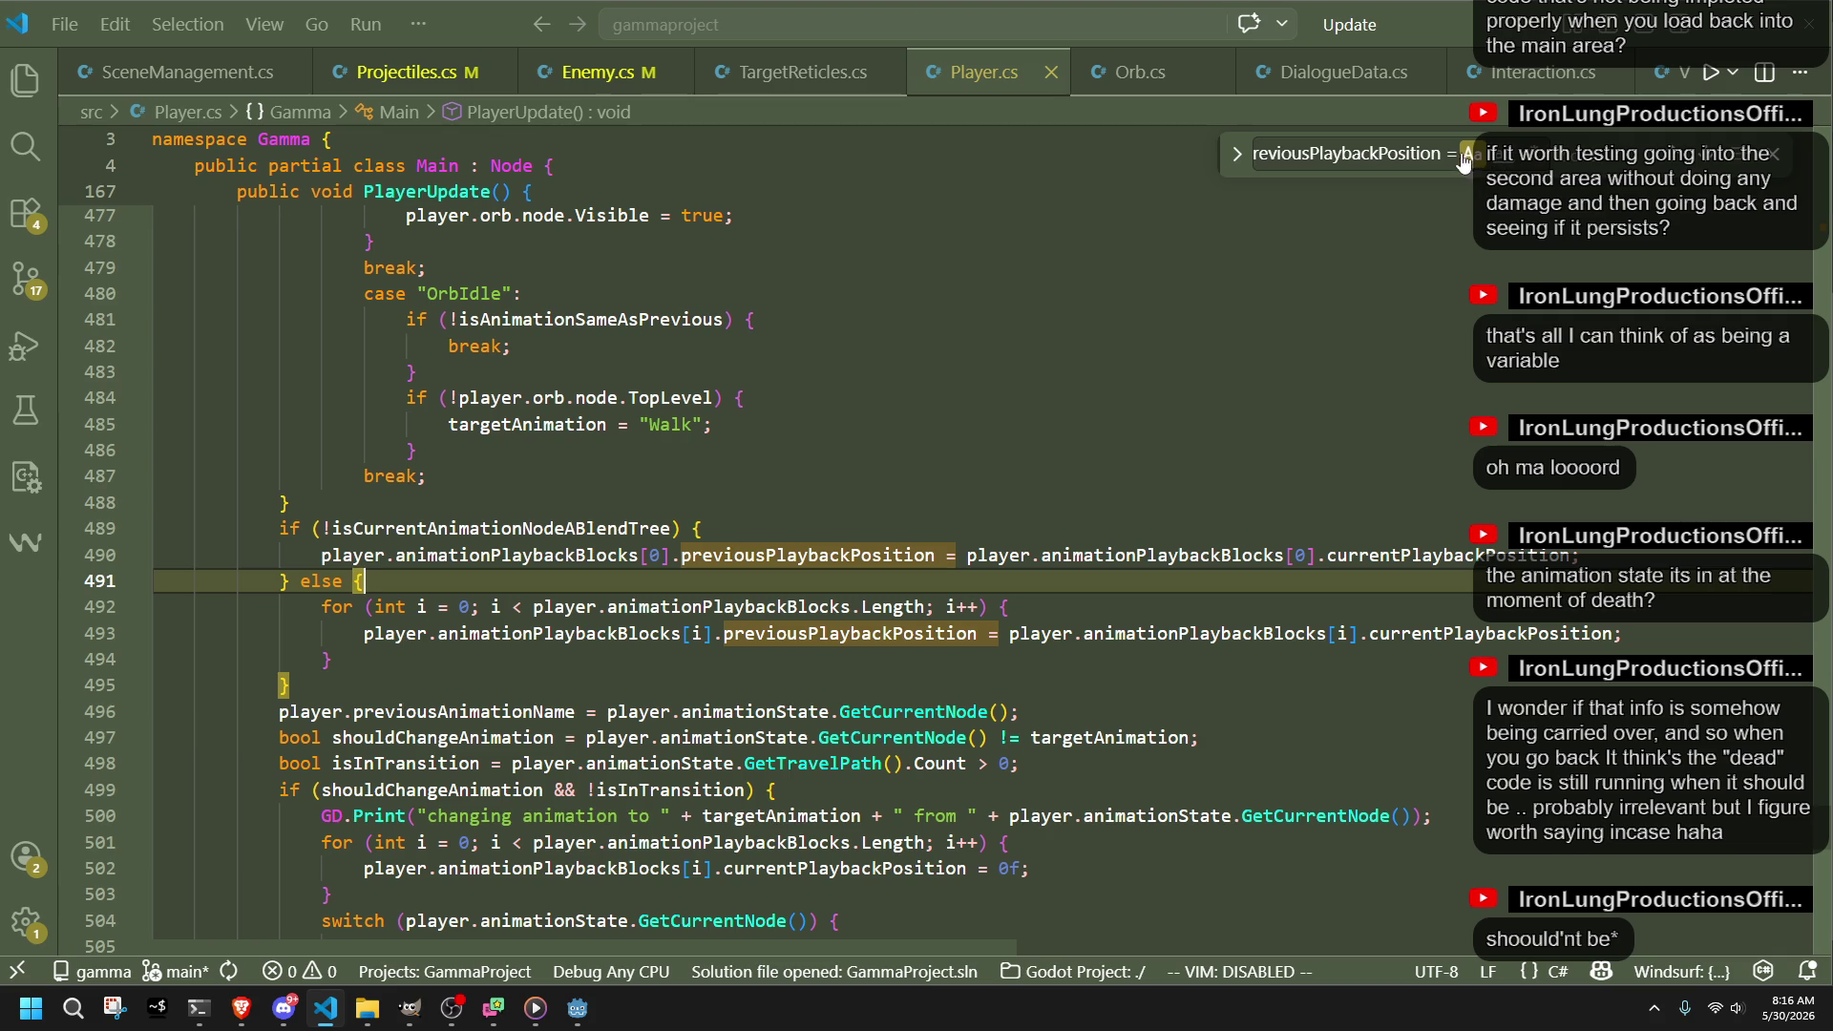
left_click(1702, 155)
left_click(1703, 155)
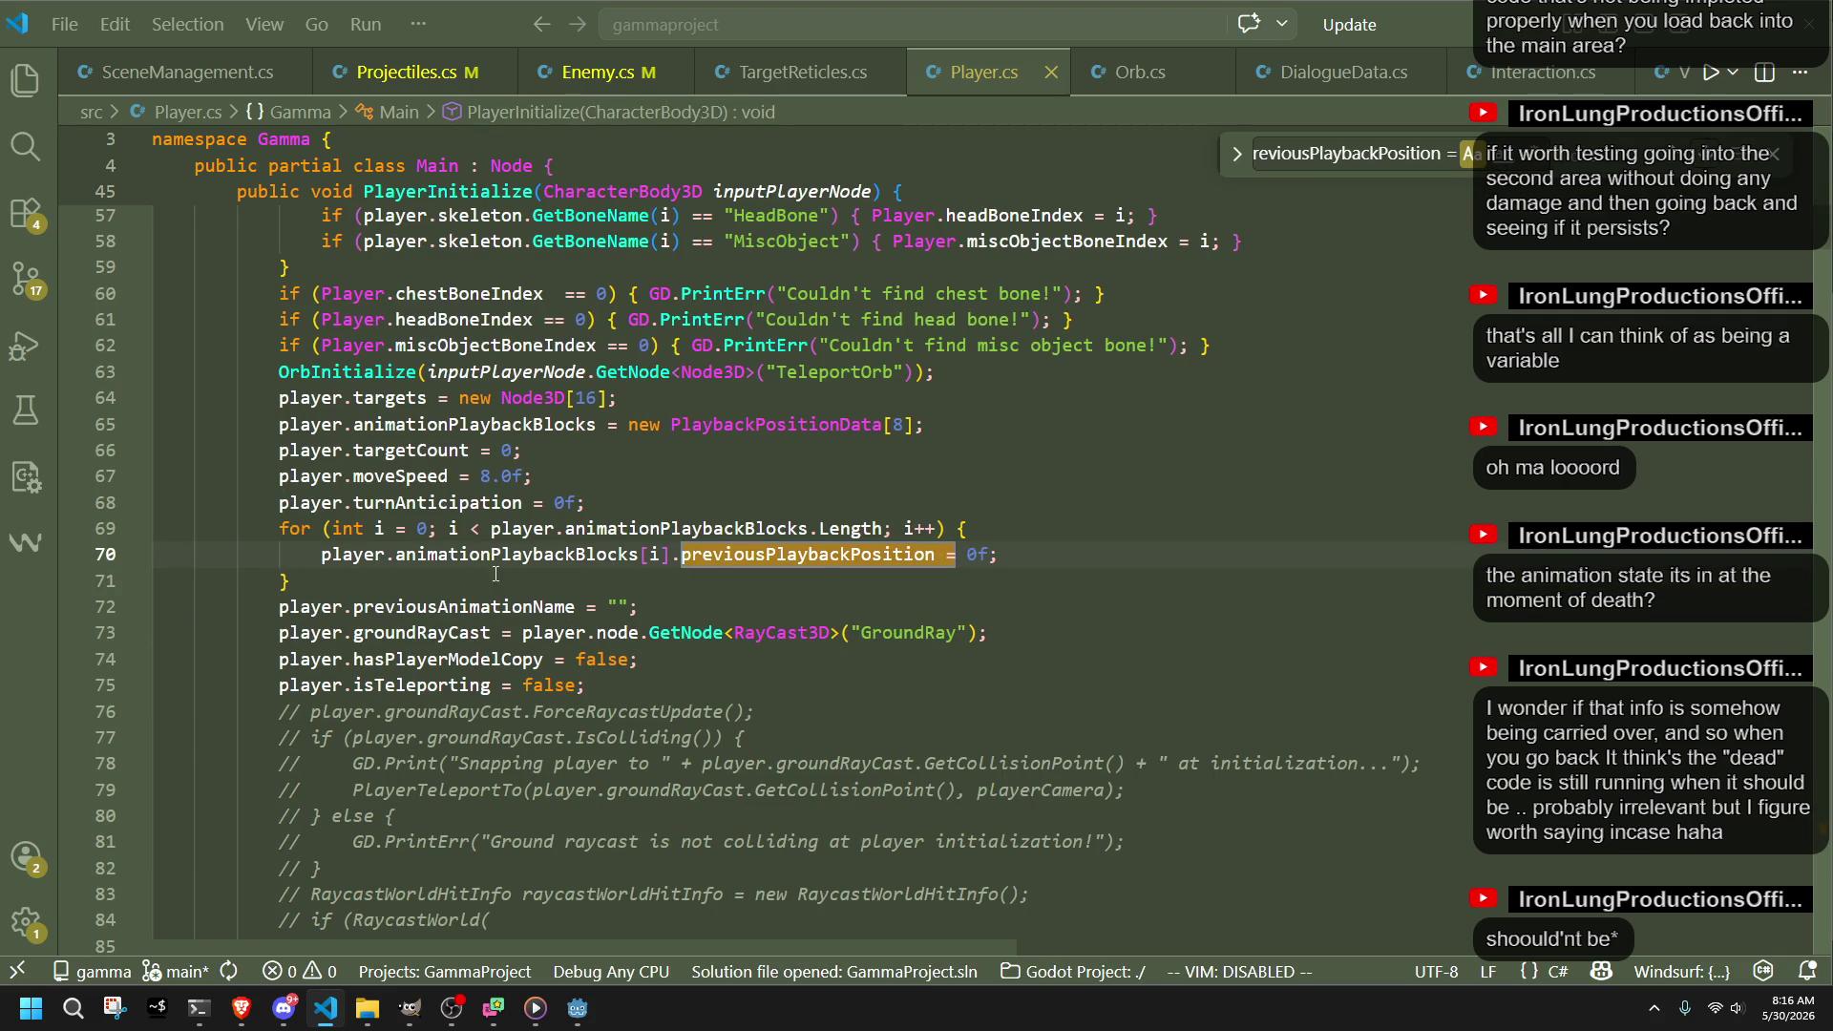
Step: Add a currentPlaybackPosition = 0f reset after the previousPlaybackPosition reset in PlayerInitialize
left_click(432, 586)
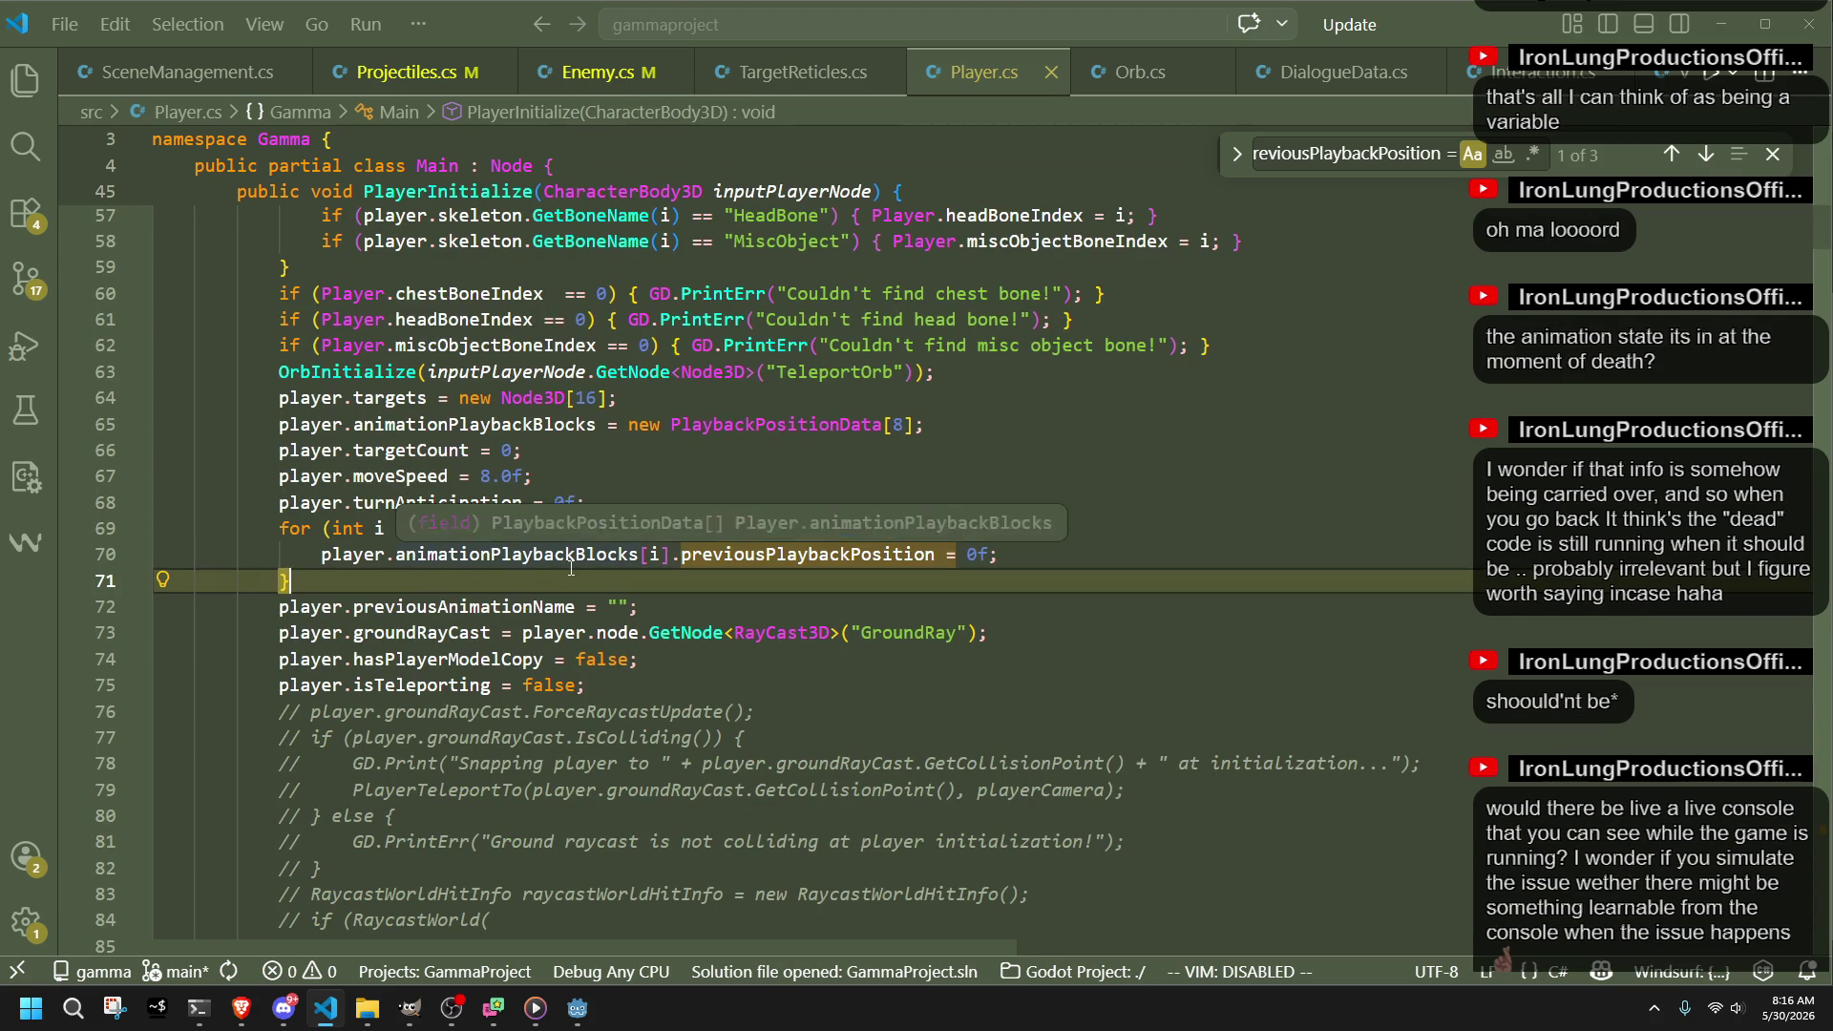
scroll(568, 571, "up", 6)
scroll(570, 567, "down", 4)
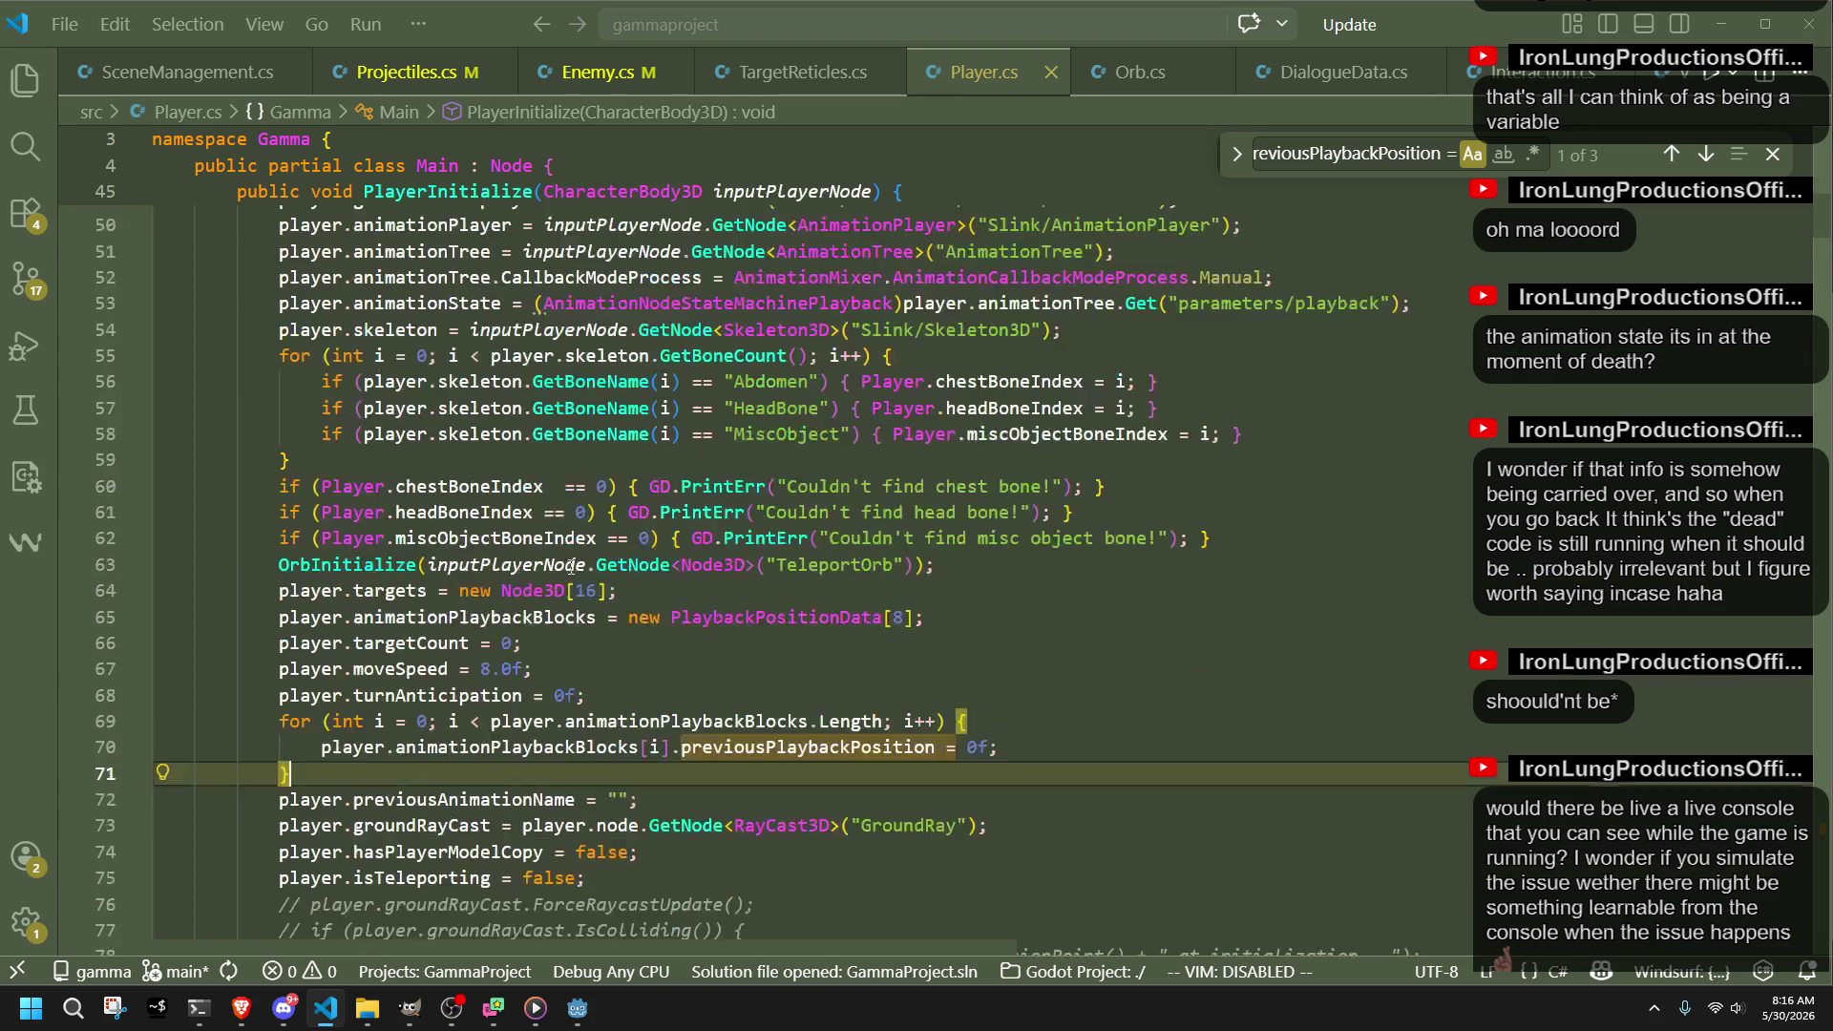
left_click(1037, 748)
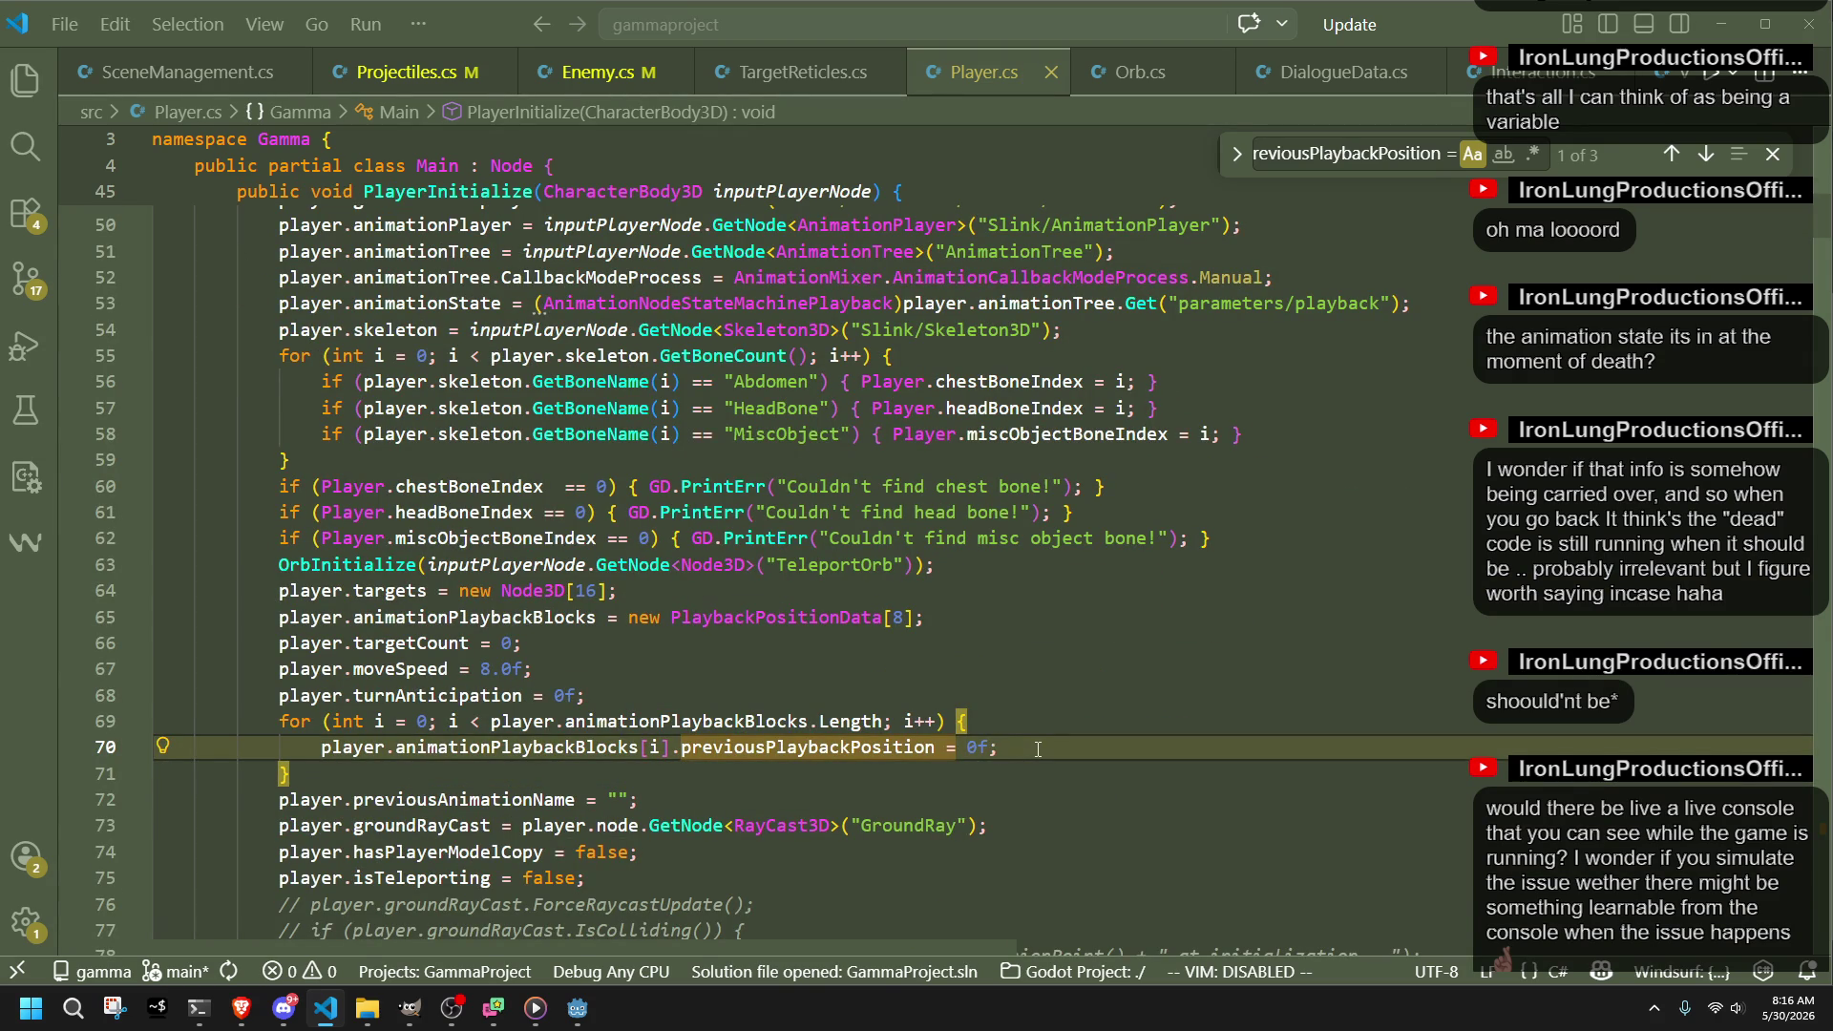
key("Return")
key("Tab")
Step: Save Player.cs and run the game again from Godot
key("Down")
key("ctrl+s")
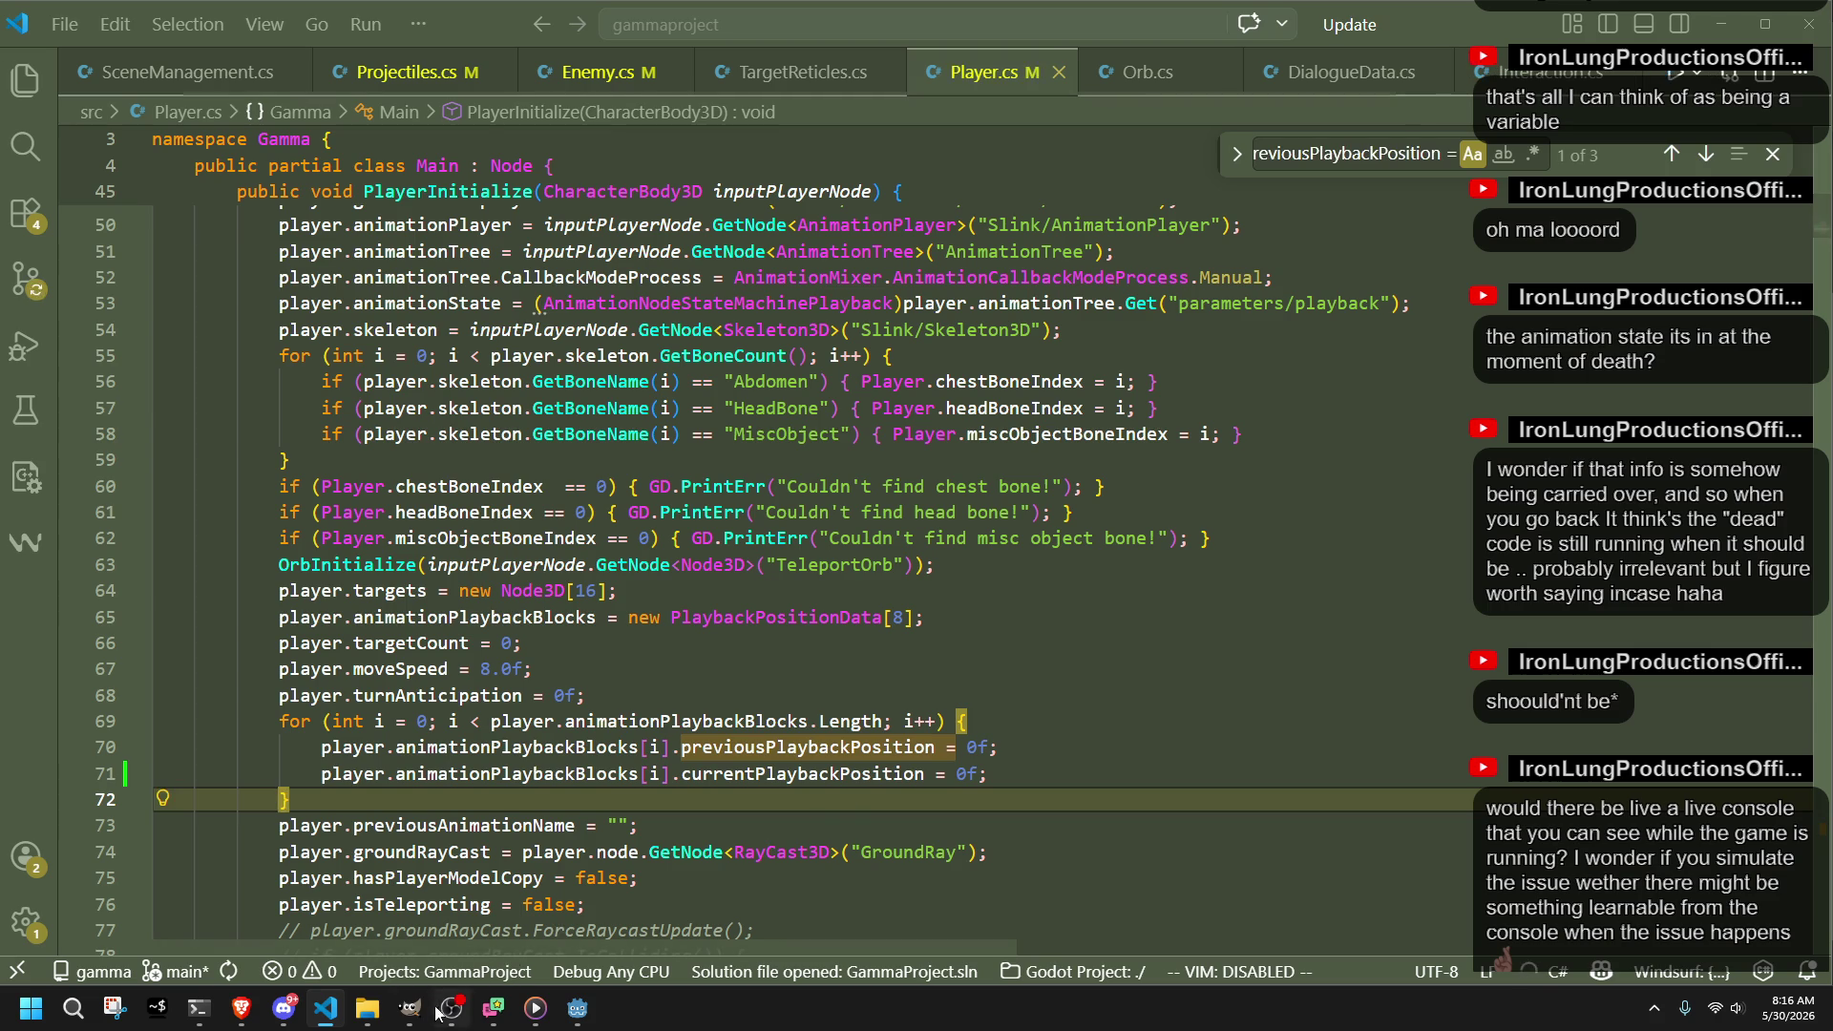
left_click(578, 1009)
left_click(1688, 38)
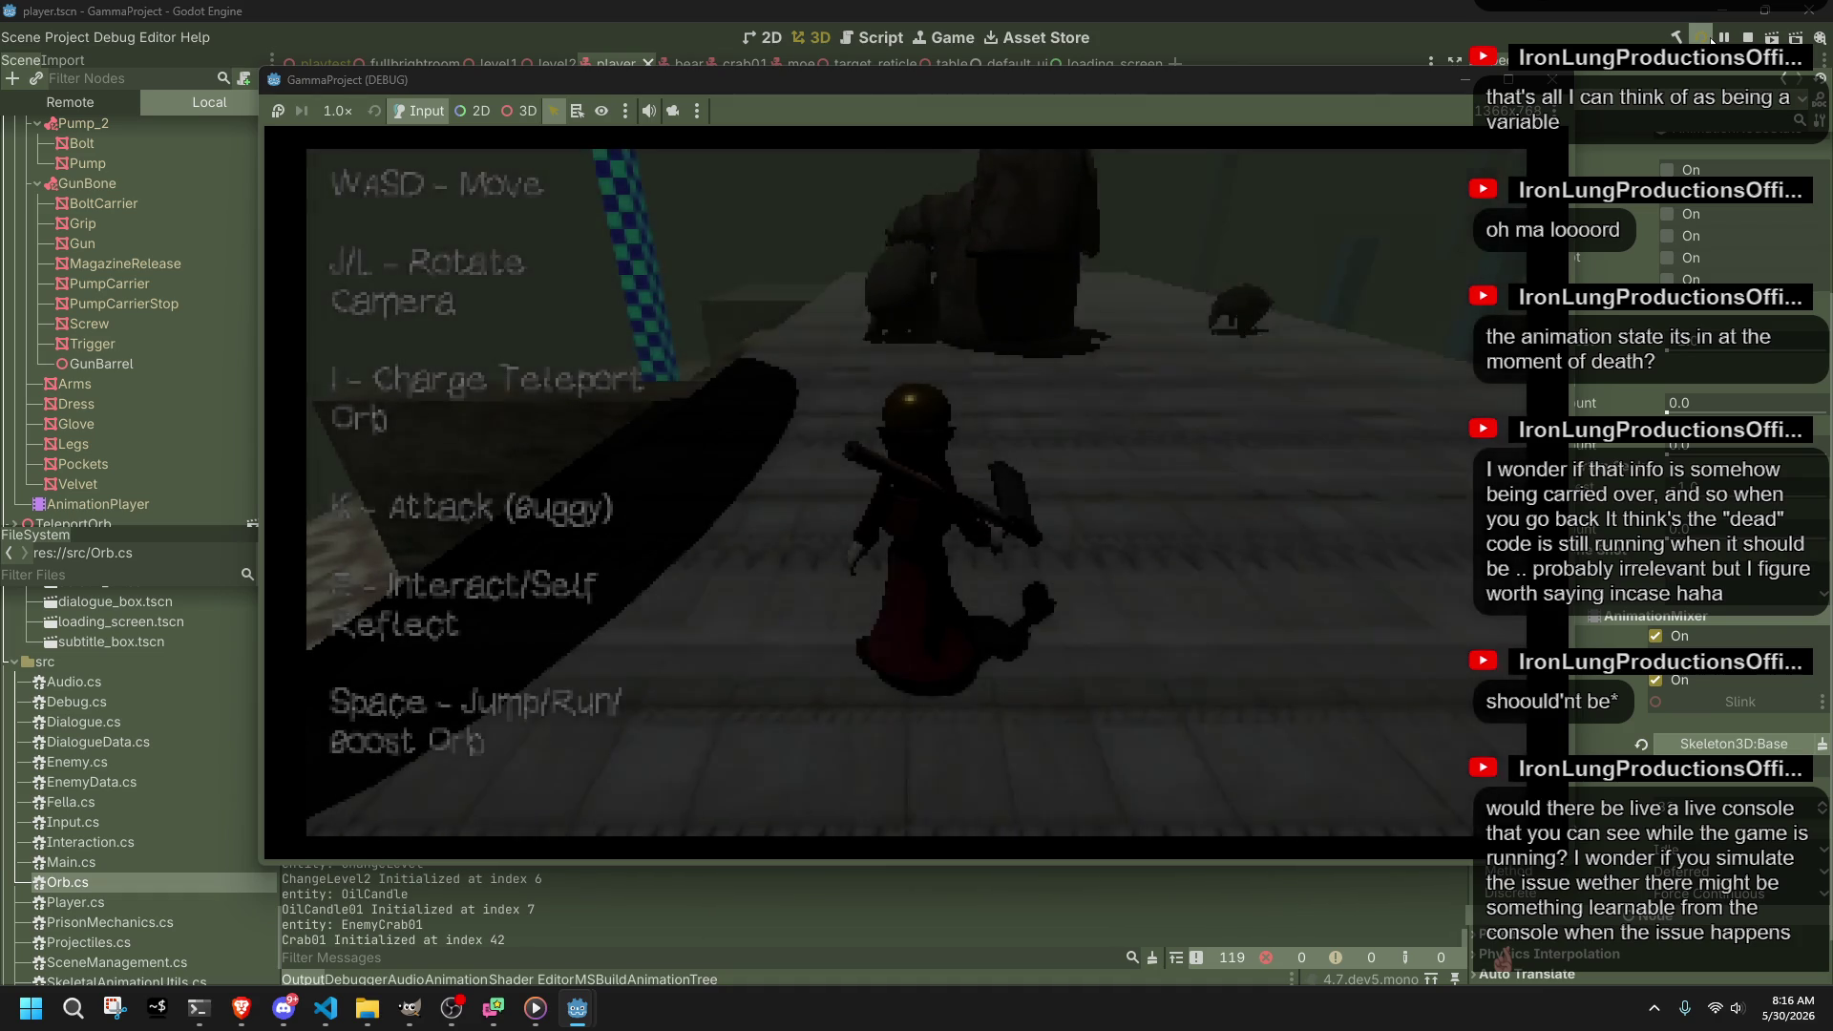
Step: Walk past the rock, run along the ledge and jump onto the dark platform until the forest level loads
key("w")
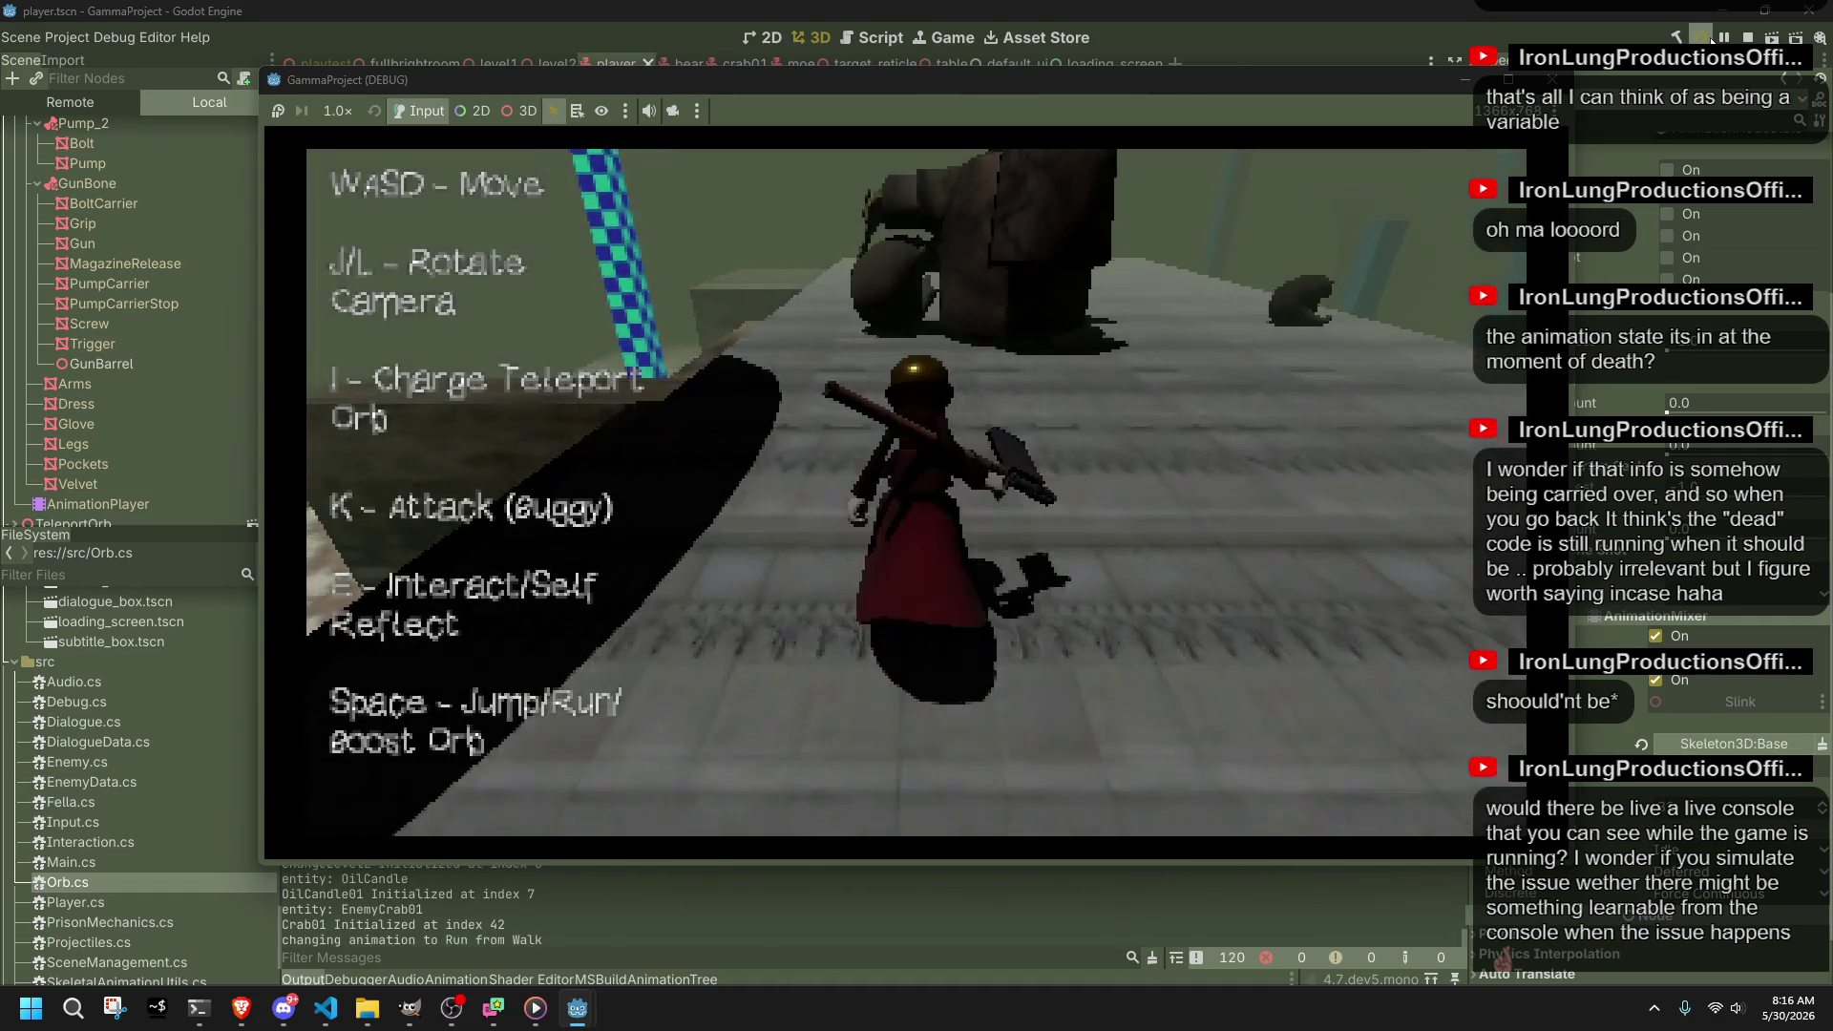
key("w")
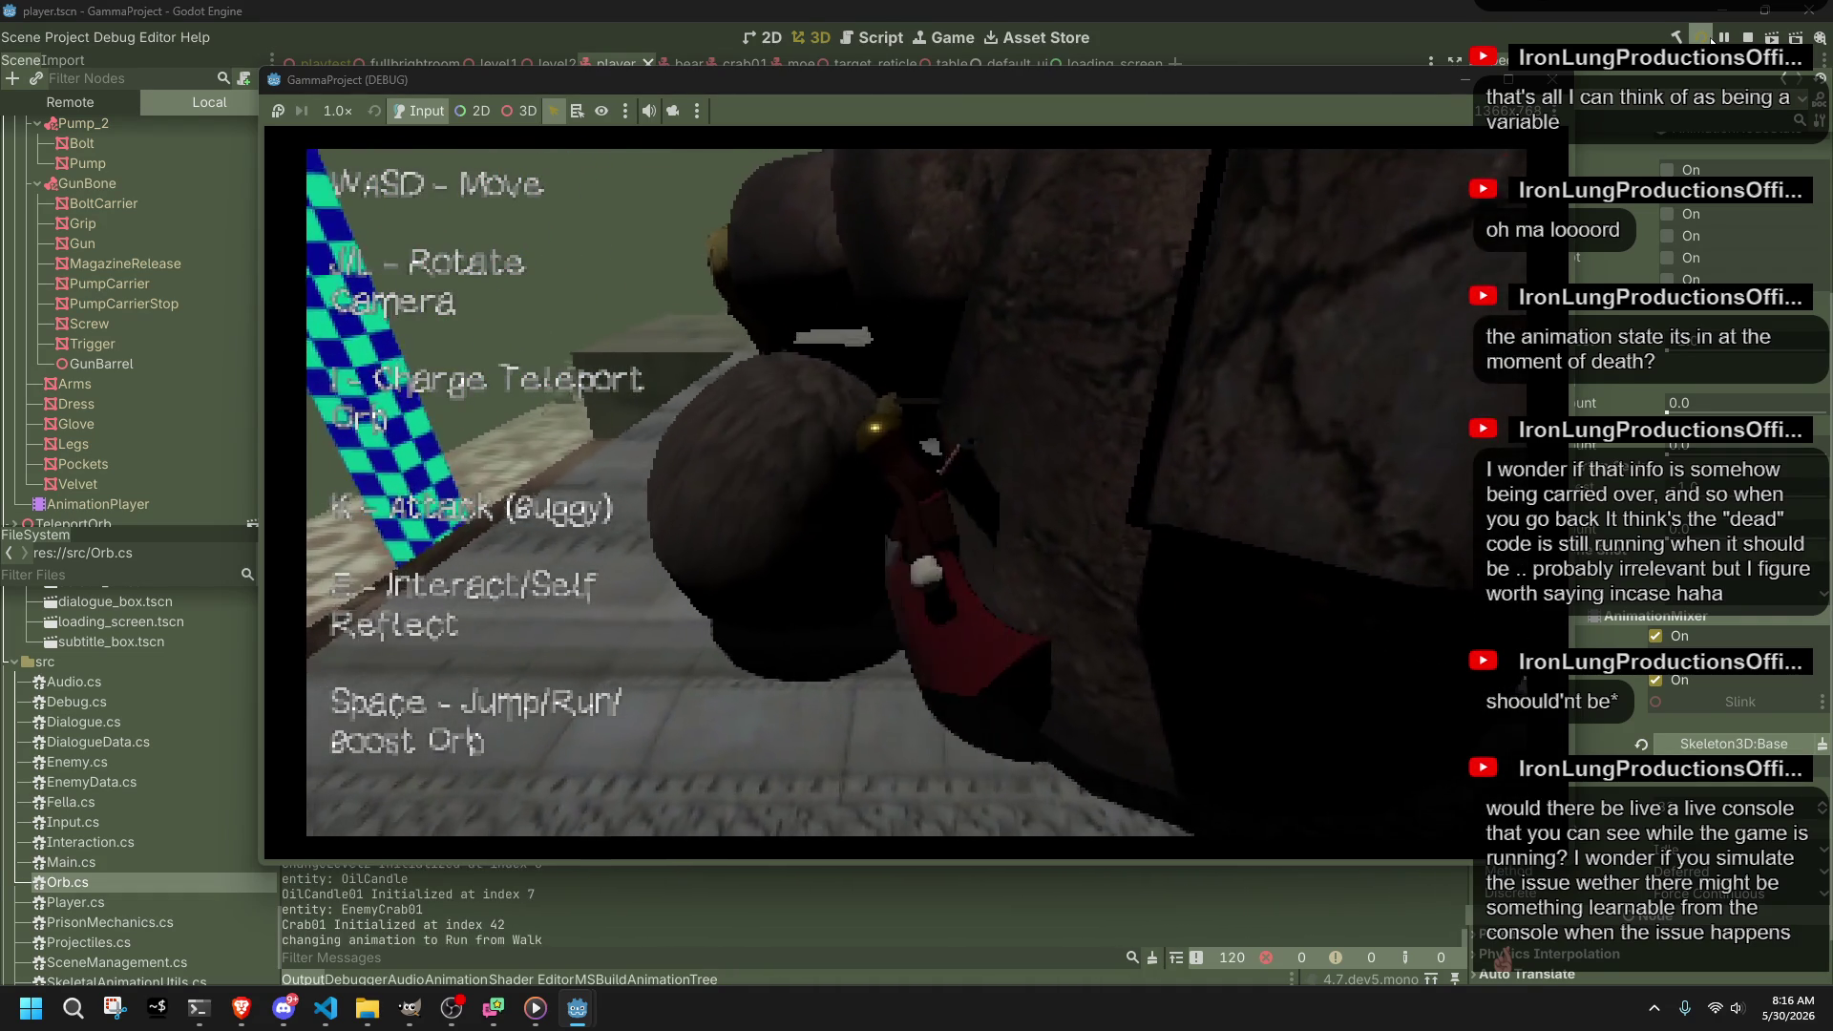
key("l")
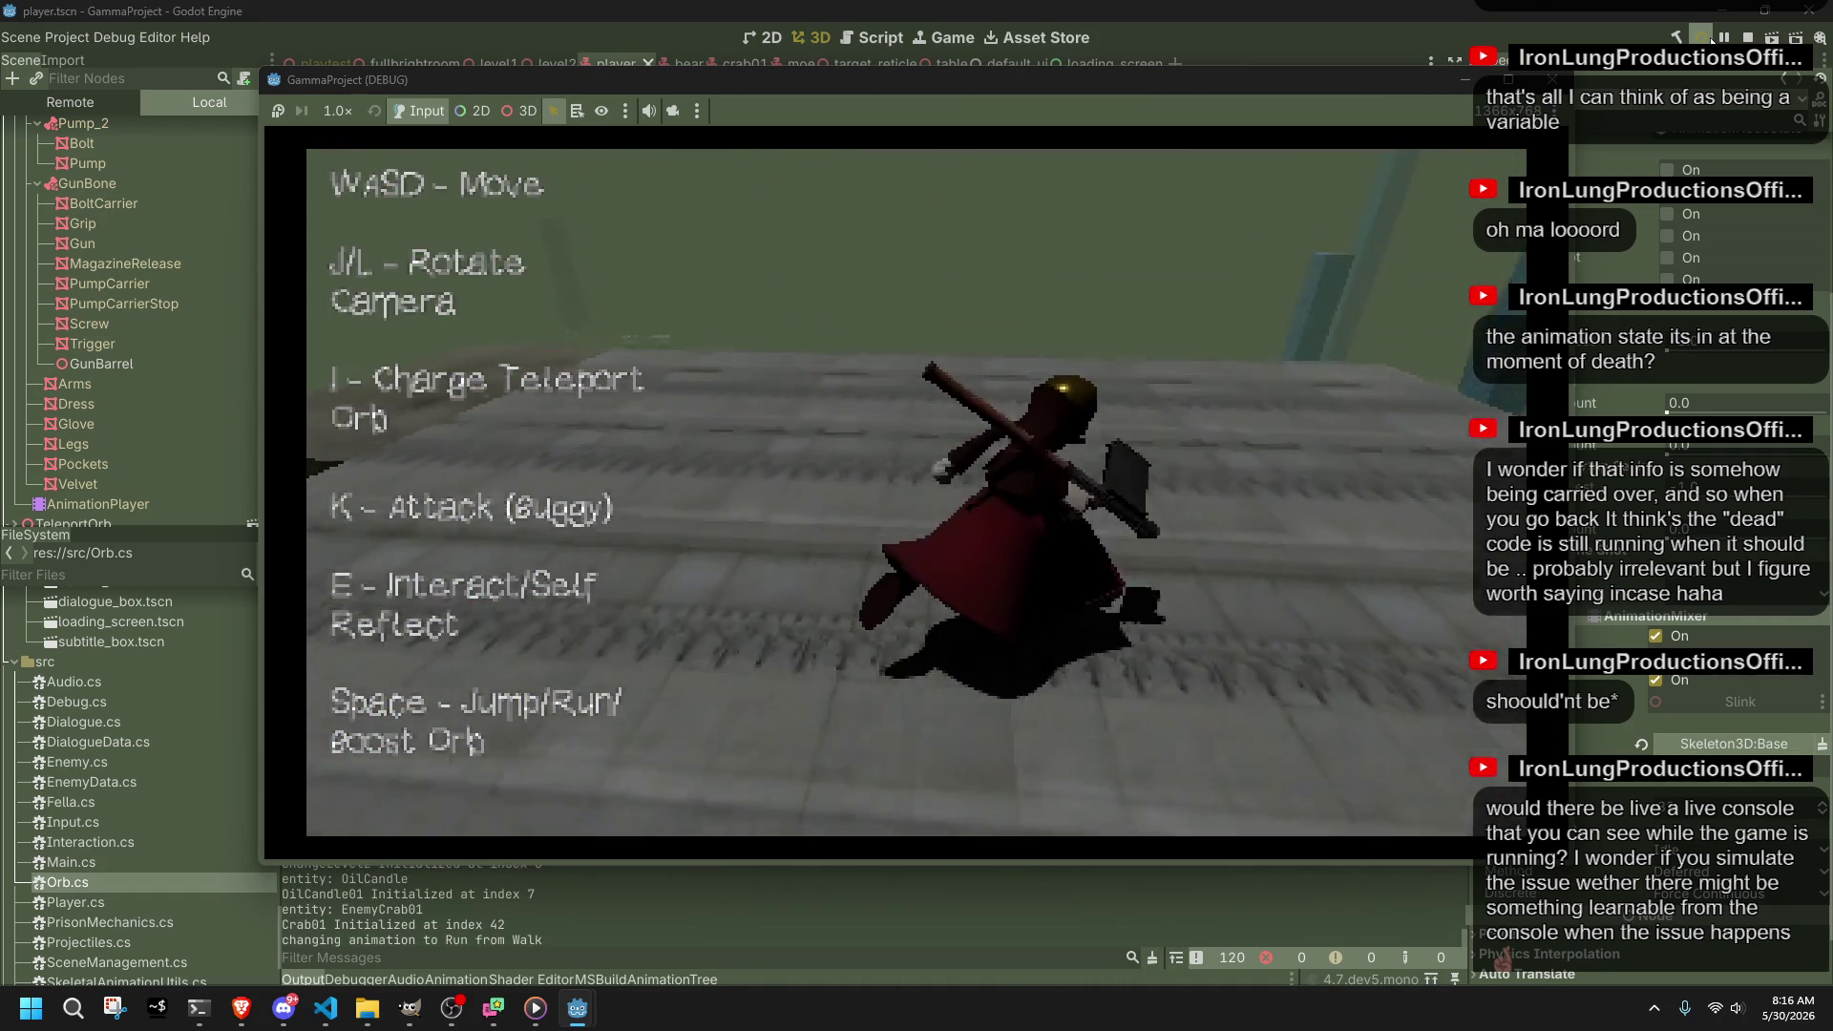
key("w")
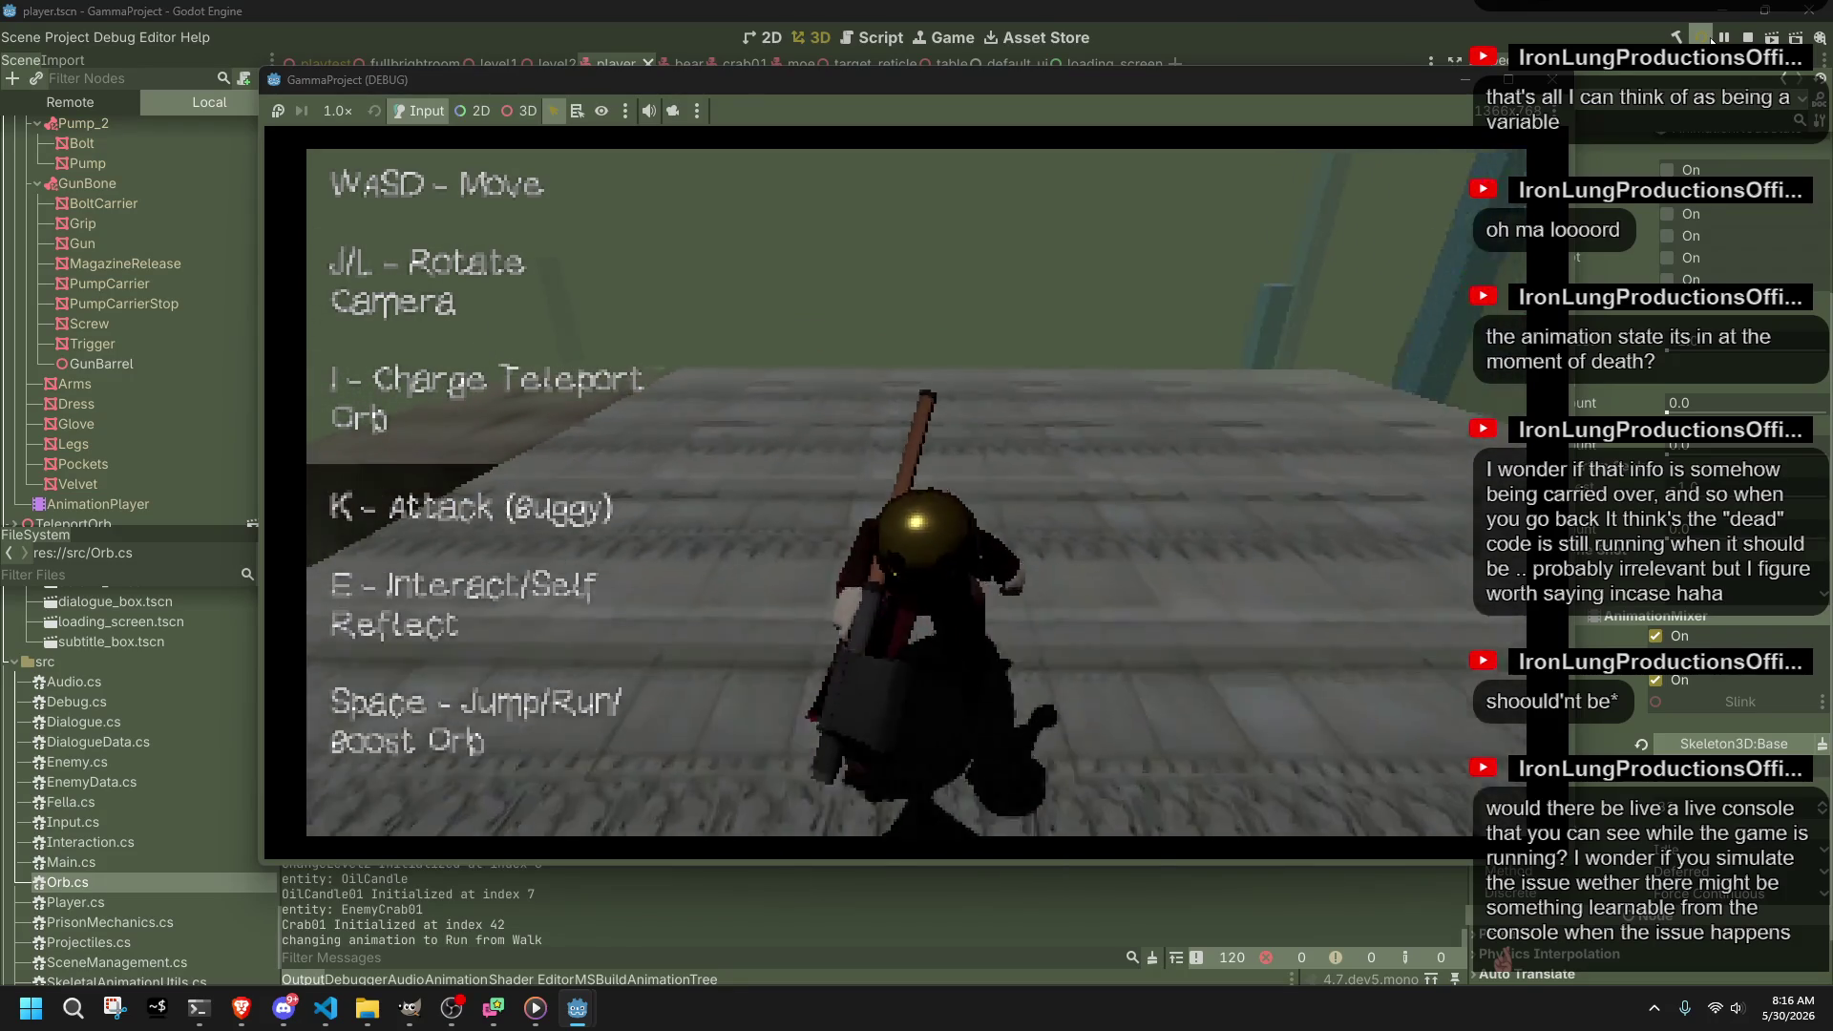
key("j")
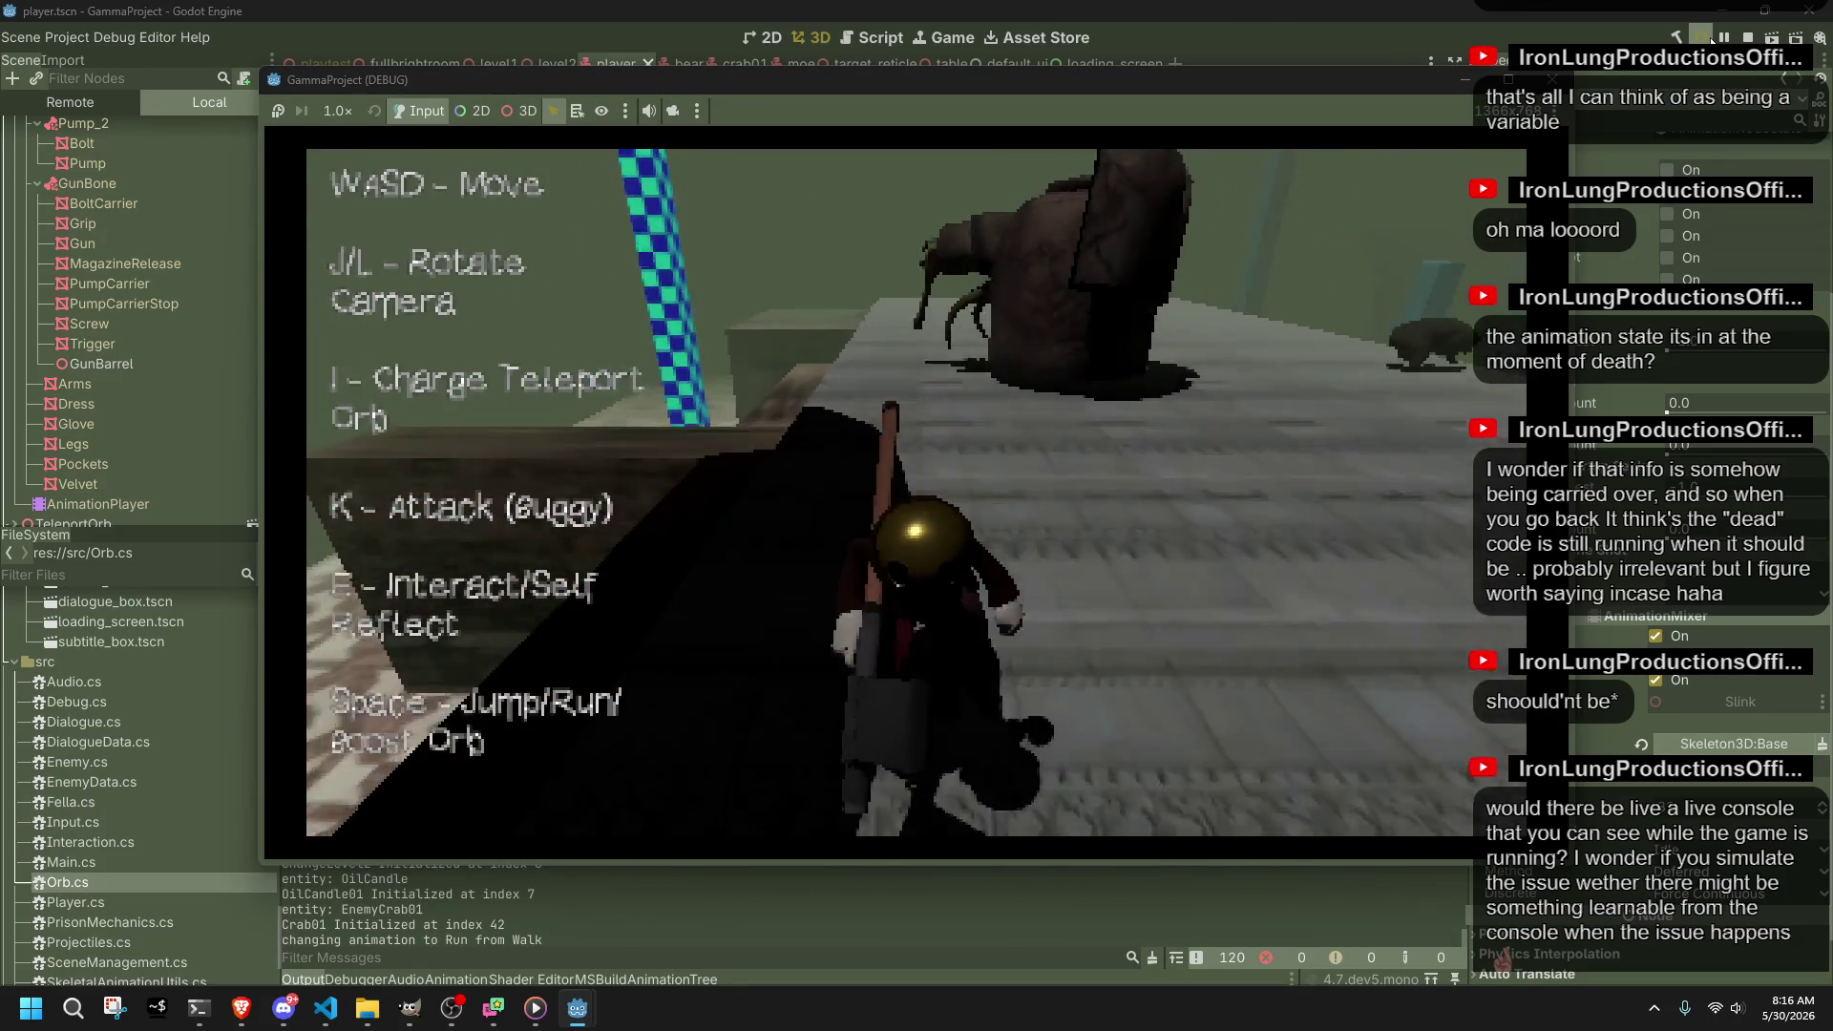
key("a")
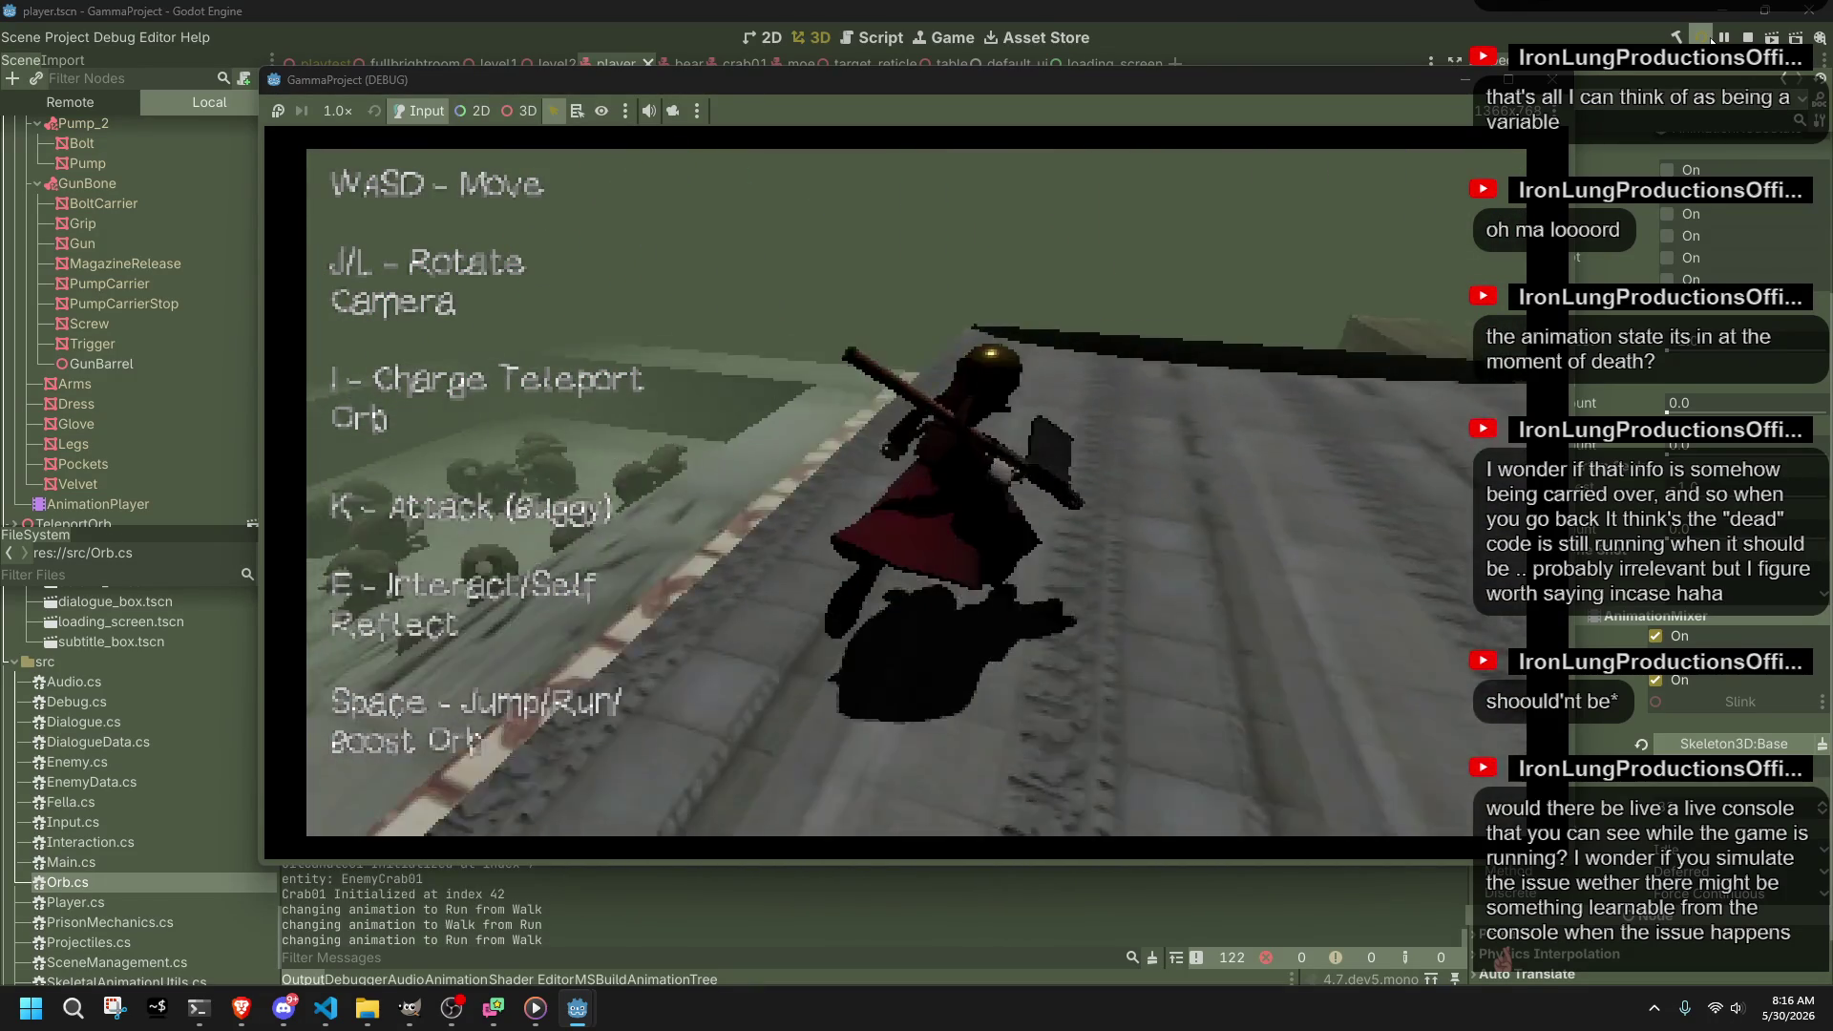
key("l")
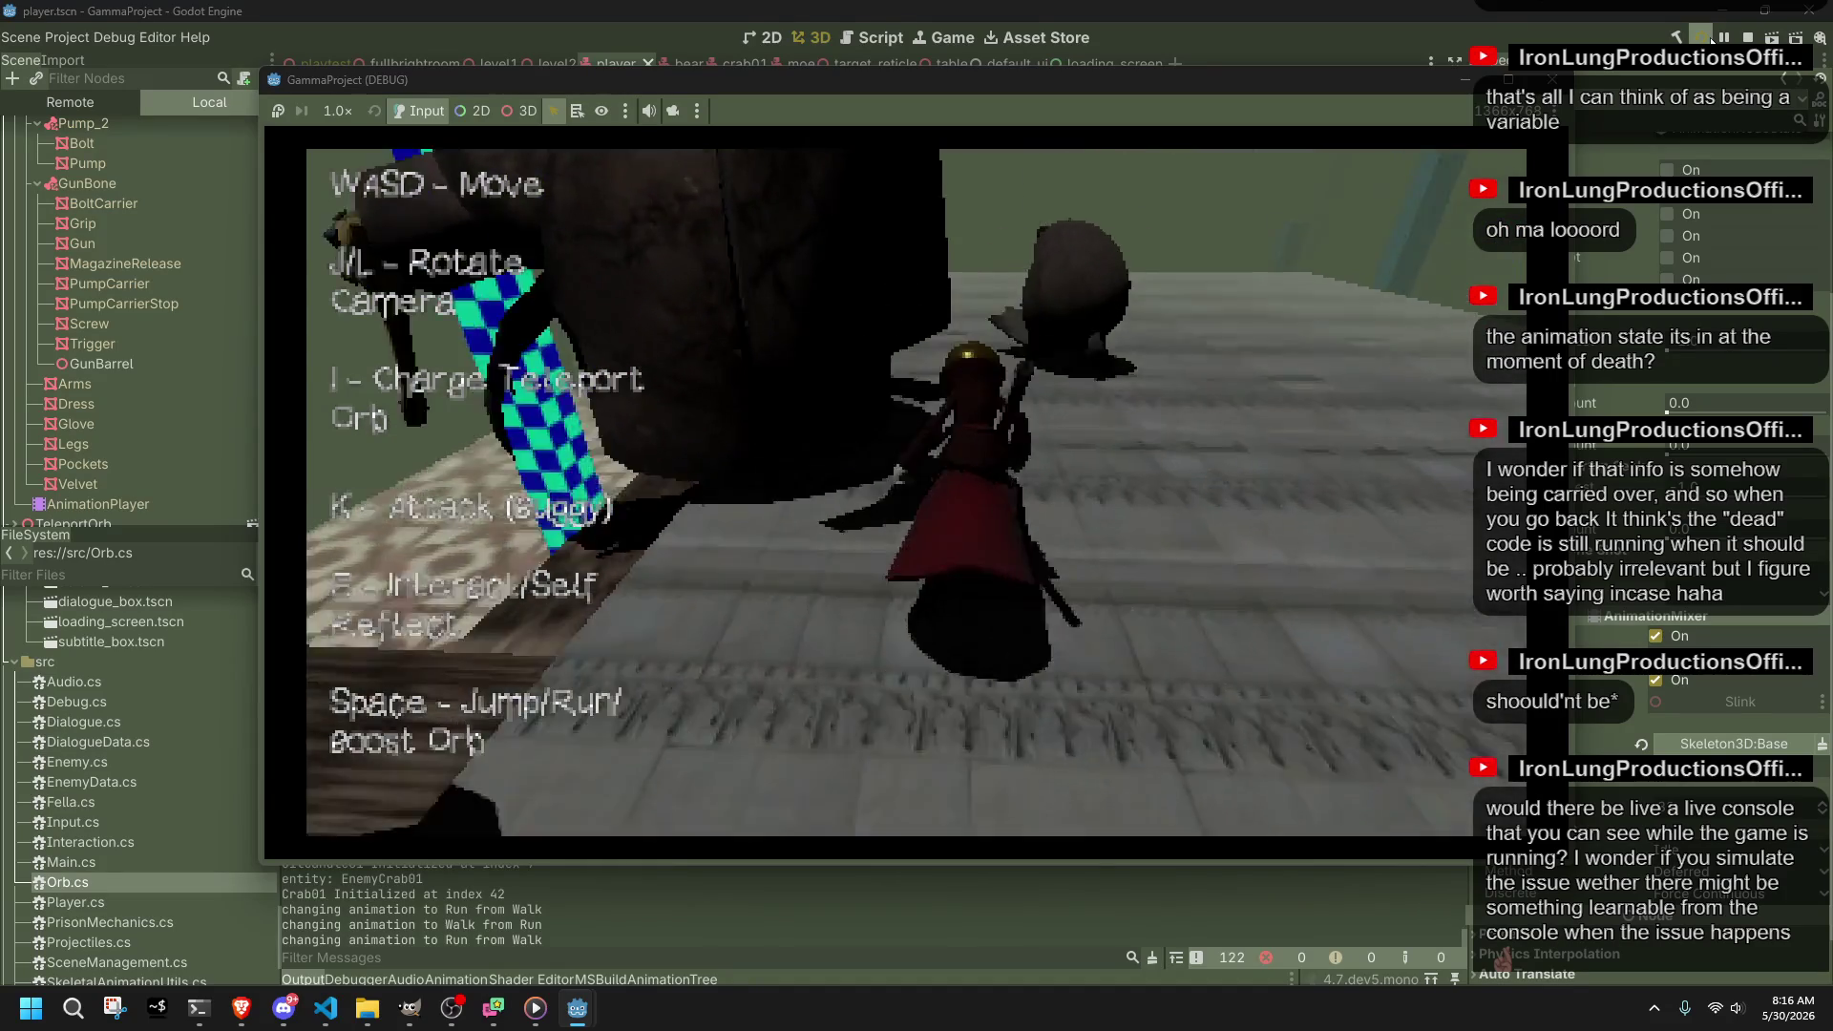
key("space")
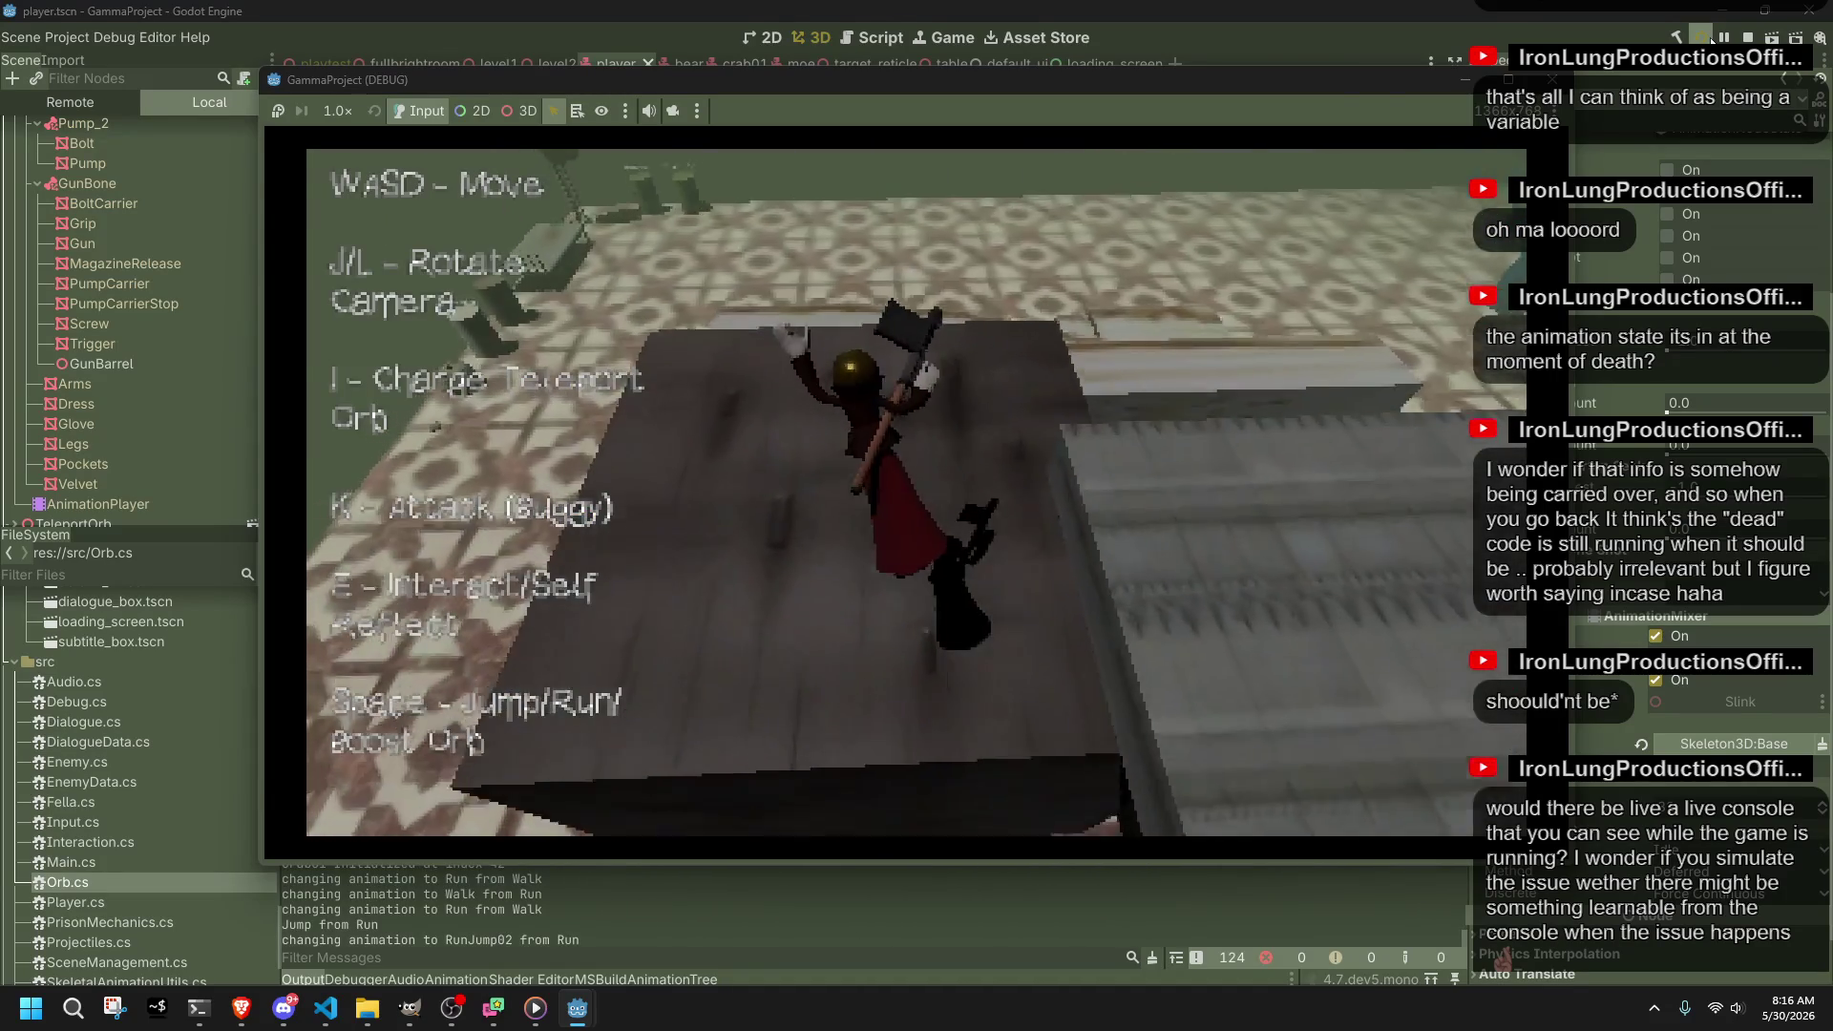
key("l")
key("space")
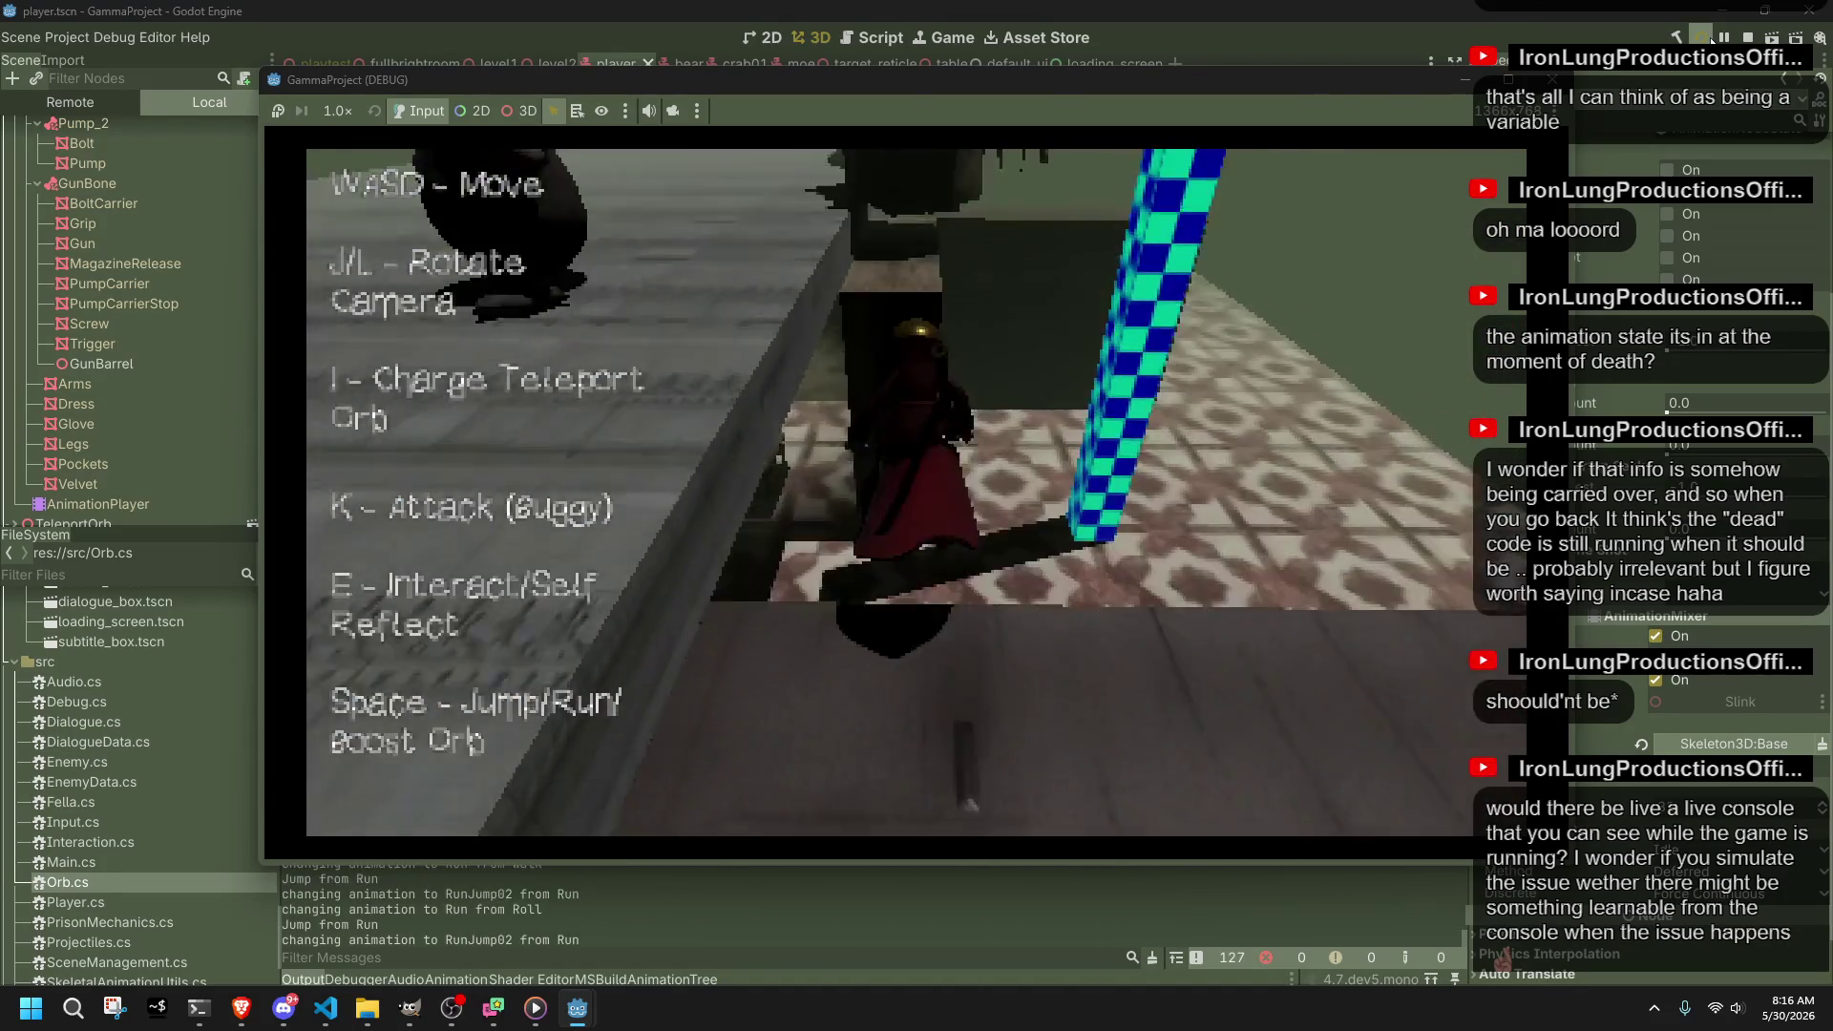
key("l")
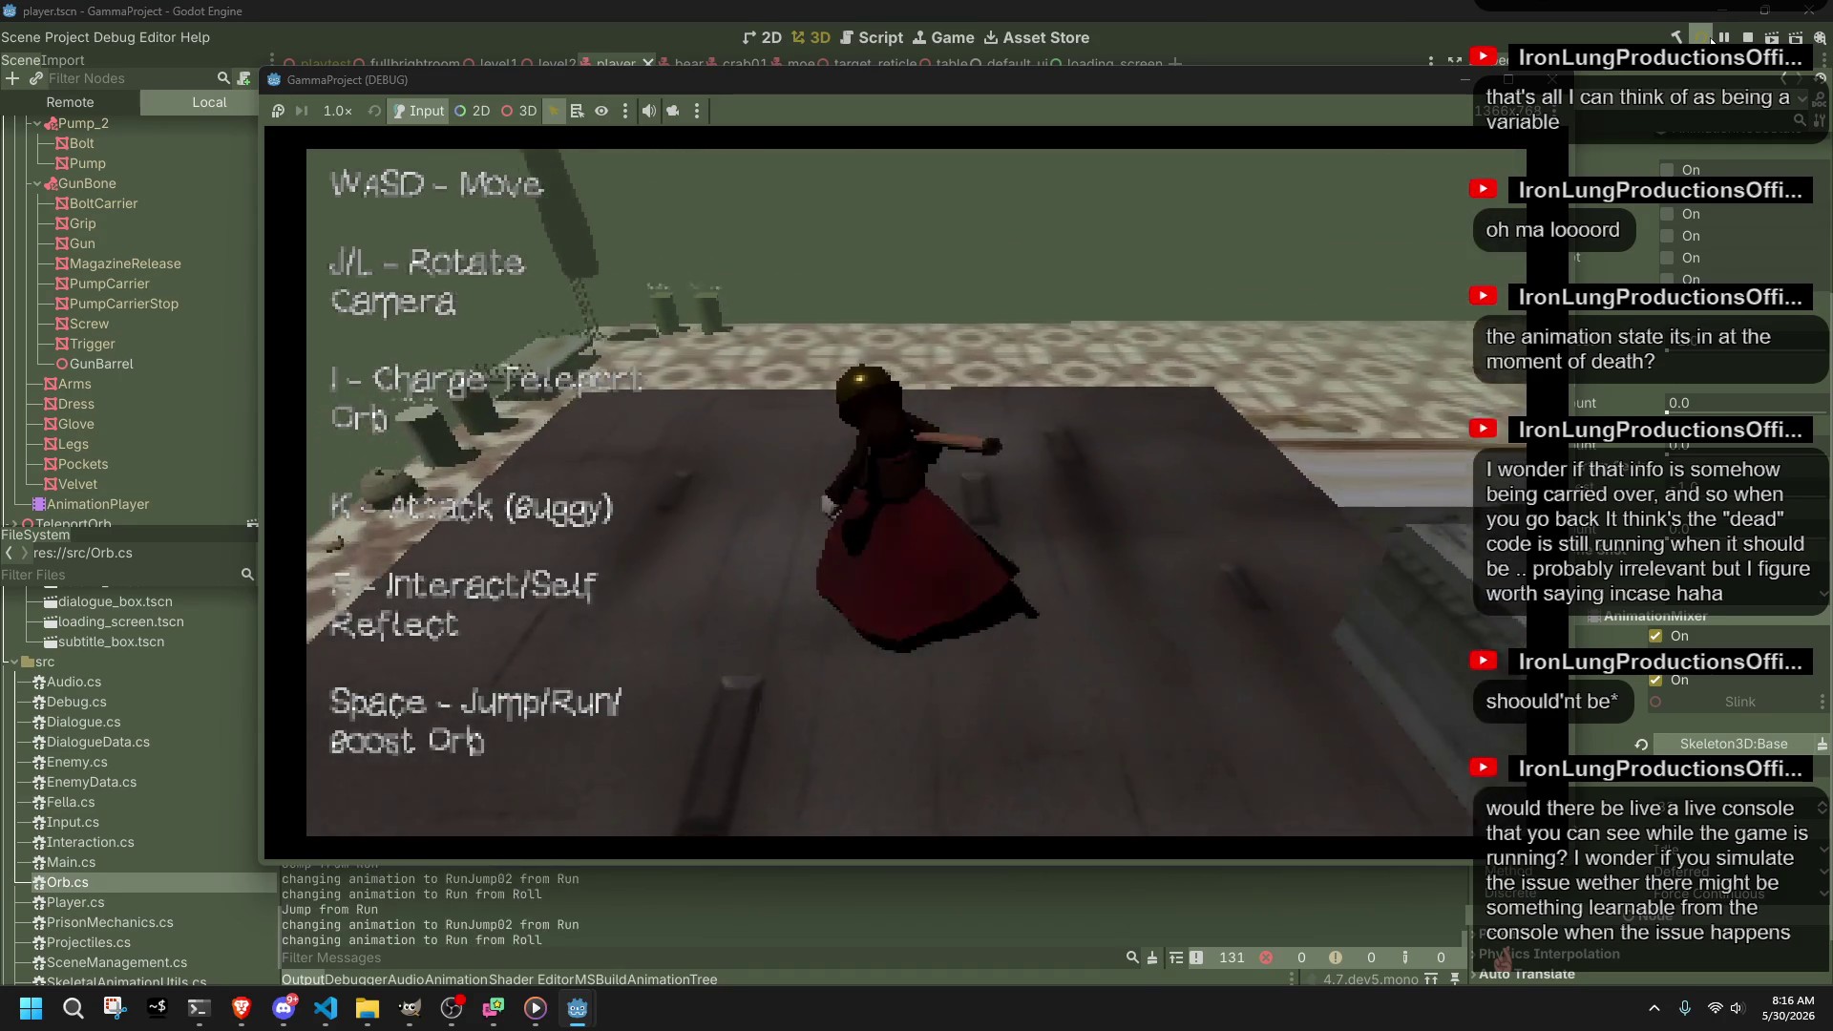
key("space")
key("space")
key("space")
key("space")
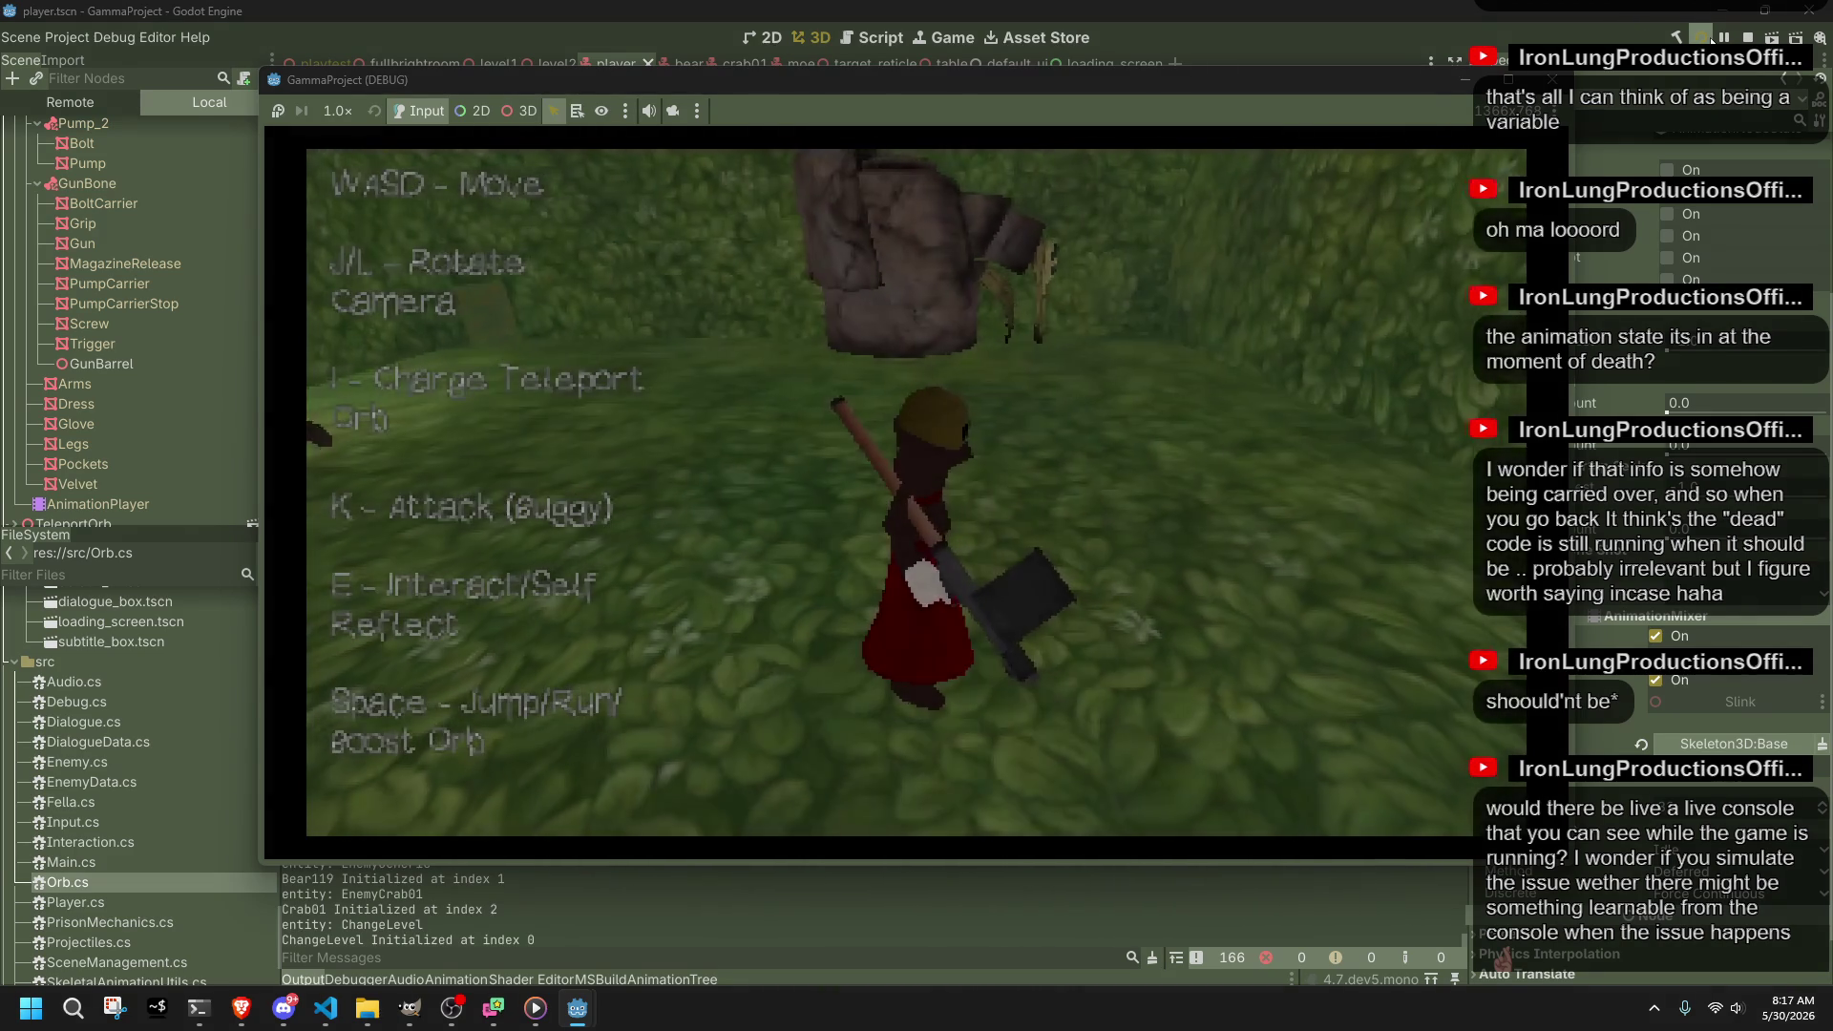
Step: Turn the camera toward the bear and target and swing the character's axe
key("j")
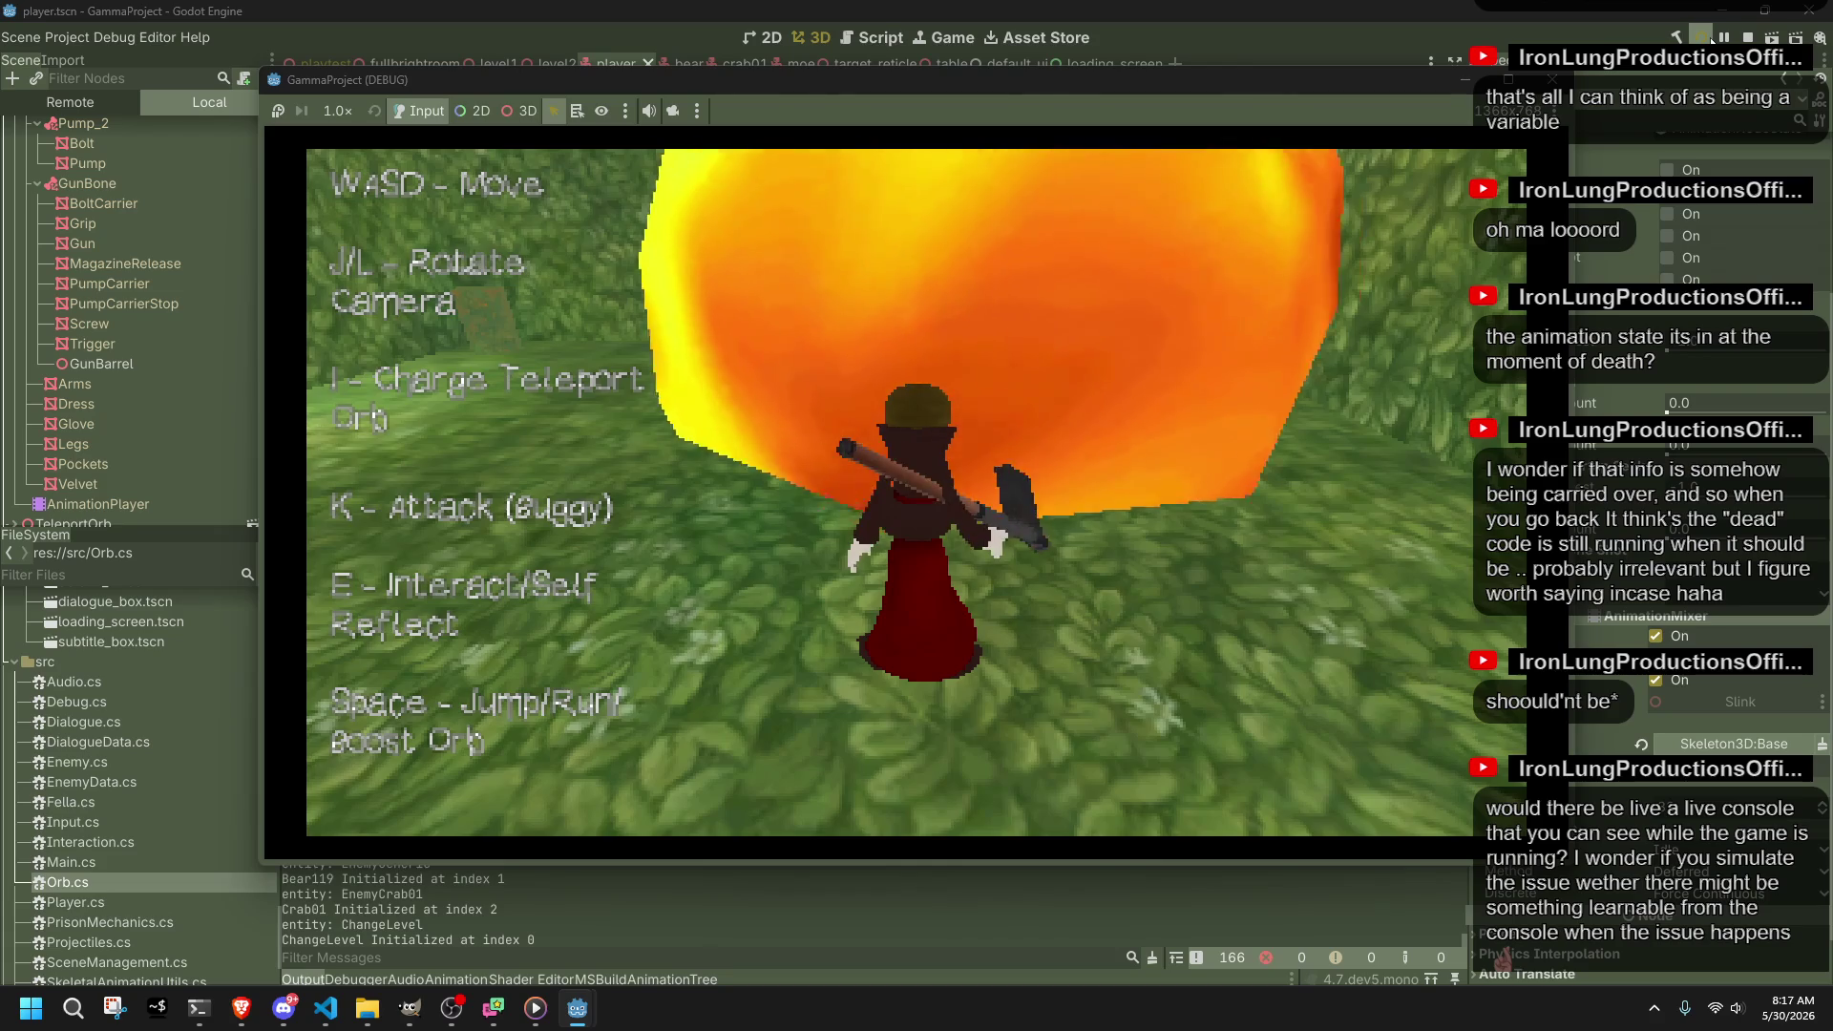
key("j")
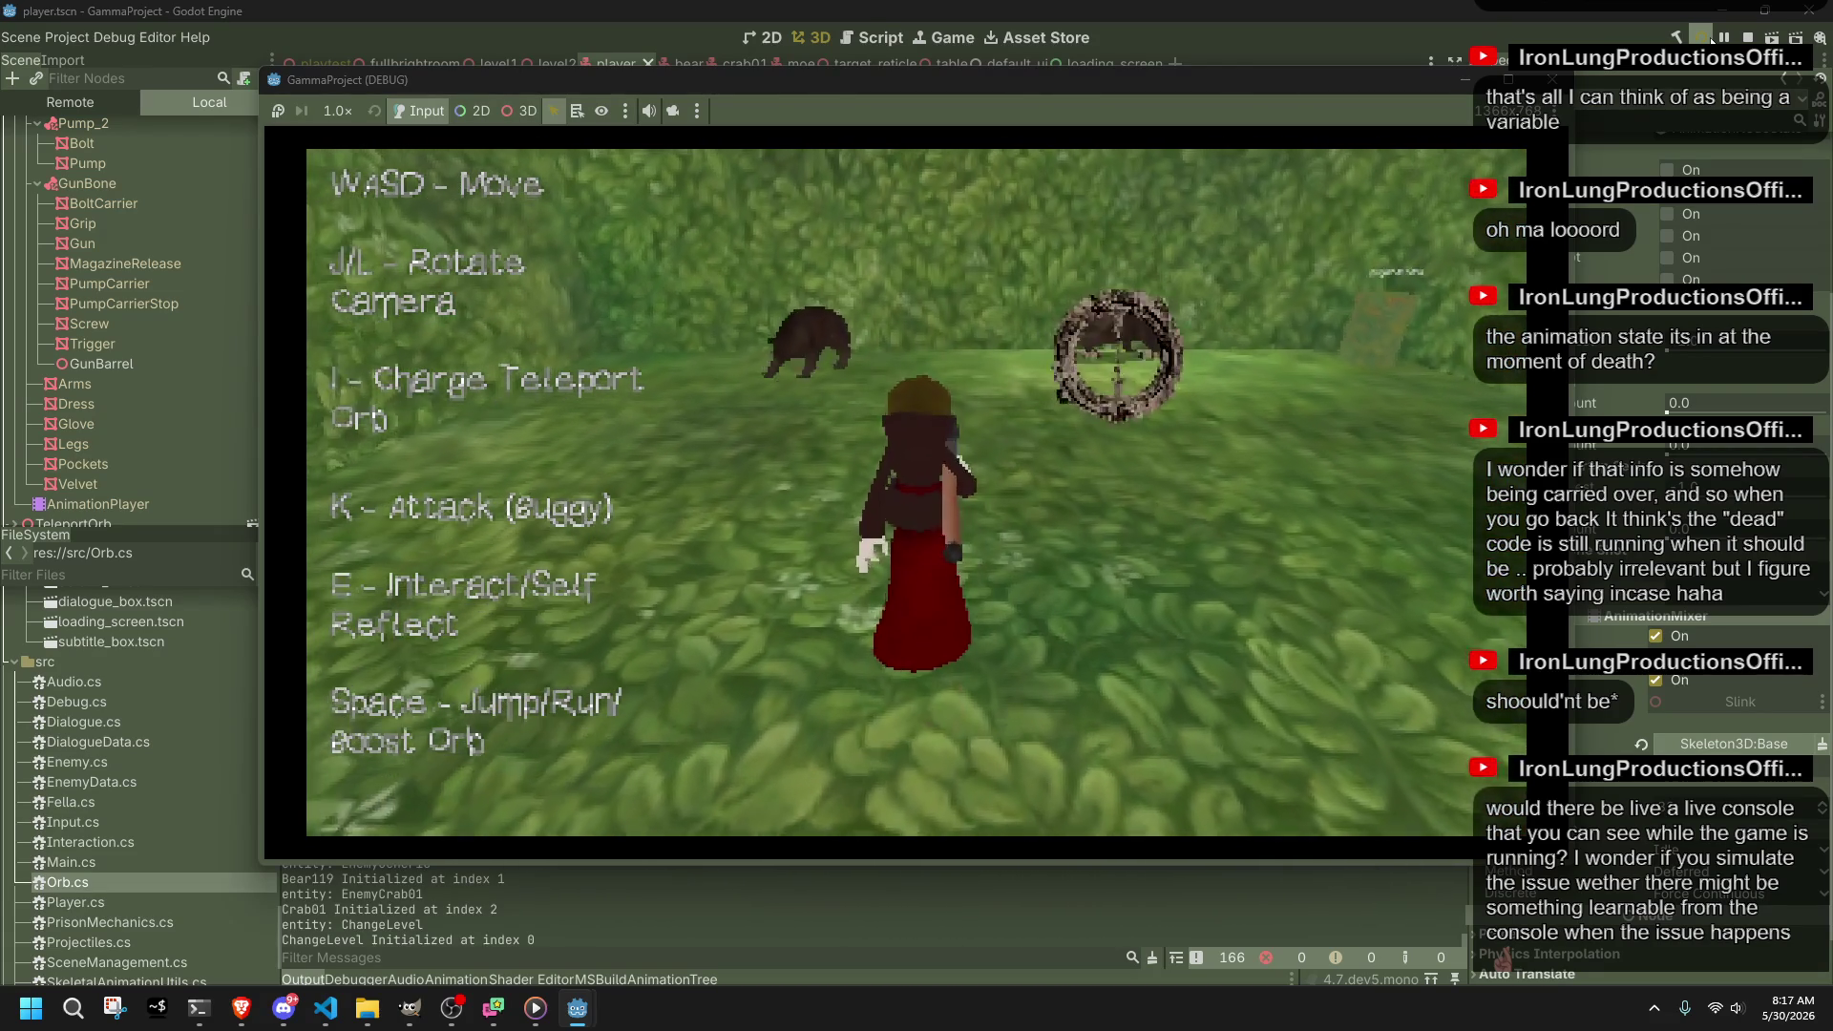
key("j")
key("k")
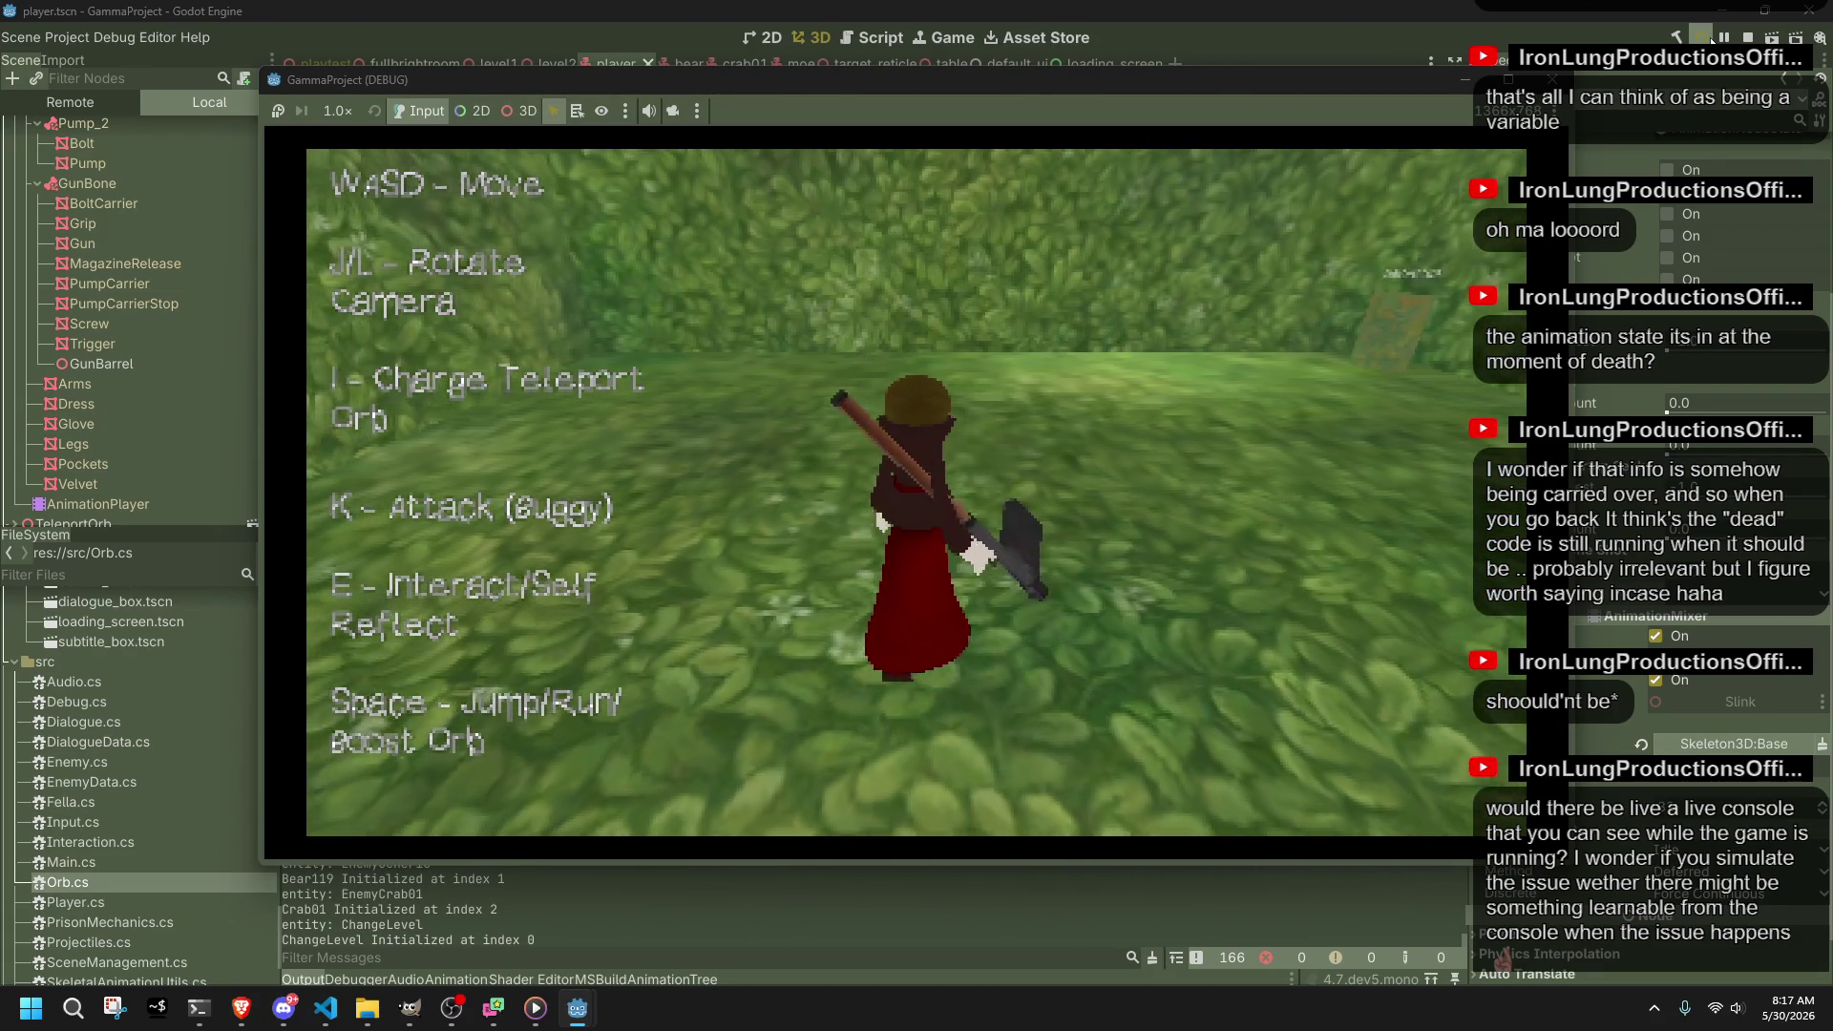
Step: Run across the grass toward the orb cylinder, then stop the game and select the Velvet mesh
key("w")
key("space")
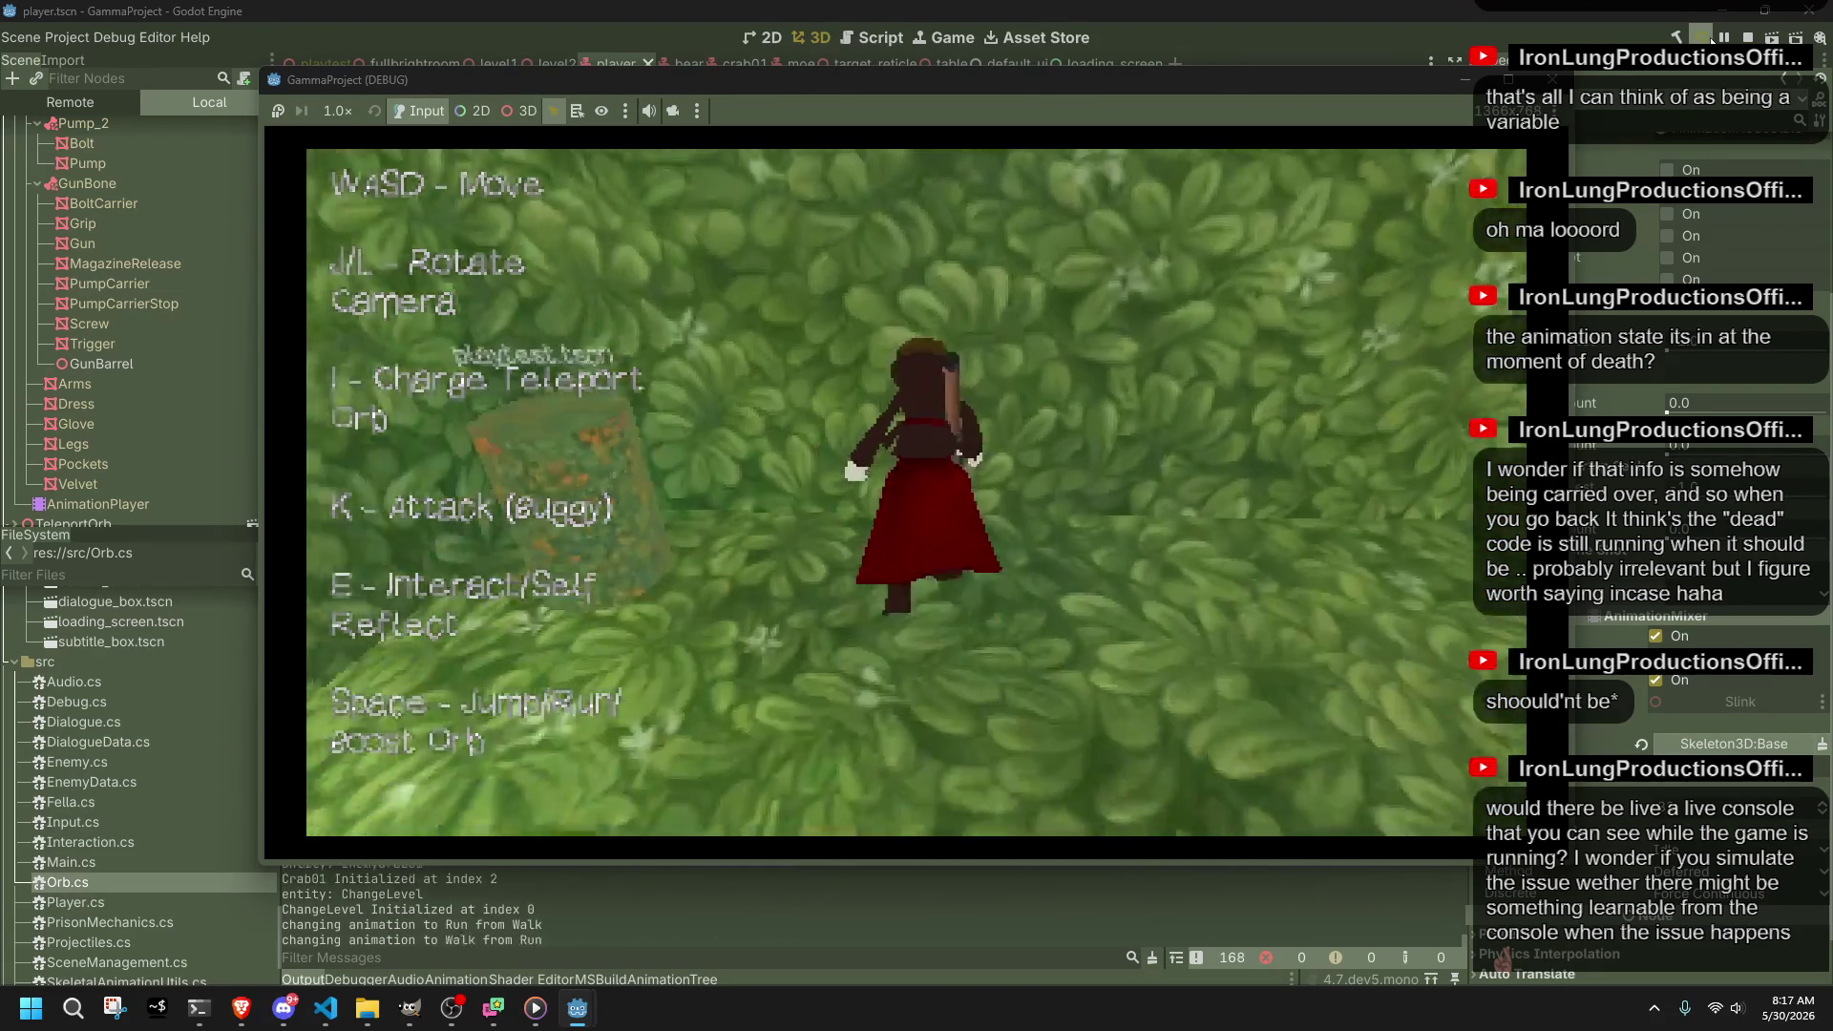
key("j")
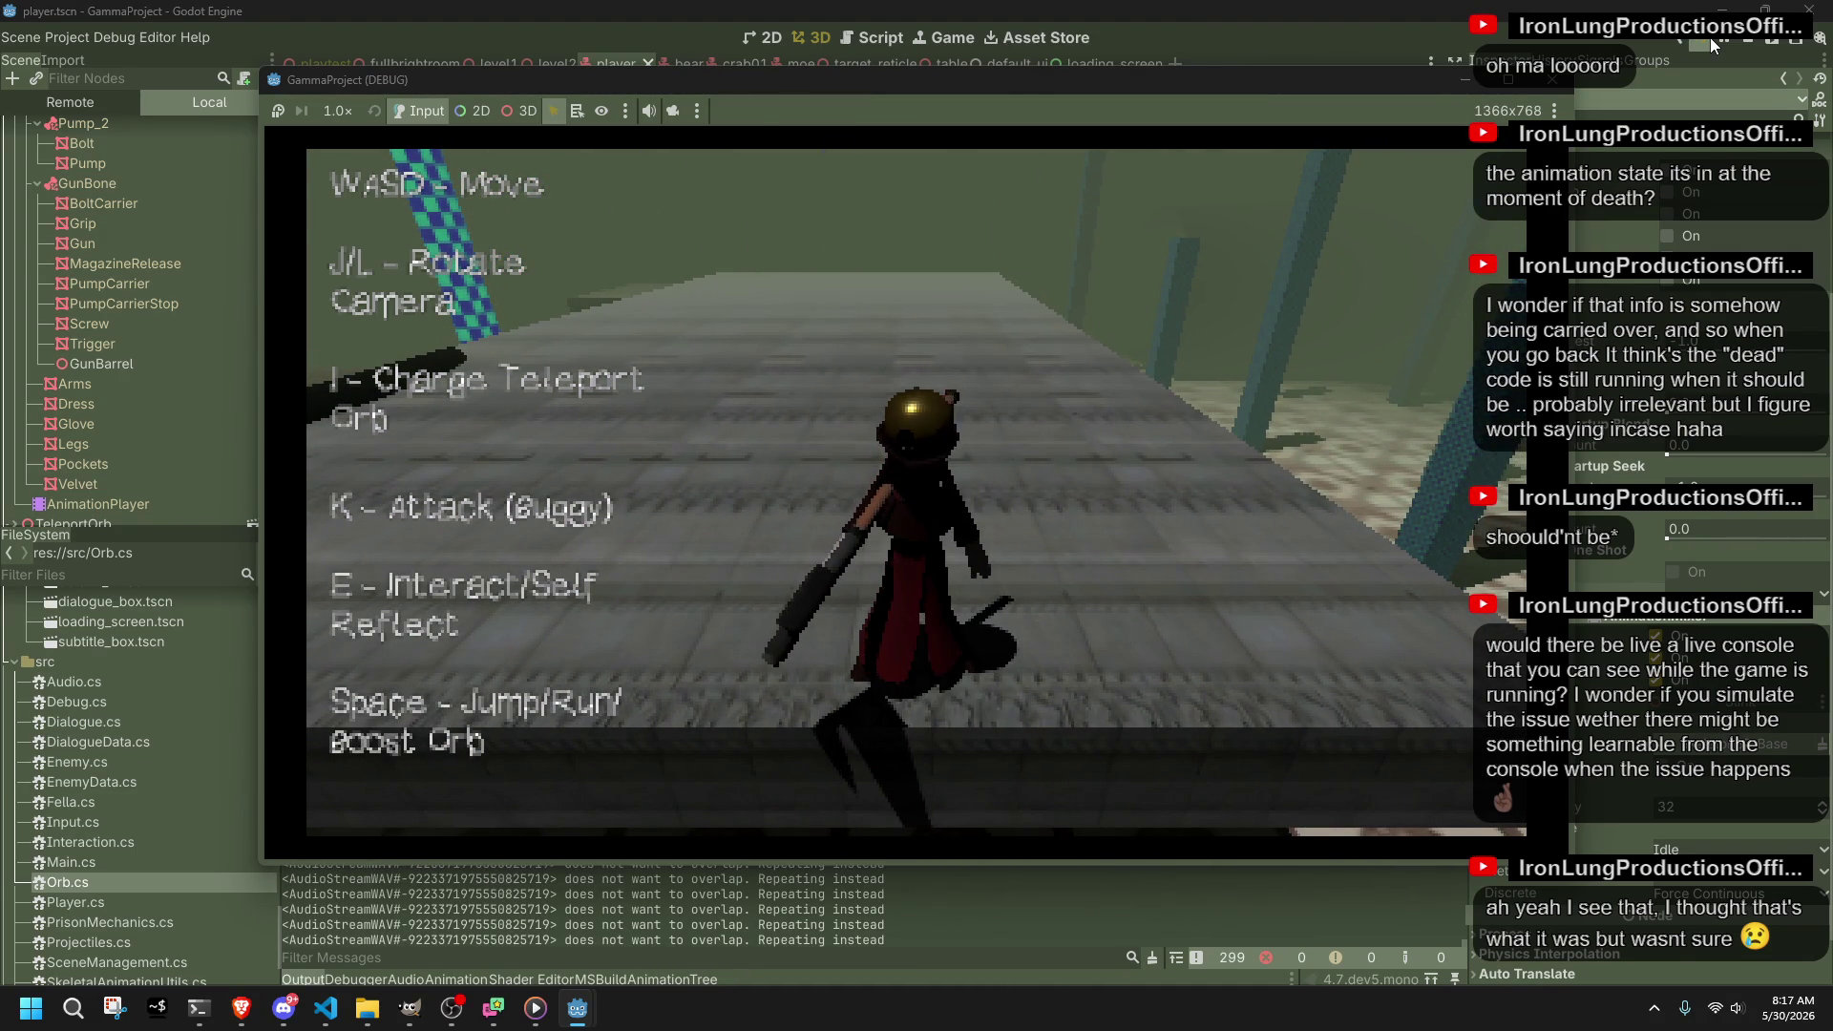
left_click(1552, 80)
left_click(187, 458)
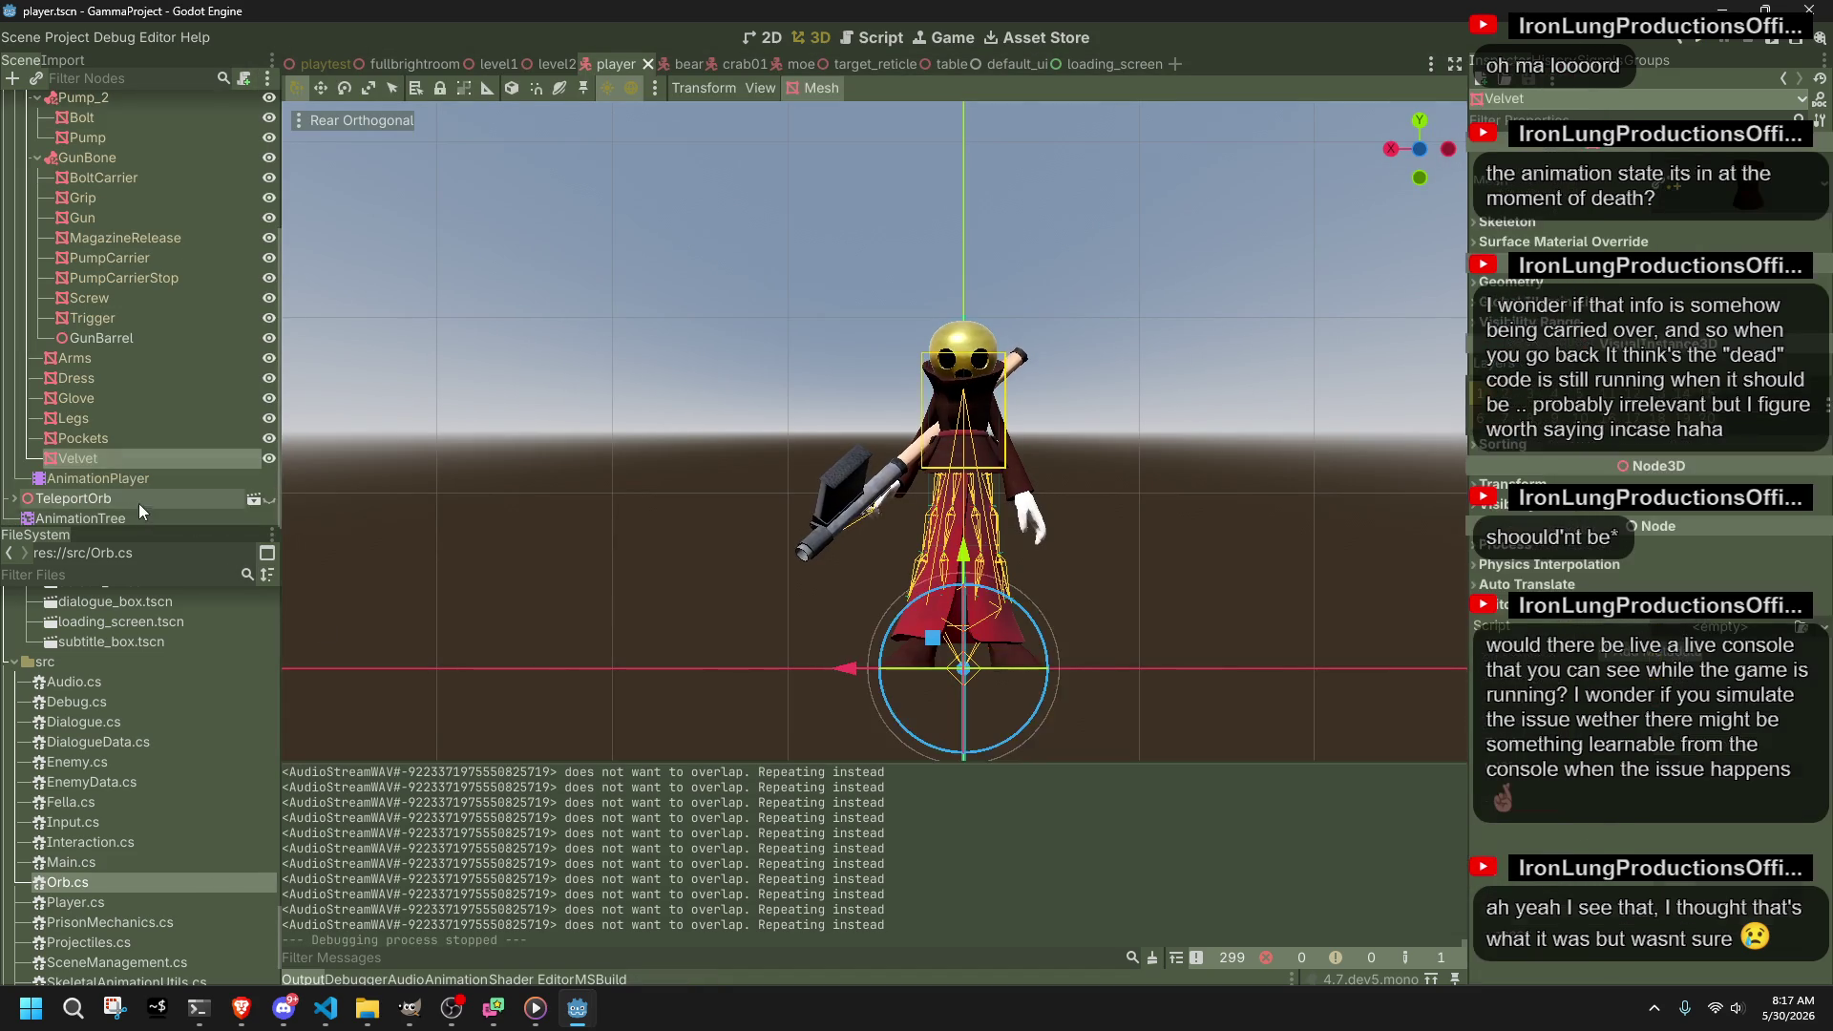
Step: Open the player's AnimationTree and inspect the OneShot node's filtered tracks and request options
left_click(142, 520)
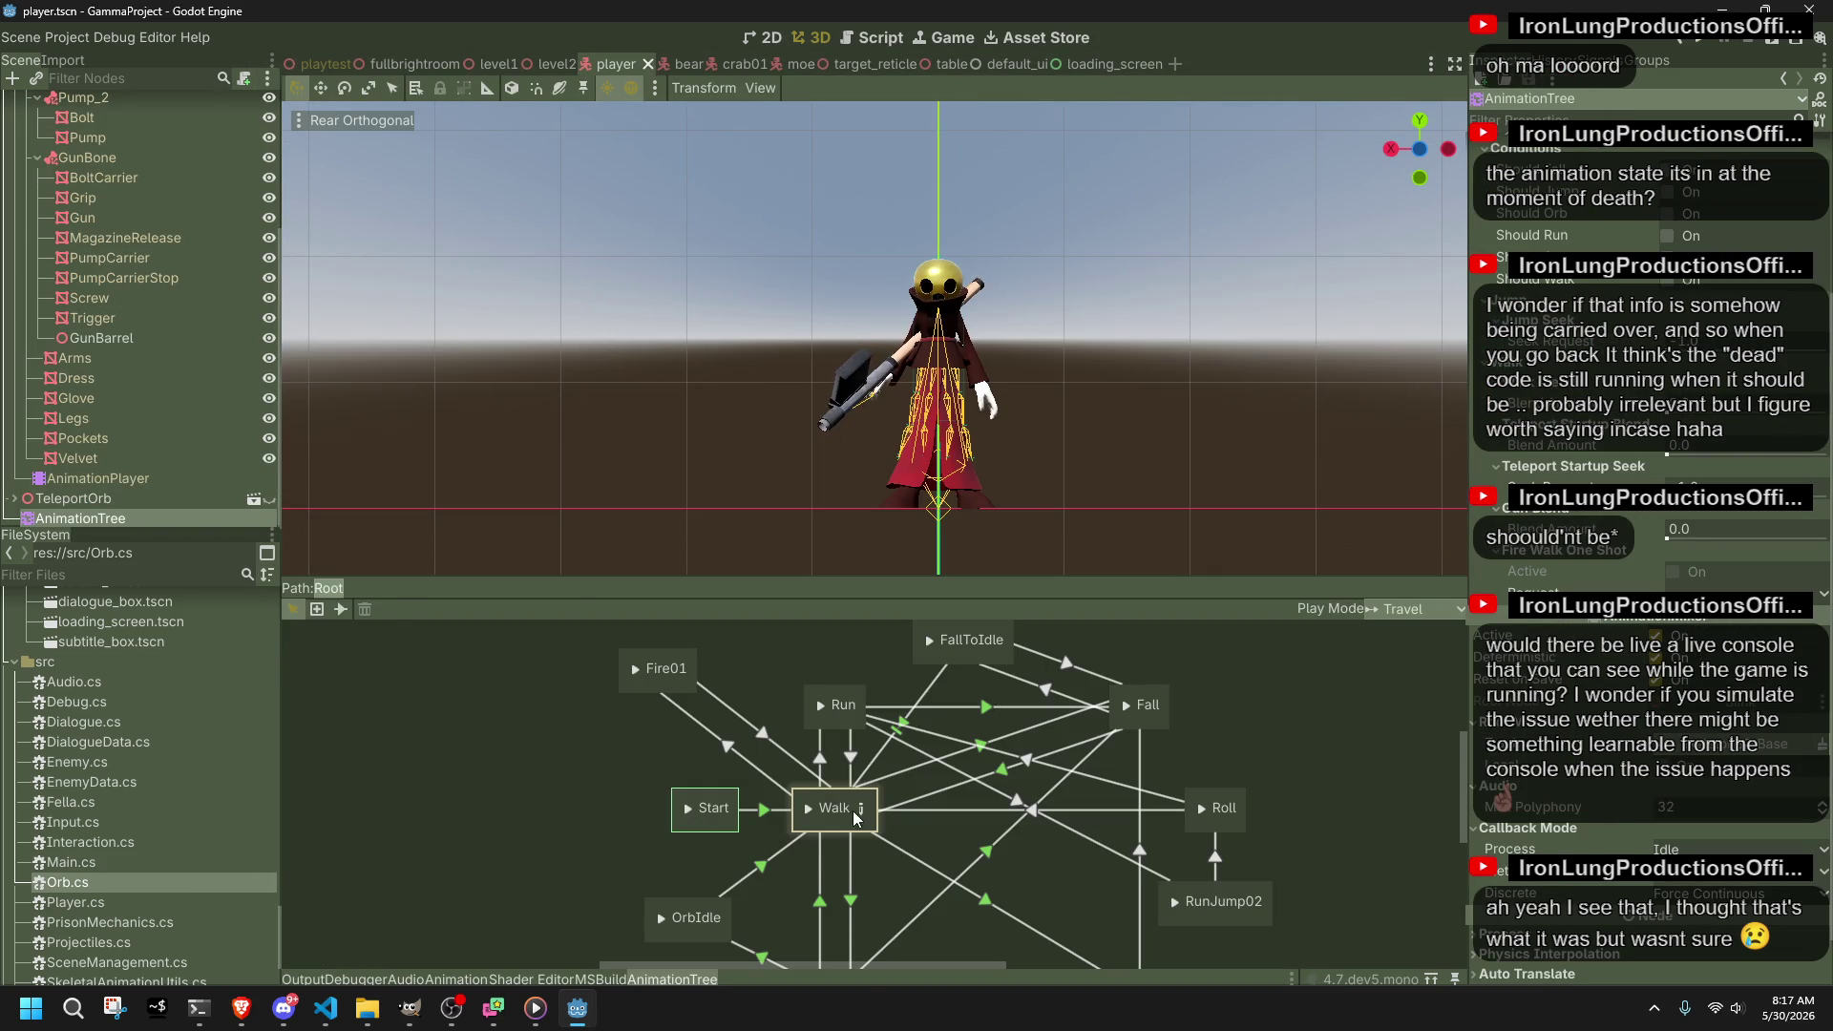
left_click(934, 780)
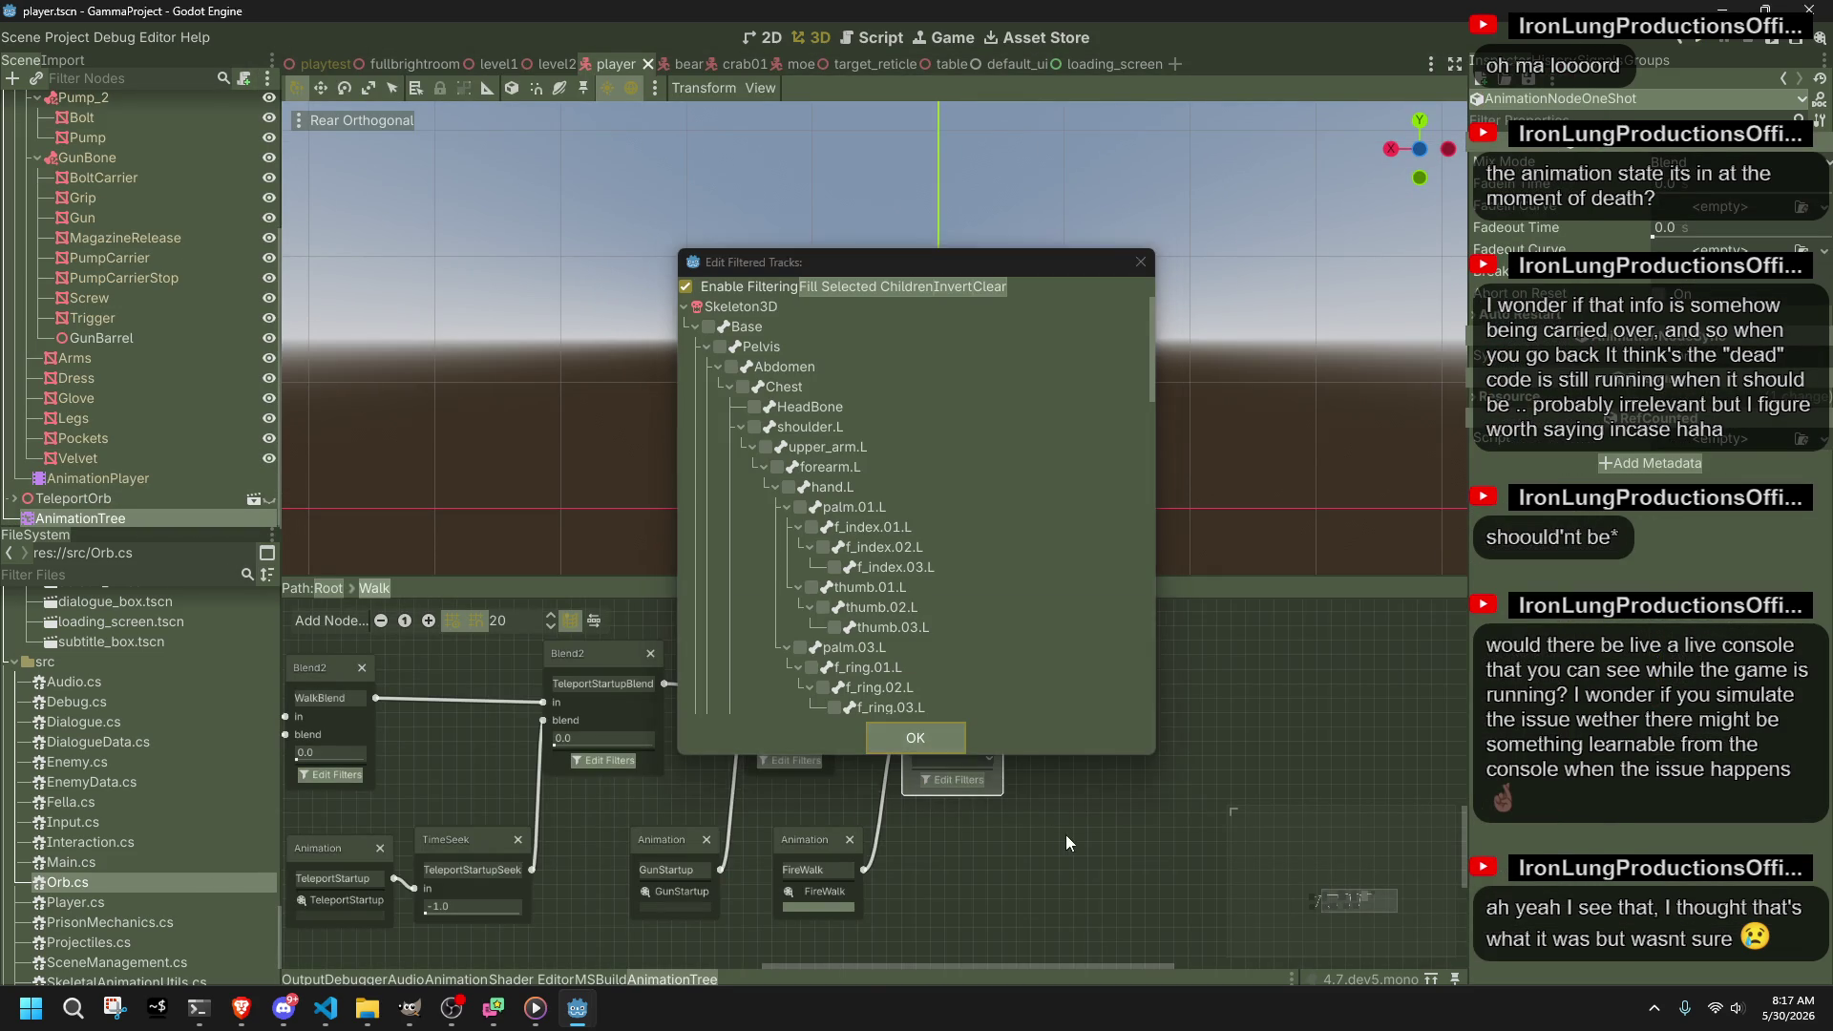
left_click(960, 732)
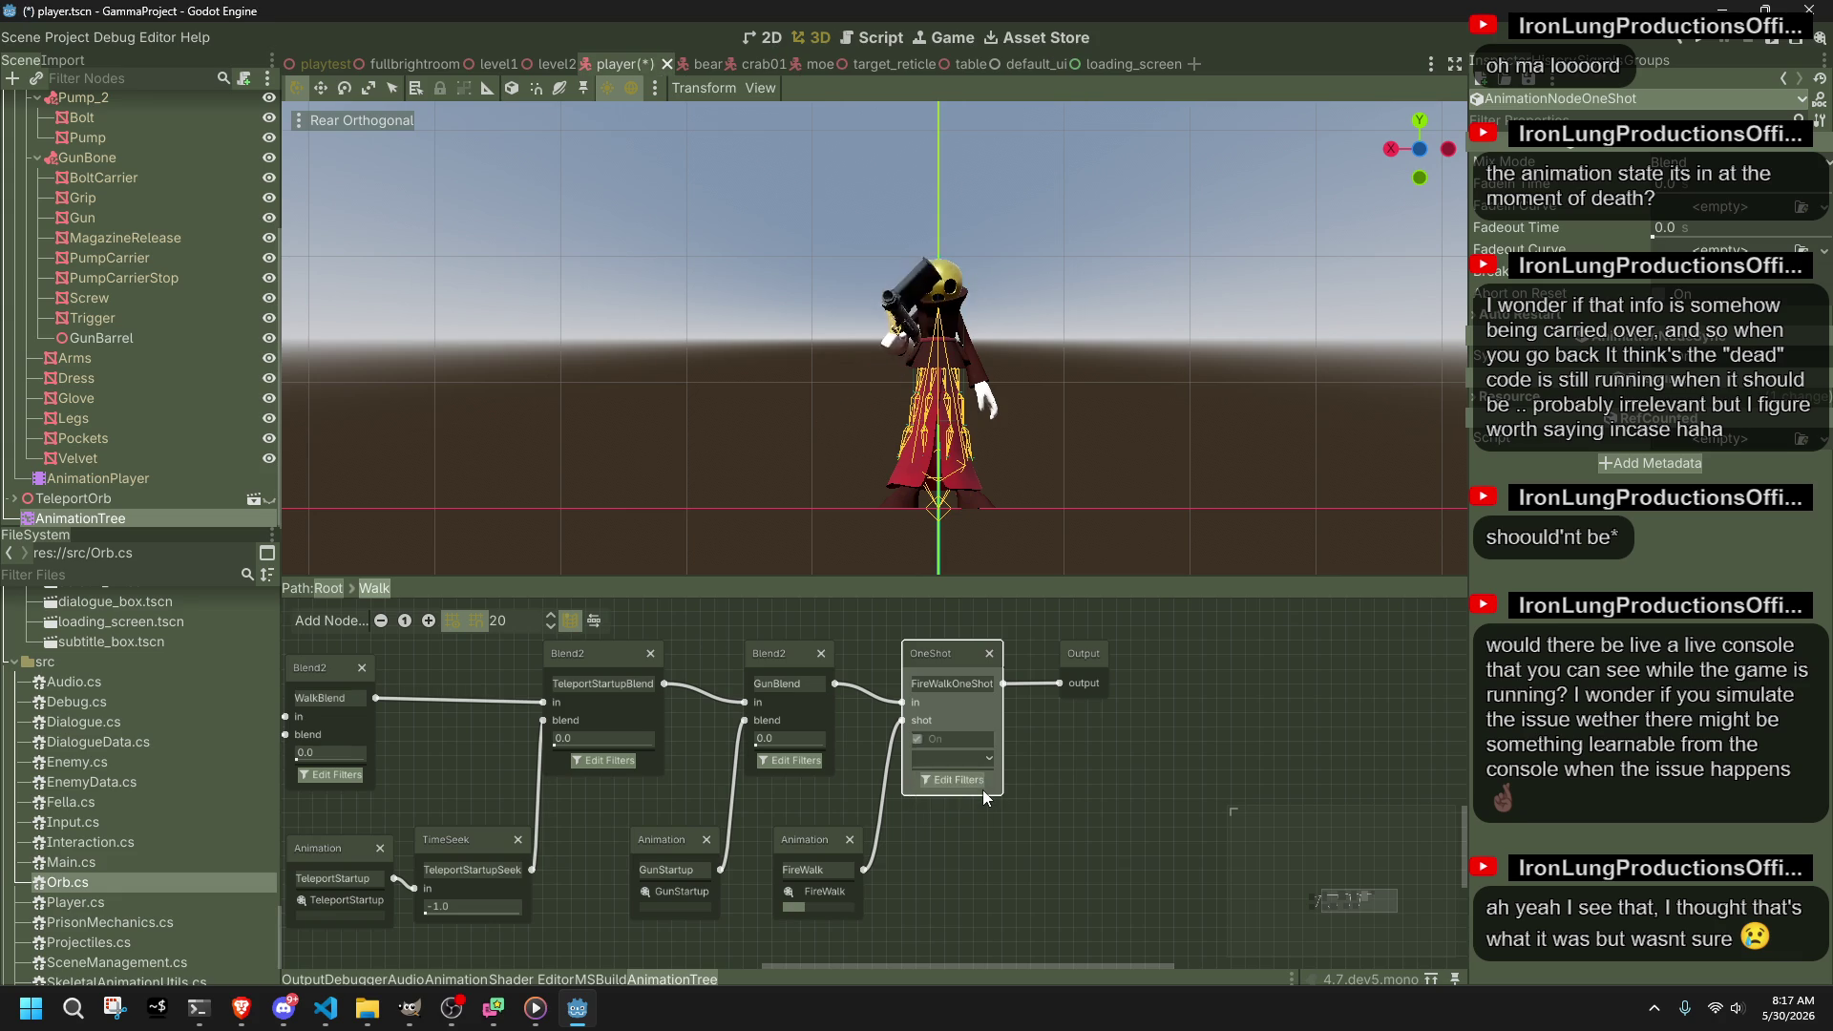
left_click(961, 759)
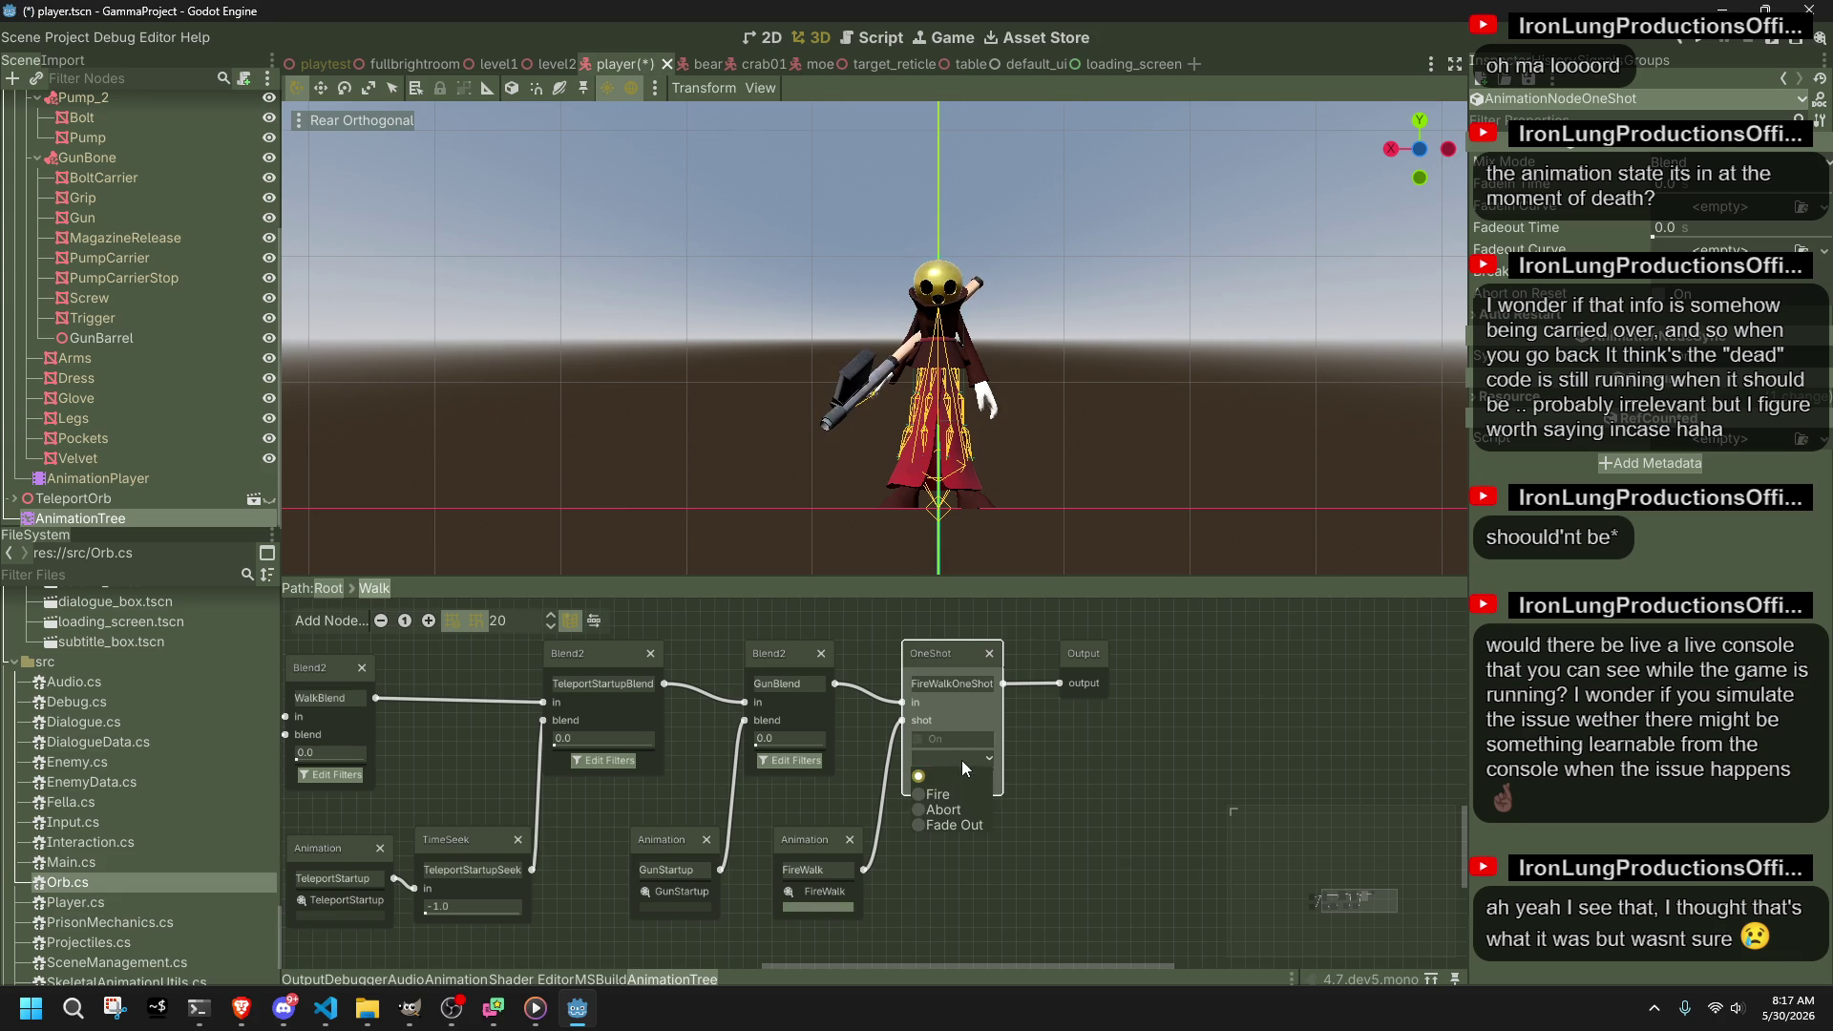
left_click(963, 827)
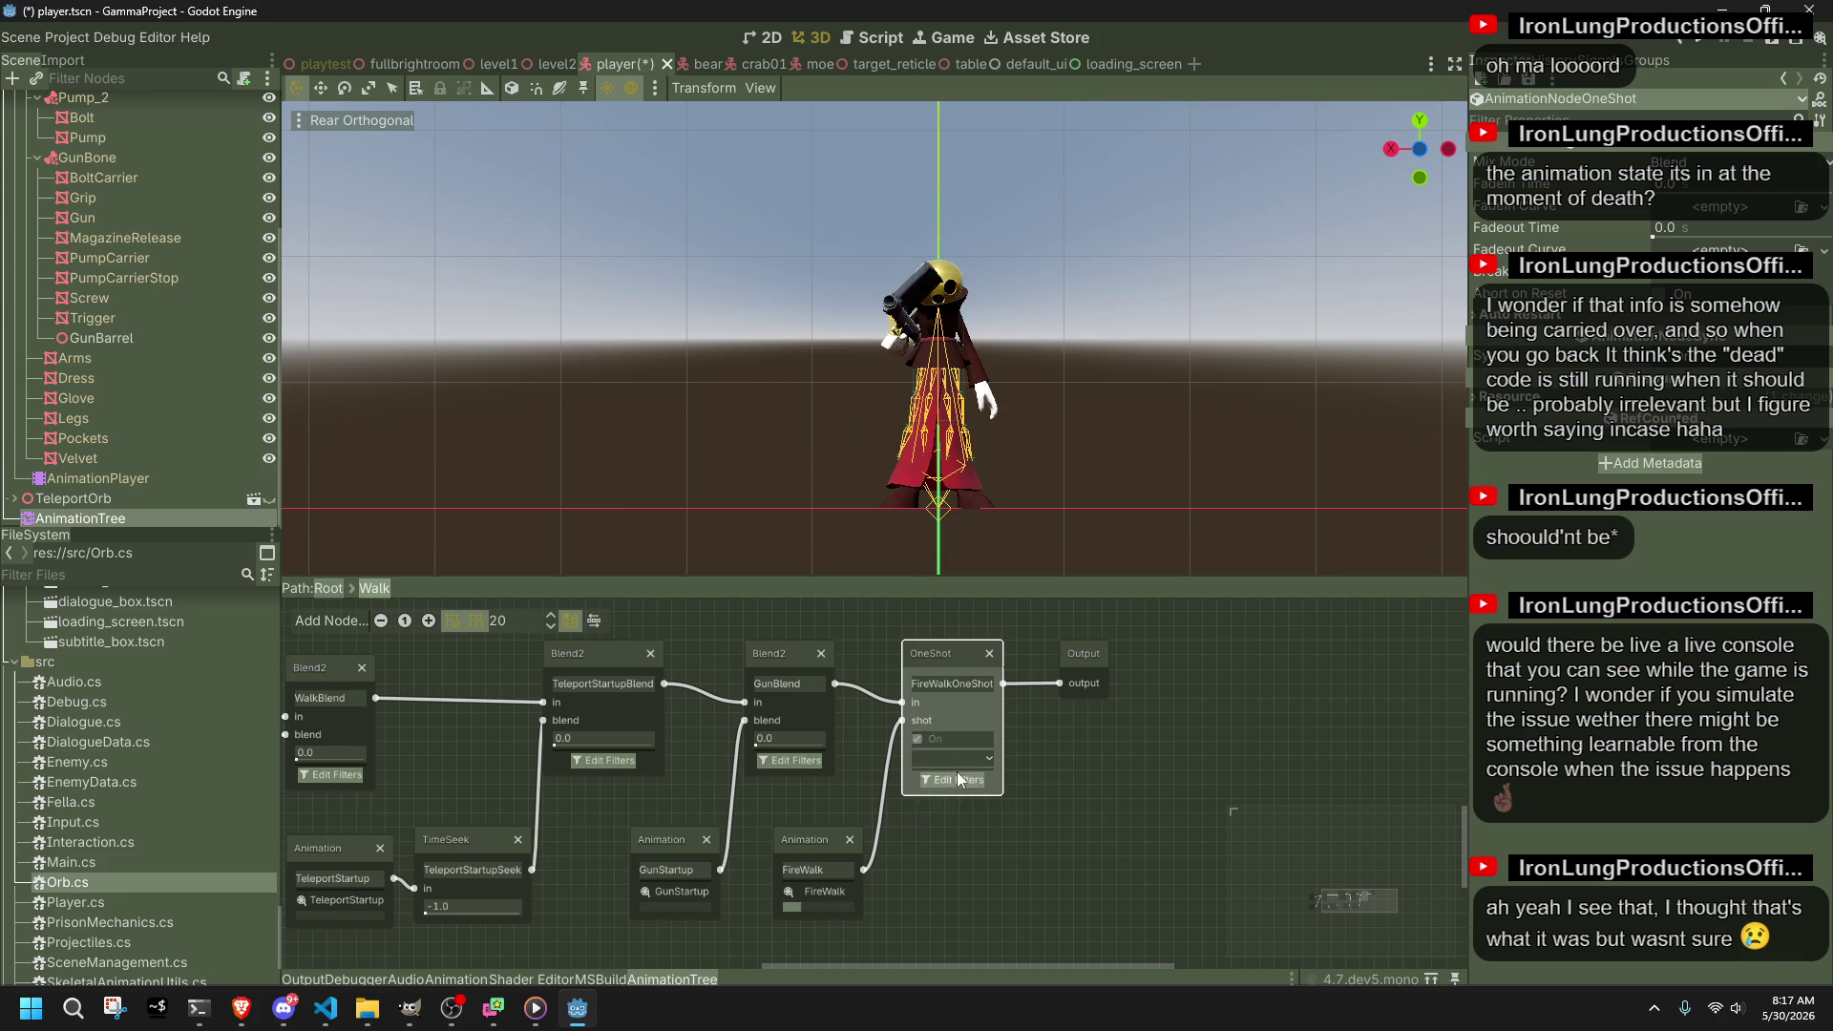
left_click(968, 787)
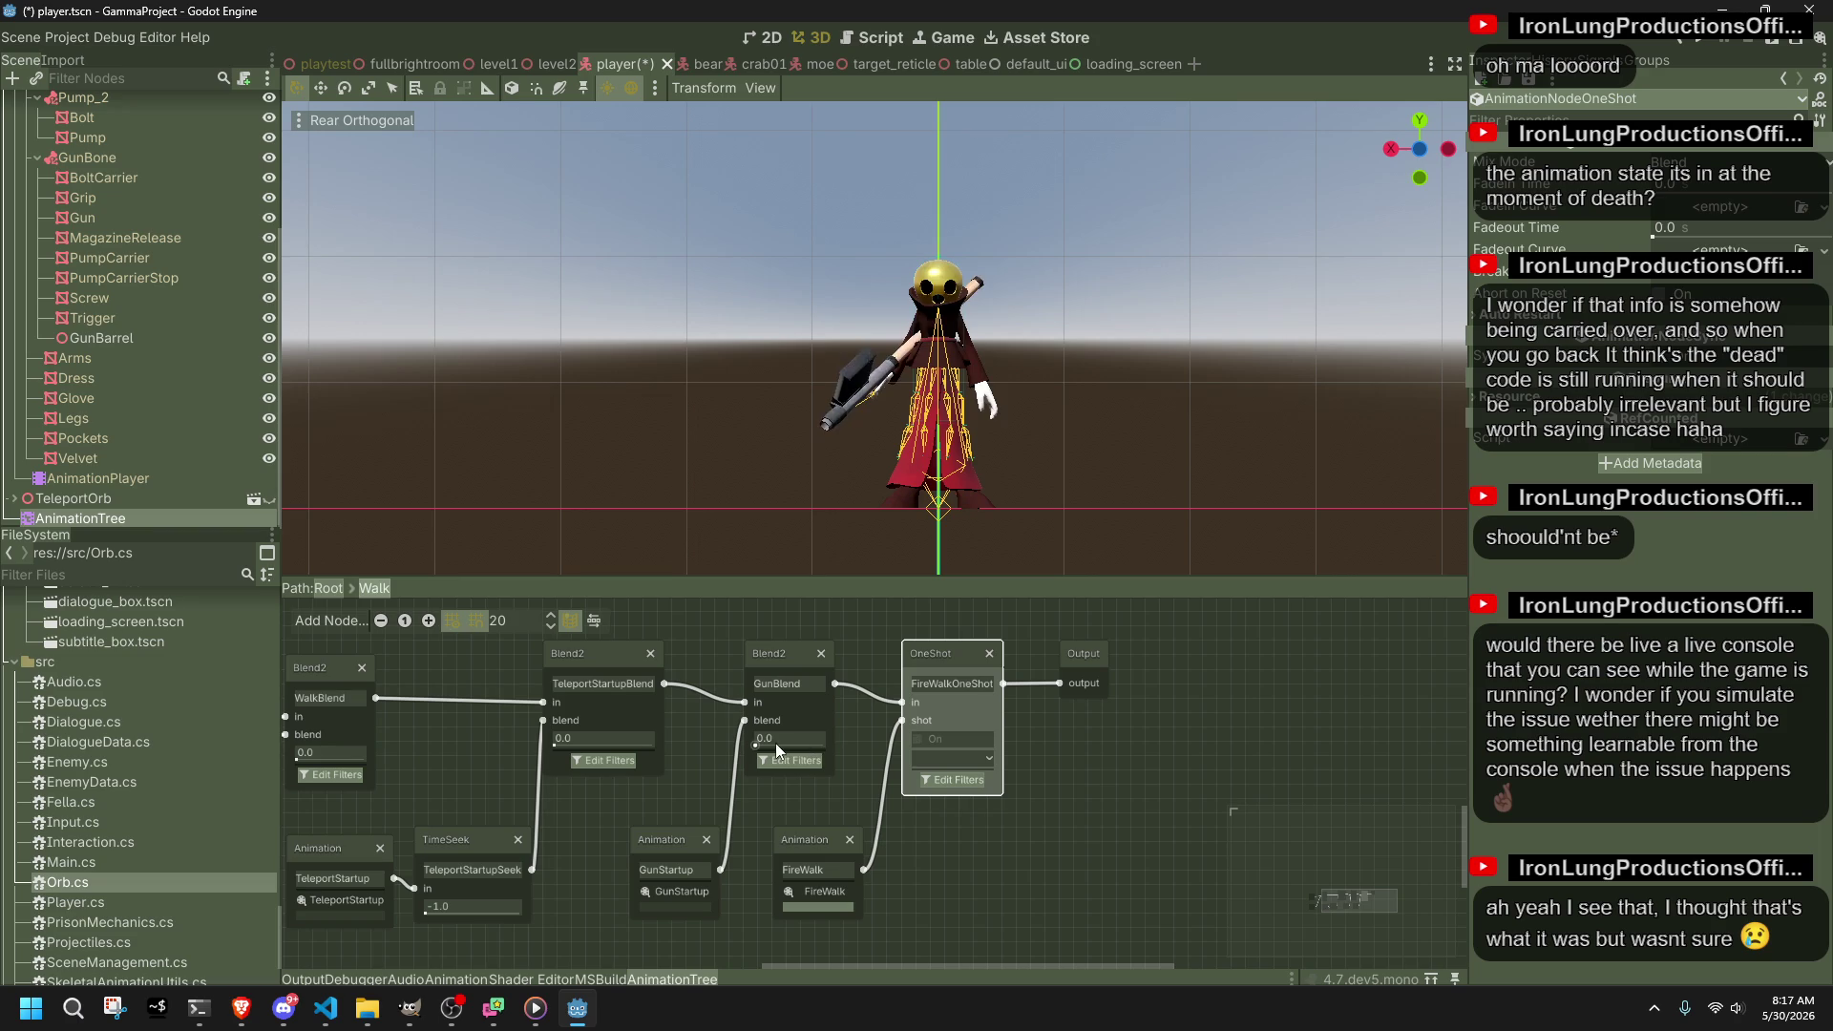
Step: Set the GunBlend blend amount to 1.0, then lower it back to 0.0
left_click_drag(775, 743, 822, 743)
left_click(811, 743)
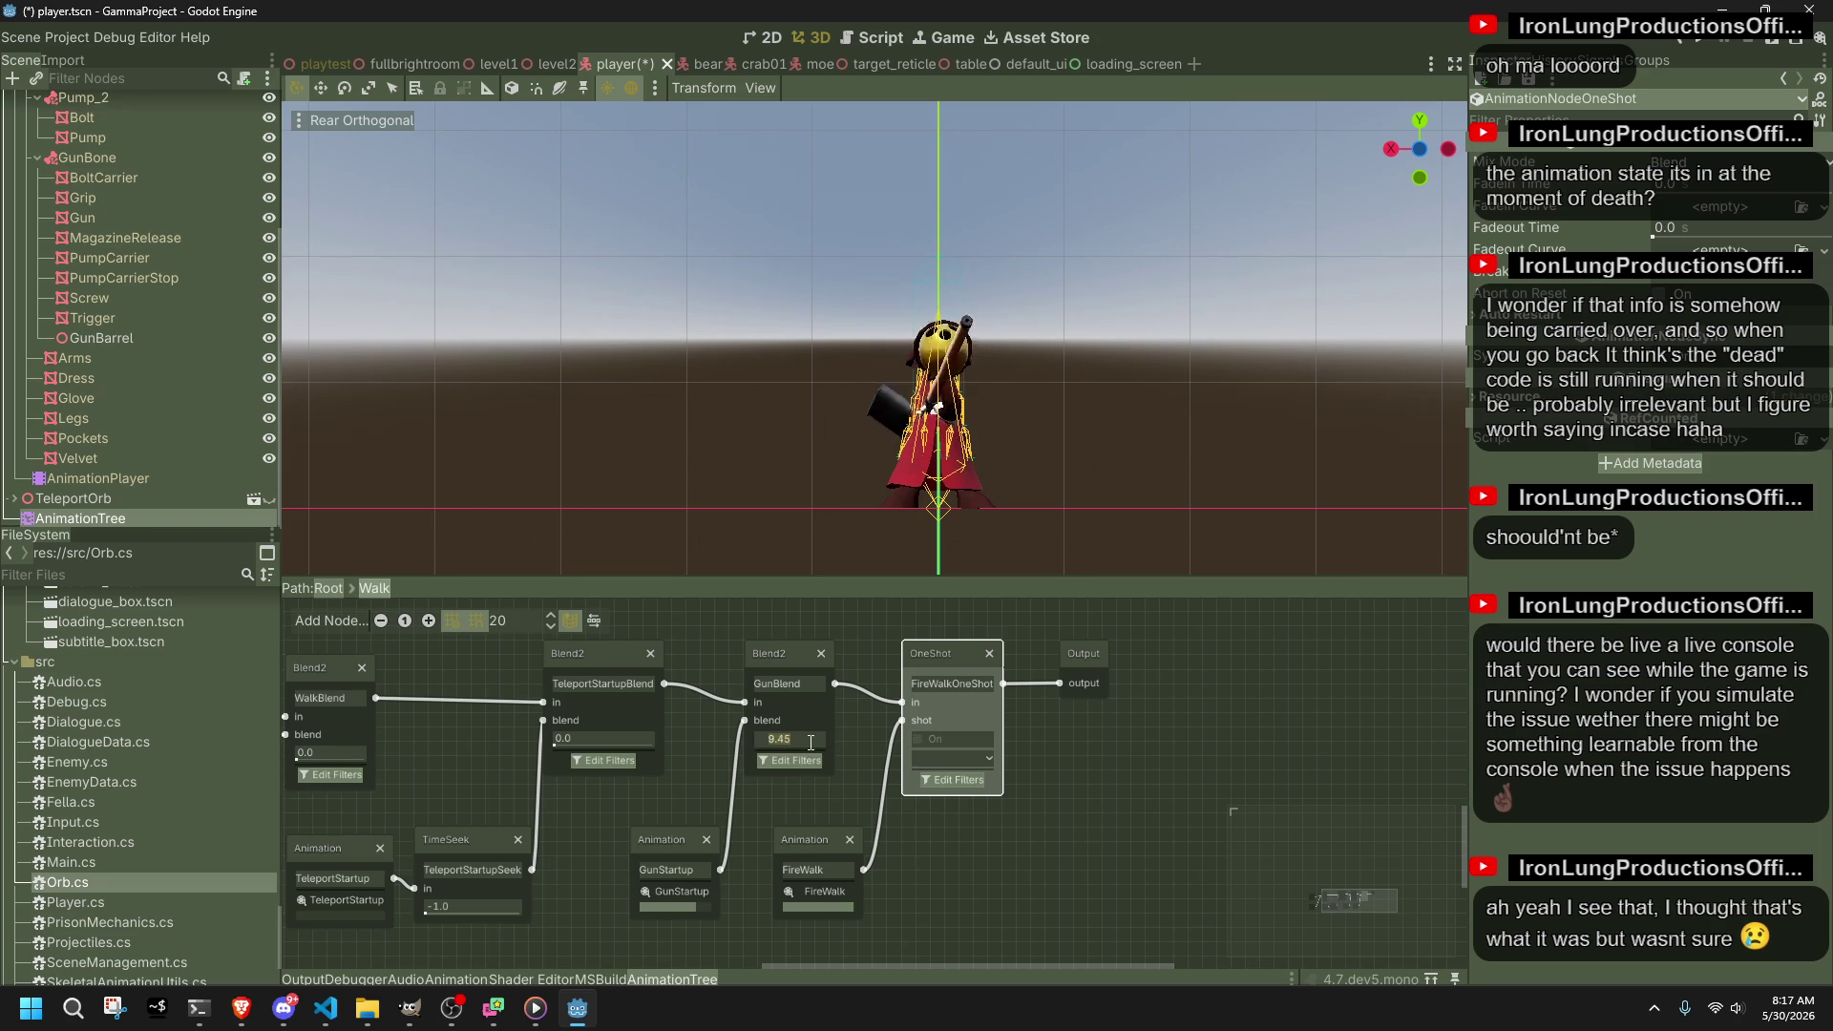
type("1")
key("Return")
left_click(948, 760)
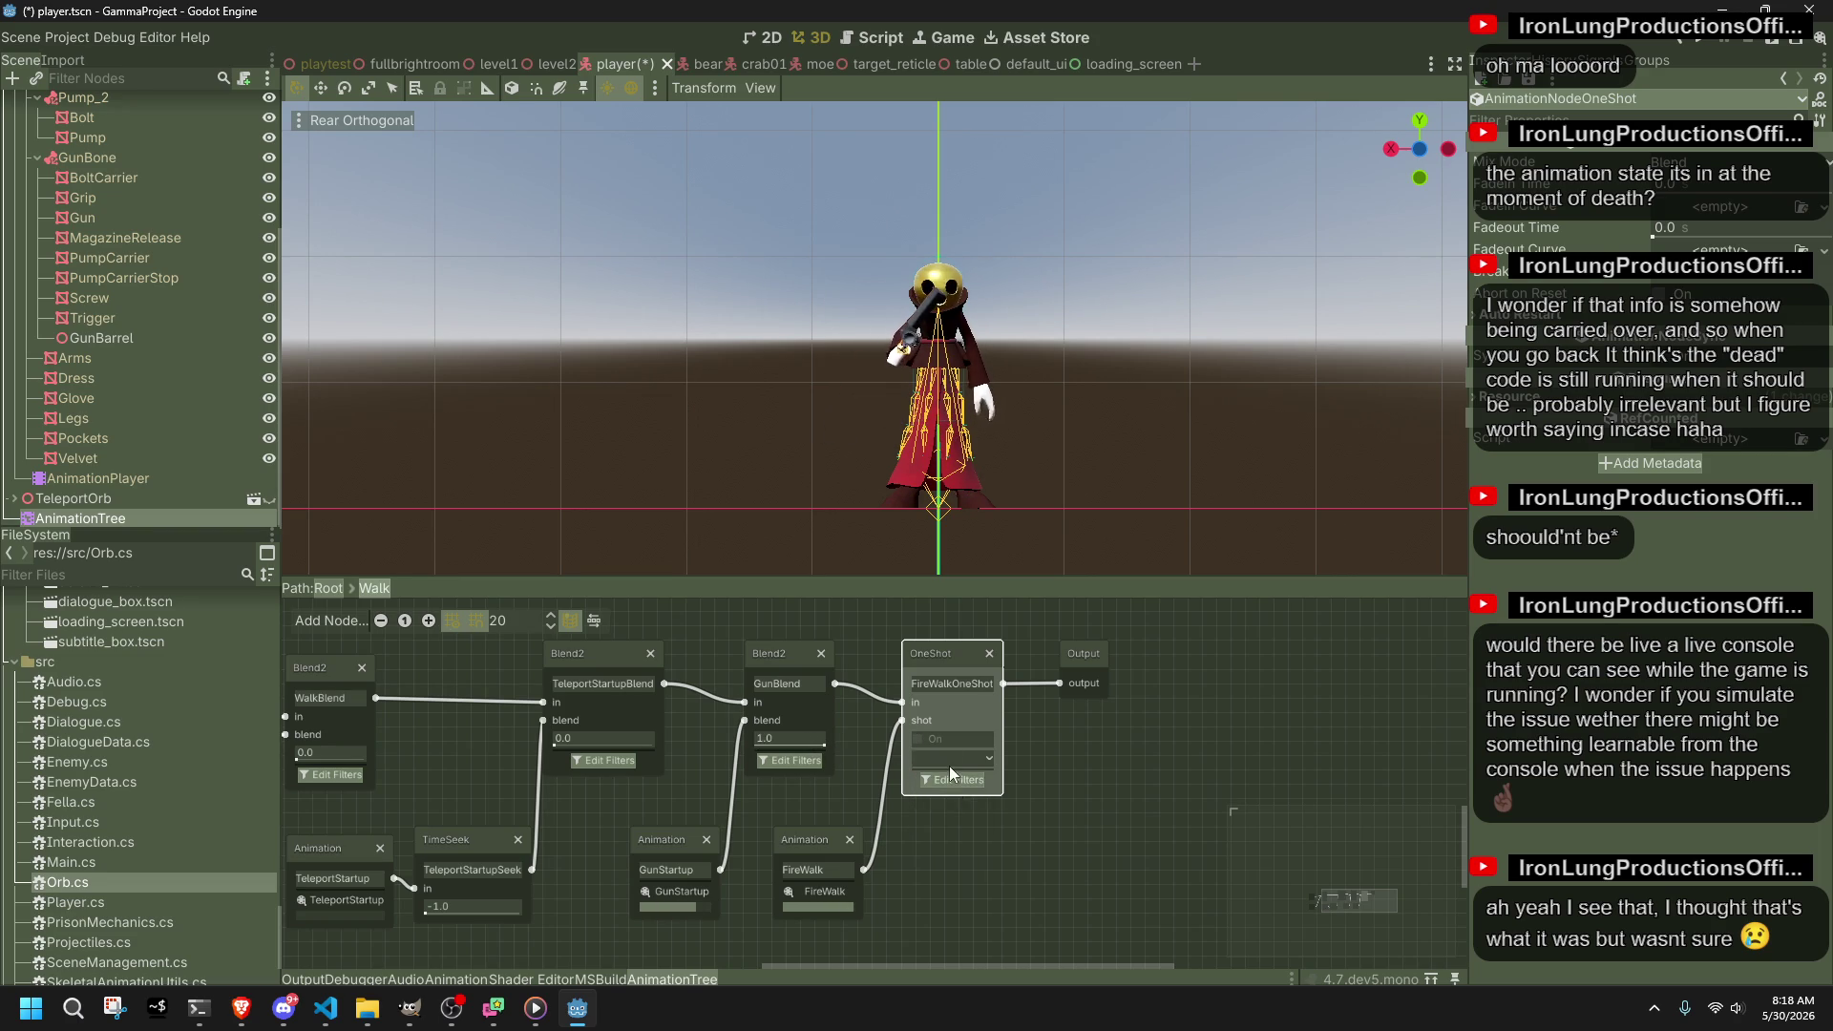
left_click(956, 796)
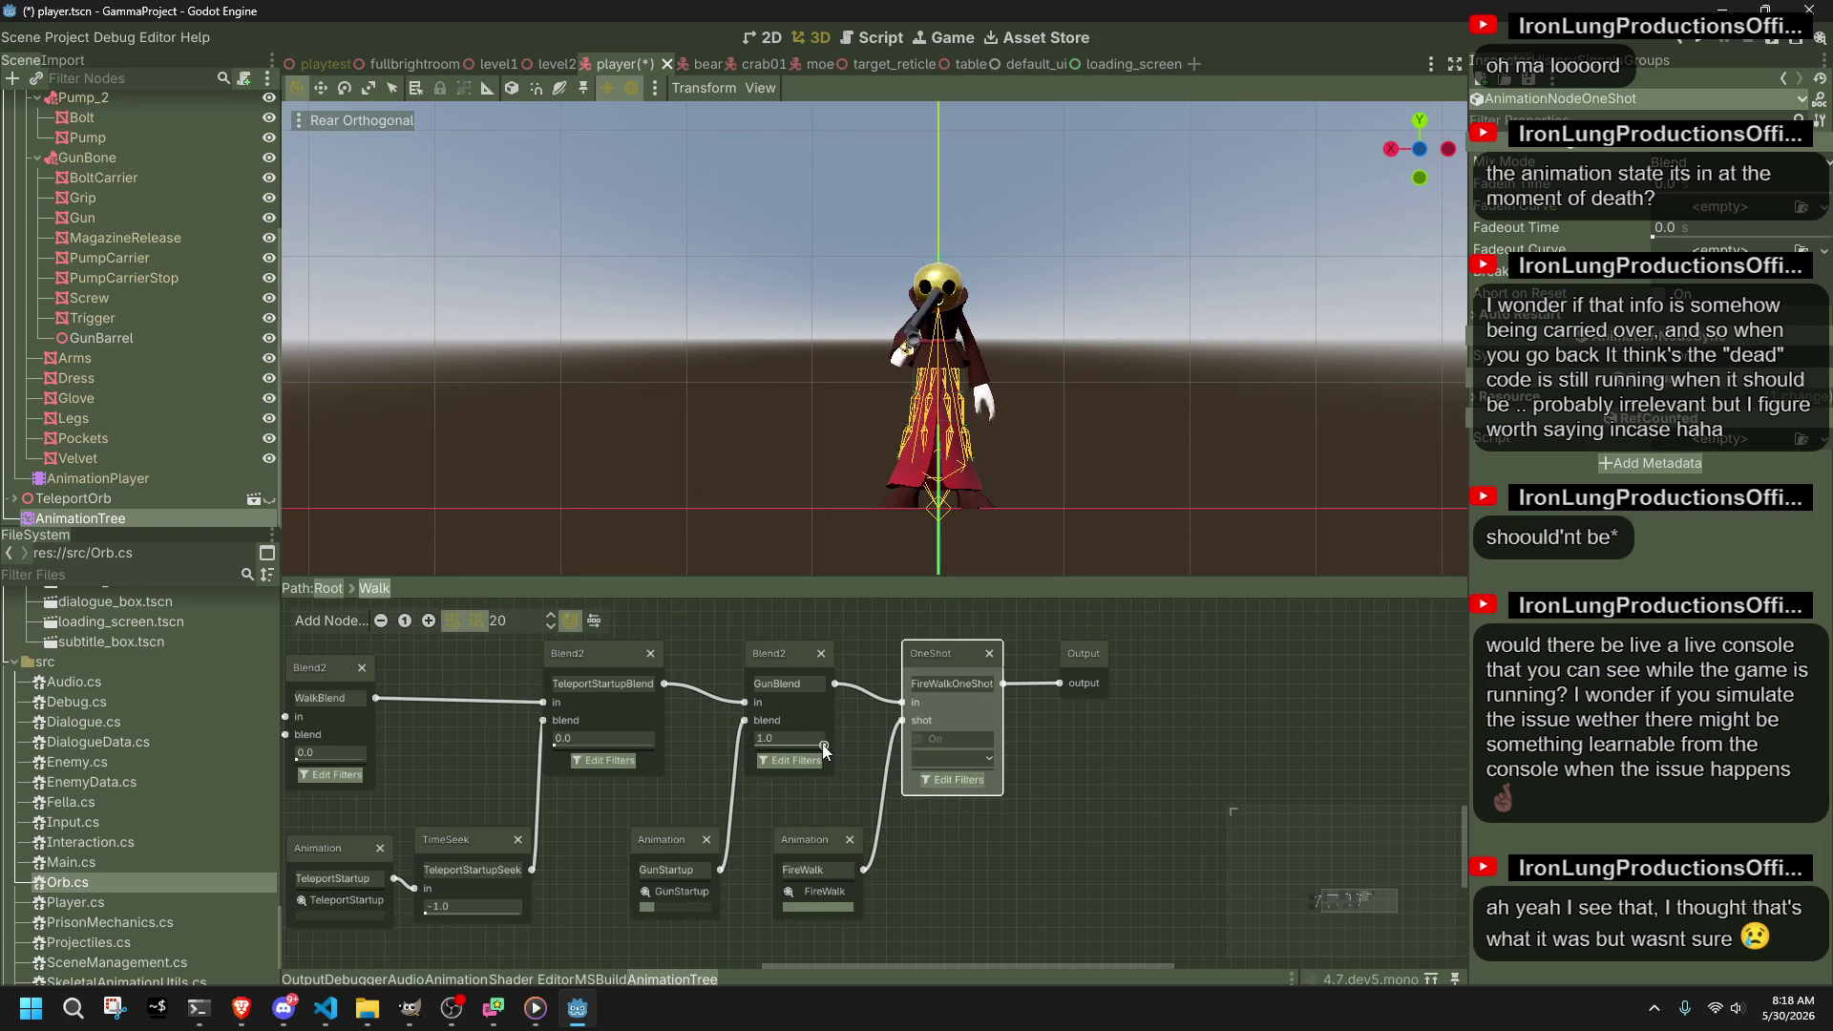
left_click_drag(822, 743, 764, 742)
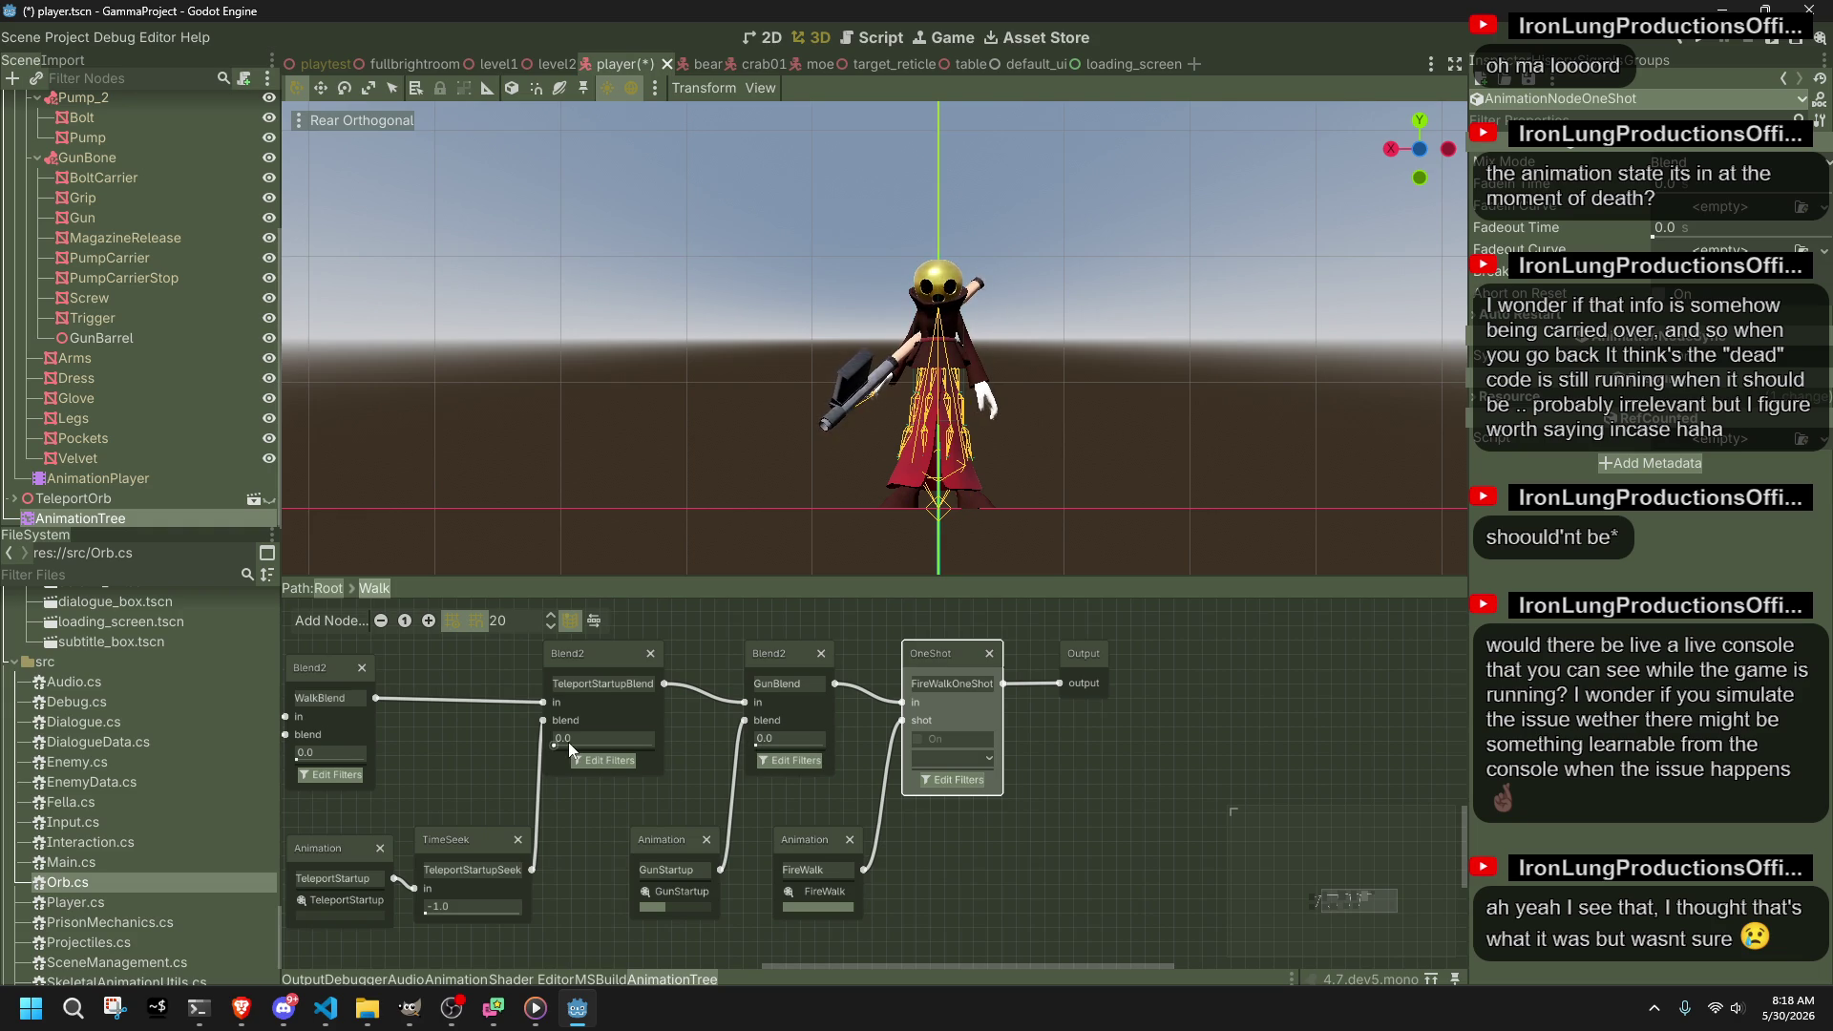
Step: Raise the TeleportStartupBlend amount from 0.31 to 1.0 while viewing the character at an angle
left_click_drag(558, 743, 581, 747)
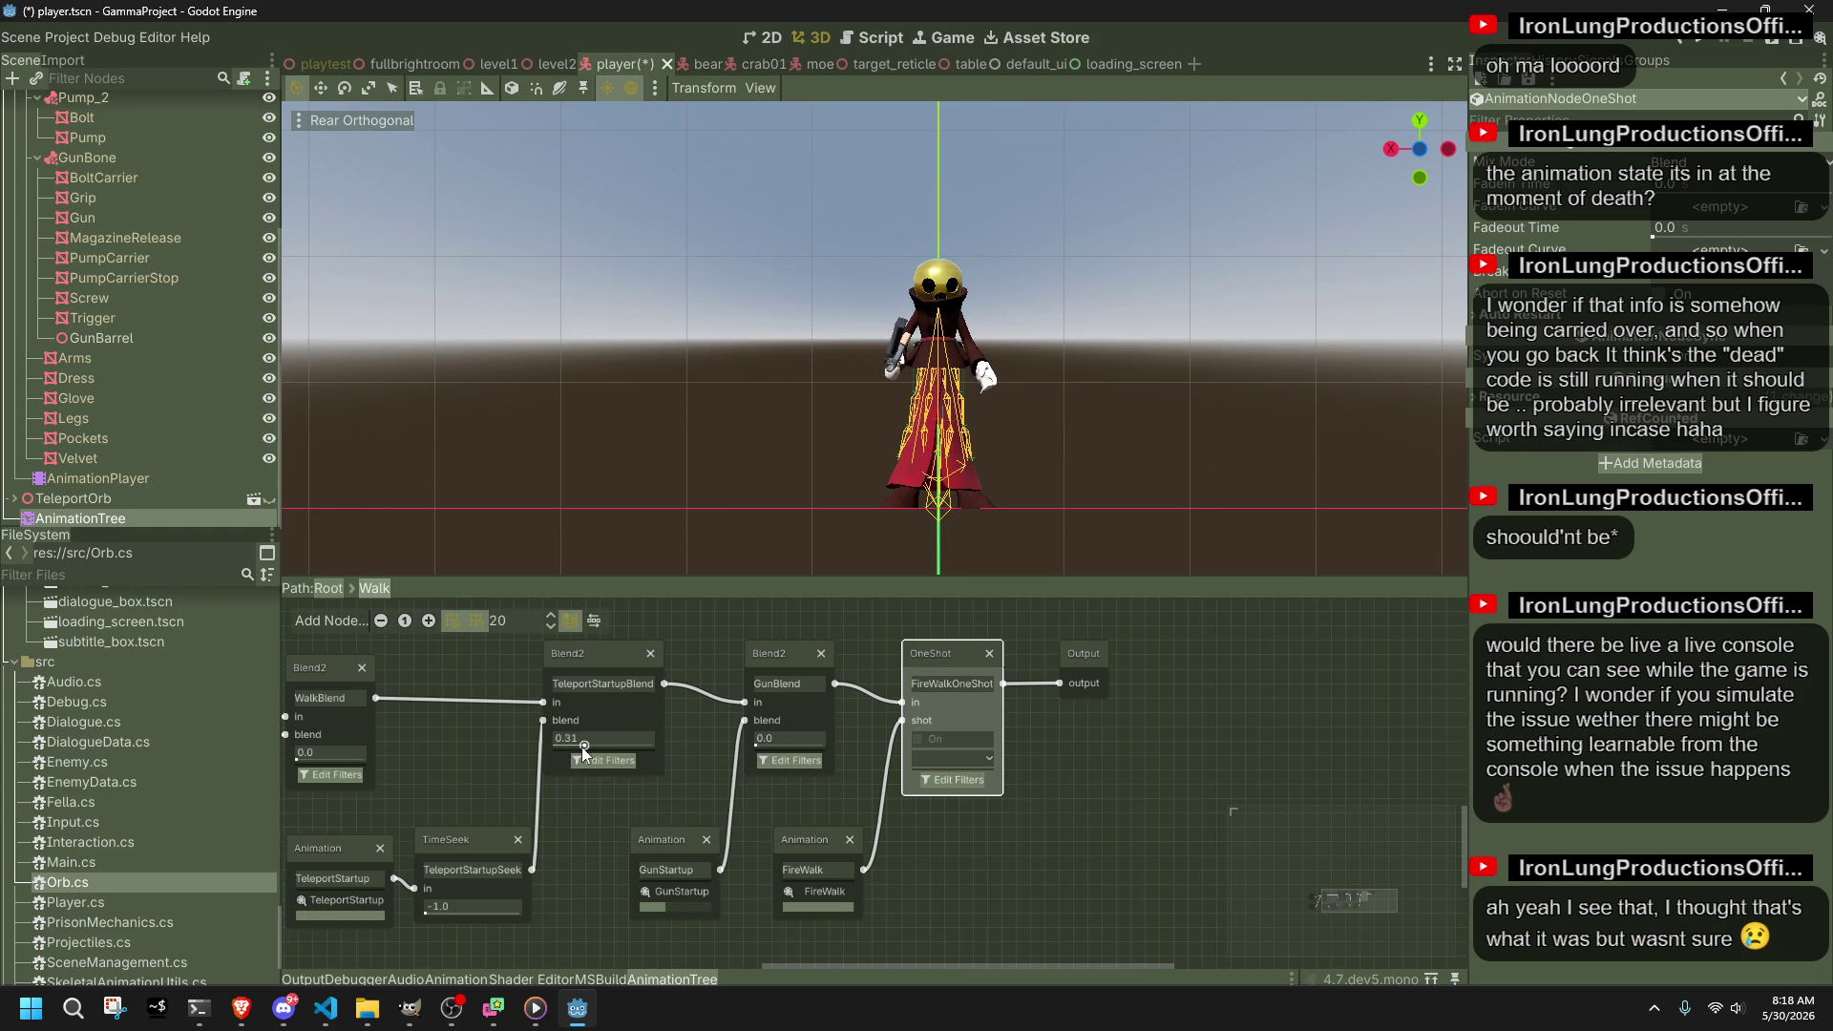
mouse_move(860, 506)
left_mouse_down()
mouse_move(649, 556)
mouse_move(832, 565)
left_mouse_up()
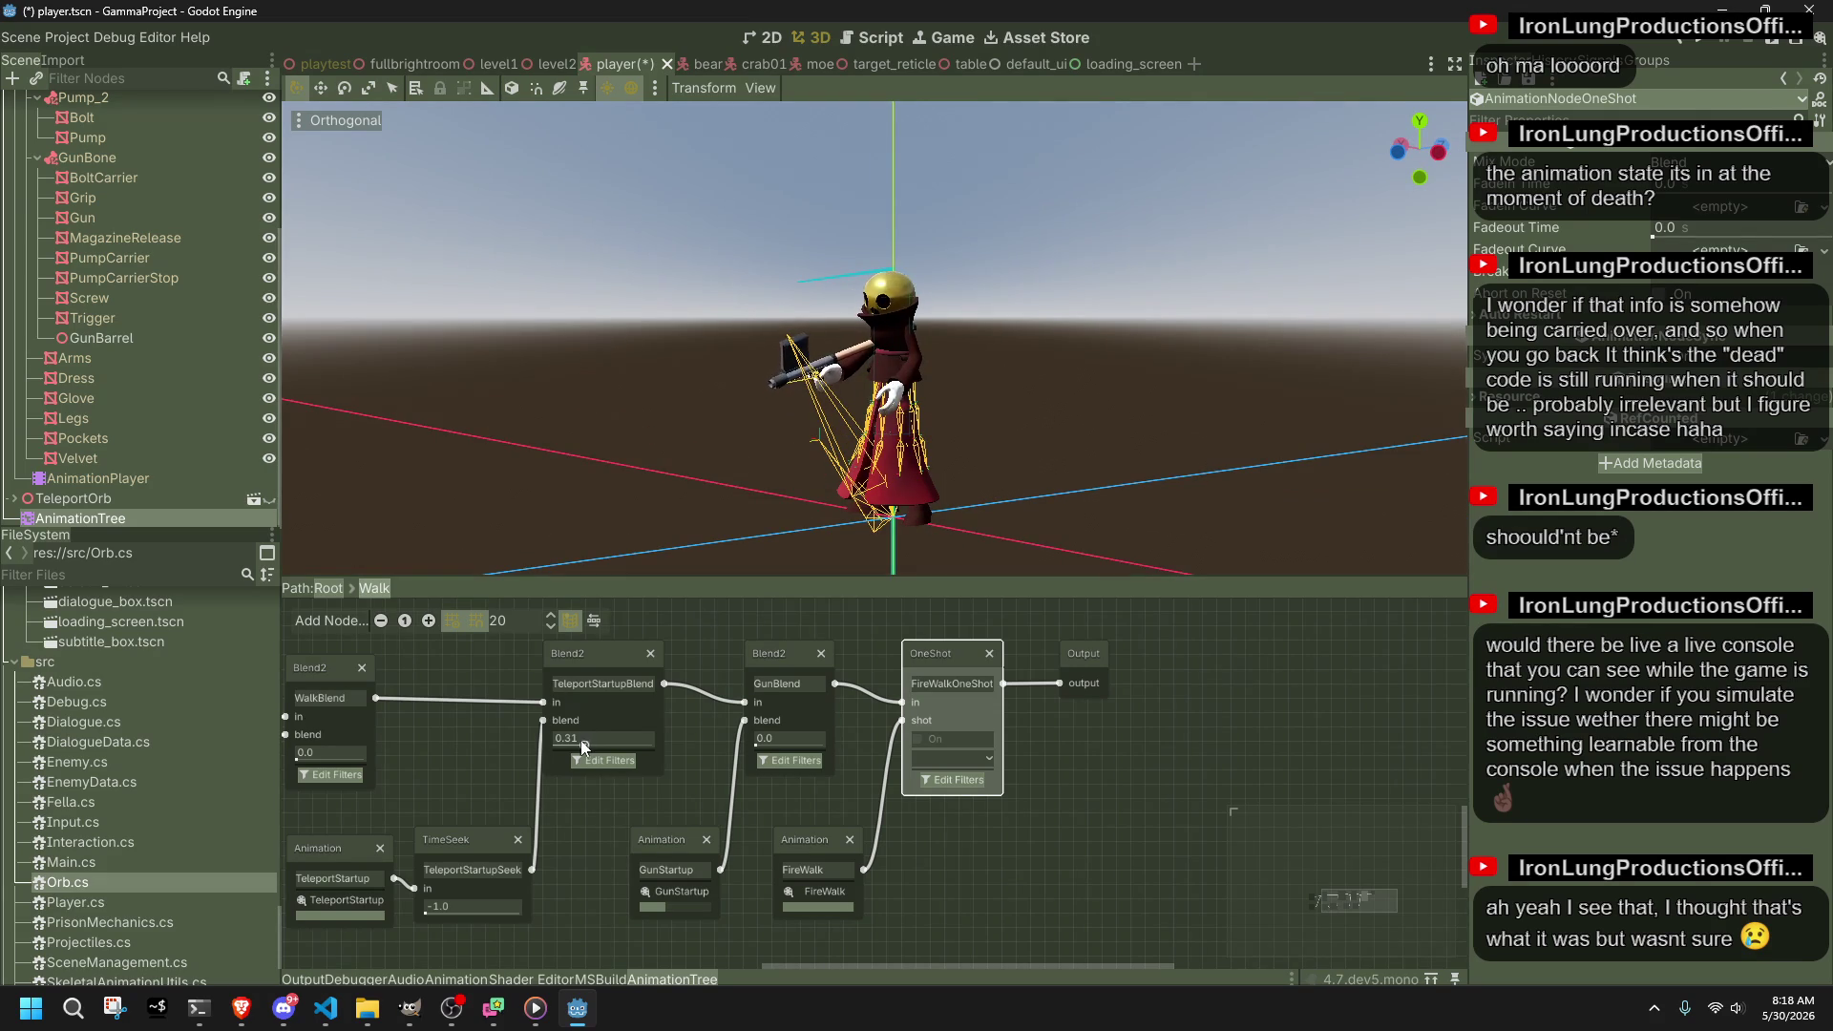
left_click_drag(571, 743, 668, 758)
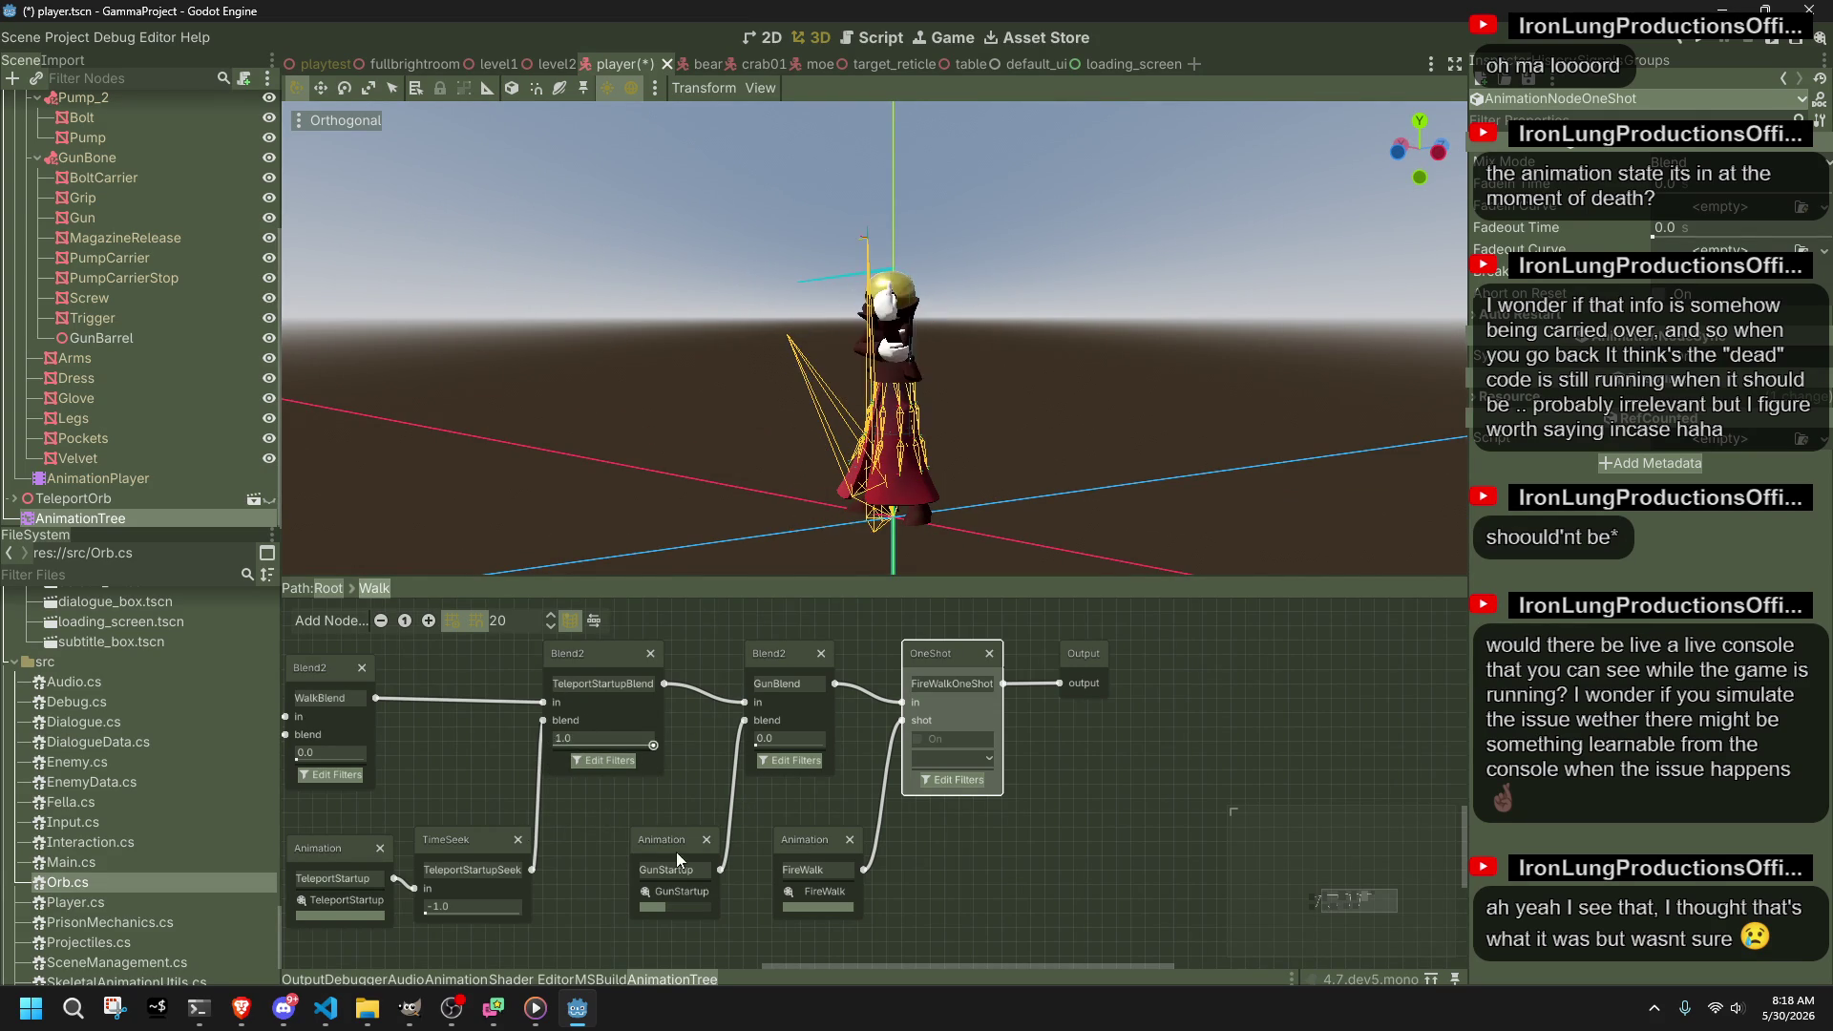
mouse_move(504, 871)
left_mouse_down()
mouse_move(936, 764)
mouse_move(929, 749)
left_mouse_up()
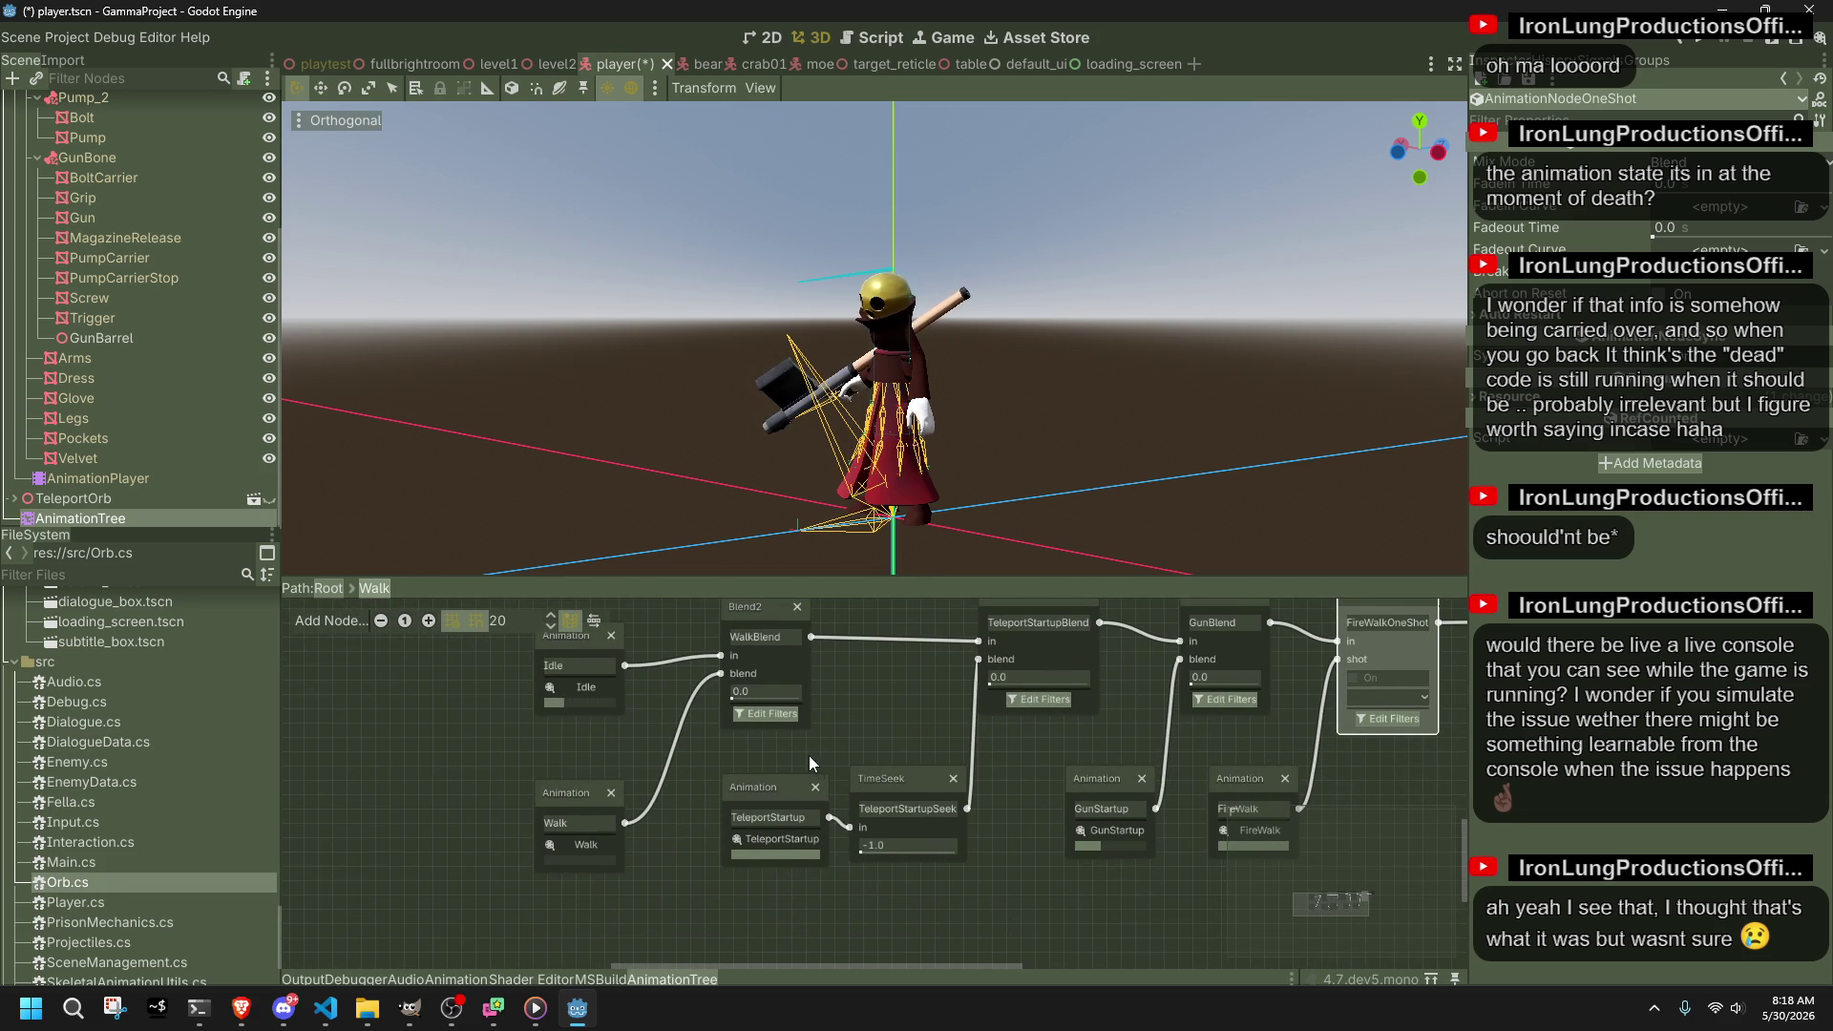
Step: Set the animation node to TeleportStartup and place it beside TimeSeek
key("ctrl+z")
key("ctrl+z")
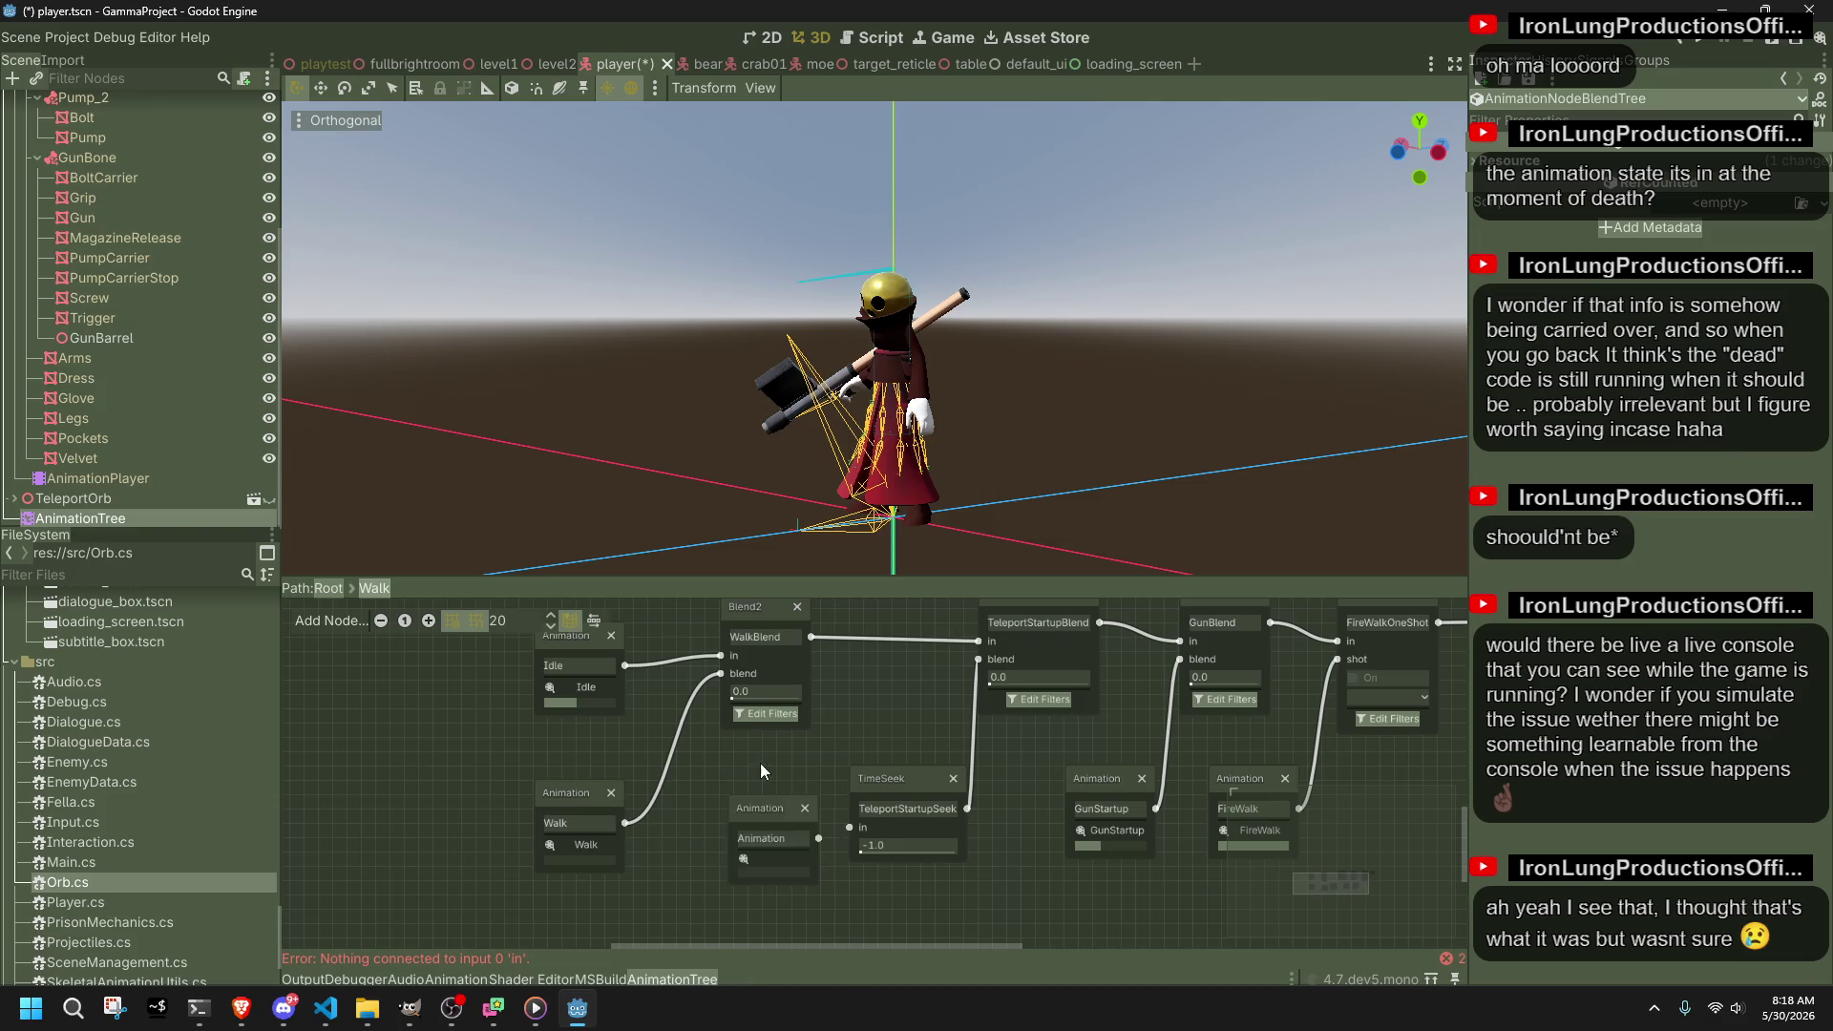
left_click(775, 838)
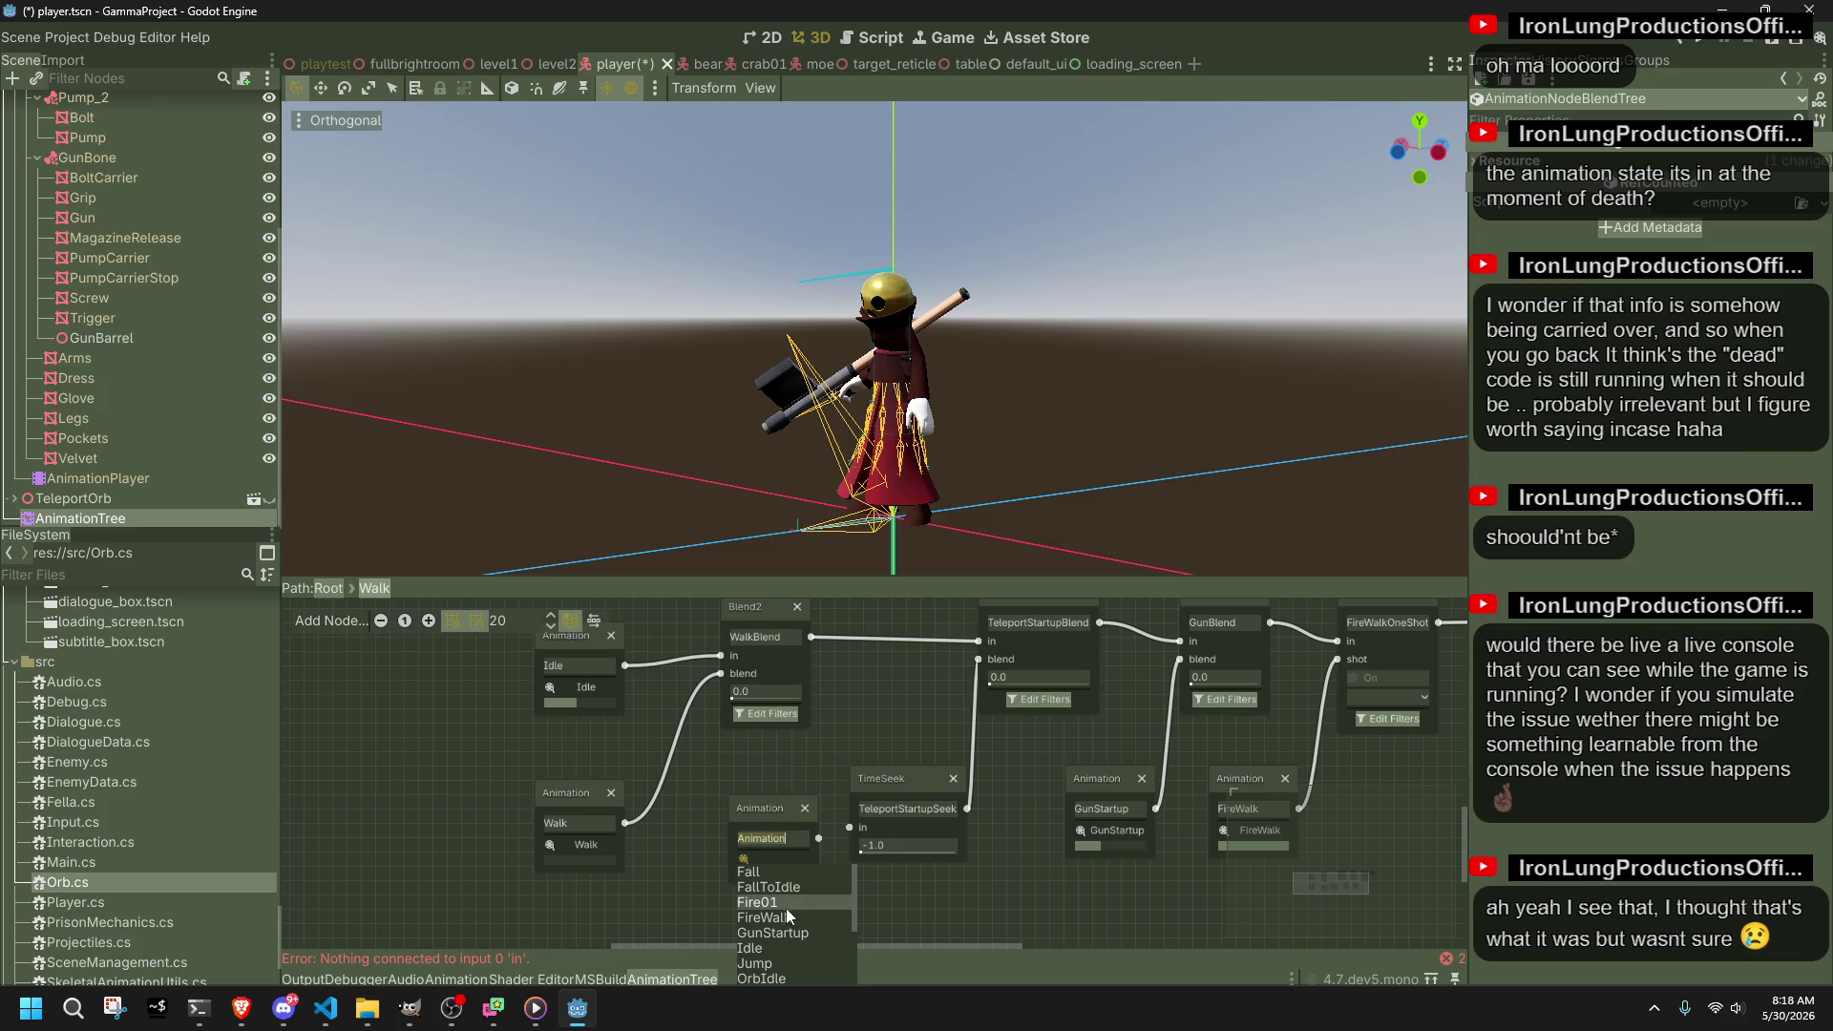
scroll(788, 938, "down", 3)
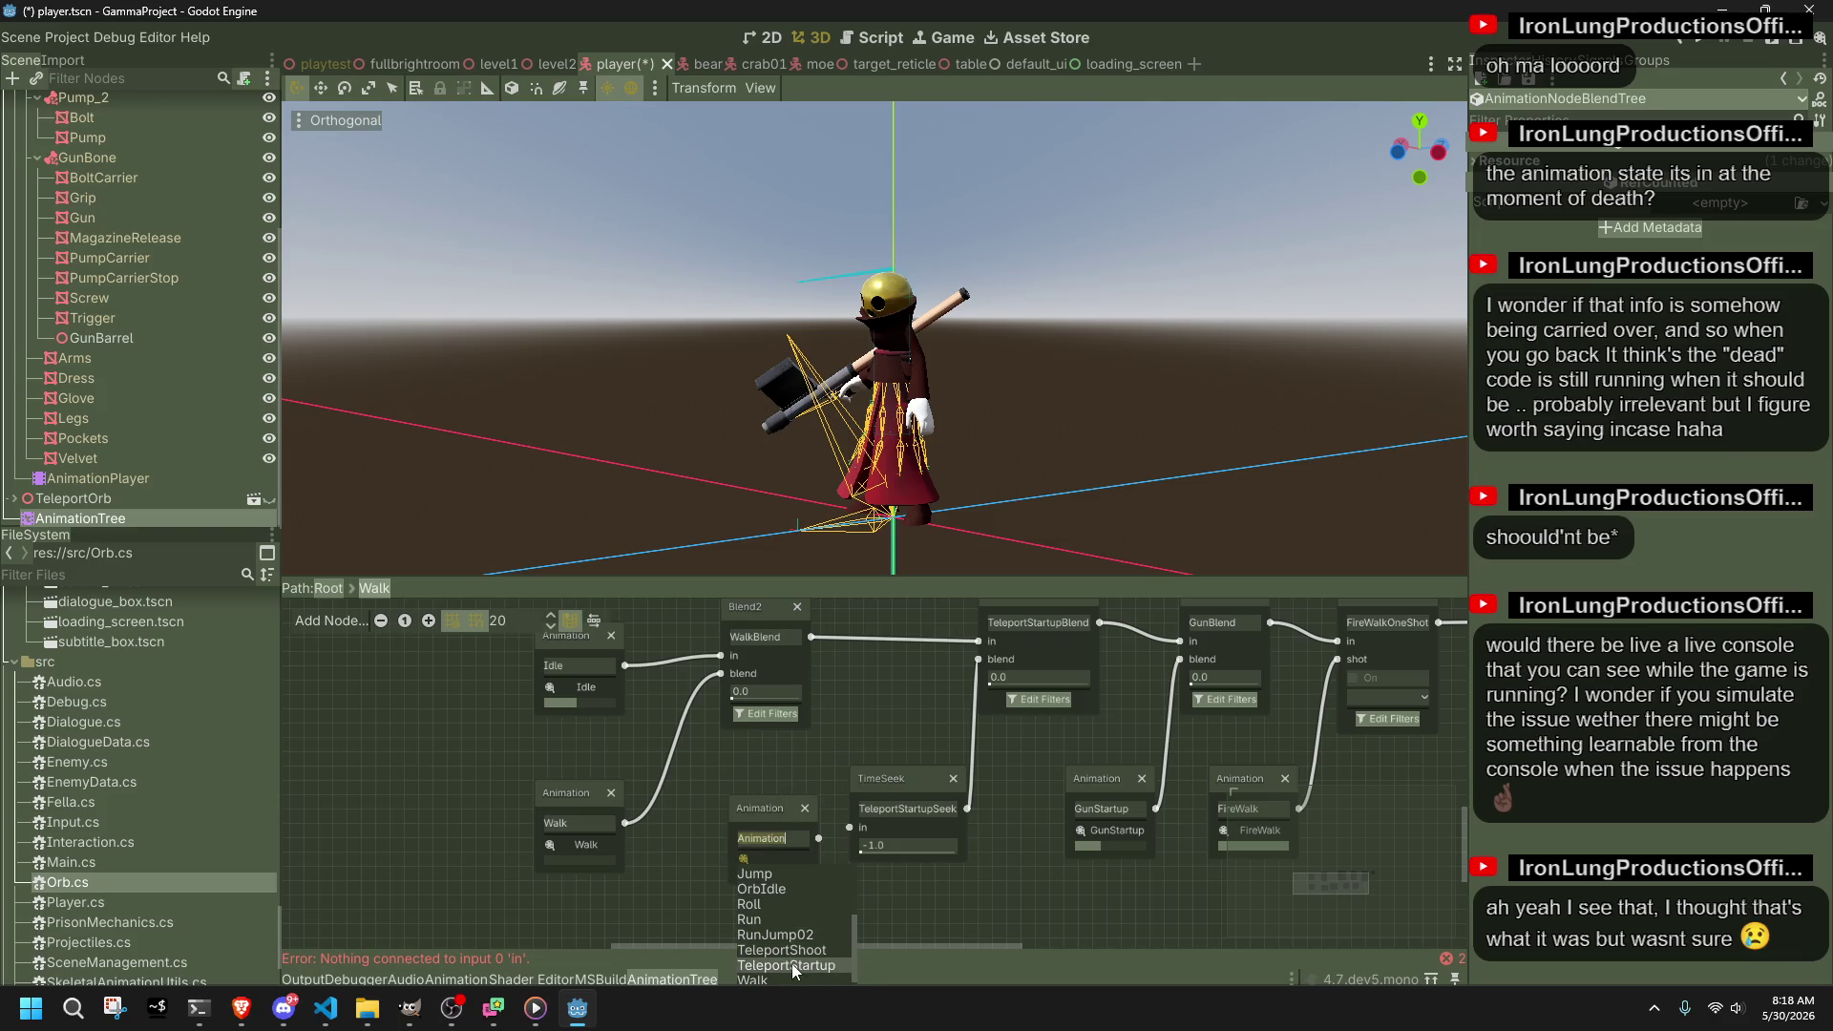
left_click(789, 965)
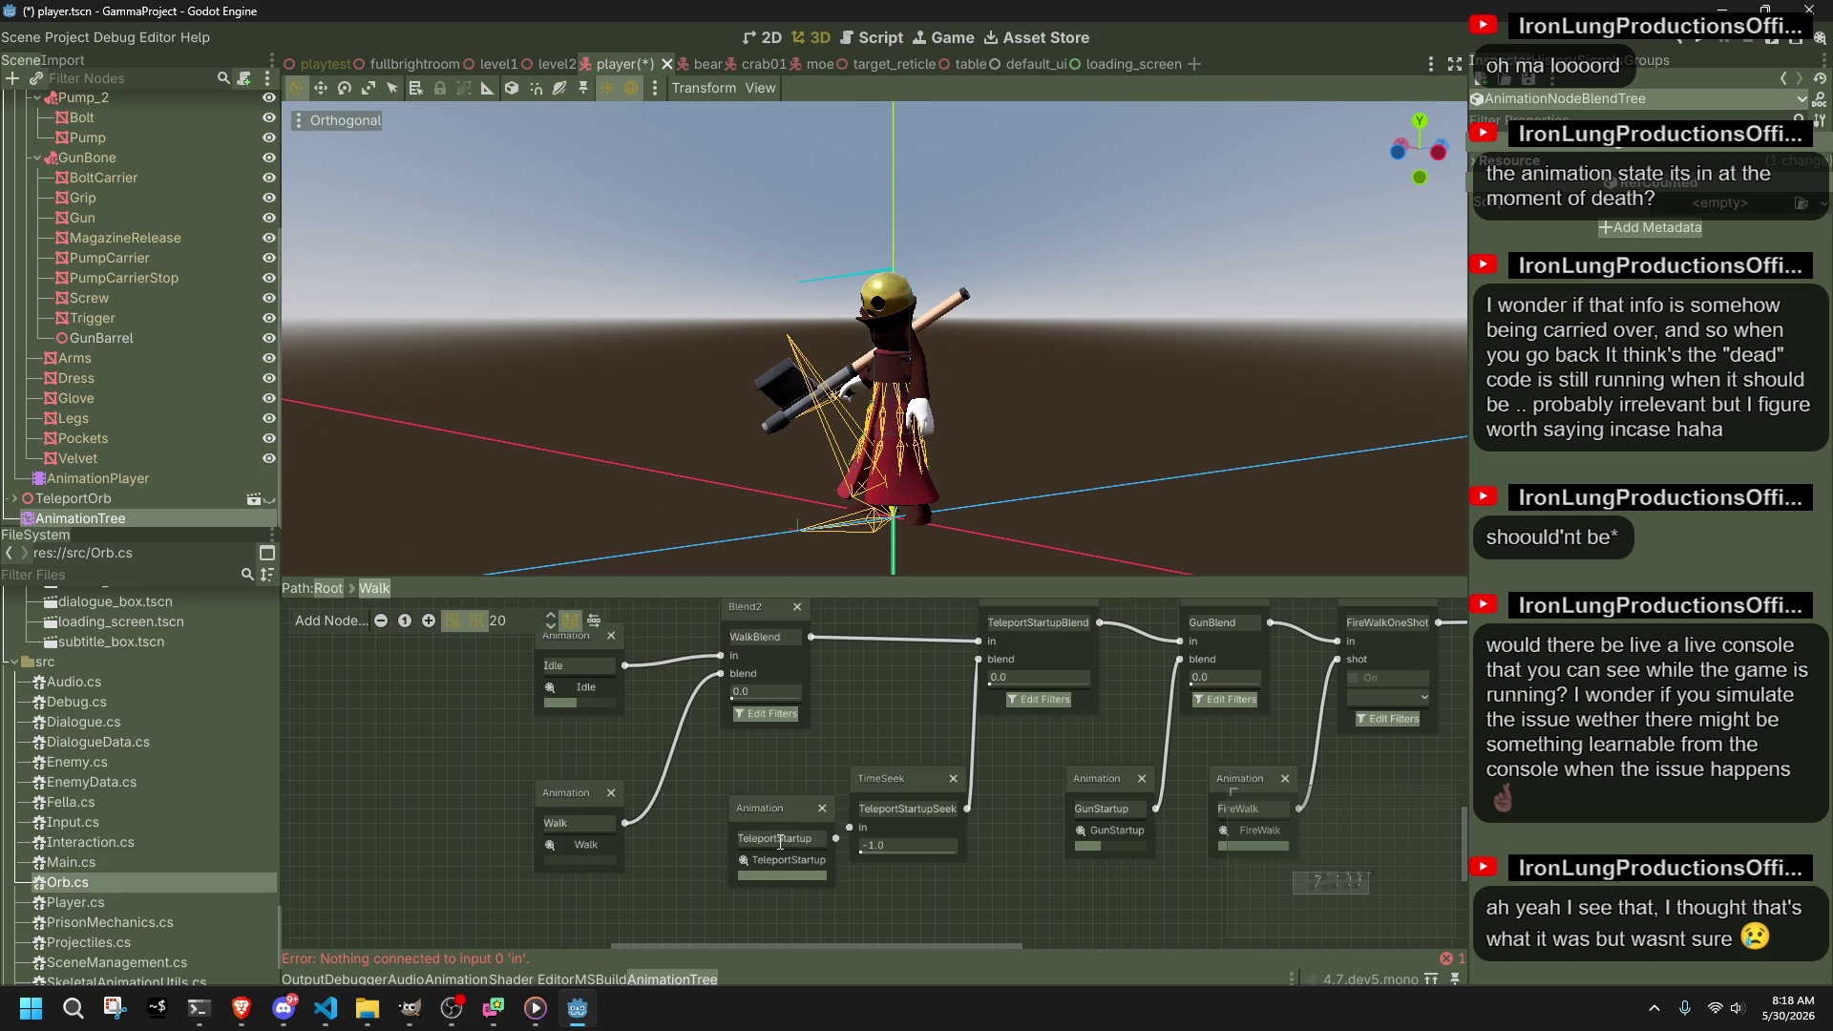
left_click_drag(782, 818, 773, 788)
left_click(1029, 930)
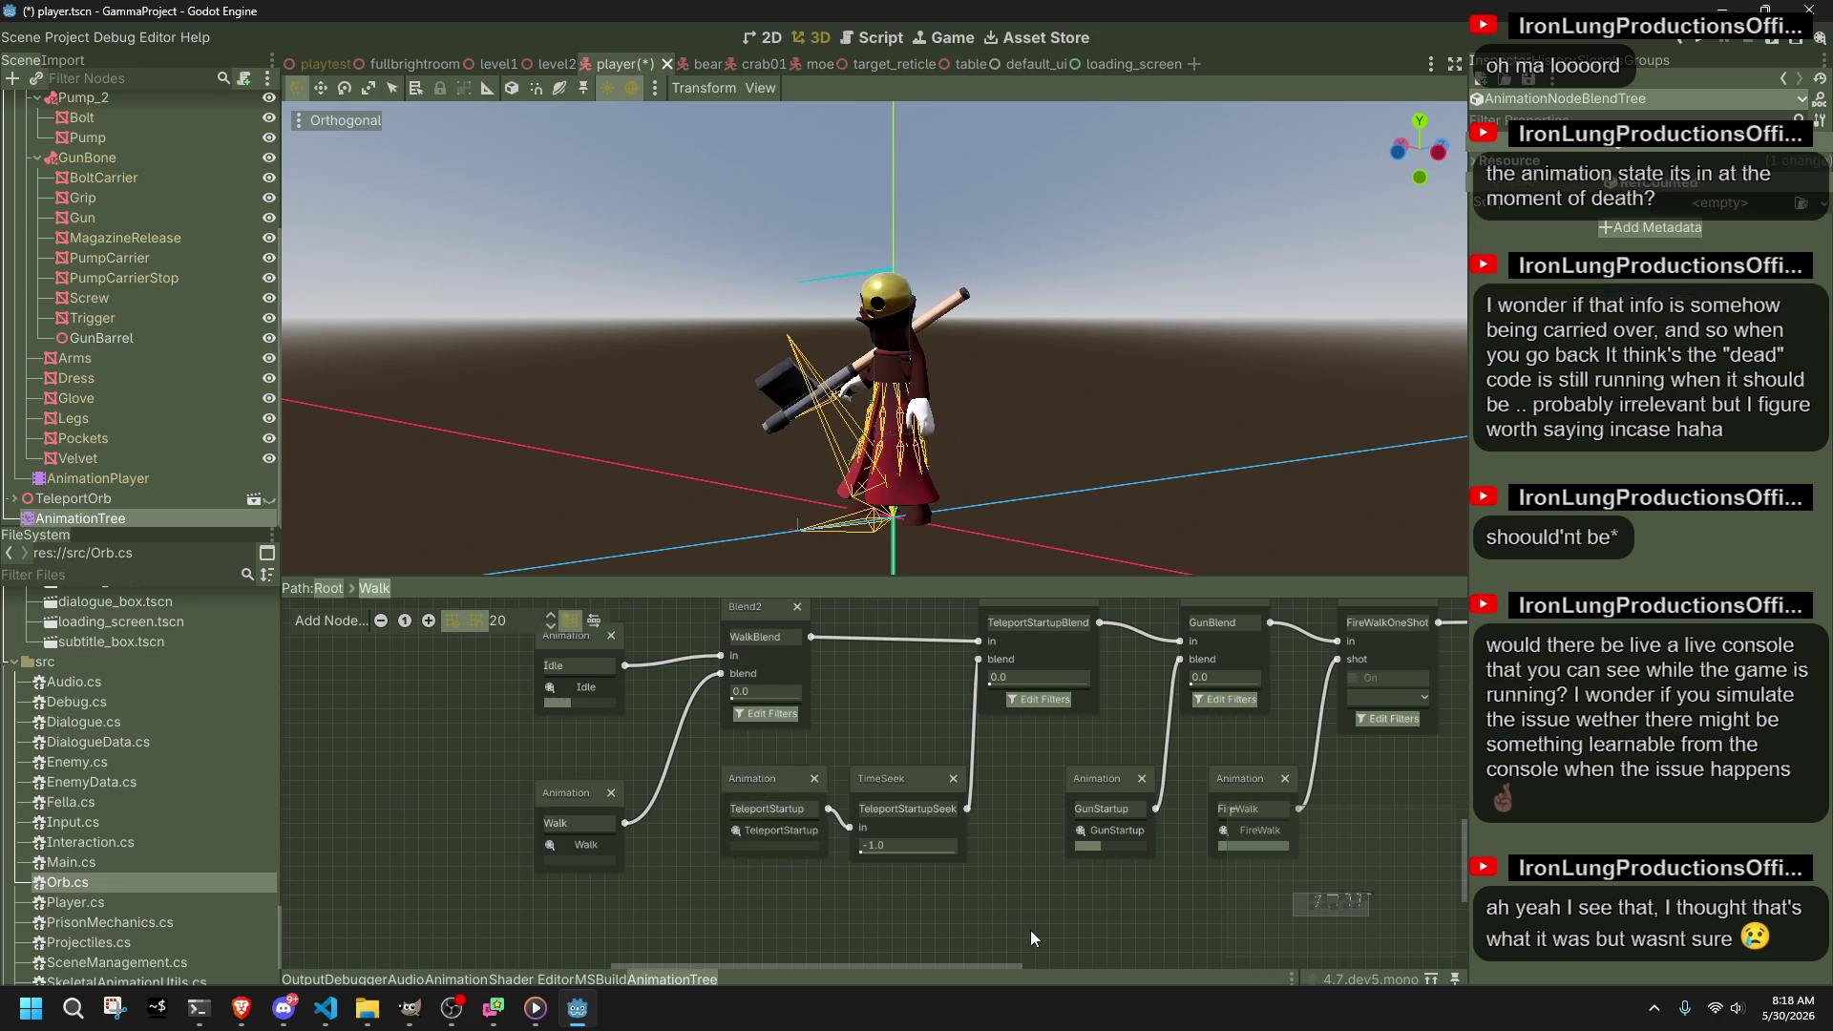
Step: Replace the GunStartup node with a new 'Gun' animation node set to GunStartup, wired into GunBlend
scroll(1032, 898, "down", 3)
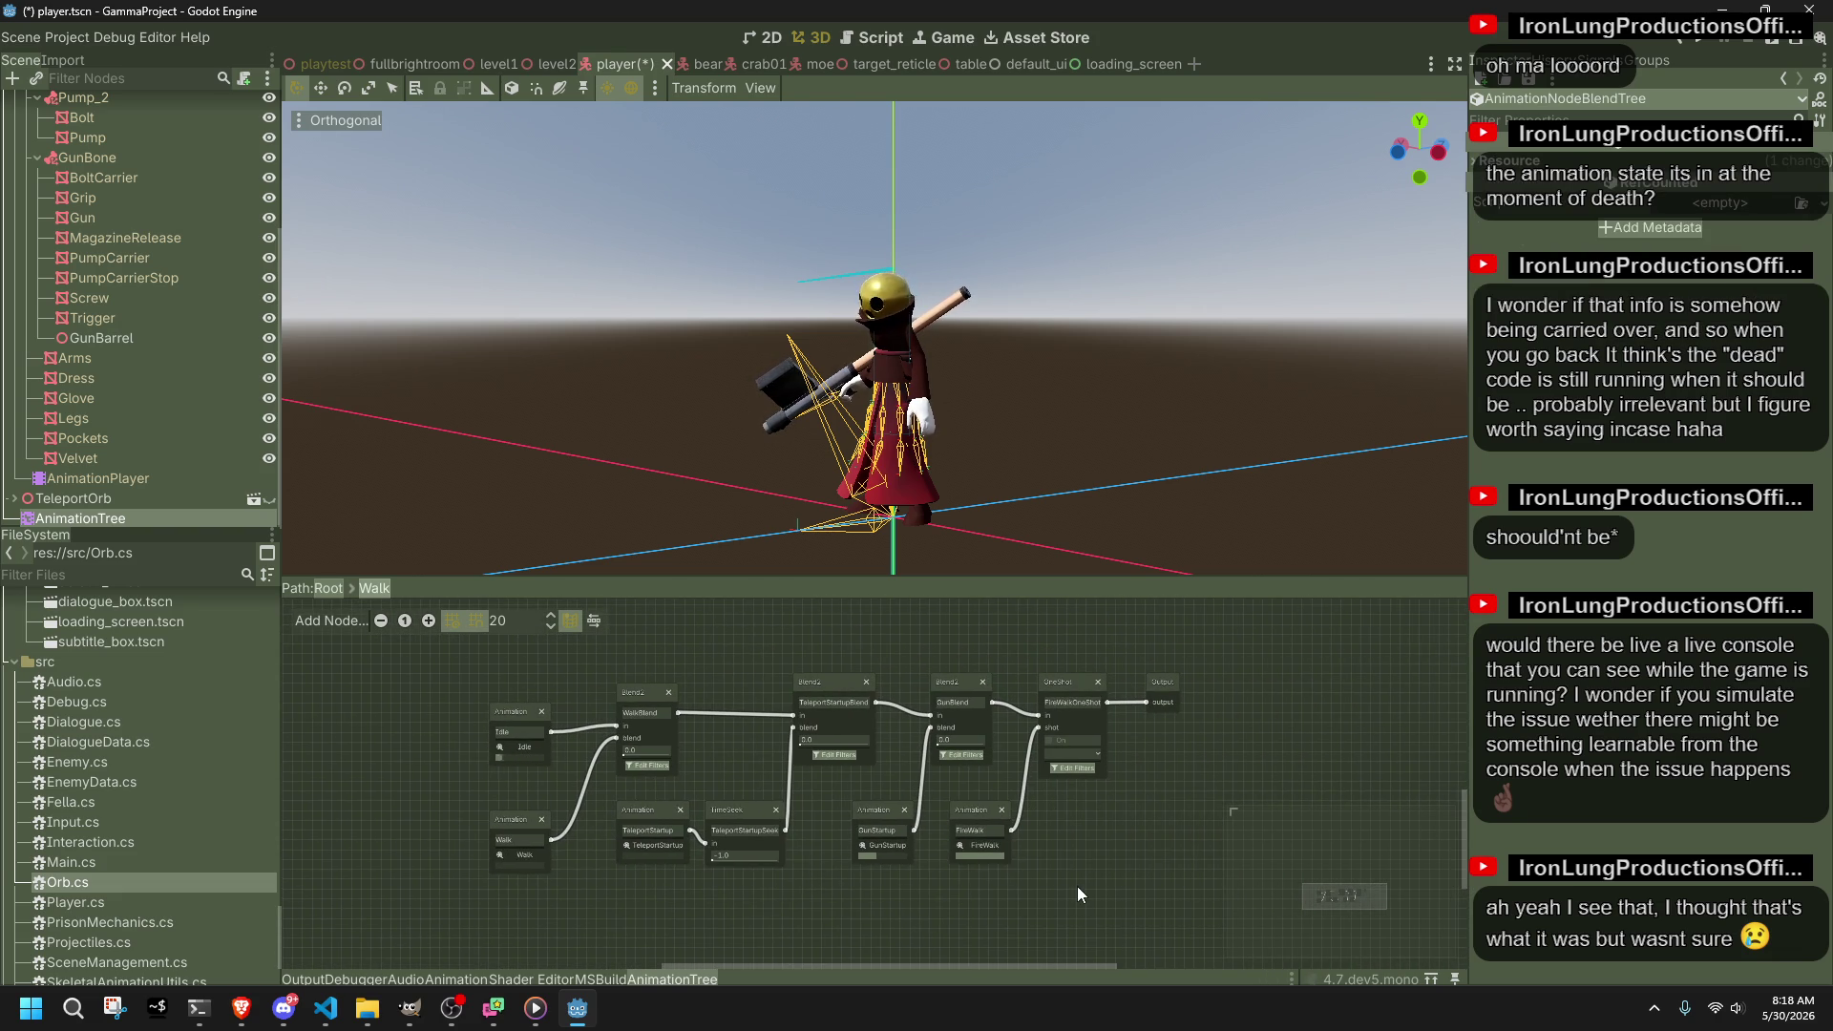
scroll(856, 845, "up", 2)
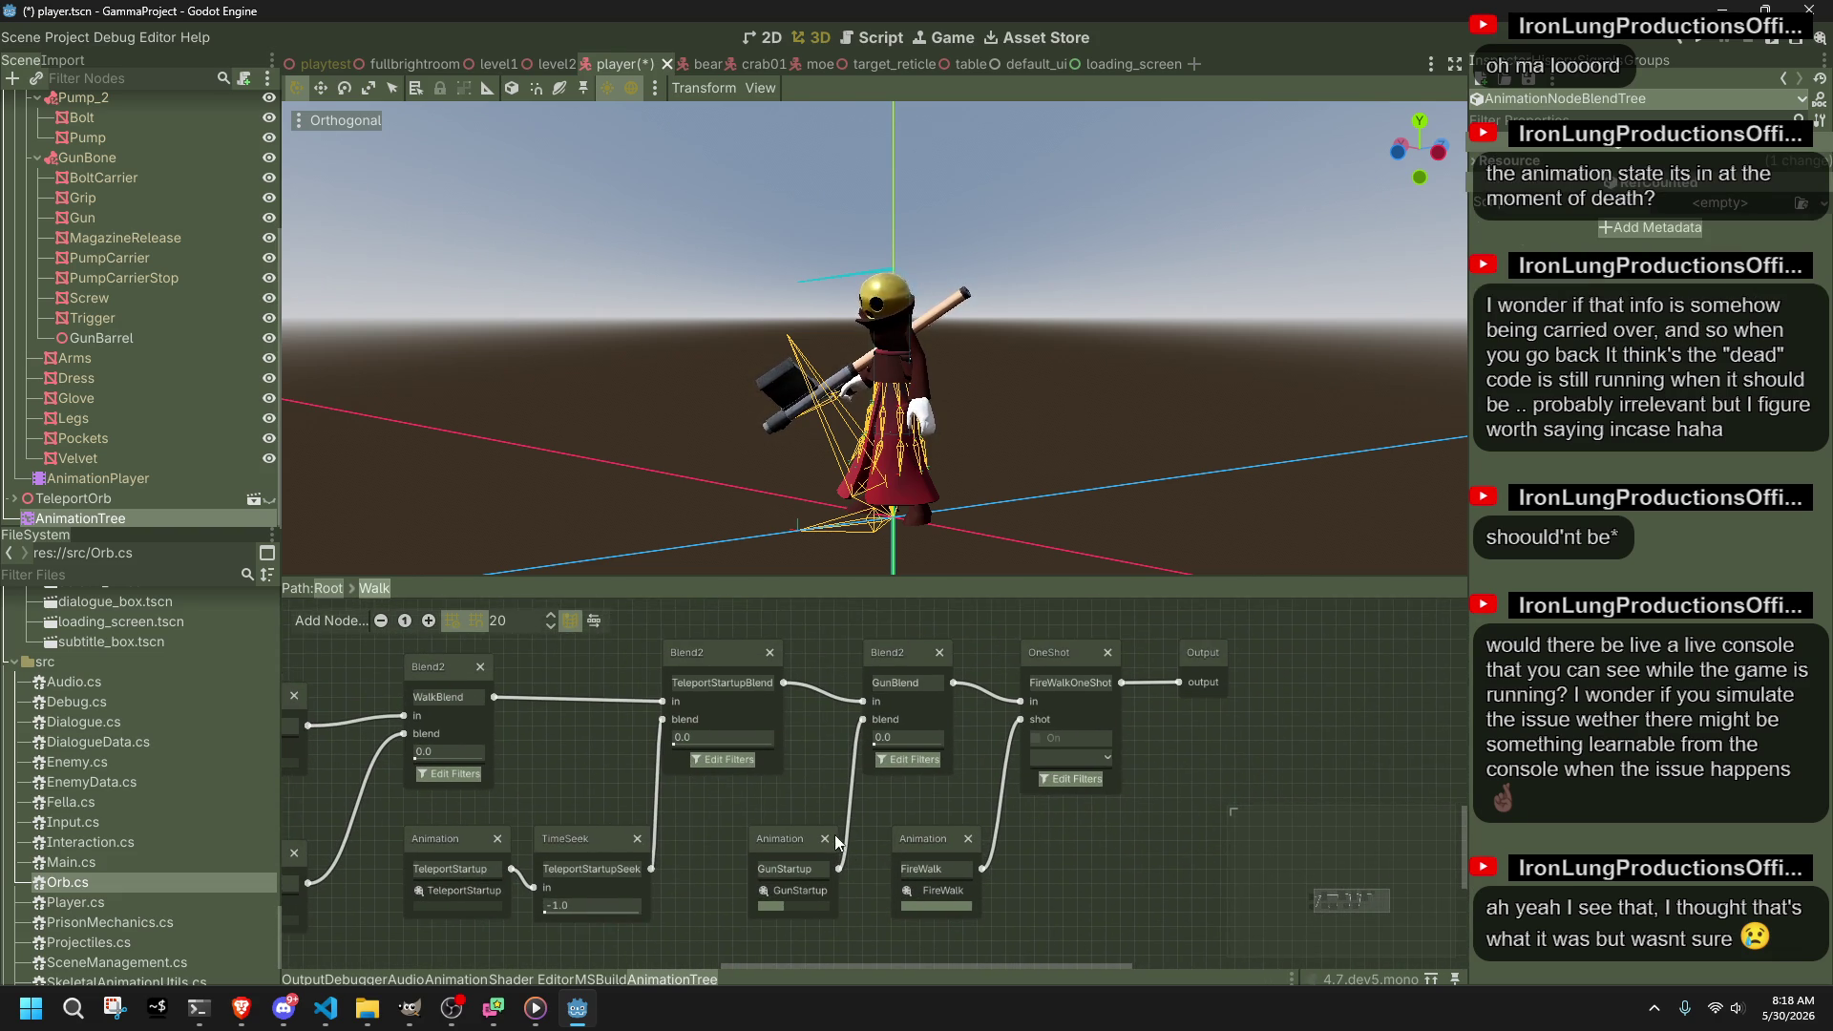
left_click(800, 836)
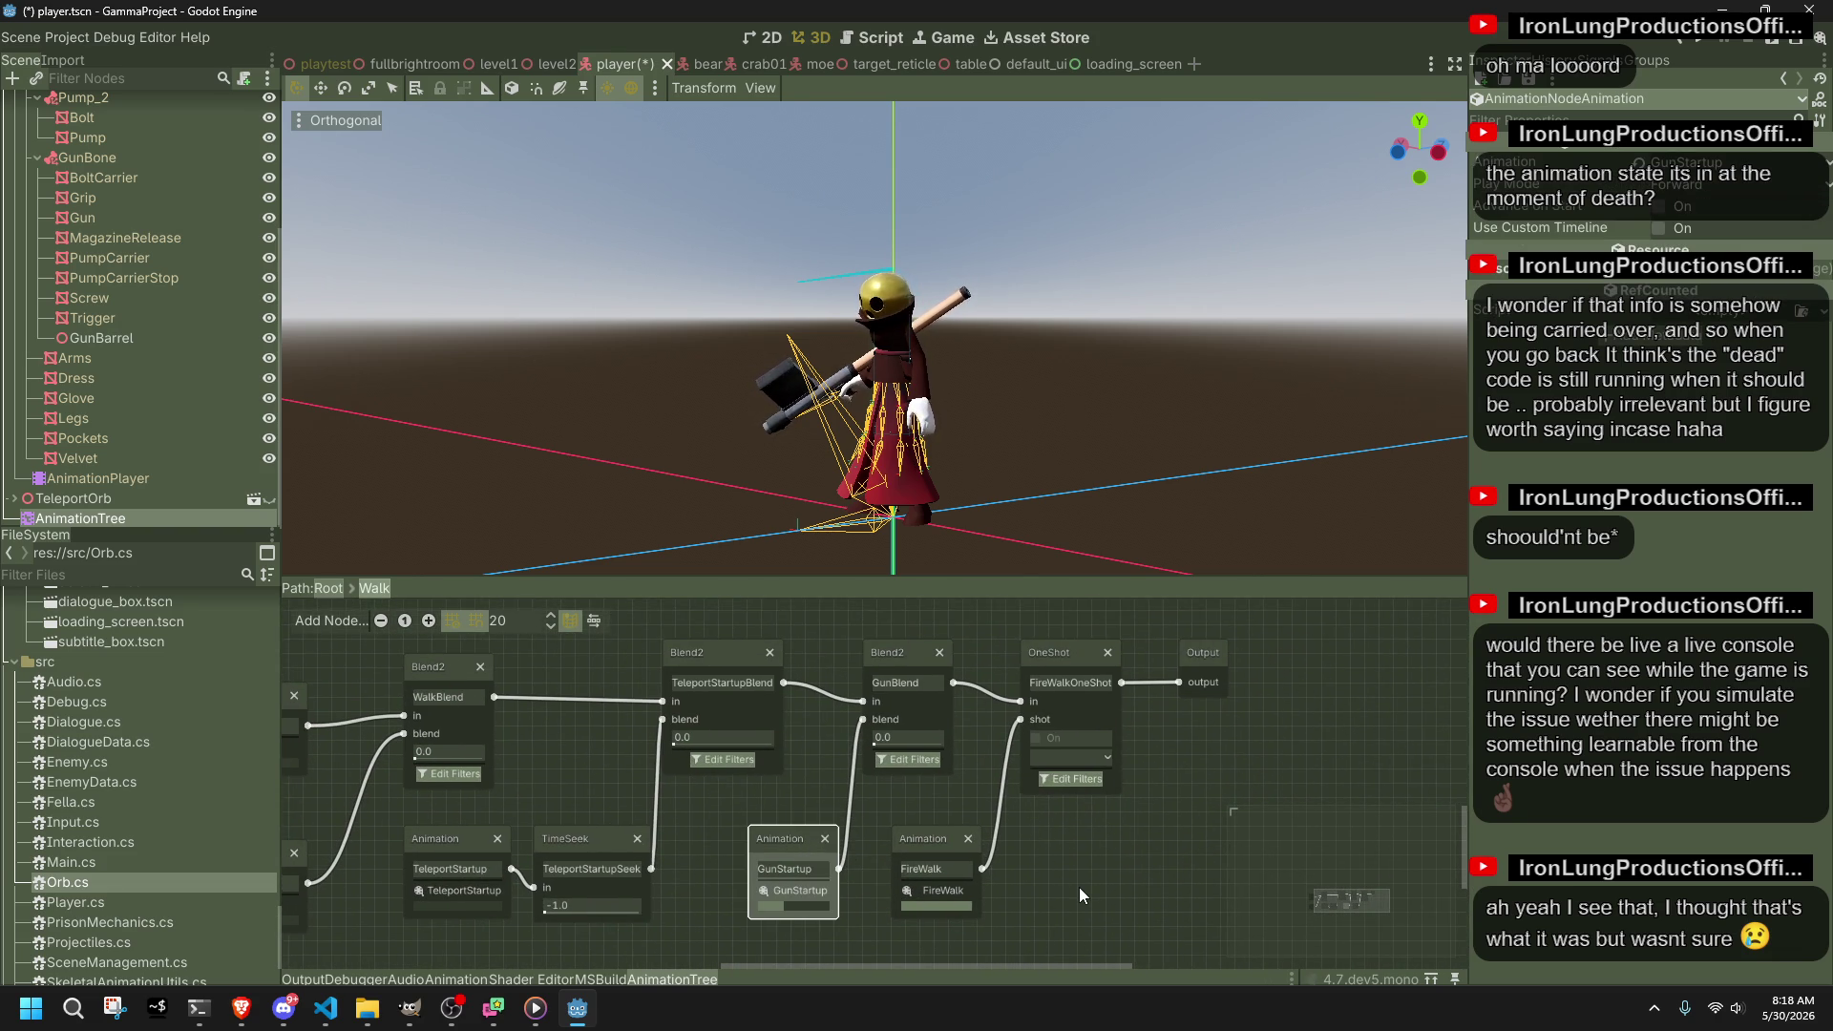
left_click(1033, 871)
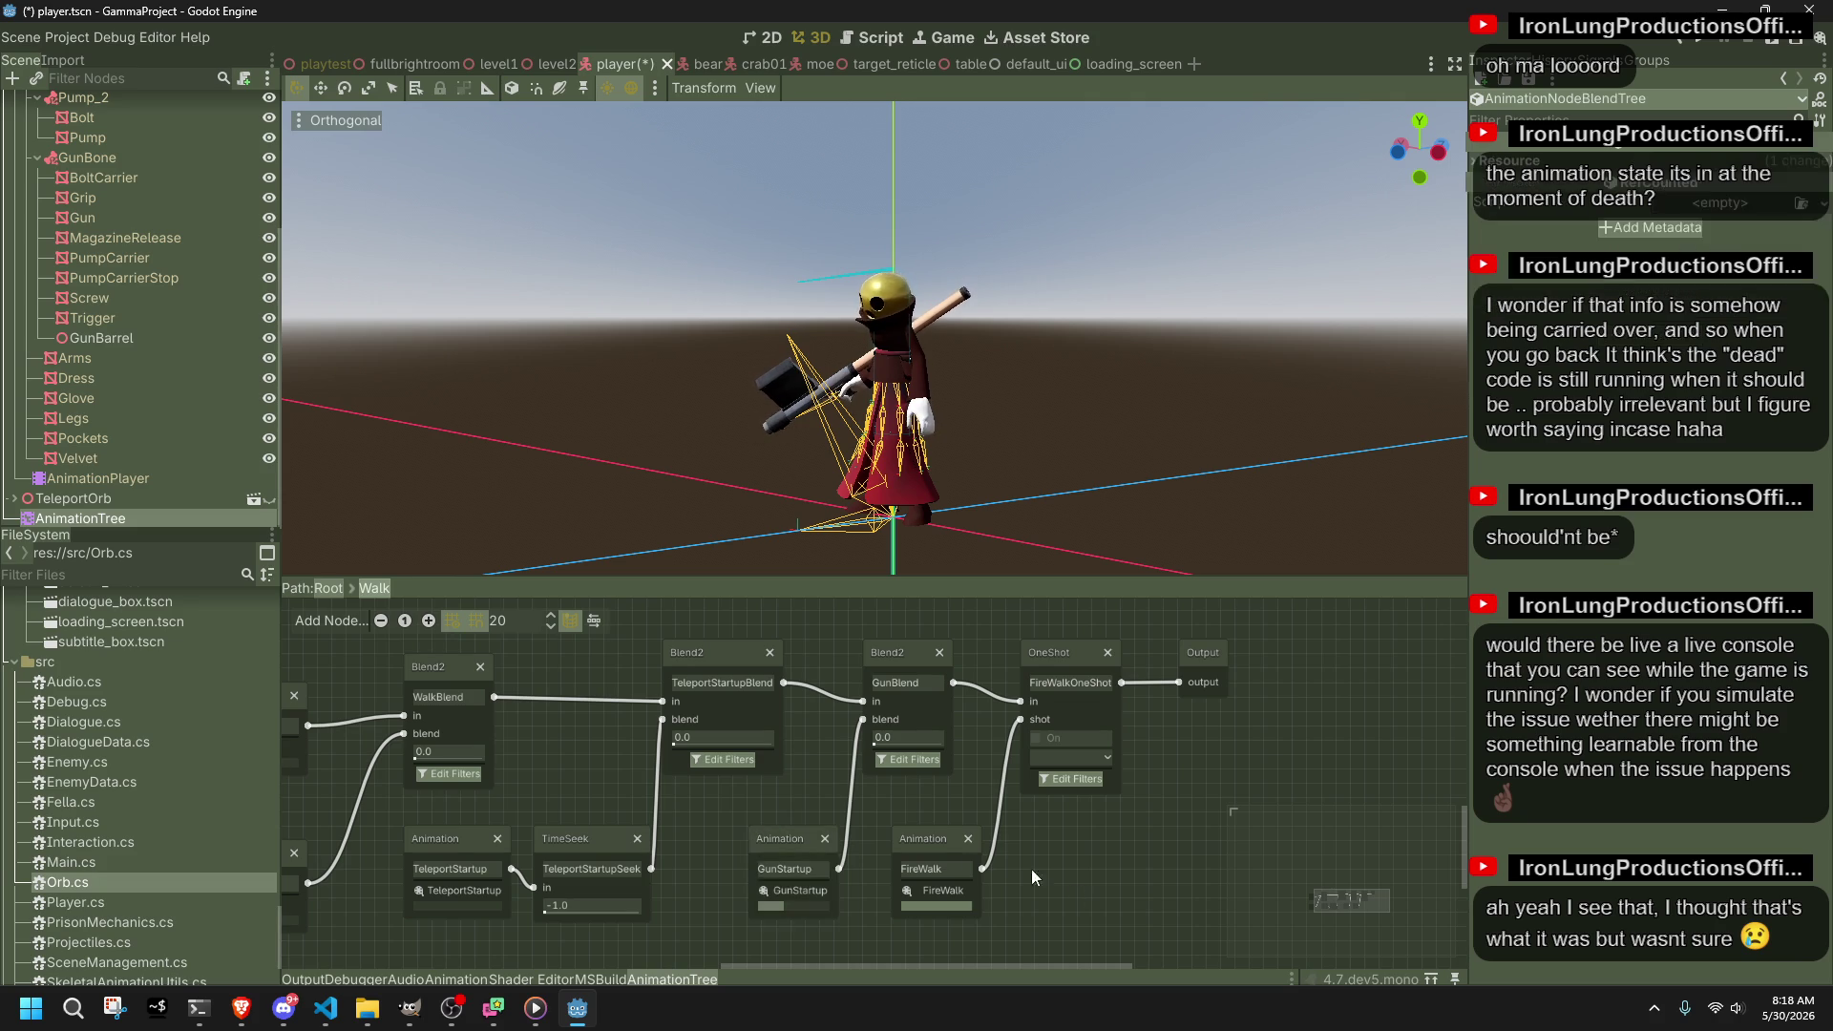
left_click(825, 838)
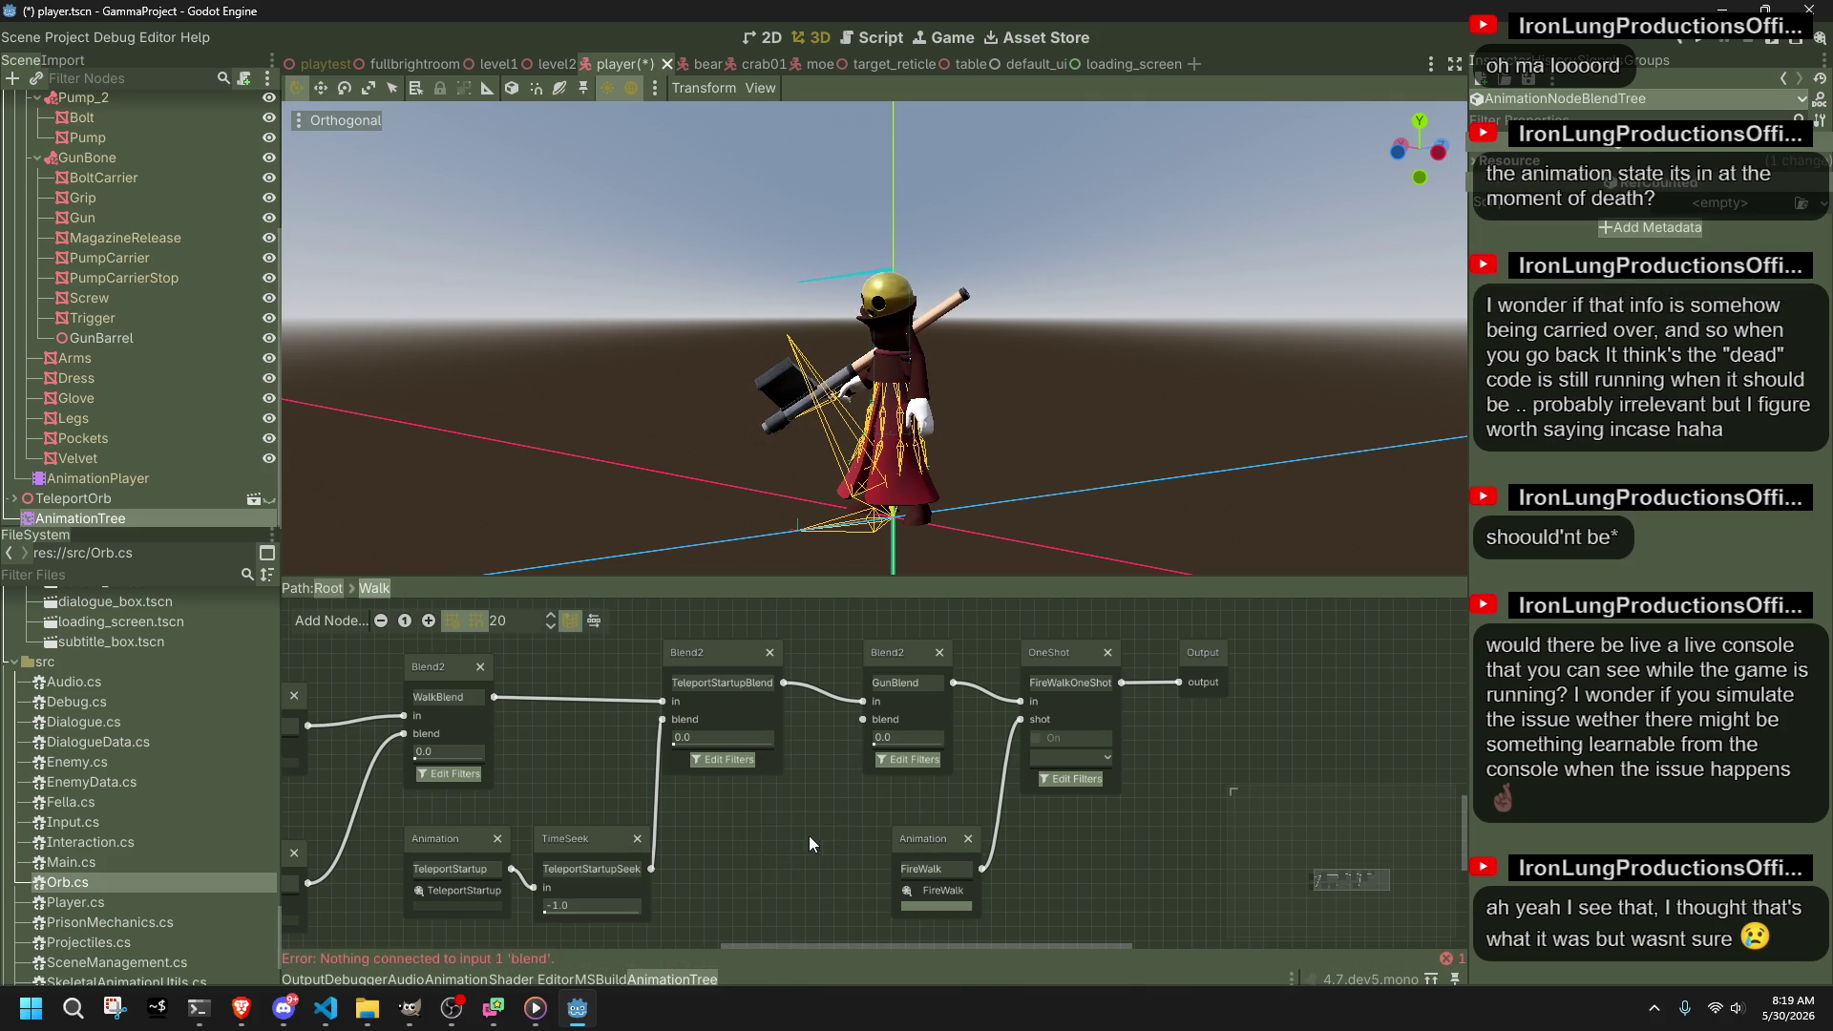
right_click(752, 848)
left_click(771, 764)
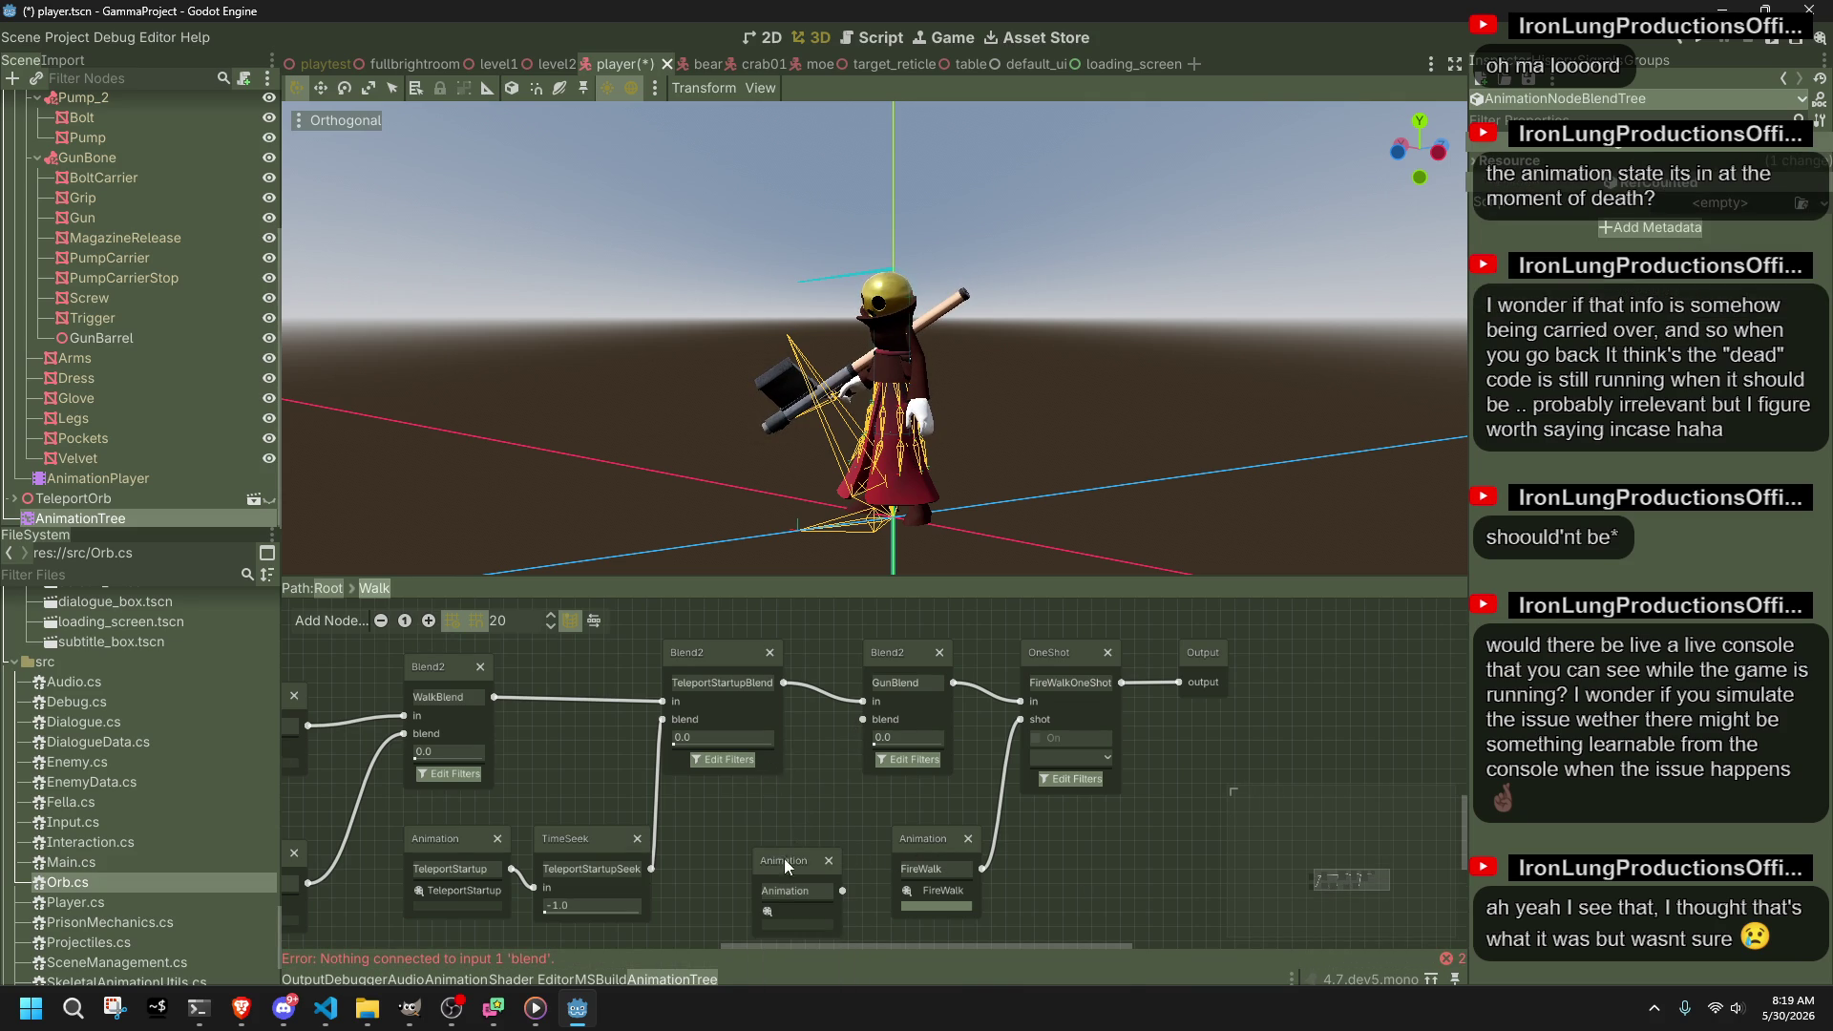
double_click(789, 890)
type("Gun")
mouse_move(831, 865)
left_mouse_down()
mouse_move(812, 858)
mouse_move(860, 722)
left_mouse_up()
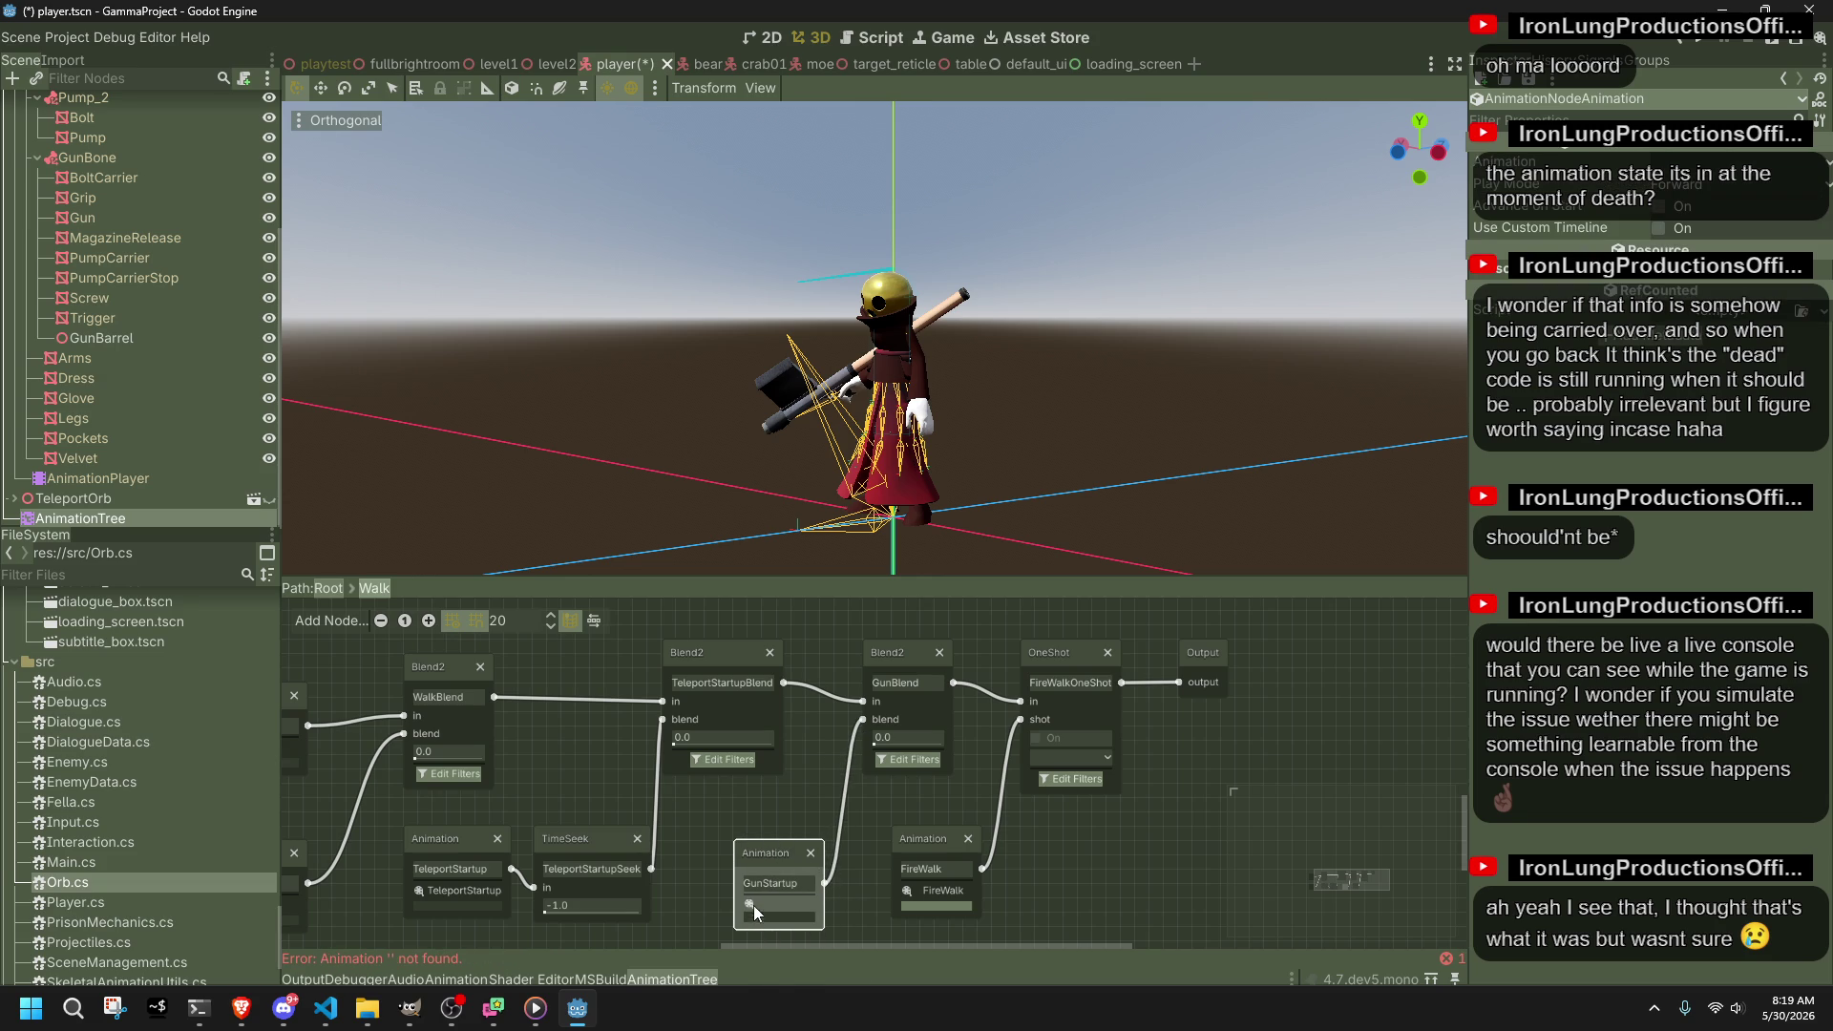
left_click(754, 905)
left_click(793, 937)
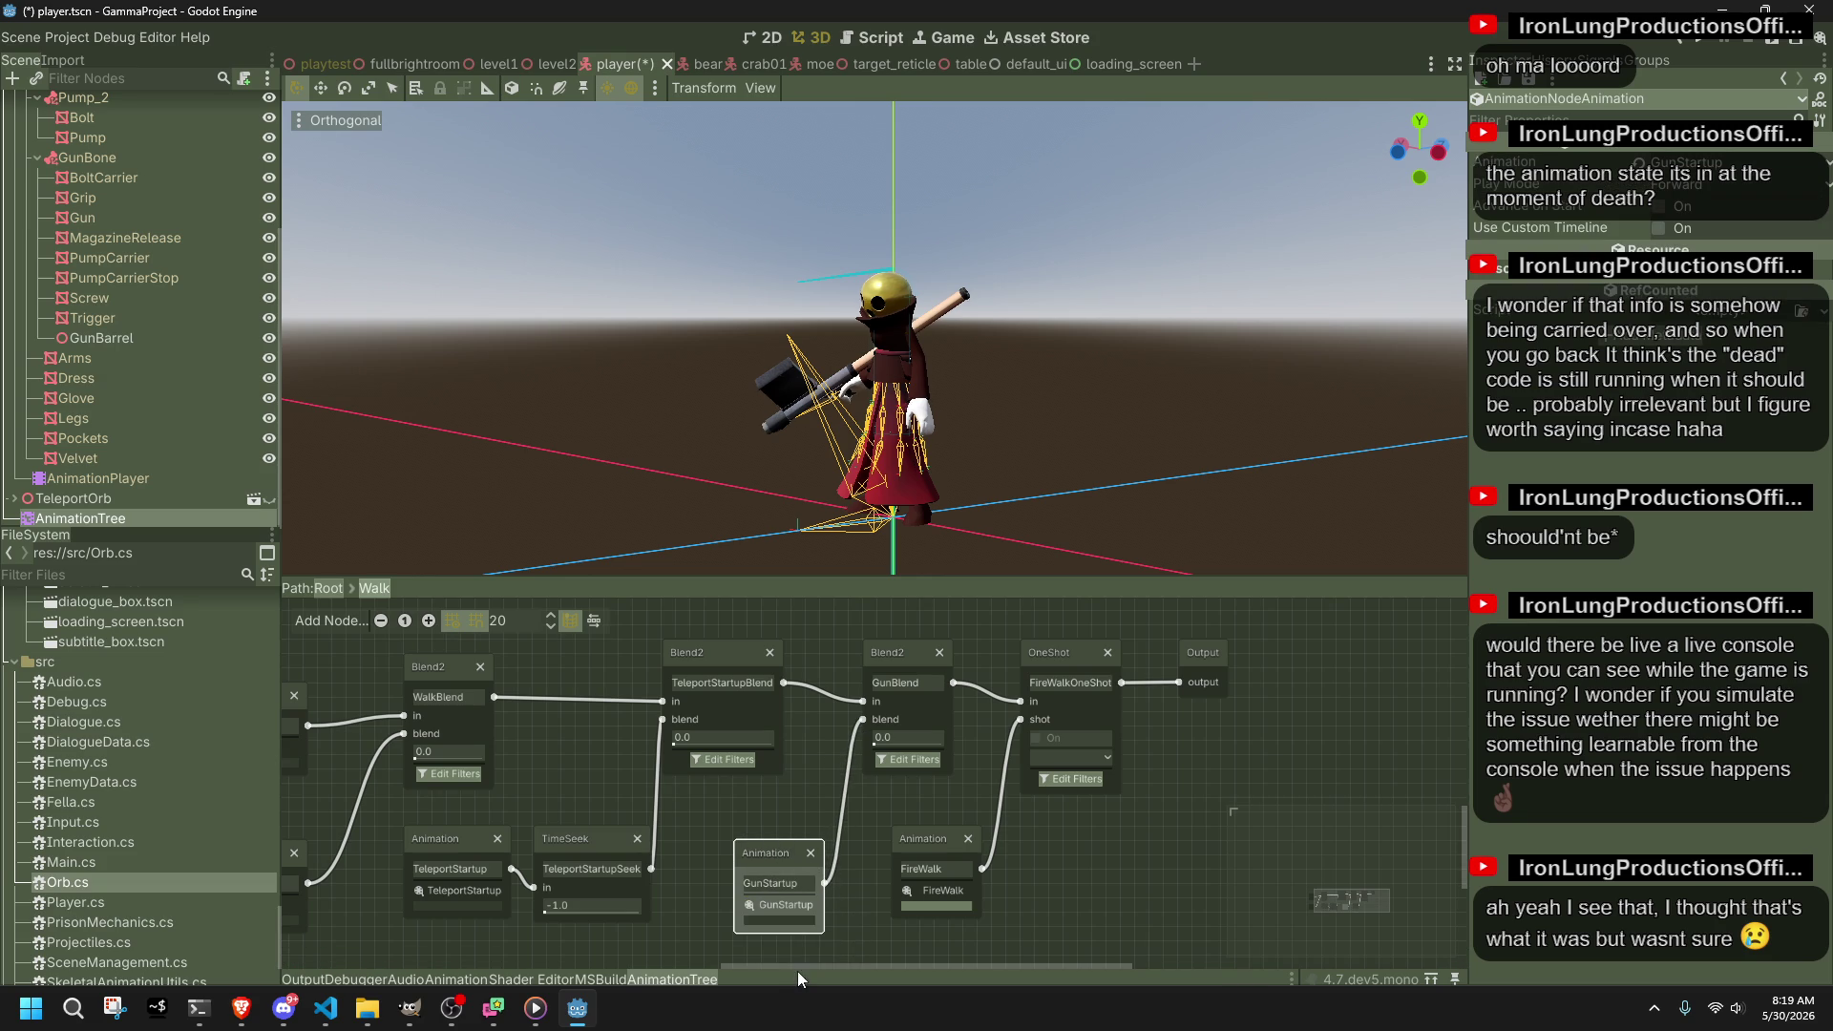
Step: Replace the FireWalk node with a new 'FireWalk' FireWalk node feeding OneShot's shot input, and save
left_click(968, 839)
right_click(916, 869)
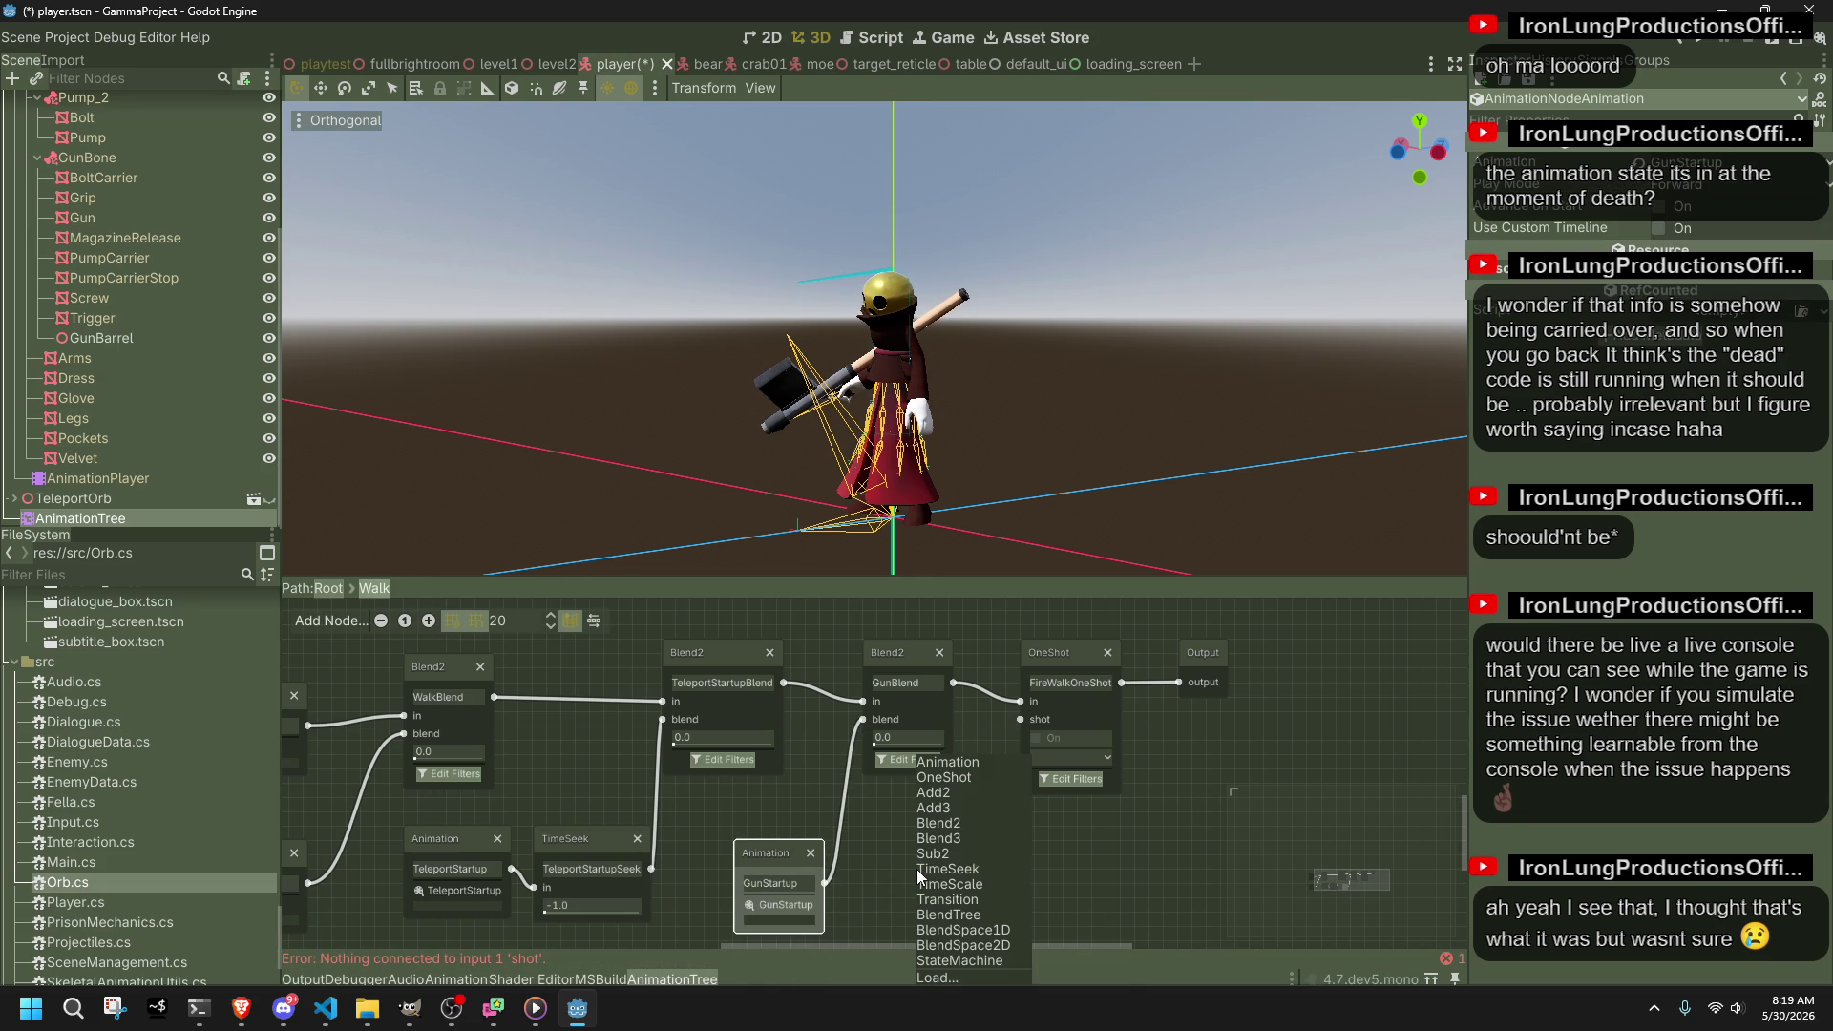
left_click(936, 762)
left_click(947, 913)
type("FireWalk")
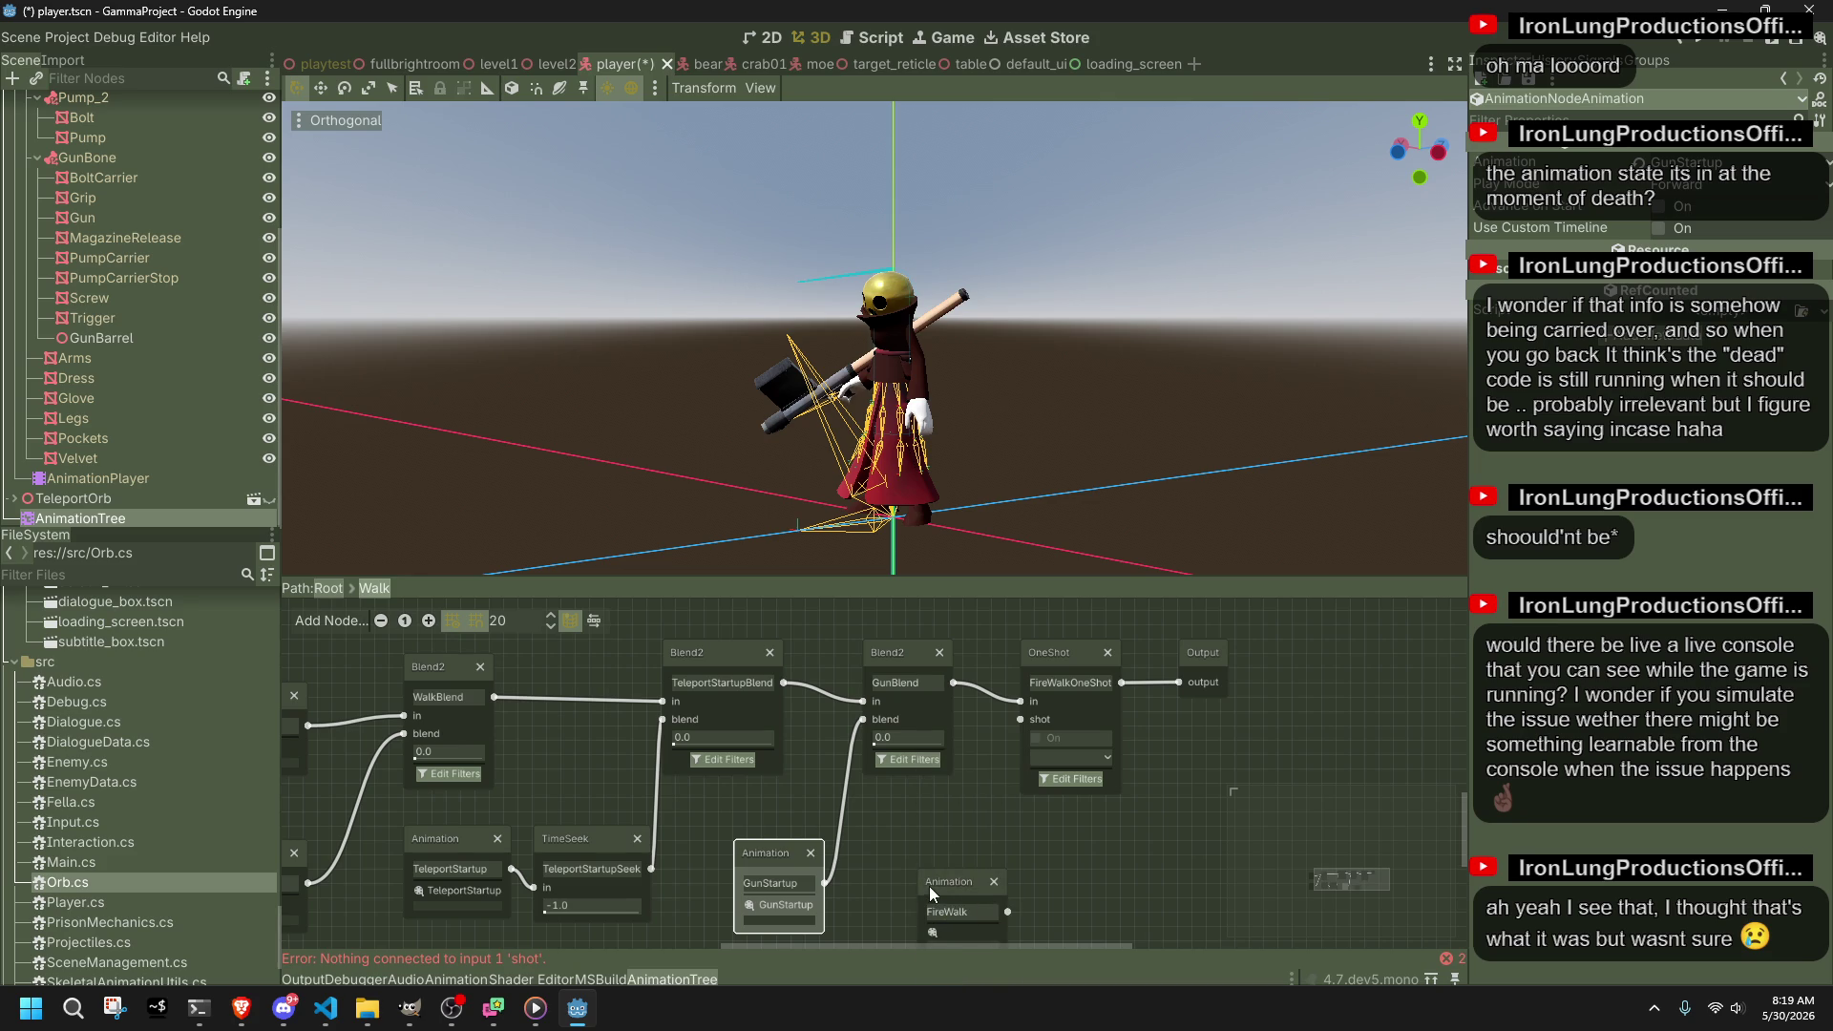
left_click_drag(930, 887, 904, 858)
left_click(915, 909)
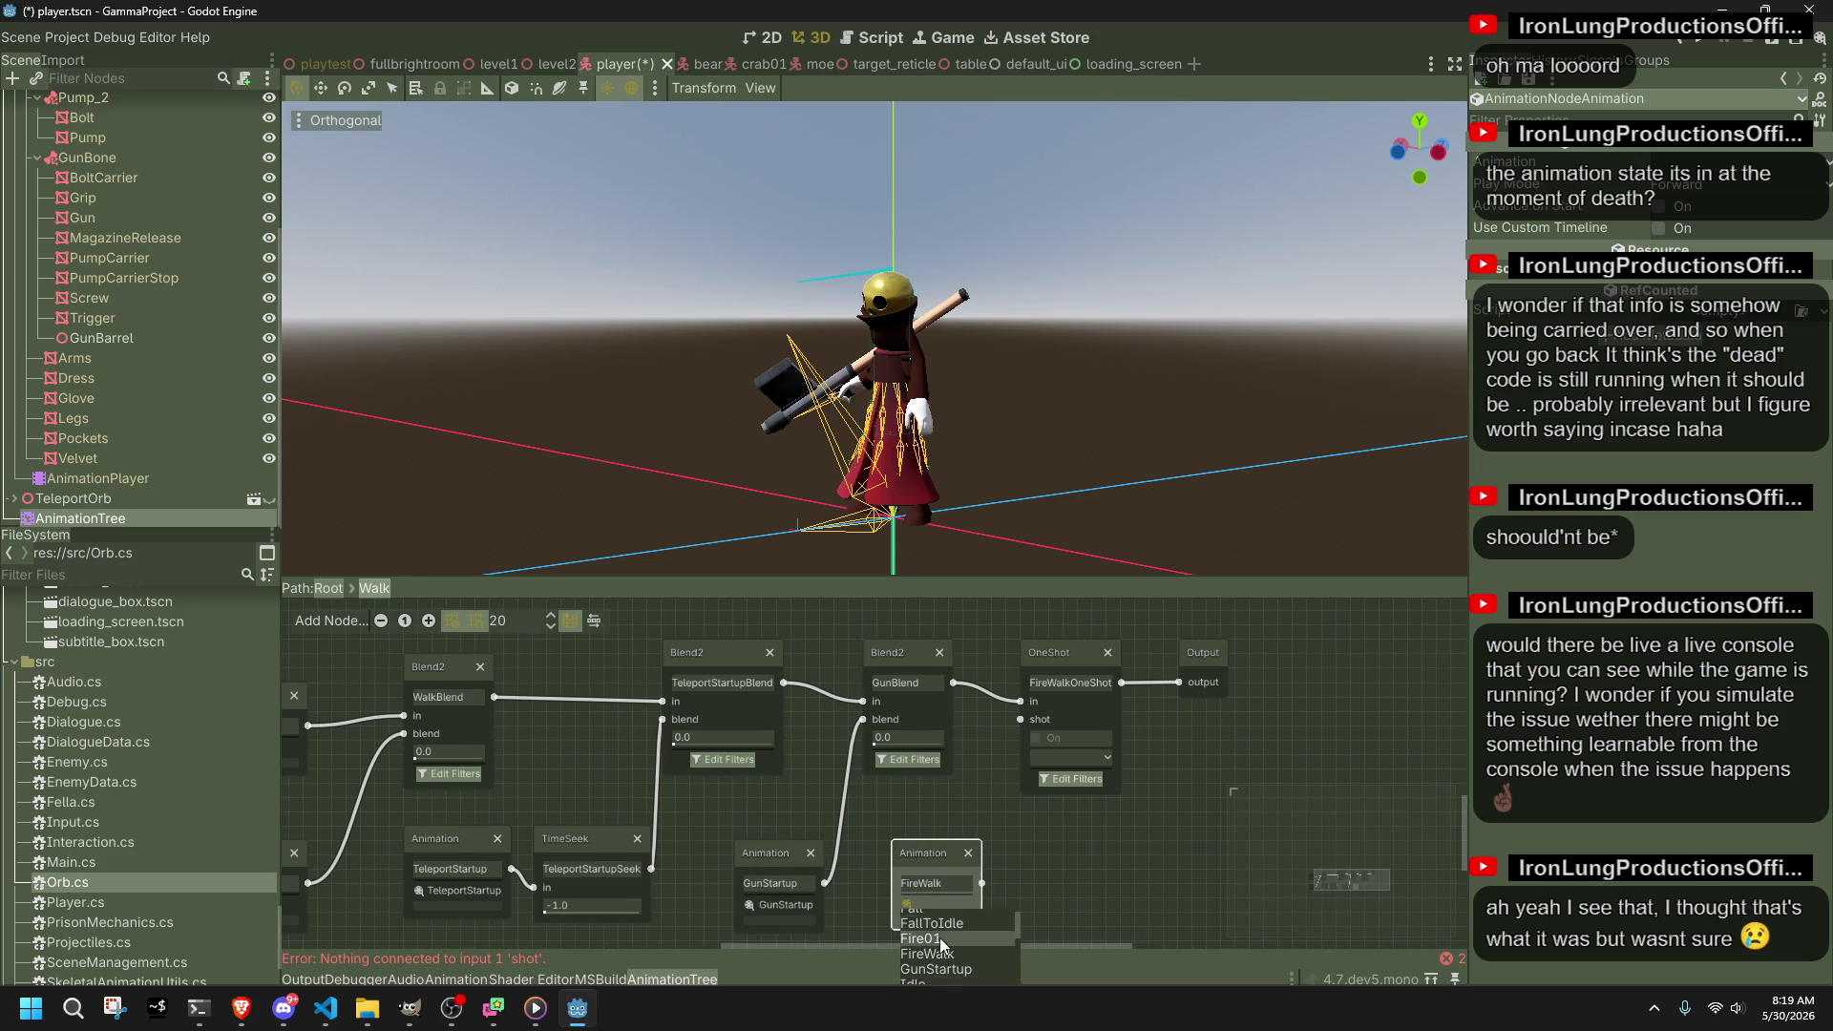
left_click(928, 962)
mouse_move(982, 884)
left_mouse_down()
mouse_move(984, 743)
mouse_move(1021, 719)
left_mouse_up()
left_click(1083, 857)
key("ctrl+s")
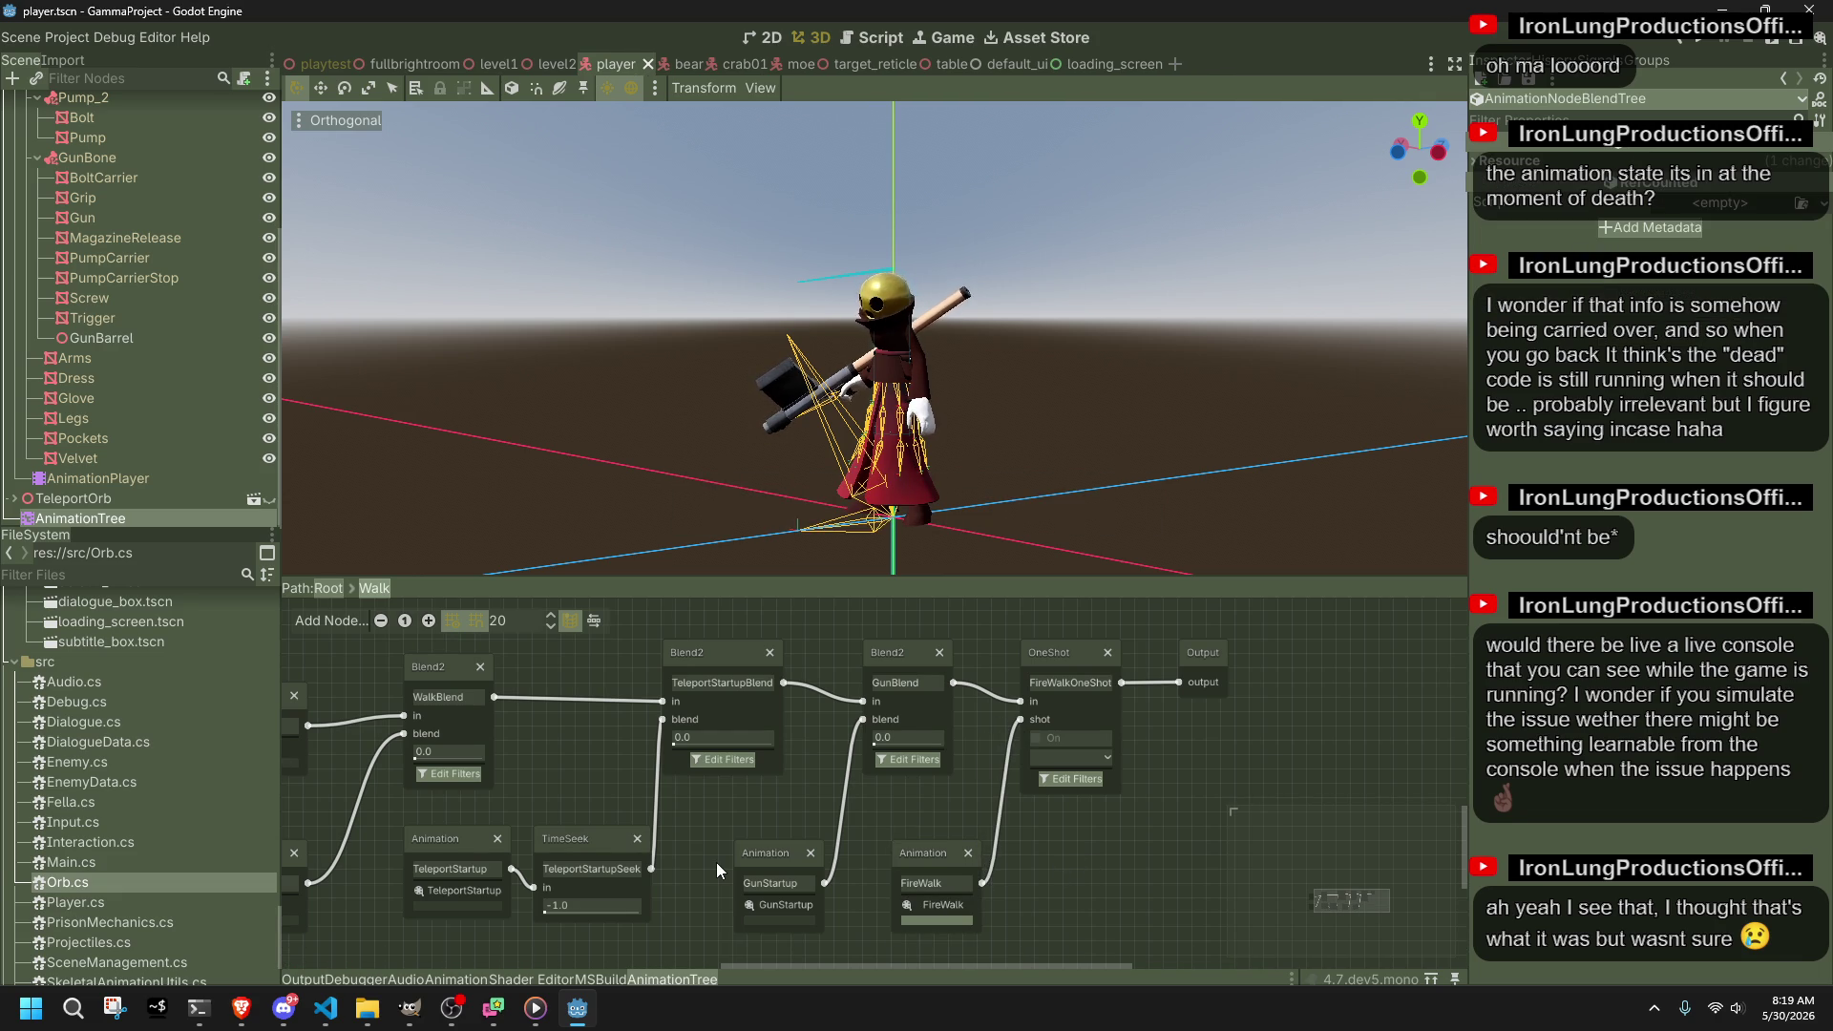
Step: Launch the project with Run Project to playtest the rewired animations
mouse_move(325, 1009)
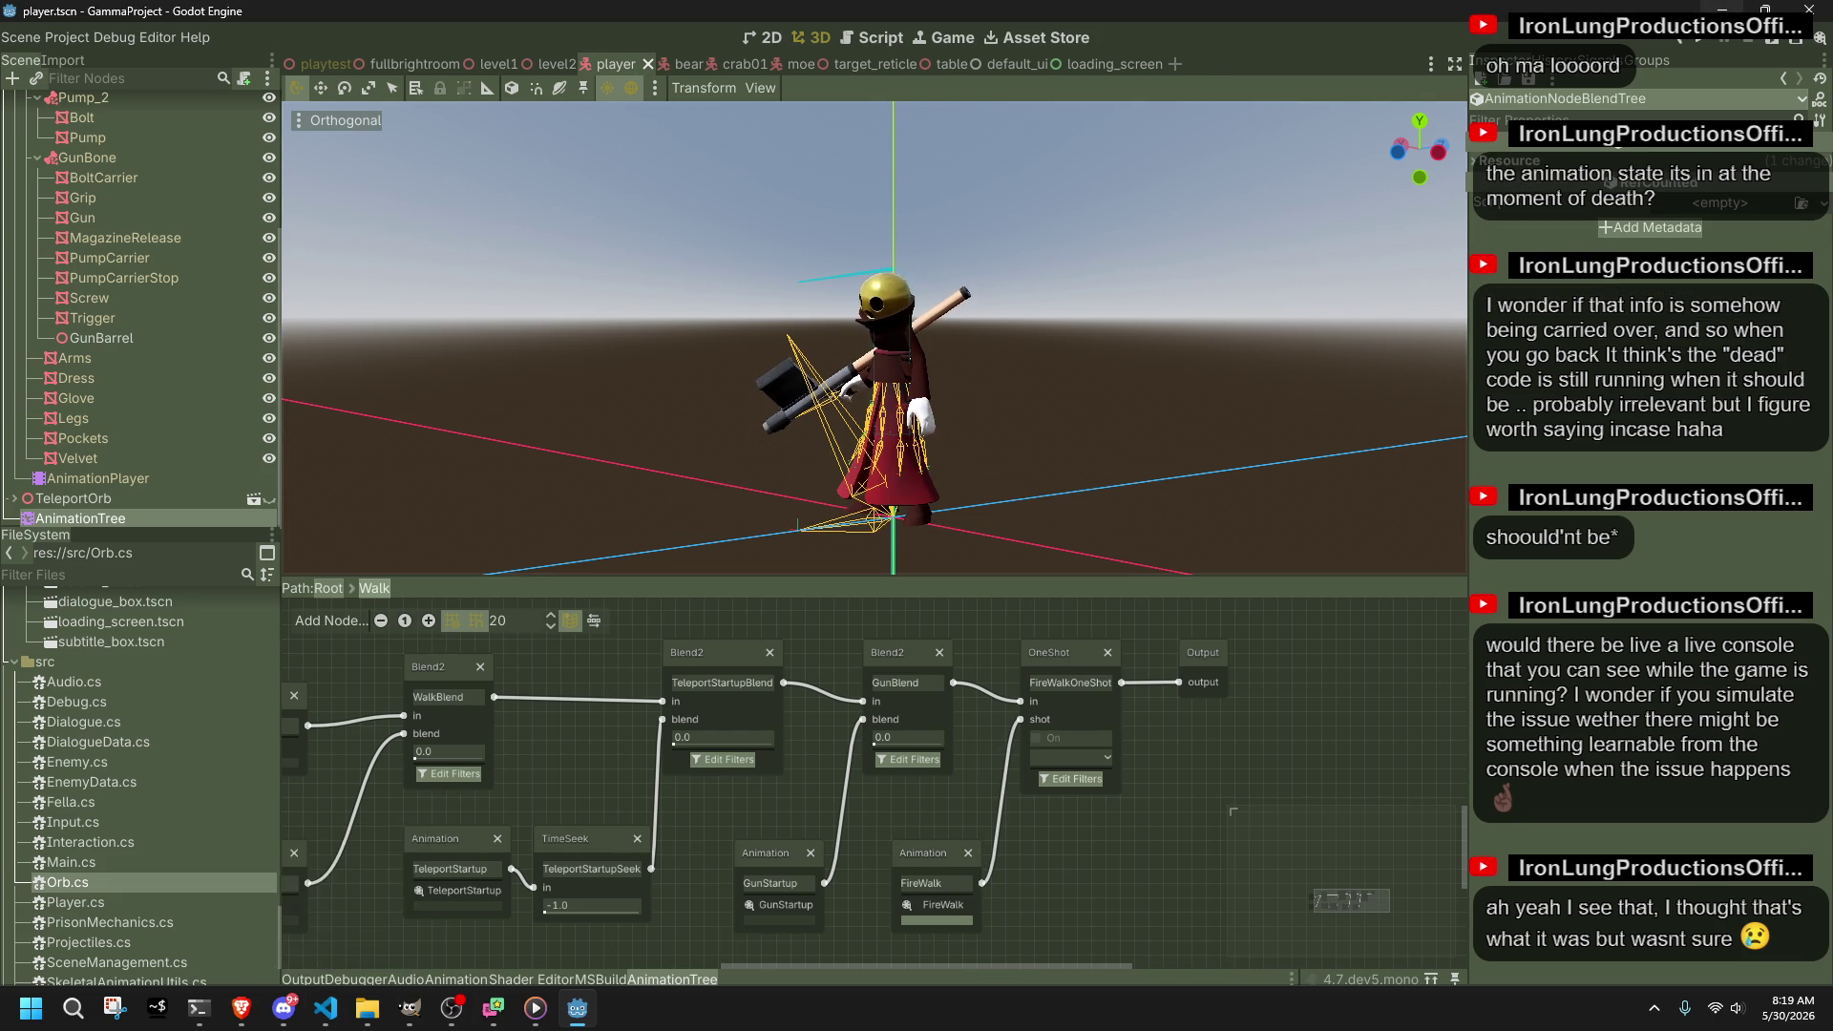
left_click(1705, 38)
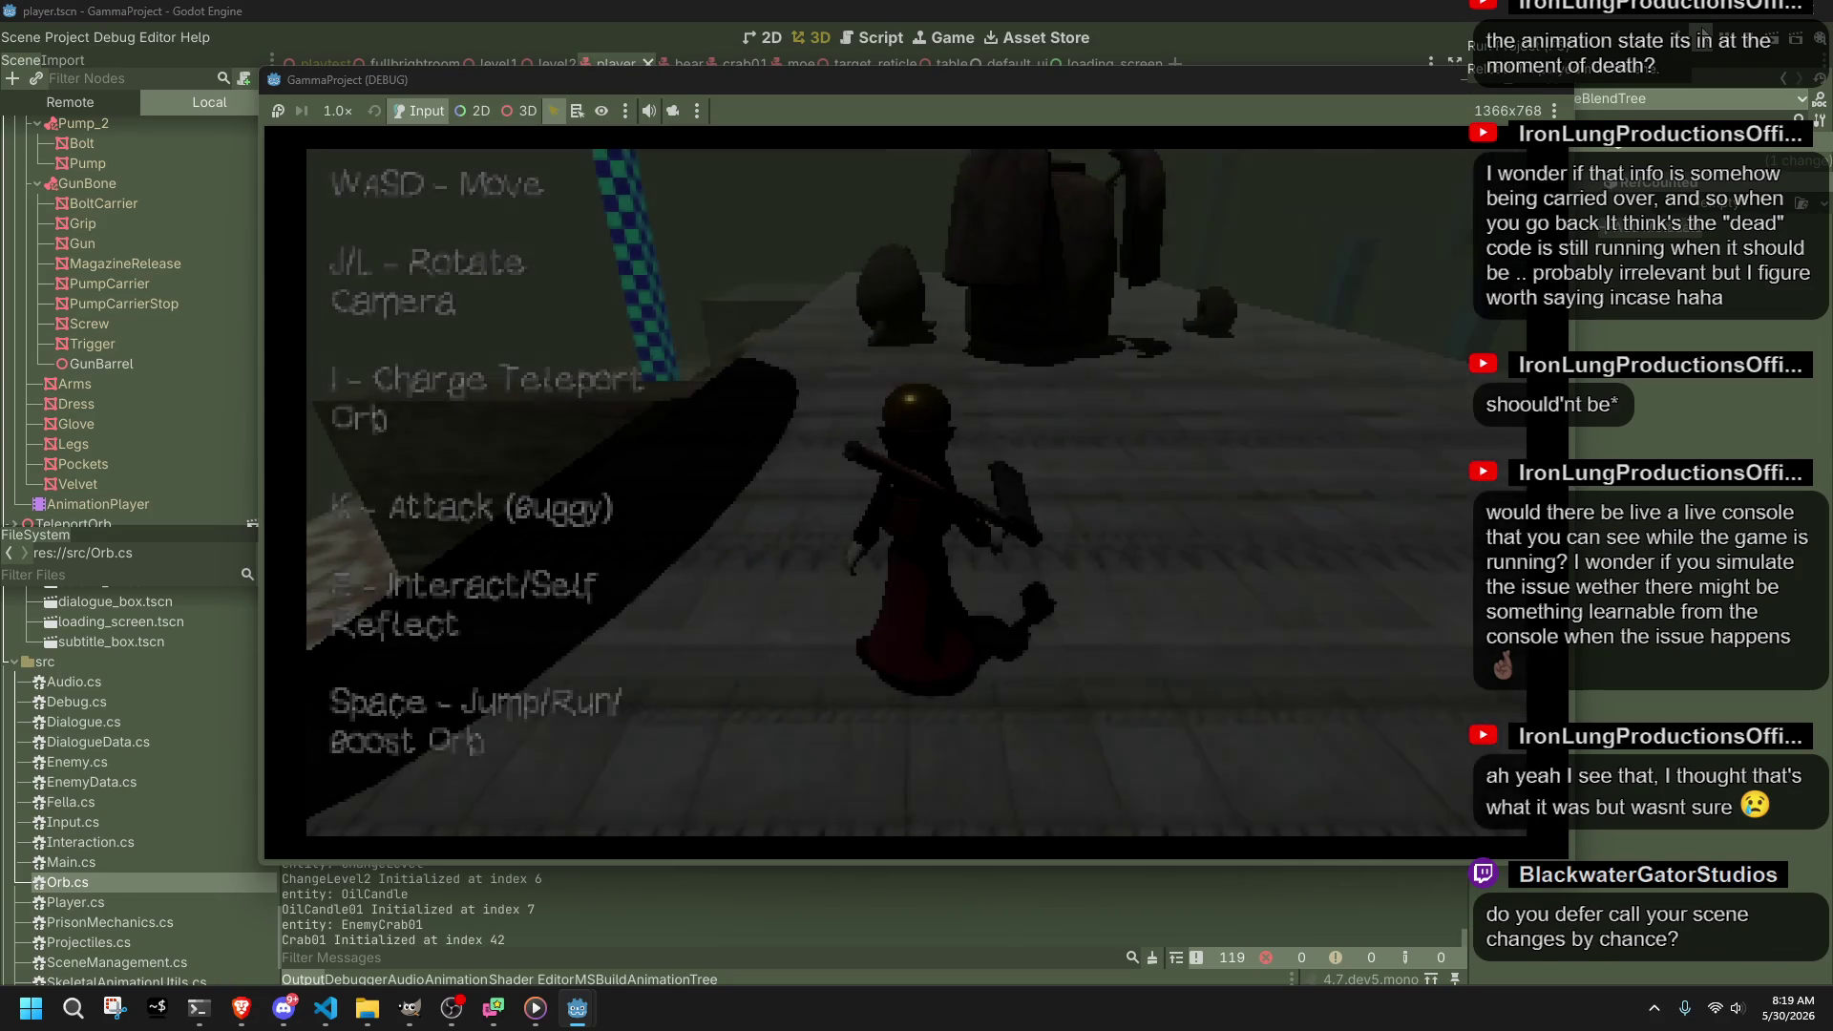
Step: Swing the camera past the crab enemies and checkered pillar, jump off the grey ledge and walk on
key("j")
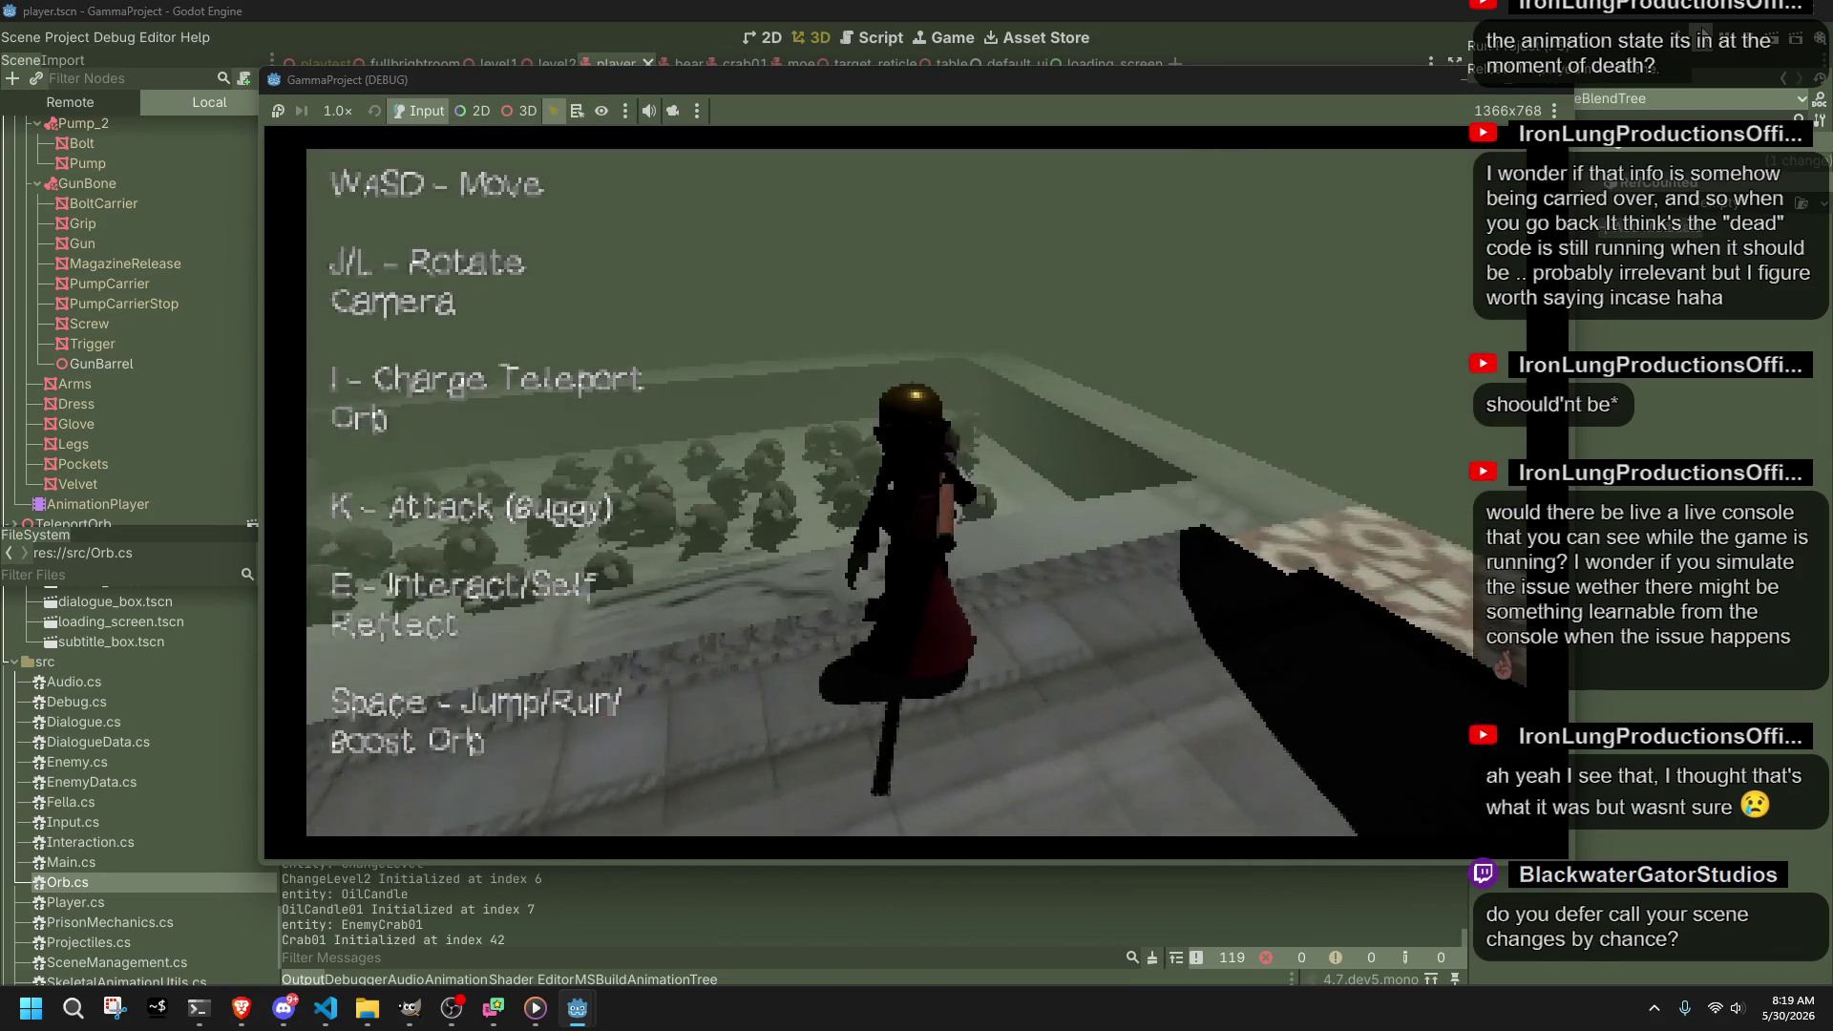
key("j")
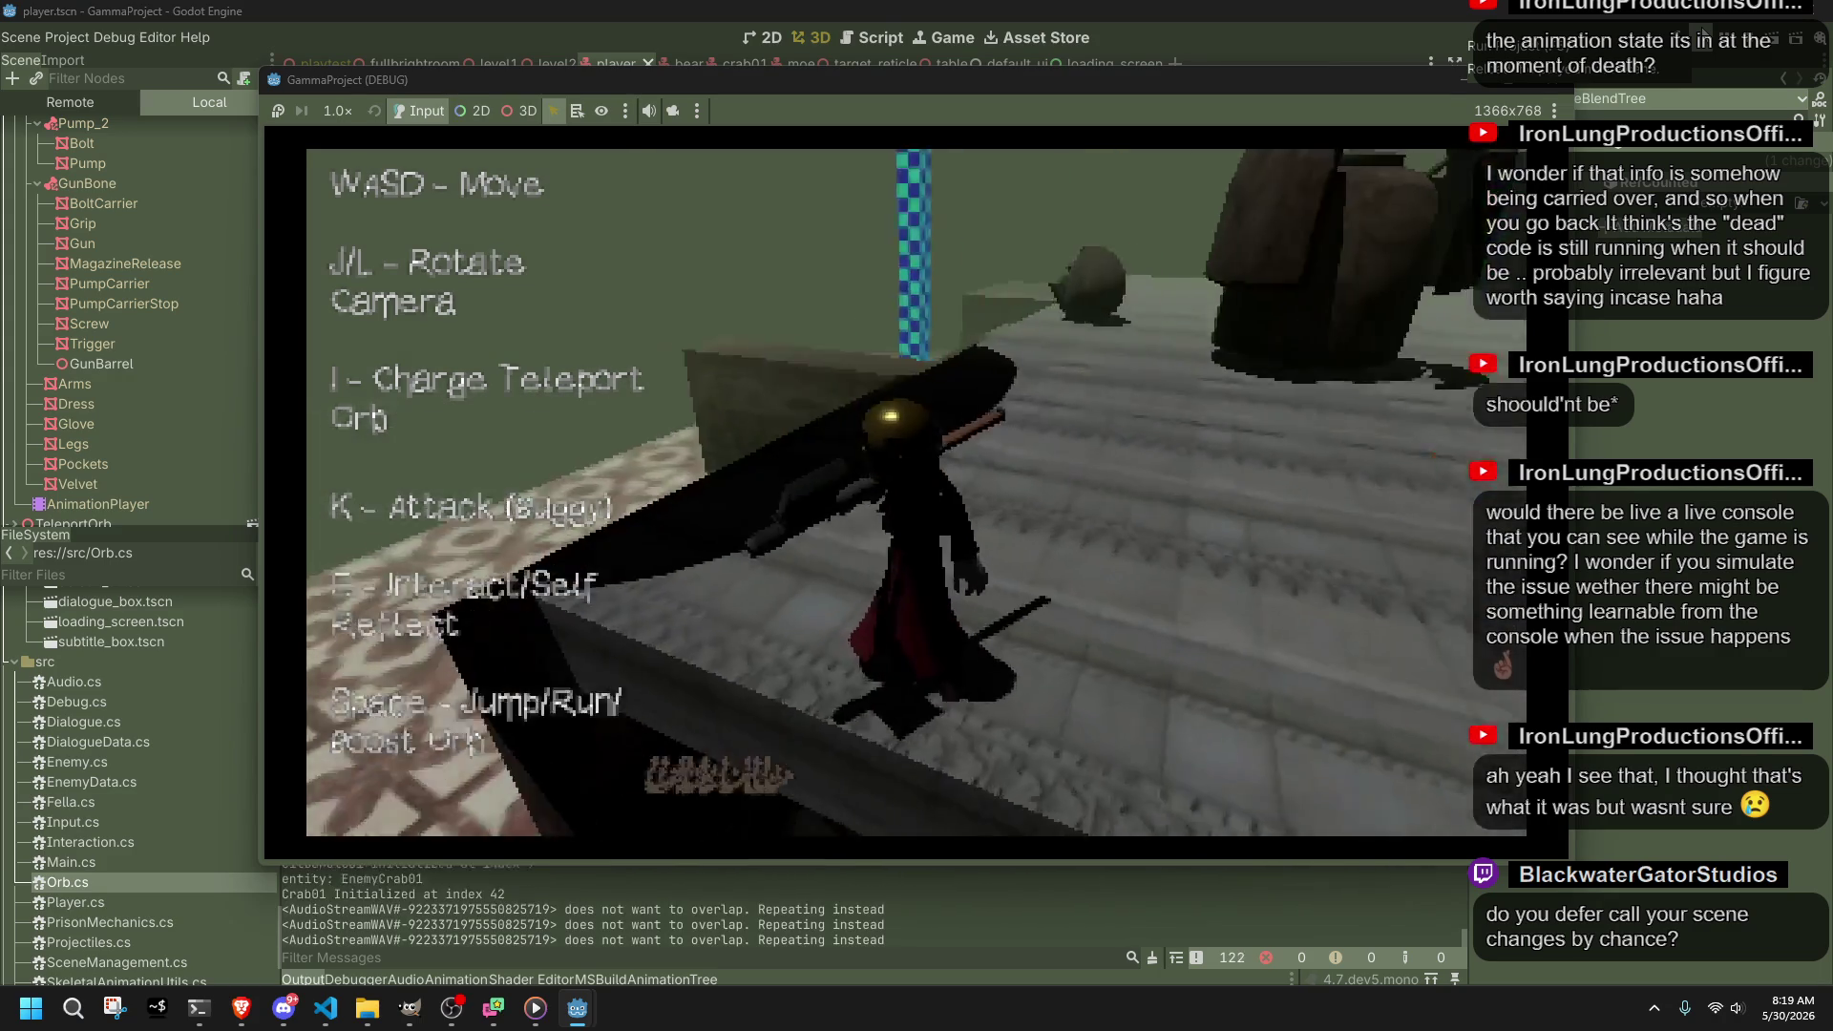
key("j")
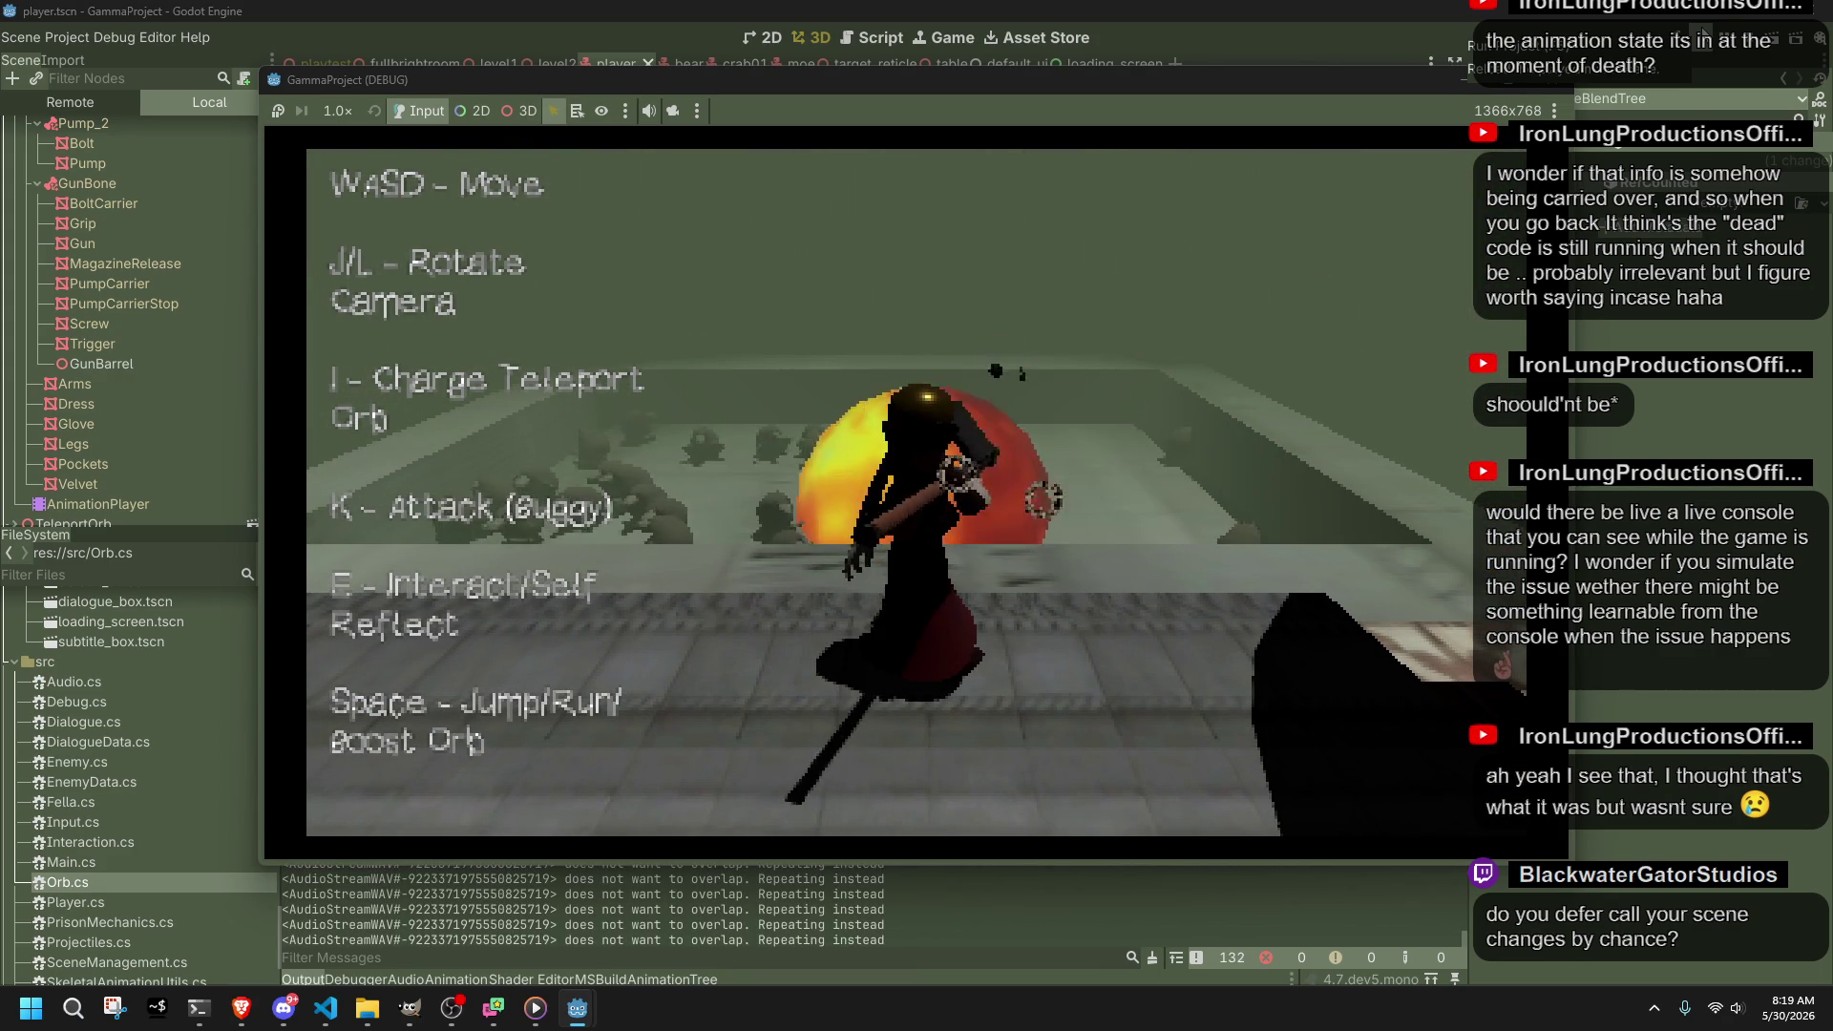
key("j")
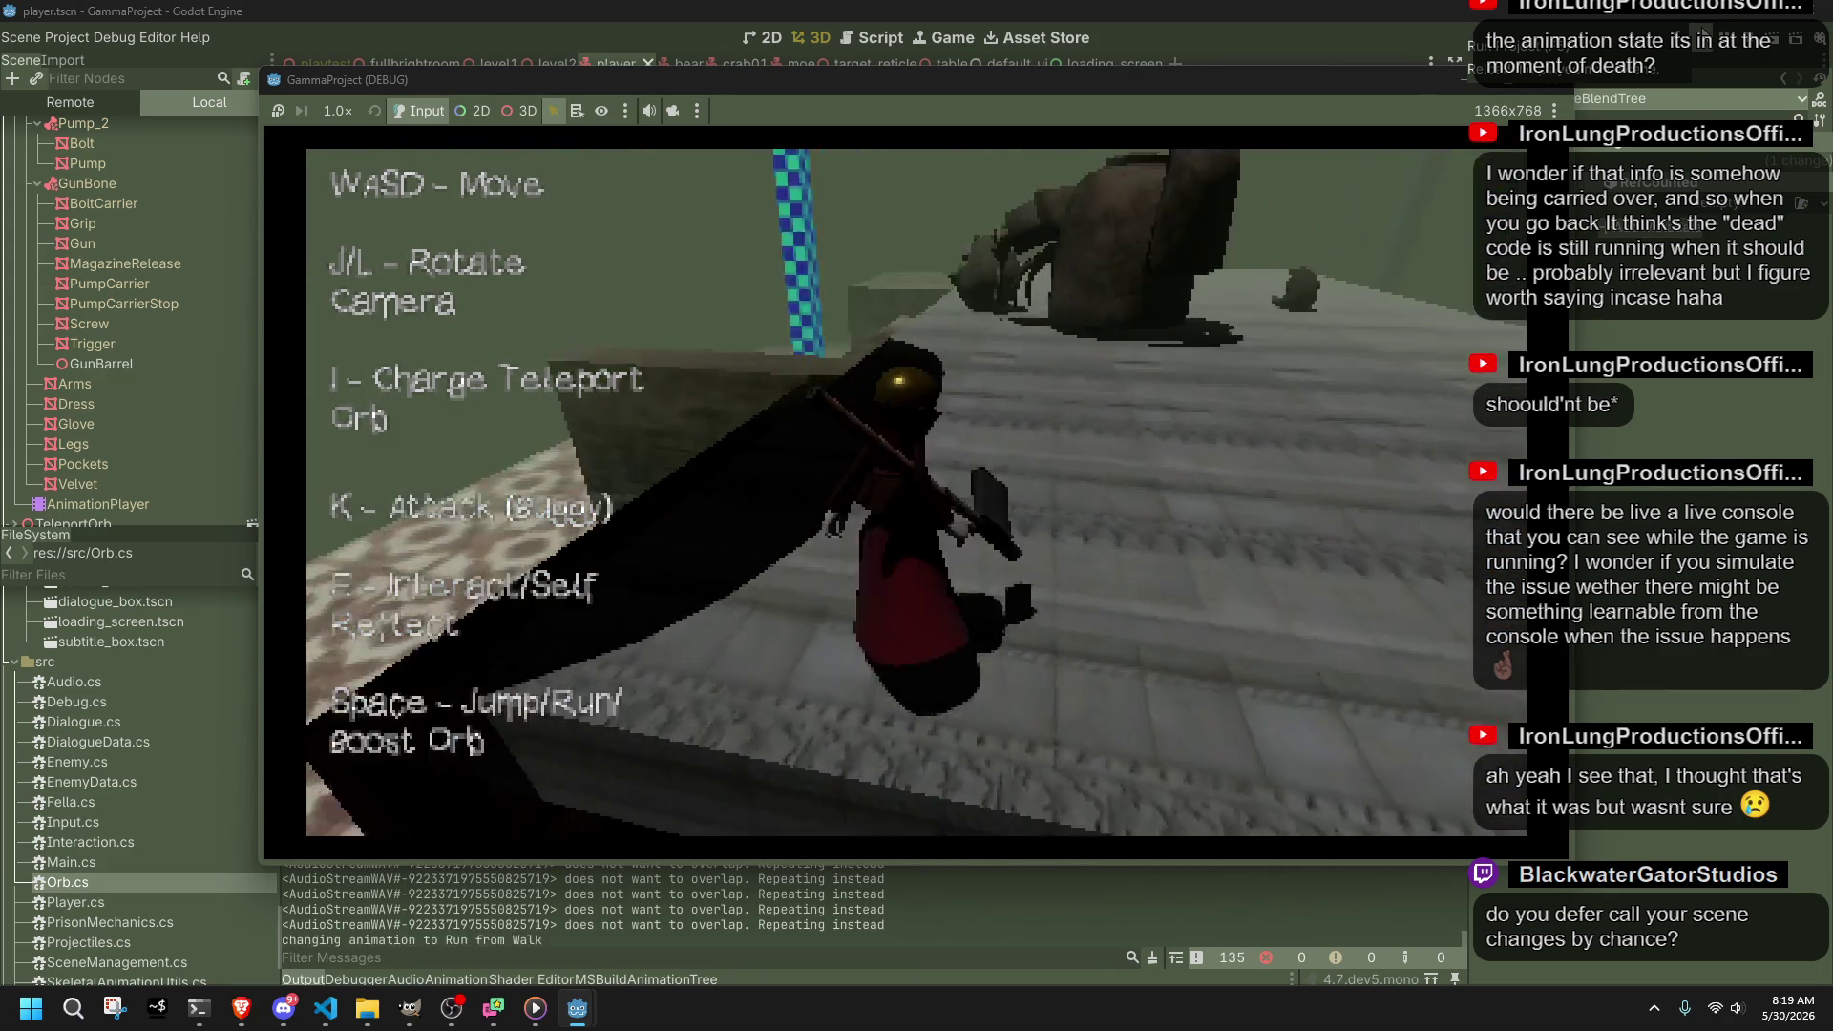
key("j")
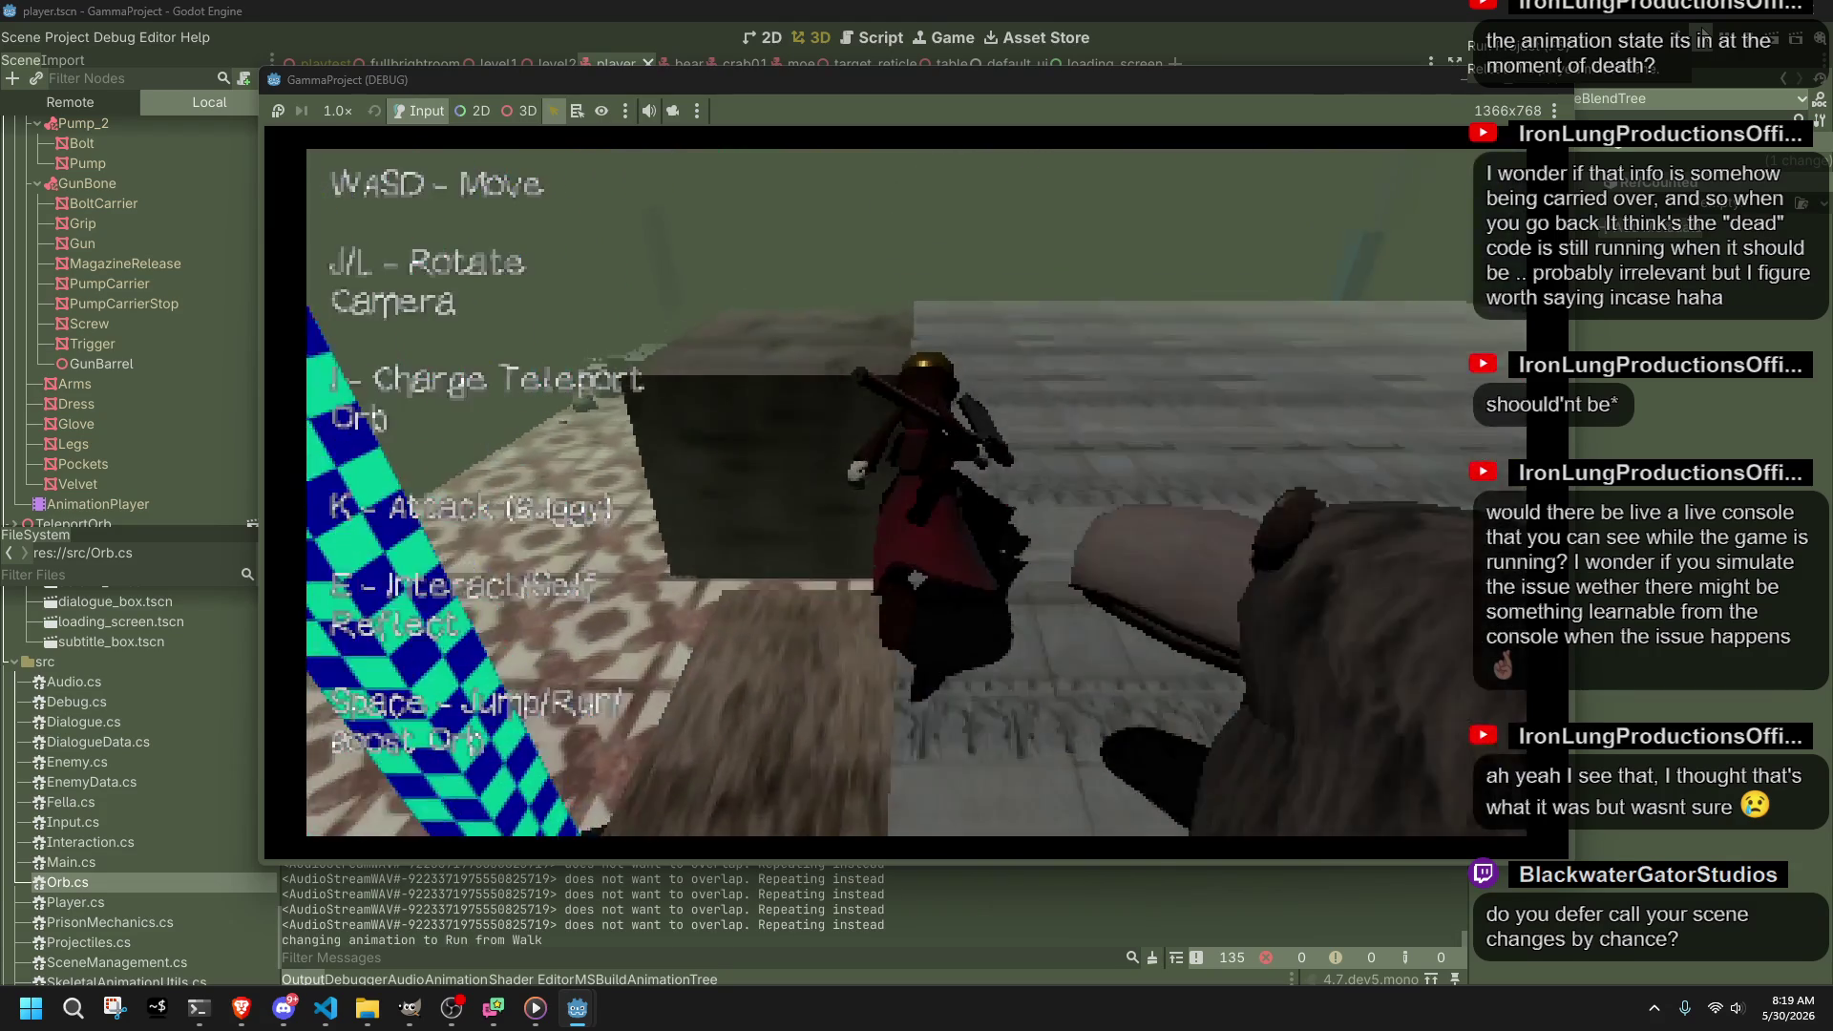
key("space")
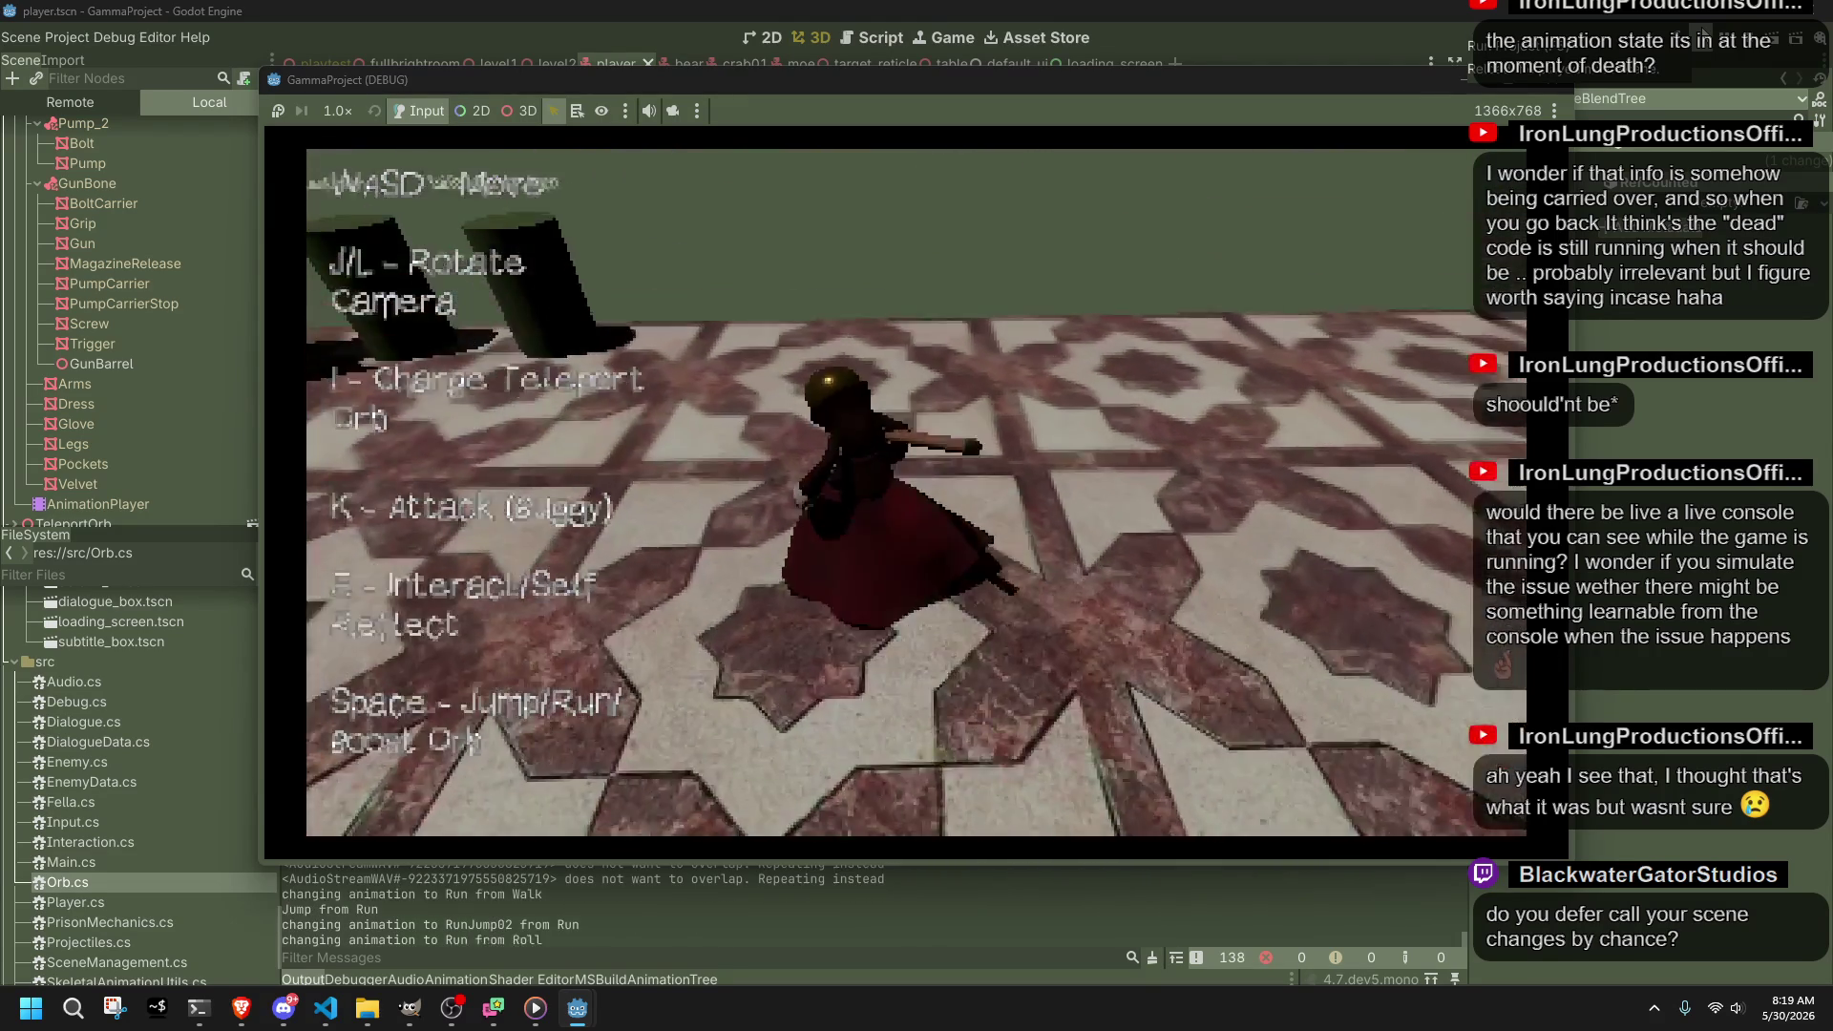
key("w")
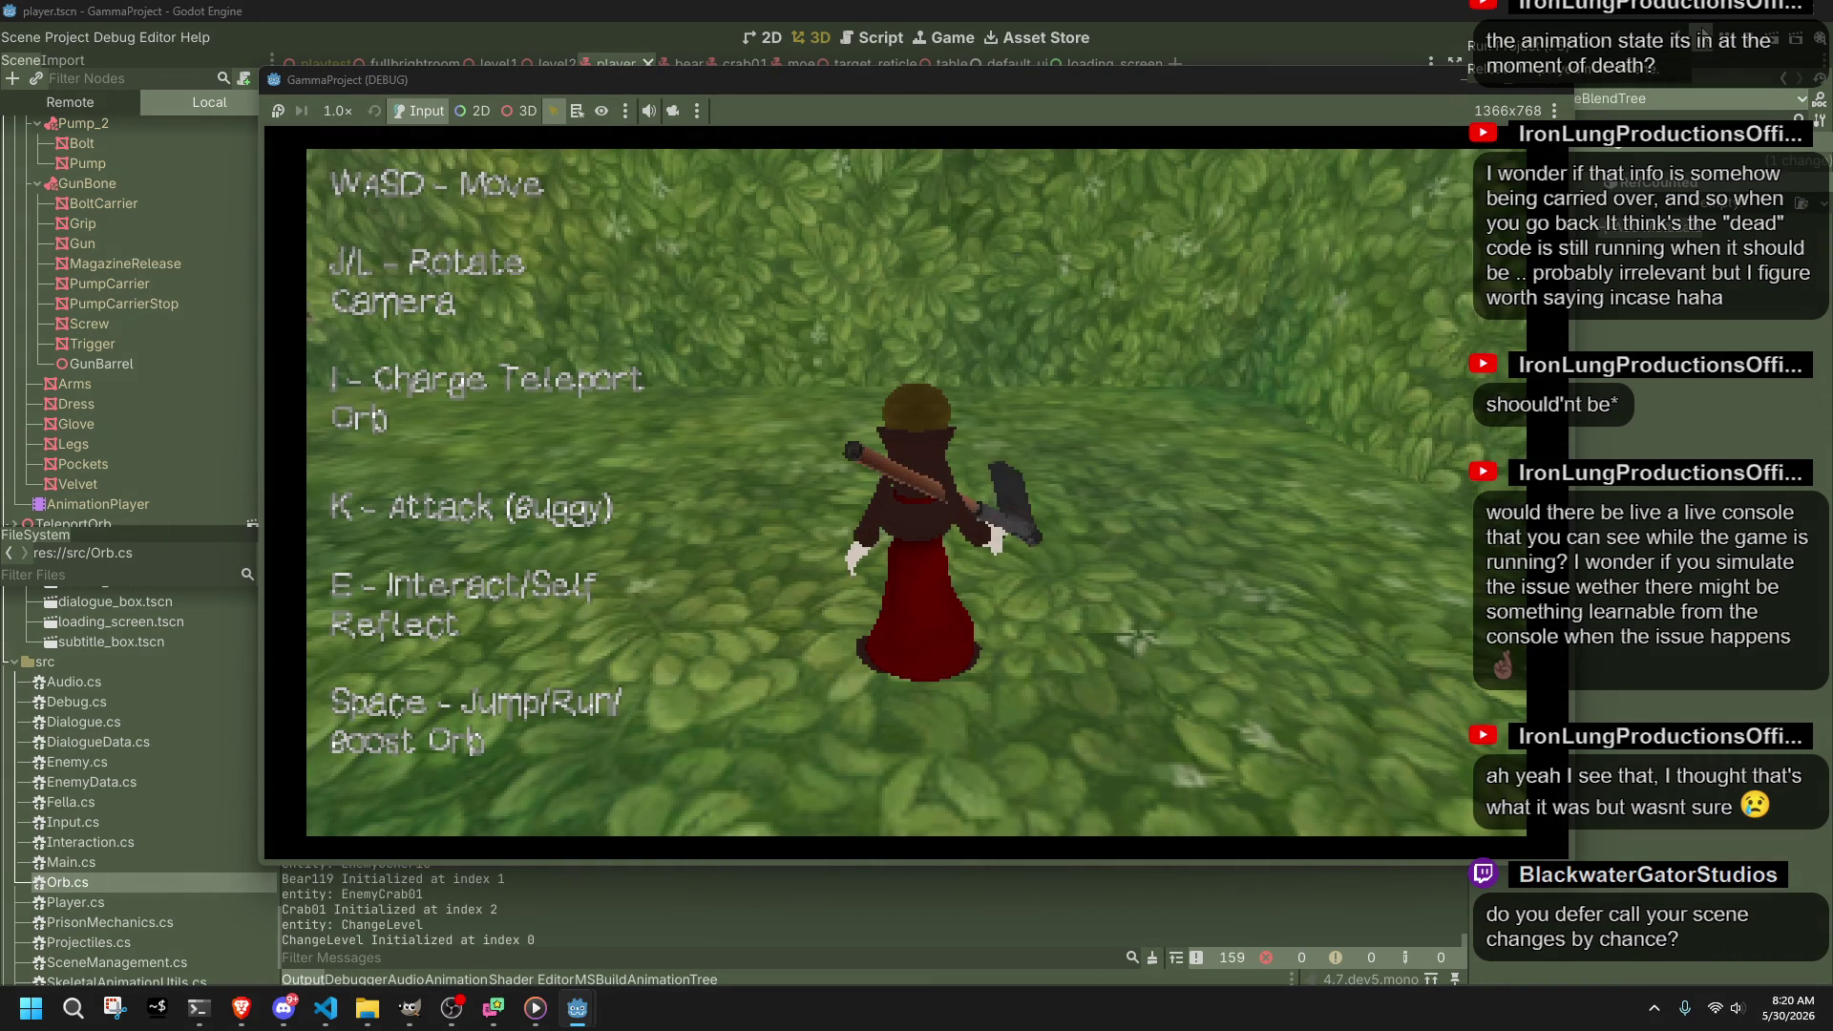
left_click(325, 1008)
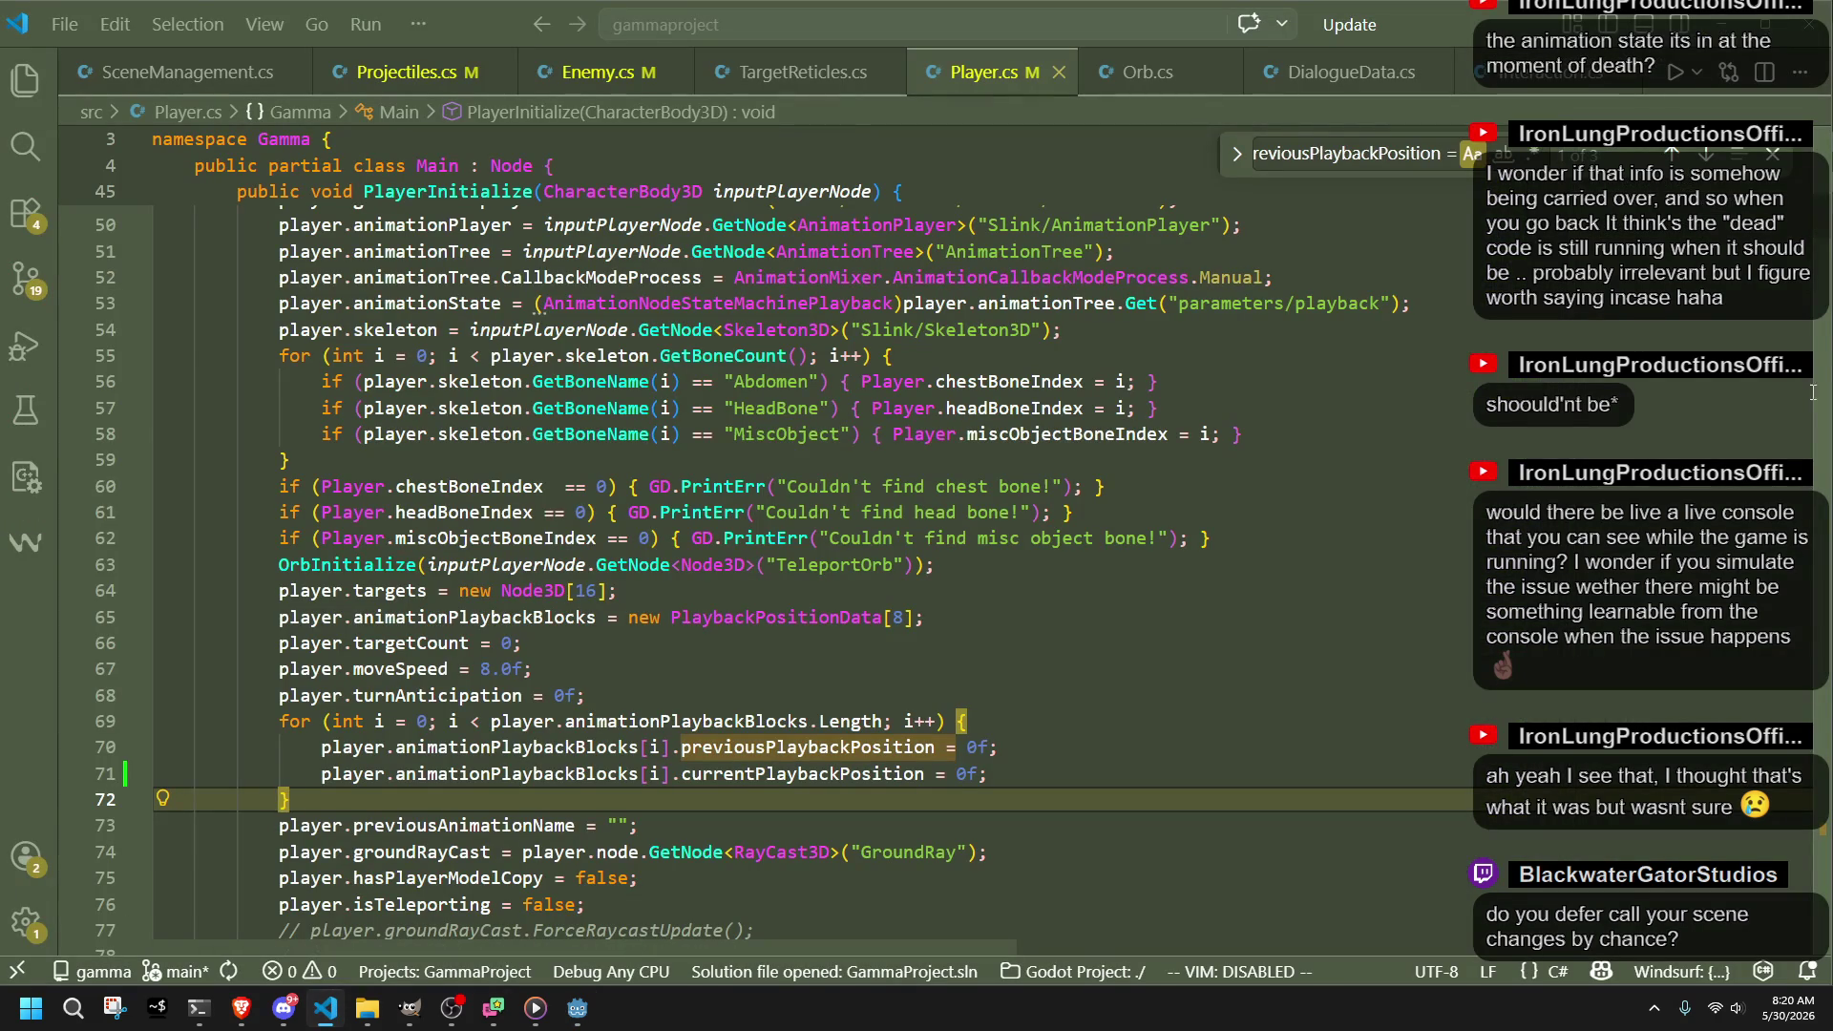
Step: Select the ProcessPendingSceneChange method's lines 57–67 in SceneManagement.cs
left_click_drag(1819, 226, 1811, 146)
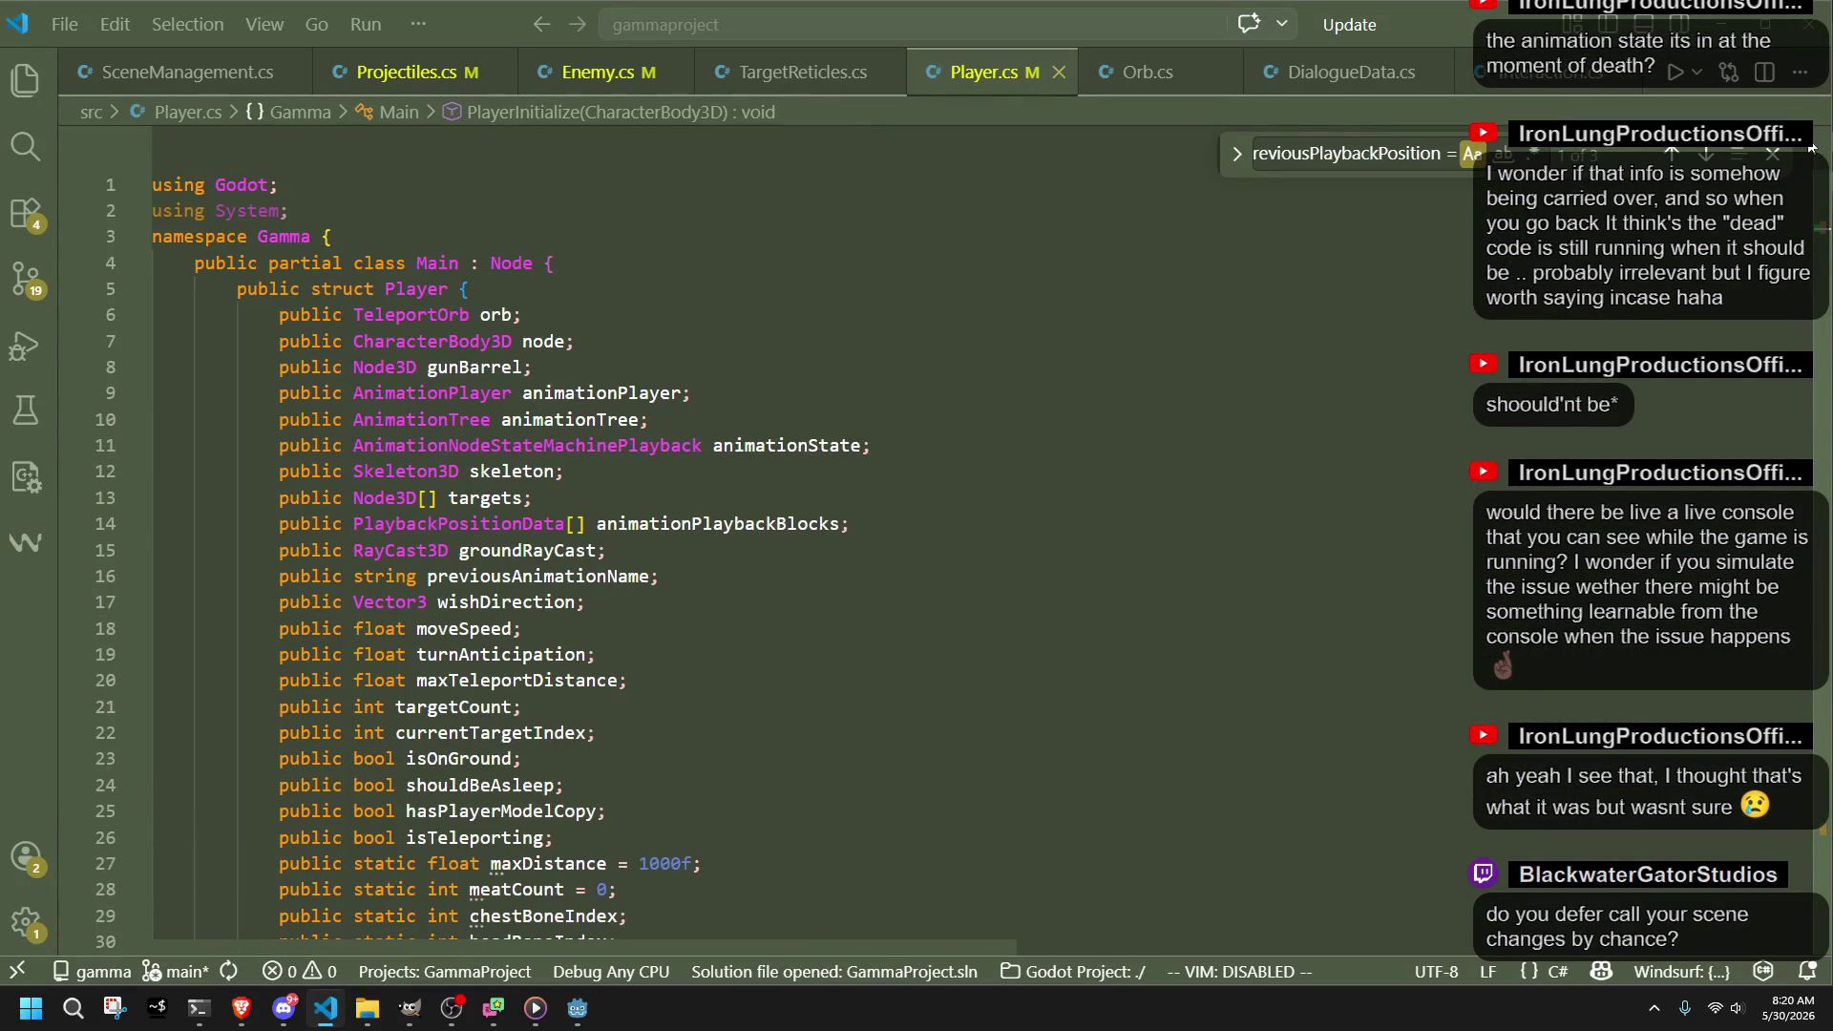
key("ctrl+Tab")
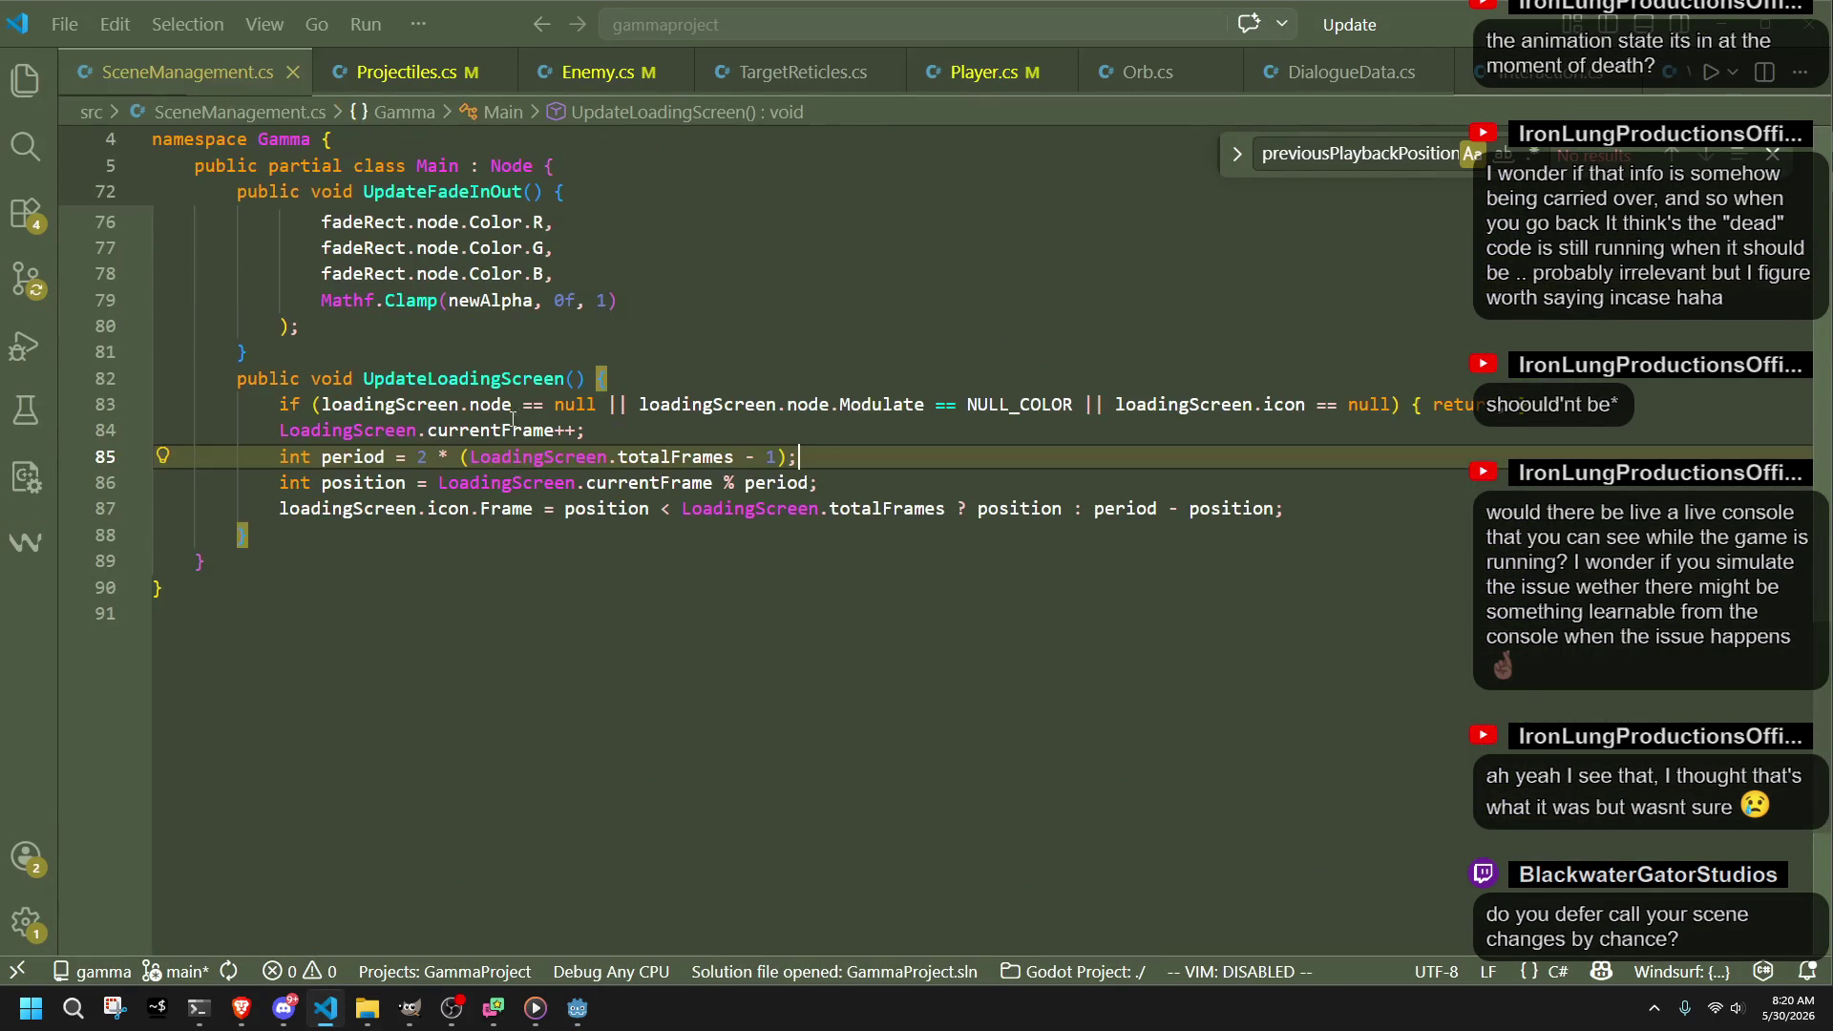
scroll(568, 591, "up", 3)
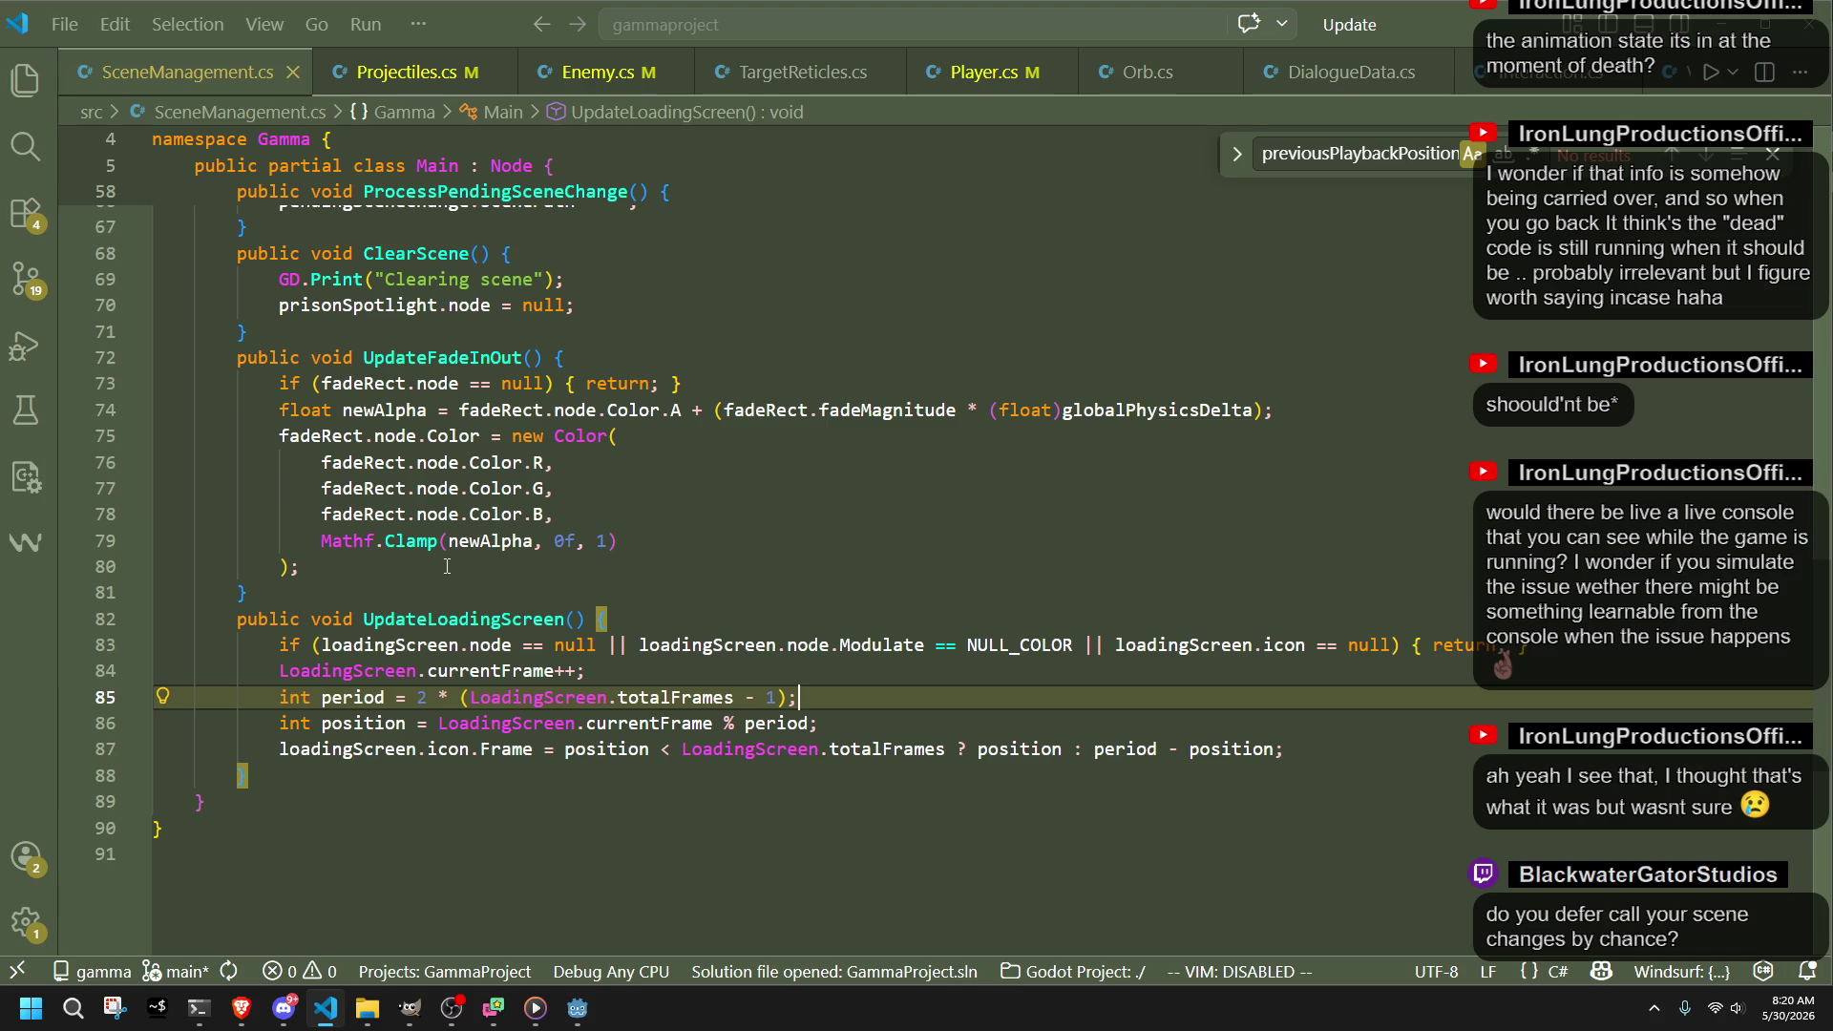
scroll(475, 590, "up", 2)
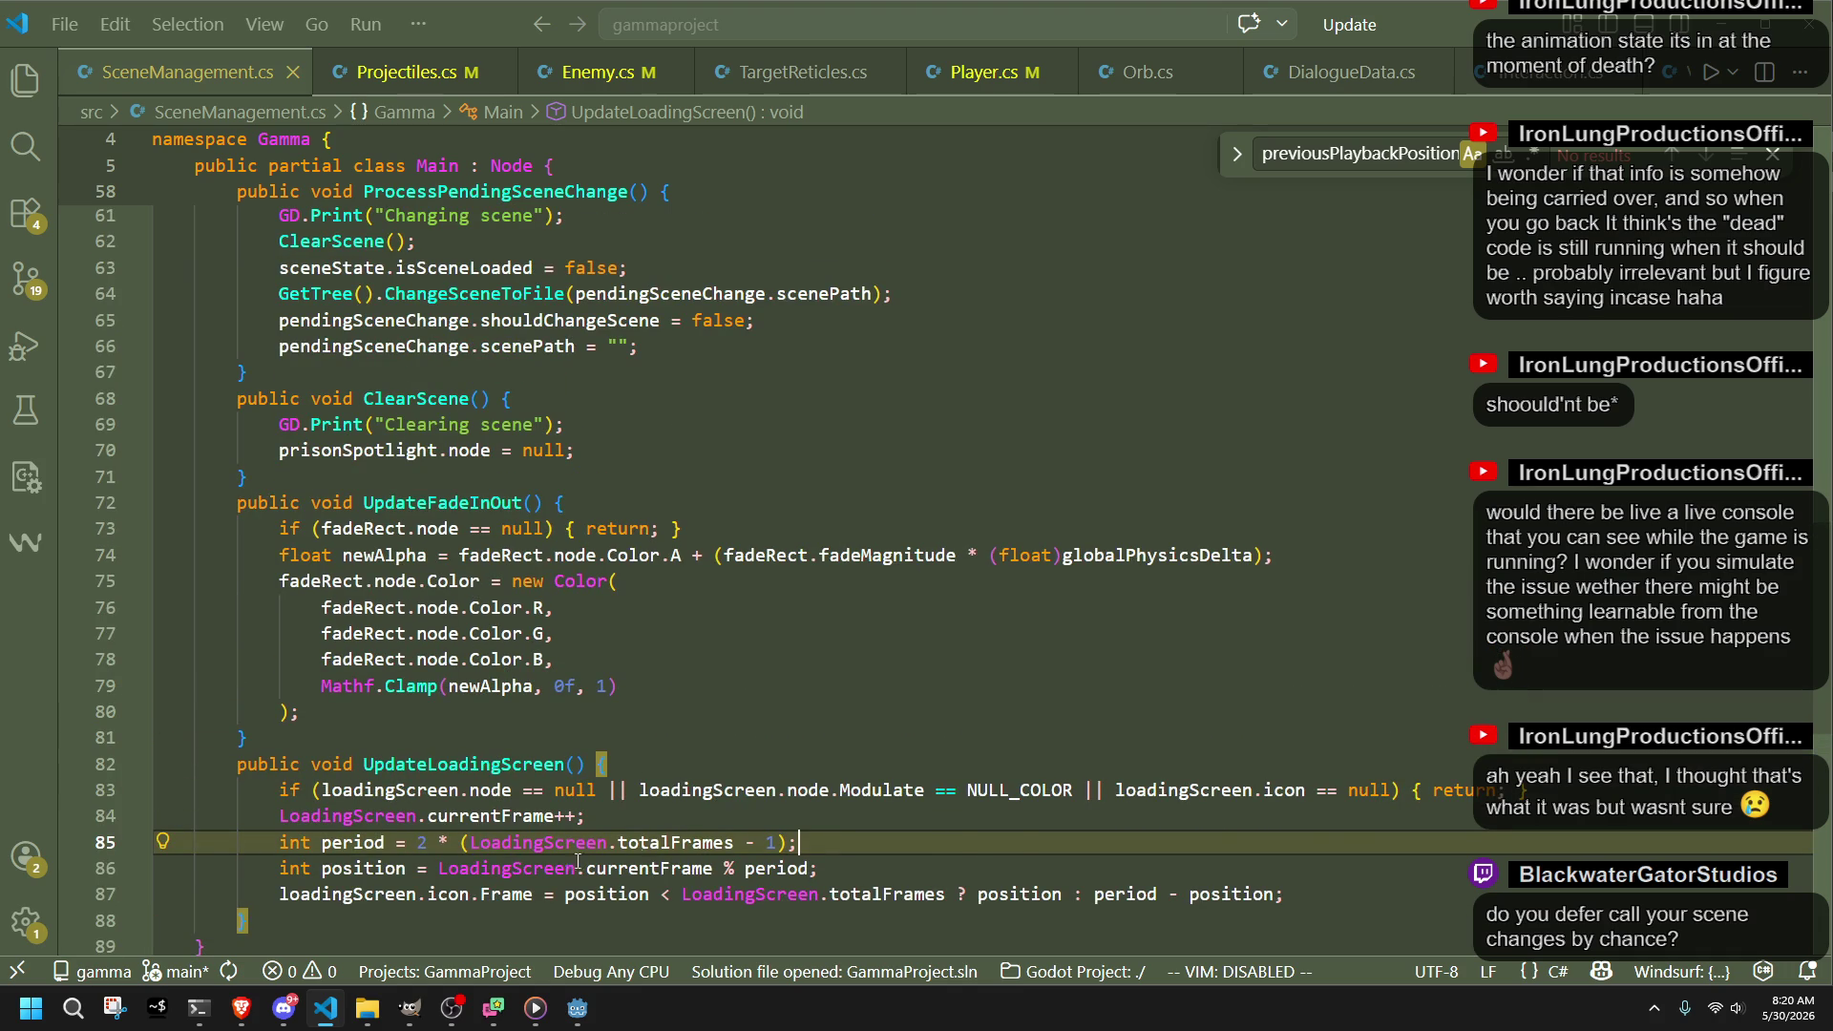
scroll(517, 696, "up", 3)
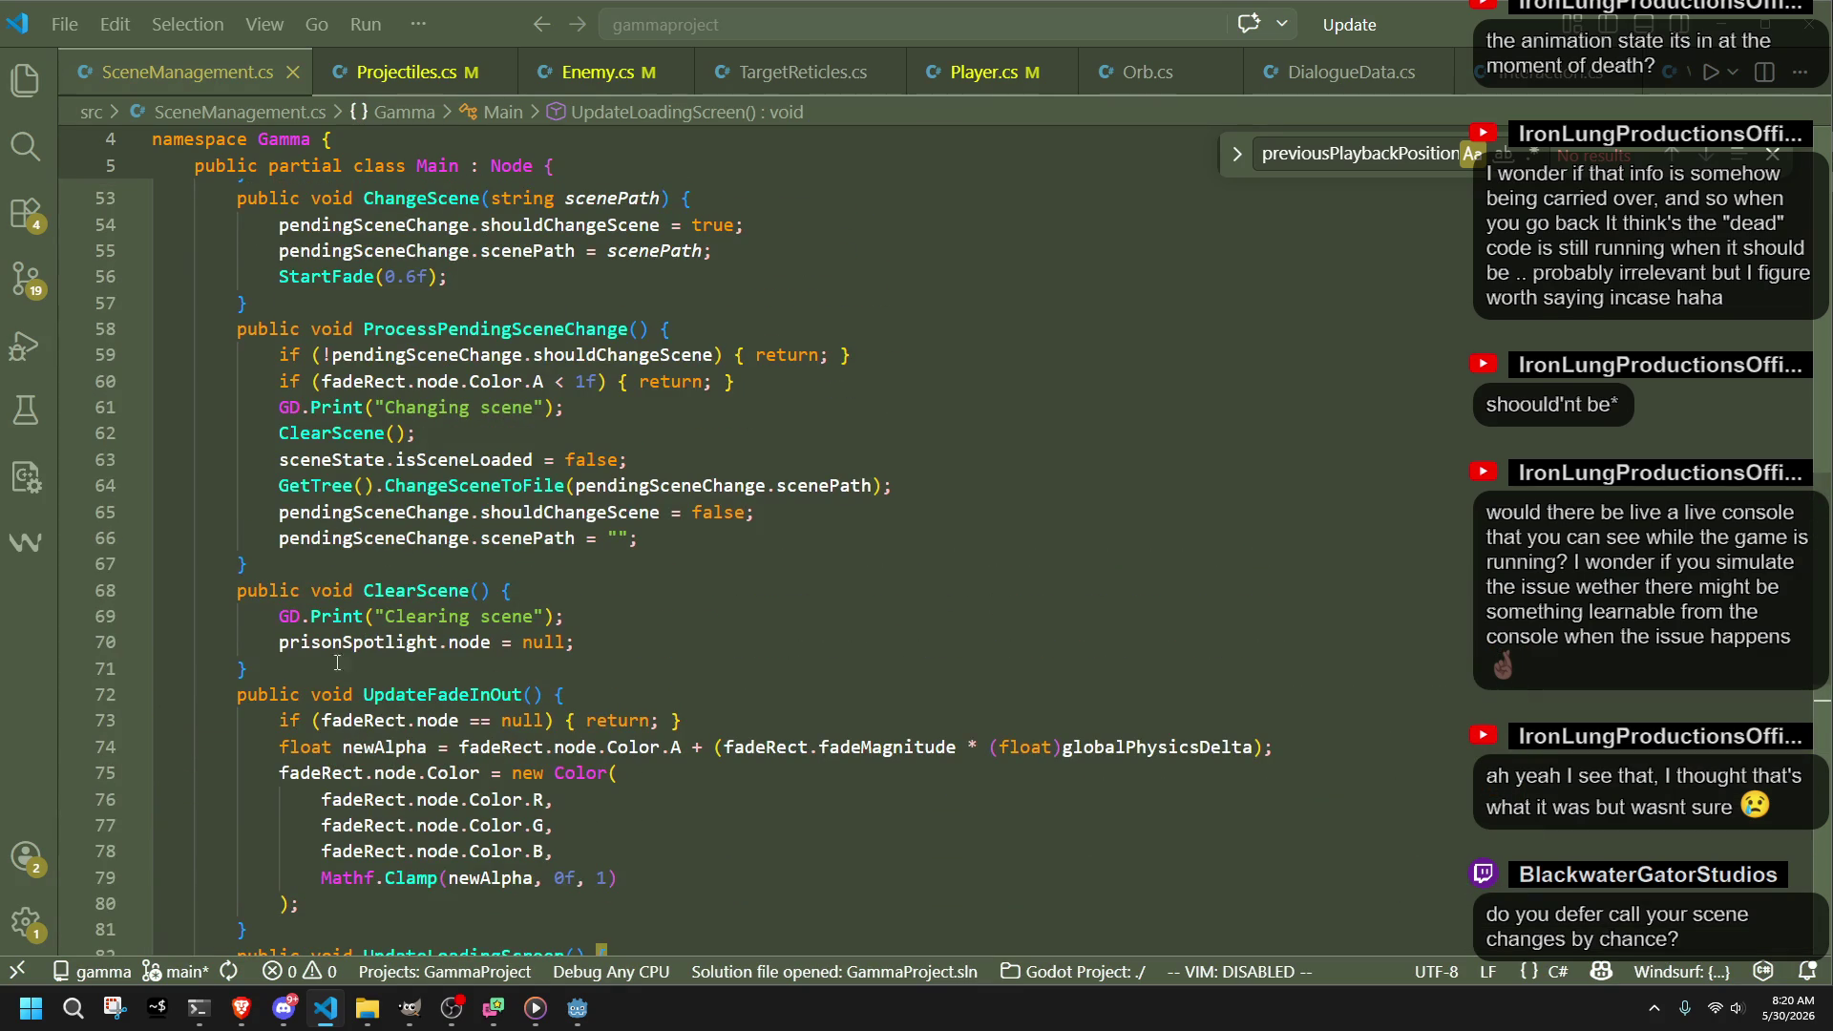
left_click_drag(401, 566, 401, 303)
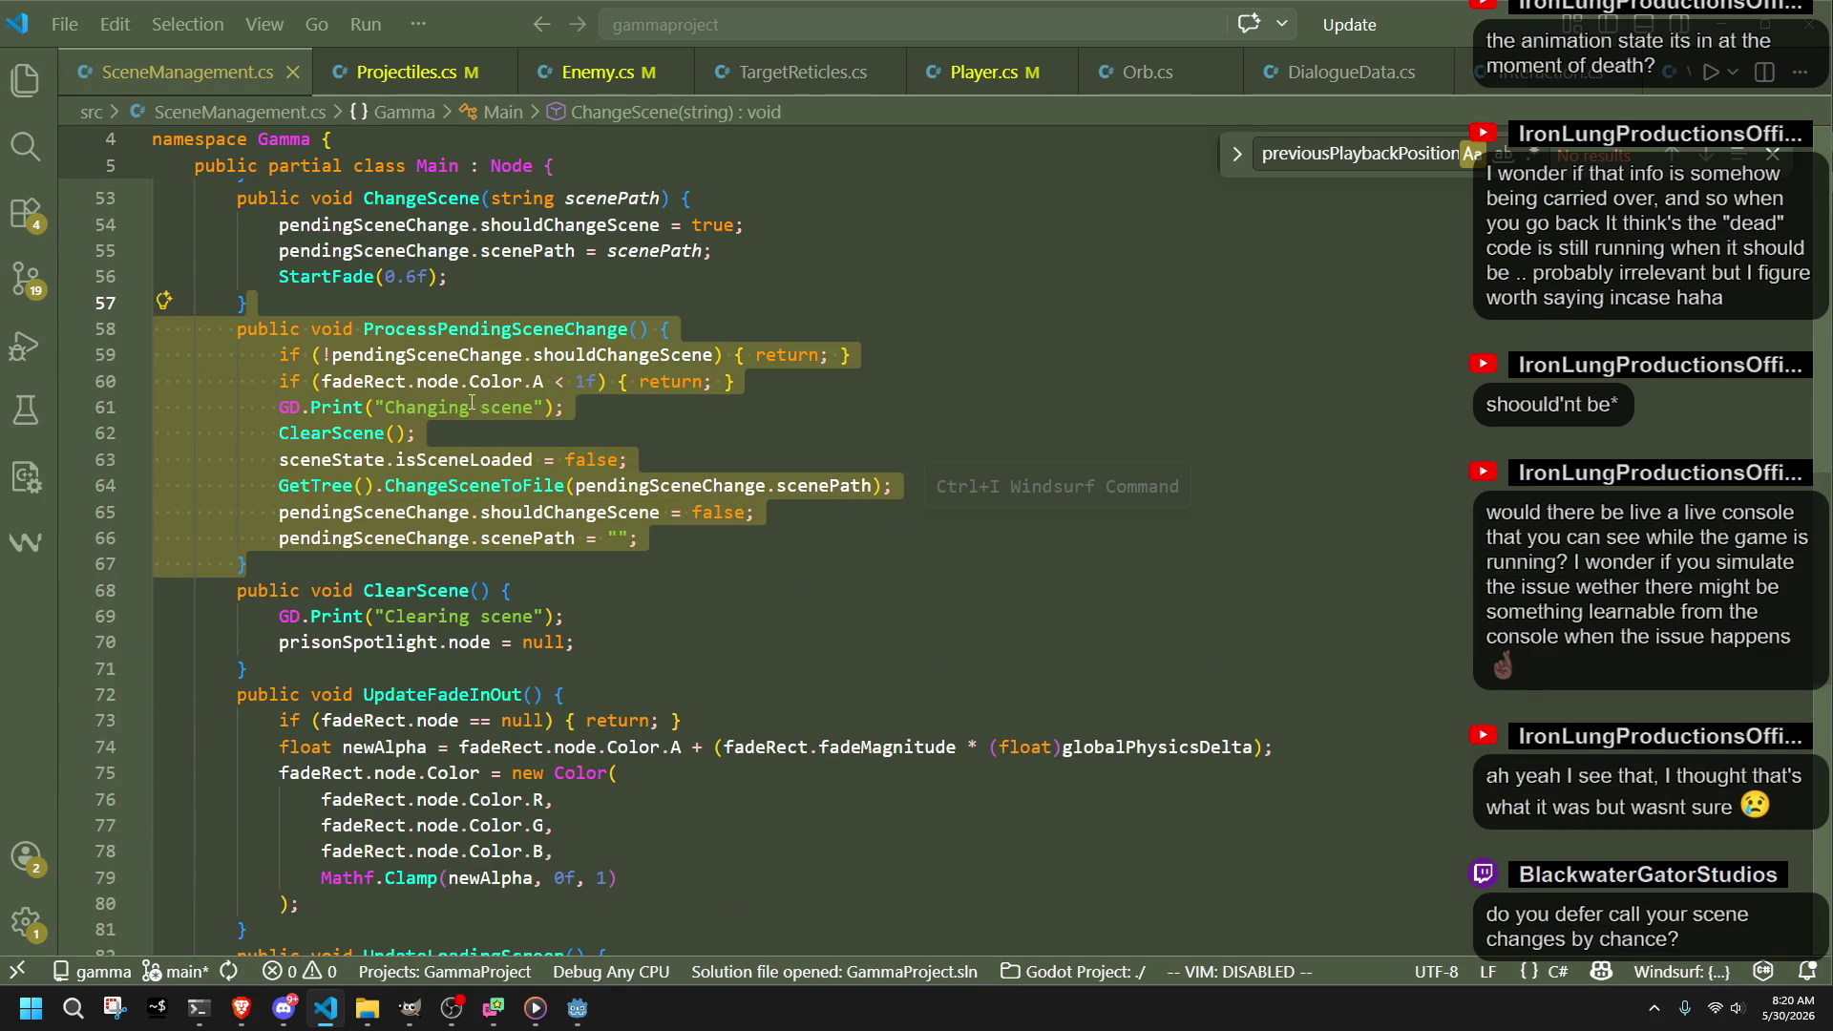
Step: Return to the Godot editor and pick Main.cs among the src scripts
mouse_move(577, 1009)
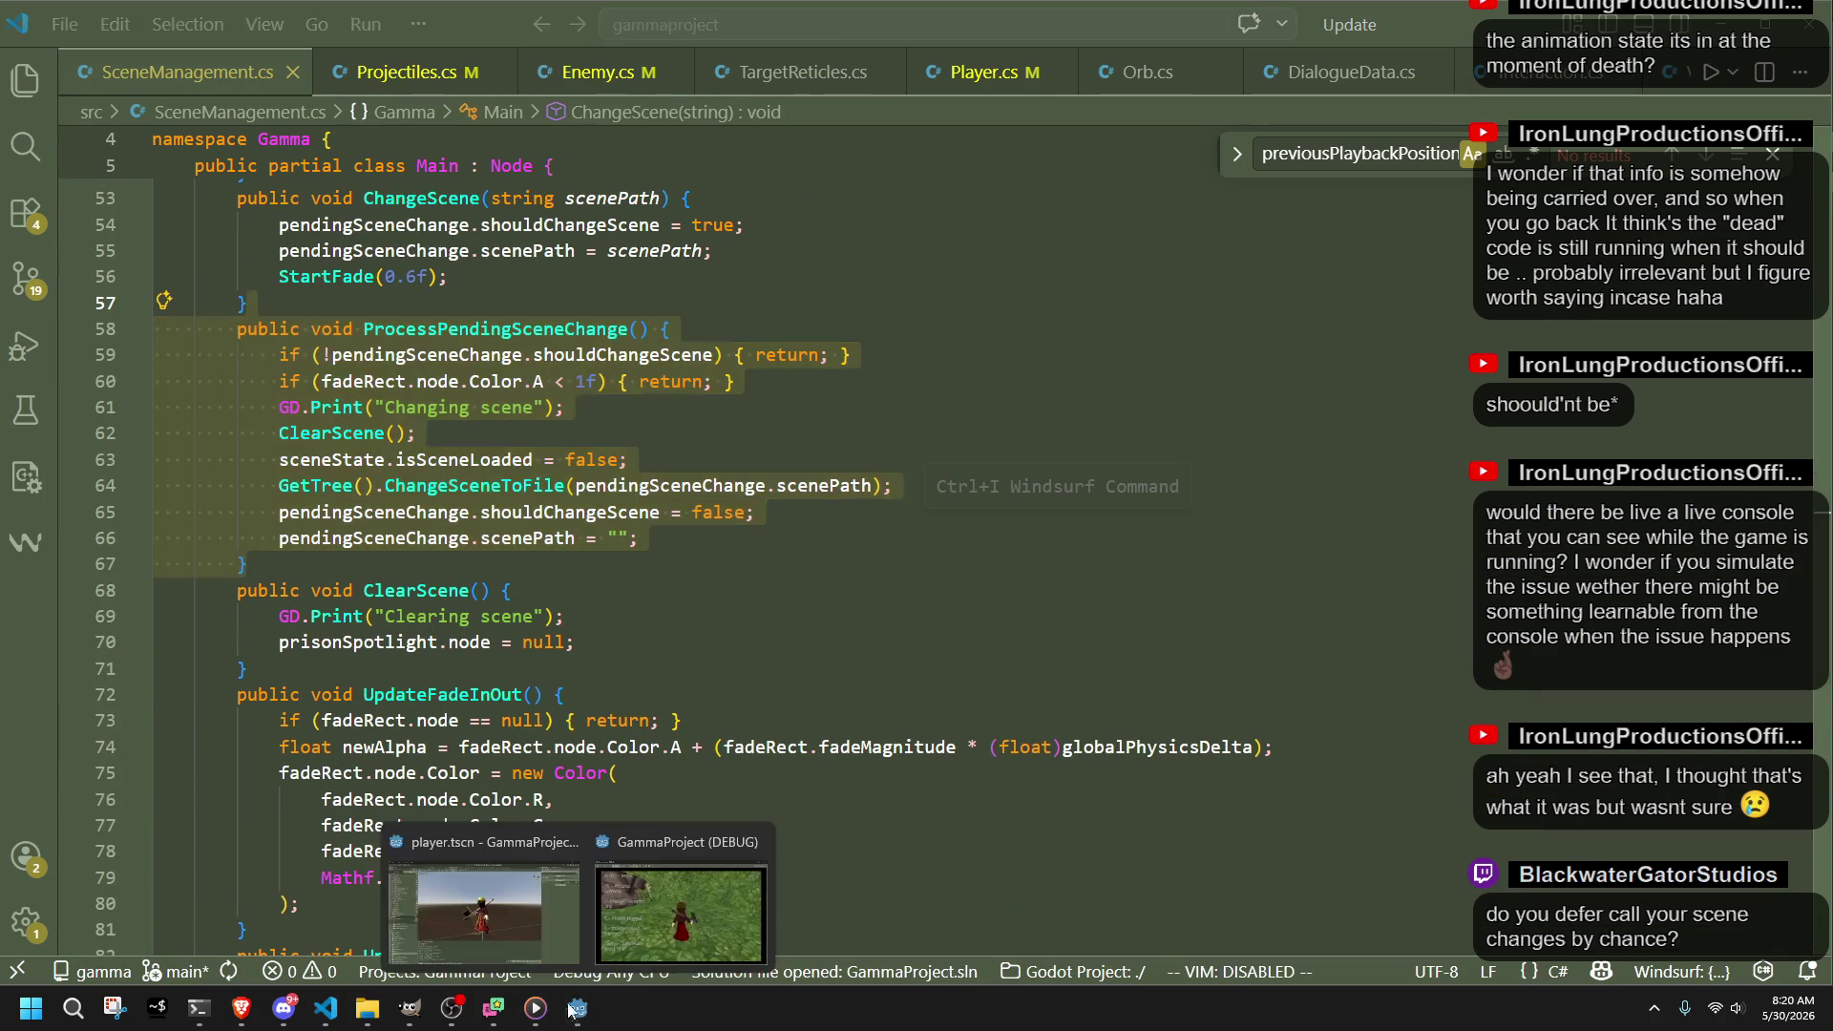
left_click(542, 932)
scroll(123, 850, "down", 2)
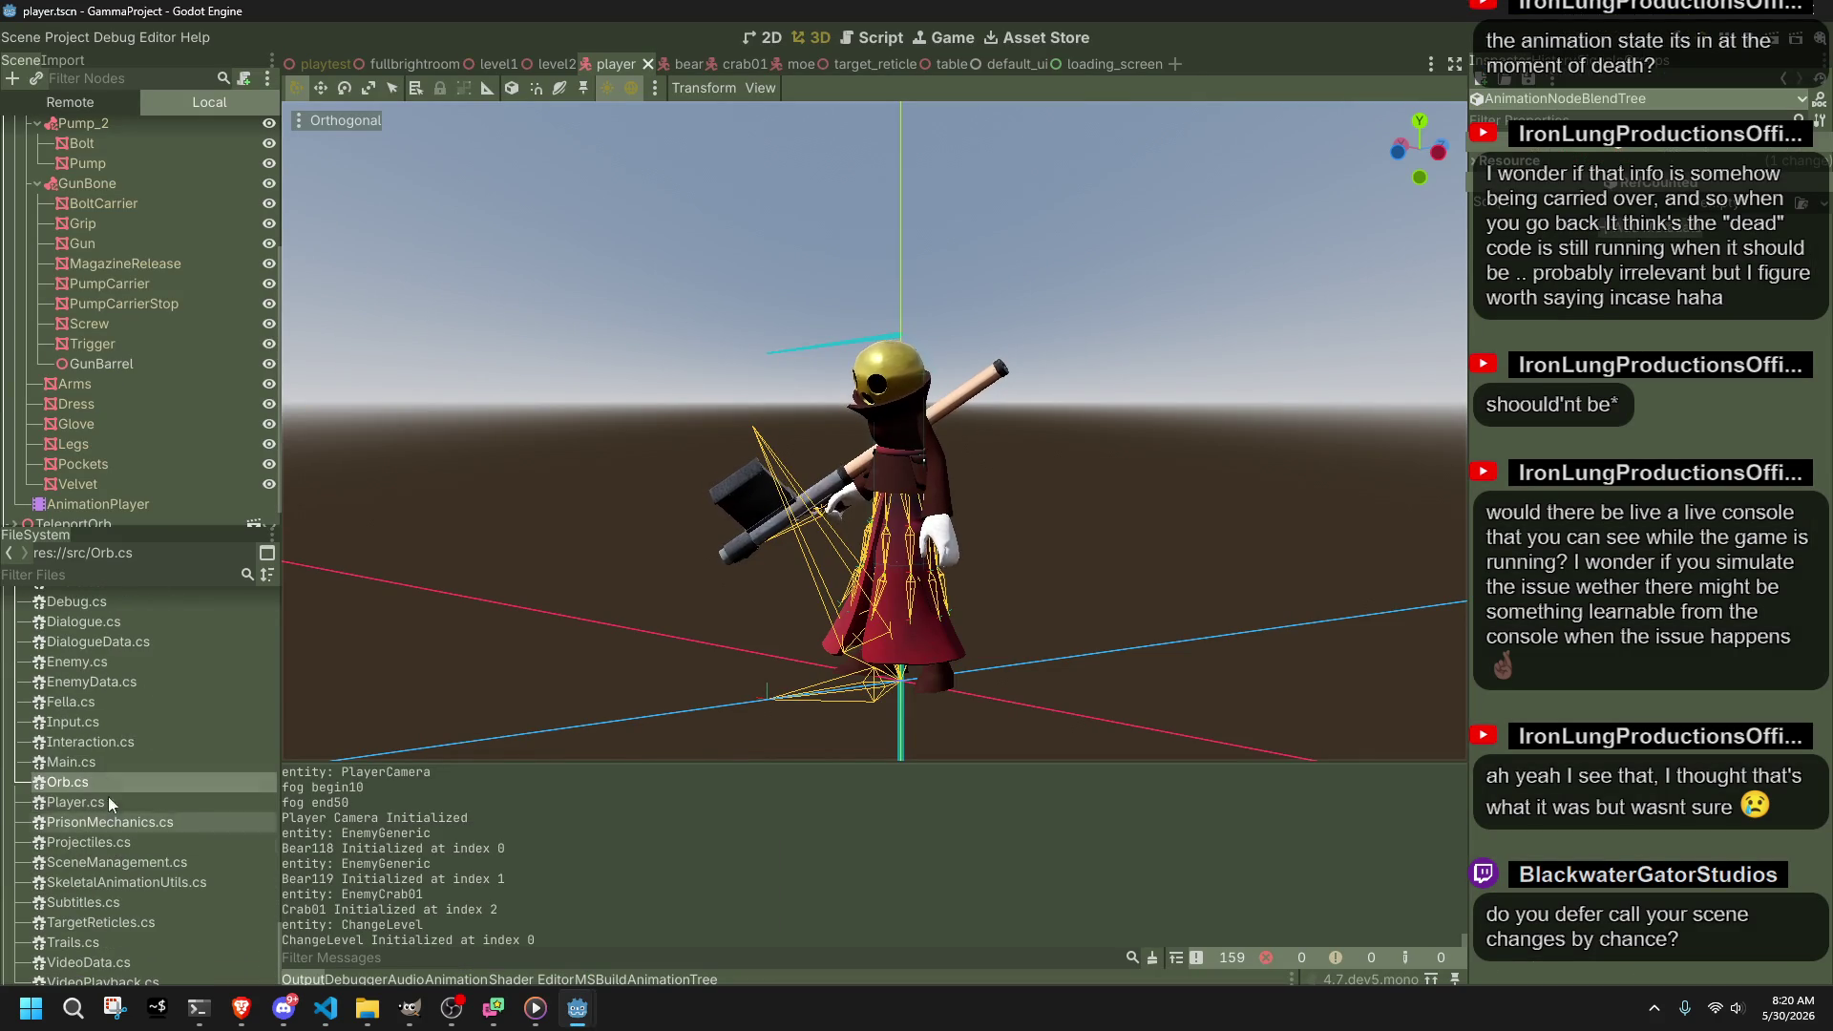
scroll(101, 642, "up", 1)
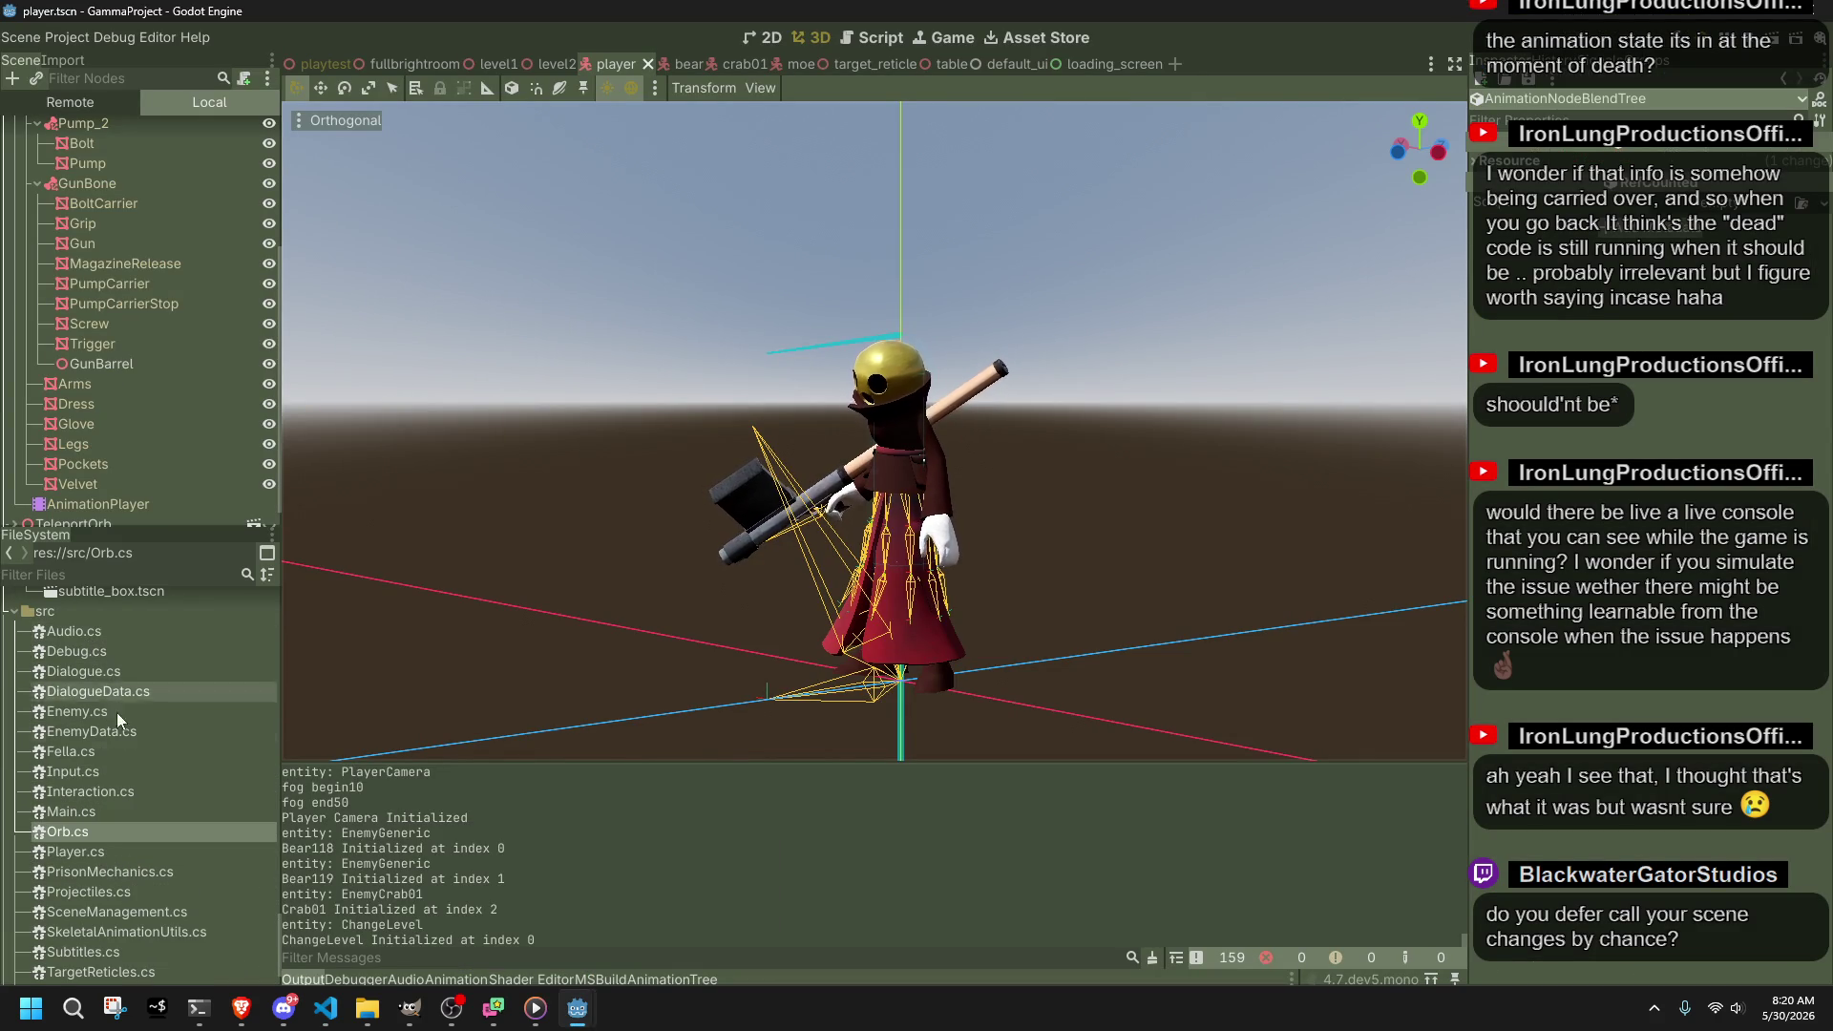
left_click(126, 811)
Step: Open Main.cs, scroll to _Process, and go to ProcessPendingSceneChange's definition in SceneManagement.cs
double_click(126, 811)
scroll(1823, 335, "down", 4)
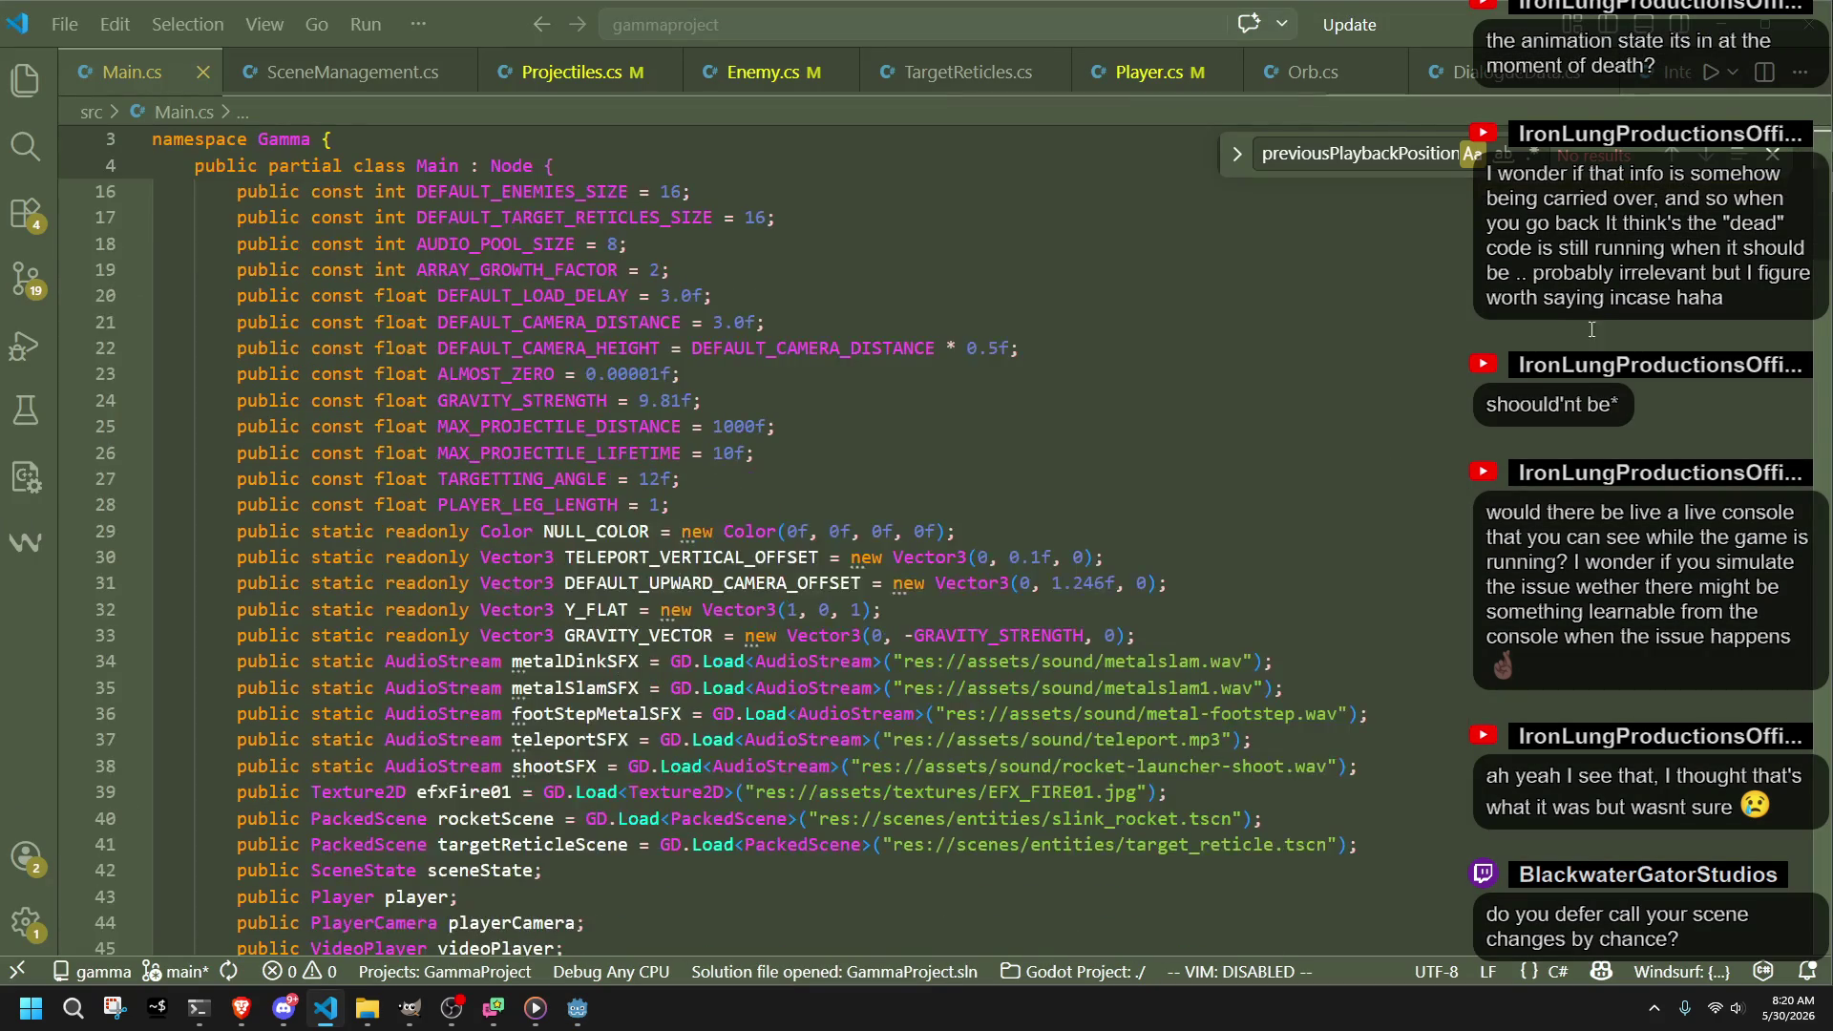
scroll(1823, 334, "down", 8)
scroll(1824, 334, "down", 20)
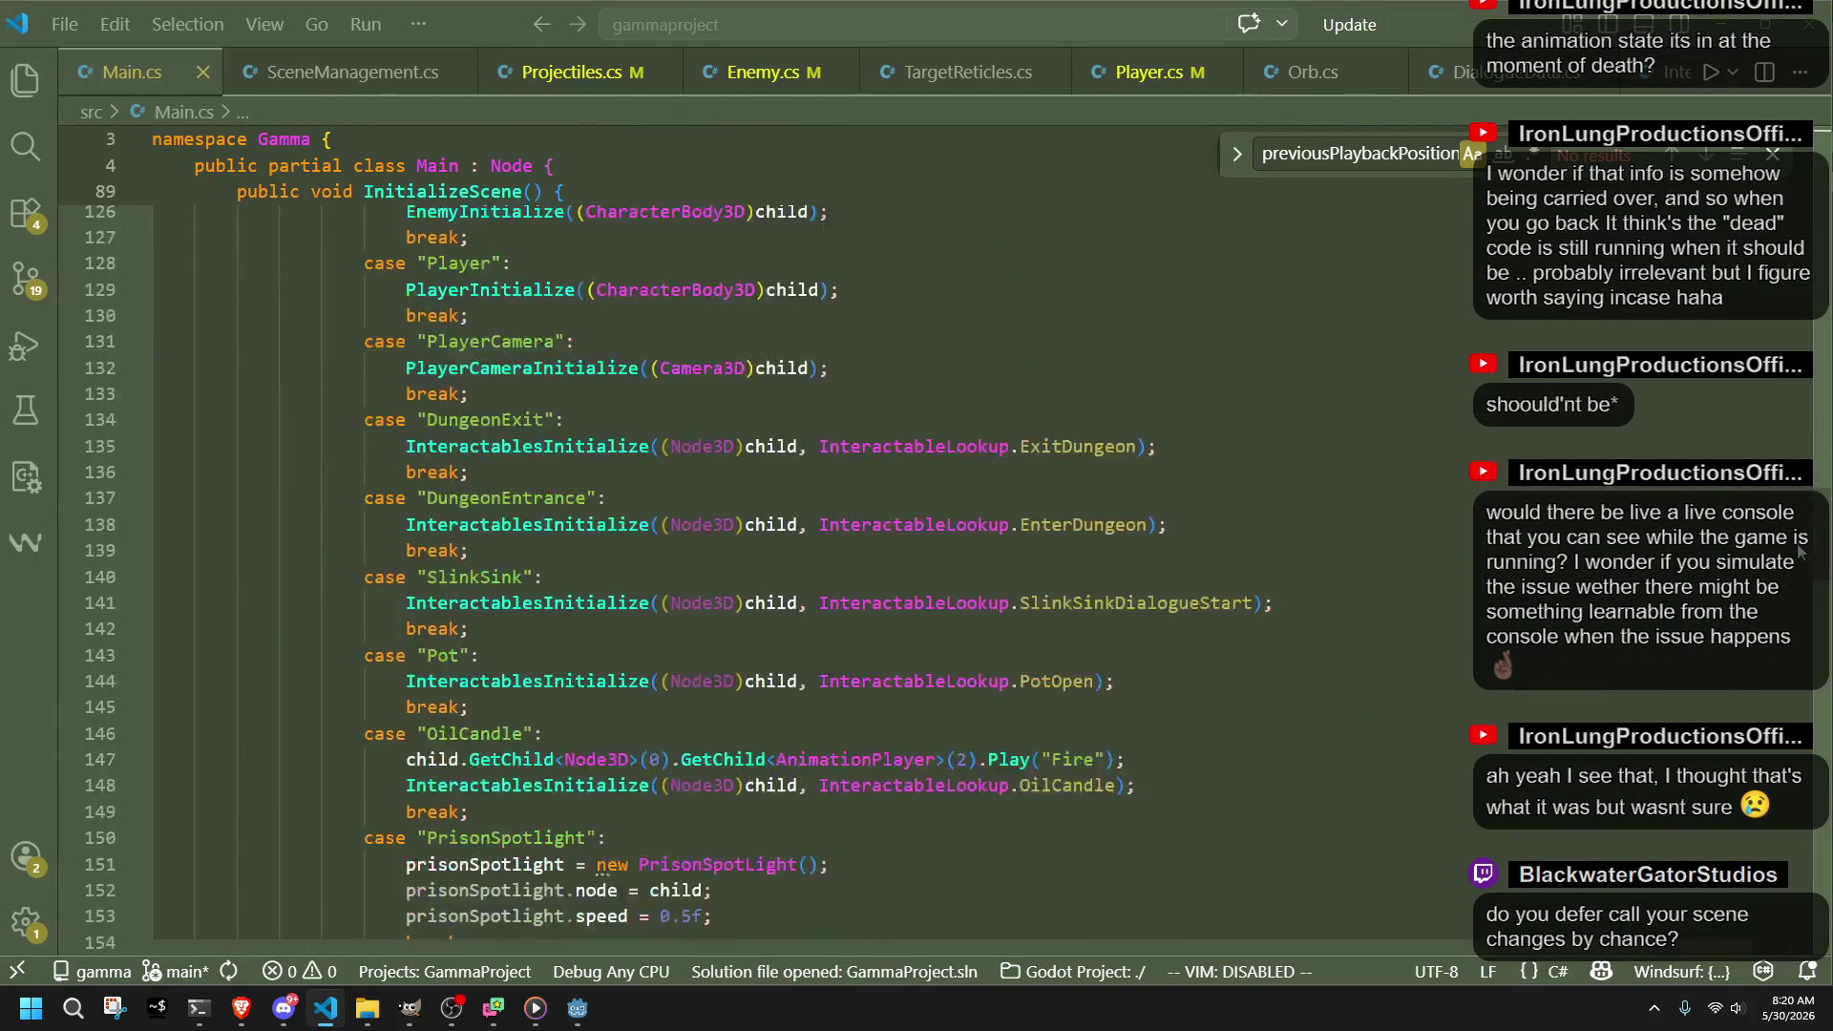
scroll(1803, 687, "down", 9)
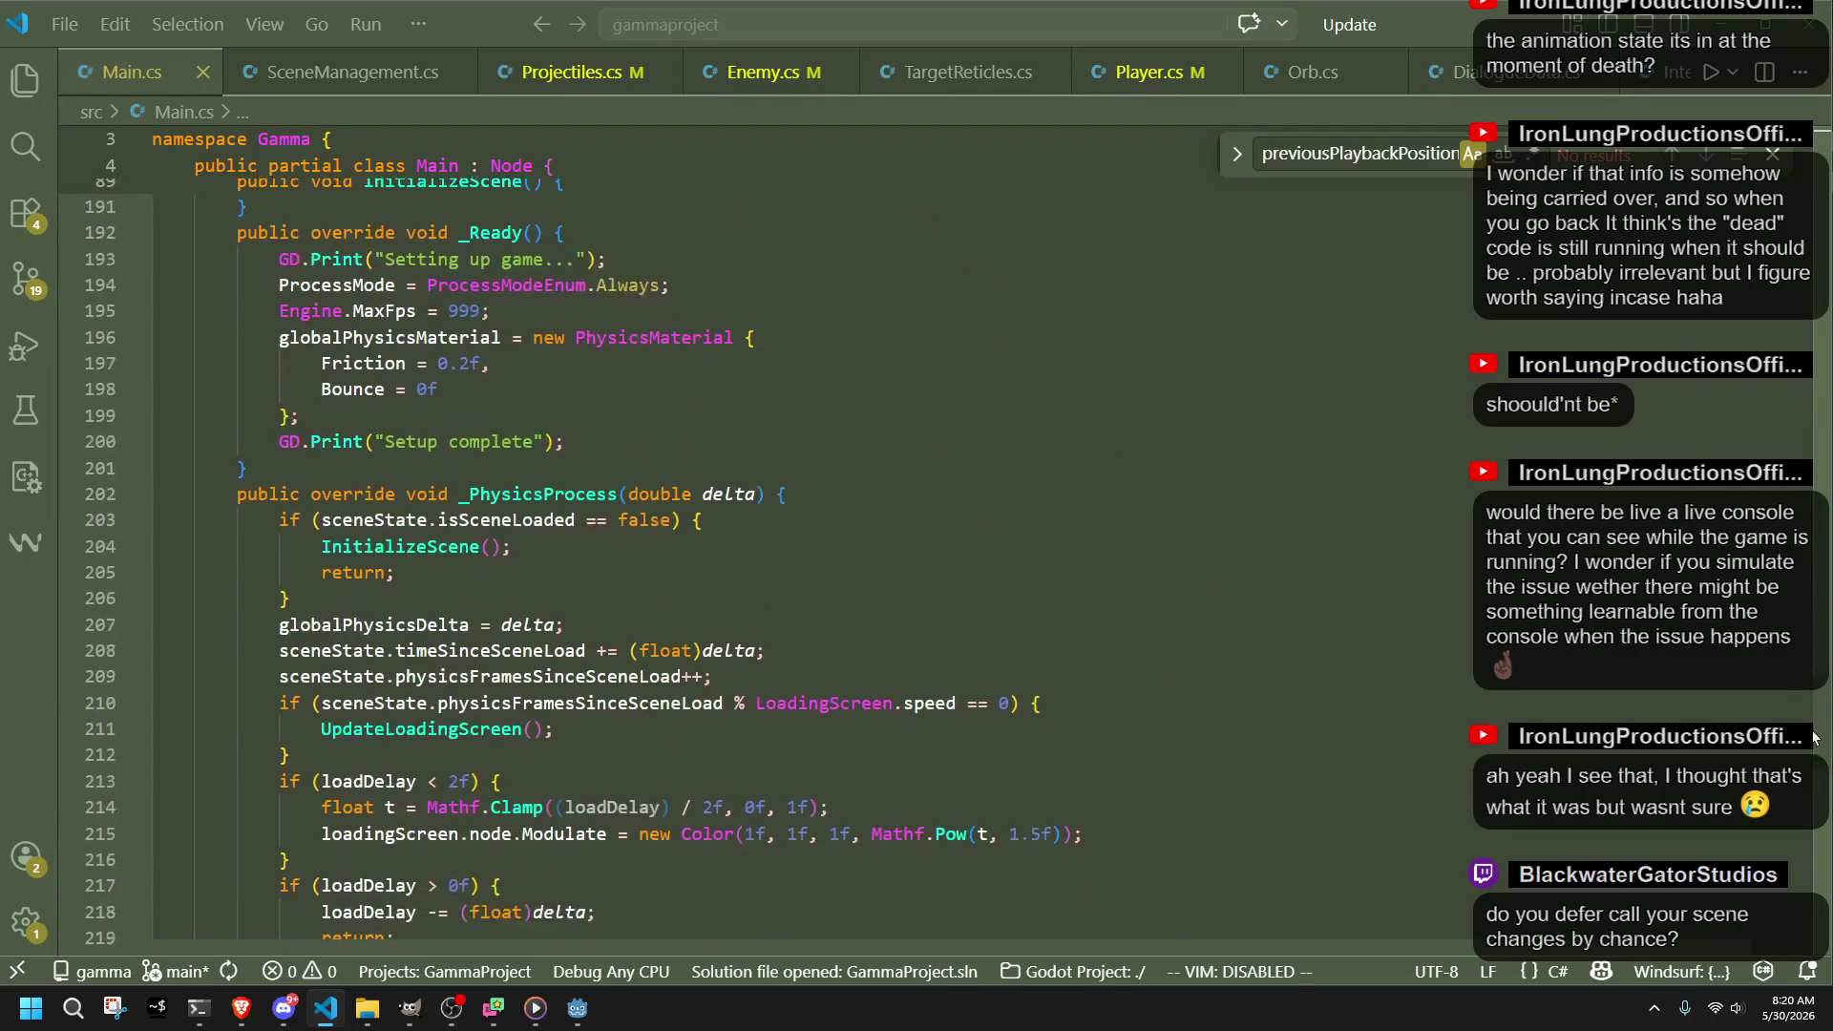
scroll(1817, 769, "down", 12)
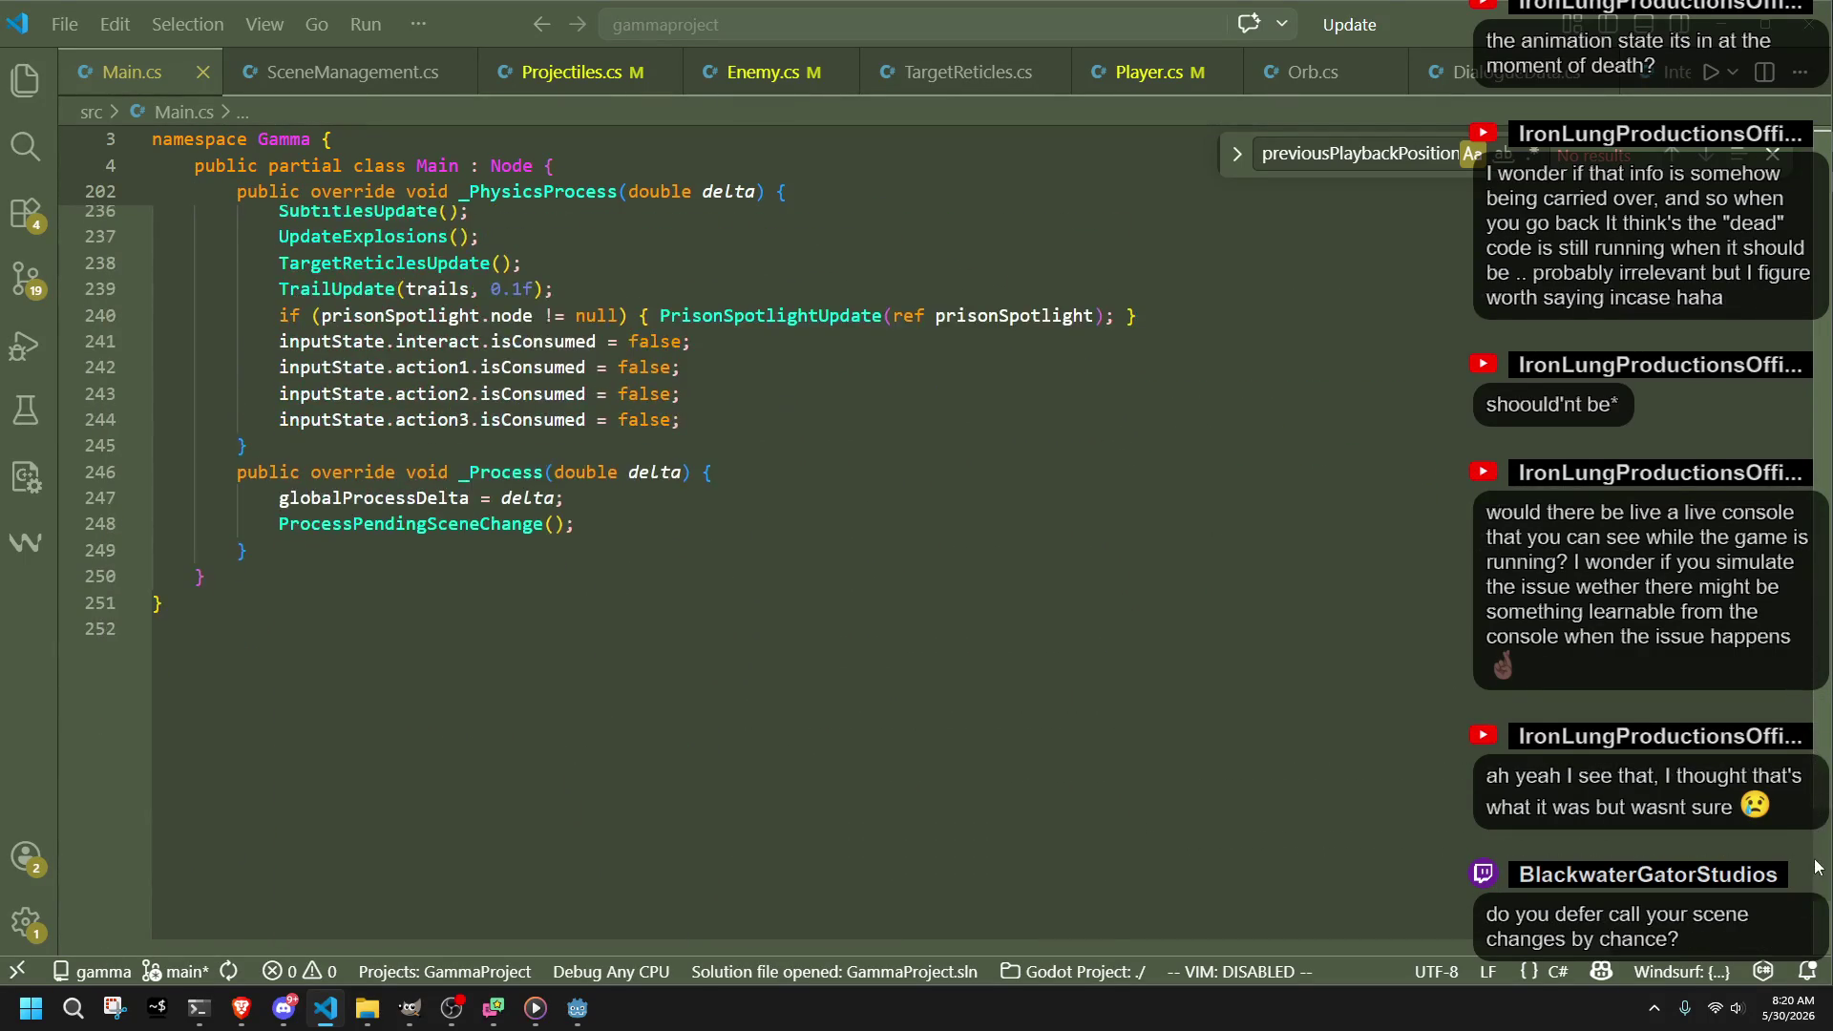
left_click(573, 551)
left_click(524, 523)
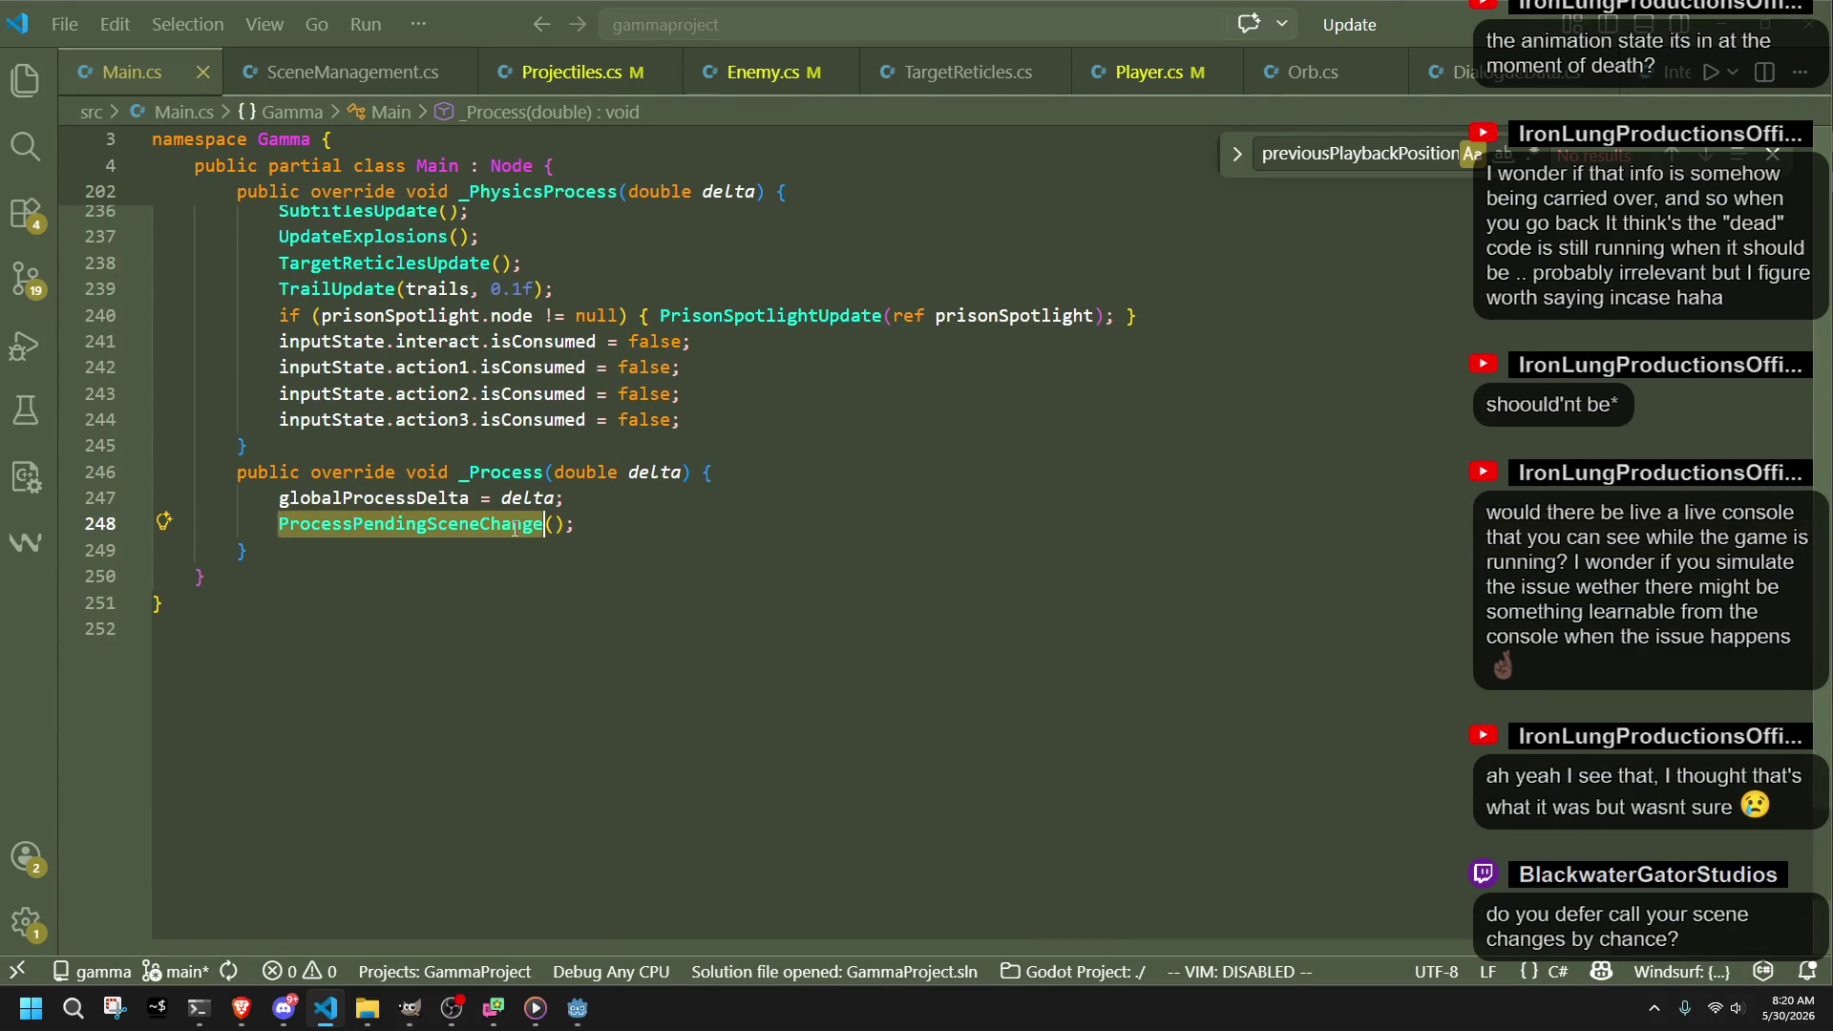
right_click(521, 523)
left_click(638, 69)
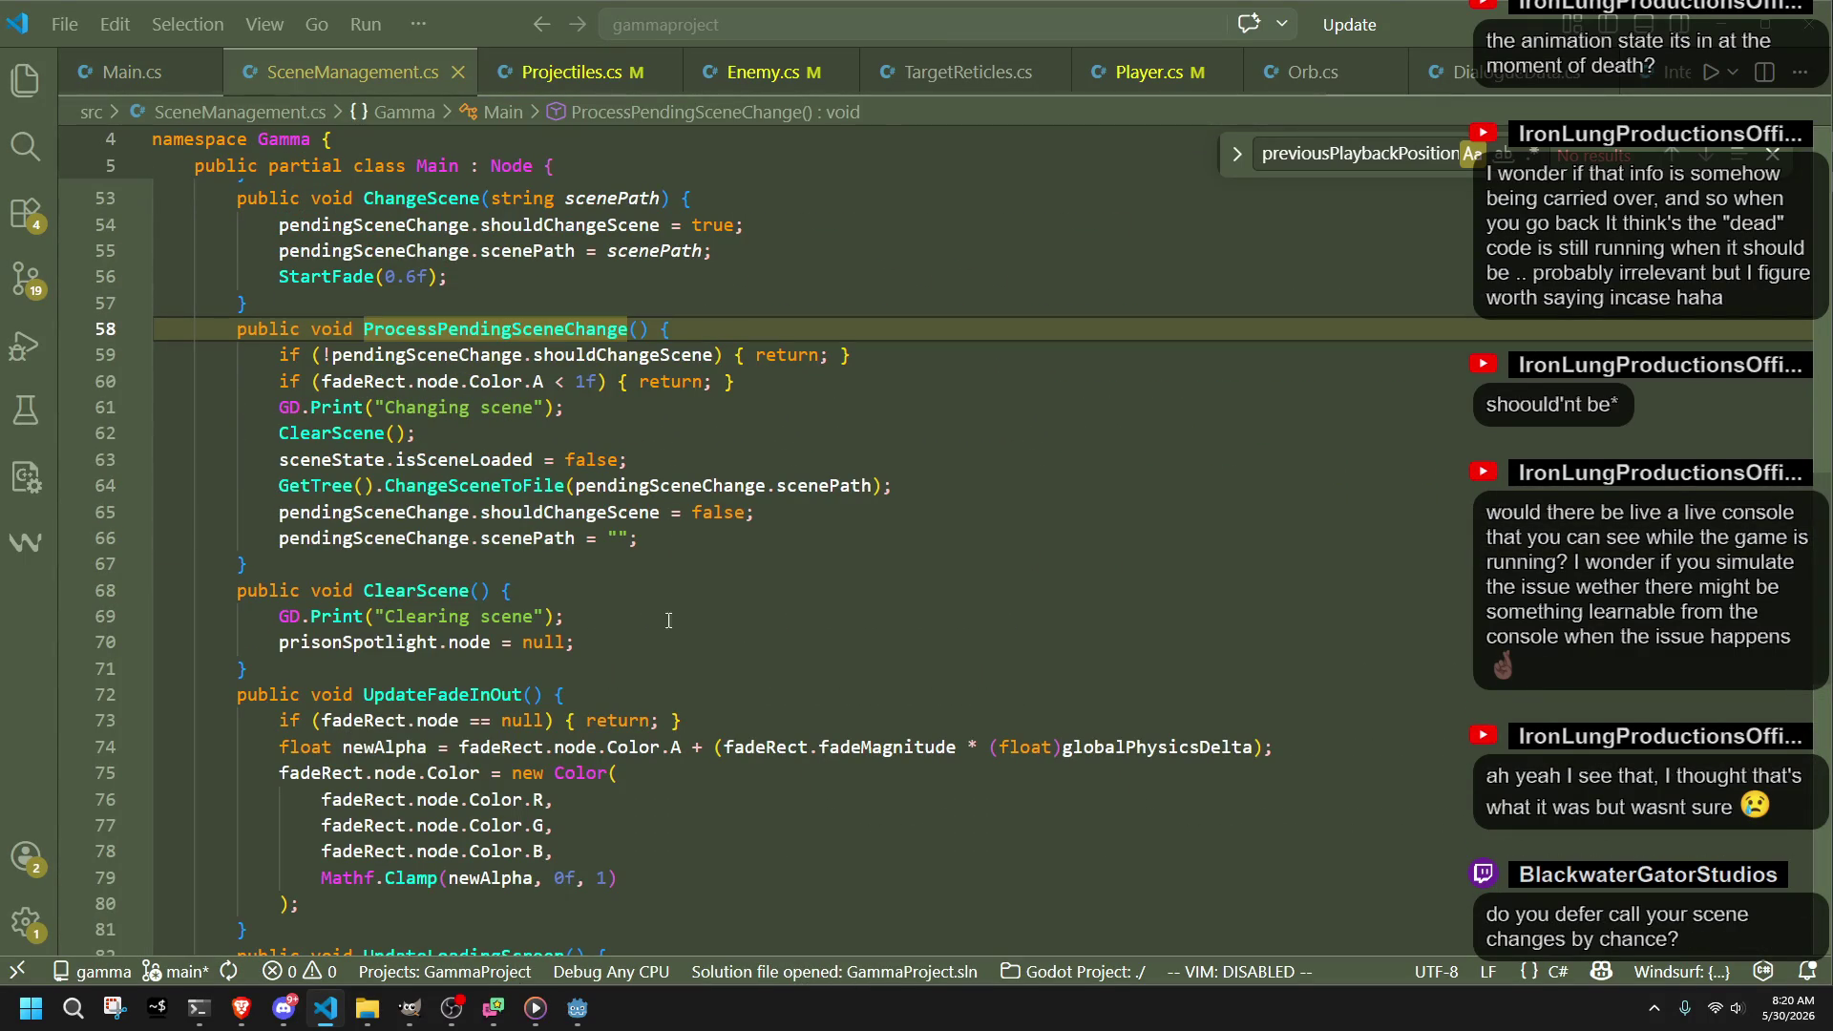
left_click(454, 368)
double_click(619, 355)
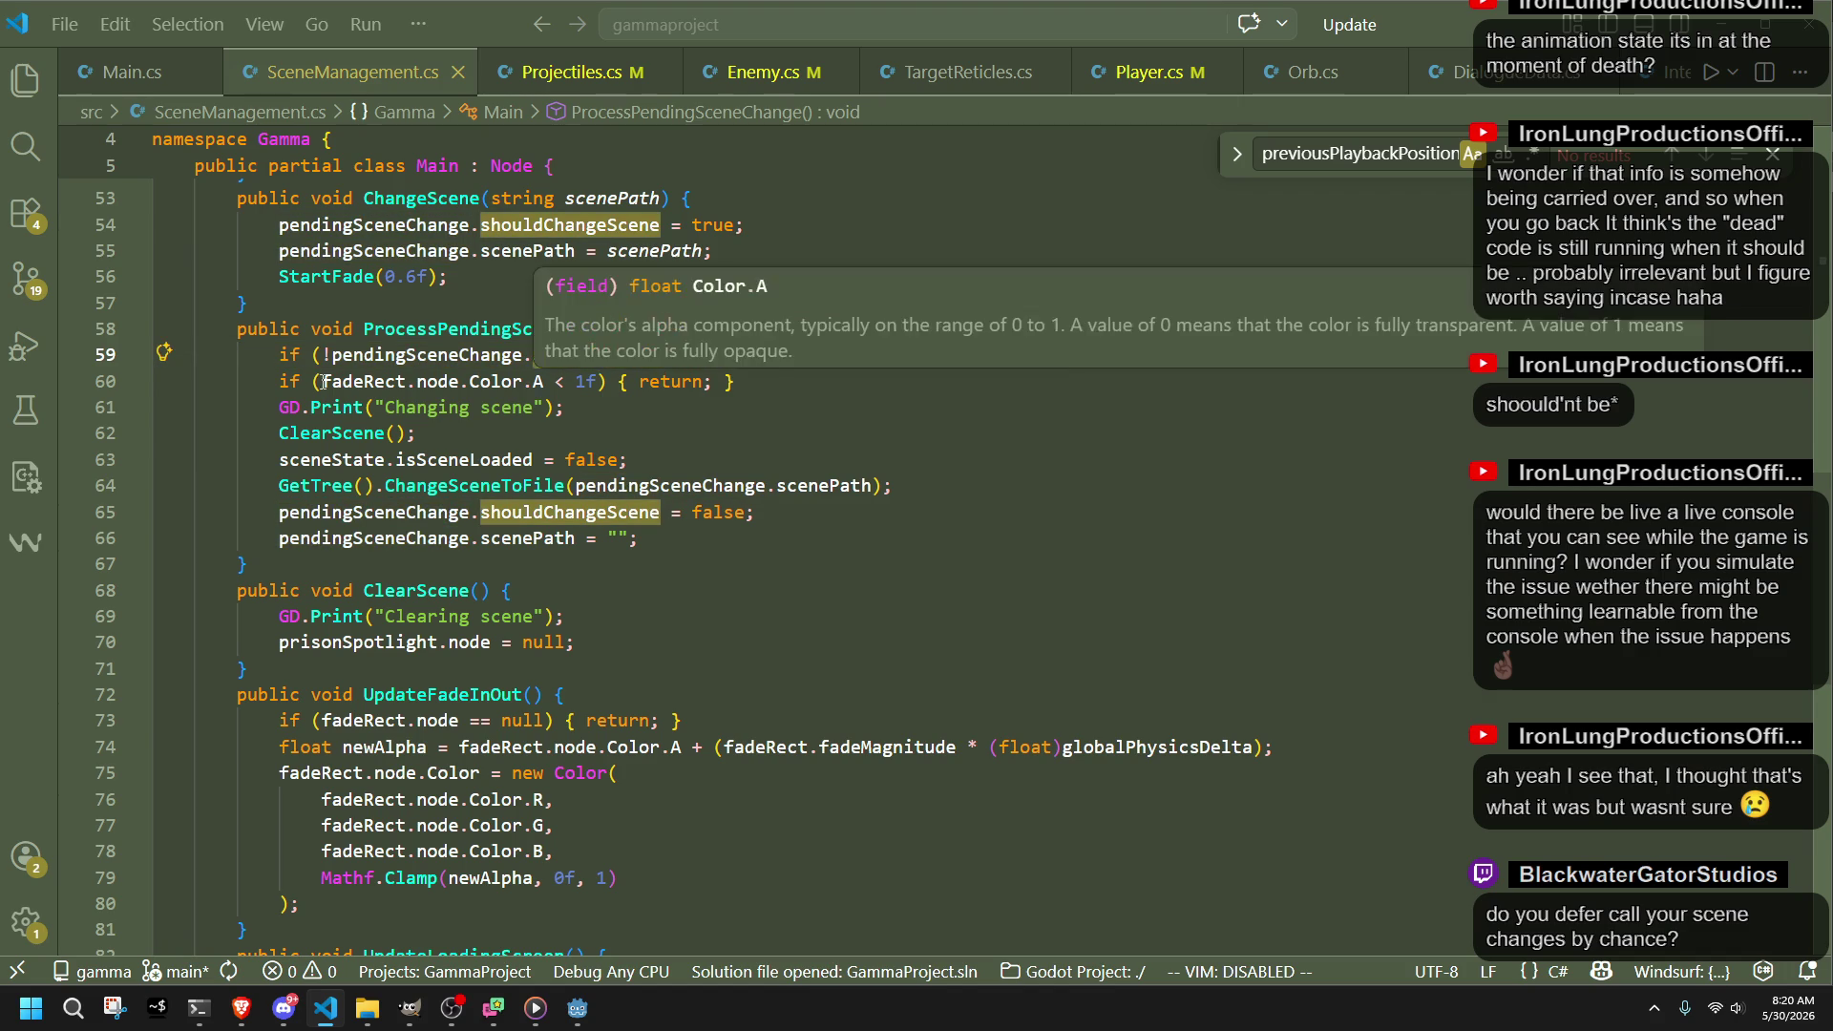
left_click(439, 433)
left_click(428, 460)
double_click(428, 459)
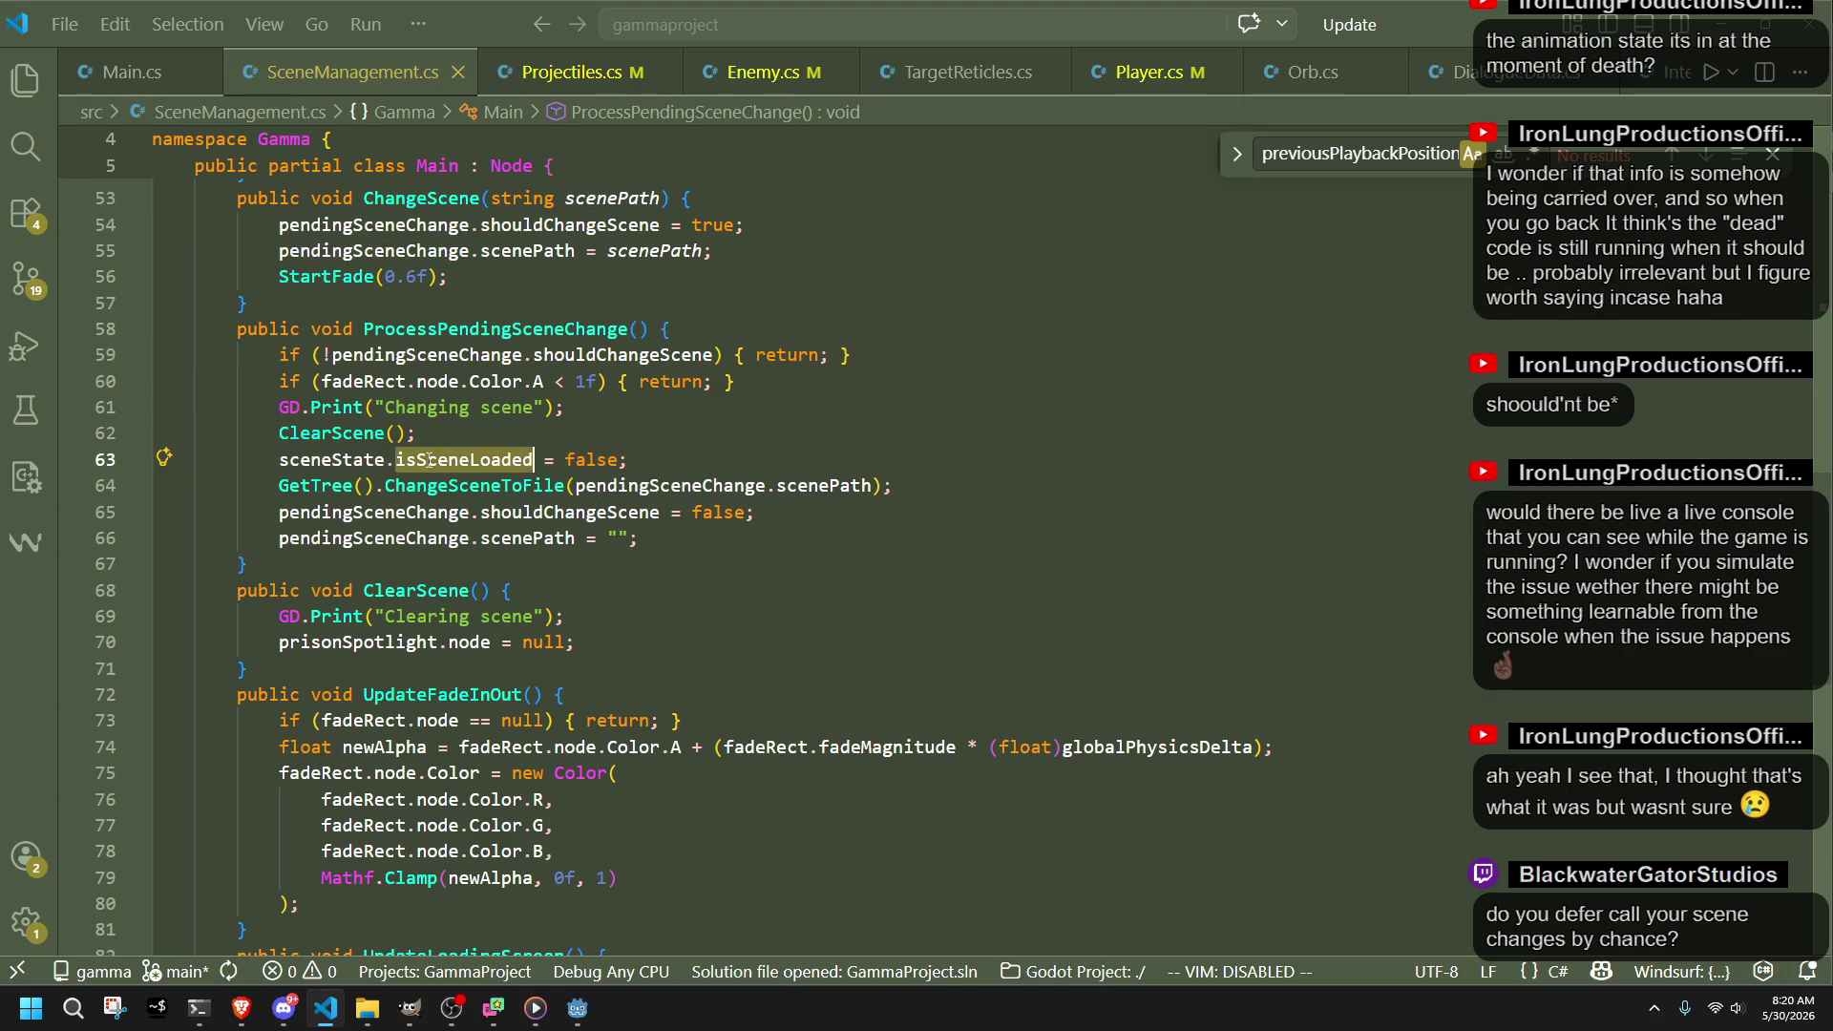
left_click(594, 511)
double_click(594, 511)
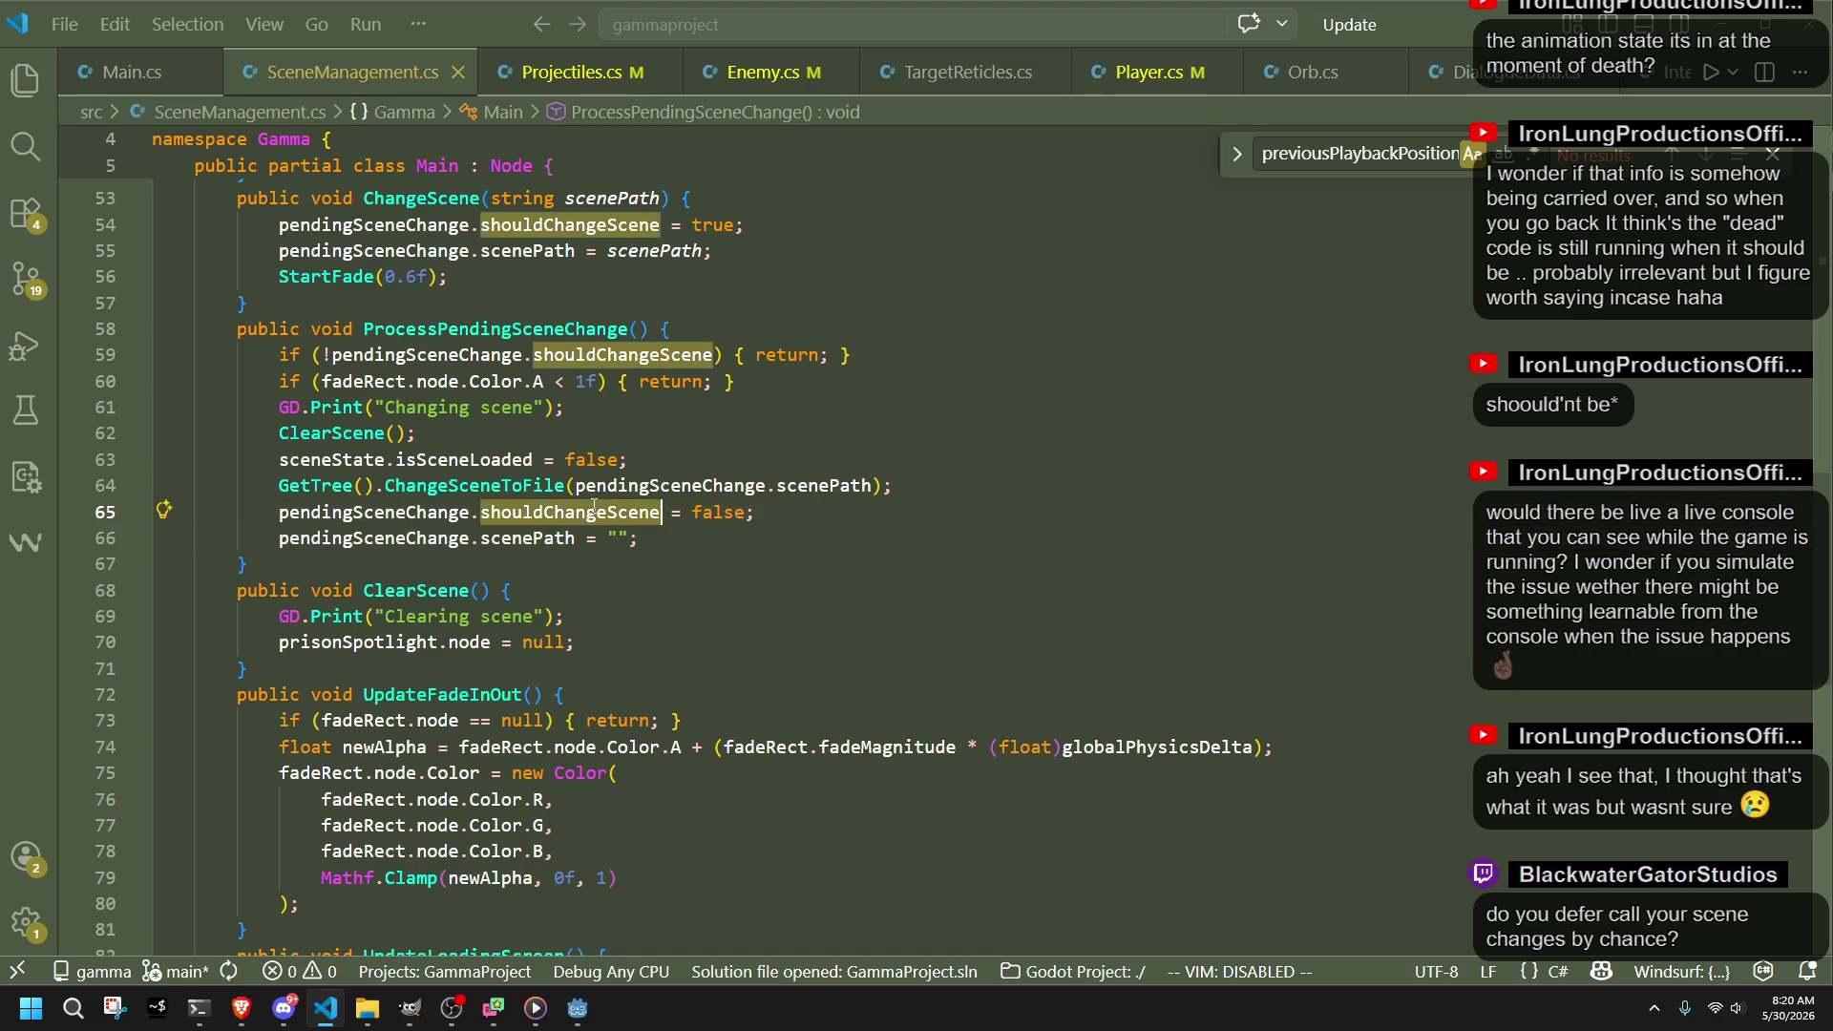
left_click(707, 531)
double_click(517, 461)
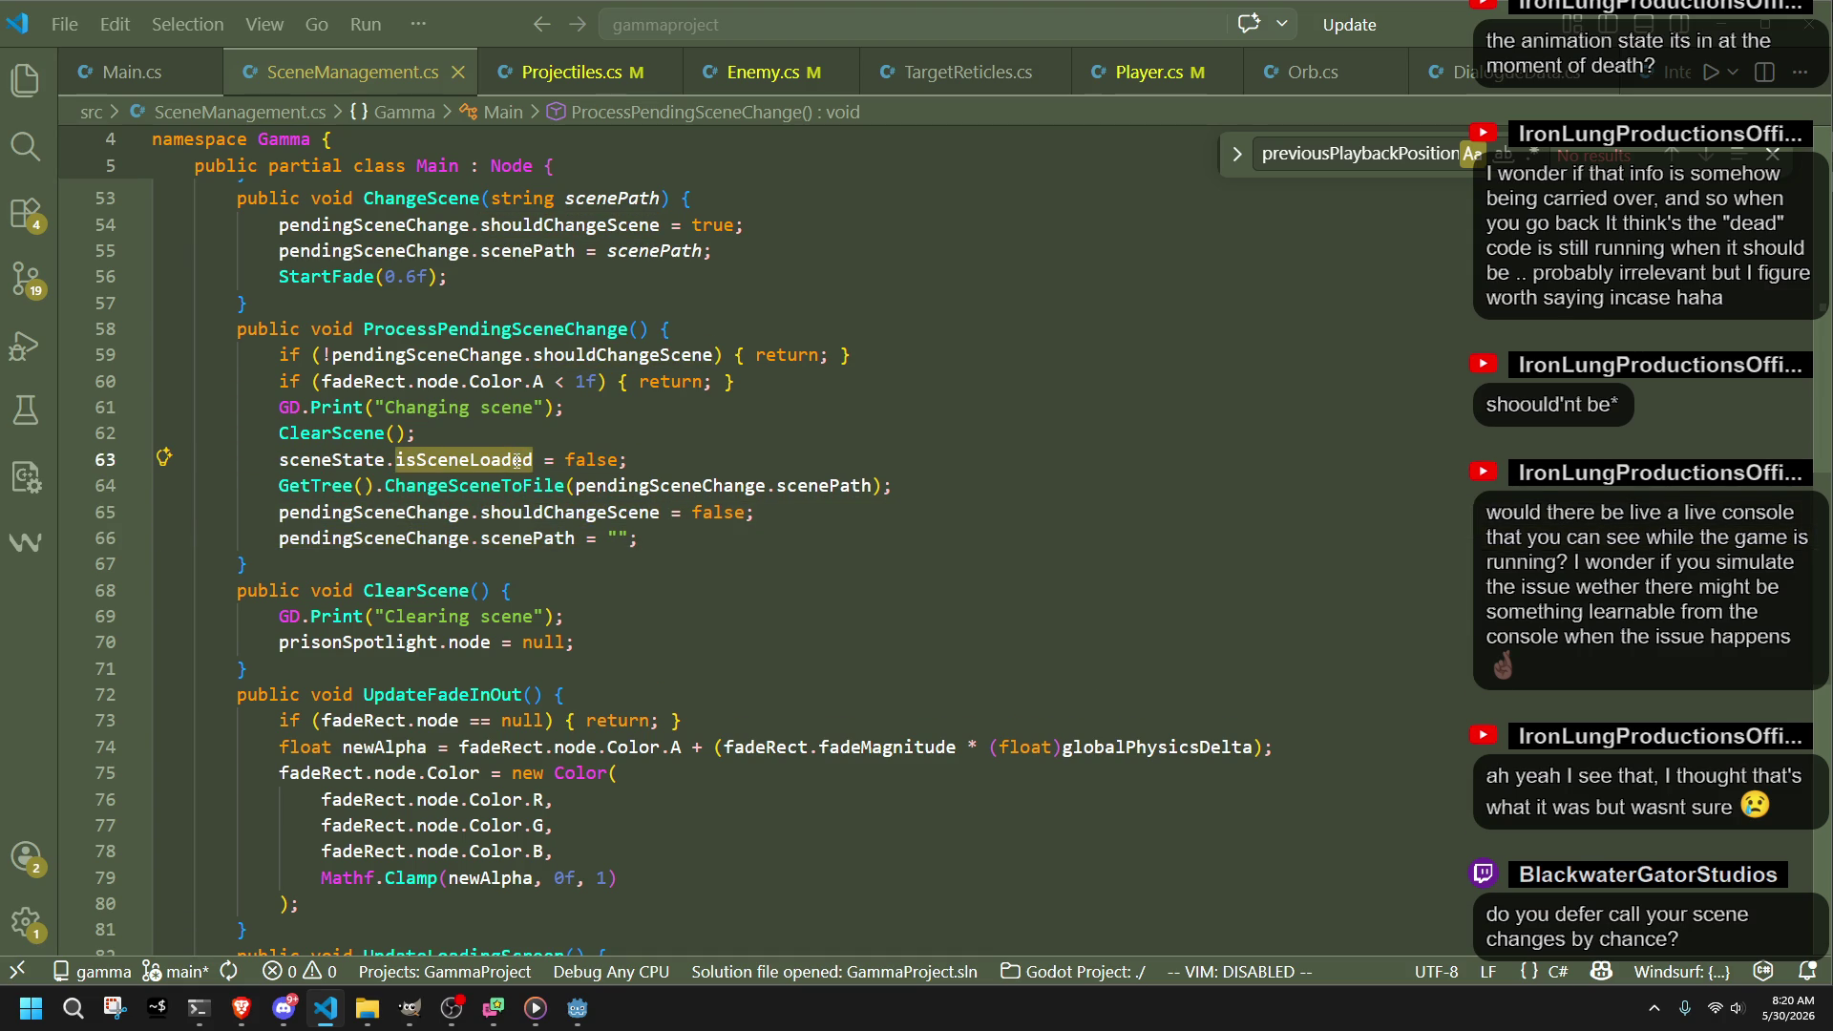
left_click(679, 469)
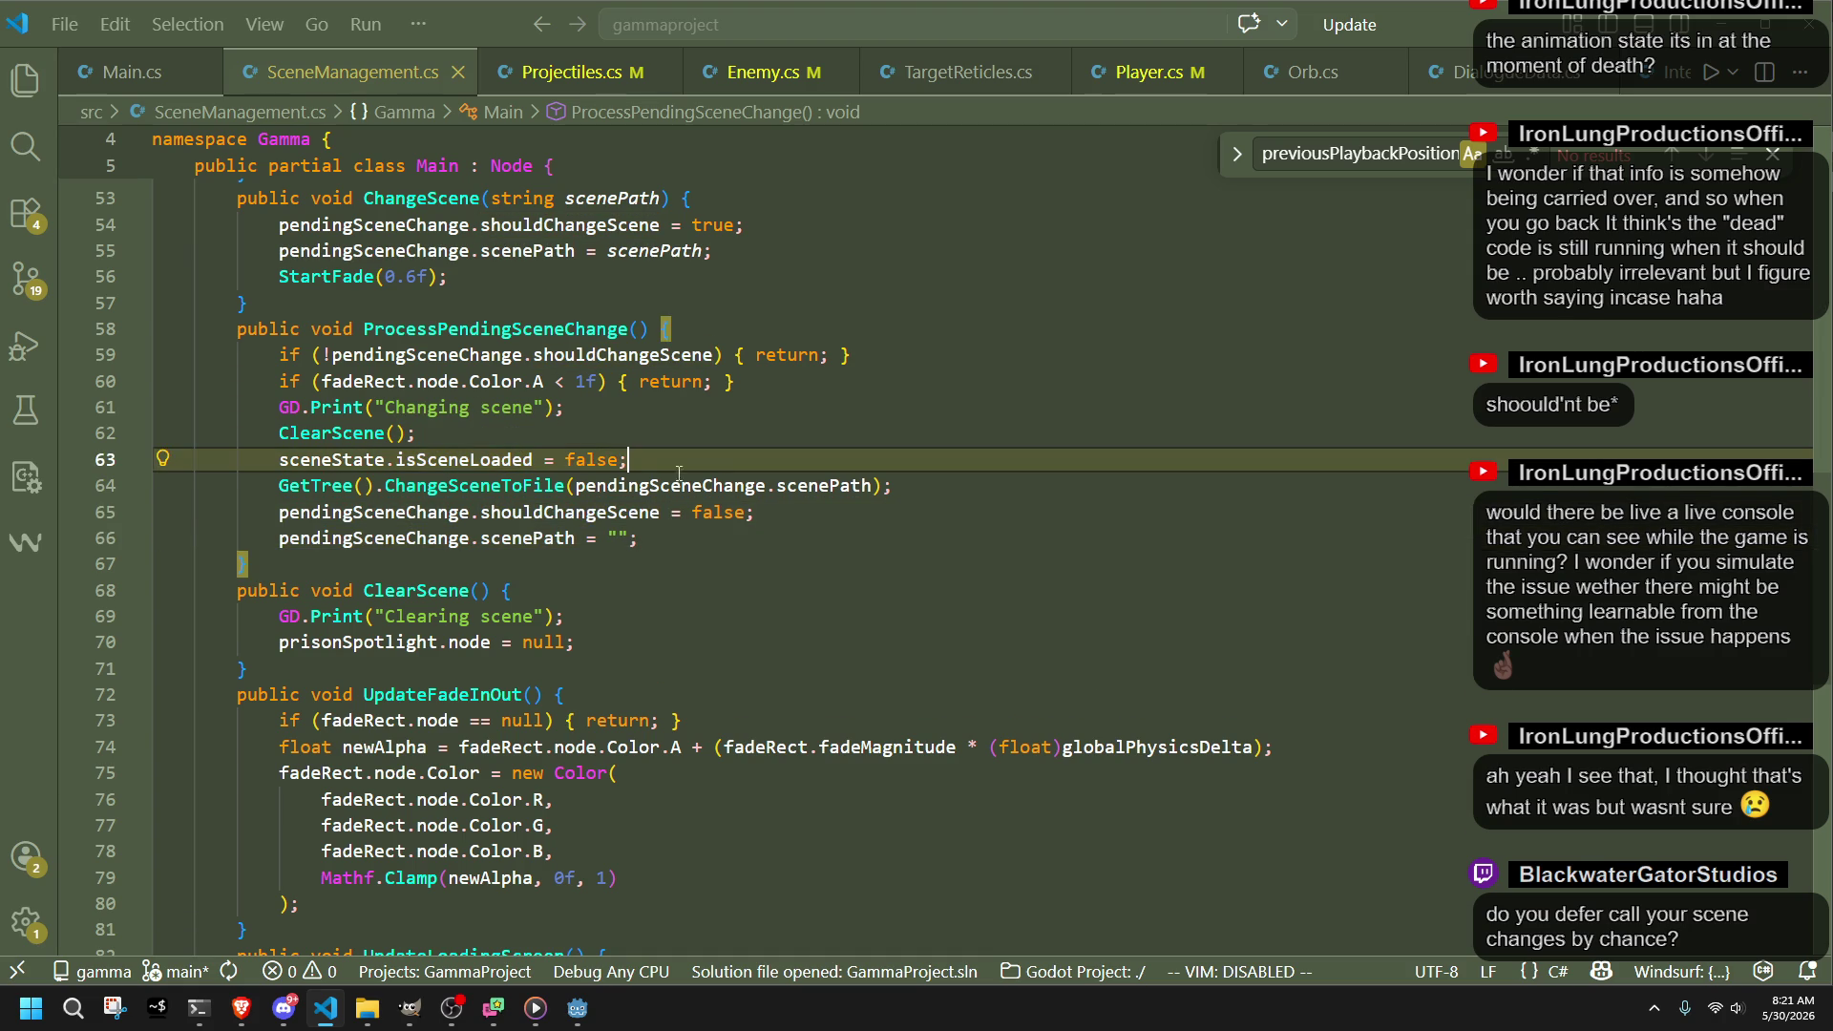
double_click(494, 487)
double_click(668, 487)
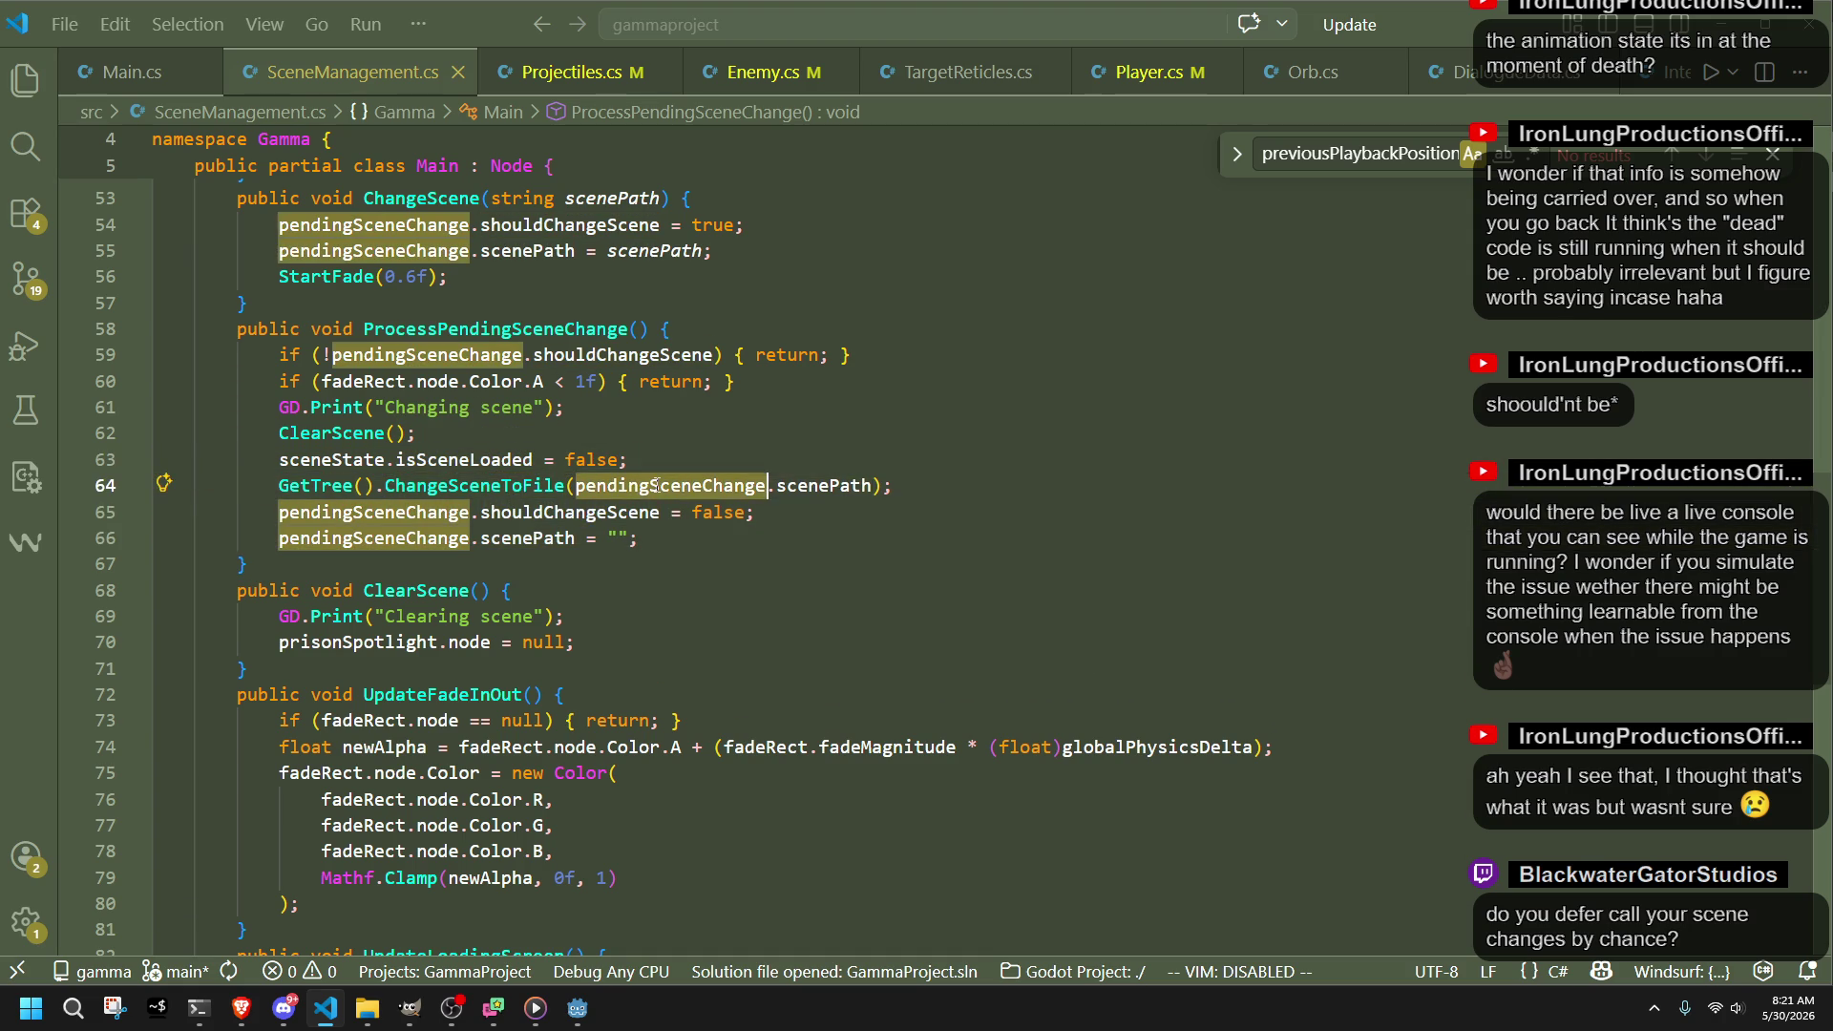
double_click(792, 490)
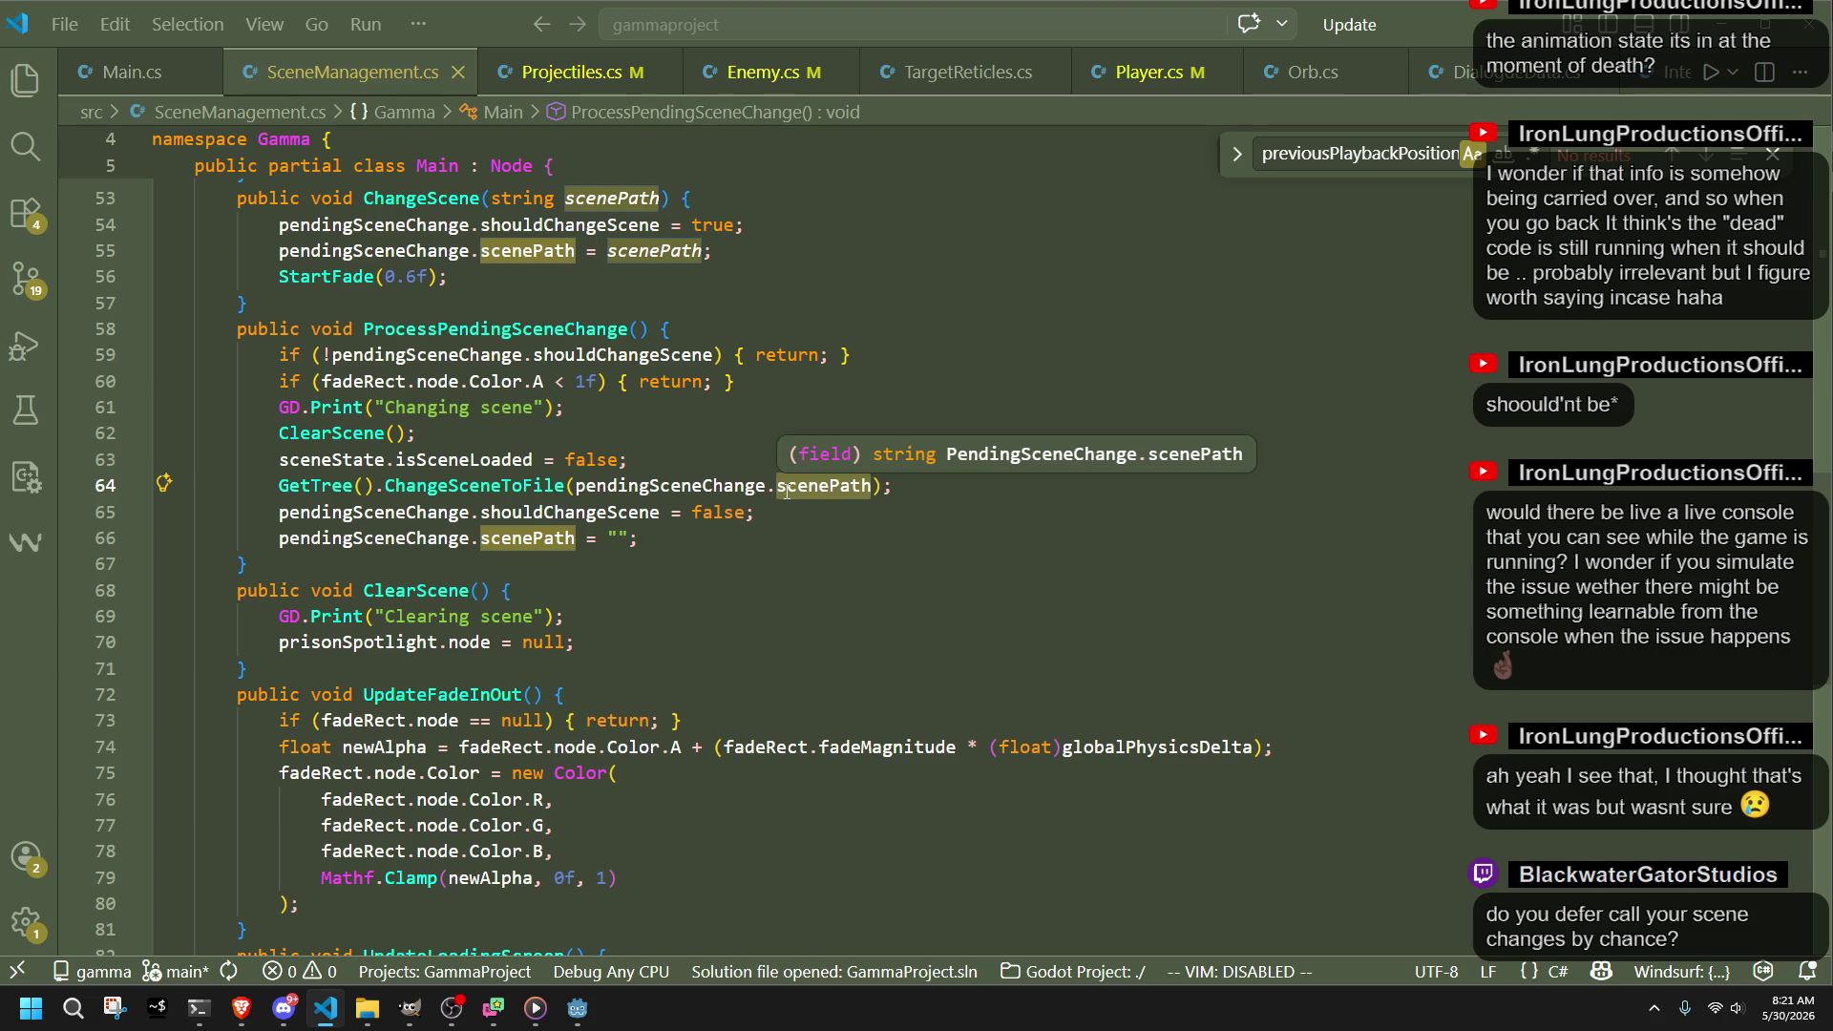
left_click(1050, 564)
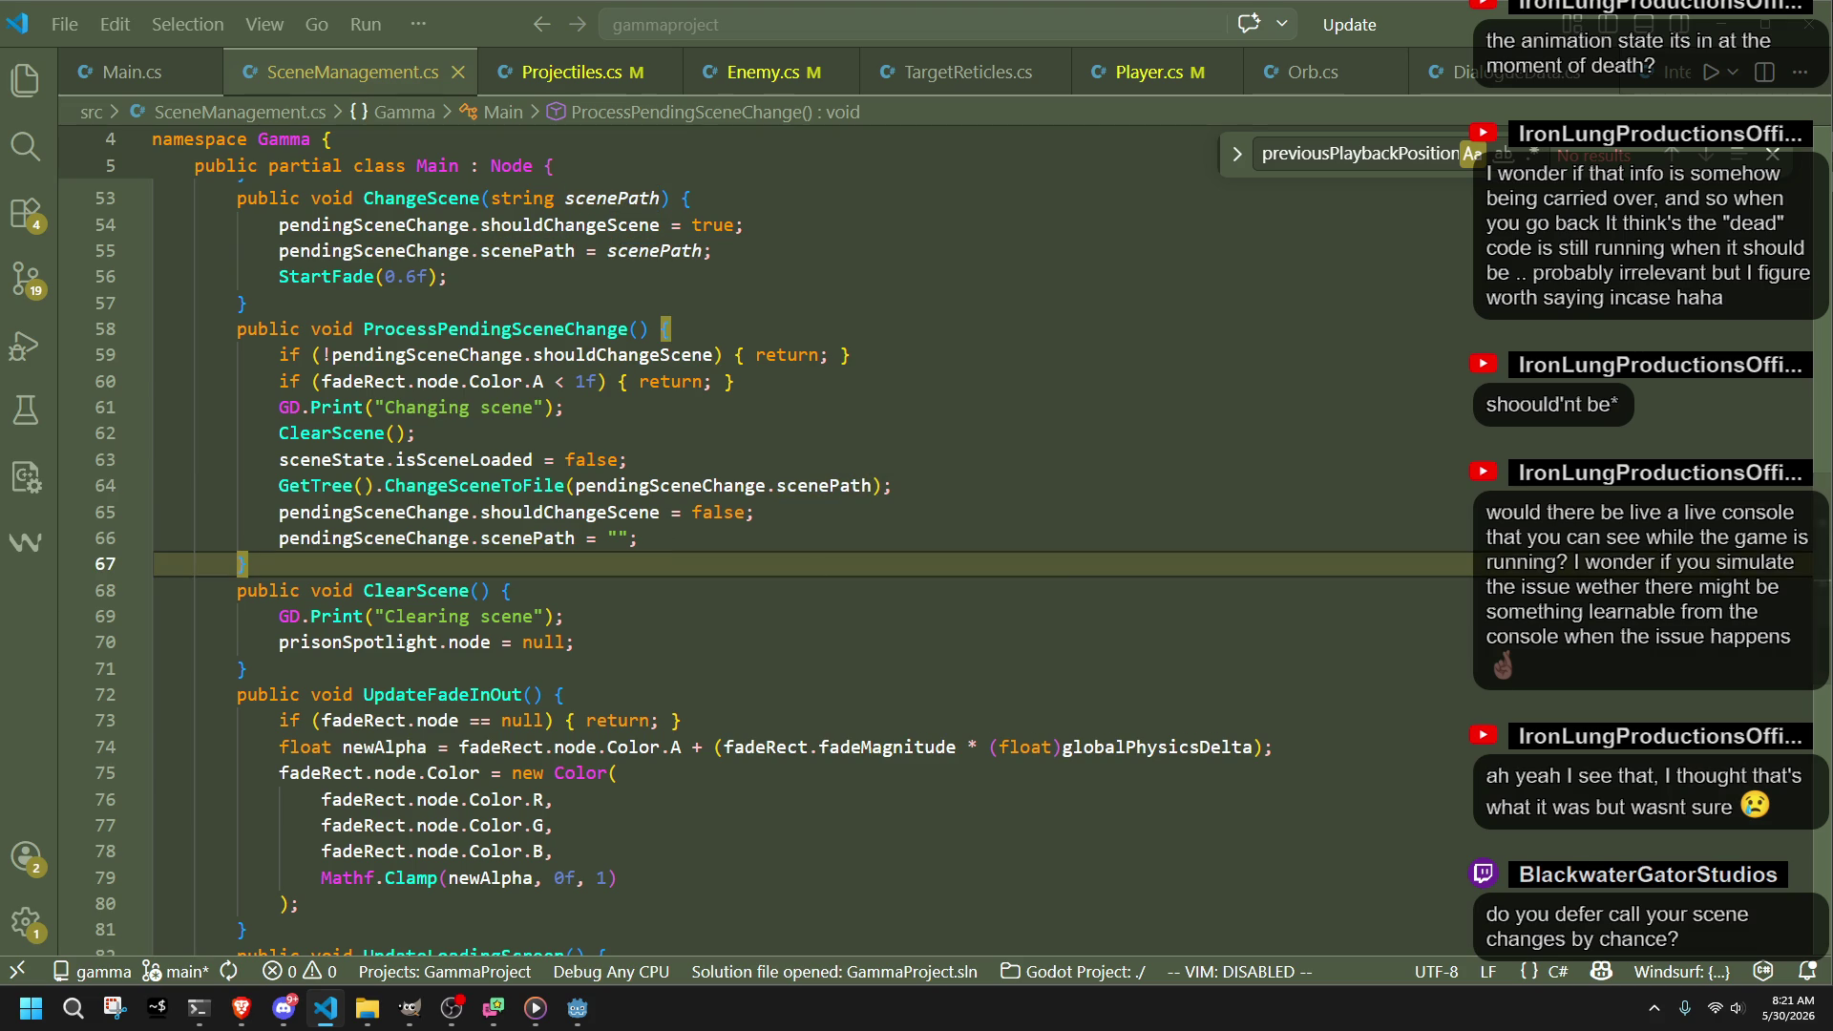
left_click(1085, 436)
left_click(980, 514)
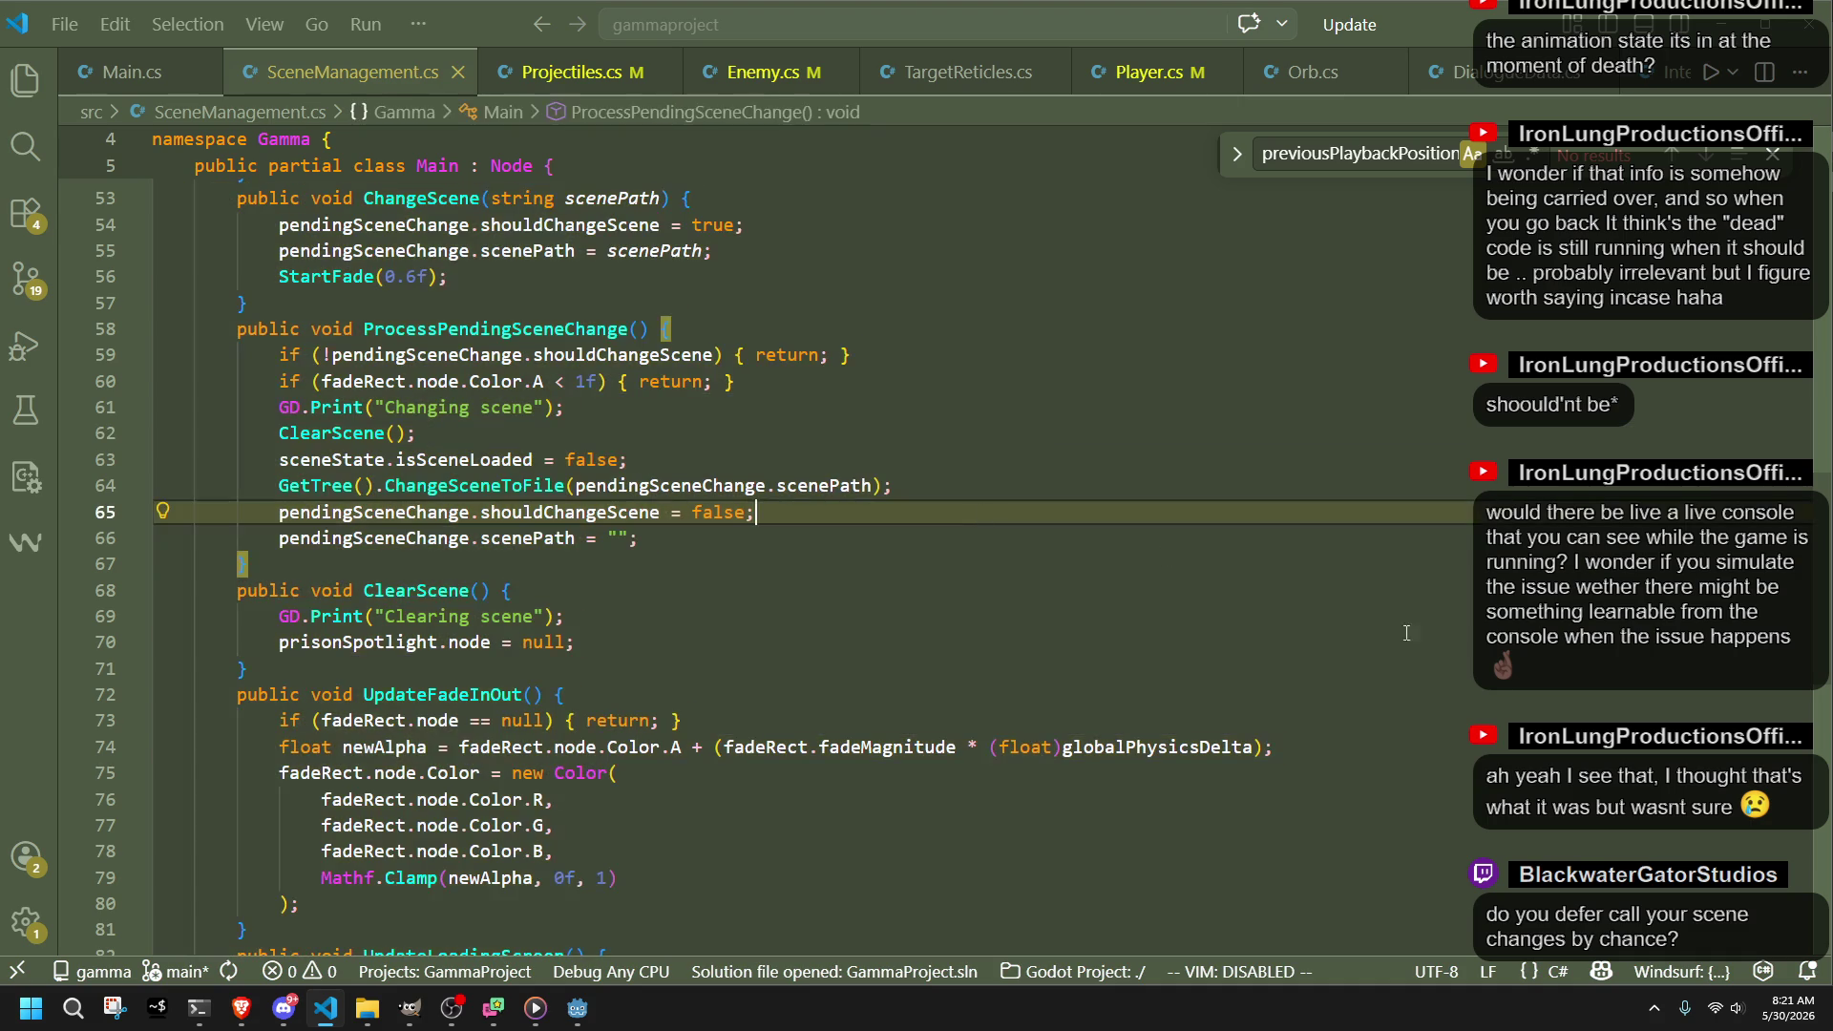
key("alt+Tab")
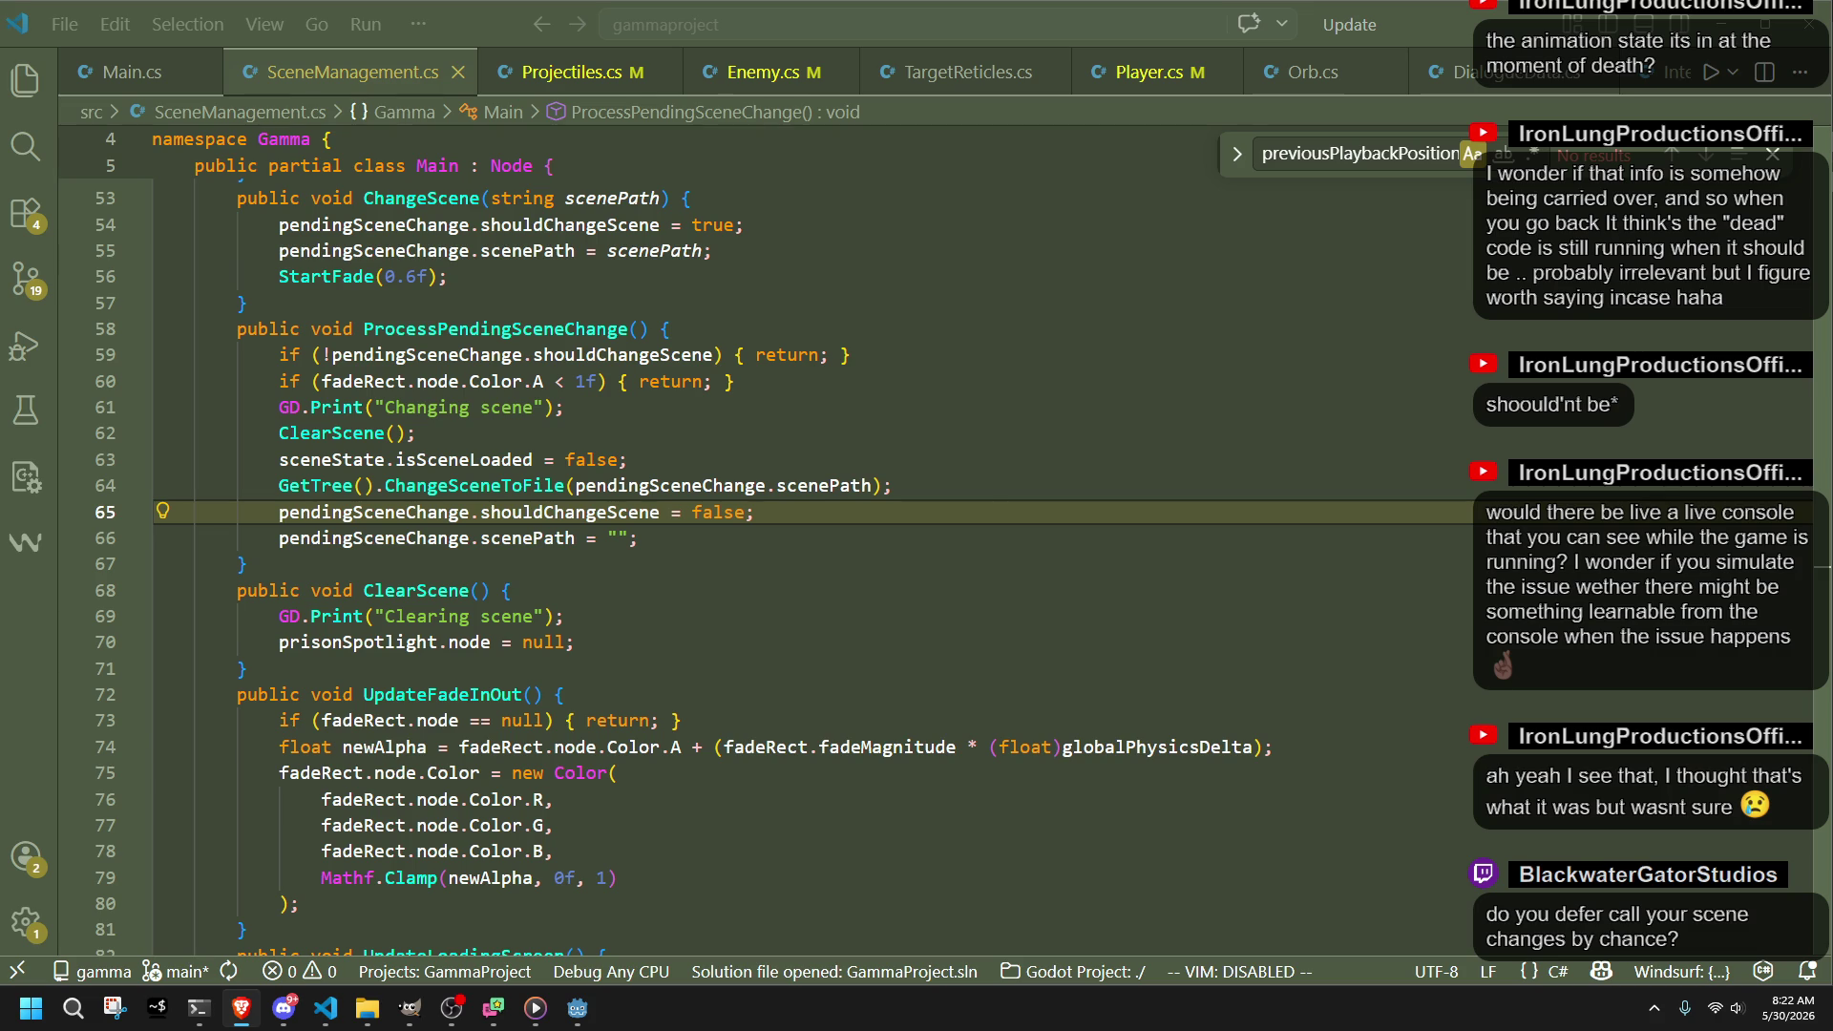
Step: Navigate back to line 245 of Main.cs and scroll up to the _PhysicsProcess method
key("F12")
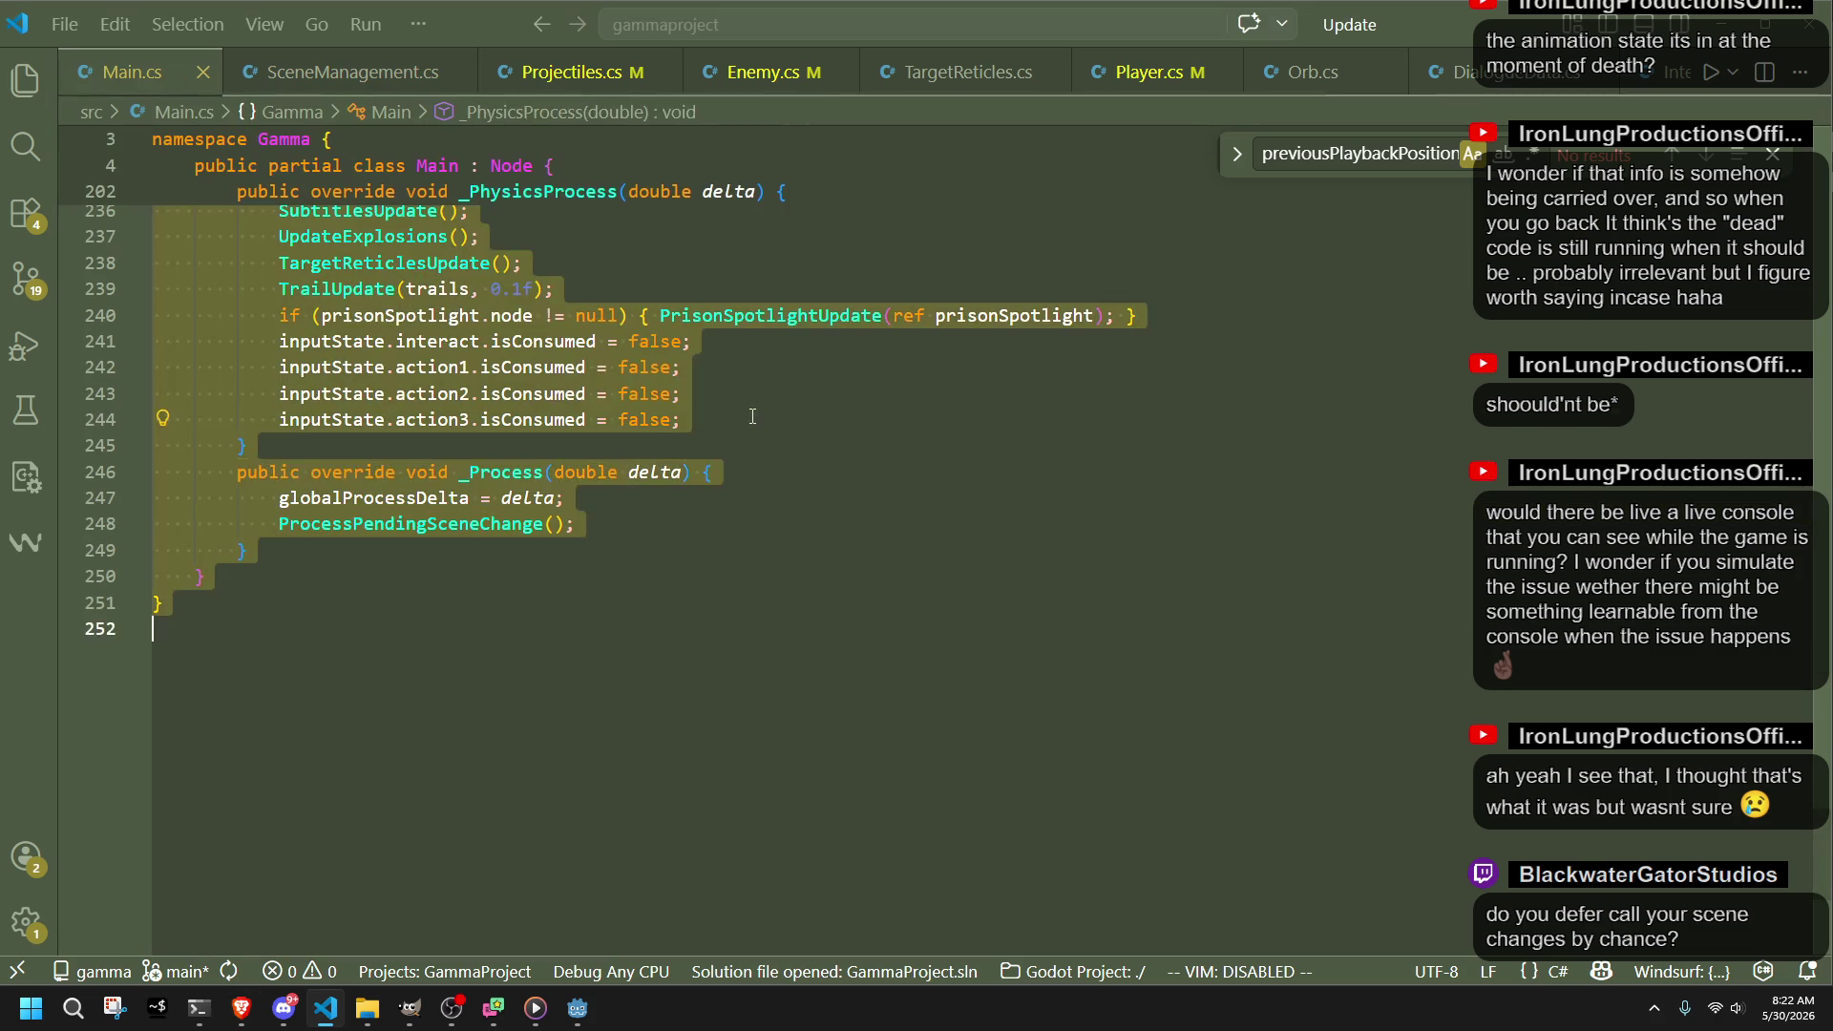
left_click(752, 417)
key("alt+Tab")
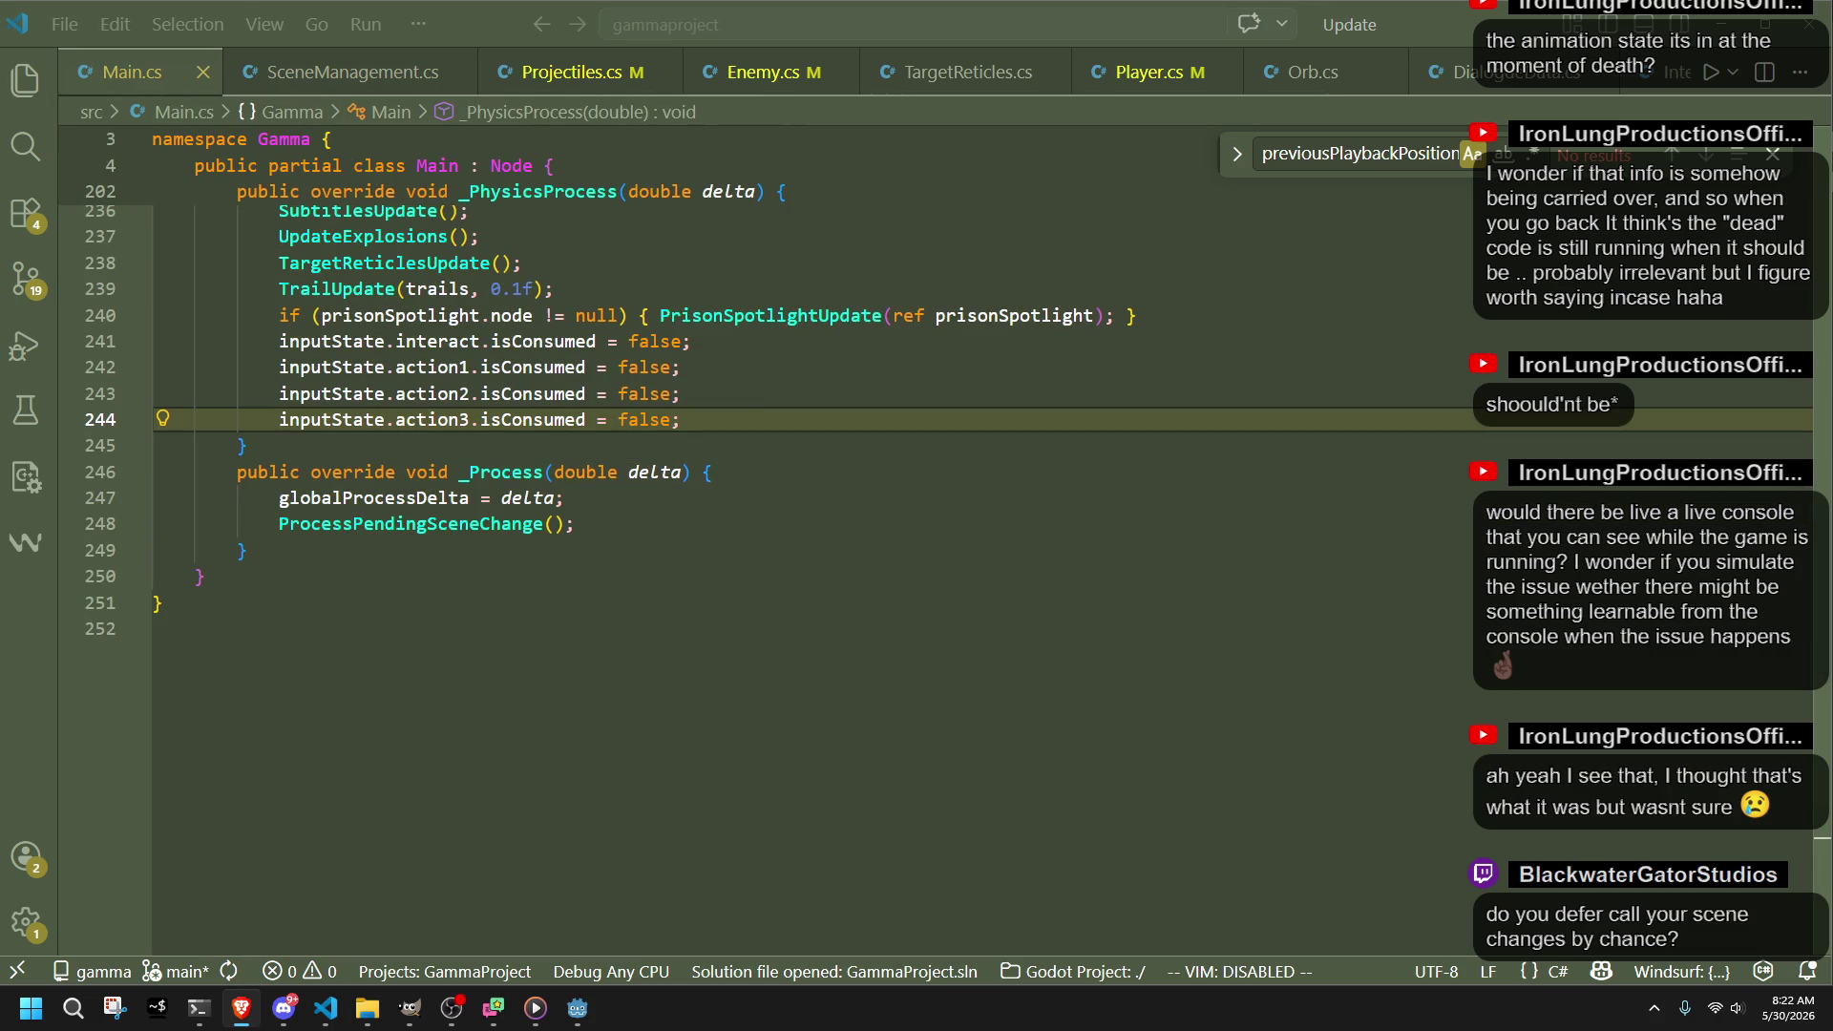
left_click(950, 445)
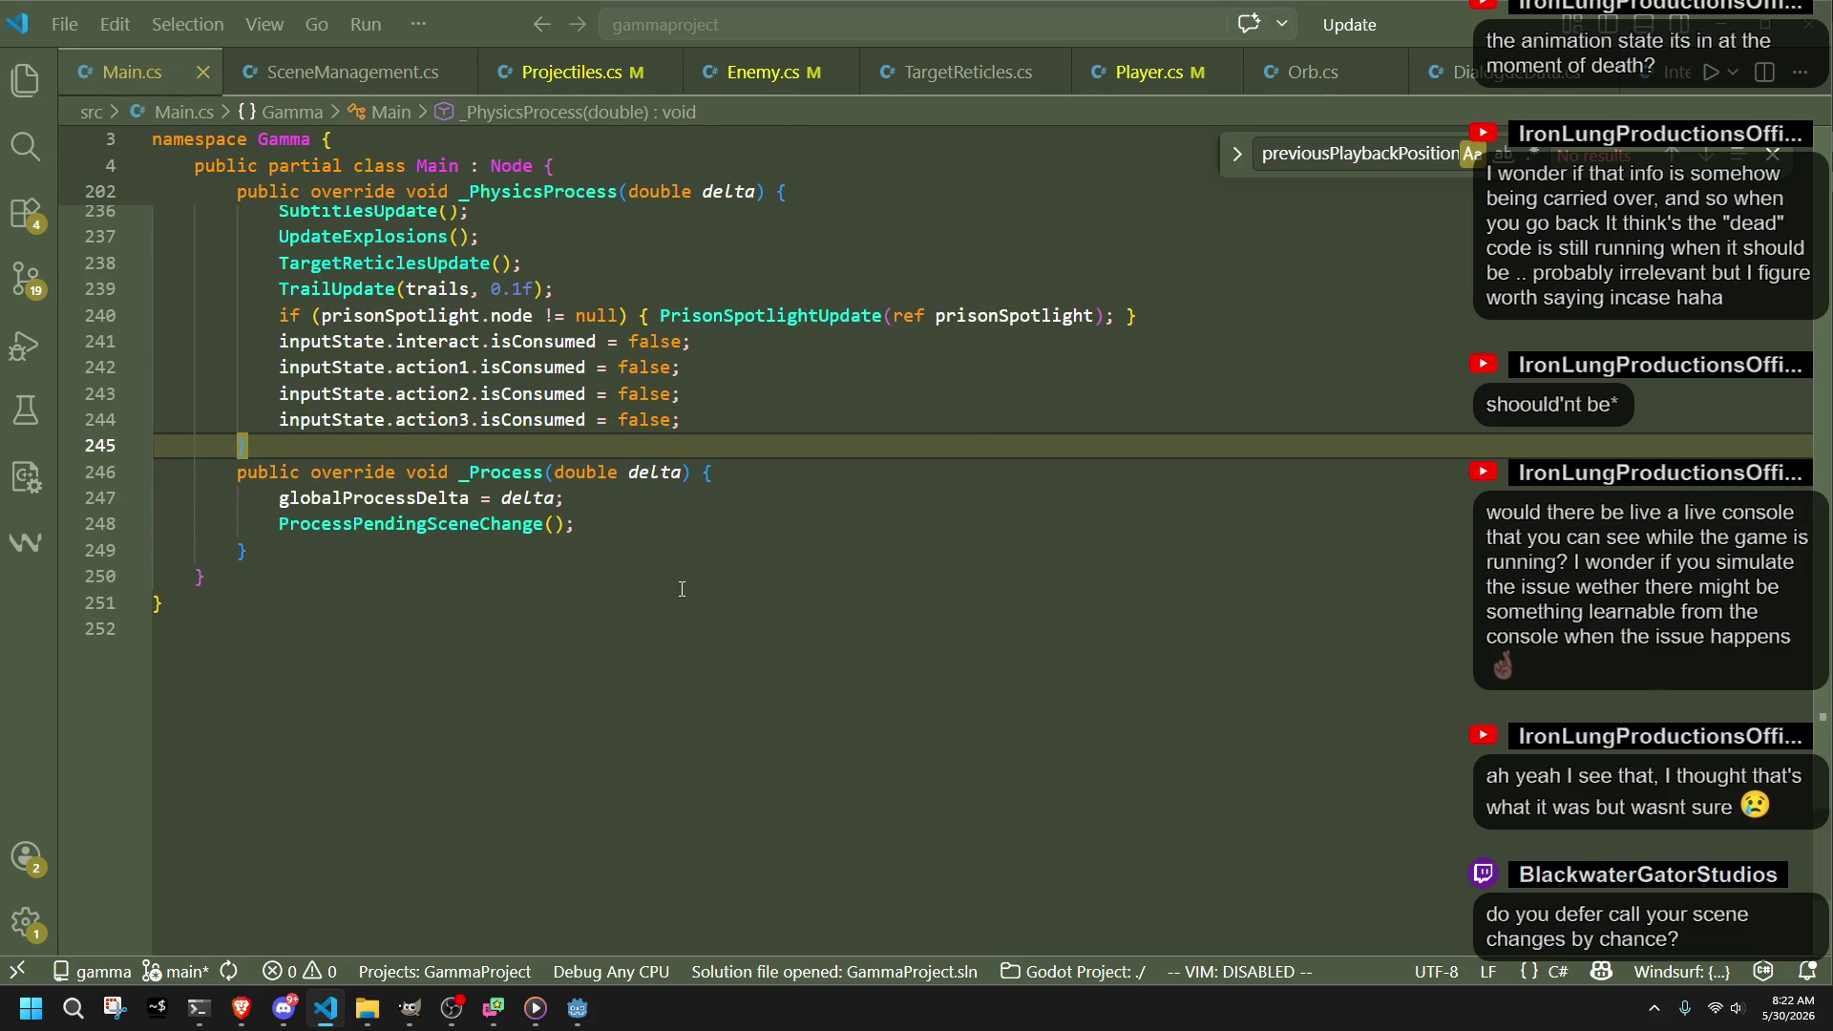
scroll(681, 589, "up", 4)
scroll(681, 590, "up", 8)
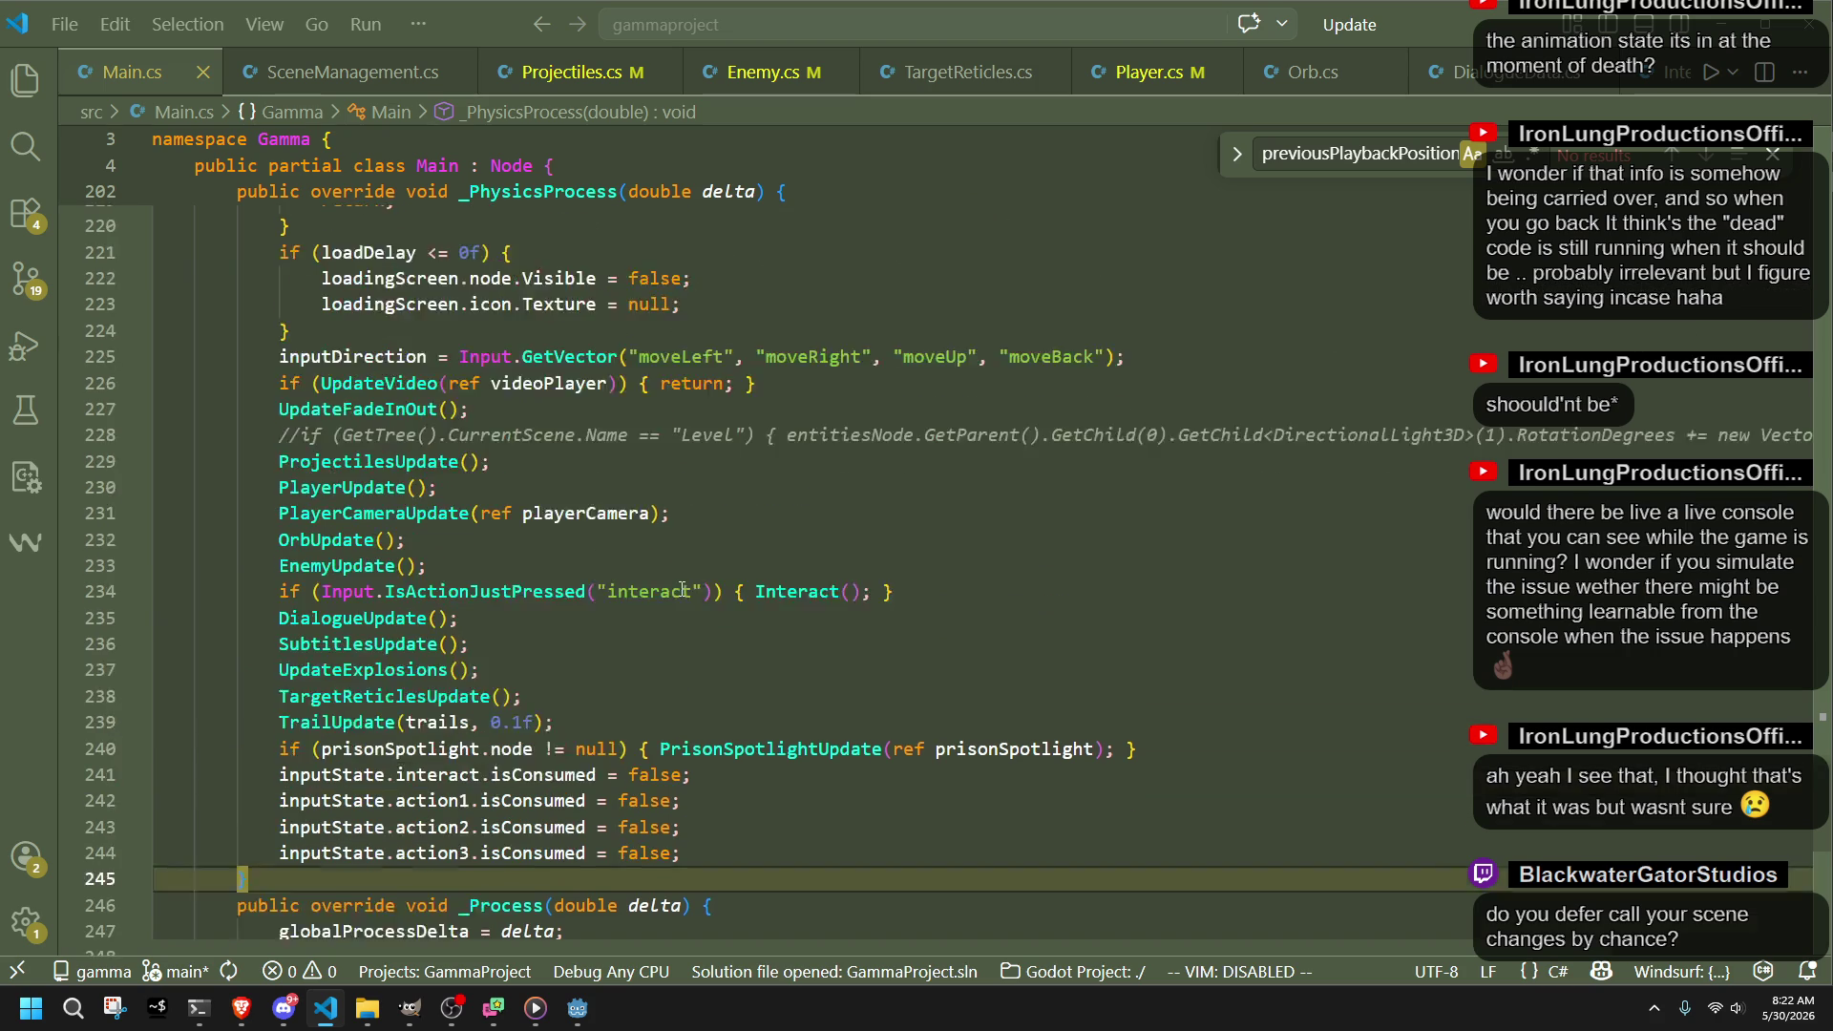
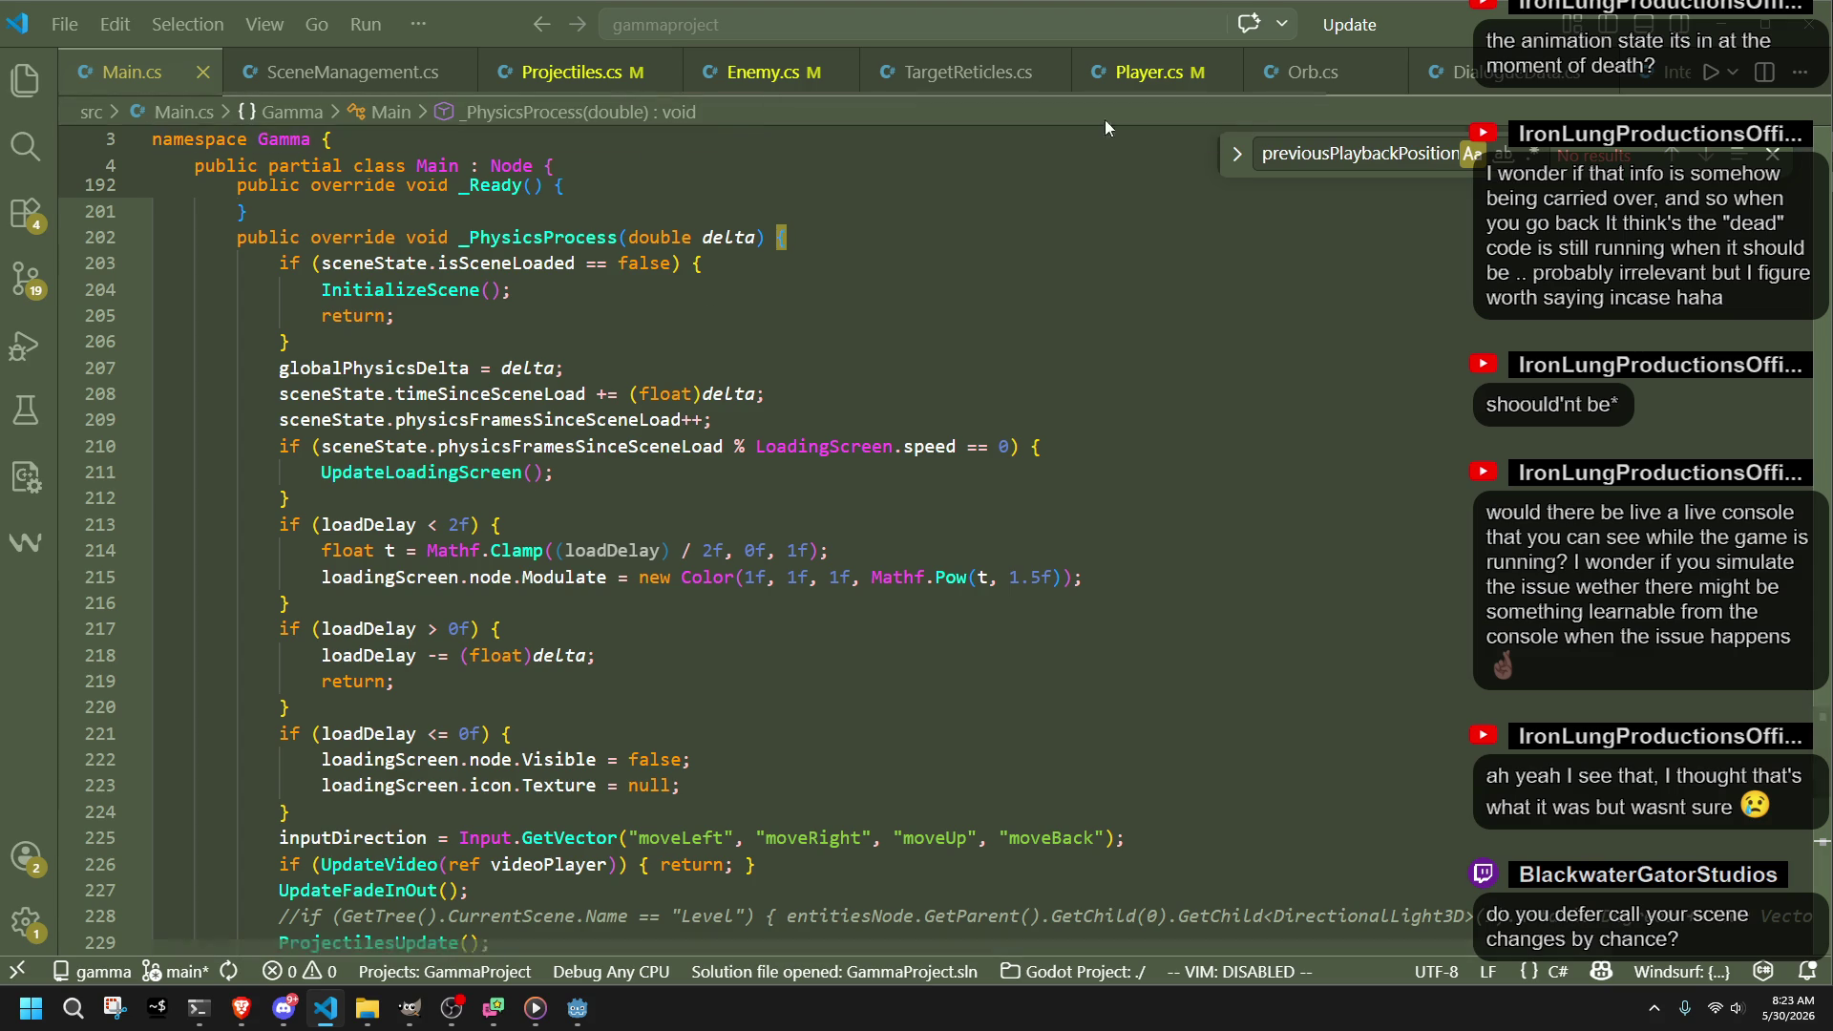
Step: Read through PlayerInitialize in Player.cs down to the Shoot method, then bring Godot forward
left_click(1153, 76)
scroll(855, 524, "down", 10)
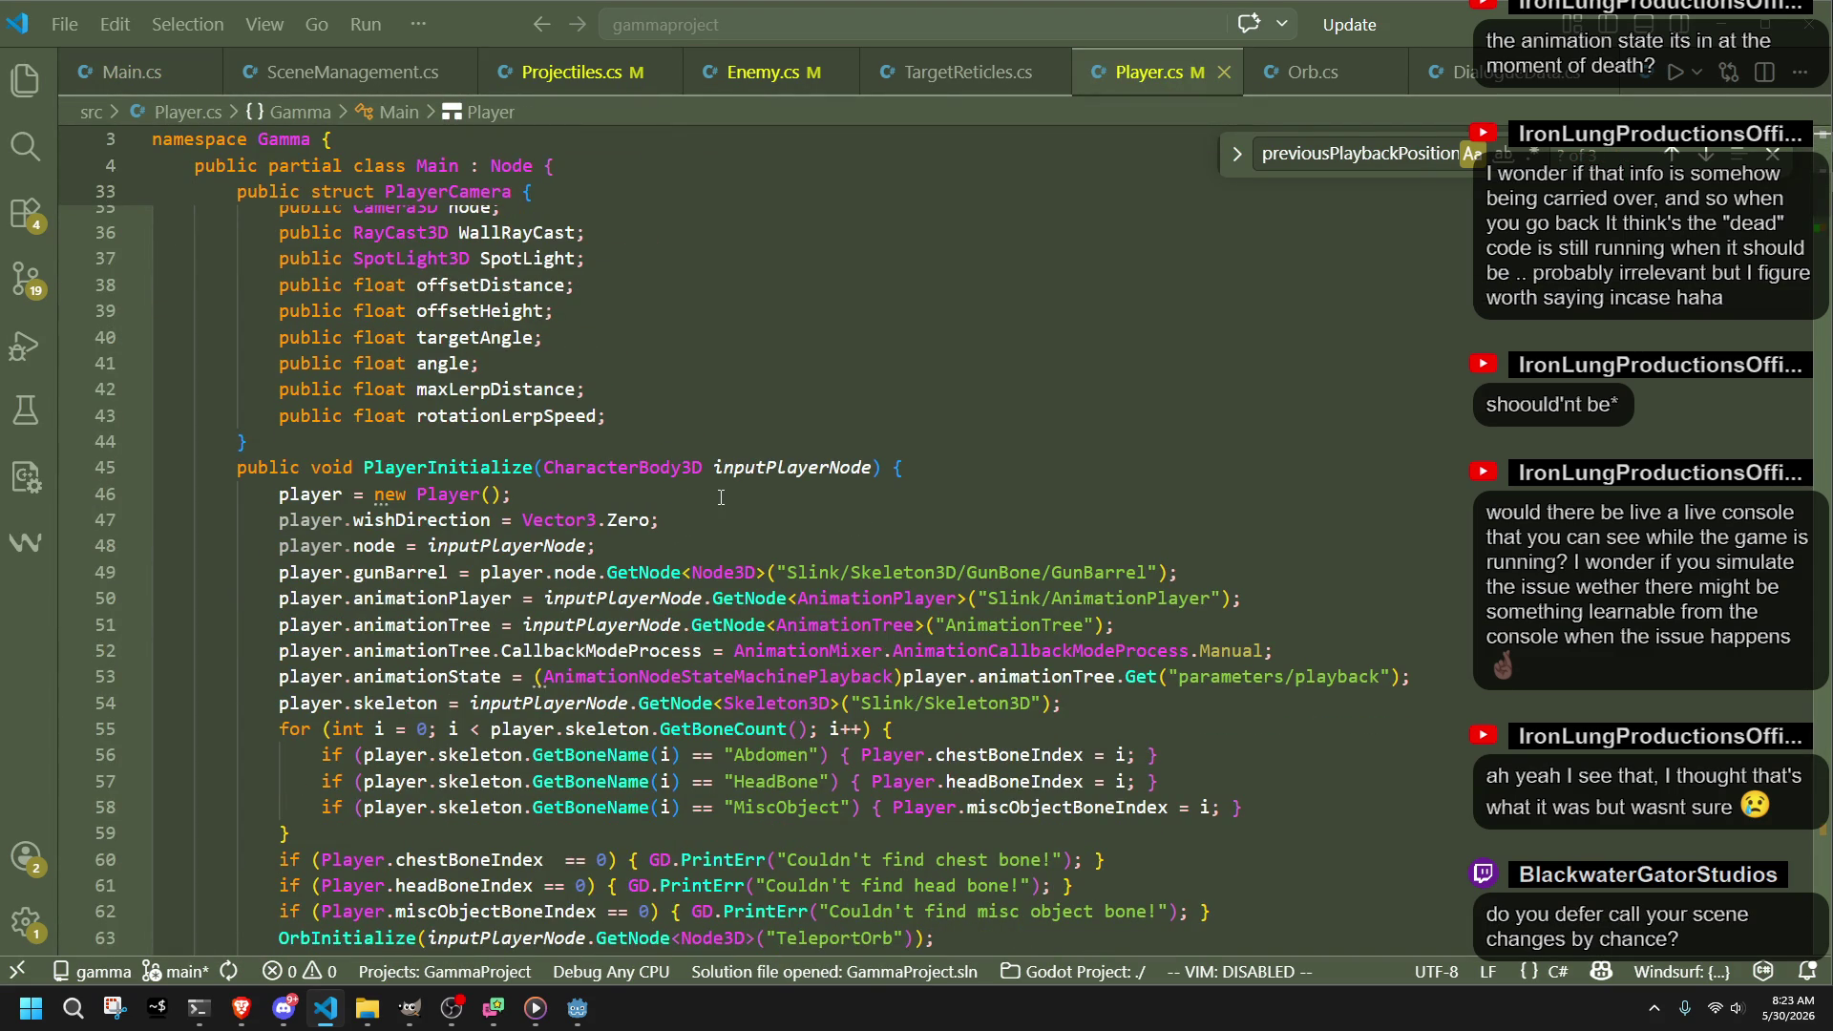
scroll(721, 496, "down", 12)
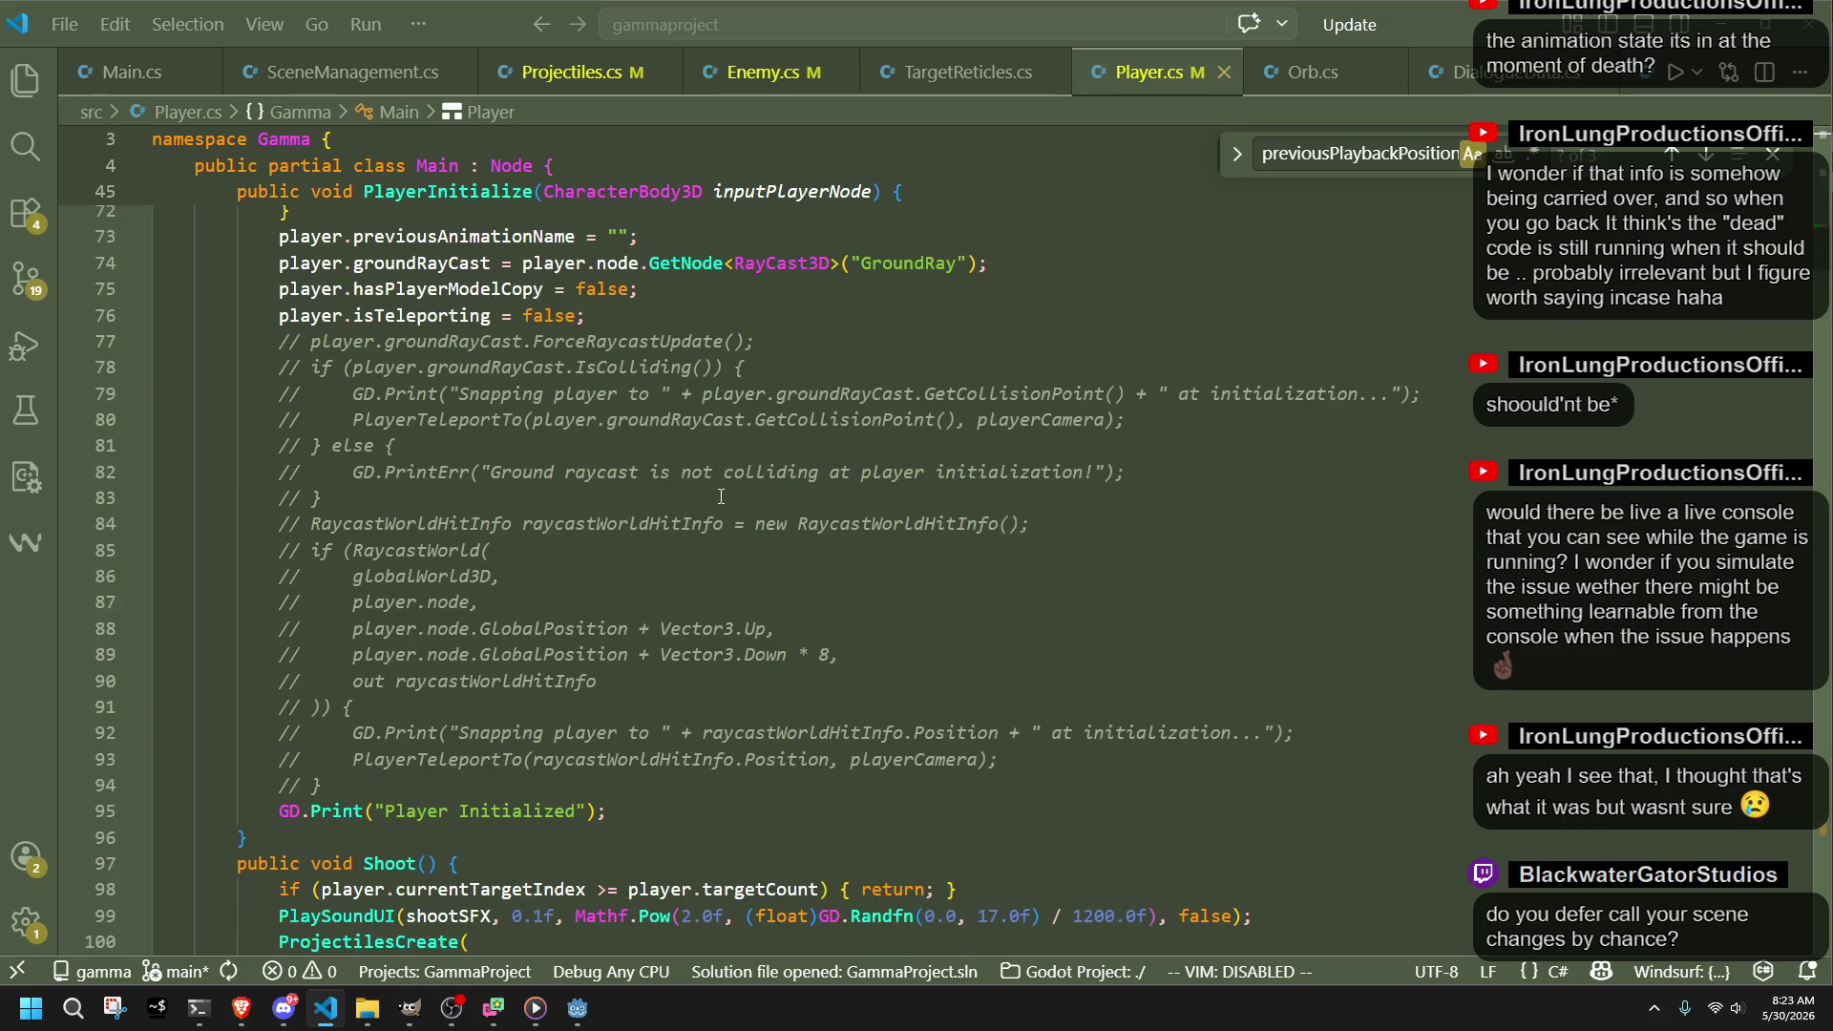
scroll(721, 497, "down", 1)
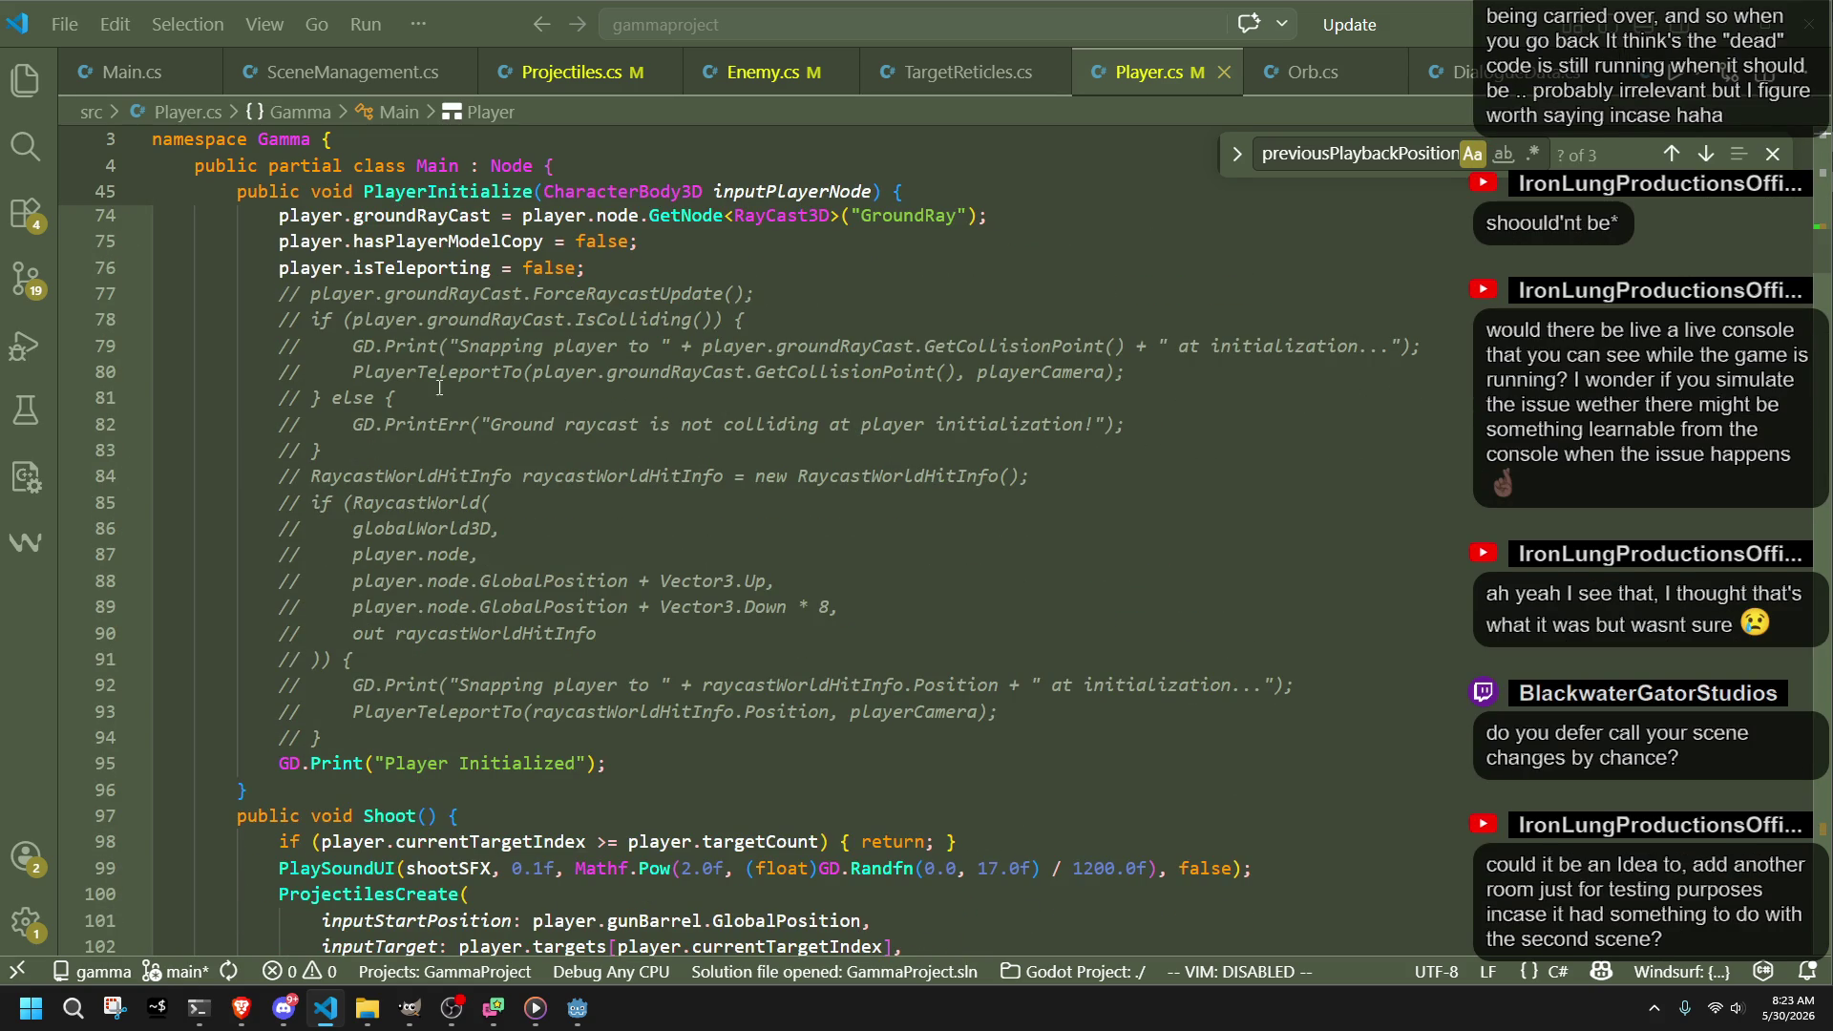
mouse_move(578, 1008)
left_click(578, 1008)
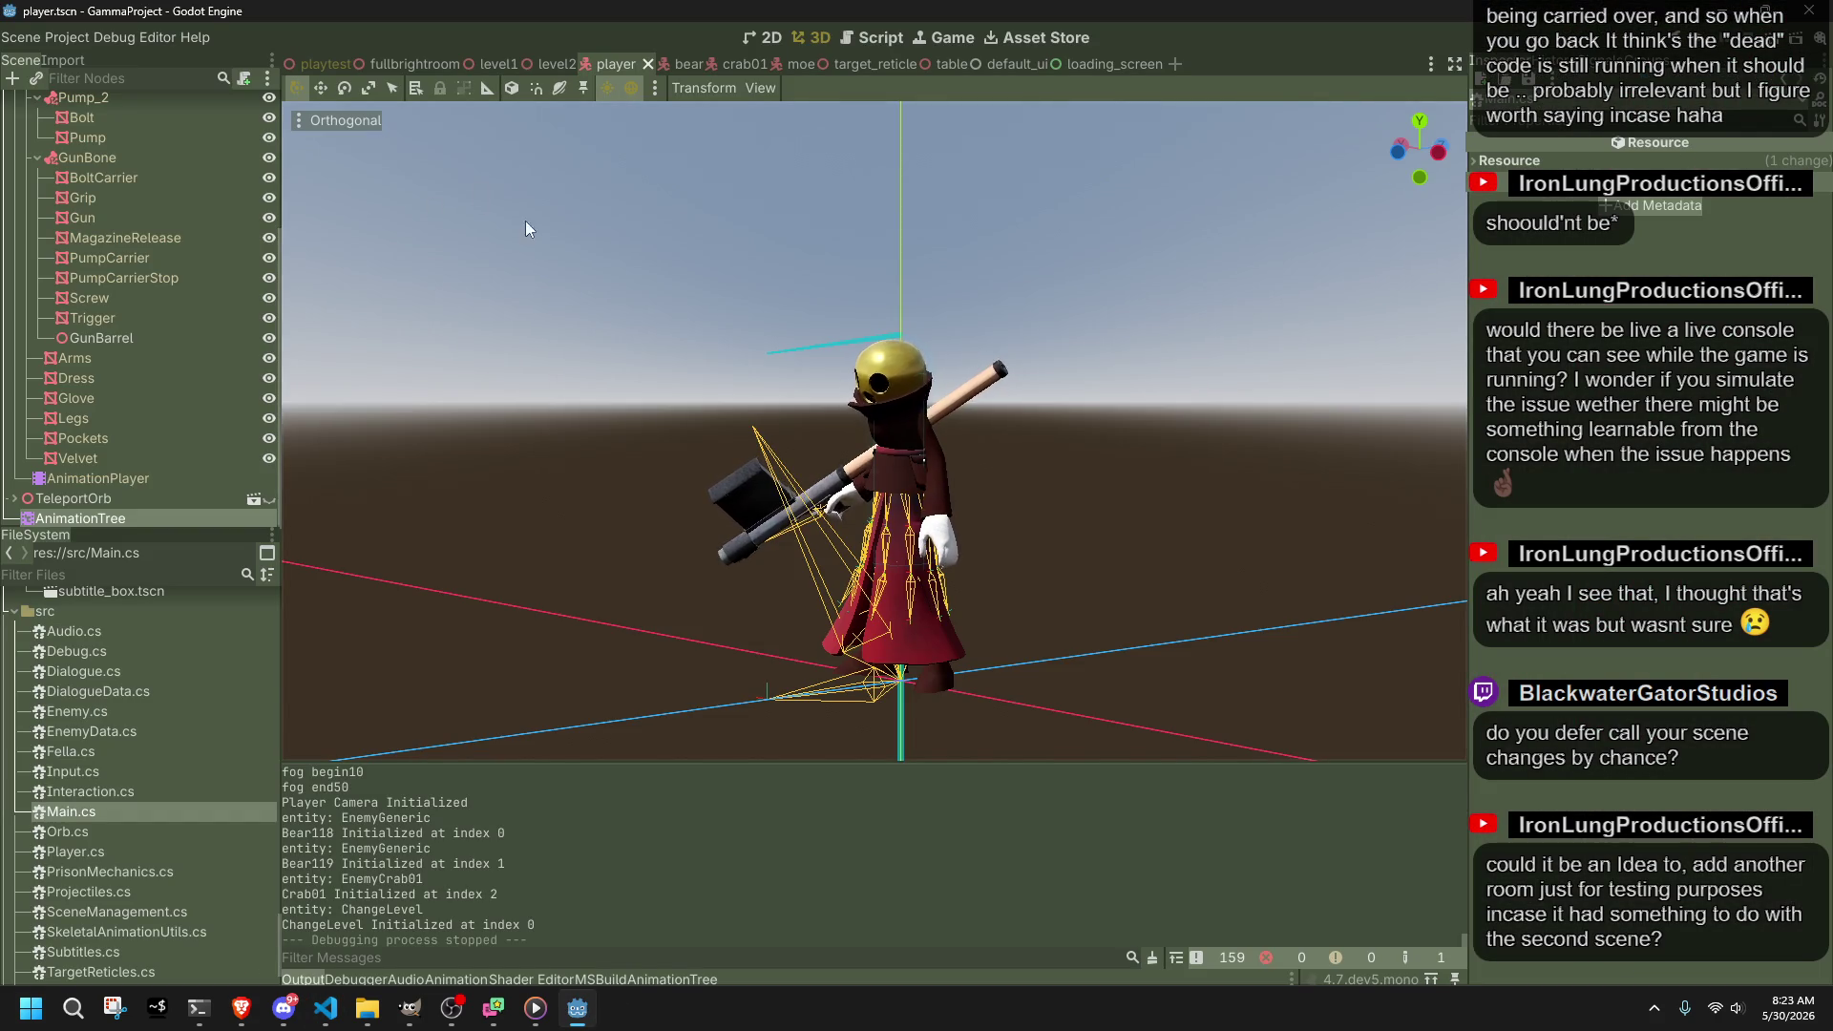
Step: Orbit the player view in Godot and switch to the playtest scene, then return to VS Code
left_click_drag(526, 230, 663, 245)
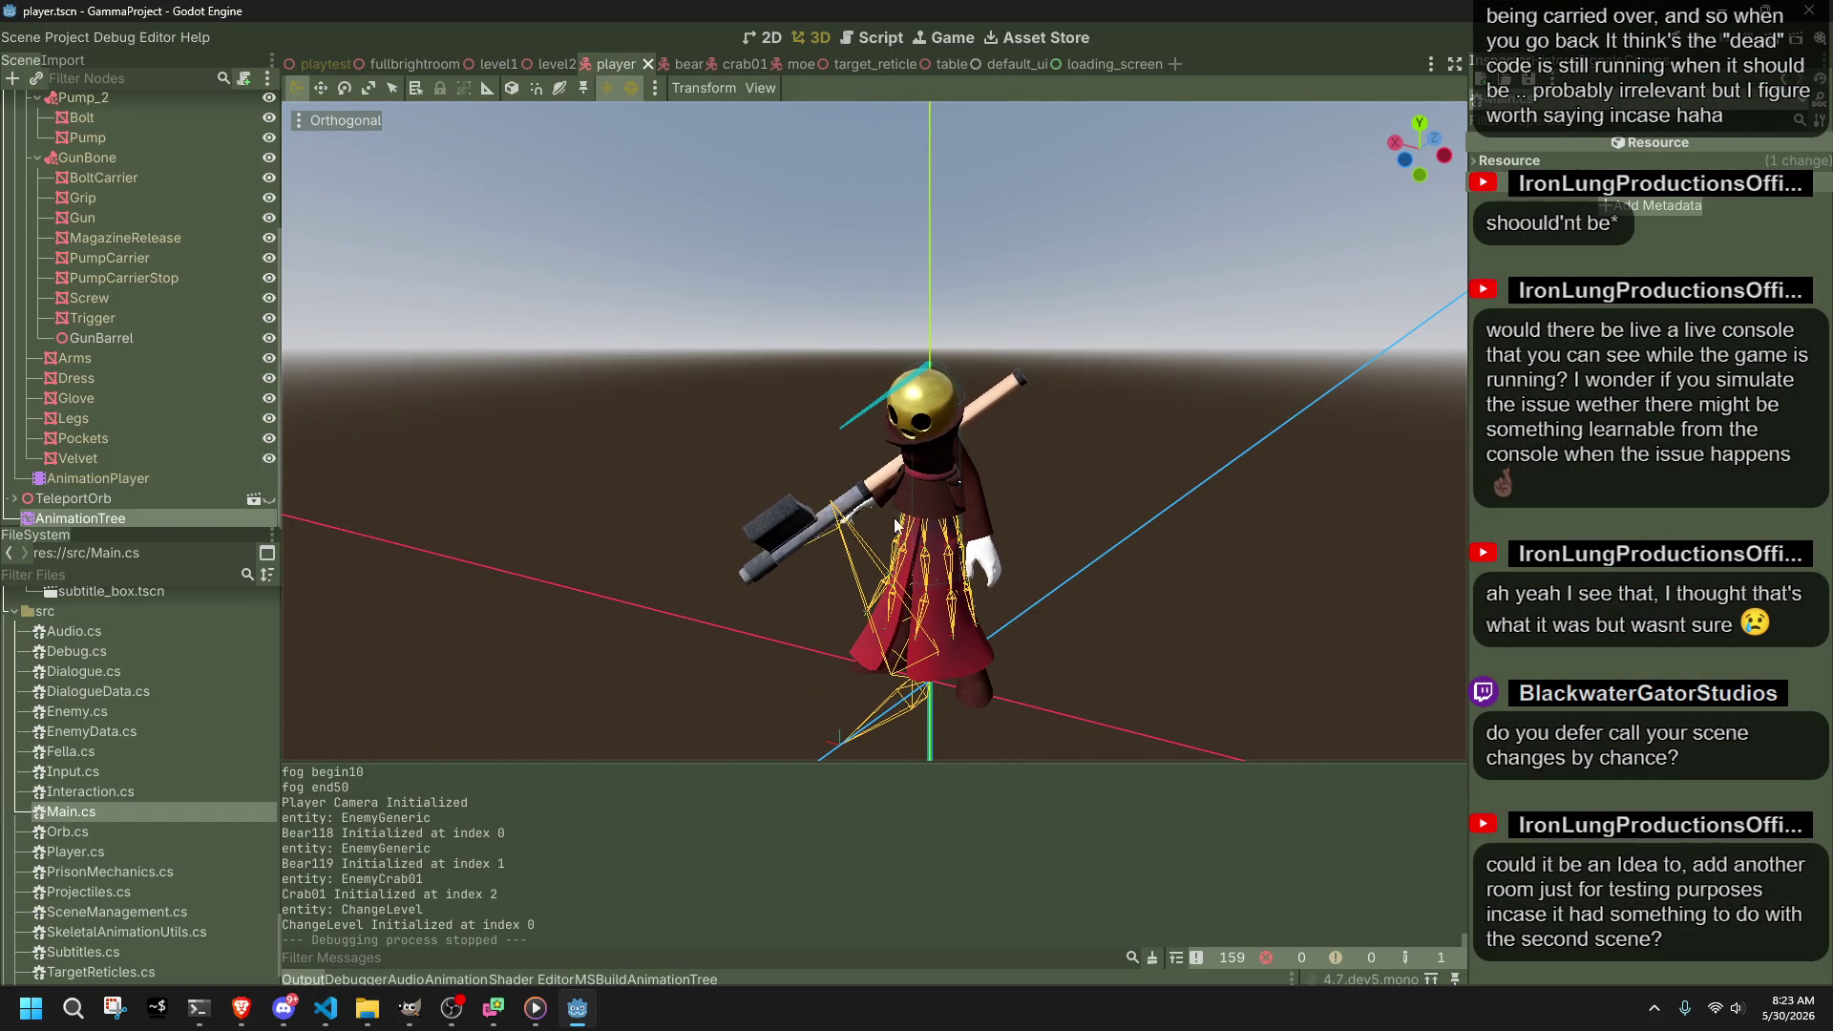
left_click(311, 70)
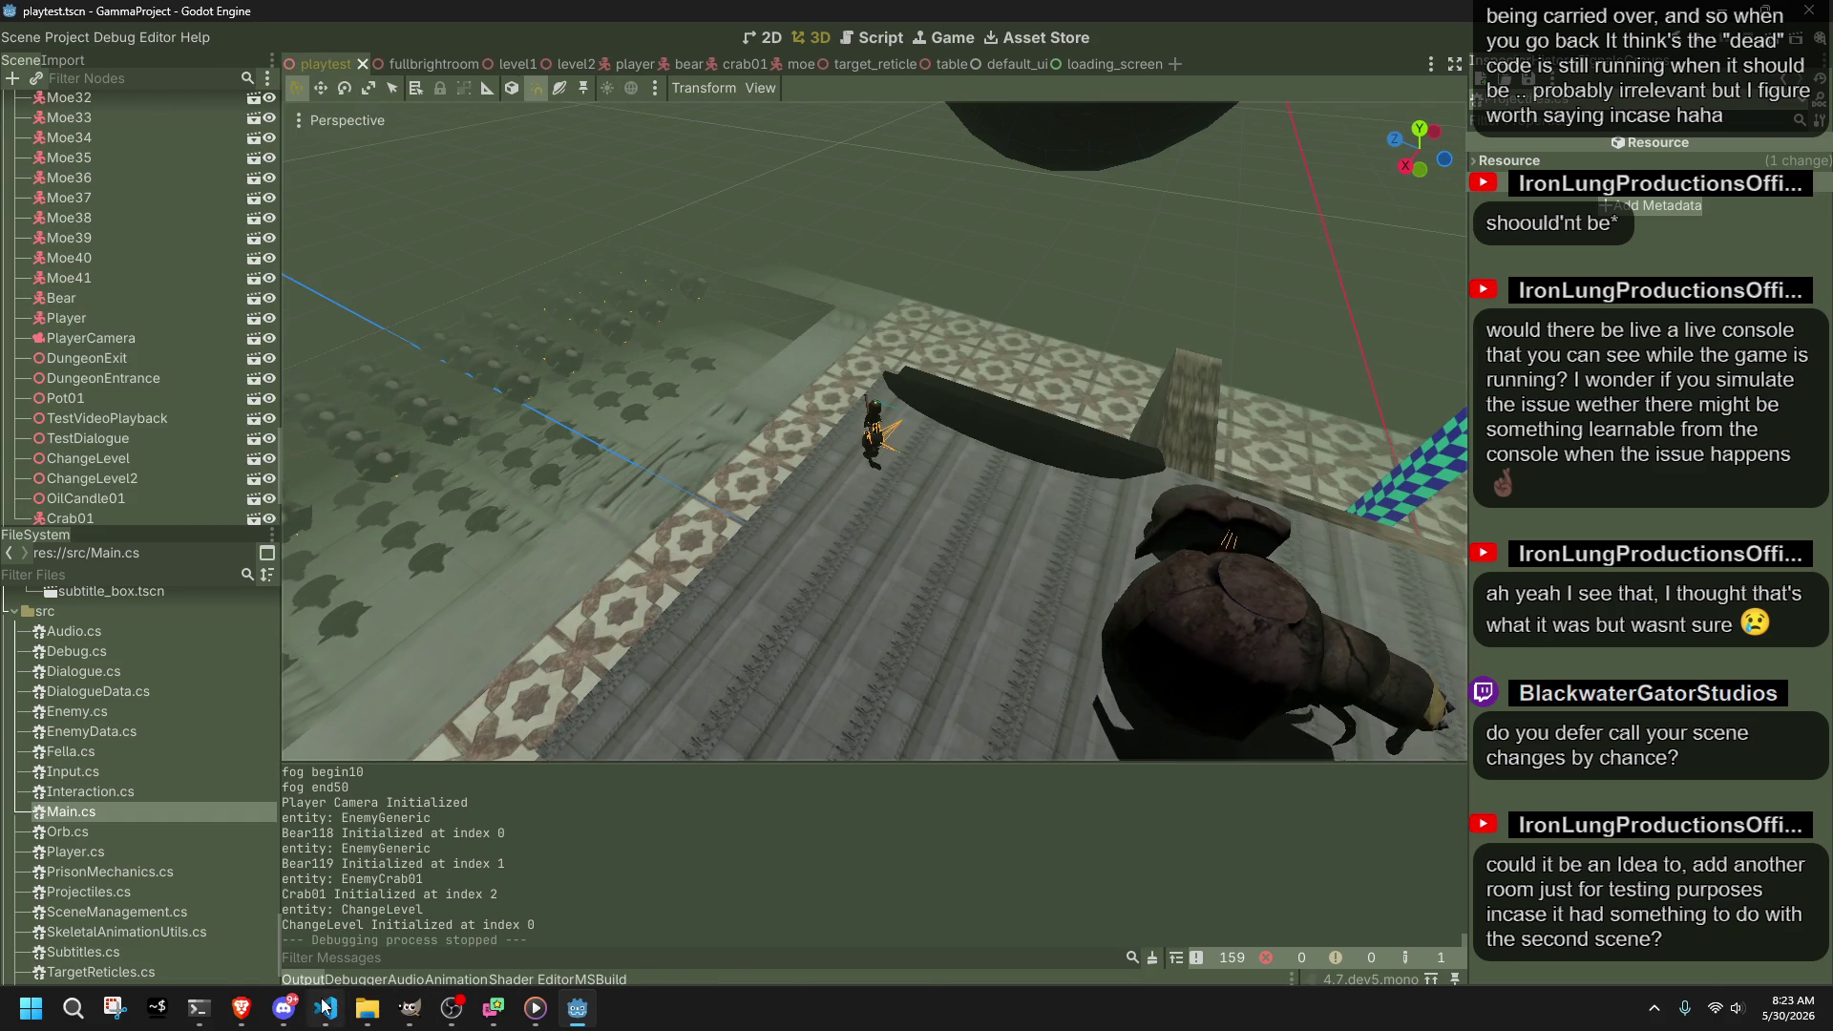
left_click(325, 1008)
Step: Go back to Player.cs and place the cursor at line 46 near the start of PlayerInitialize
left_click(762, 72)
left_click(631, 74)
left_click(1146, 73)
scroll(853, 473, "up", 4)
scroll(853, 473, "up", 10)
left_click(914, 638)
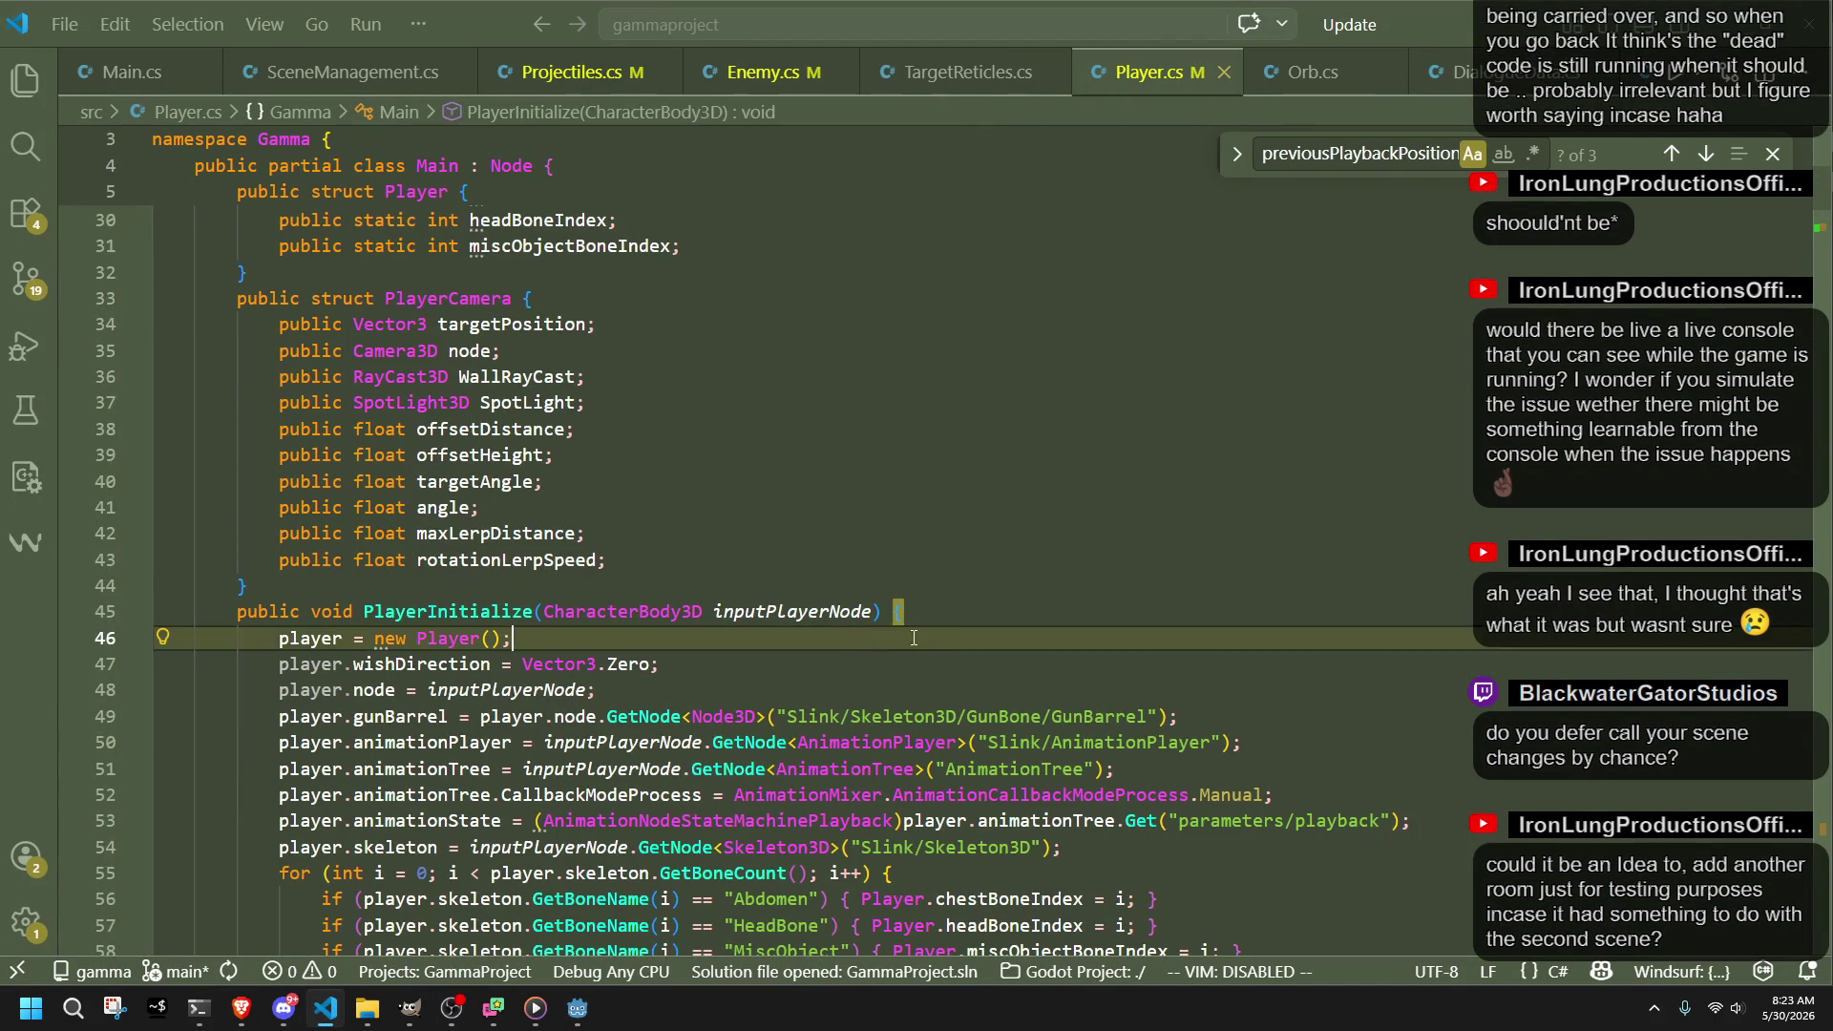
scroll(945, 630, "down", 11)
scroll(975, 623, "down", 5)
left_click(907, 663)
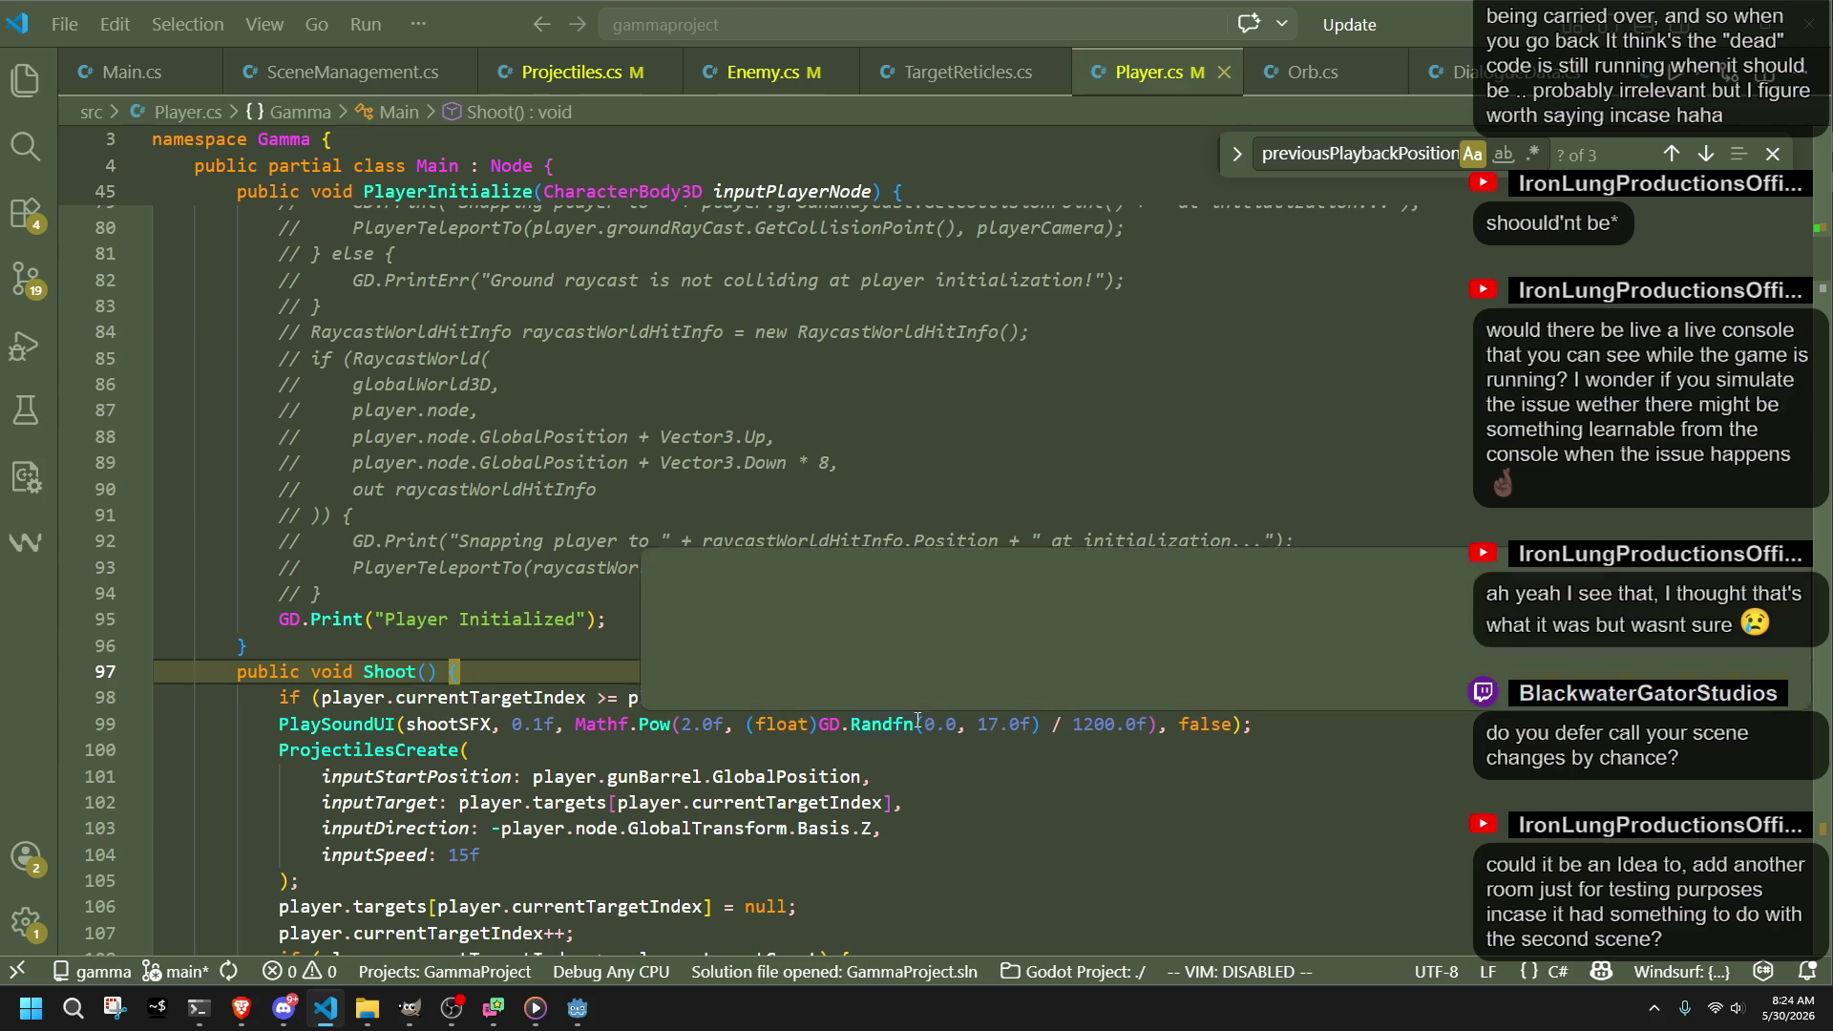
scroll(993, 718, "down", 1)
left_click(860, 703)
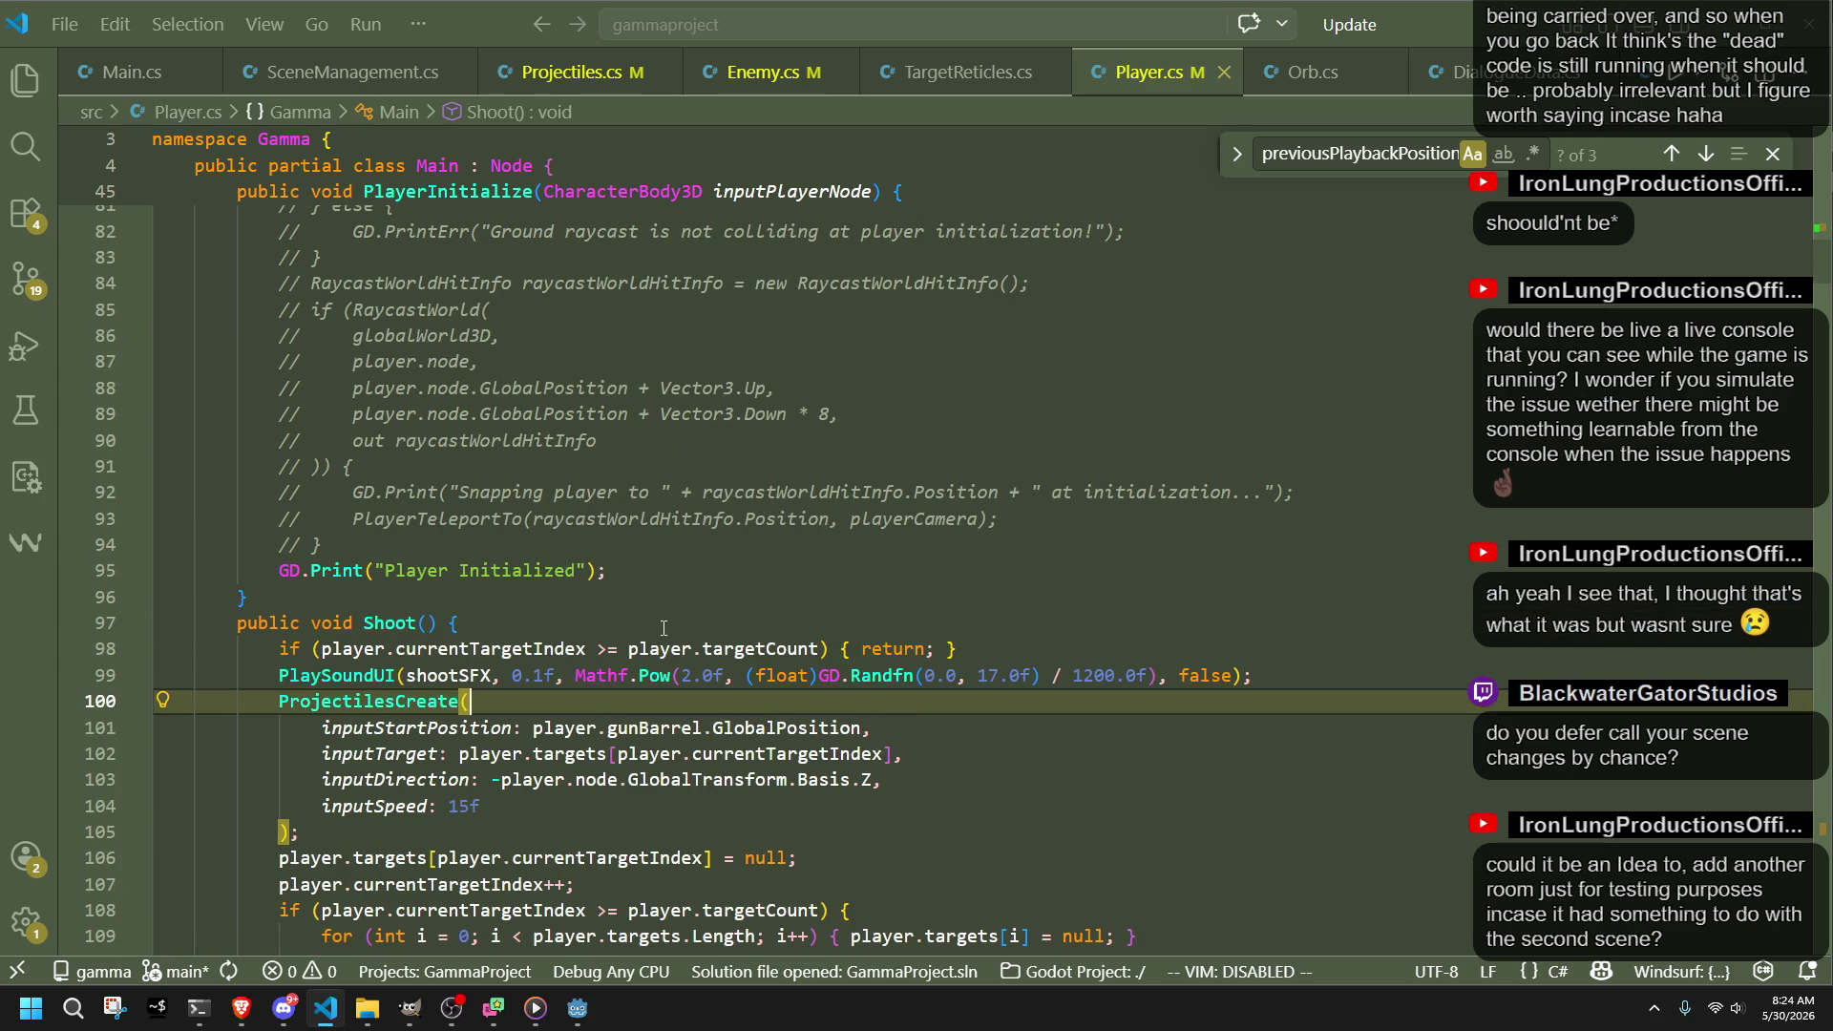
scroll(664, 628, "down", 15)
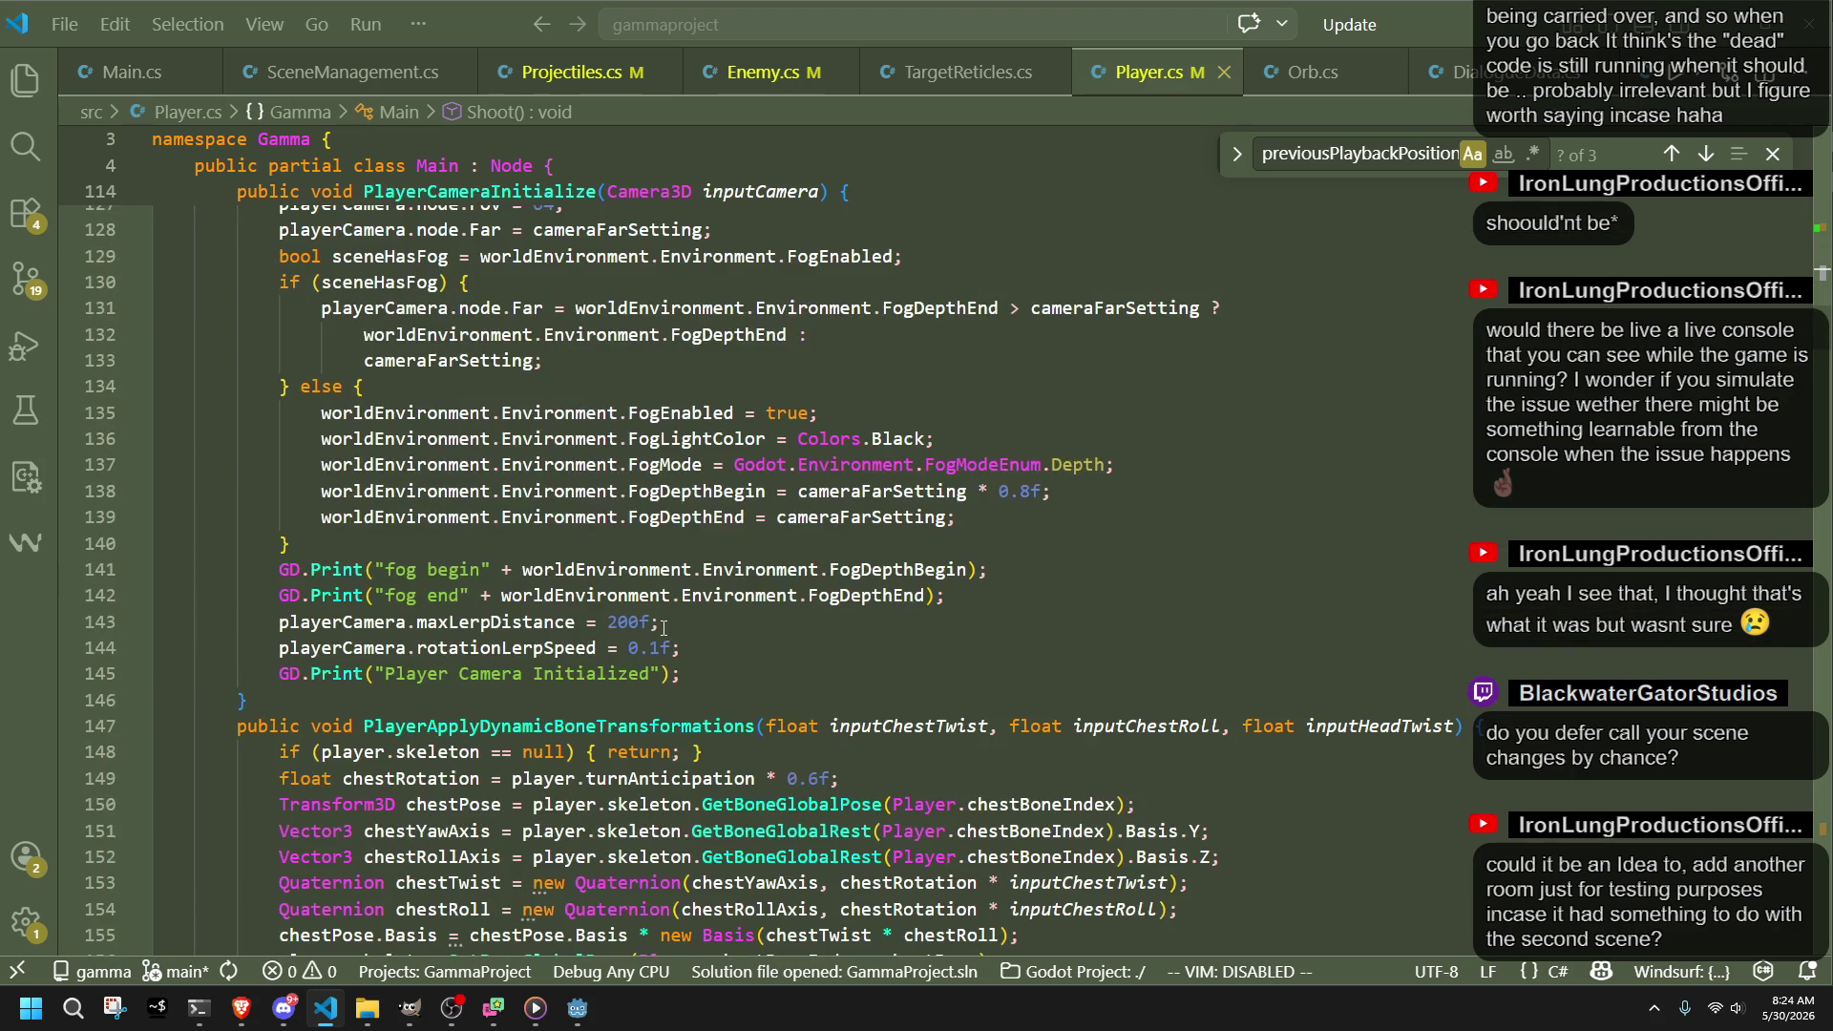
scroll(664, 627, "down", 5)
scroll(664, 627, "down", 6)
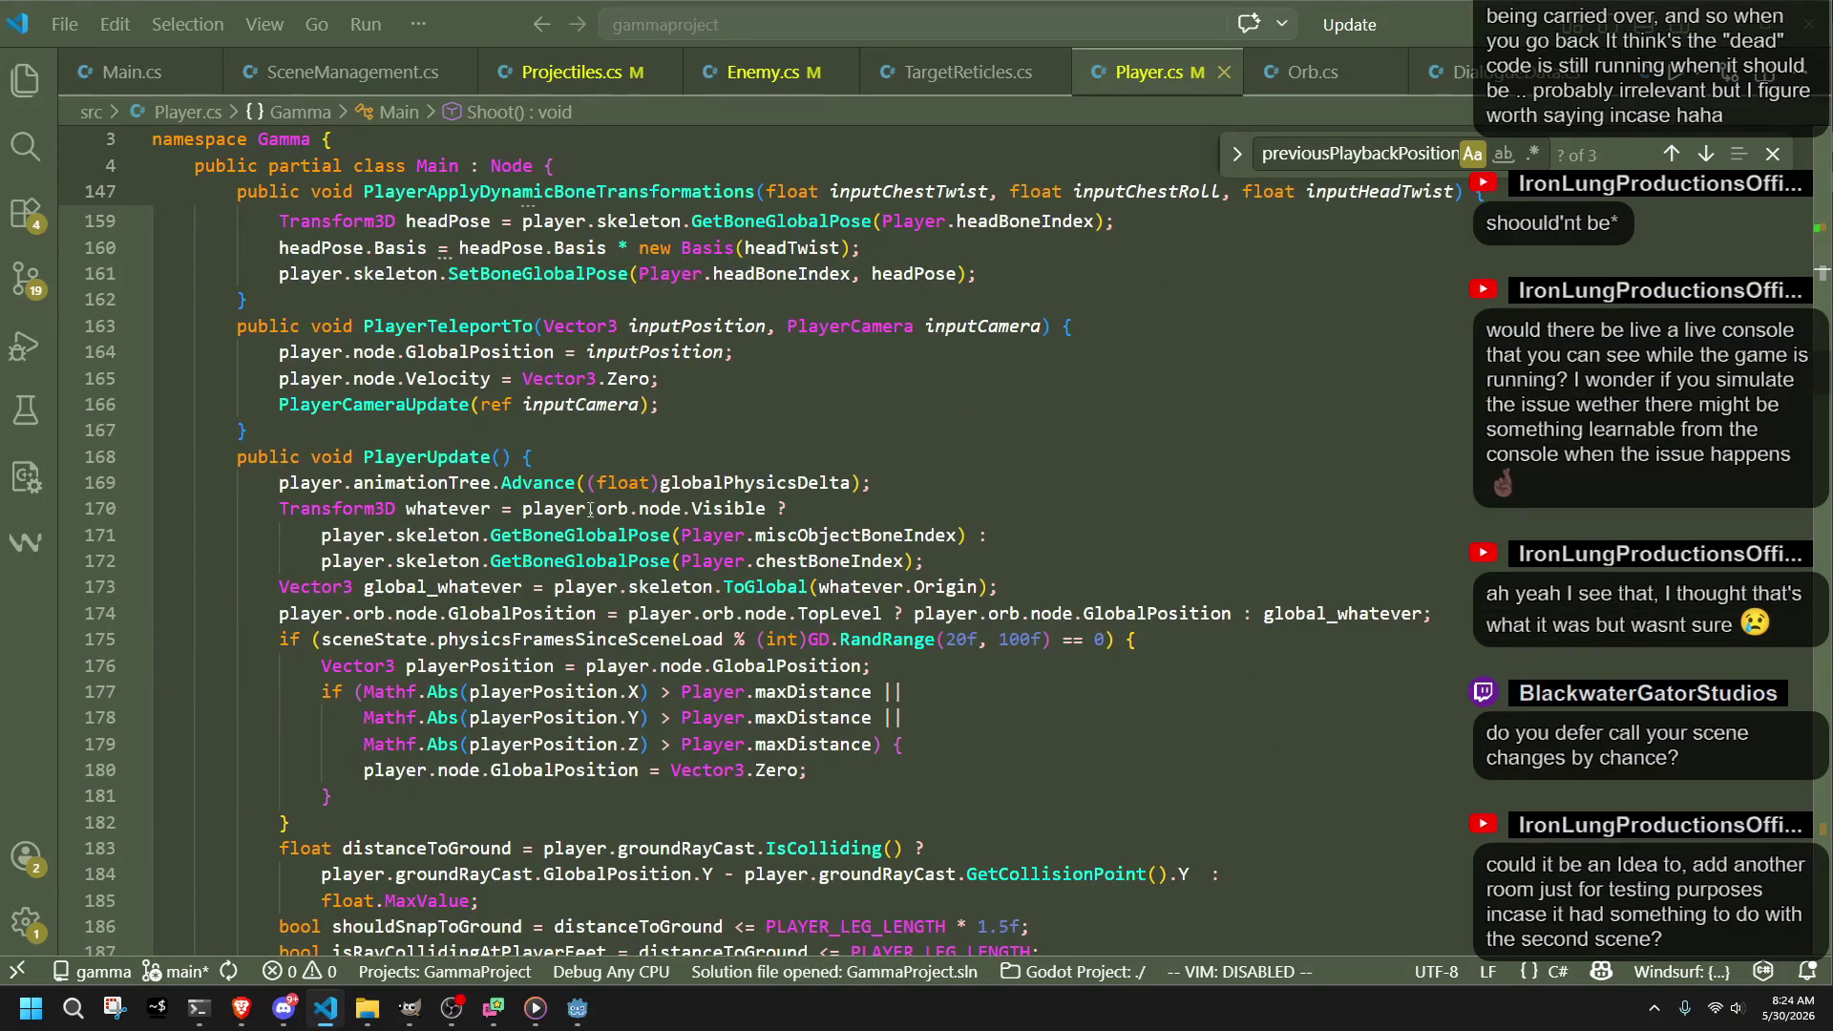
left_click(895, 457)
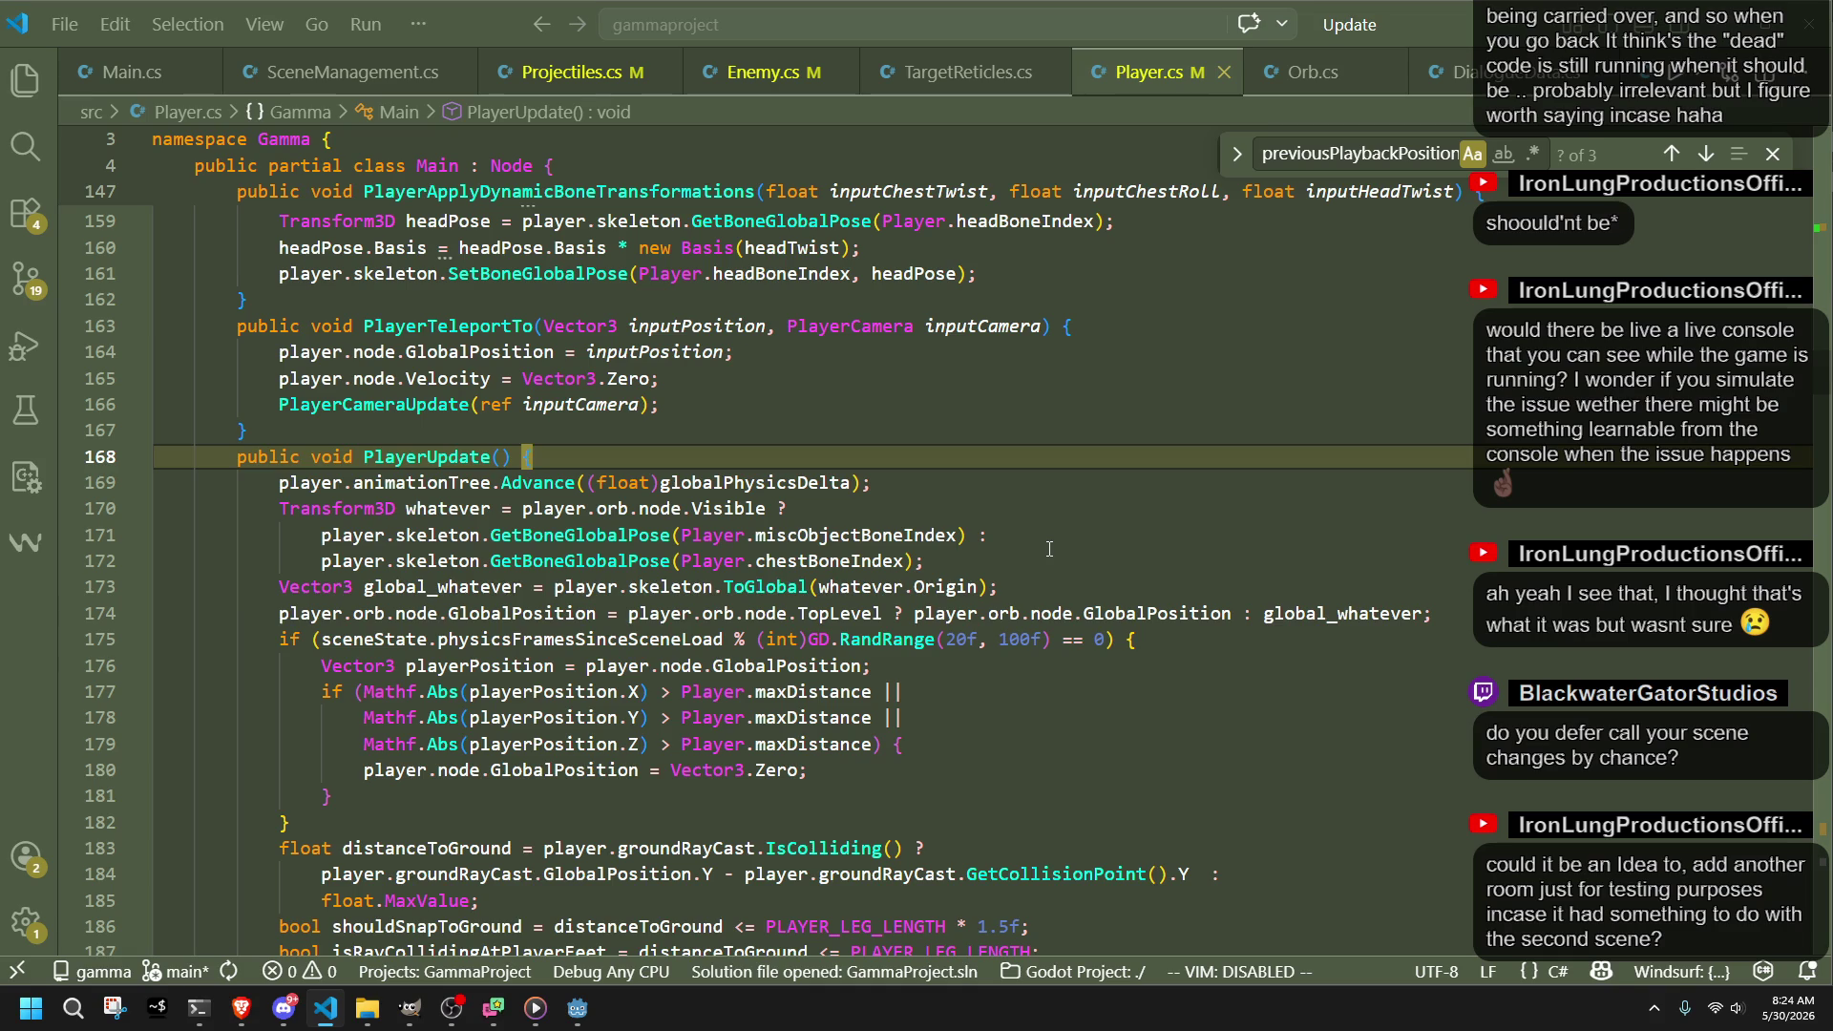
Step: Add an early return at the top of PlayerUpdate when sceneState.physicsFramesSinceSceneLoad <= 2
key("Return")
type("if ")
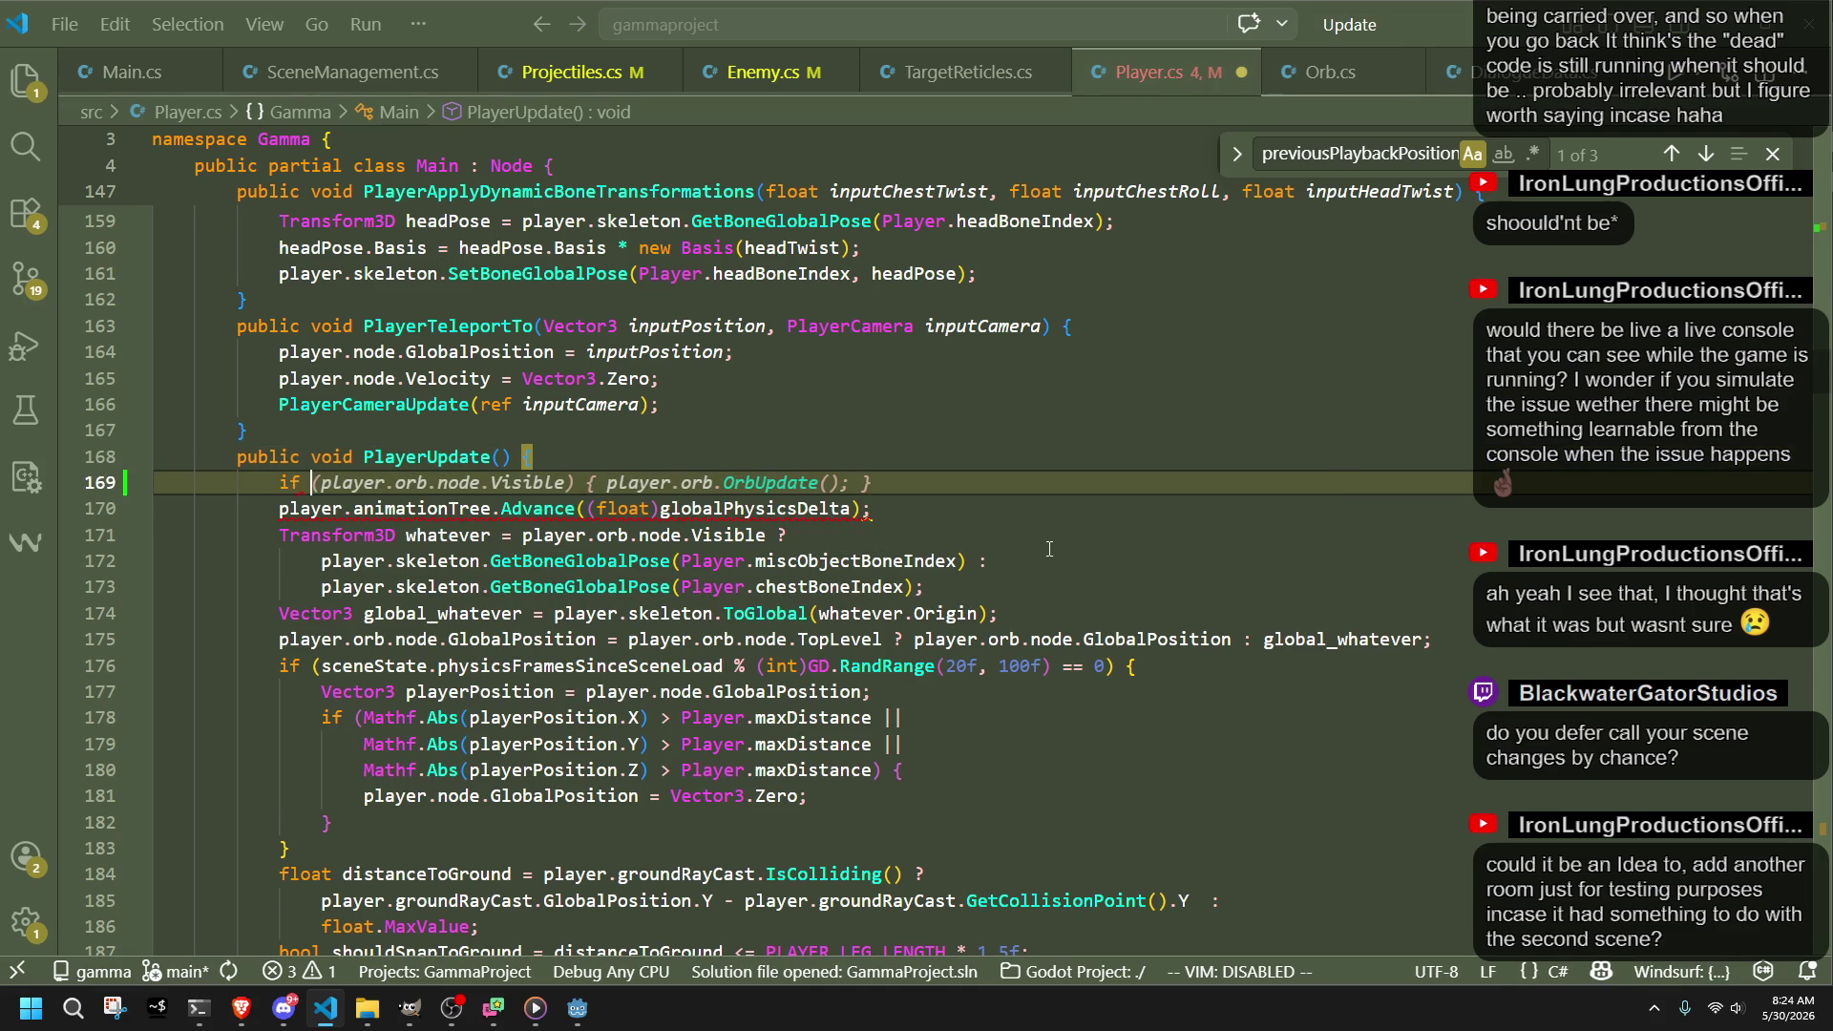
type("(sceneState")
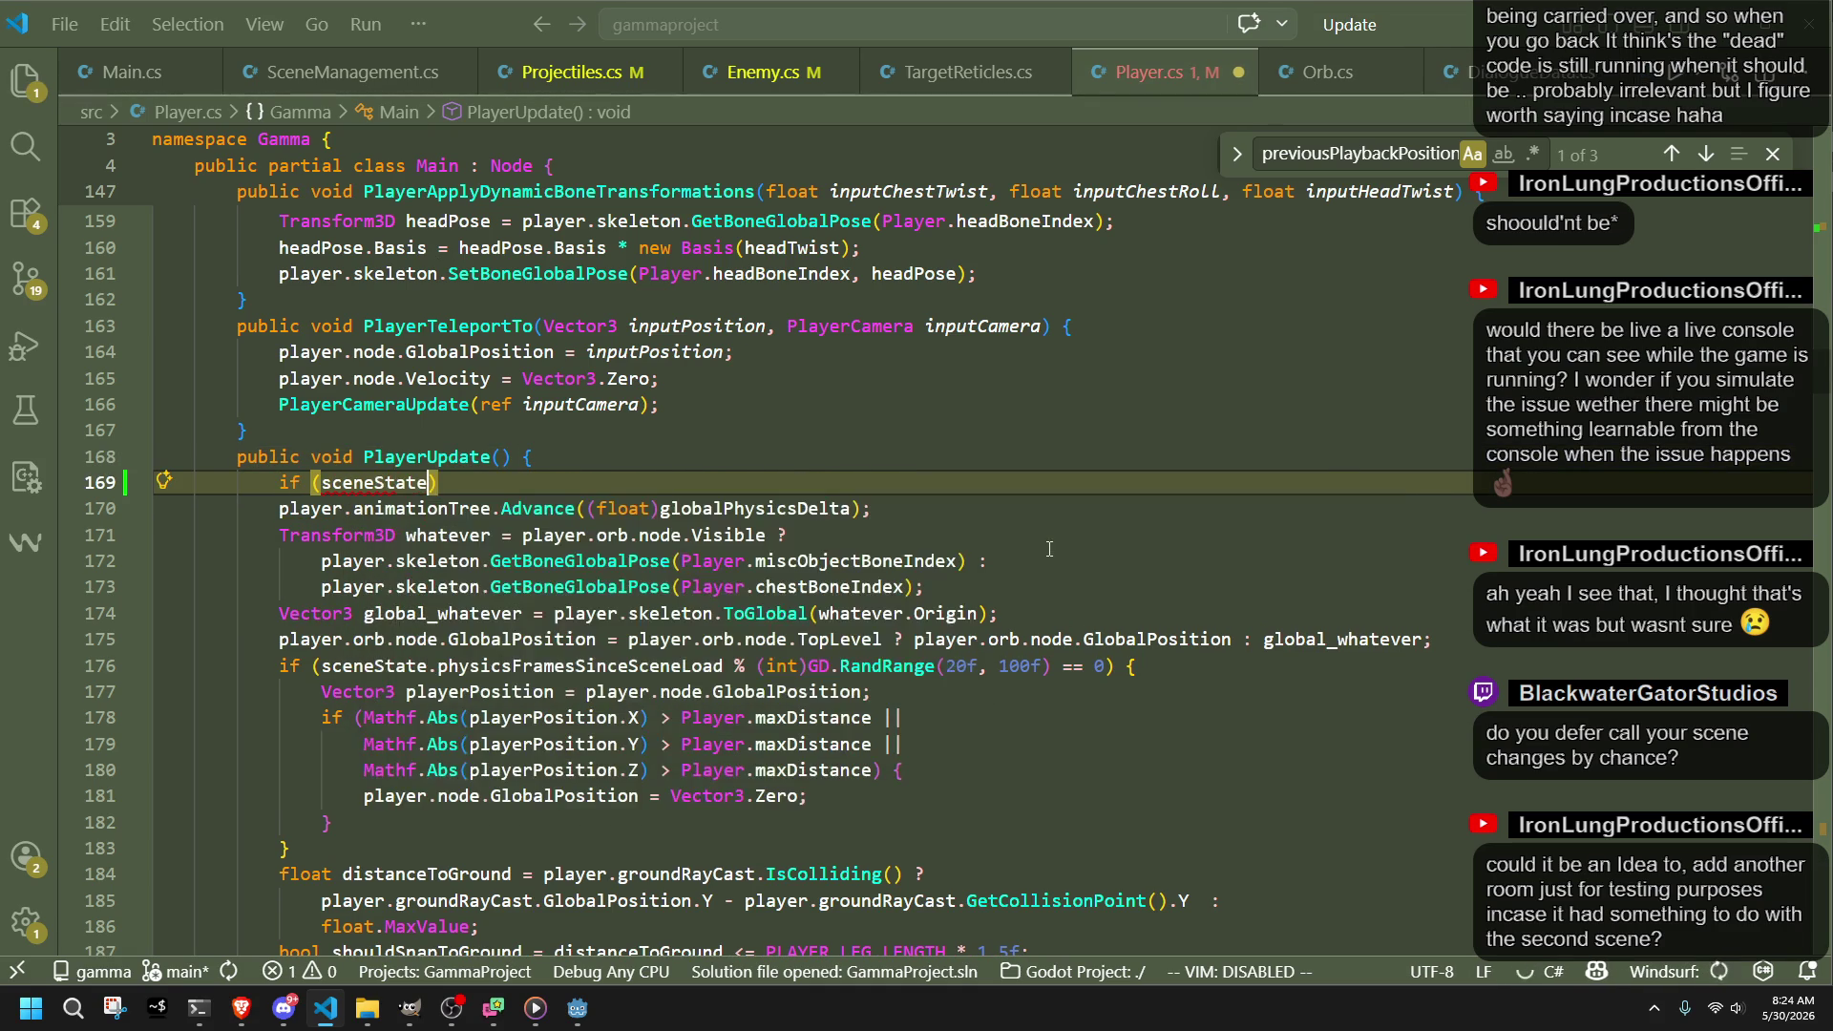
type(".physic")
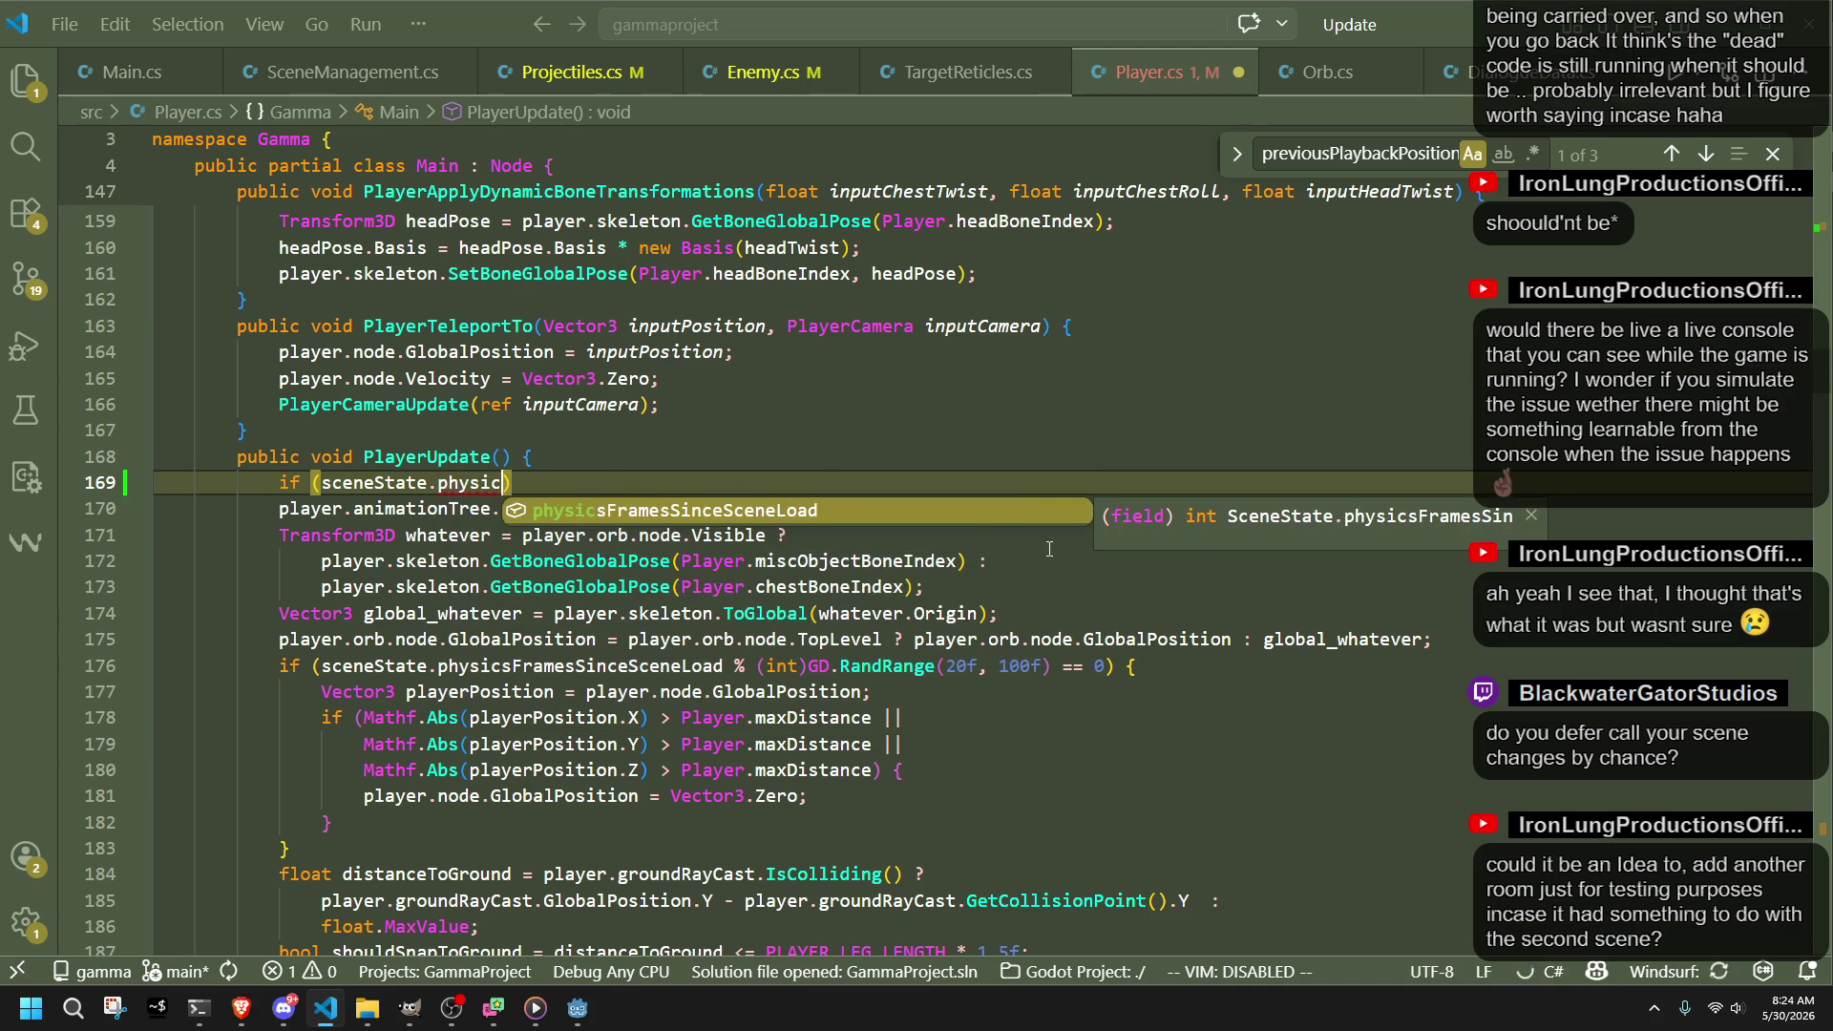
key("Tab")
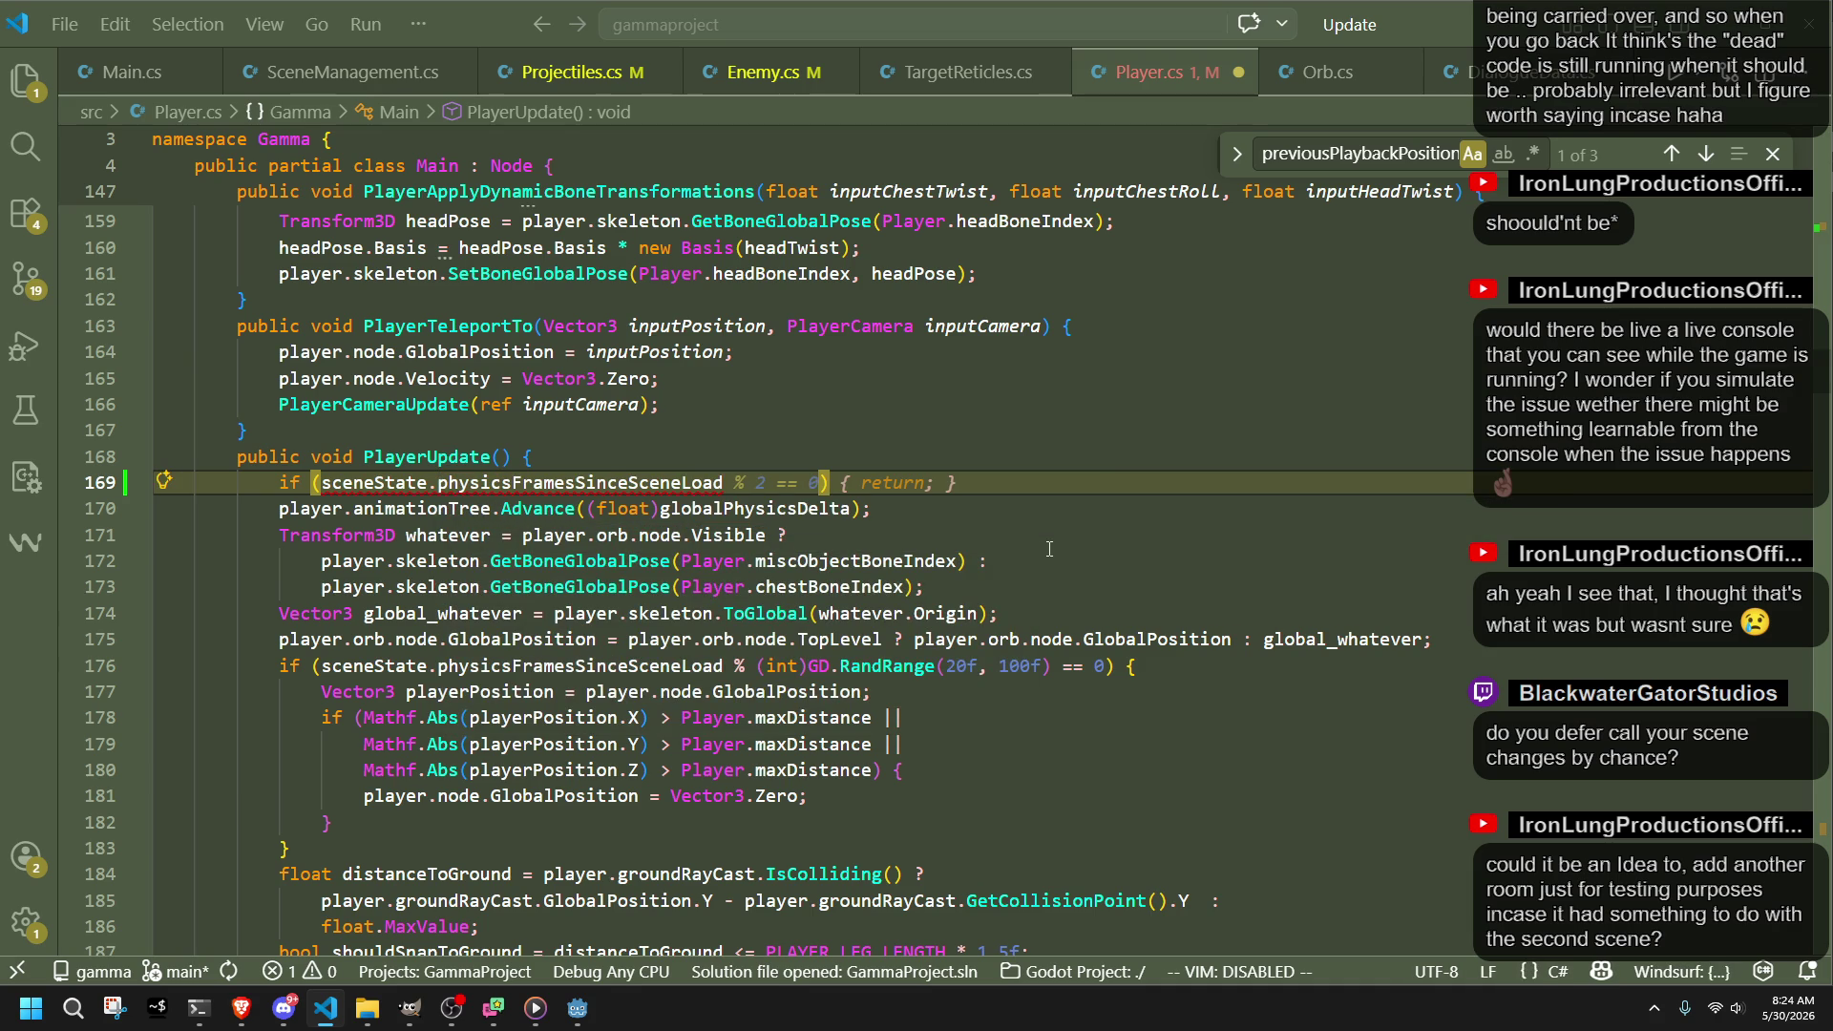
type("<-")
key("BackSpace")
type("= 2")
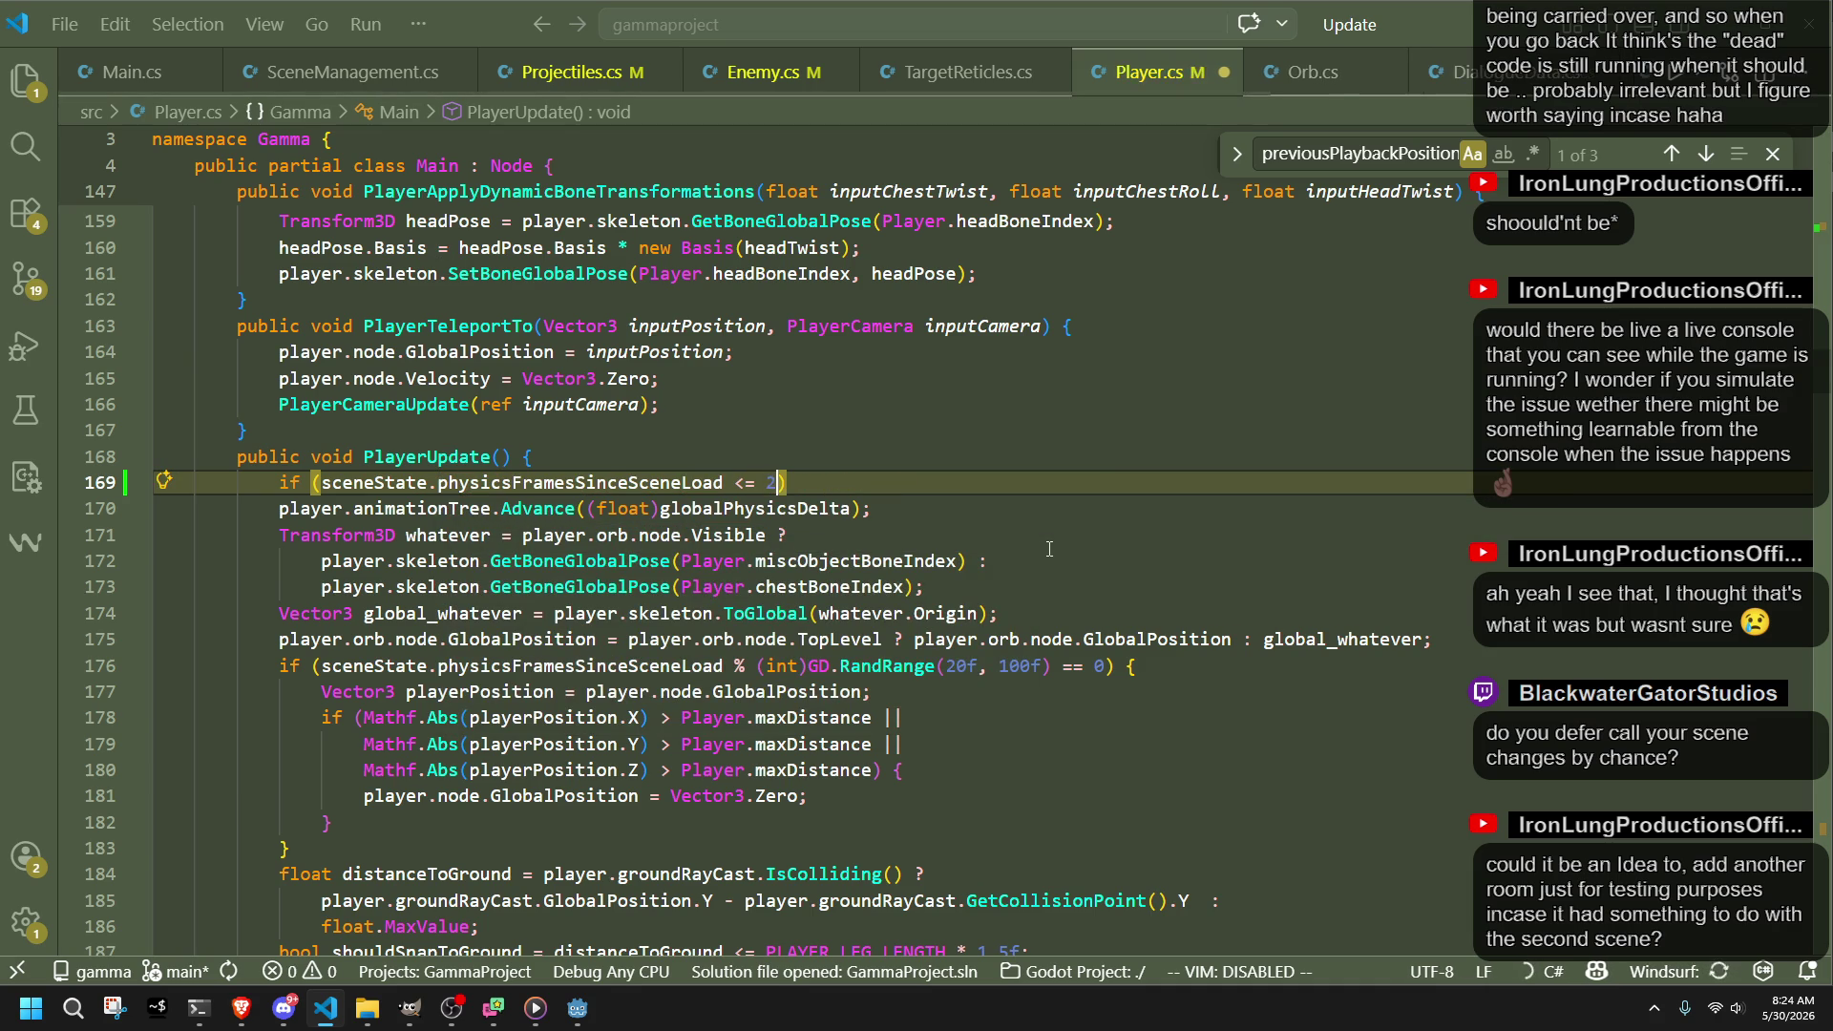
key("Tab")
Step: Save Player.cs and switch back to the Godot editor
key("ctrl+s")
left_click(1049, 537)
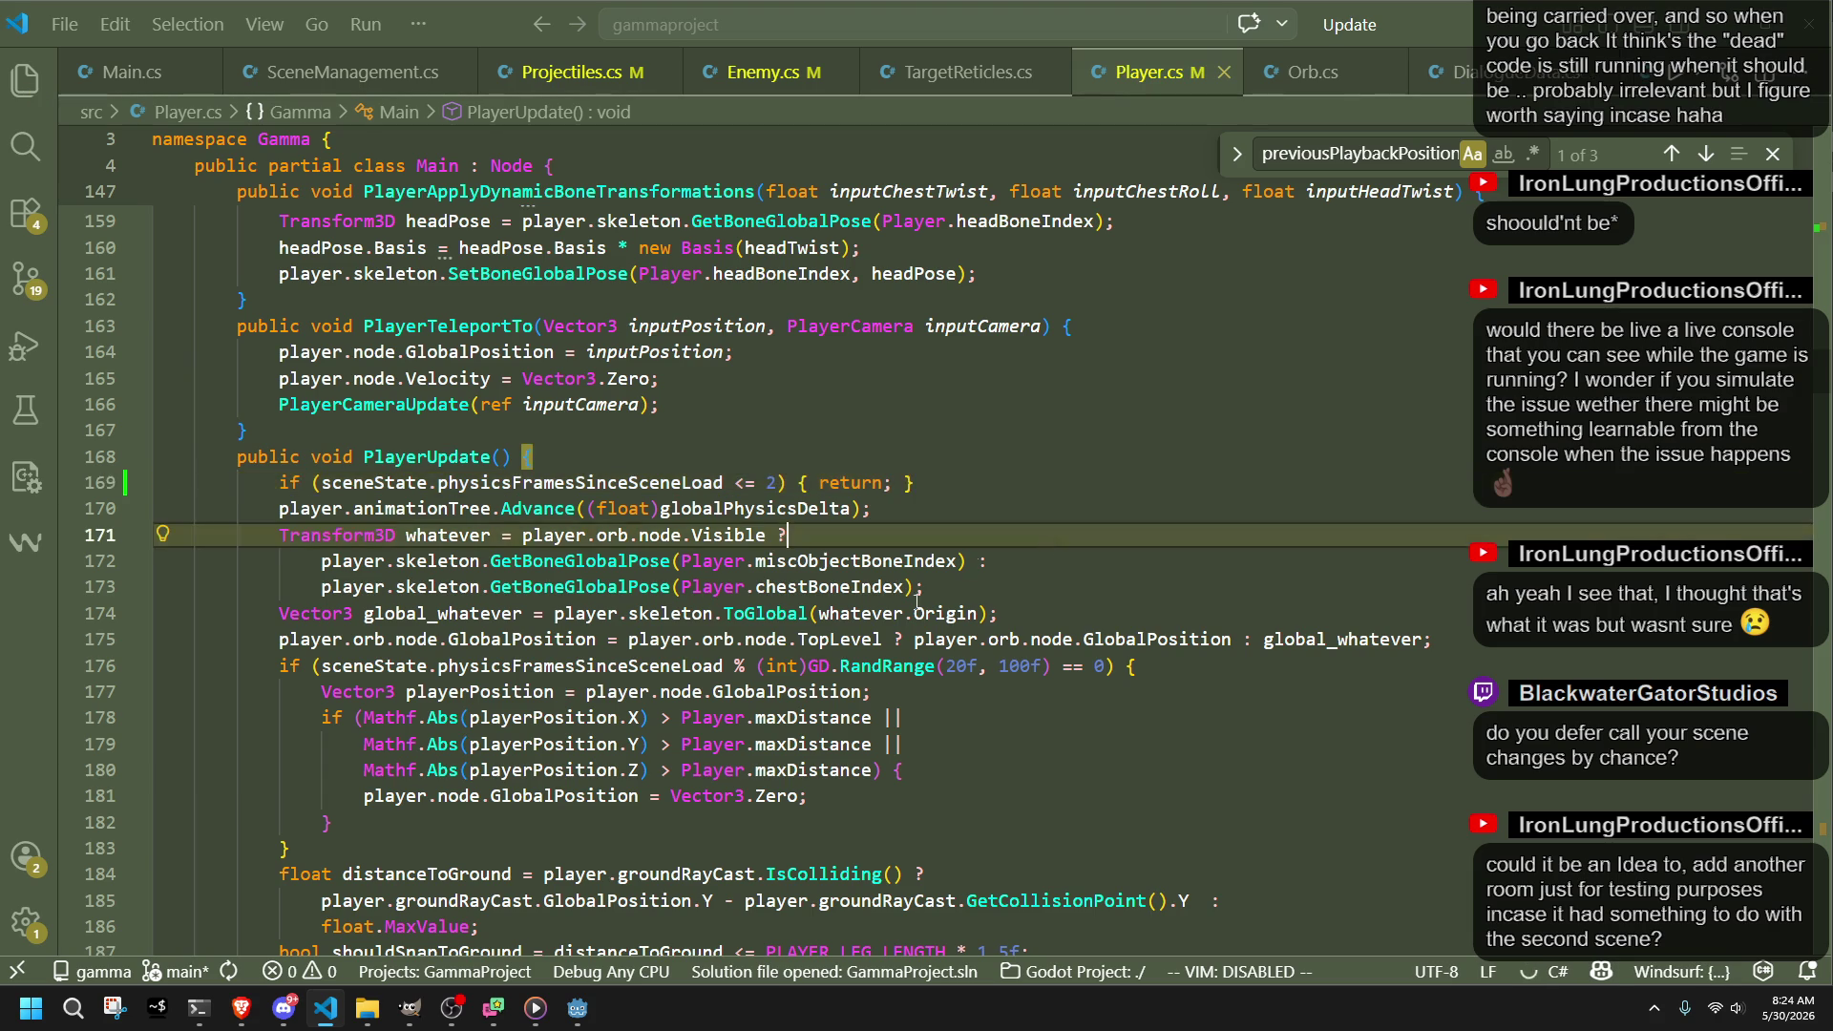
left_click(578, 1008)
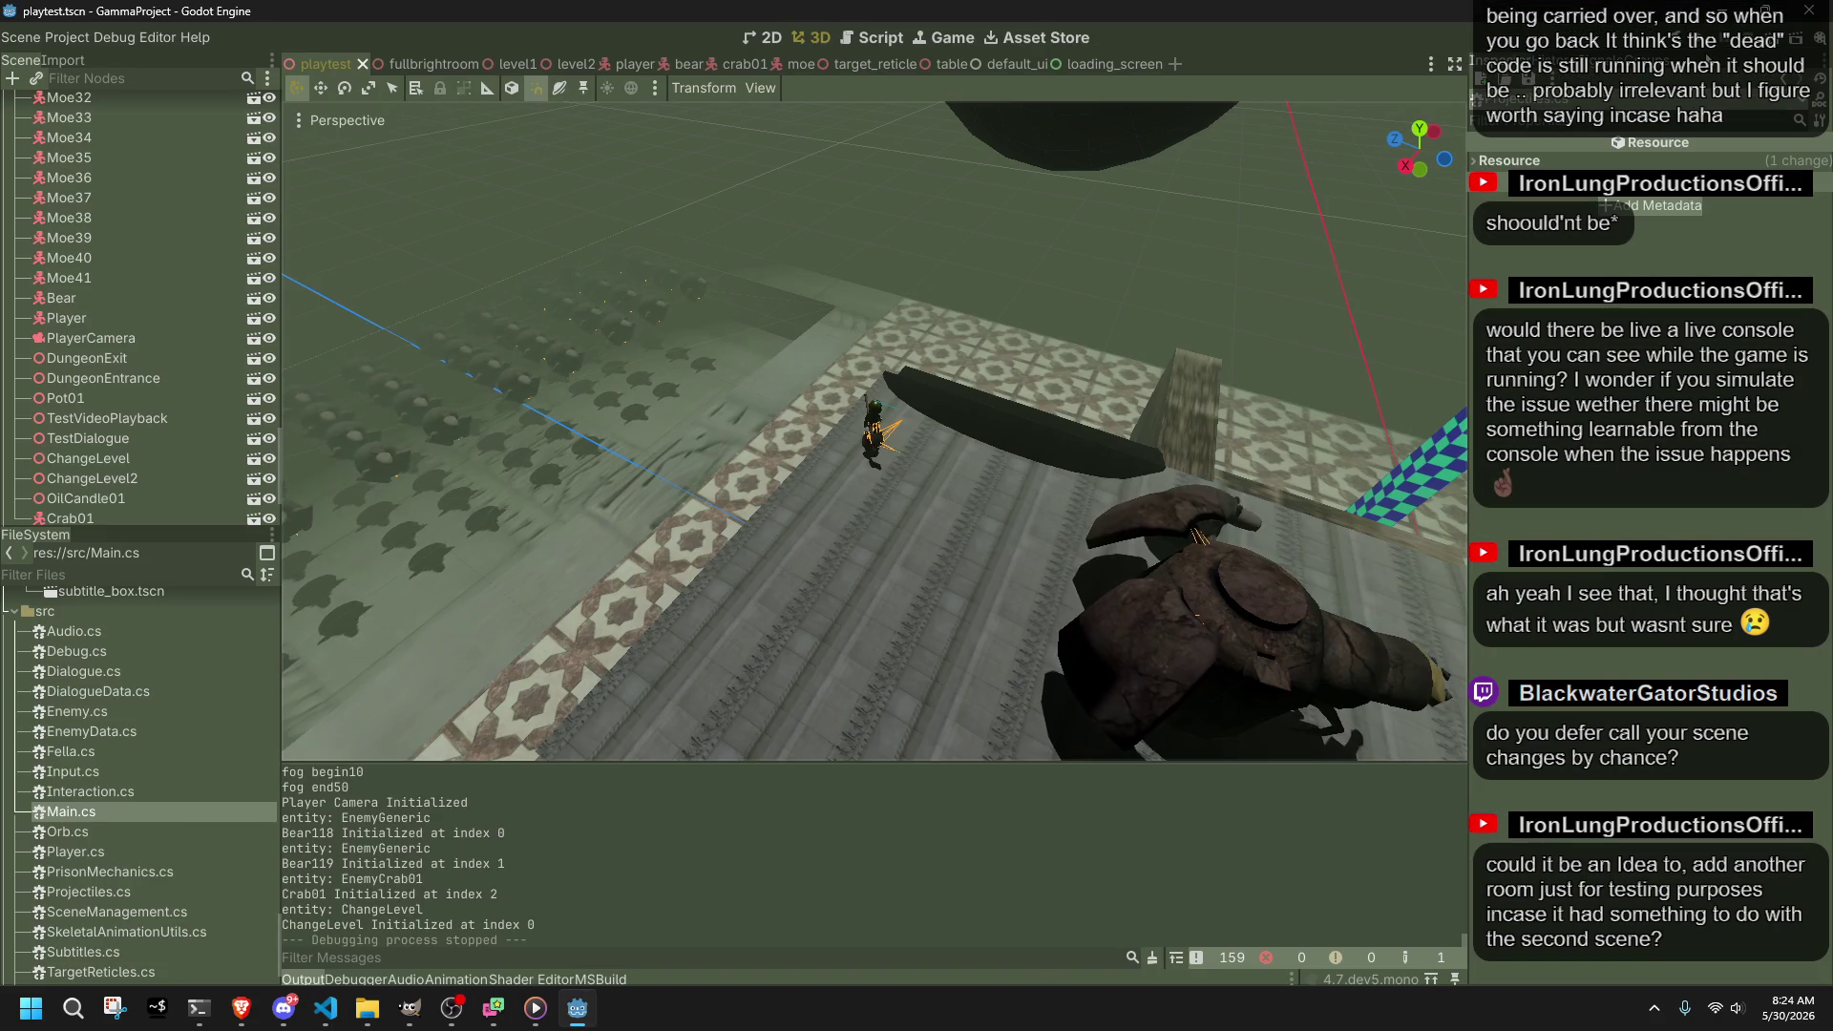
Step: Run the game and move, run and jump the character onto the tiled floor
left_click(1712, 48)
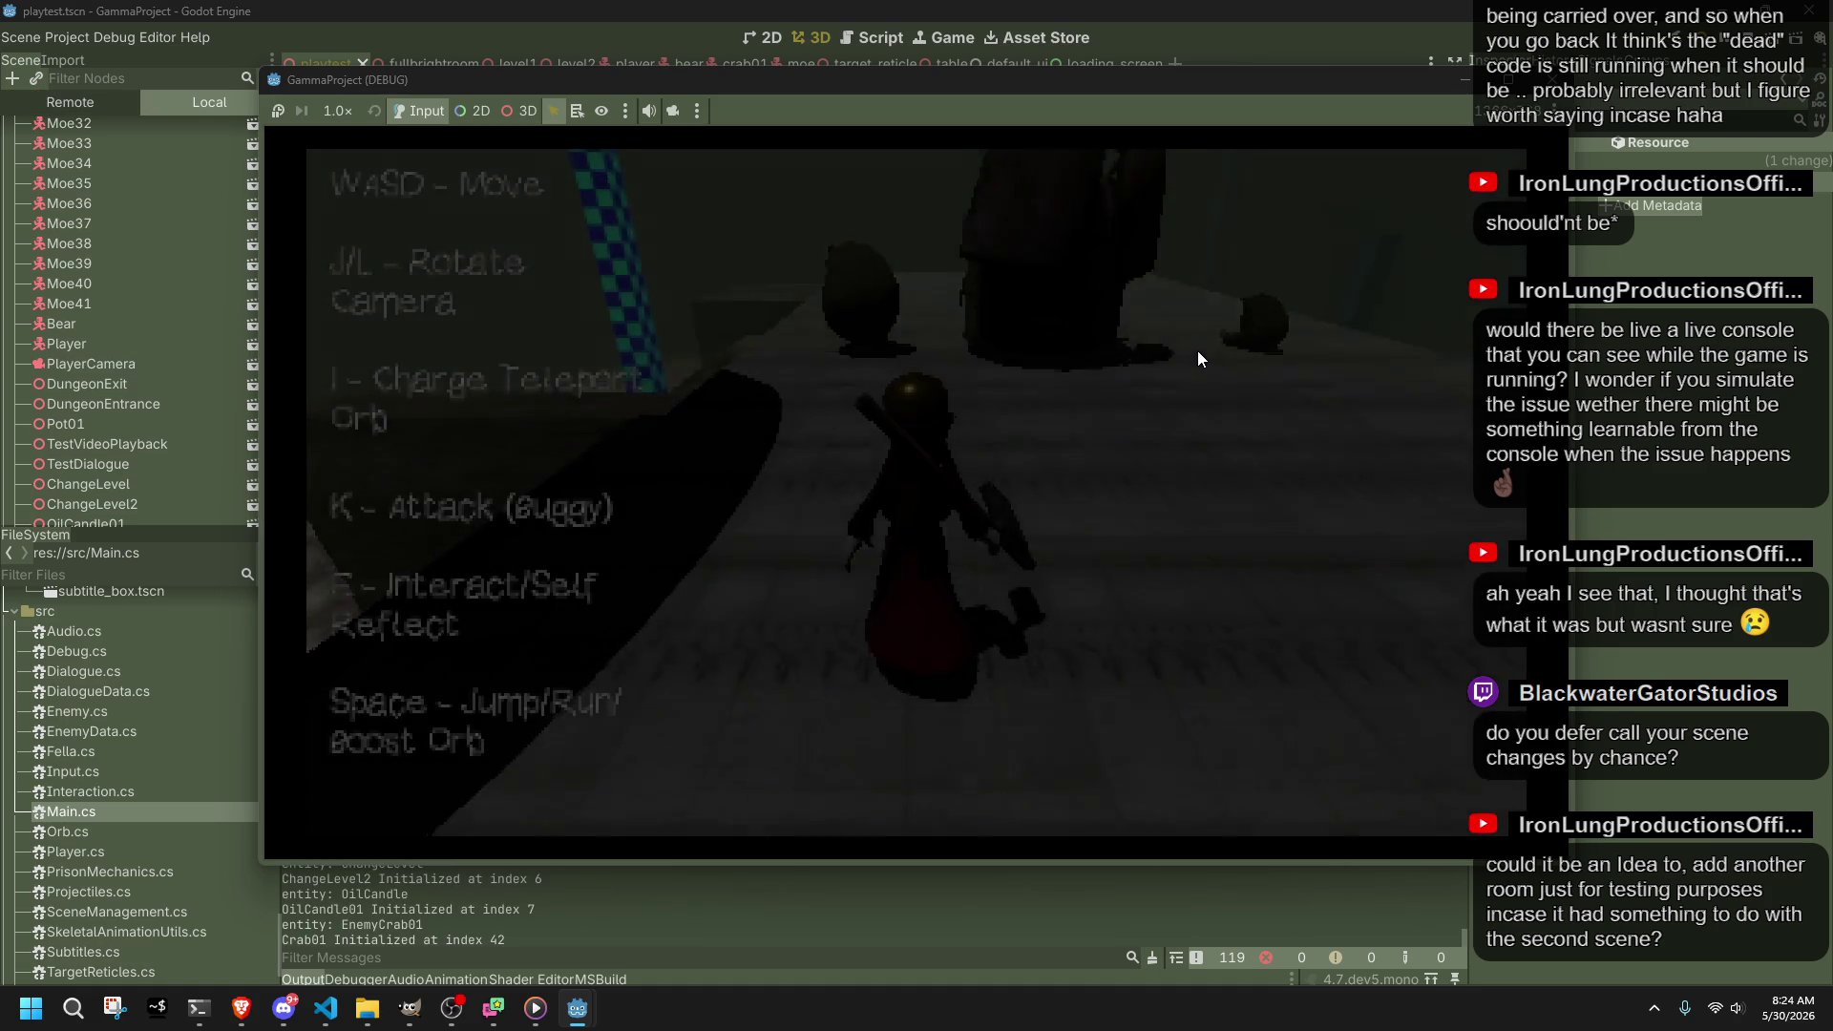
key("d")
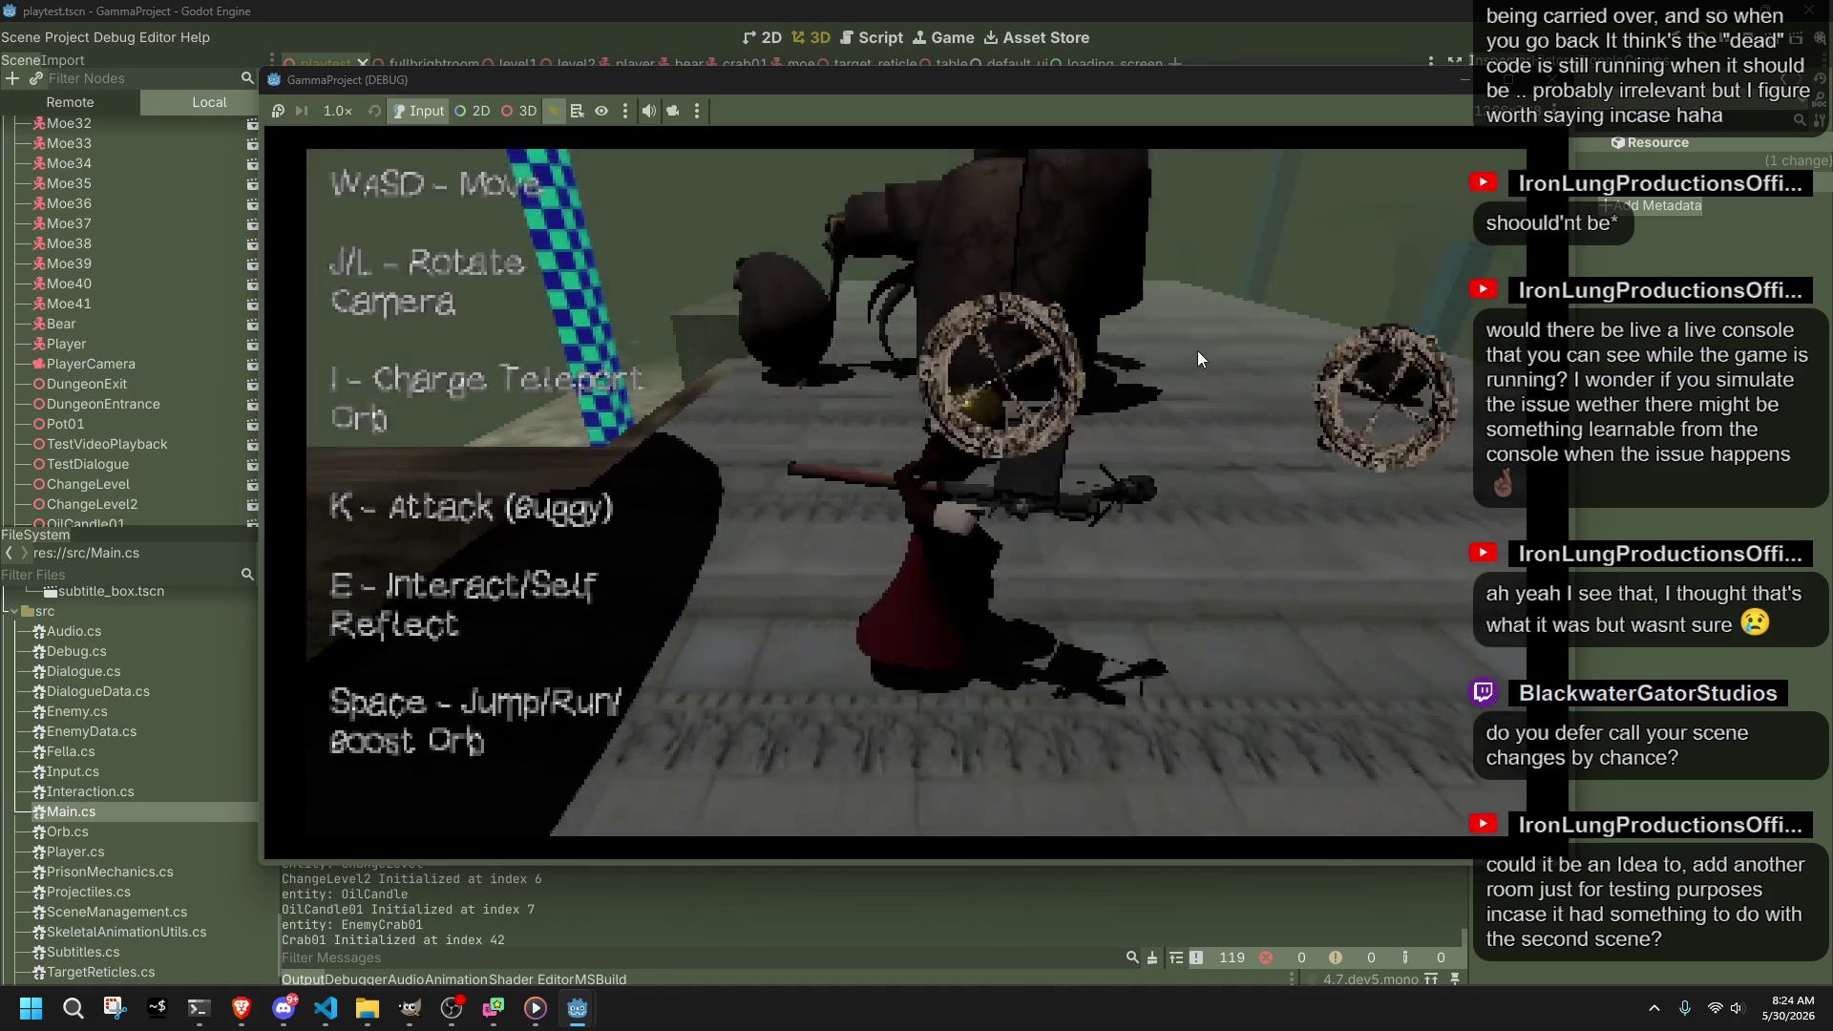
key("w")
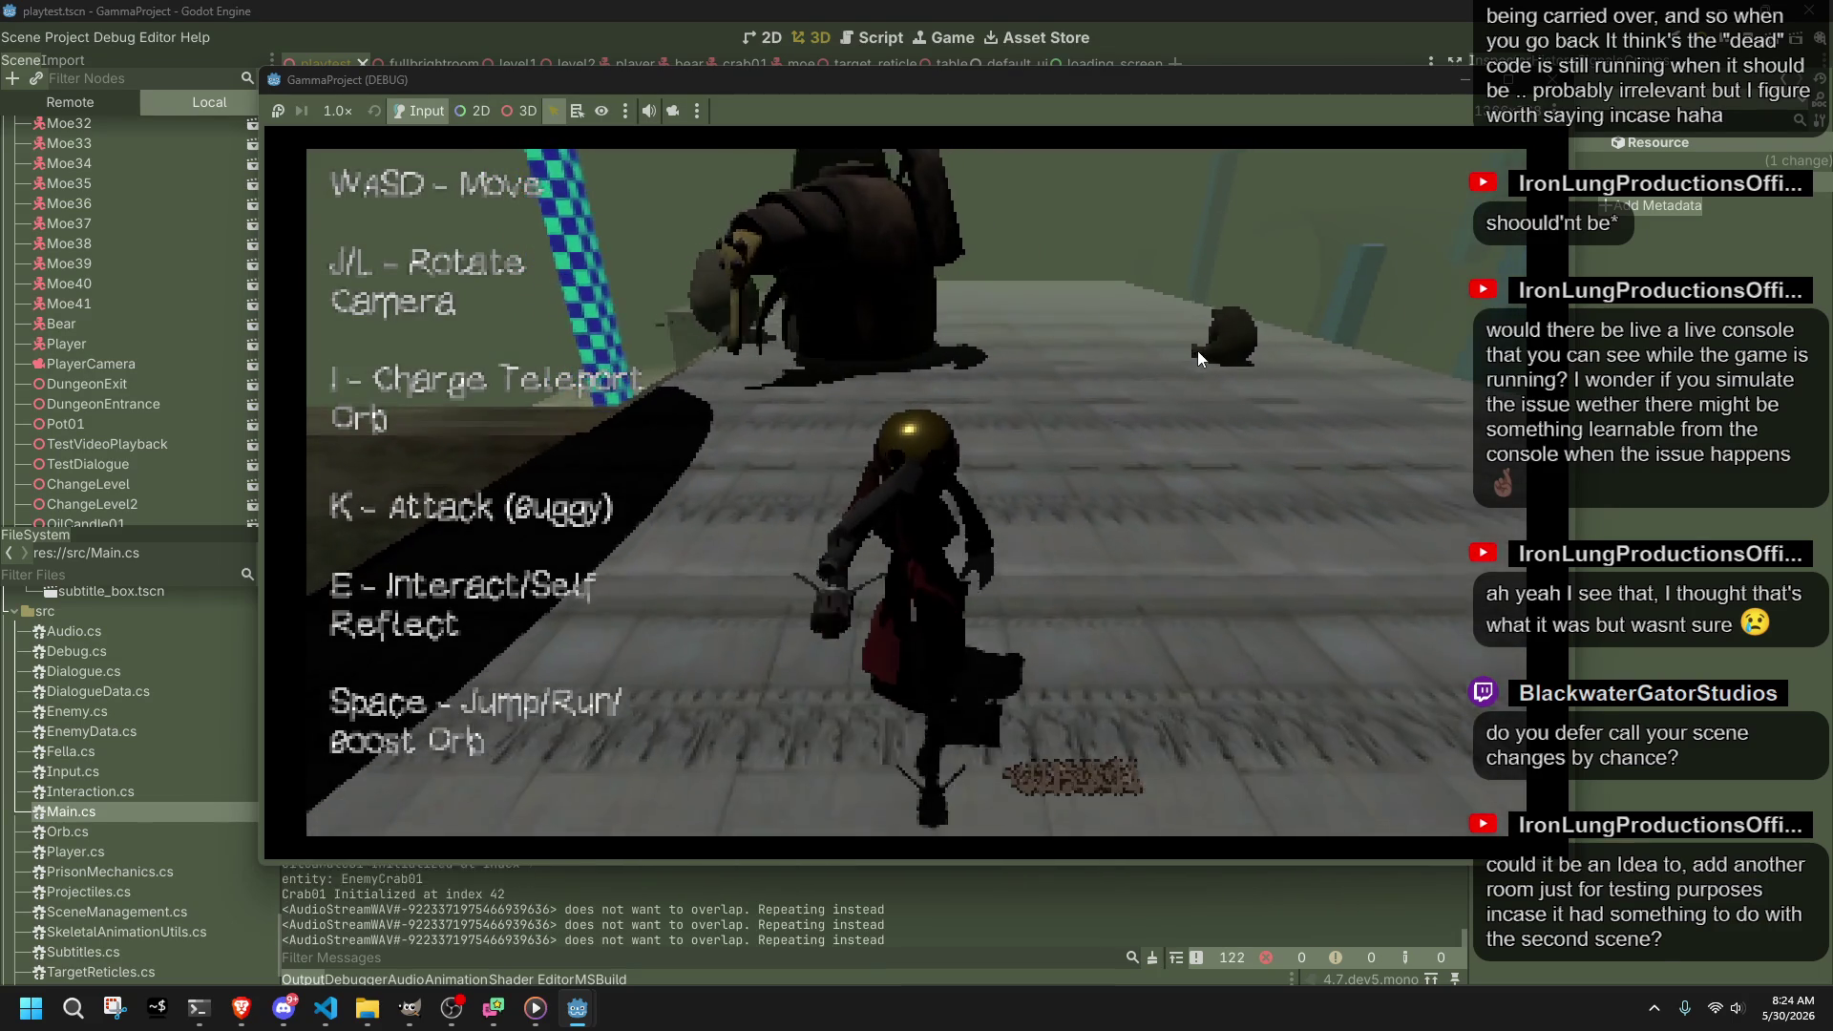
key("l")
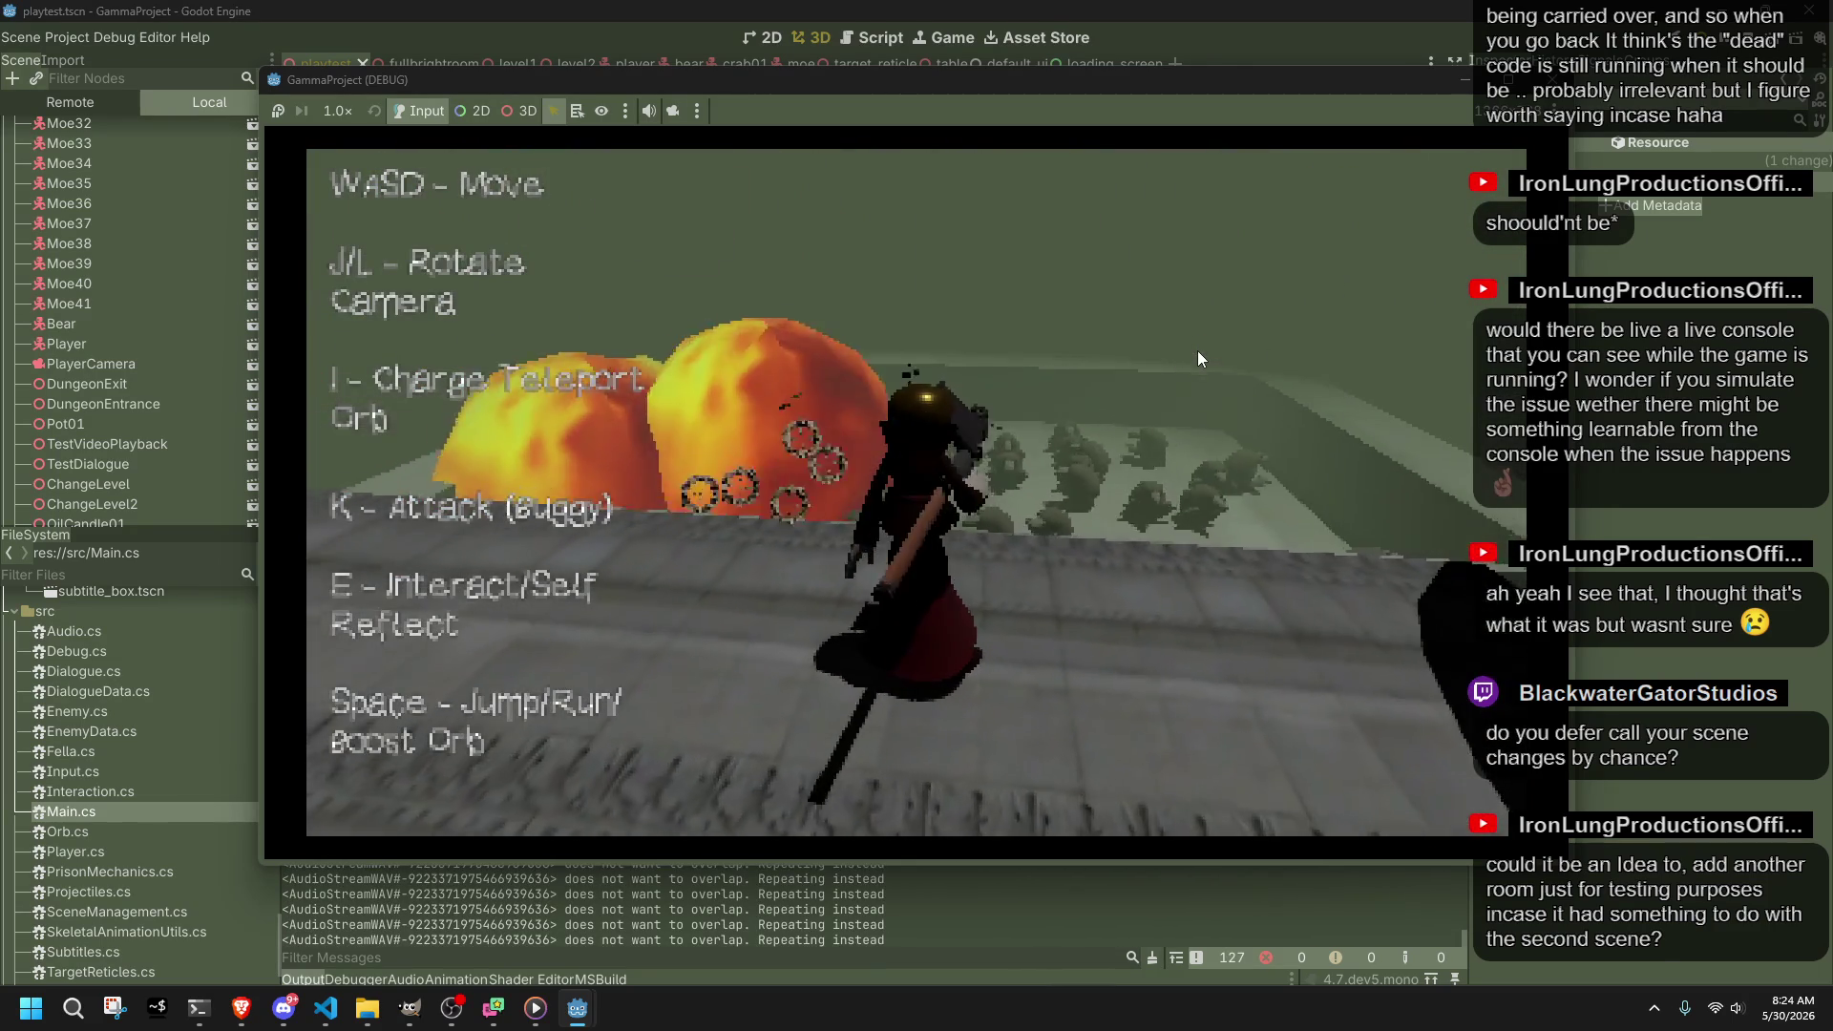
key("j")
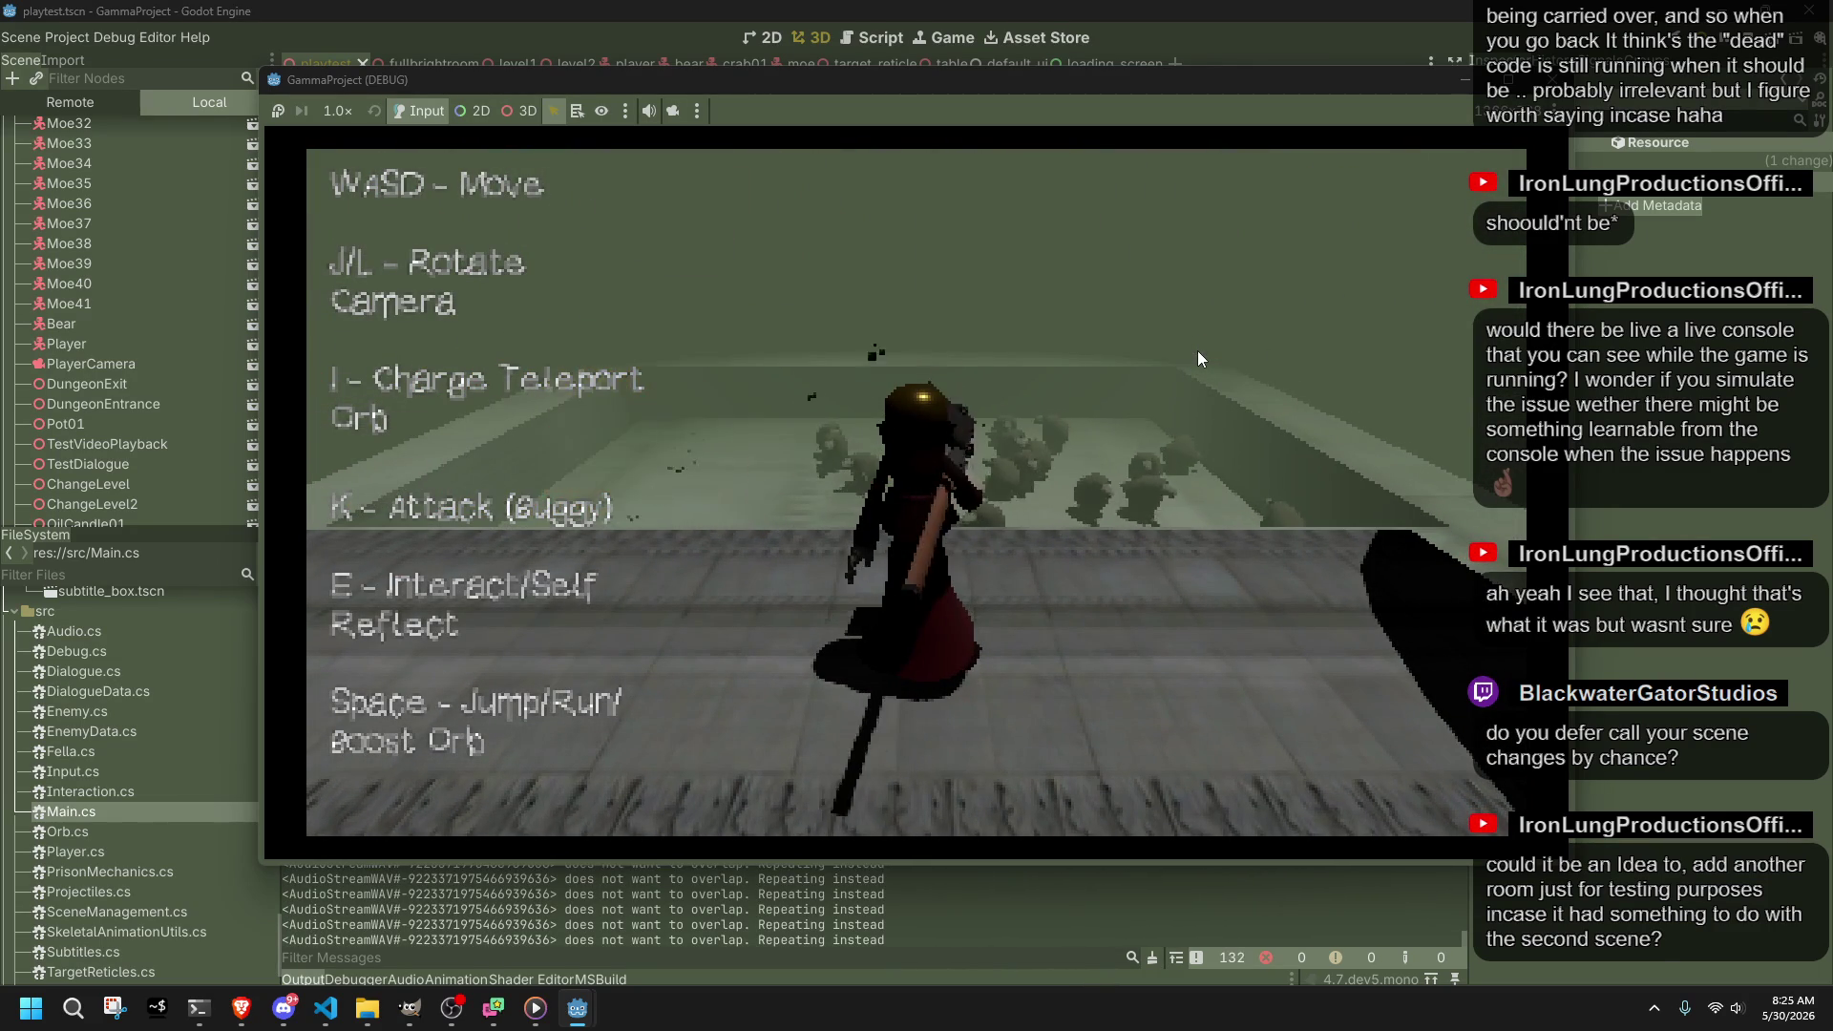
key("space")
key("l")
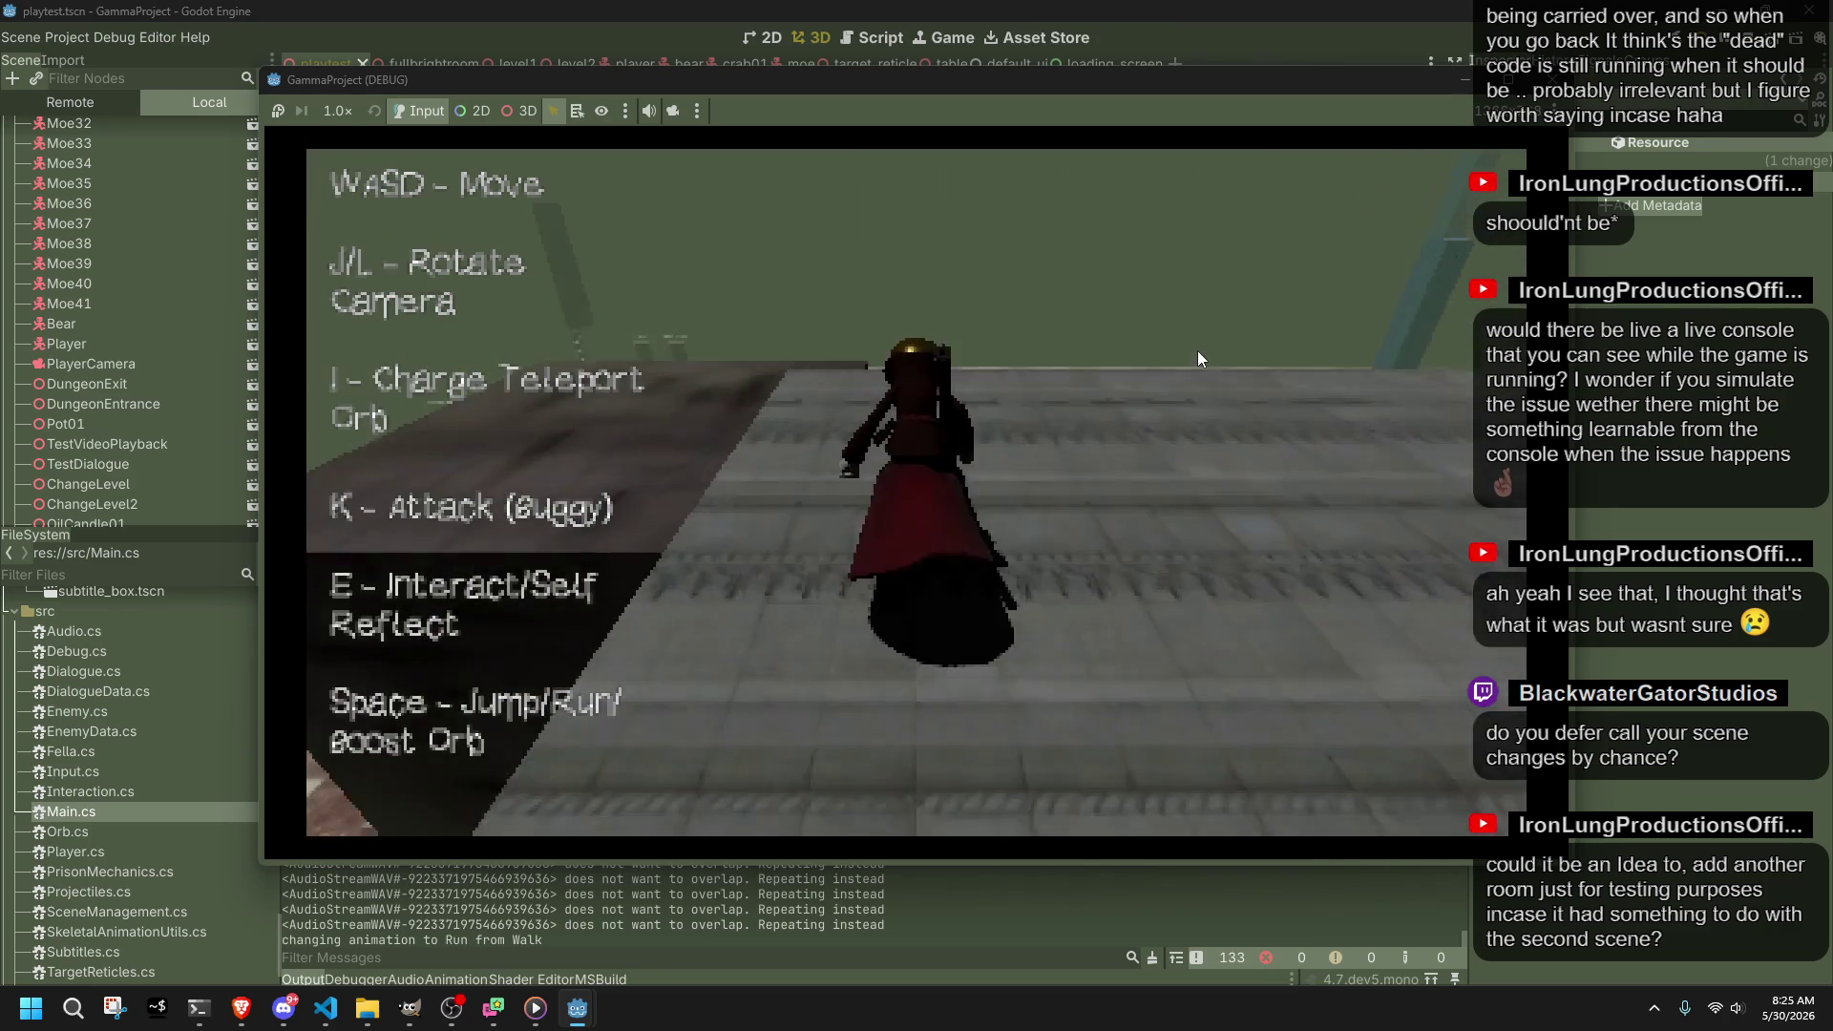
key("space")
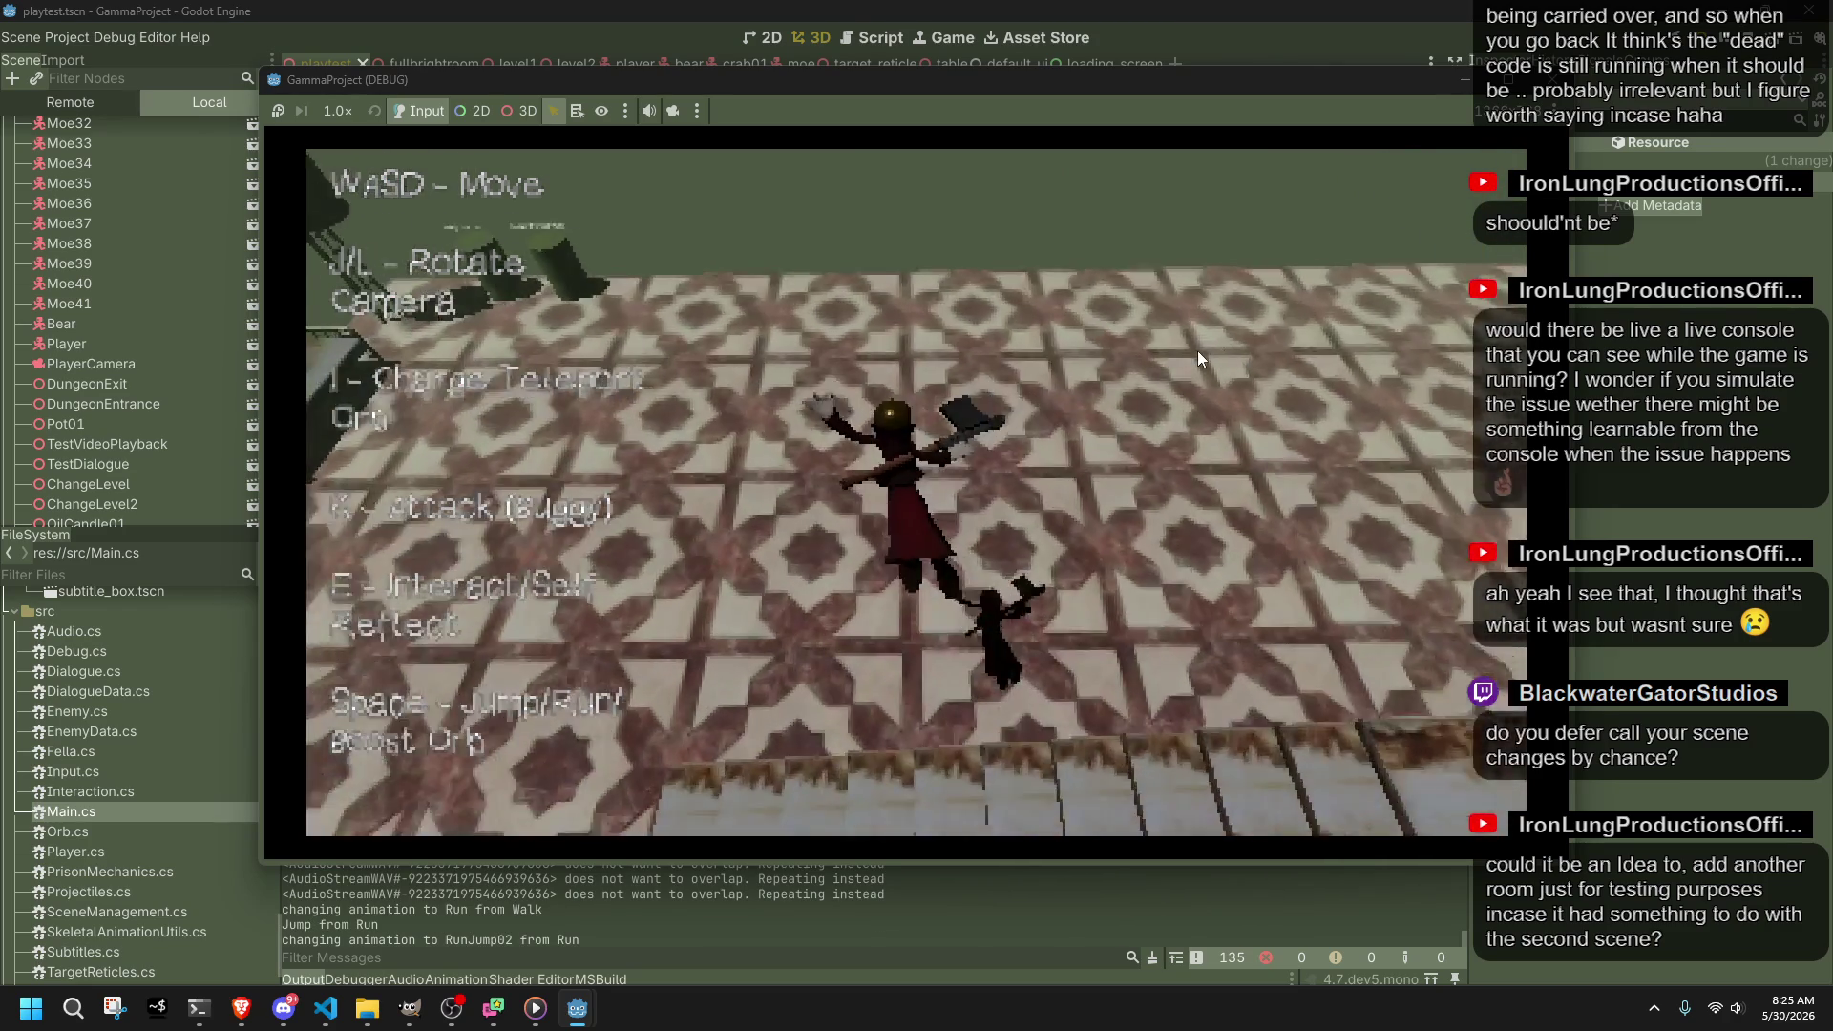
key("w")
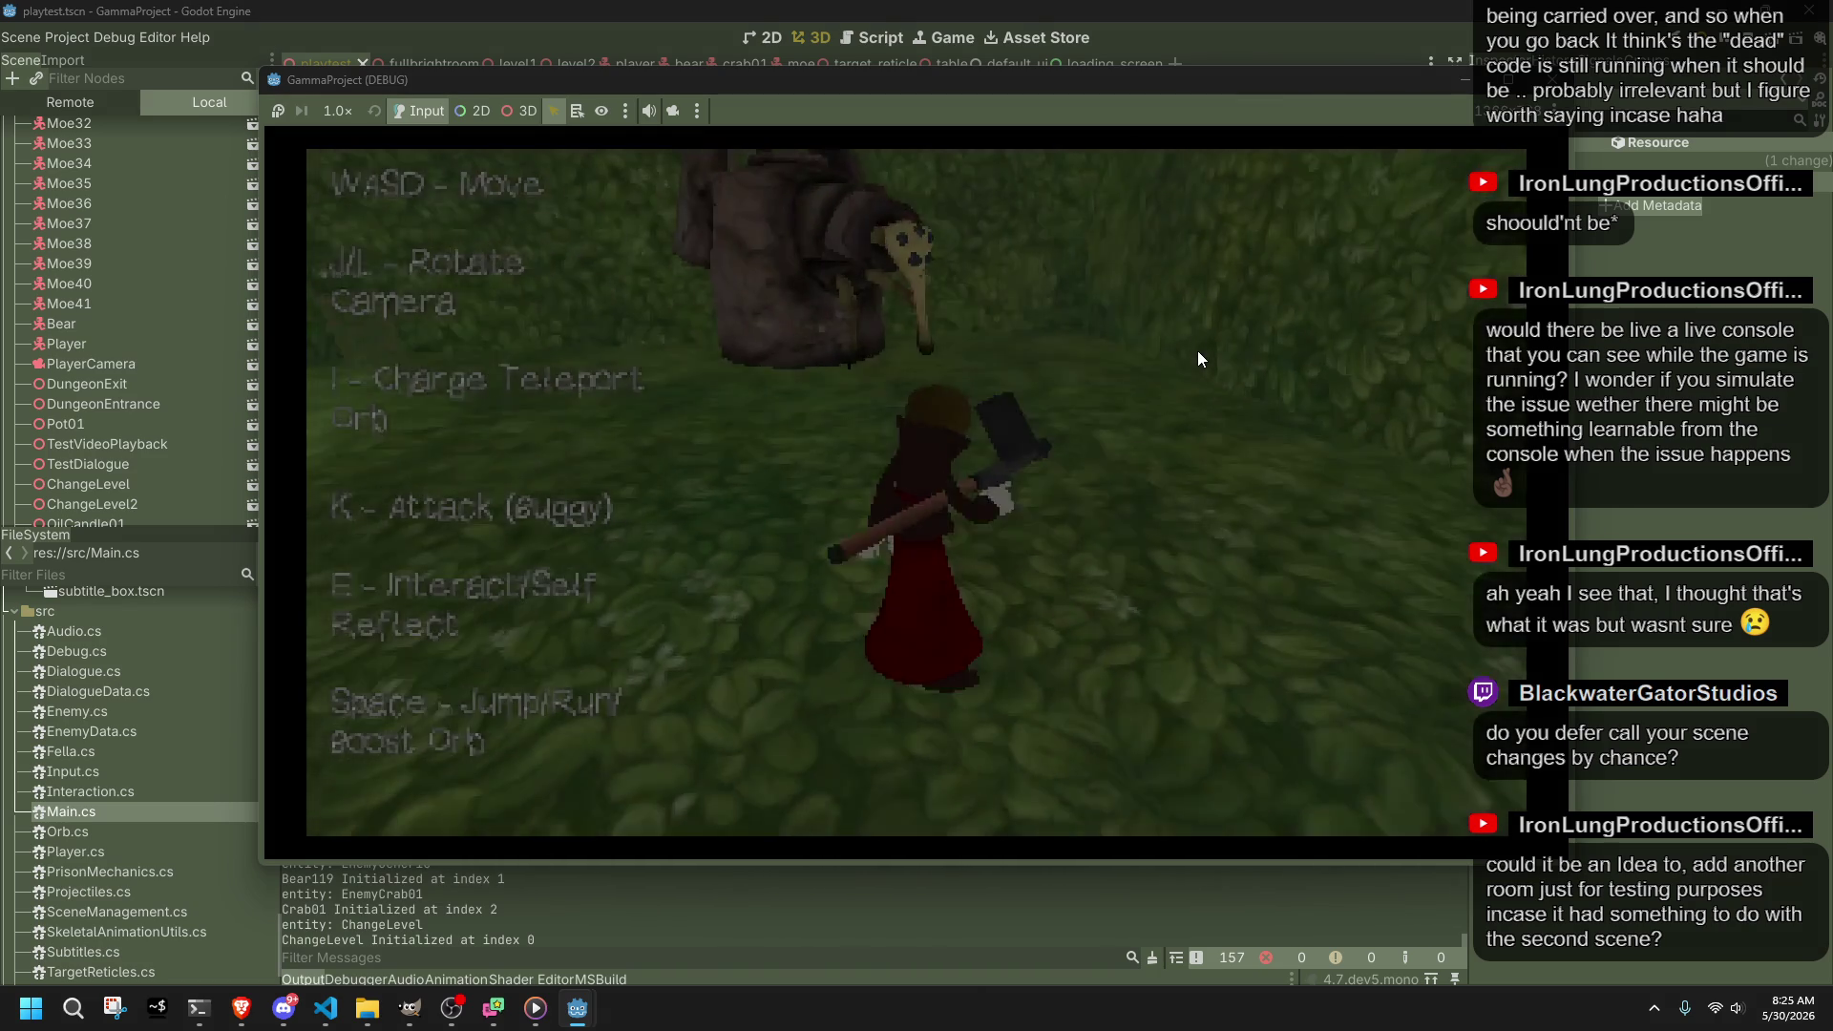
Step: Charge the teleport orb, run through the level and swing the axe attack
key("i")
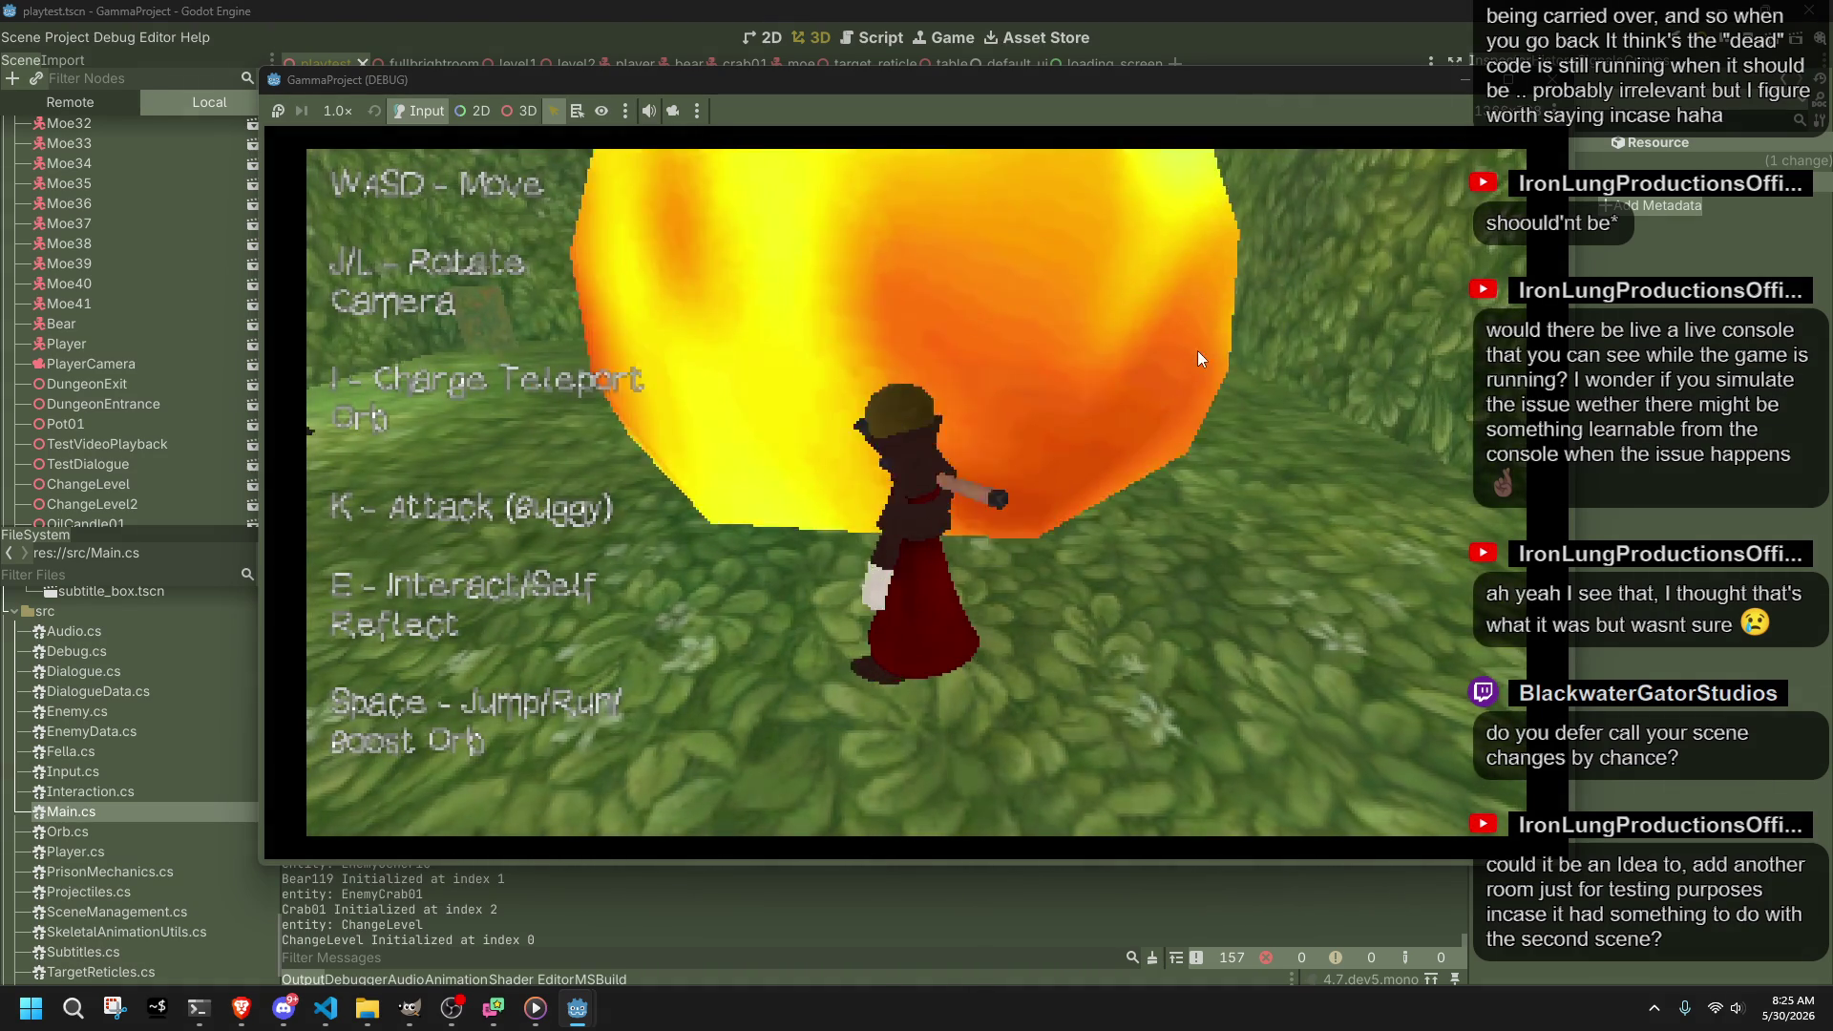
key("w")
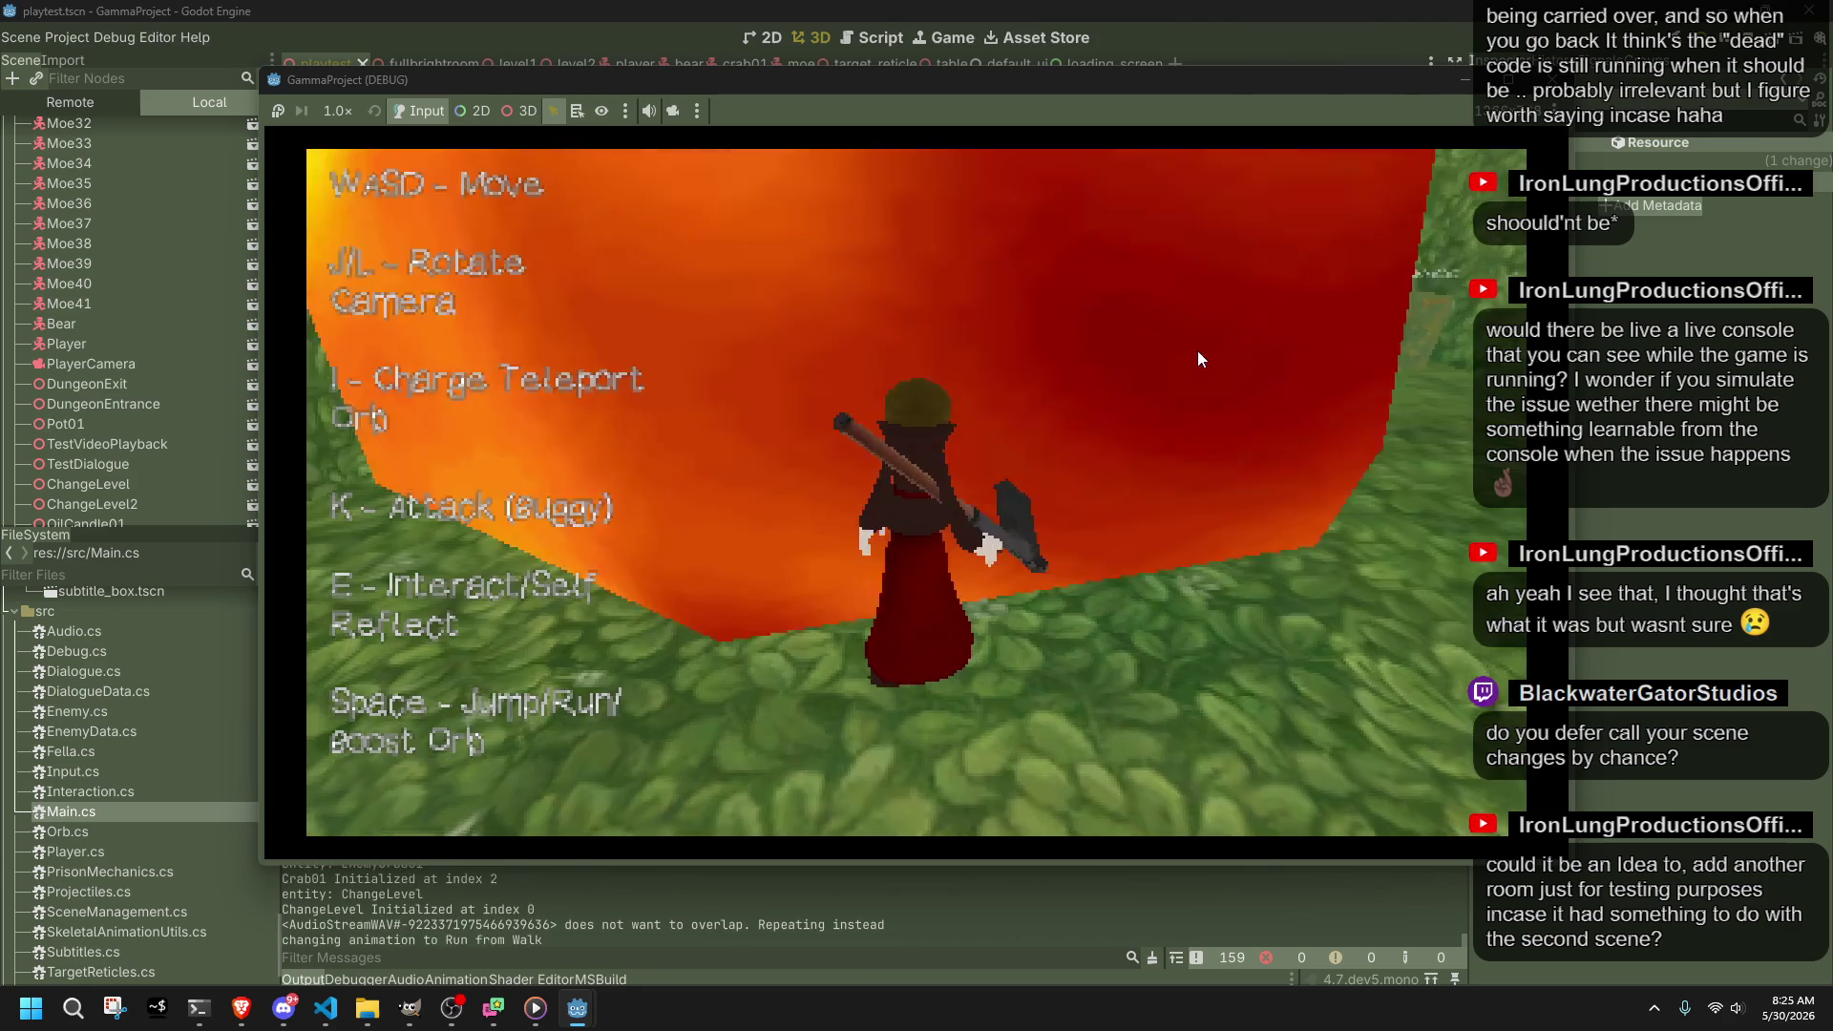
key("l")
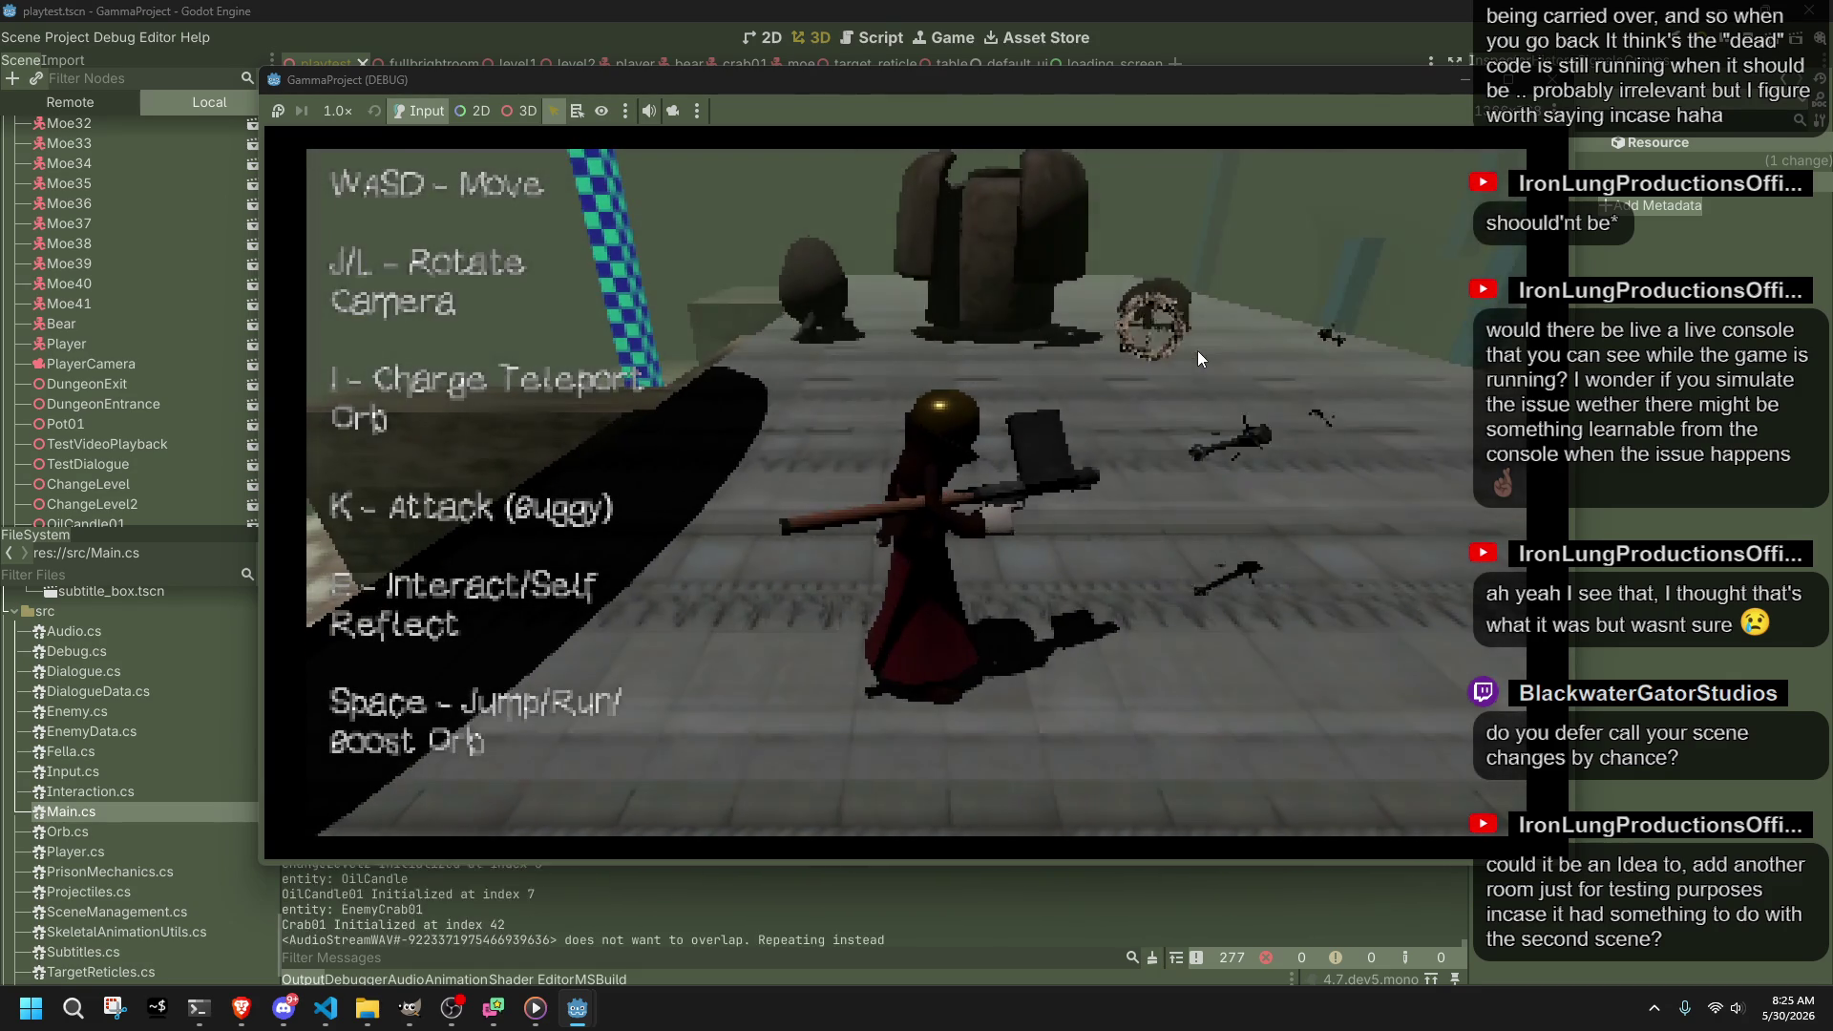
key("w")
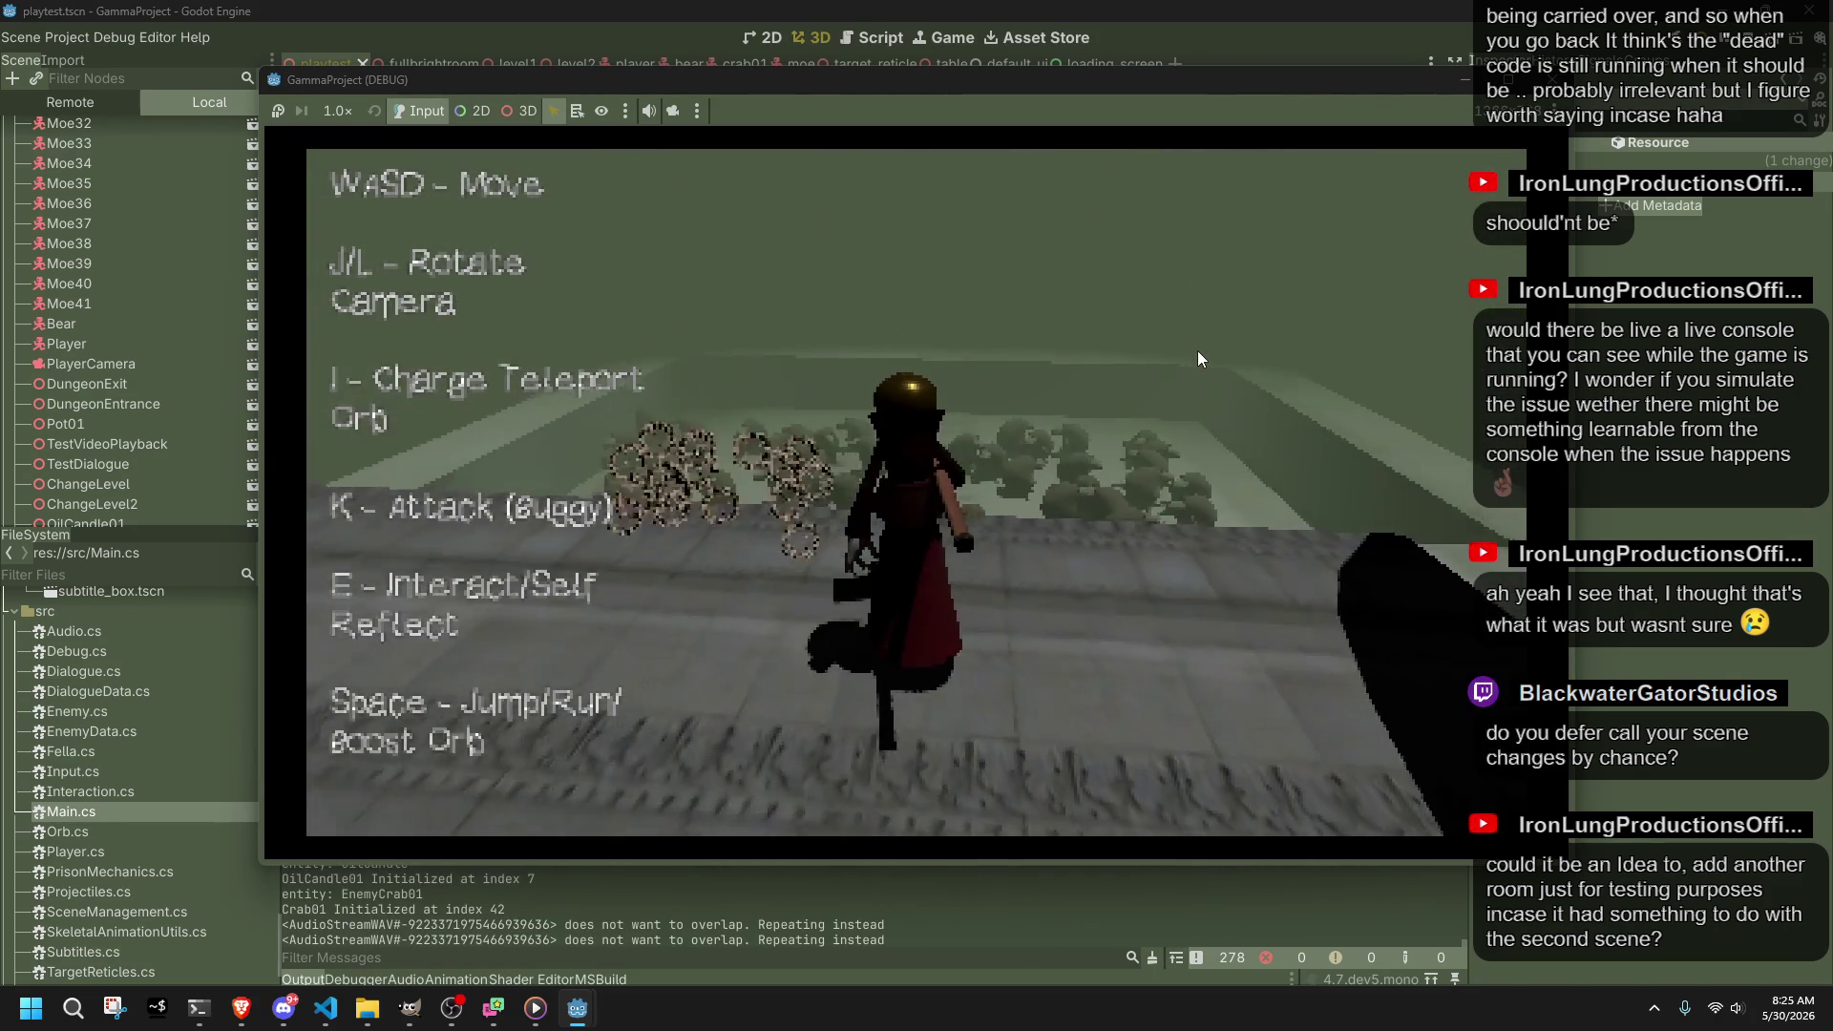
key("k")
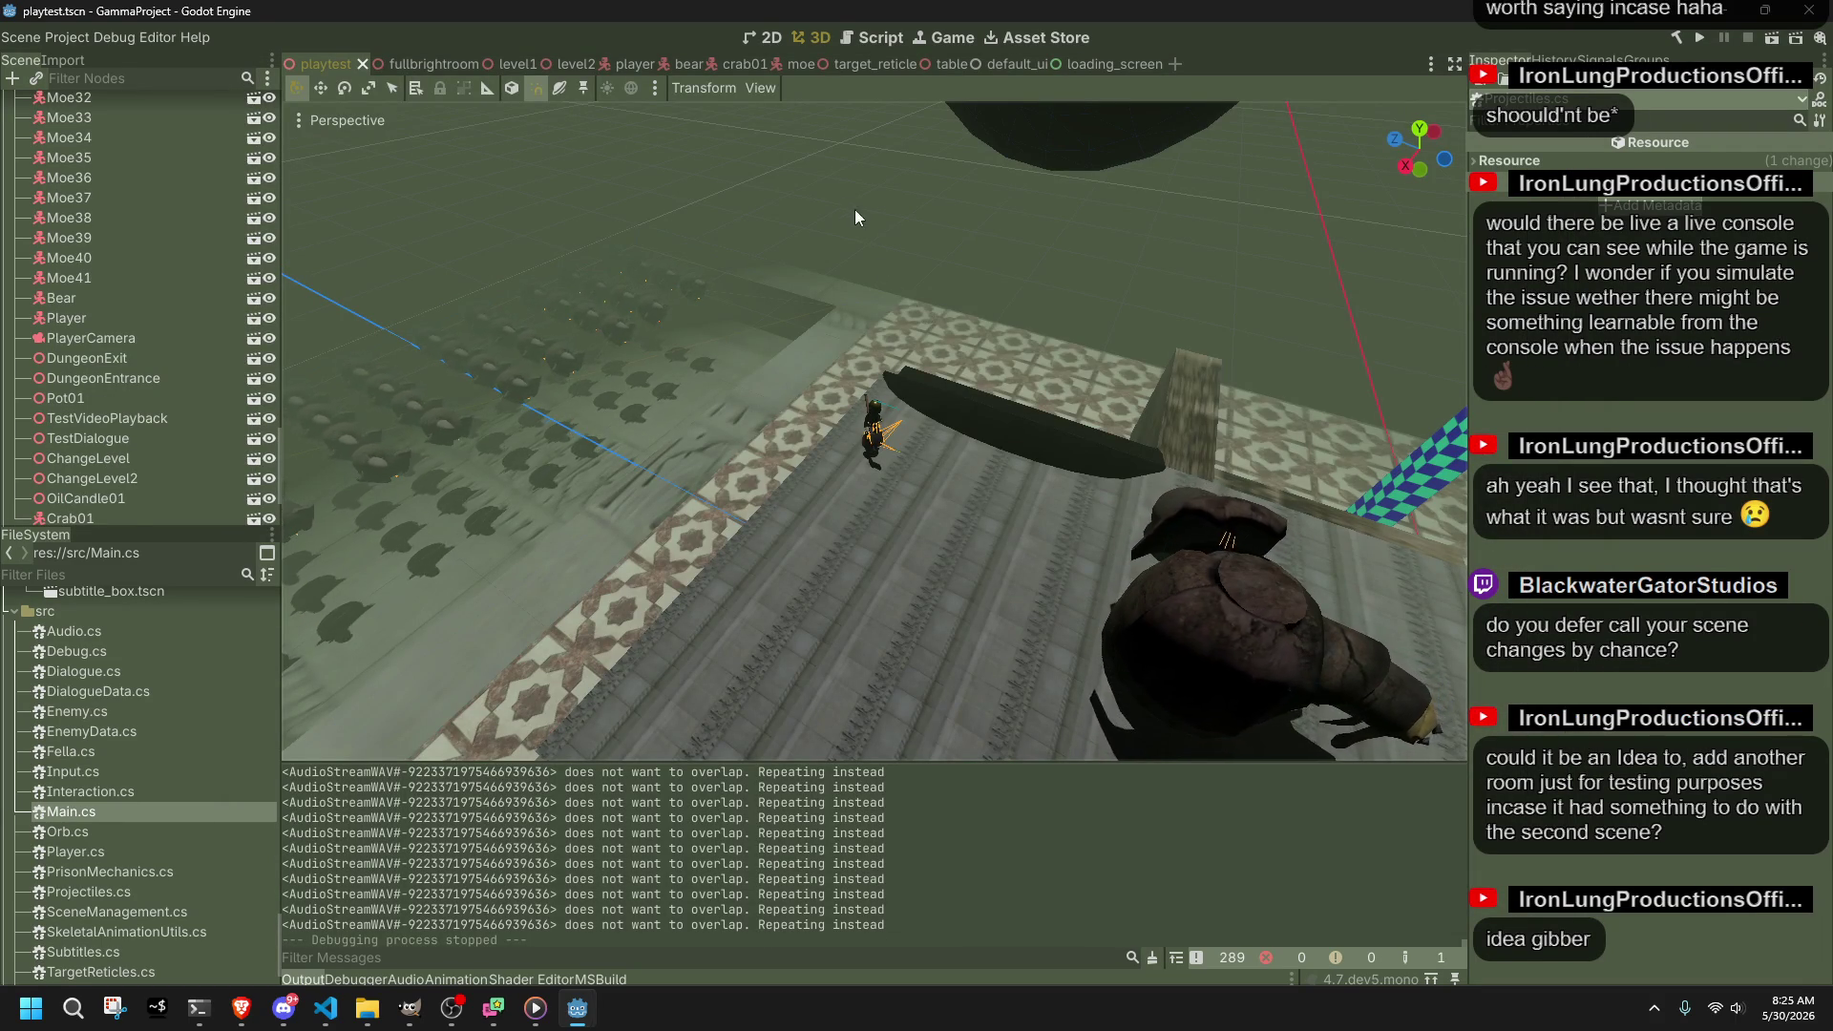
Step: Select the Crab01 node in the Scene dock, browse the node tree, then return to VS Code
scroll(122, 317, "down", 1)
left_click(162, 455)
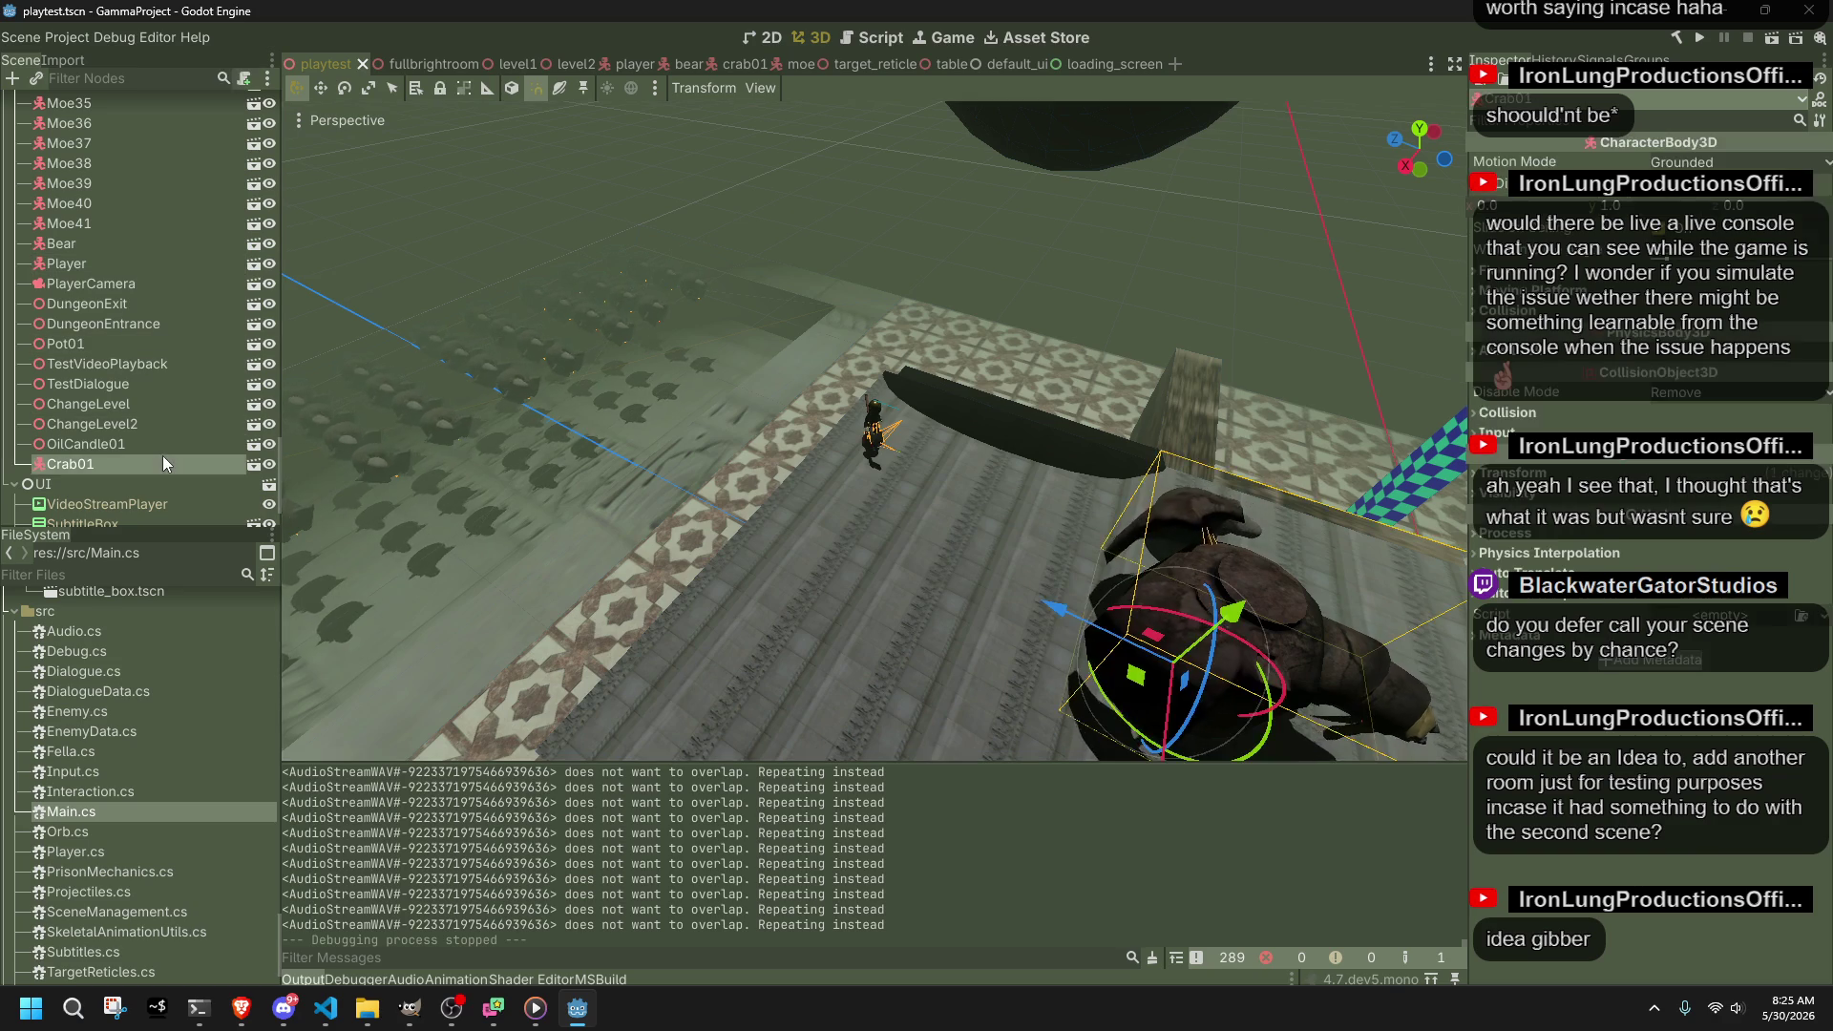
scroll(162, 456, "up", 2)
scroll(169, 455, "up", 10)
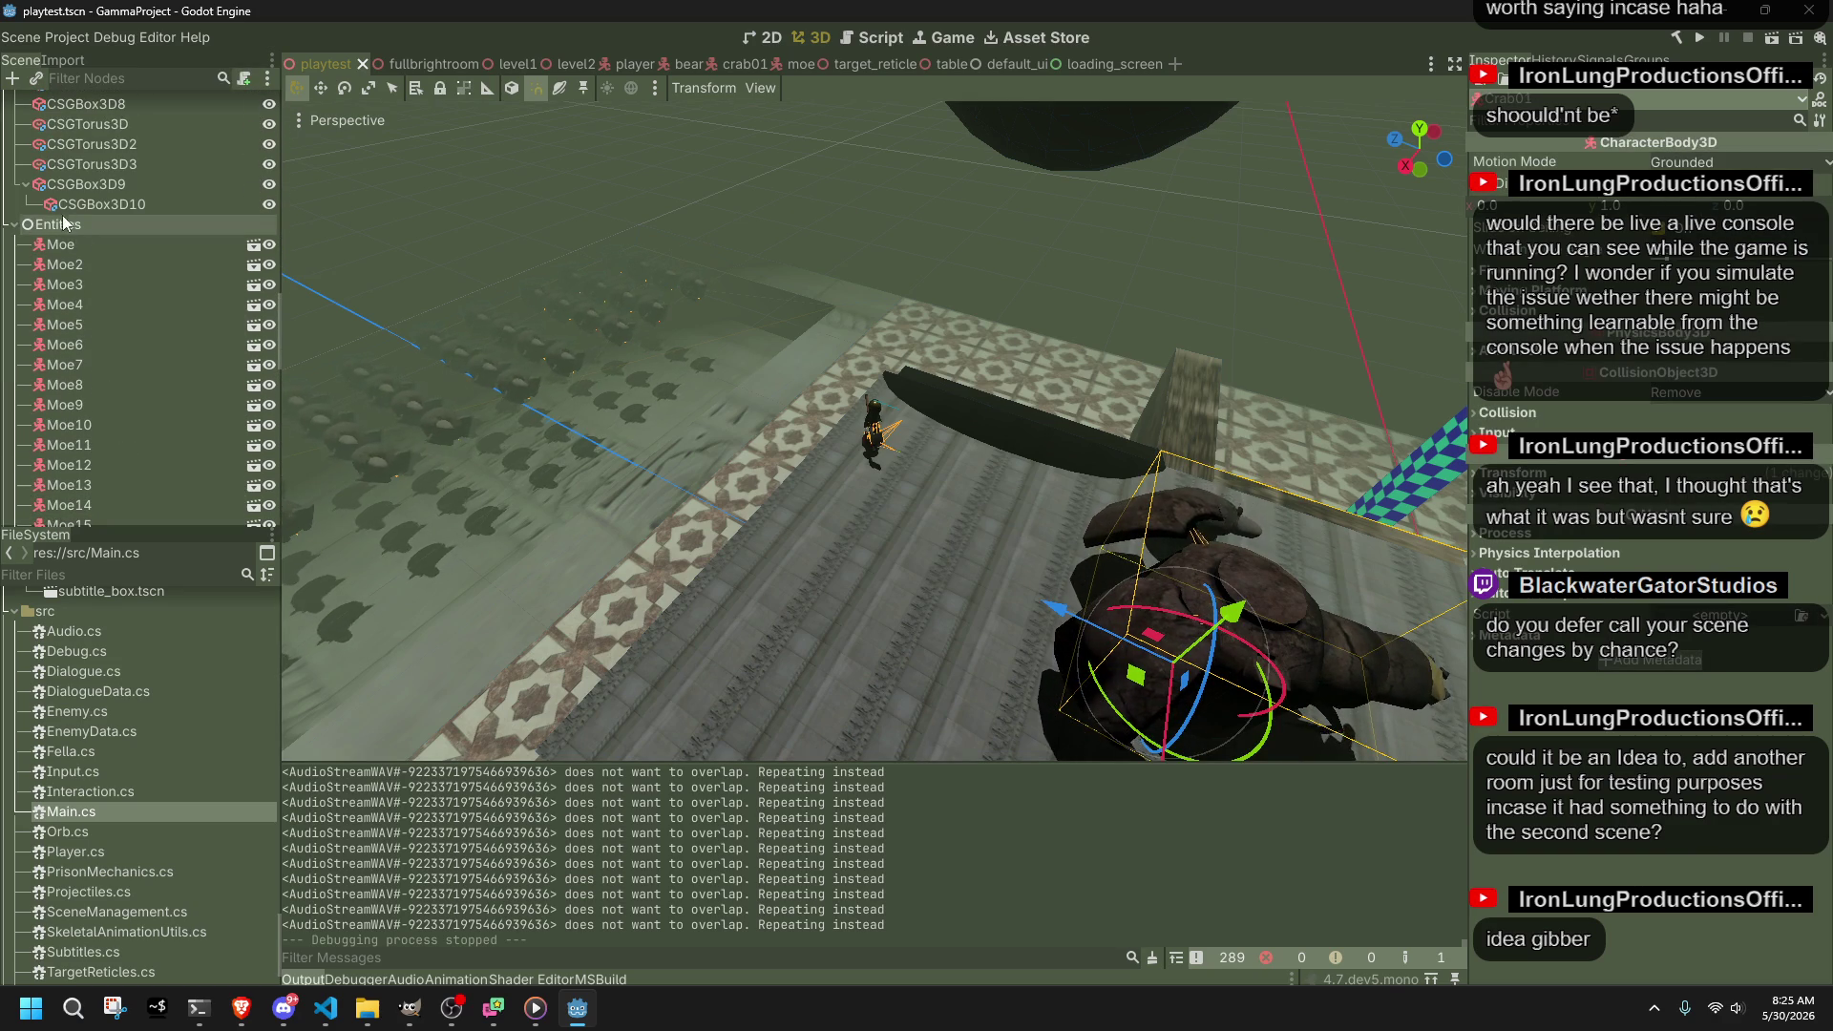
scroll(51, 243, "down", 10)
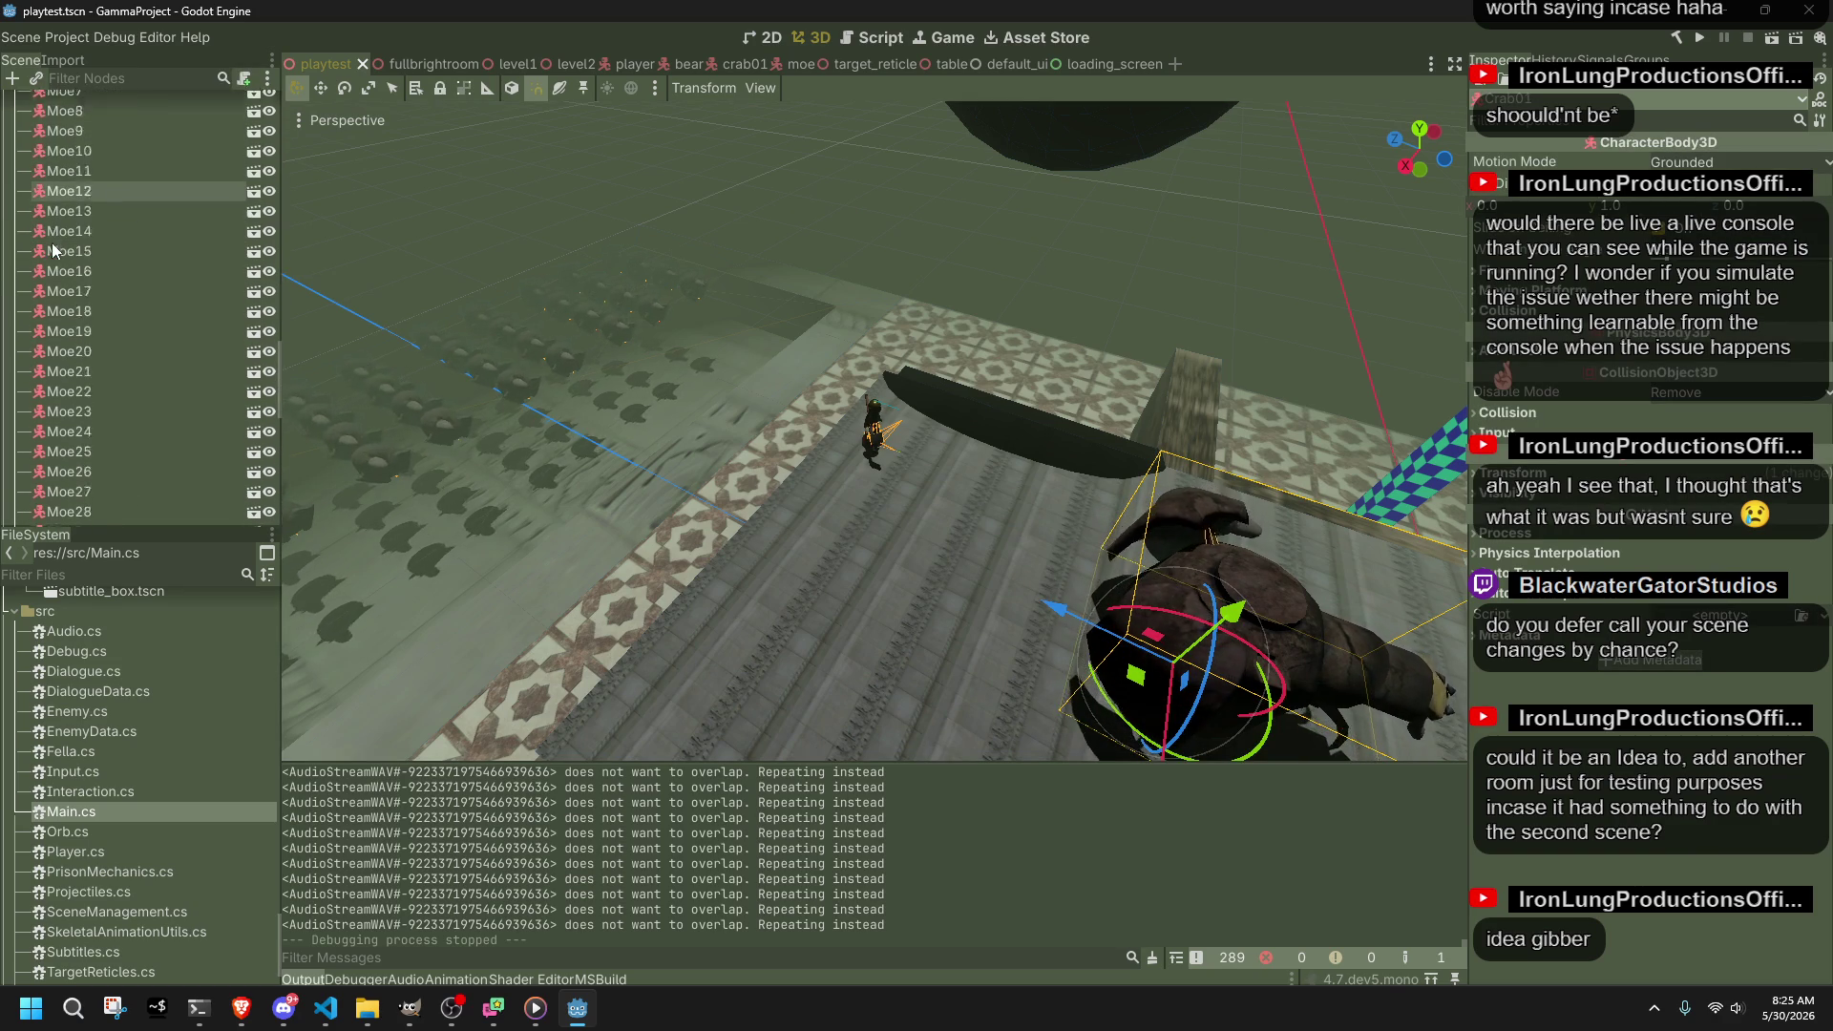
scroll(52, 250, "down", 3)
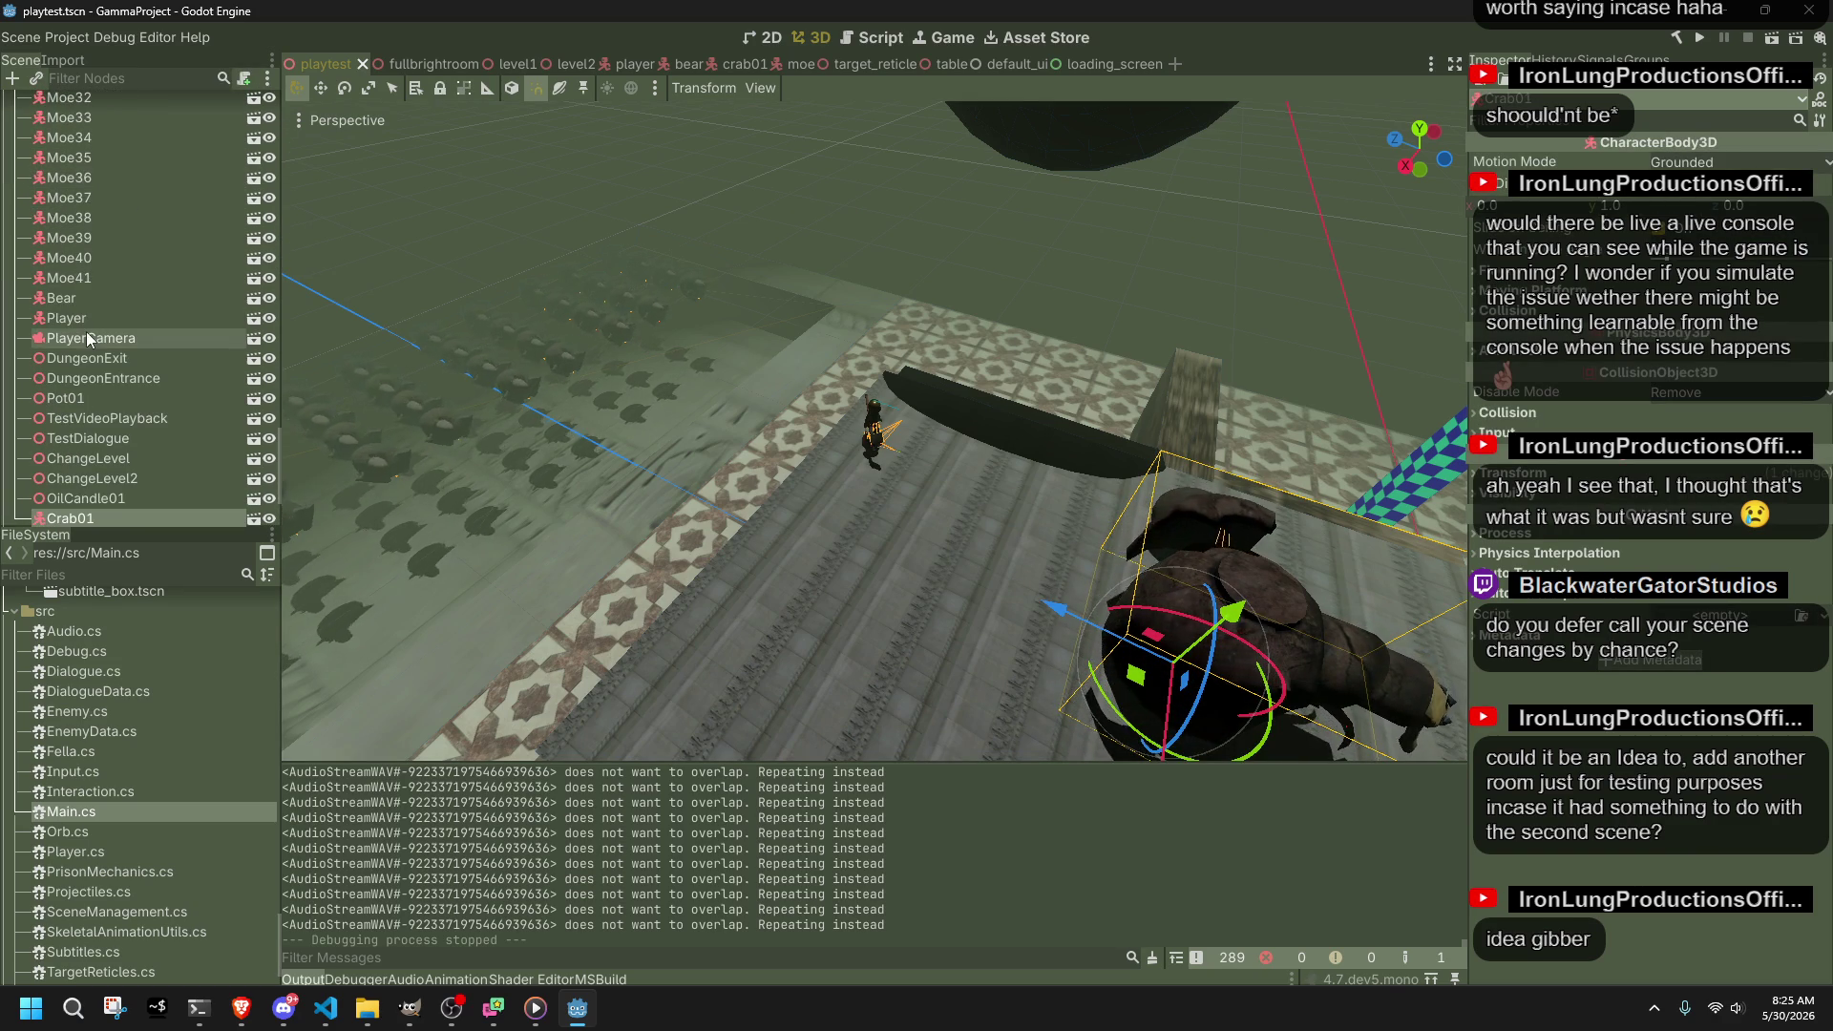
scroll(86, 330, "down", 3)
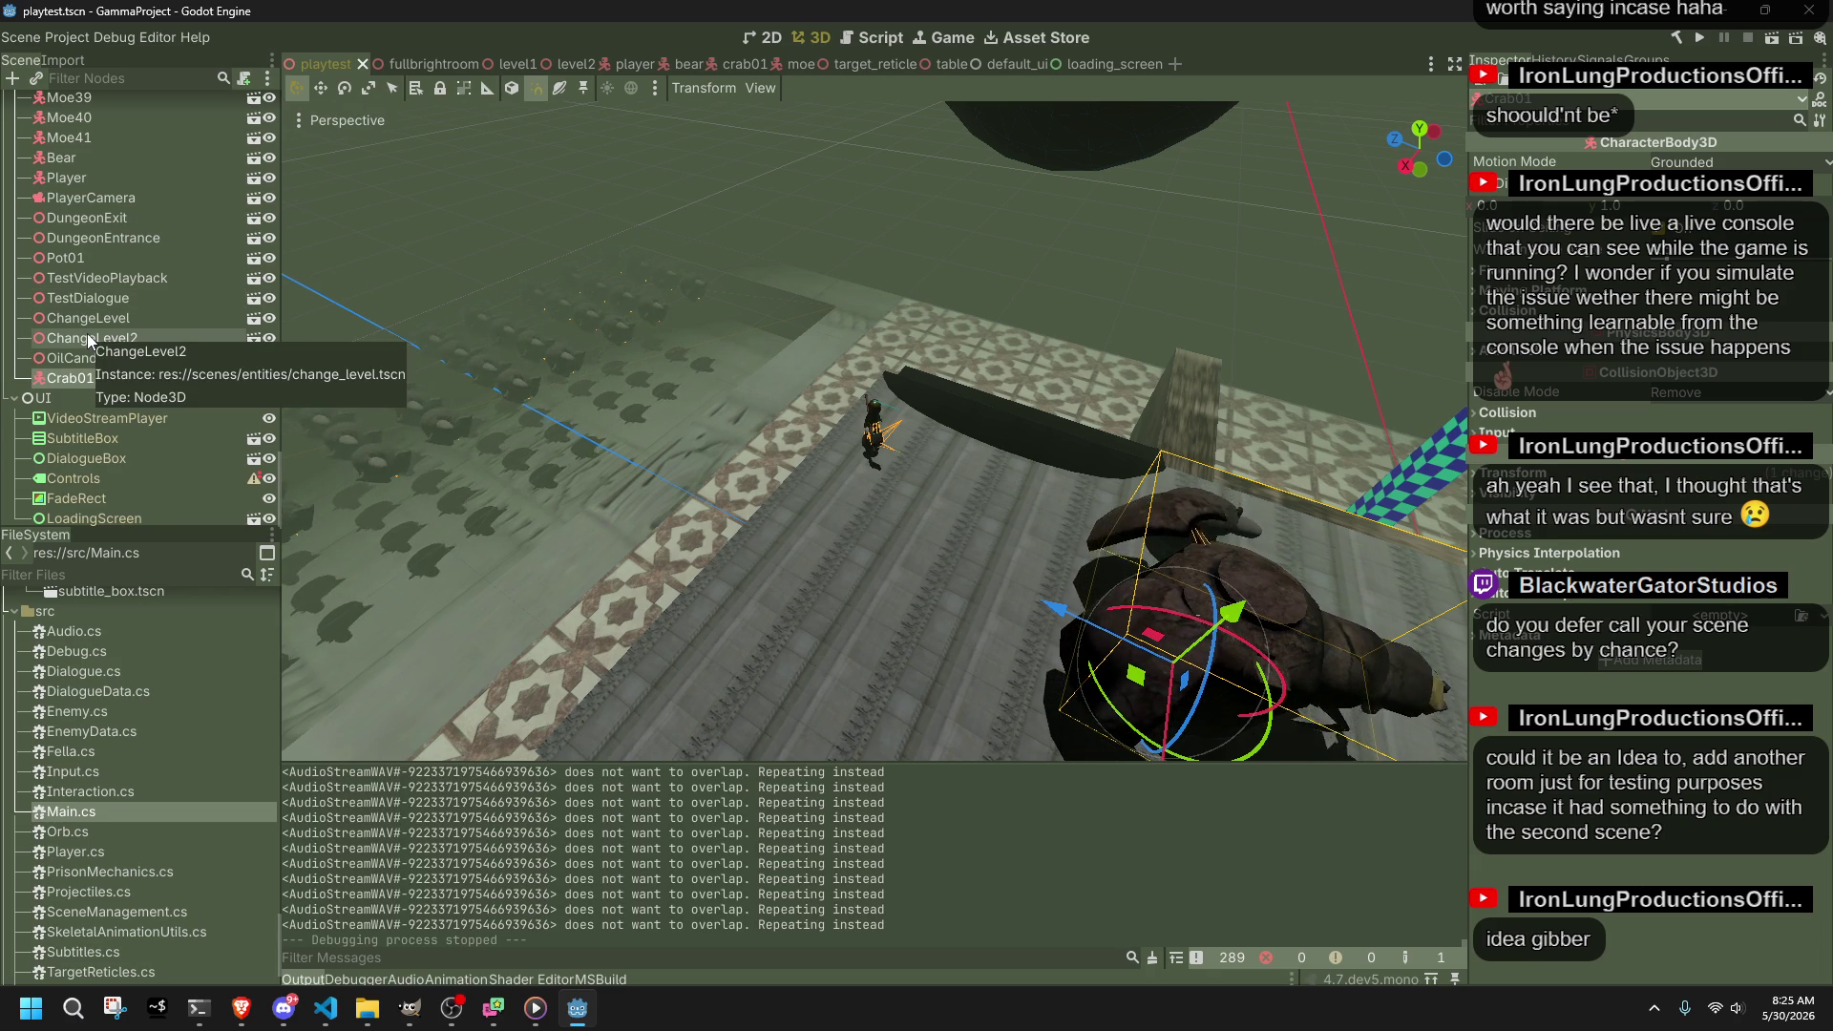
left_click(326, 1007)
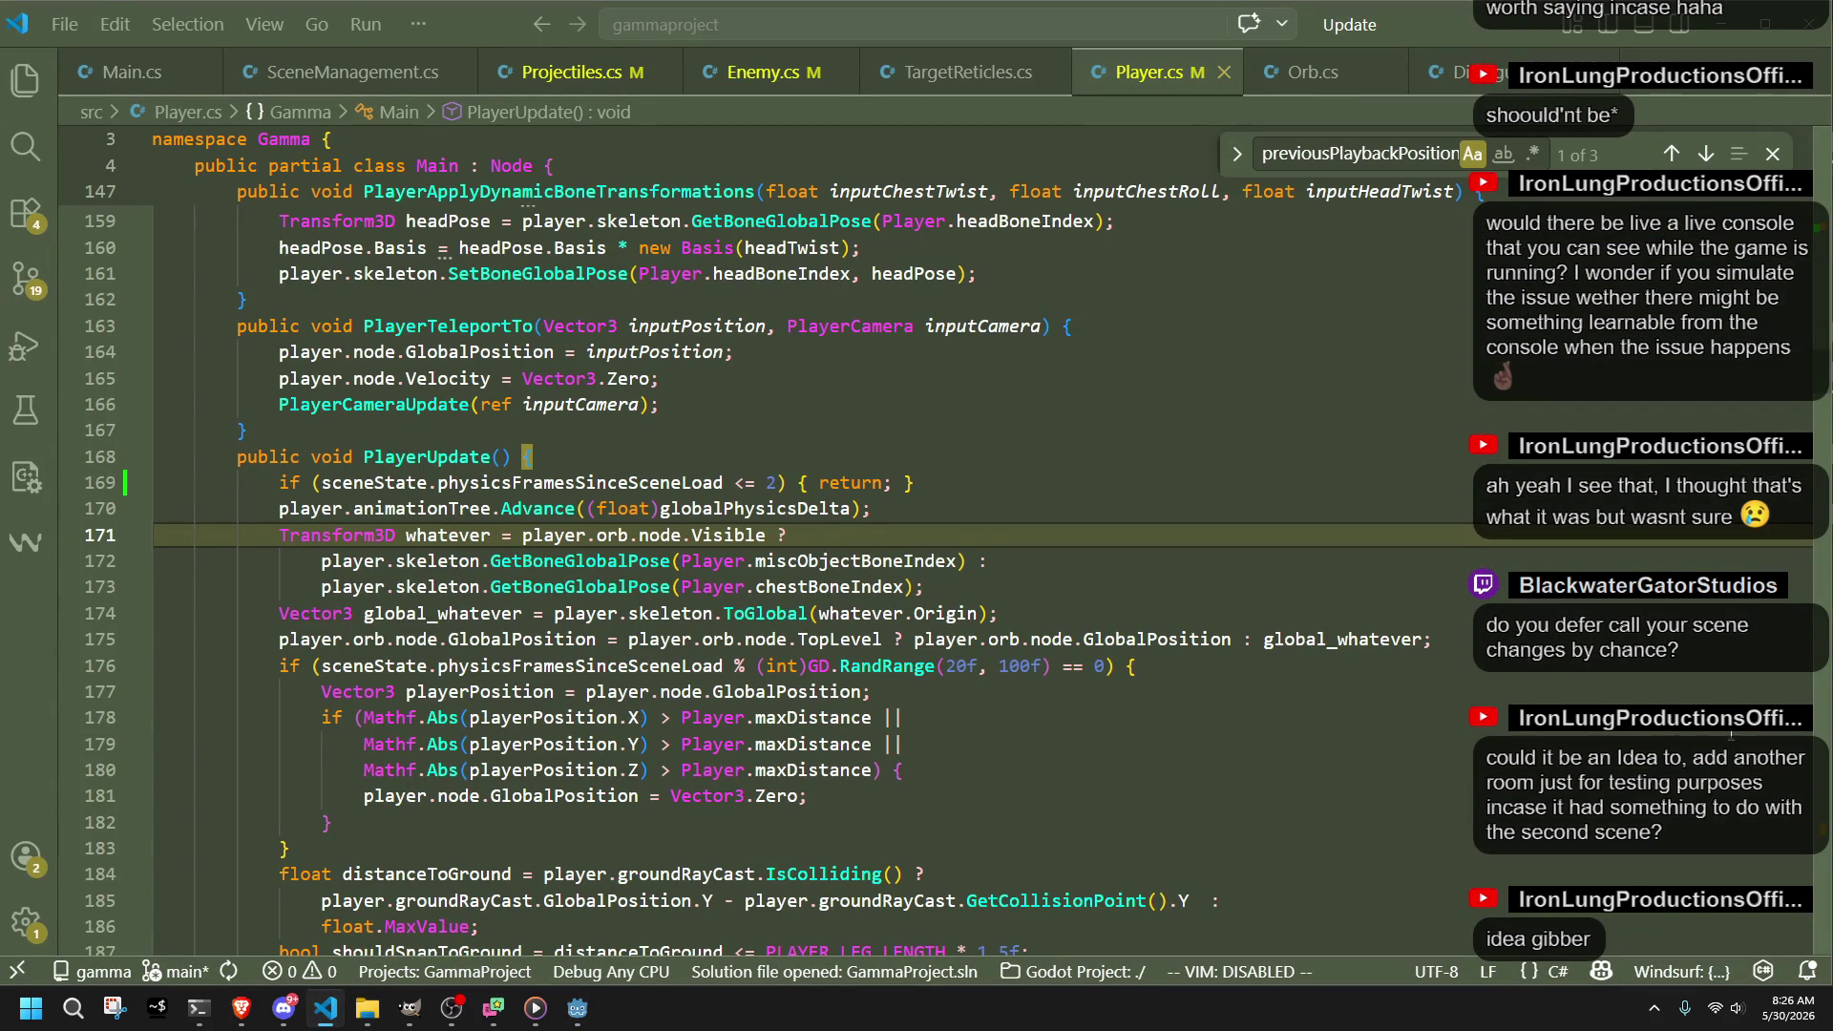
Step: In ClearScene, add resets of physicsFramesSinceSceneLoad to 0 and timeSinceSceneLoad to 0f
left_click(353, 71)
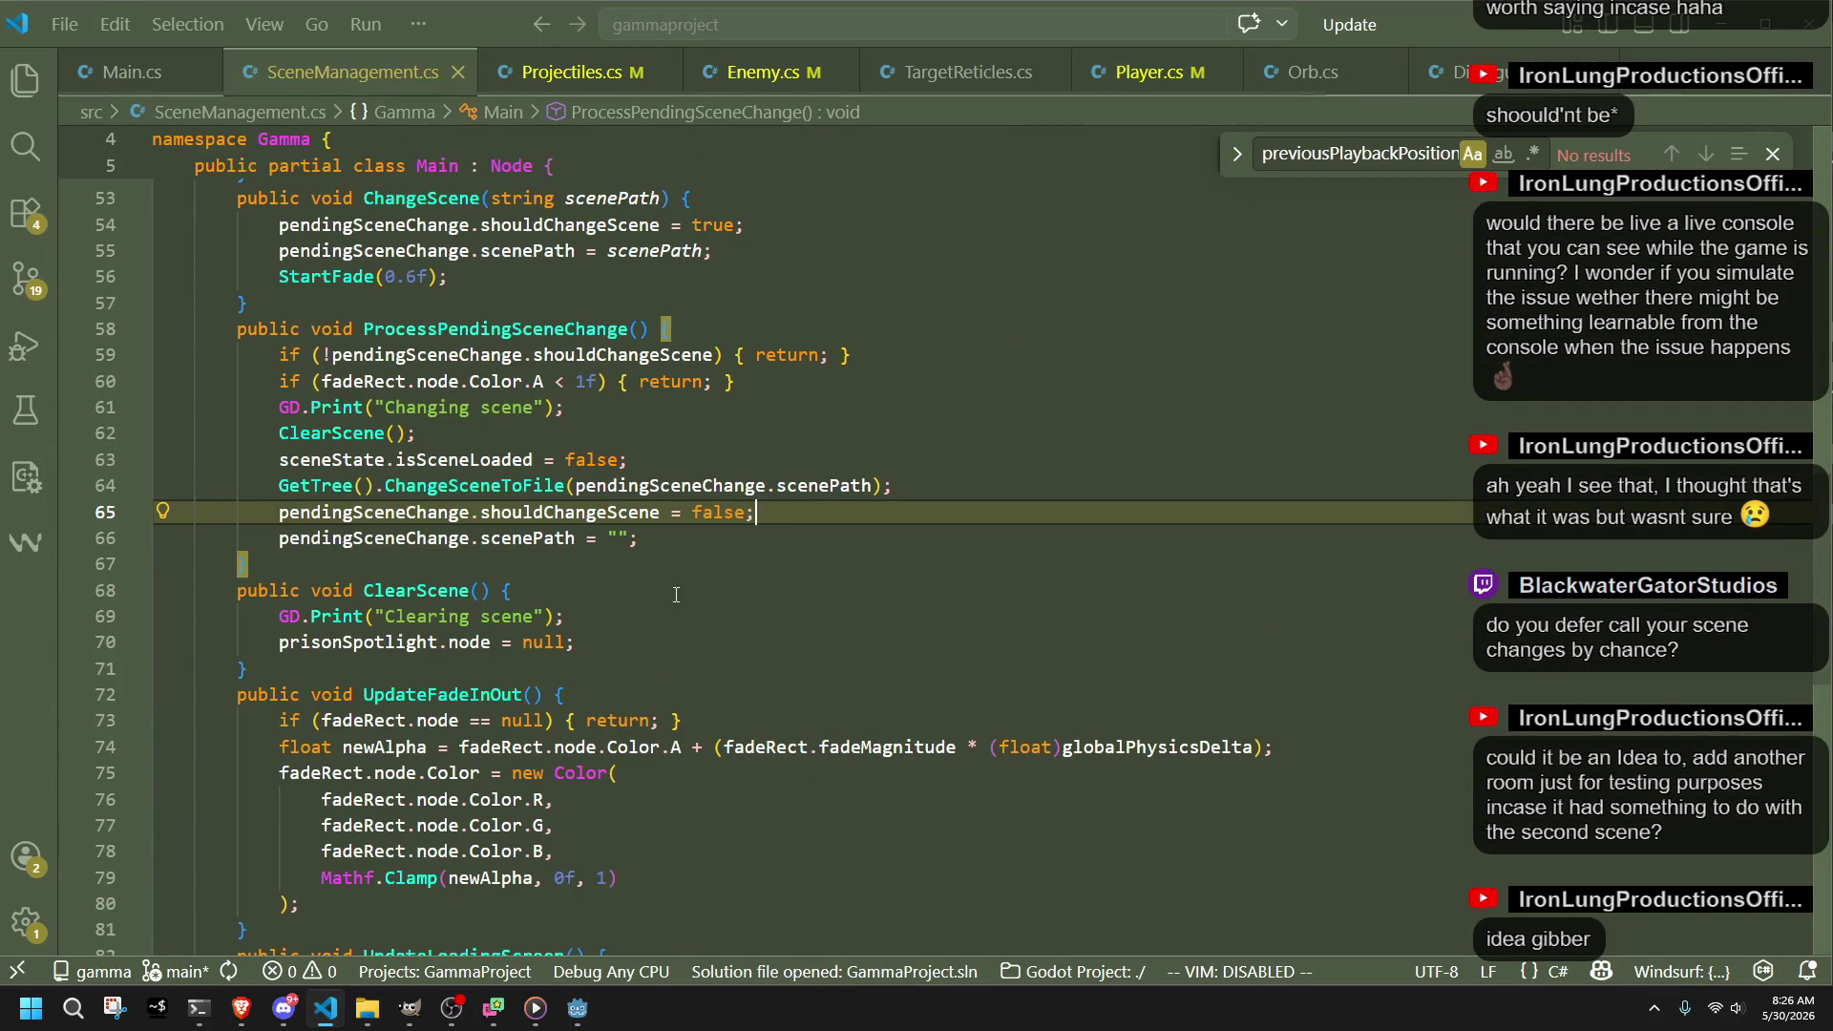
left_click(694, 637)
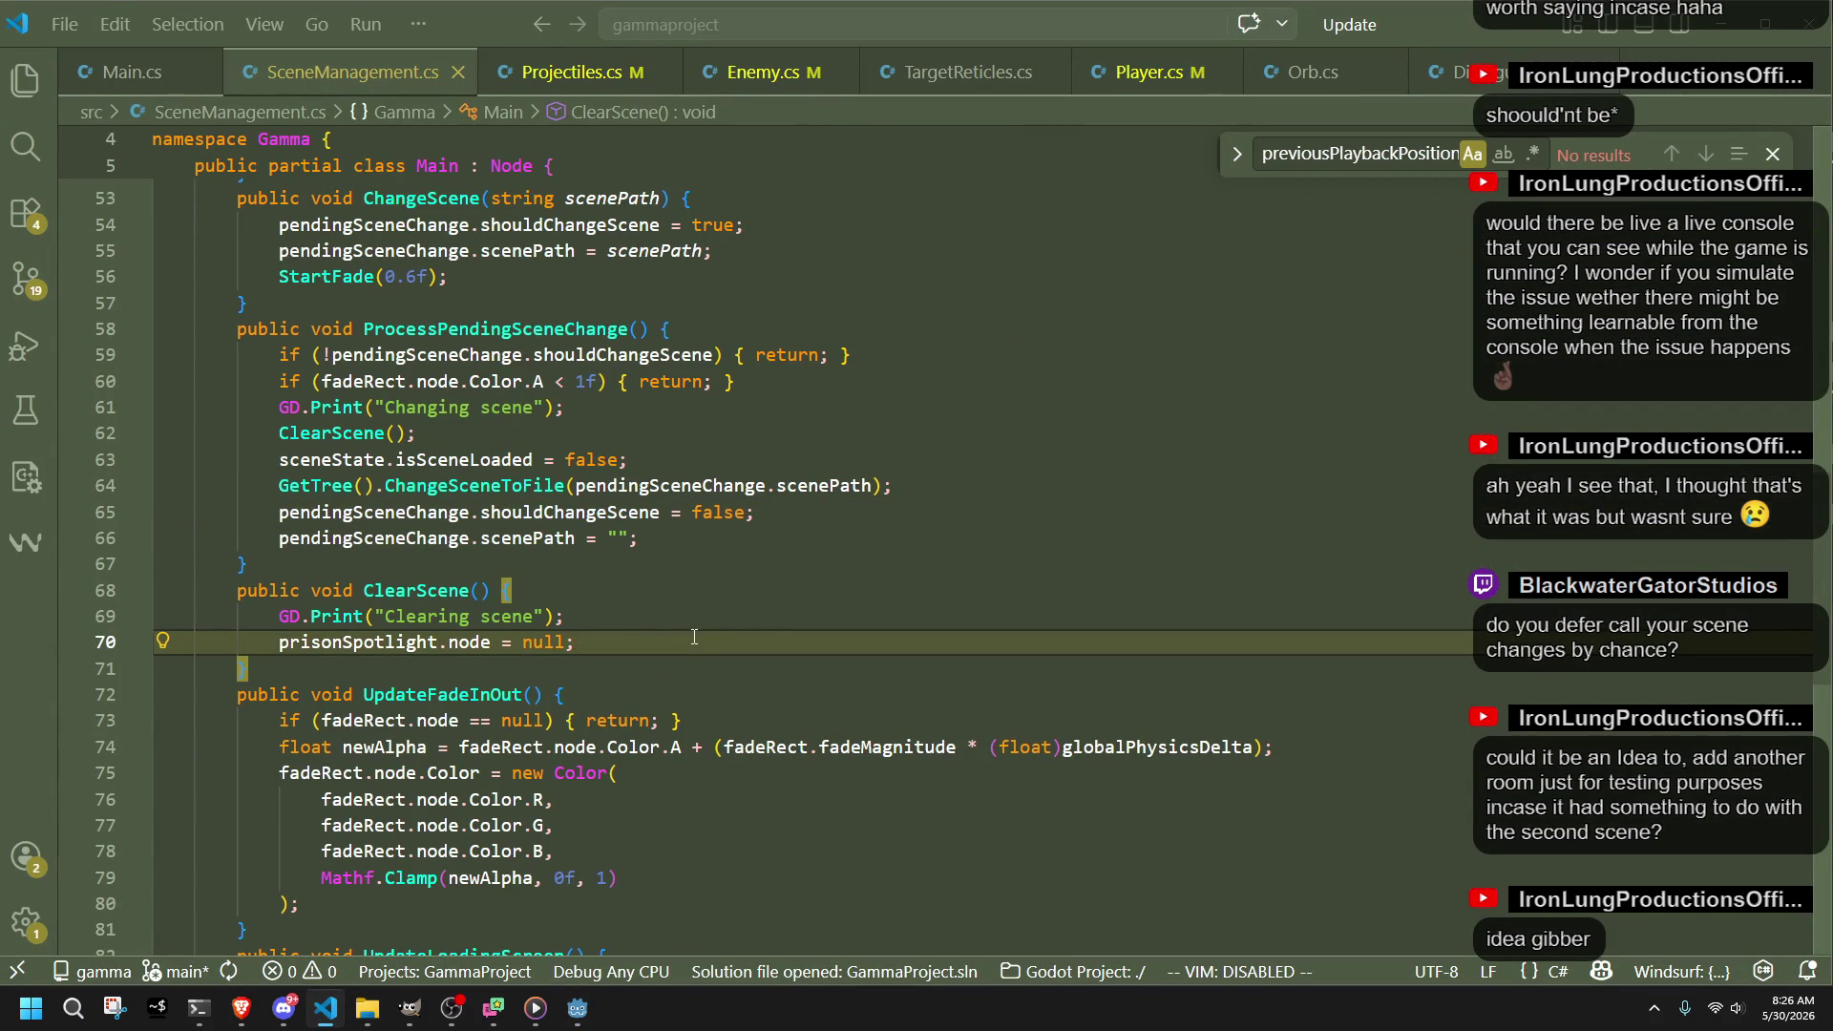
key("Return")
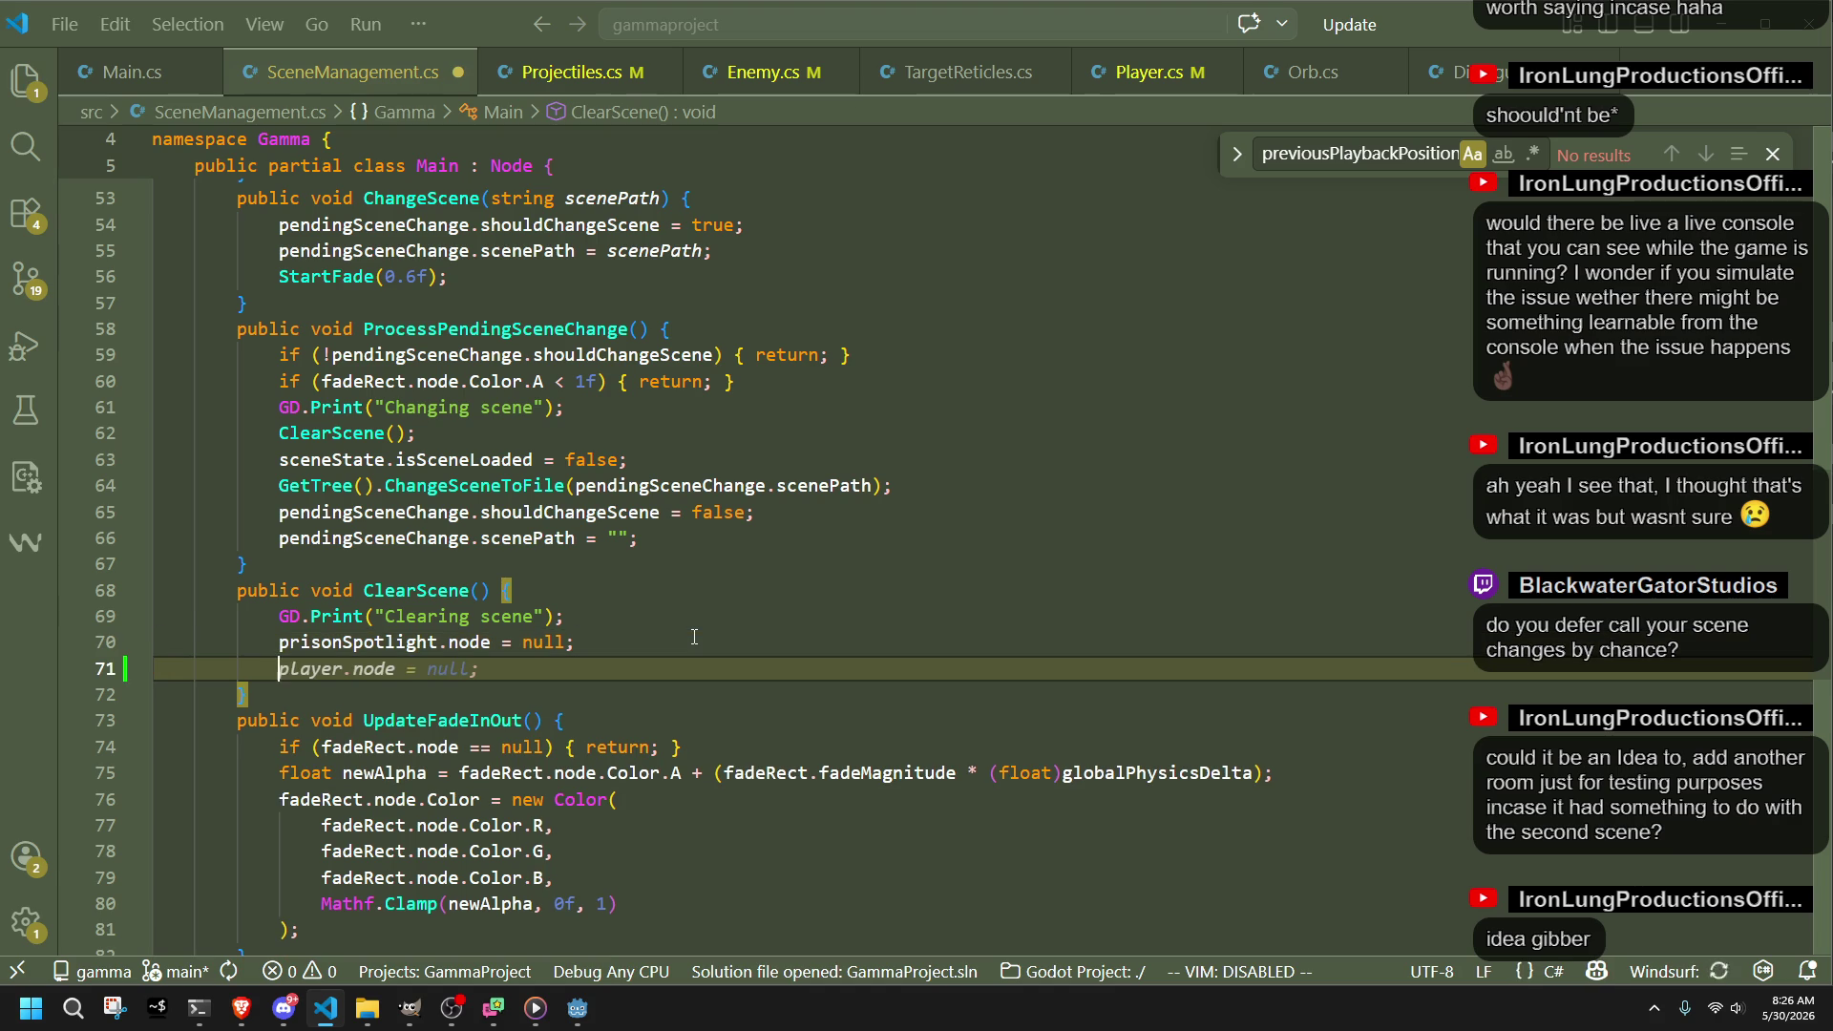
type("sceneState")
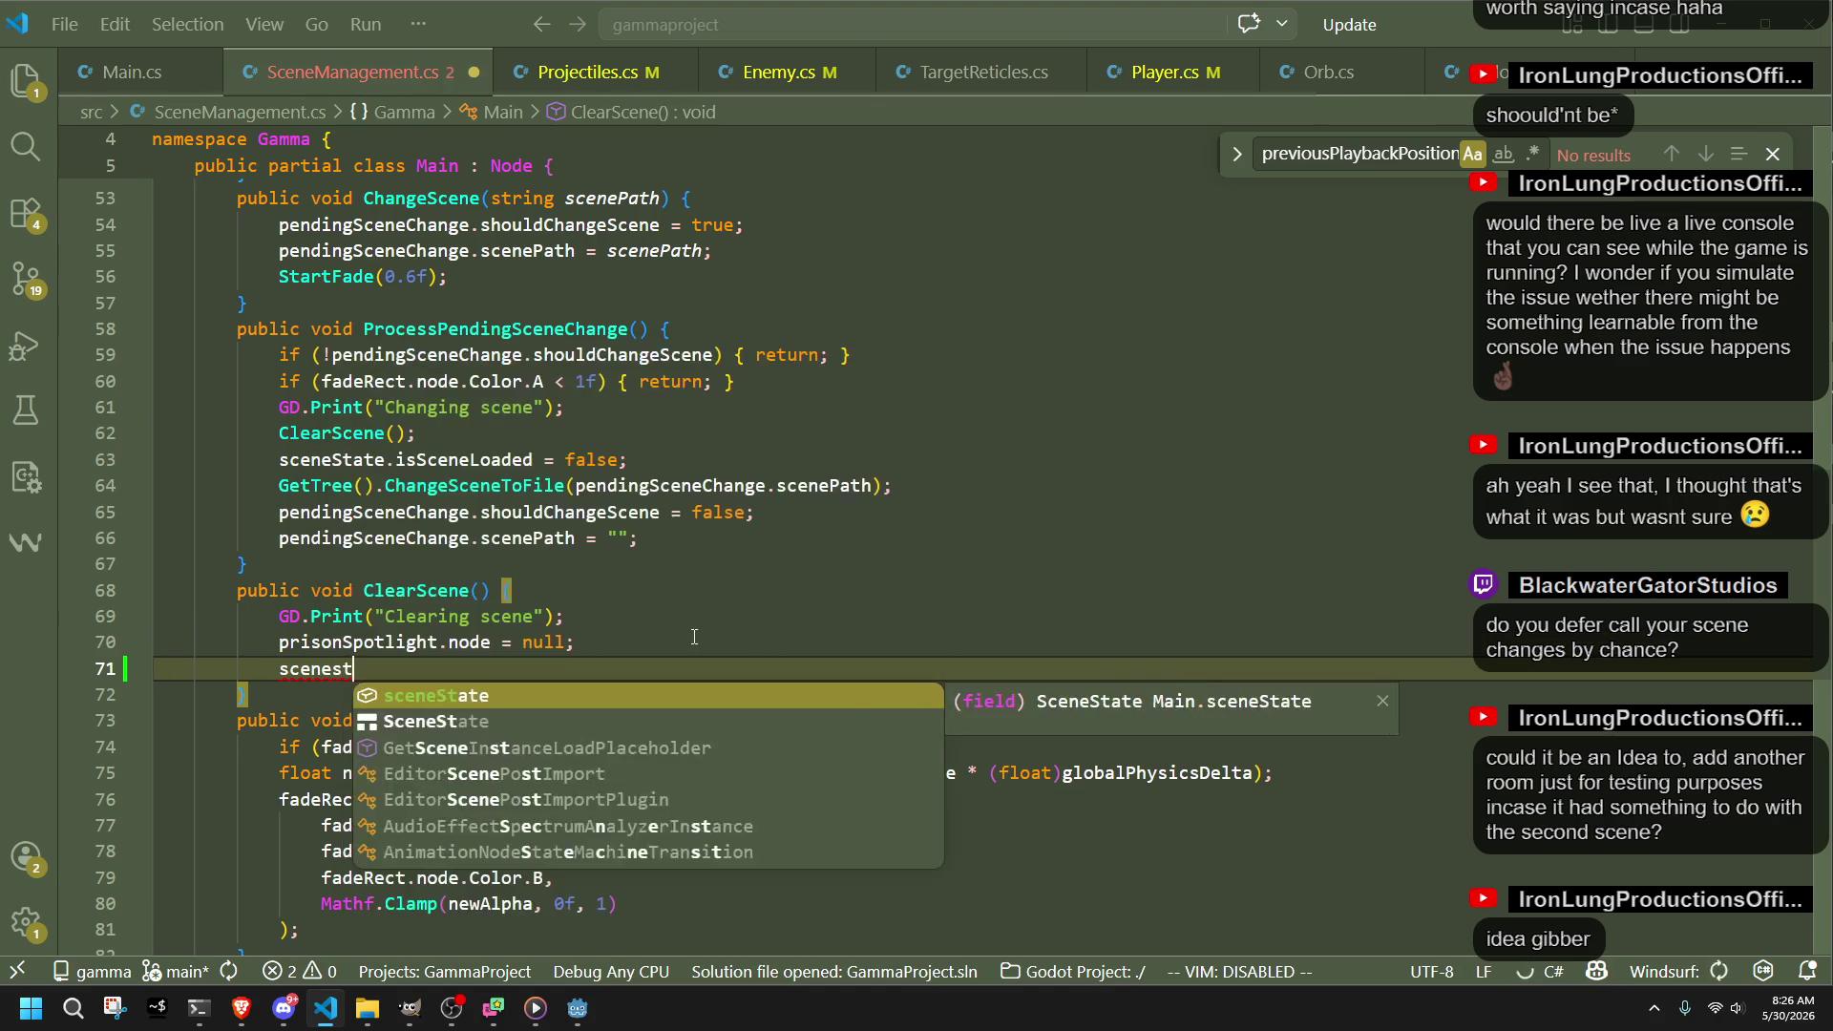
type(".physi")
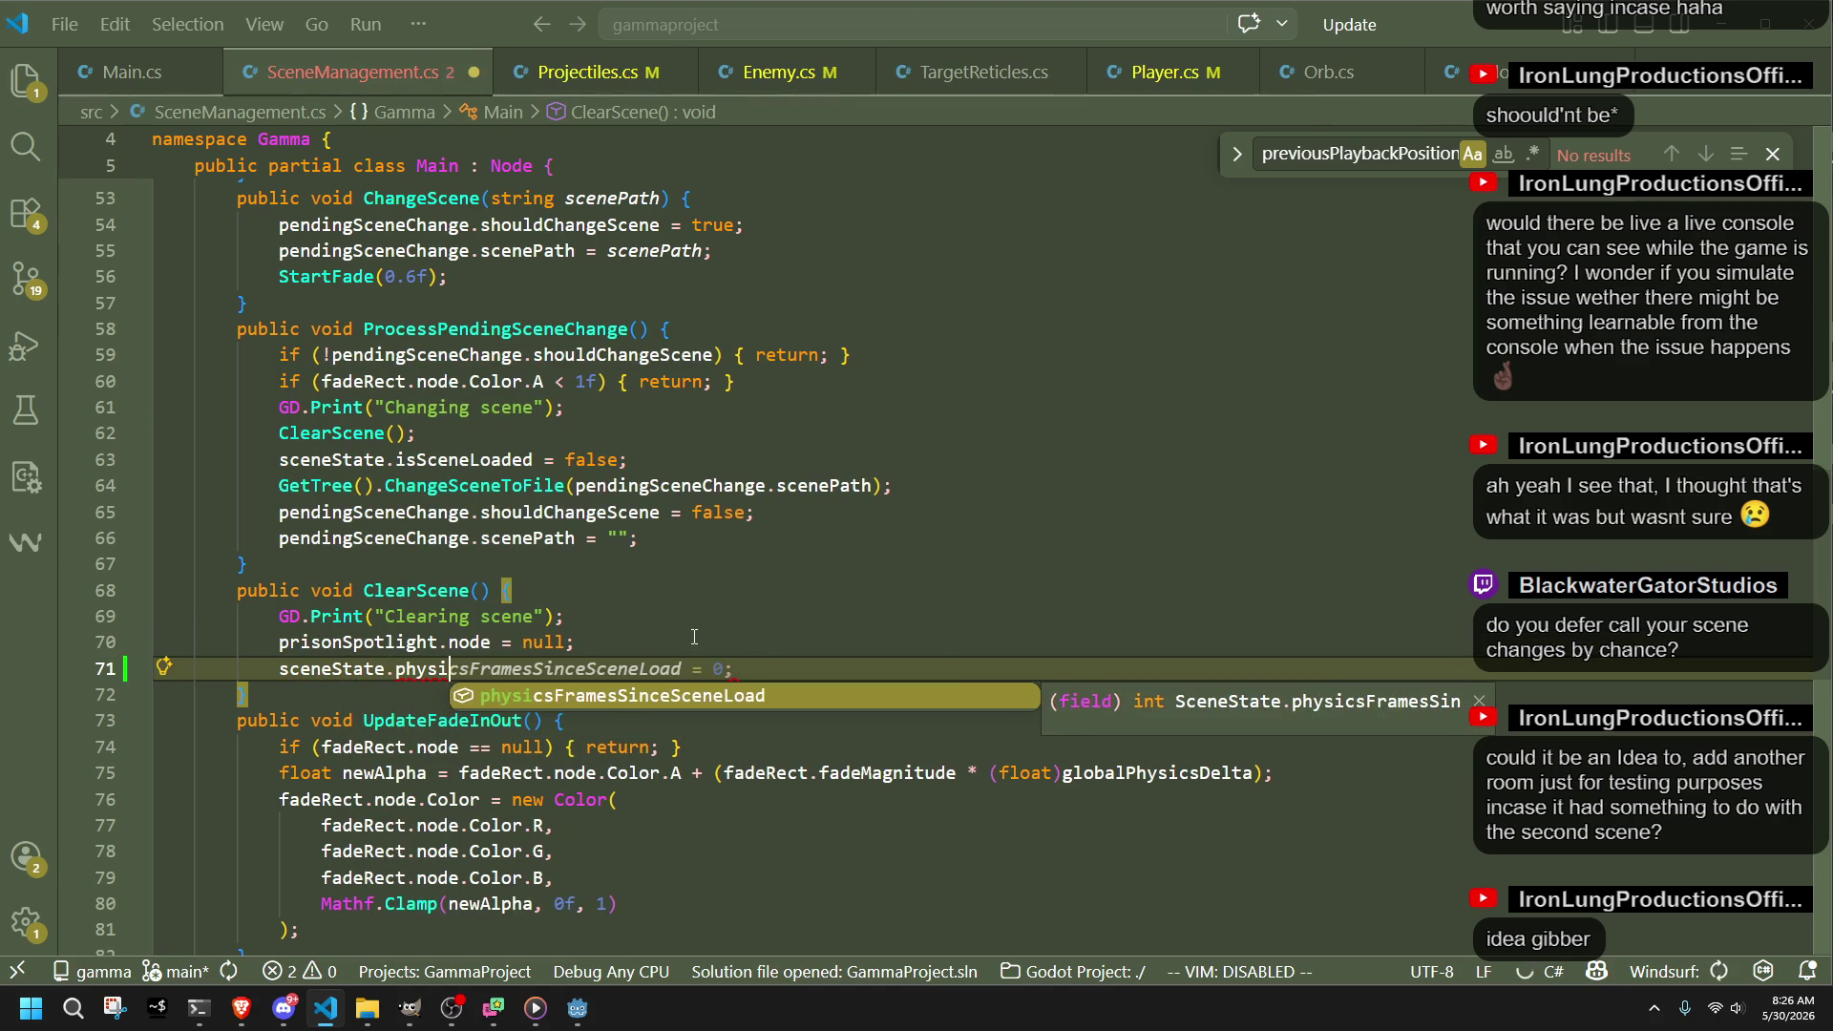
key("Tab")
key("Tab")
key("Return")
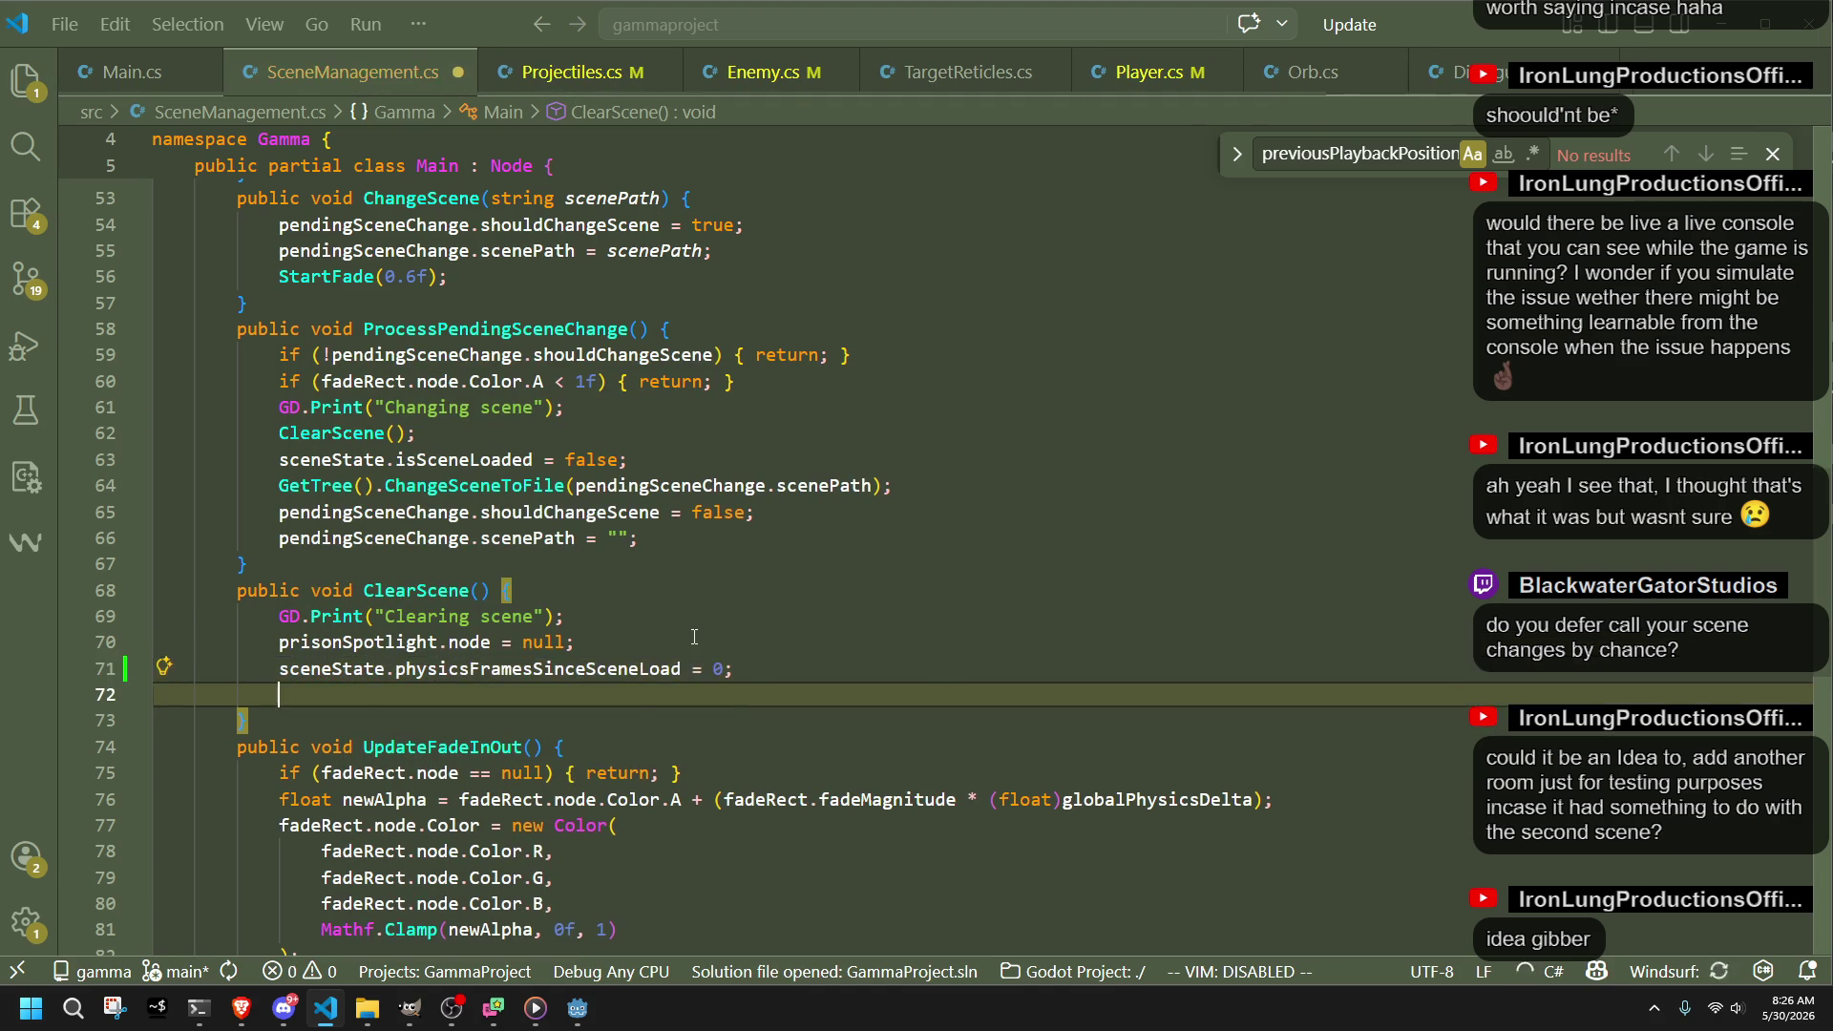
key("Tab")
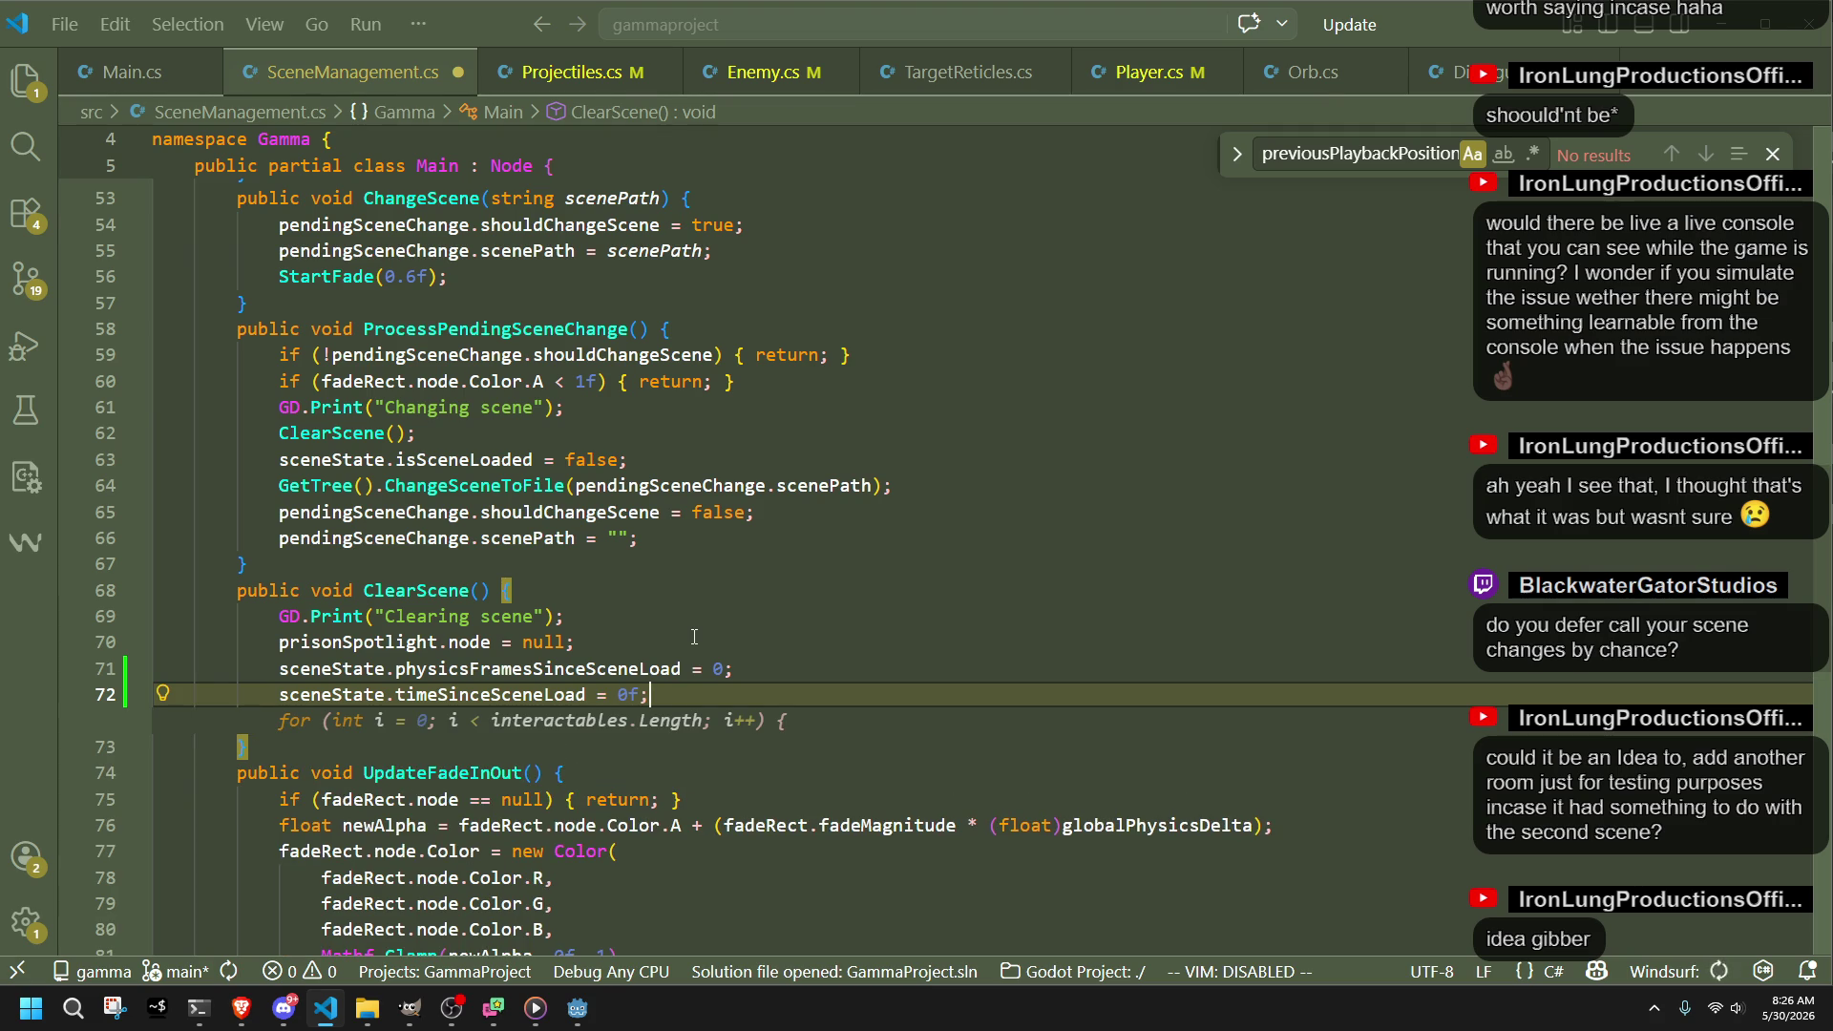
Step: Save SceneManagement.cs, dismiss the for-loop suggestion, and switch to Main.cs
key("ctrl+s")
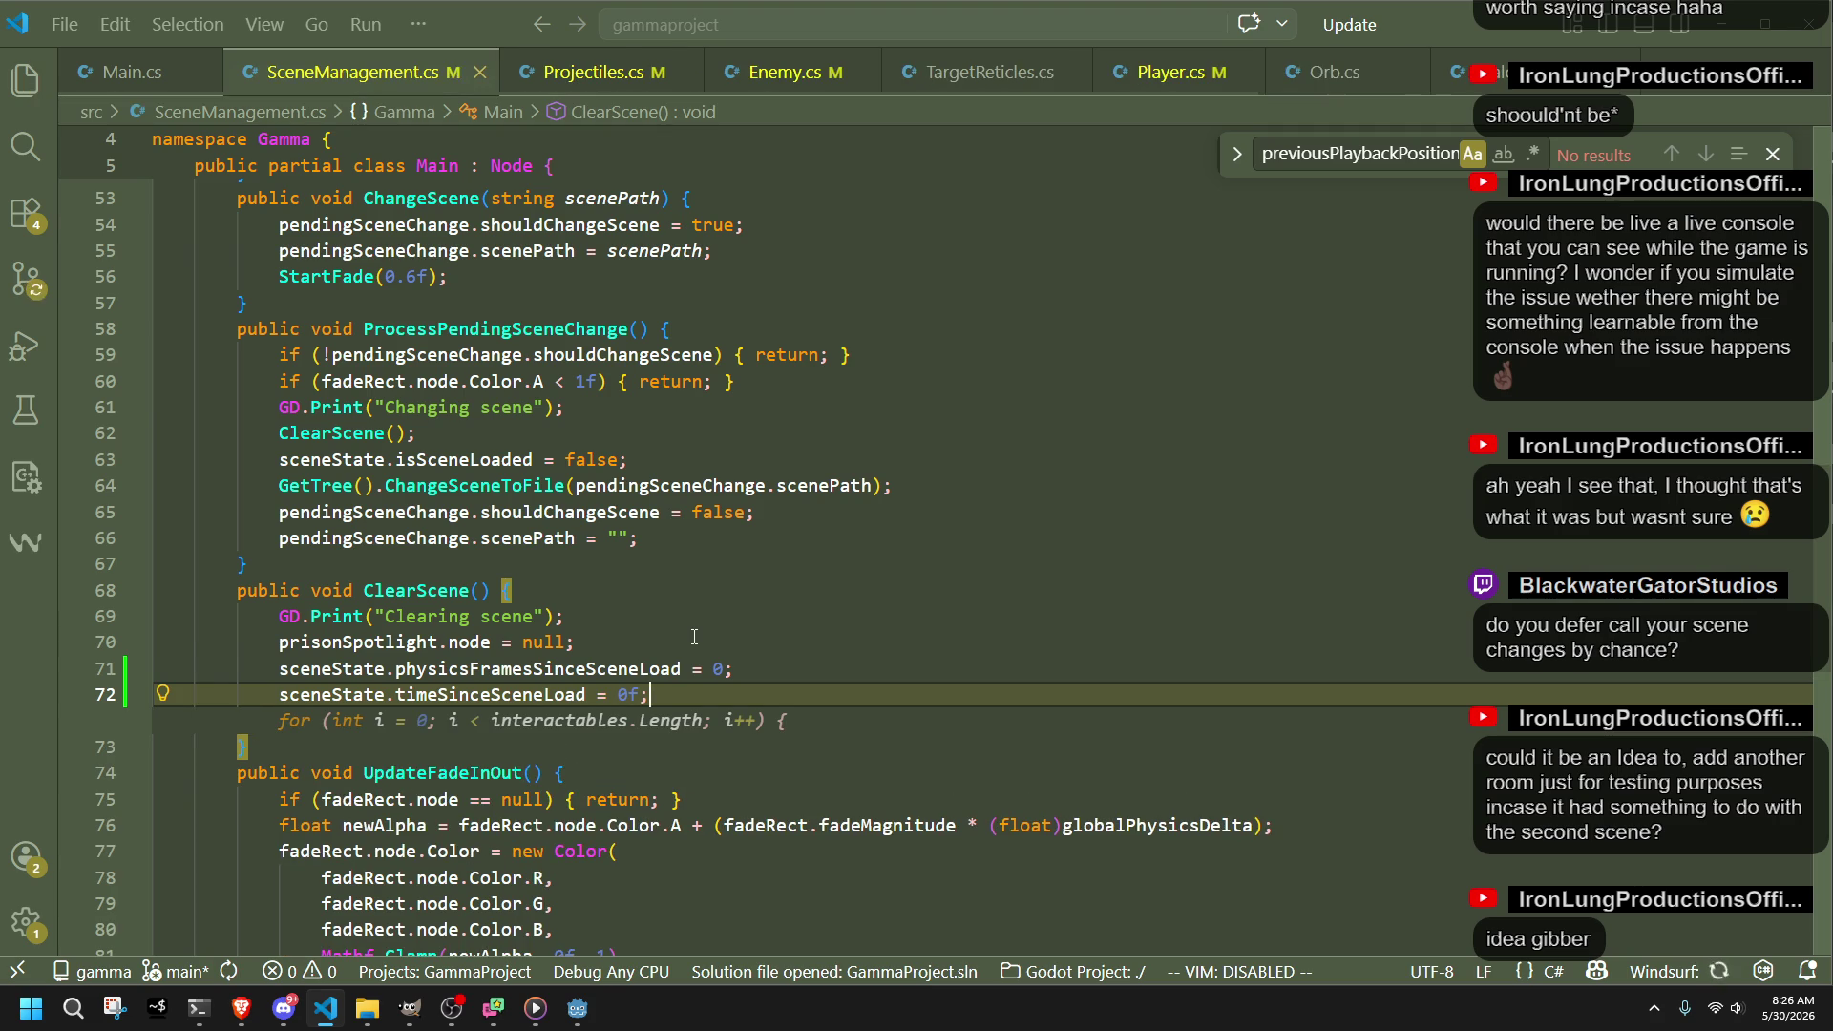
left_click(694, 637)
left_click(129, 73)
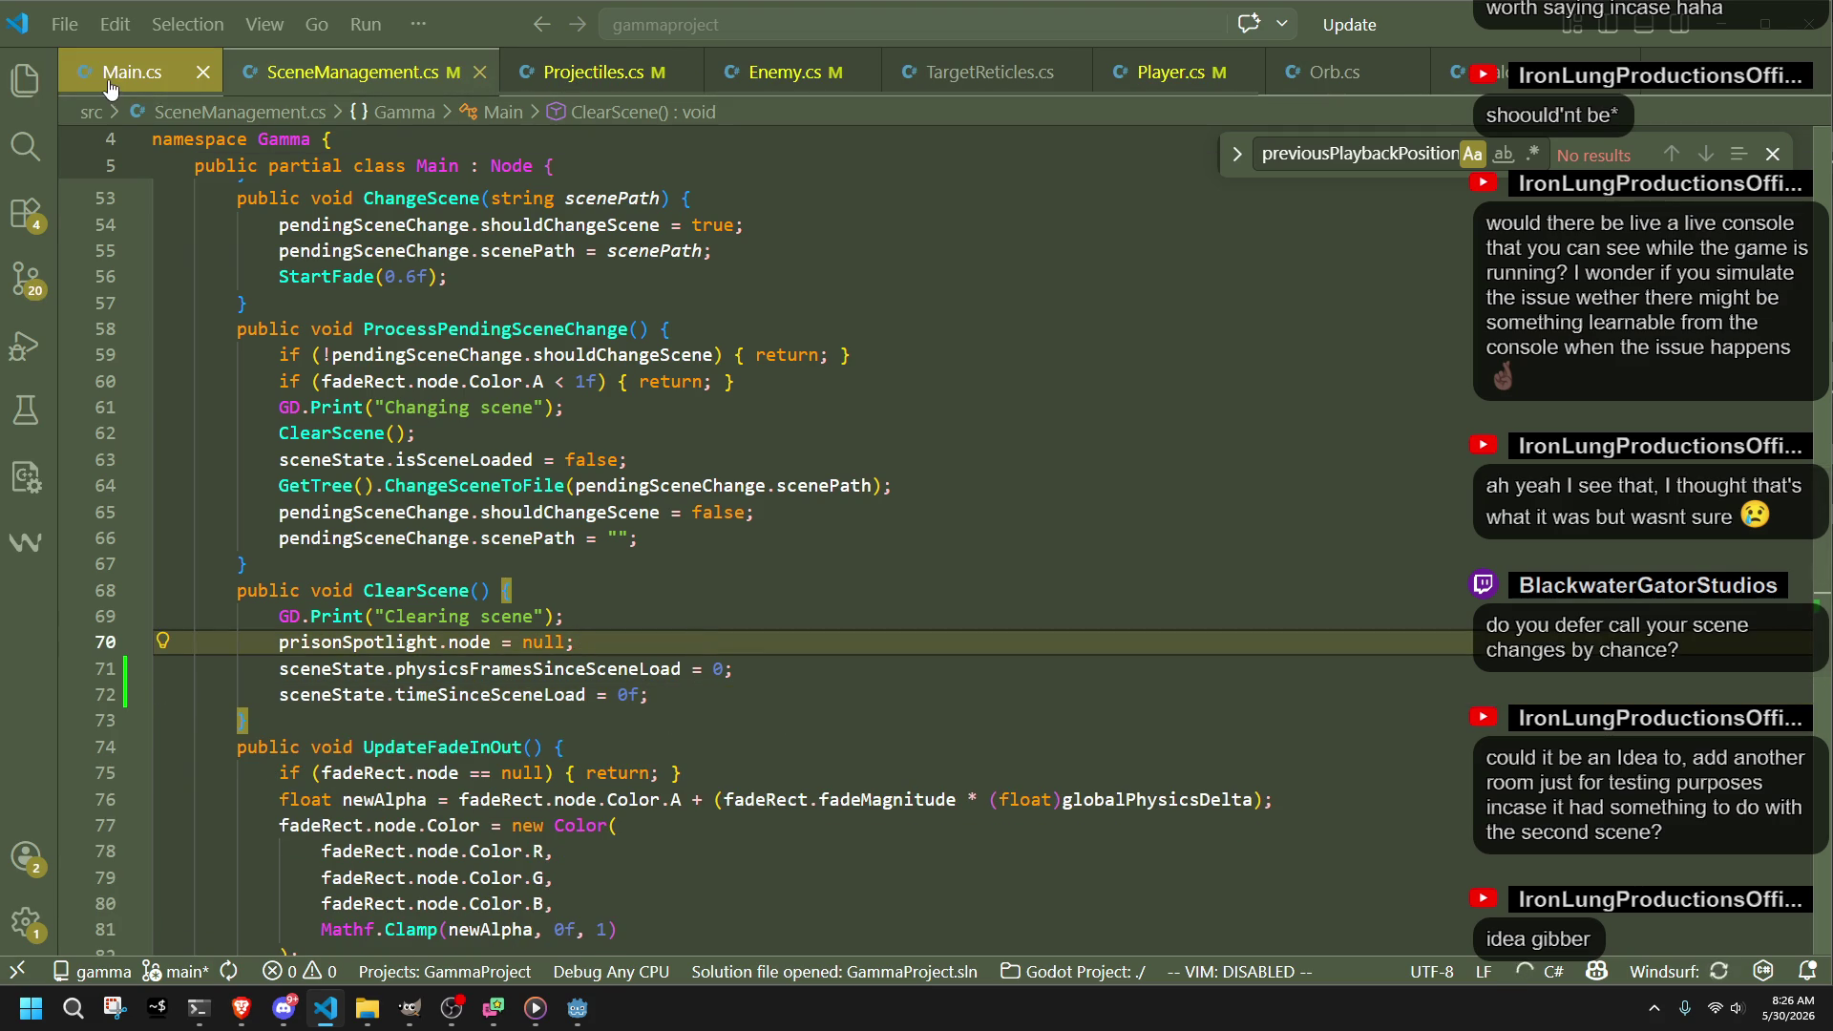
Step: Look over the _Process method in Main.cs, then scroll up to InitializeScene
key("Down")
key("Down")
key("Down")
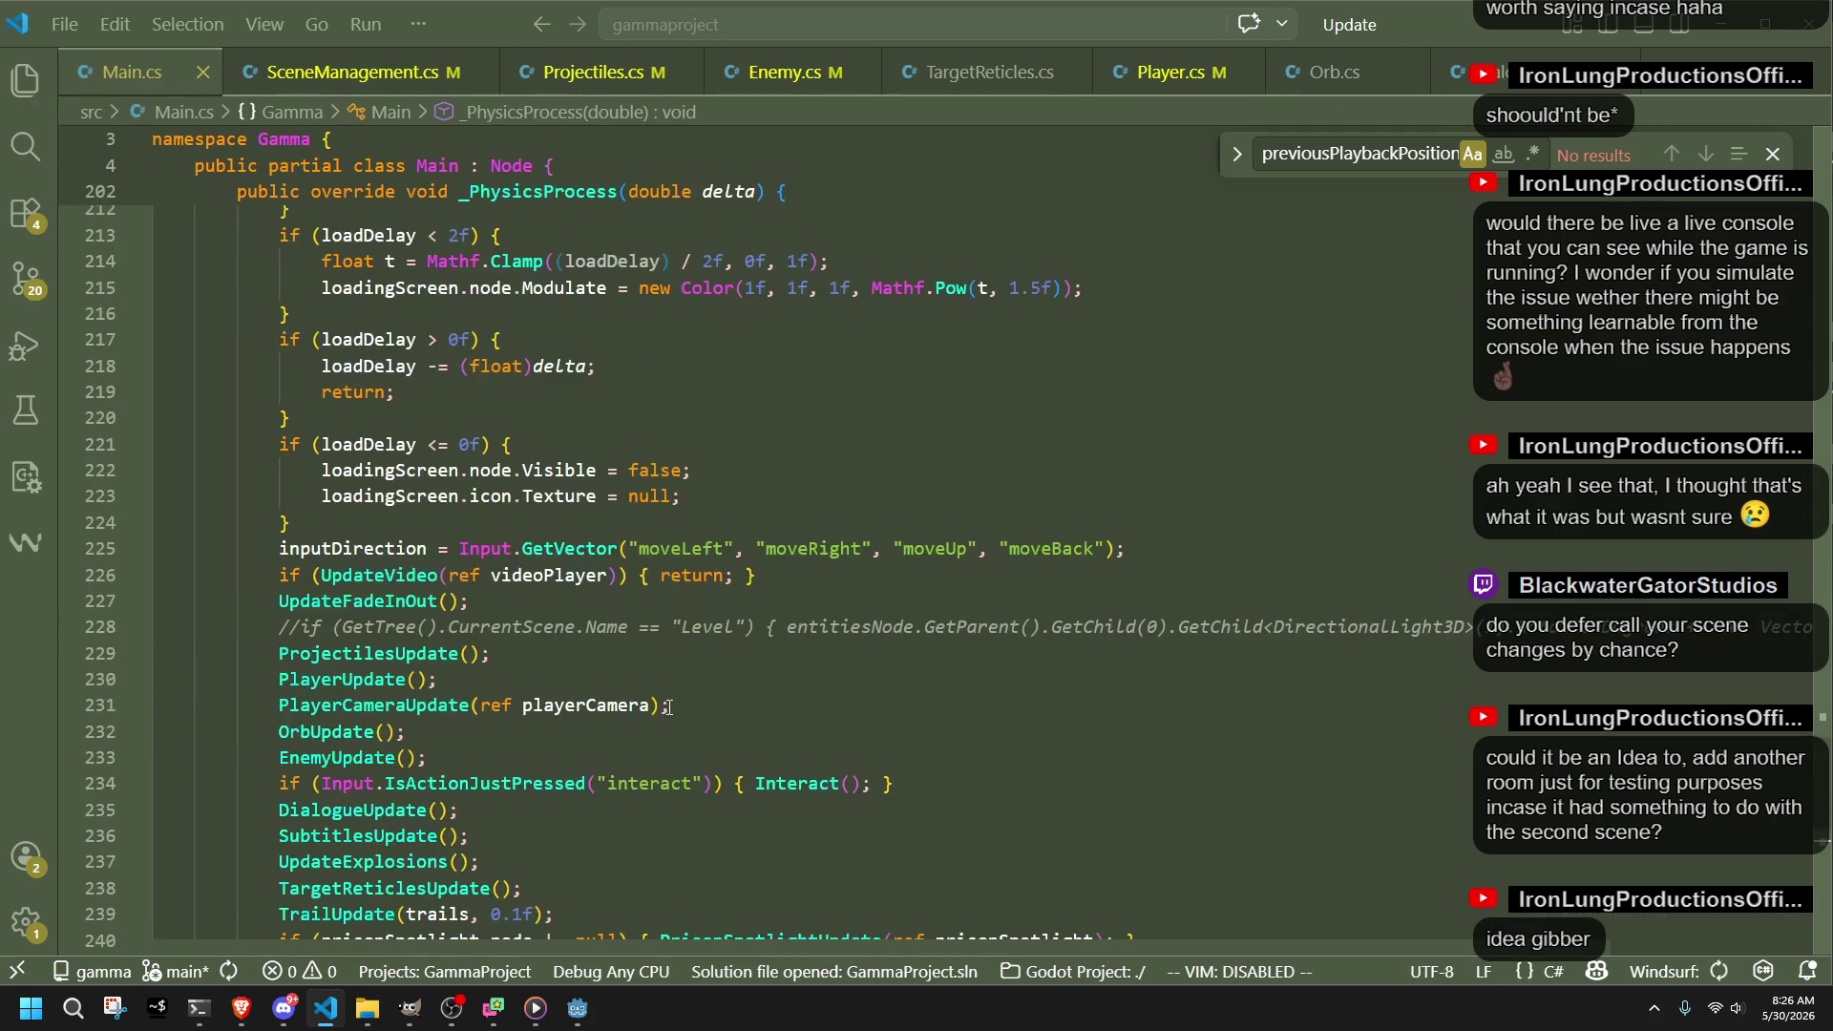
left_click(659, 751)
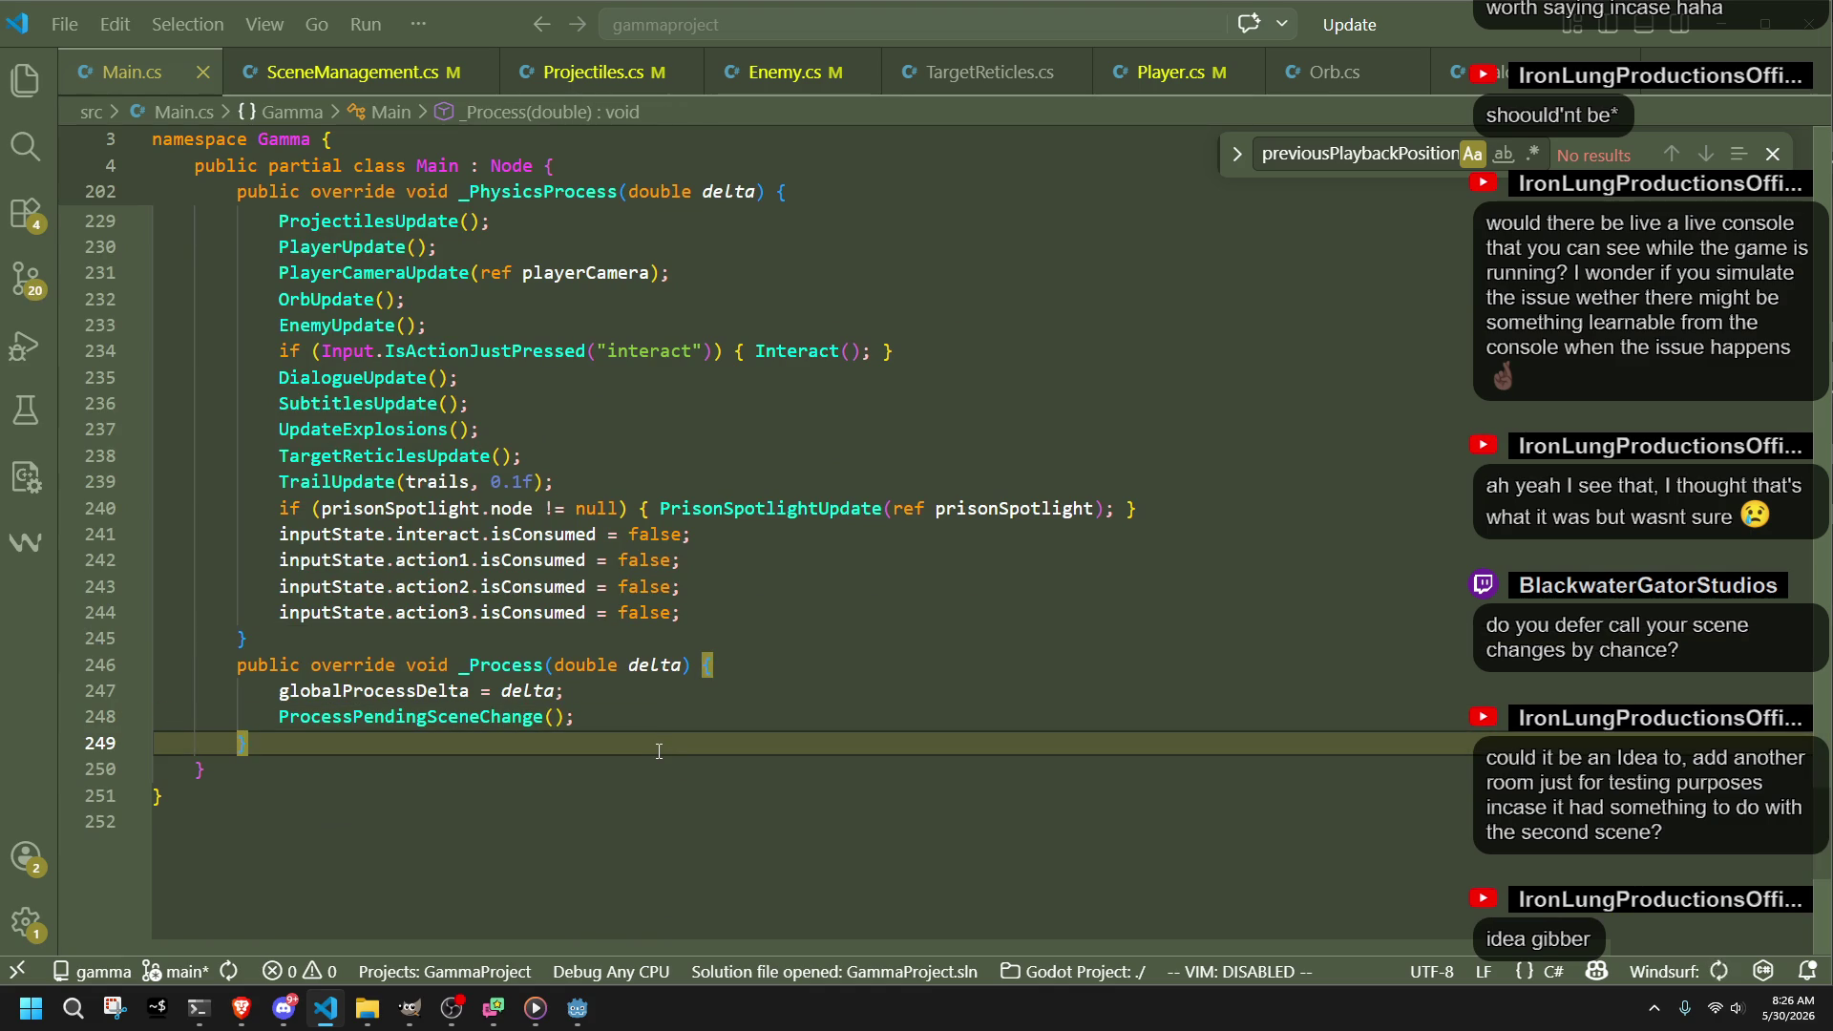
key("alt+Tab")
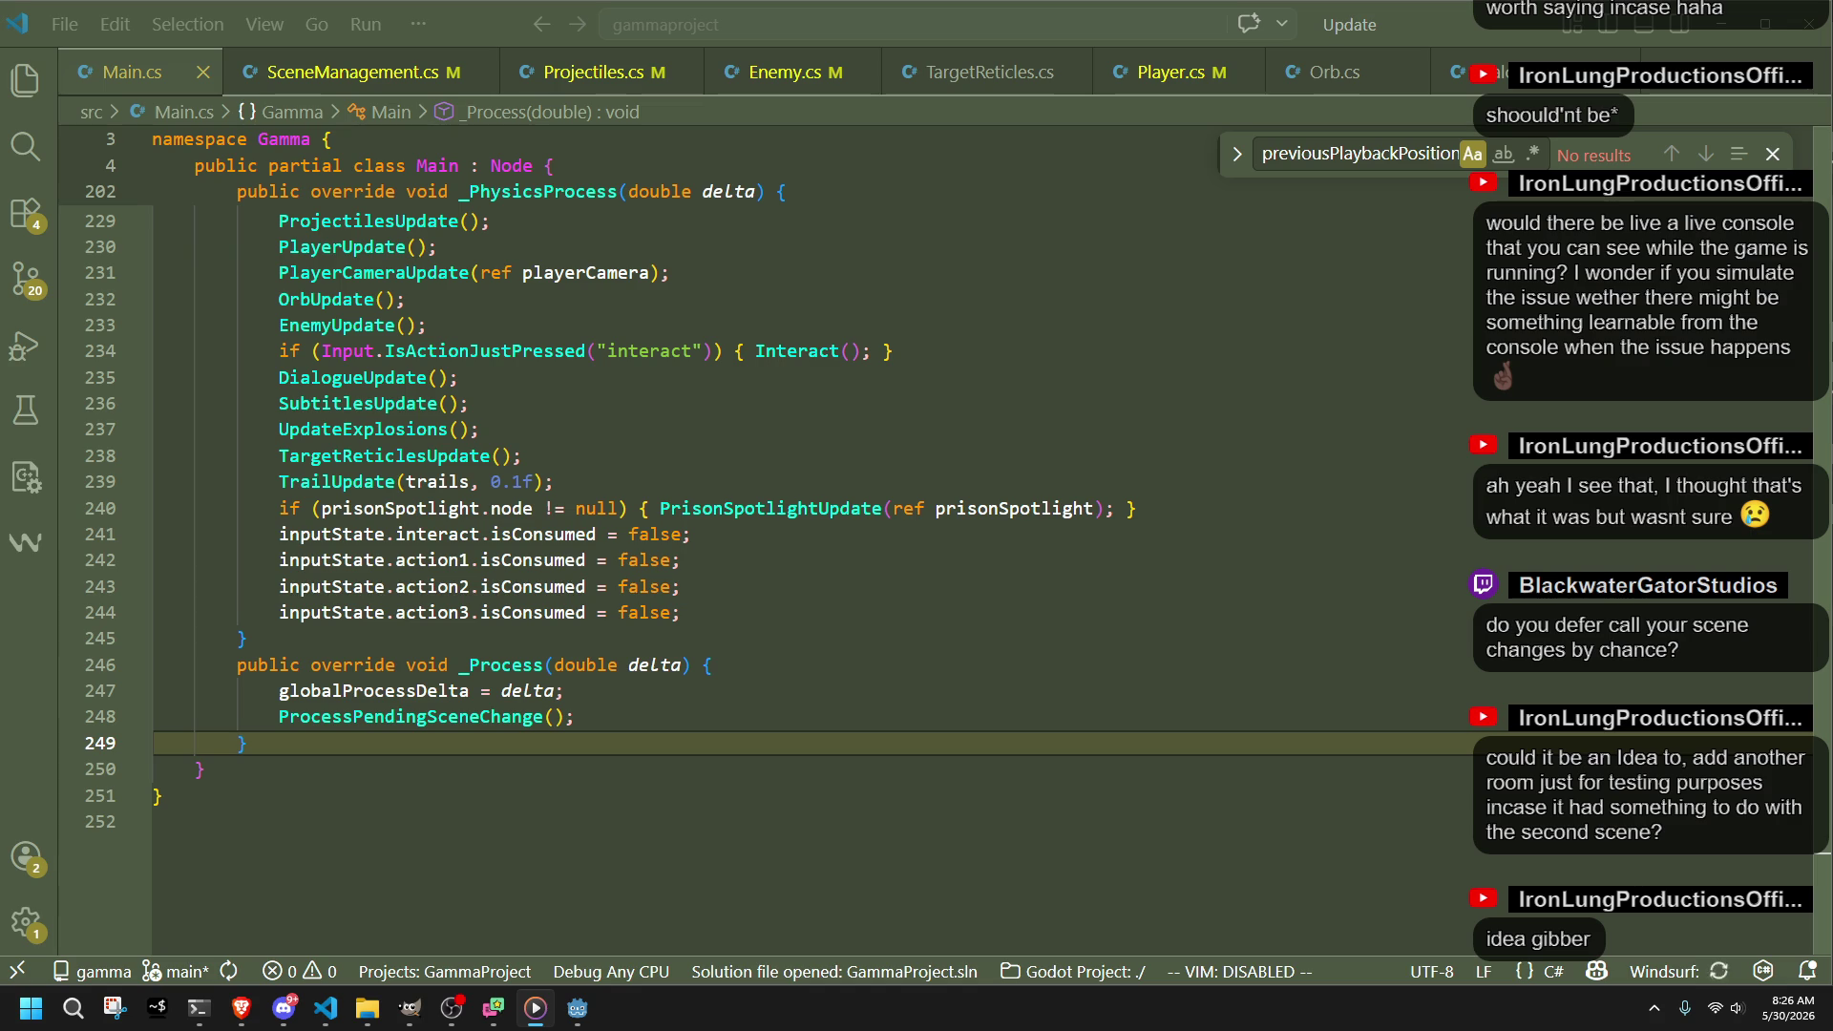
left_click(1101, 710)
left_click(781, 684)
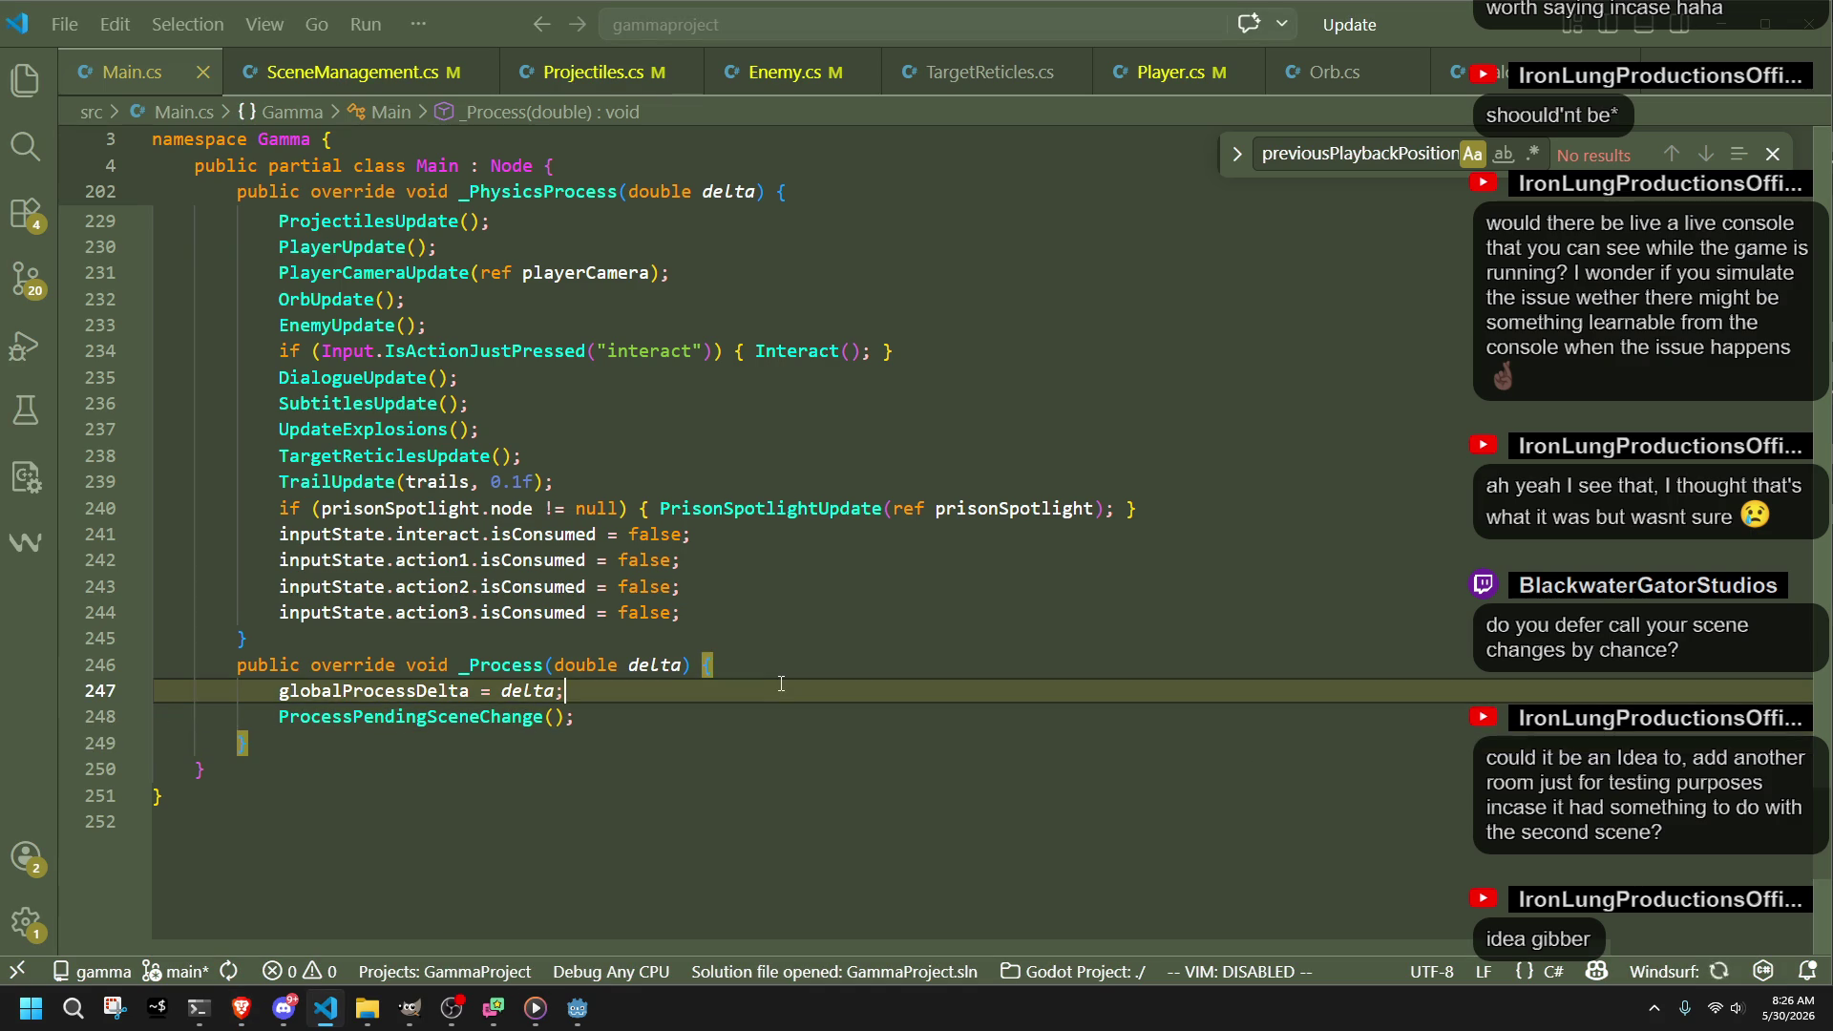
scroll(789, 728, "up", 20)
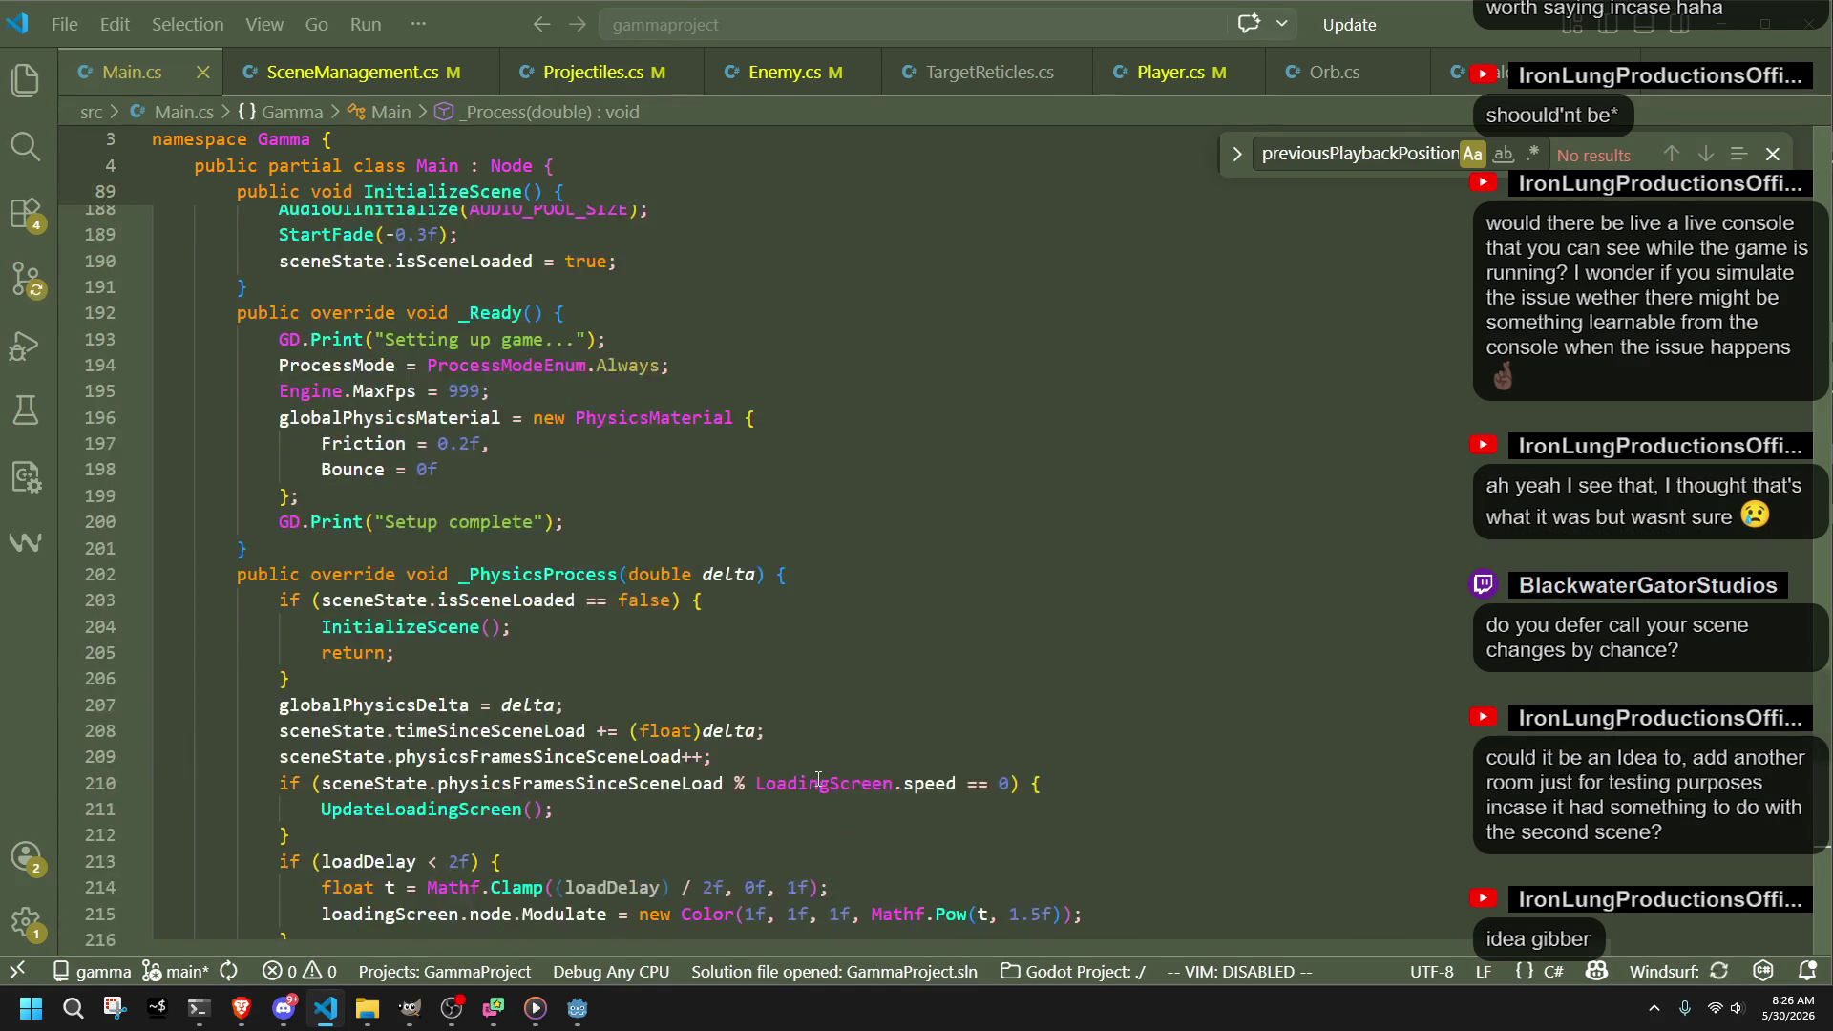
scroll(824, 793, "up", 20)
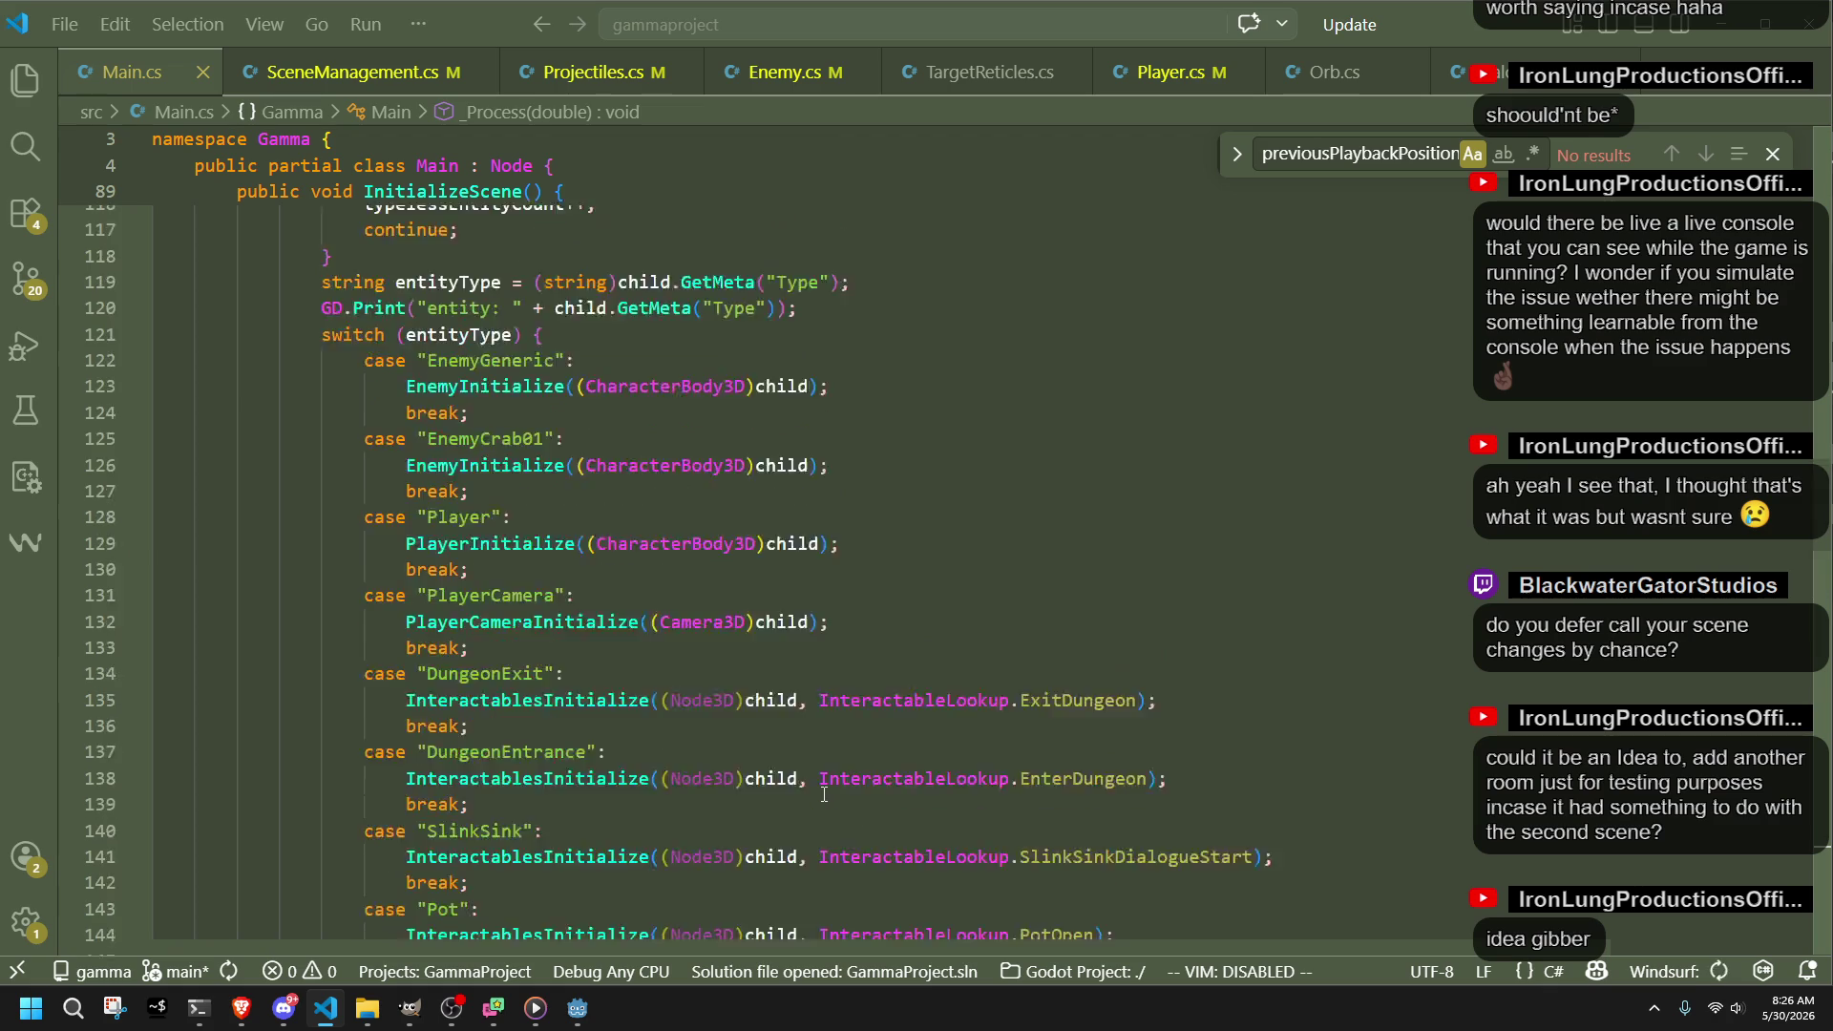
scroll(824, 794, "up", 2)
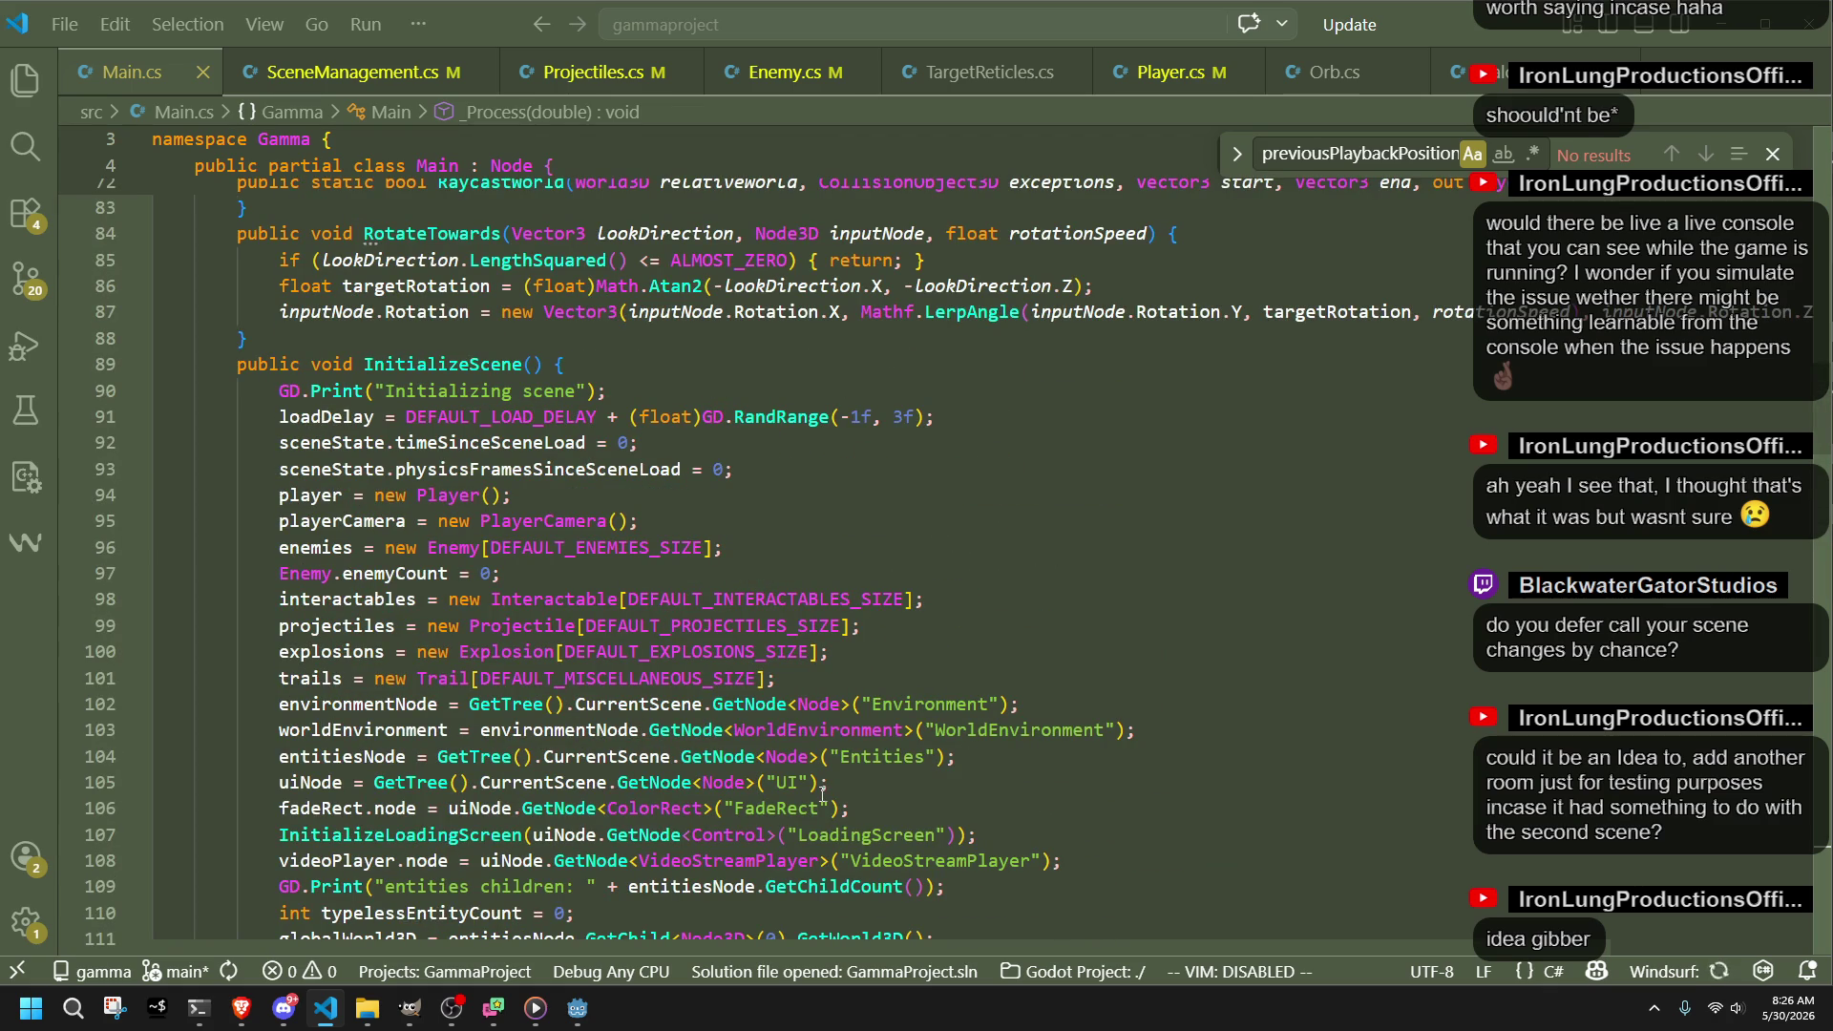
Step: Delete the two sceneState reset lines from InitializeScene, save Main.cs and return to Godot
left_click(655, 485)
left_click_drag(736, 469, 979, 429)
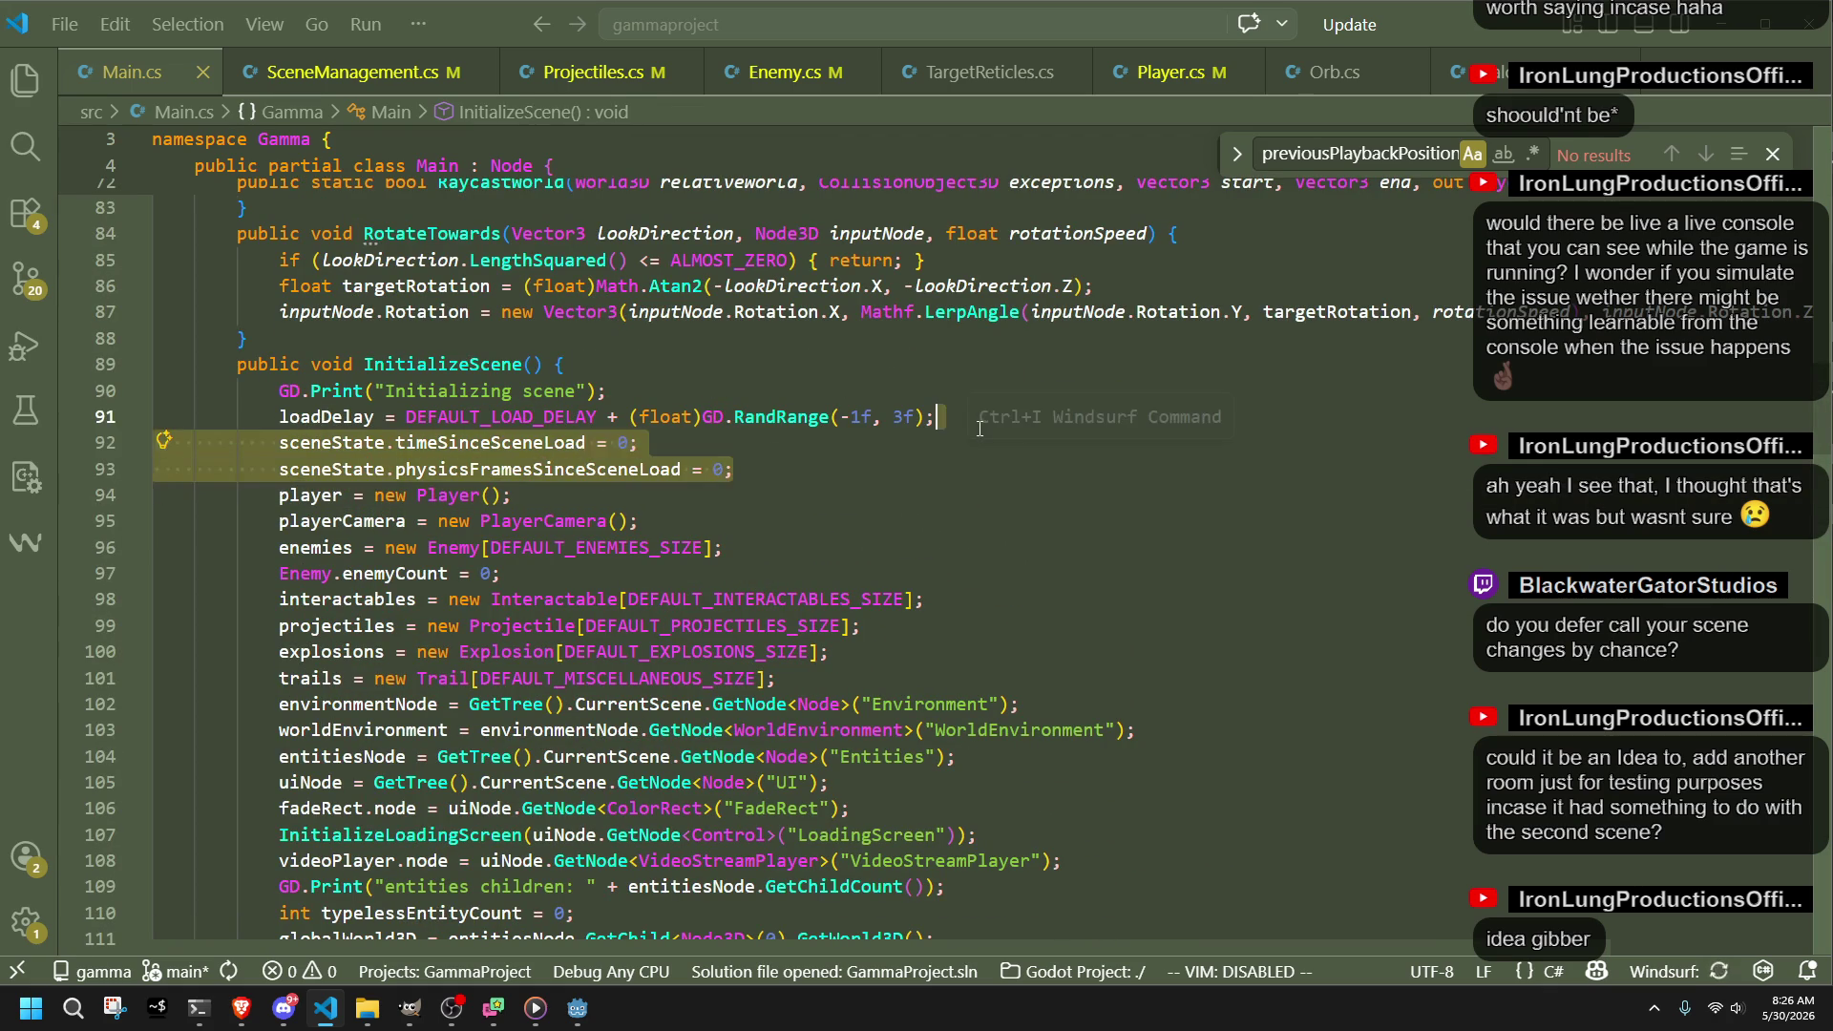
key("BackSpace")
left_click(840, 447)
key("ctrl+s")
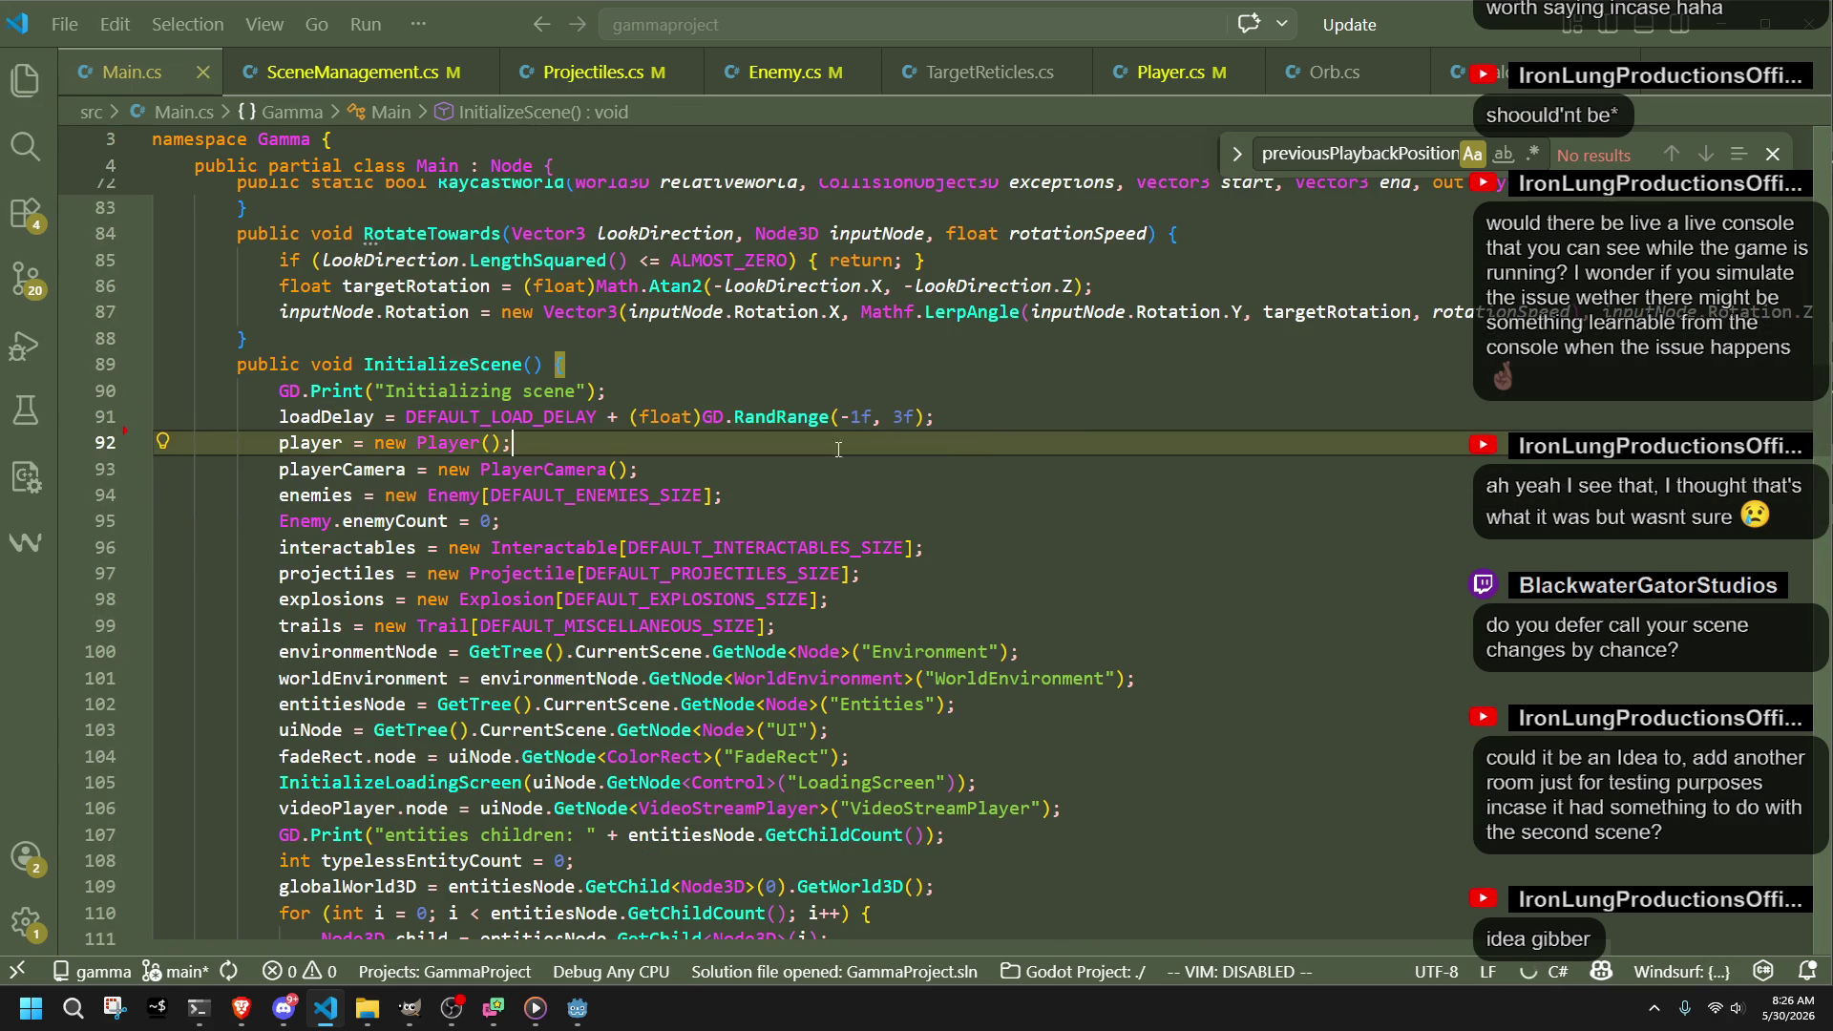
left_click(578, 1010)
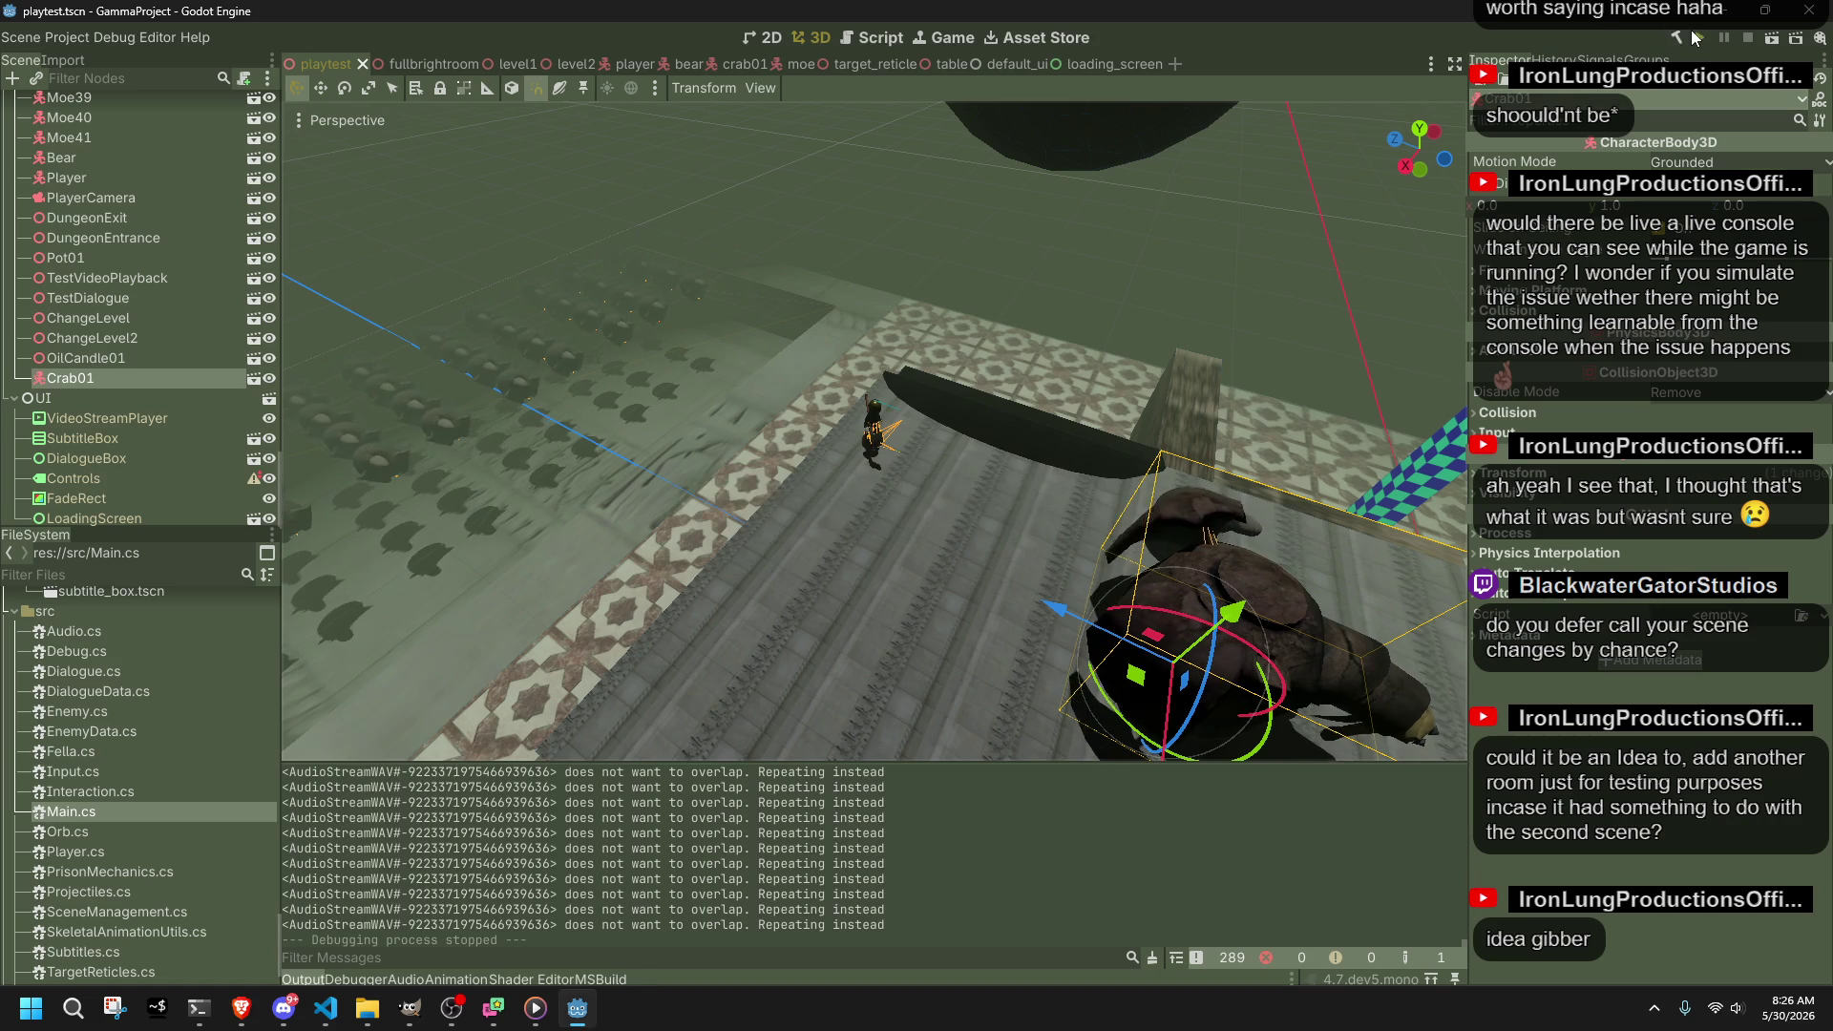
Step: Run the game and run and jump across the tiled floor, past the pillars onto the box
left_click(1697, 38)
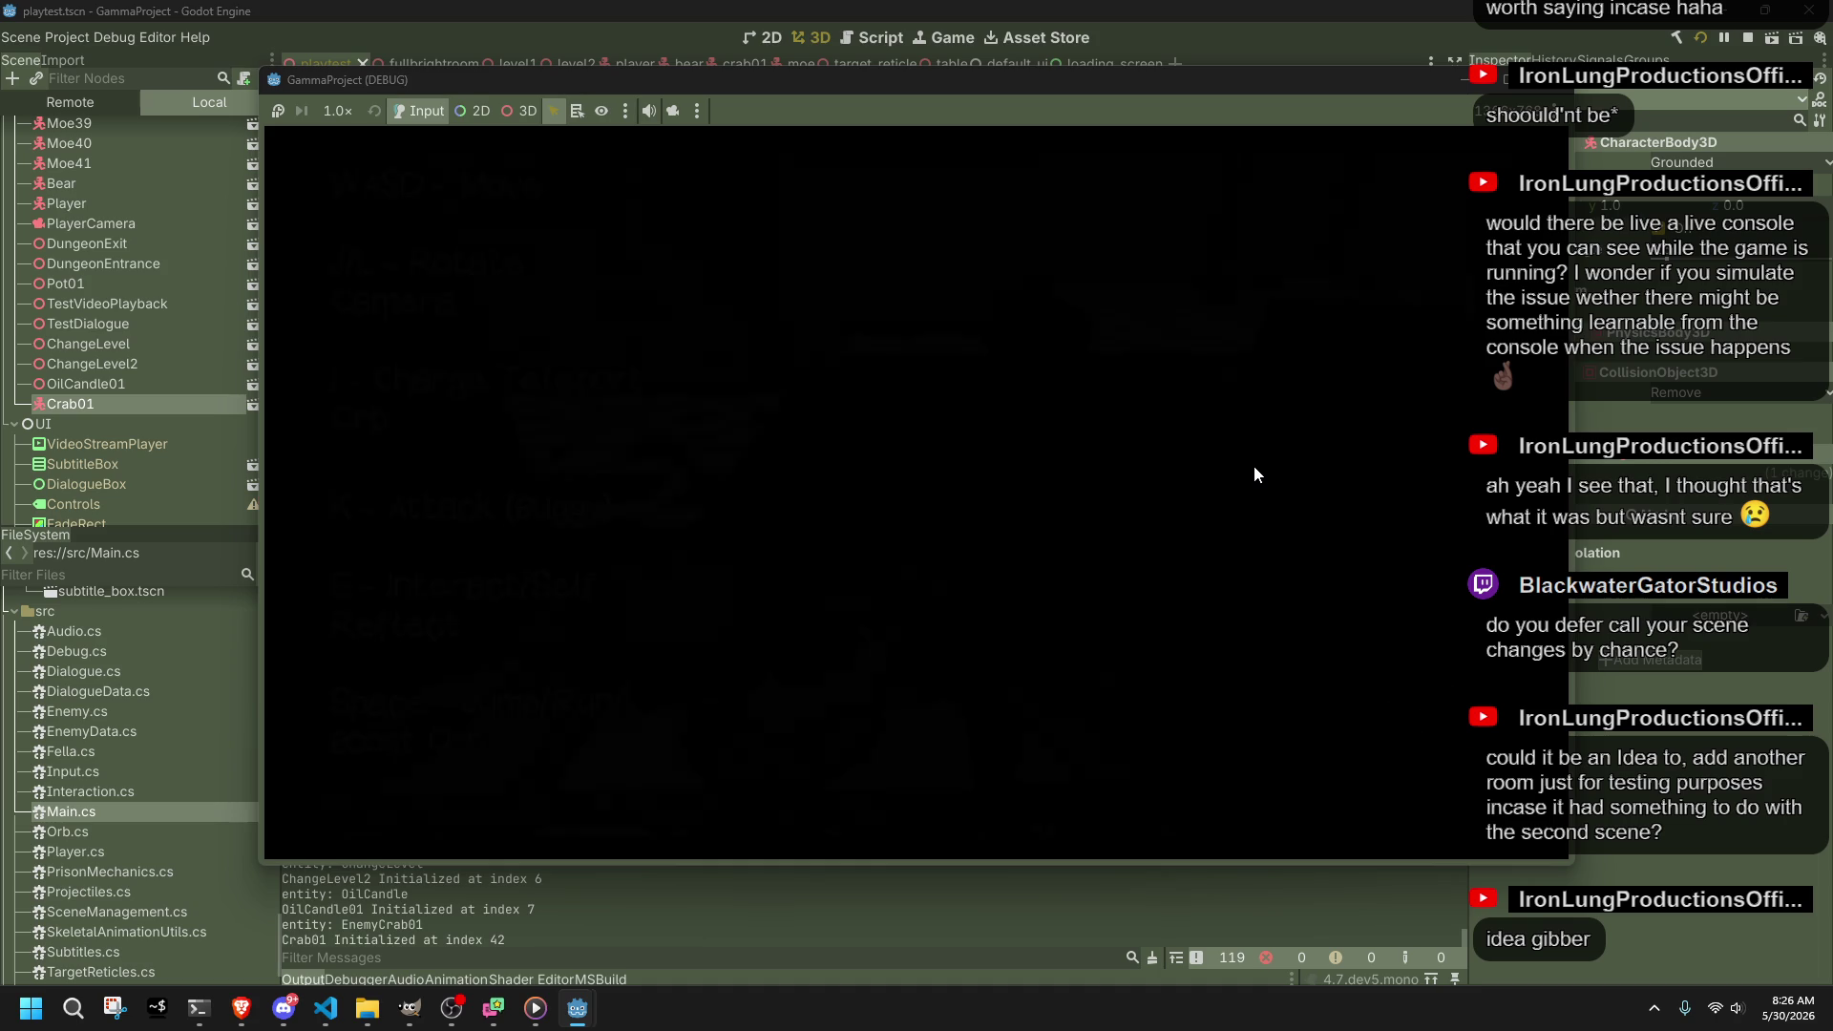
key("w")
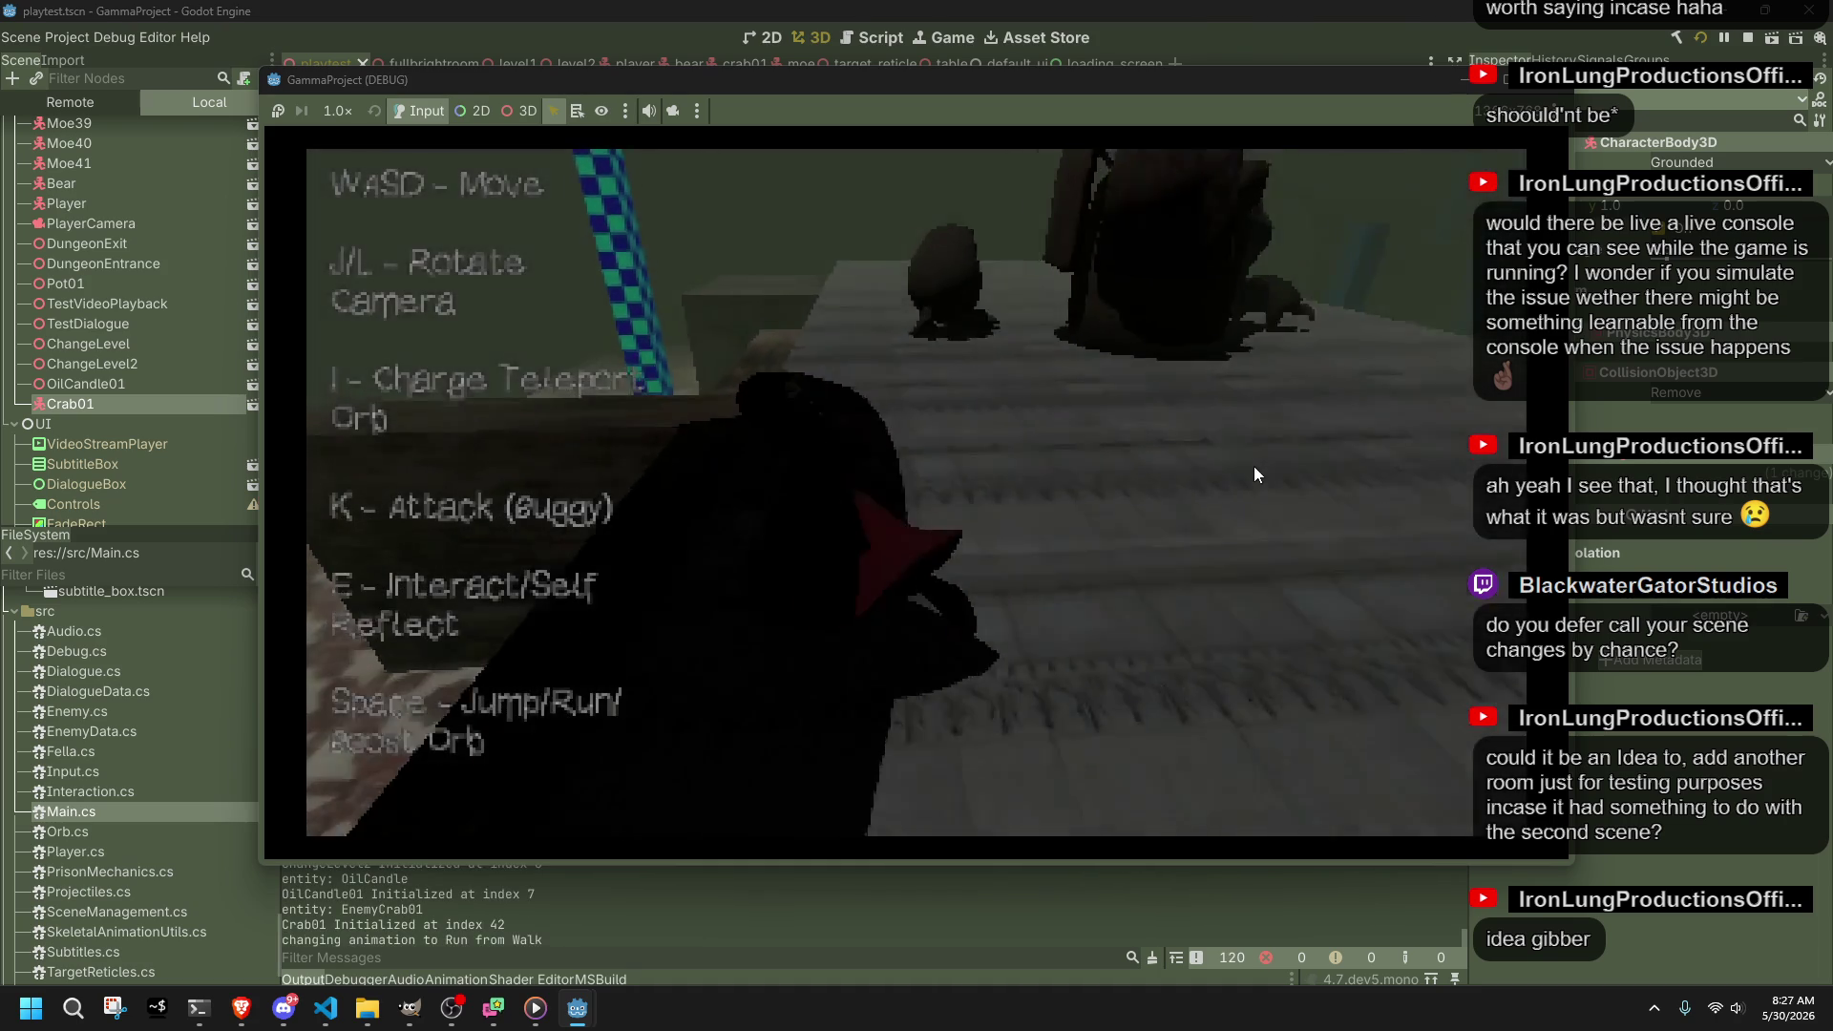
key("space")
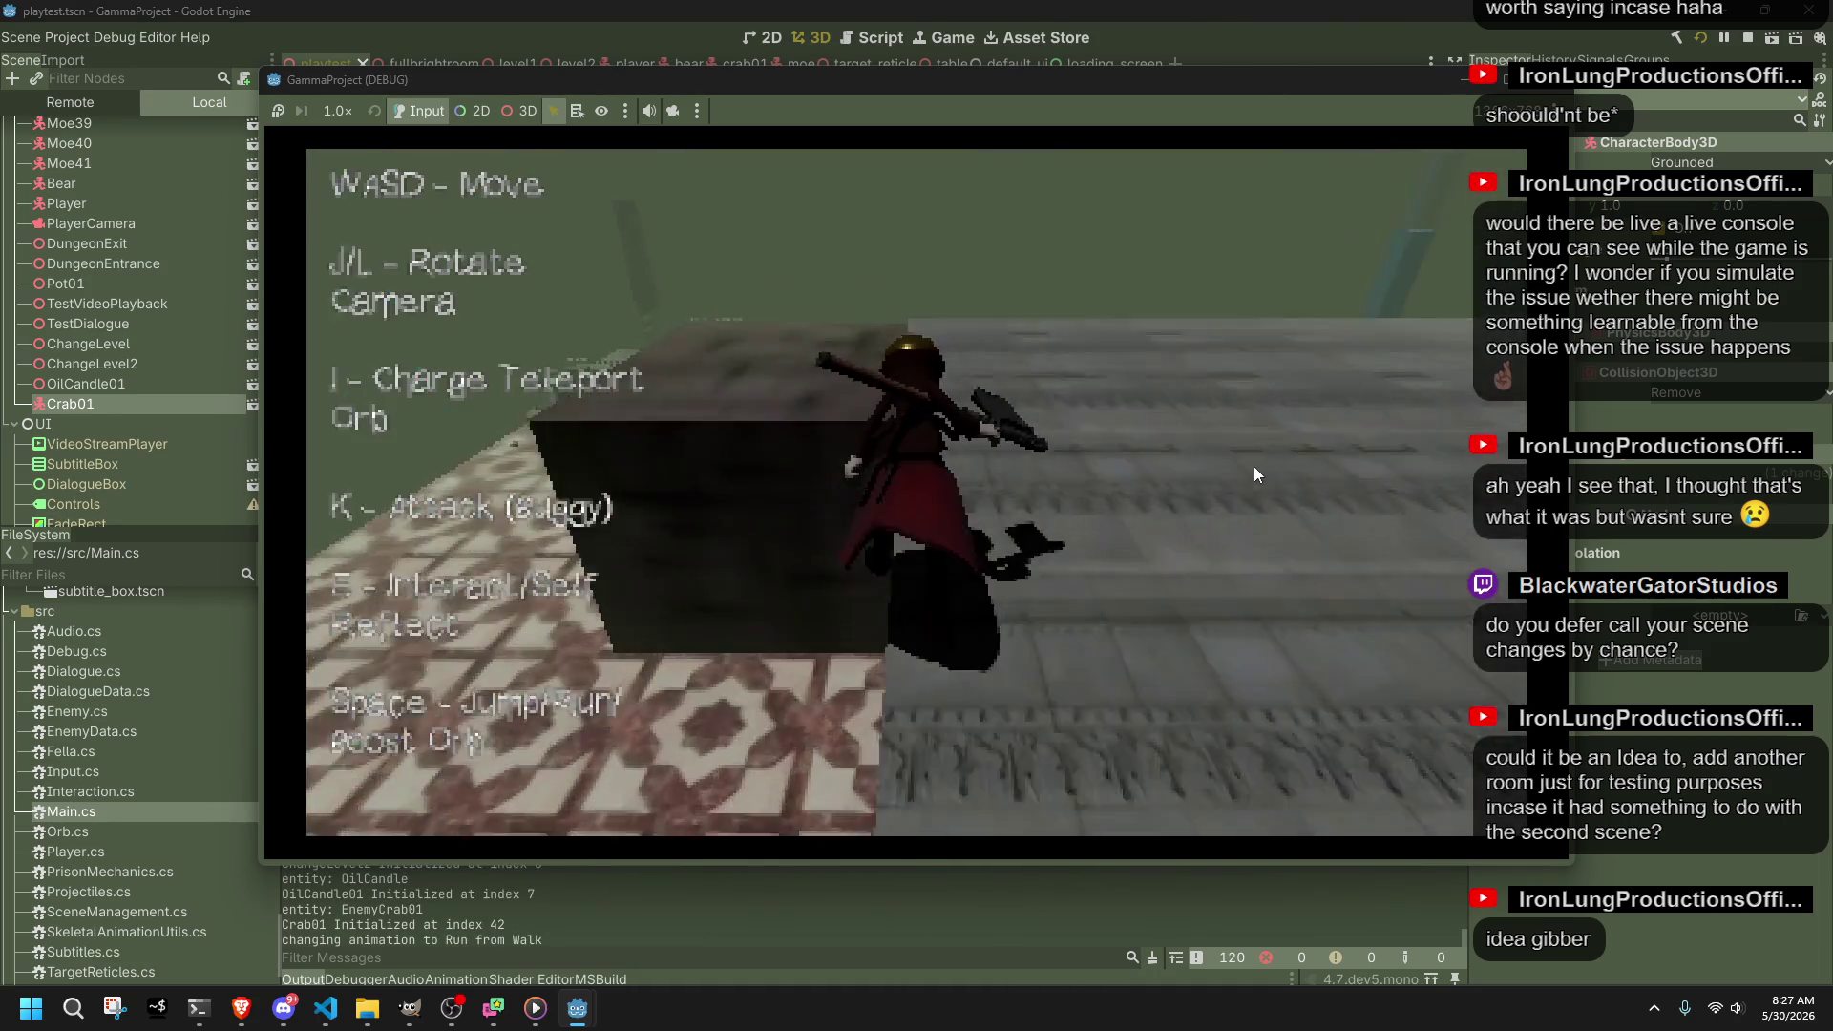
key("space")
key("space")
key("space")
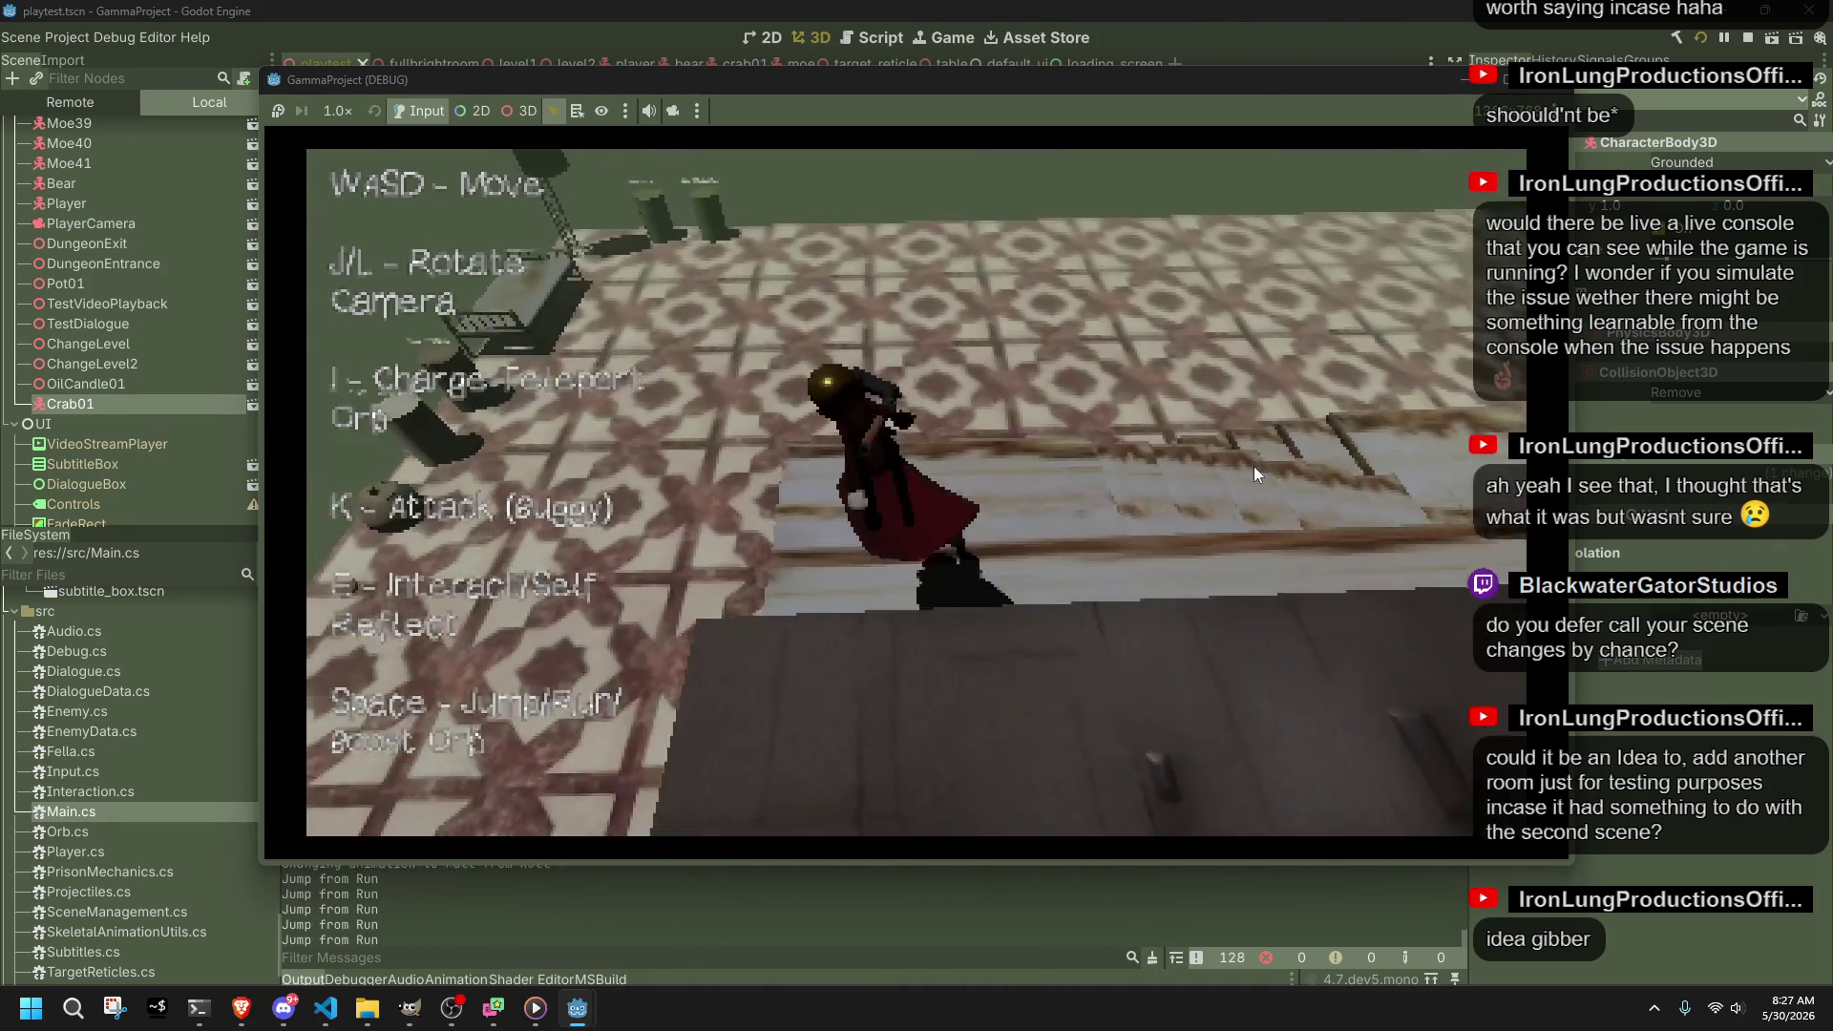
key("w")
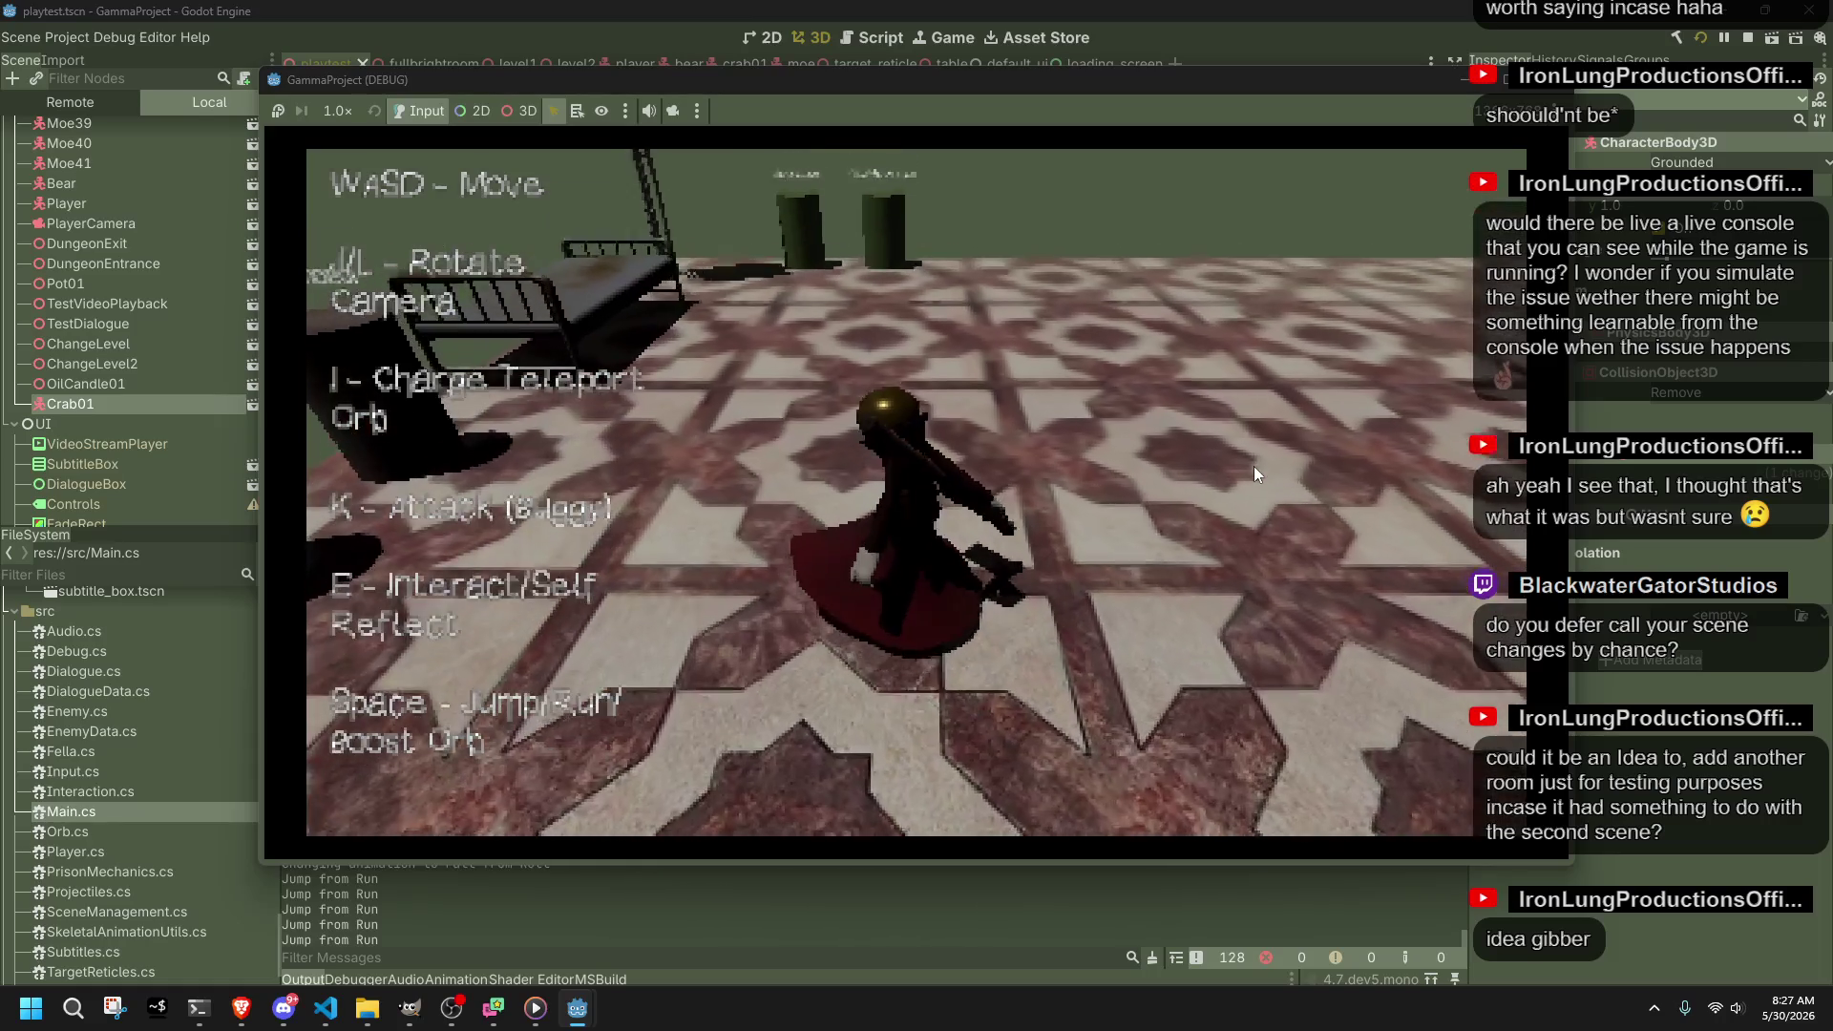
key("w")
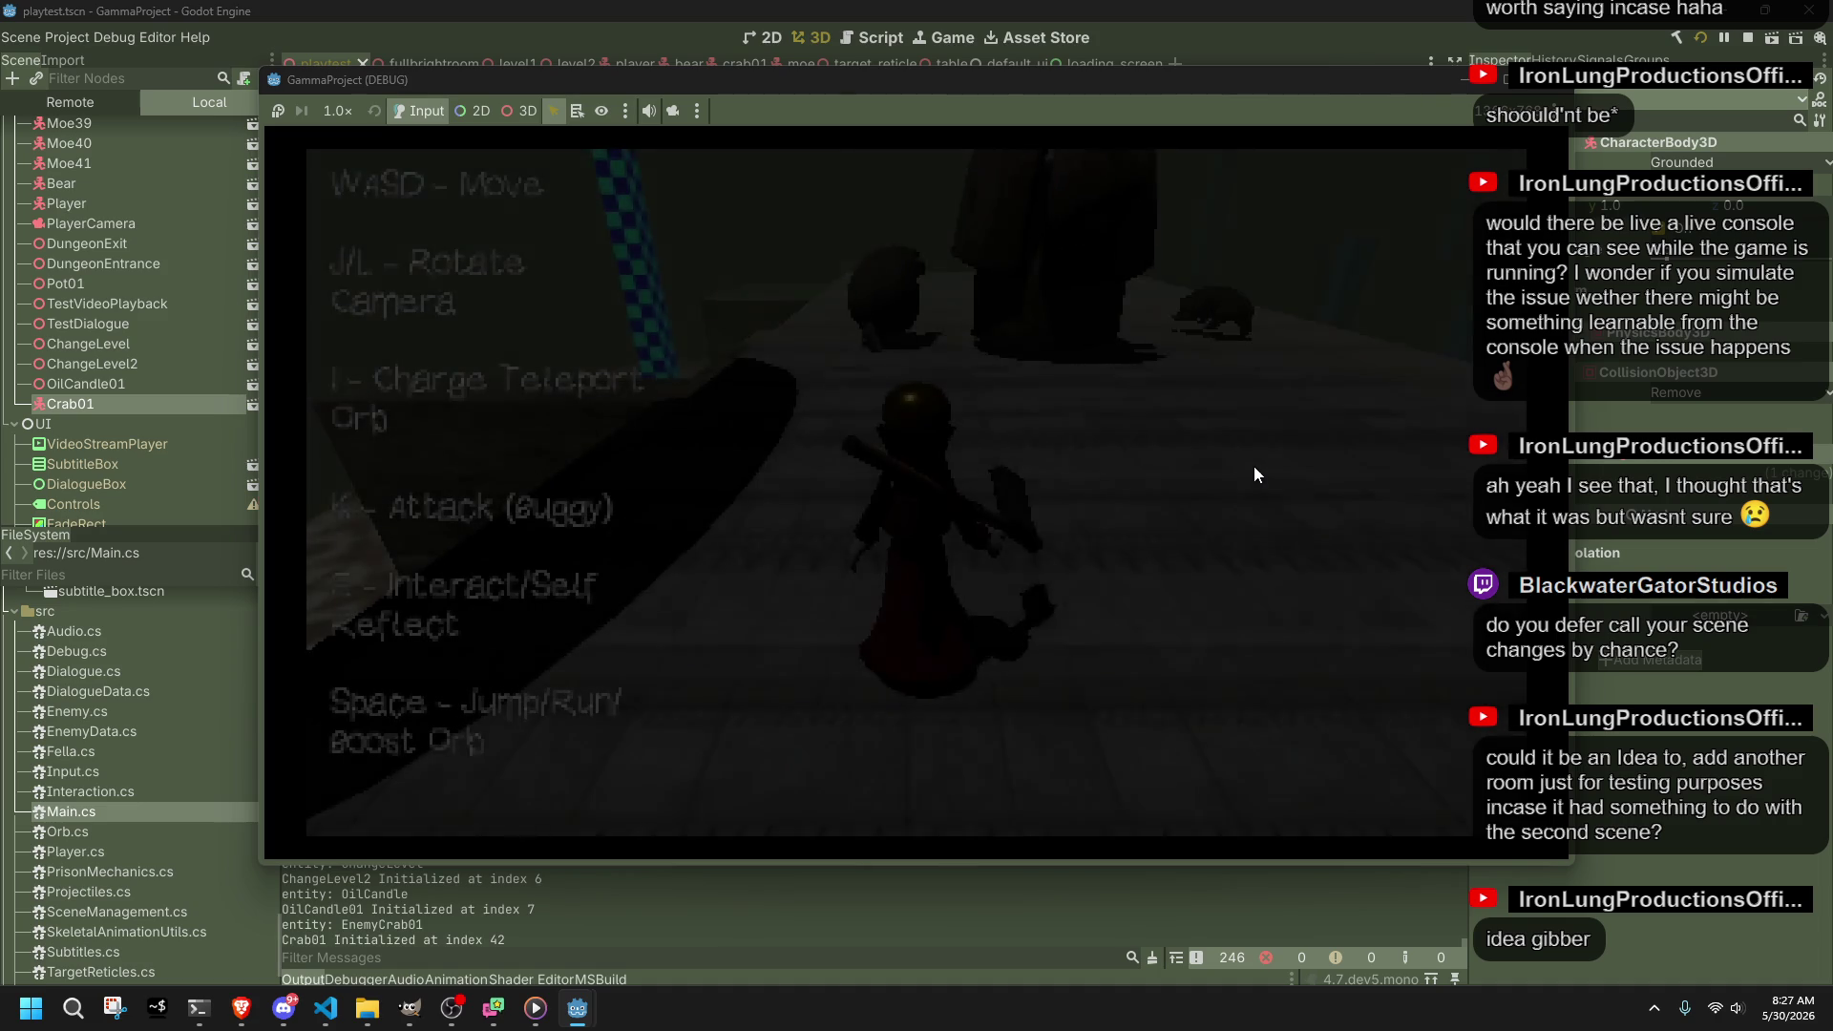
key("w")
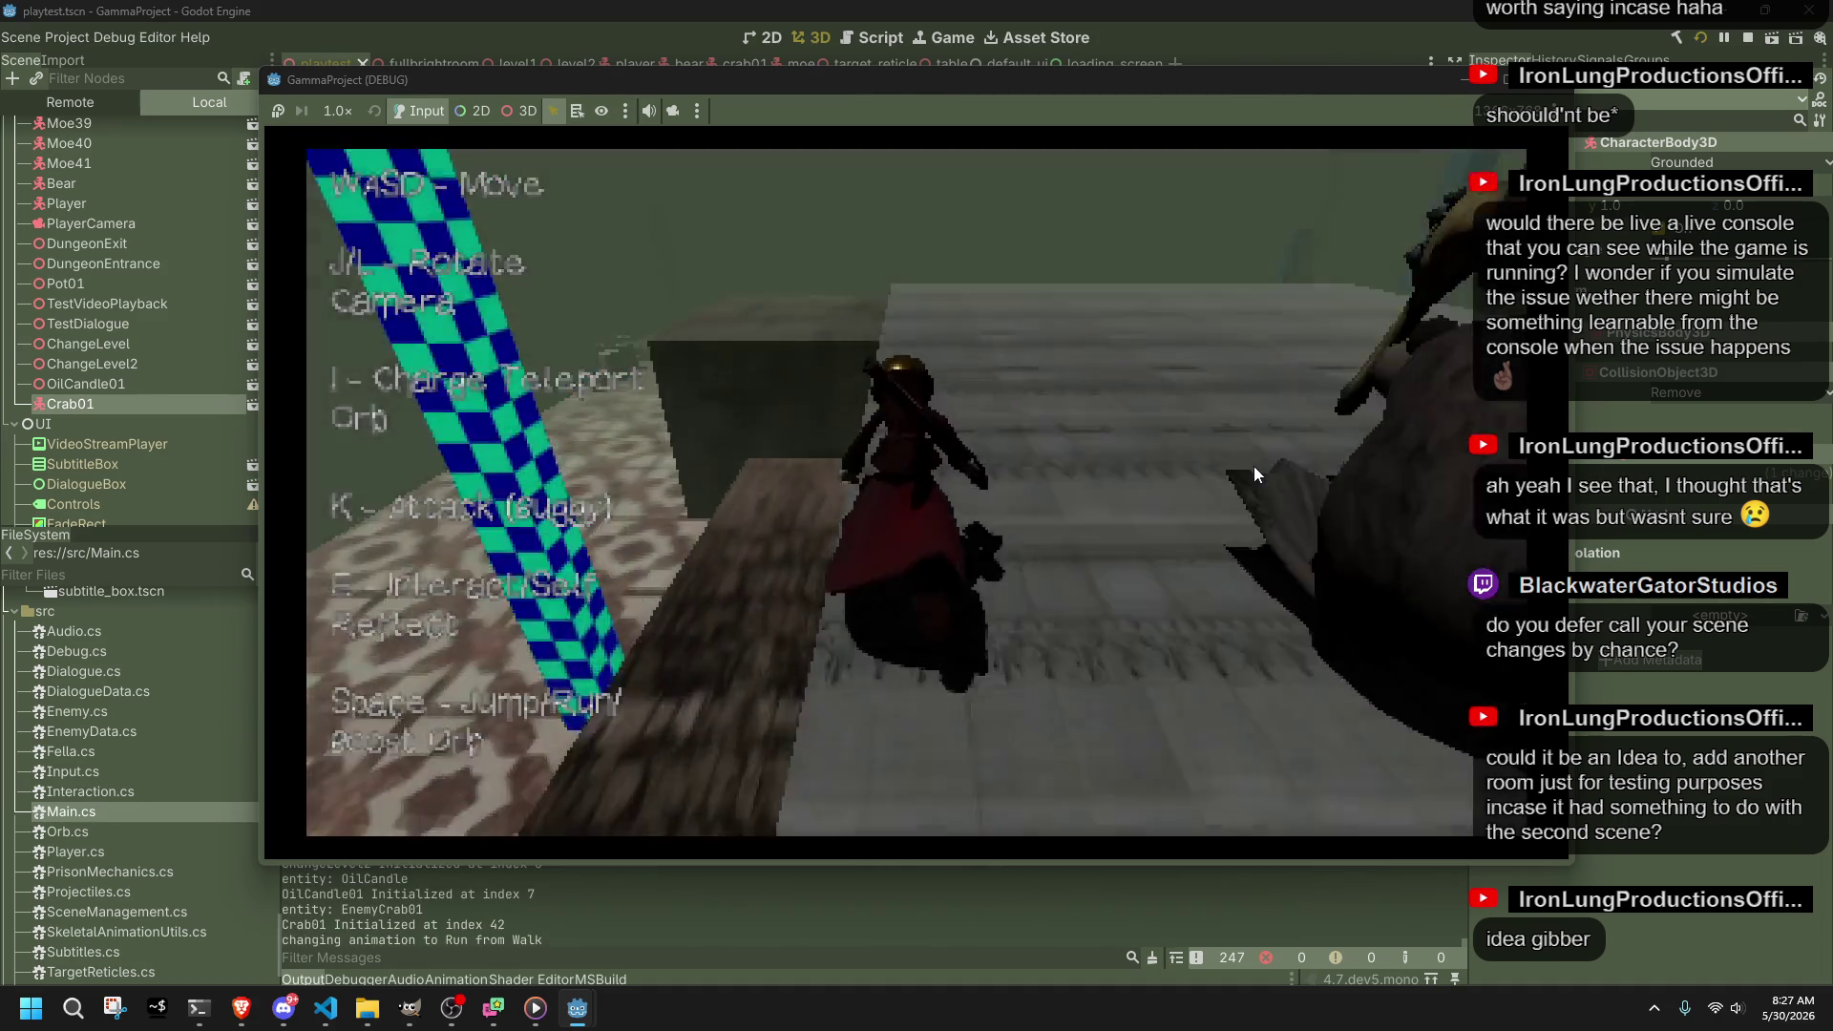
key("space")
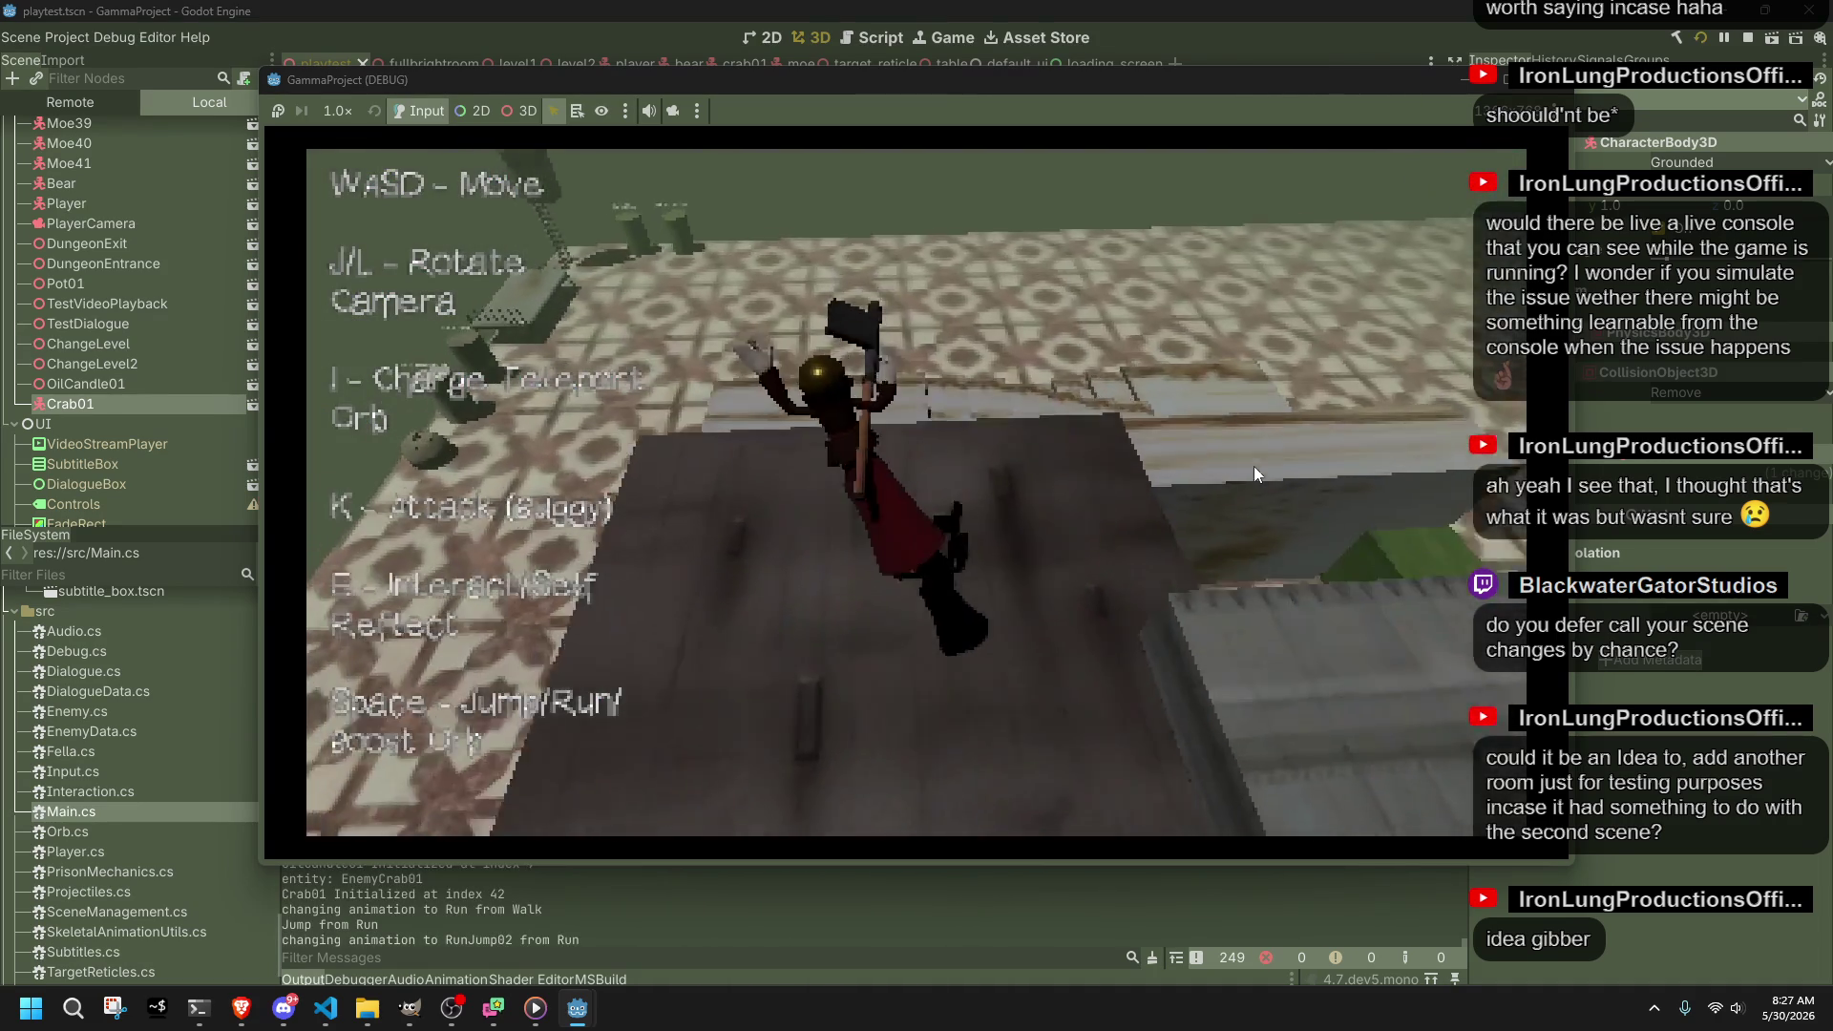
key("w")
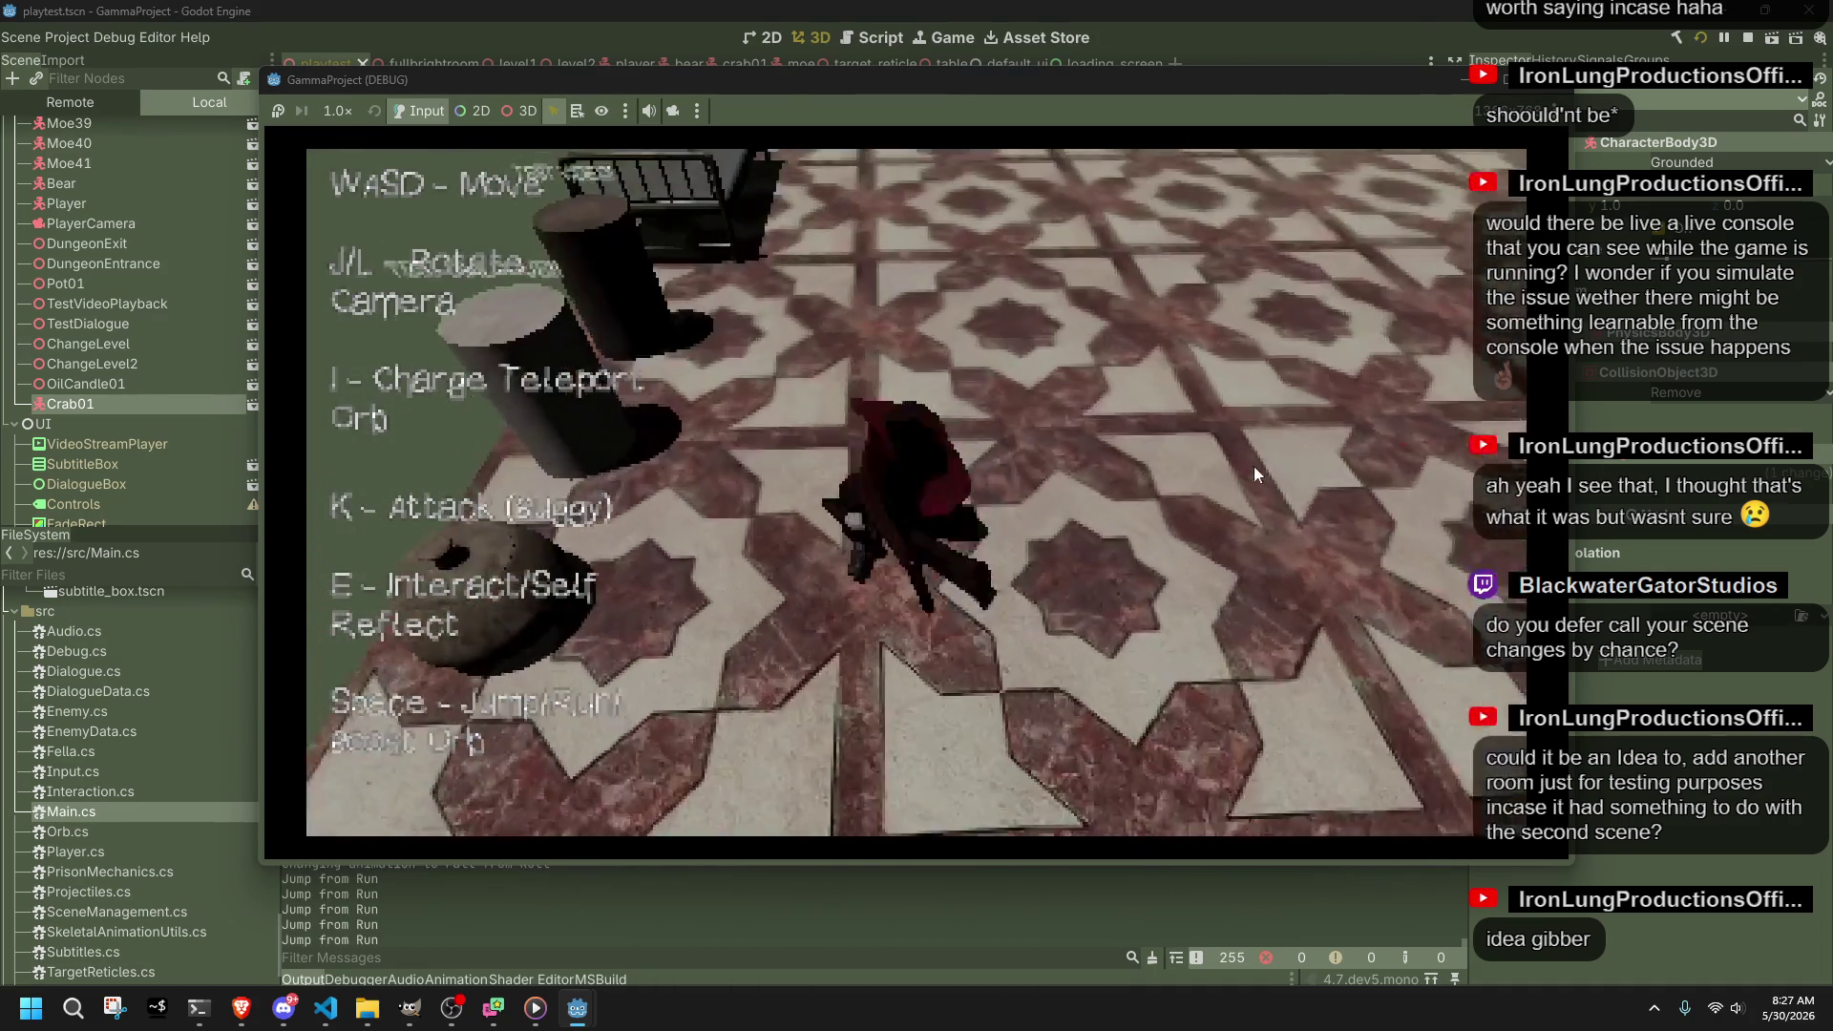
Step: Trigger the test dialogue and the test video with E, then walk toward the pillars
key("e")
key("e")
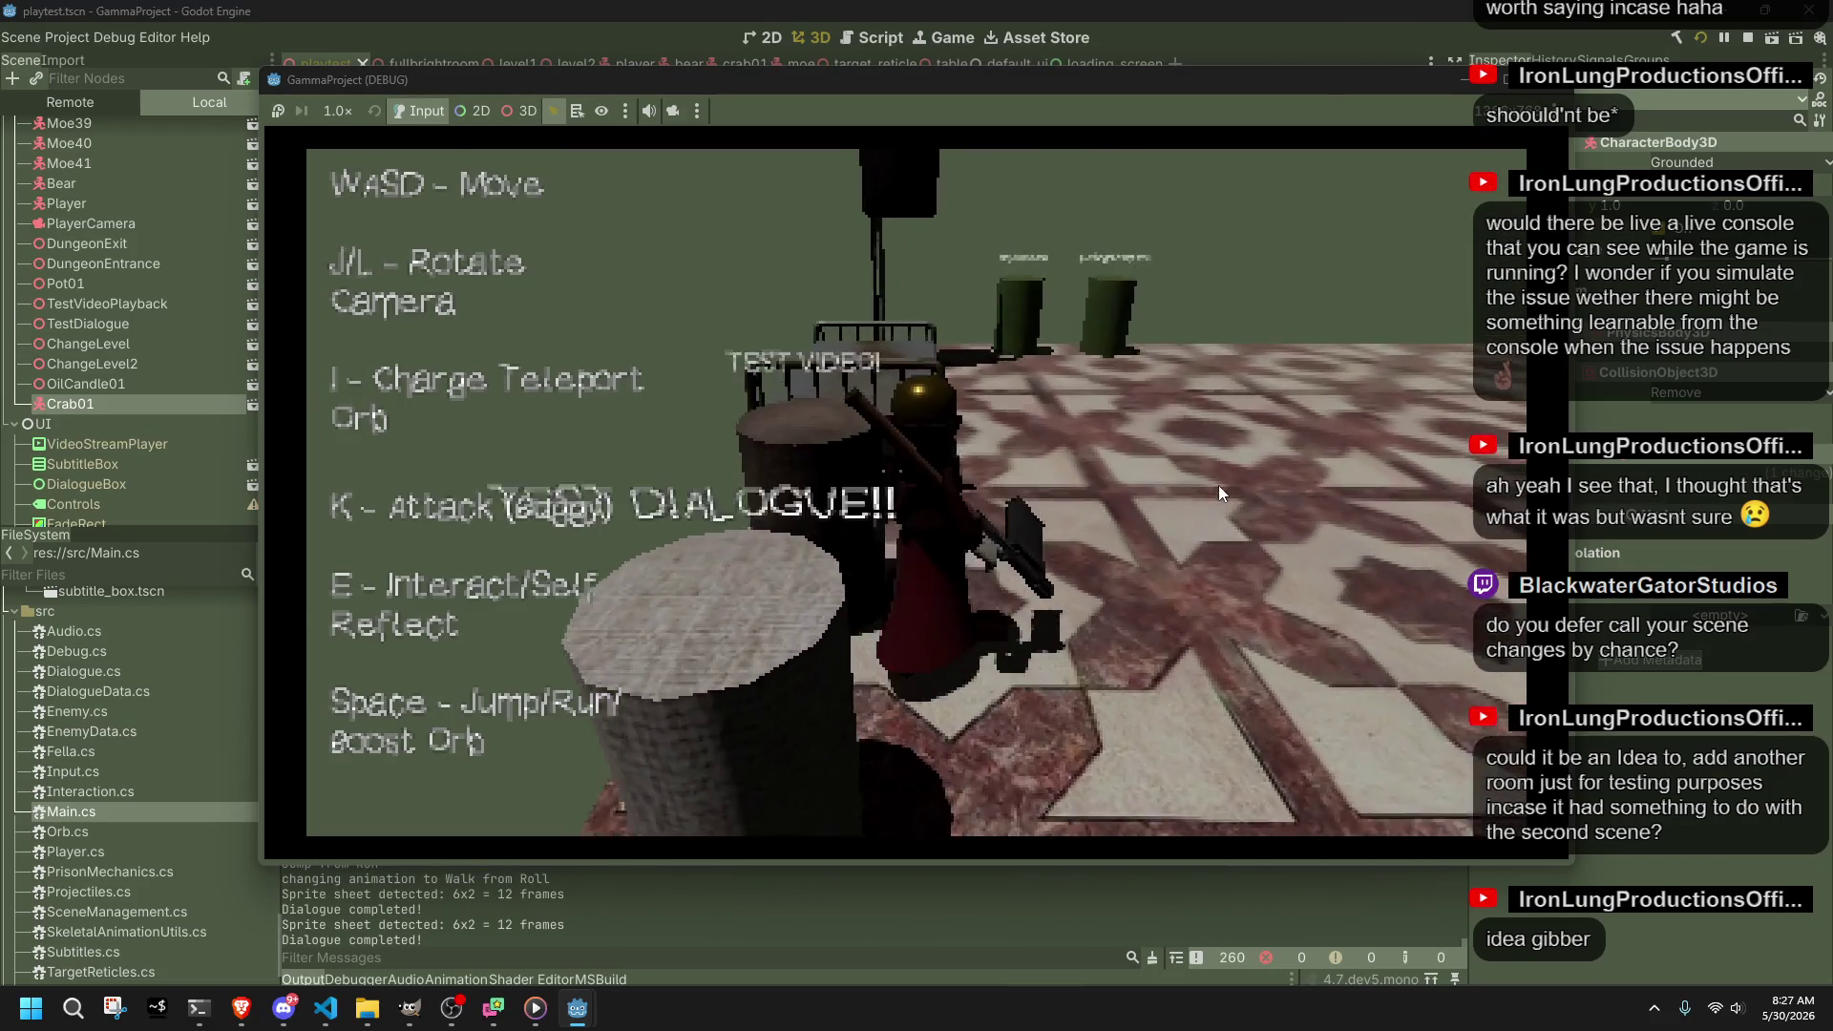
key("e")
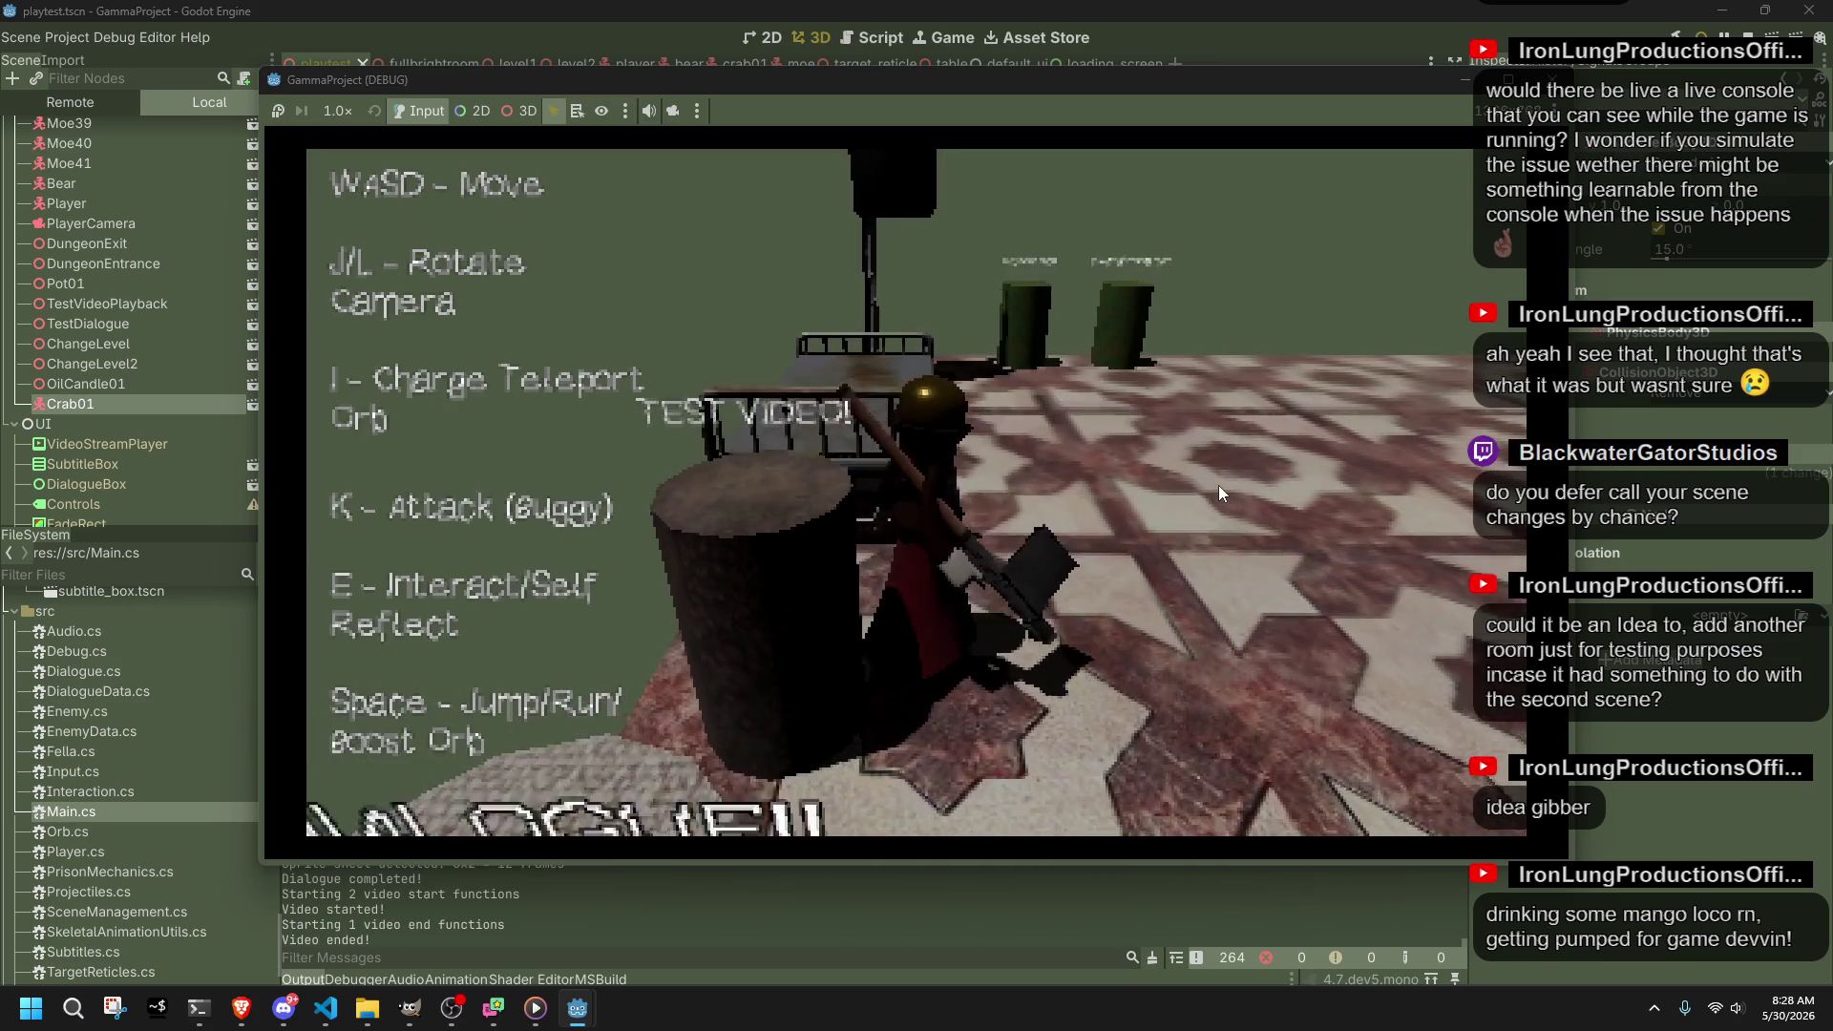
key("w")
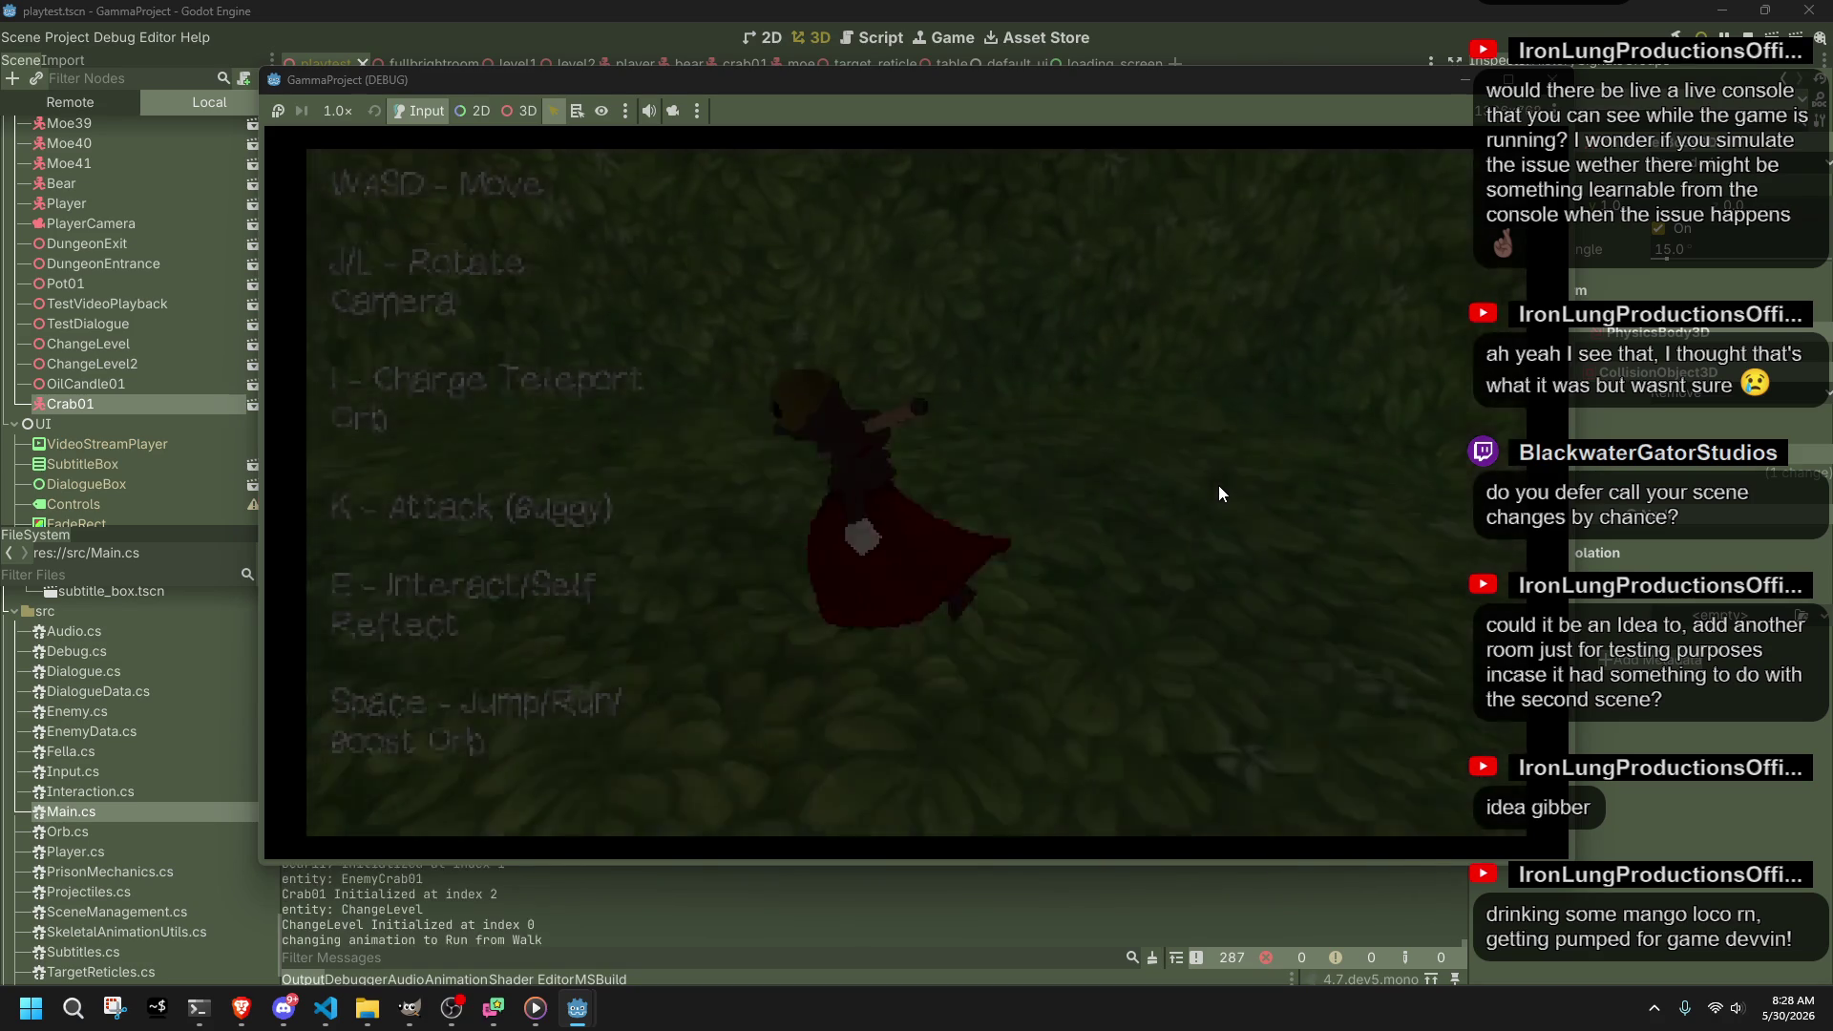
Step: Walk the character through the forest past the yellow wall, stop the game, and return to VS Code
key("w")
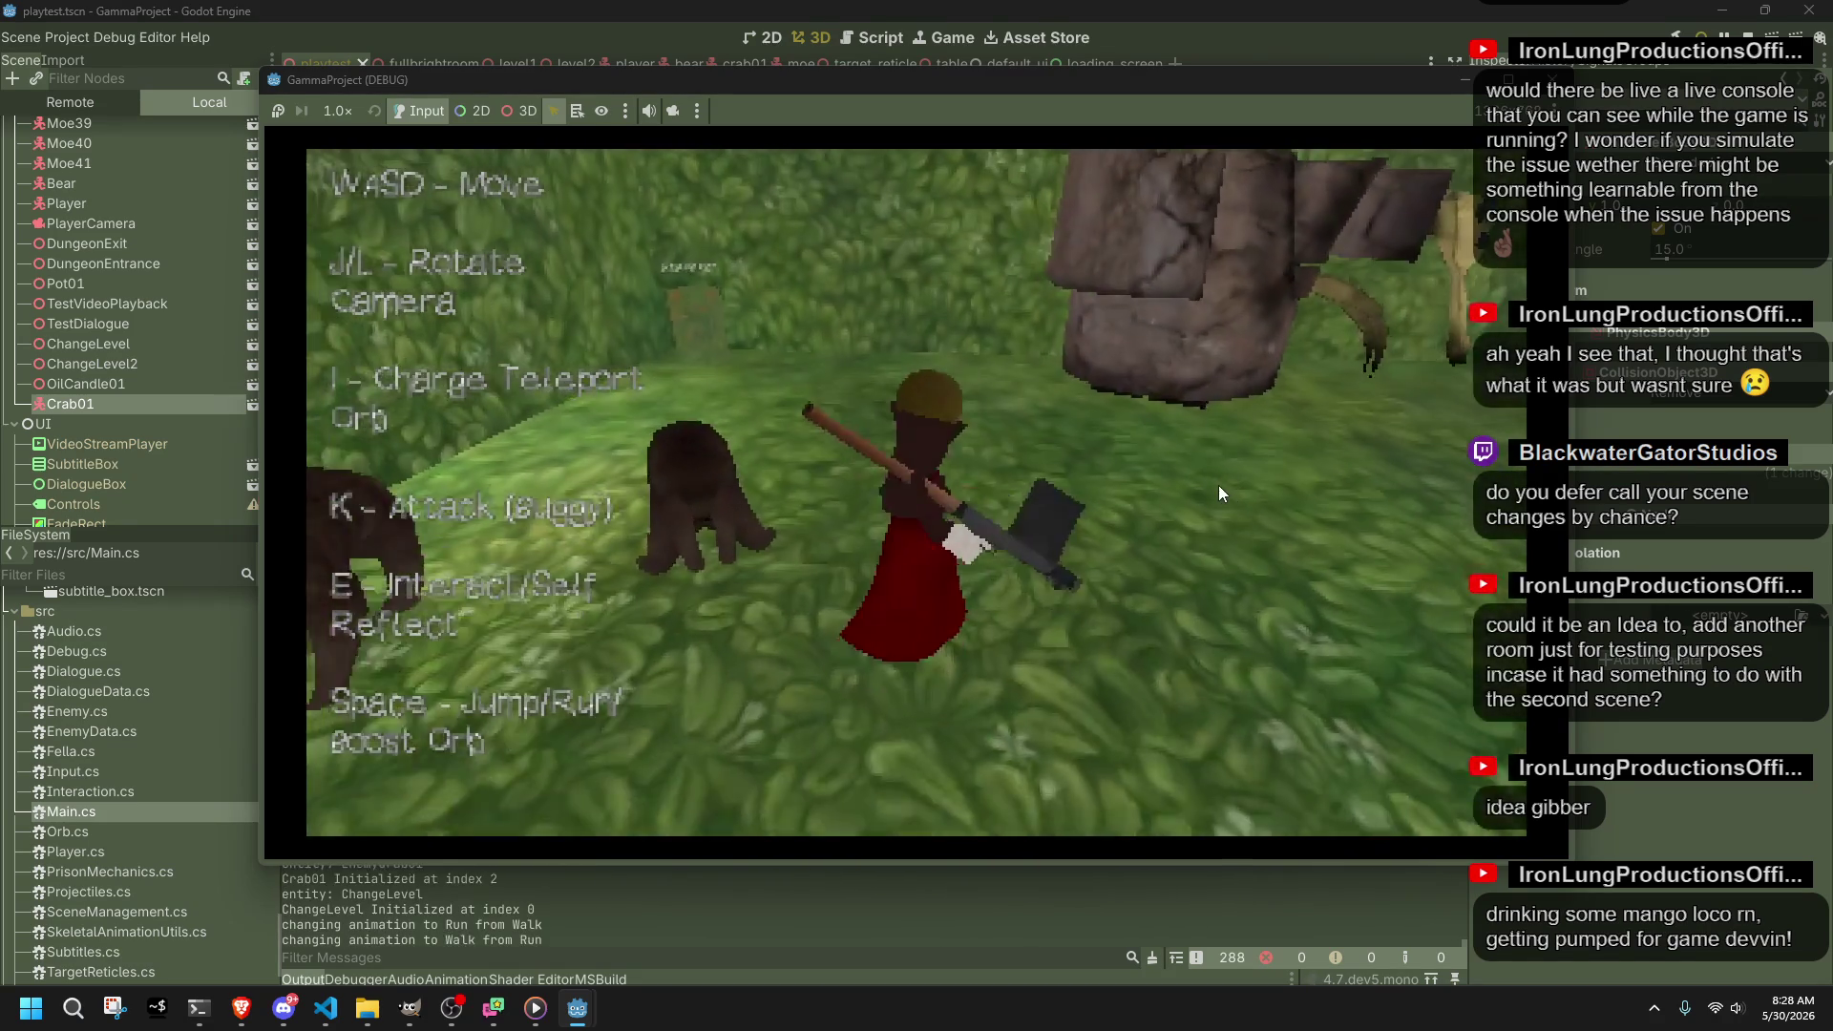
key("w")
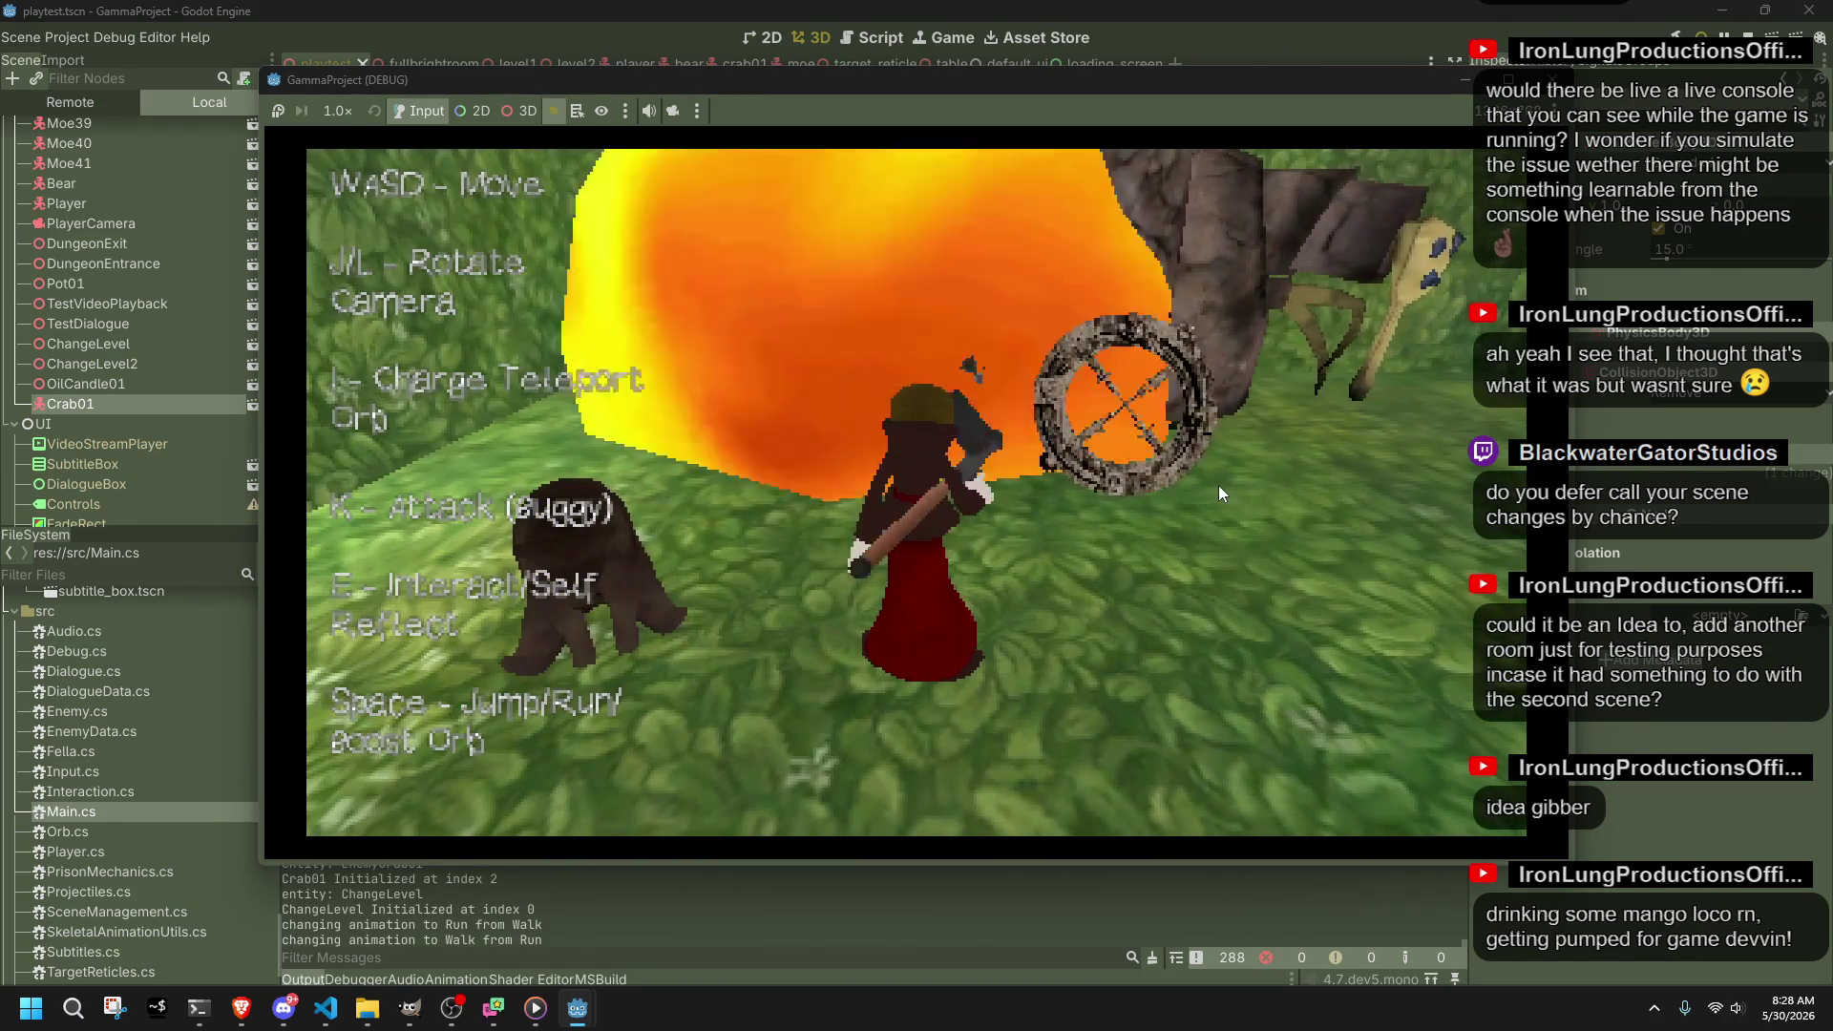
key("w")
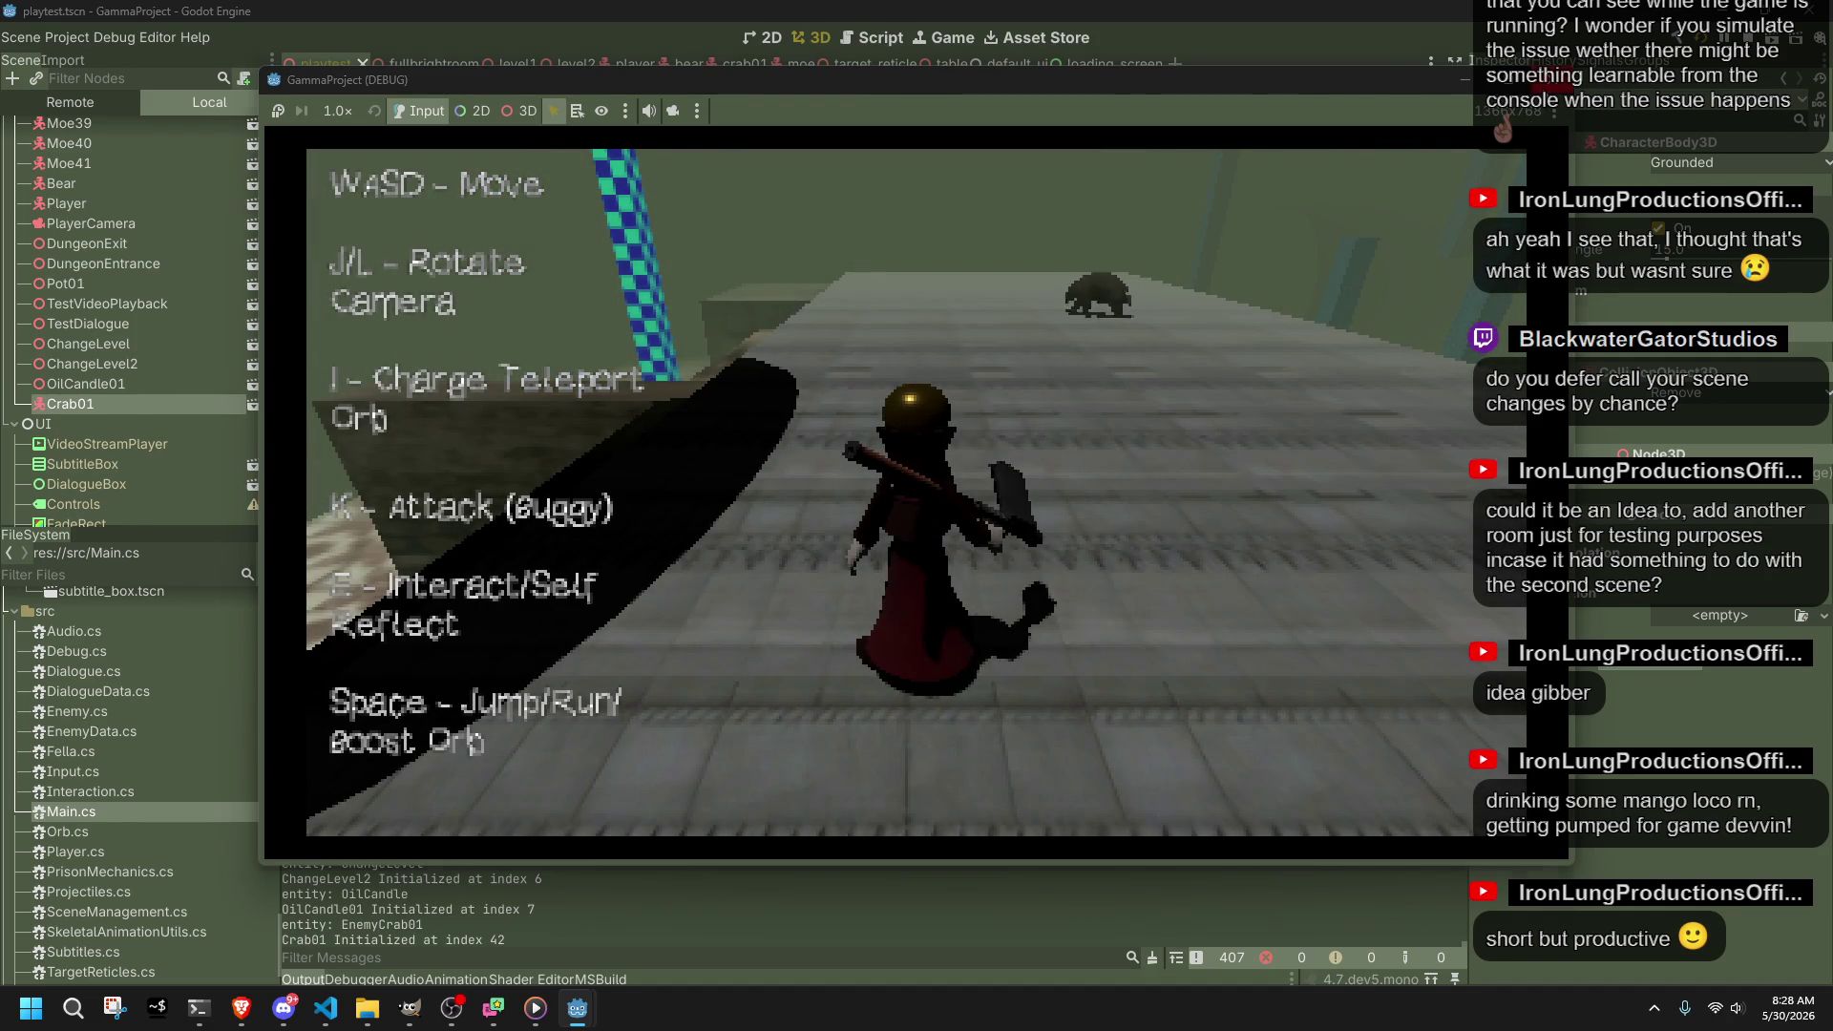
left_click(1554, 81)
left_click(325, 1009)
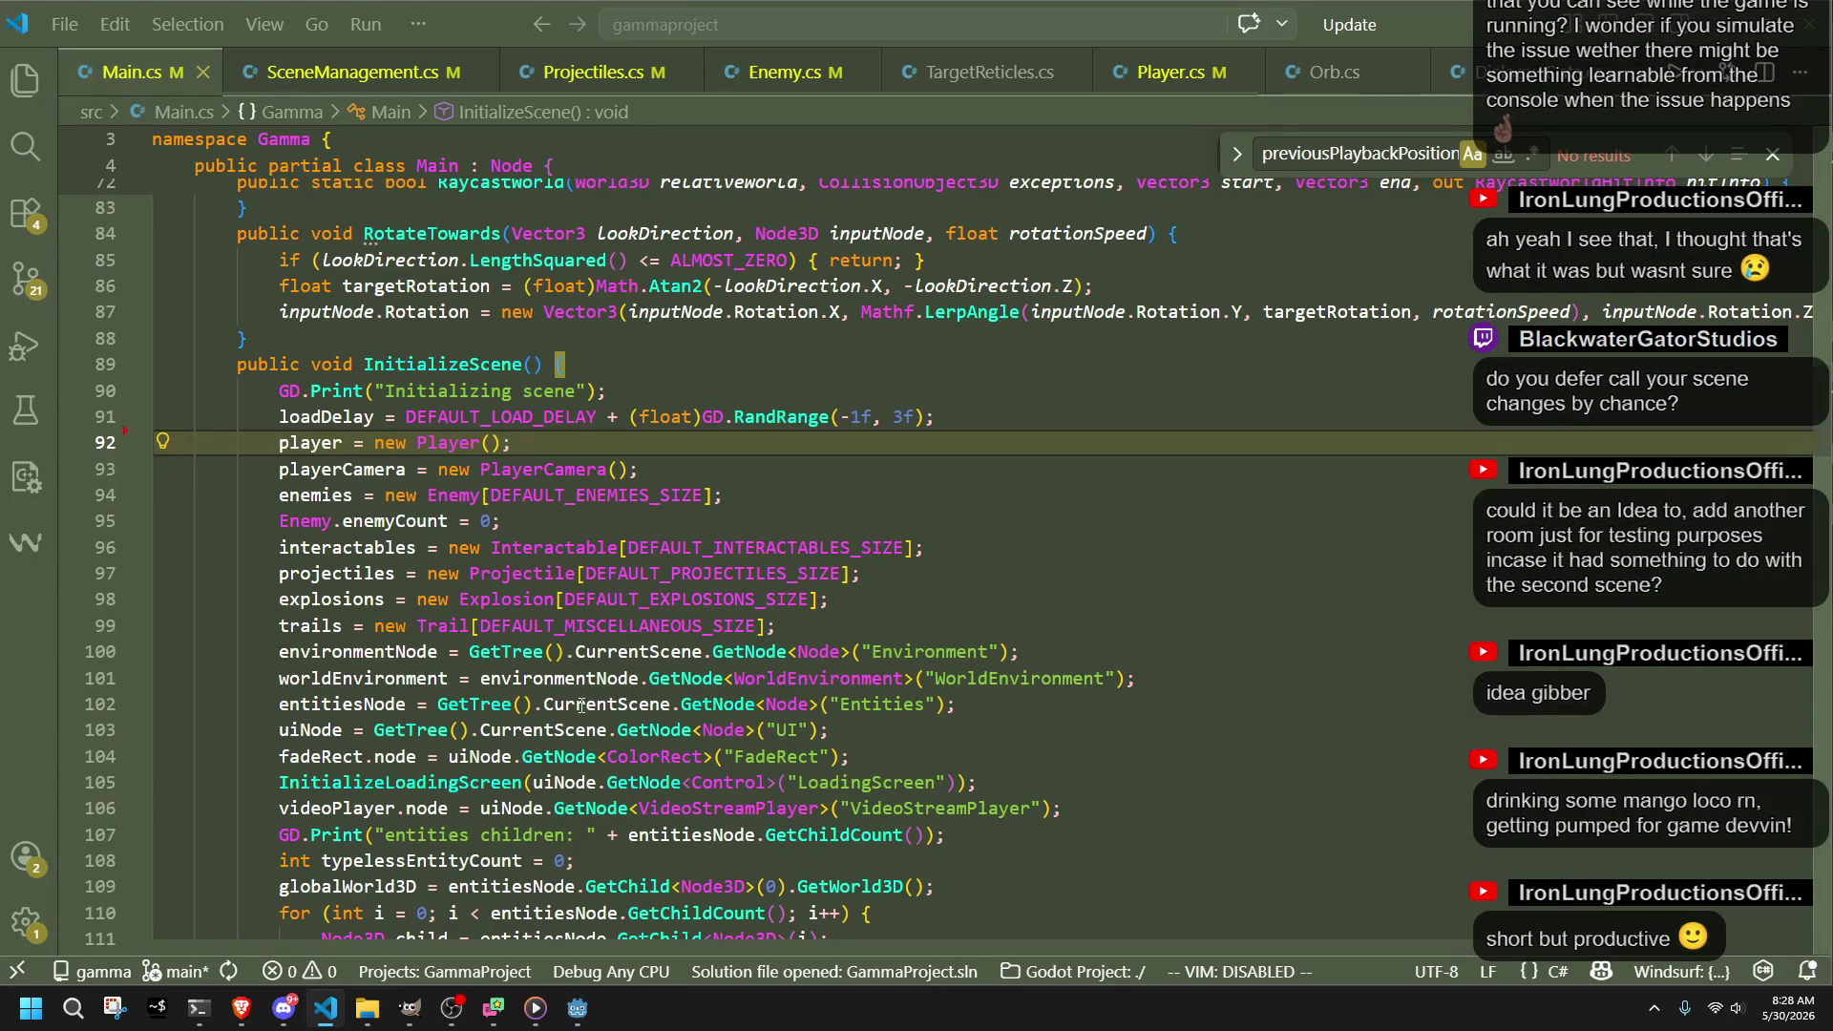
Step: Search Player.cs for 'Sh' to reach the isShooting check and inspect HasCrossedPlaybackPosition and fireWalkBlockIndex
key("ctrl+f")
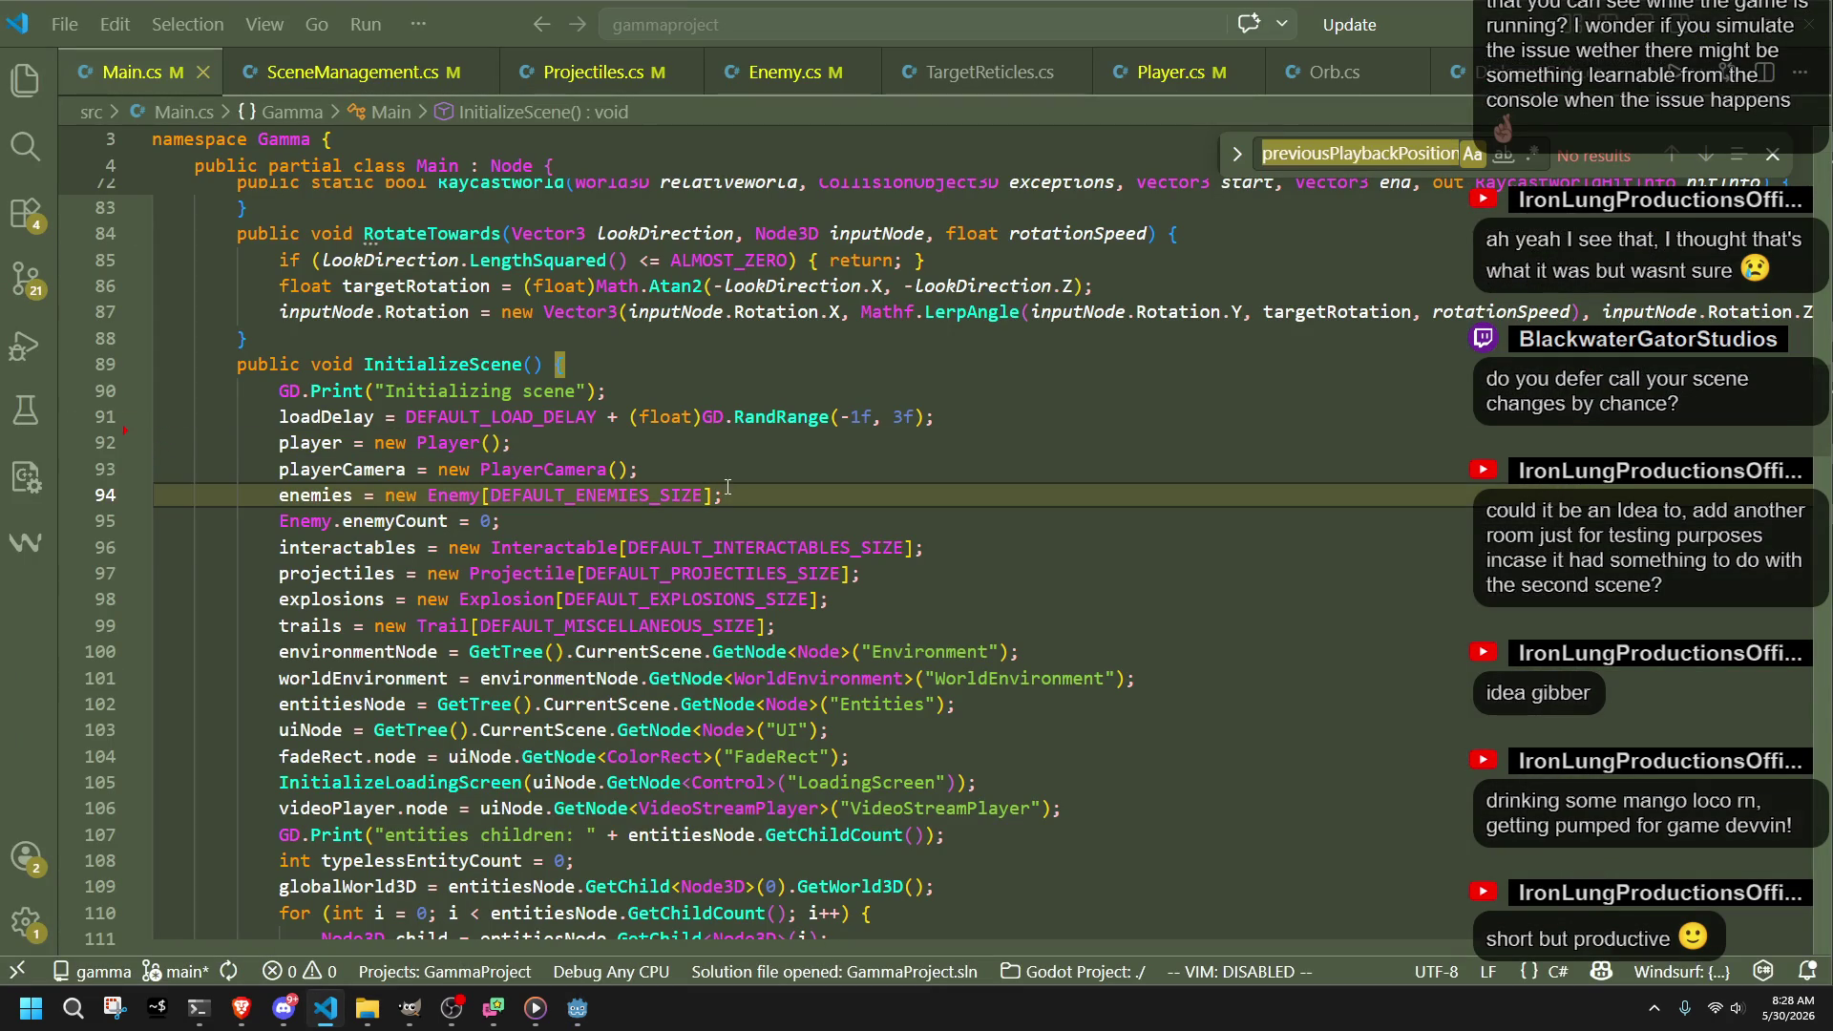
type("Sh")
key("BackSpace")
key("BackSpace")
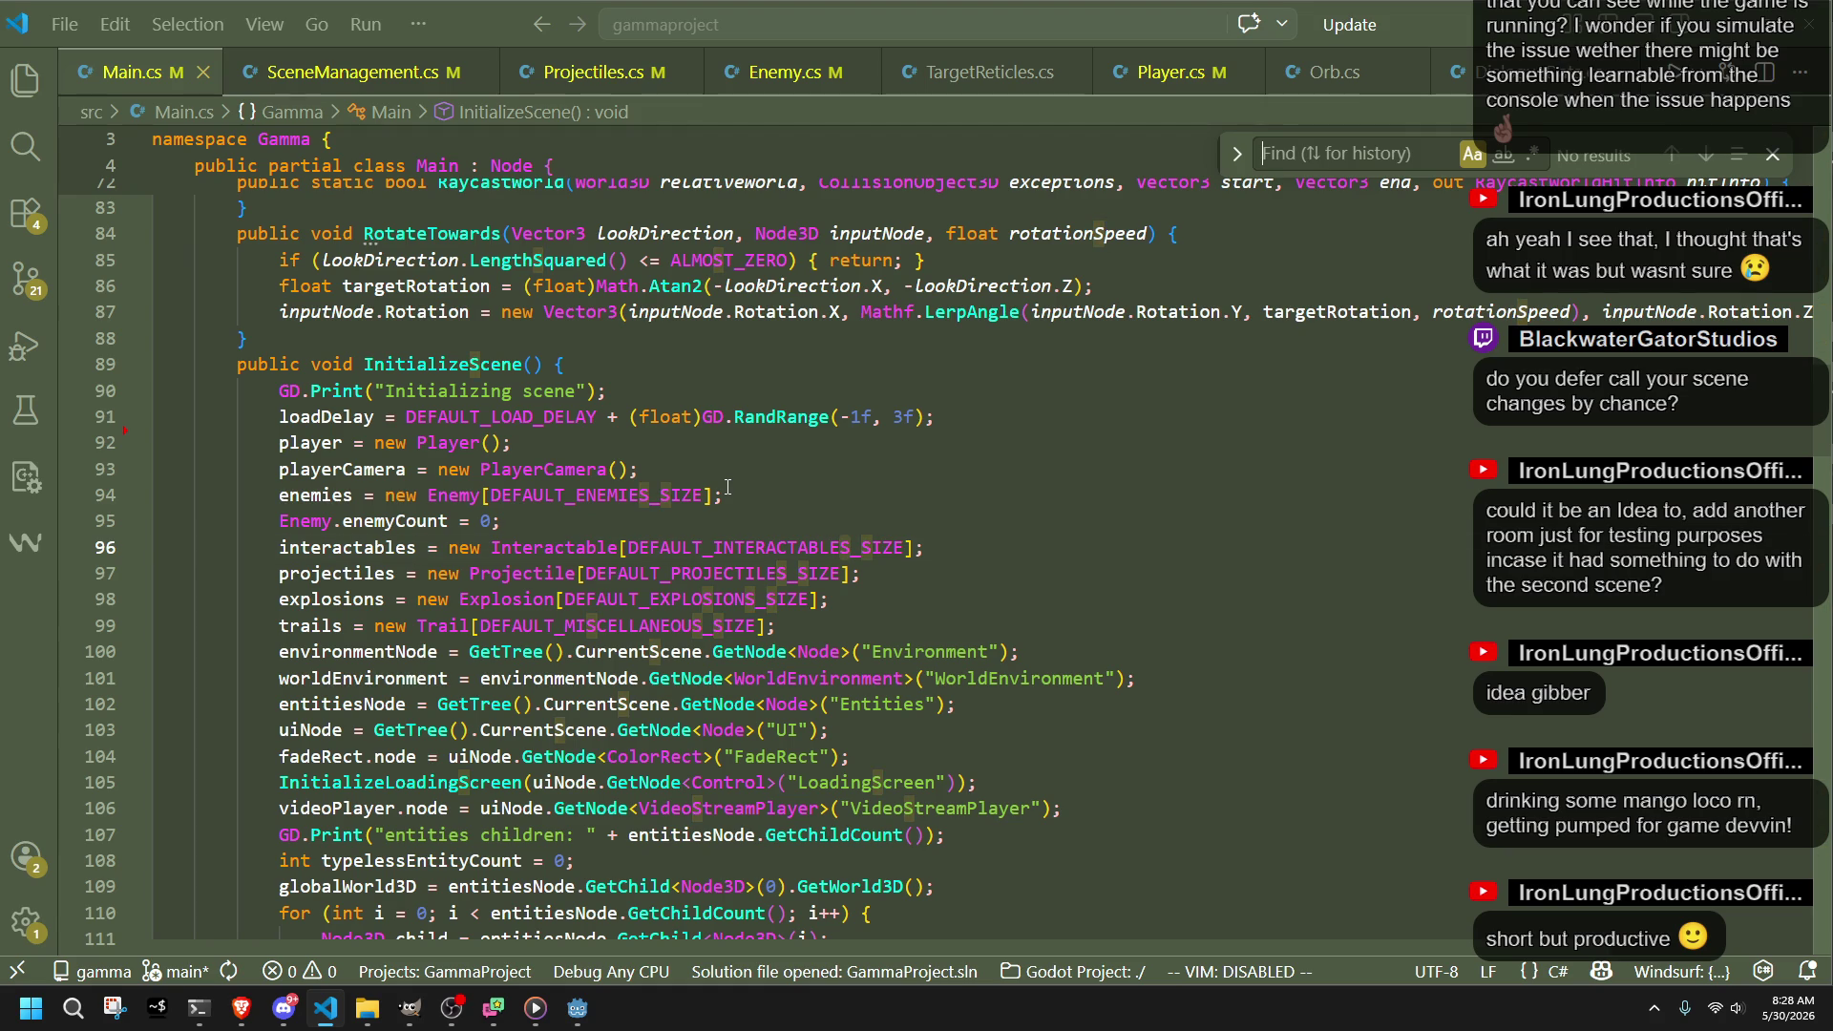
left_click(728, 468)
left_click(1174, 72)
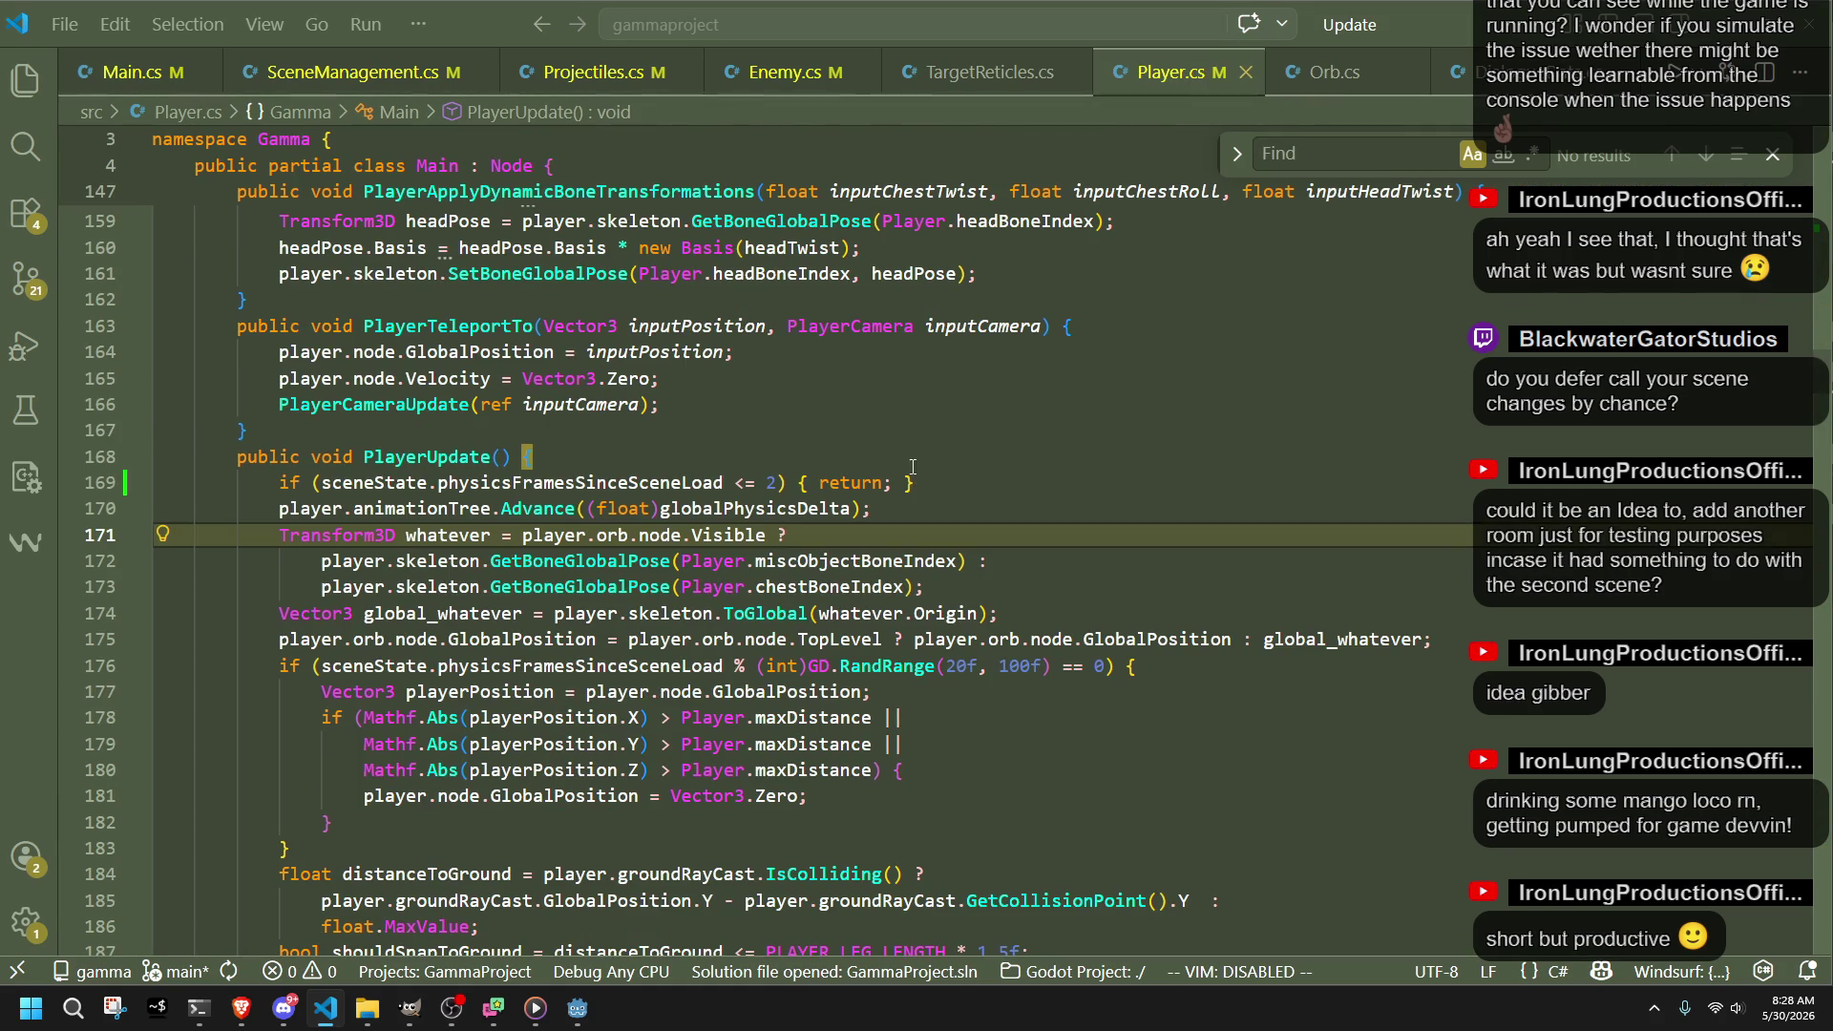
left_click(901, 462)
type("Shoot")
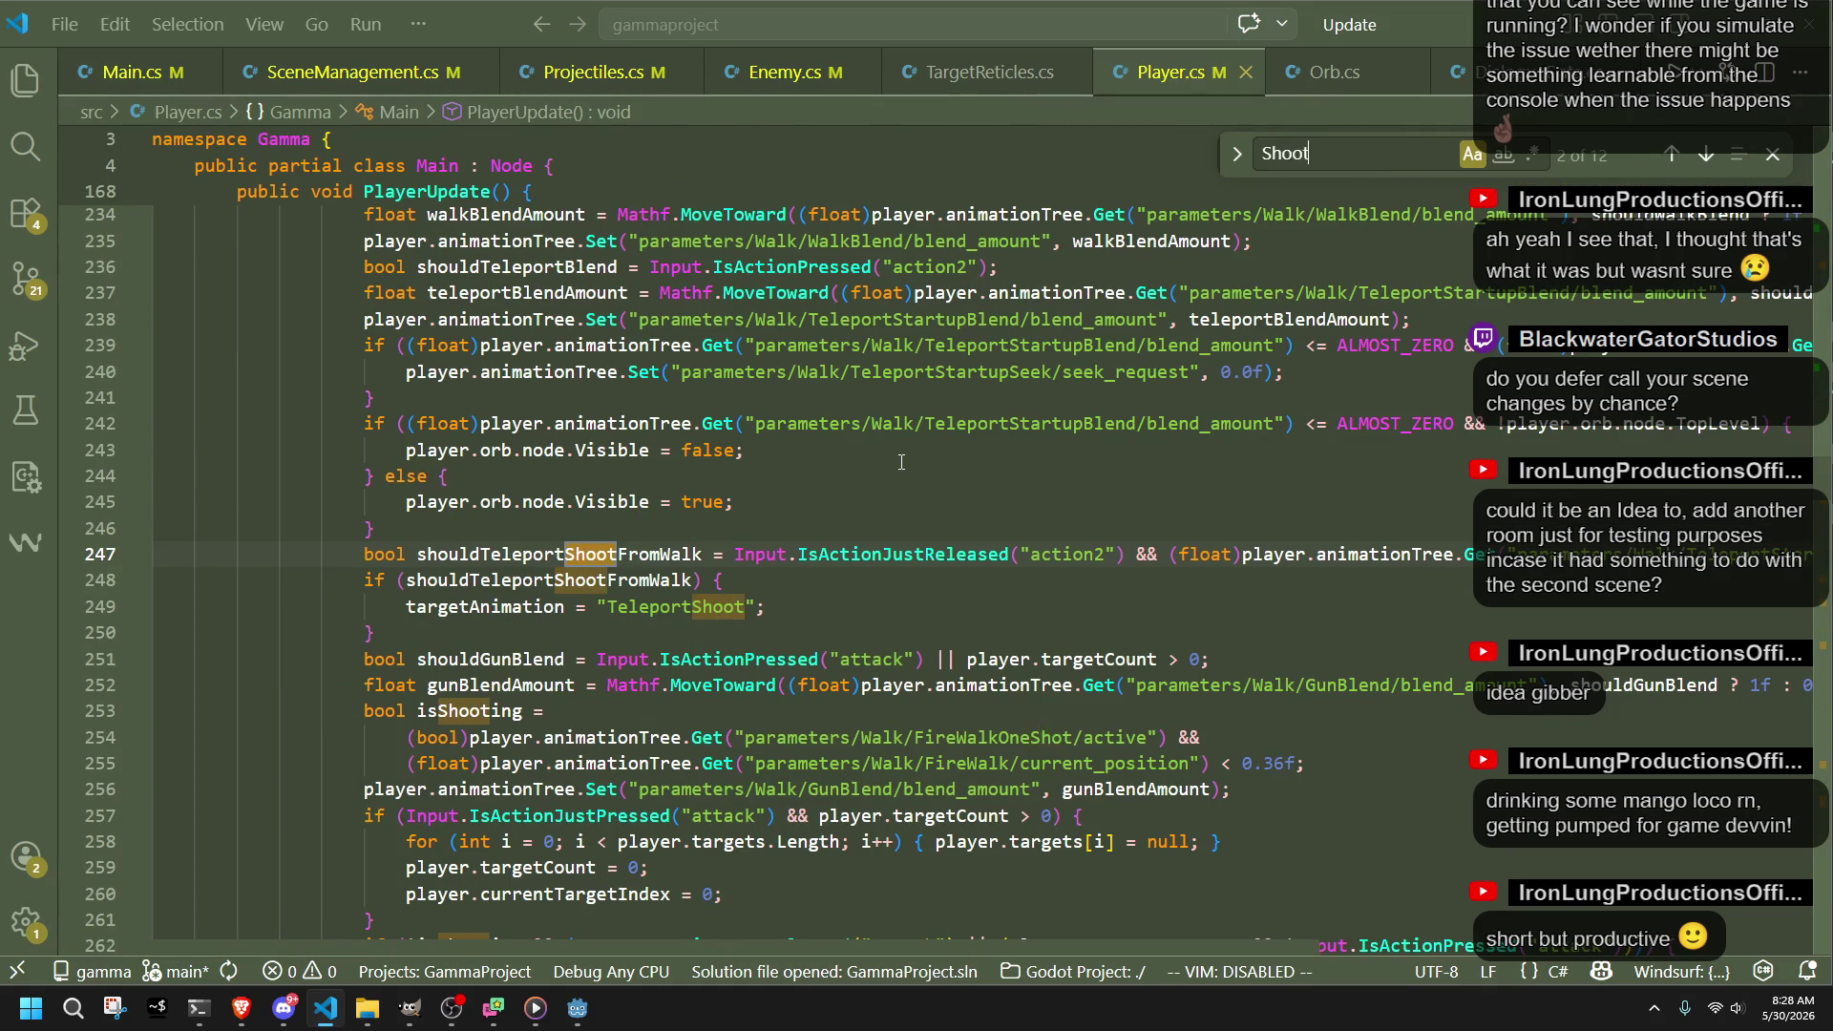
left_click(1706, 155)
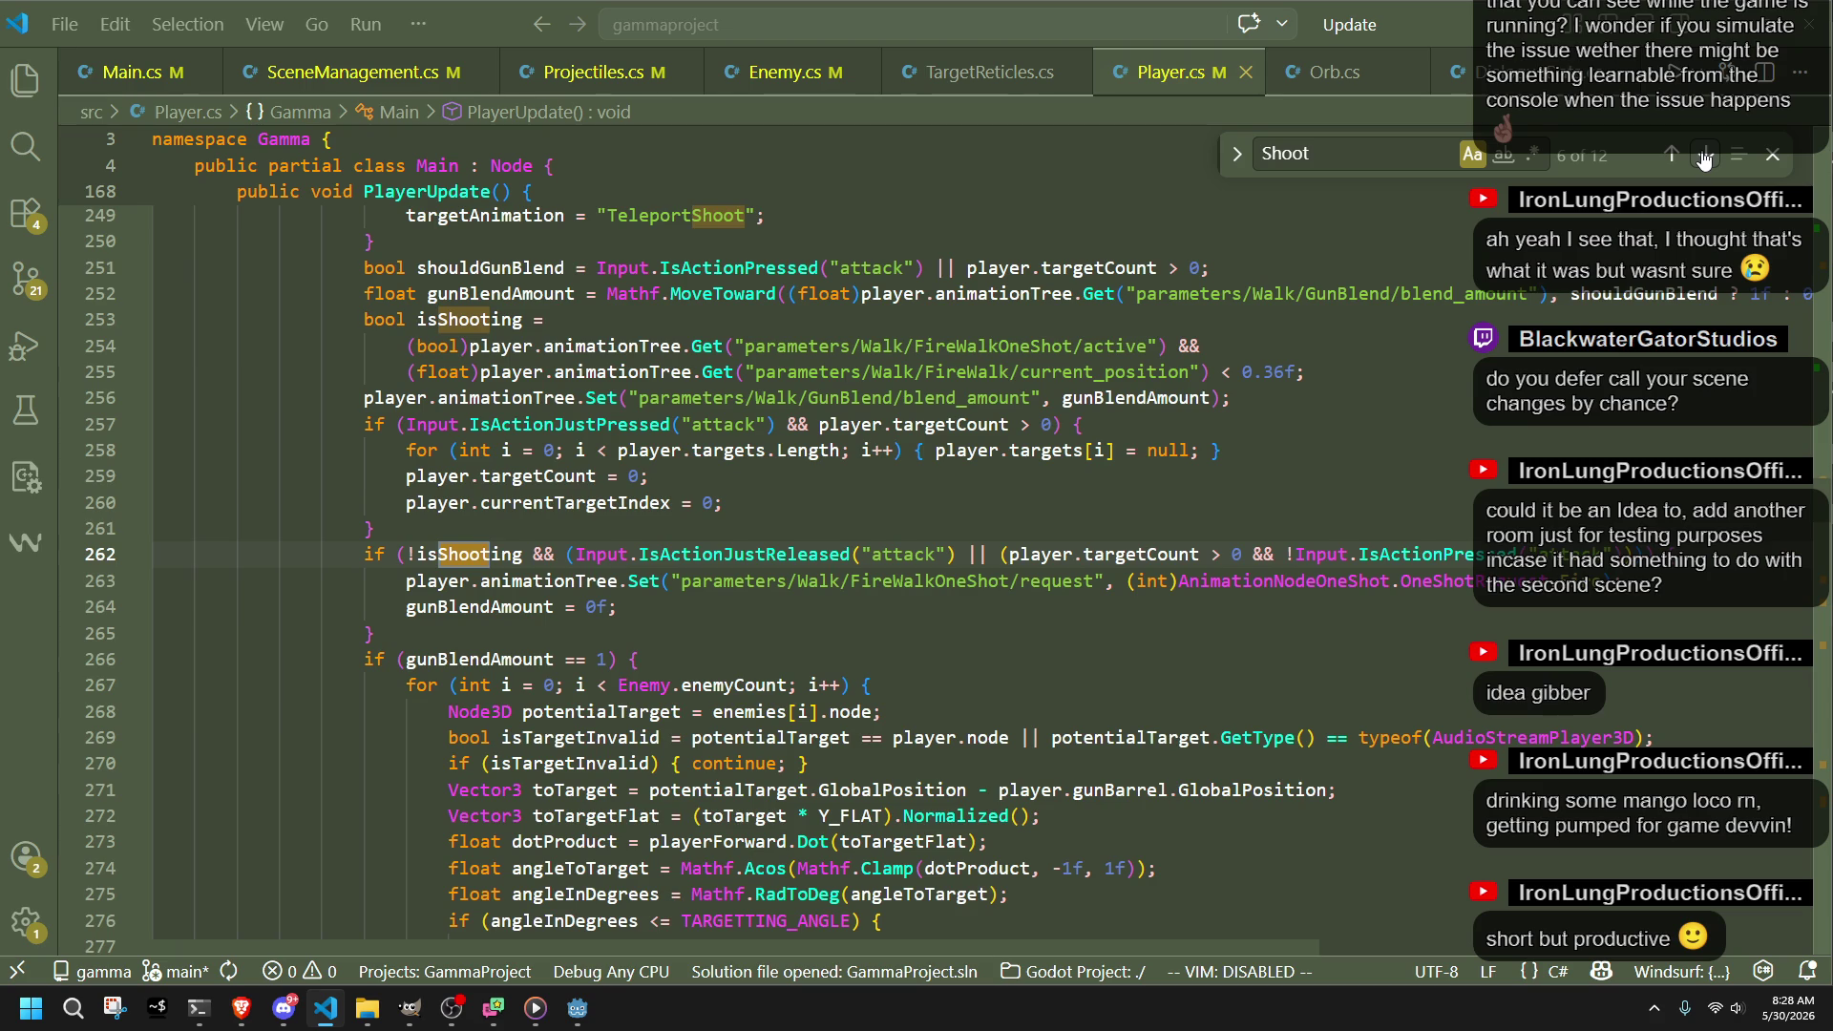
type("(")
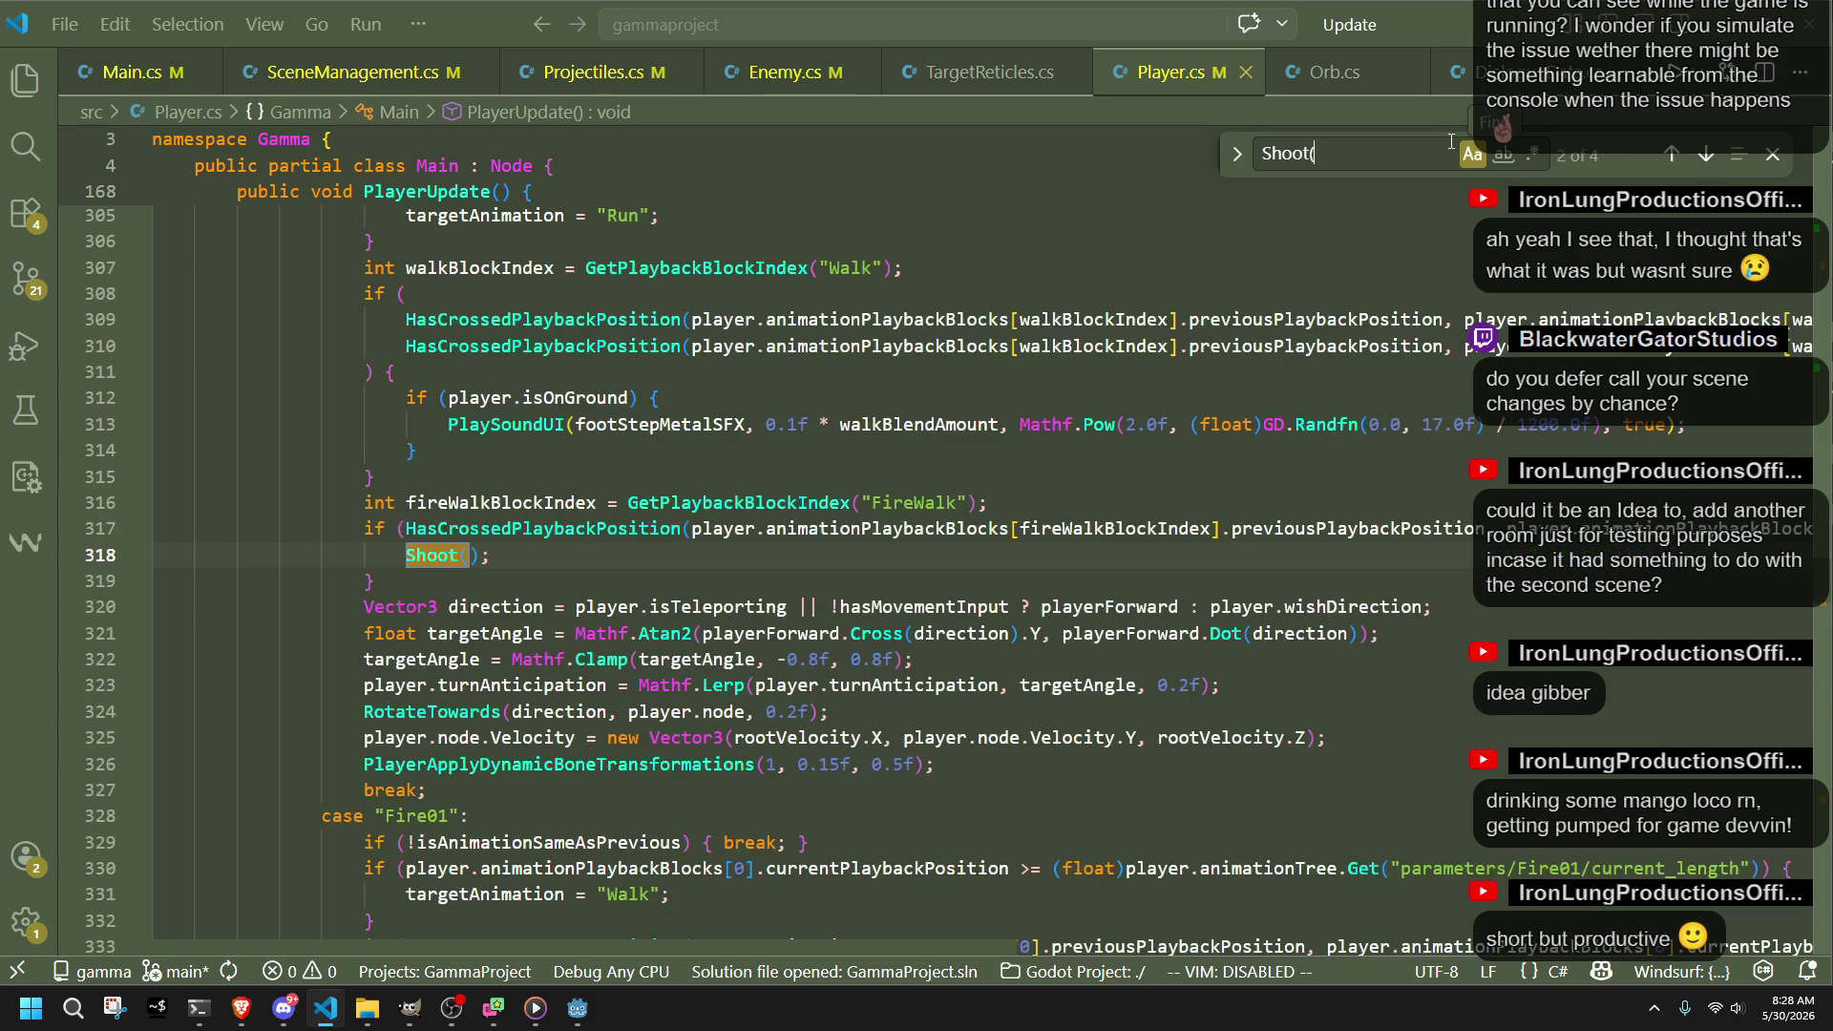
left_click(674, 531)
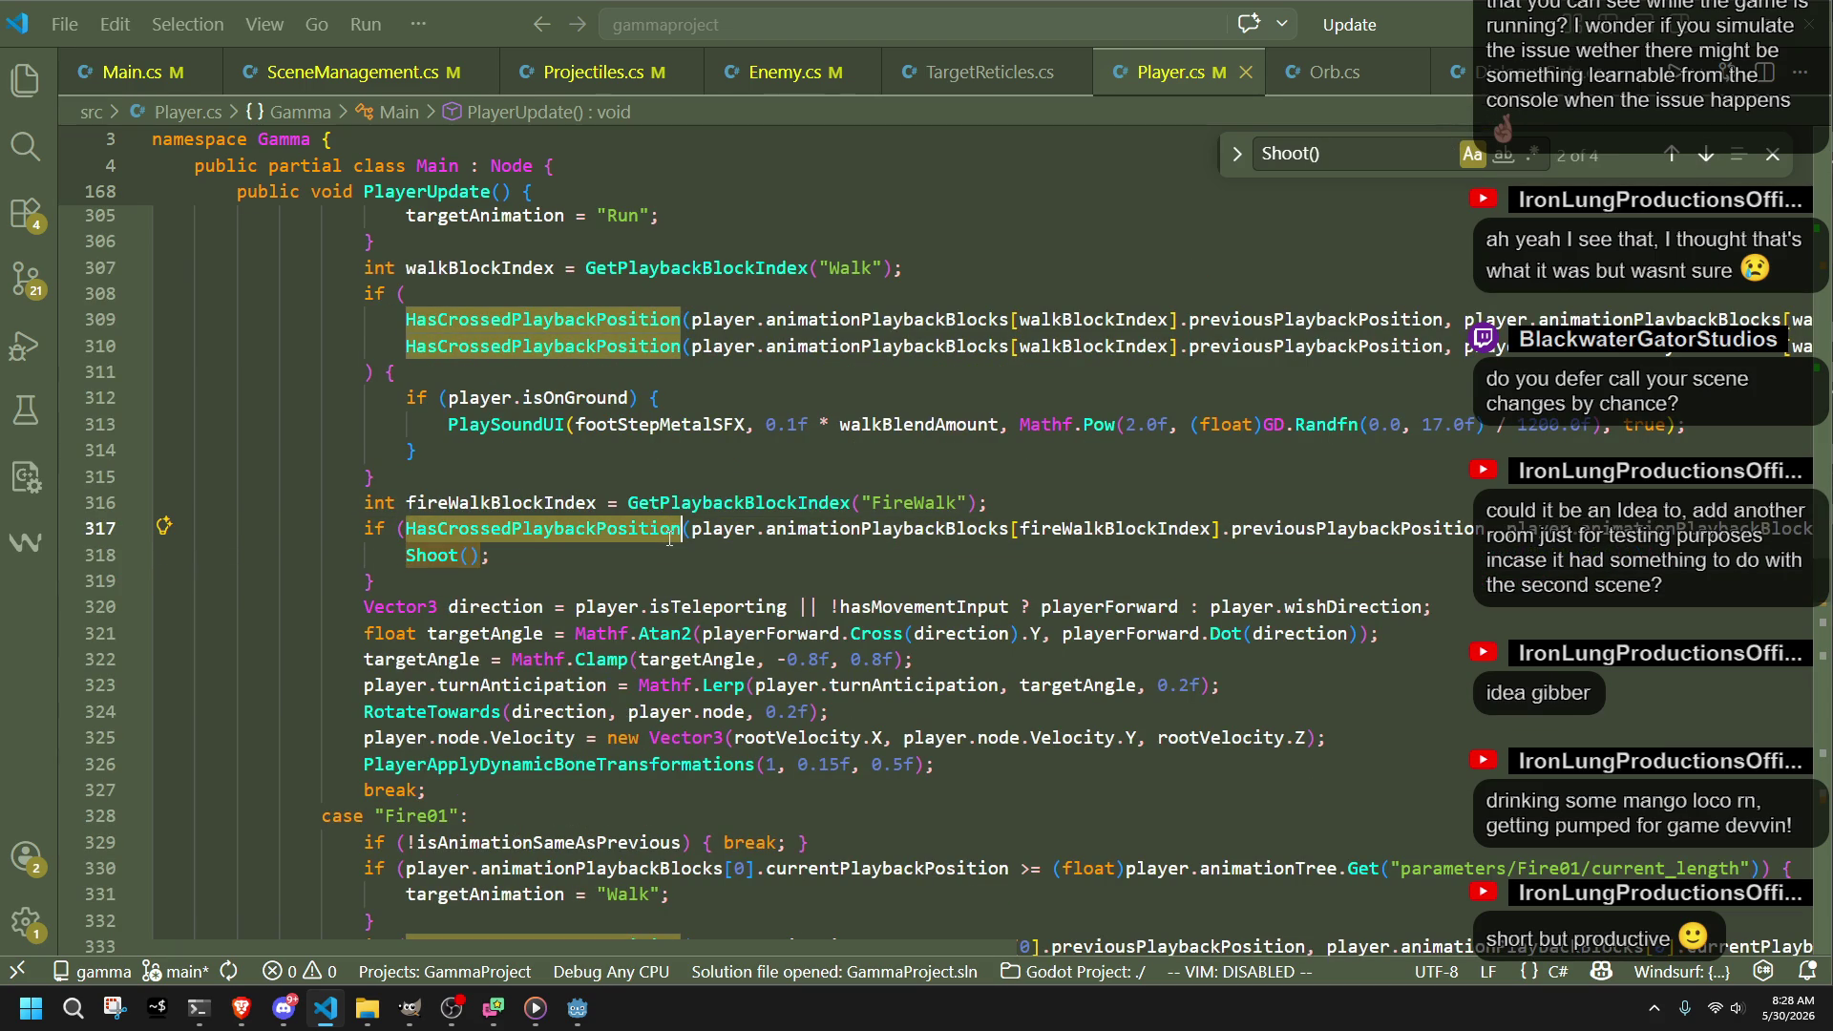
left_click(1167, 525)
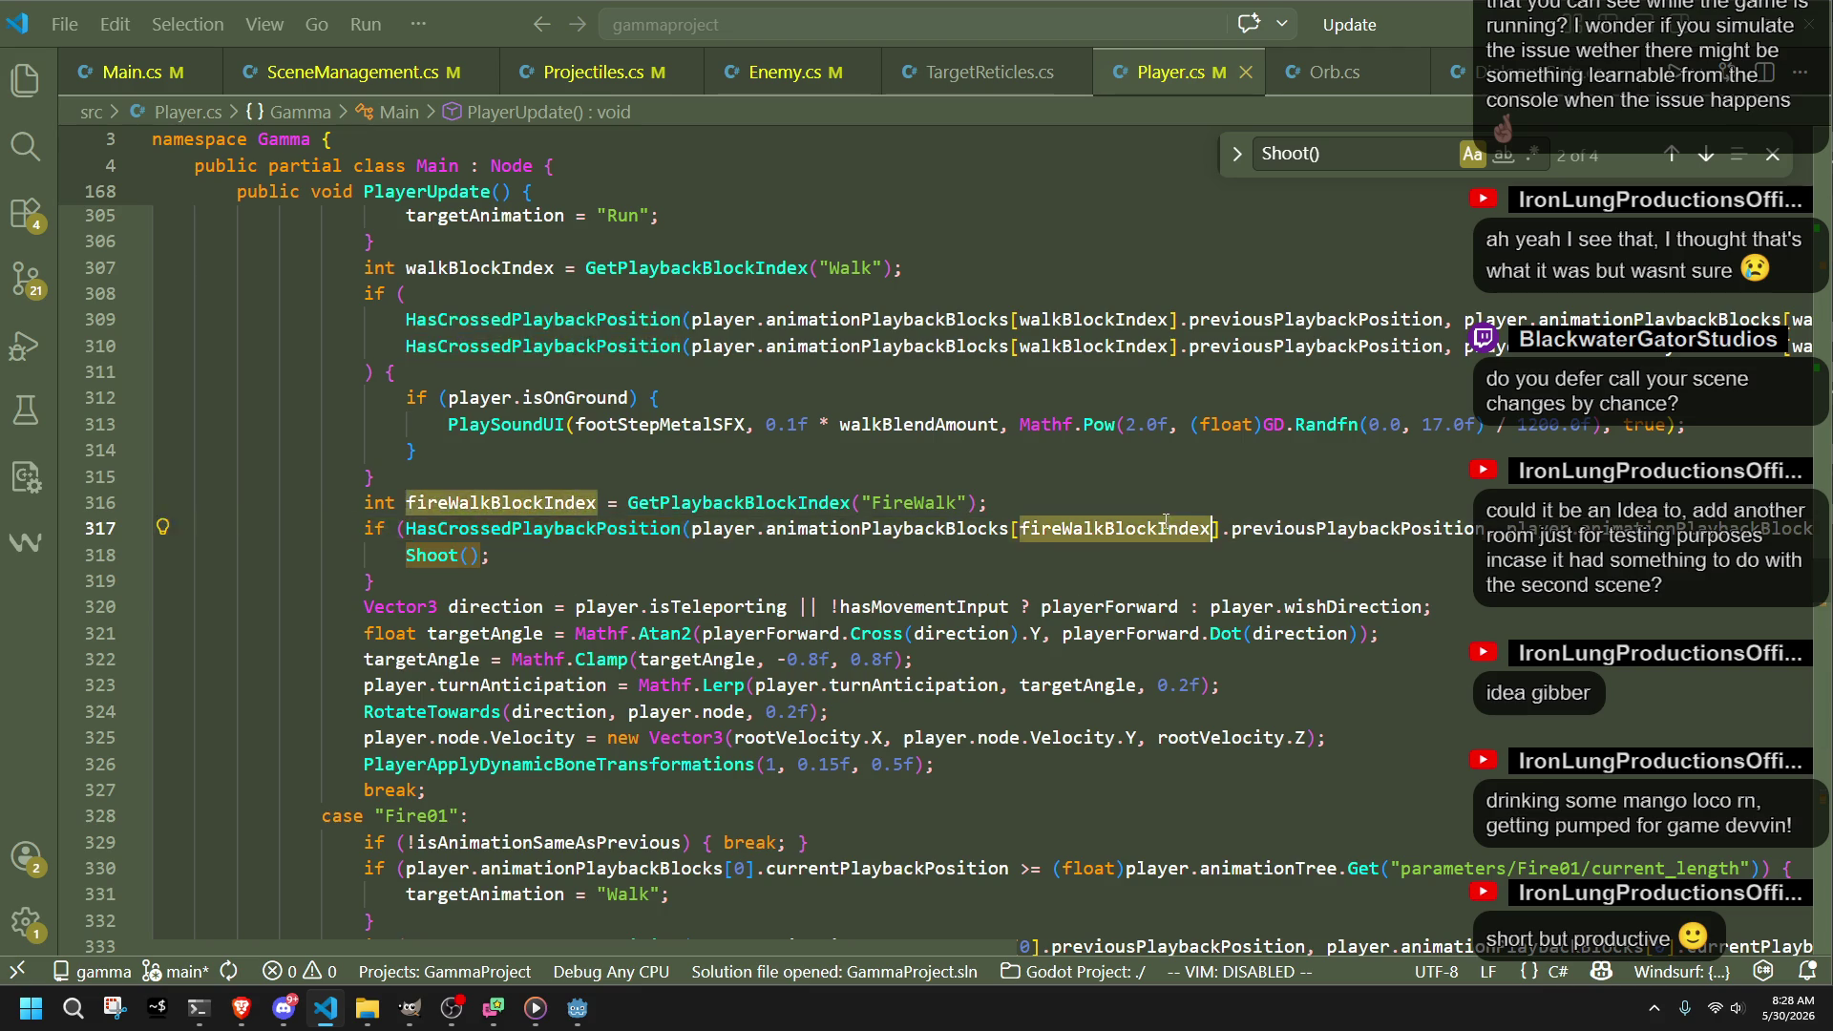
Step: Trace the uses of GetPlaybackBlockIndex around the Shoot call and footstep sound blocks
scroll(1156, 515, "up", 4)
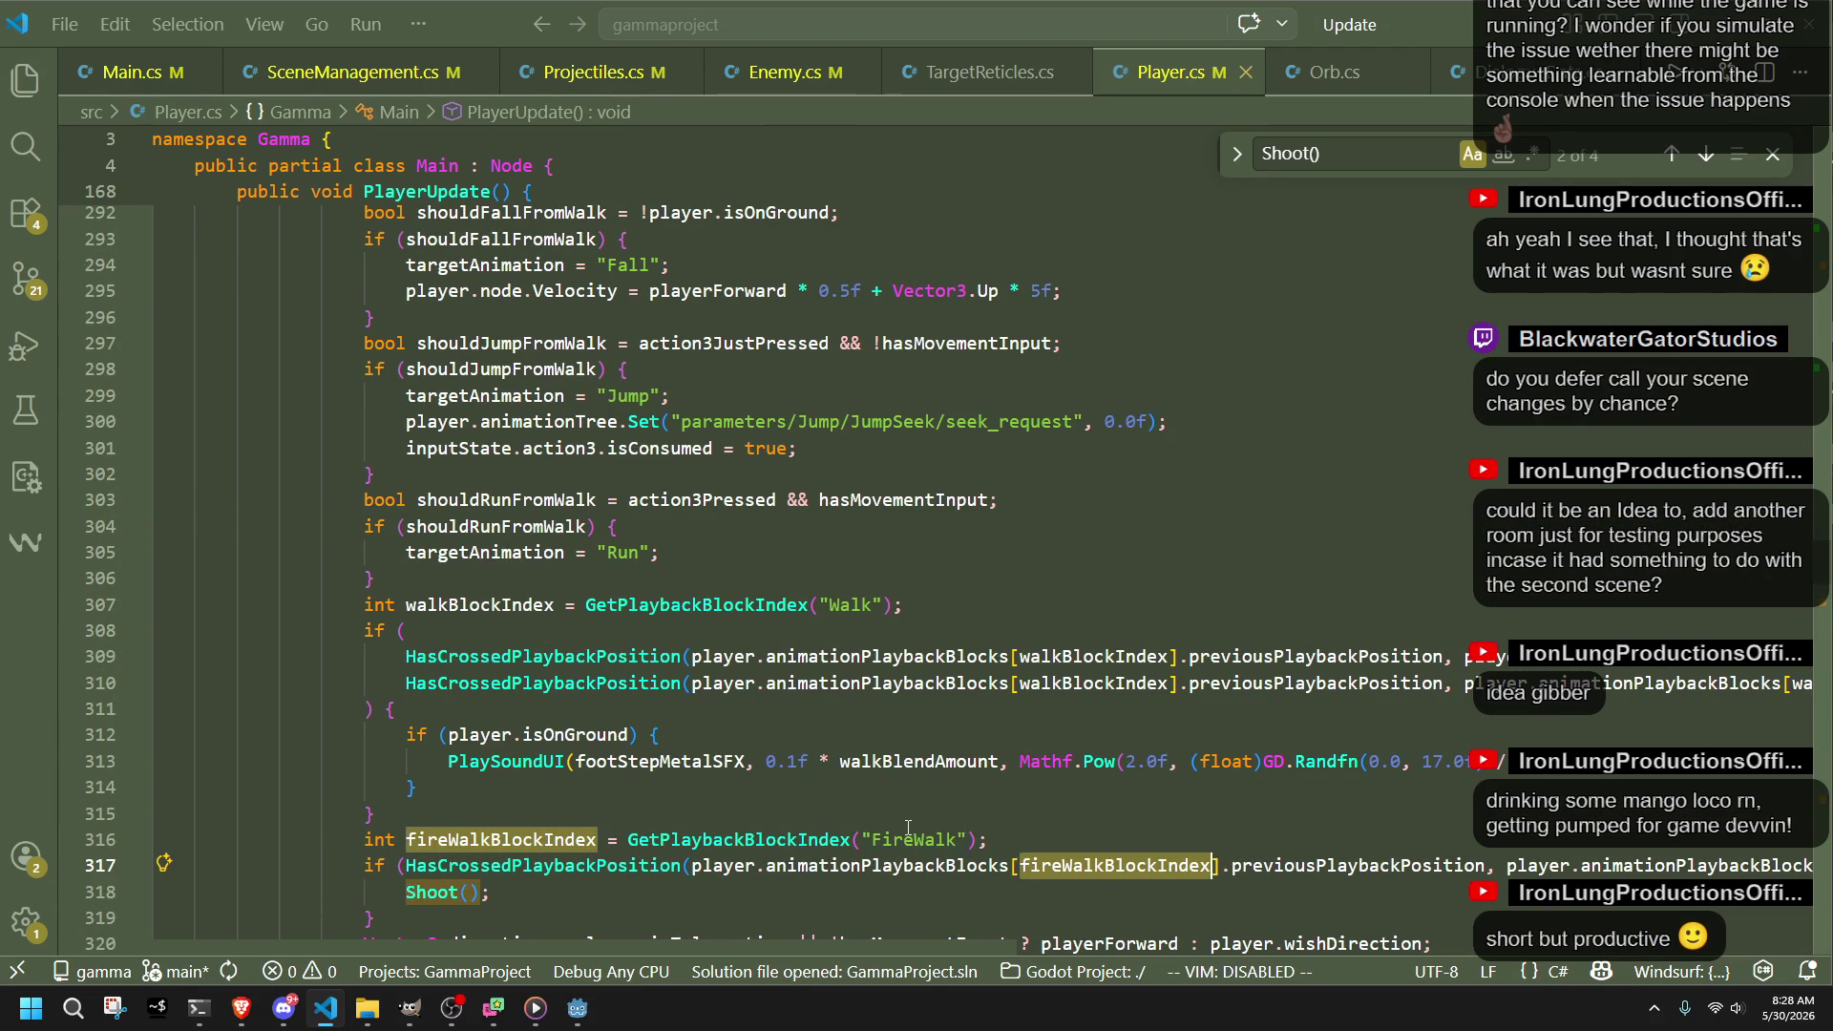
double_click(745, 840)
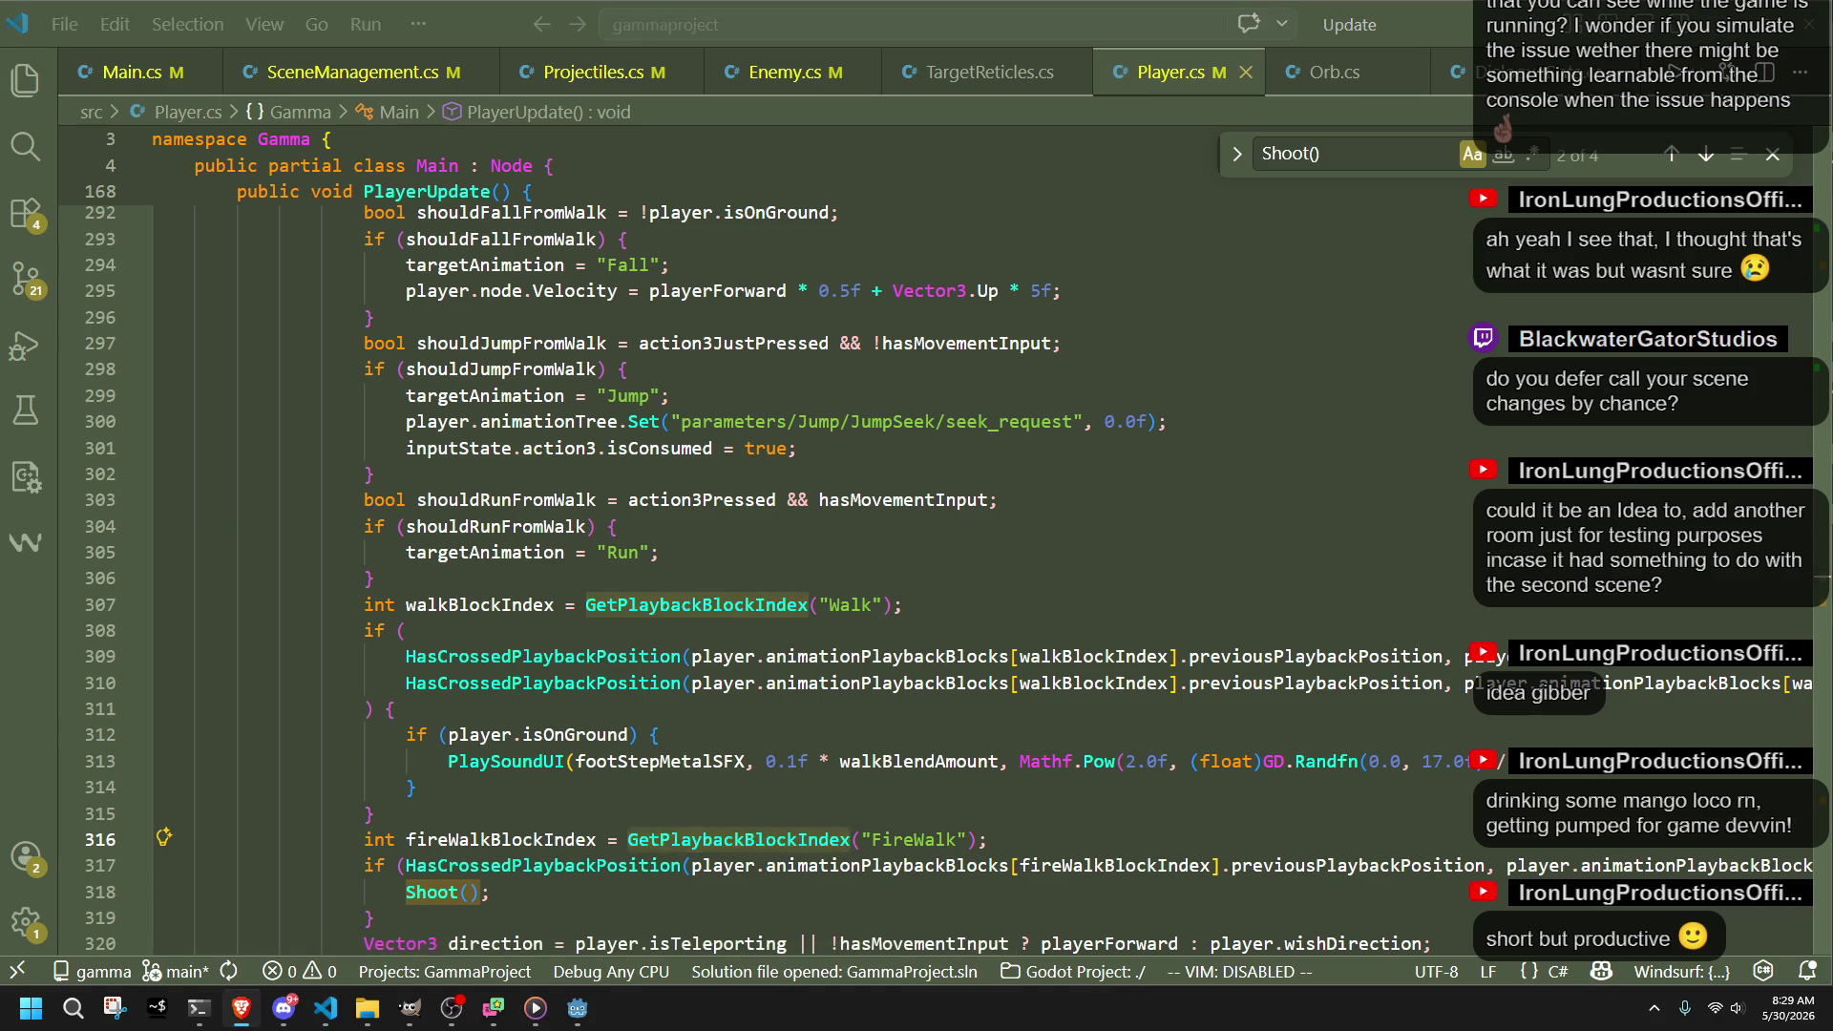
left_click(1127, 911)
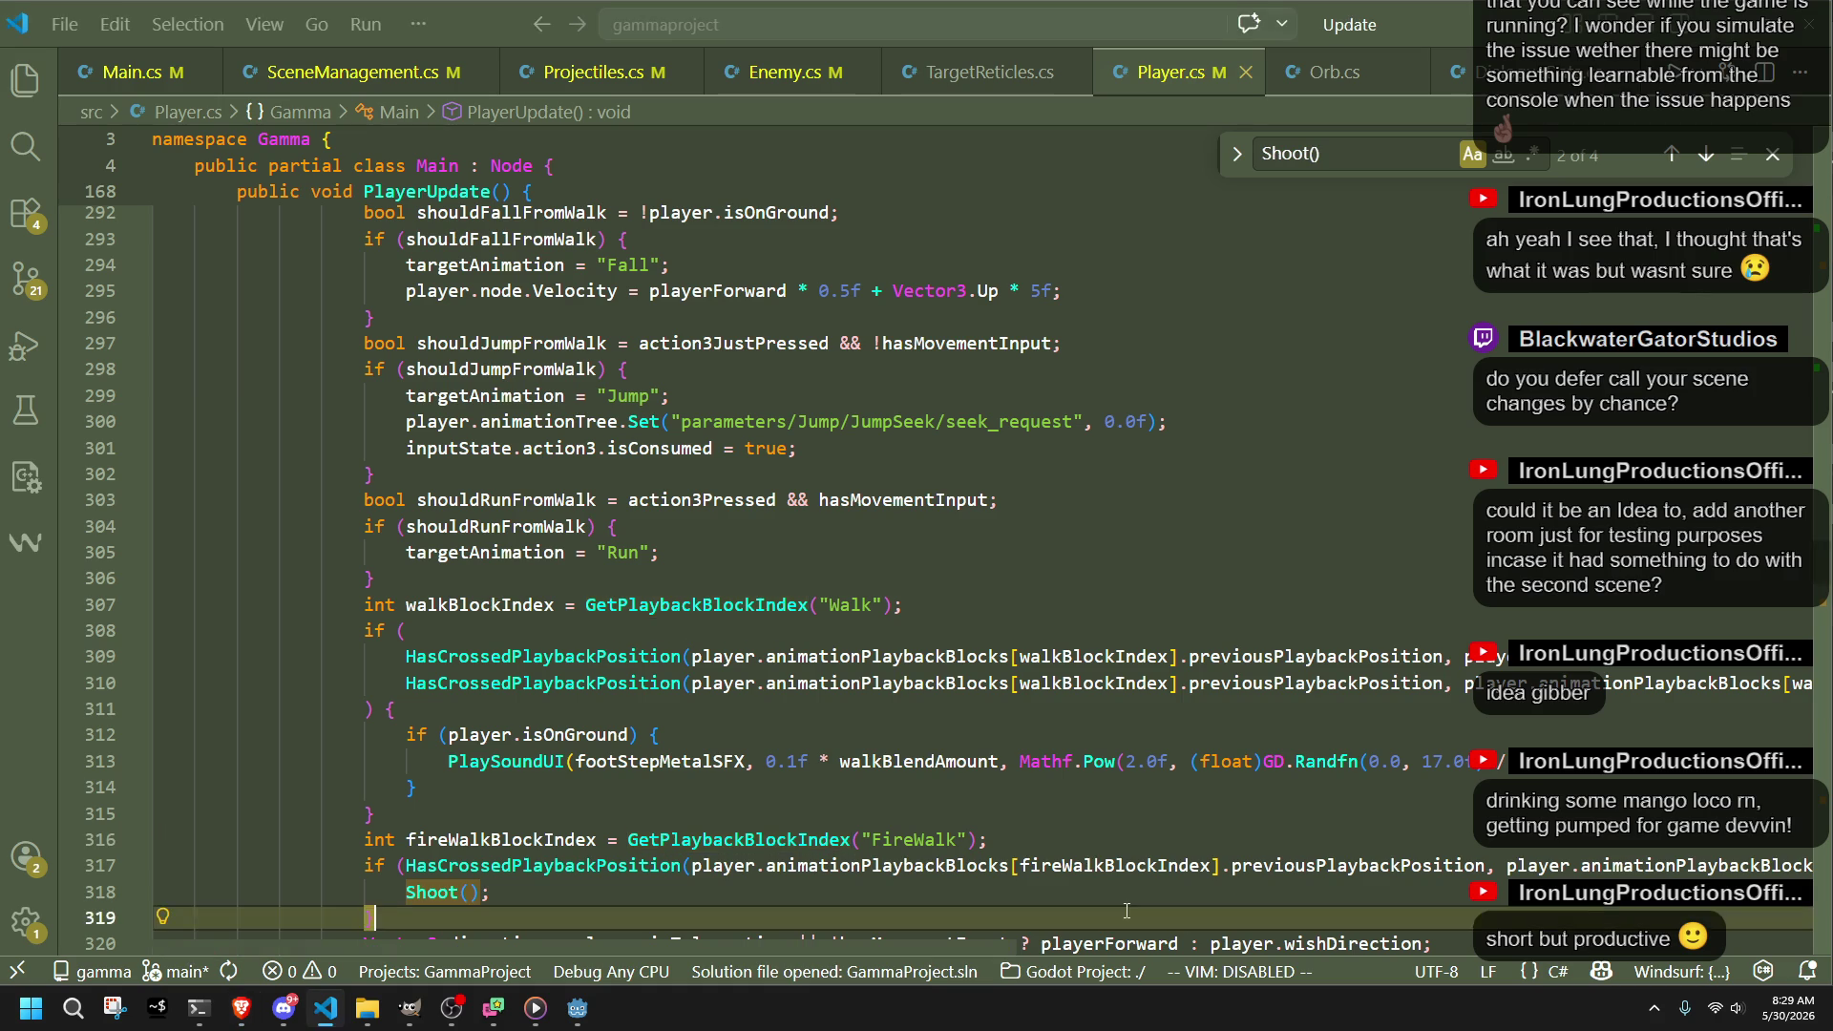
left_click(1054, 785)
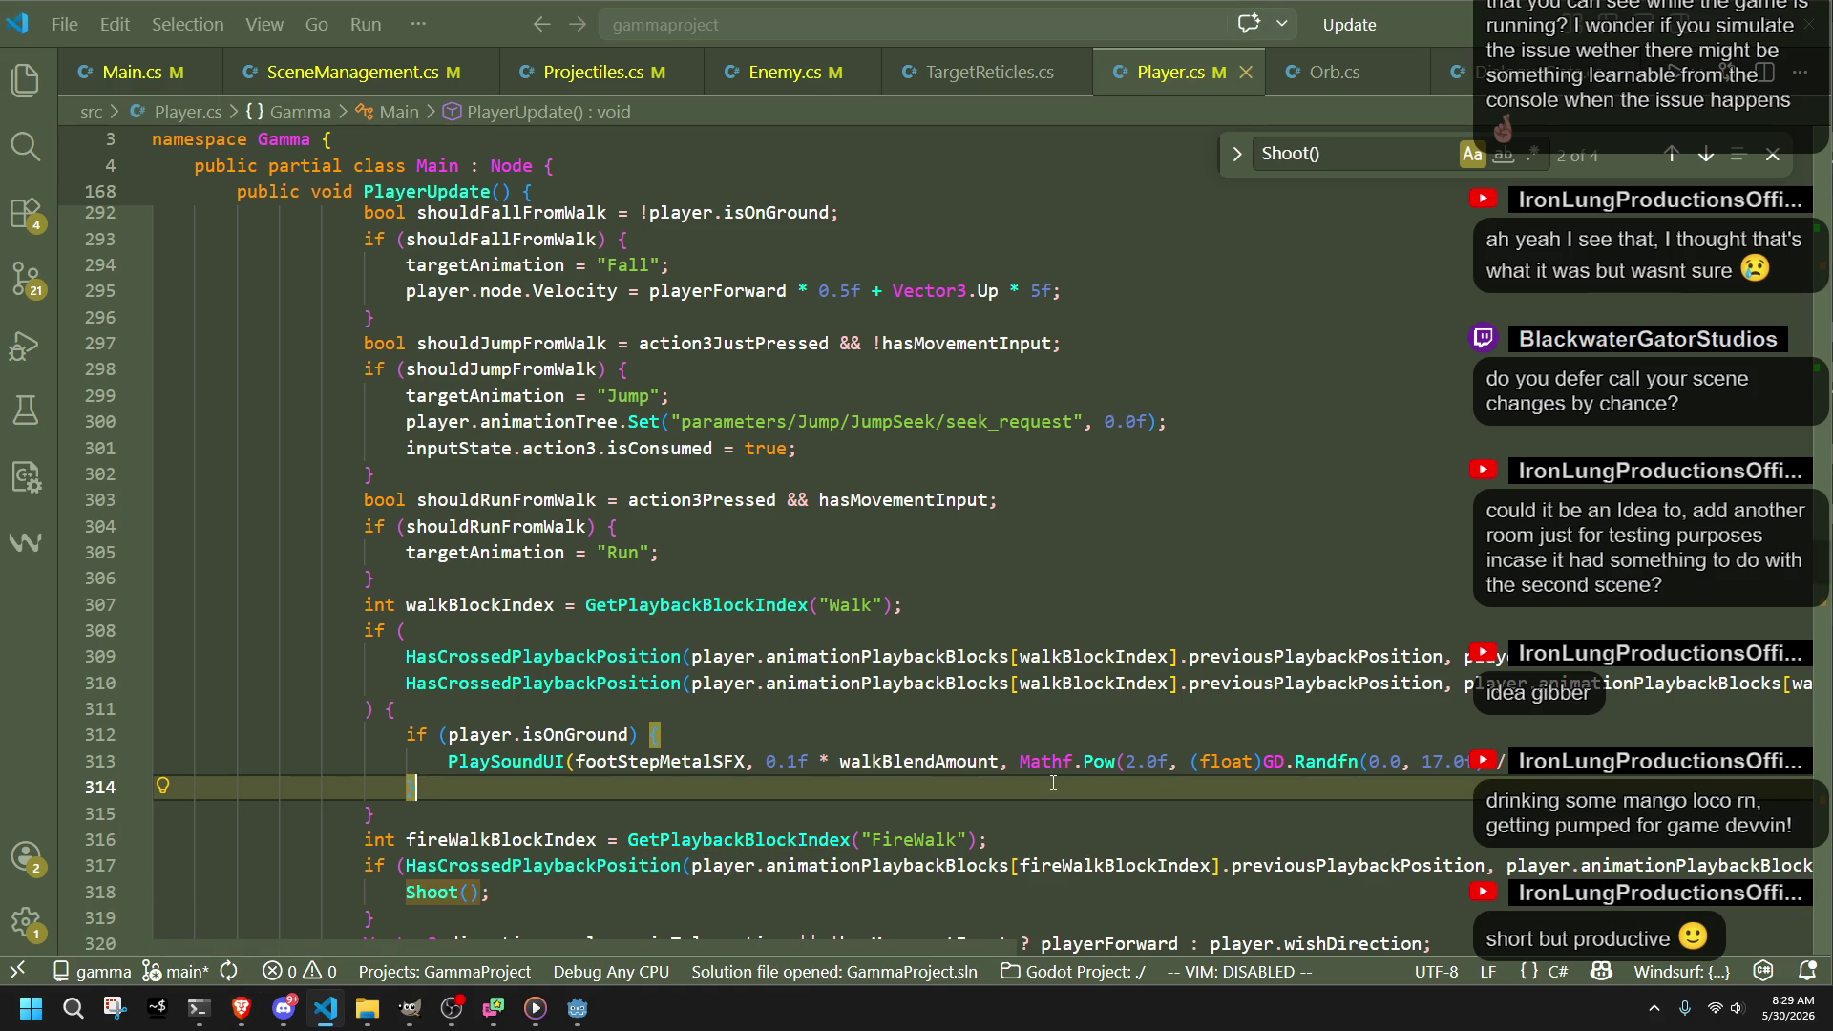
left_click(851, 839)
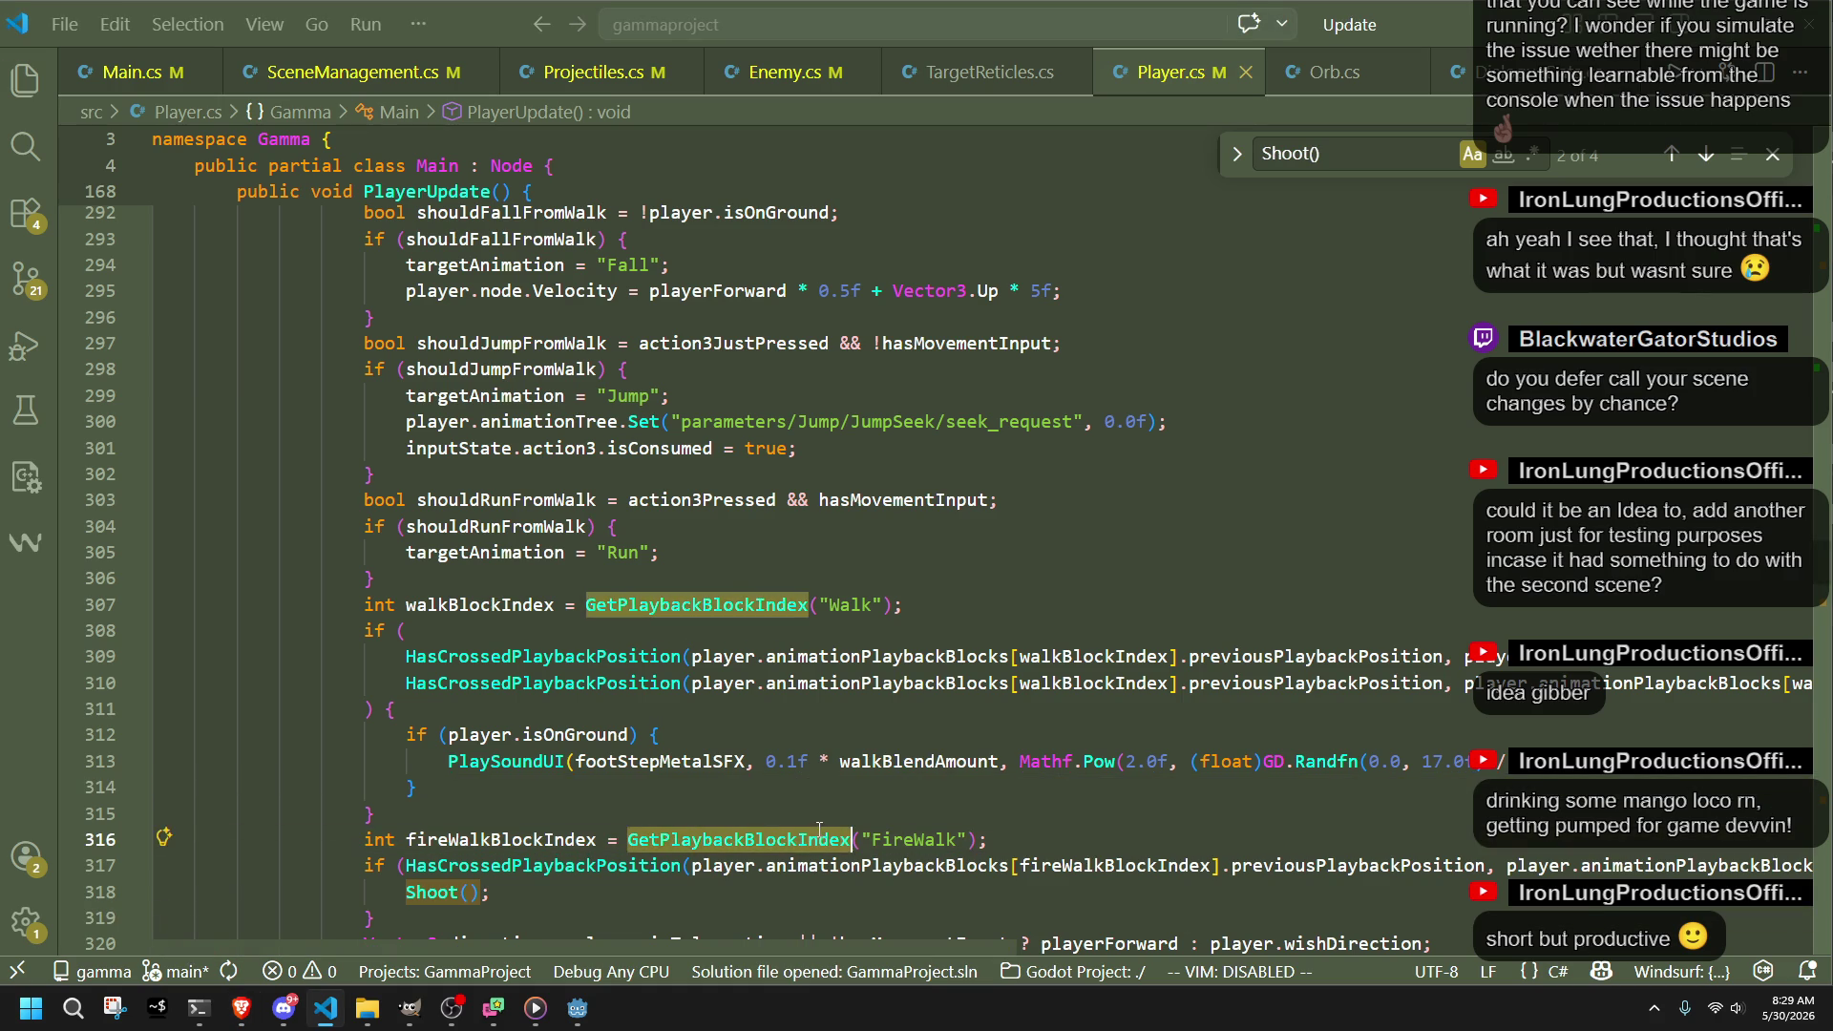
scroll(801, 802, "up", 15)
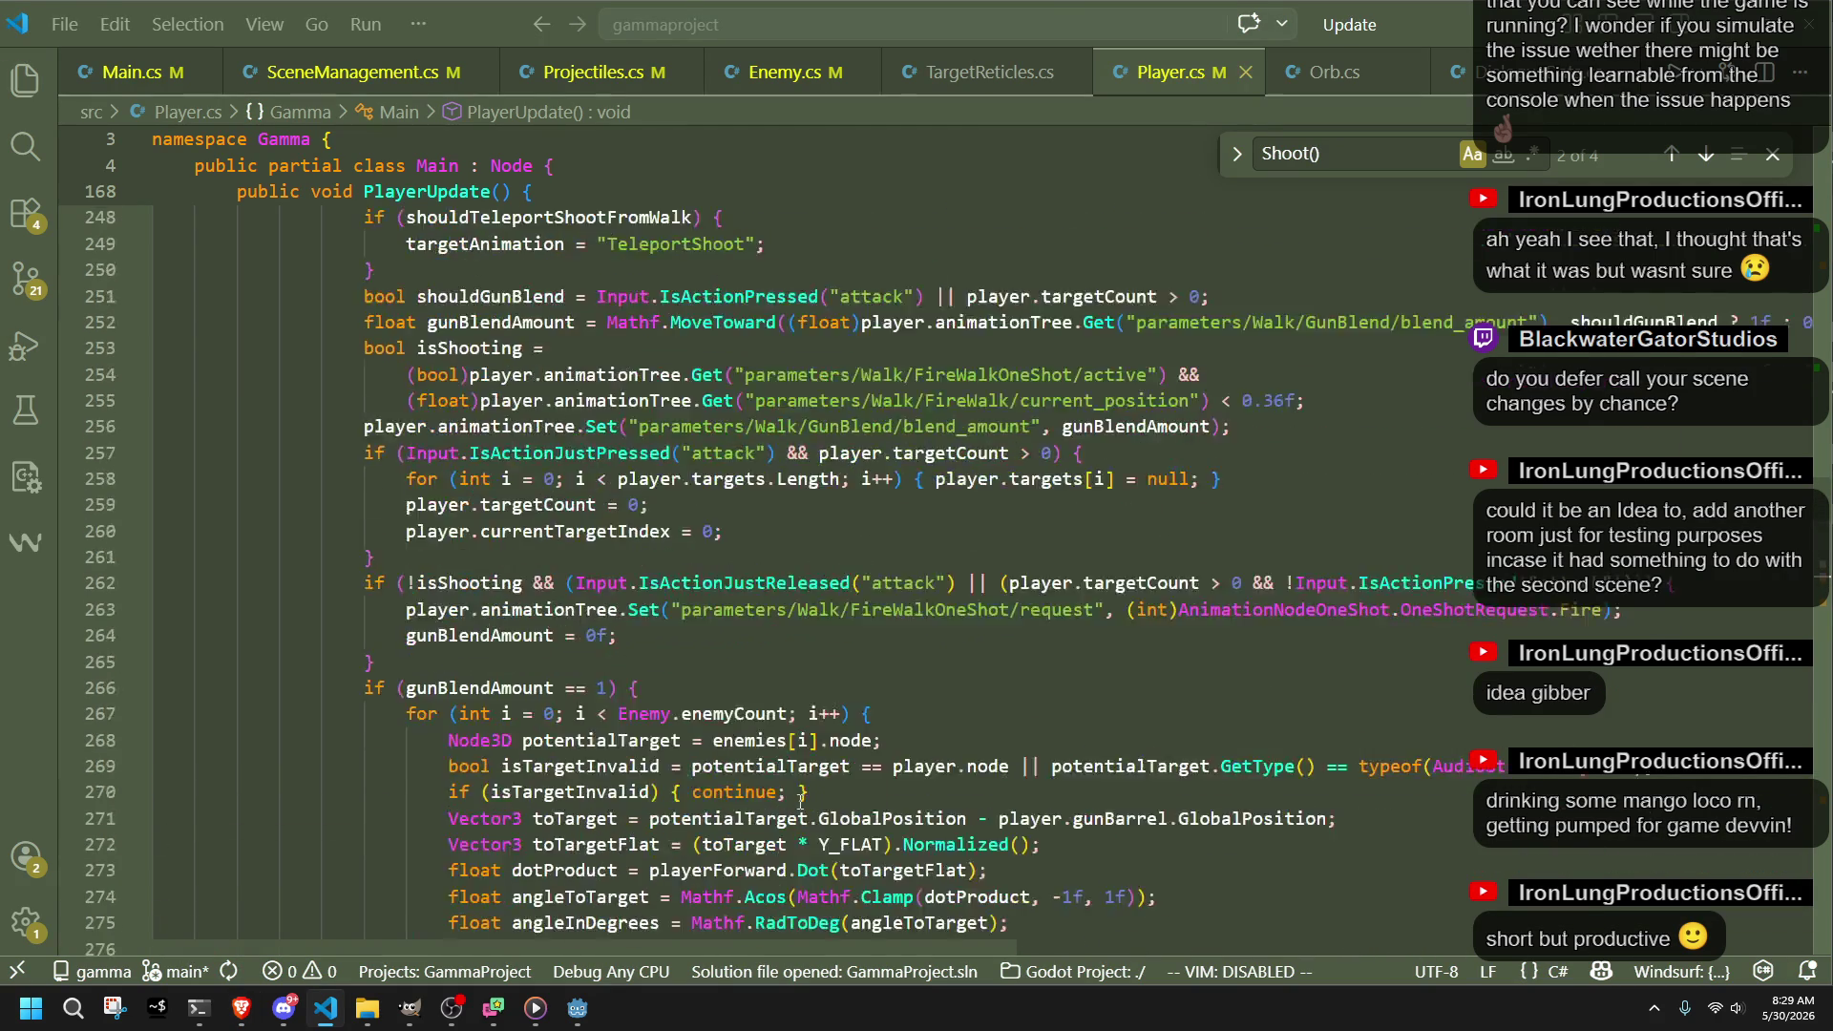
scroll(760, 766, "up", 1)
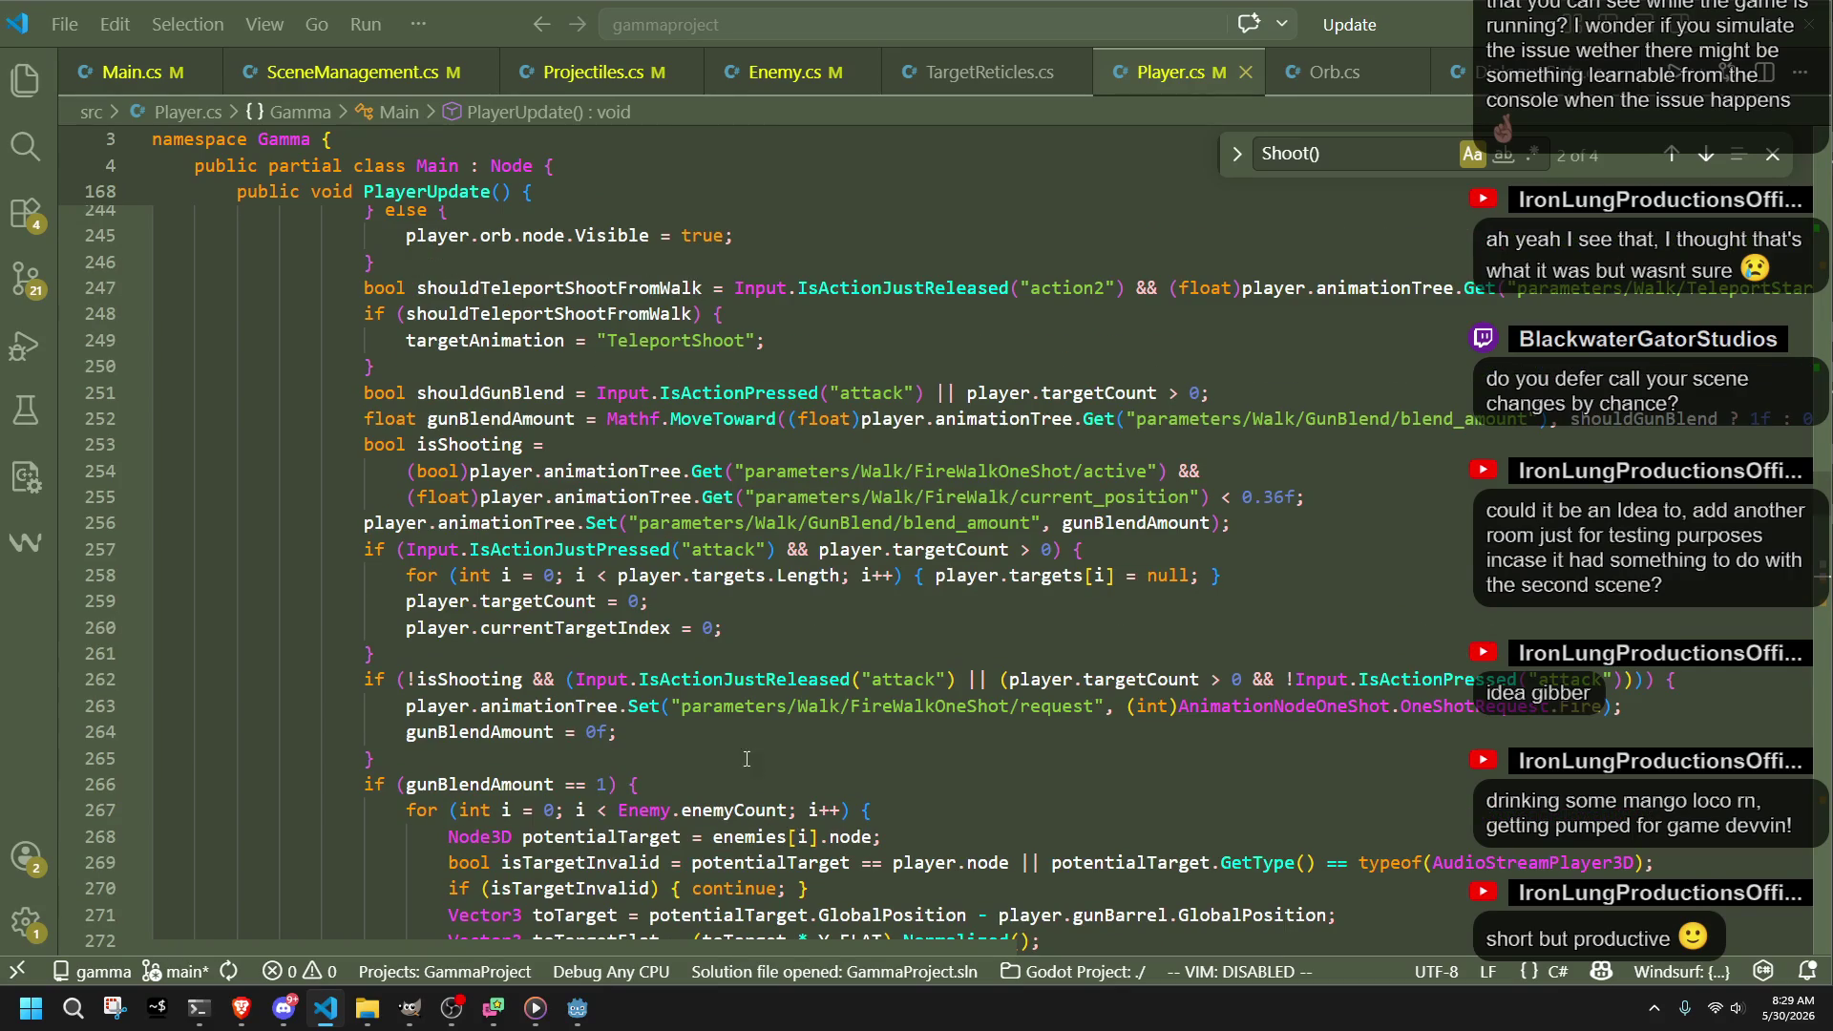
Step: Select the FireWalkOneShot active lookup expression in the isShooting declaration on line 254
double_click(479, 681)
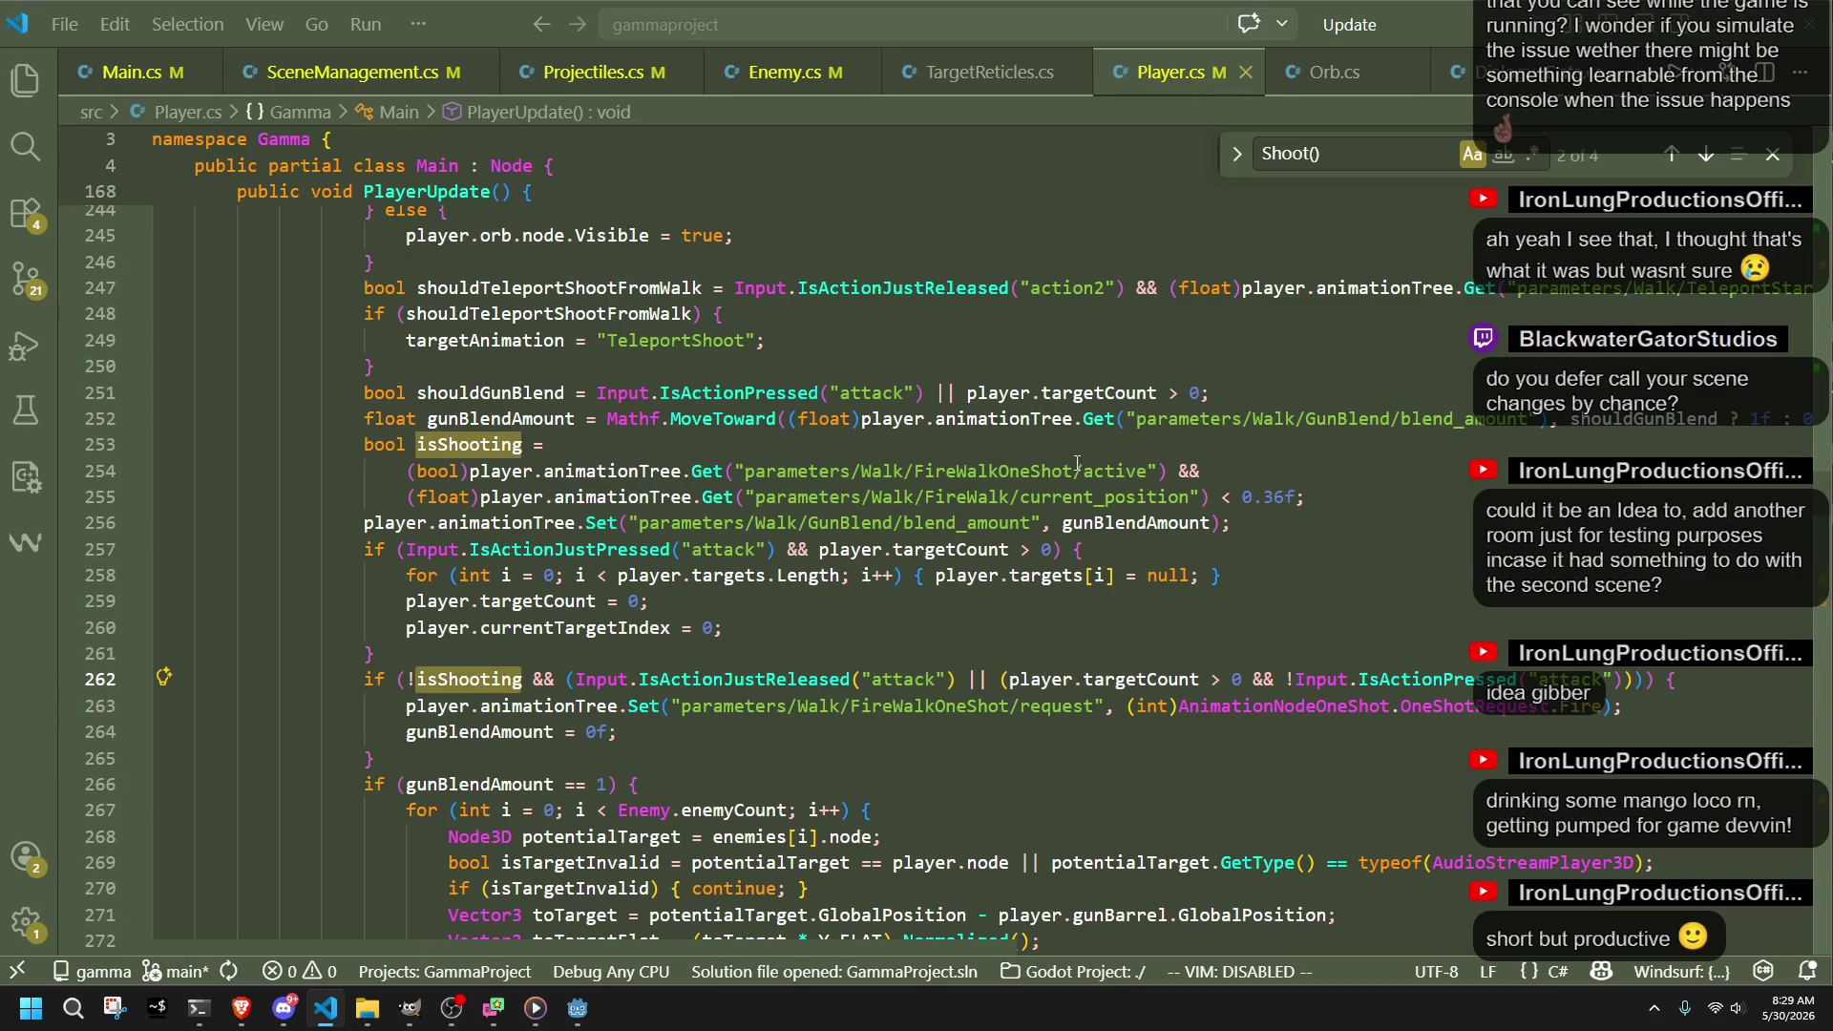
left_click(1162, 471)
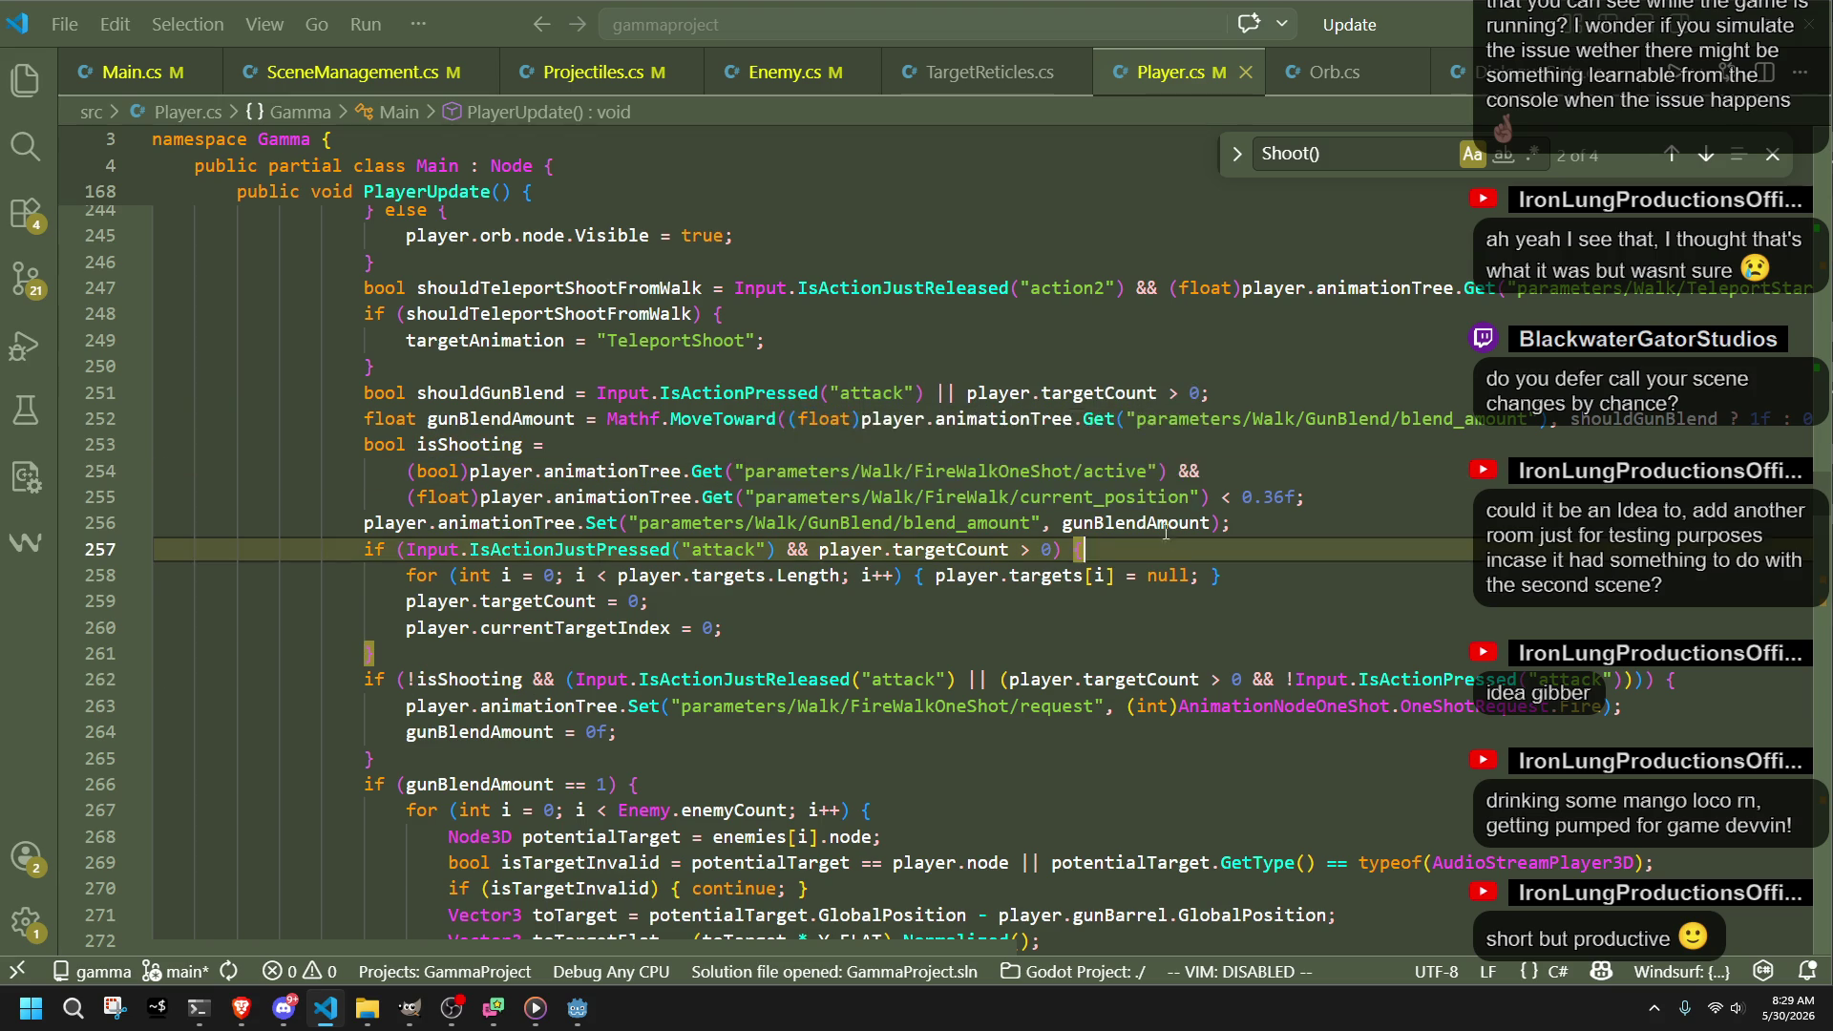
key("Down")
key("Down")
key("Down")
left_click_drag(1166, 471, 408, 470)
key("ctrl+c")
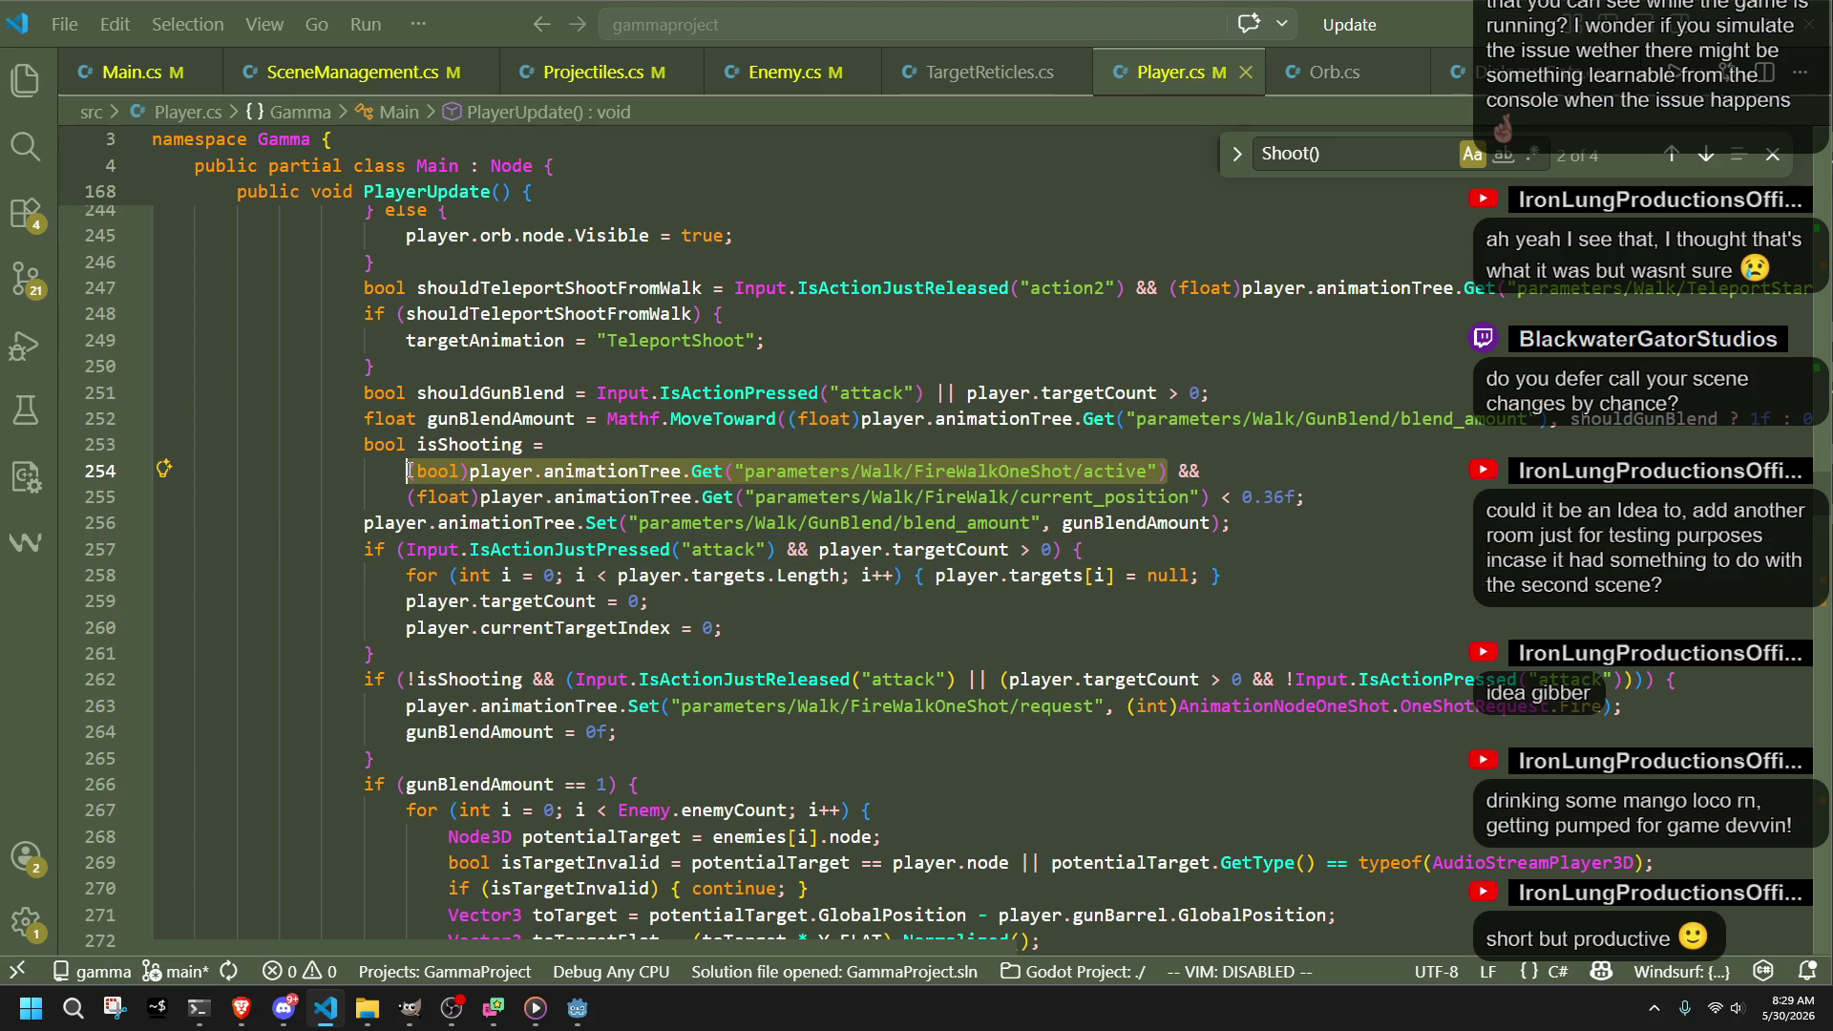
left_click(366, 445)
Step: Insert a GD.Print of FireWalkOneShot's active value on a new line above isShooting
key("Return")
key("Up")
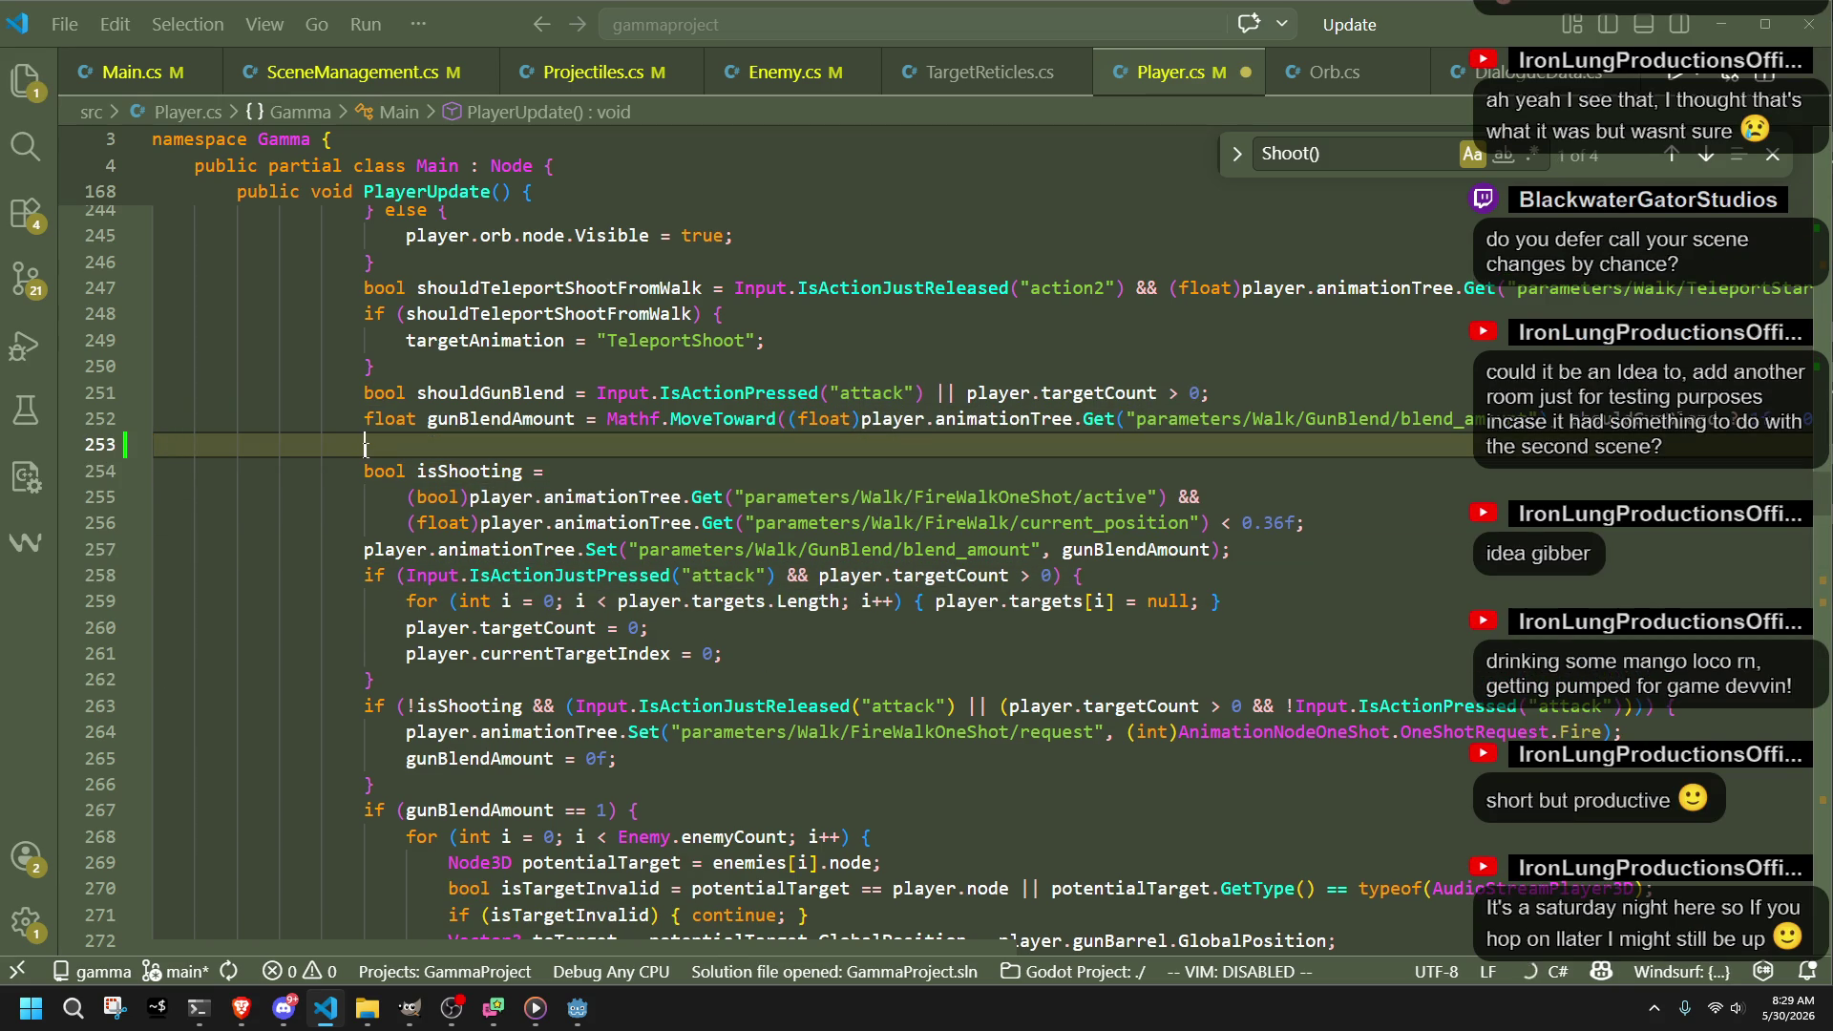
type("GD.Print")
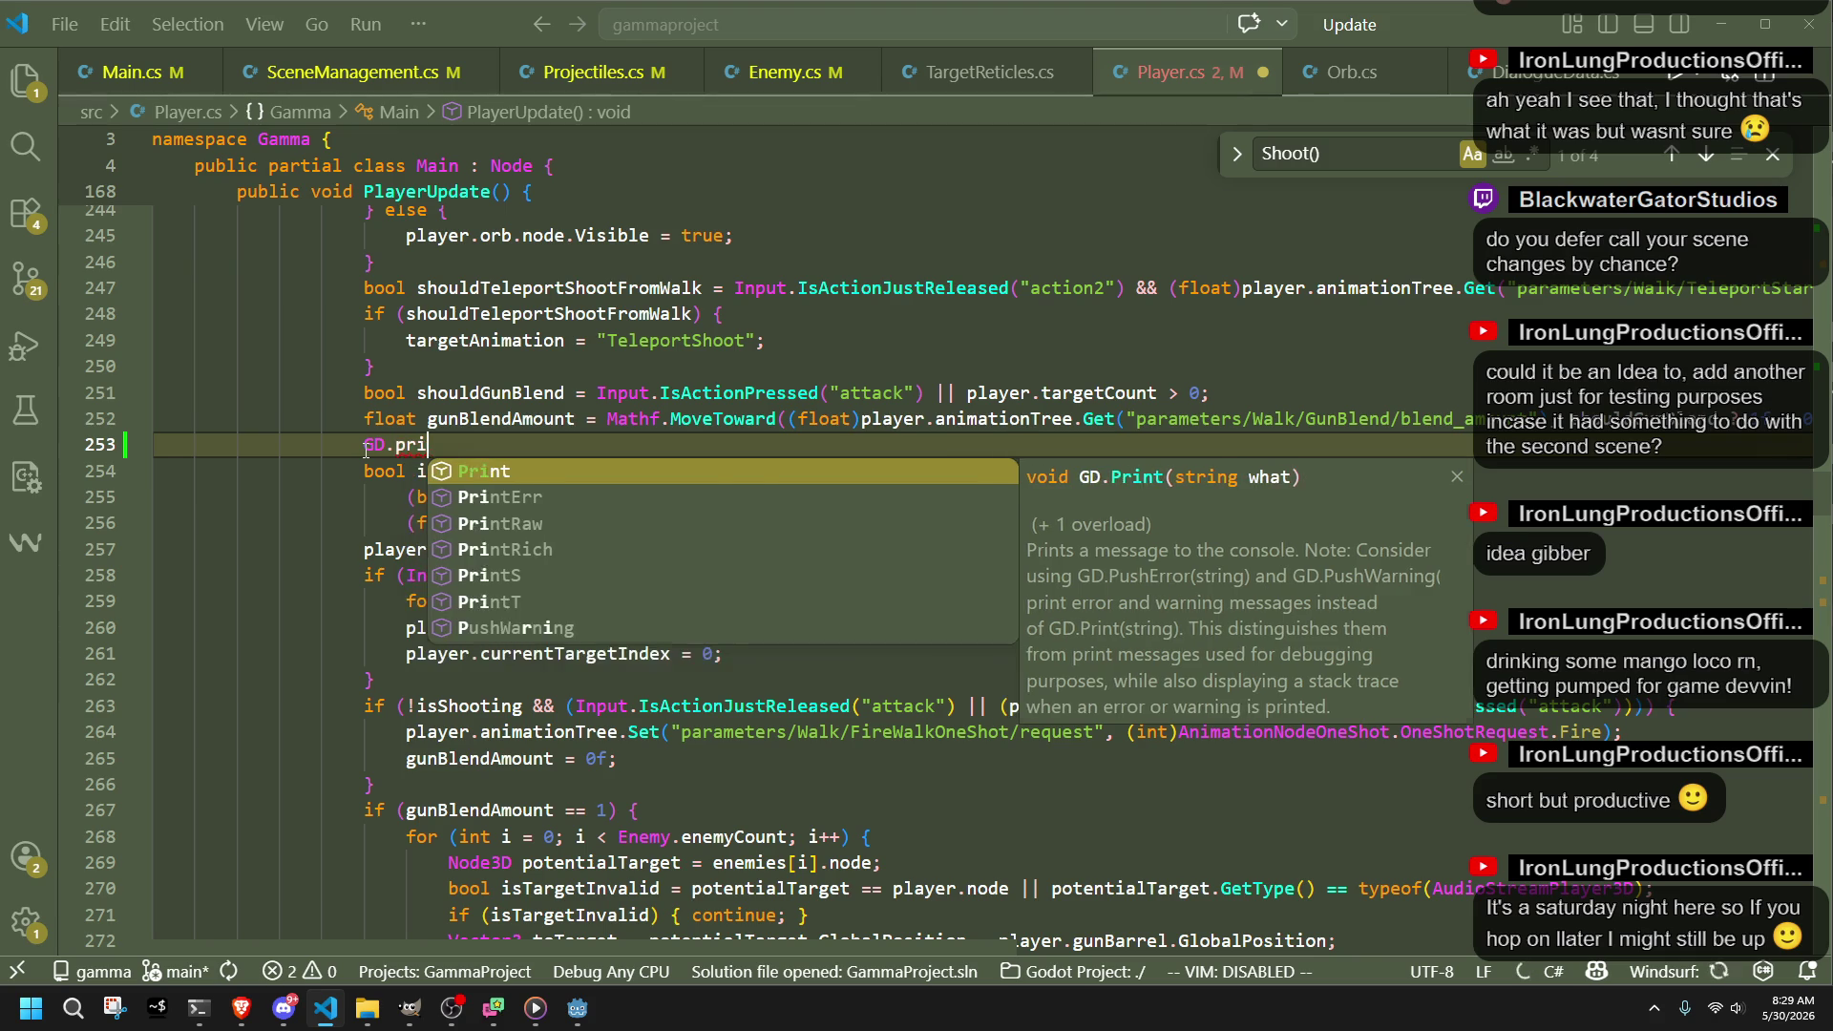
type("(")
key("ctrl+v")
type(");")
Step: Save Player.cs and build and run the game in Godot
key("ctrl+s")
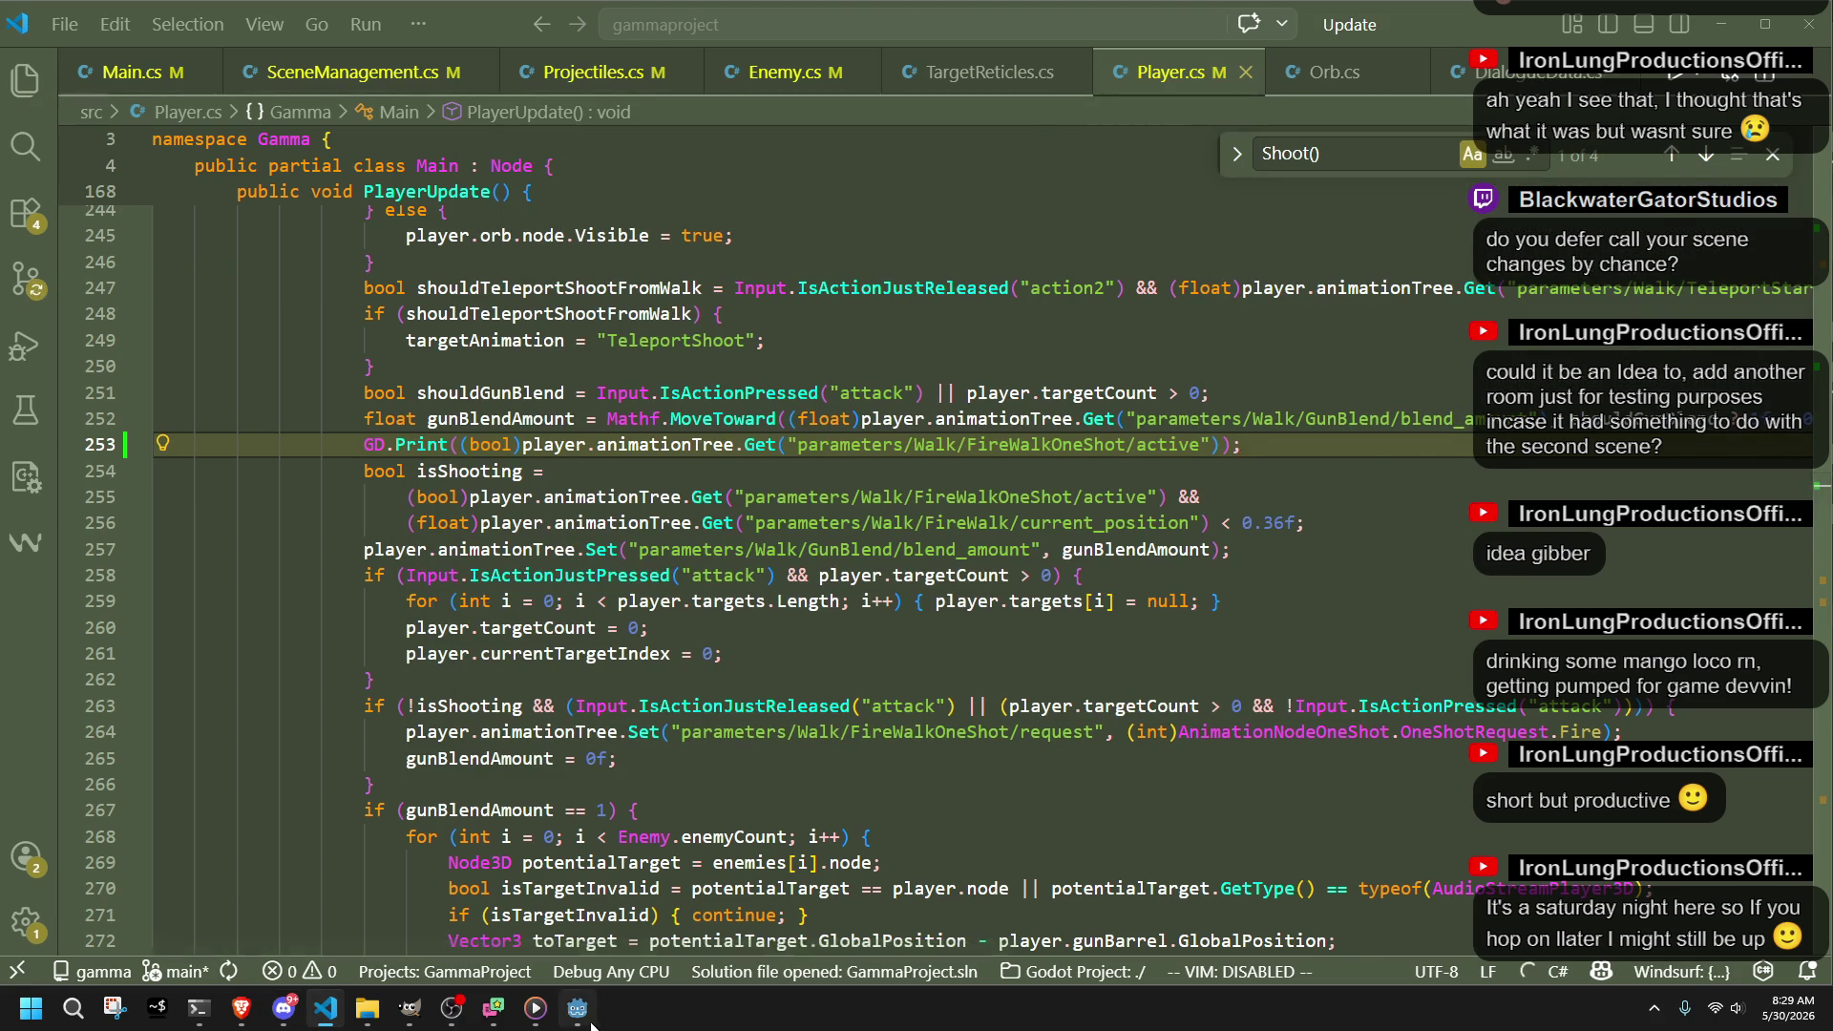
key("alt+Tab")
left_click(1701, 38)
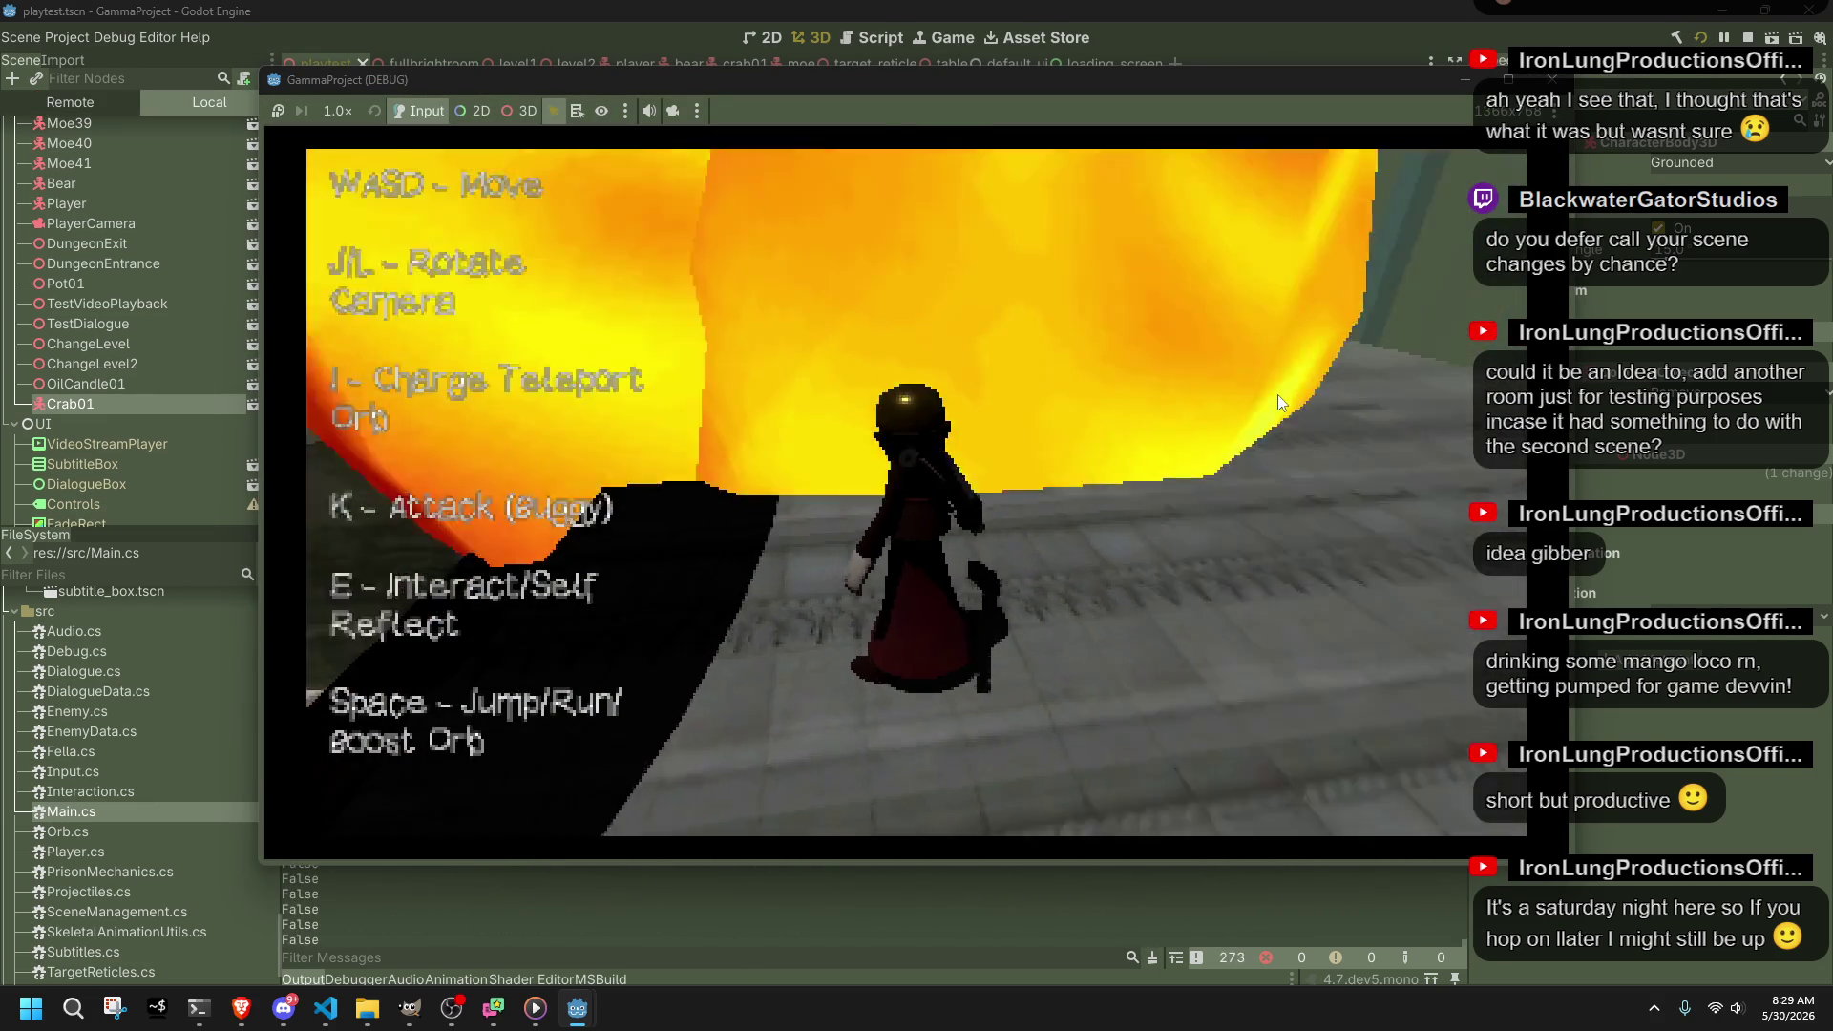
Step: Run the character along the path, jump onto the tiled floor, and enter the pillar to change level
key("w")
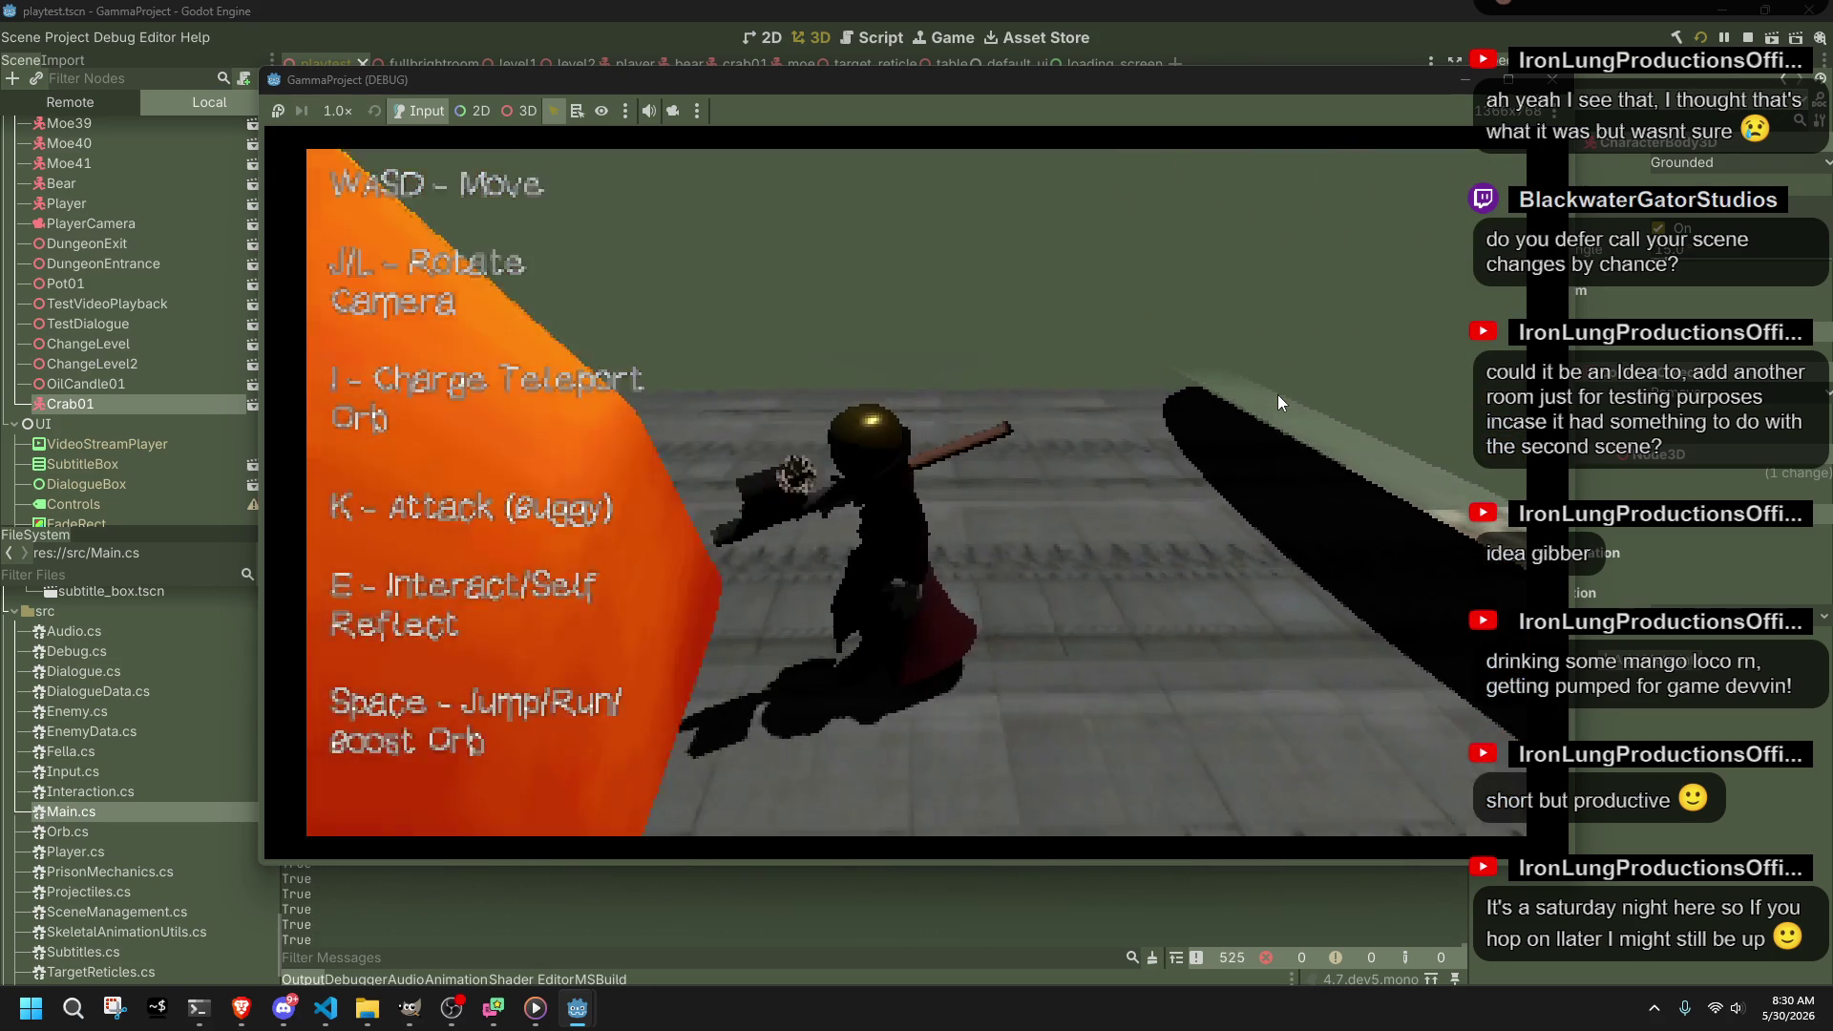
key("space")
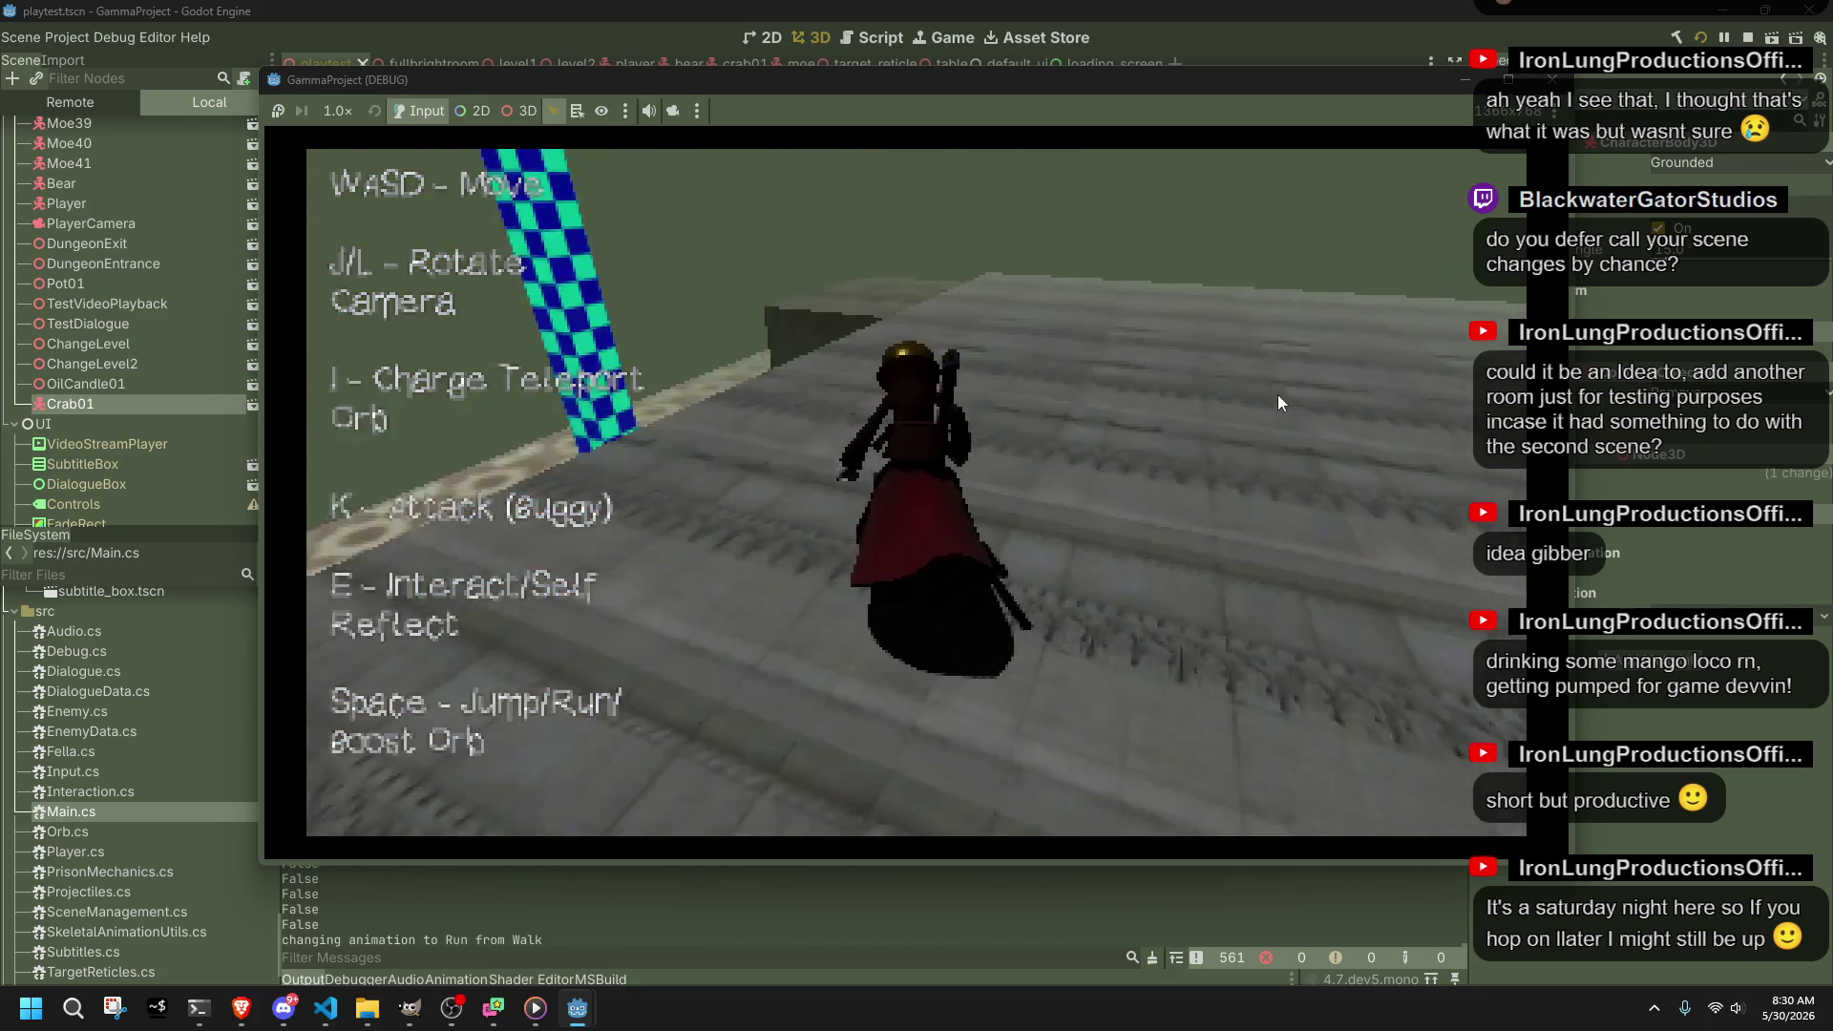
key("space")
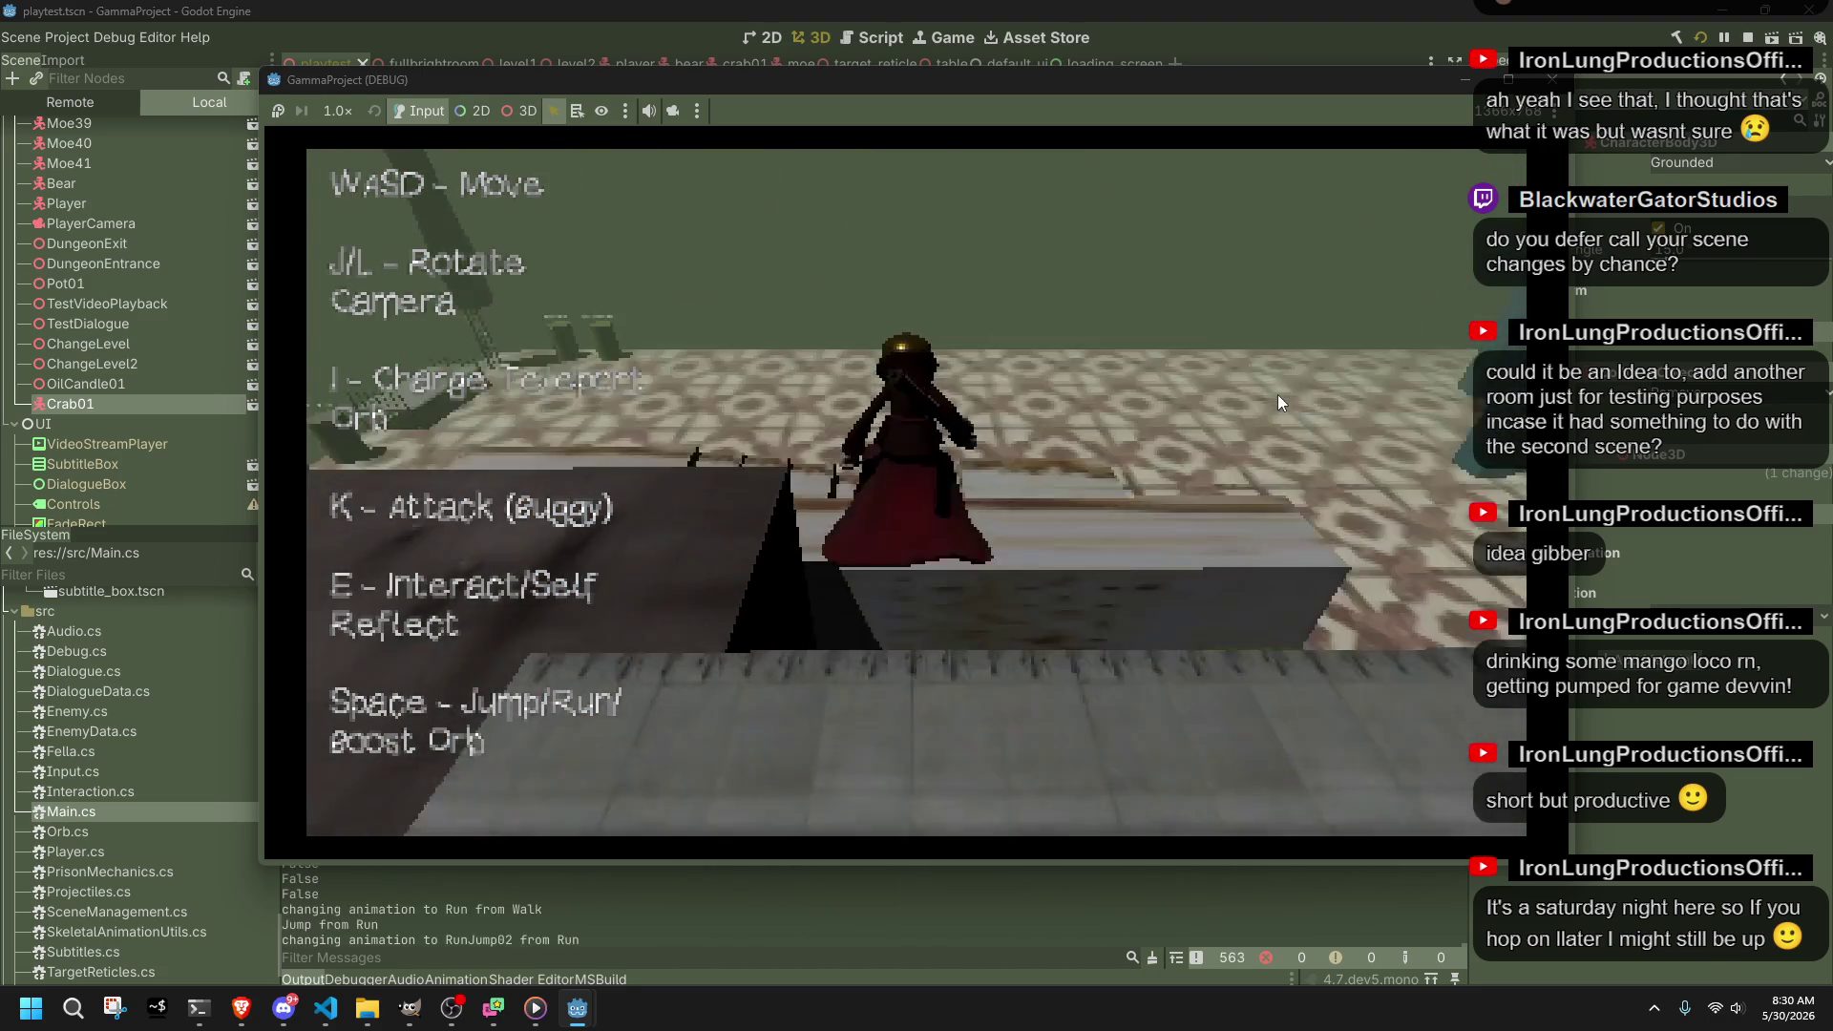
key("w")
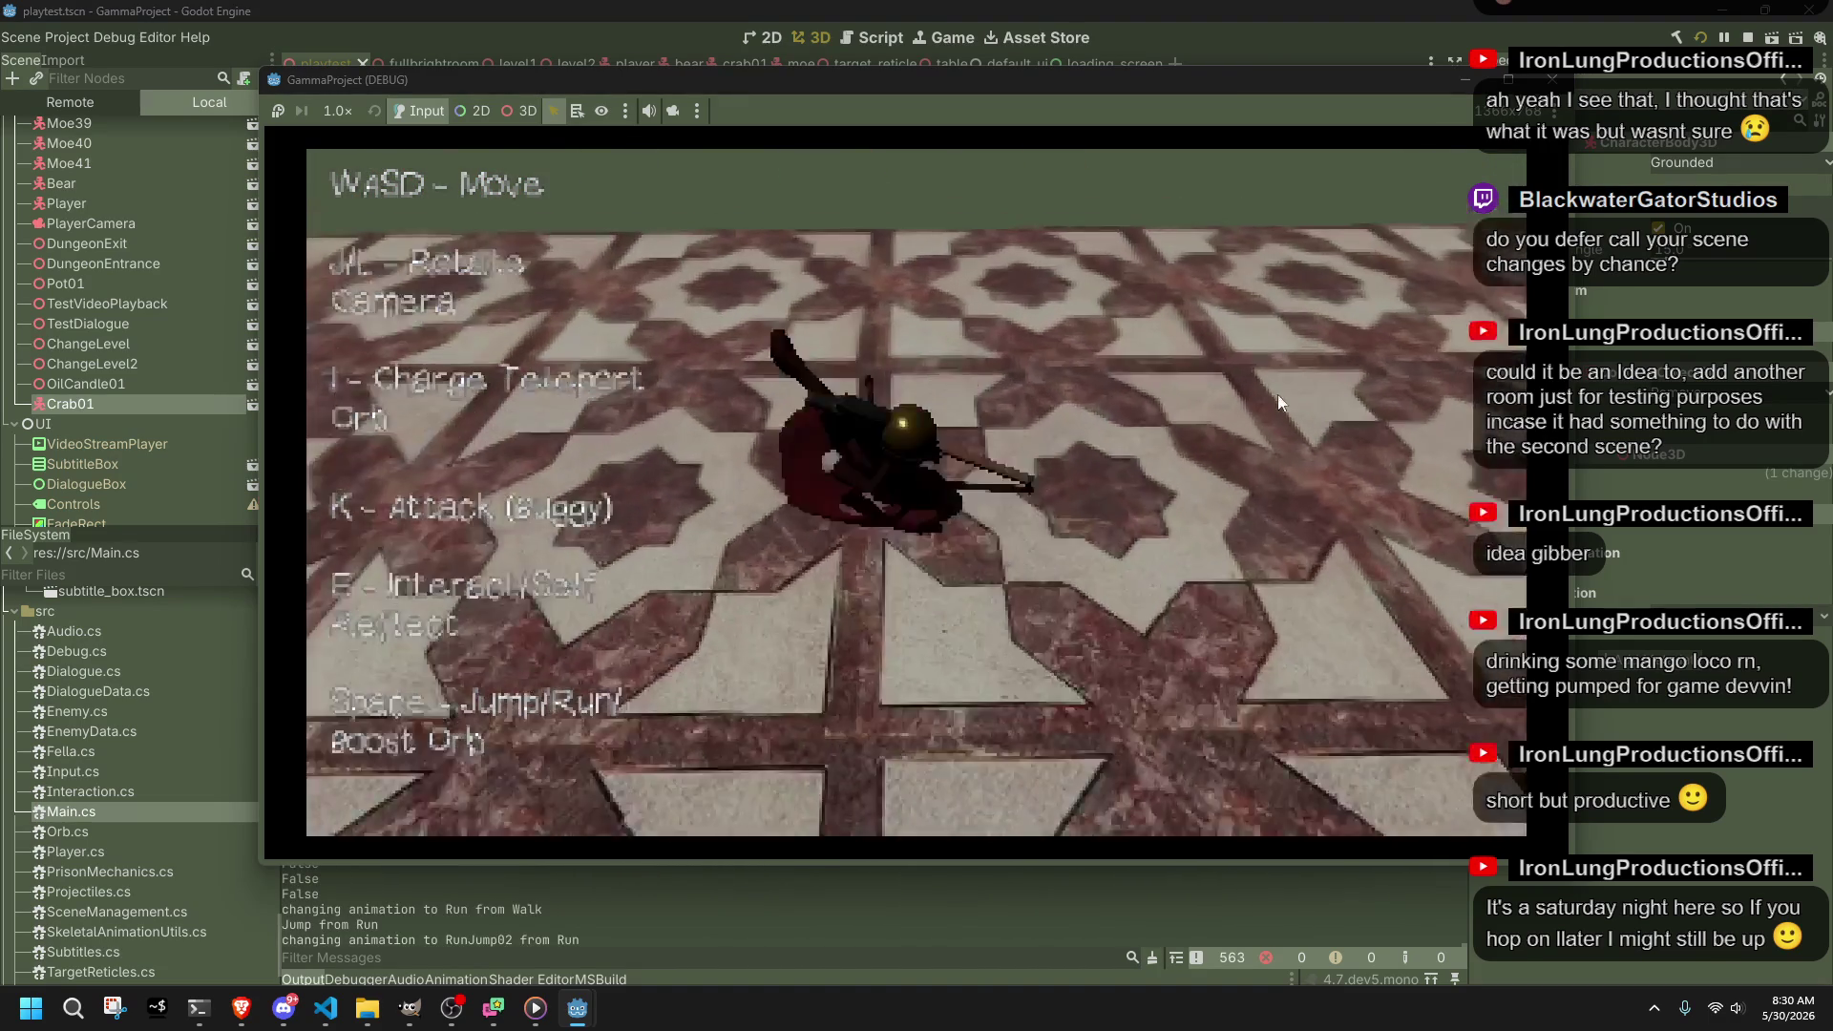
key("w")
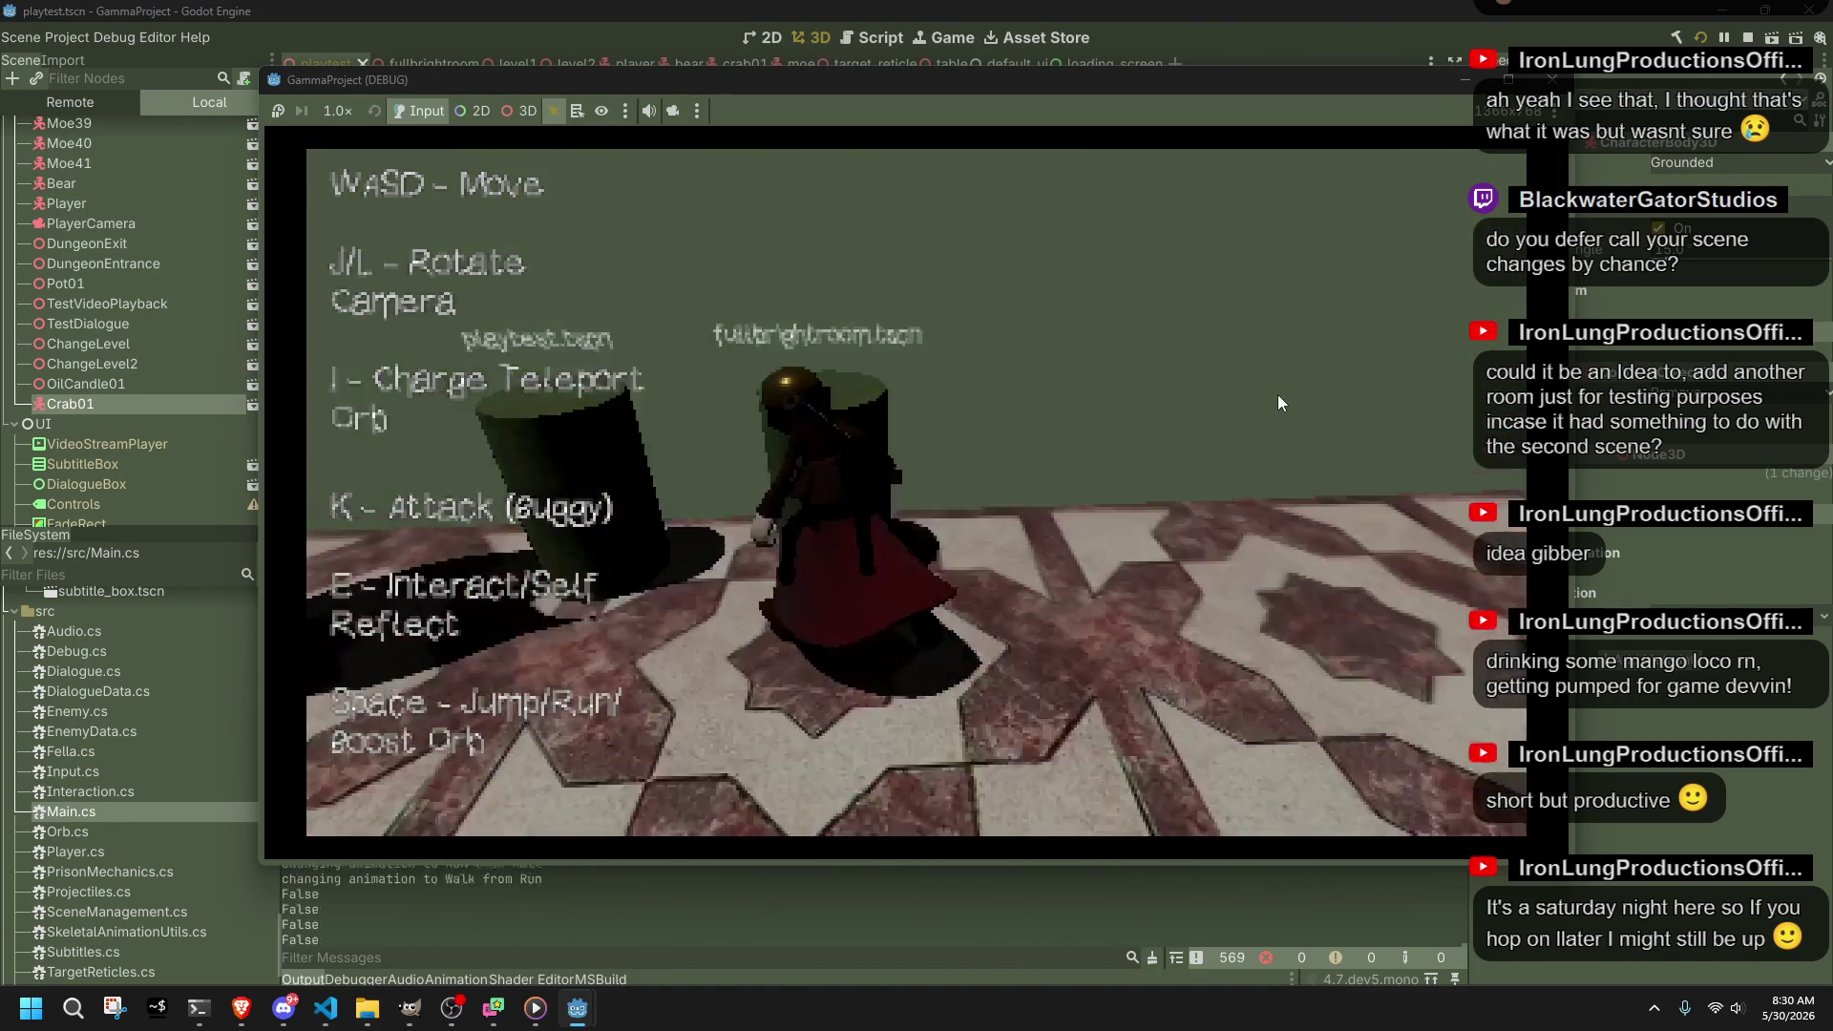
key("w")
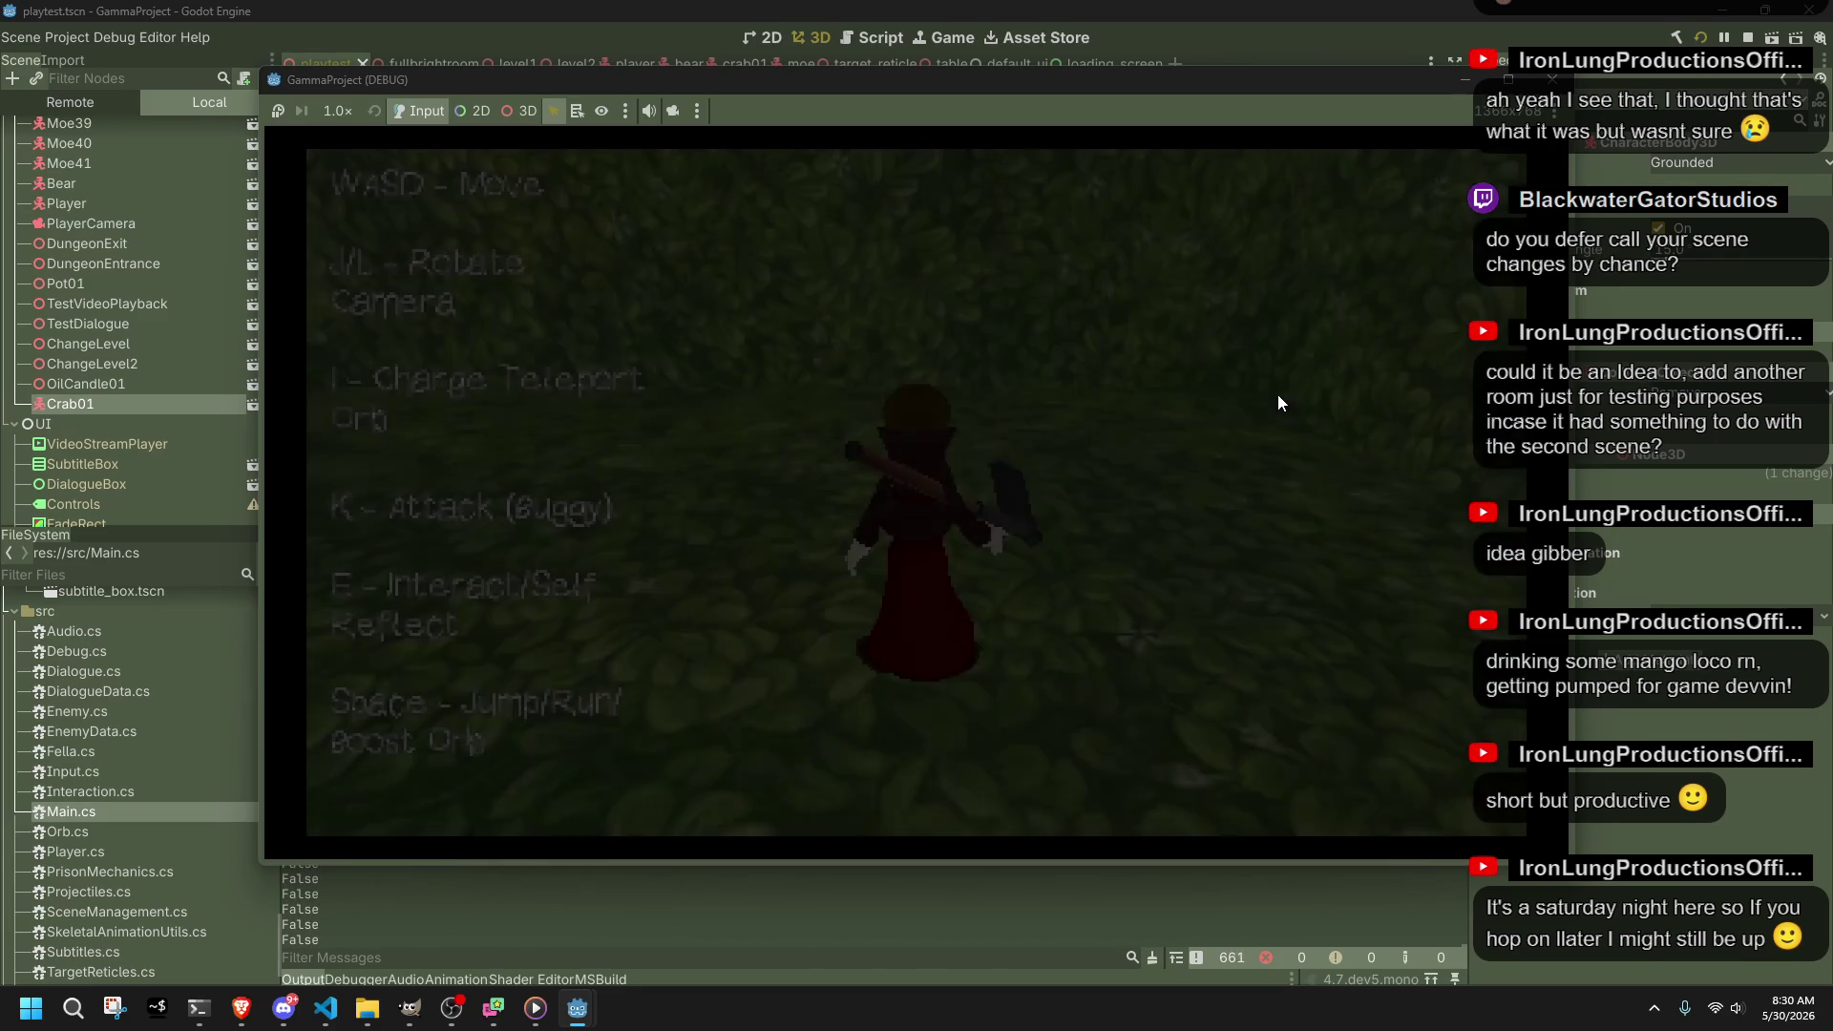
Step: Attack the rock and crab to test the shooting state, then run across the grass
key("w")
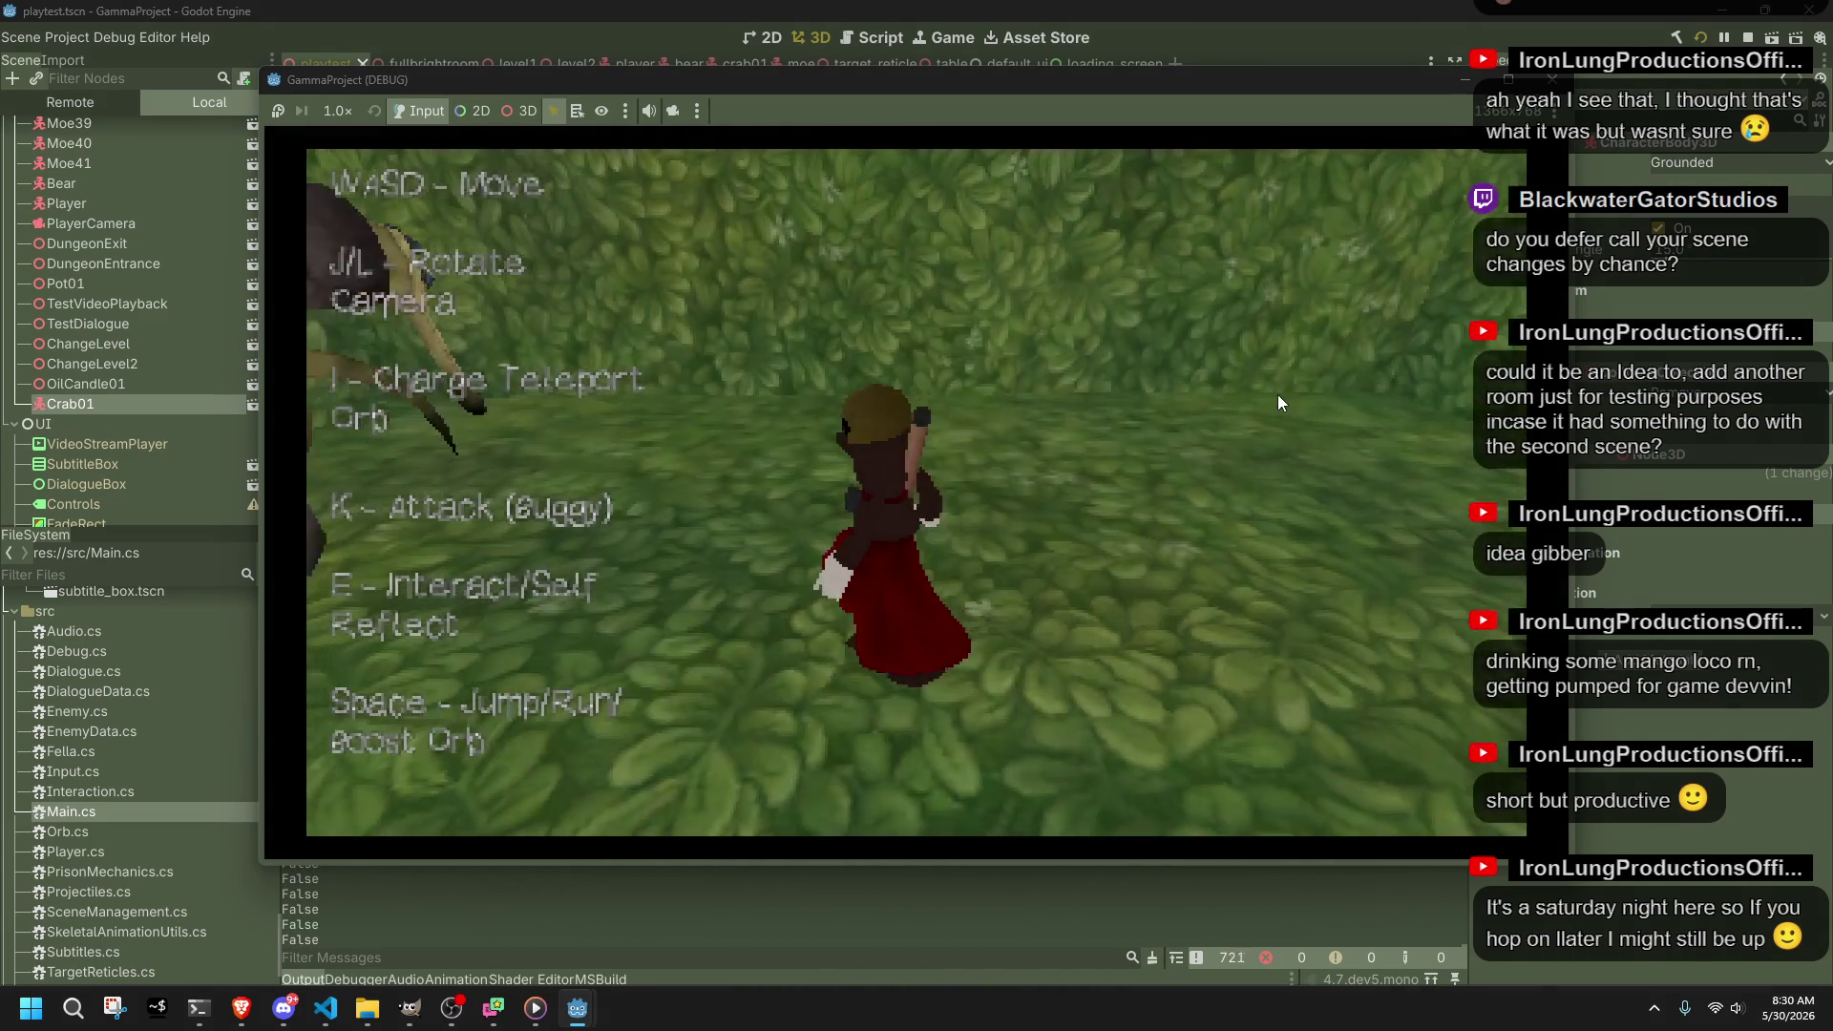
key("k")
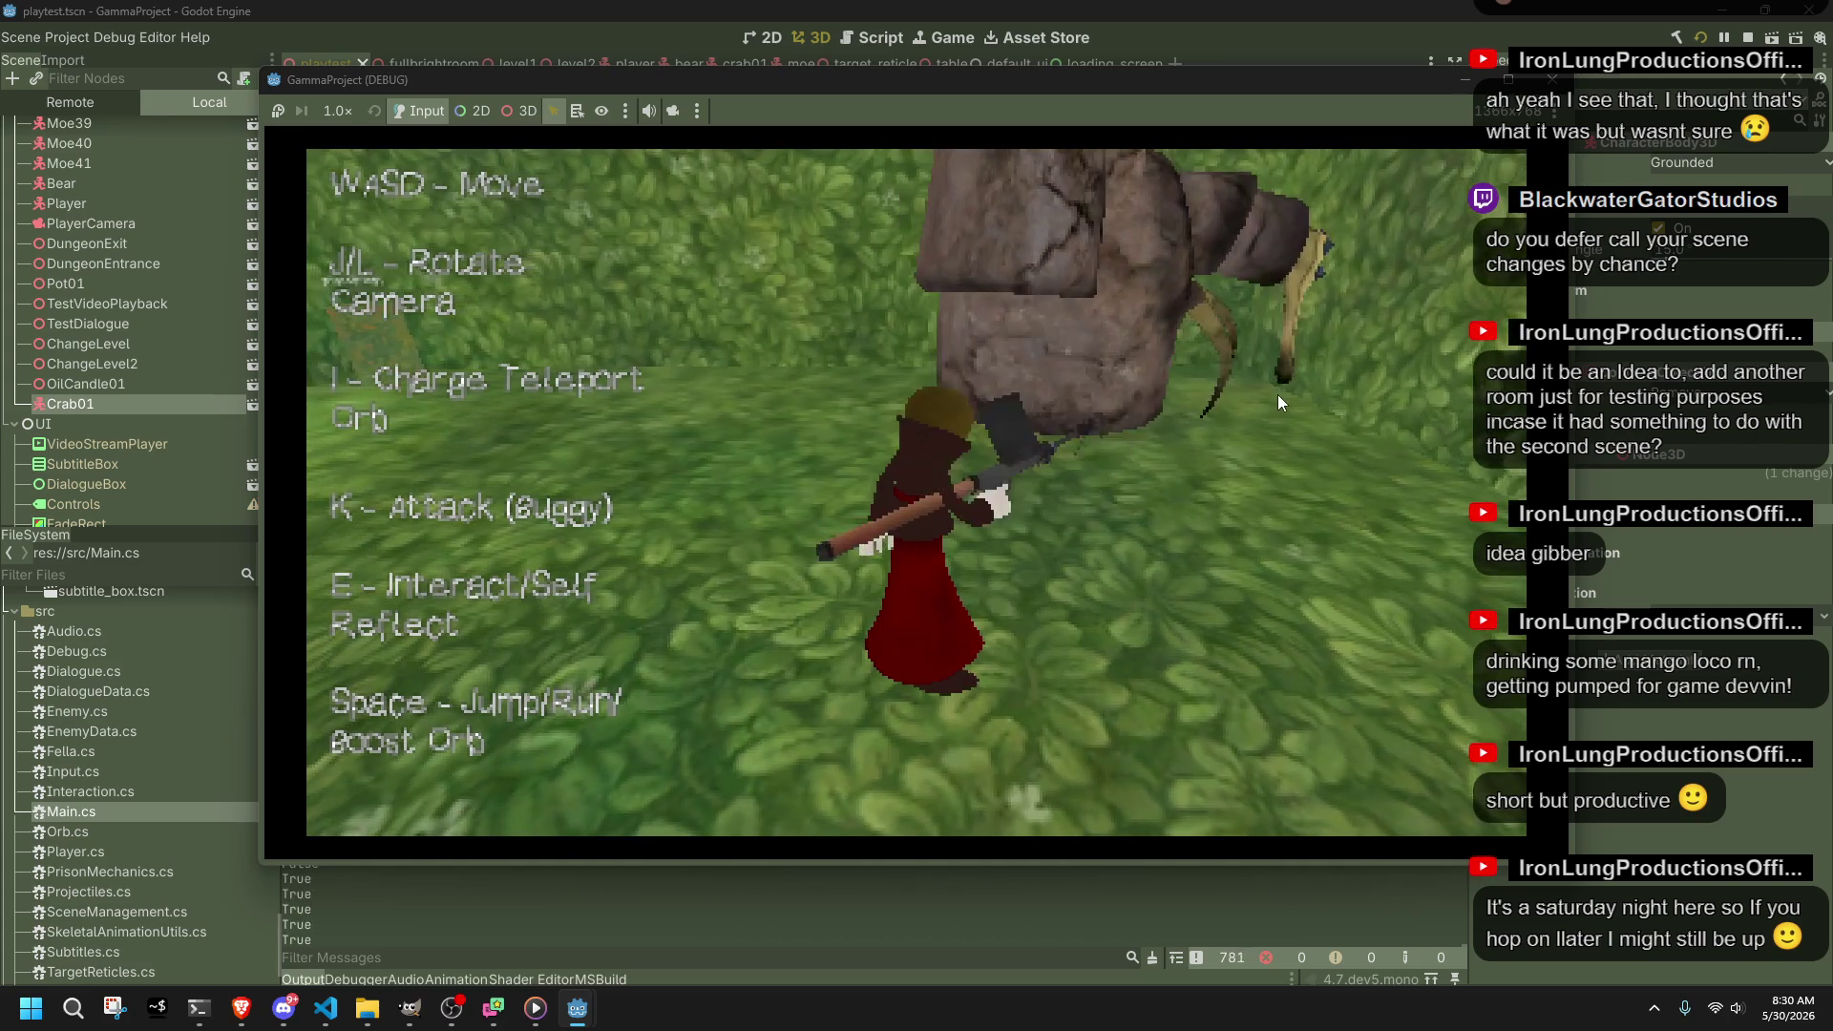
key("i")
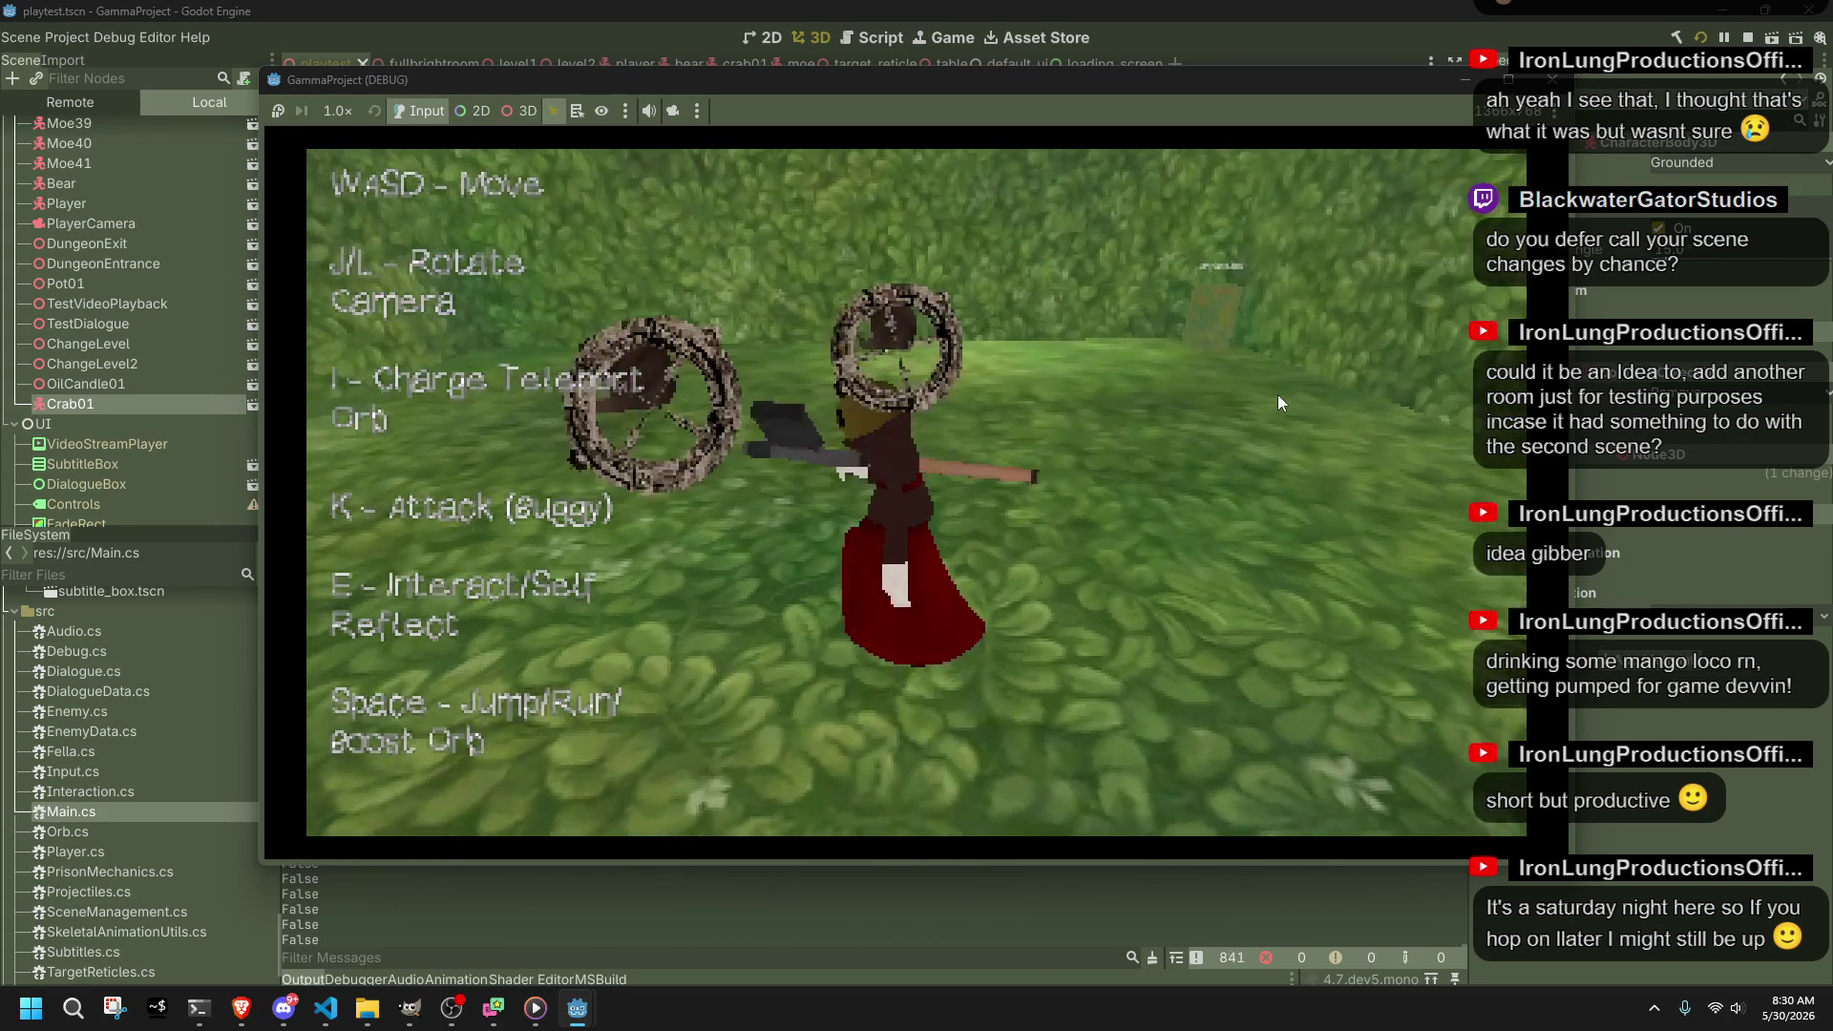
key("space")
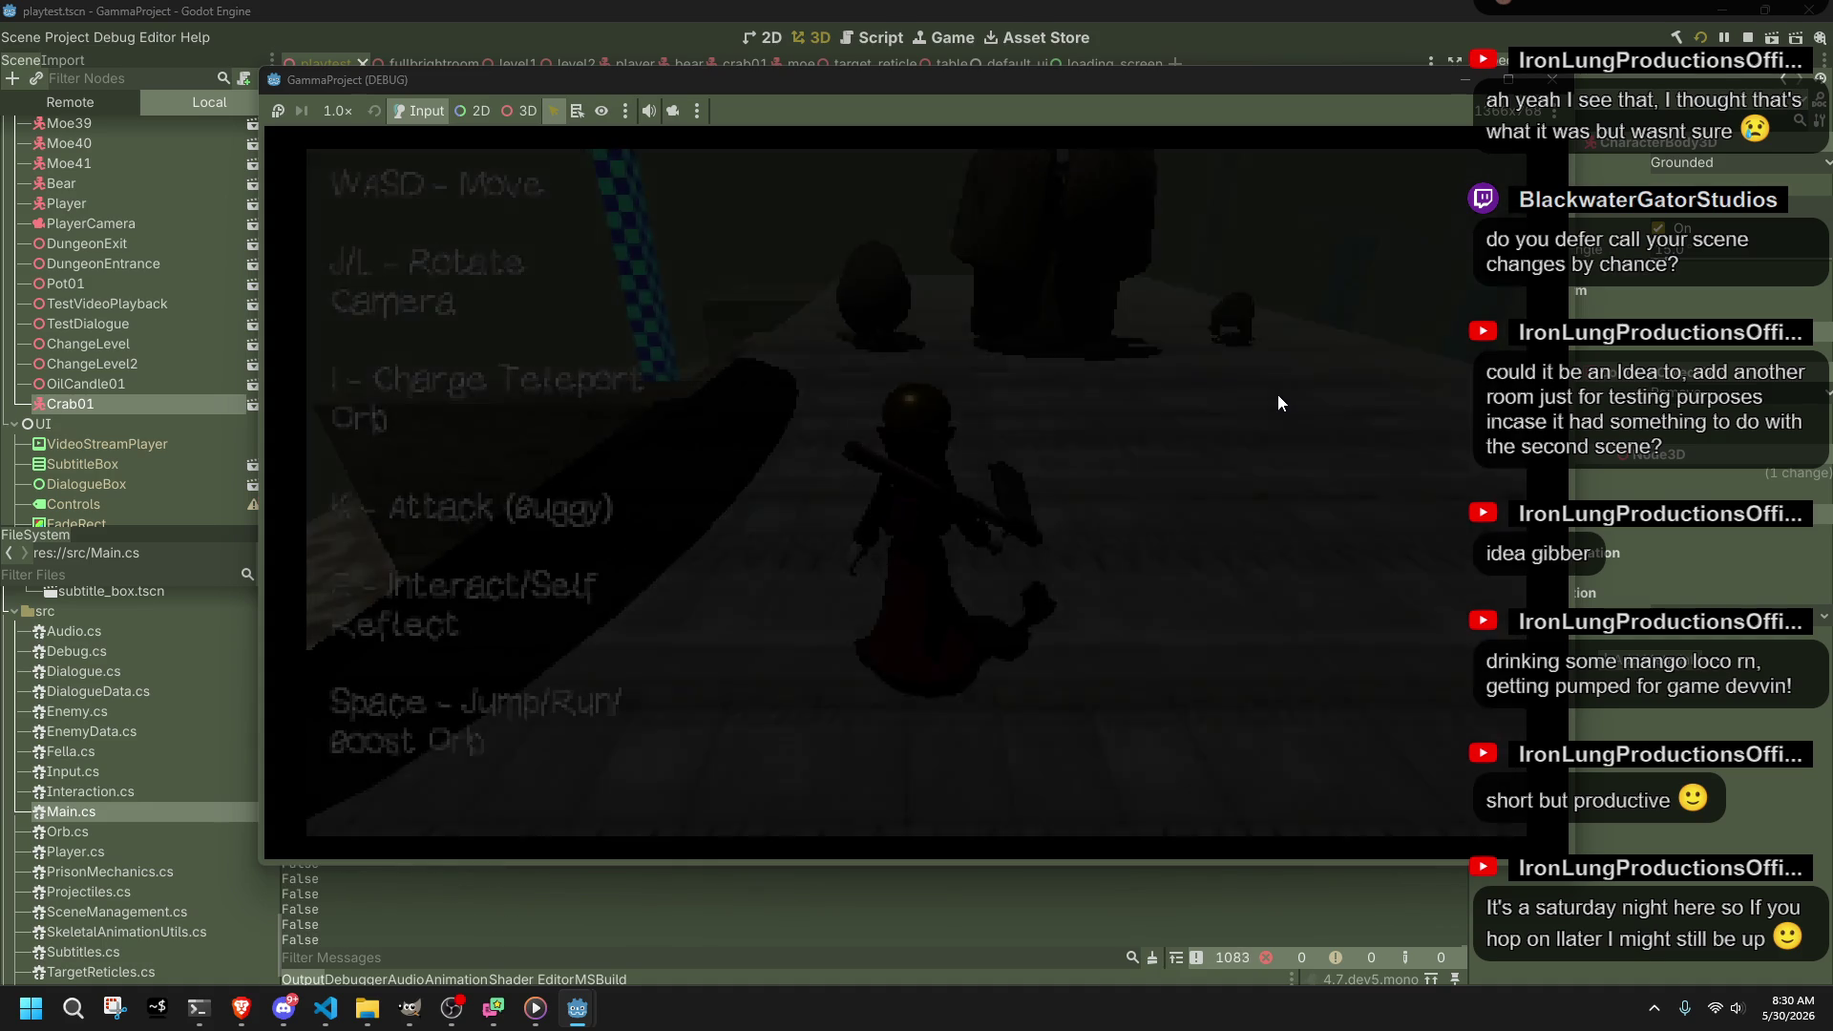
Step: Walk toward the statues attacking and rotating the camera, then stop the game and return to Player.cs
key("w")
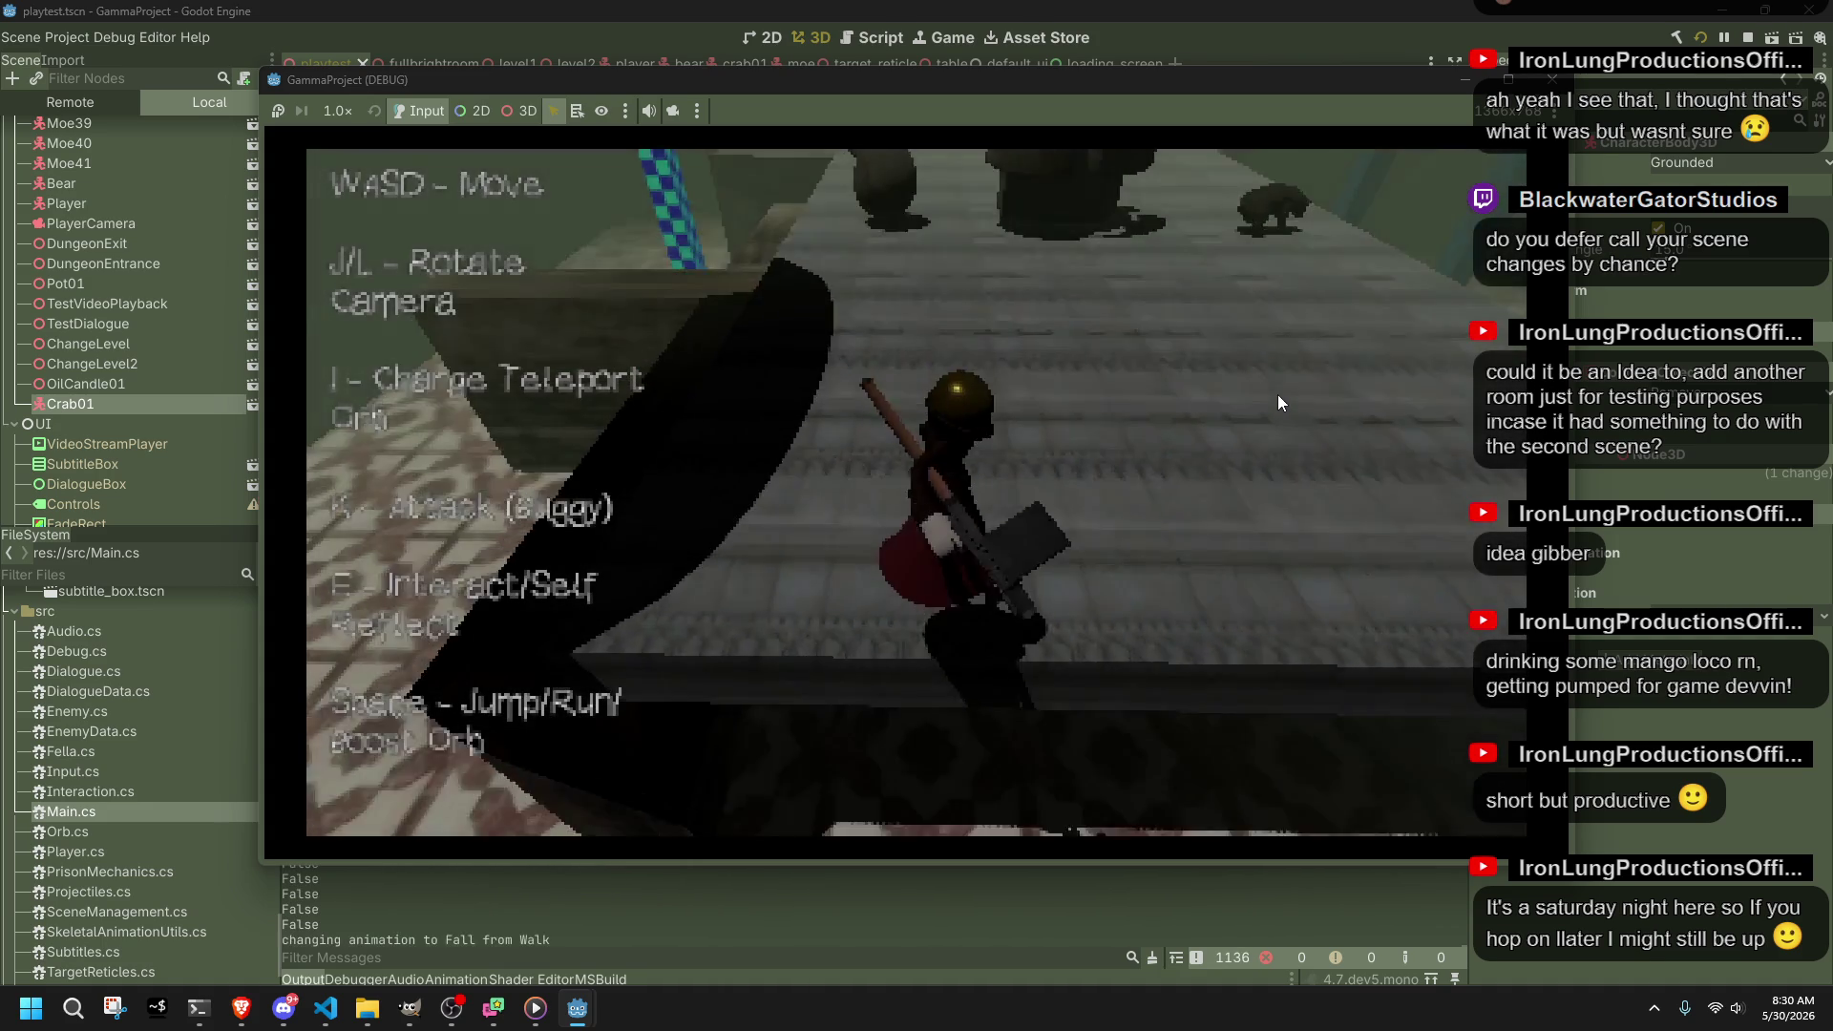
key("w")
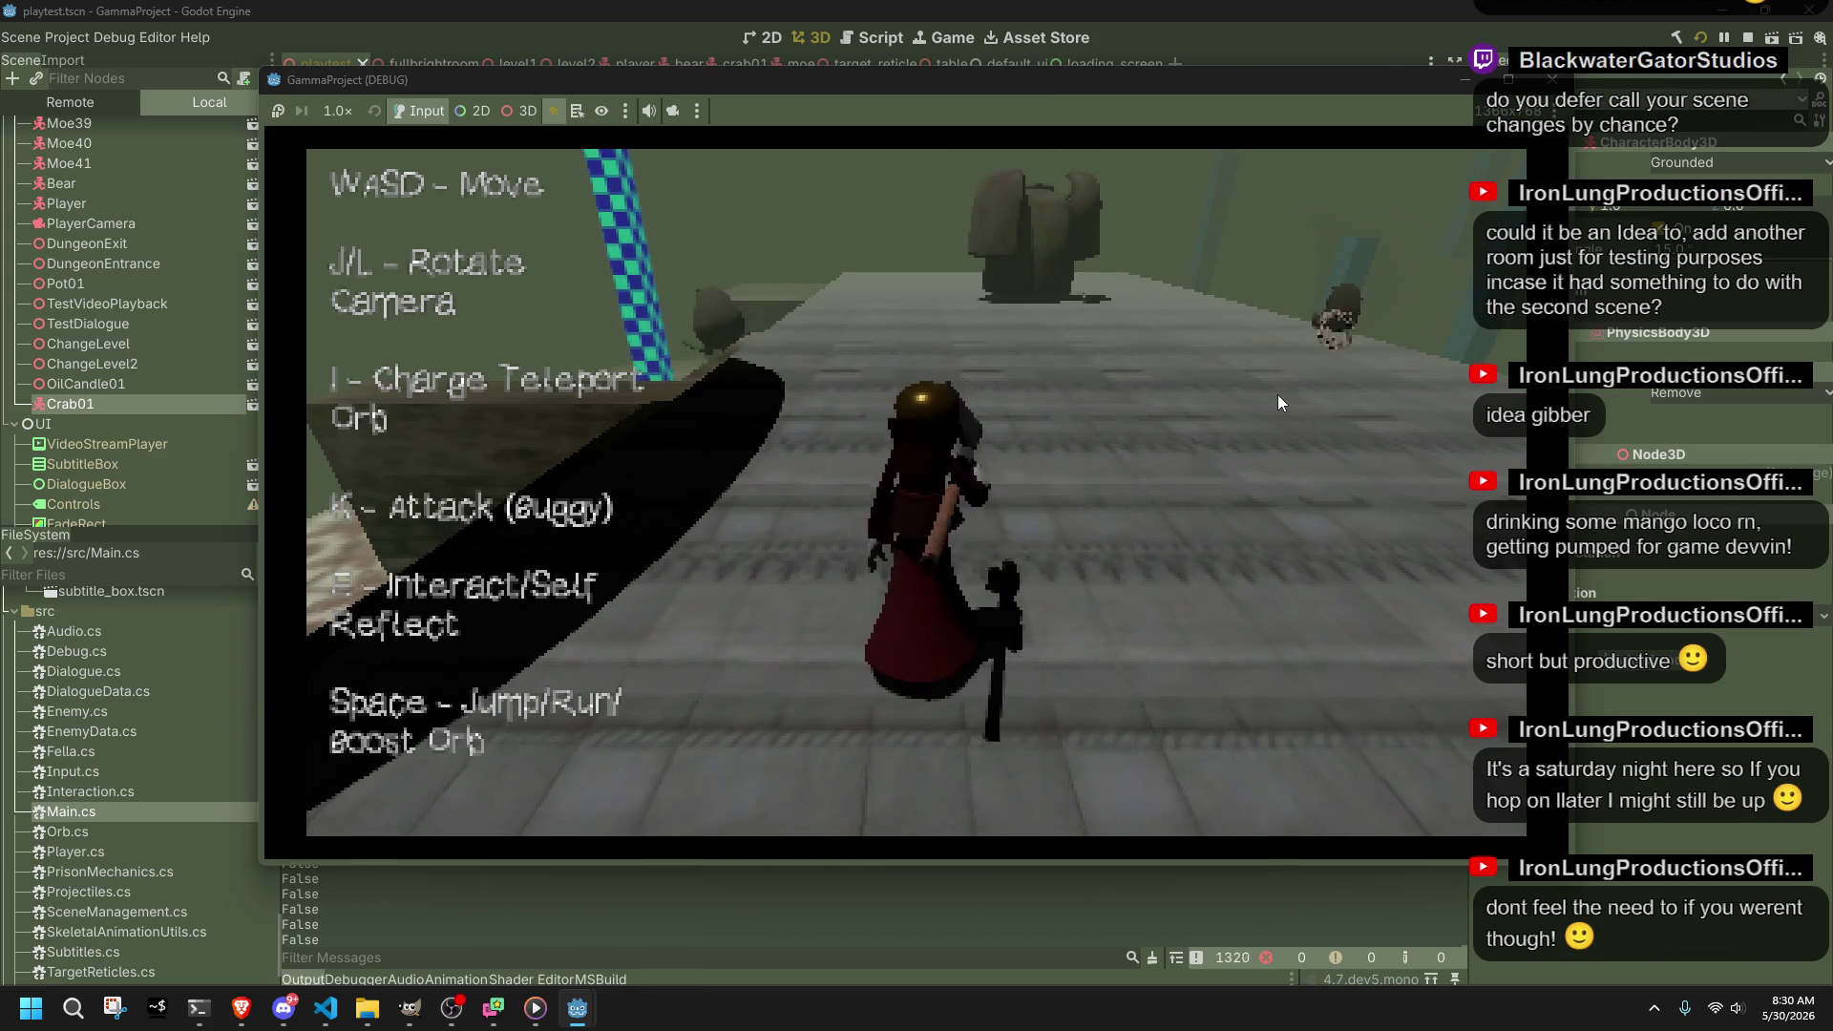
key("k")
key("j")
key("l")
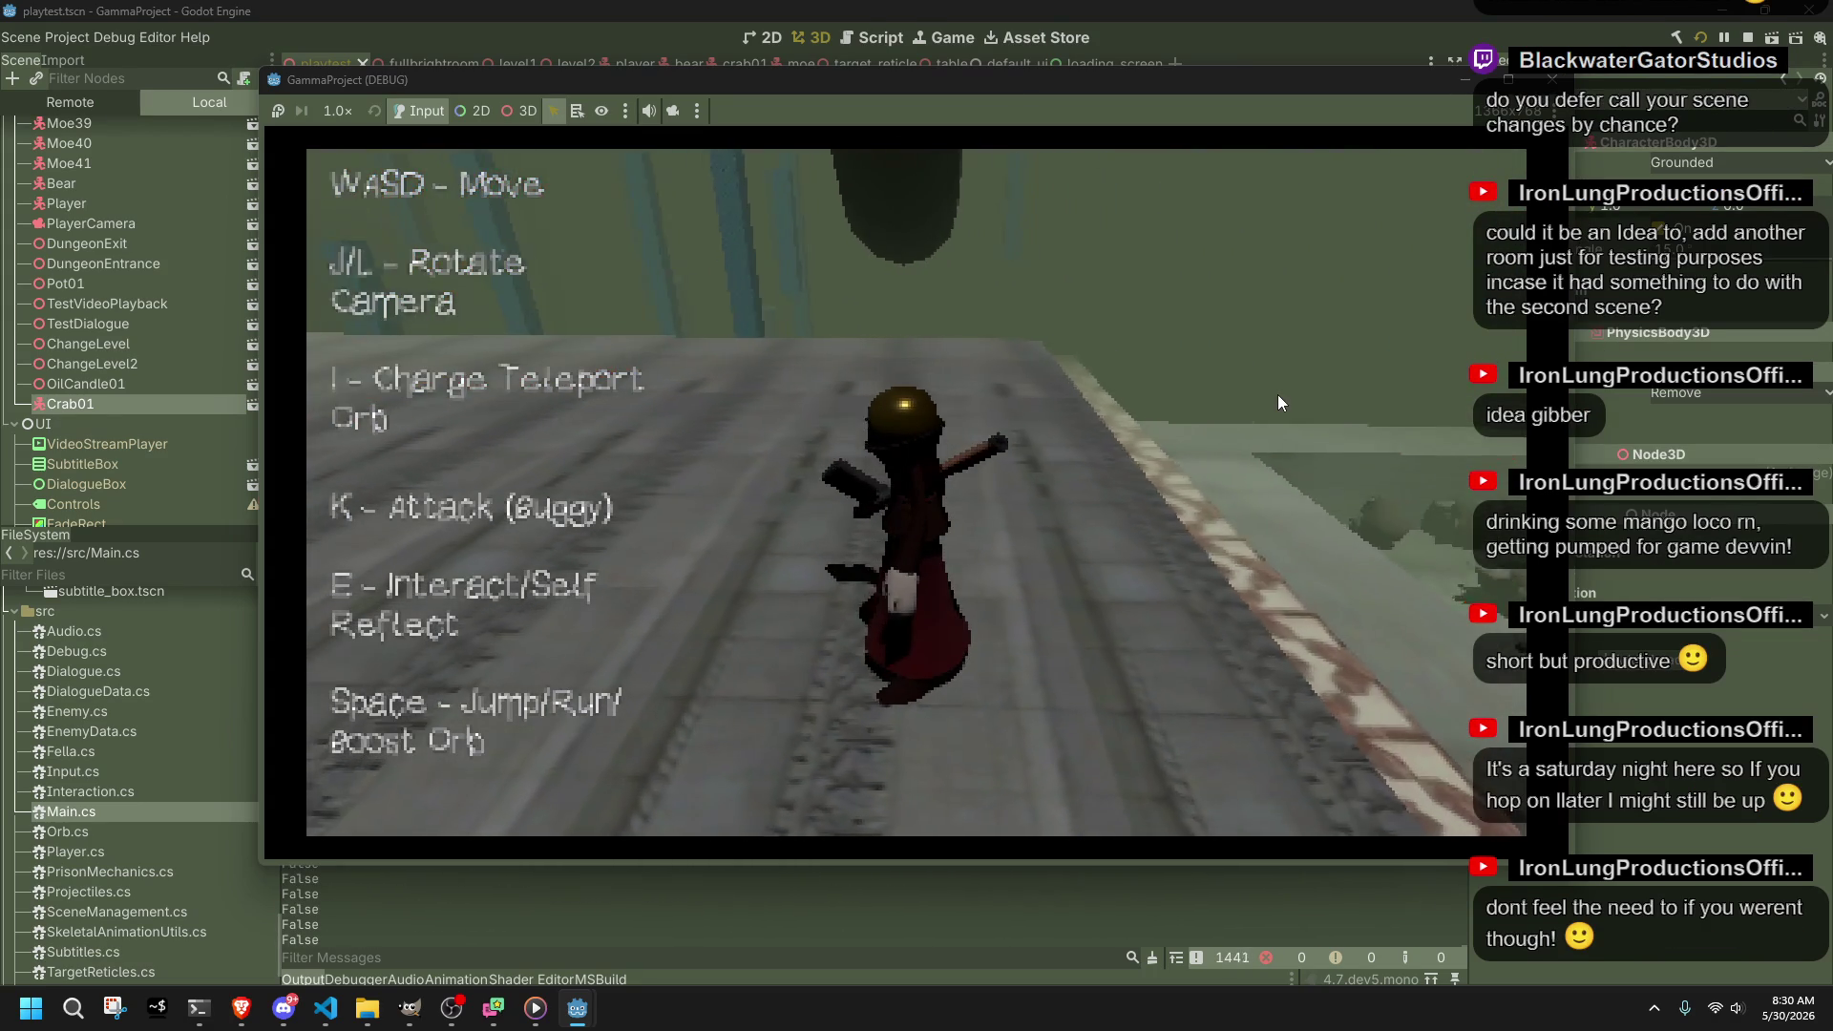
key("l")
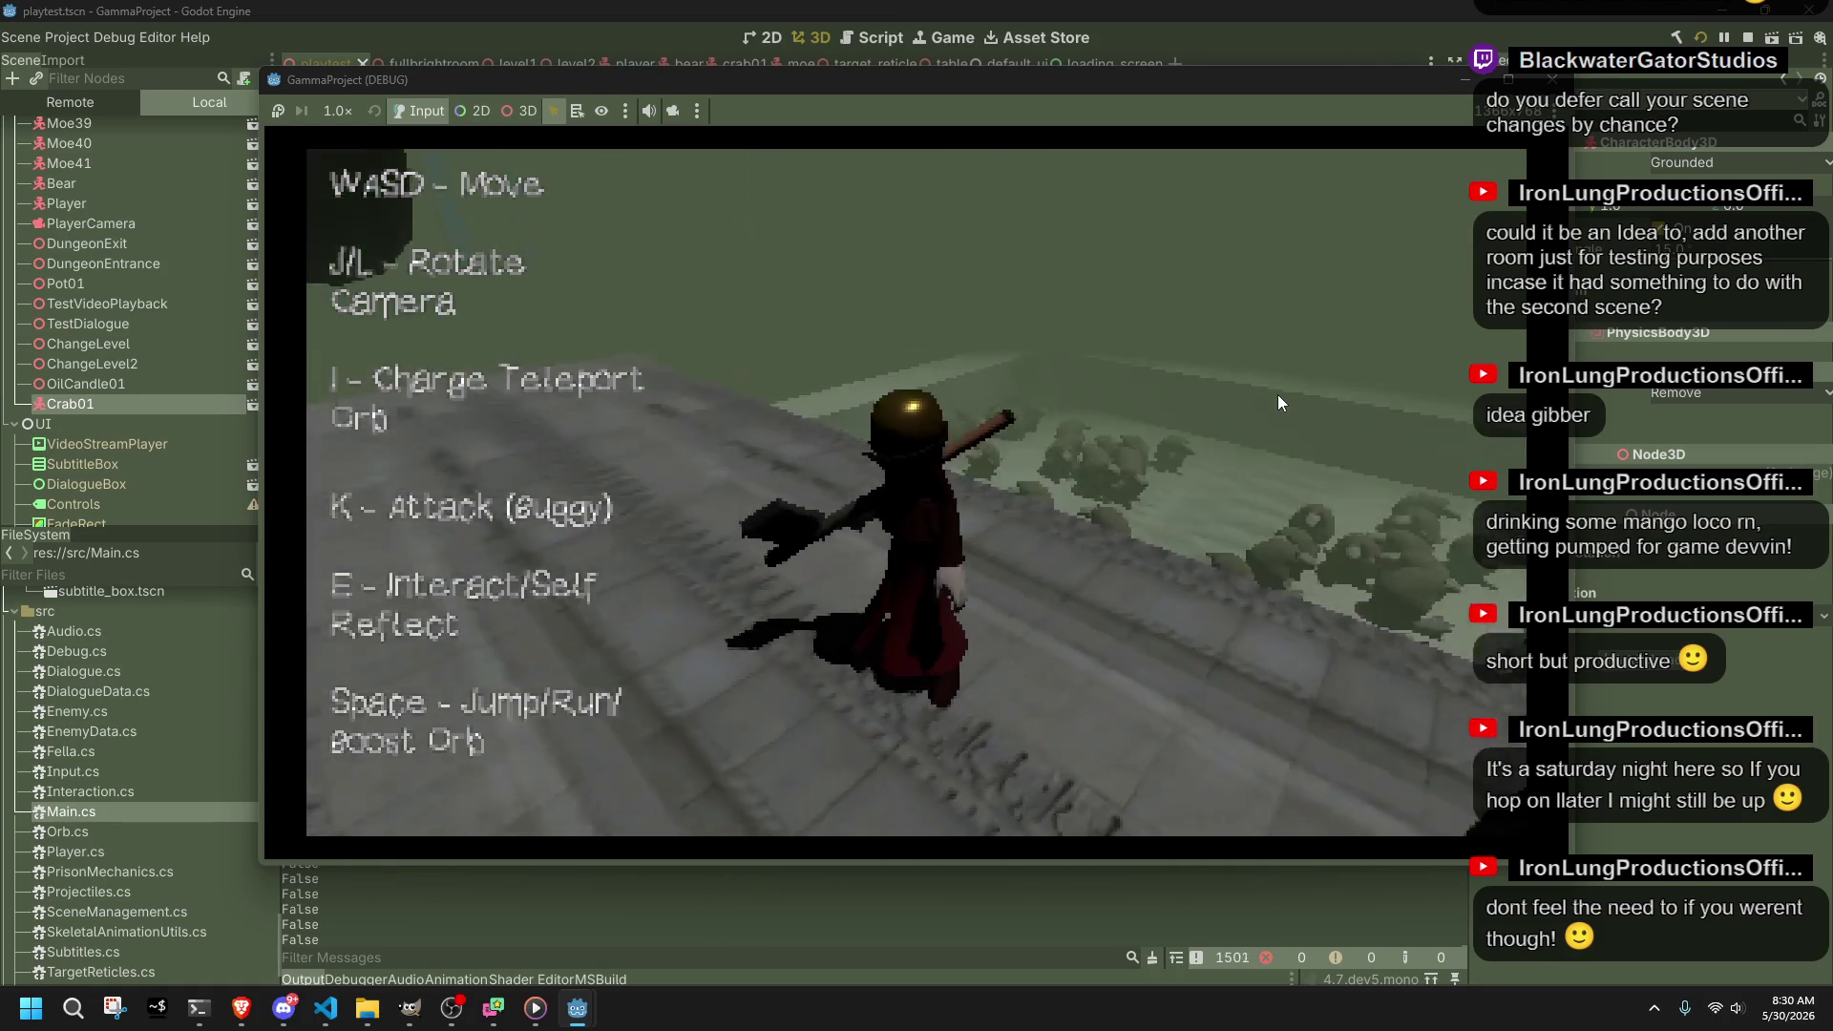
key("l")
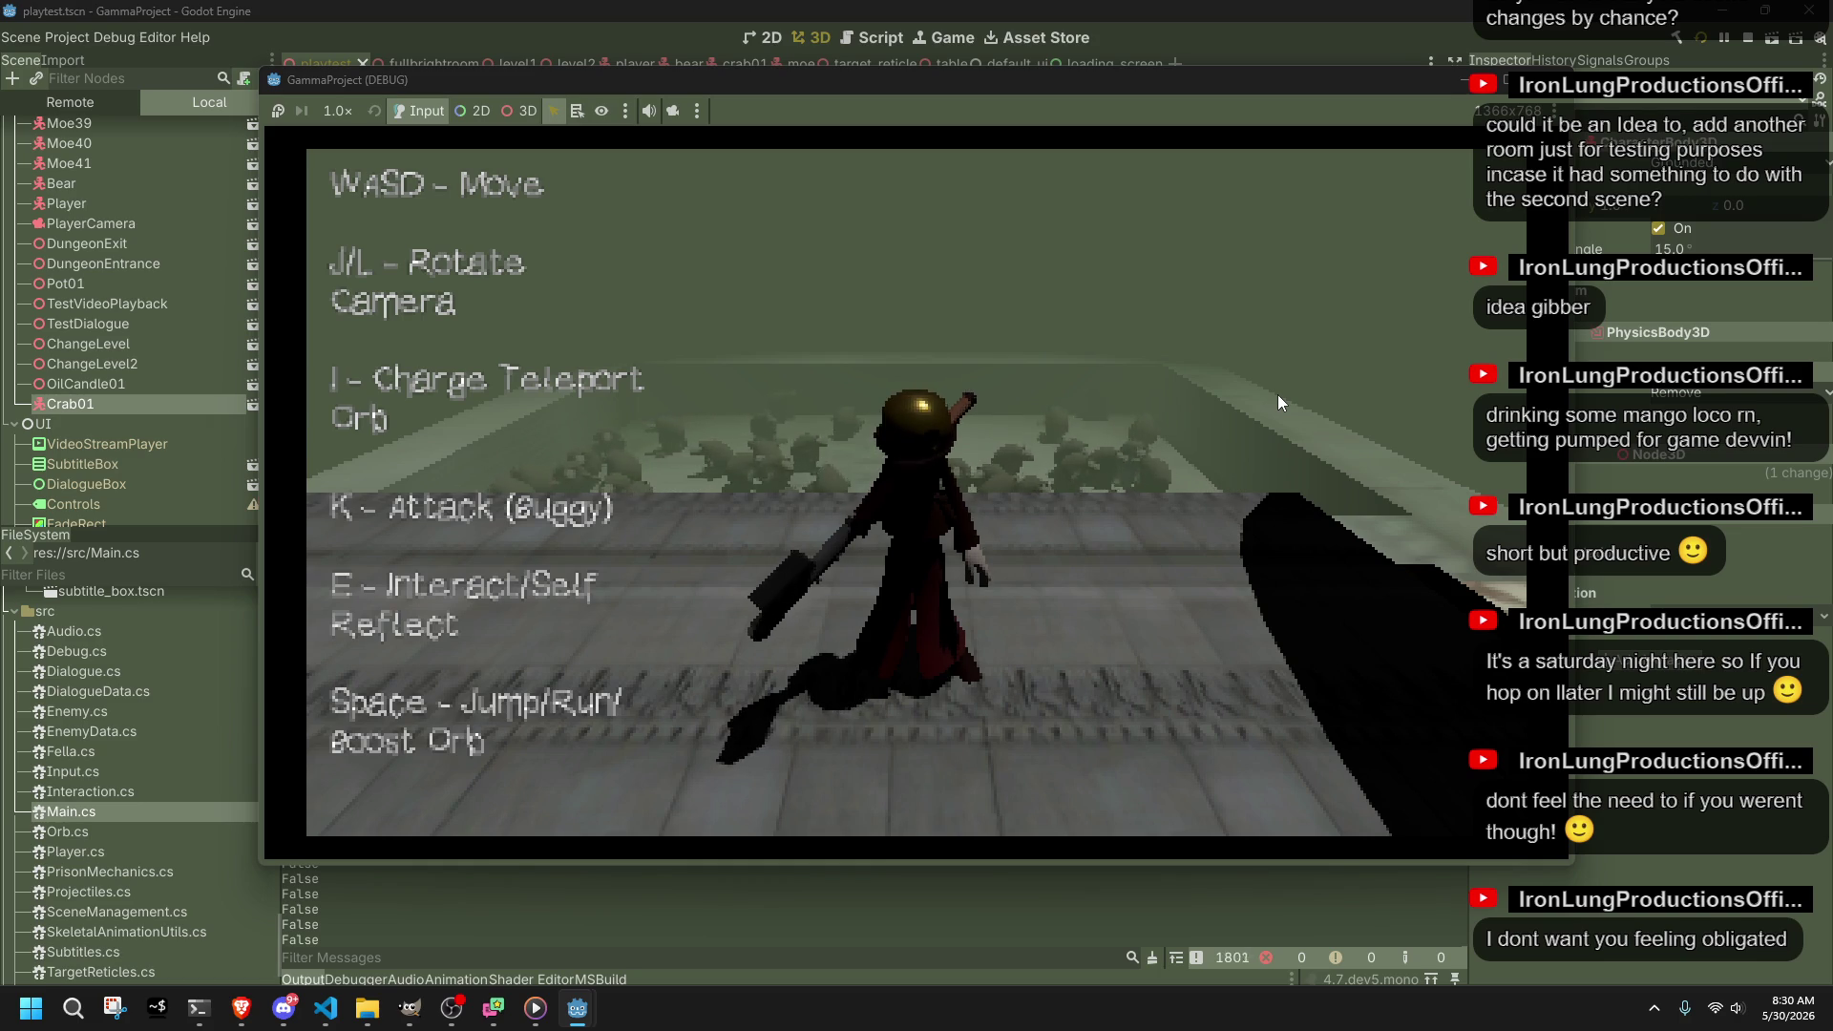
key("F8")
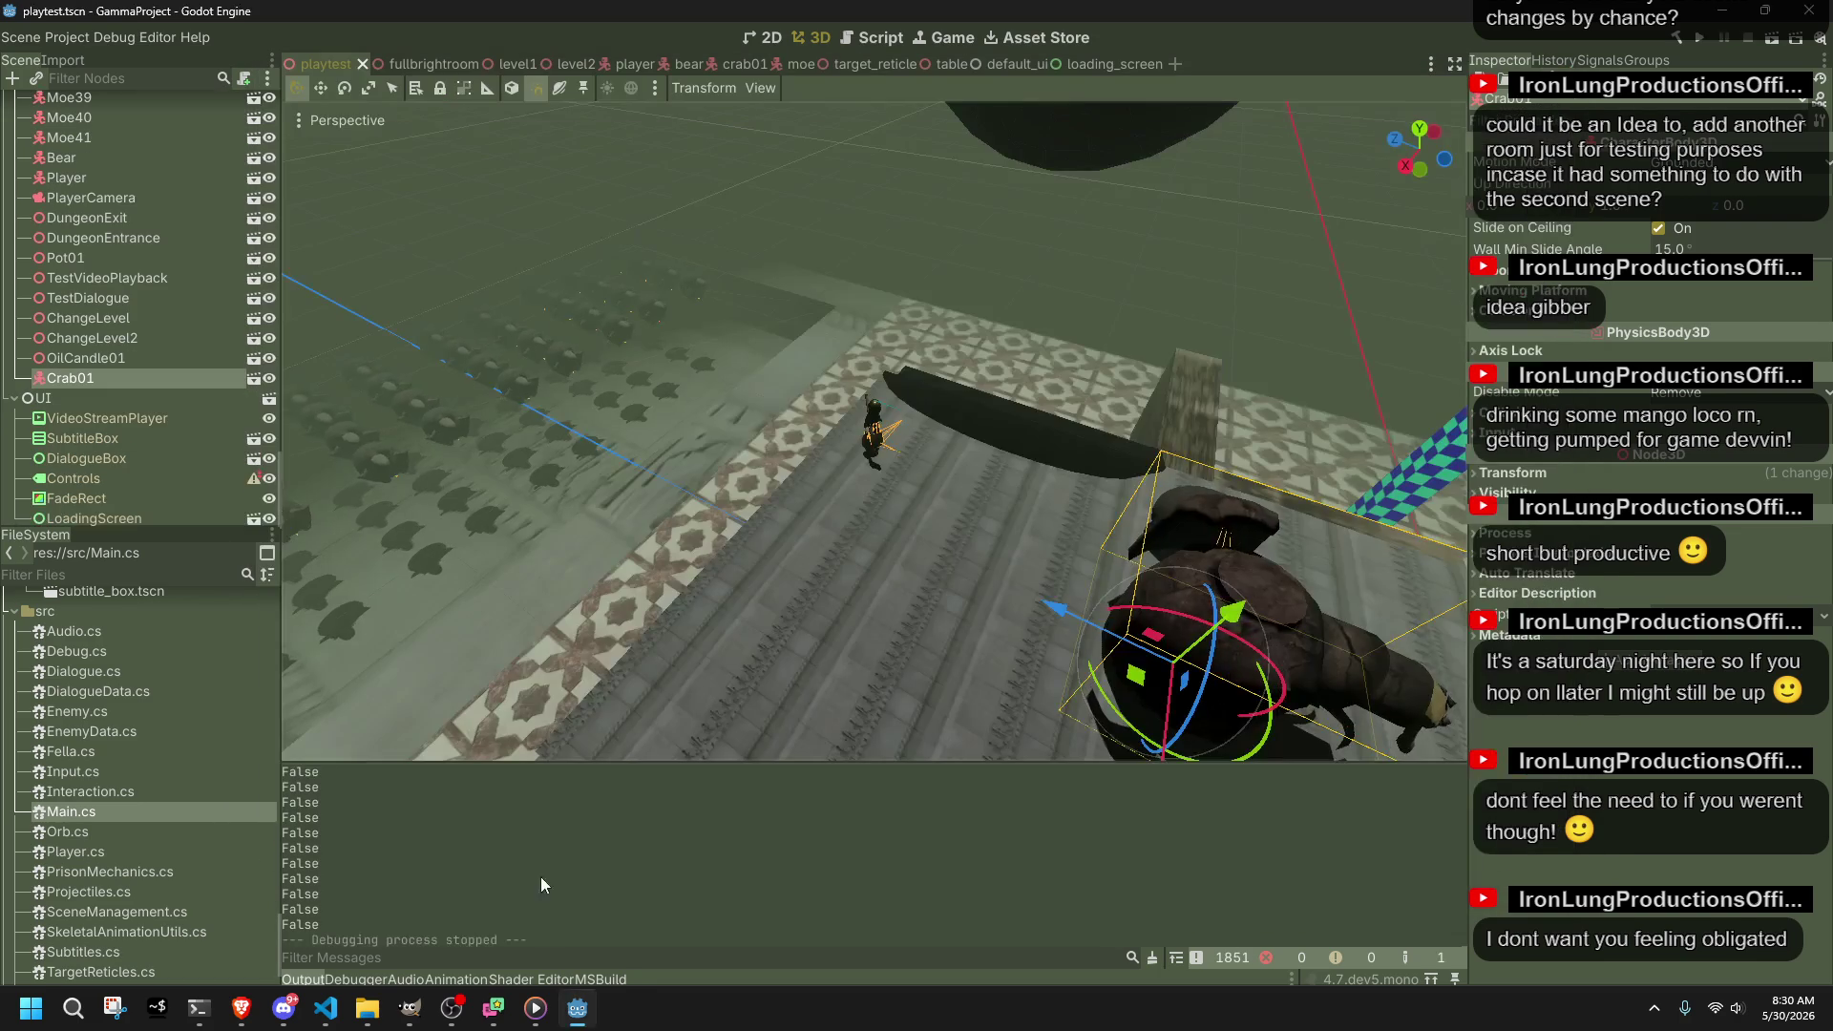
left_click(326, 1007)
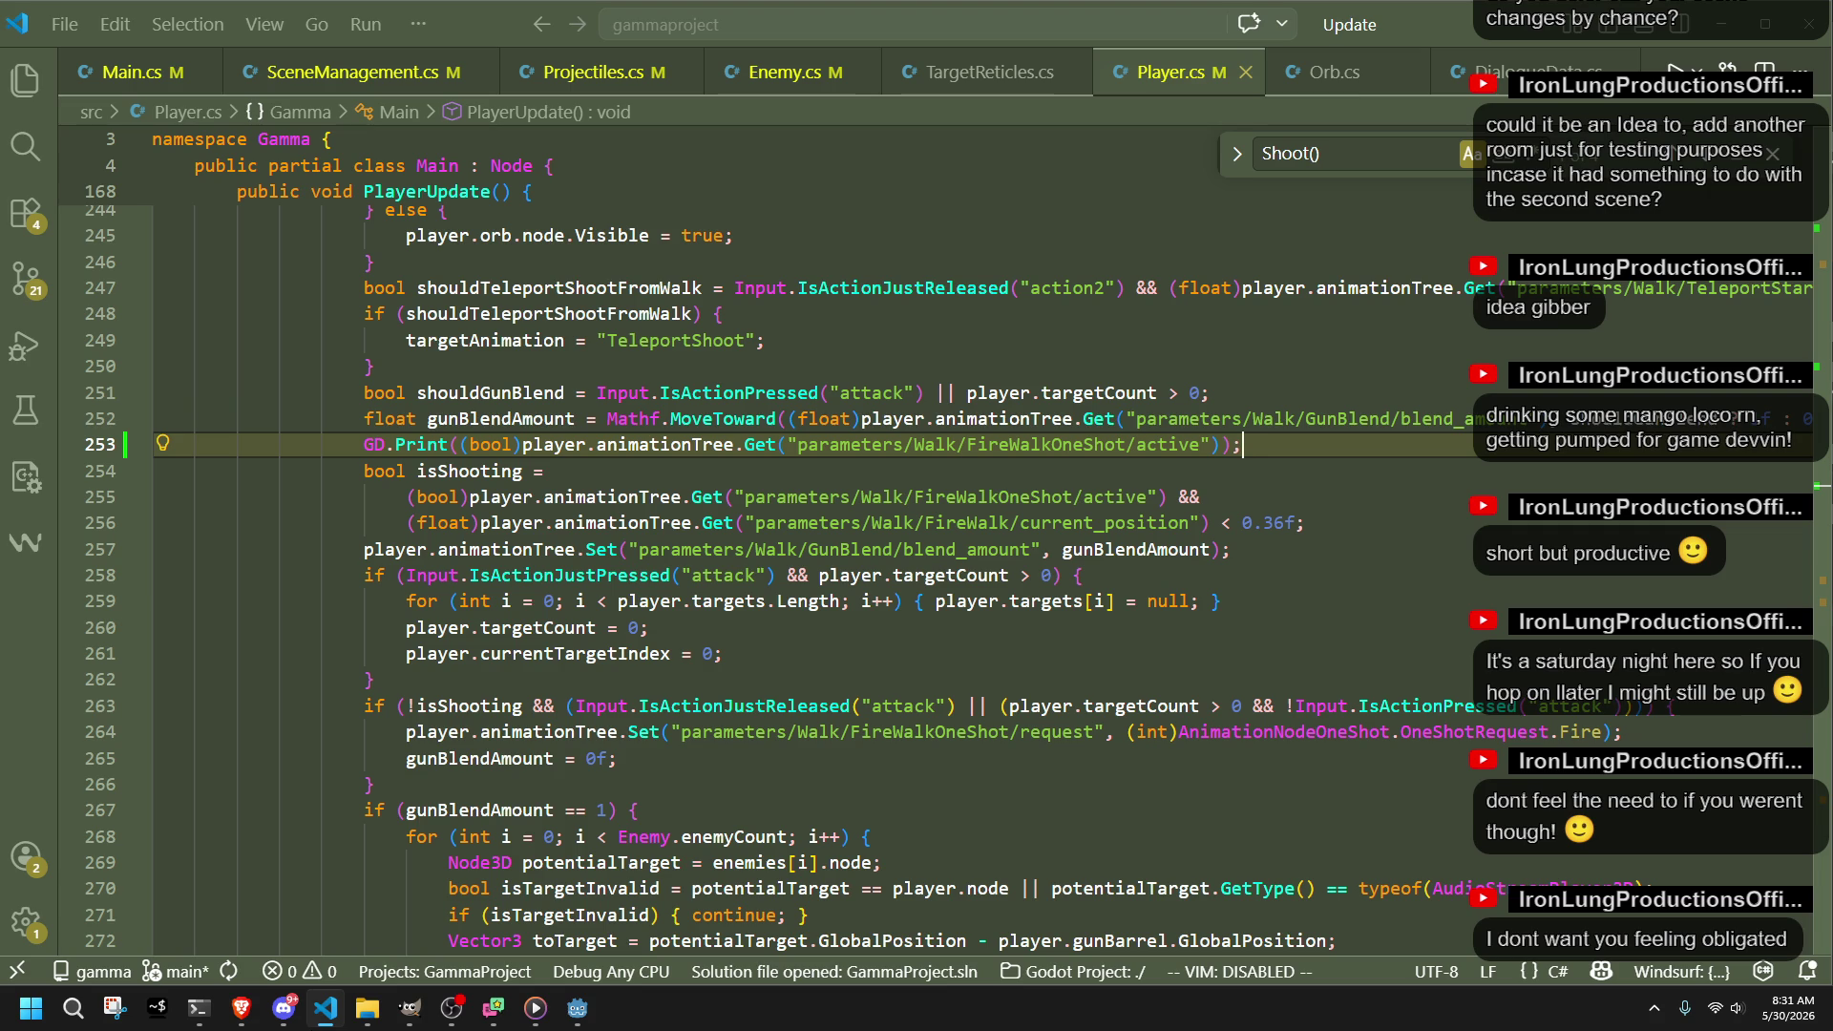
Step: Highlight uses of shouldGunBlend, gunBlendAmount, Get, animationTree and FireWalkOneShot, then search for 'FireQ'
mouse_move(351, 1018)
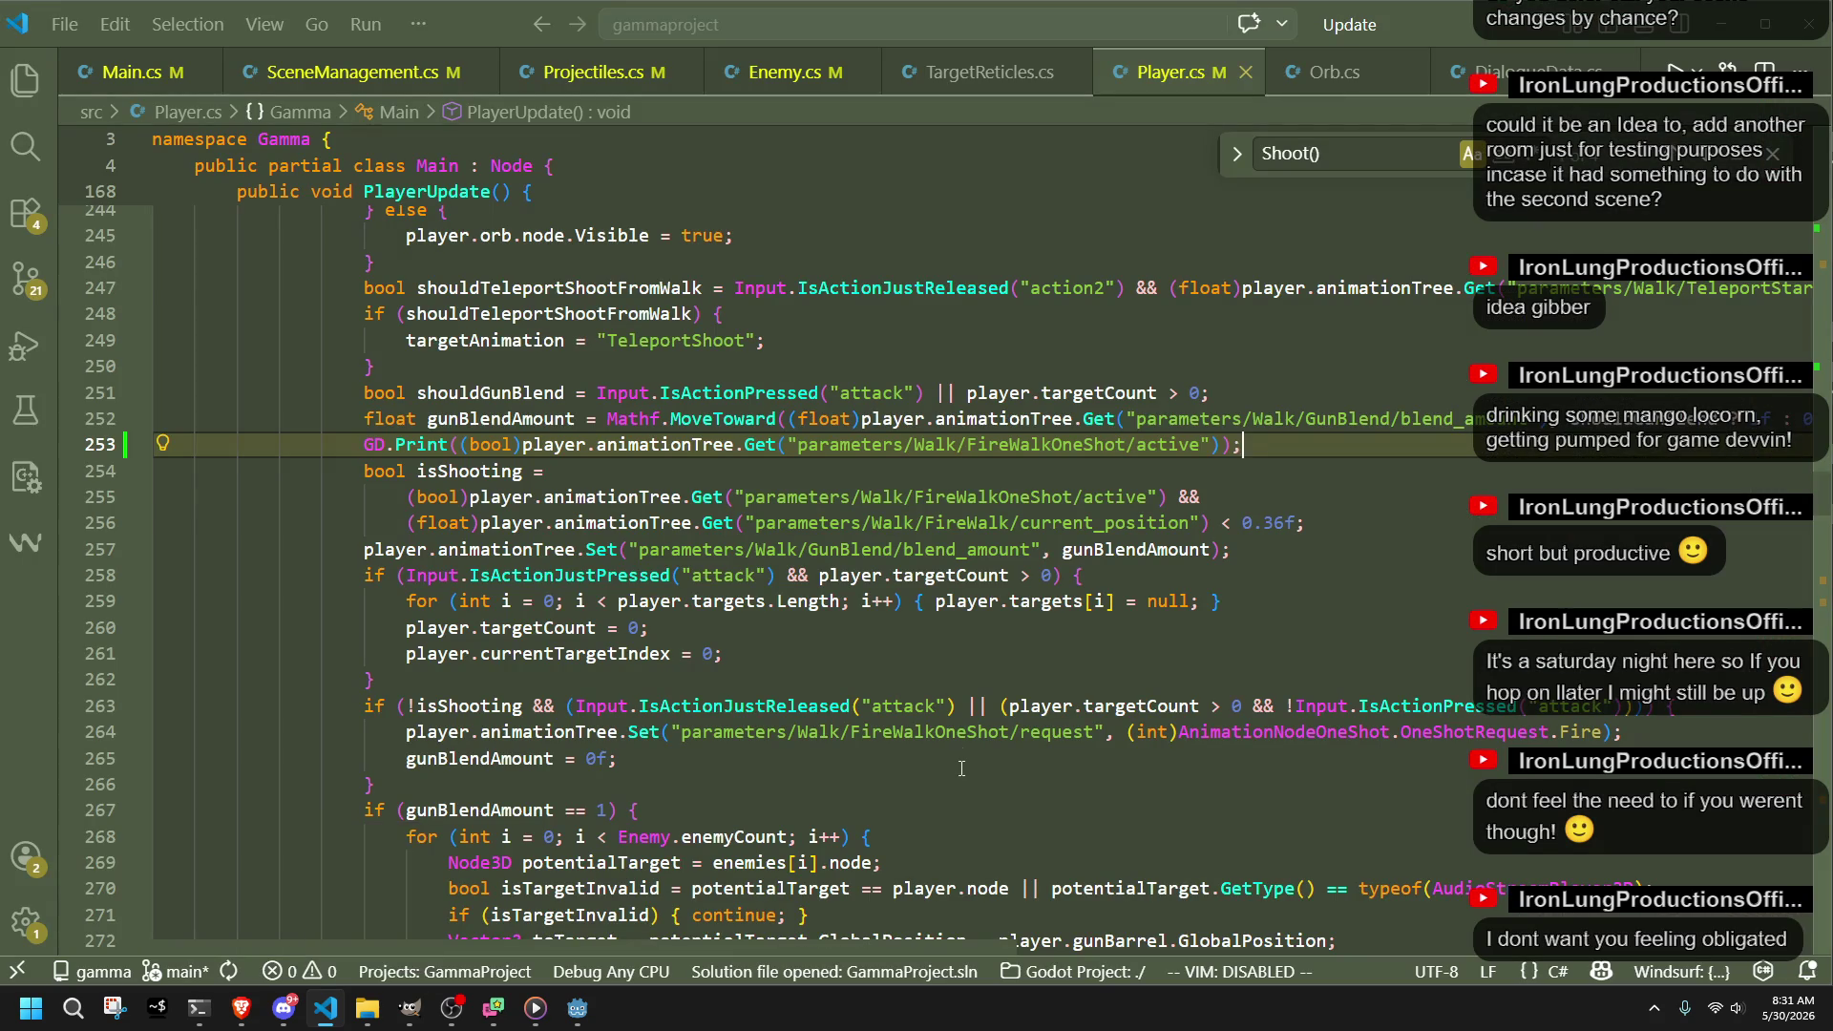
double_click(490, 393)
double_click(531, 420)
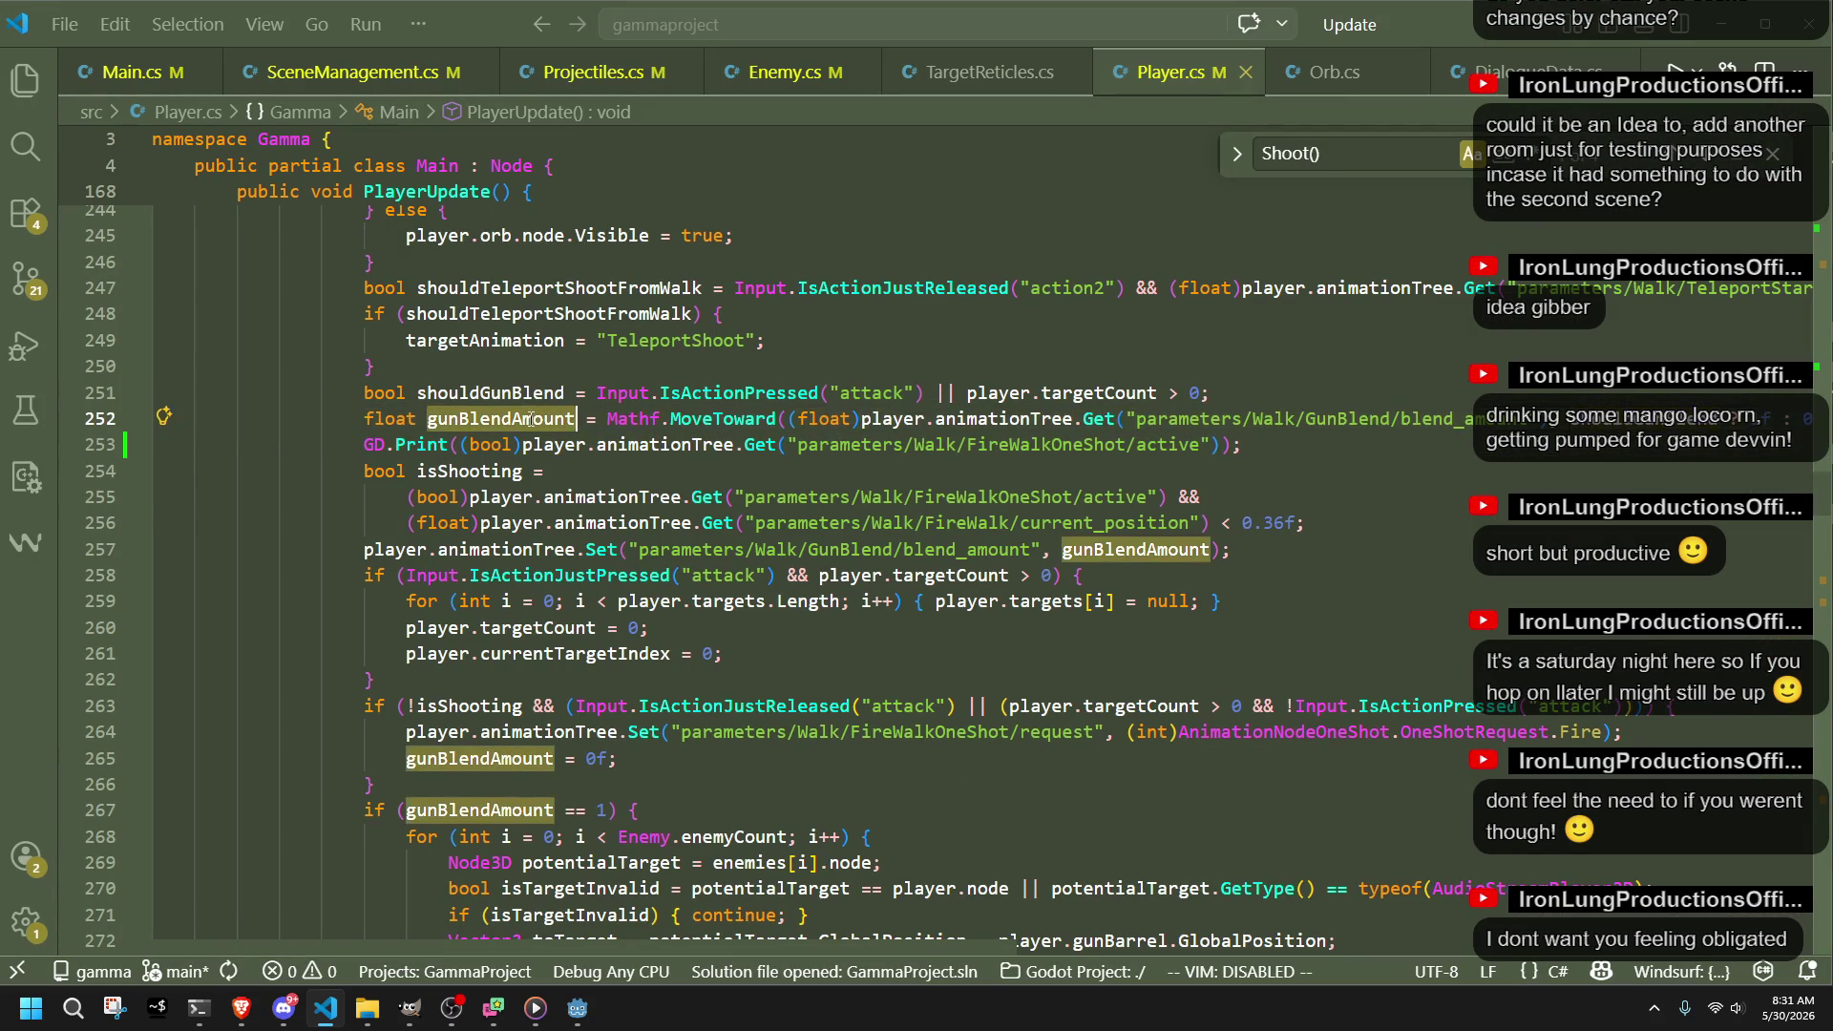
left_click(1262, 611)
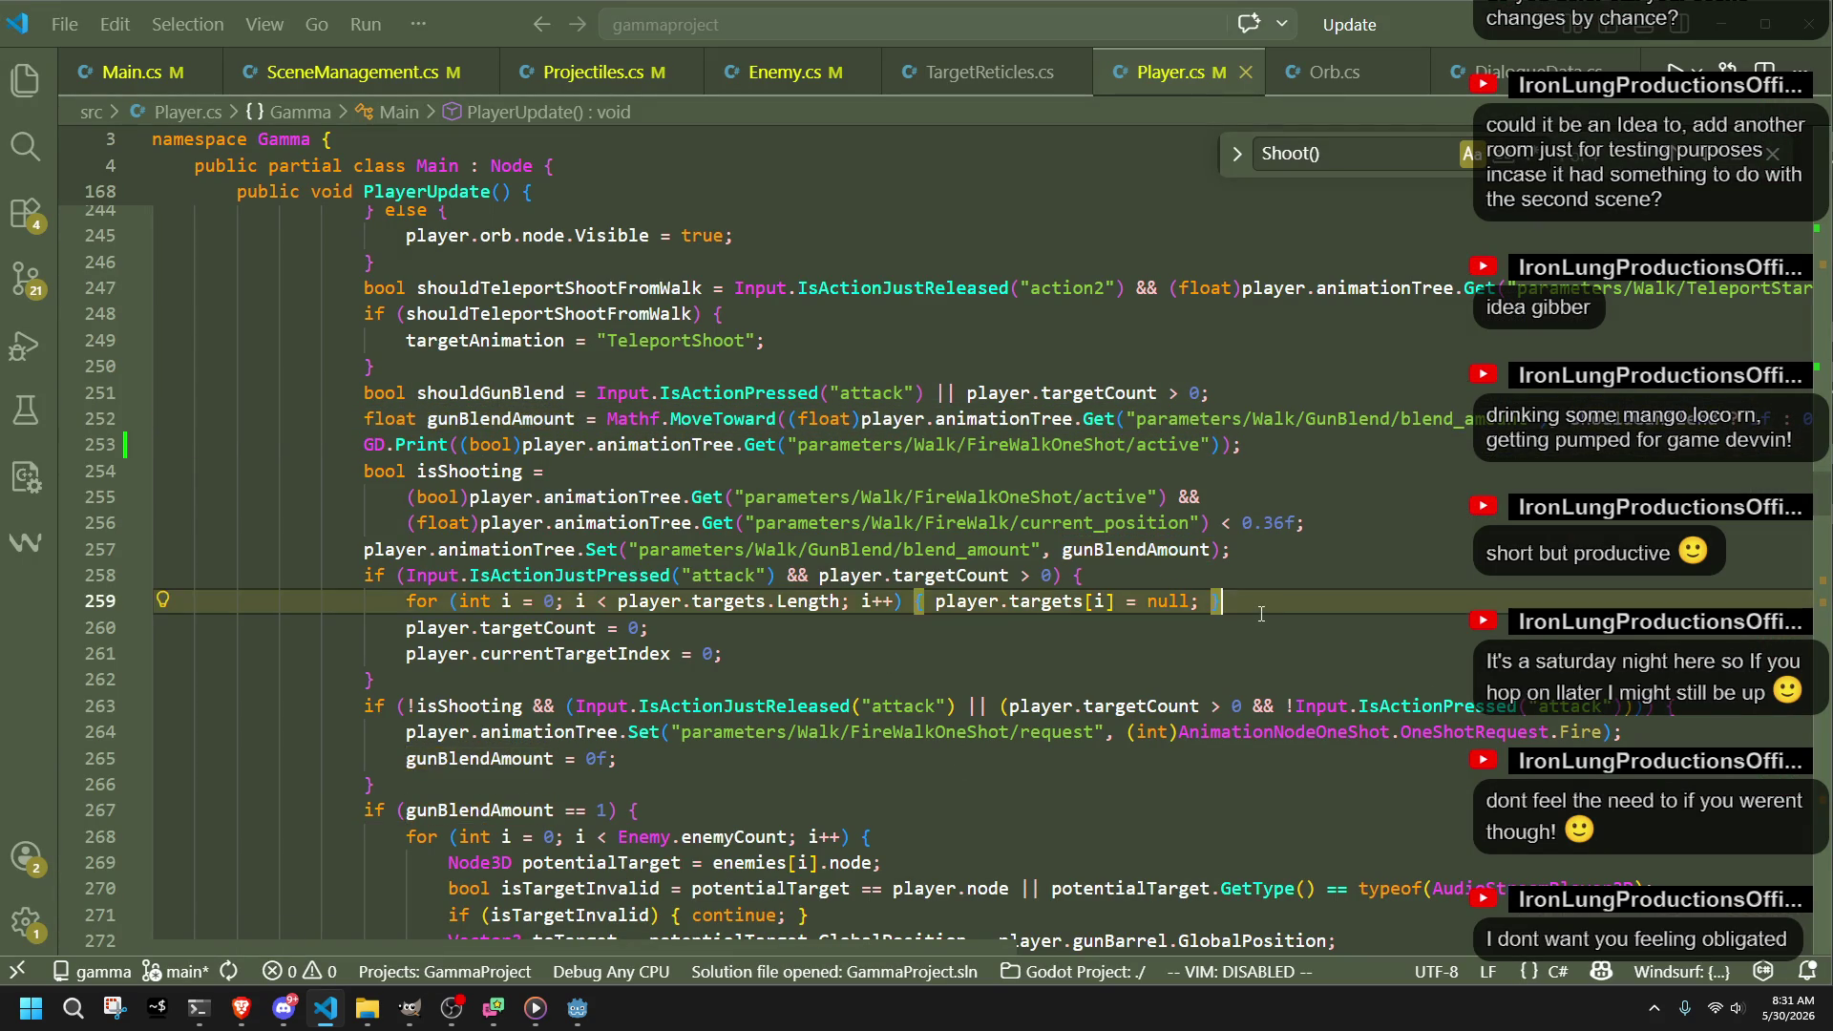
double_click(750, 446)
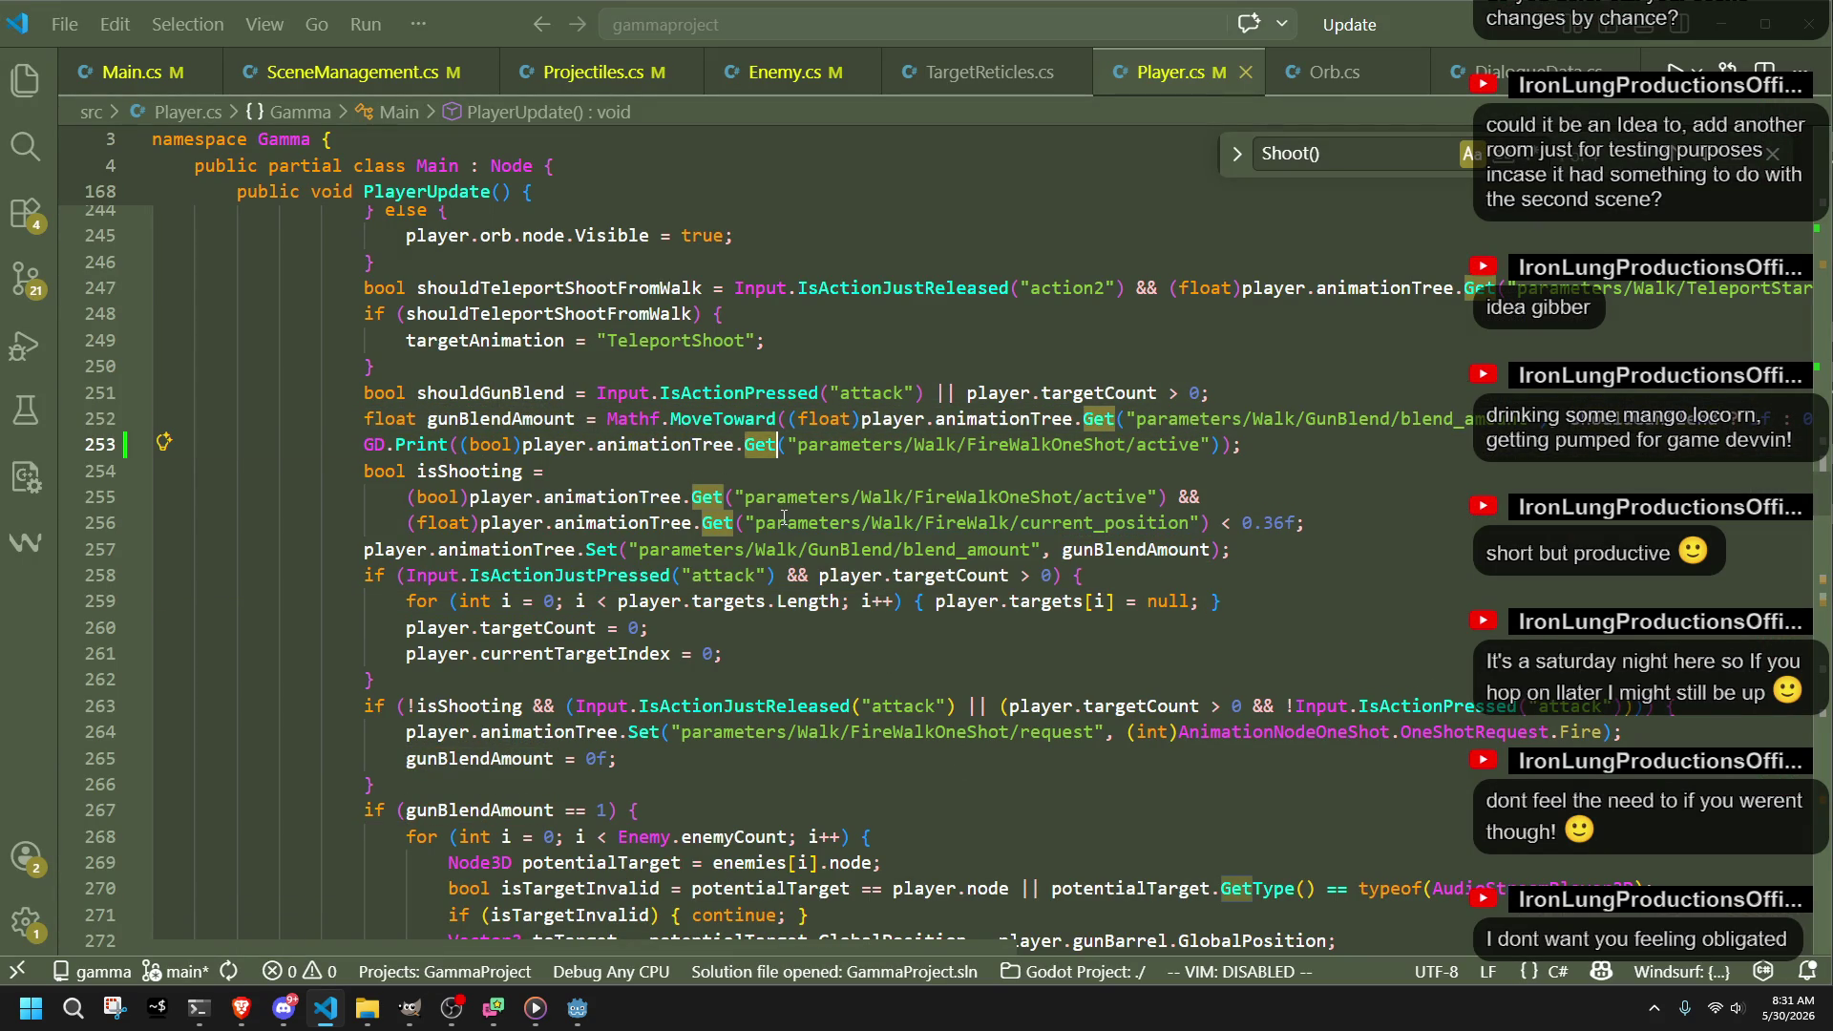
double_click(631, 497)
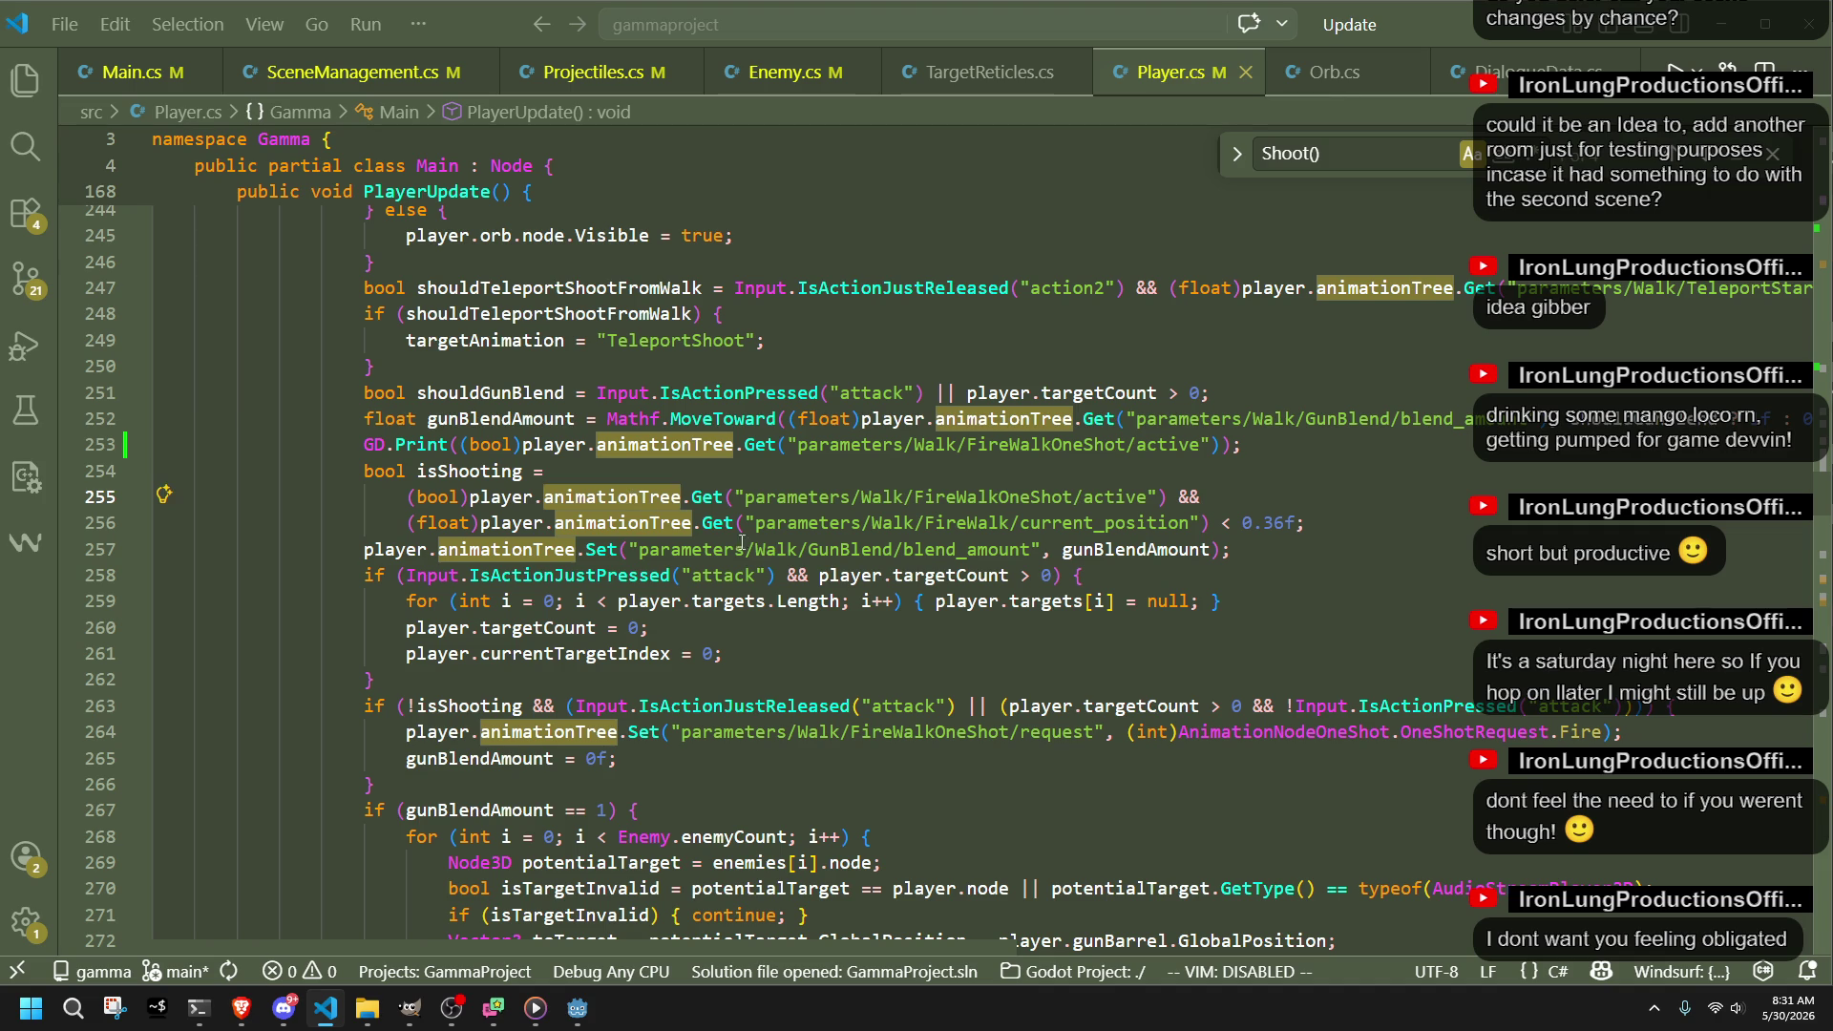
double_click(1017, 498)
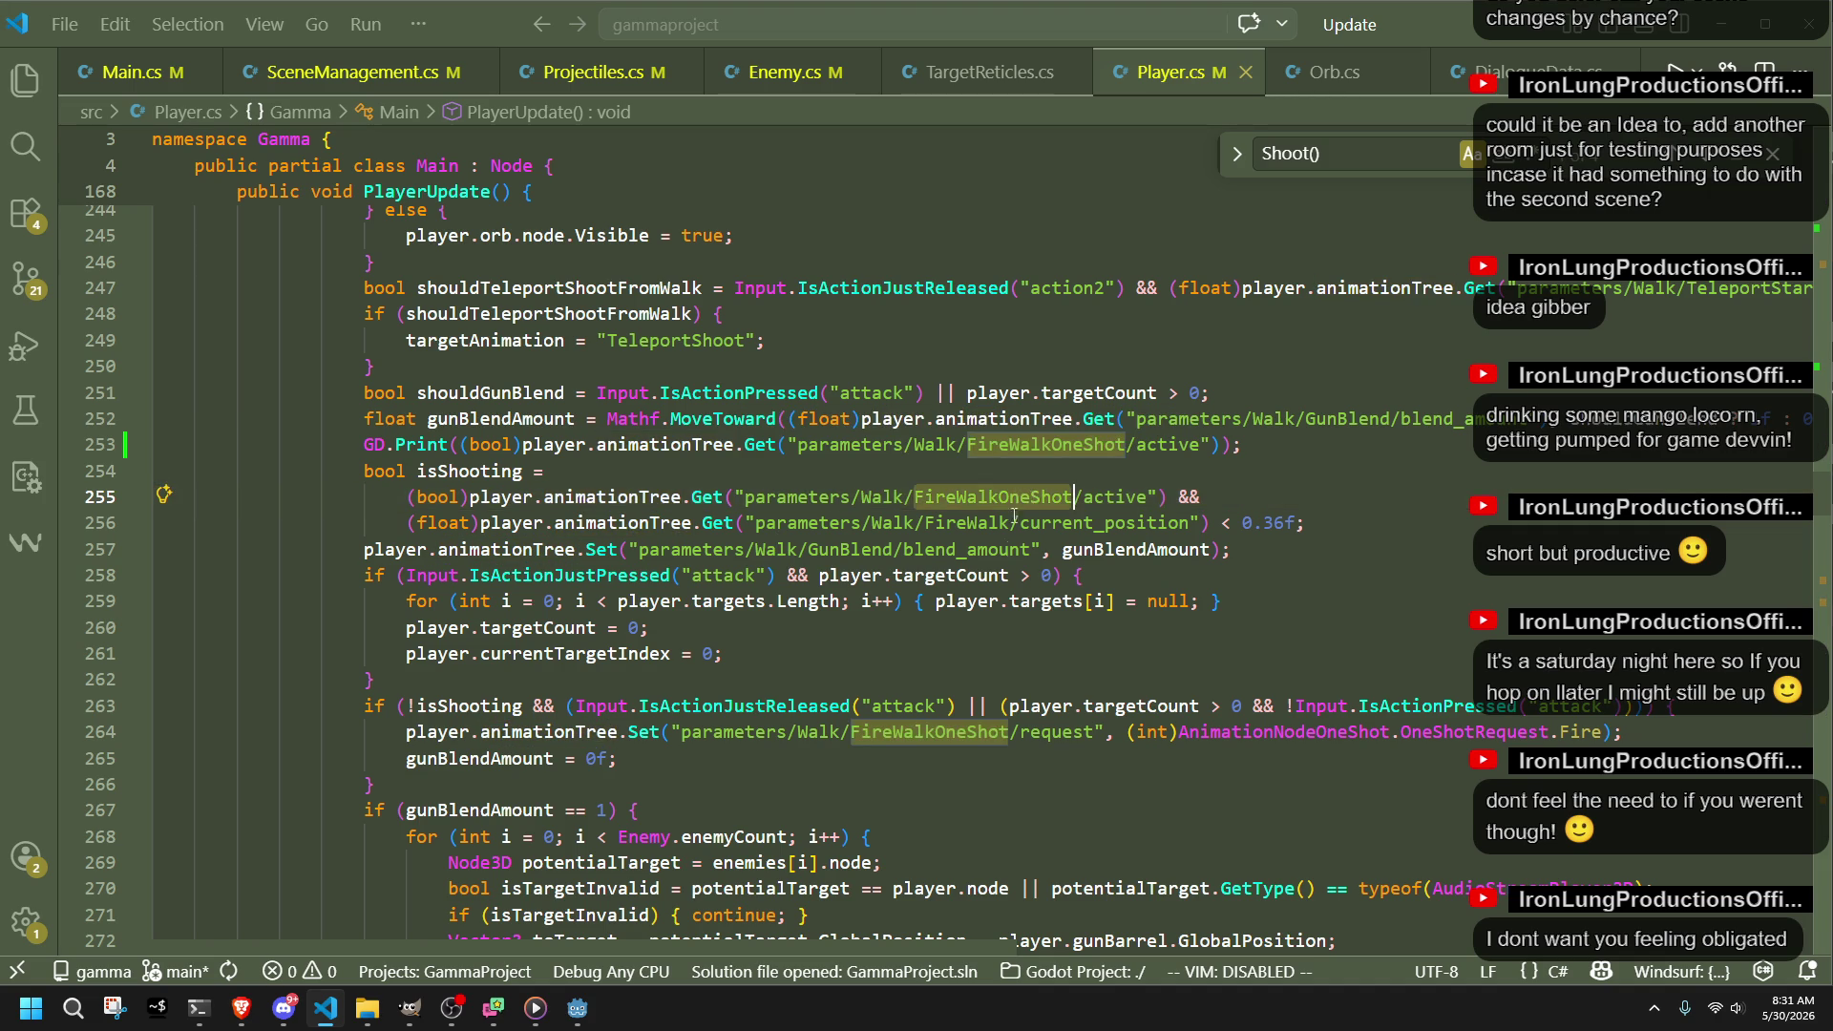
key("ctrl+f")
type("FireQ")
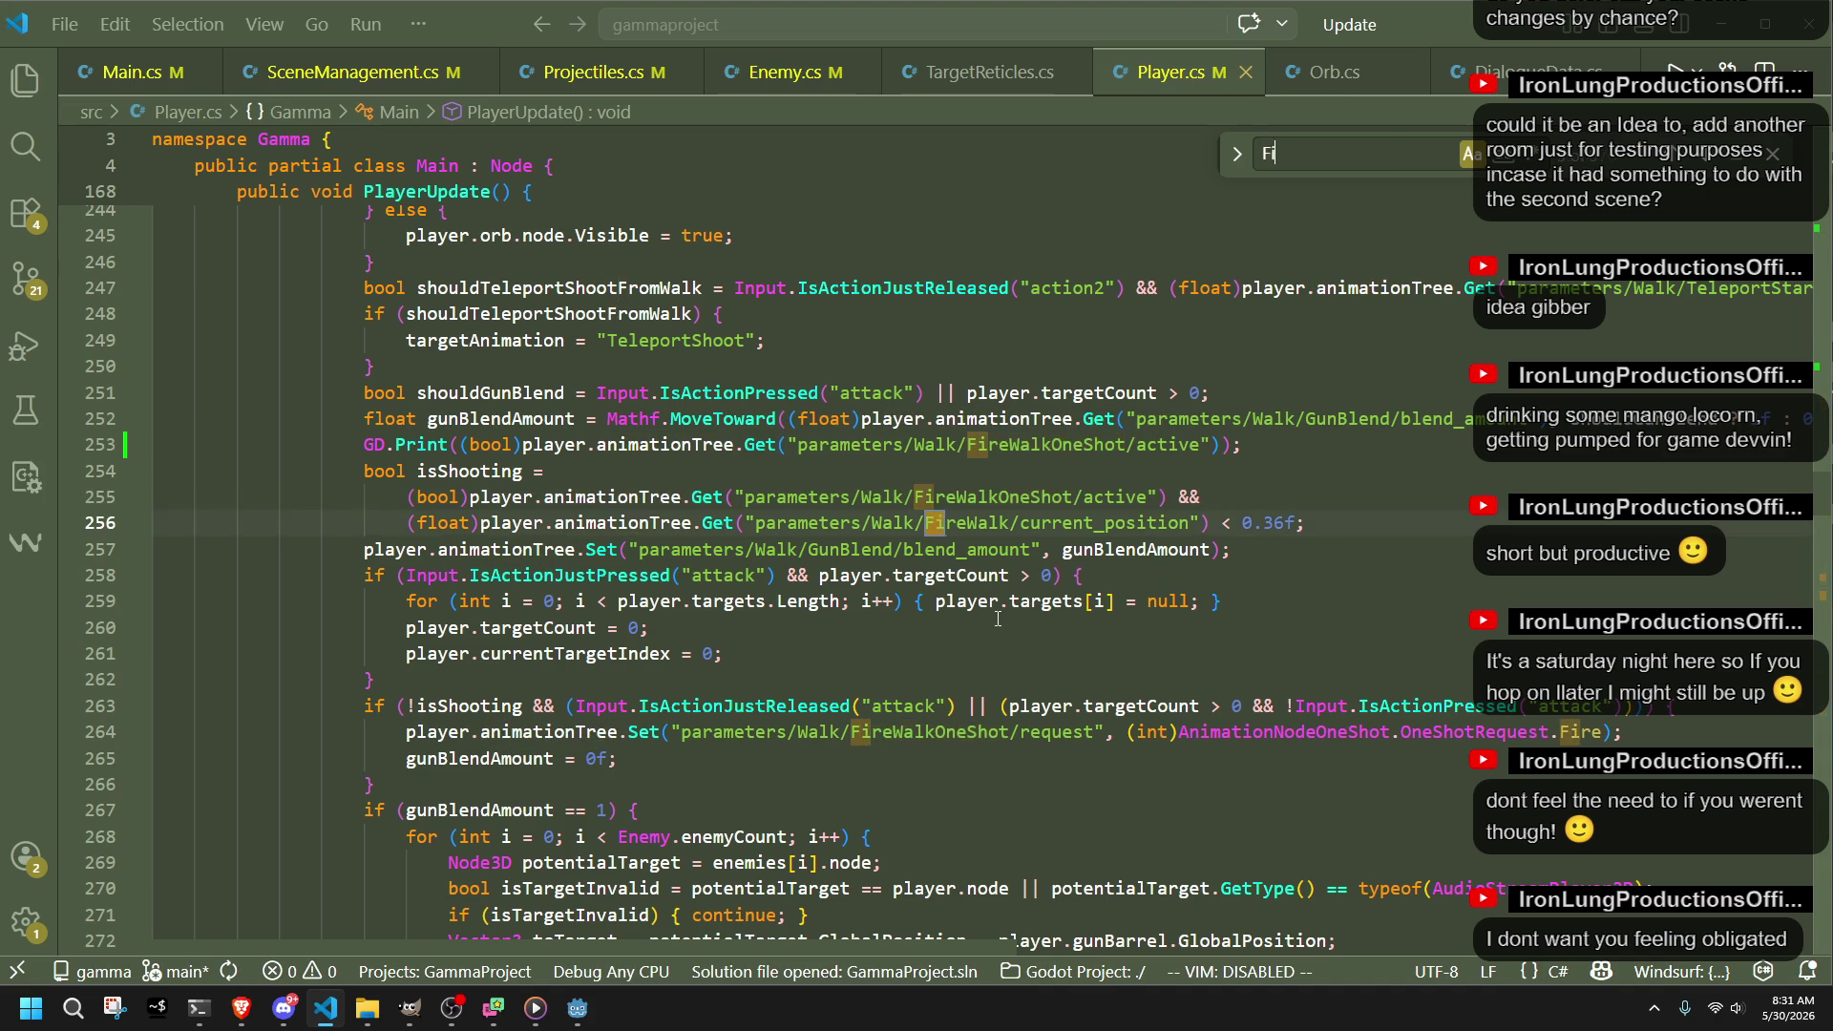
key("BackSpace")
type("Walk")
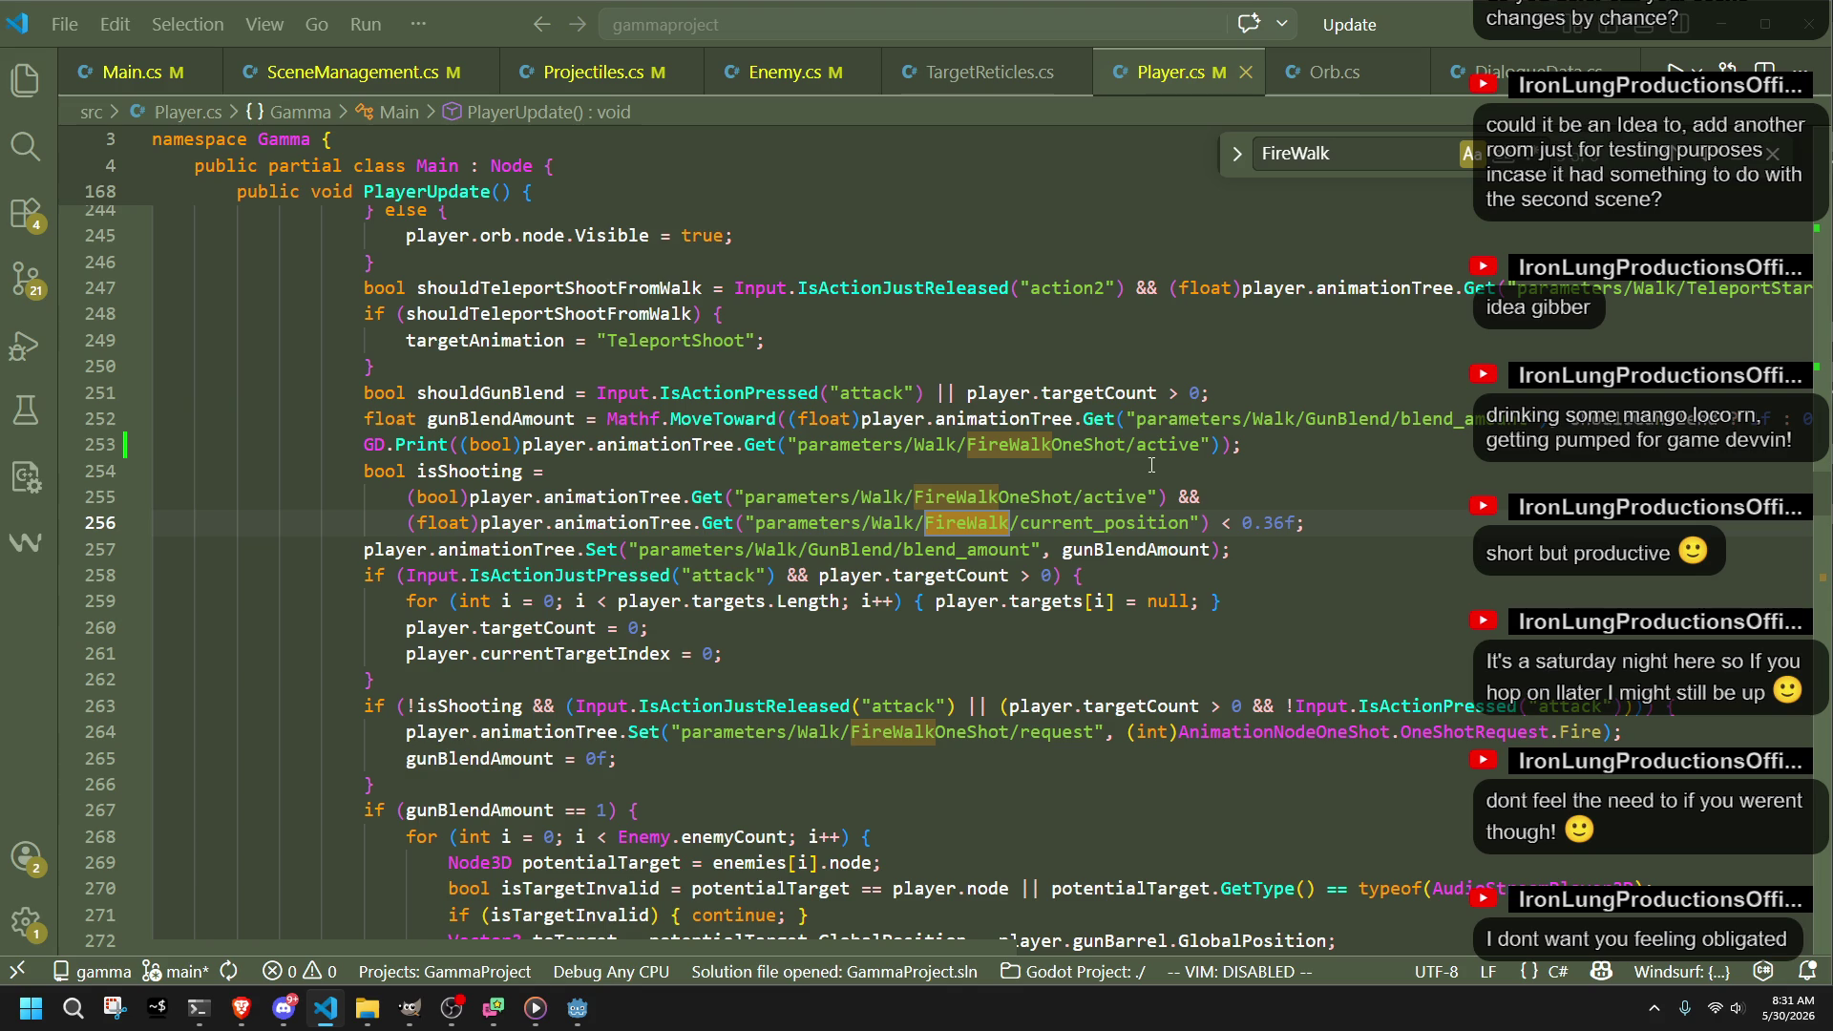
left_click(1082, 732)
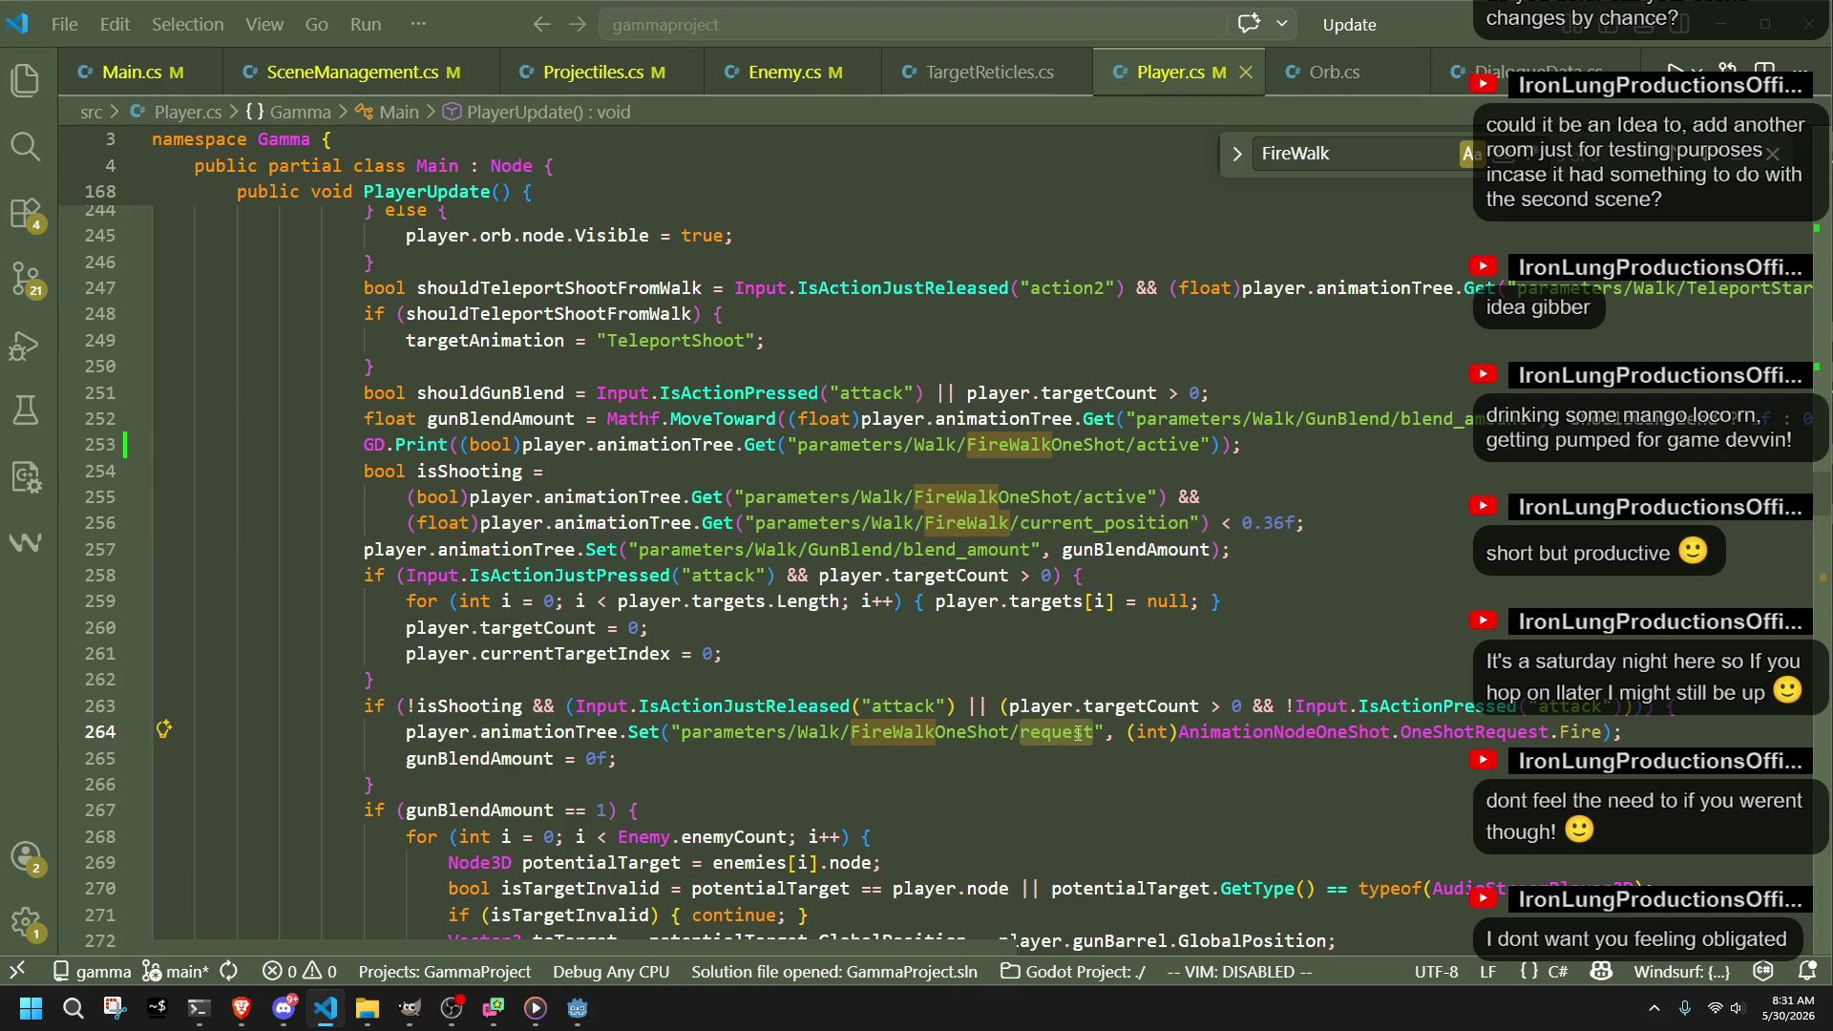
double_click(538, 764)
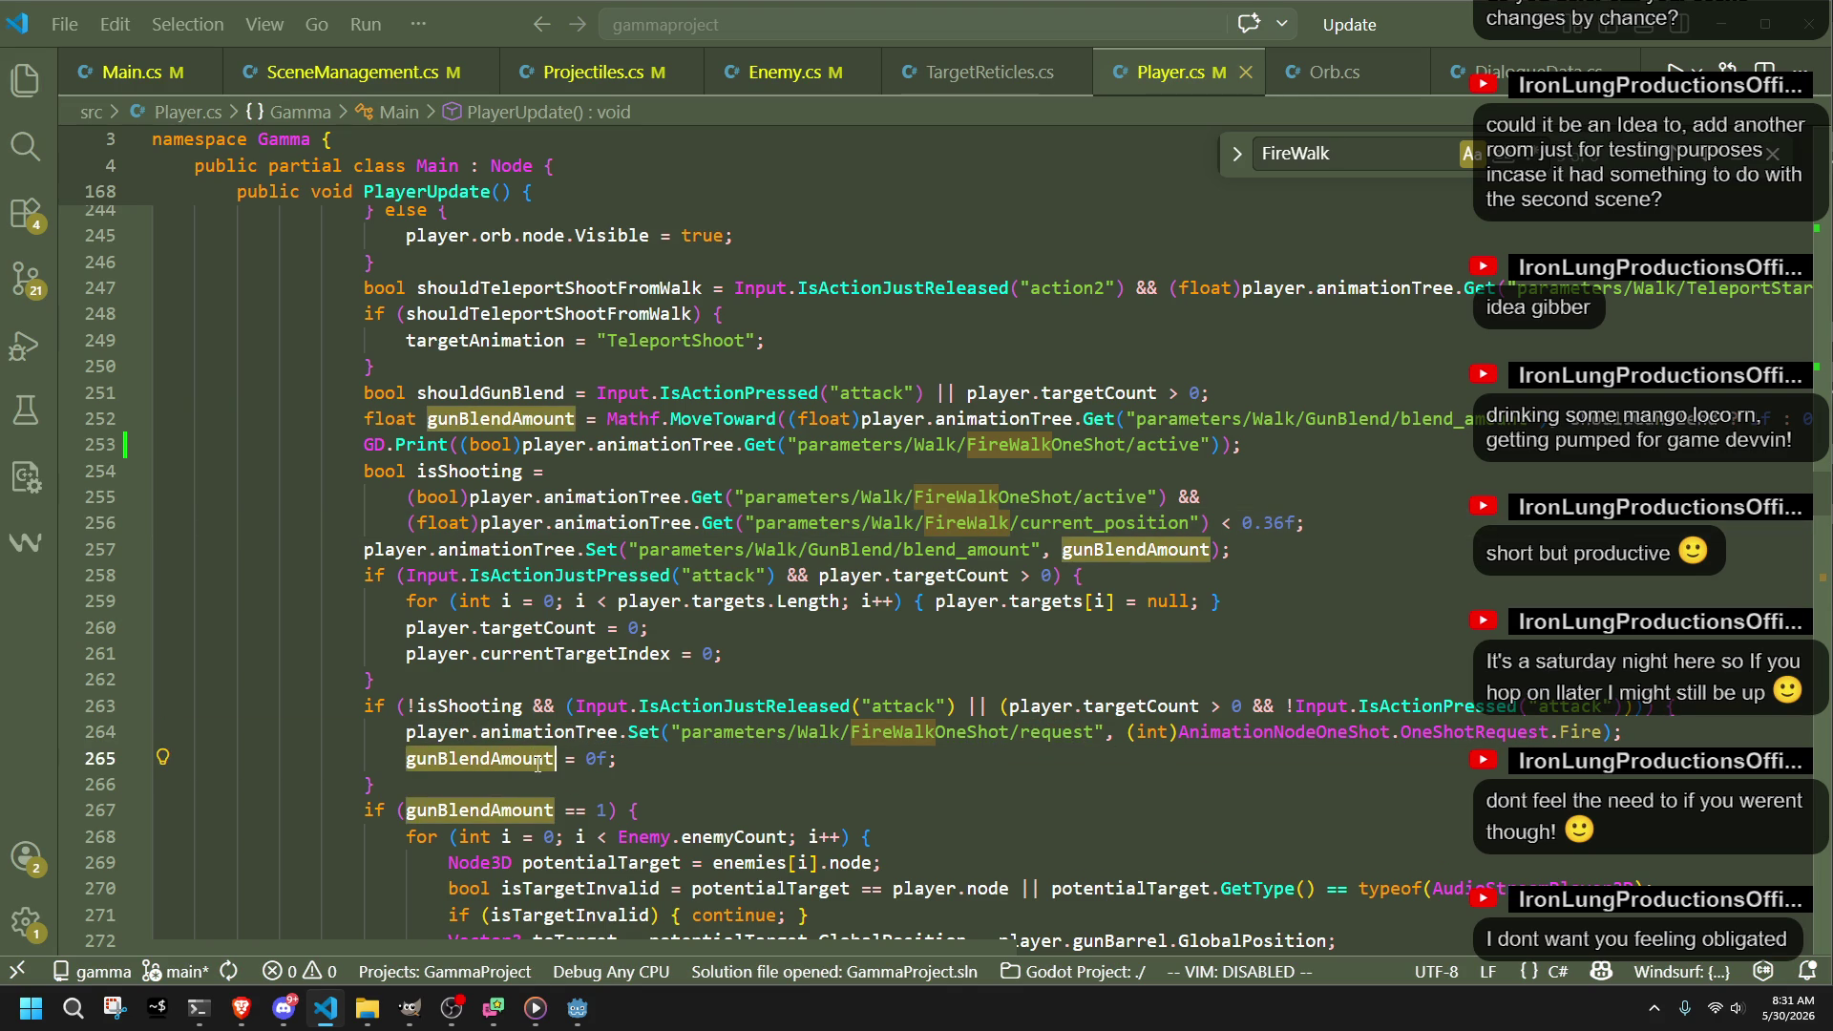
left_click(613, 784)
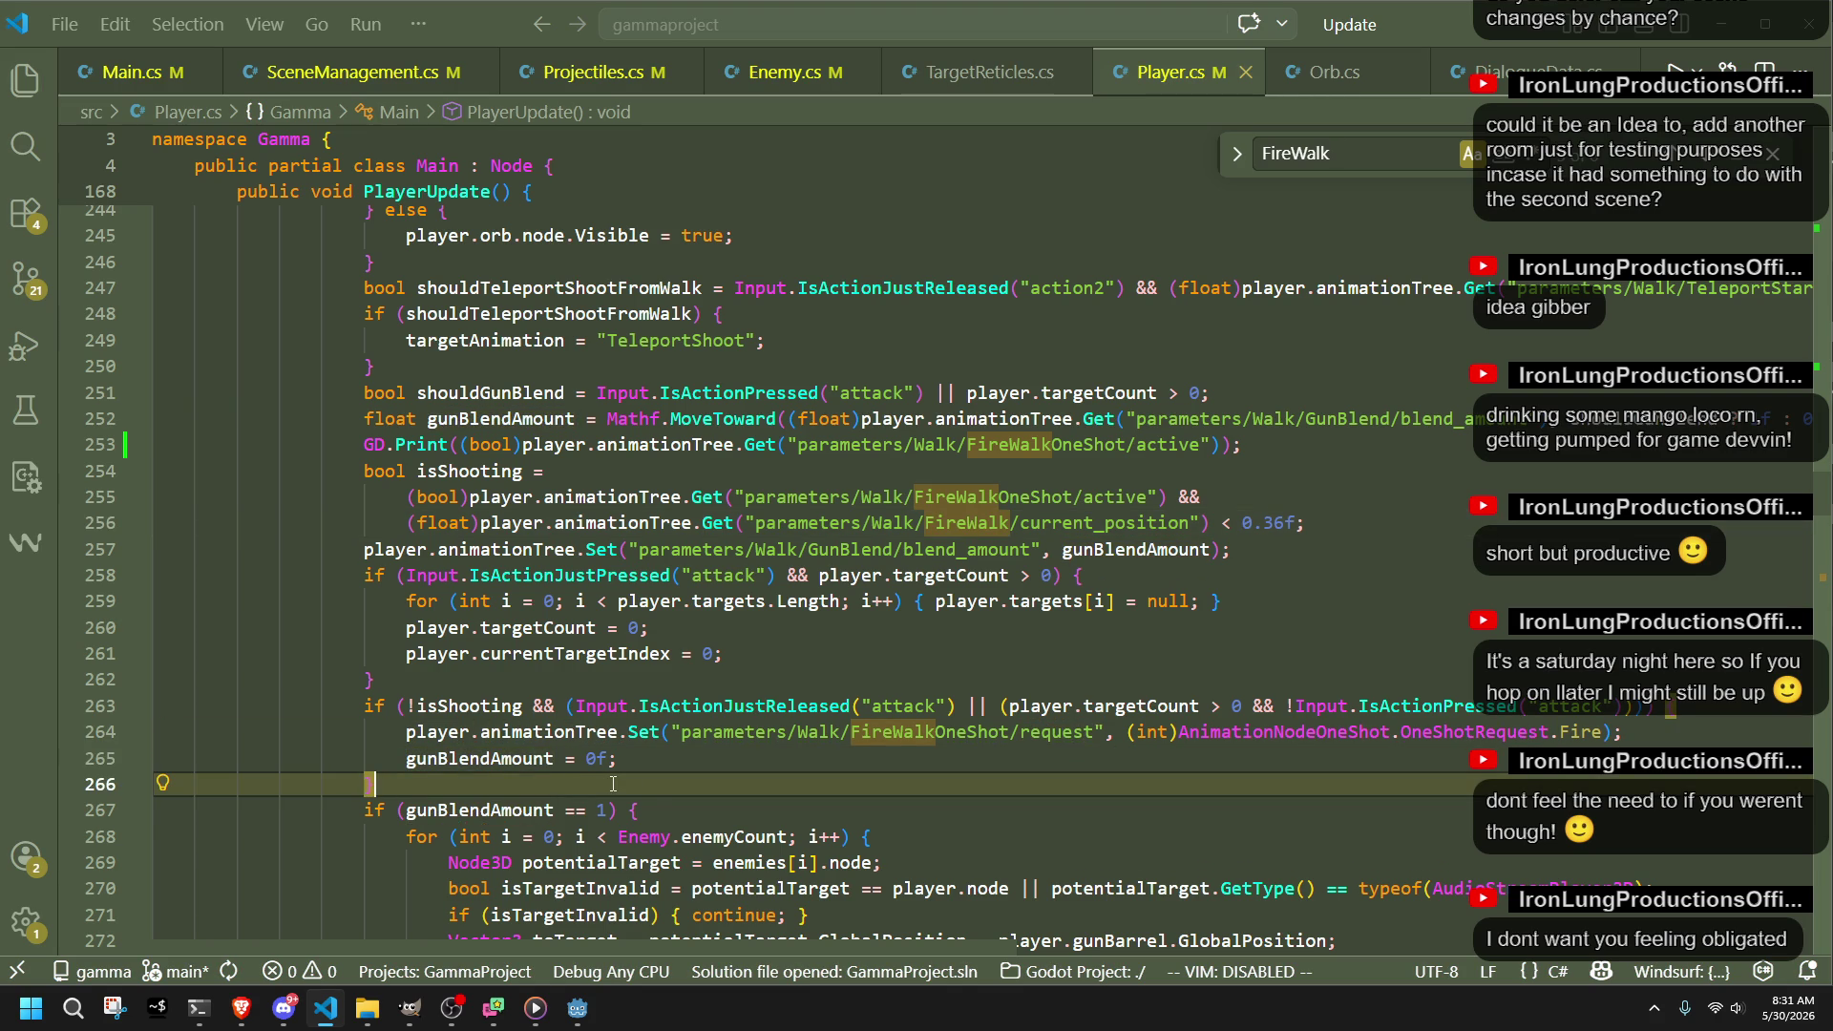
type("}")
double_click(532, 760)
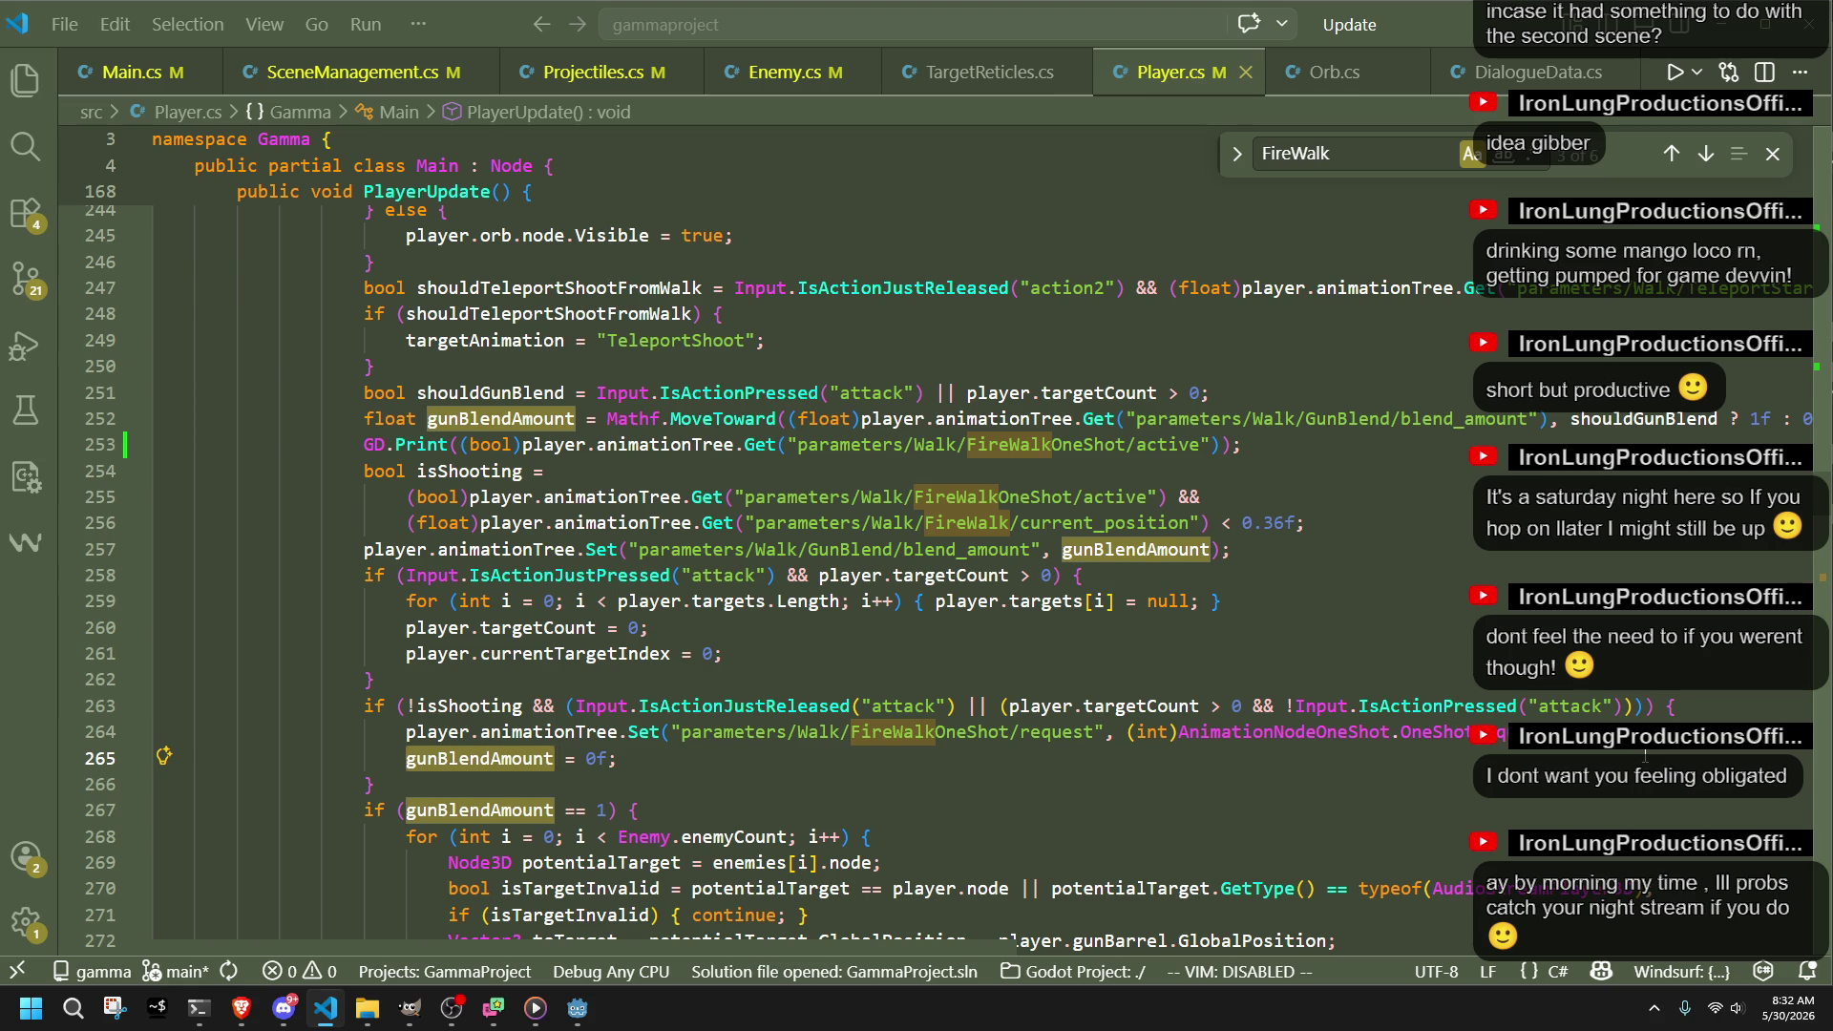
scroll(1644, 756, "down", 3)
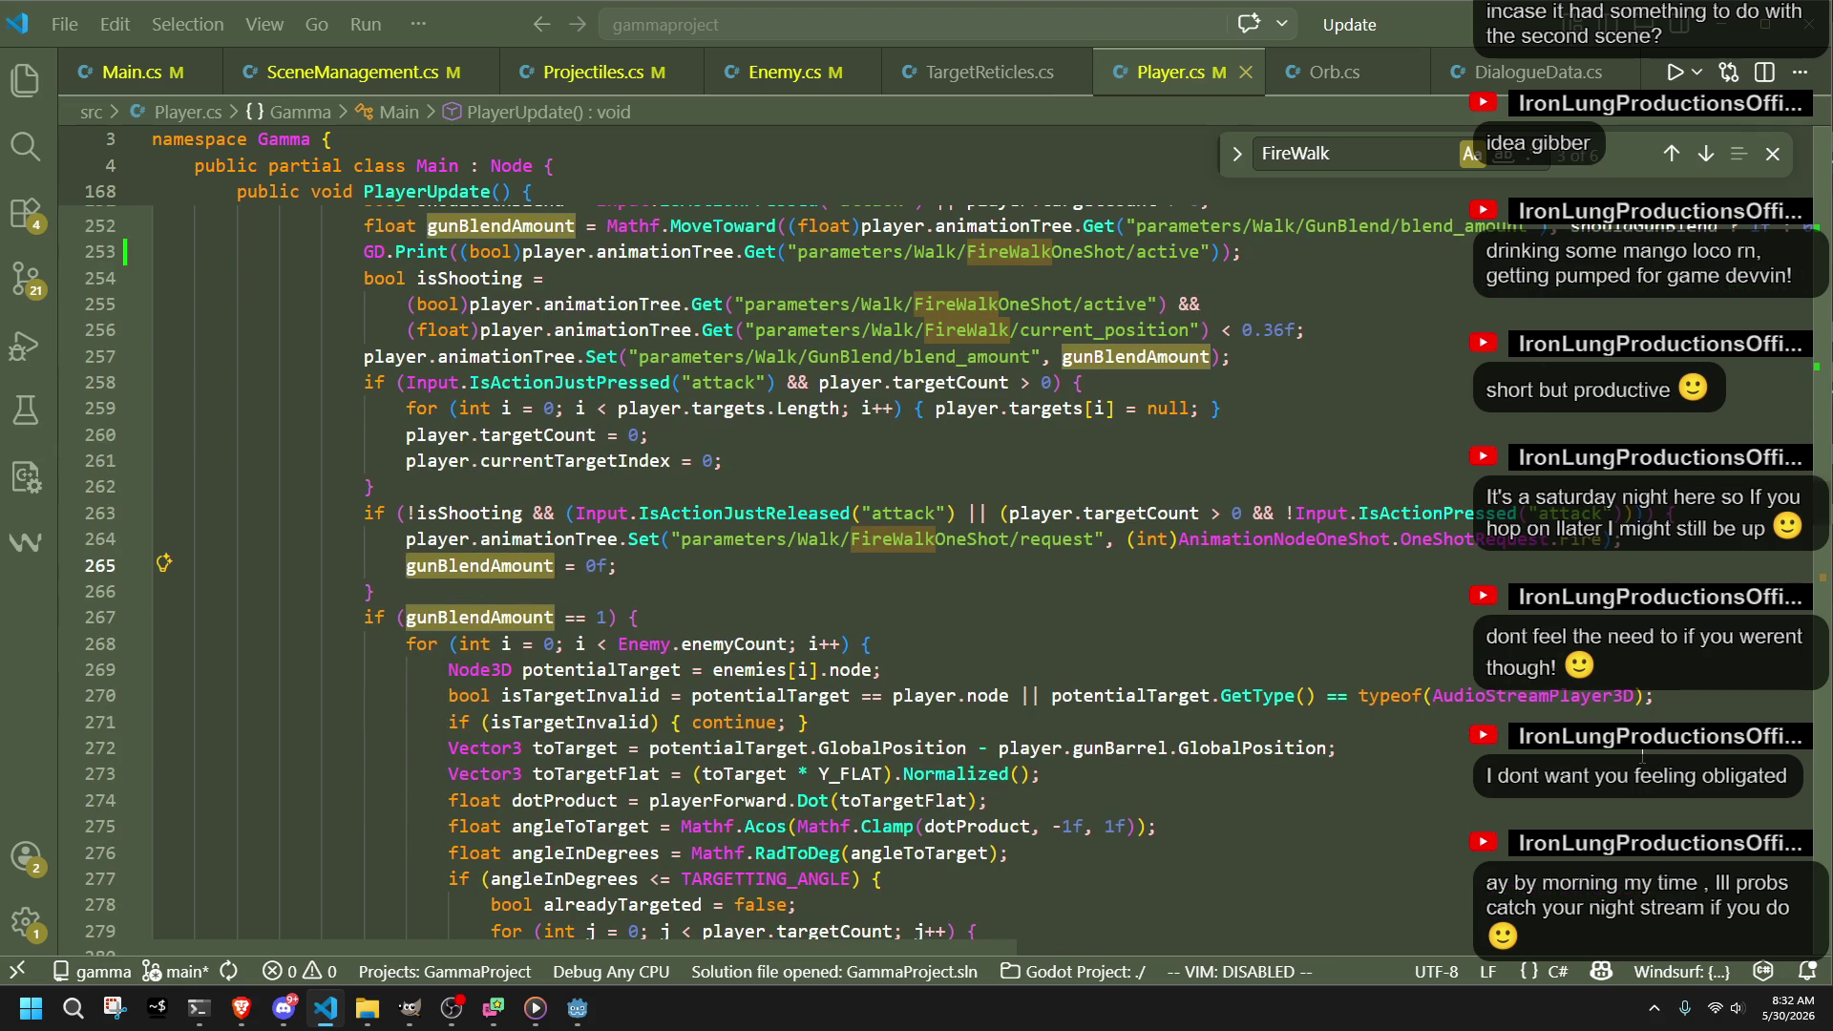
scroll(1642, 754, "down", 2)
scroll(1634, 754, "down", 2)
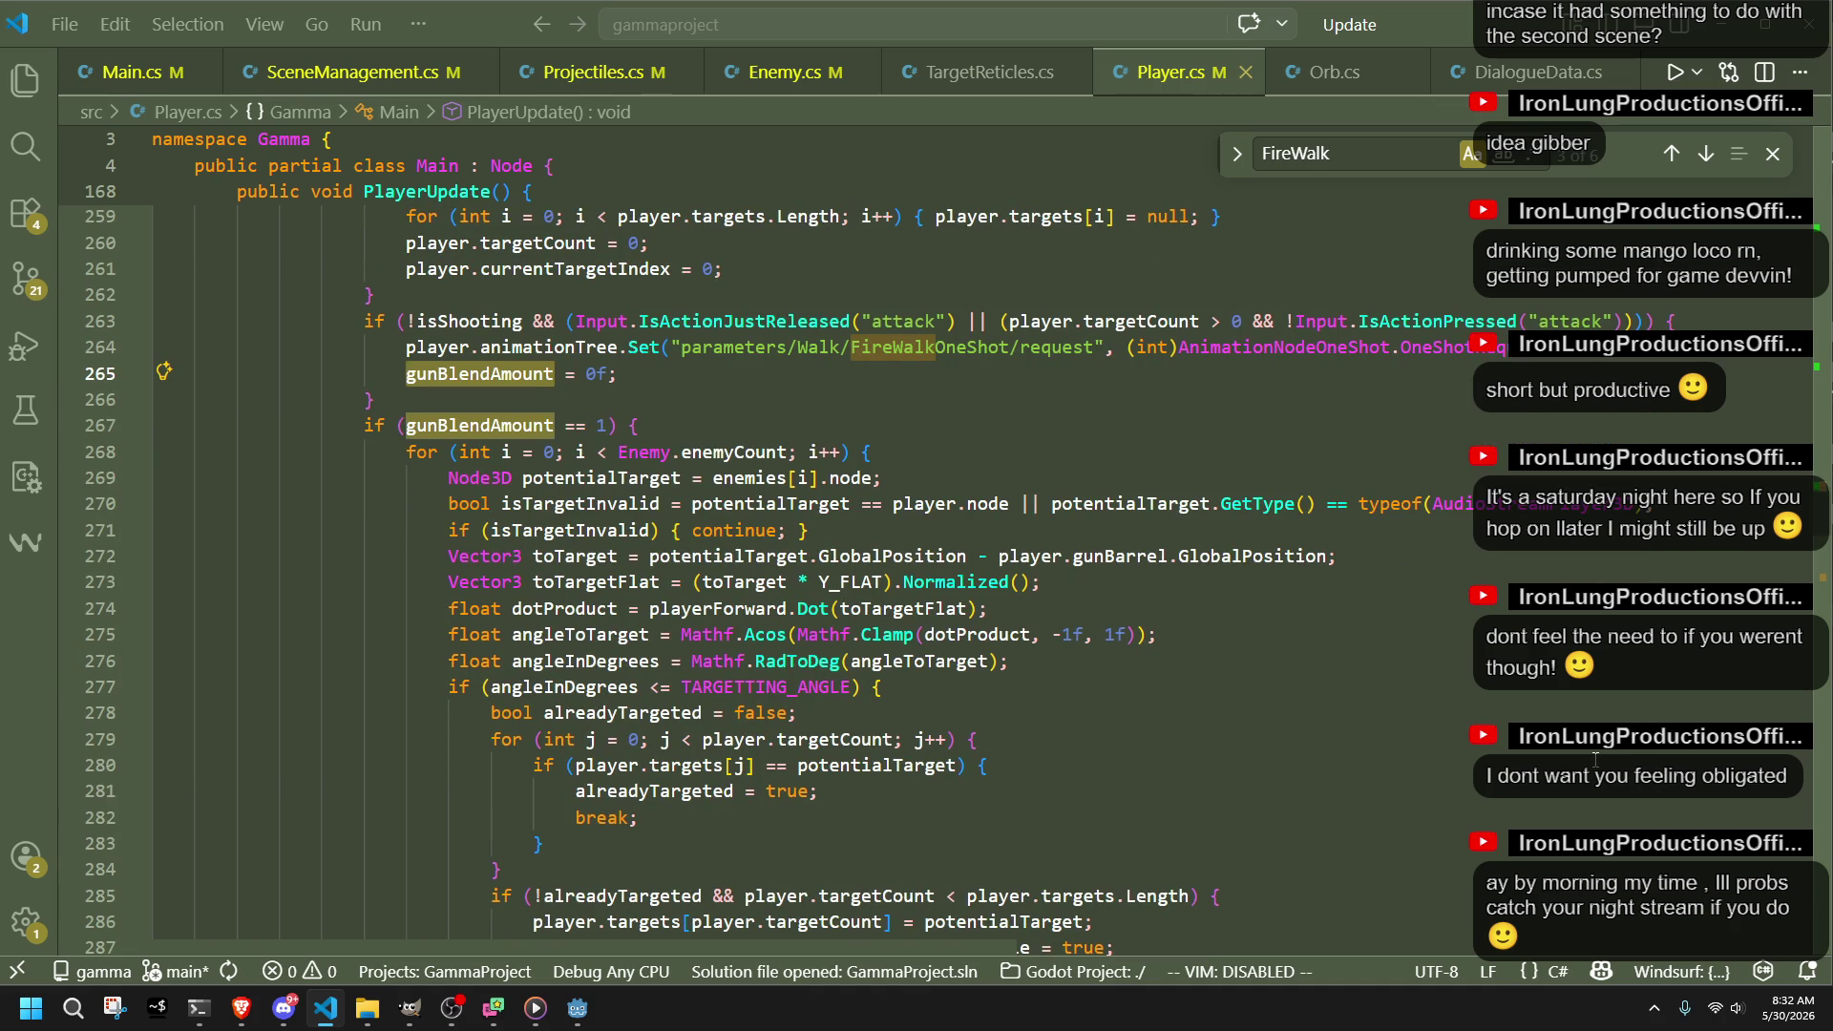
scroll(1595, 759, "down", 6)
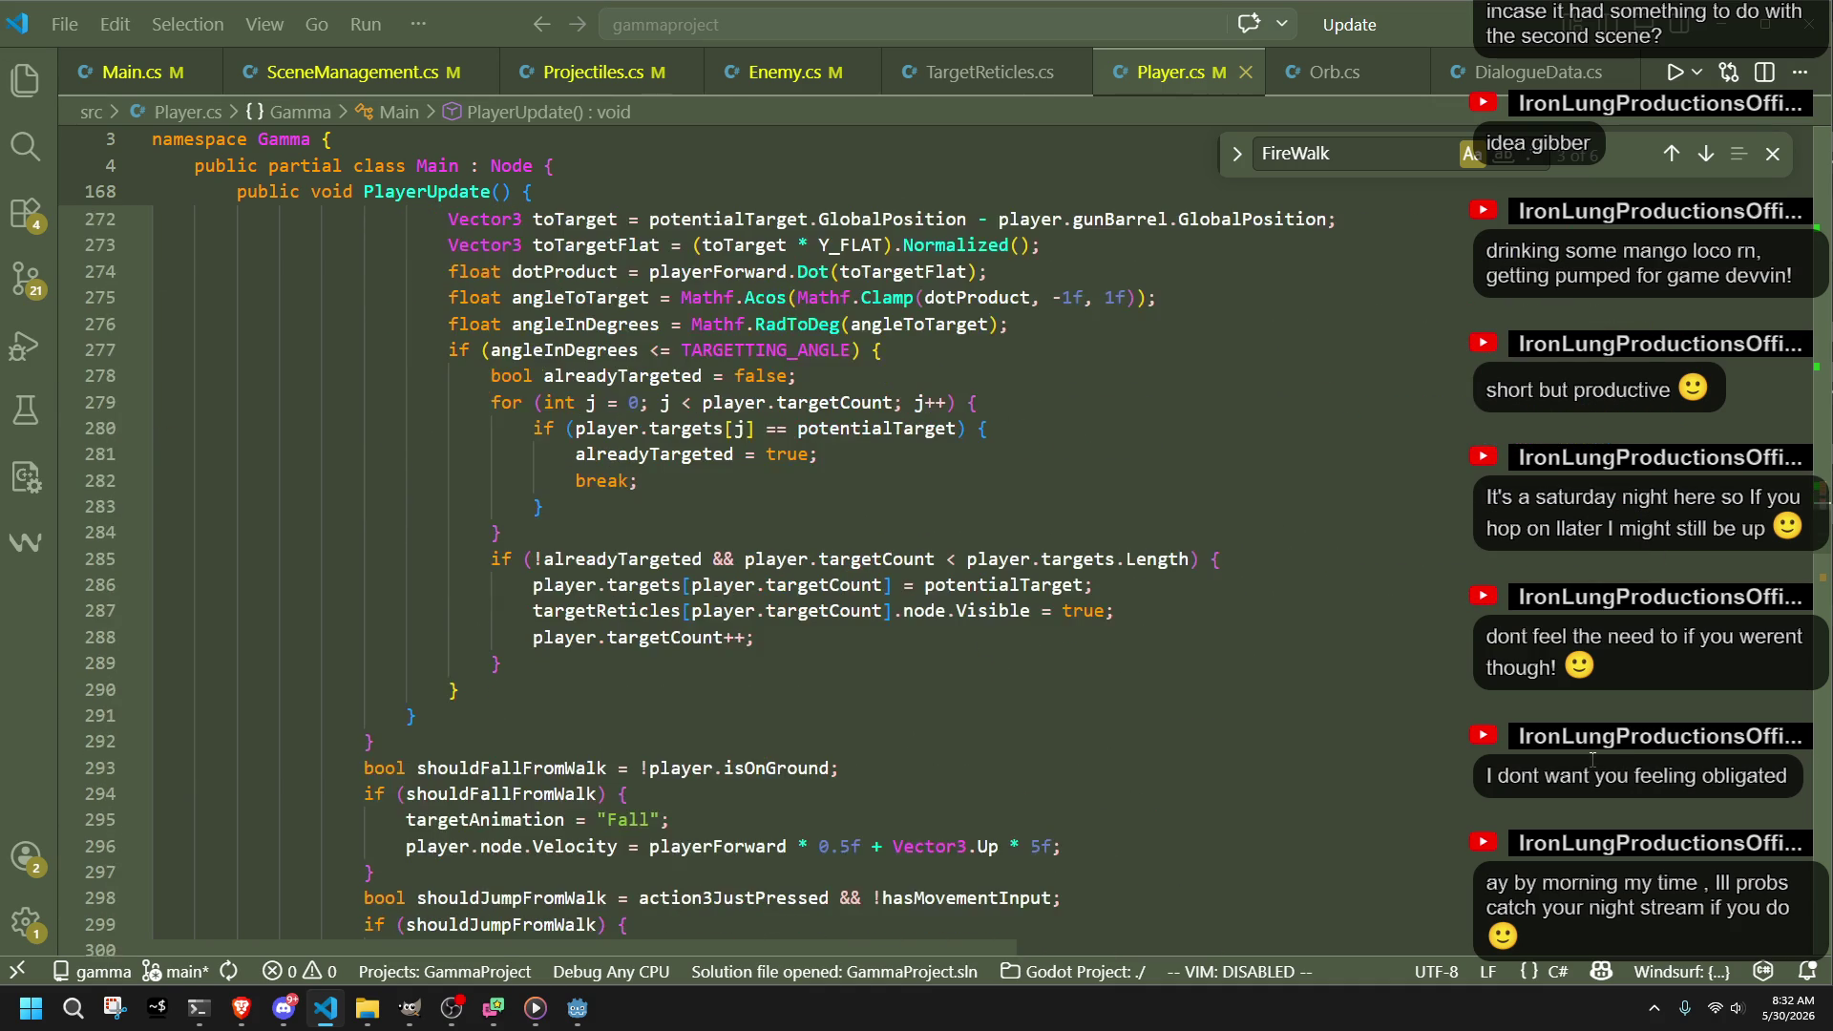
scroll(983, 708, "up", 5)
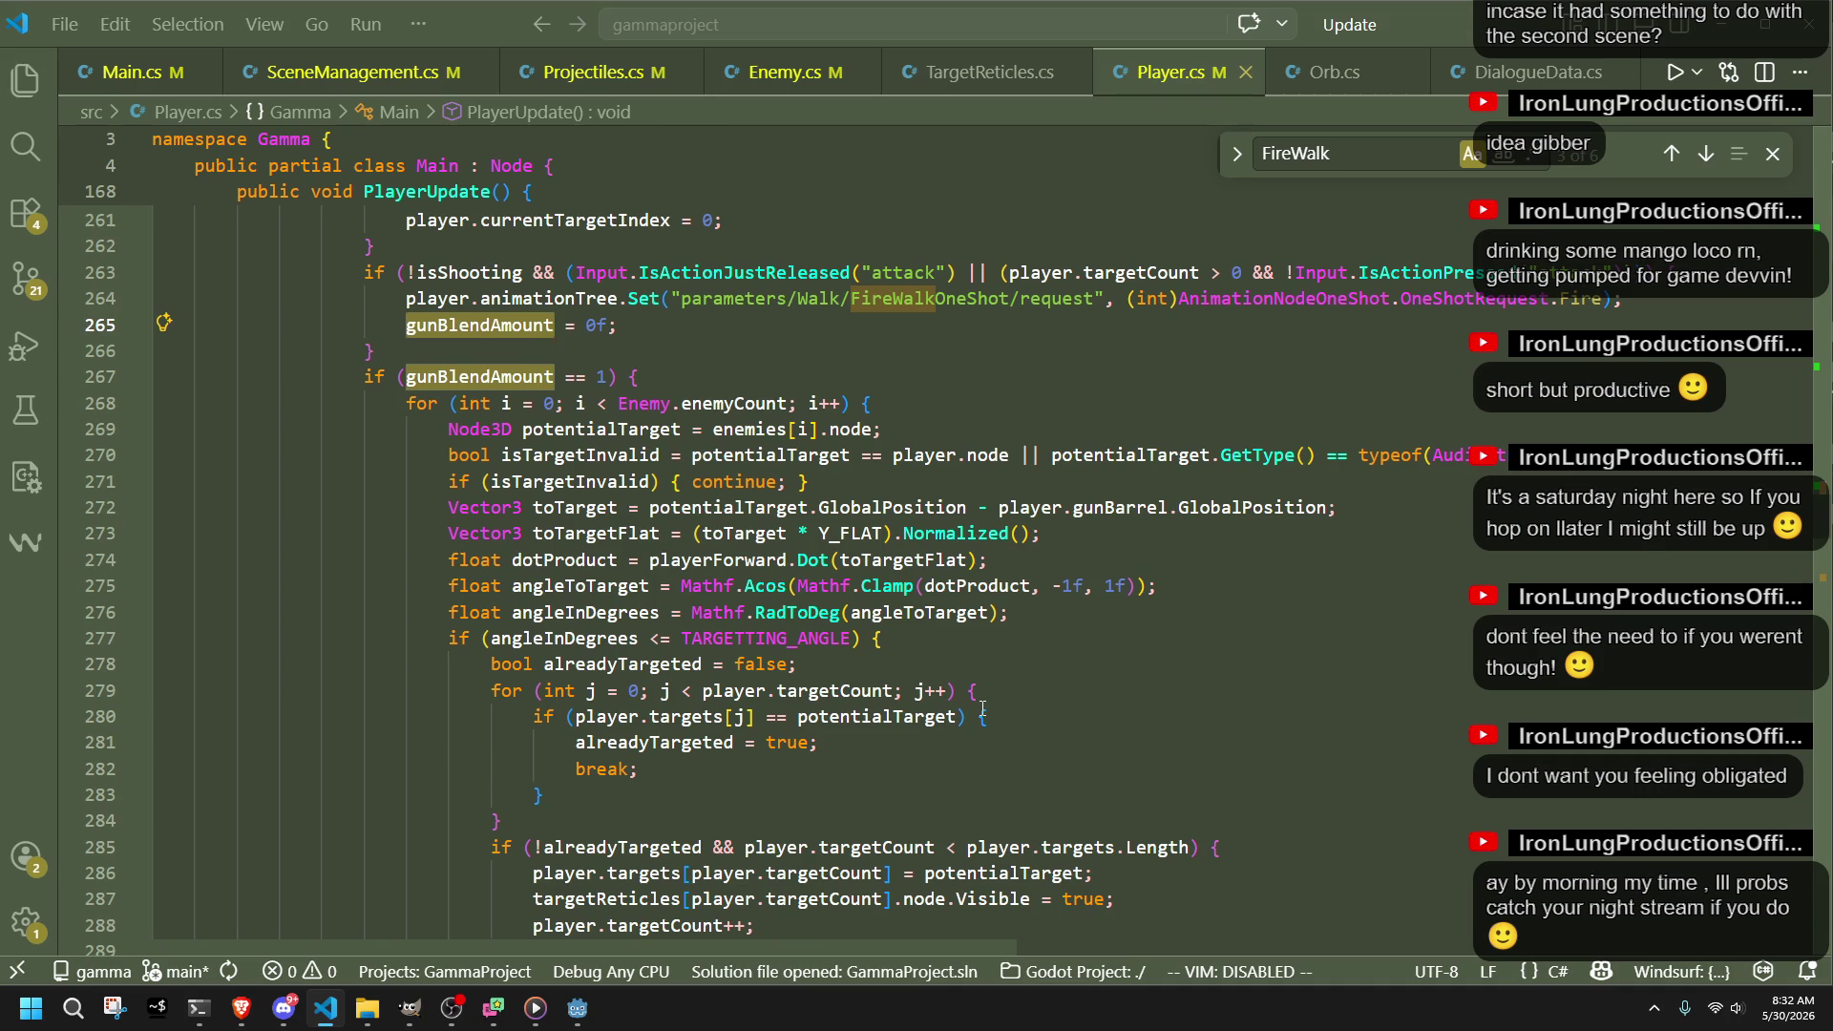
scroll(982, 709, "up", 2)
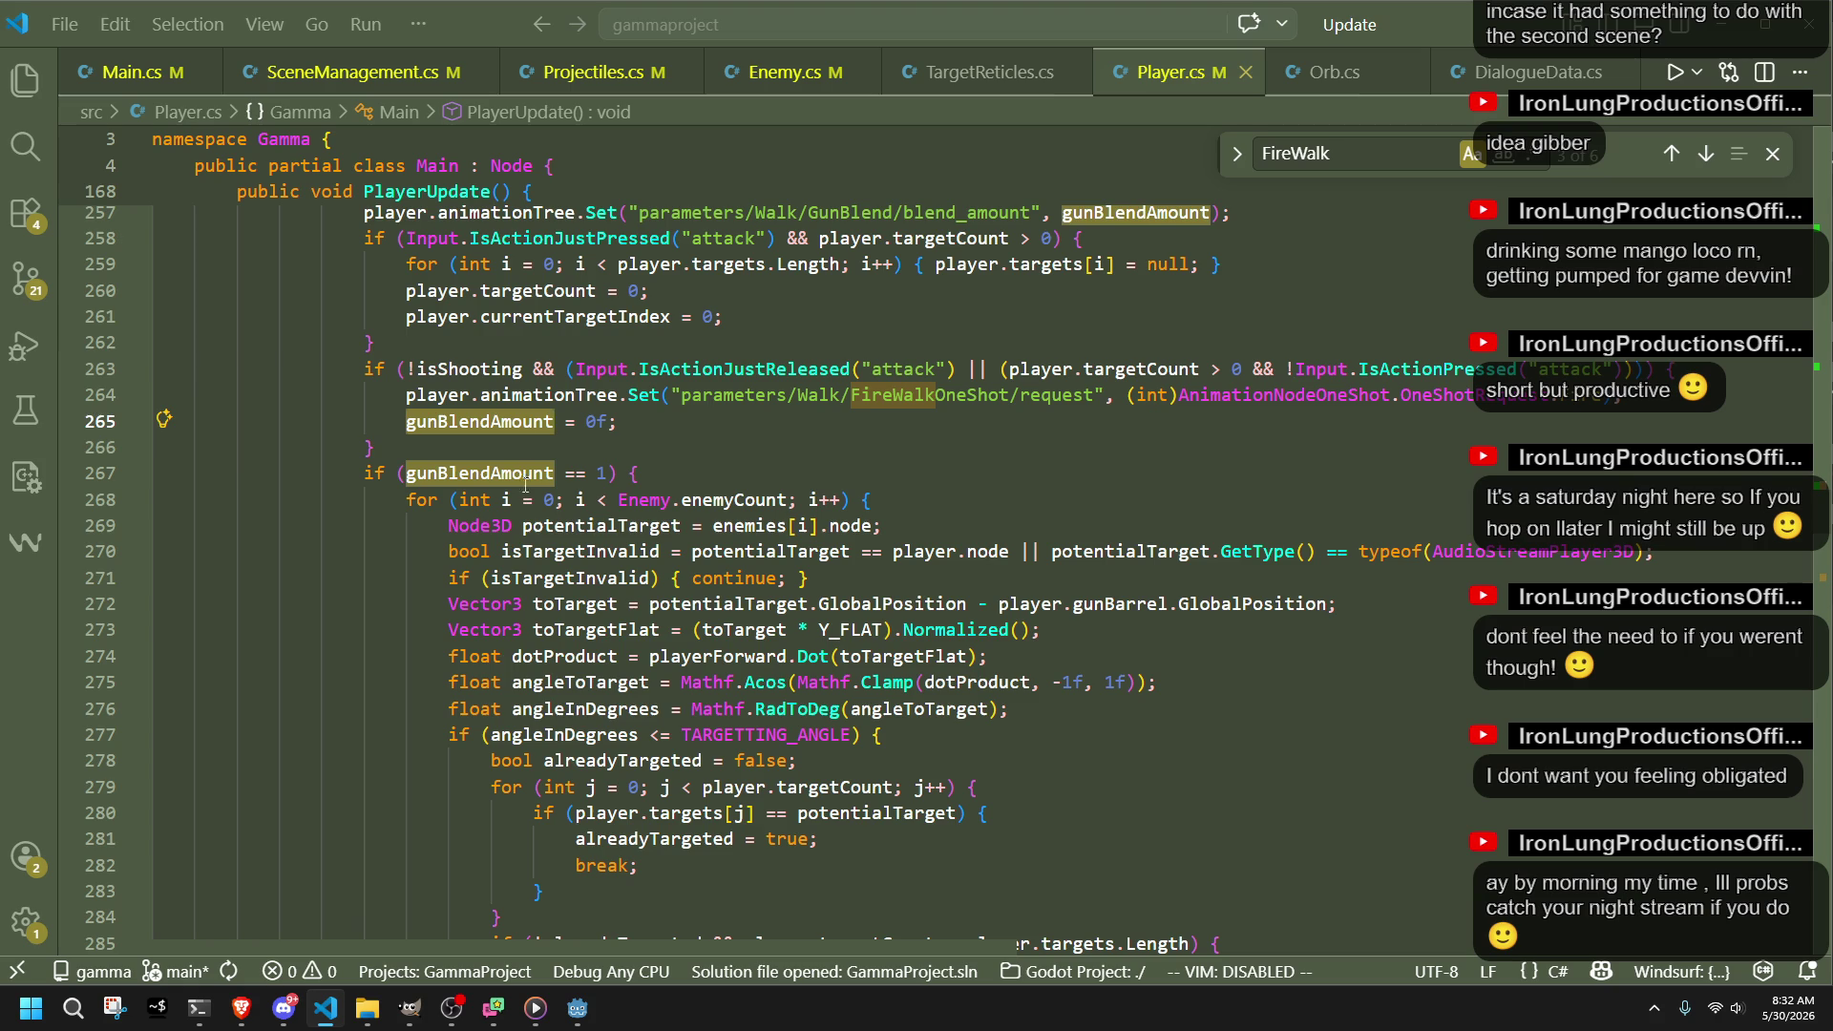
Step: Delete the (int) cast from the FireWalkOneShot request and read the resulting conversion error
left_click(527, 446)
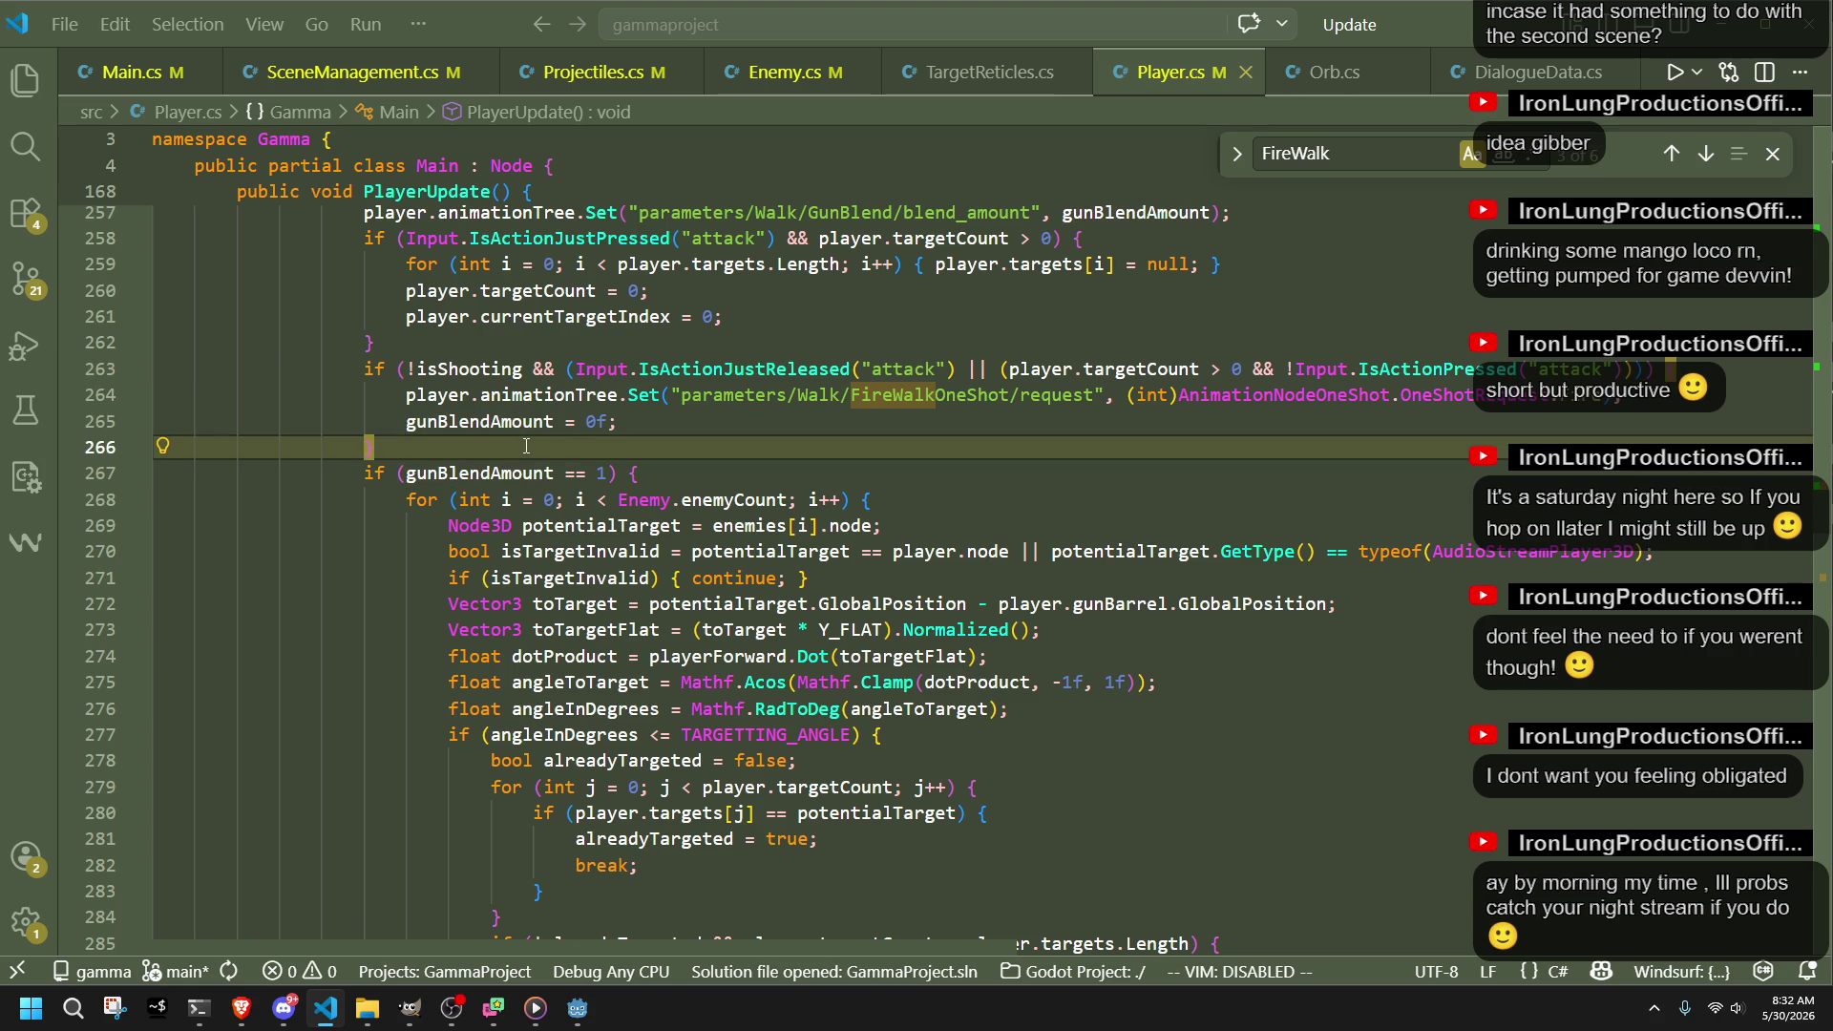
left_click(1180, 395)
key("BackSpace")
key("BackSpace")
key("BackSpace")
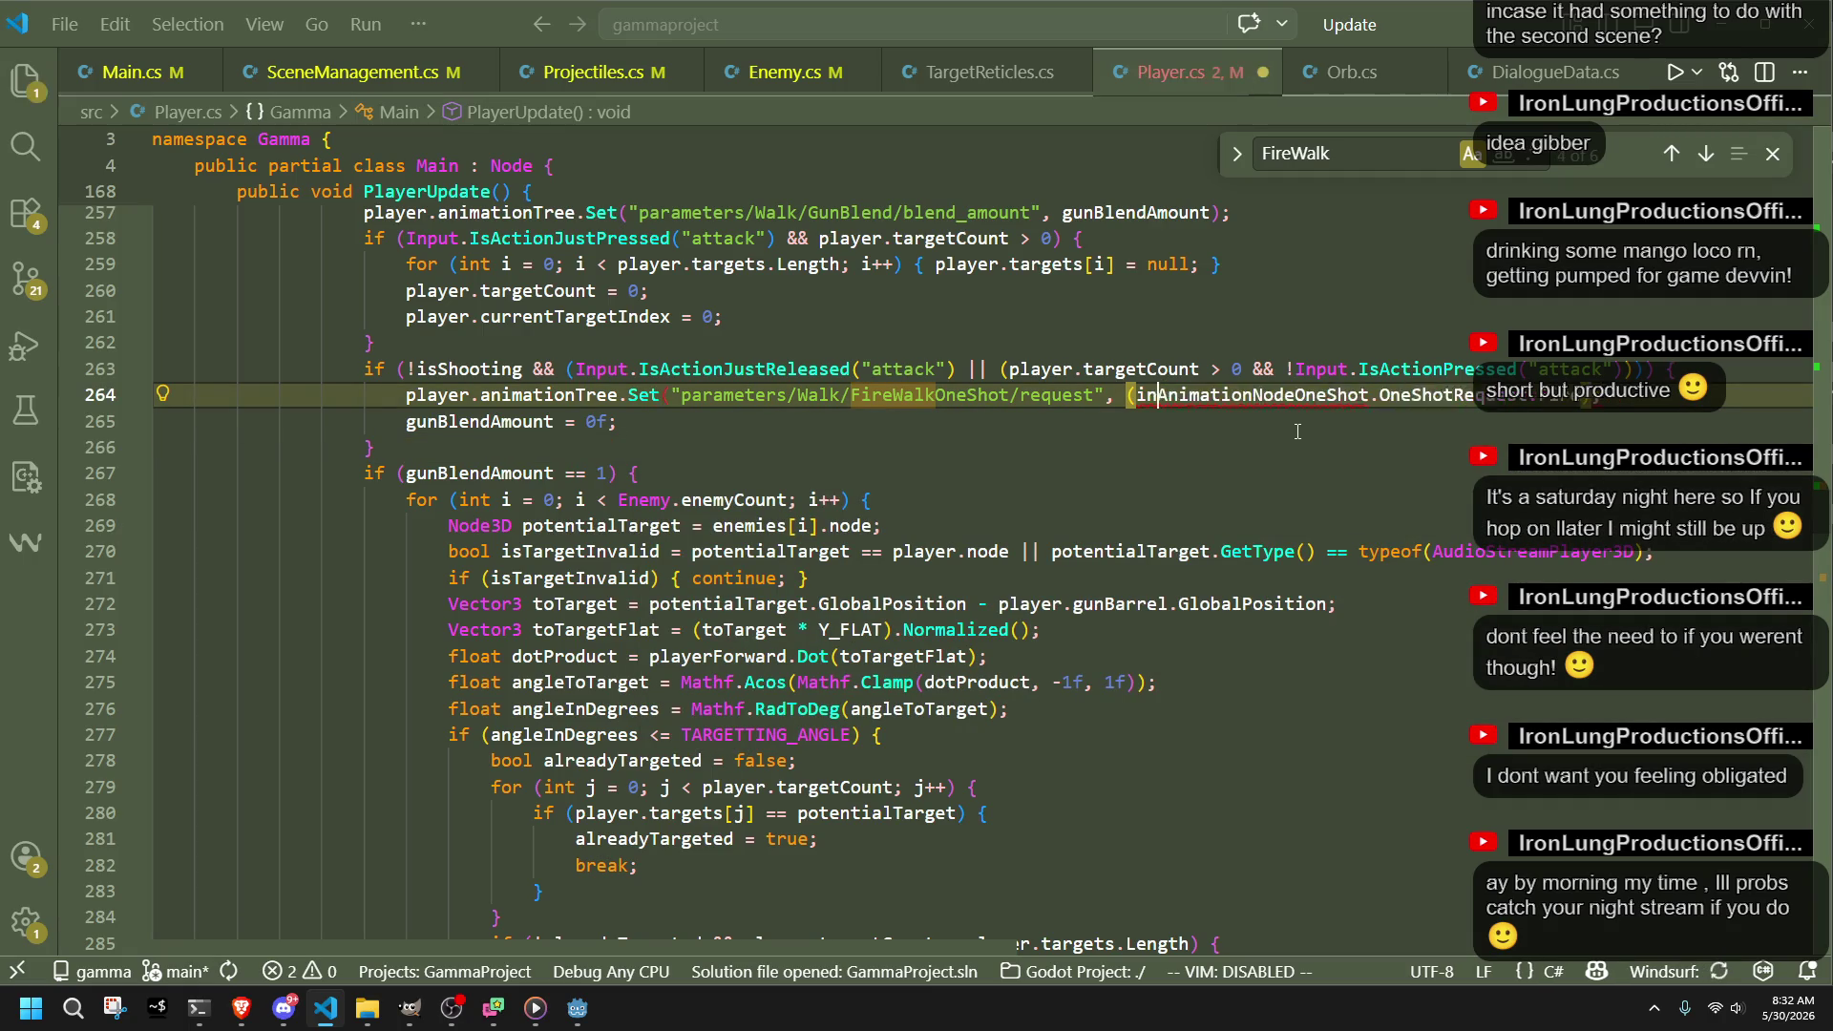
left_click(1270, 431)
scroll(1245, 435, "up", 1)
mouse_move(1245, 435)
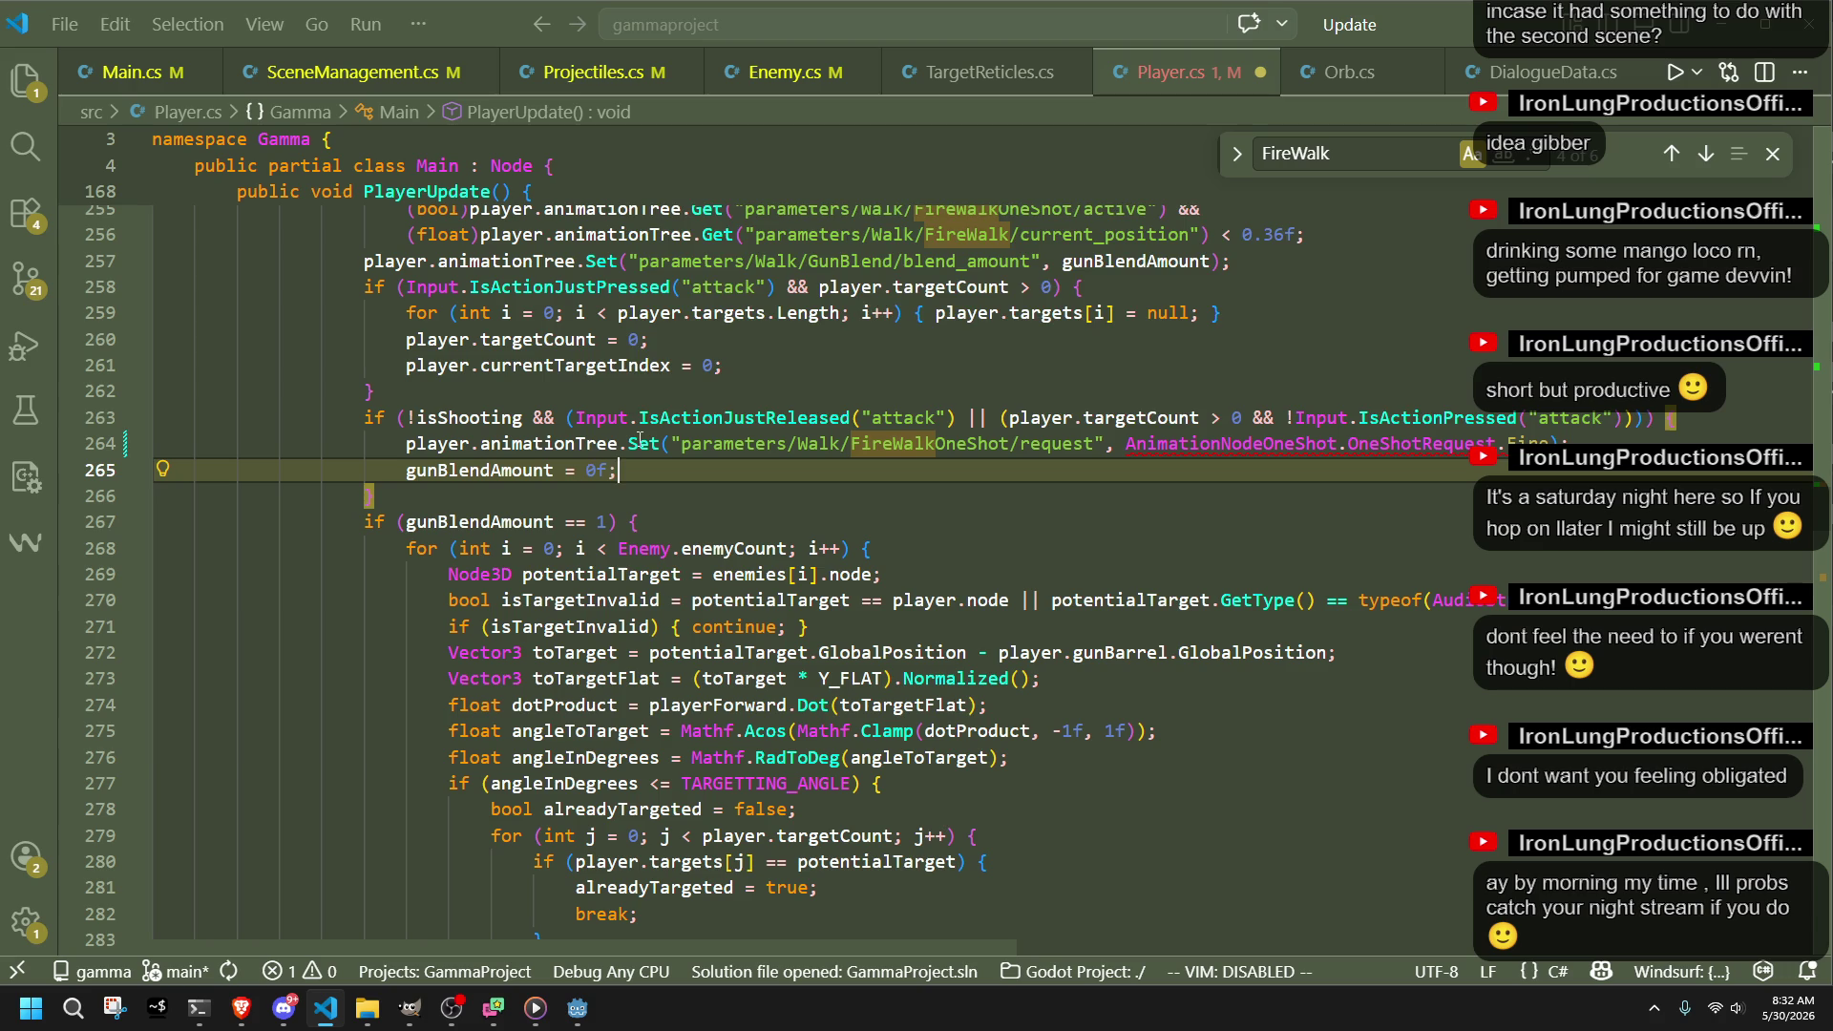
mouse_move(640, 438)
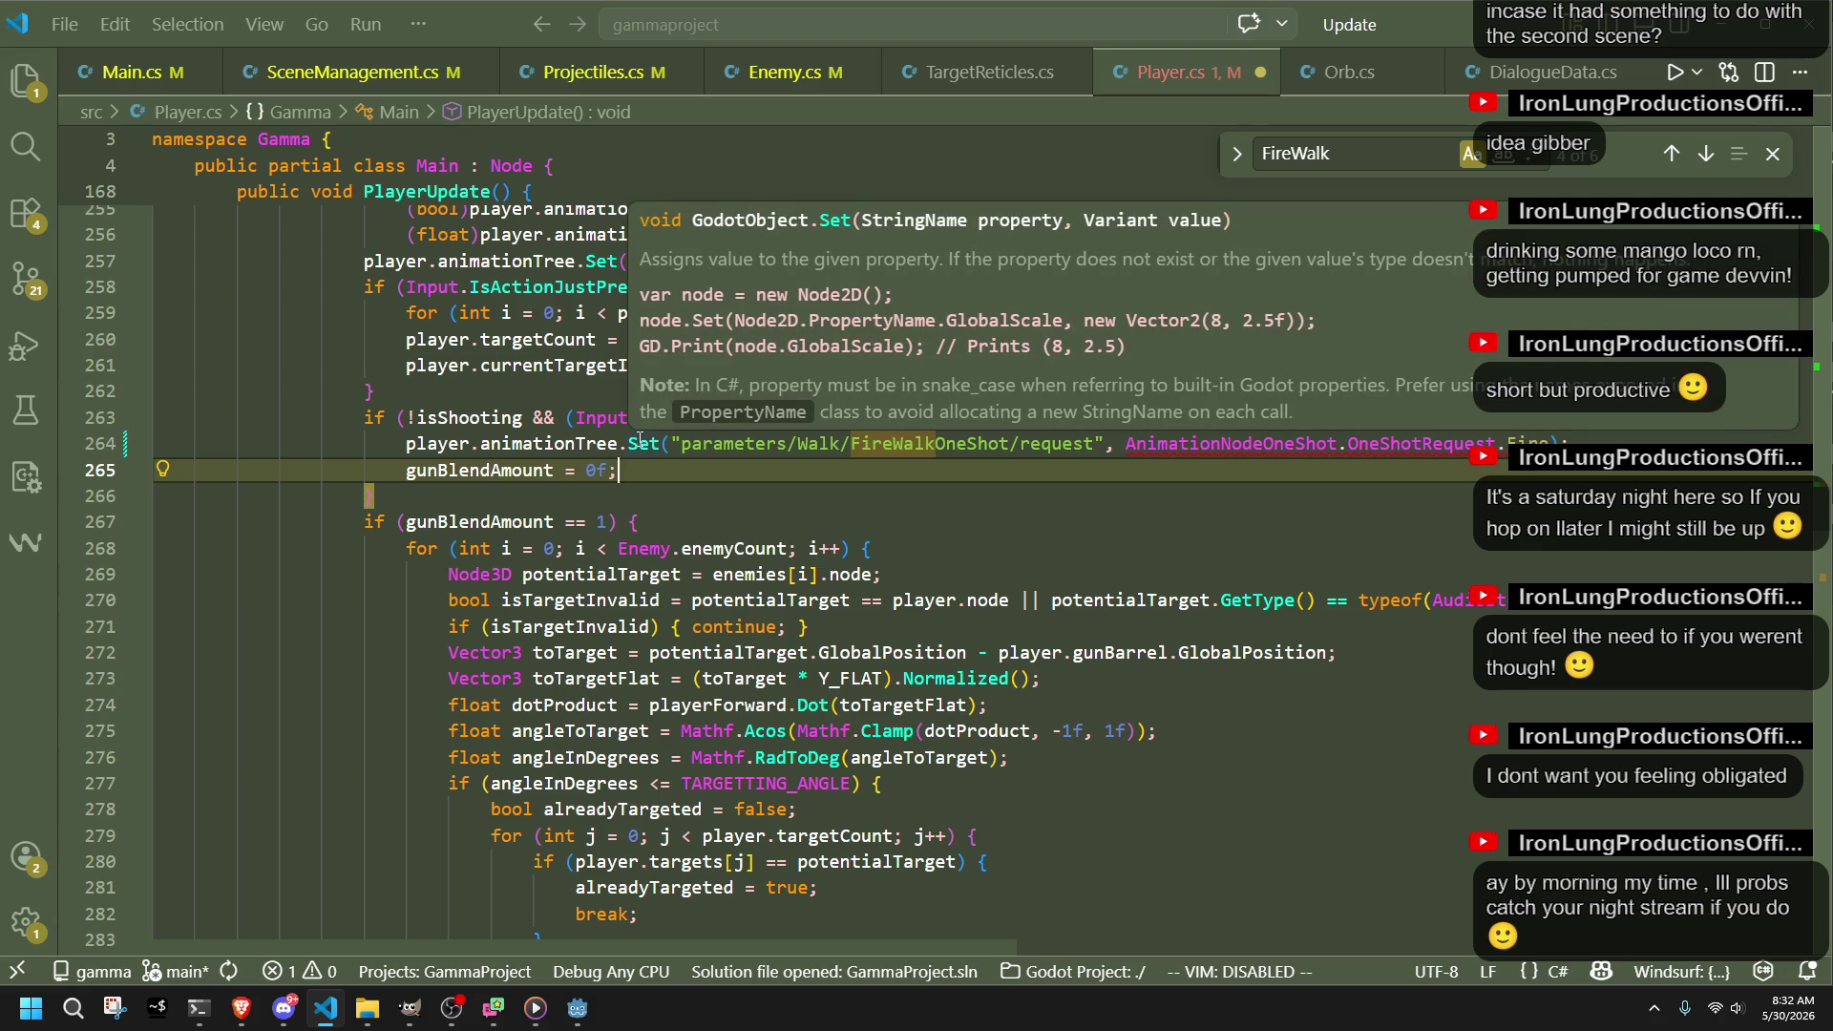
mouse_move(1423, 448)
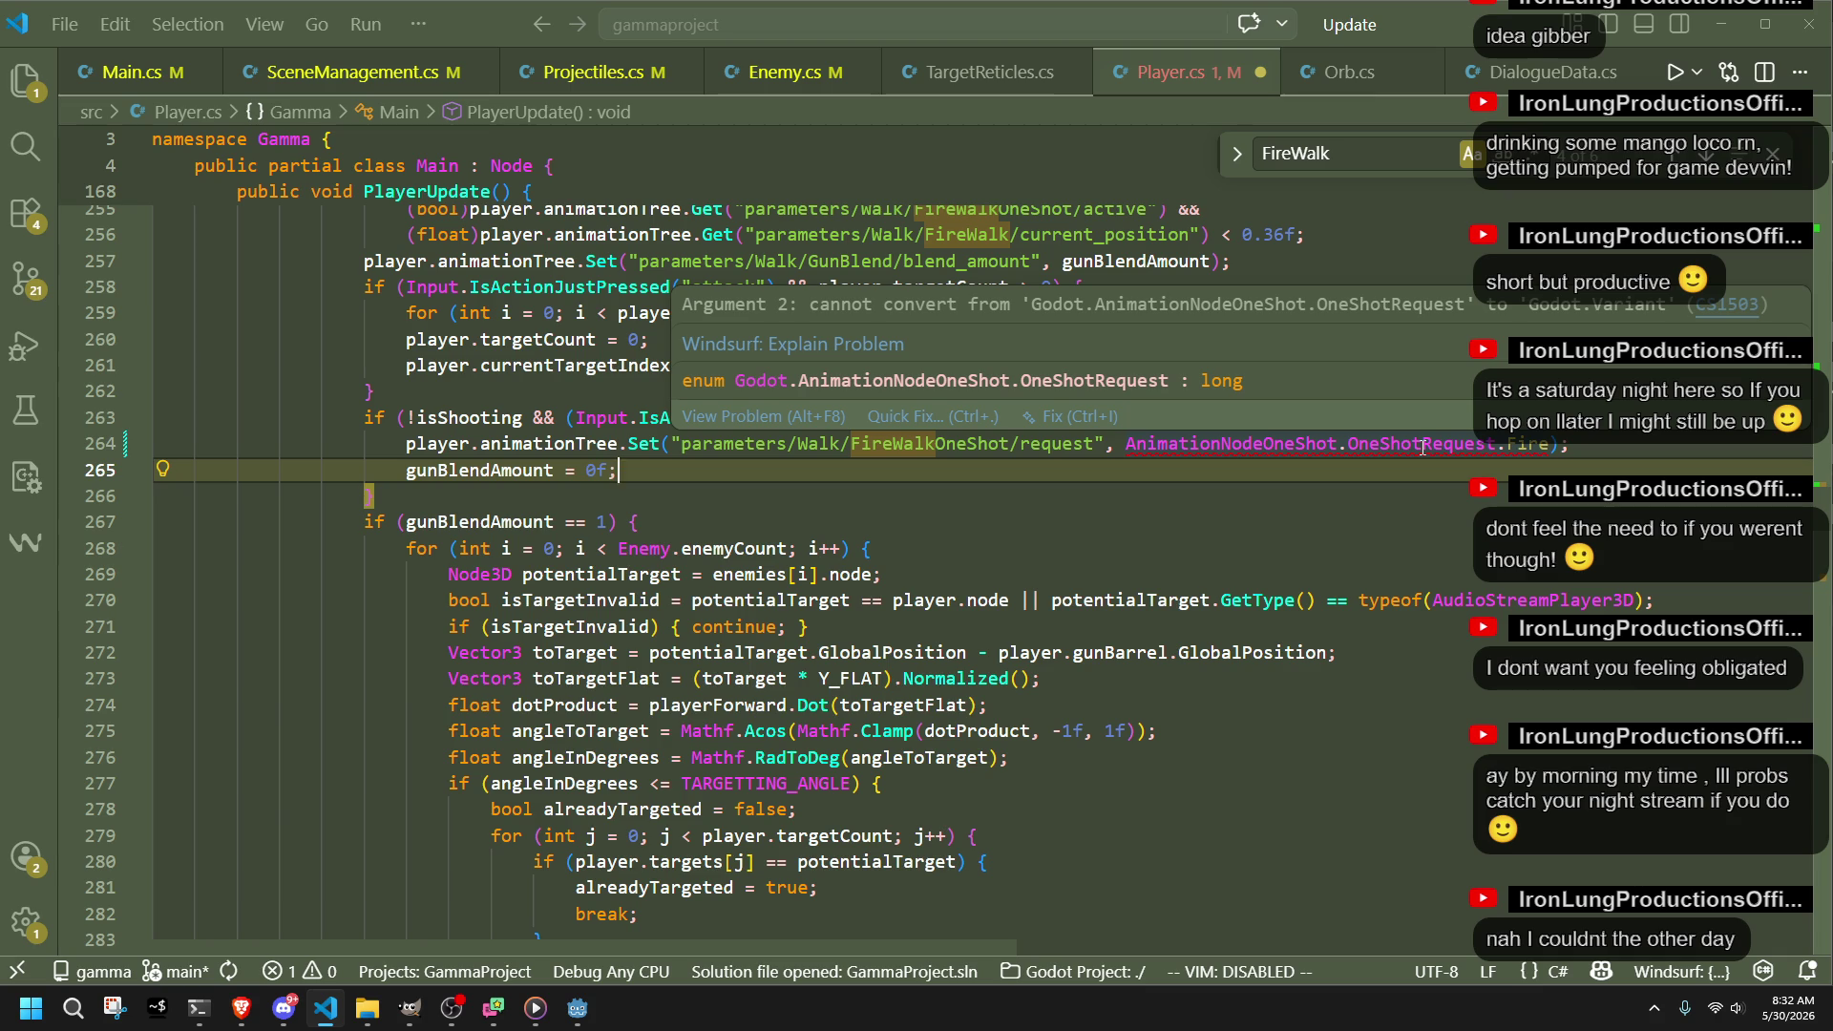
Step: Restore the (int) cast, save Player.cs, and bring the Godot editor forward
left_click(1259, 504)
key("Tab")
key("ctrl+s")
left_click(1259, 504)
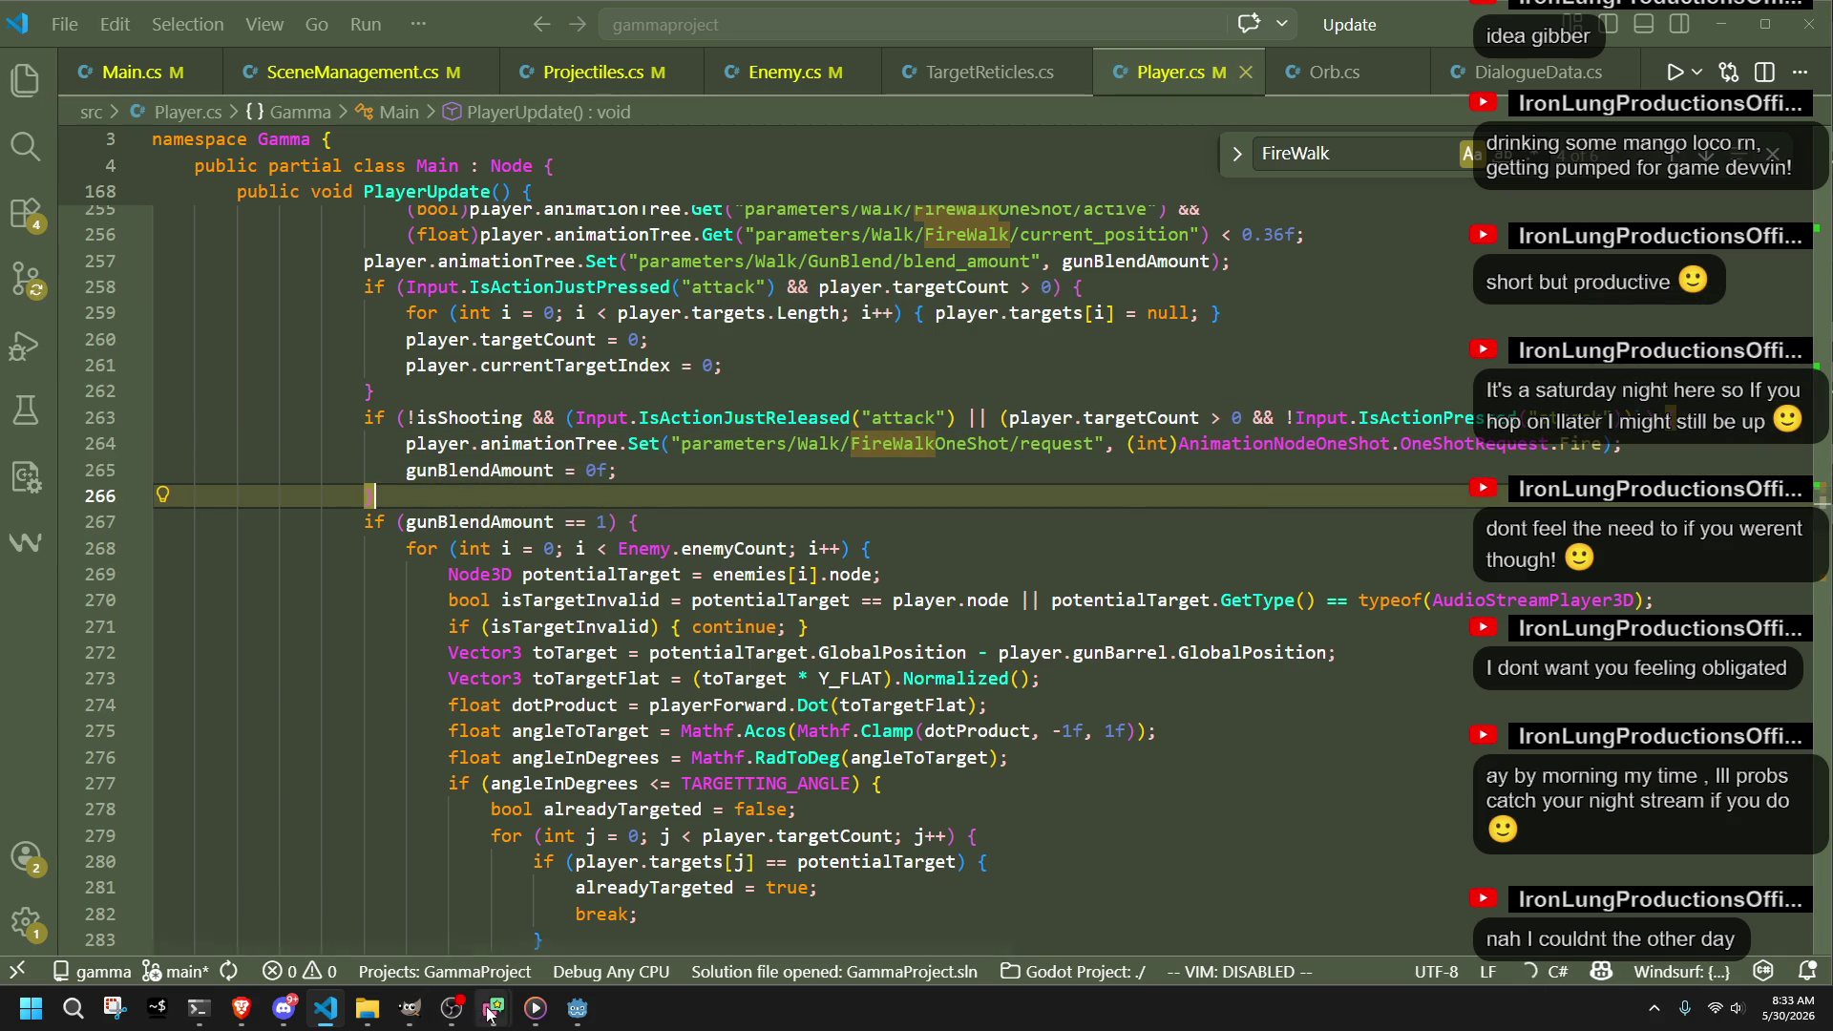
mouse_move(493, 1008)
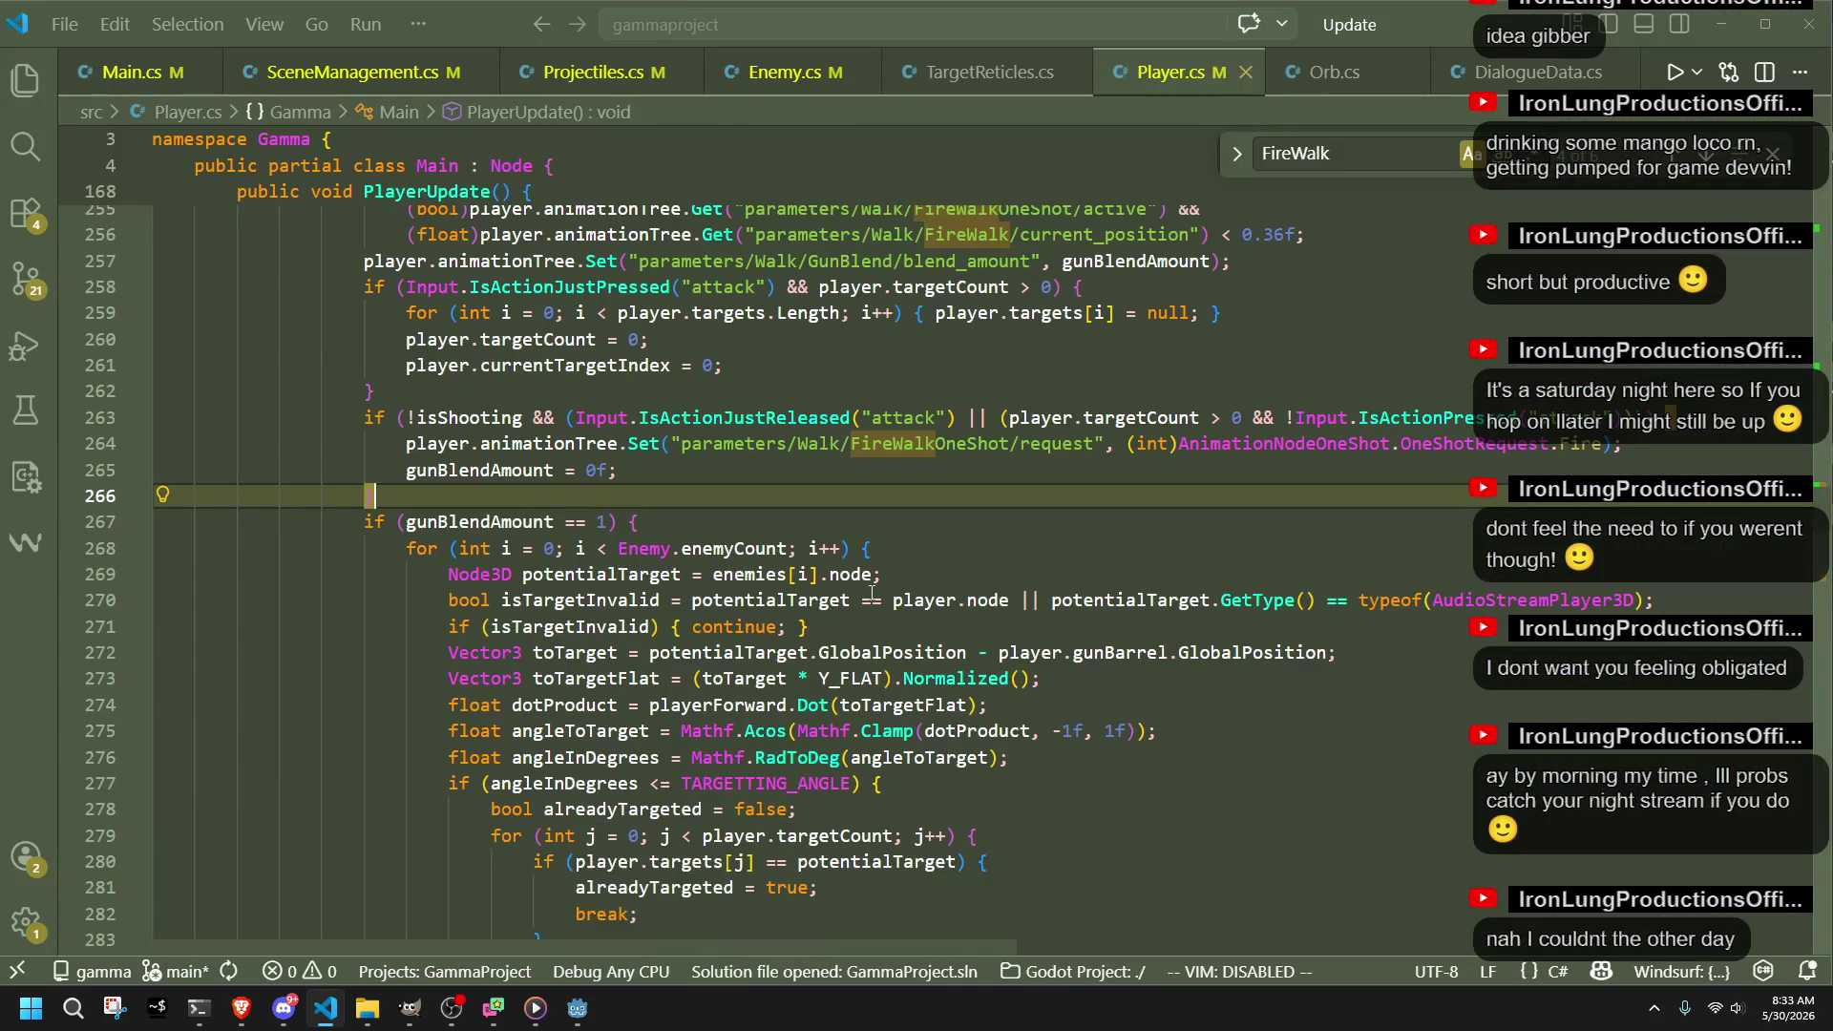
left_click(573, 1006)
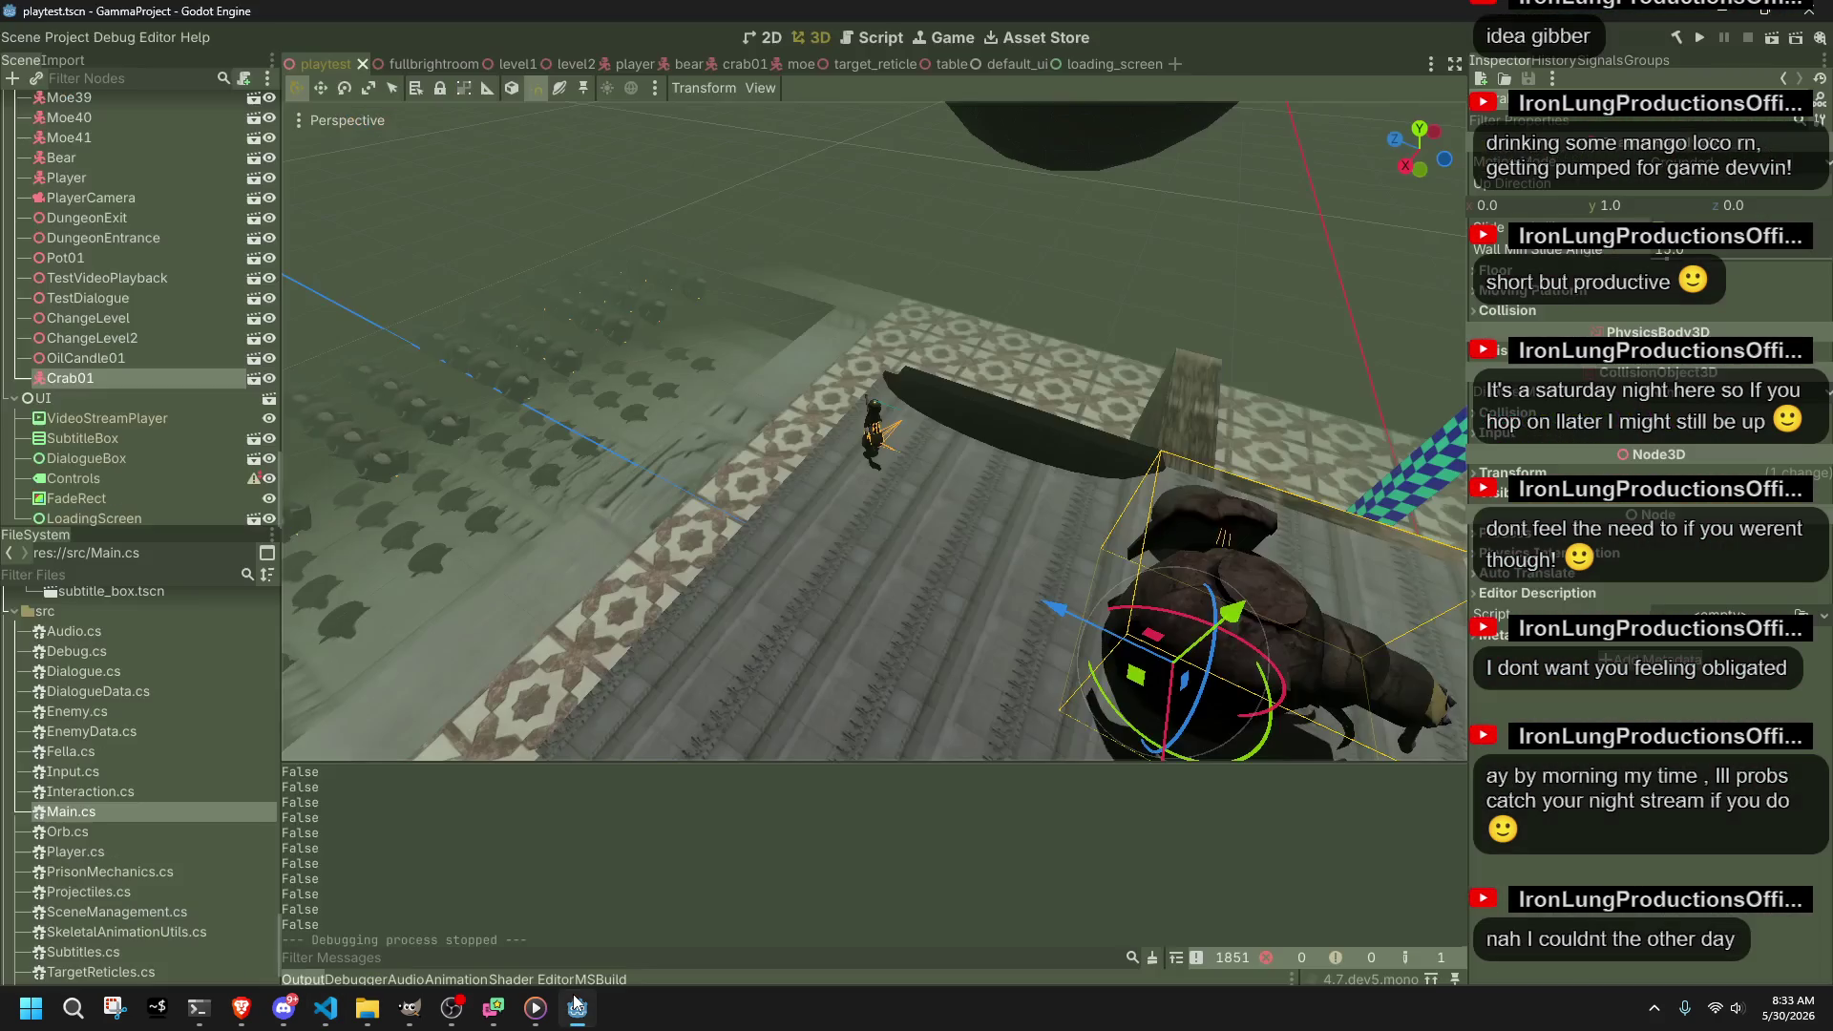
Step: Run the project, jump the character off the walkway, then stop the game with F8
left_click(1694, 47)
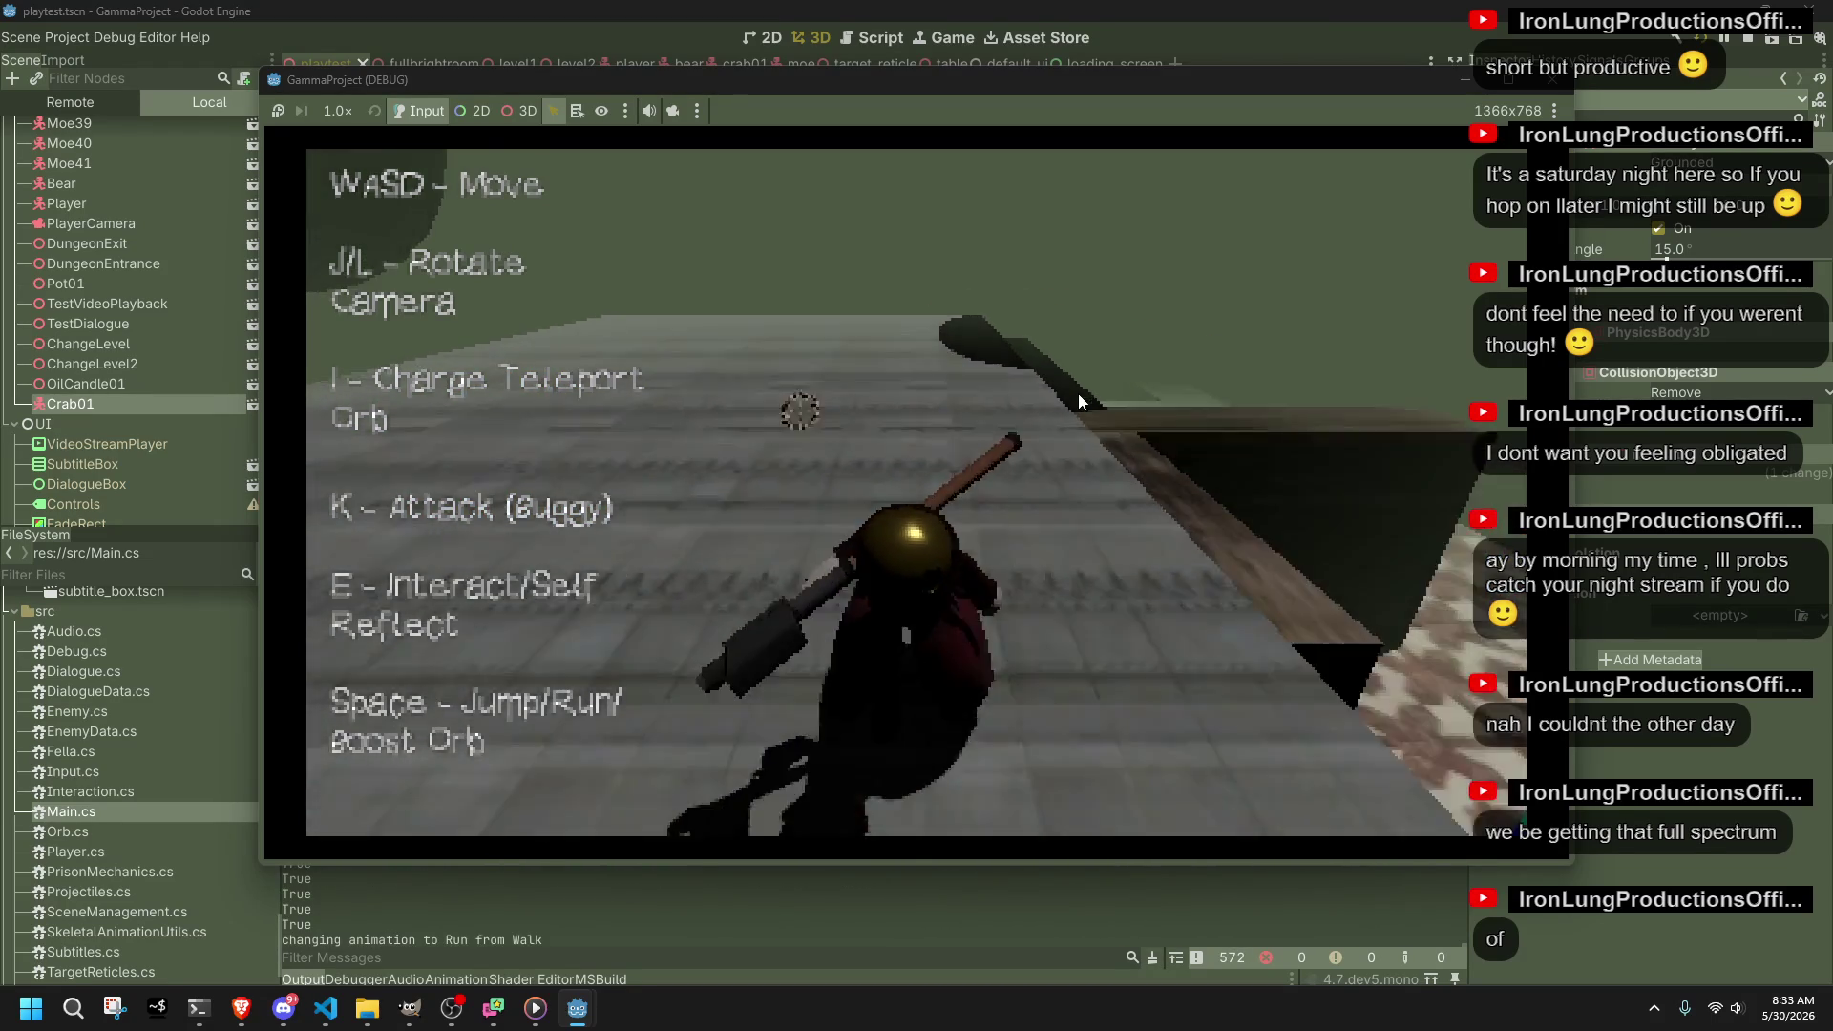
key("space")
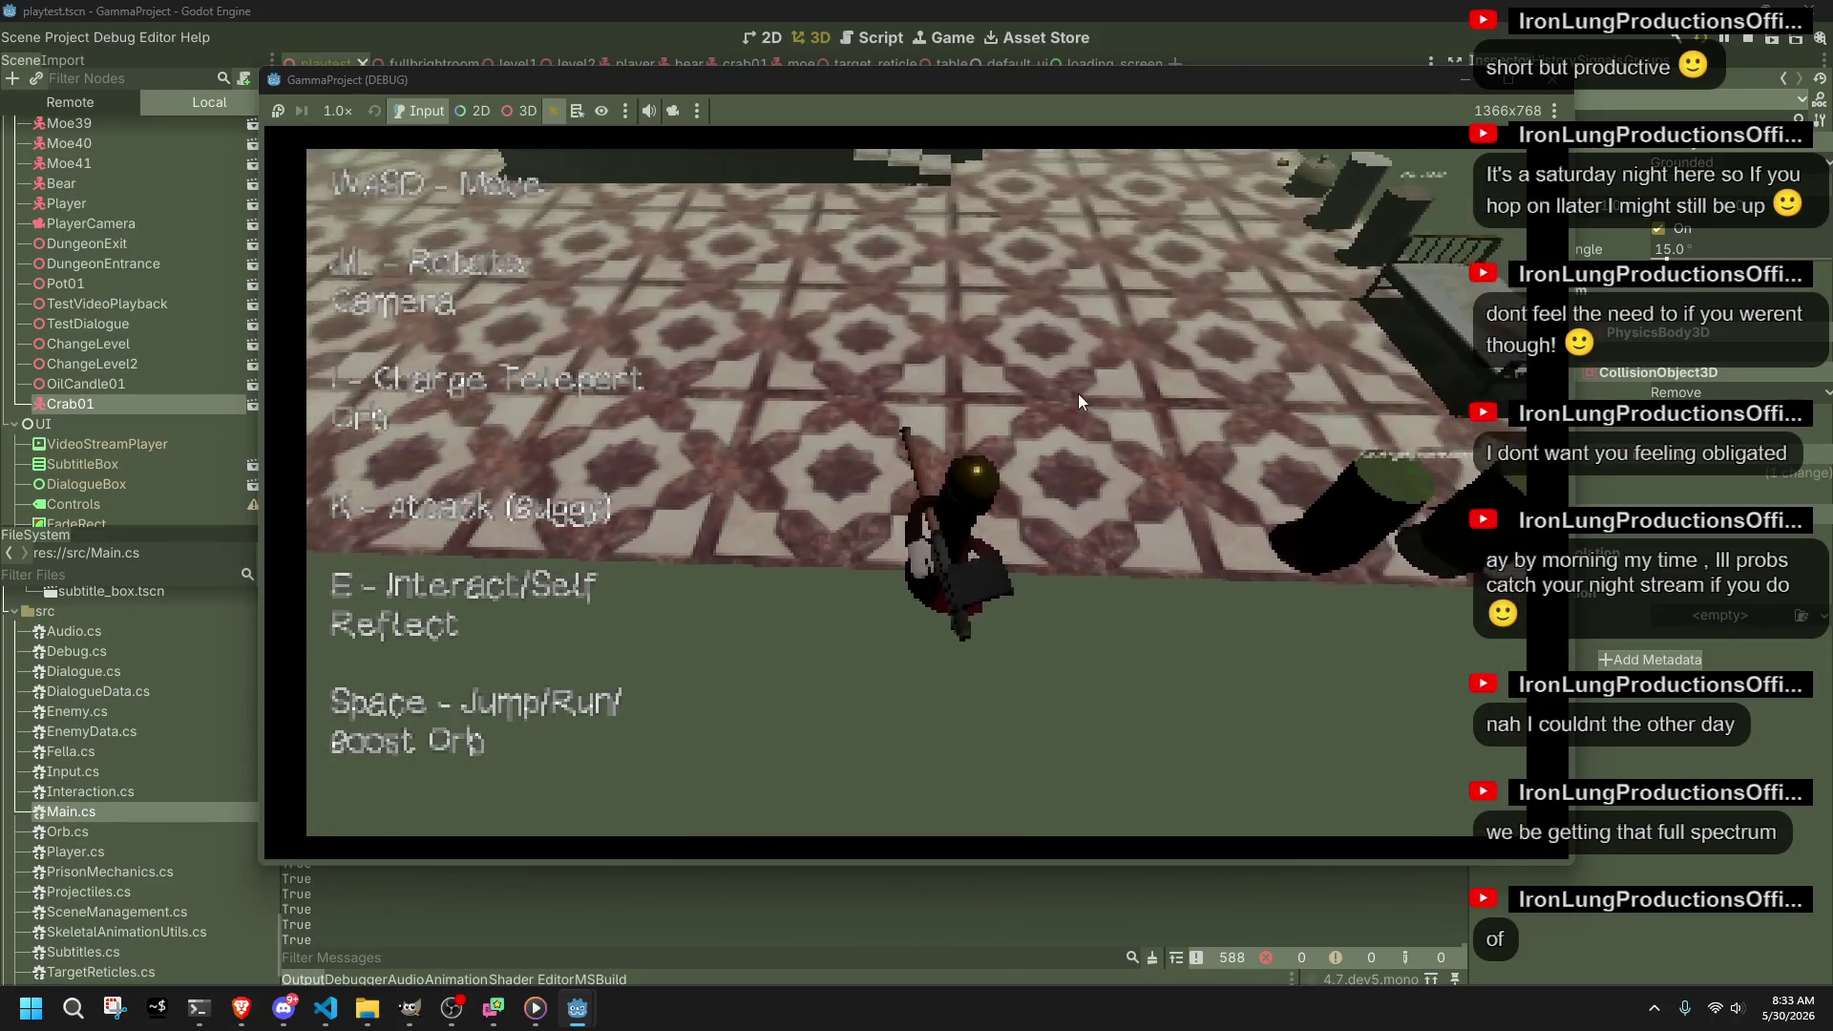
key("F8")
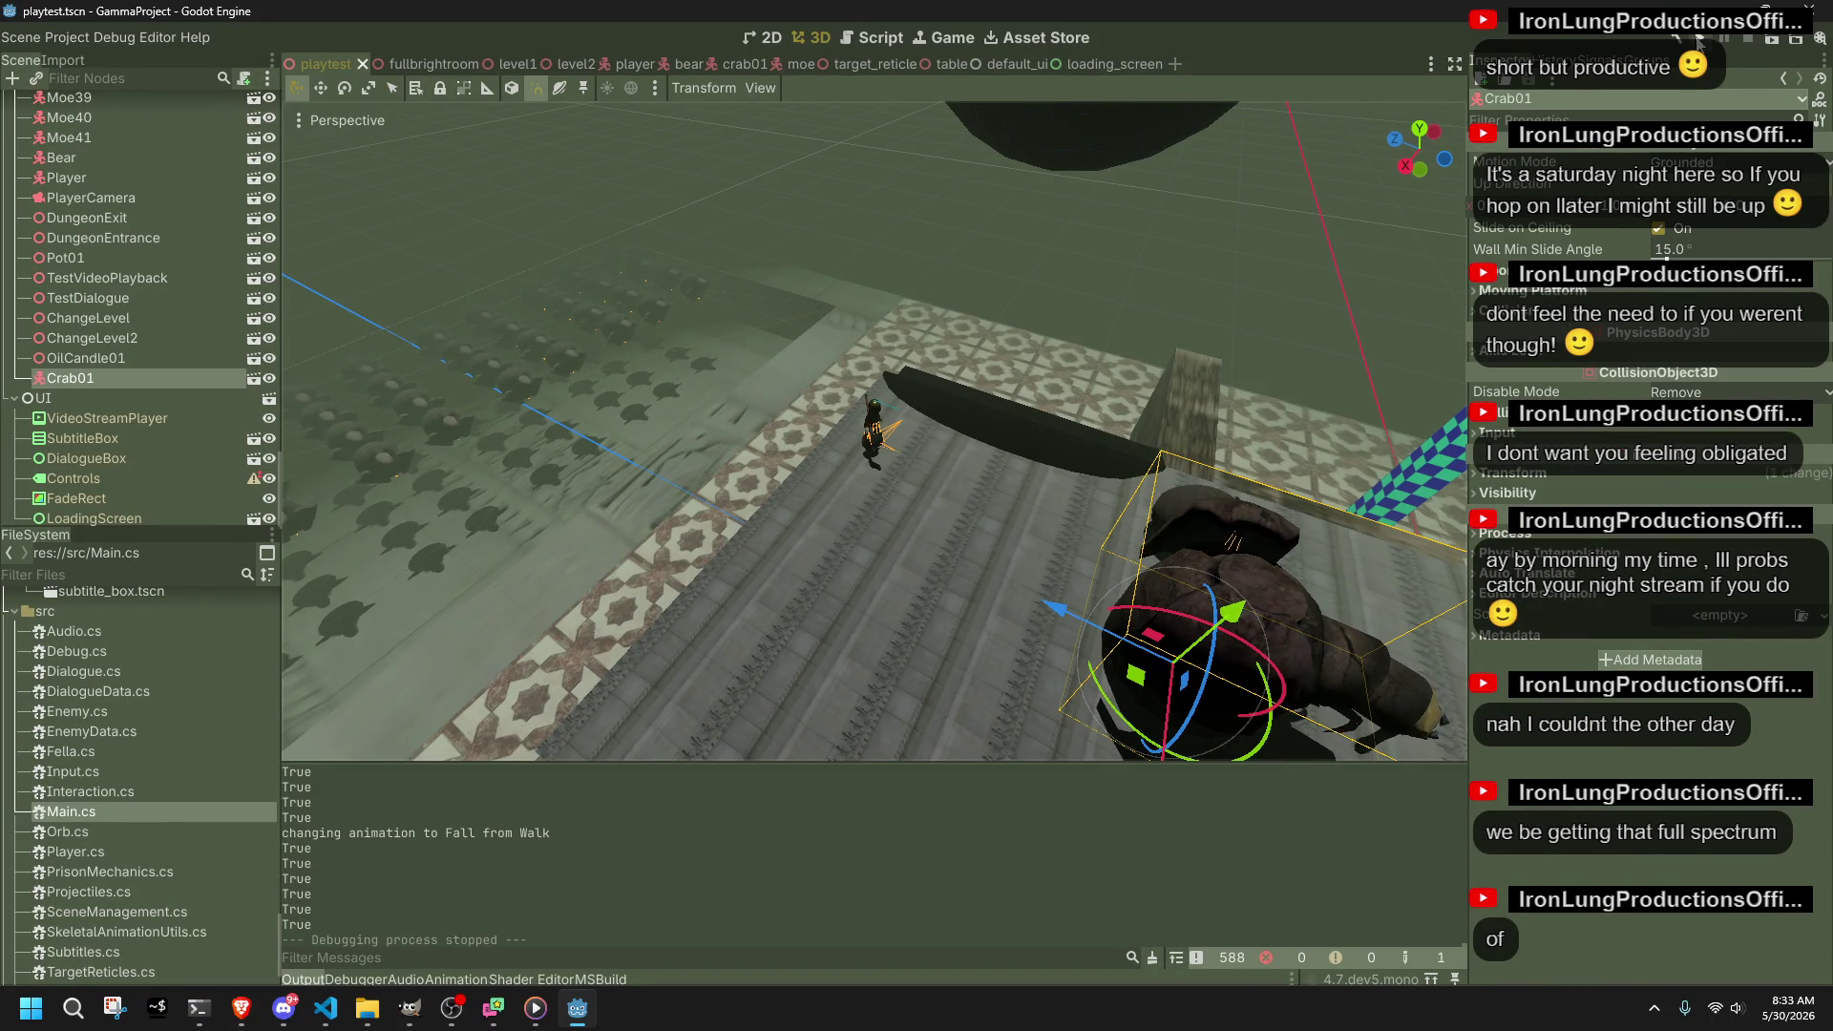
Step: Run the project again, run along the walkway, and jump onto the tiled floor
left_click(1699, 40)
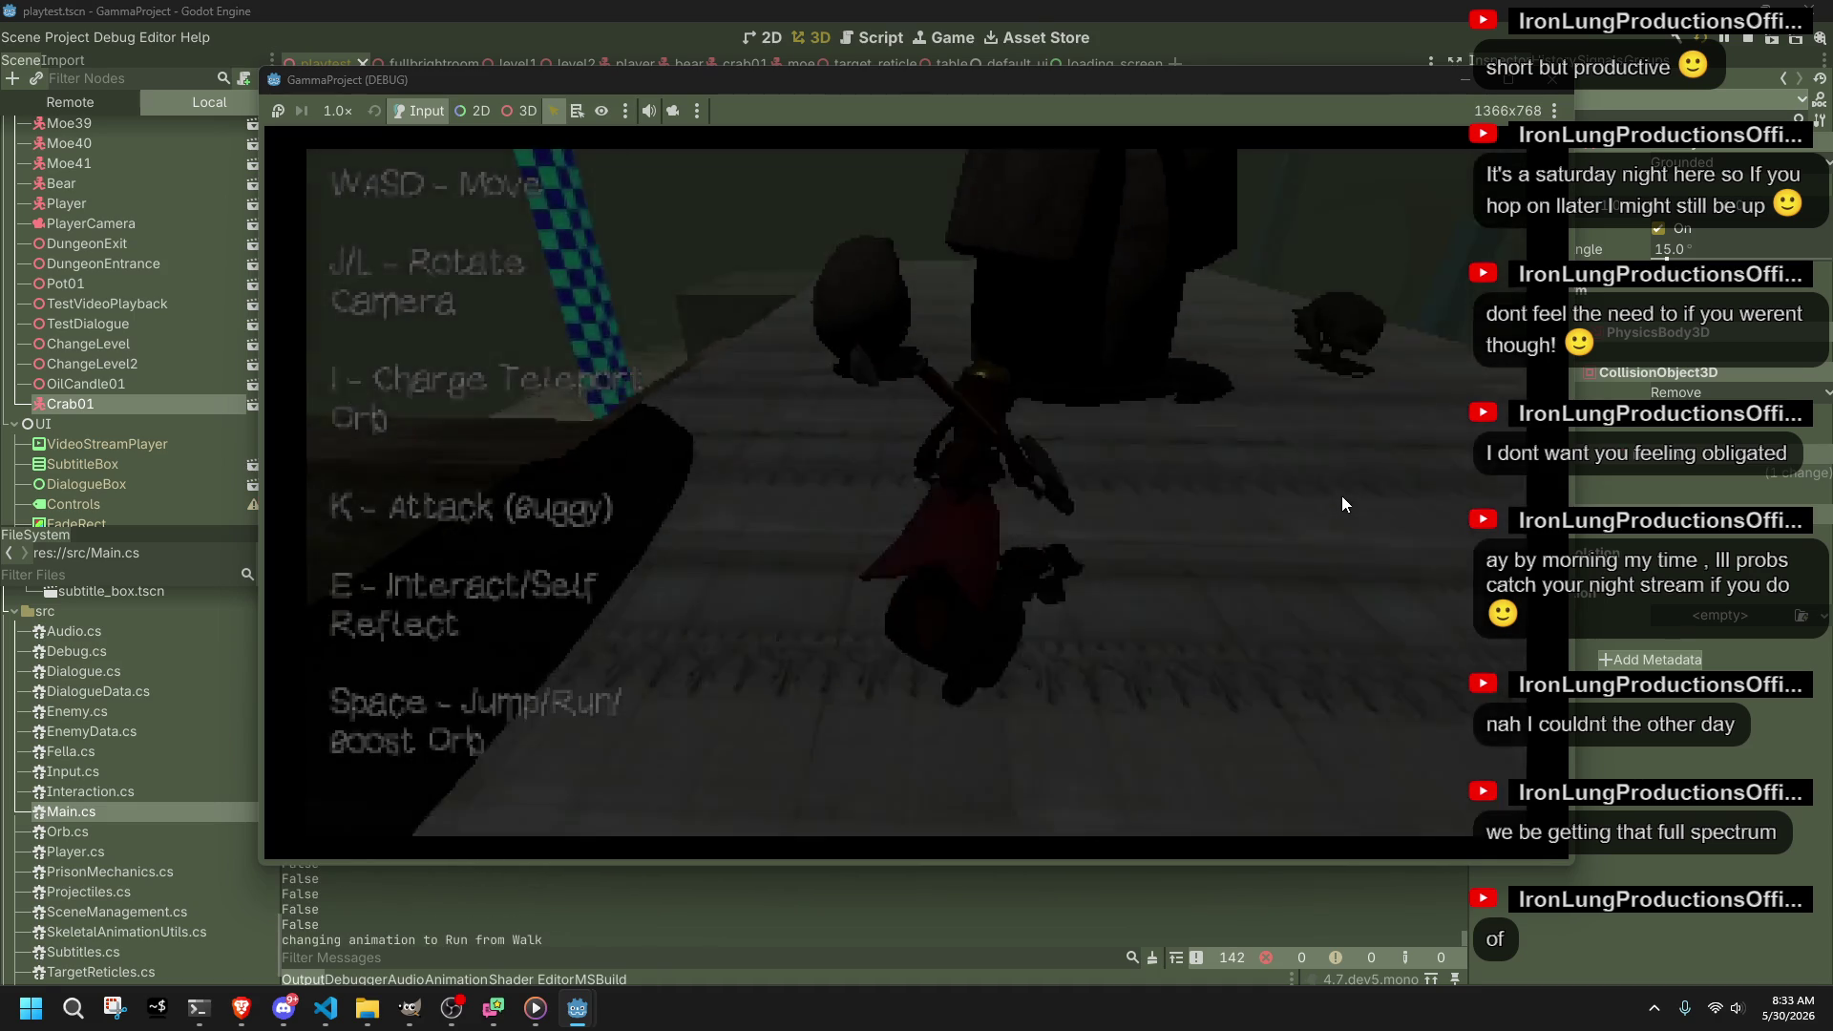
key("w")
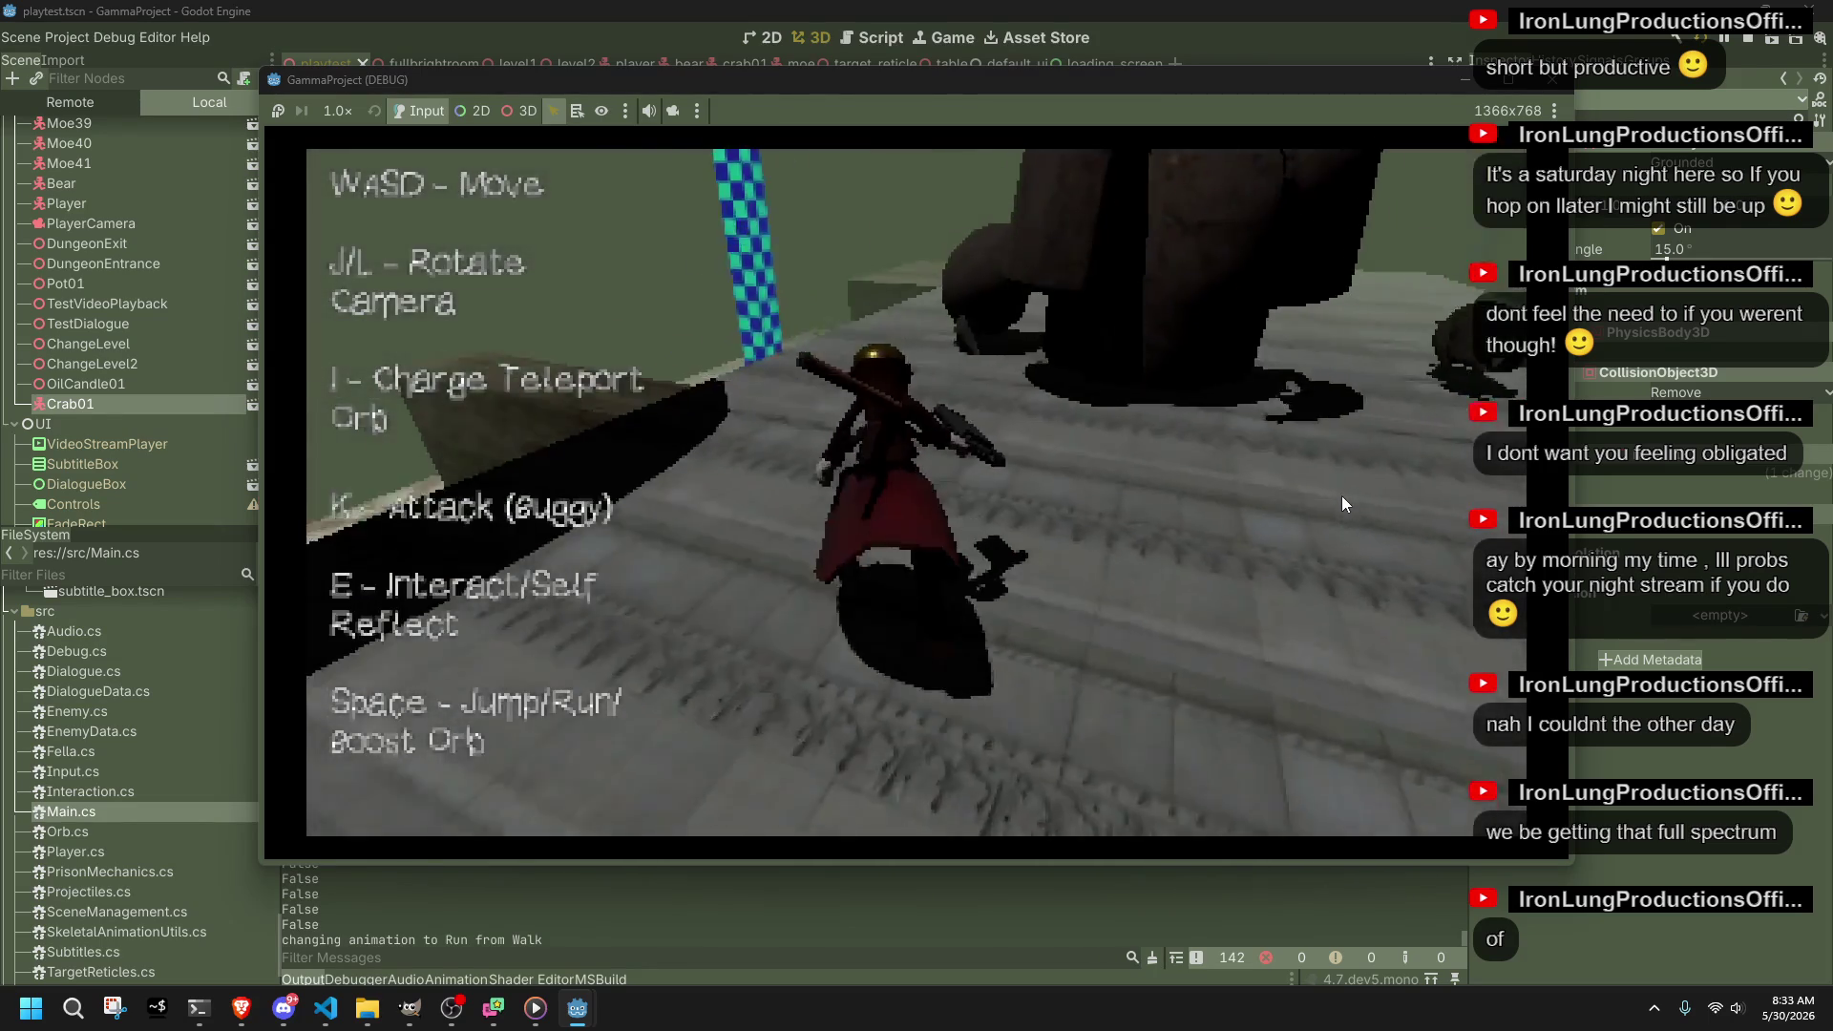
key("l")
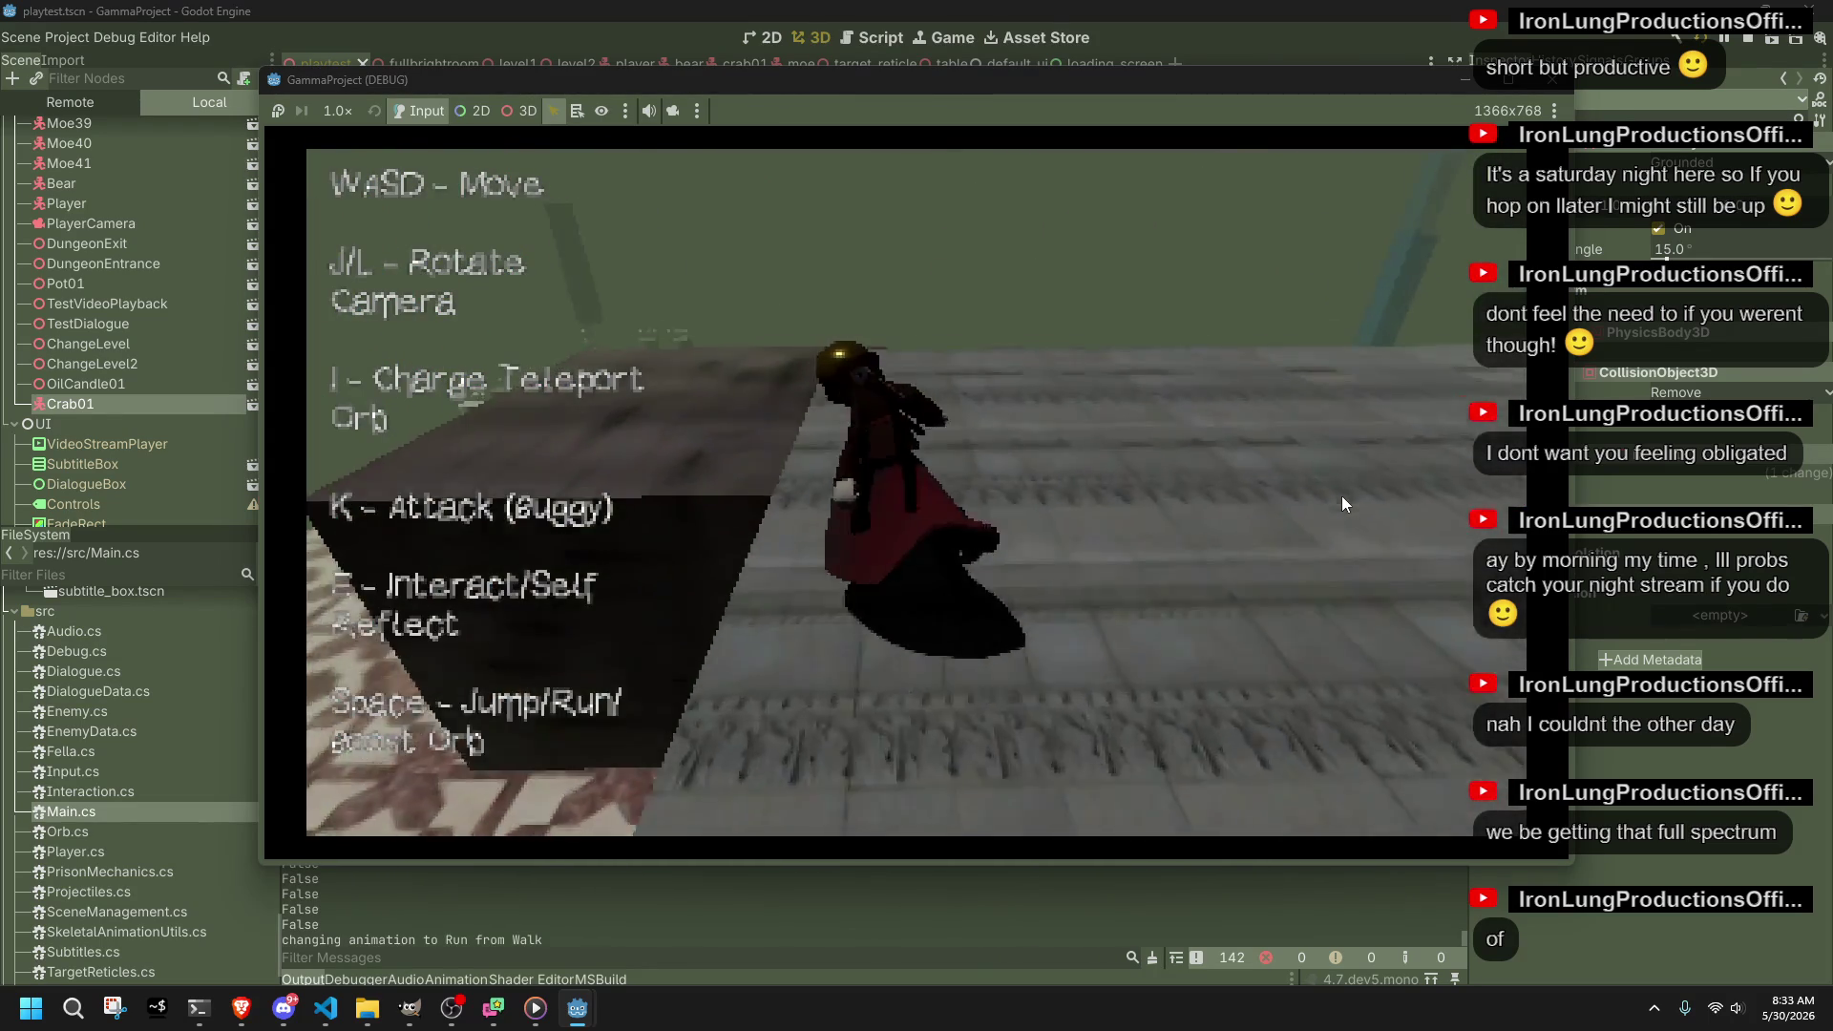
key("space")
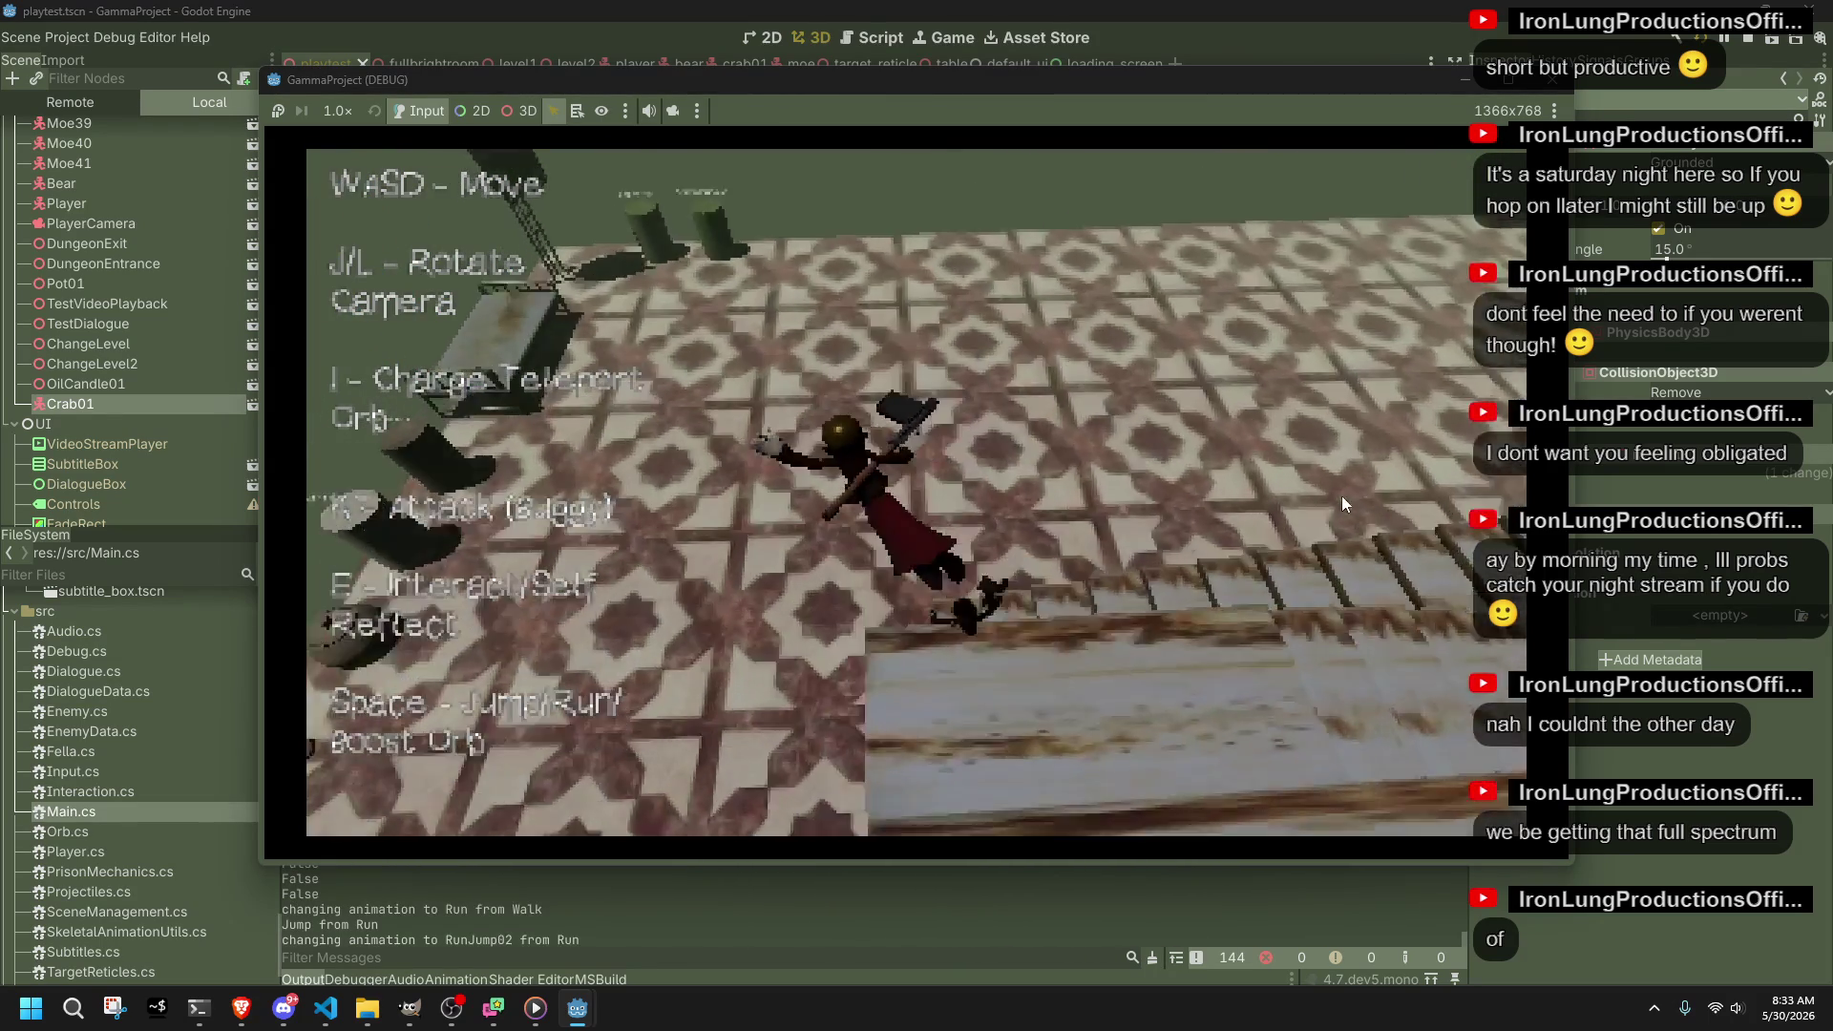
key("w")
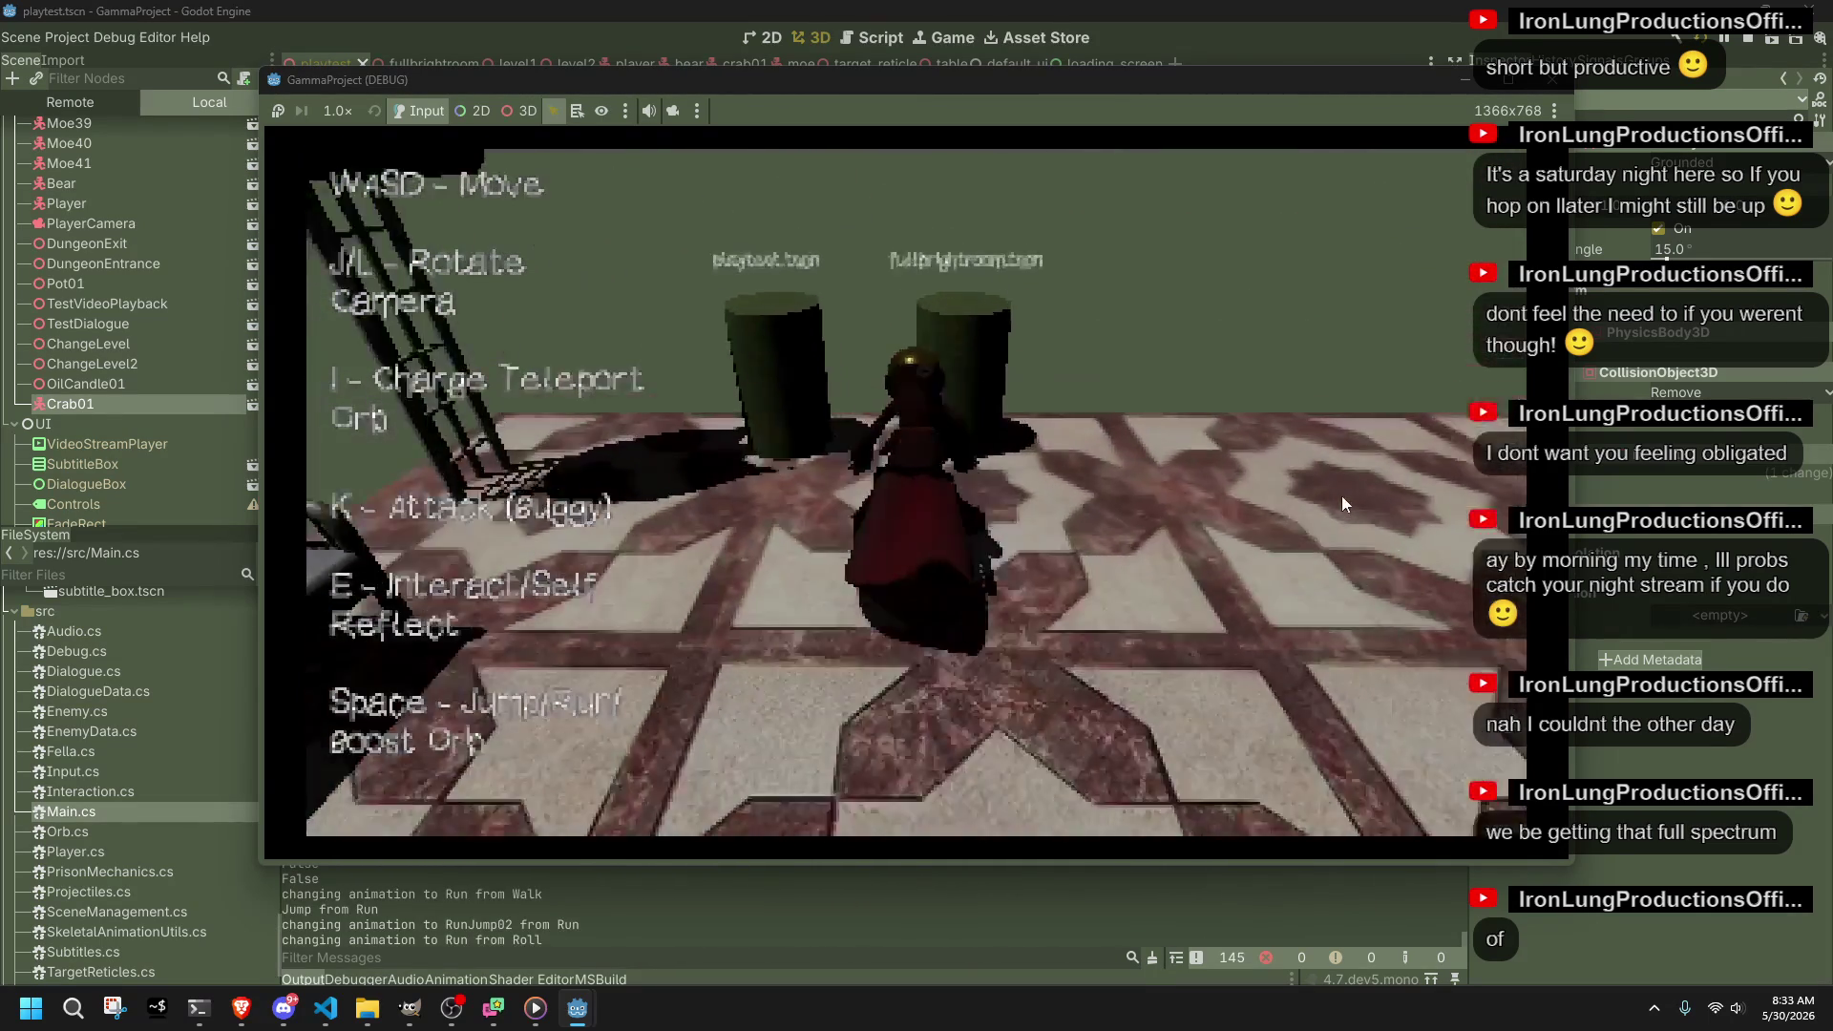
key("l")
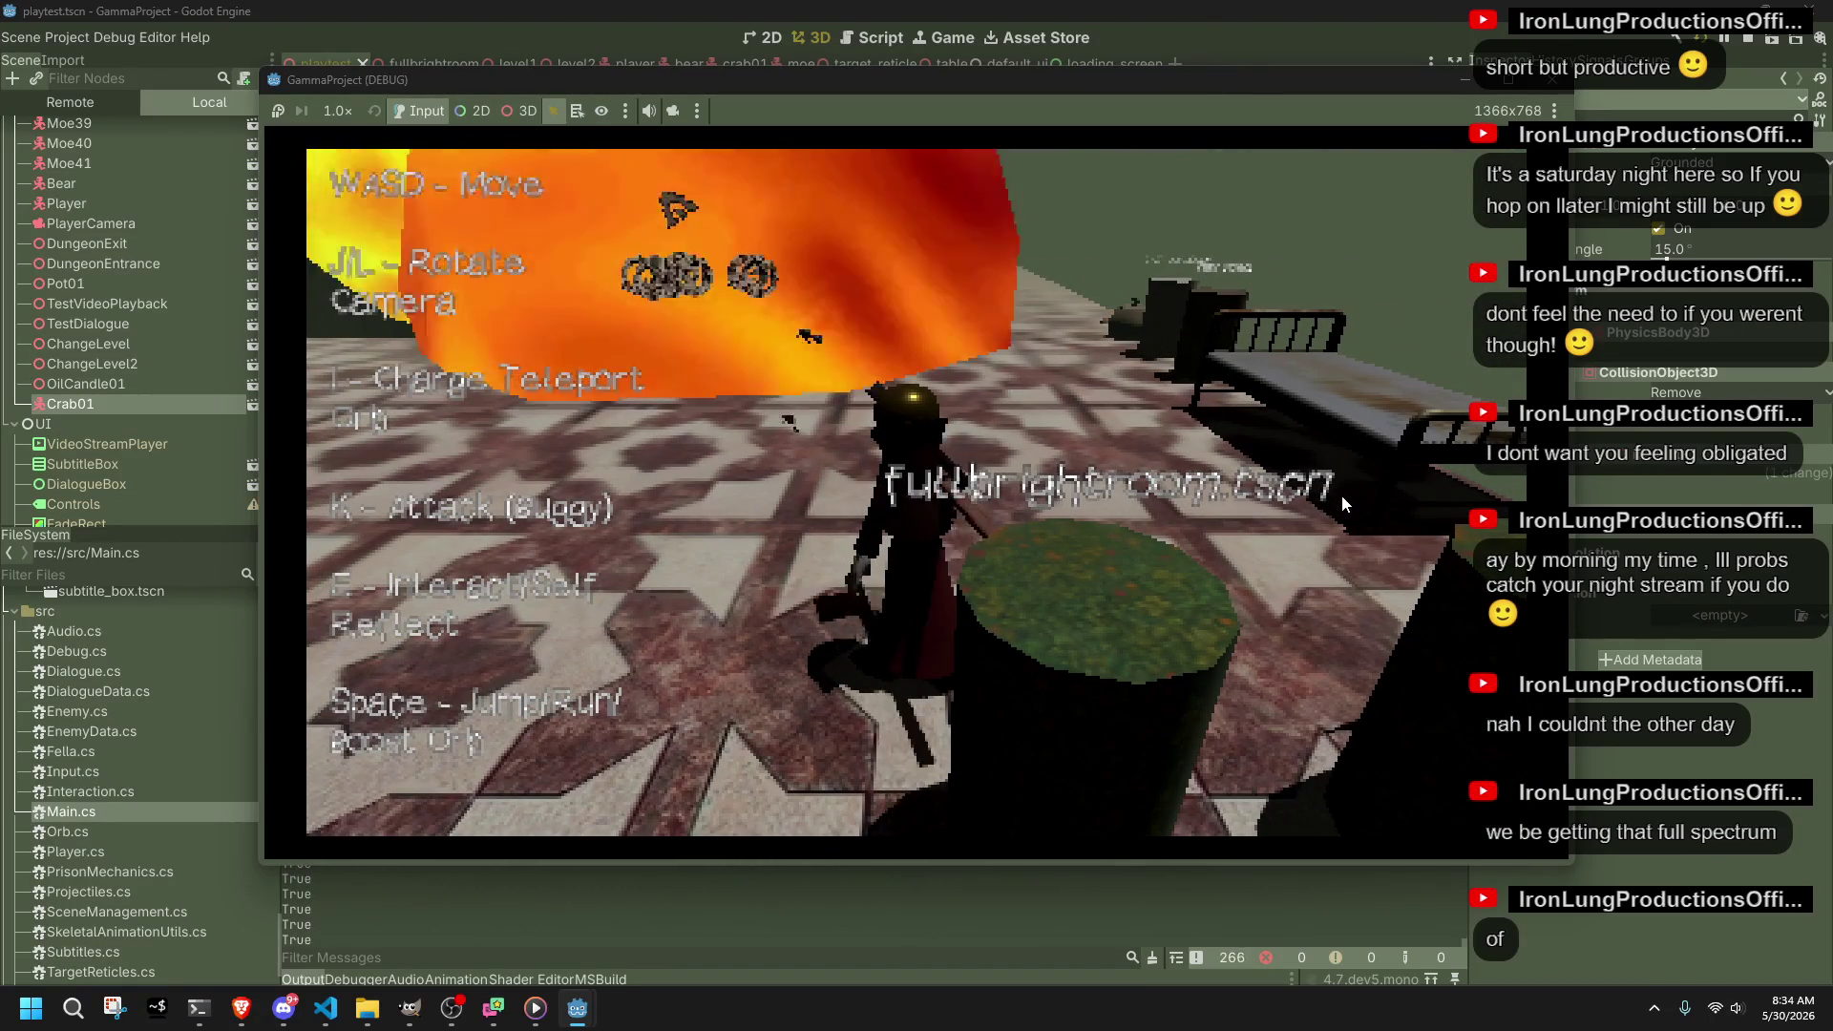
Step: Run the character past the bench and across the grass, close the game, and return to Player.cs
key("w")
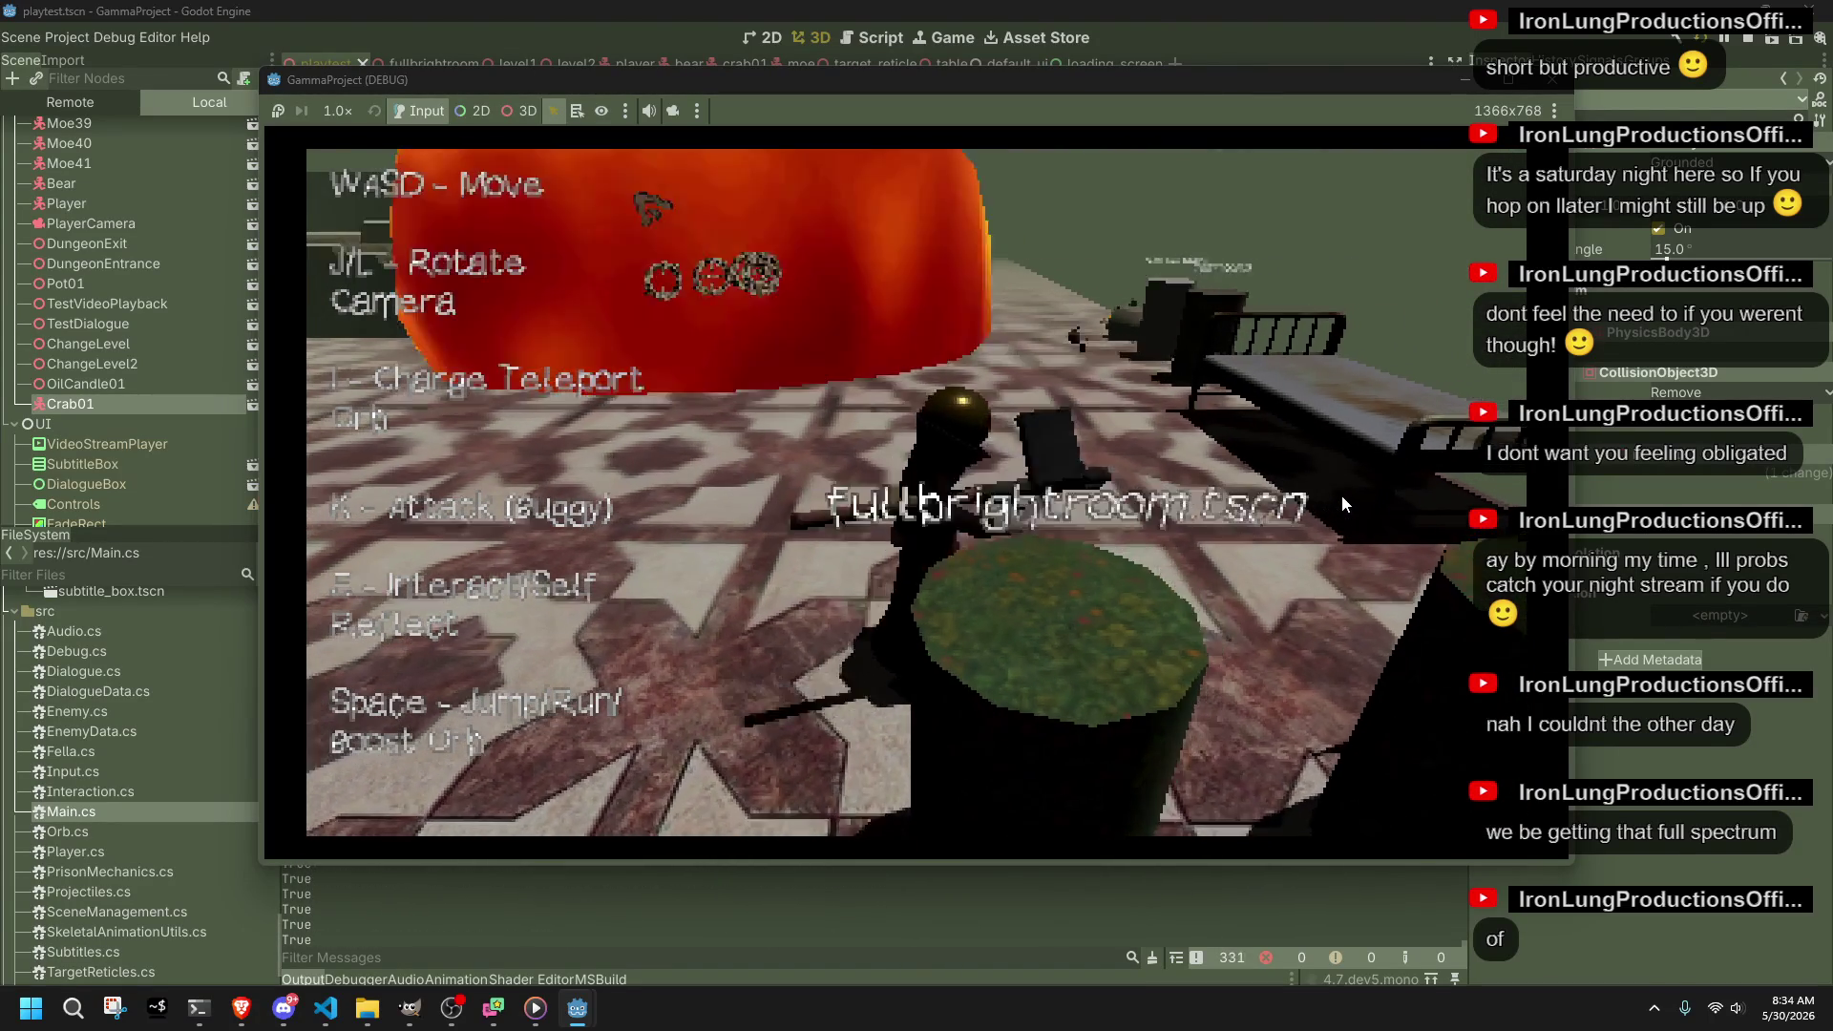
key("w")
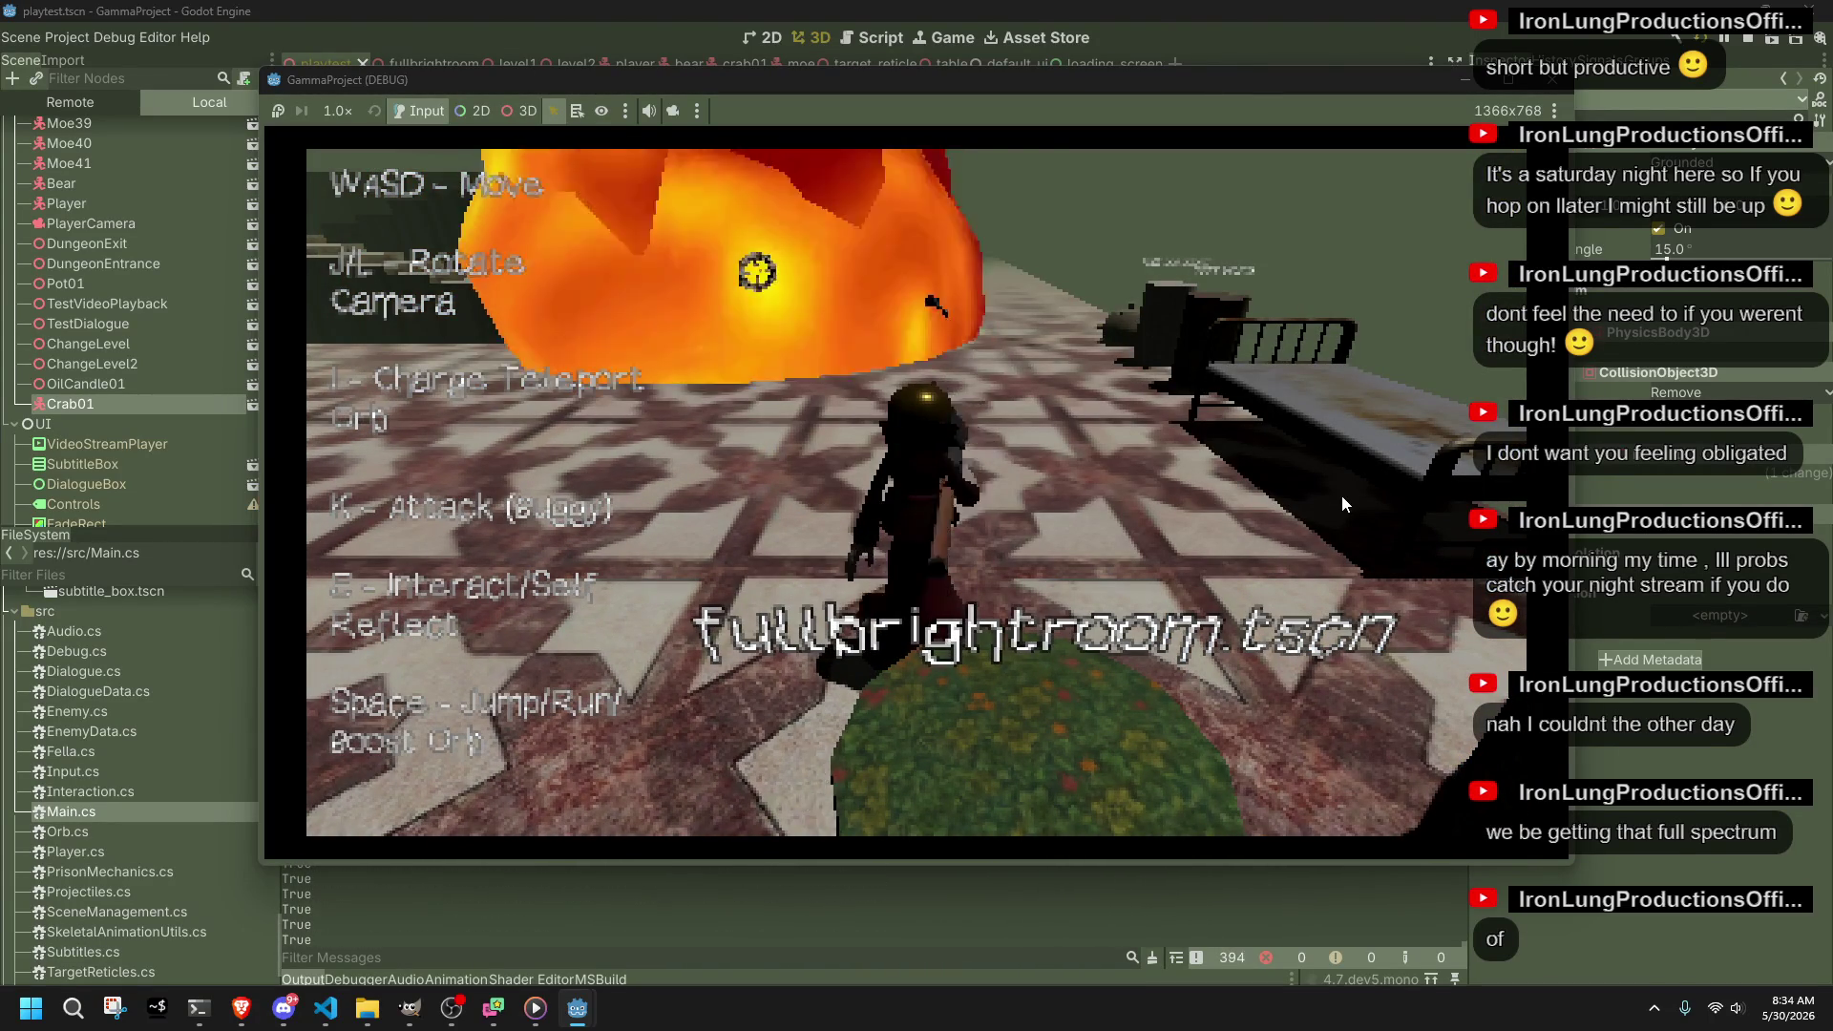
key("w")
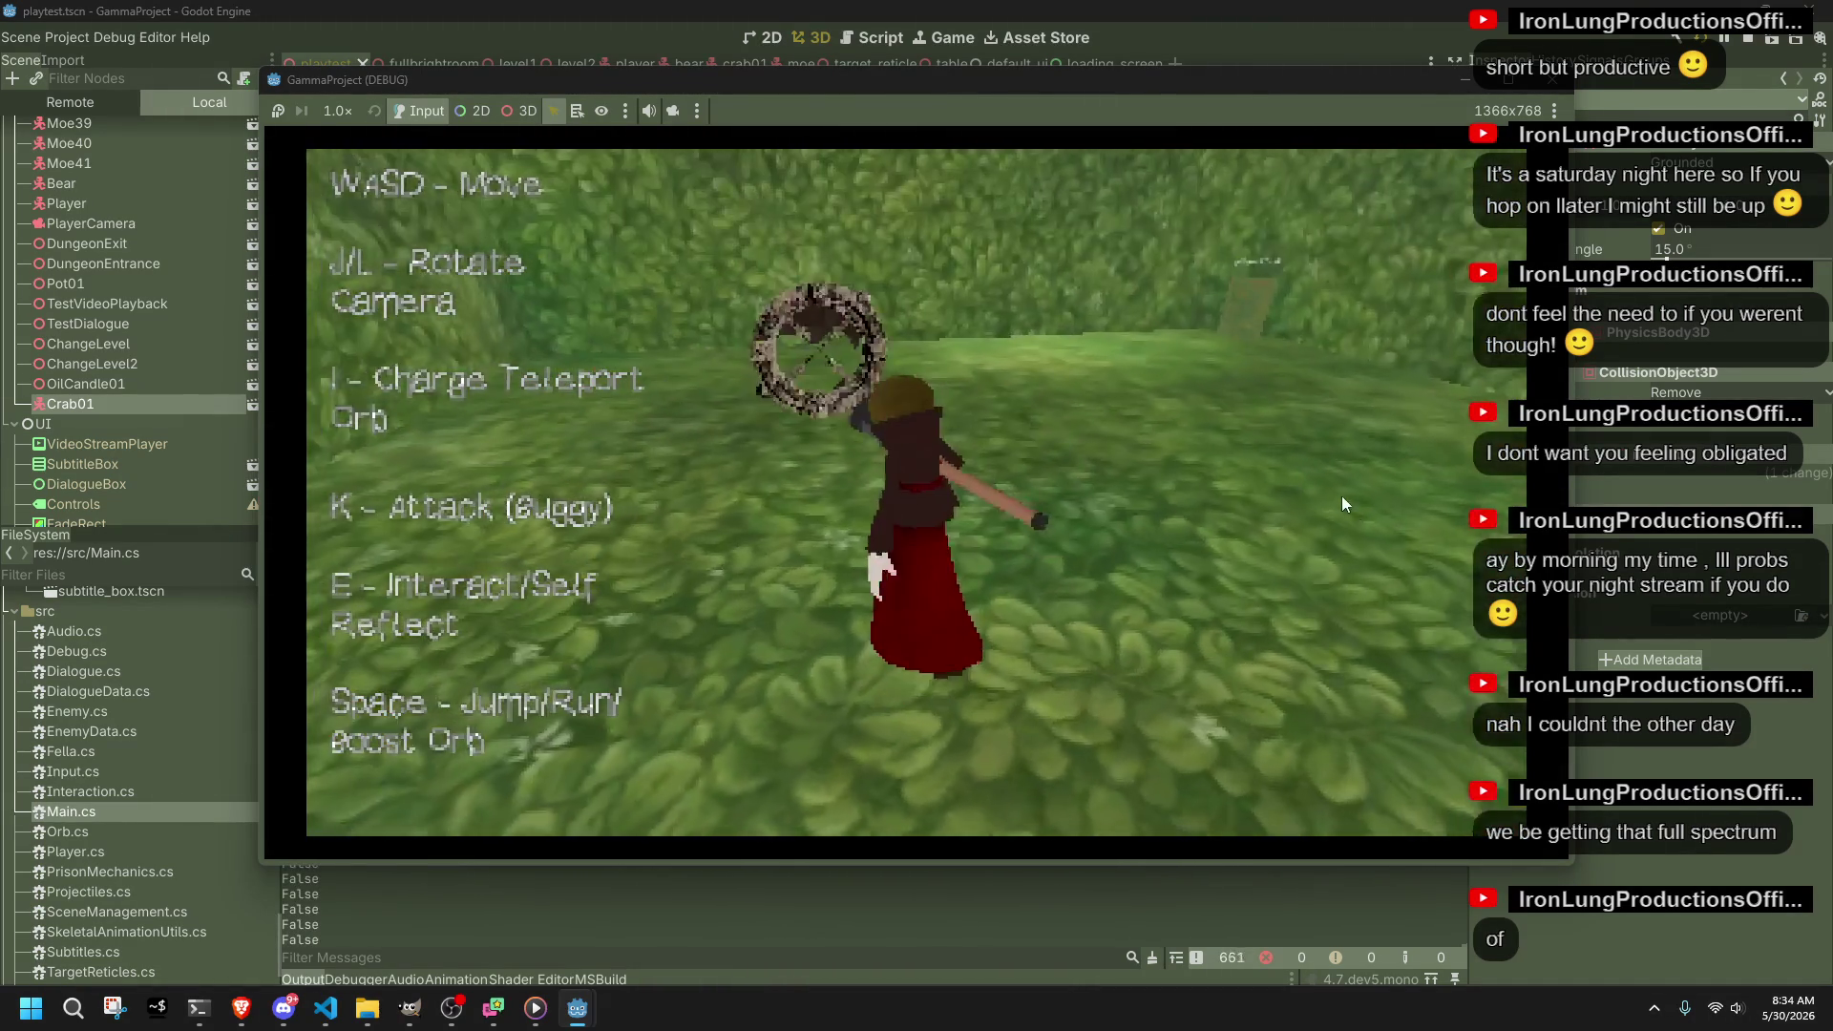
key("w")
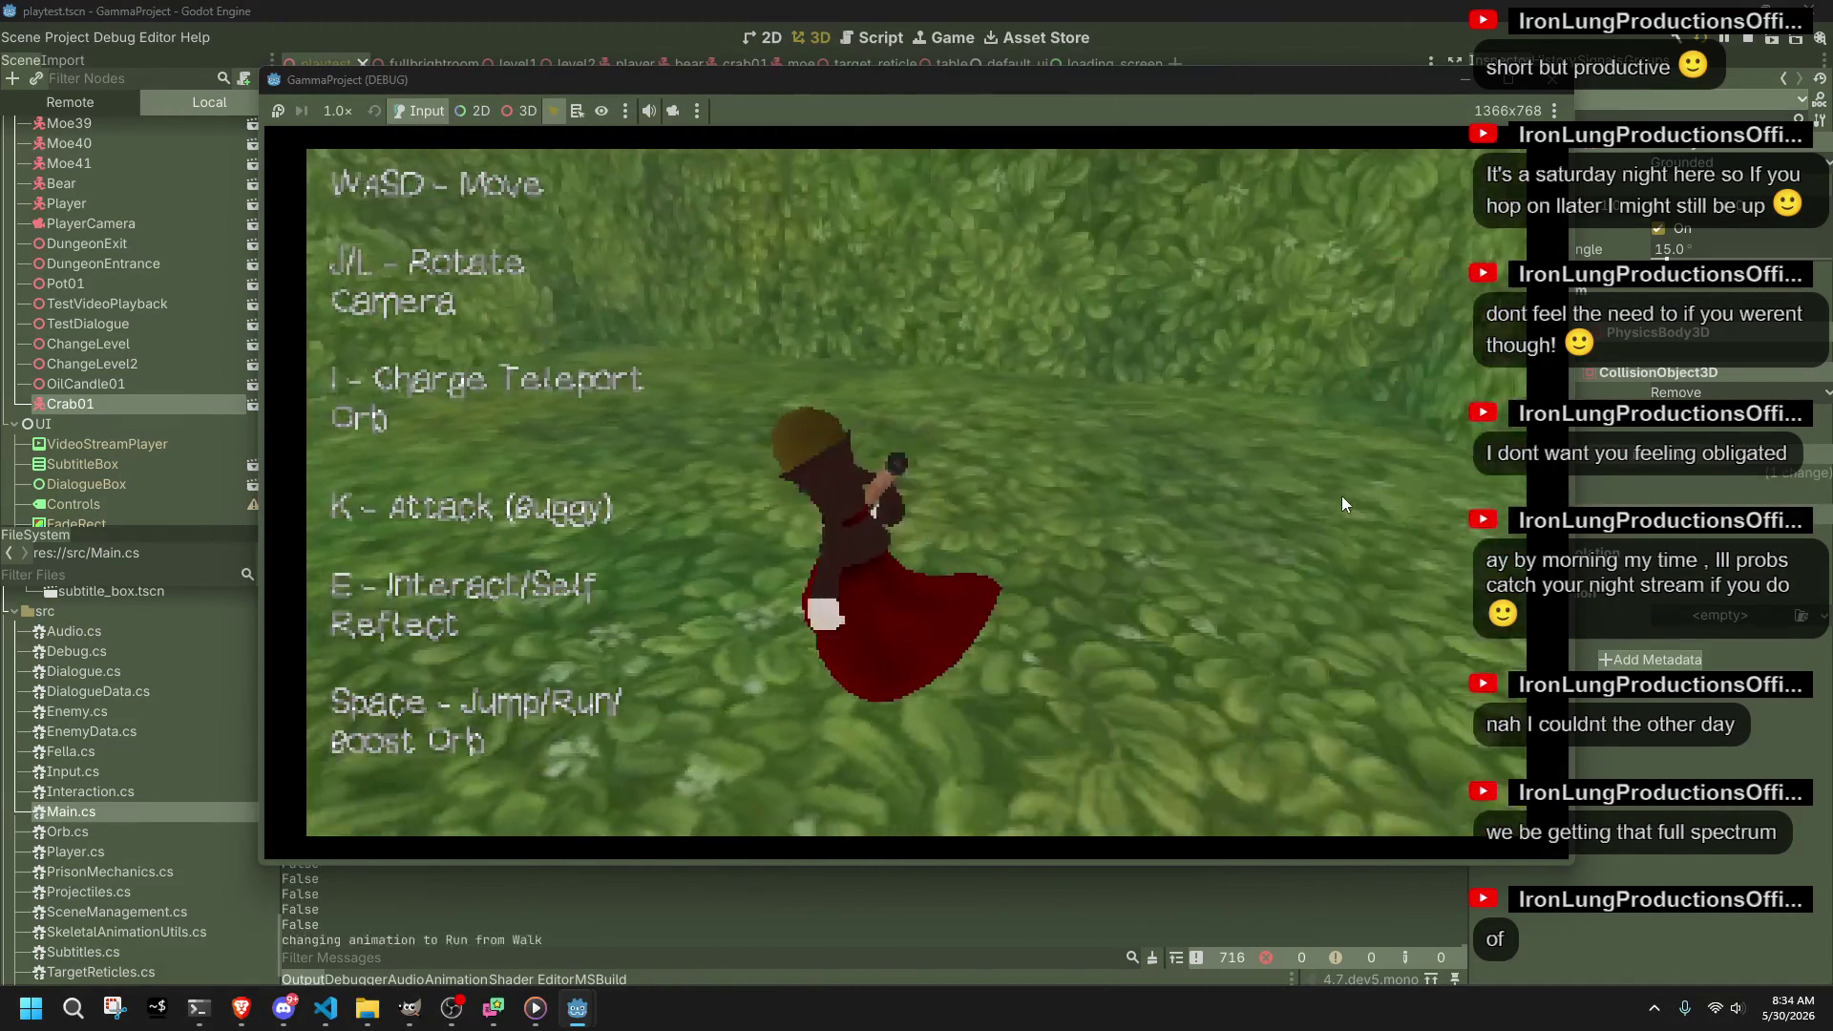
key("space")
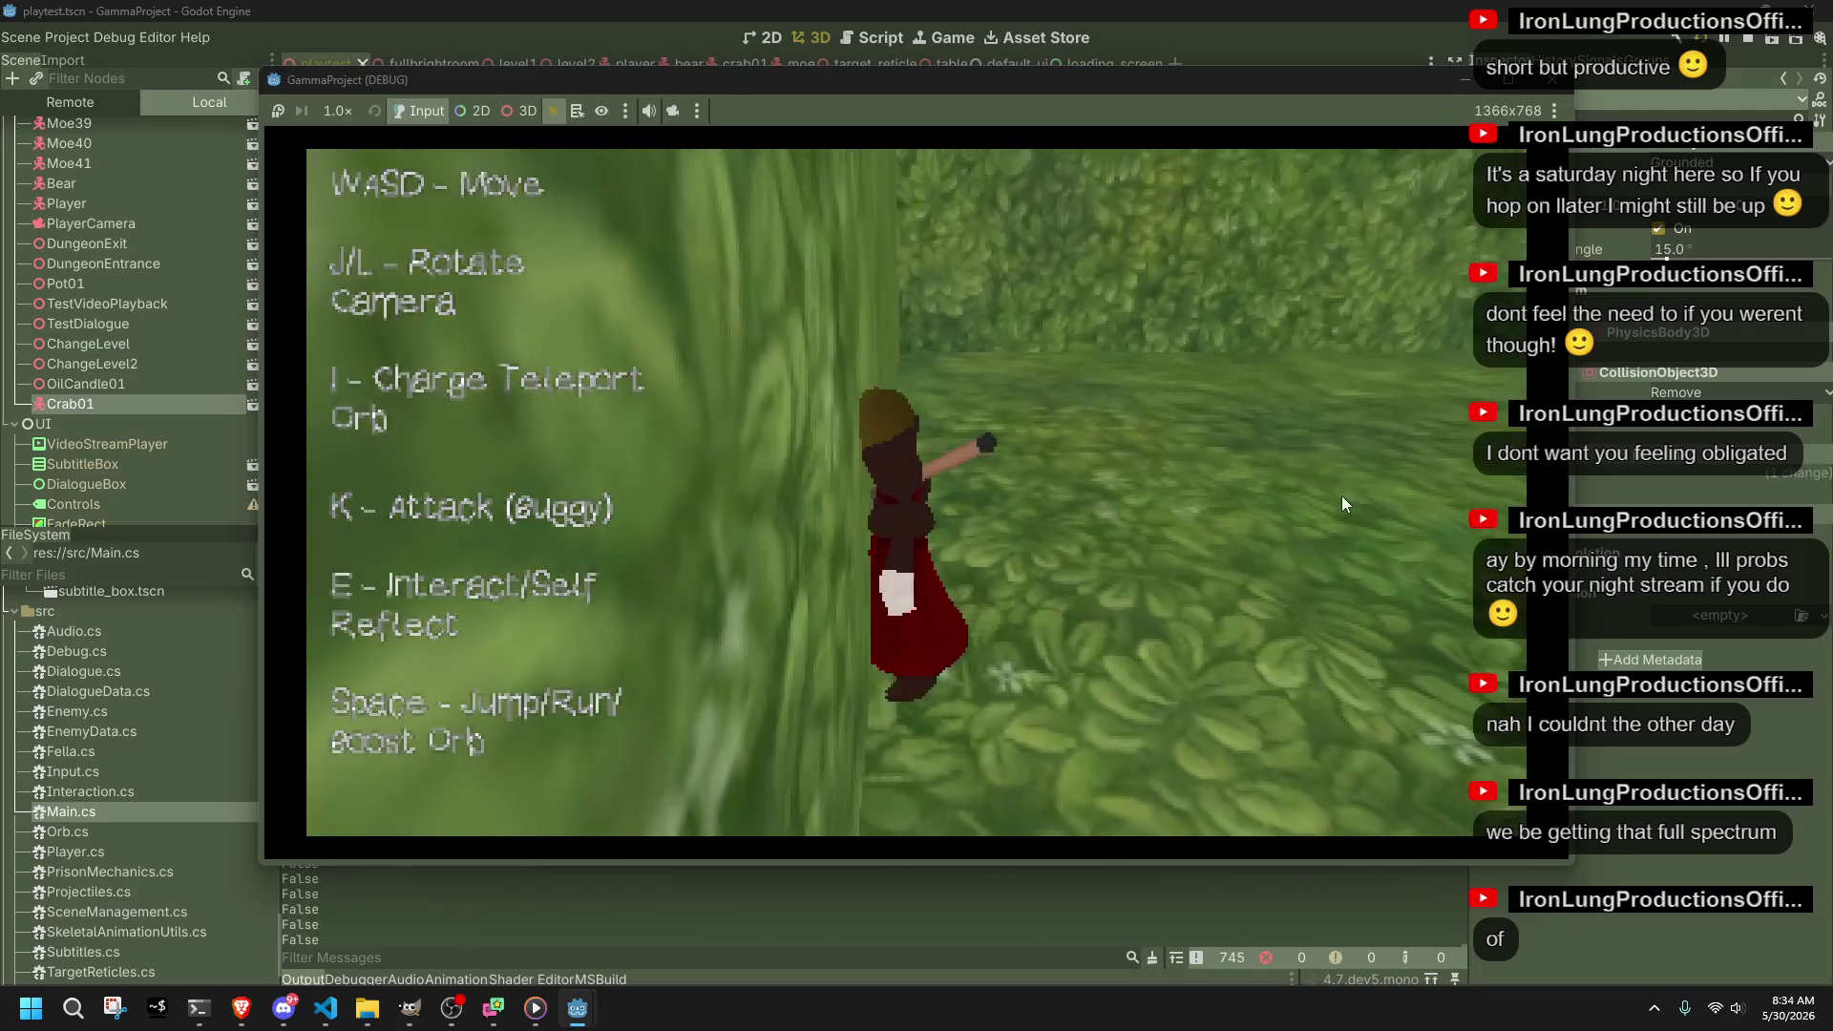
key("w")
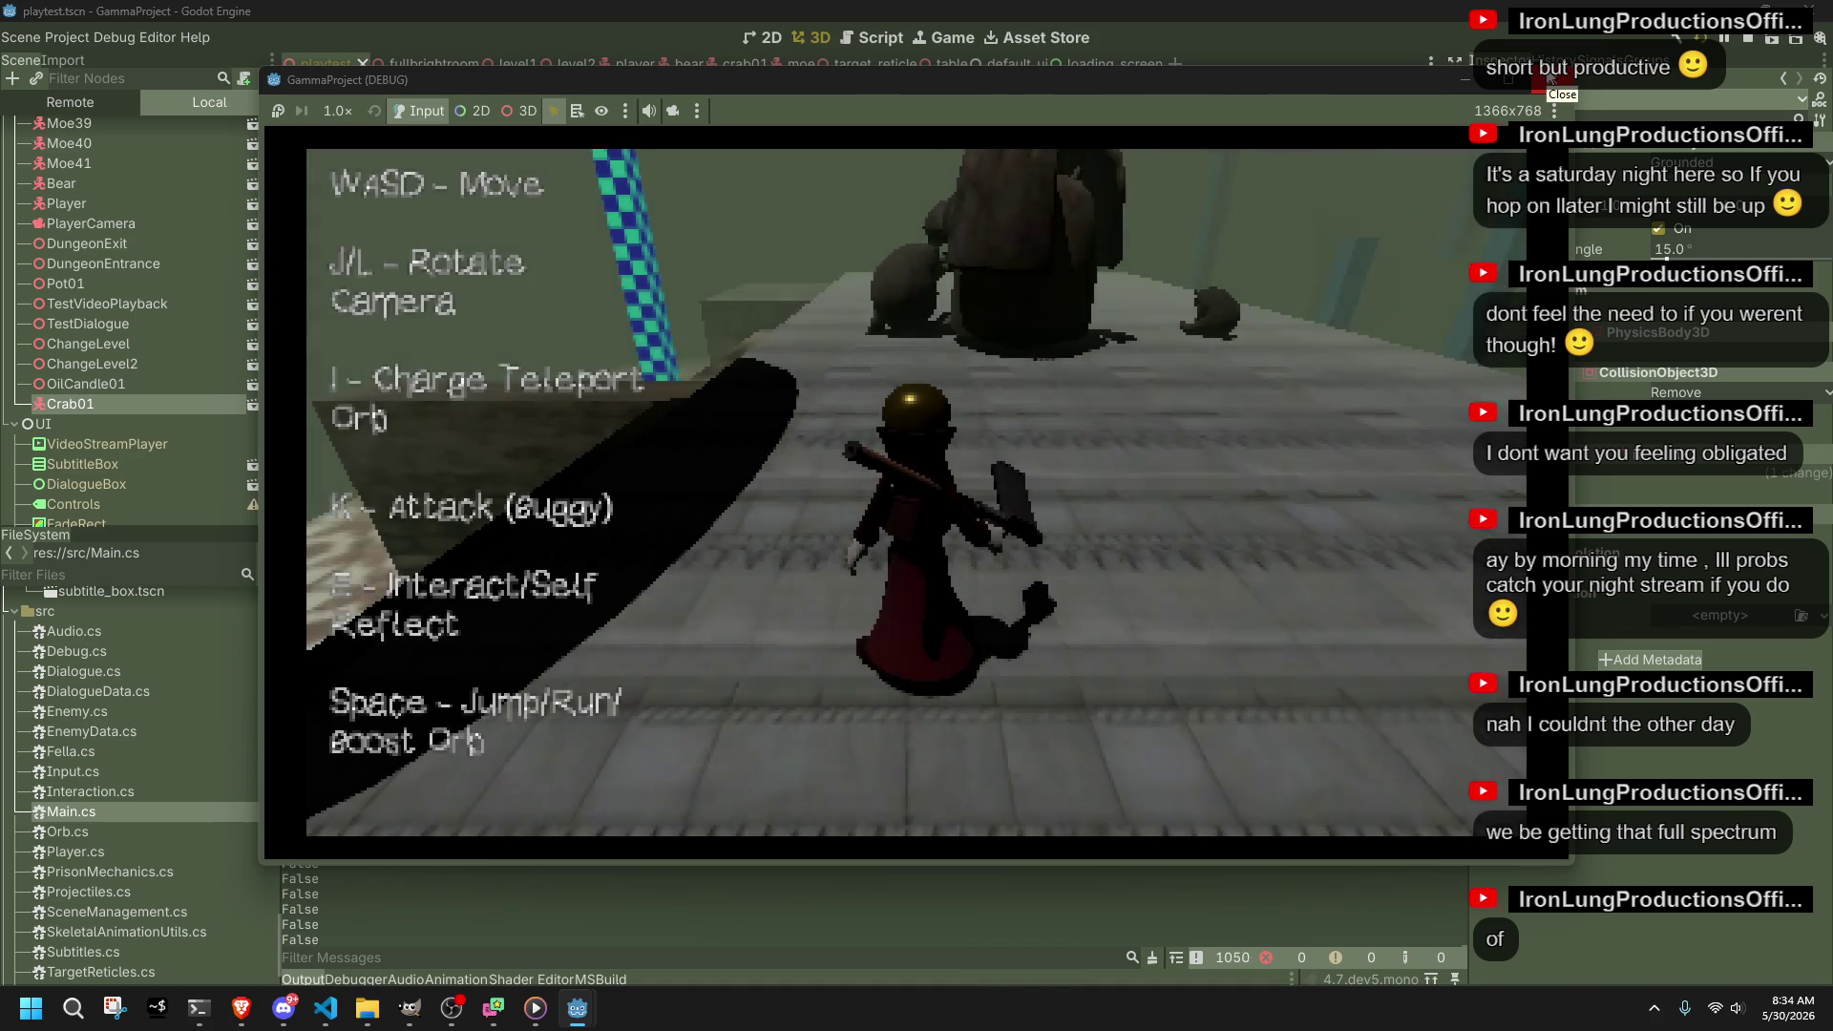
left_click(1550, 82)
left_click(345, 1018)
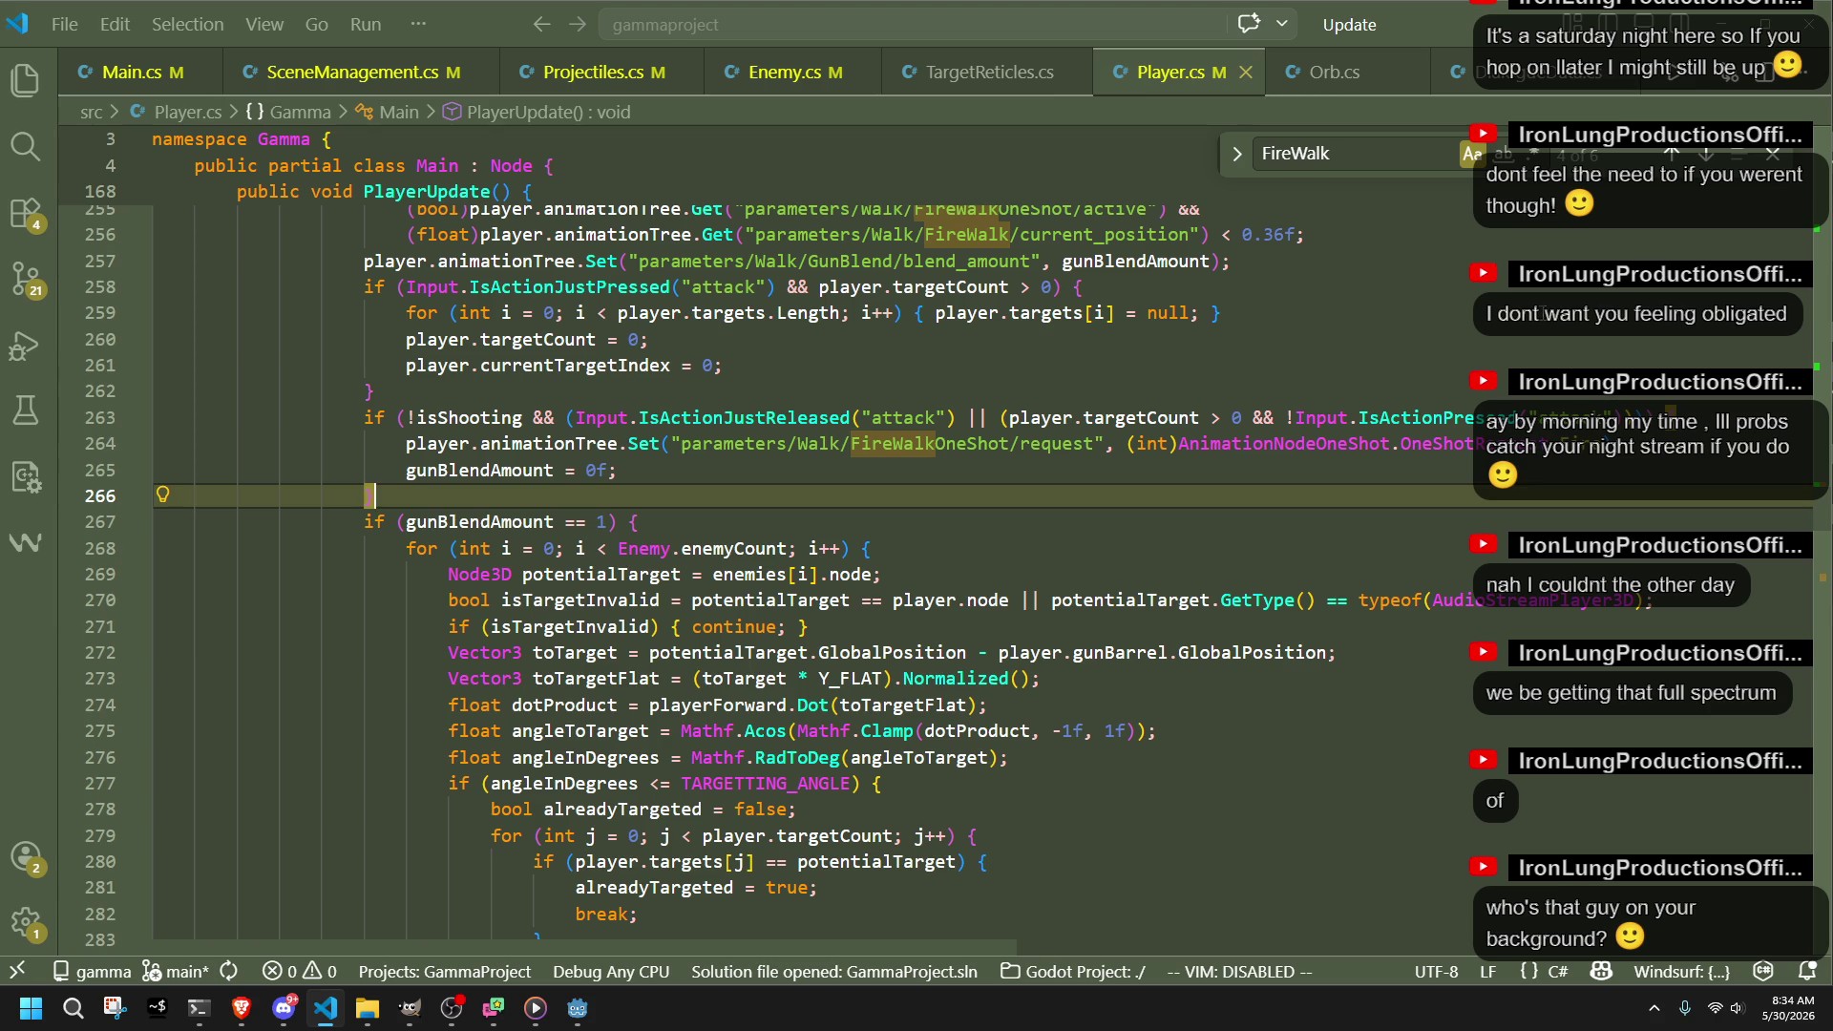
left_click(1716, 21)
left_click(1706, 16)
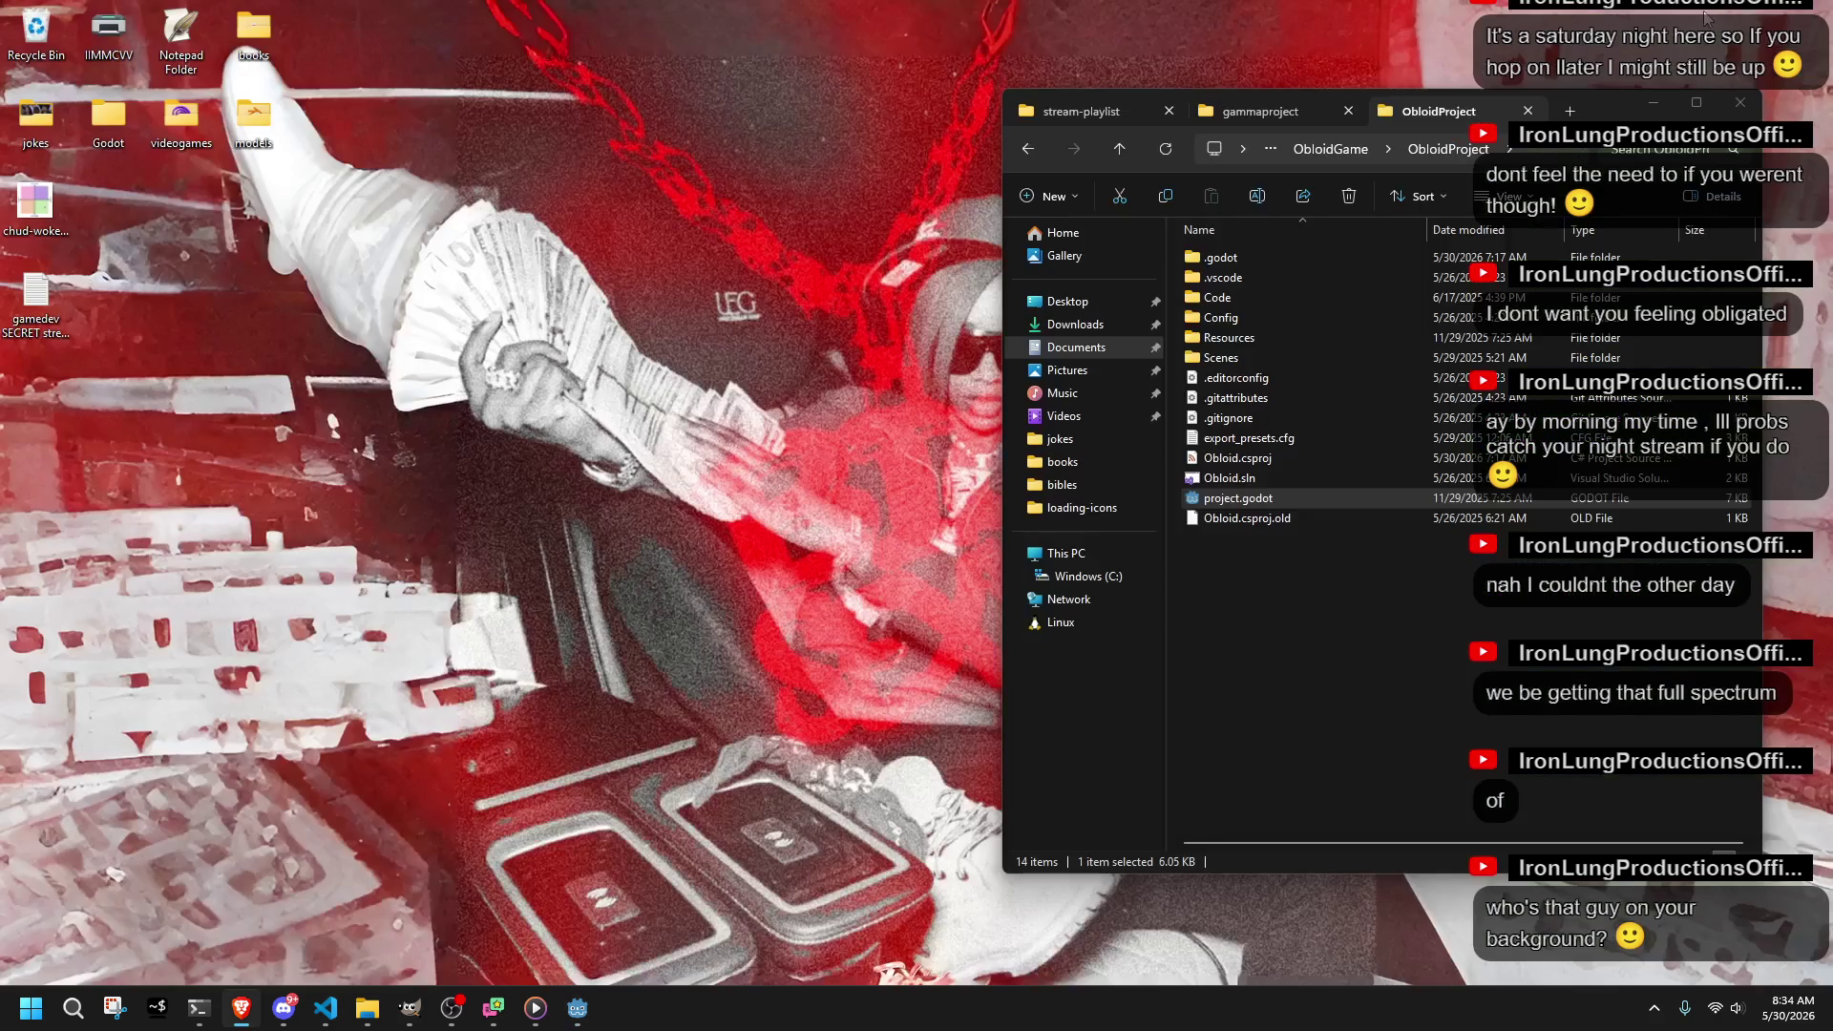
mouse_move(1592, 113)
left_mouse_down()
mouse_move(1113, 834)
mouse_move(573, 479)
mouse_move(587, 237)
mouse_move(617, 232)
mouse_move(662, 175)
left_mouse_up()
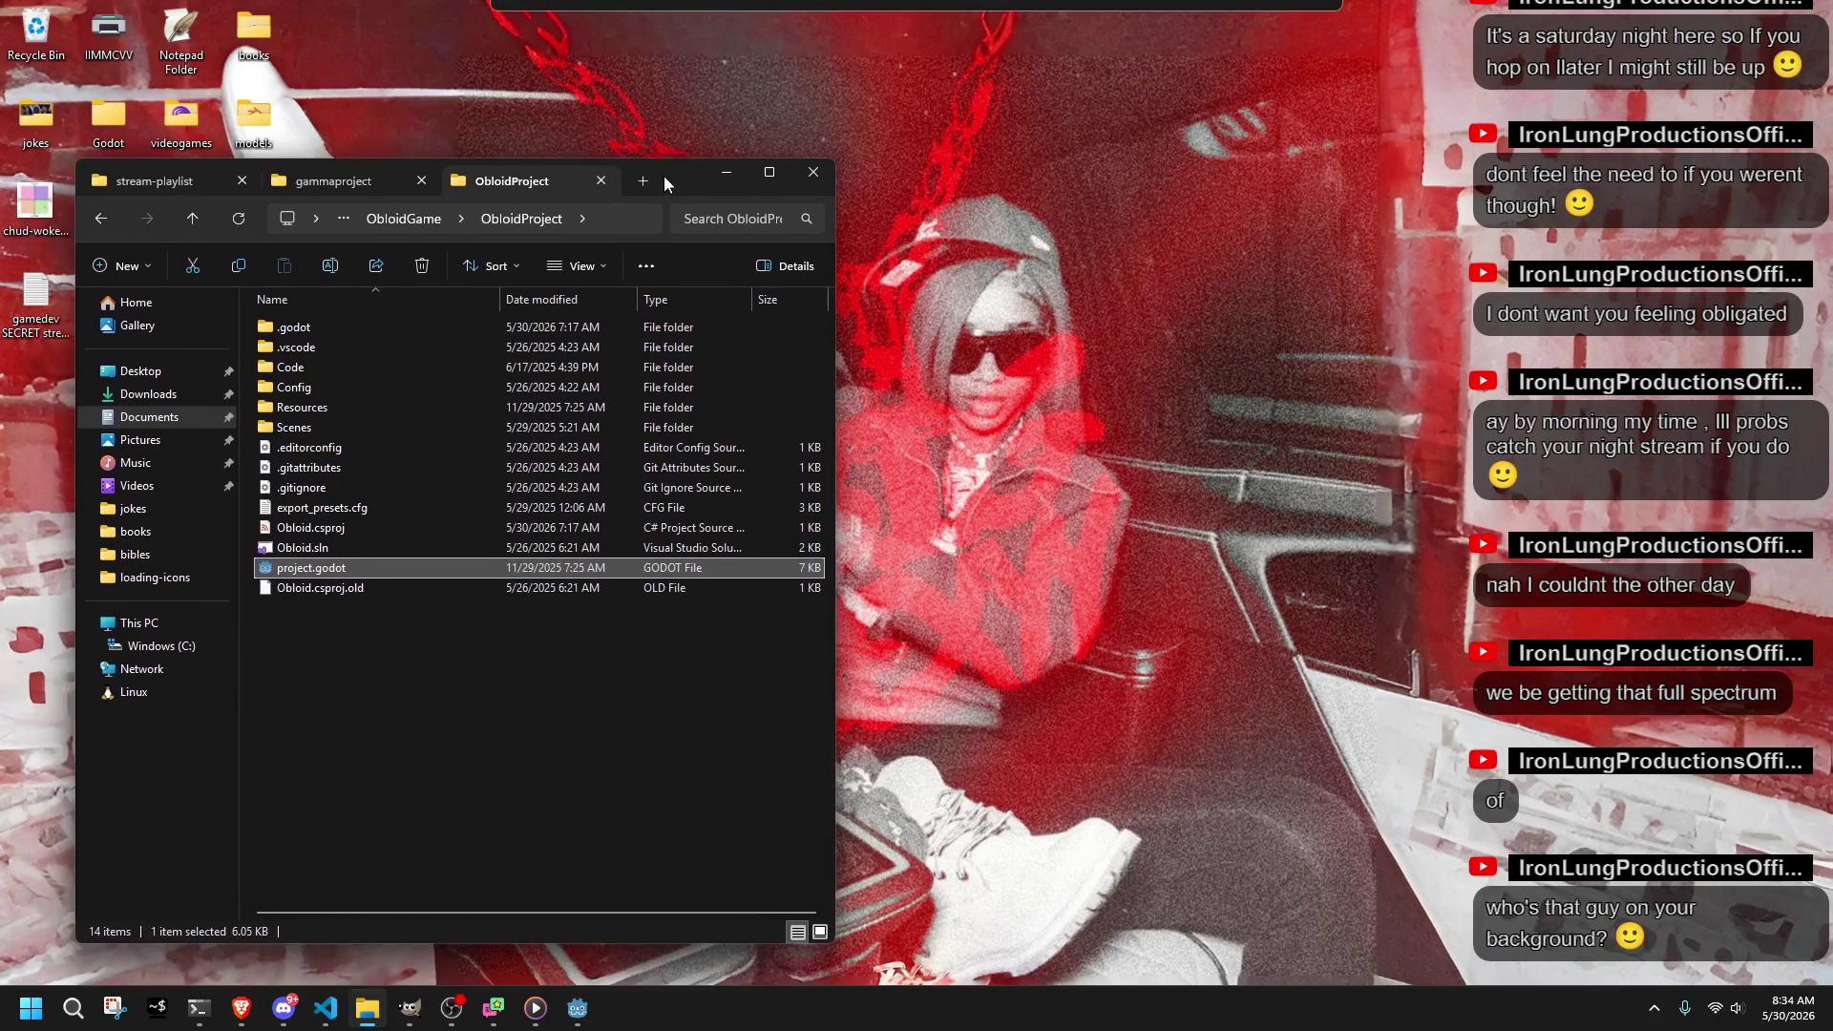
left_click(741, 165)
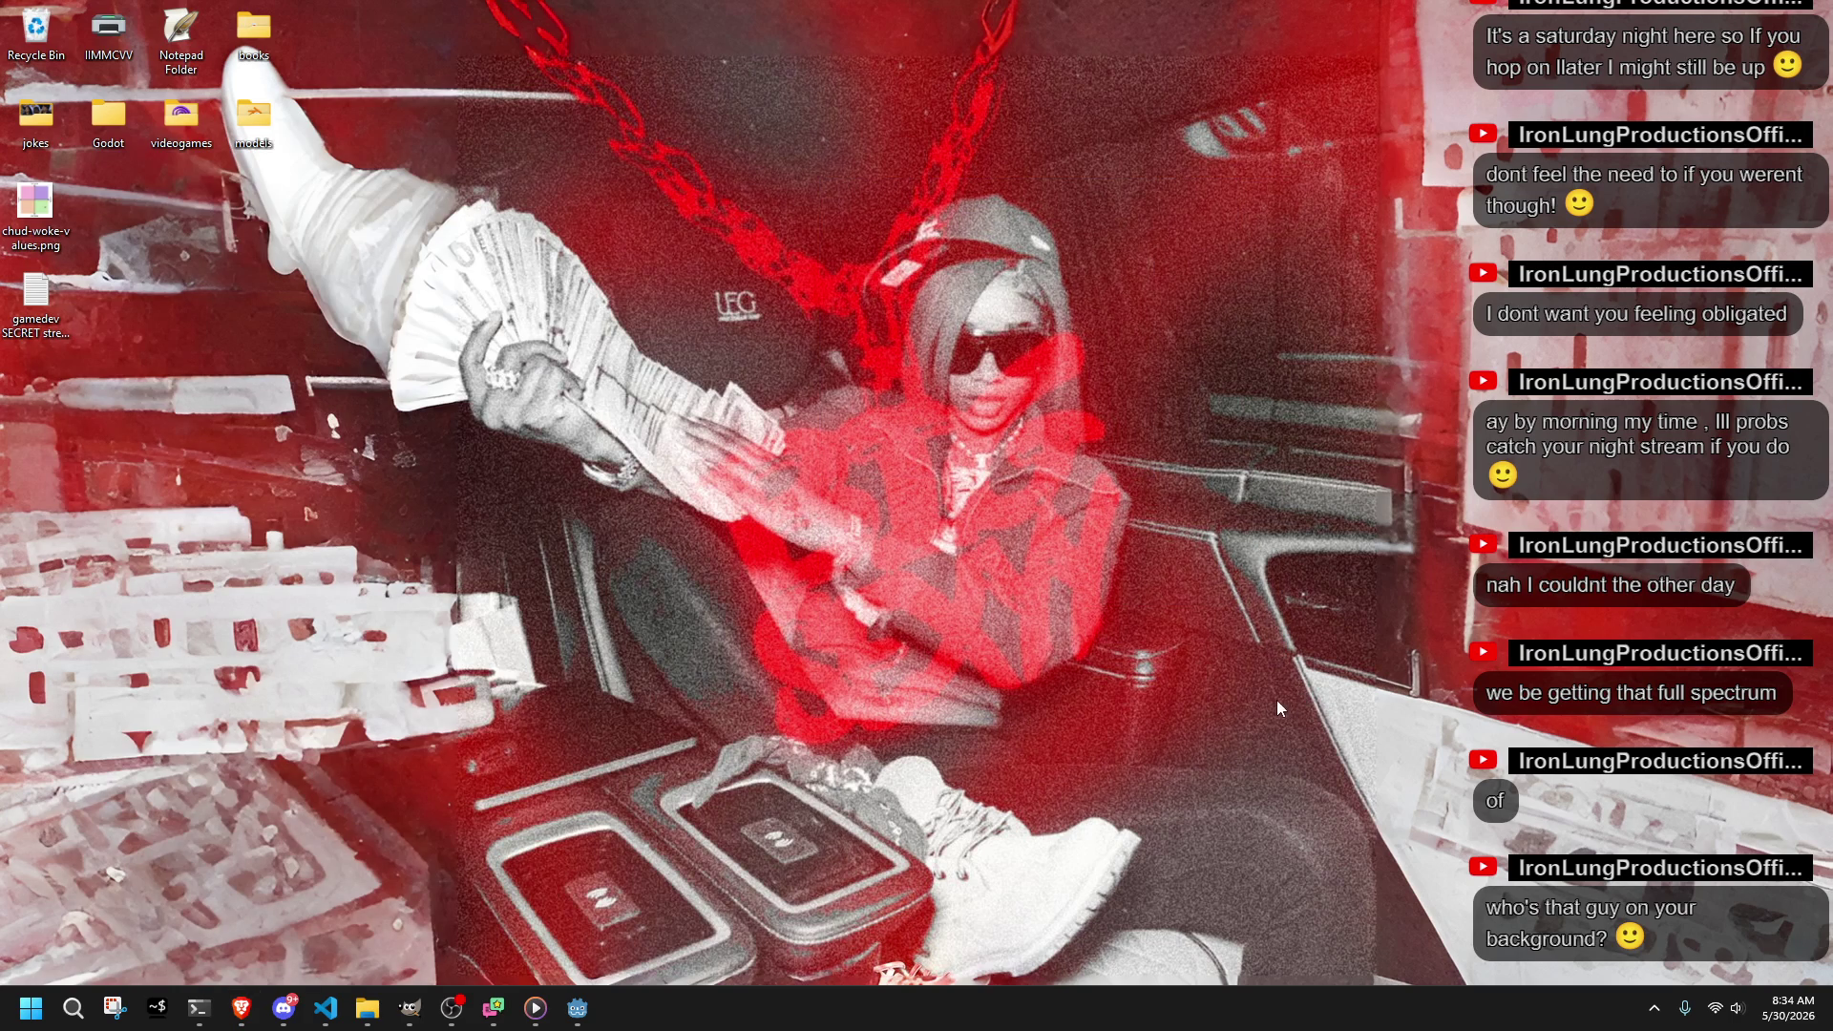
left_click_drag(902, 437, 1119, 719)
left_click(327, 1010)
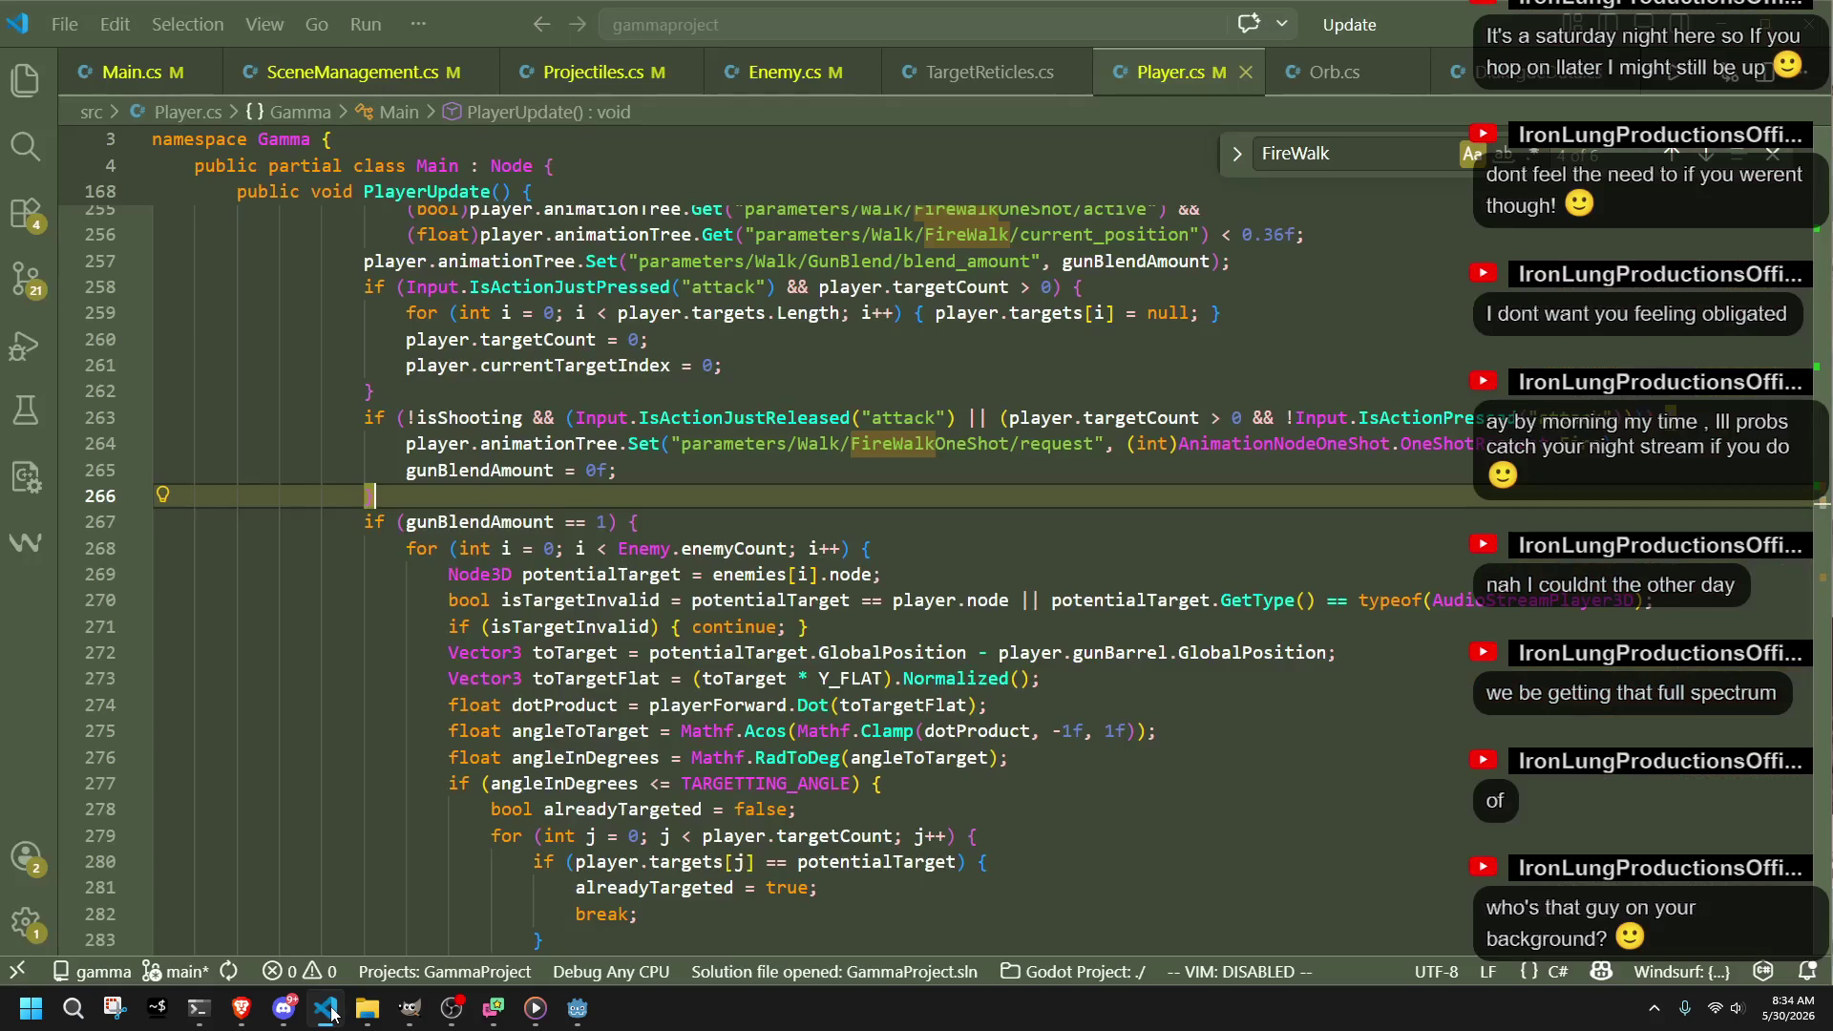
Step: Scroll down through PlayerUpdate's walk-state code, then switch back to the Godot editor
scroll(813, 707, "down", 6)
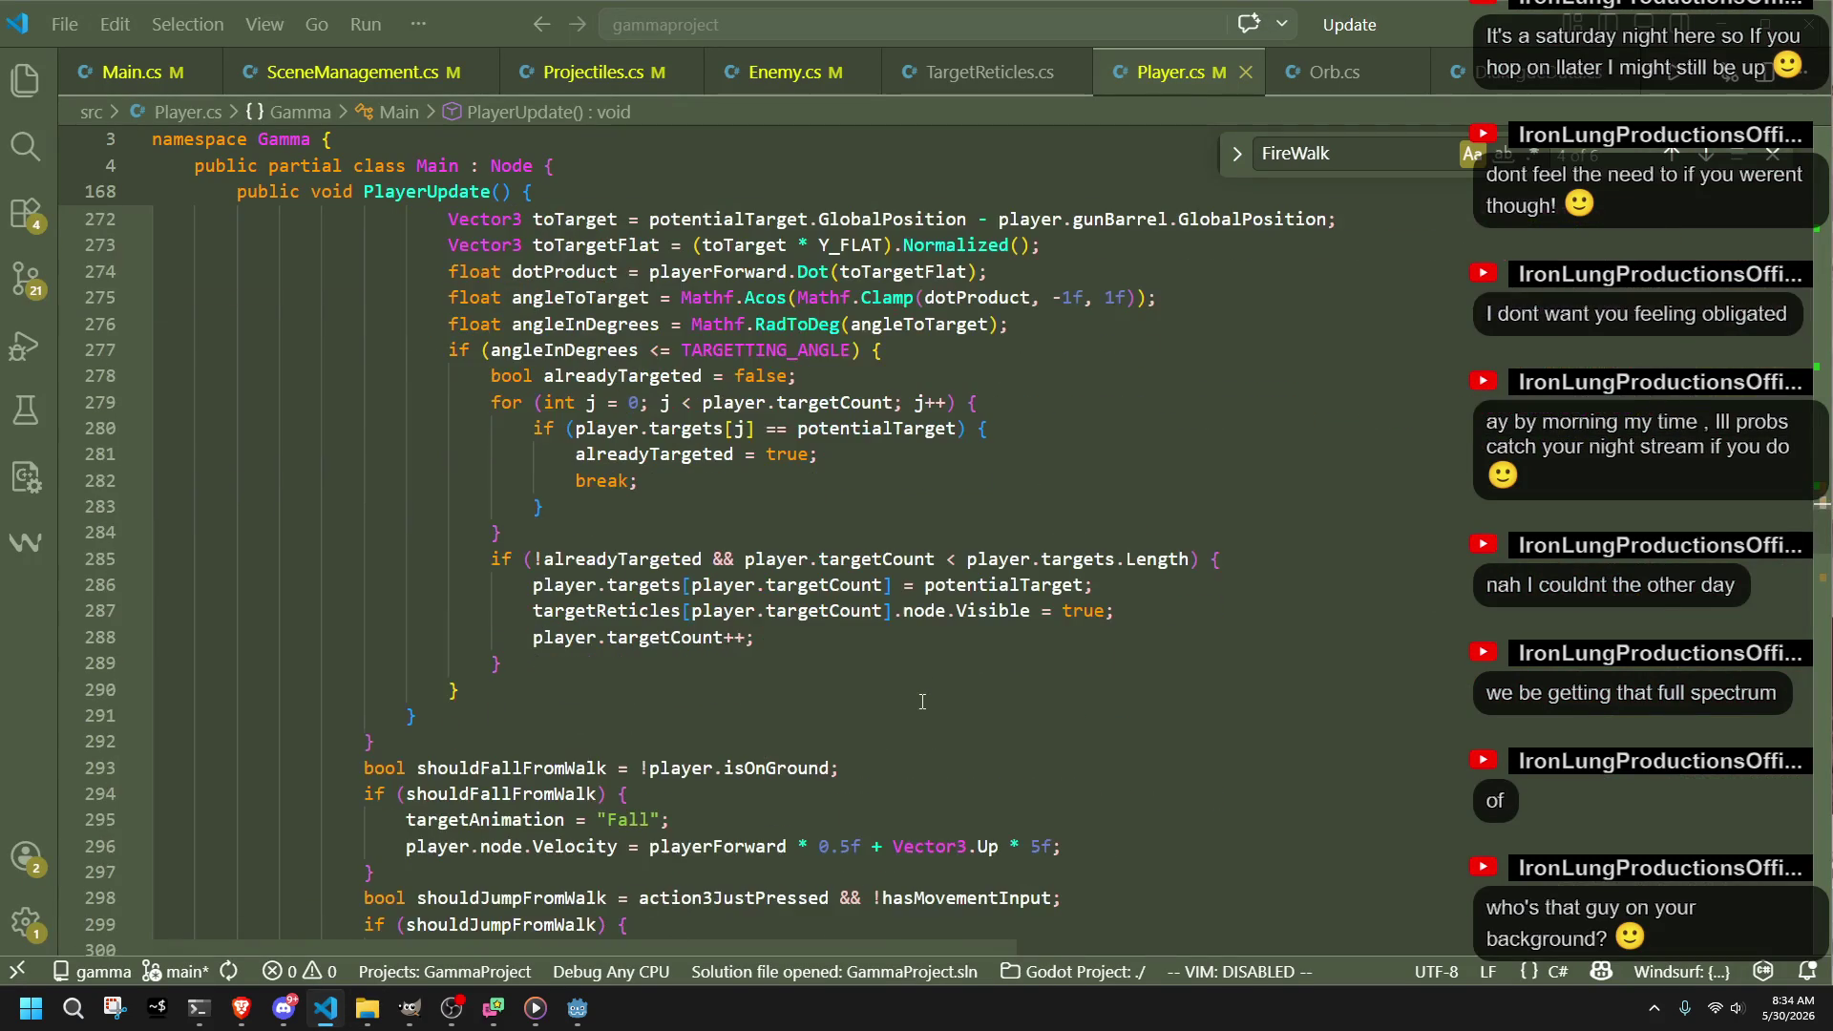
scroll(923, 702, "down", 3)
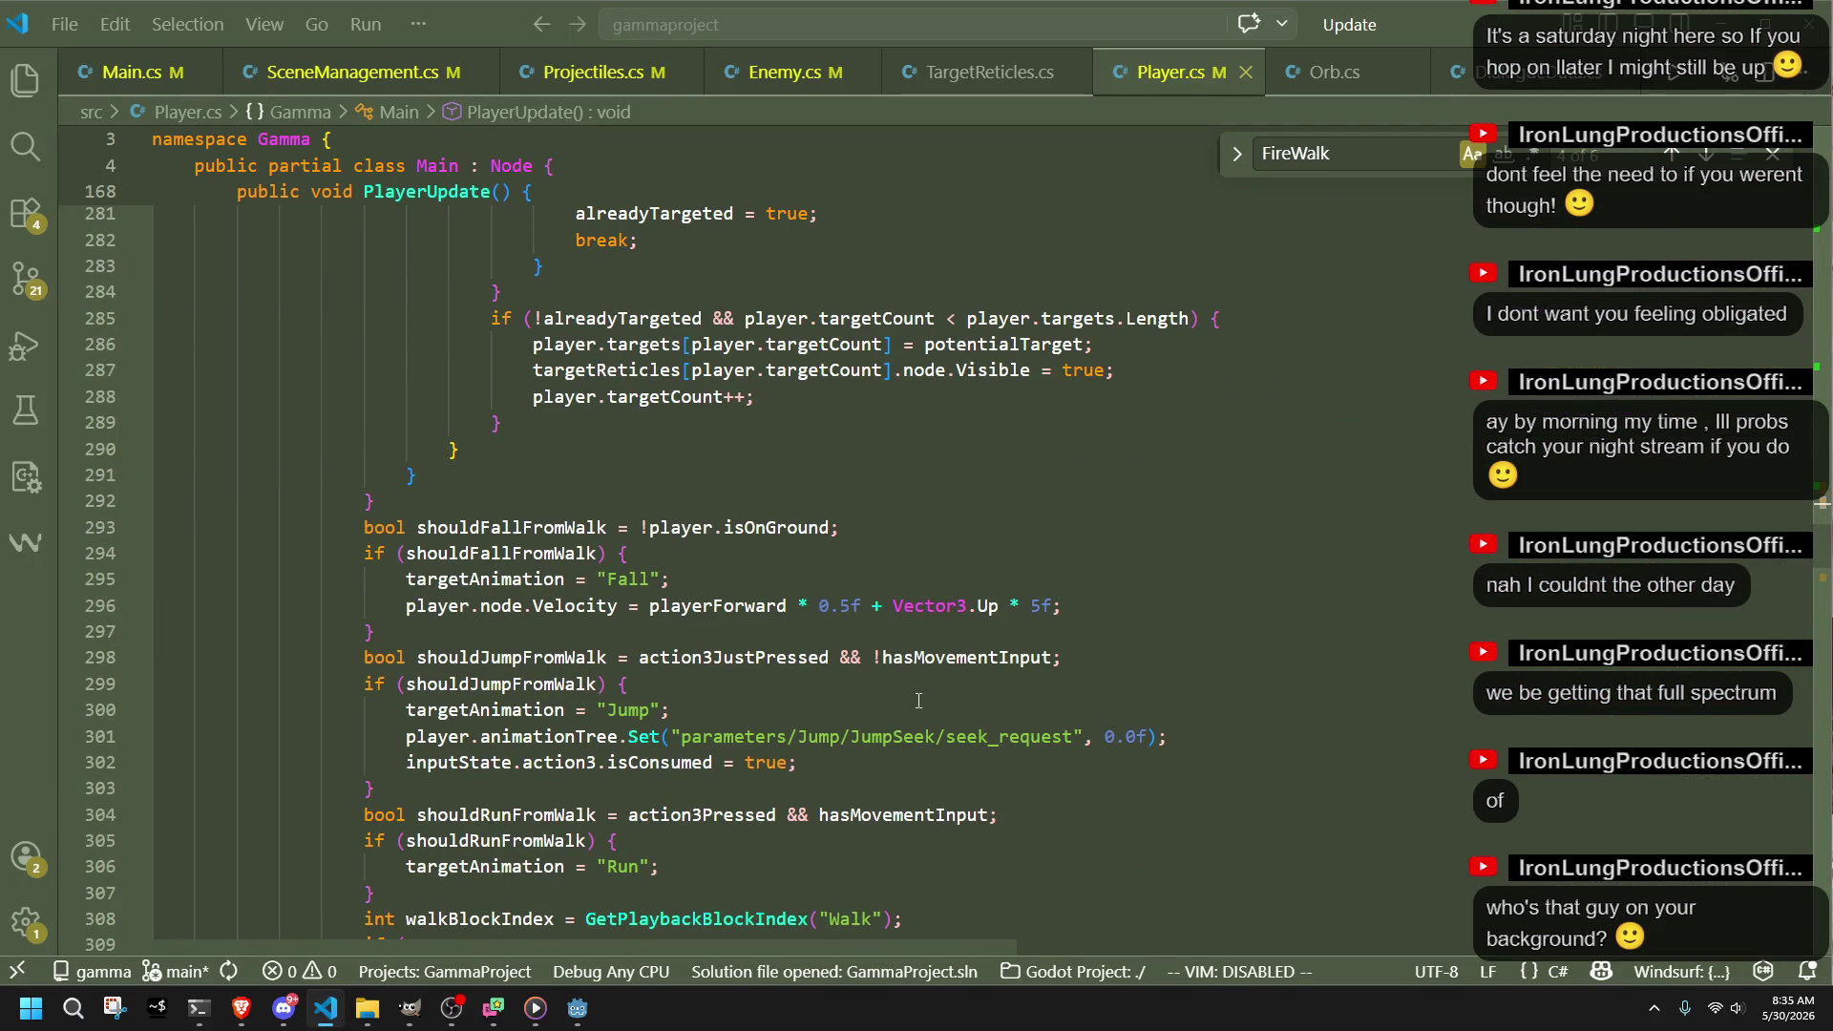
scroll(638, 774, "down", 7)
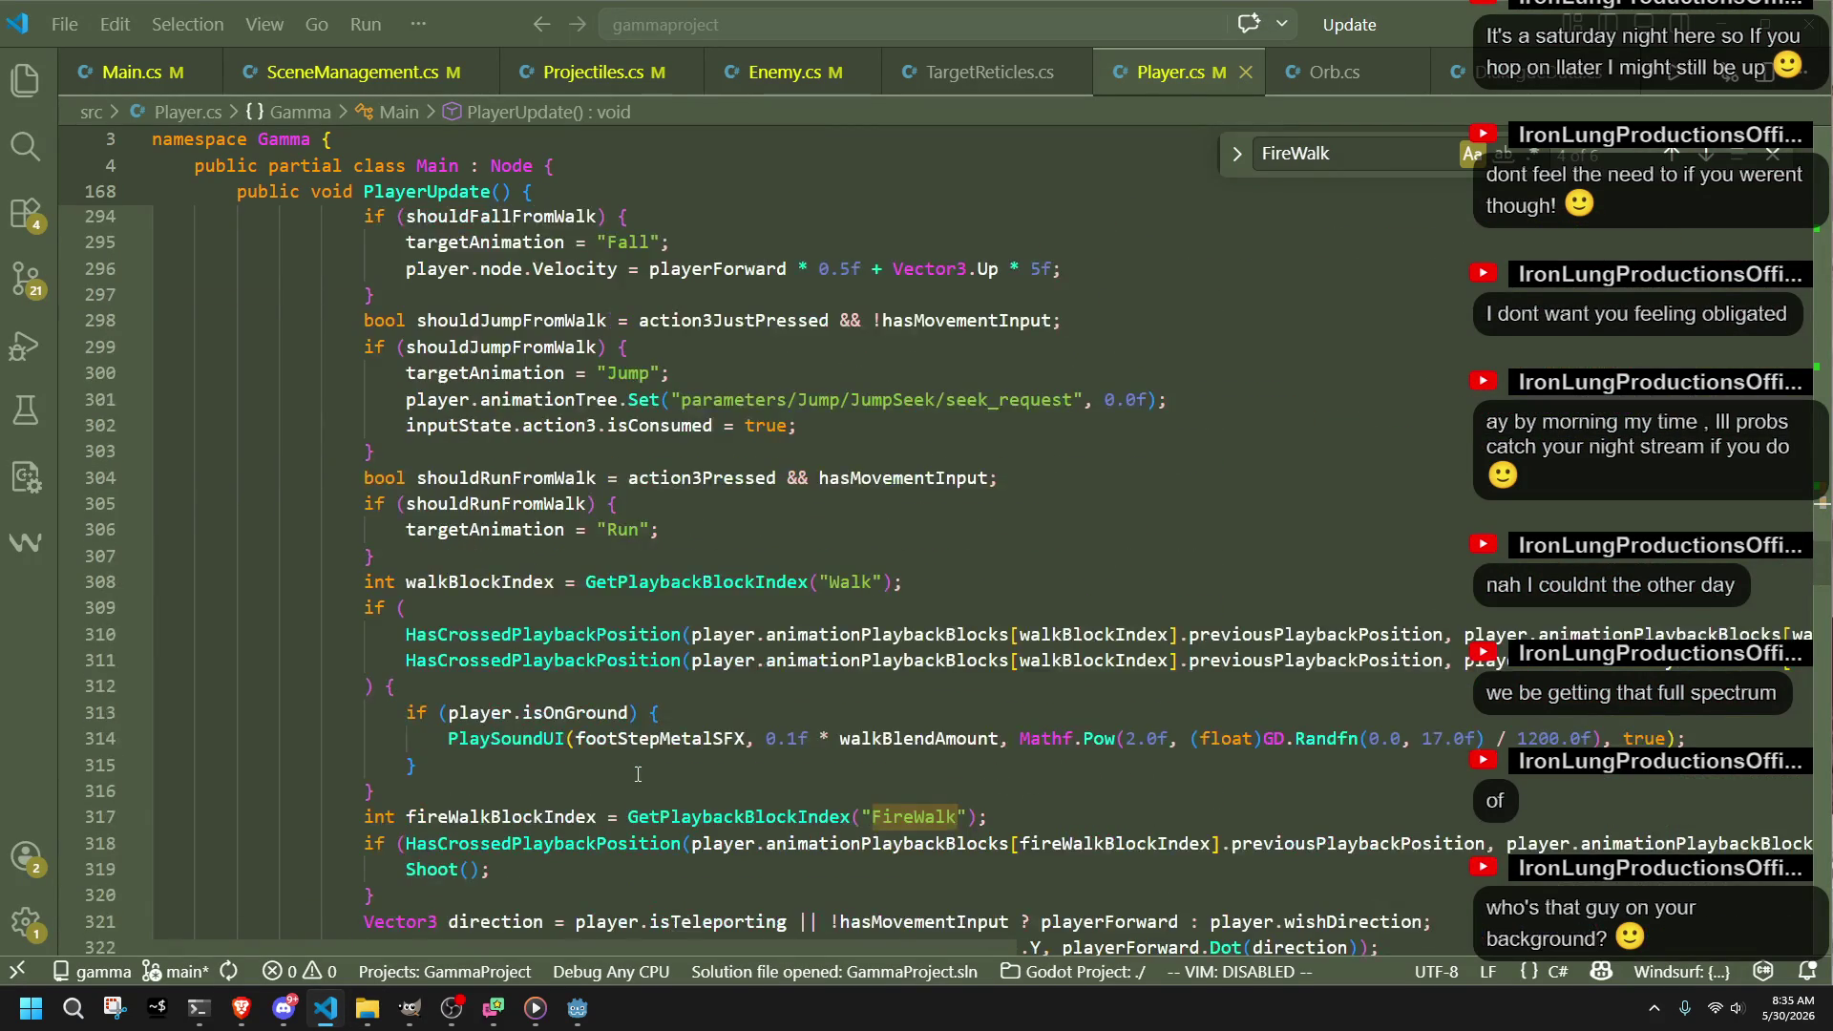
scroll(638, 773, "down", 3)
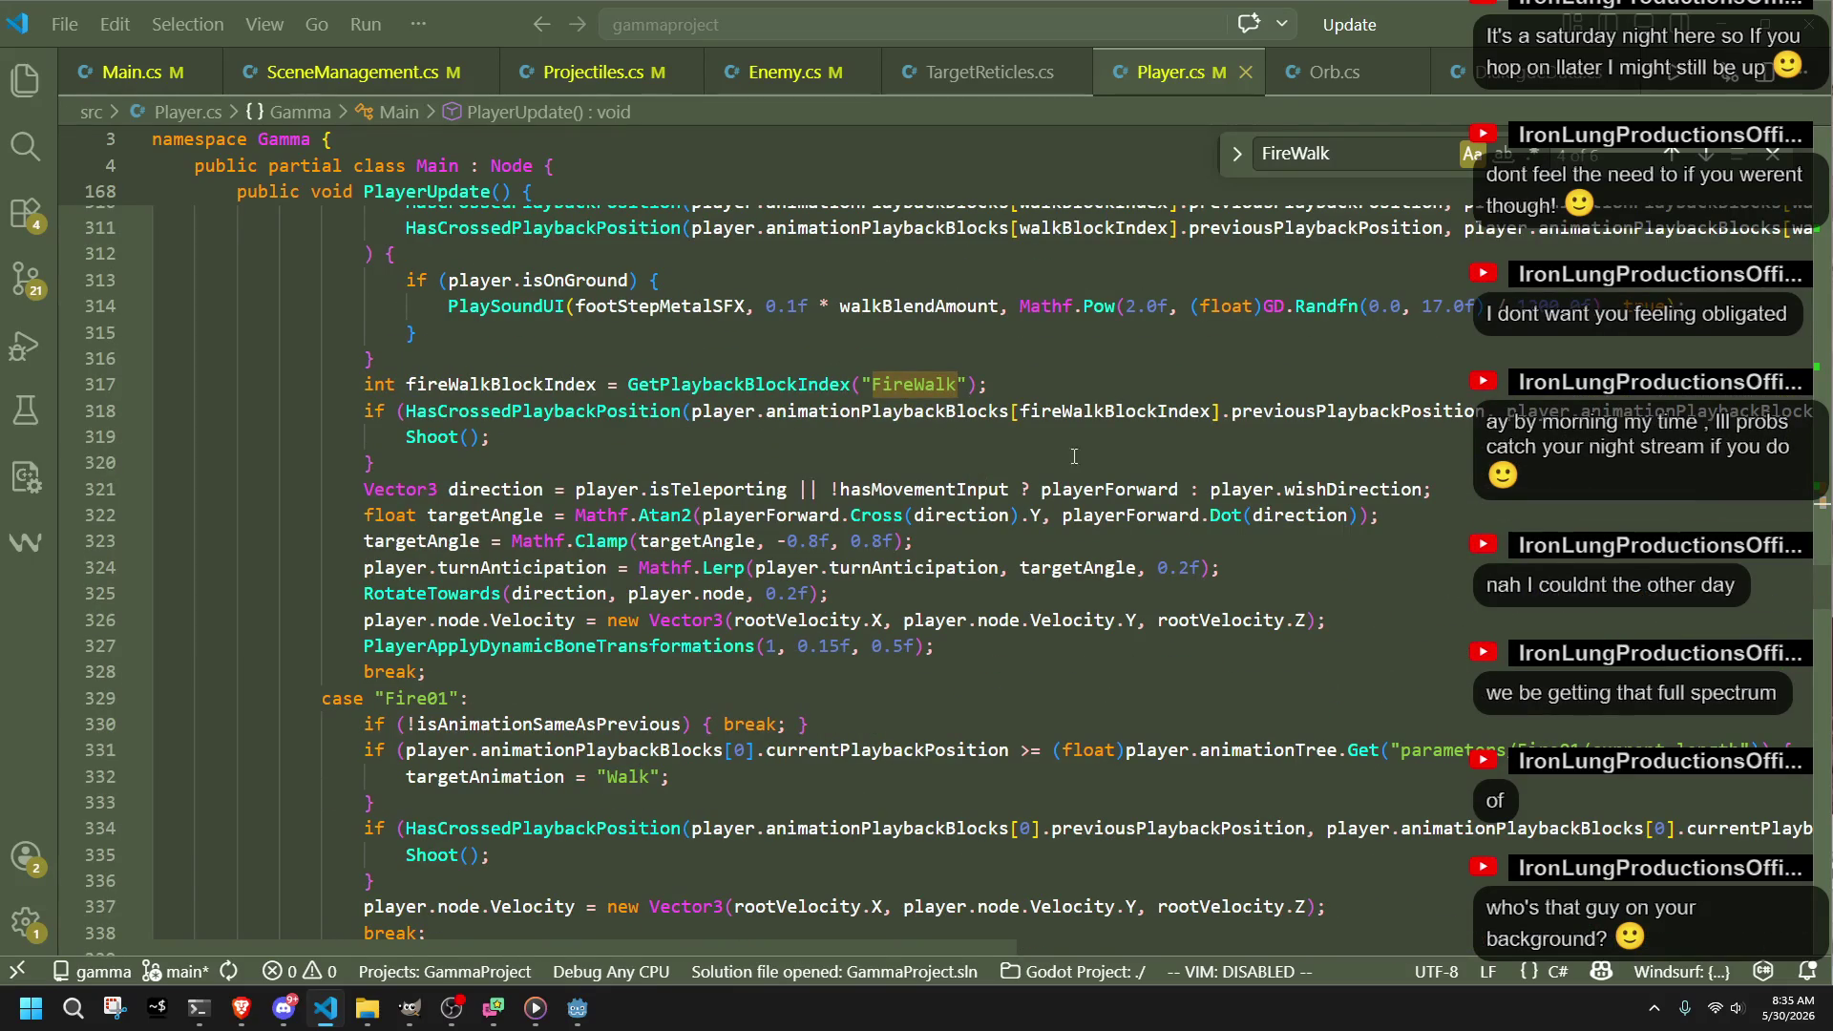
left_click(576, 1009)
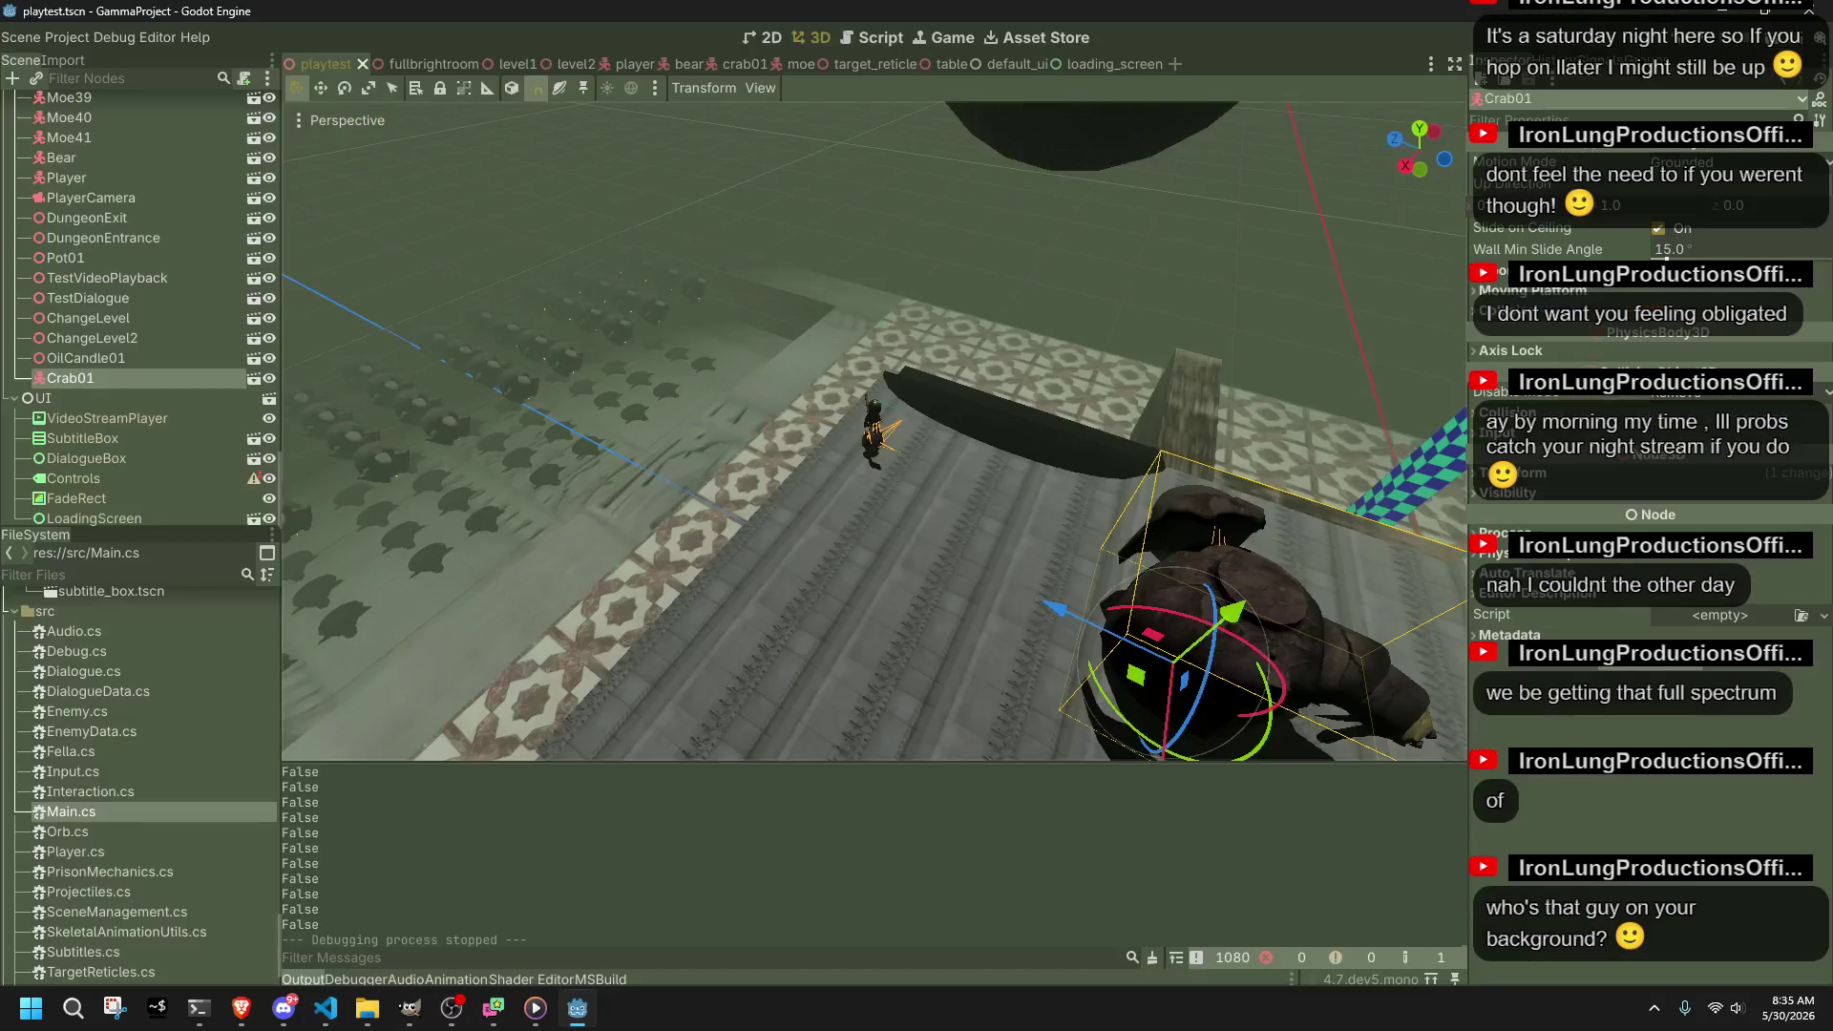
Step: Inspect the Movie Writer Movie File setting and its feature tags, close Project Settings, and select SubtitleBox
left_click(993, 279)
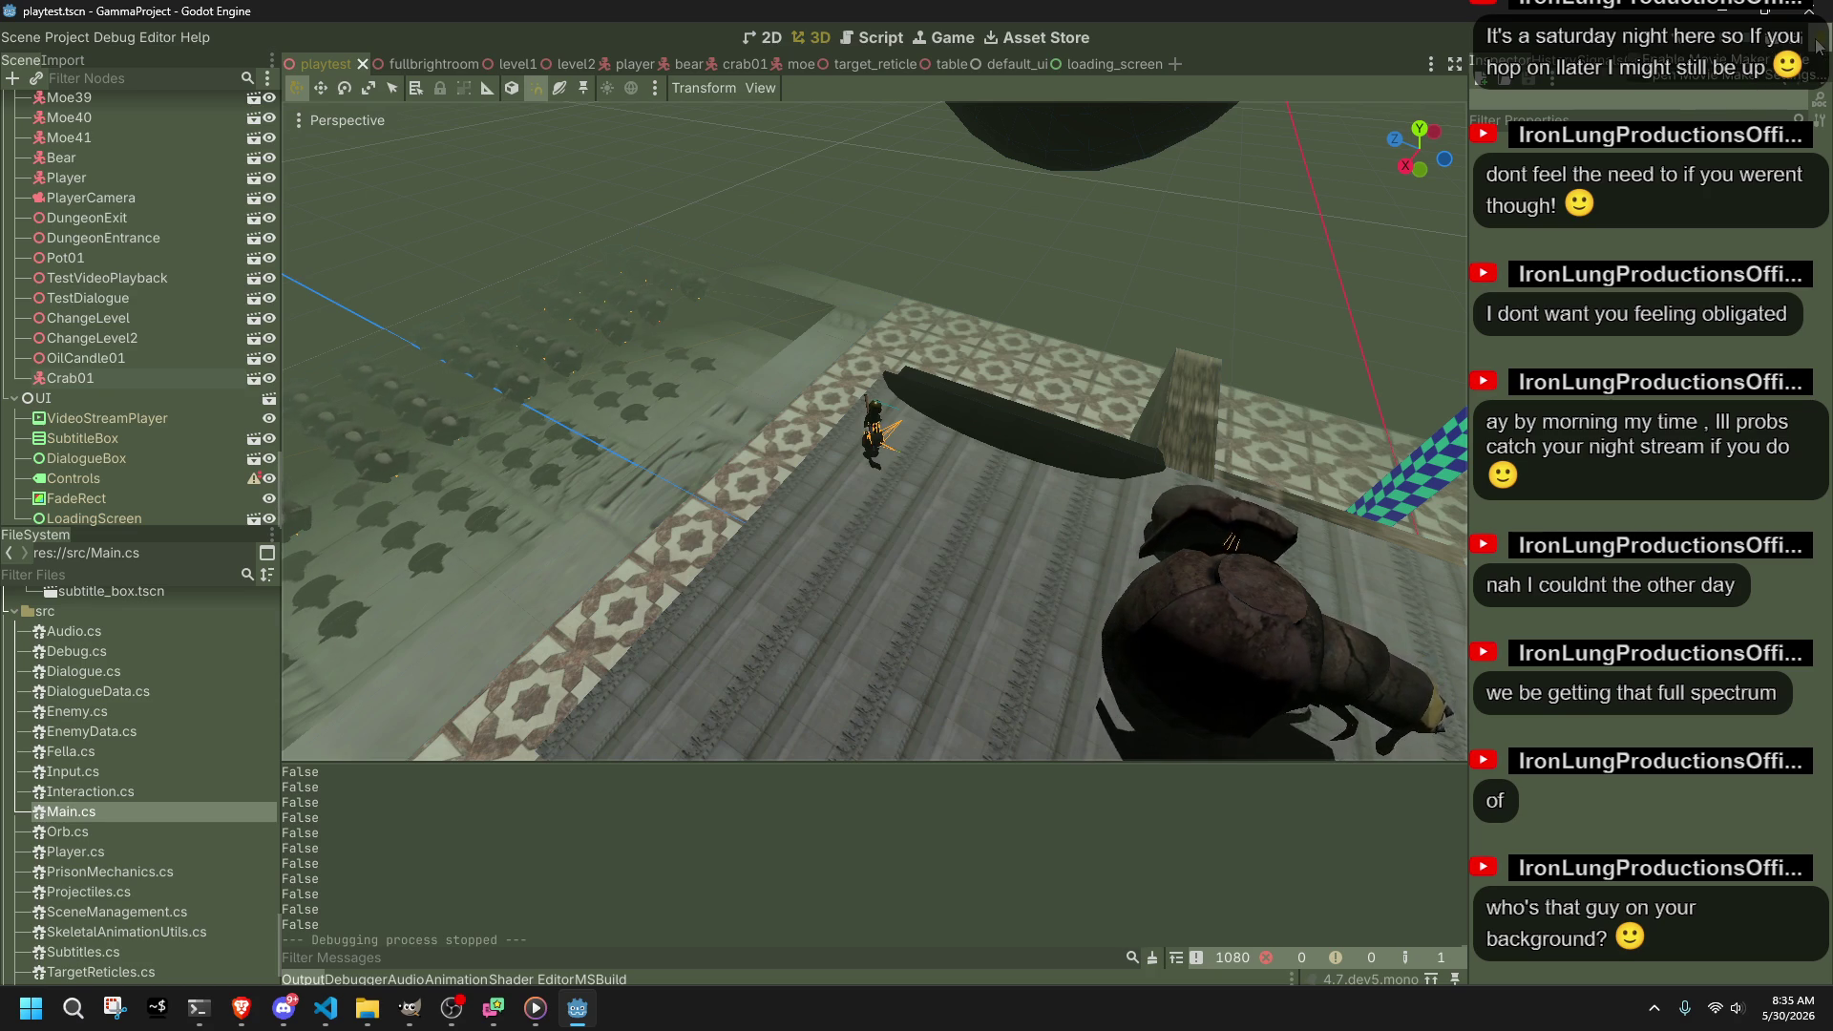
left_click(1649, 86)
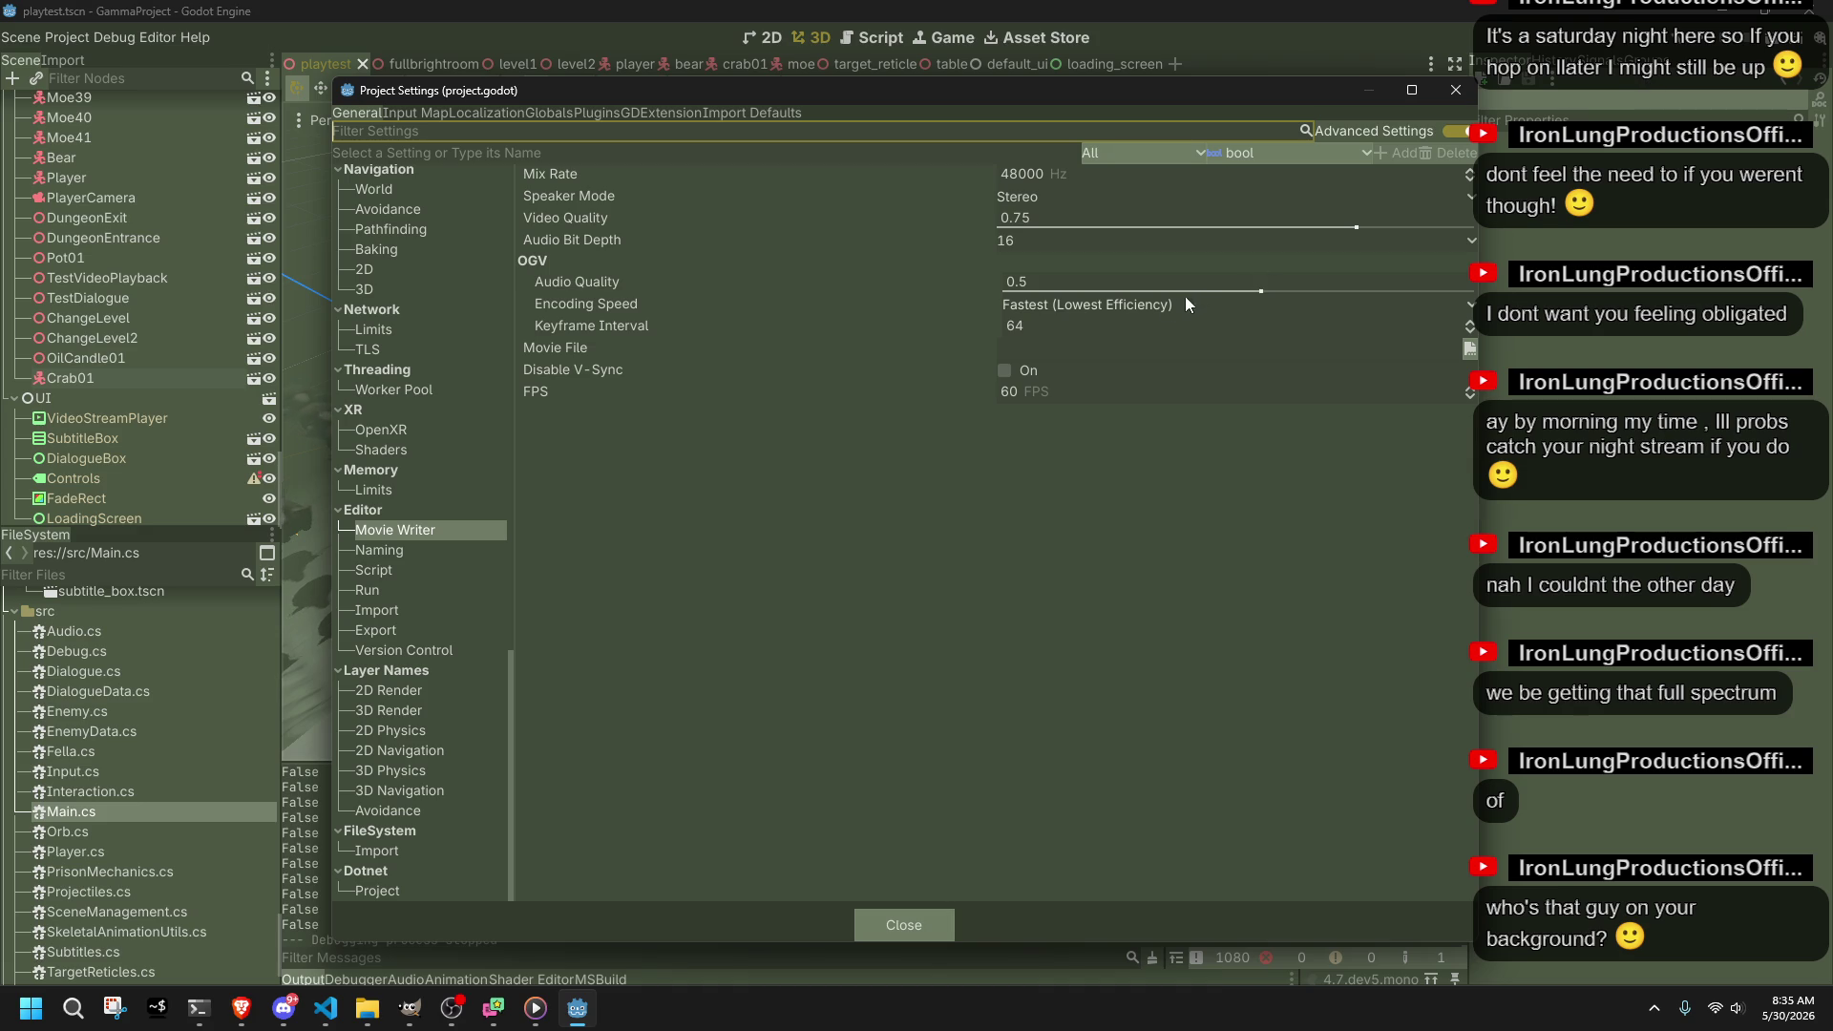
left_click(1095, 358)
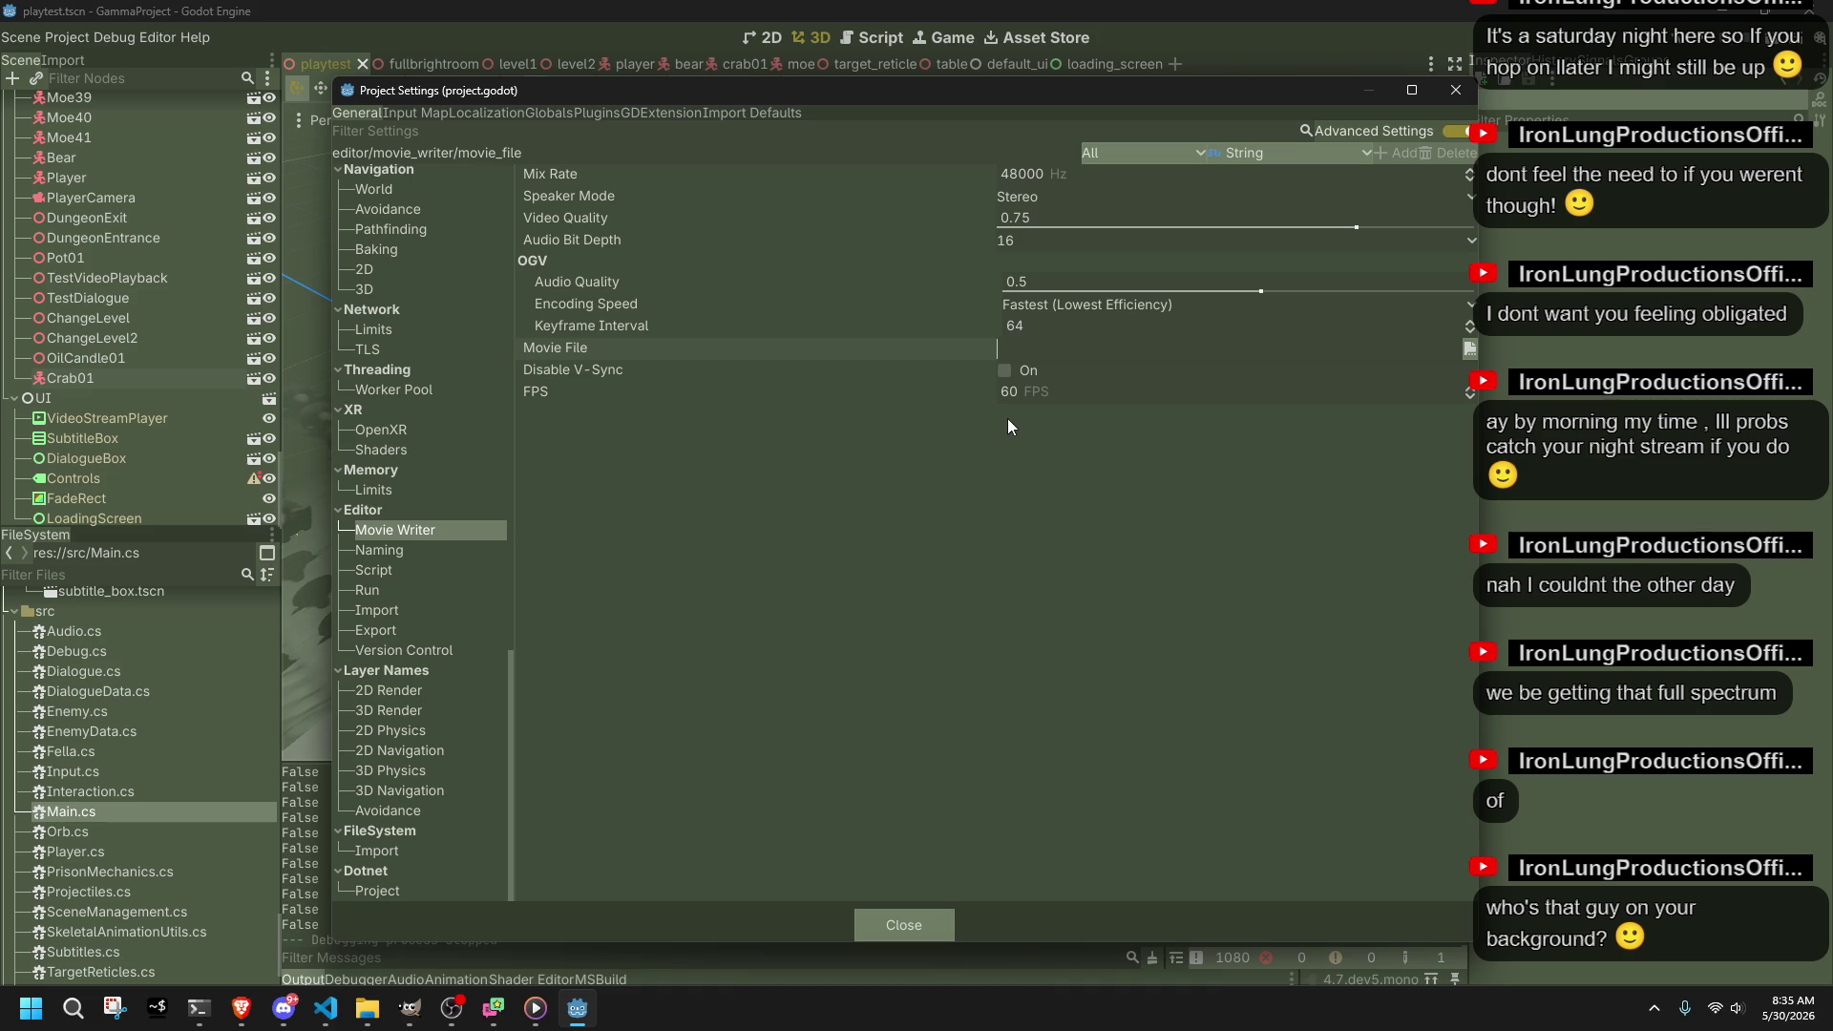
left_click(1154, 153)
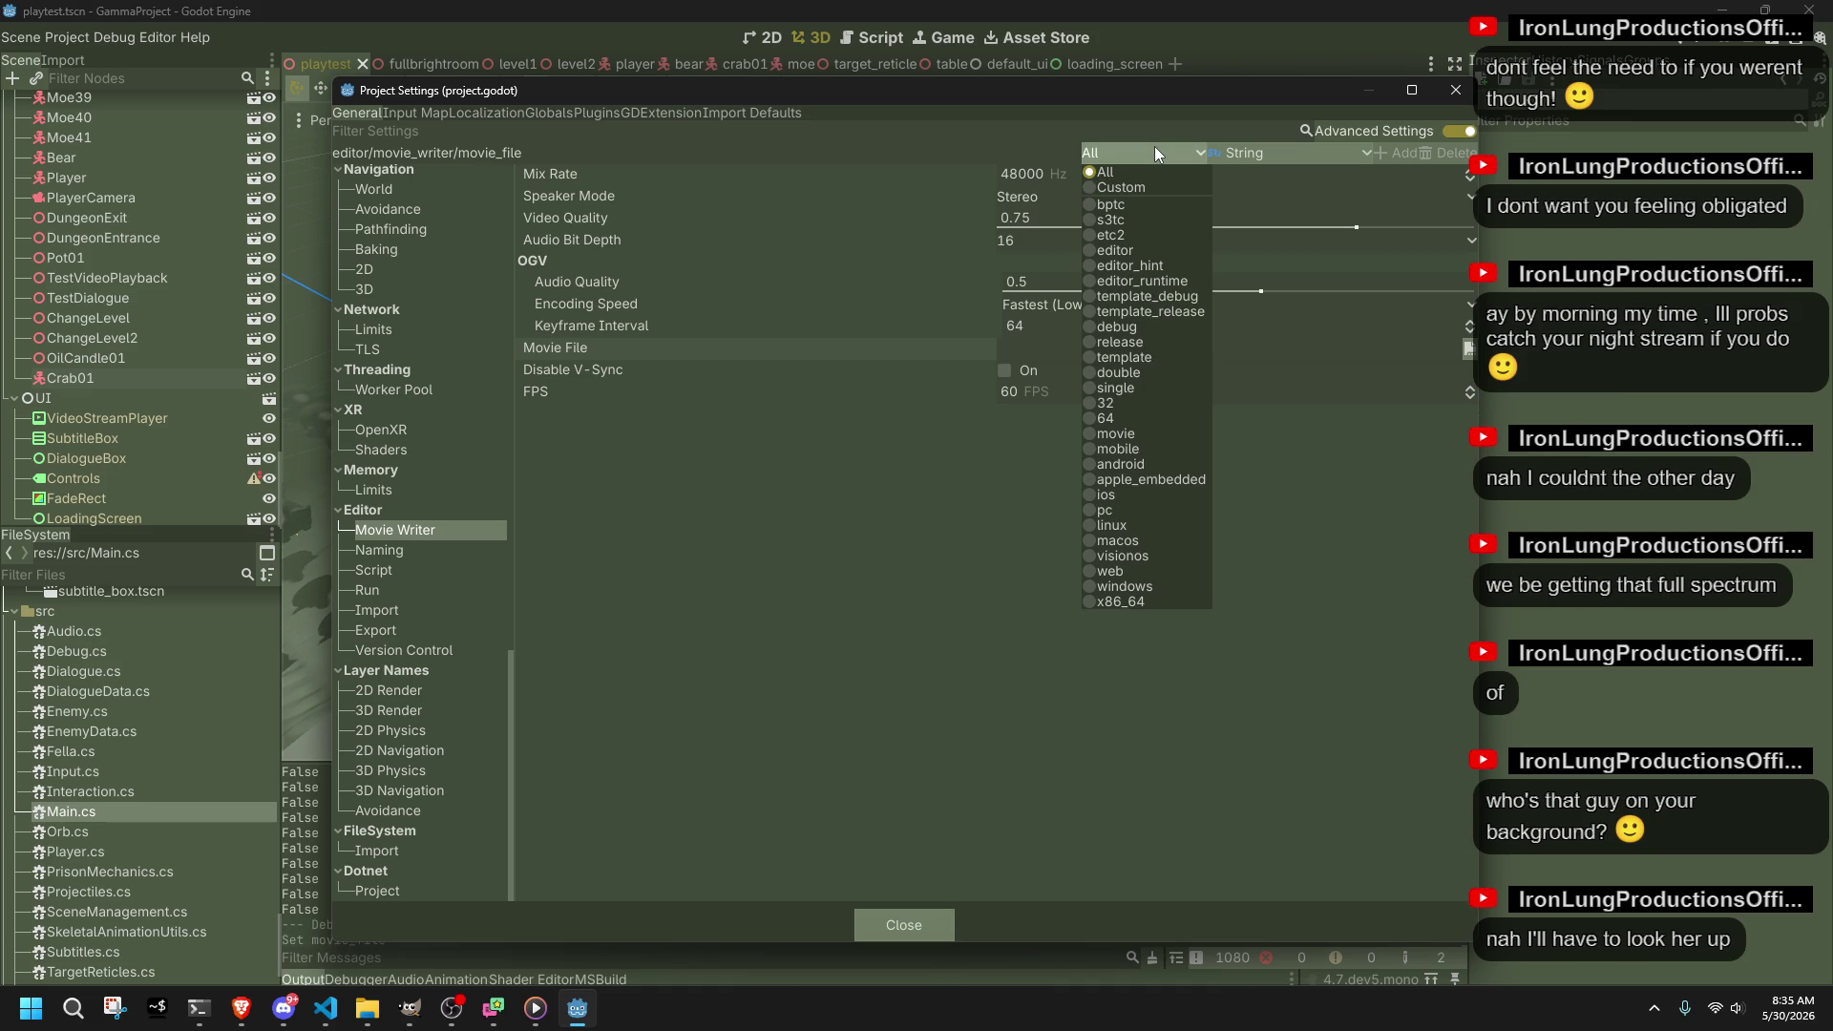
left_click(1155, 146)
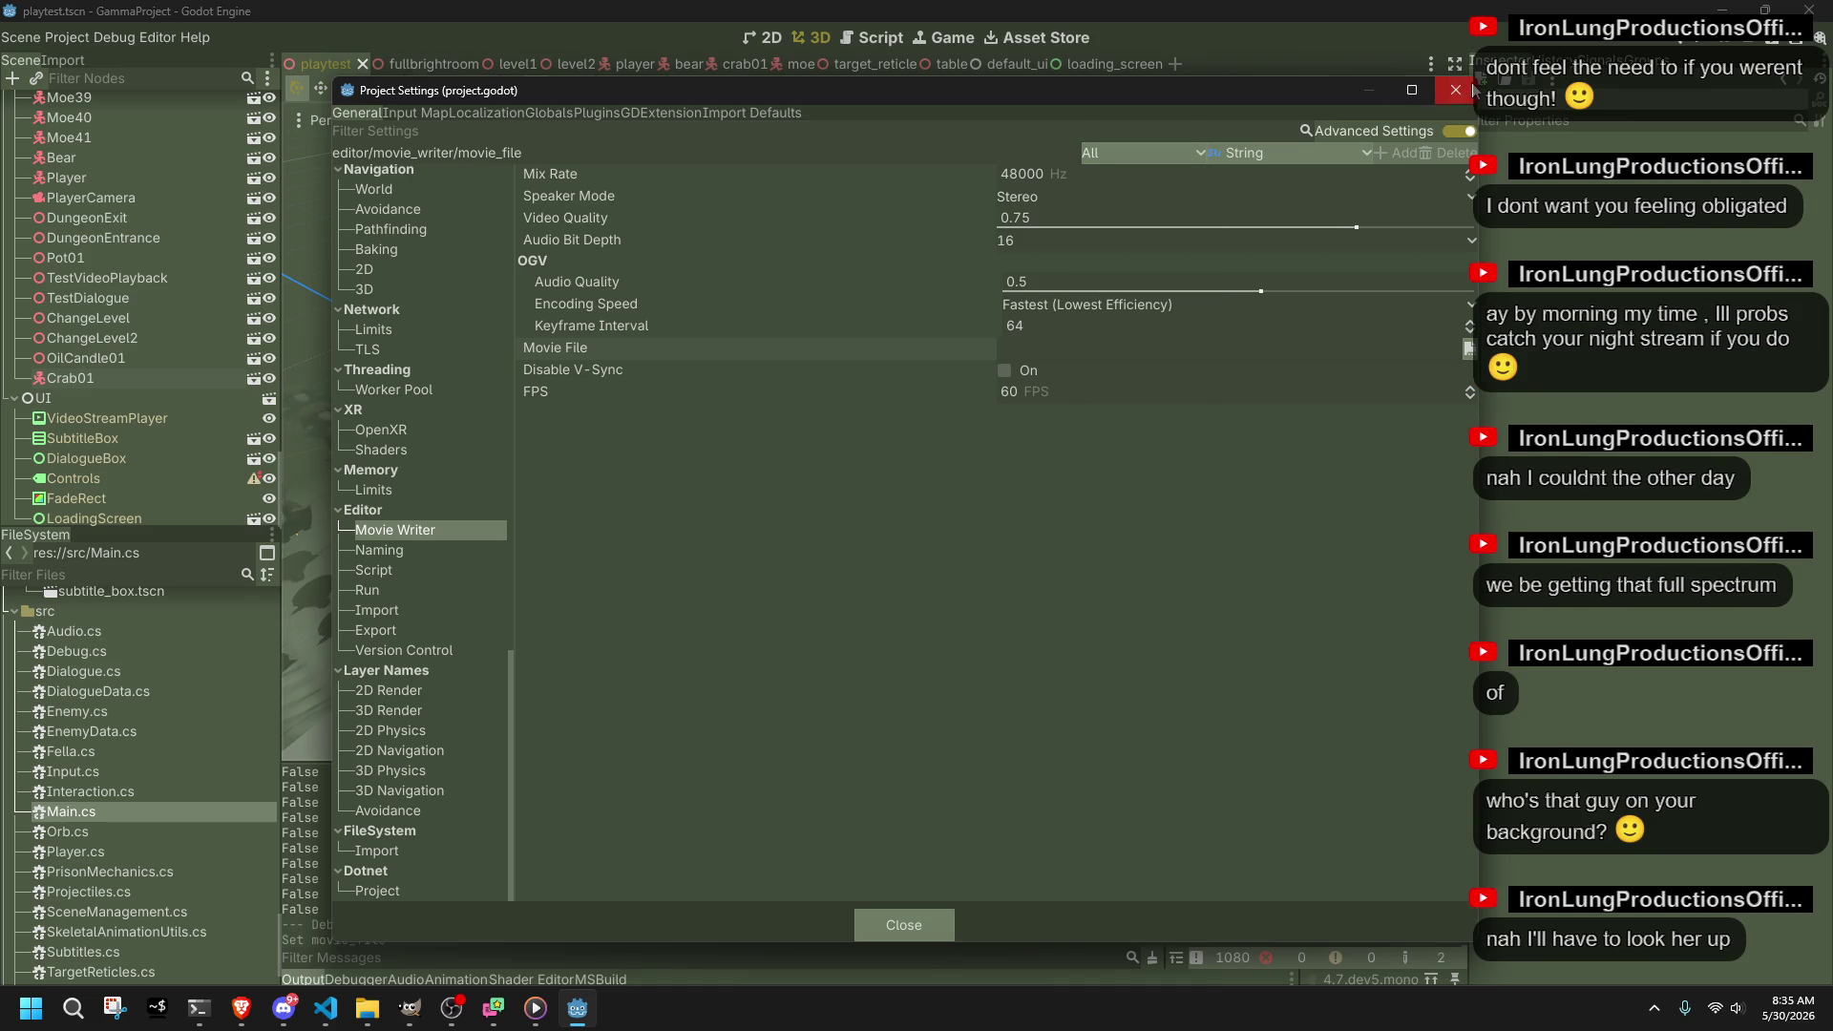
left_click(1471, 89)
left_click(96, 438)
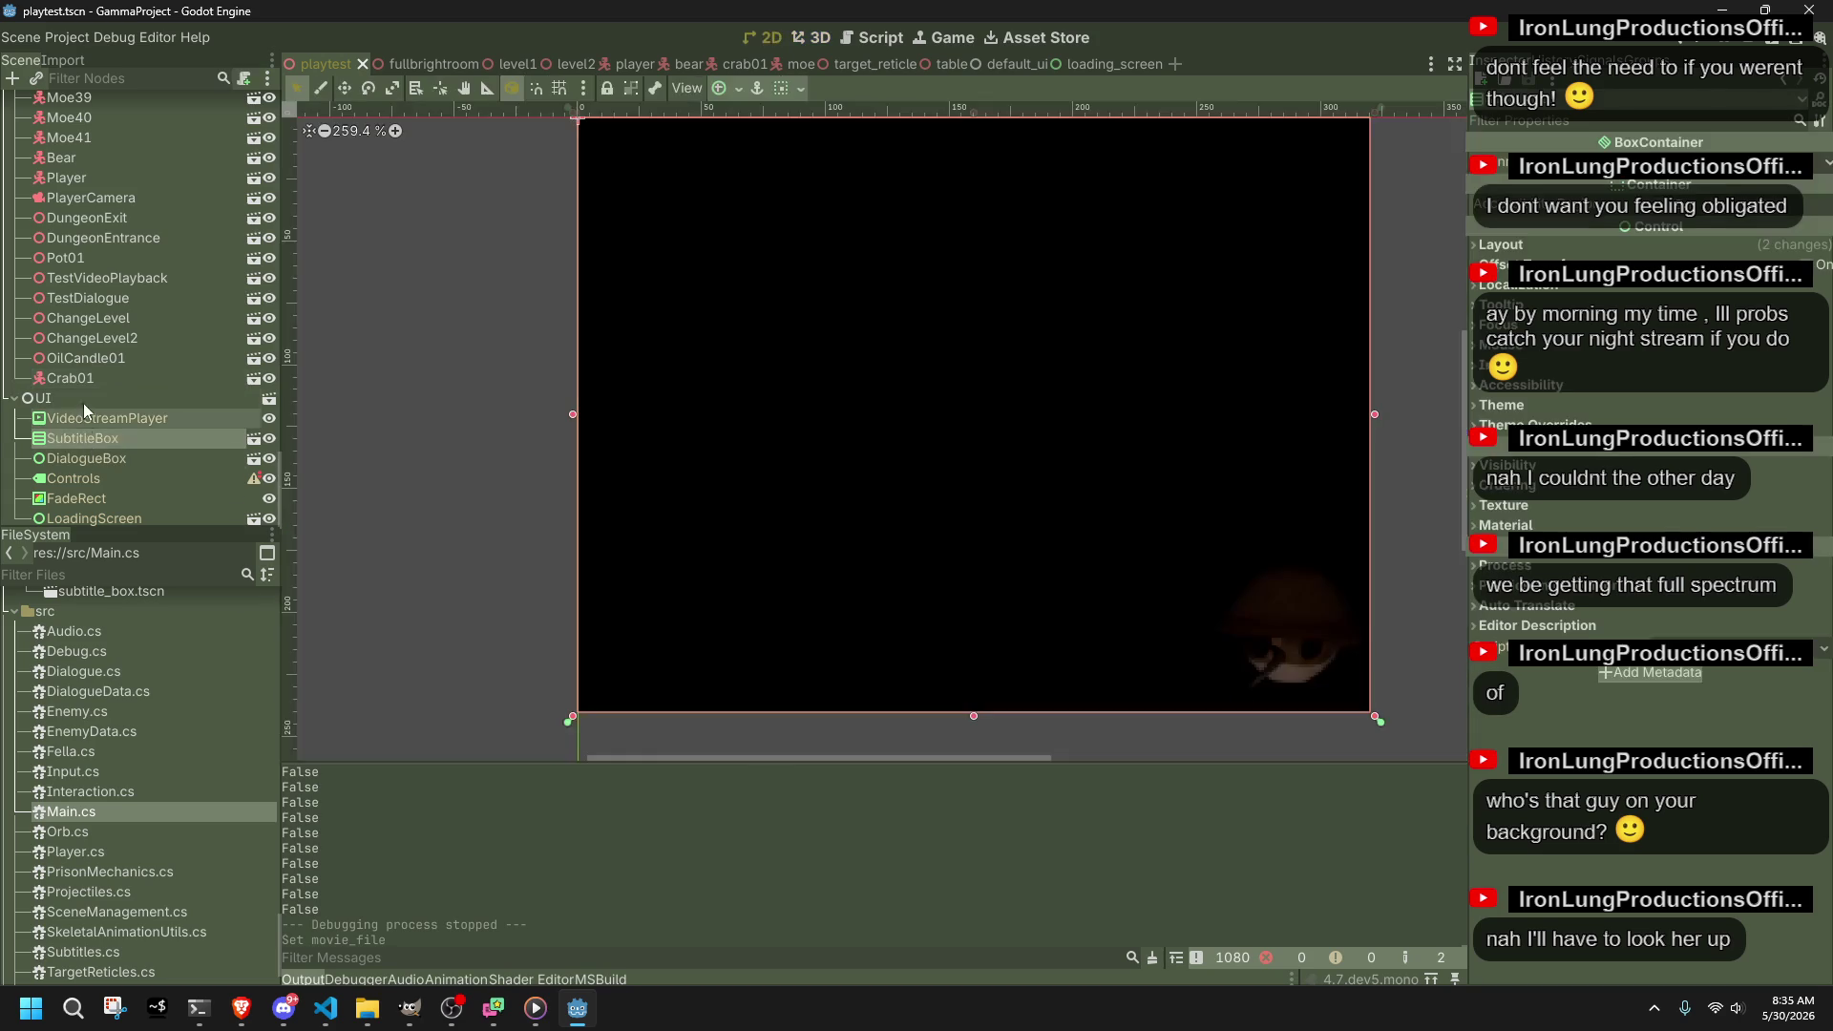
Step: Open the player scene, view its AnimationTree state machine, then return to Player.cs
left_click(86, 383)
left_click(645, 65)
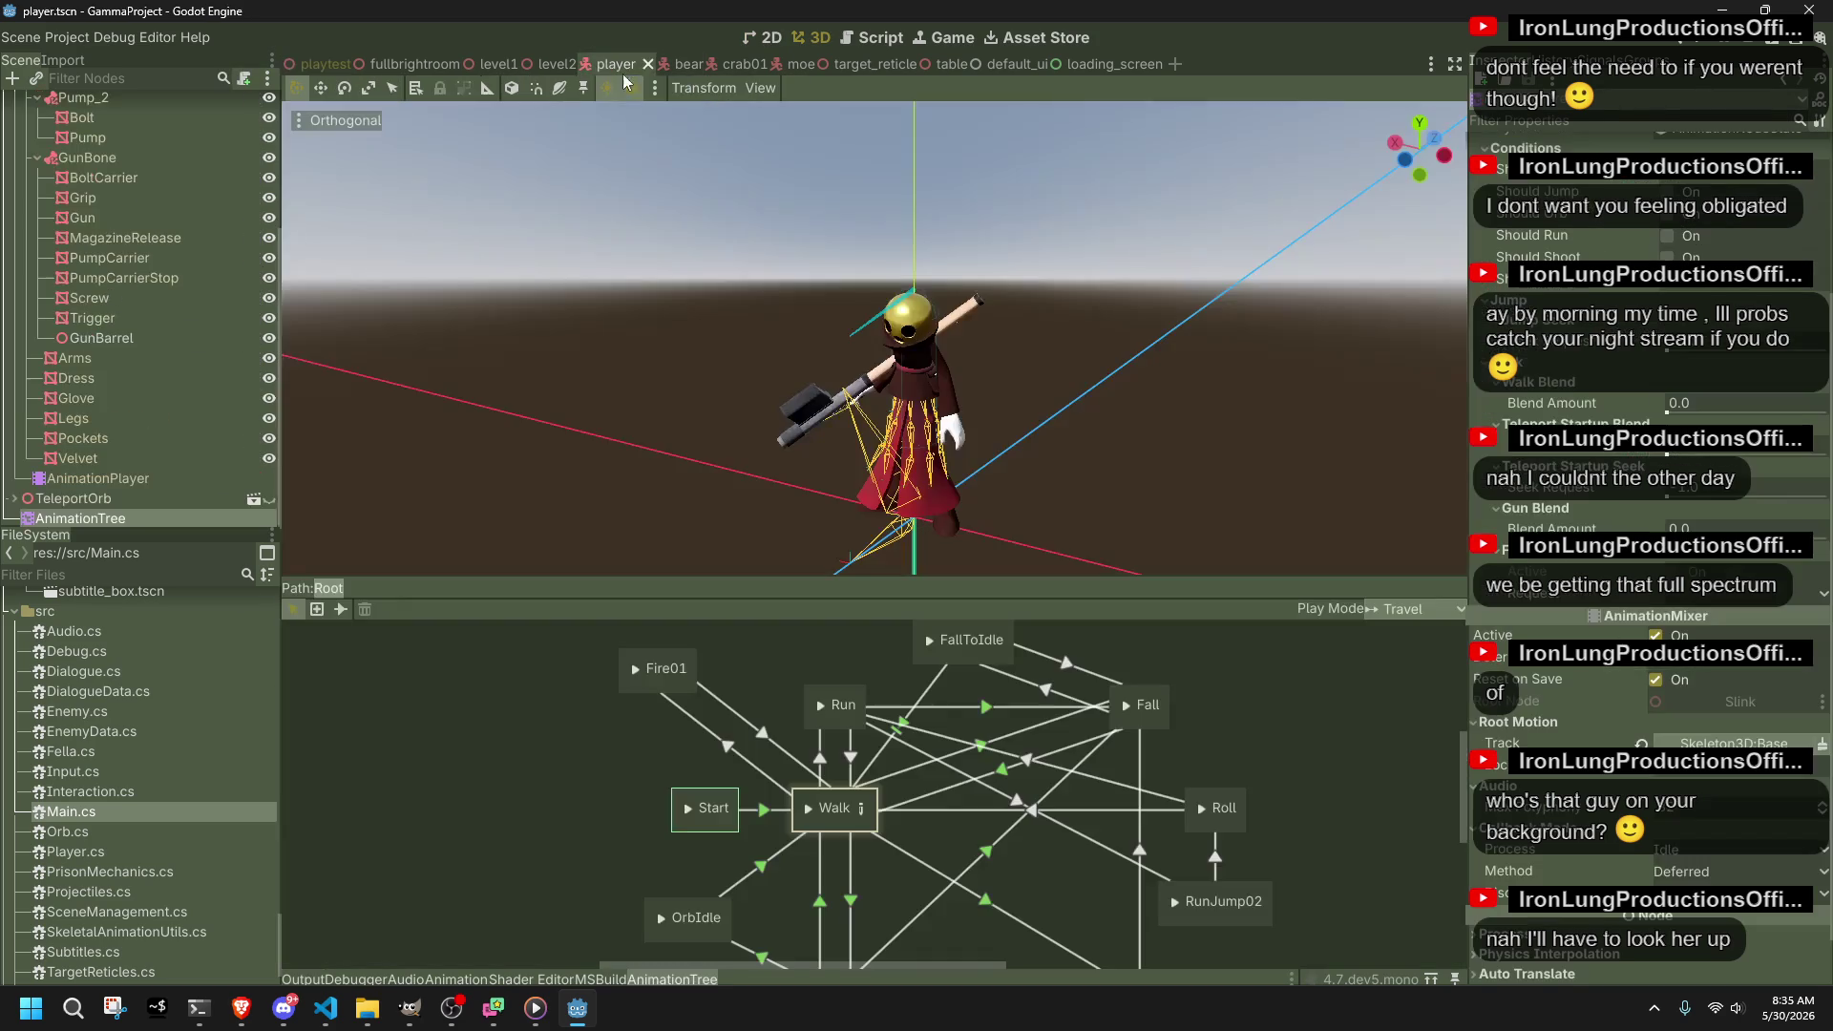
left_click(77, 398)
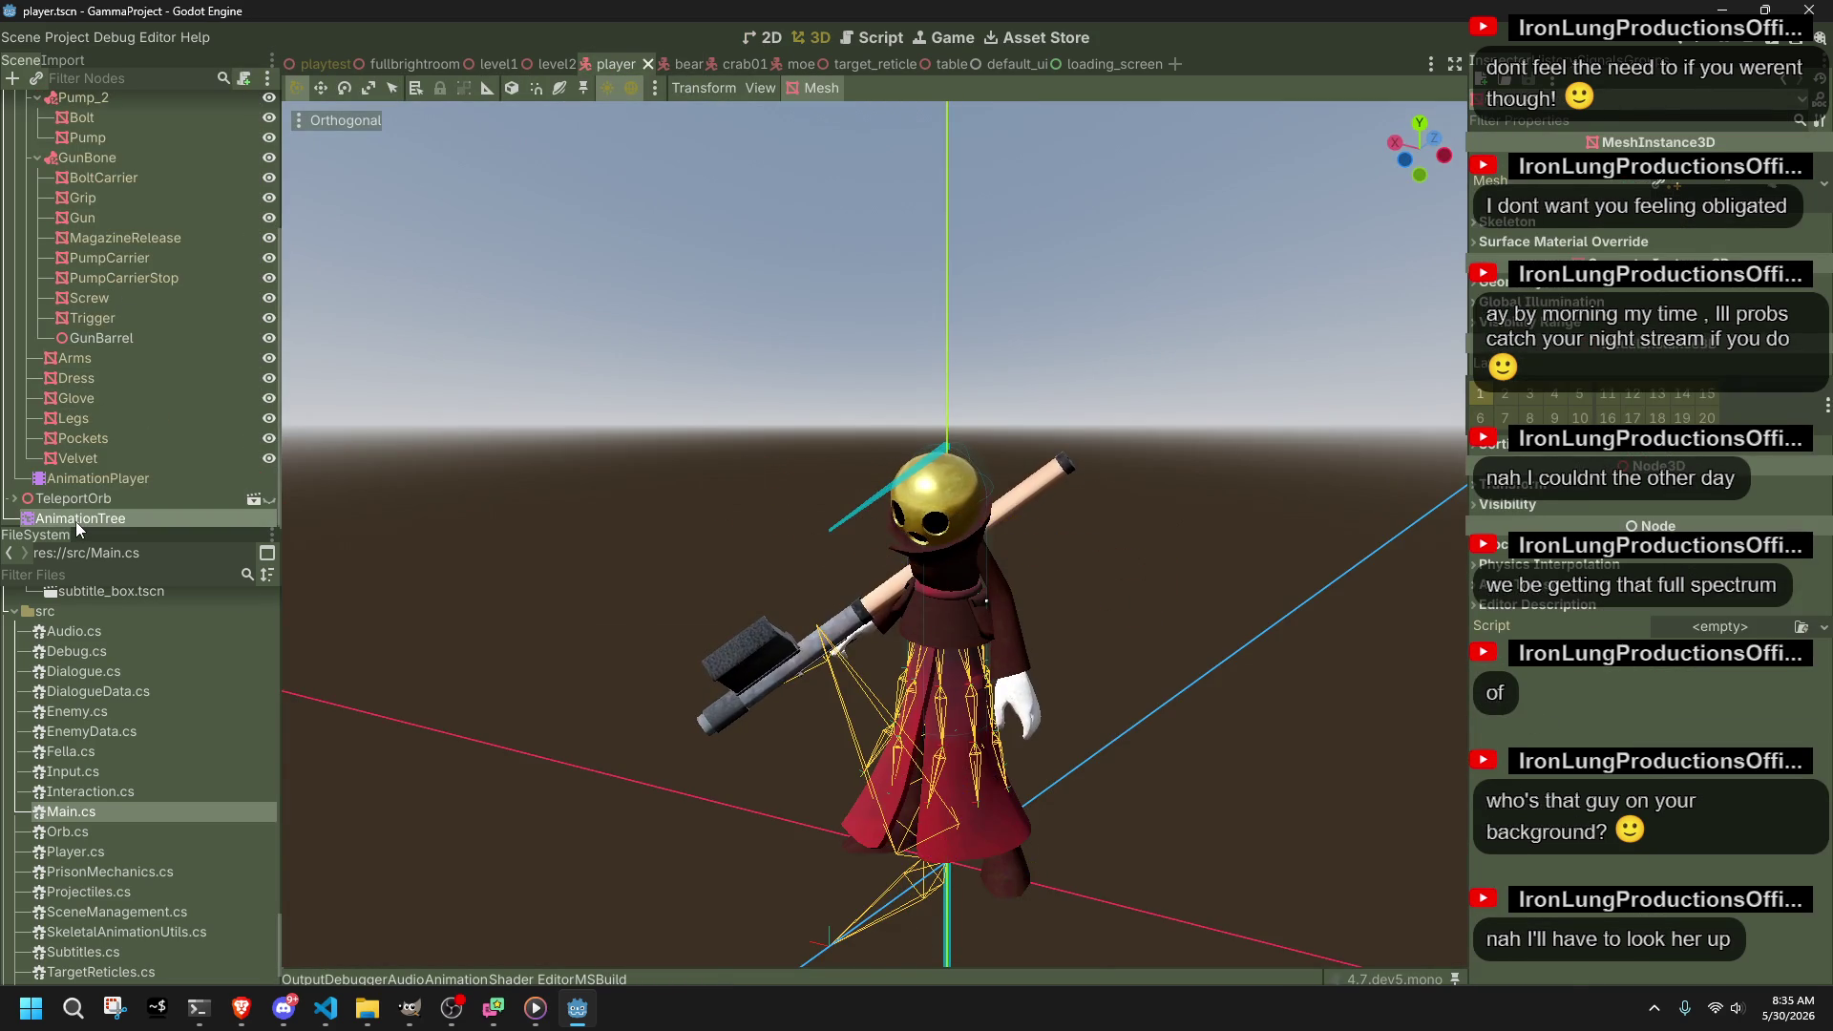
left_click(77, 518)
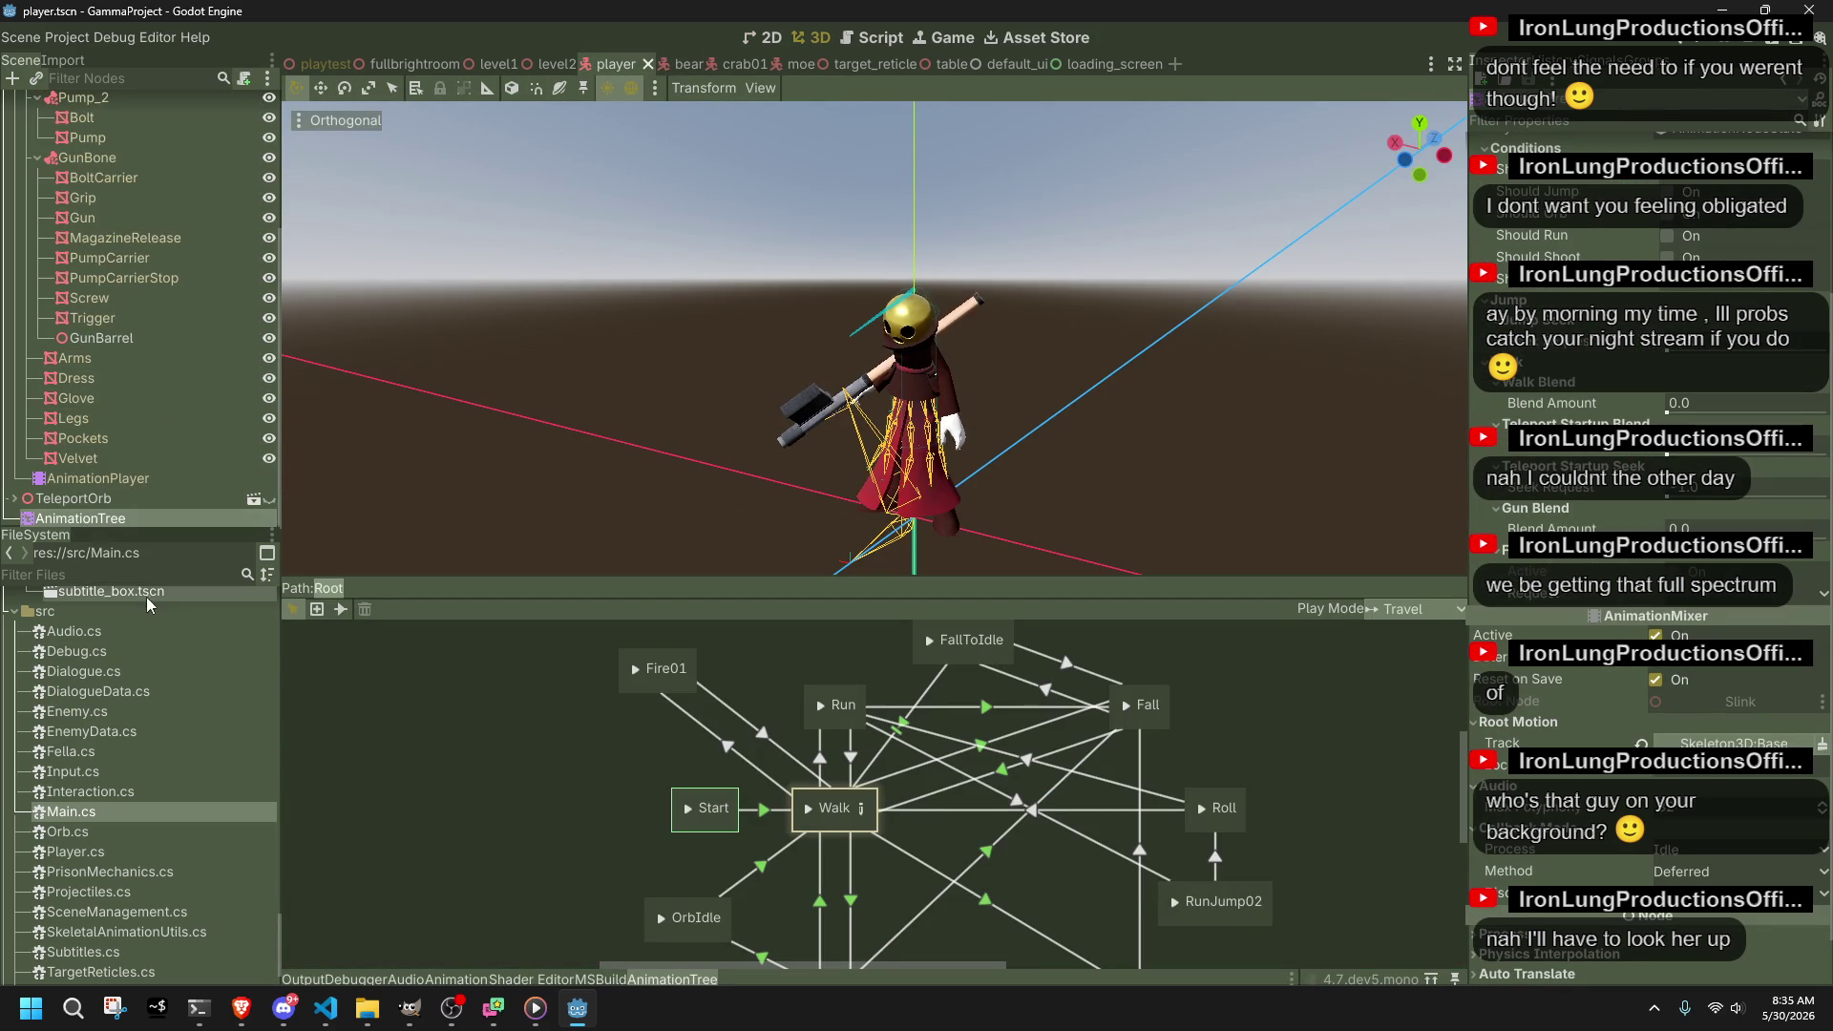
left_click(326, 1009)
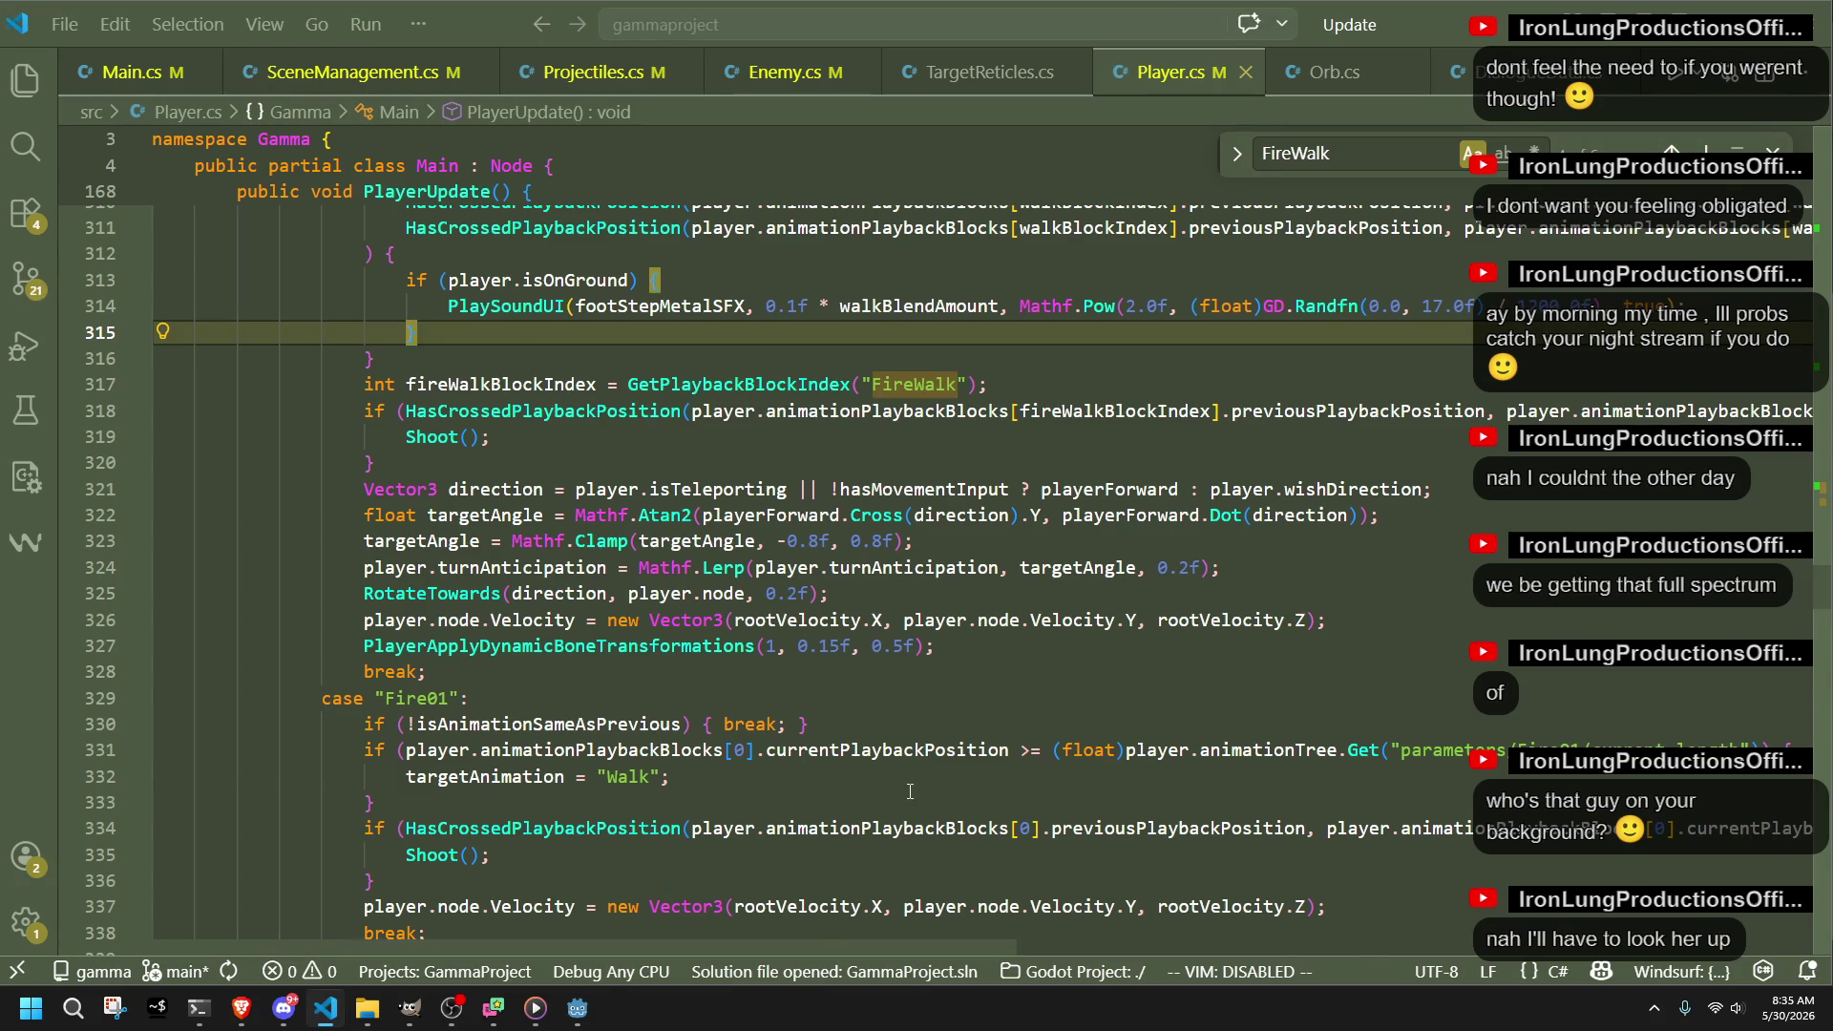
Step: Scroll up to the Player struct and select the meatCount, maxDistance and bone-index field names
scroll(910, 791, "up", 8)
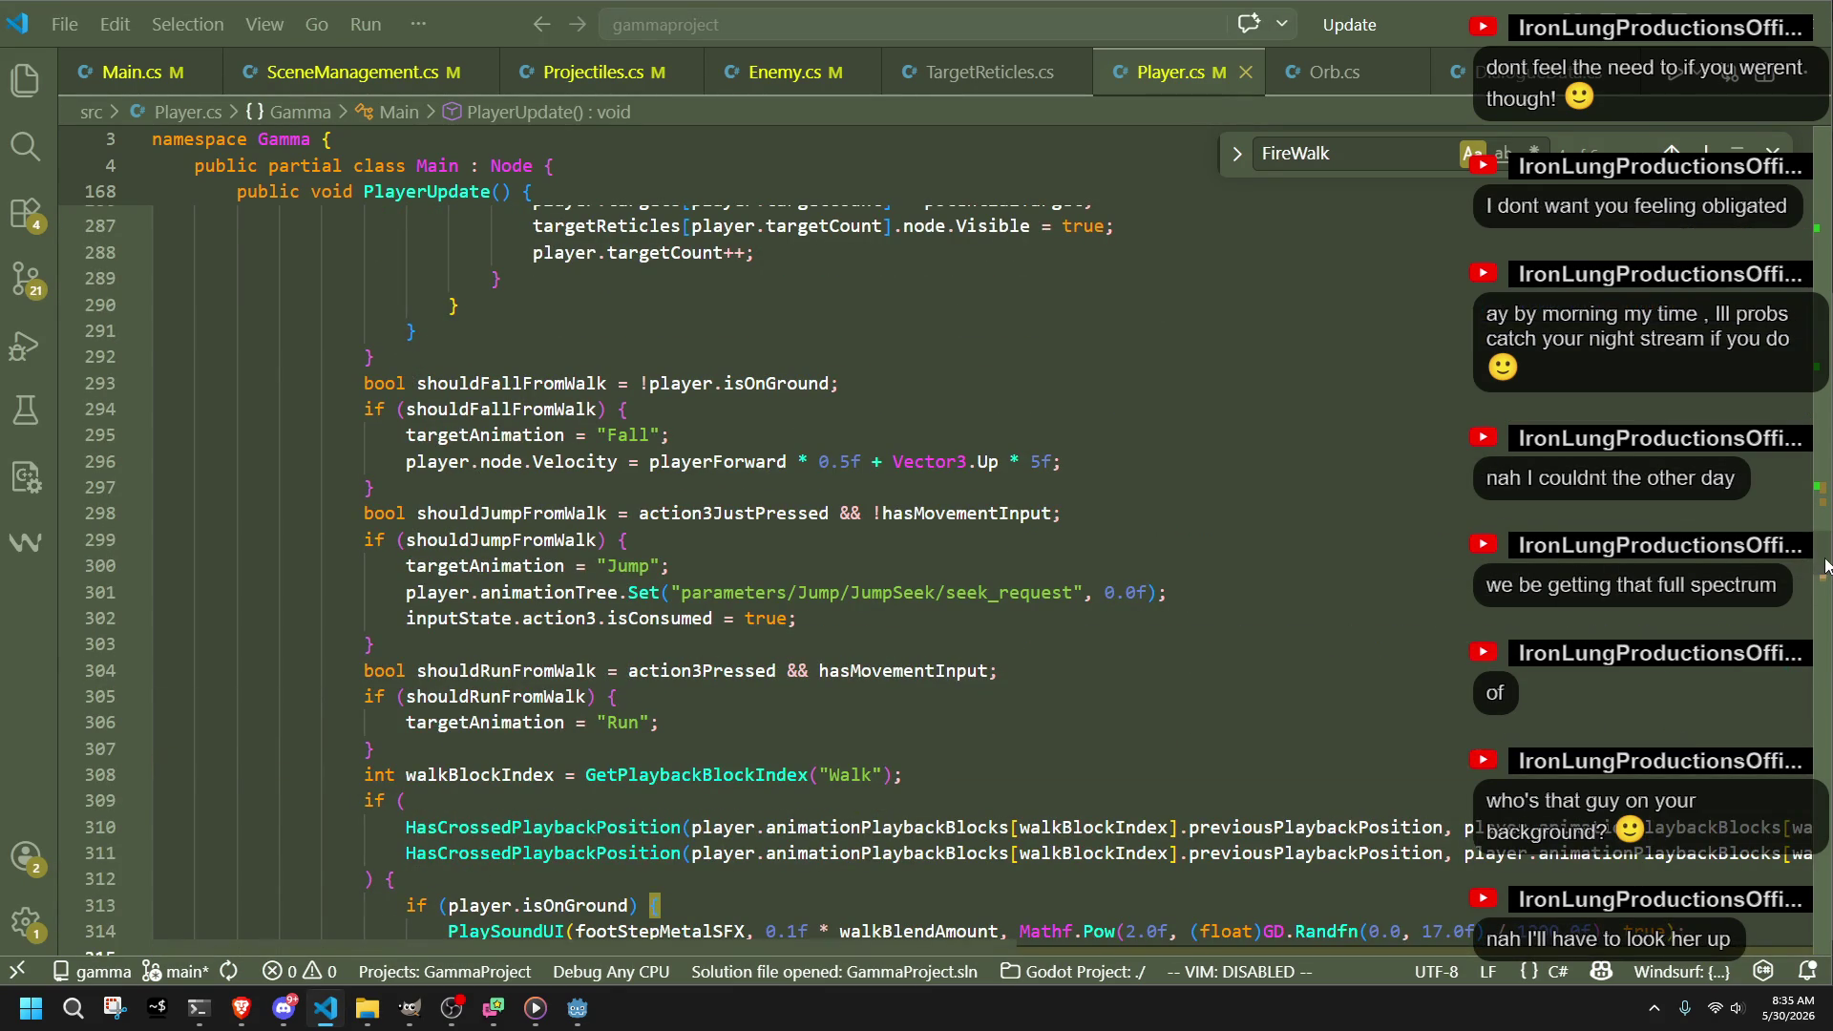
mouse_move(1824, 565)
left_mouse_down()
mouse_move(1829, 153)
mouse_move(1805, 194)
left_mouse_up()
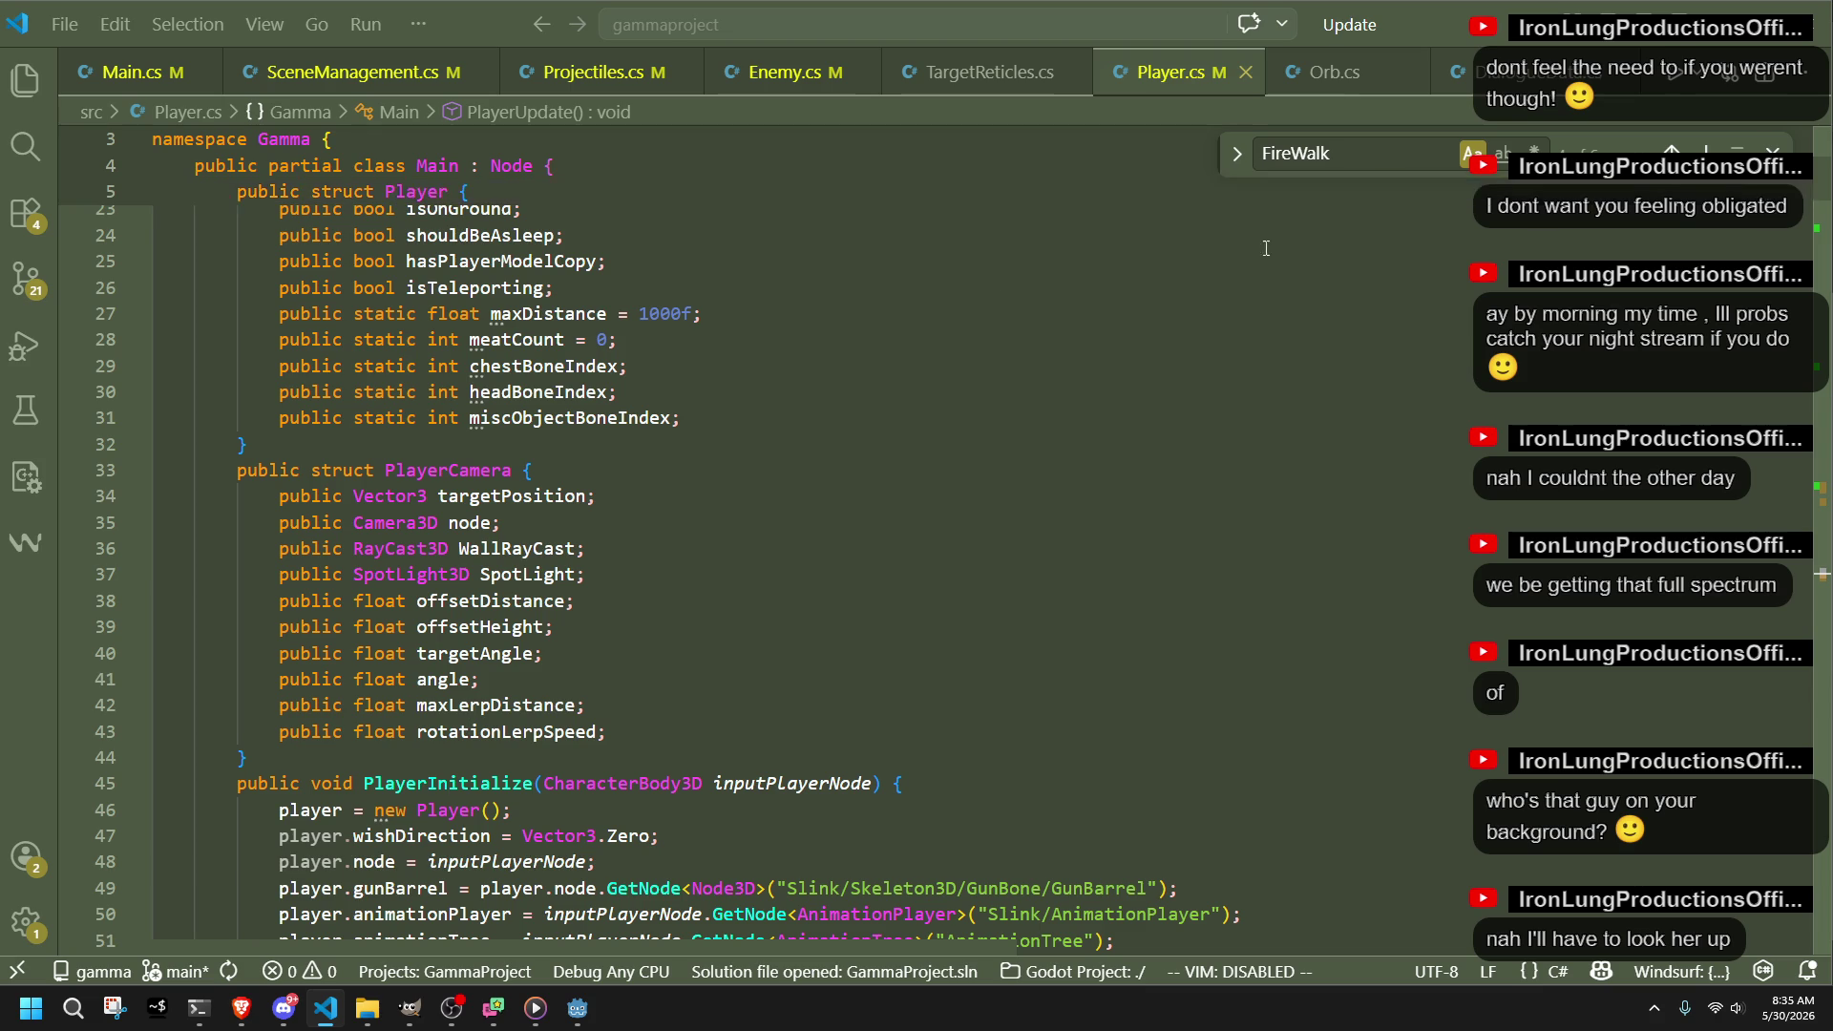
double_click(496, 341)
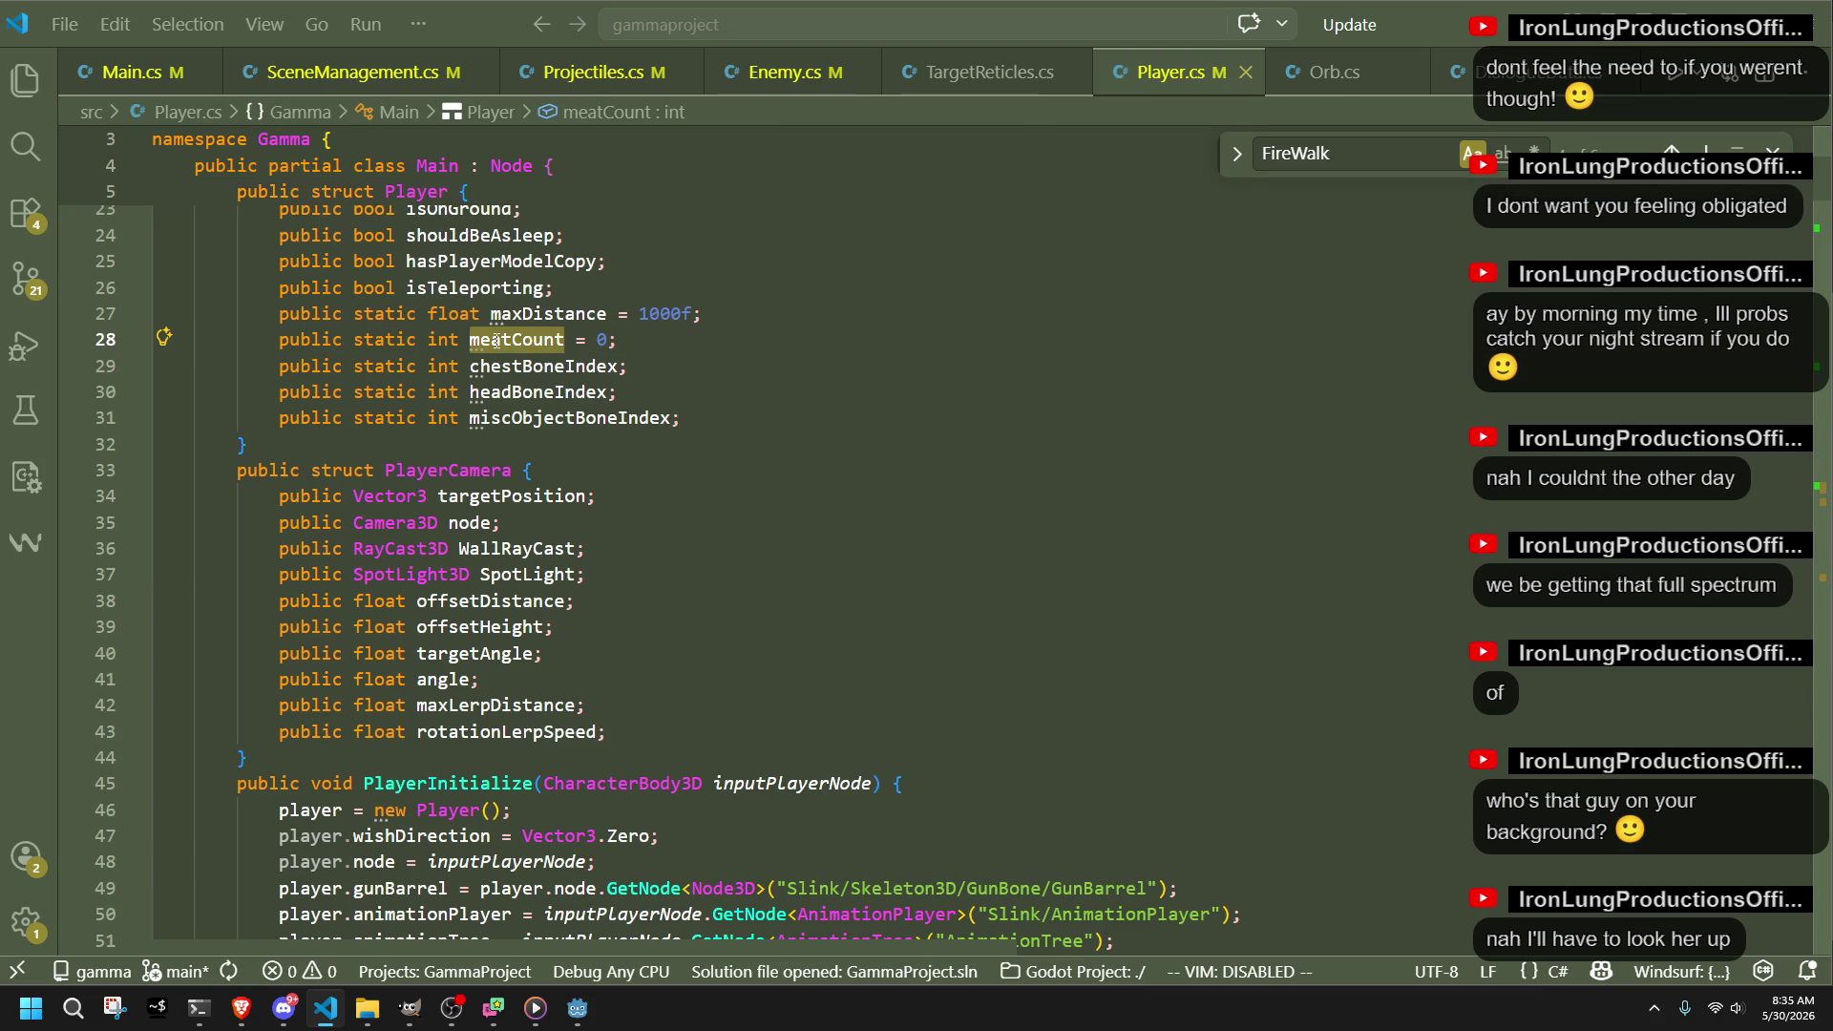
double_click(545, 314)
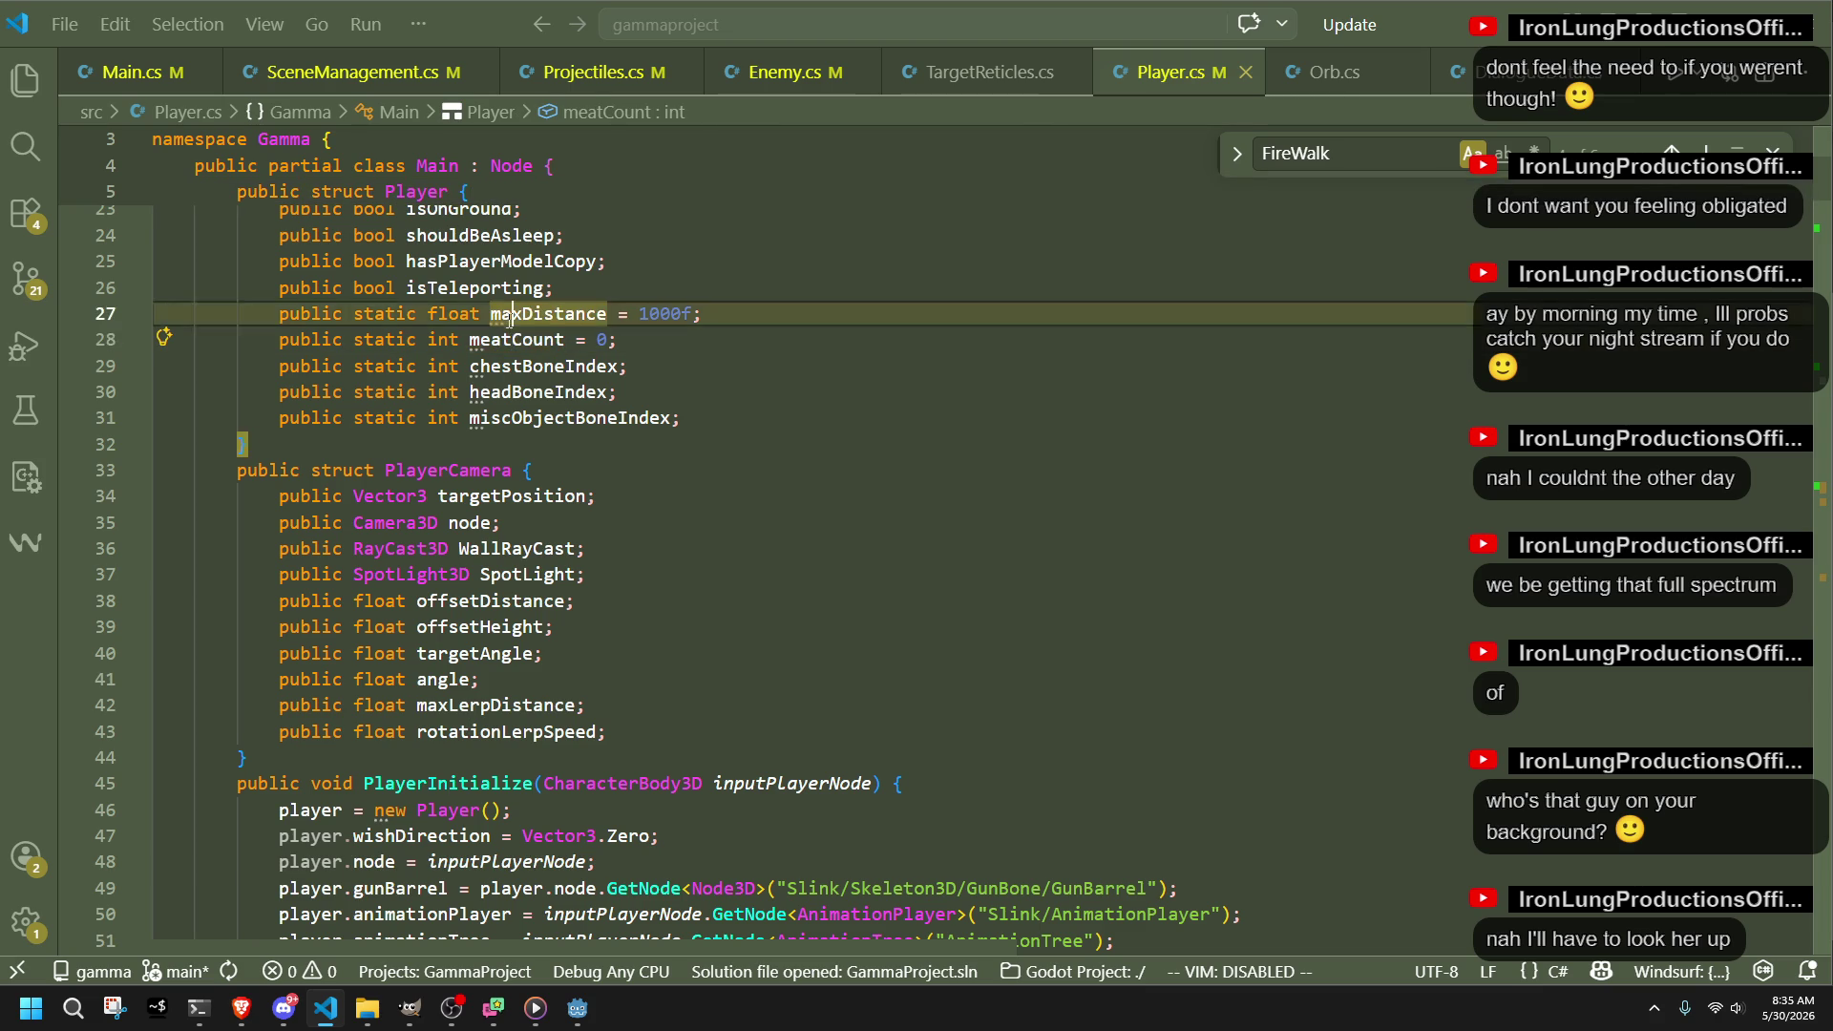
double_click(530, 393)
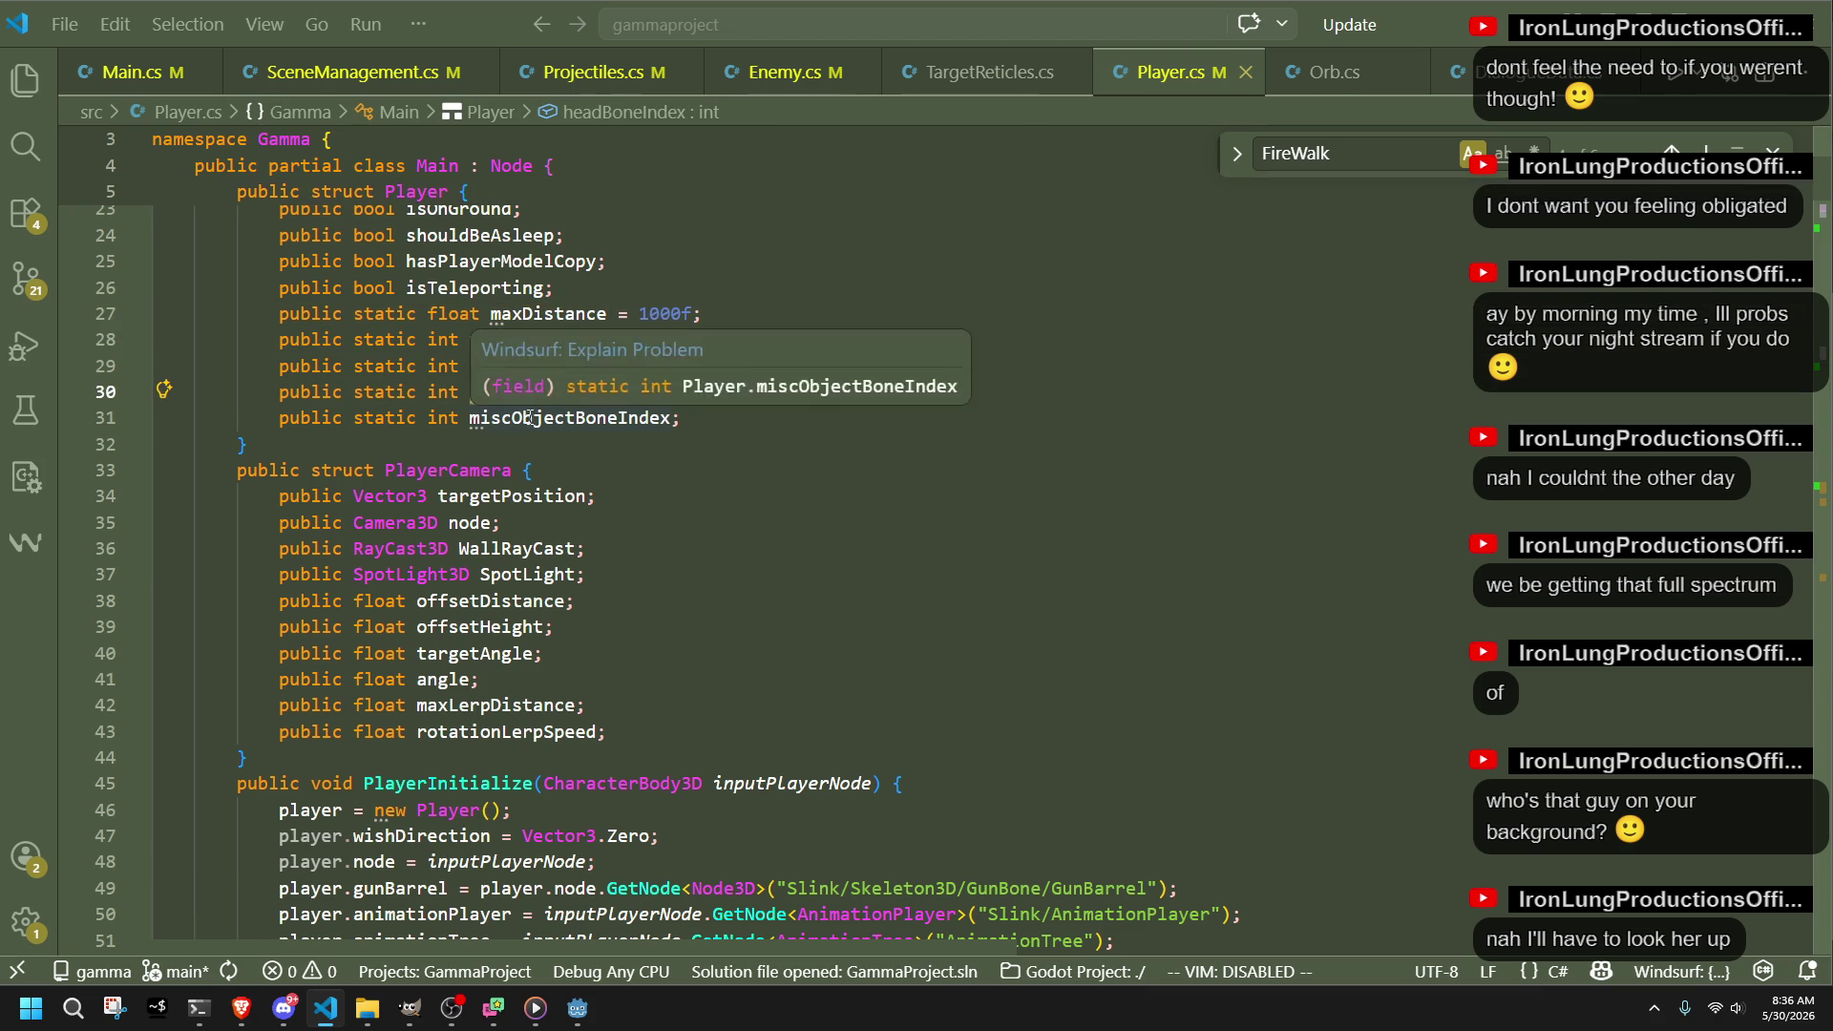
double_click(530, 418)
double_click(528, 393)
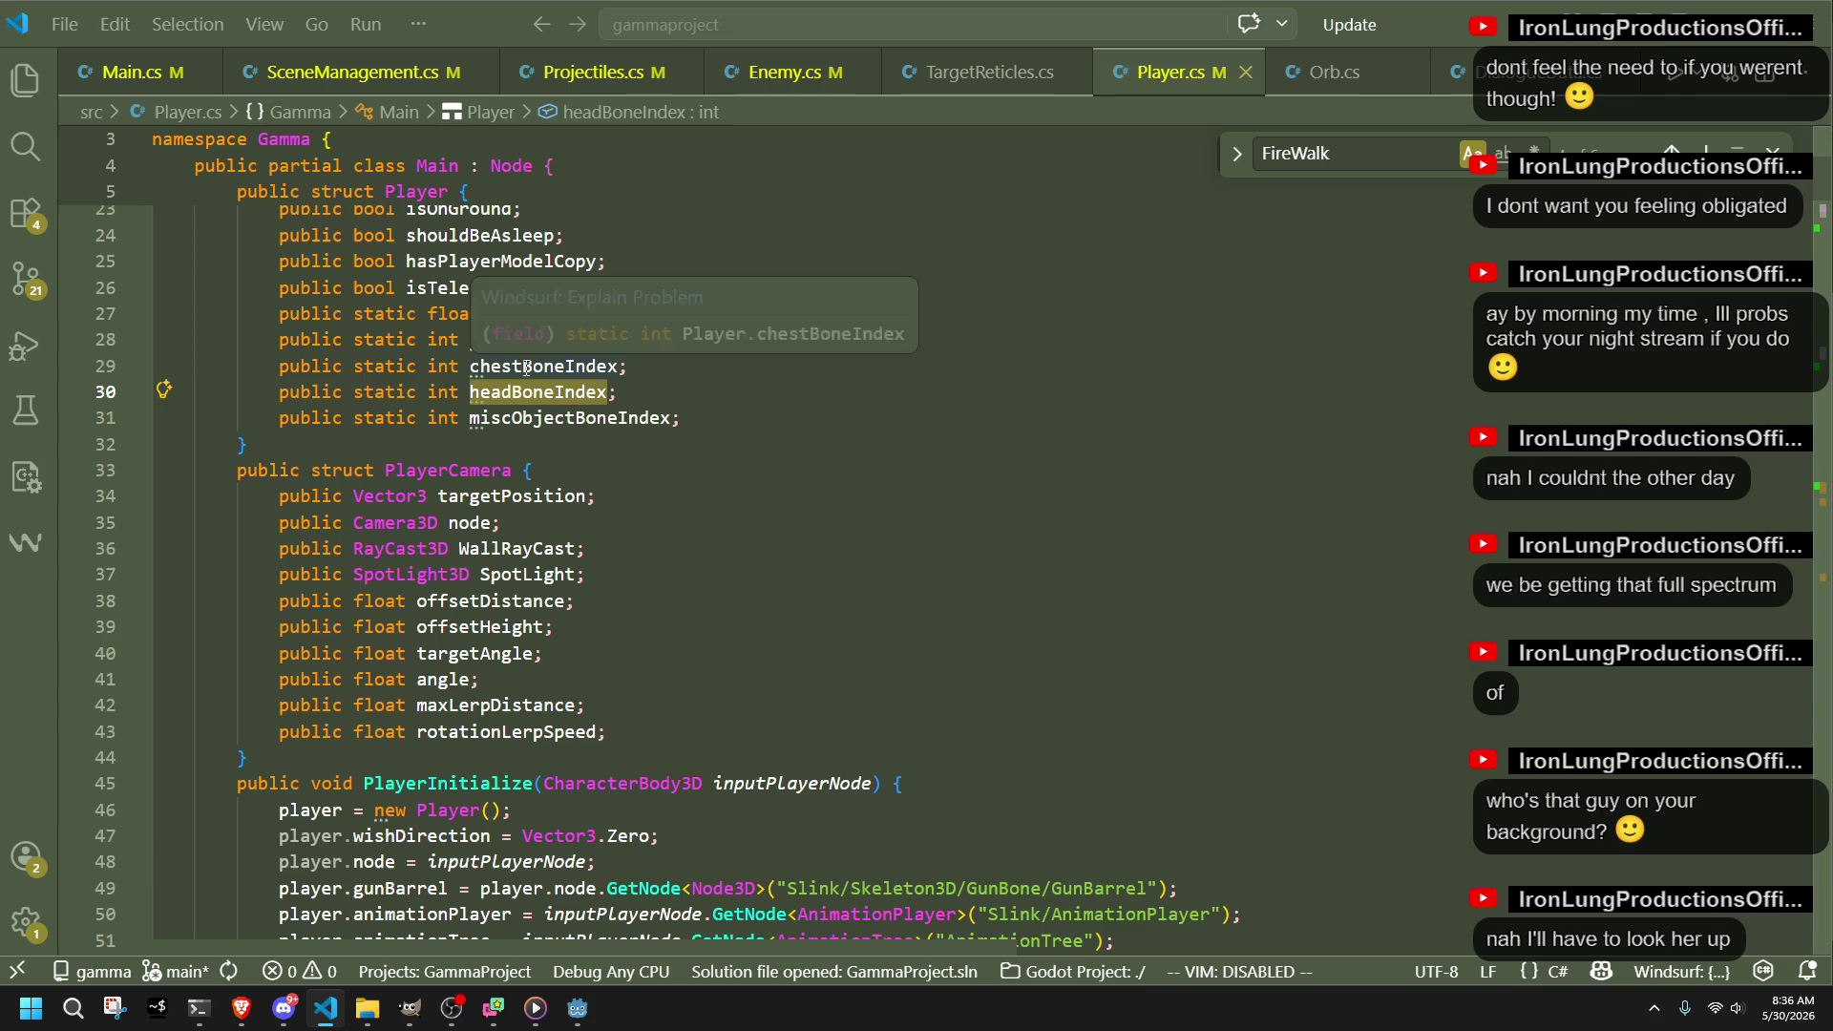
double_click(527, 368)
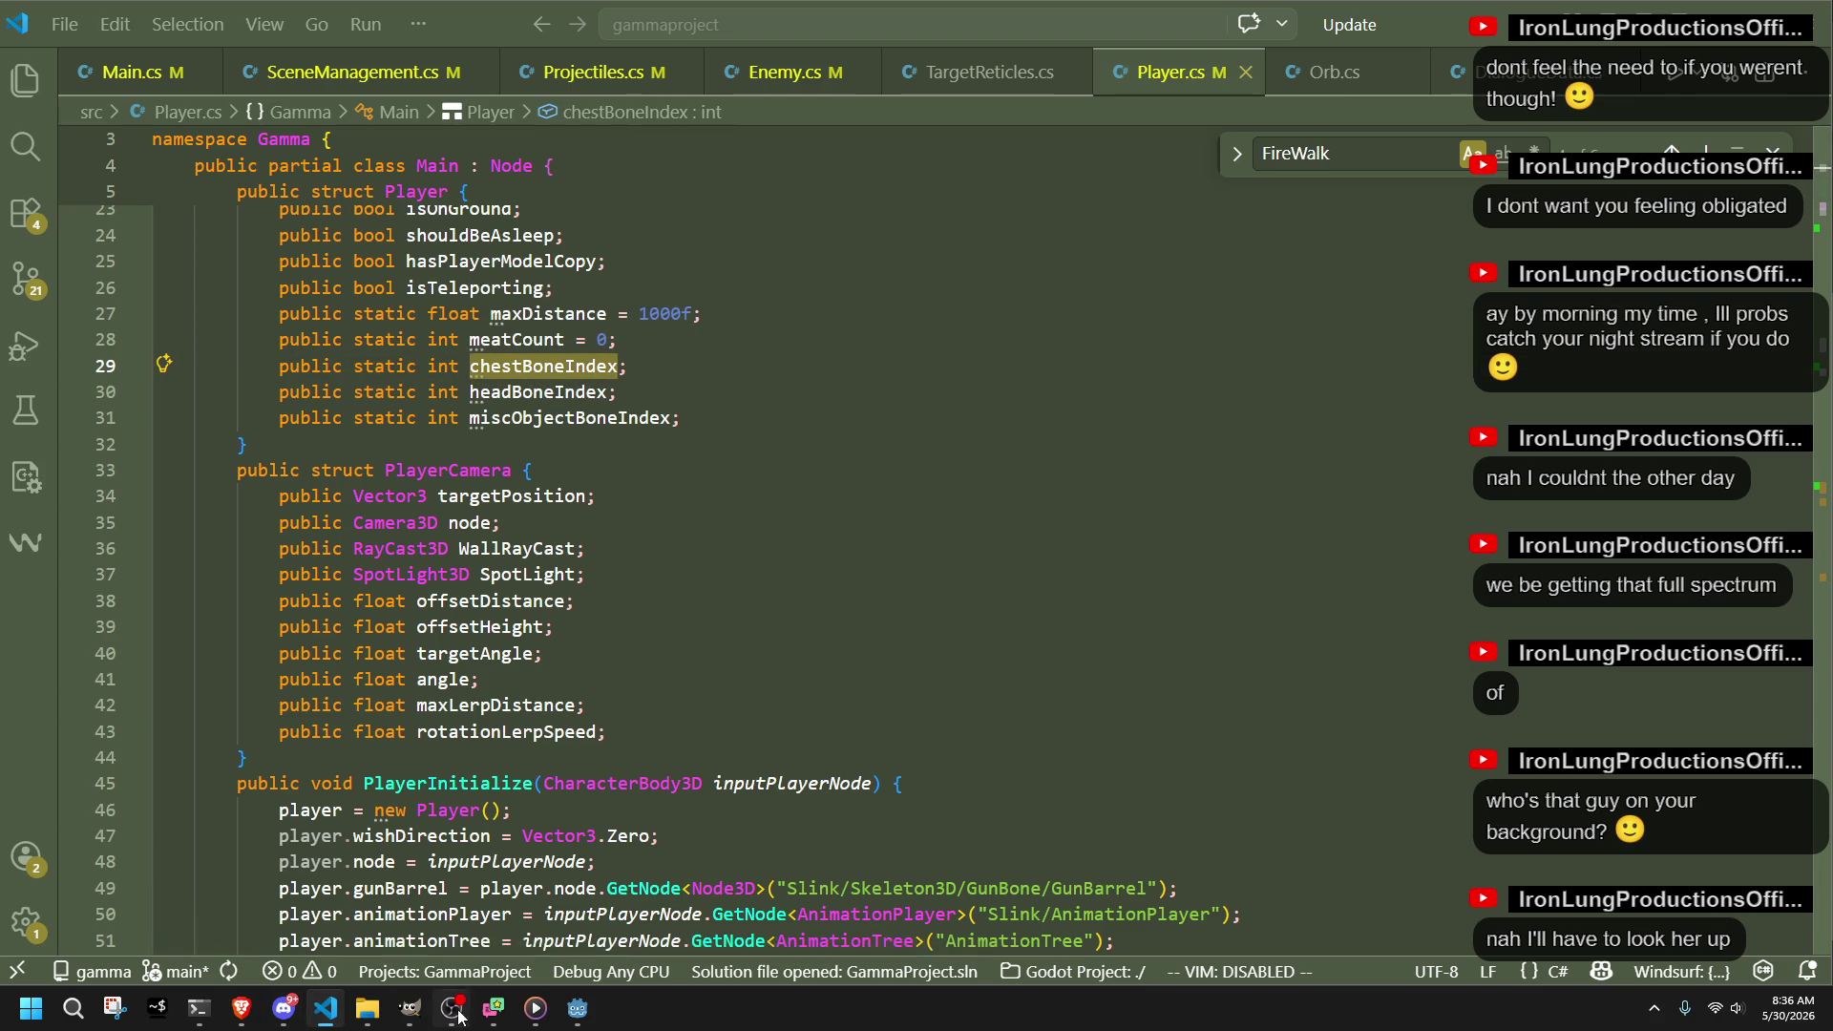
Step: Switch to Godot and back, then minimize Visual Studio Code to show the desktop
mouse_move(194, 1020)
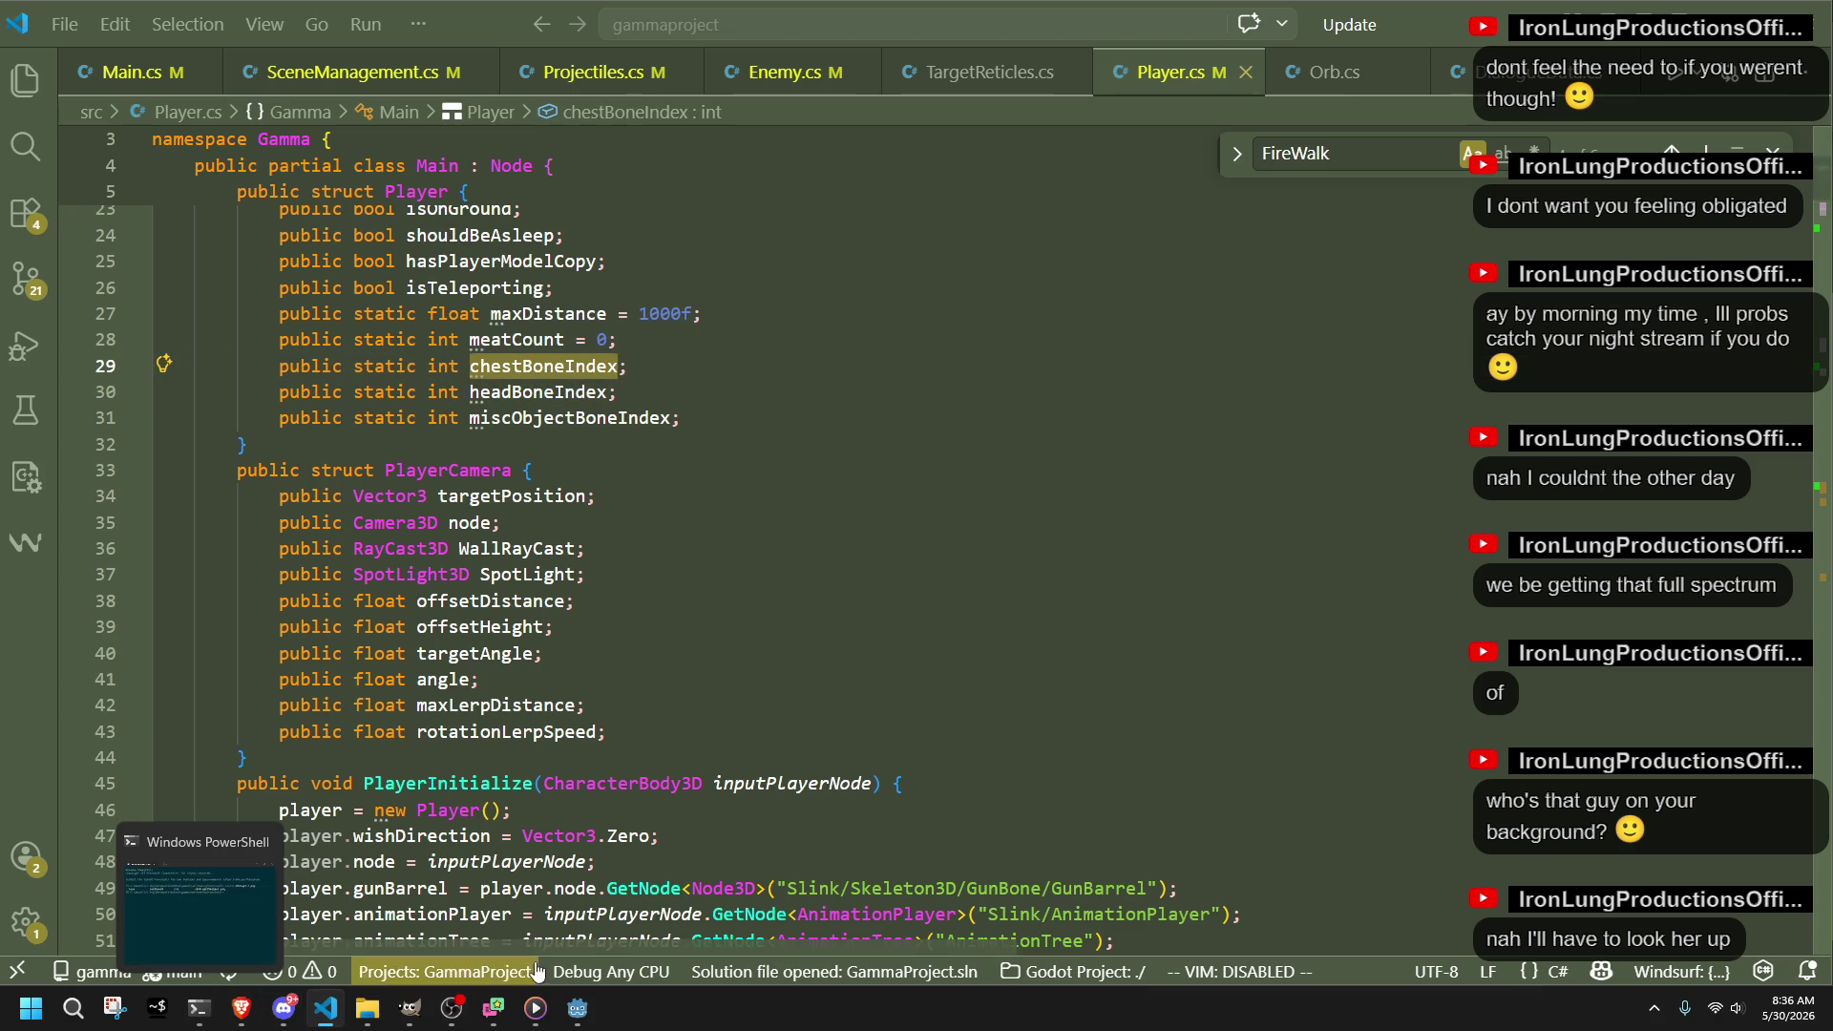
left_click(581, 1016)
left_click(581, 1016)
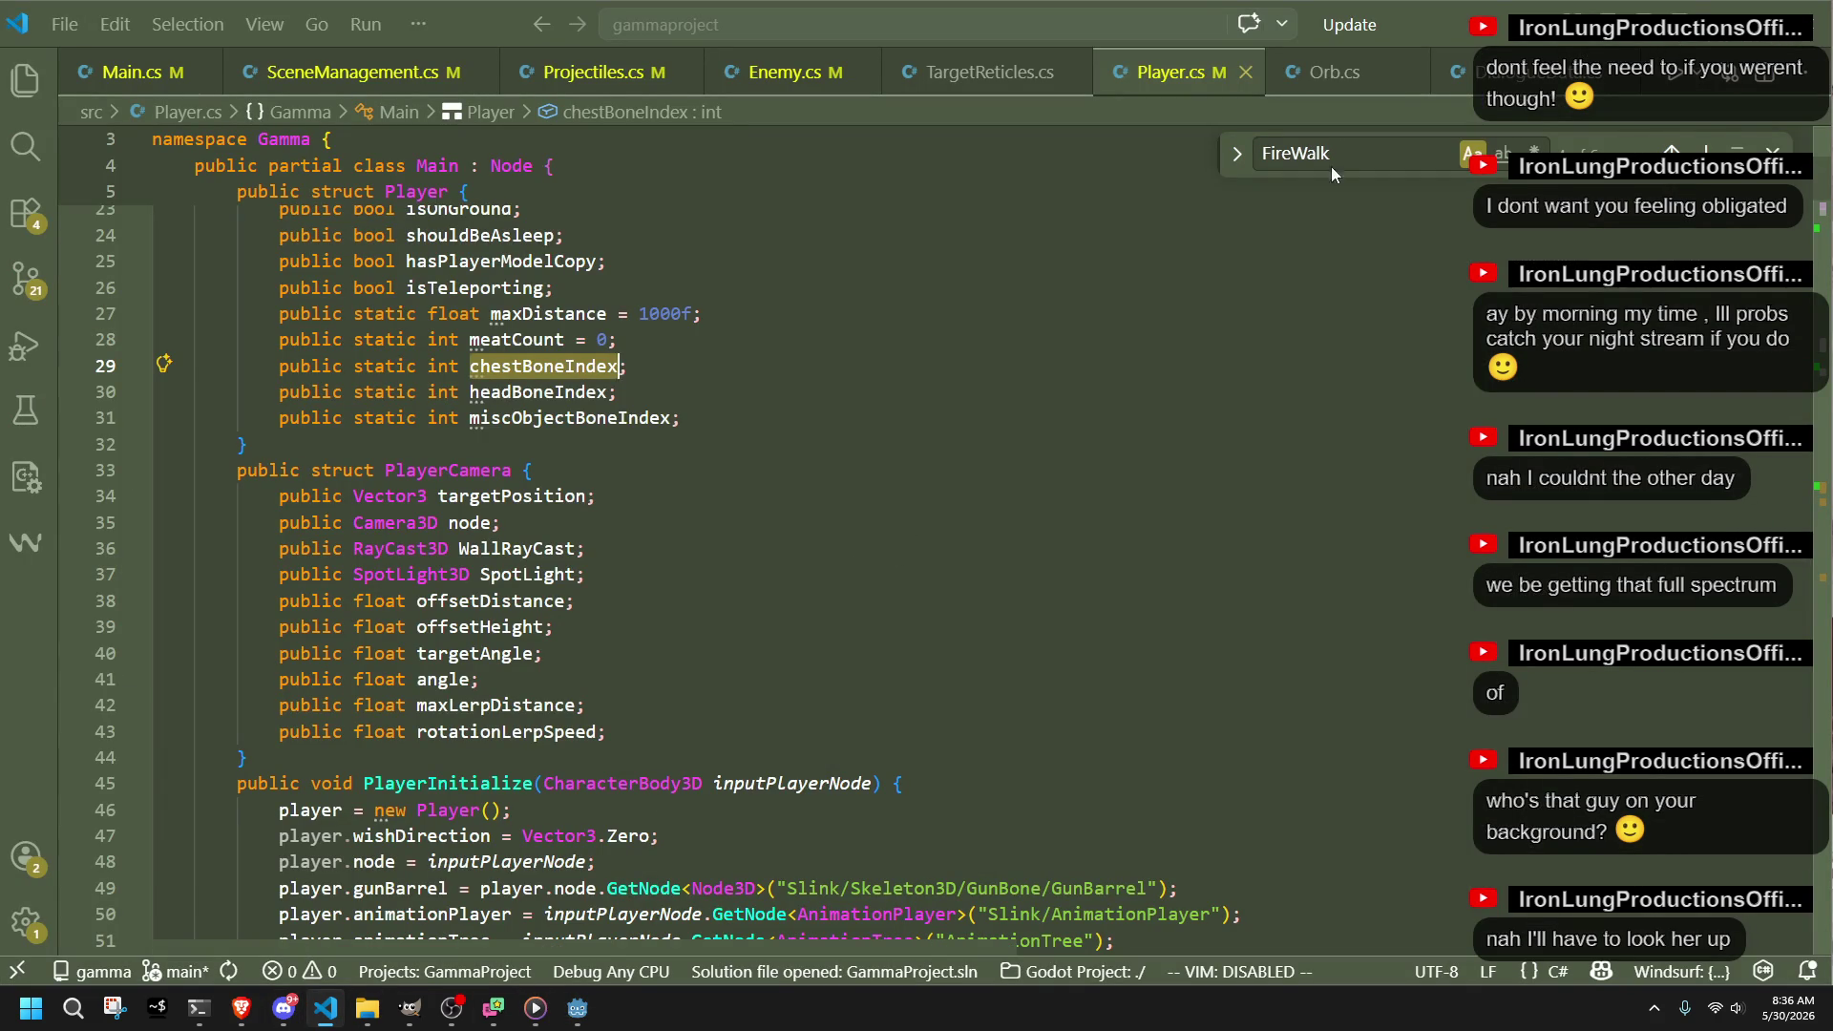
left_click(1714, 19)
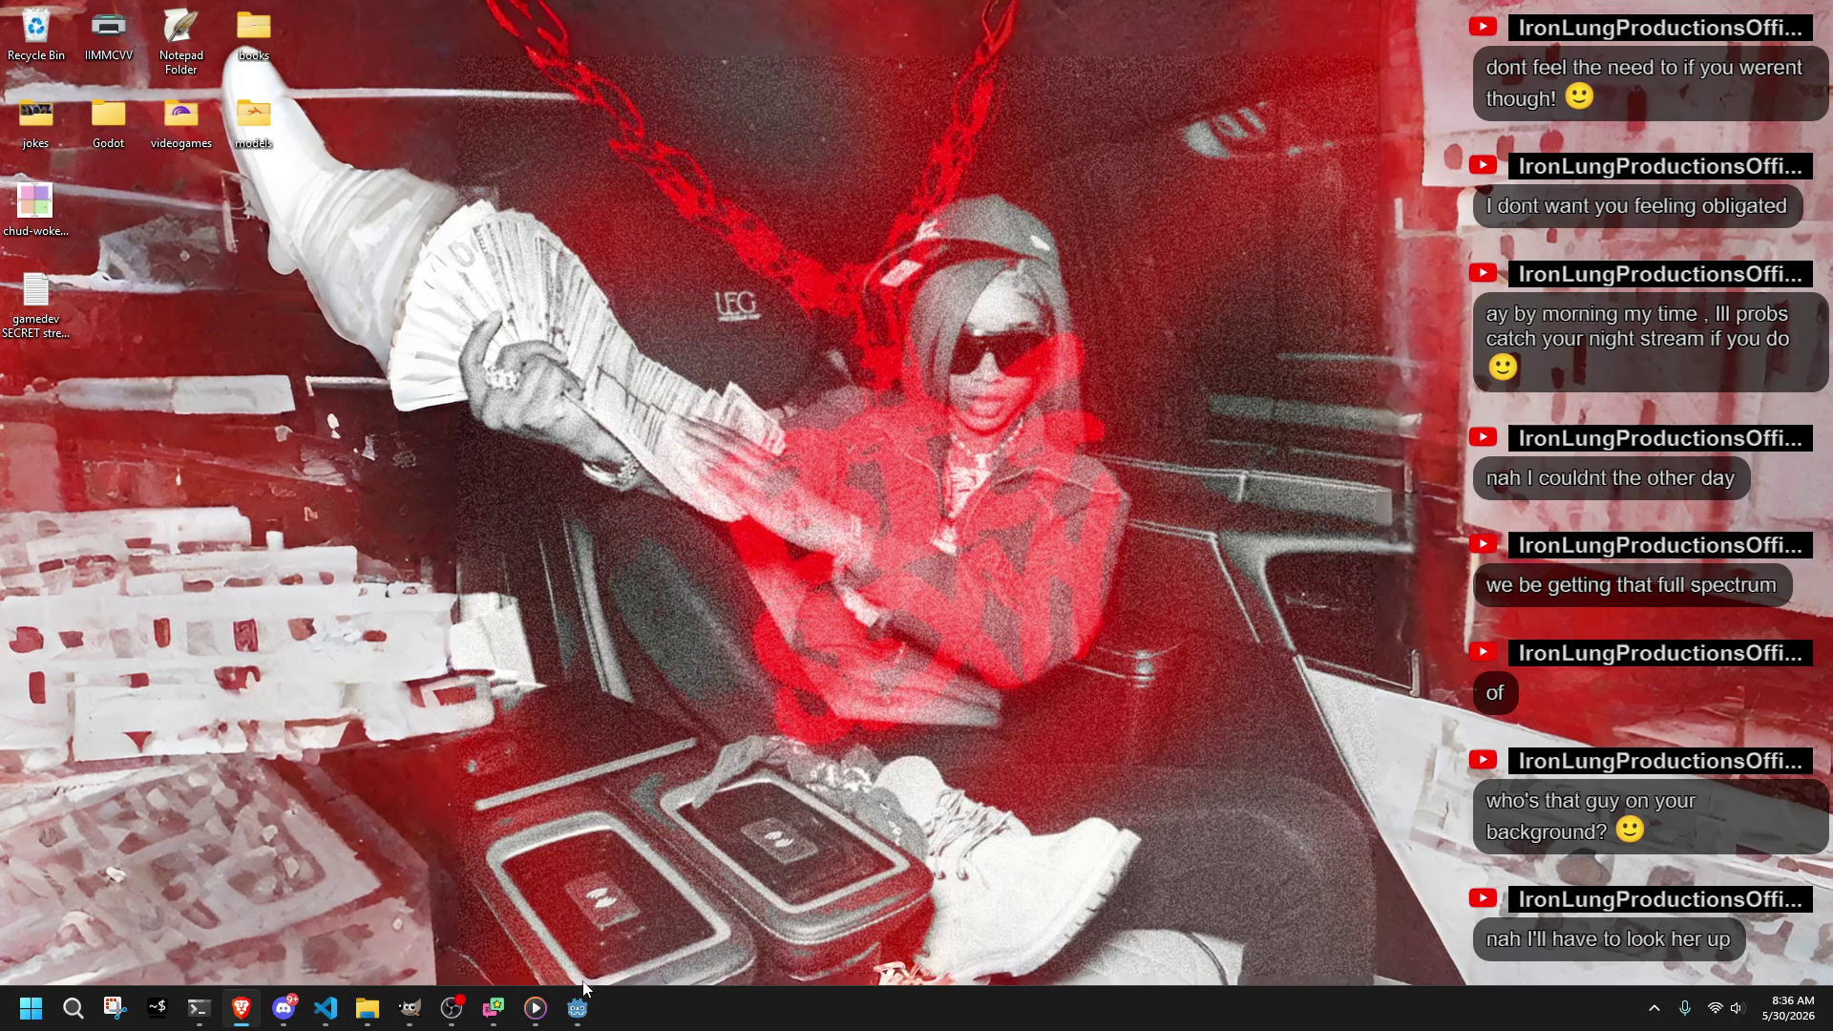
Step: Restore the Godot editor showing player.tscn's AnimationTree state machine
left_click(578, 1010)
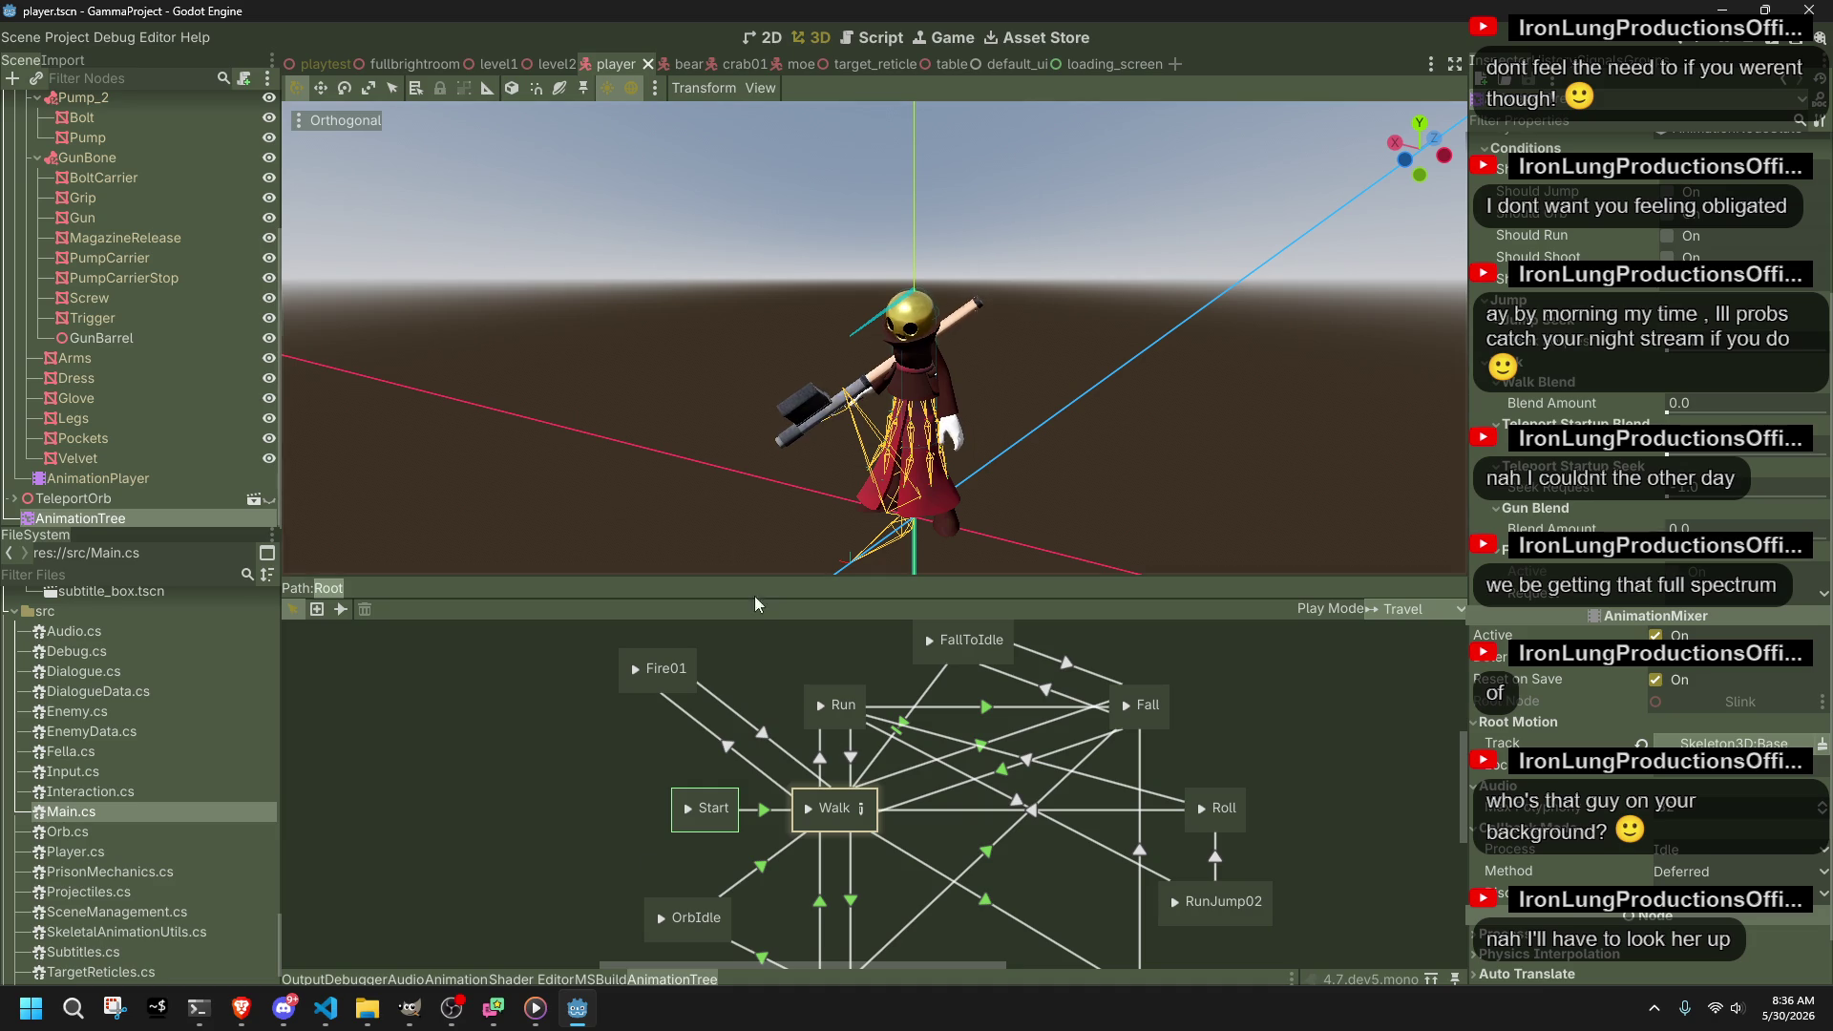
Step: Inspect the GunBlend and FireWalkOneShot nodes in the Walk blend tree
left_click(865, 812)
left_click_drag(1020, 703, 1018, 703)
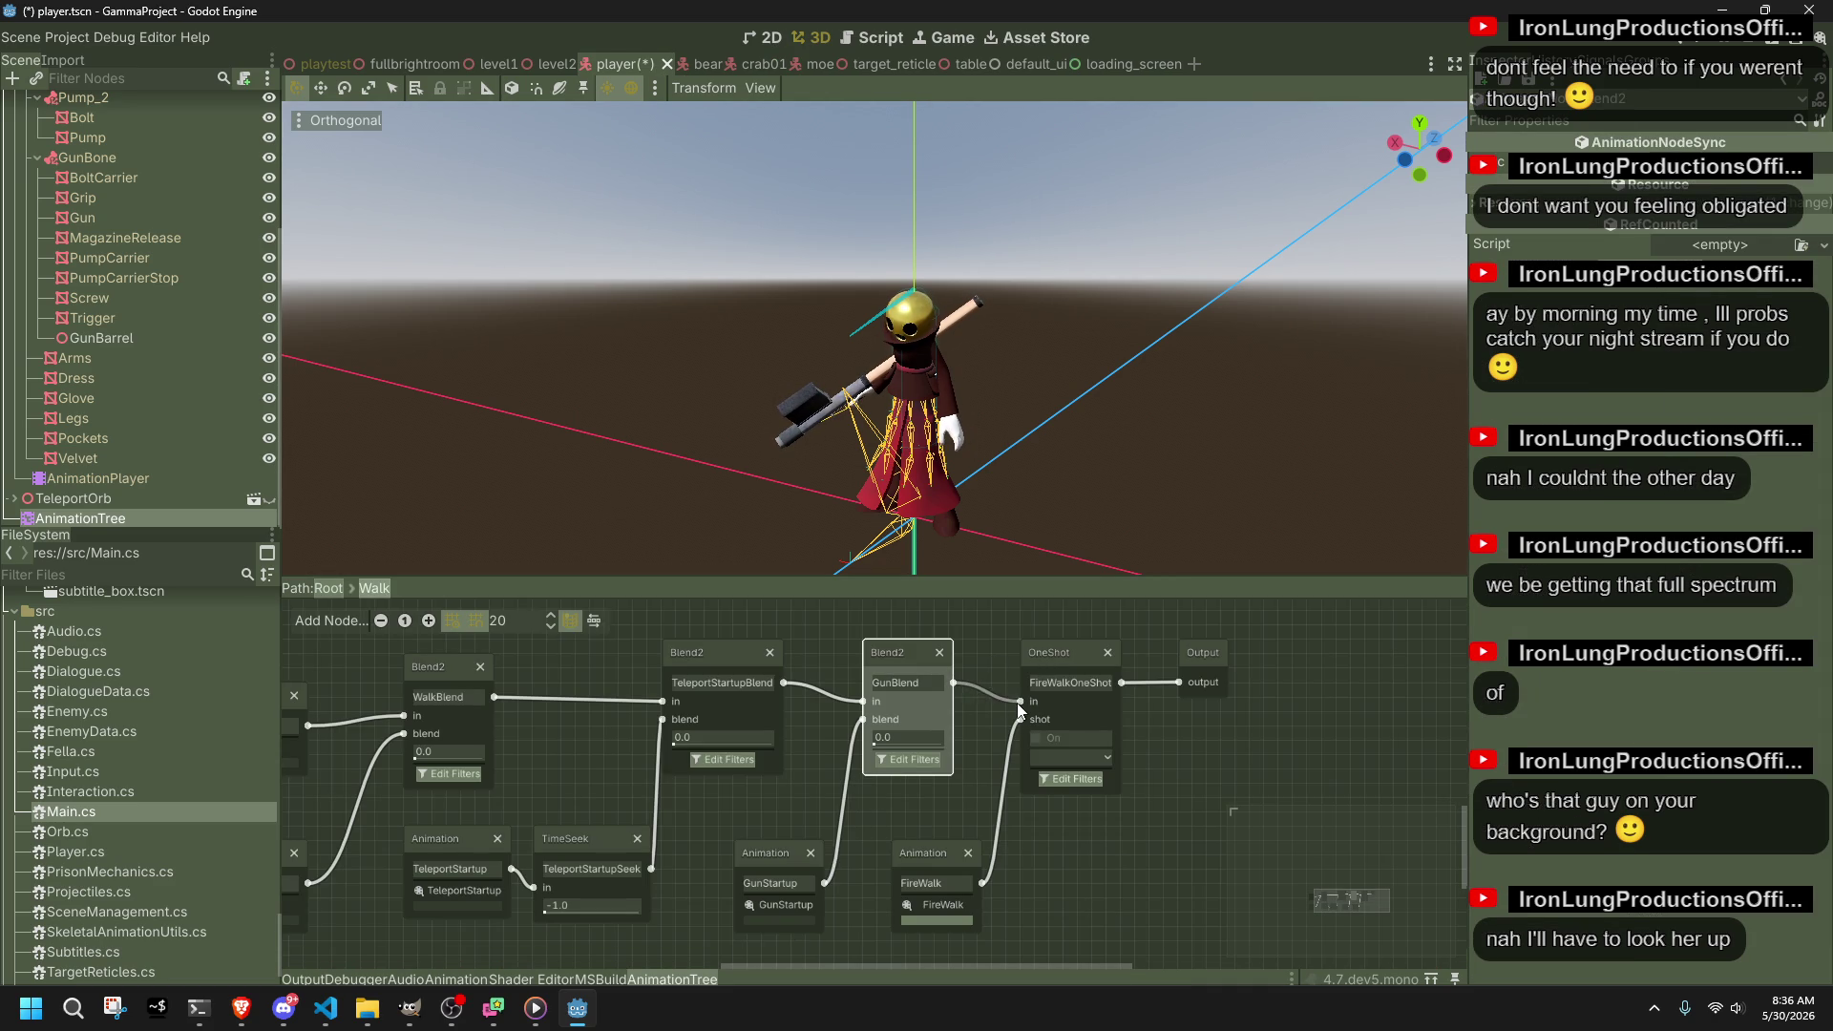
left_click(1060, 657)
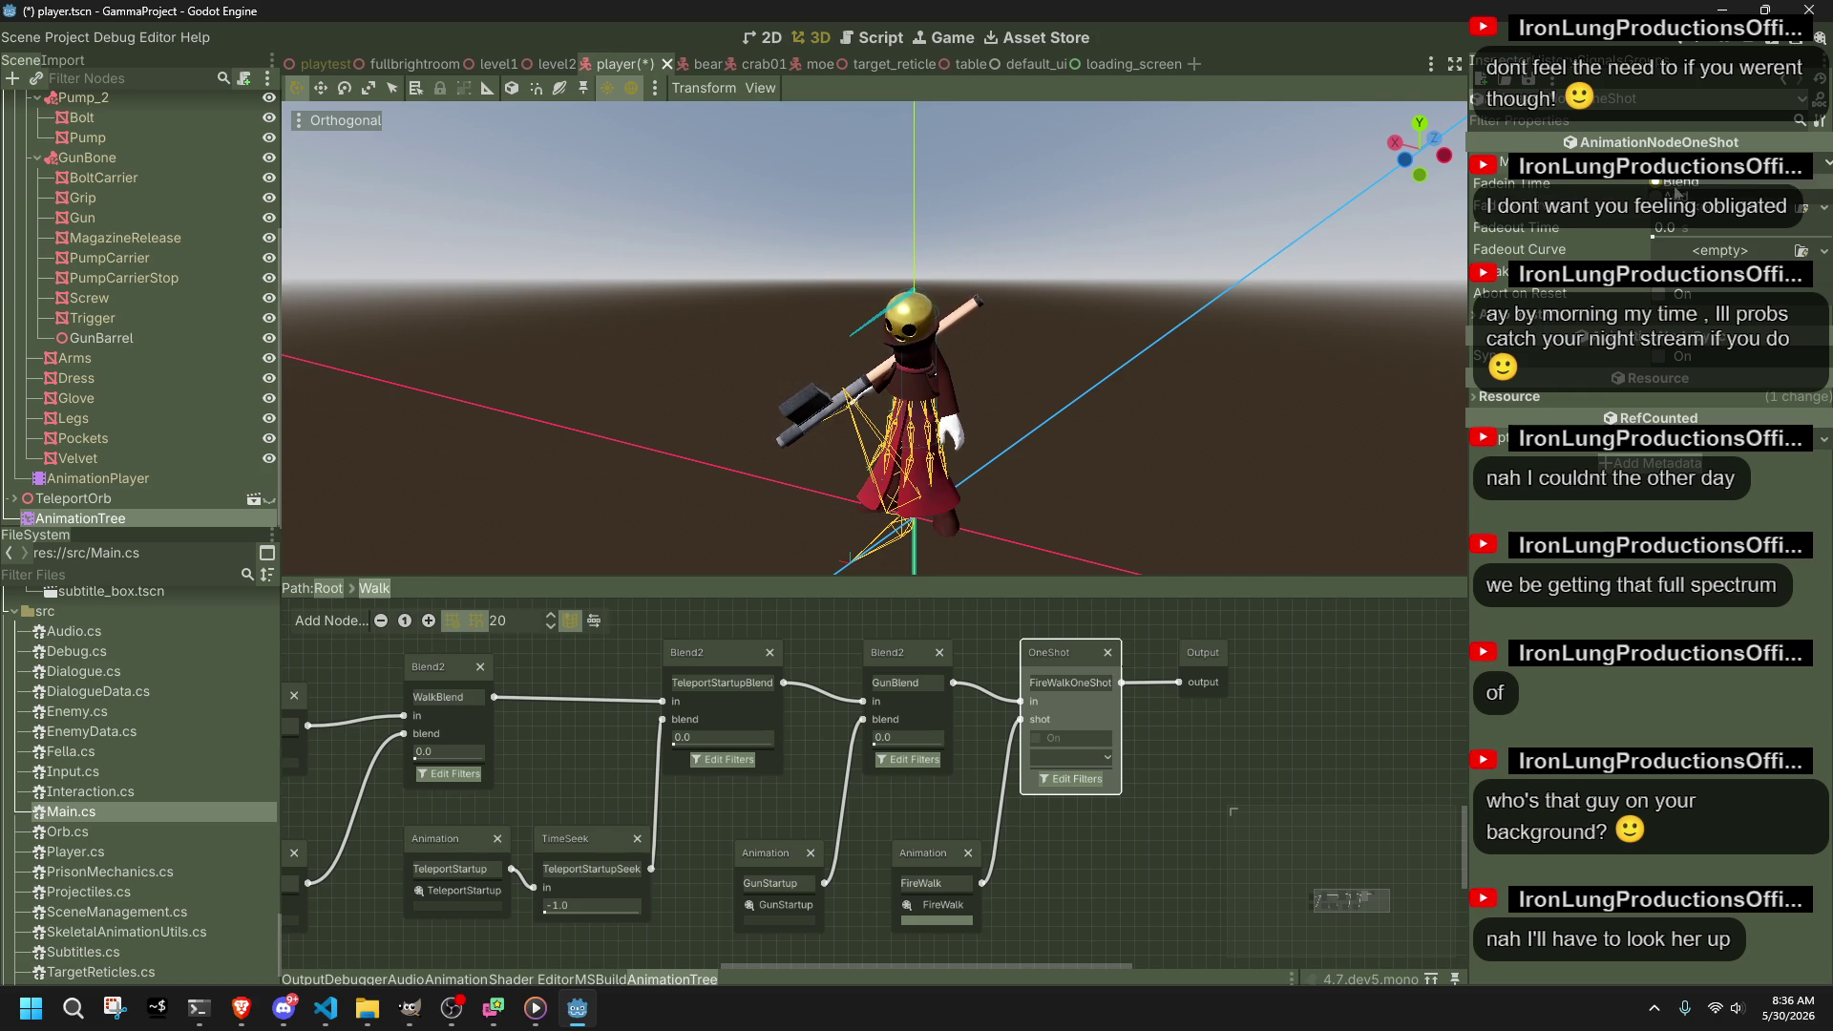
Step: Save the player scene and launch the game for playtesting
left_click(1678, 198)
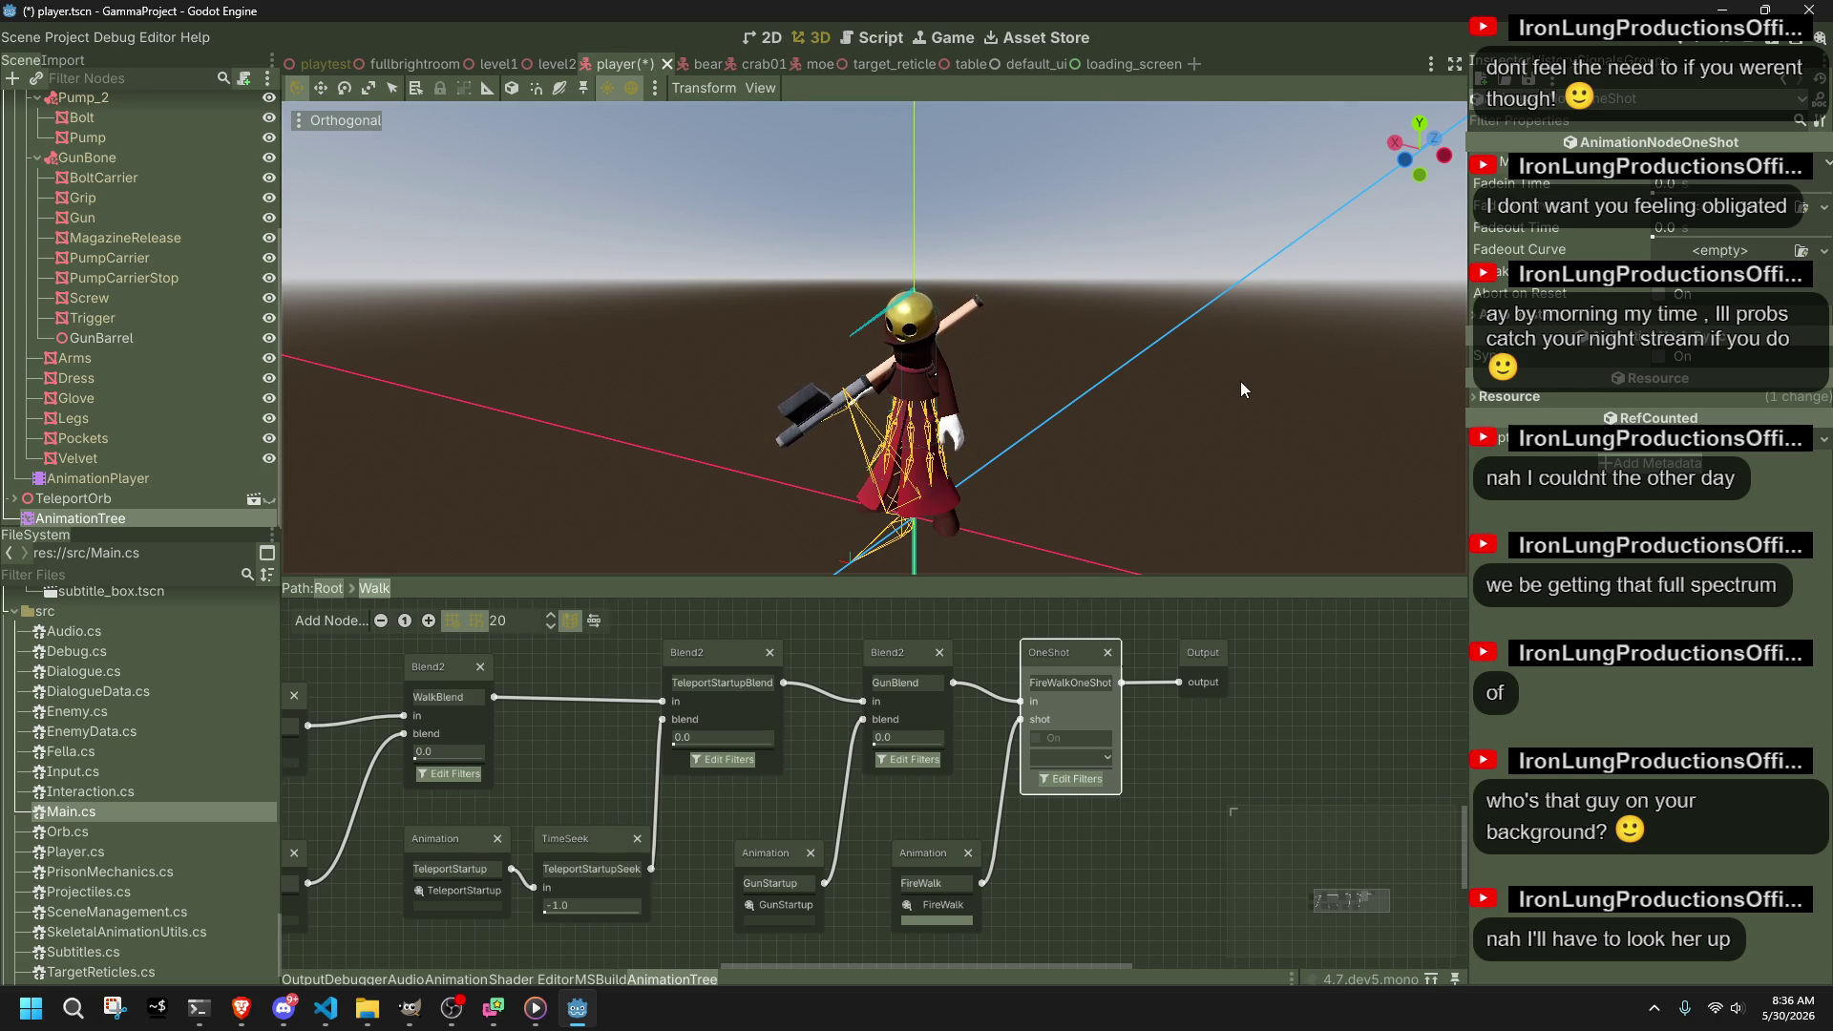
left_click(1240, 381)
key("ctrl+s")
left_click(1698, 42)
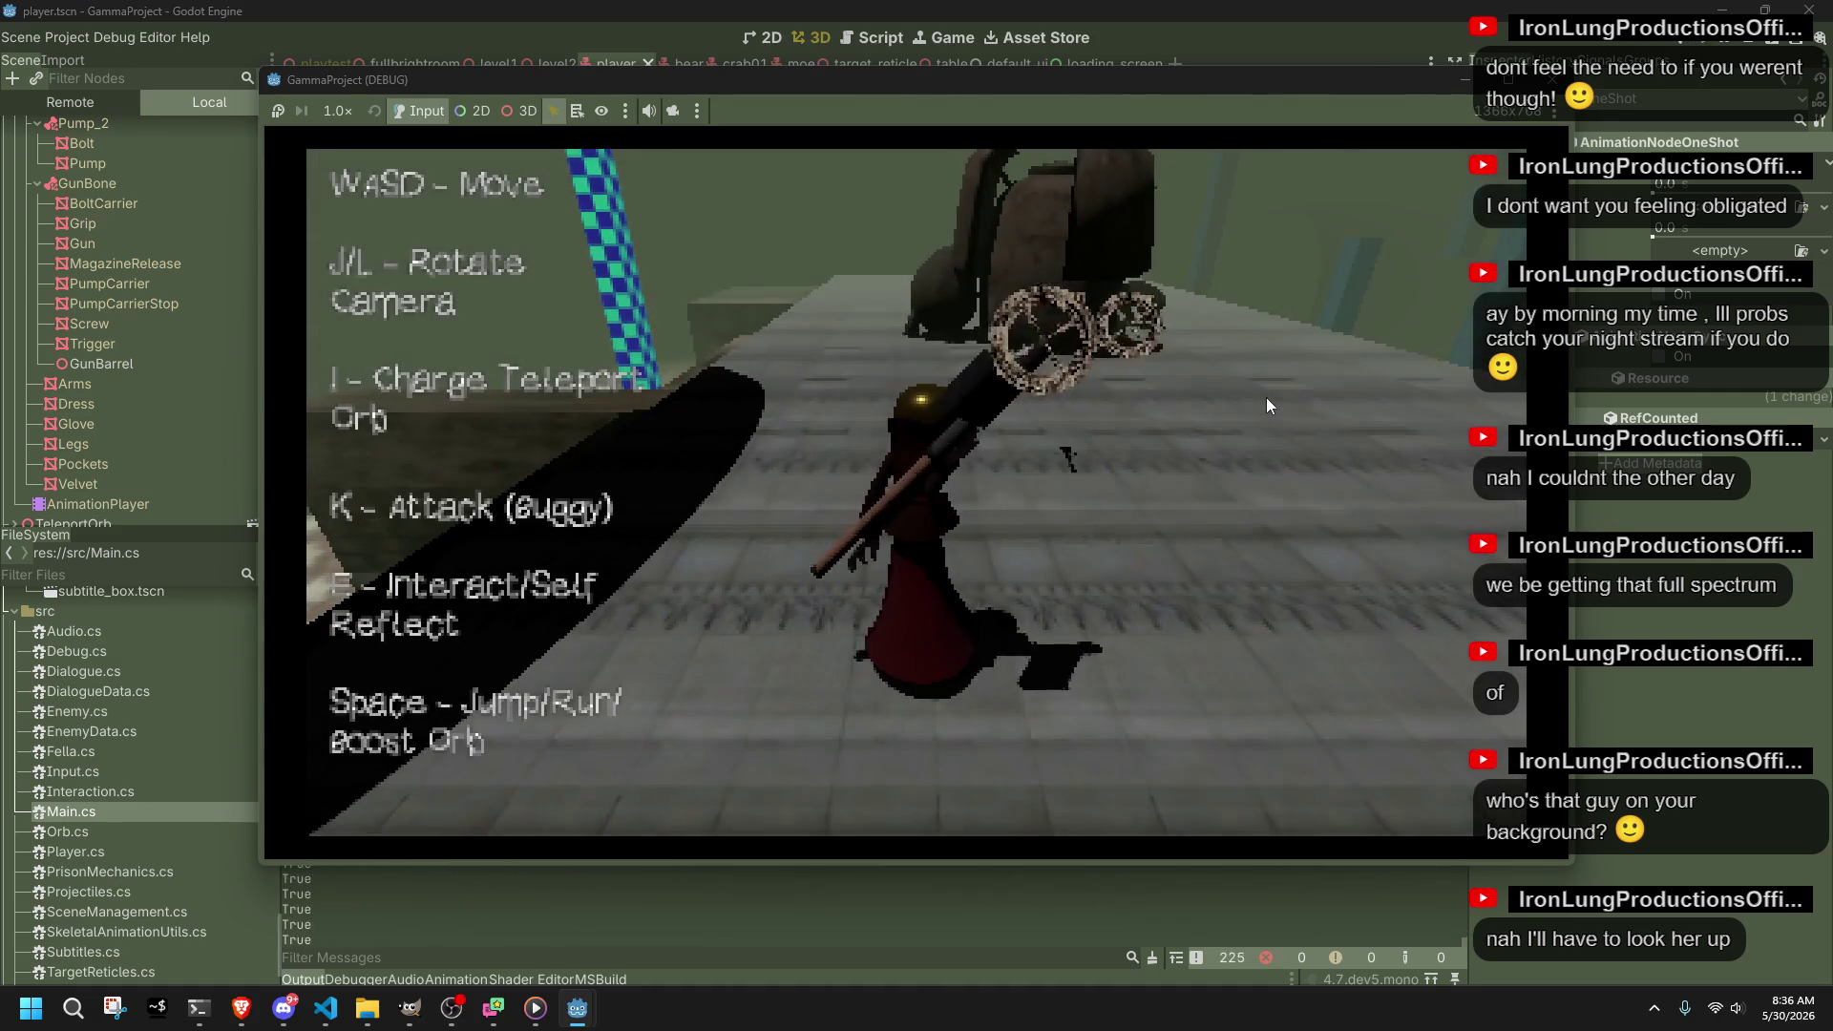
Step: Playtest running, jumping, camera swings, the teleport orb and gun aiming, then stop the game with F8
key("i")
key("w")
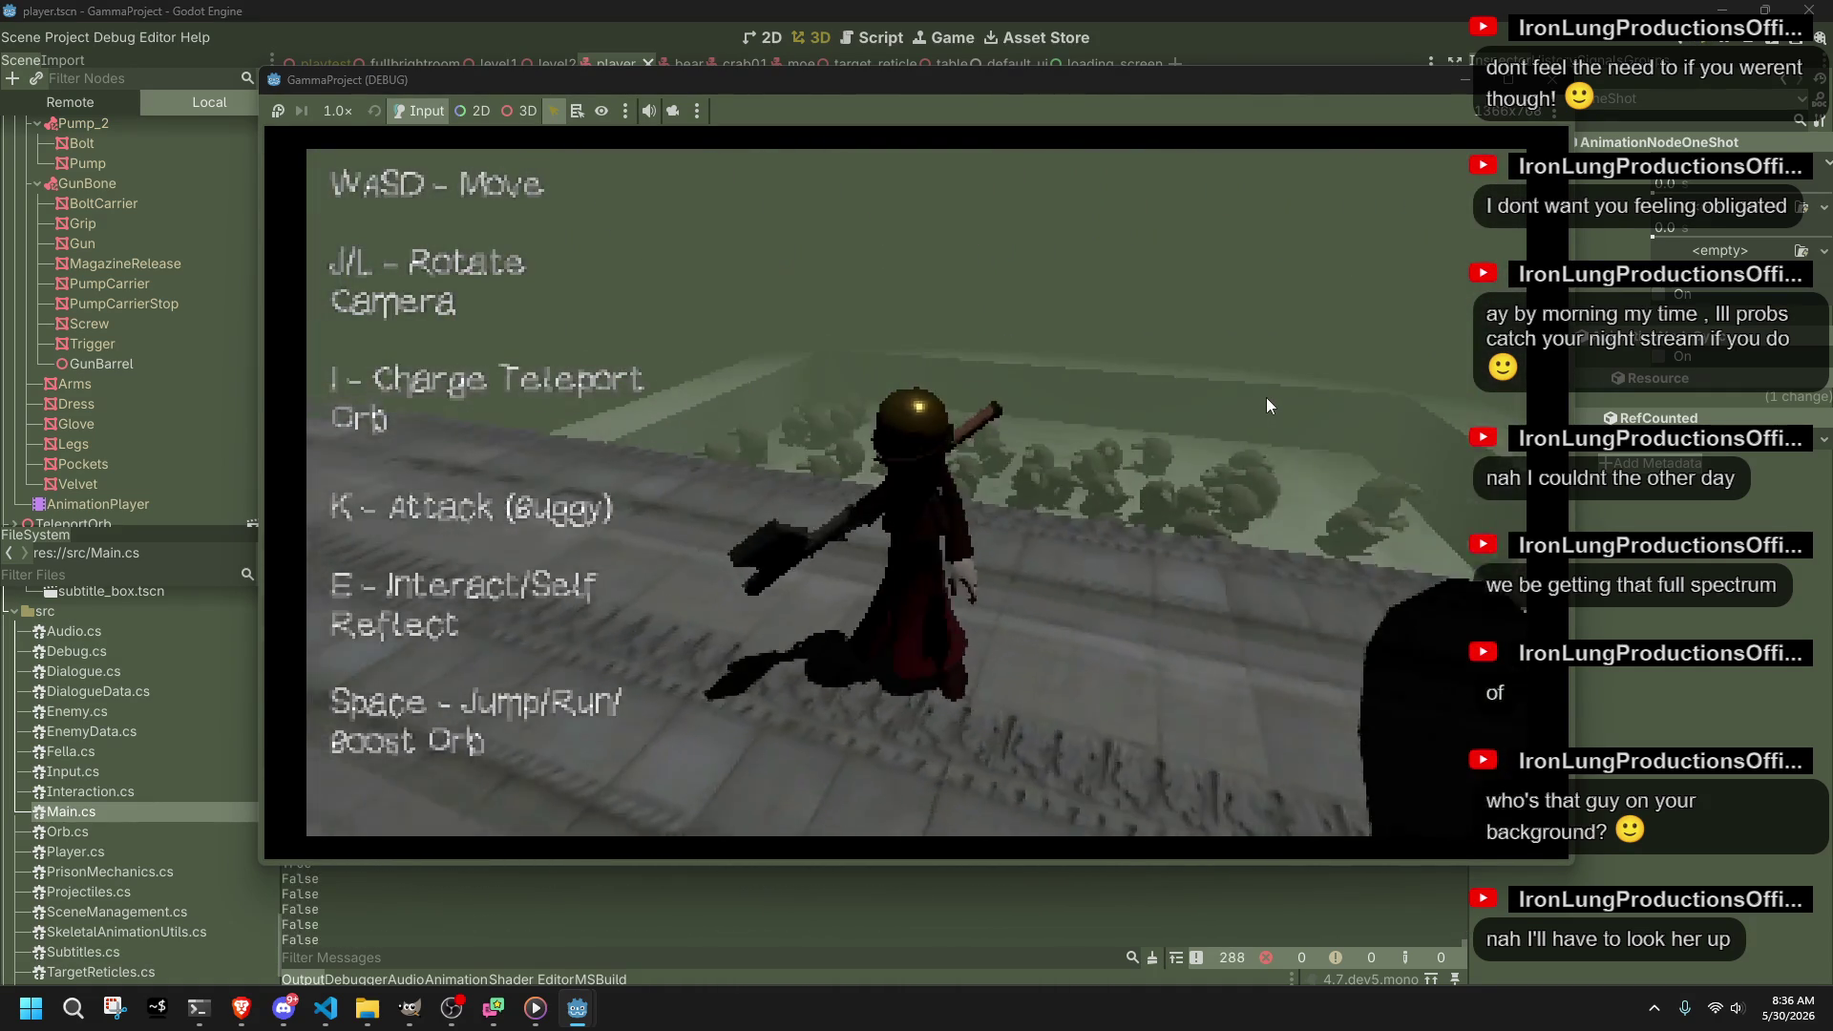
key("space")
key("l")
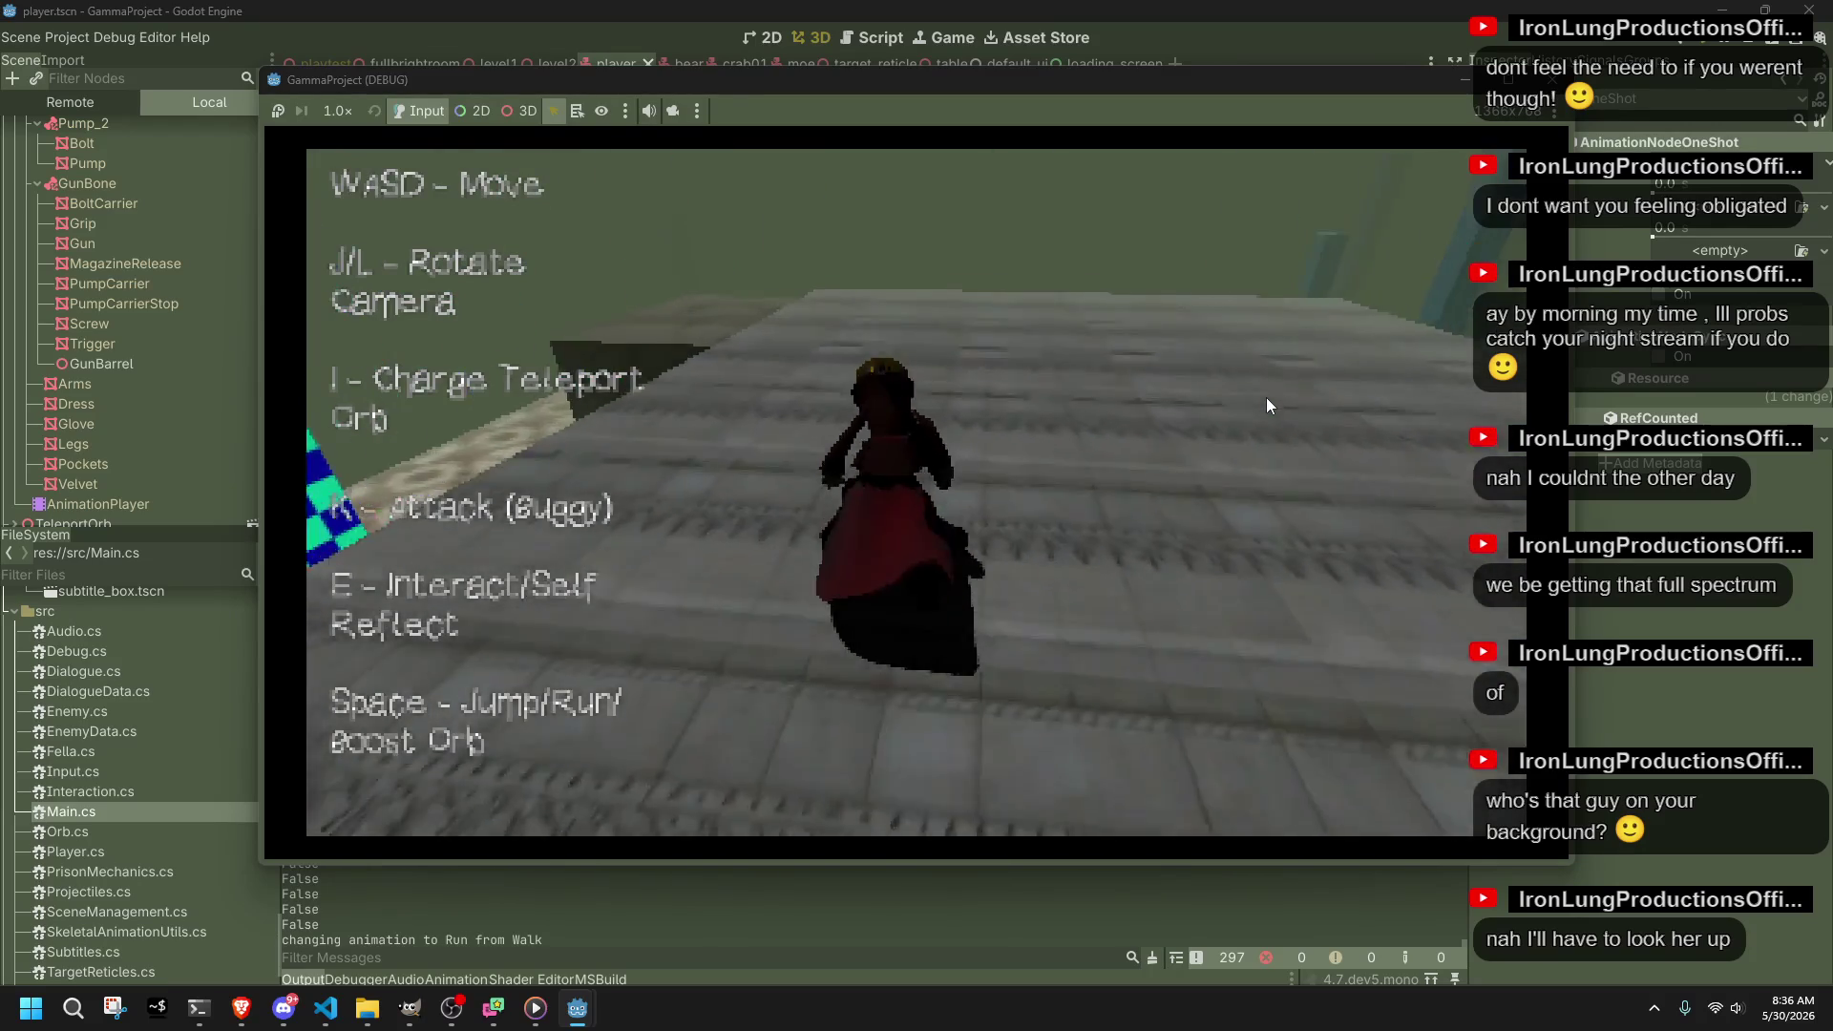
key("space")
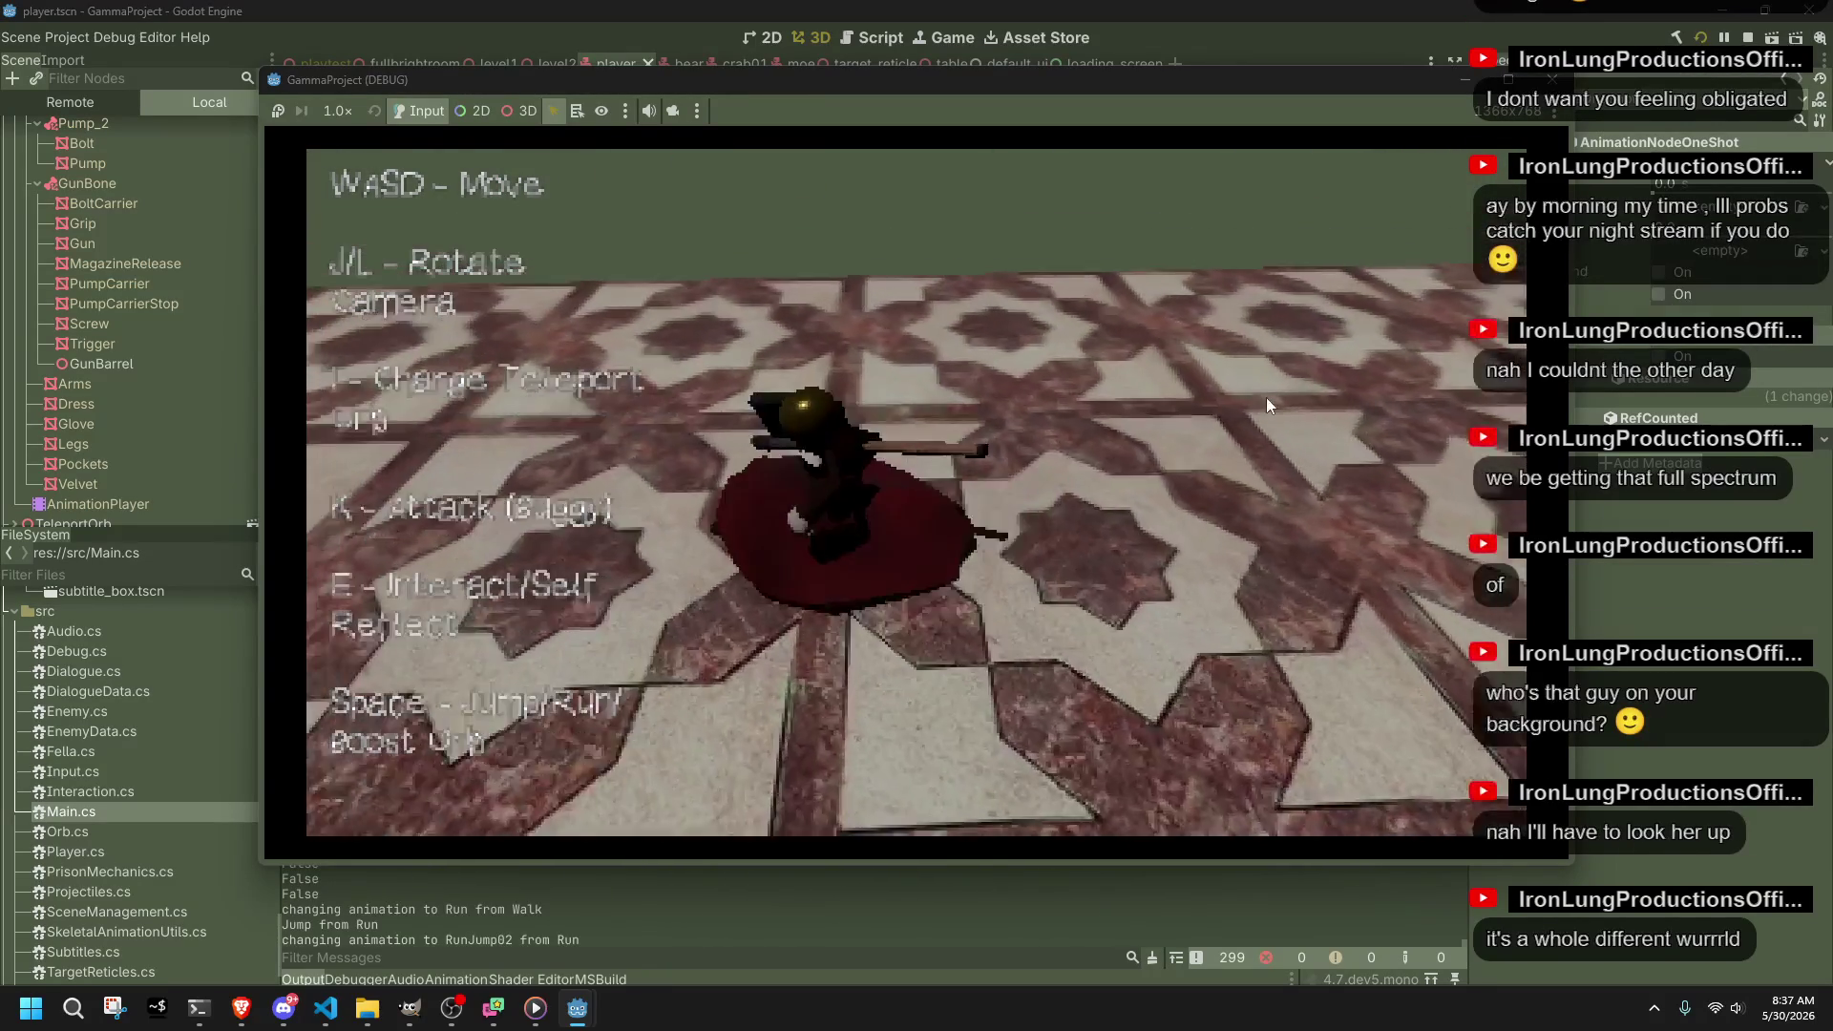
key("w")
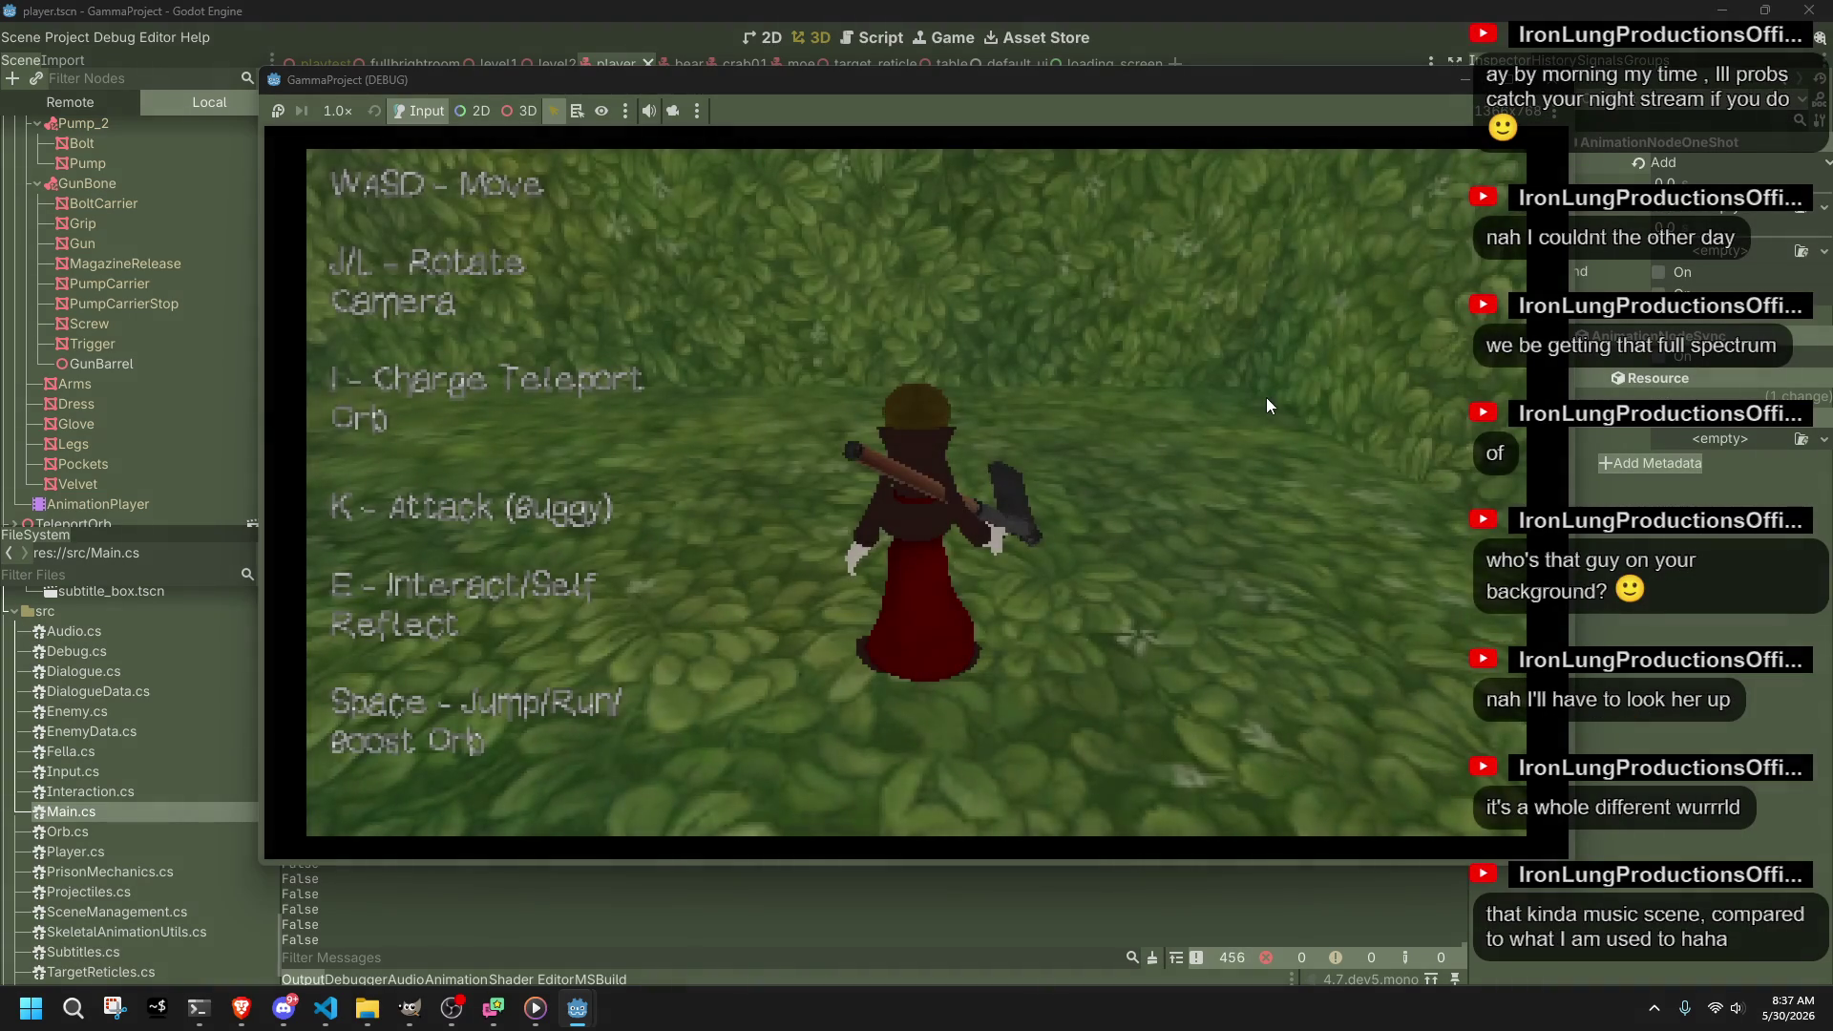
key("w")
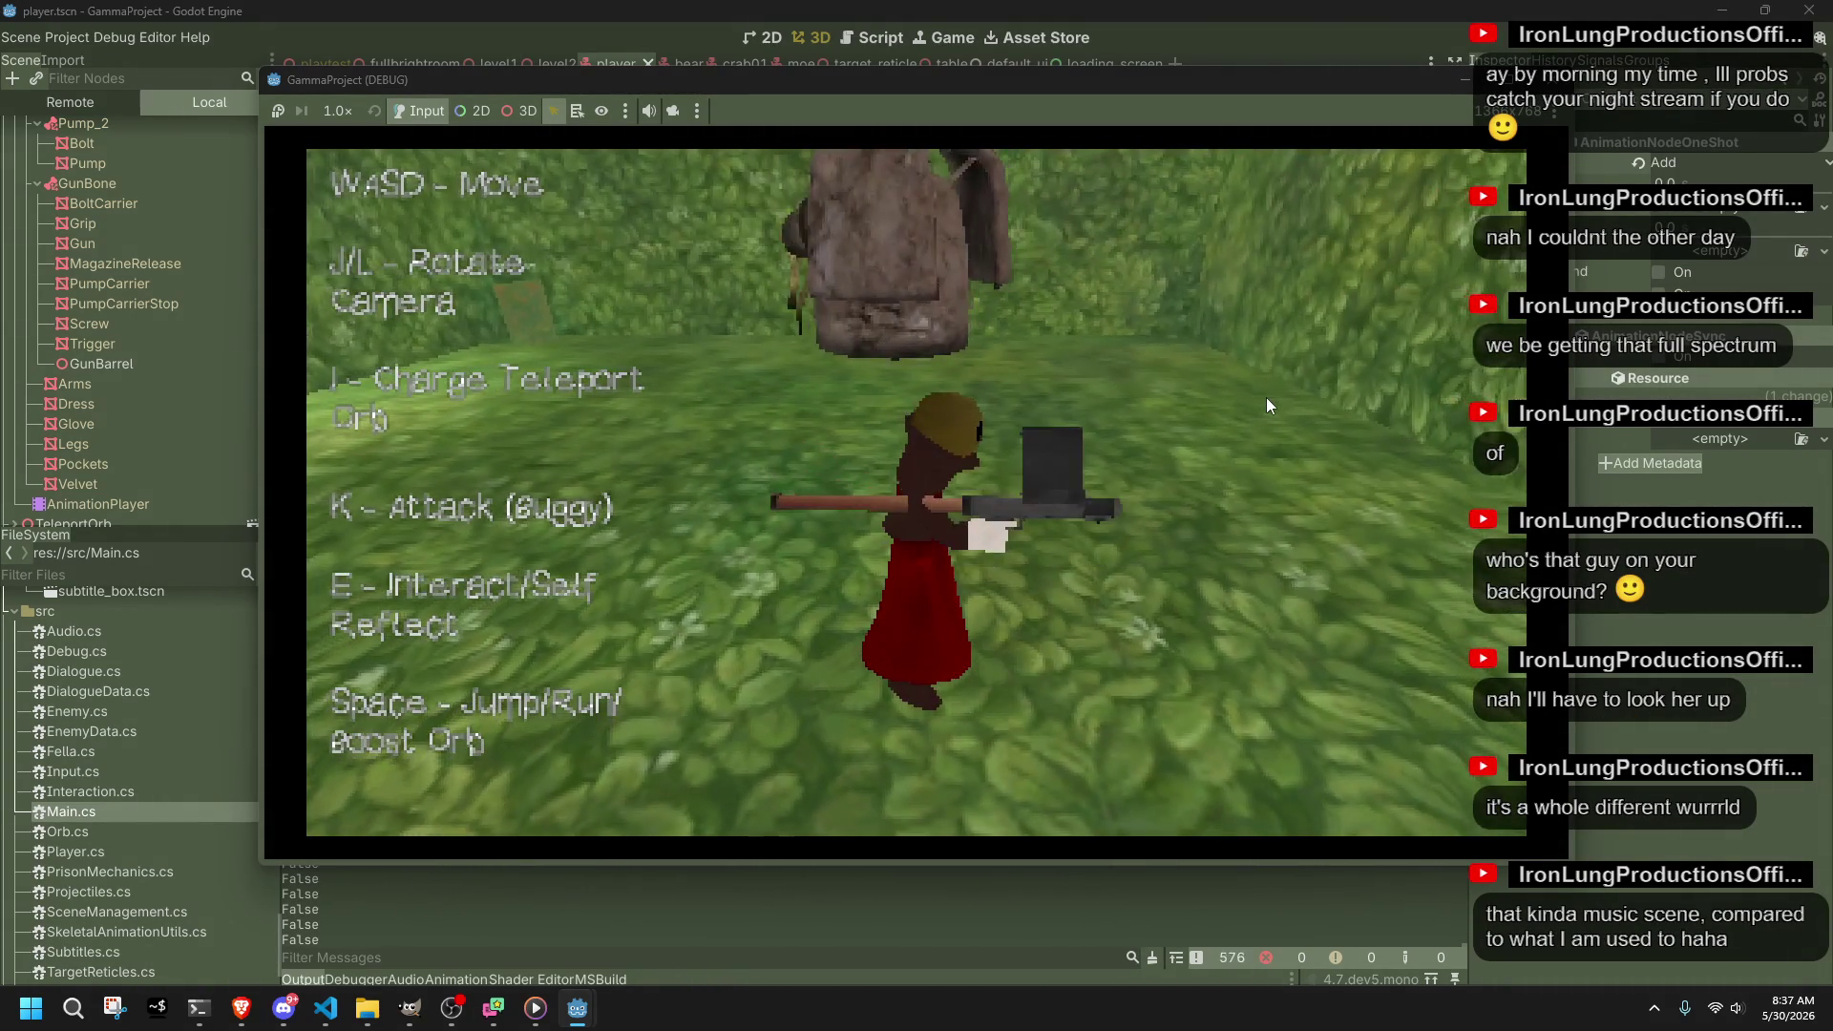
key("i")
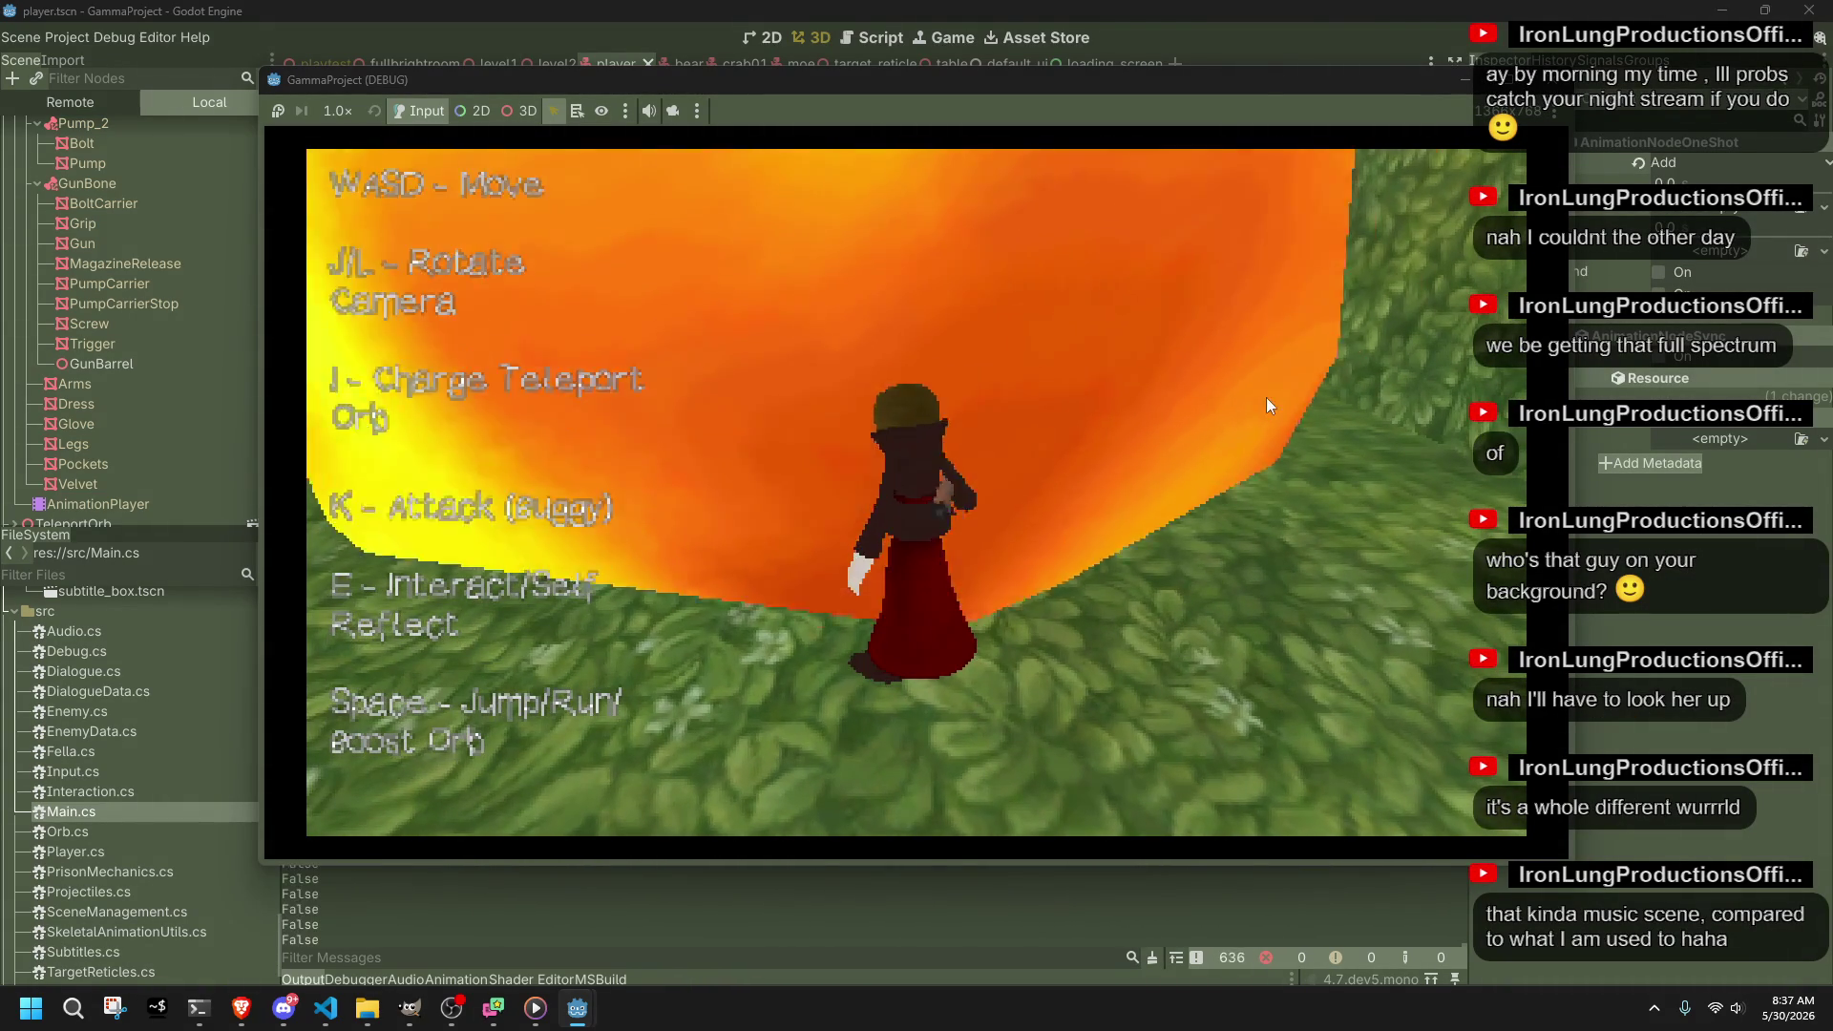
key("k")
key("w")
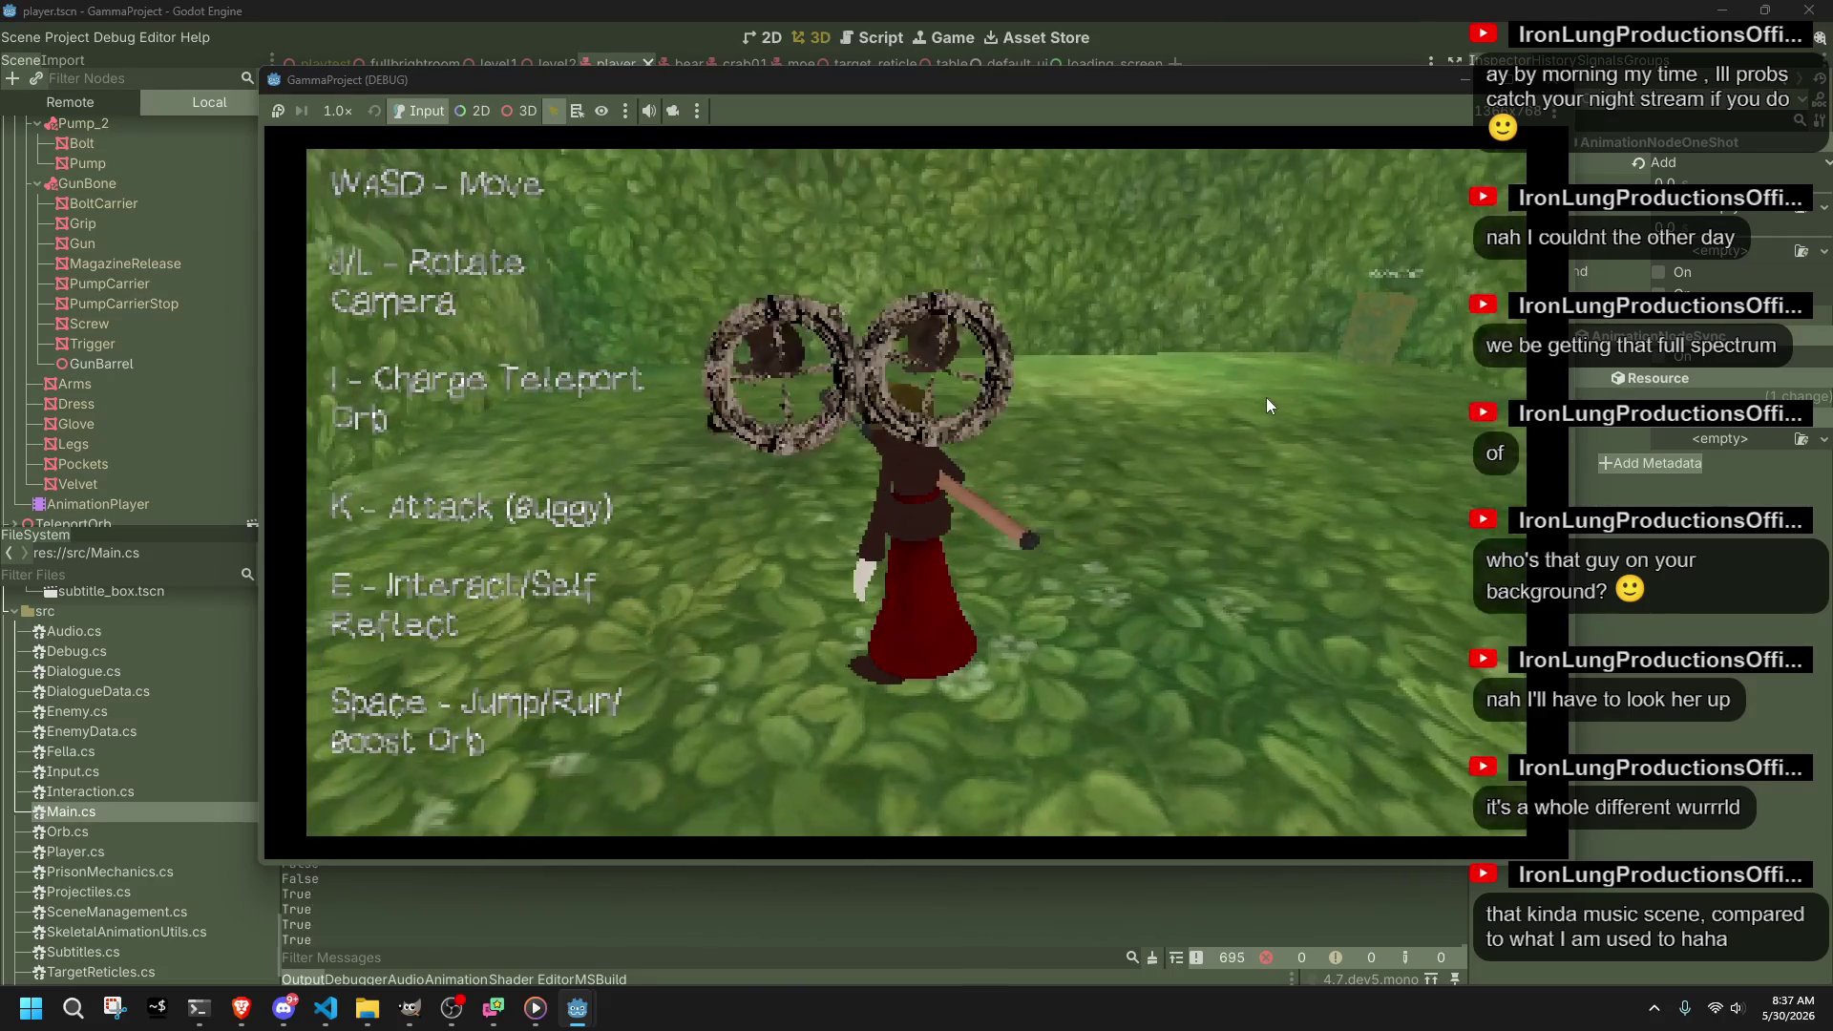
key("w")
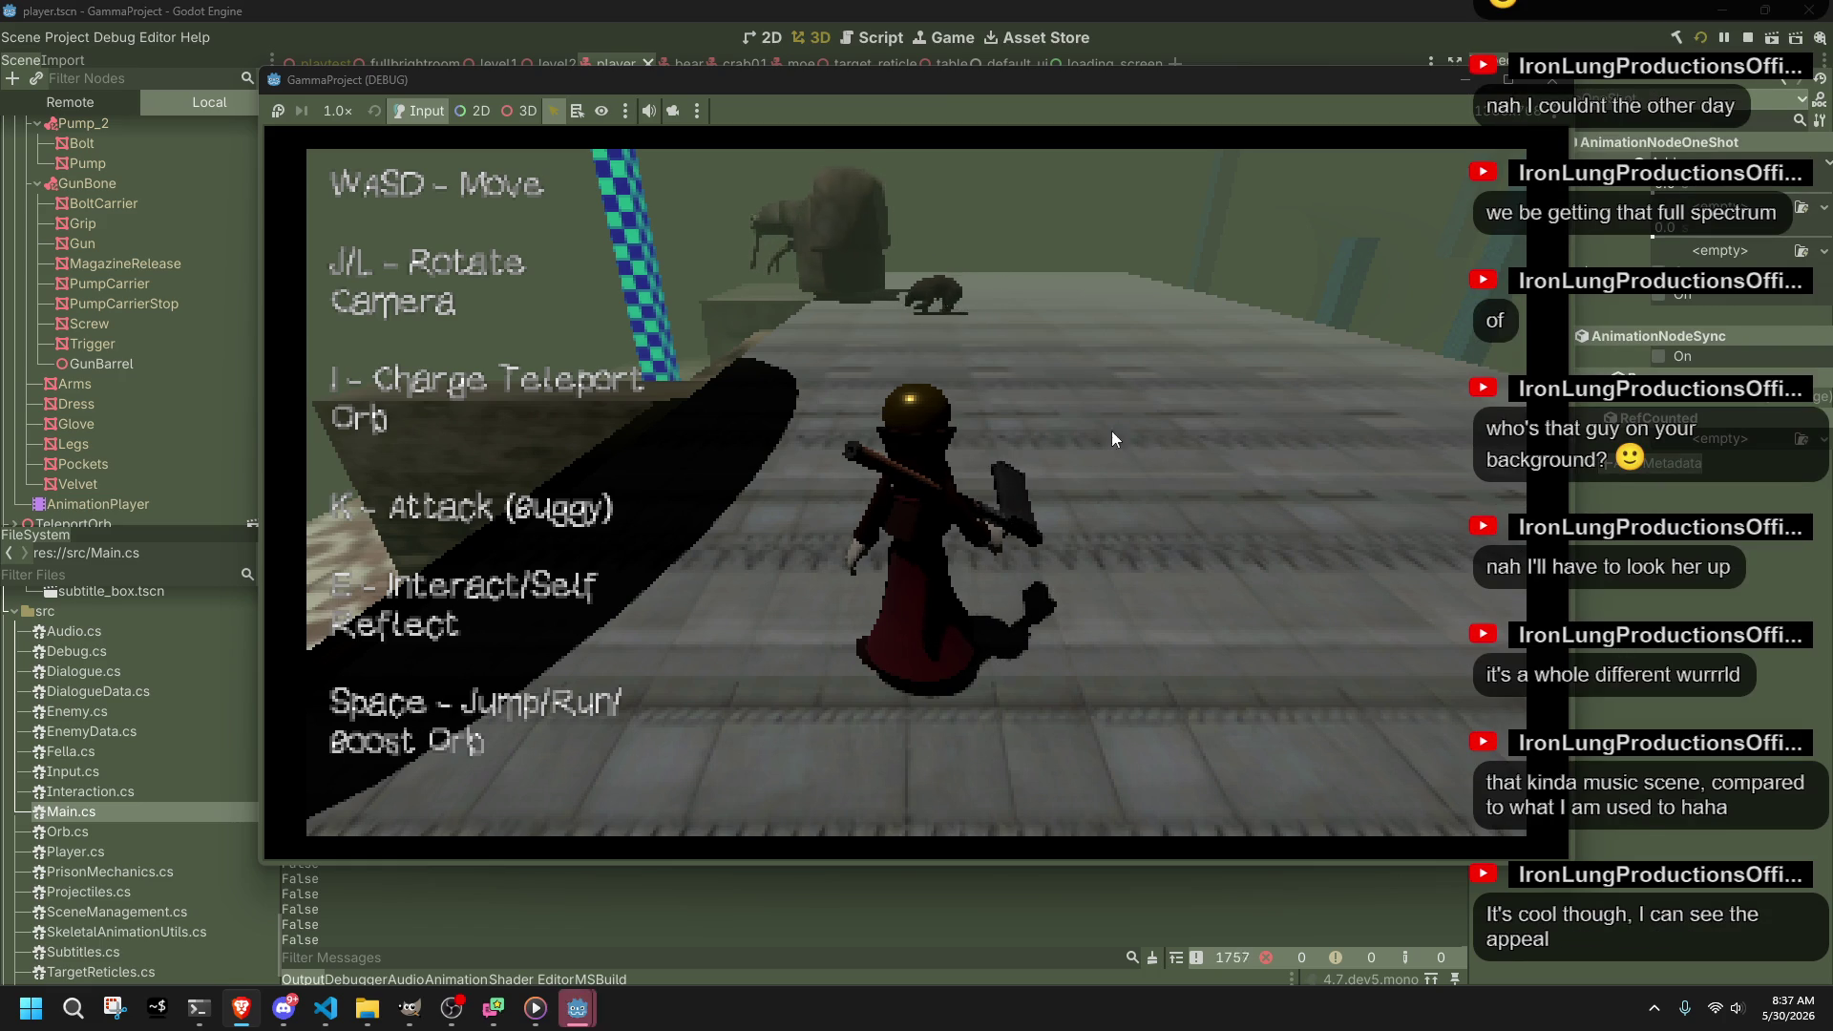
key("F8")
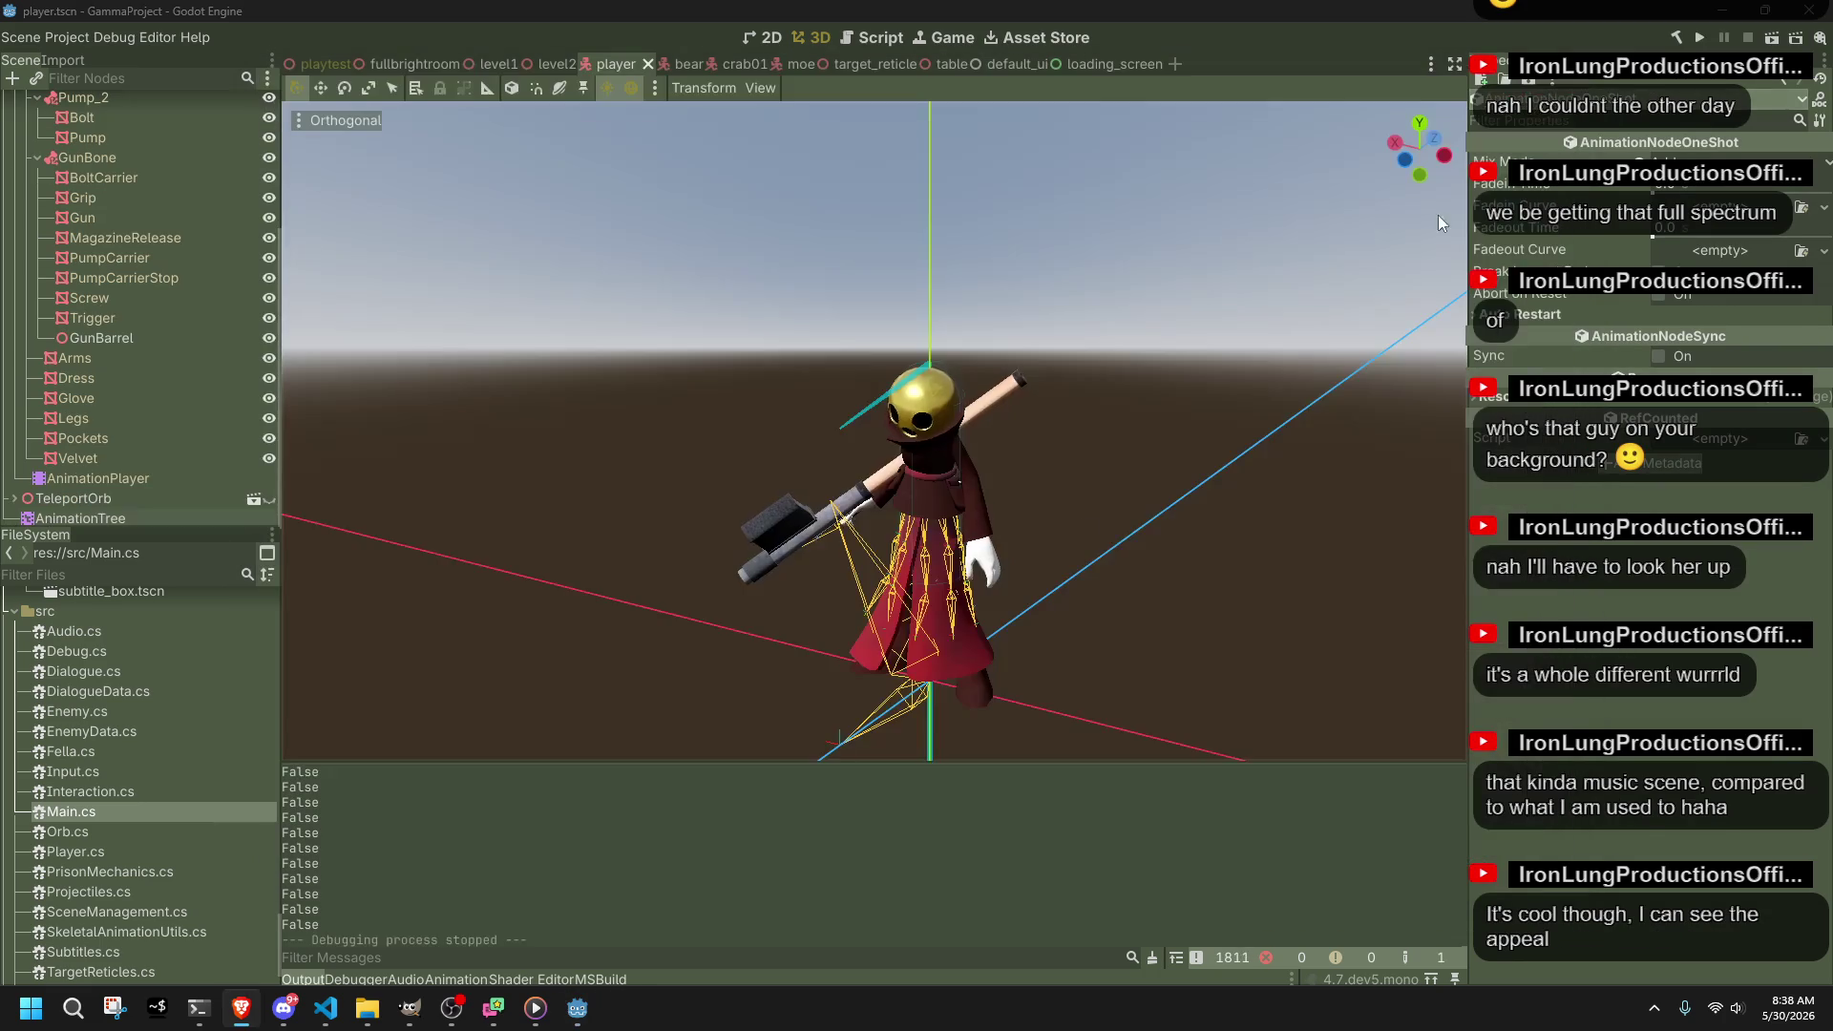
Step: Return to Player.cs in VS Code and close the FireWalk search
left_click(325, 1008)
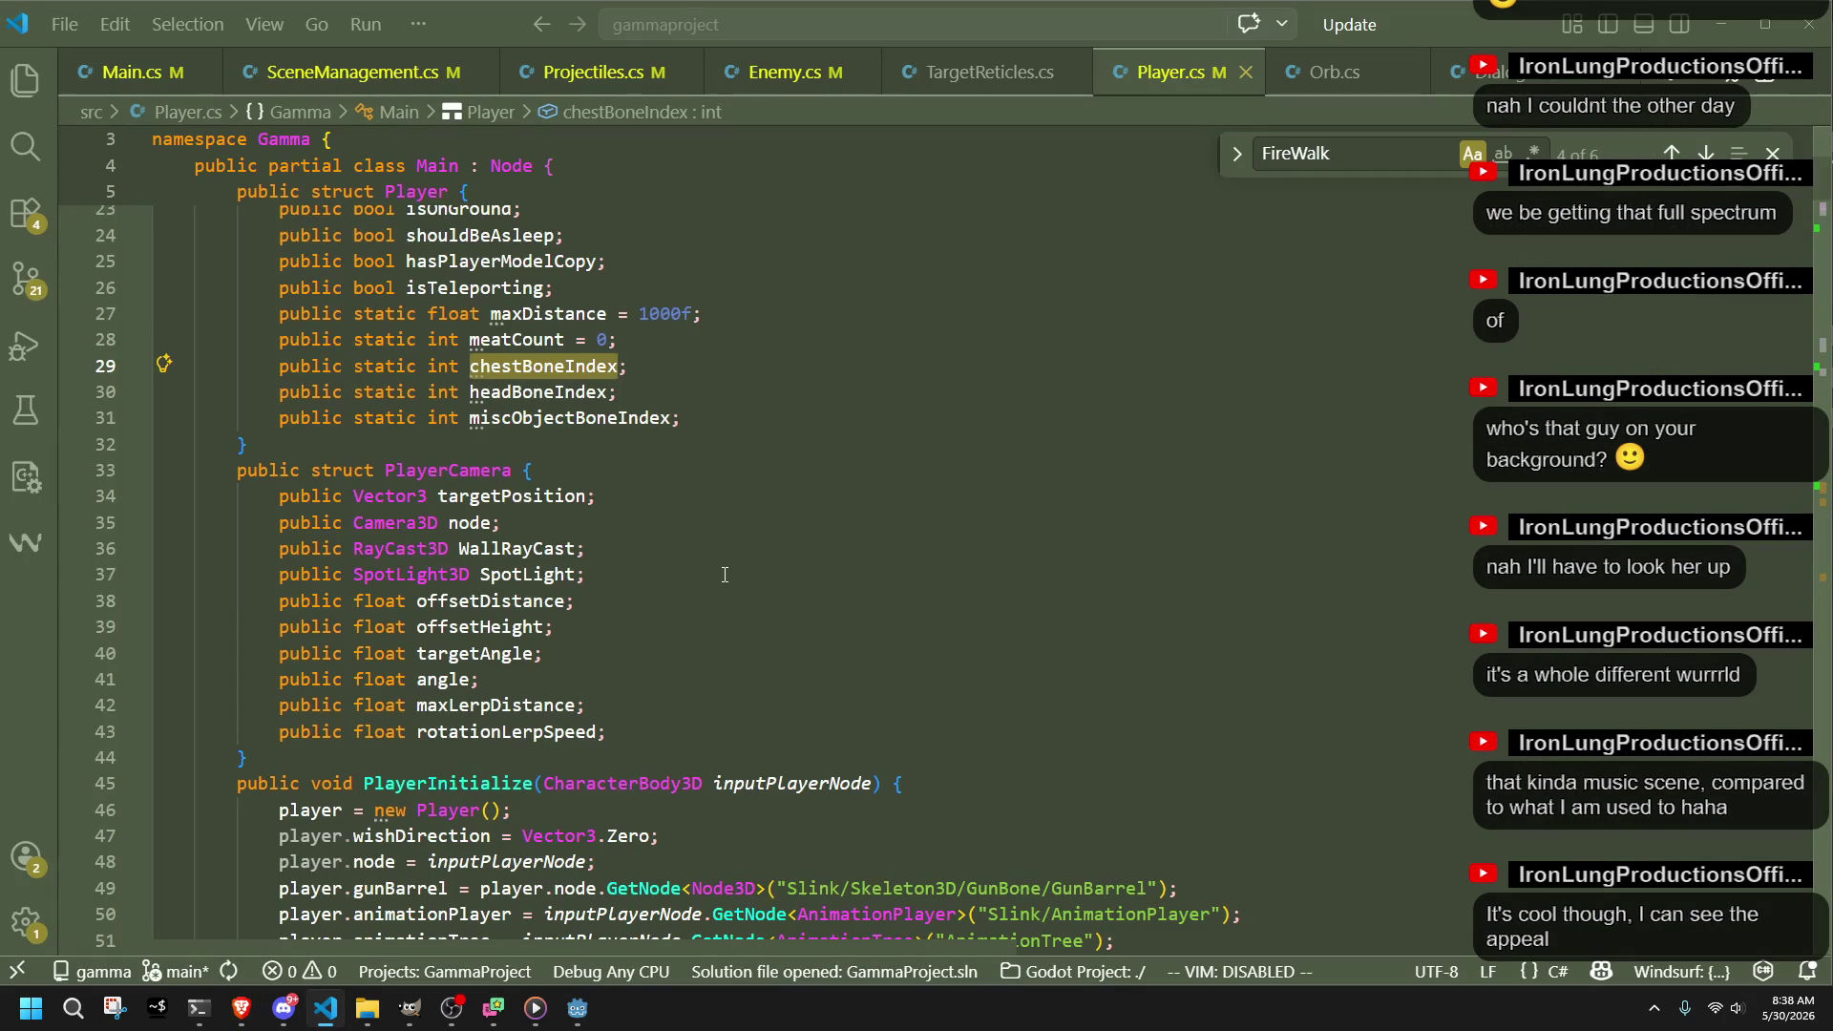
scroll(725, 574, "down", 6)
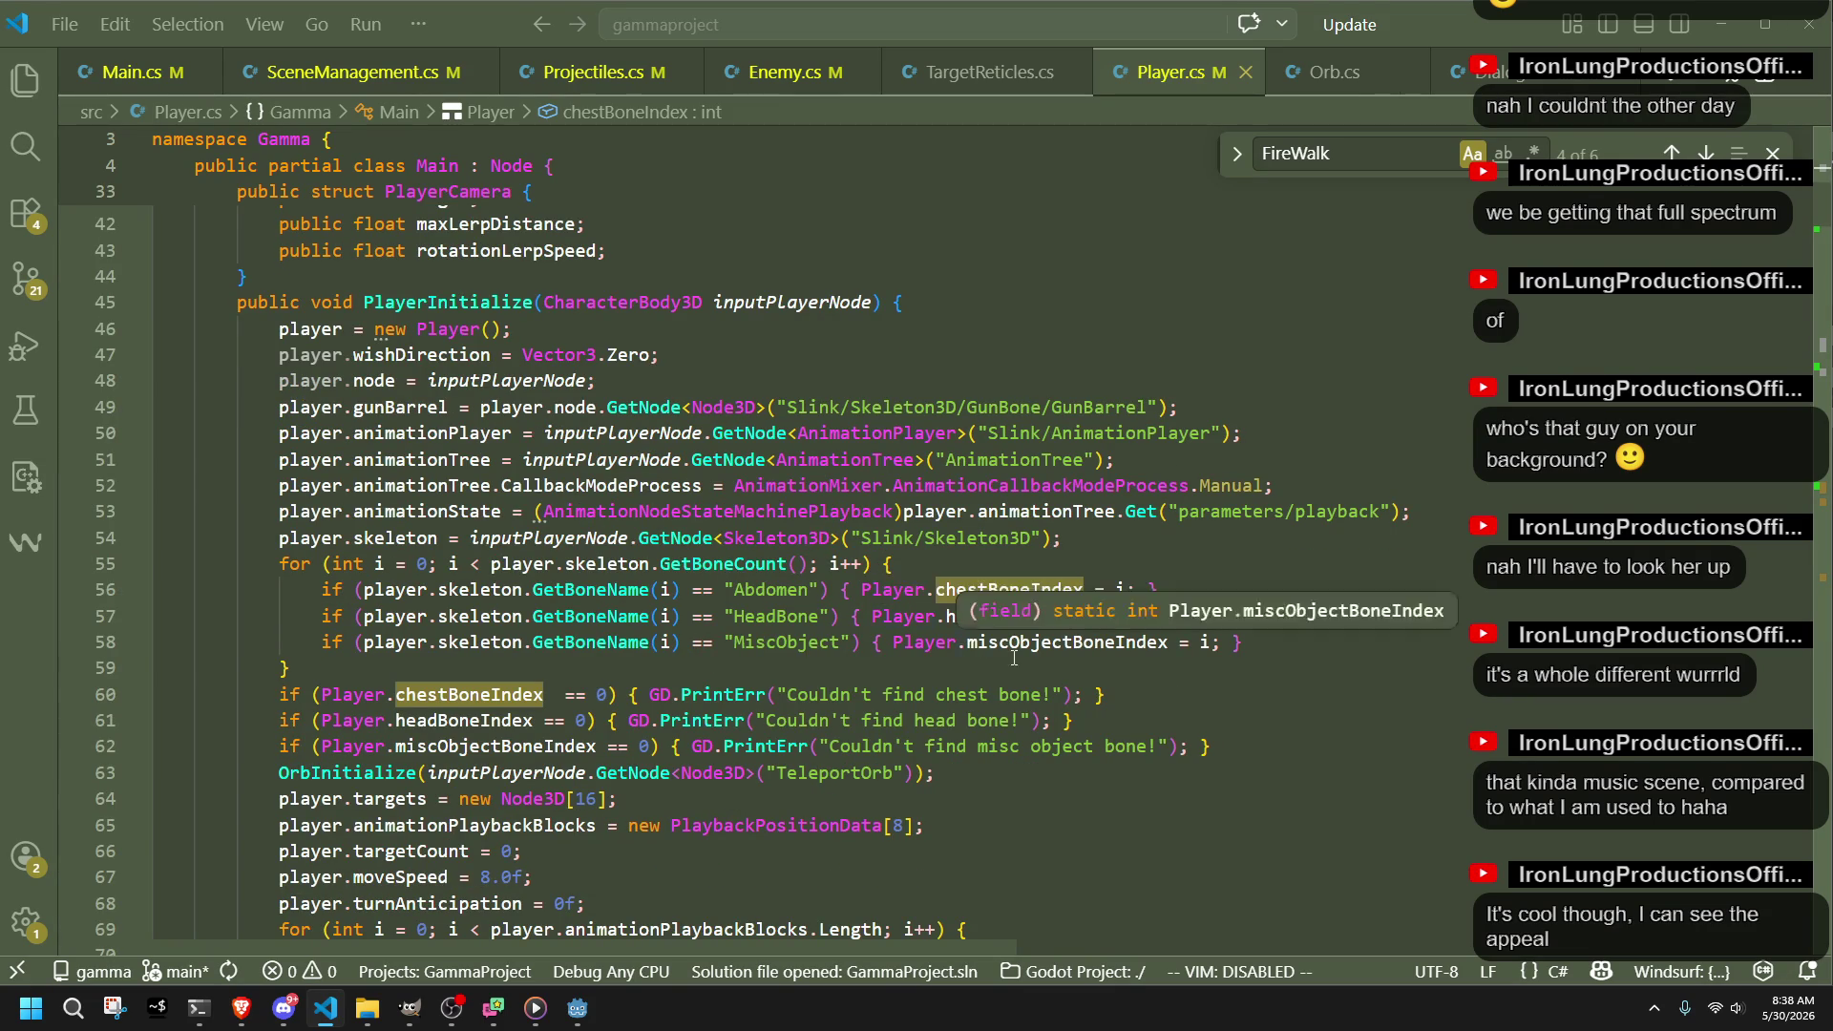
left_click(1003, 658)
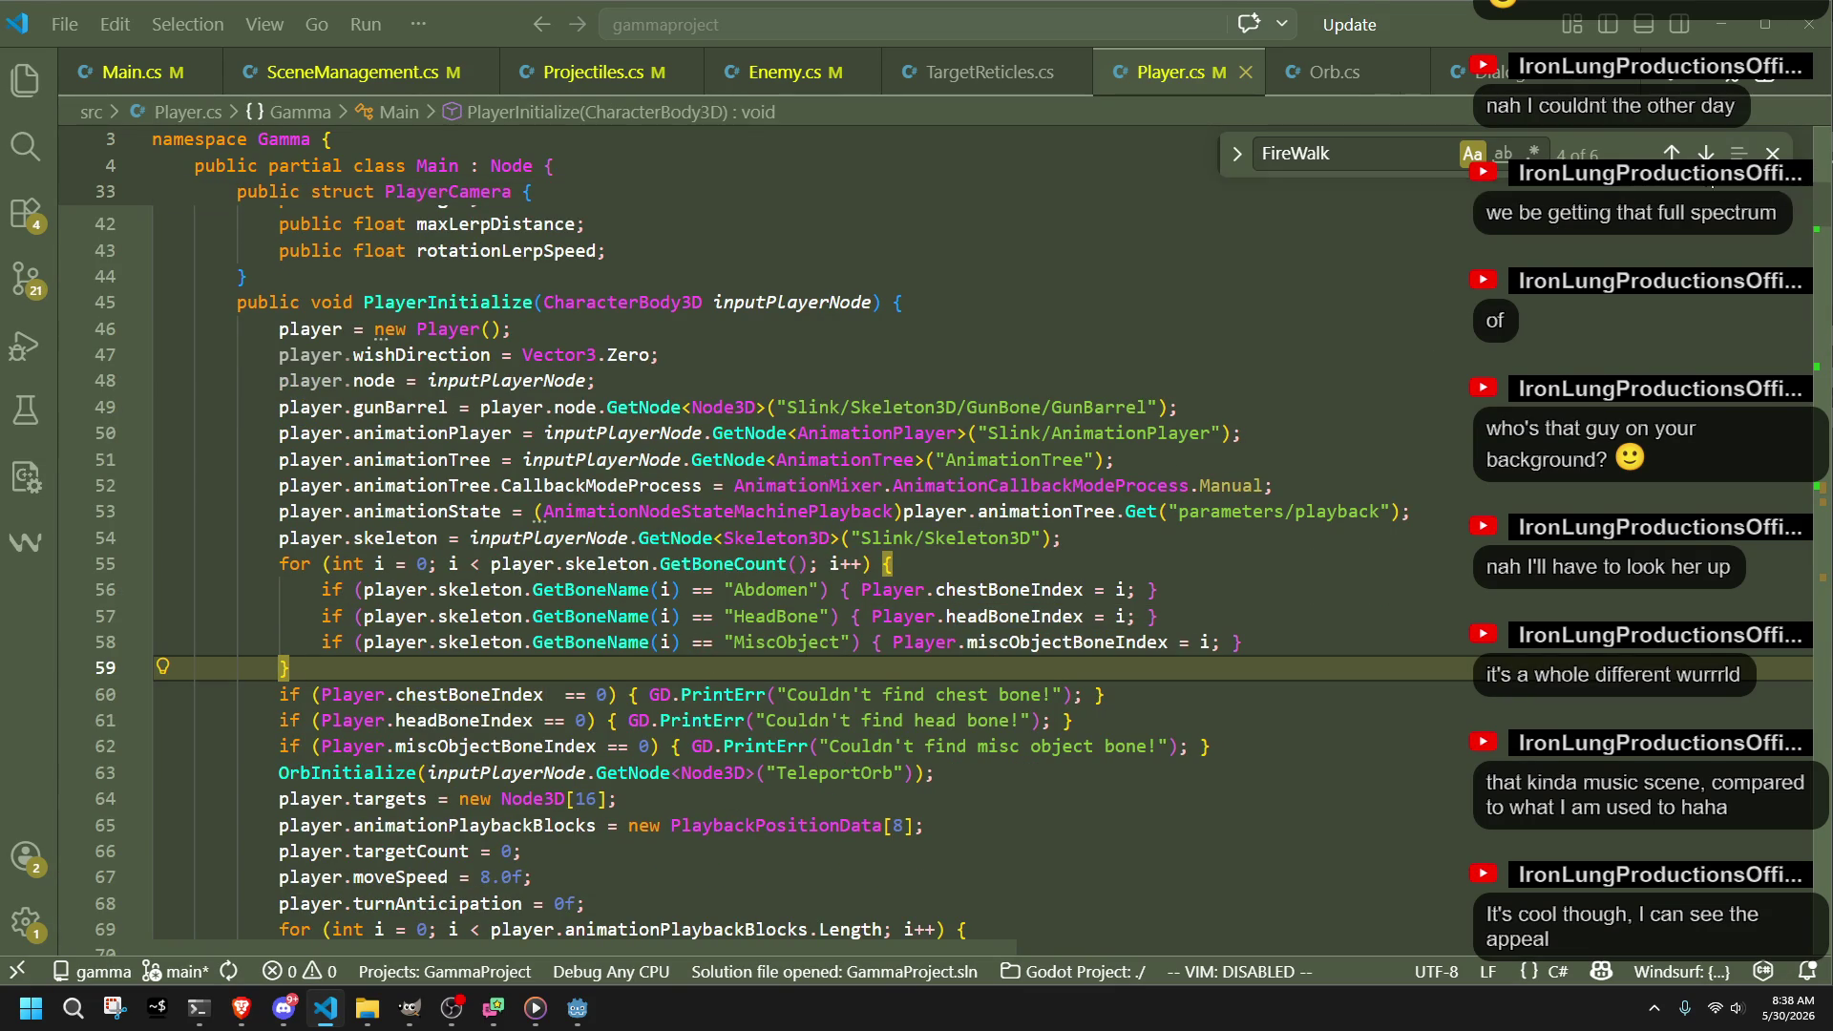
left_click(1772, 153)
Step: Scroll down to PlayerUpdate and select the GD.Print debug line at 253
scroll(1807, 374, "down", 20)
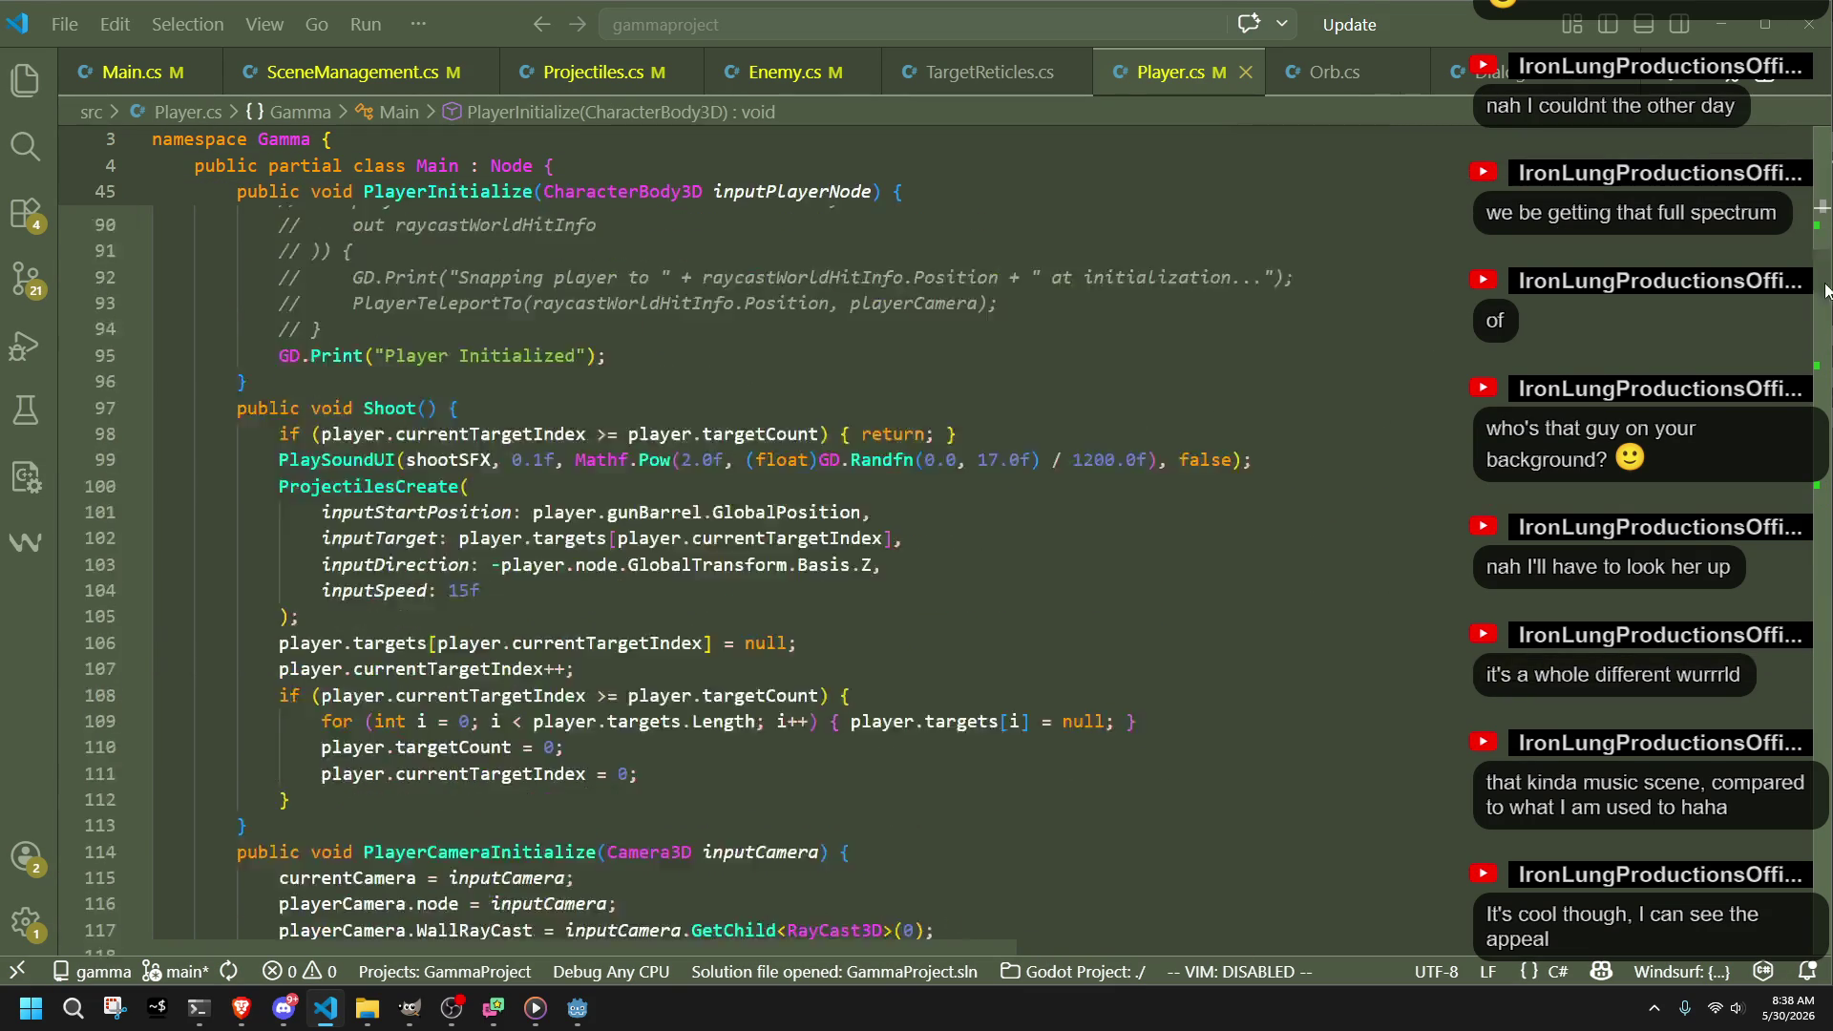
scroll(1808, 374, "down", 8)
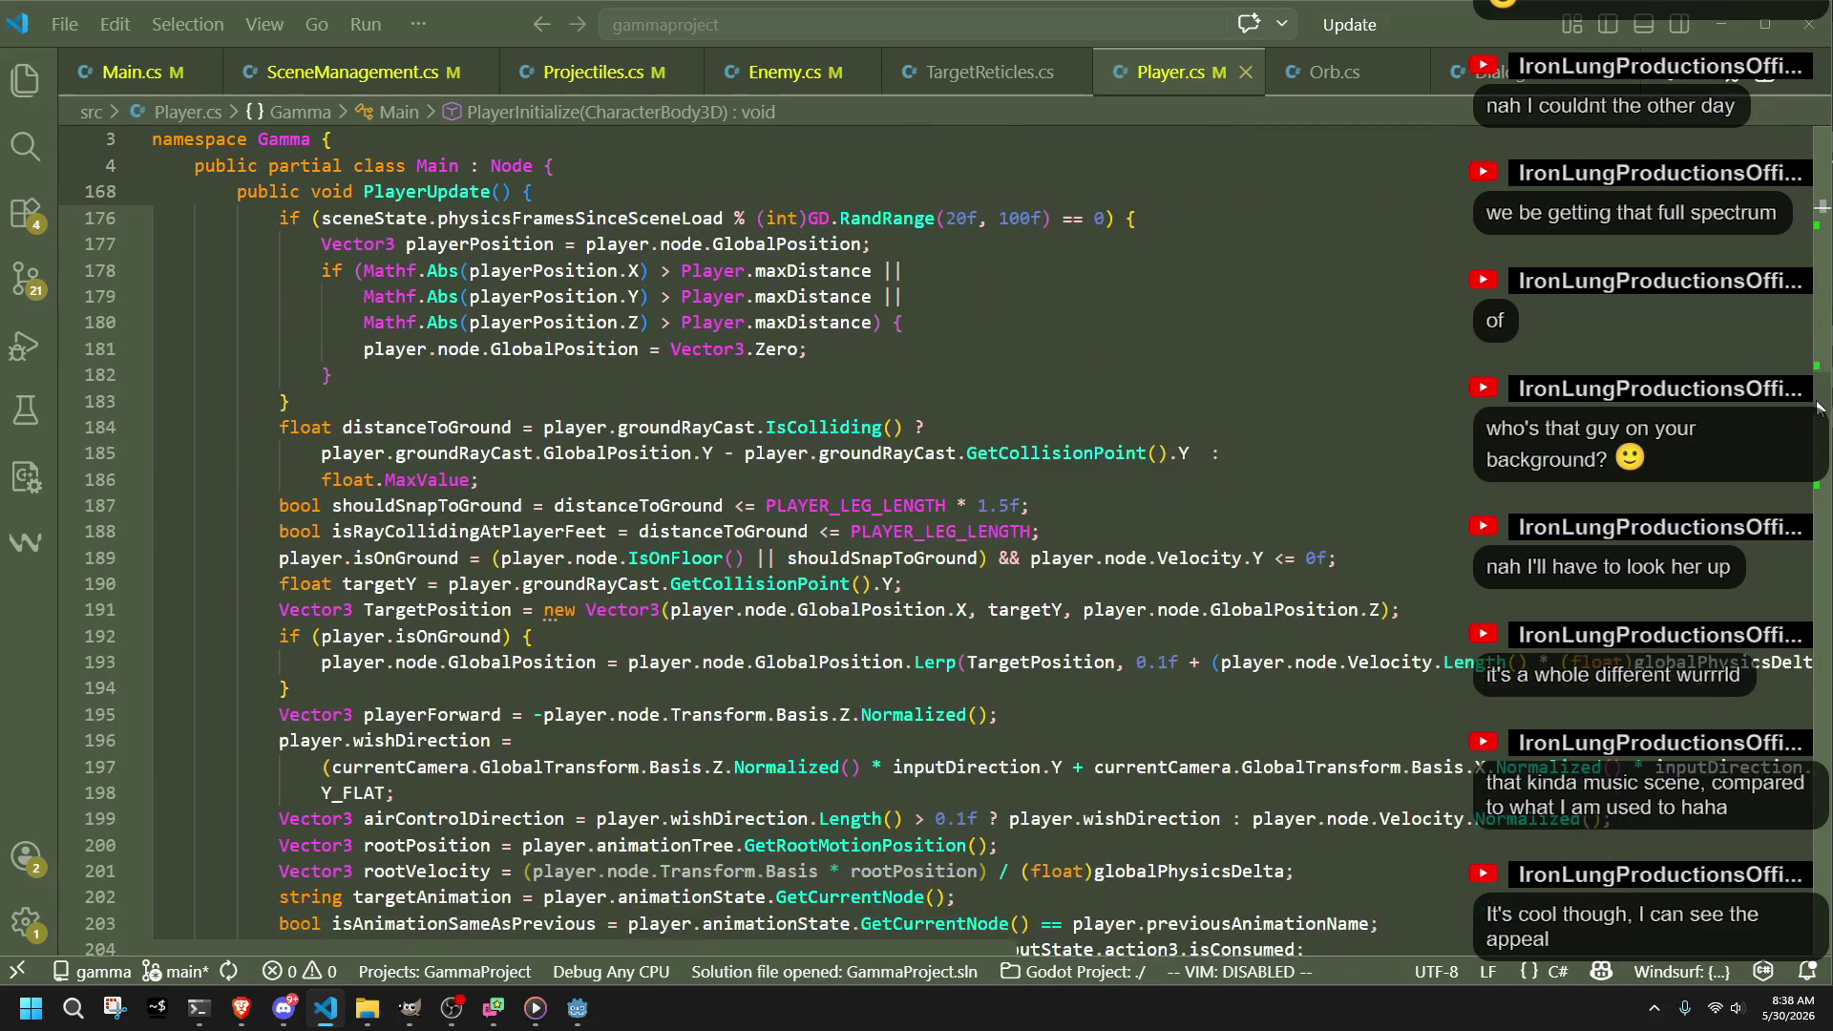
scroll(1817, 408, "down", 6)
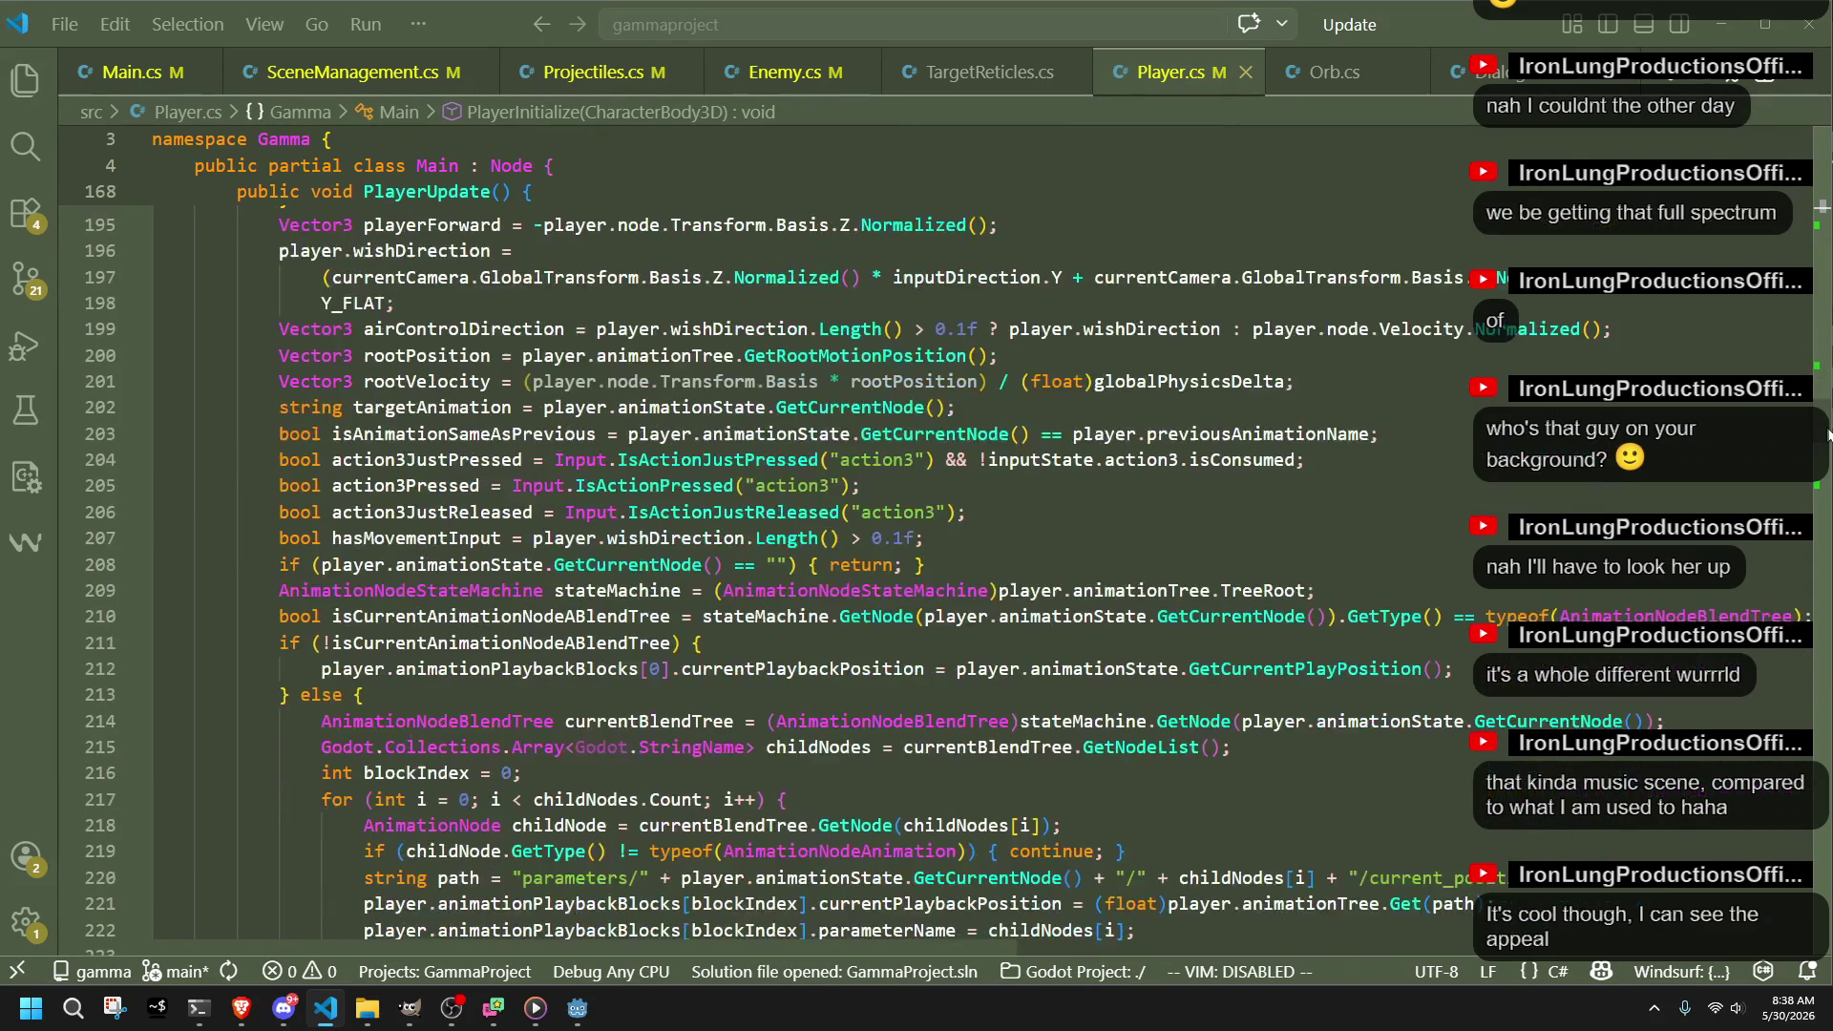
scroll(1824, 458, "down", 14)
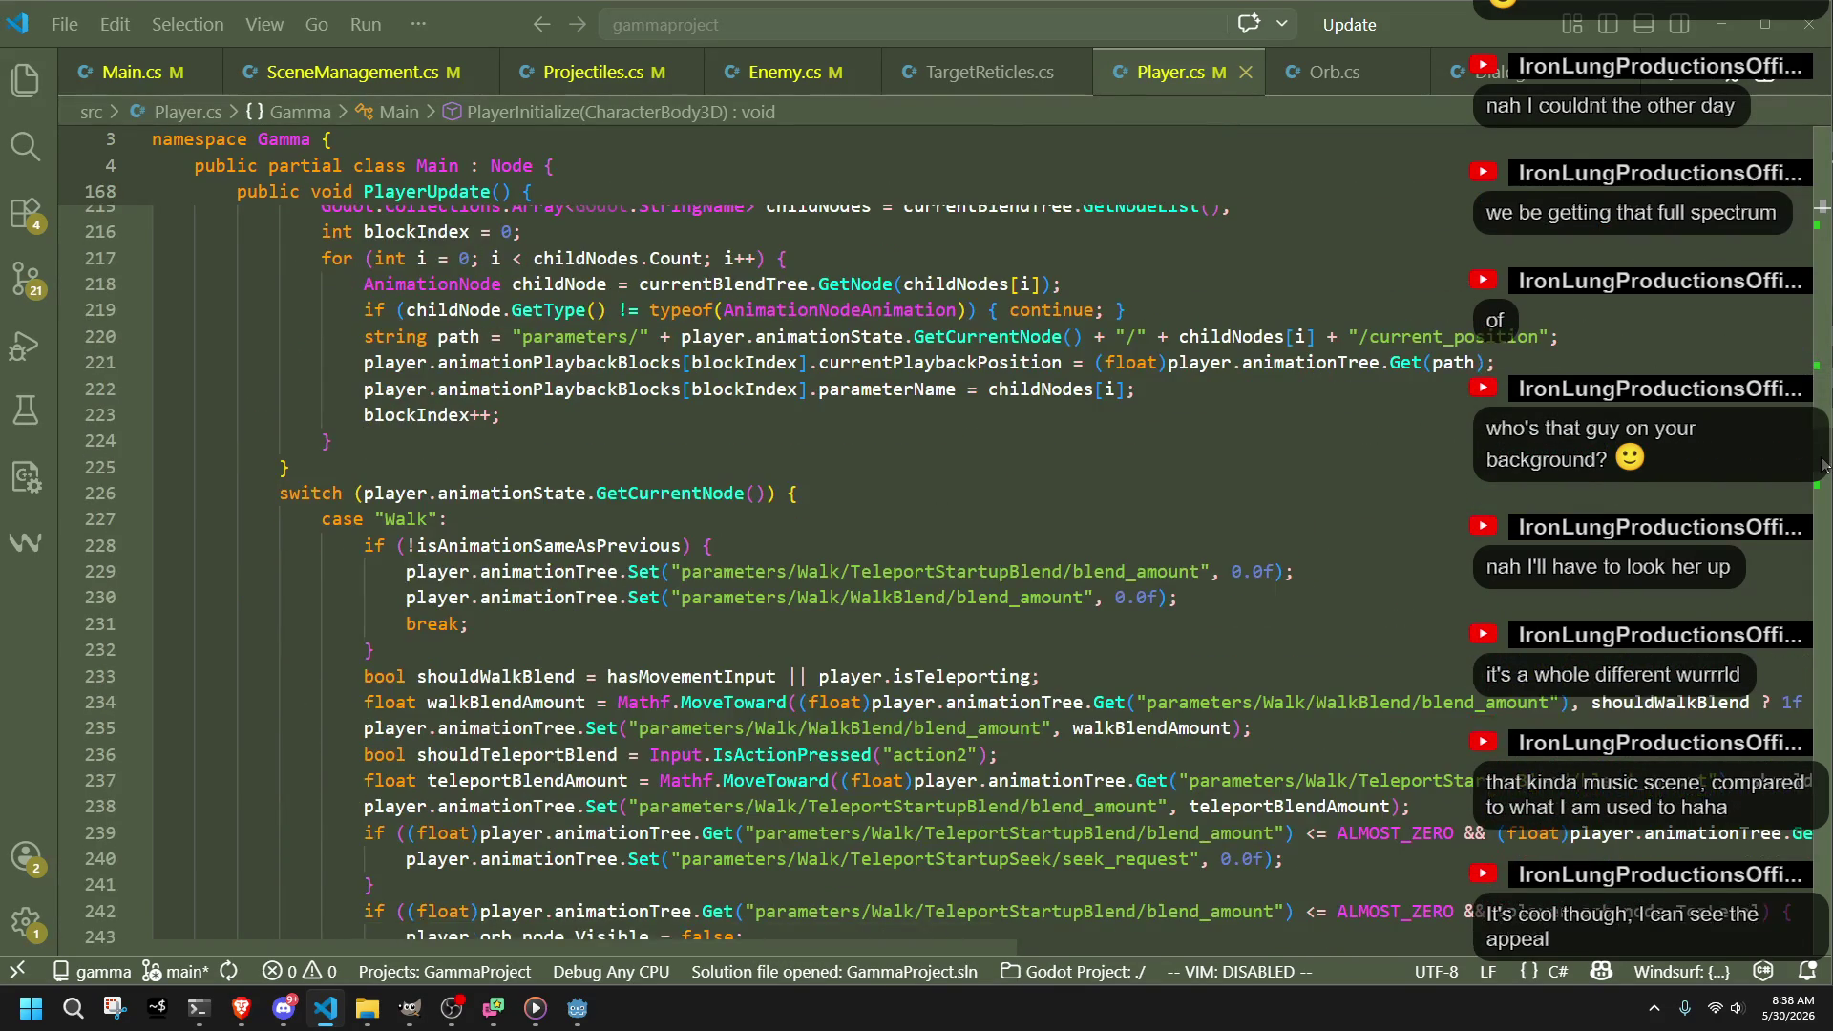
scroll(1817, 494, "down", 2)
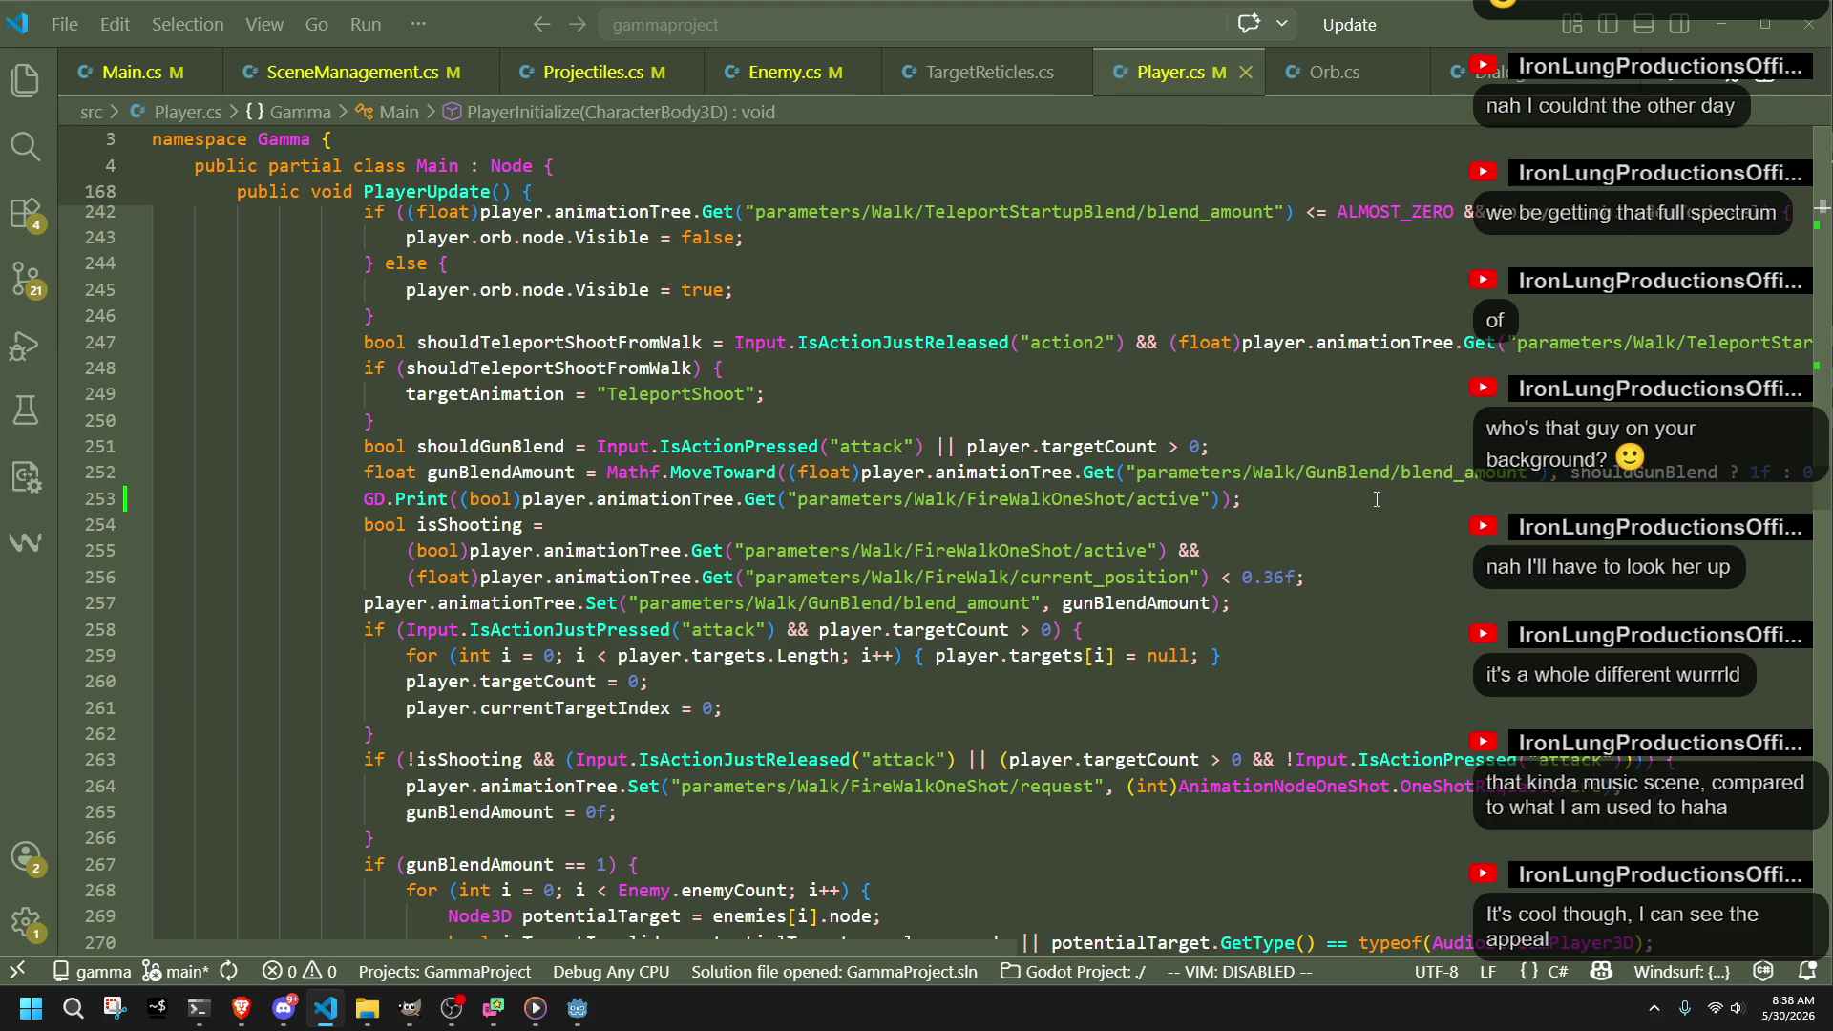
mouse_move(101, 498)
left_mouse_down()
mouse_move(100, 446)
mouse_move(133, 506)
left_mouse_up()
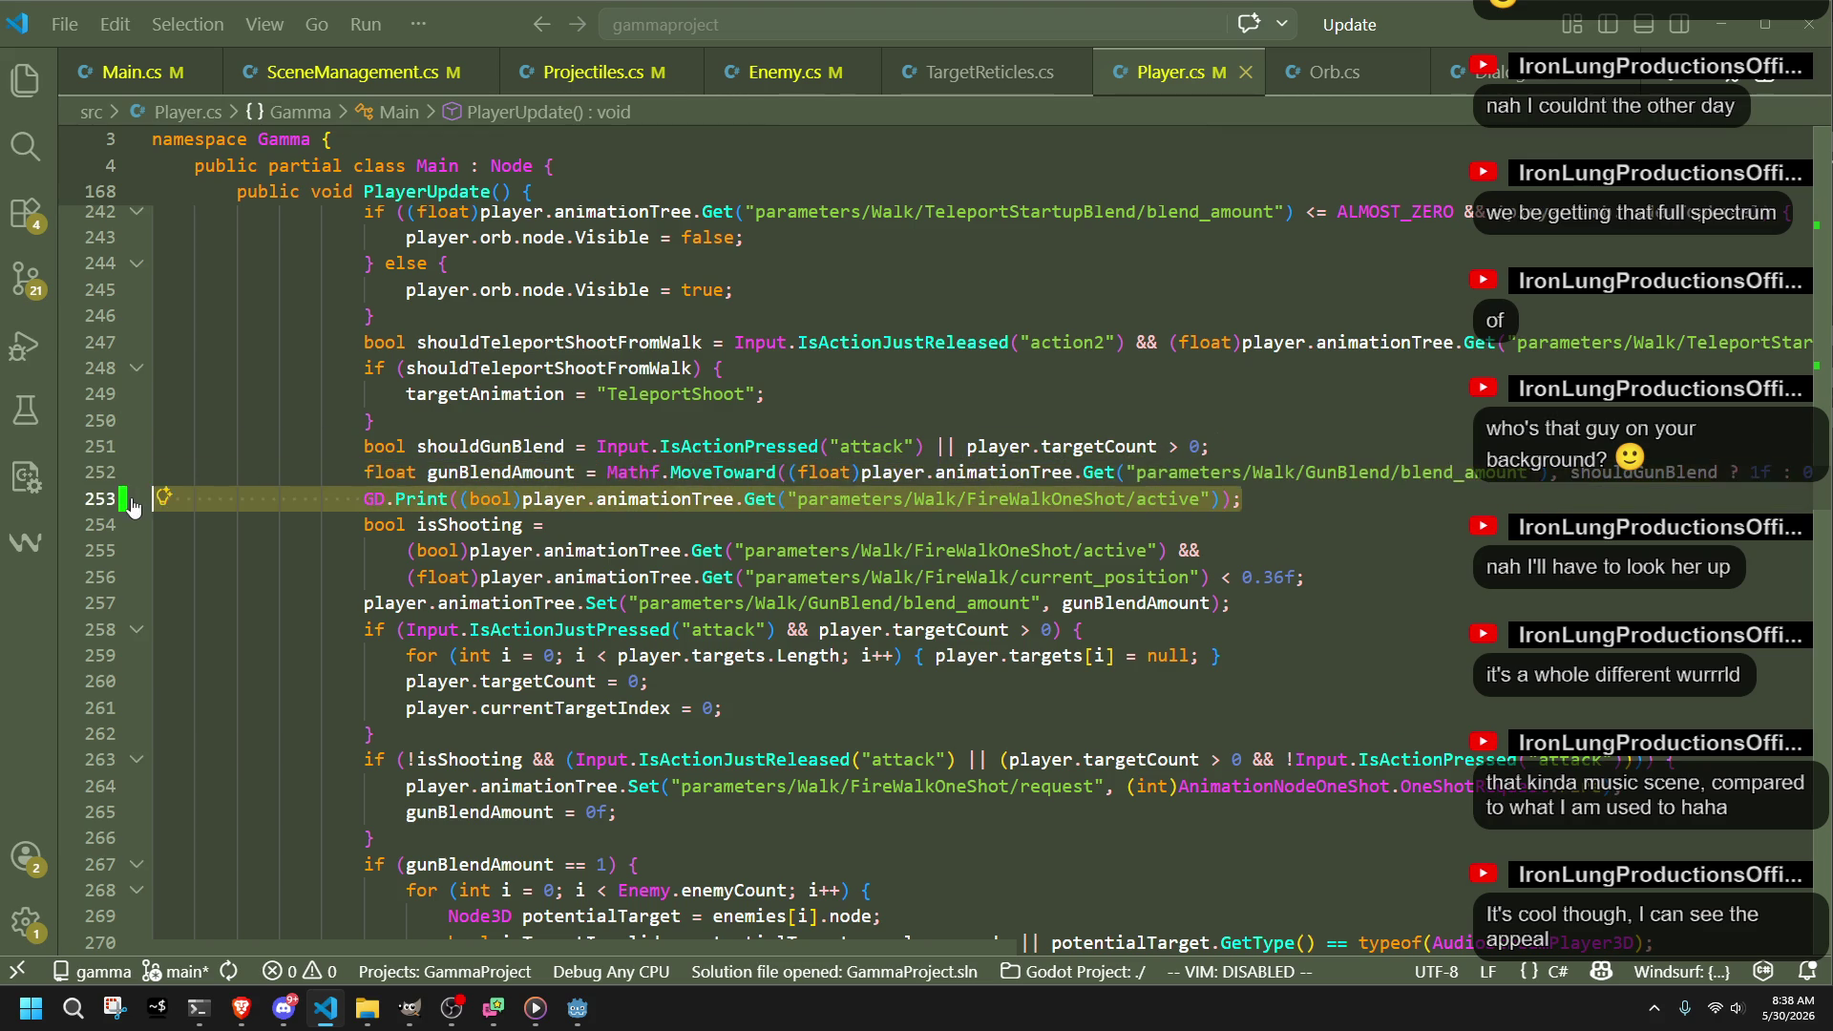
Step: Delete the FireWalkOneShot GD.Print line and highlight the remaining FireWalk occurrences
key("BackSpace")
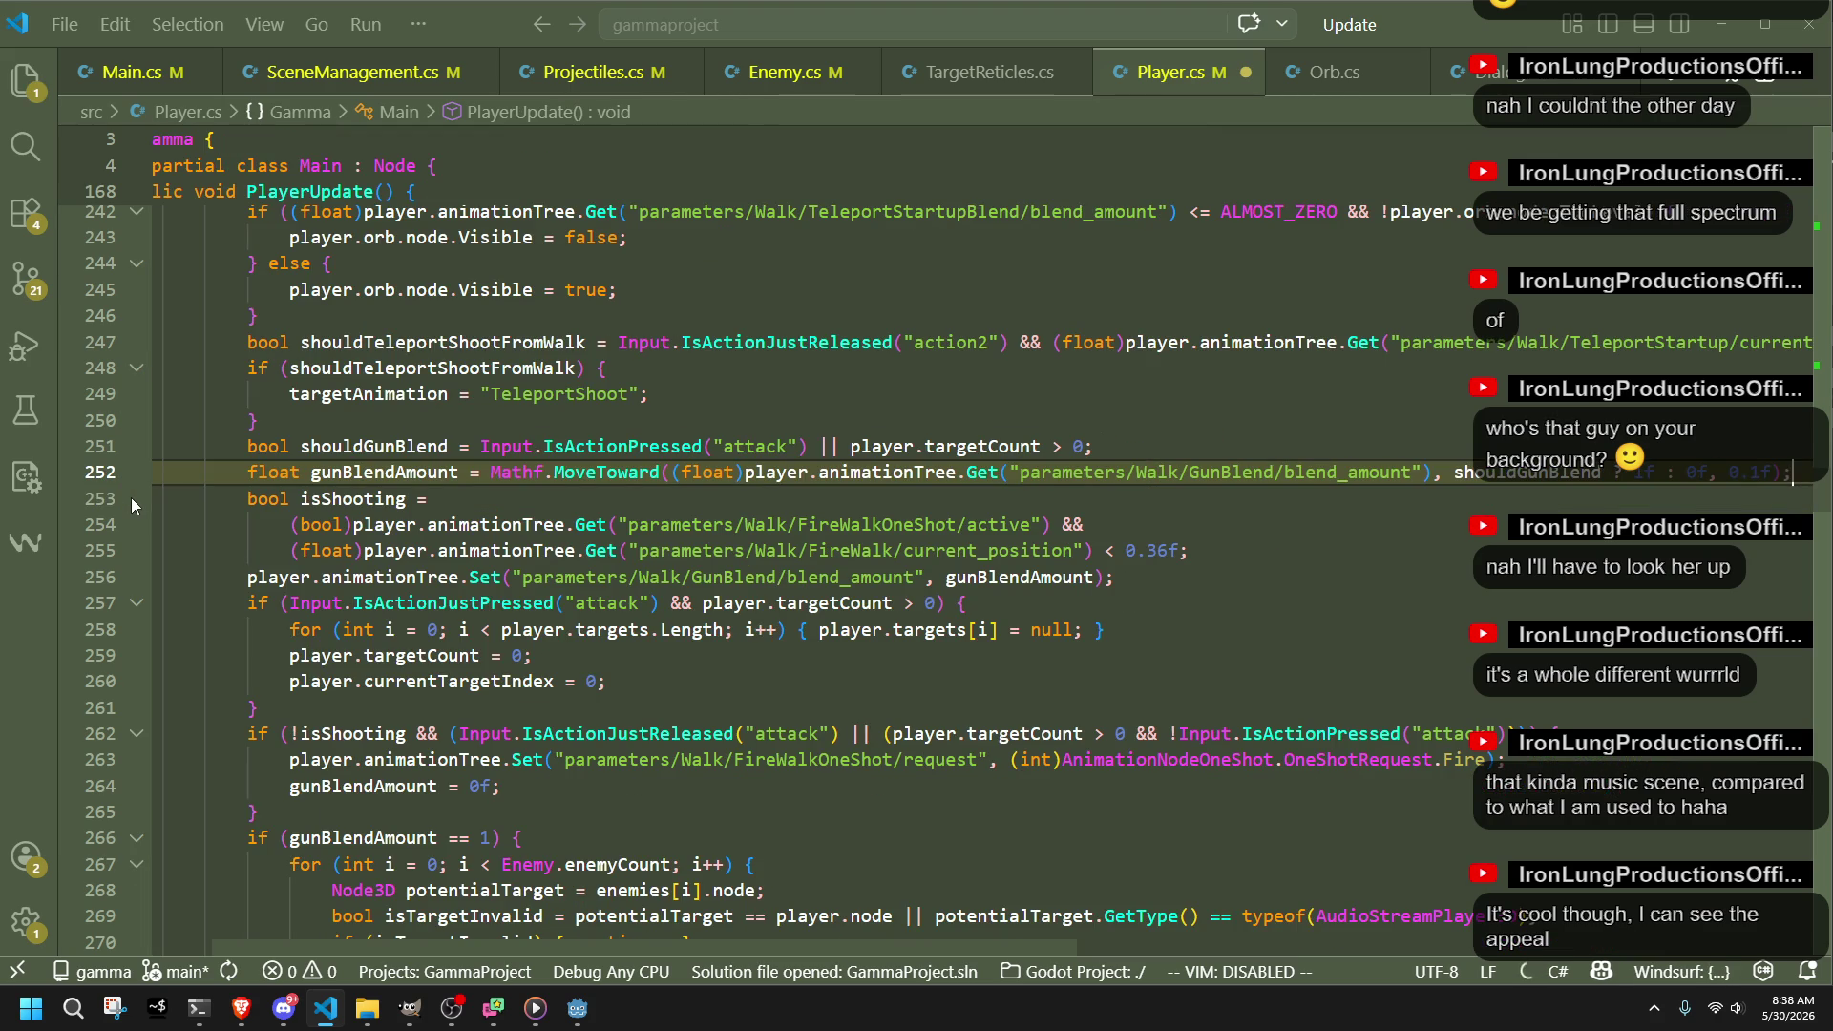
left_click(1045, 619)
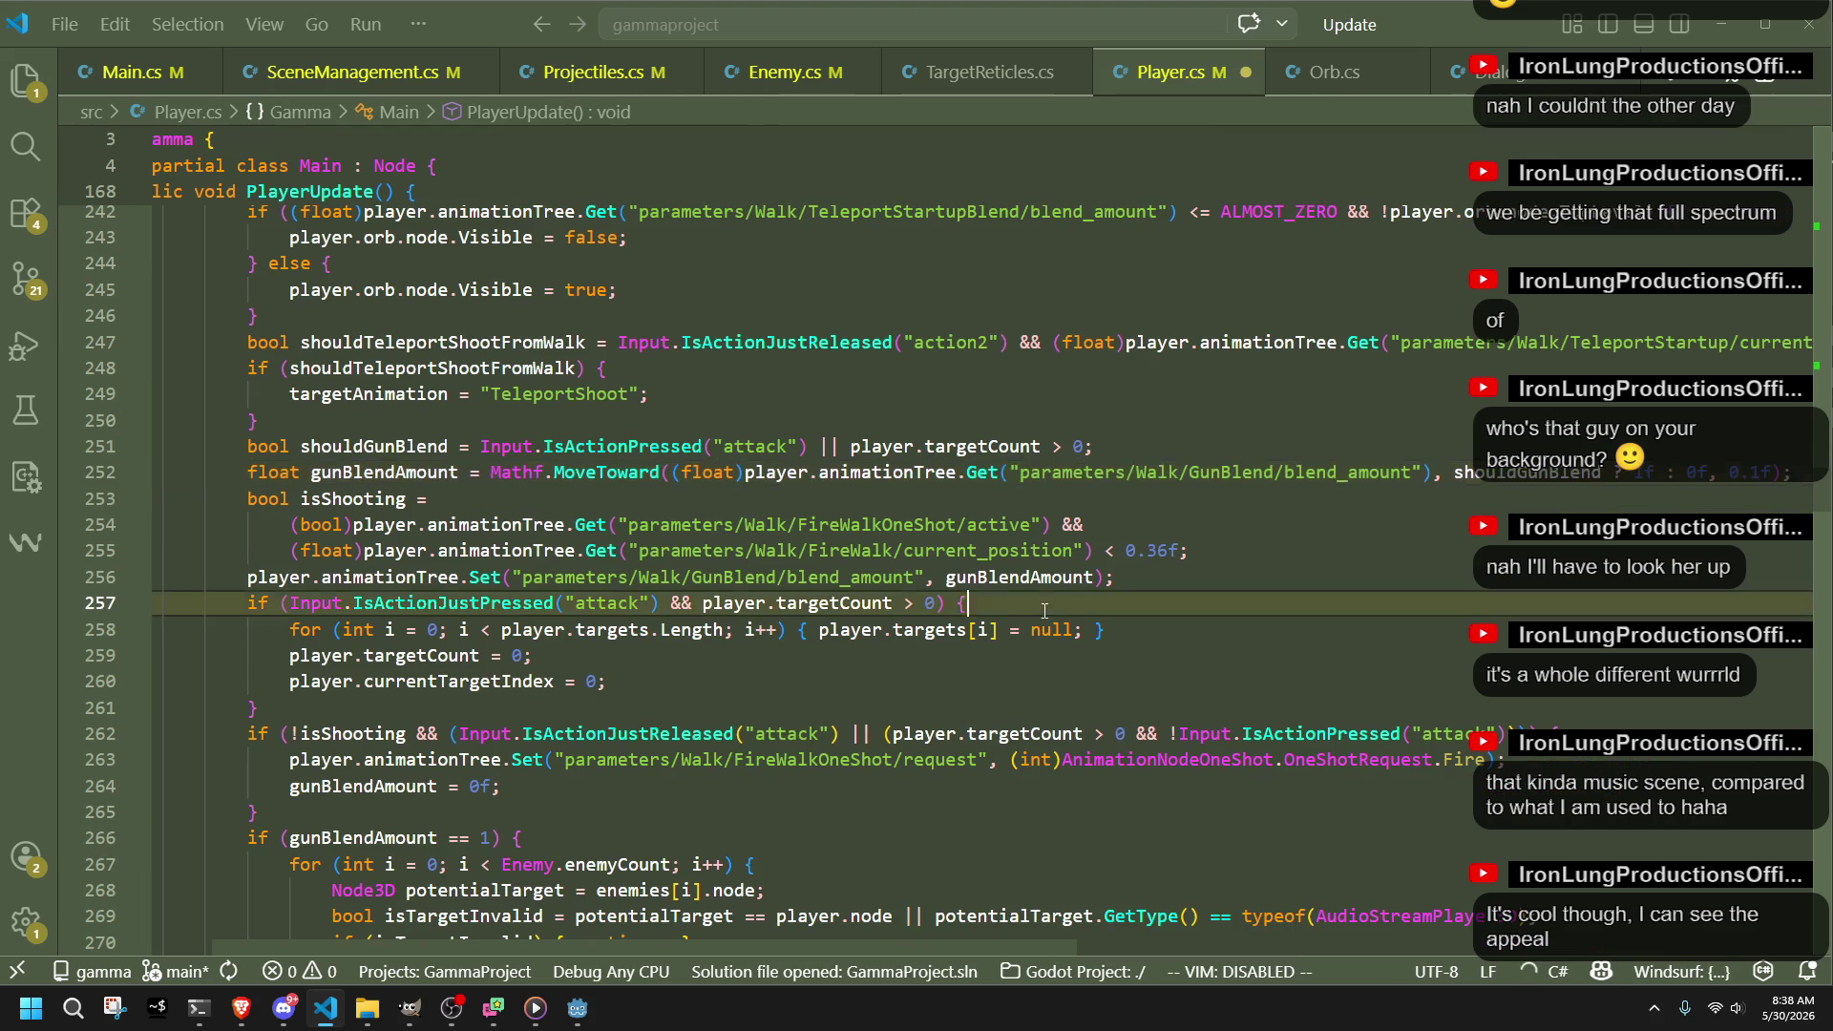
double_click(842, 552)
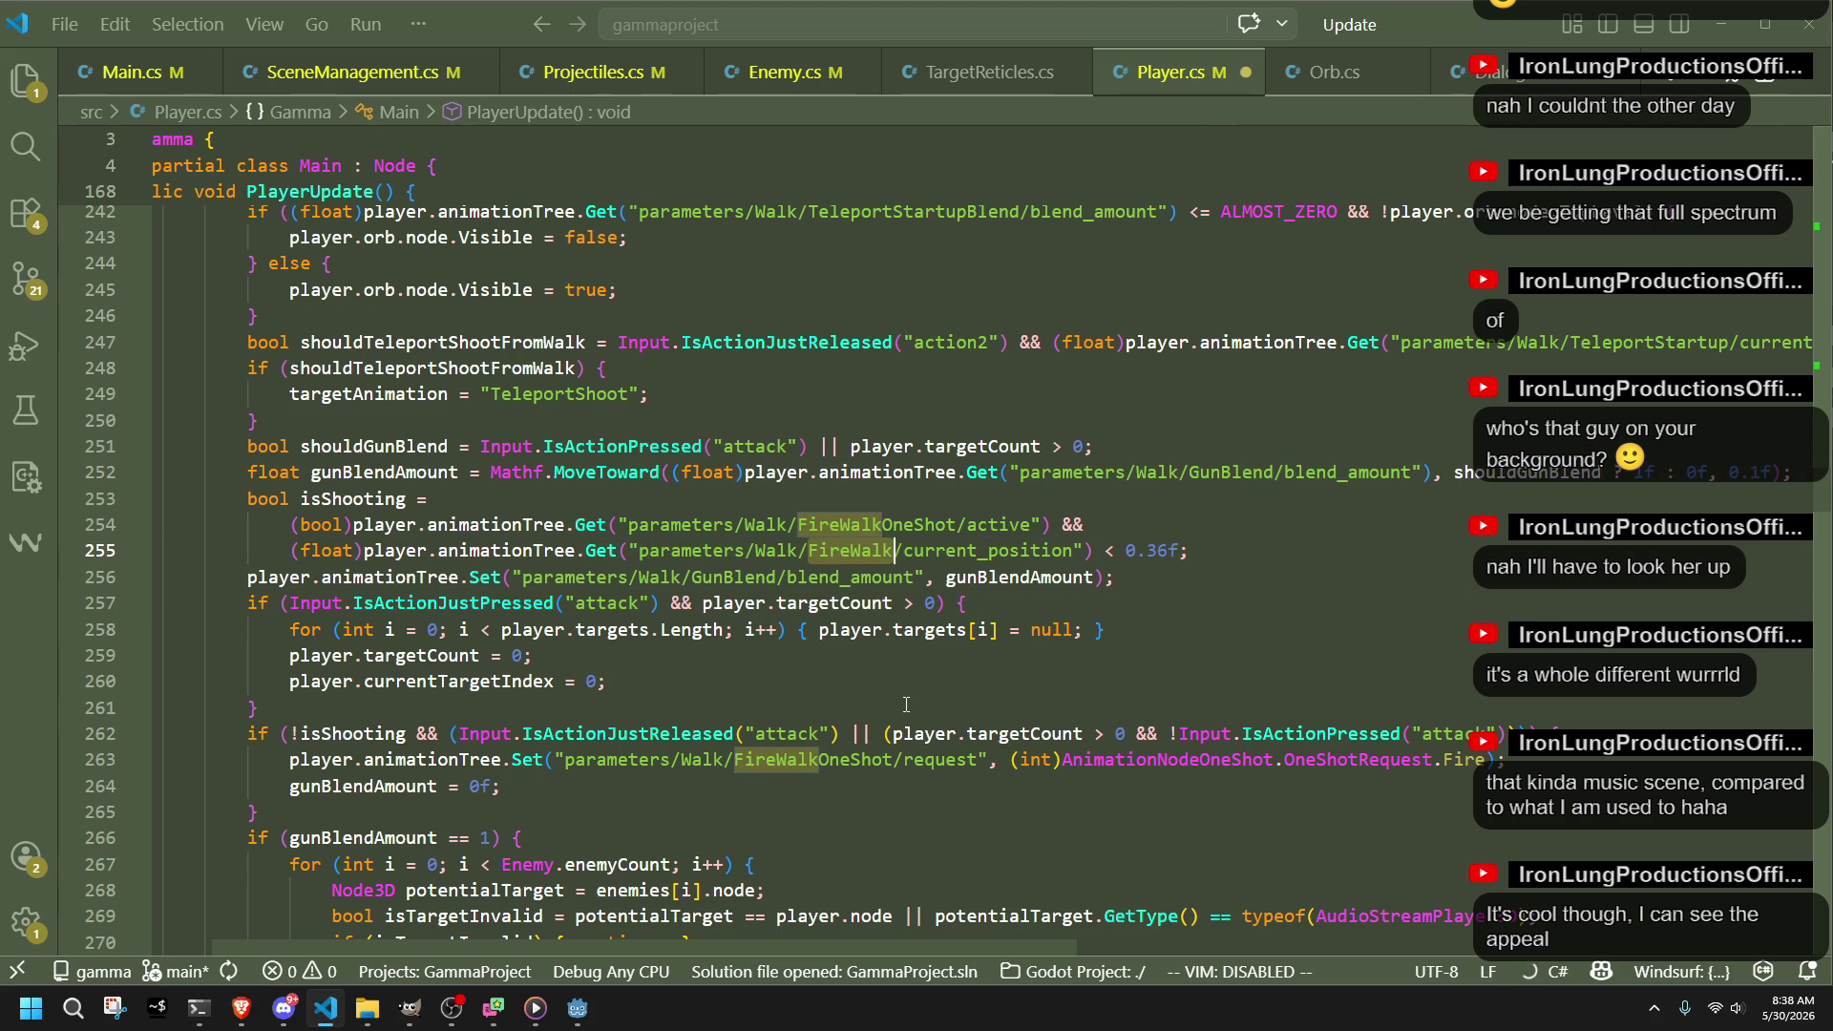
left_click(575, 1015)
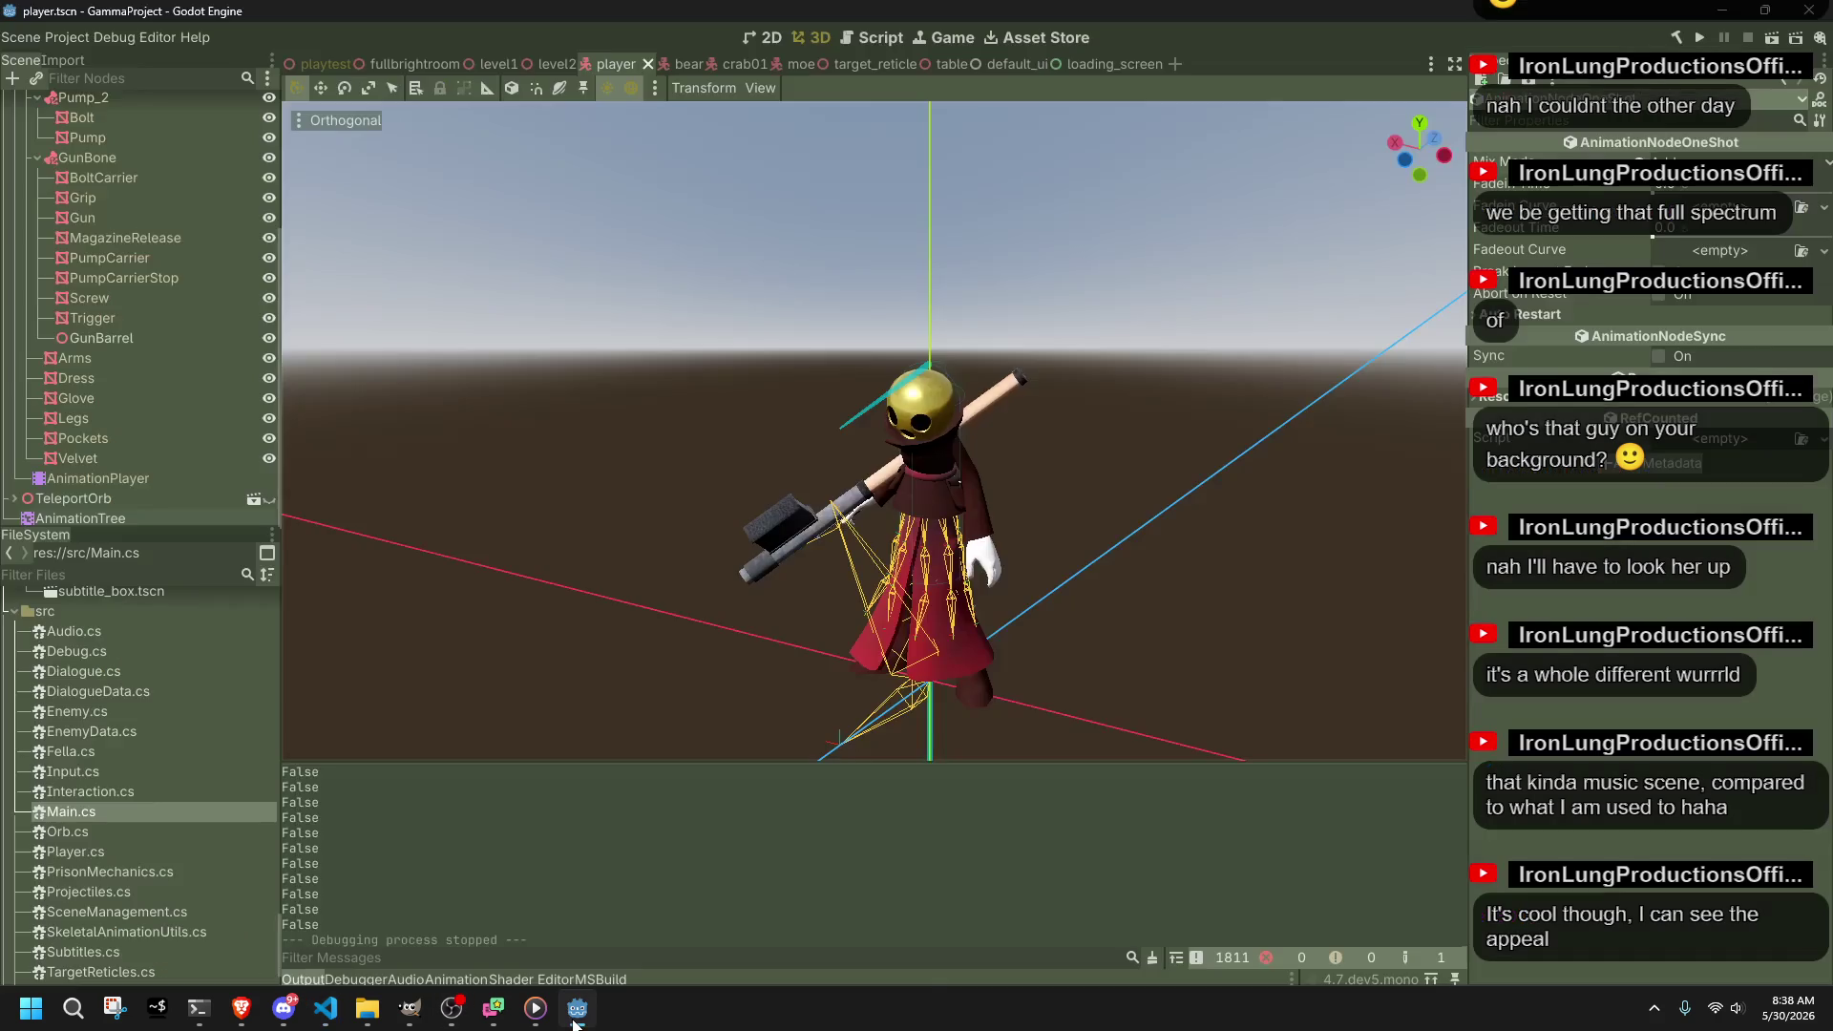
left_click(576, 1015)
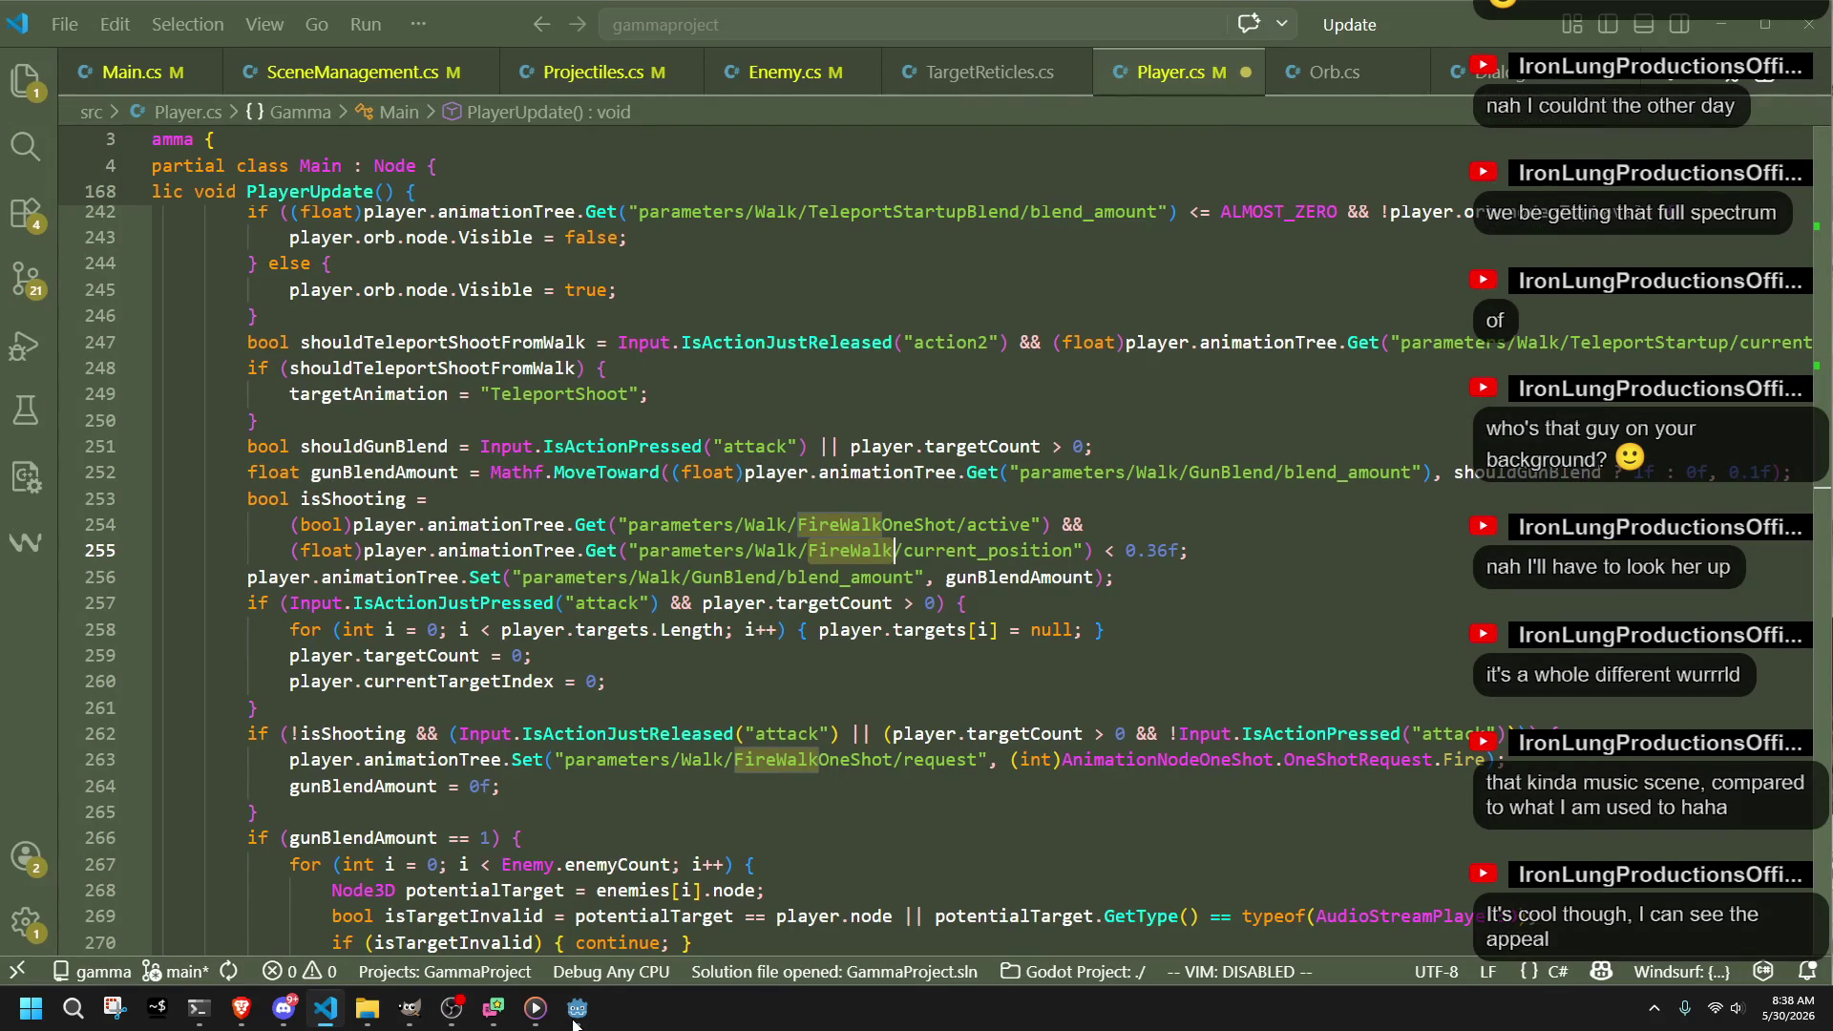
left_click(575, 1015)
left_click(575, 1015)
left_click(577, 1020)
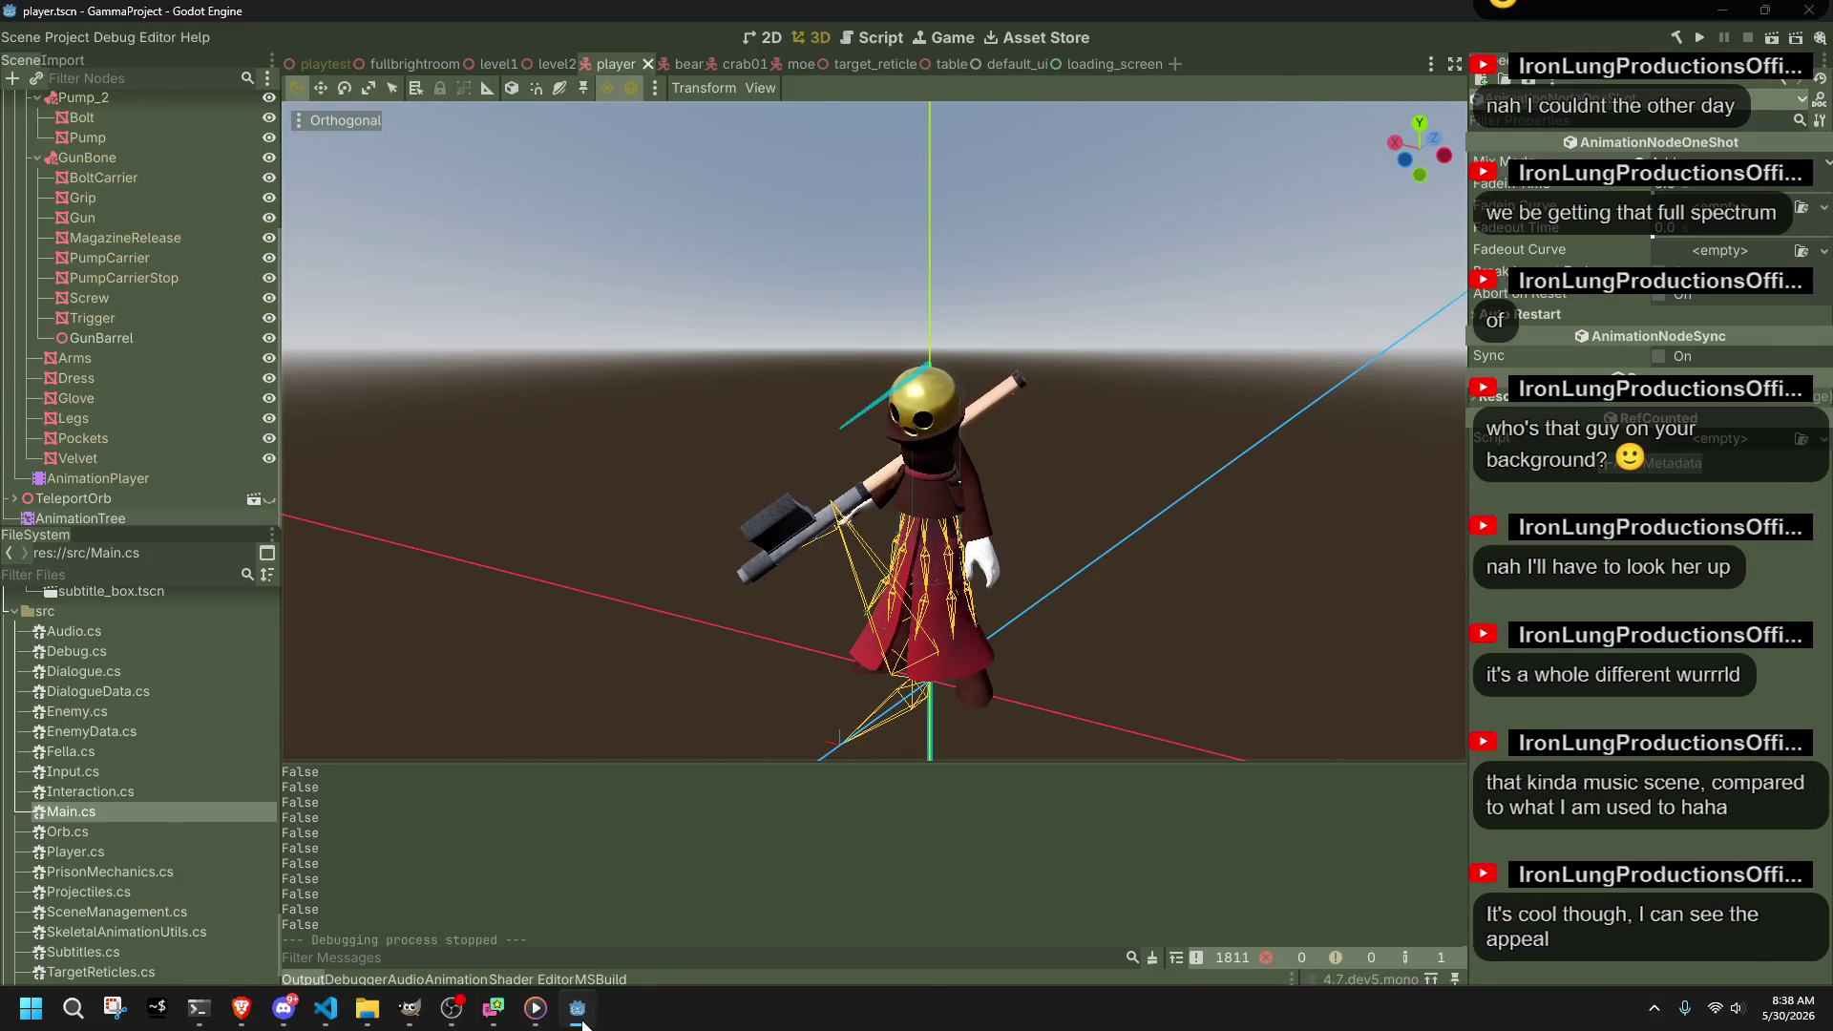
left_click(583, 1022)
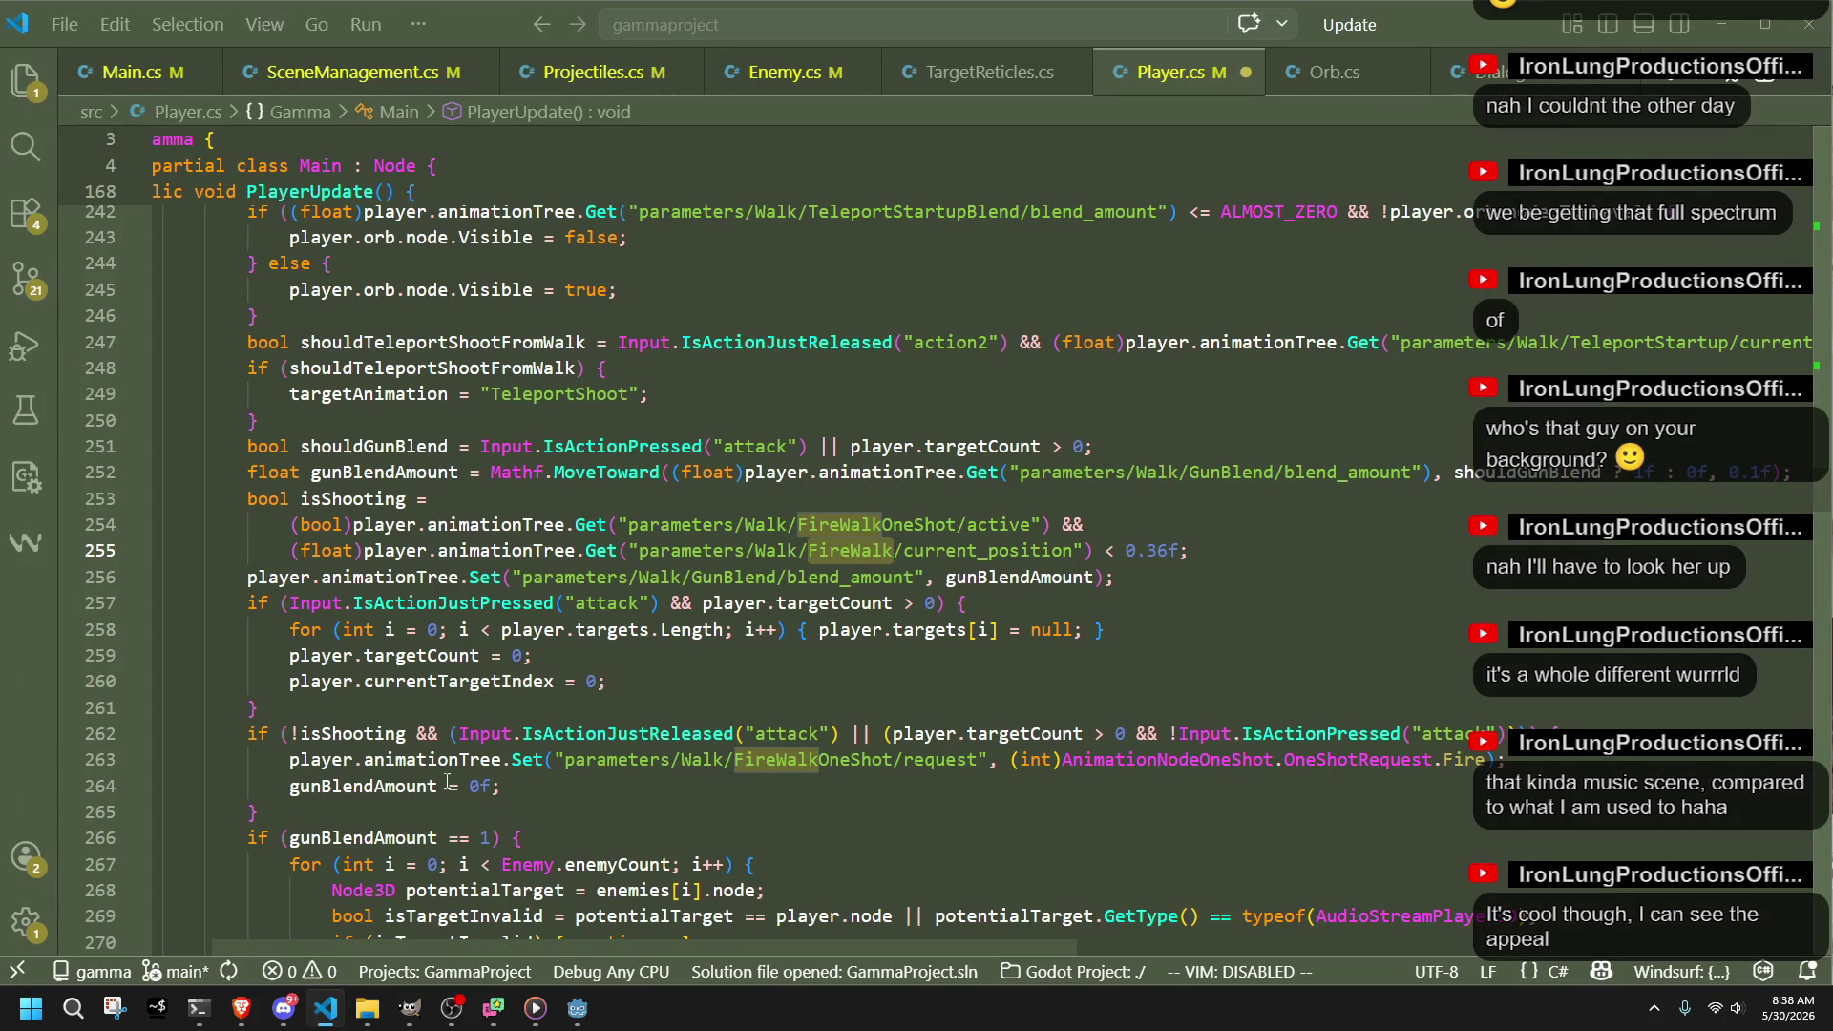
left_click(382, 787)
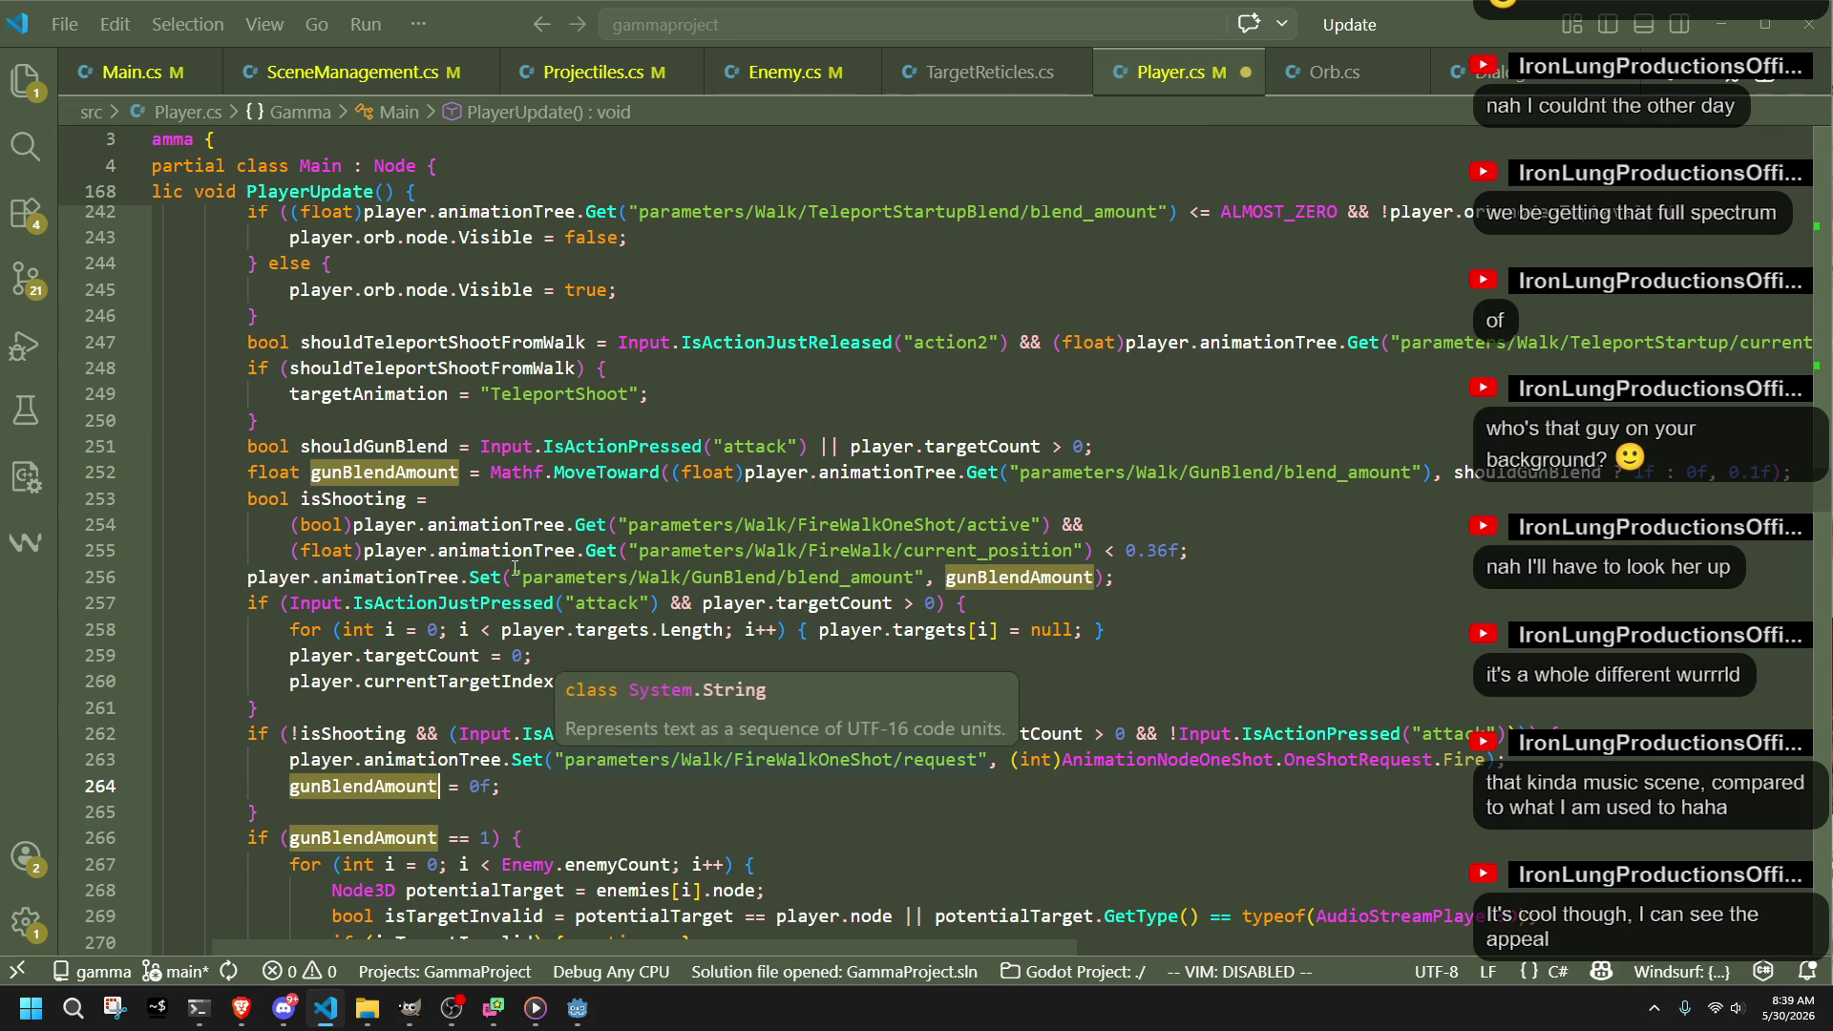
double_click(484, 576)
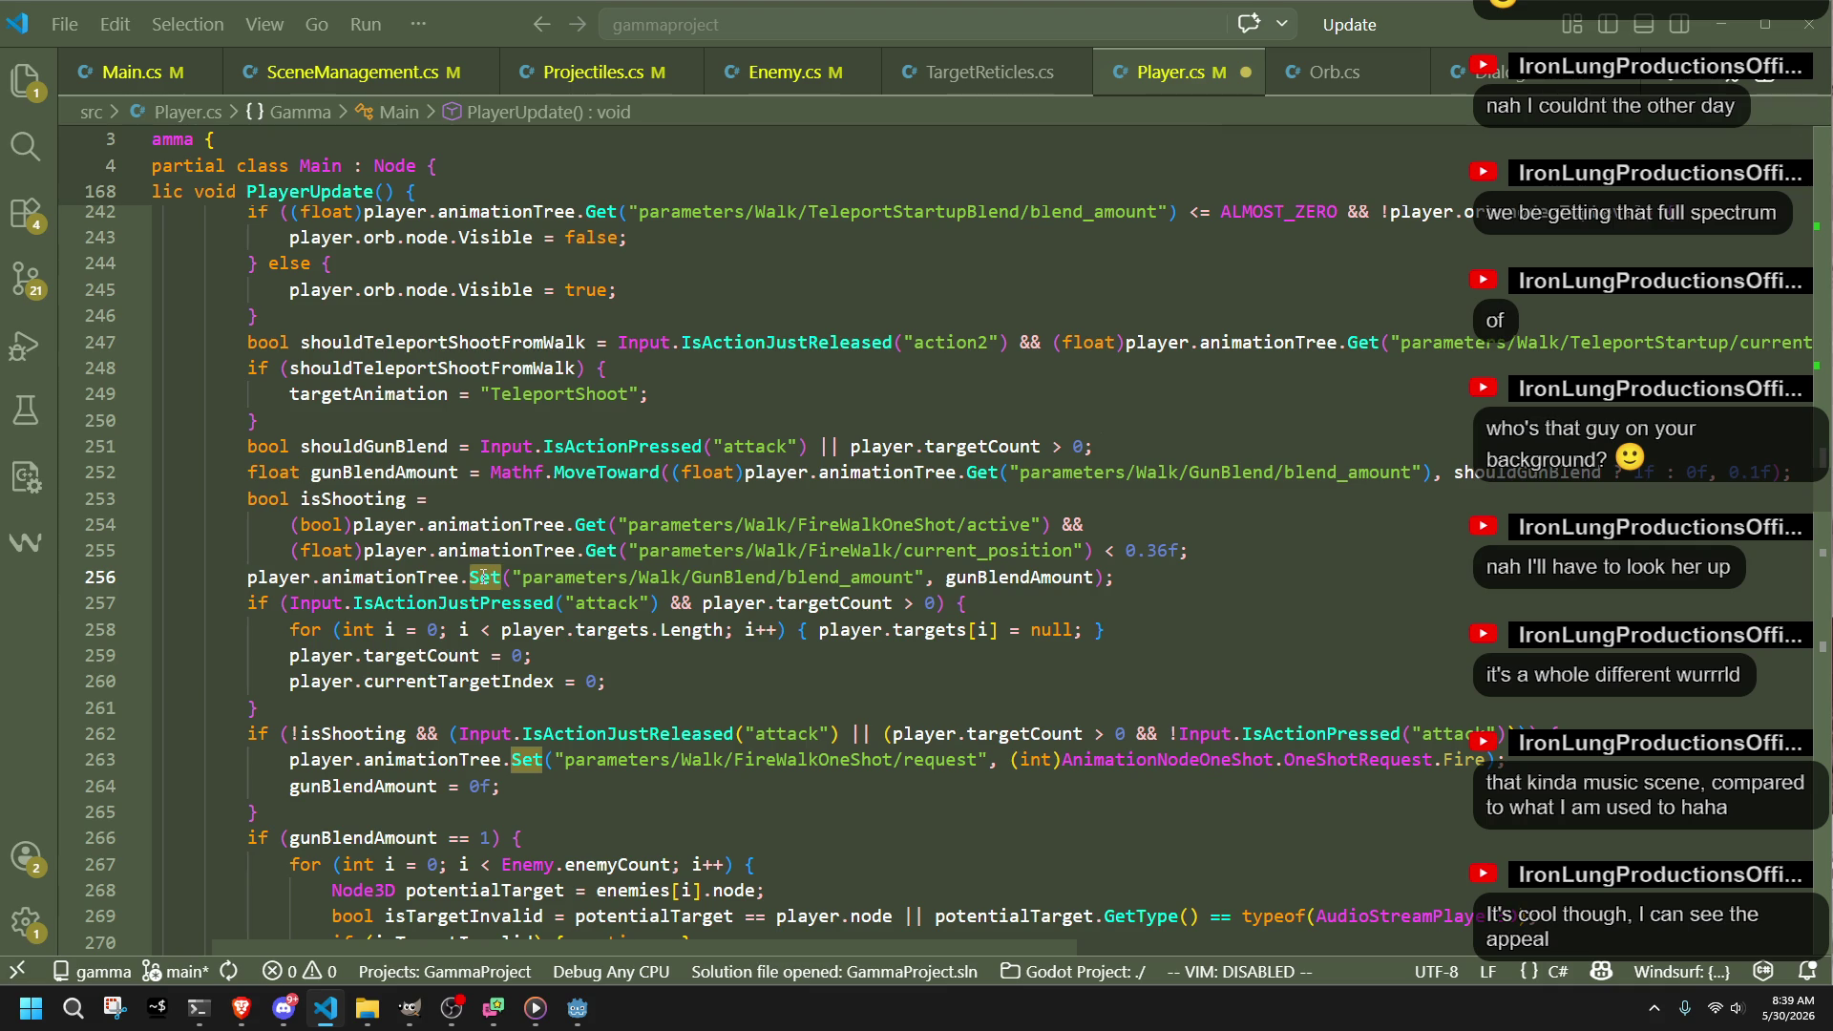
left_click(539, 785)
scroll(539, 781, "down", 5)
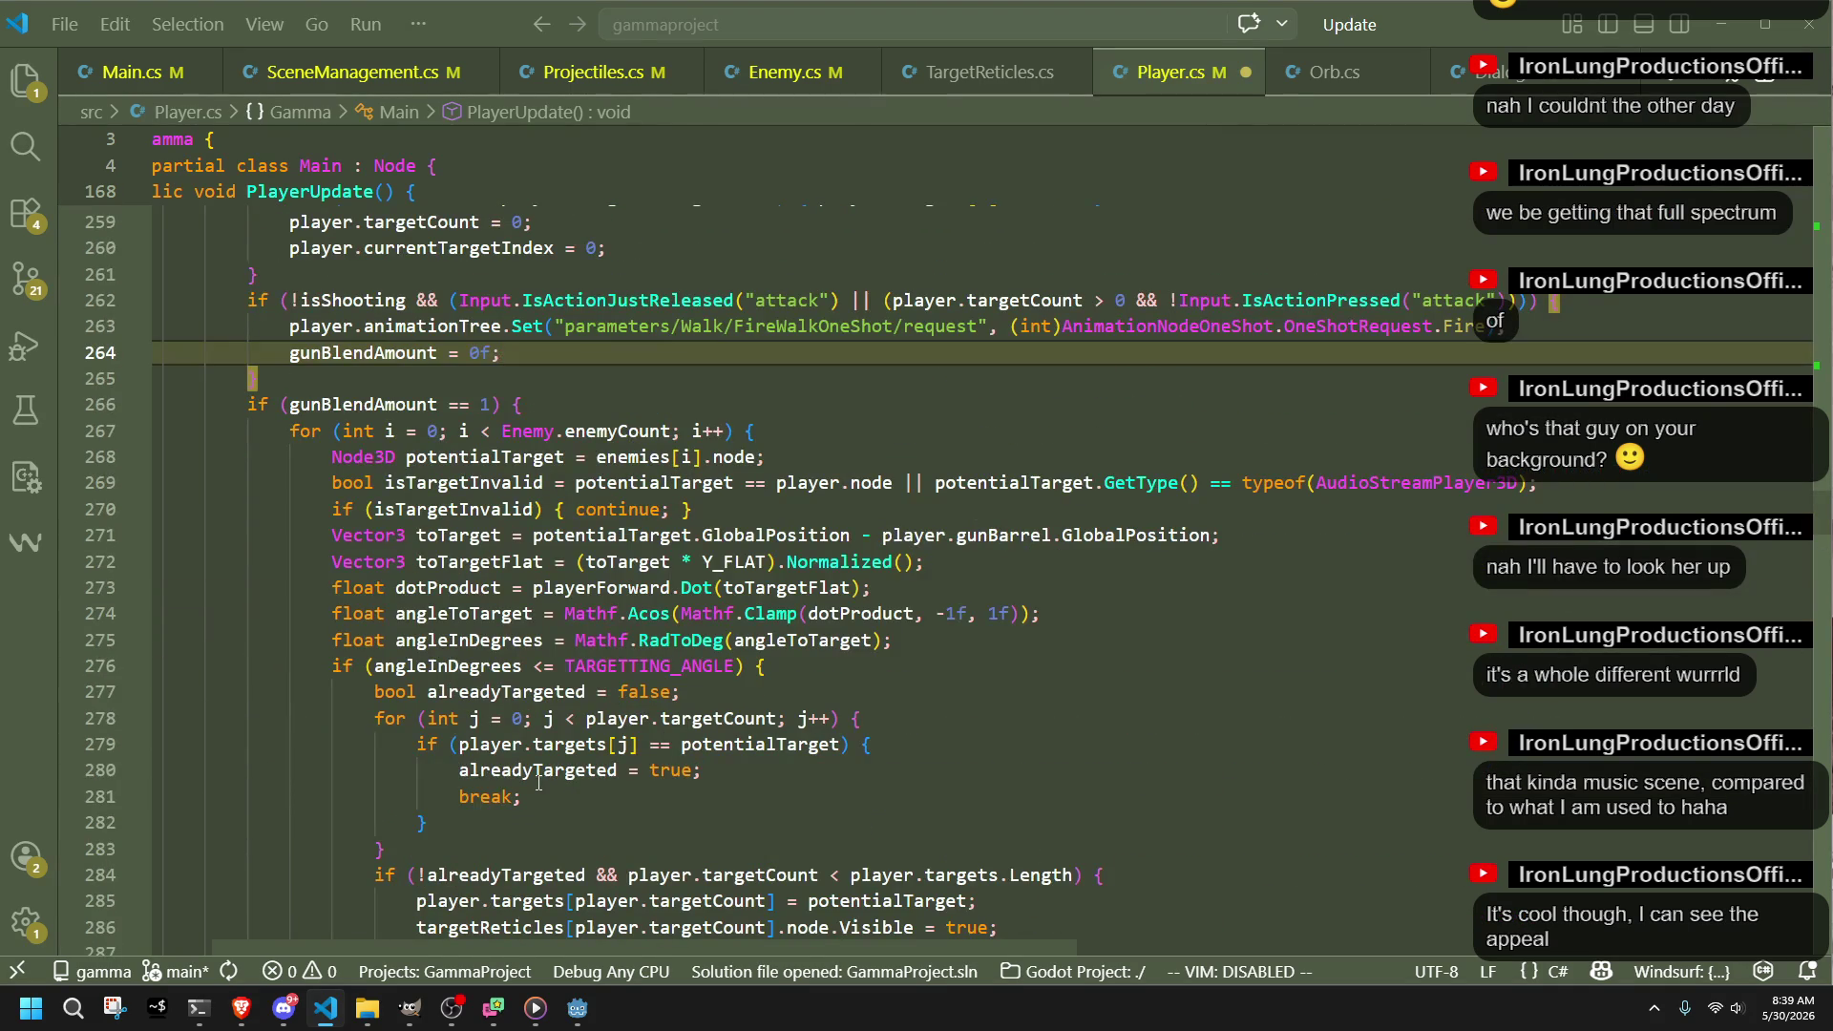
scroll(538, 783, "down", 3)
scroll(539, 783, "down", 6)
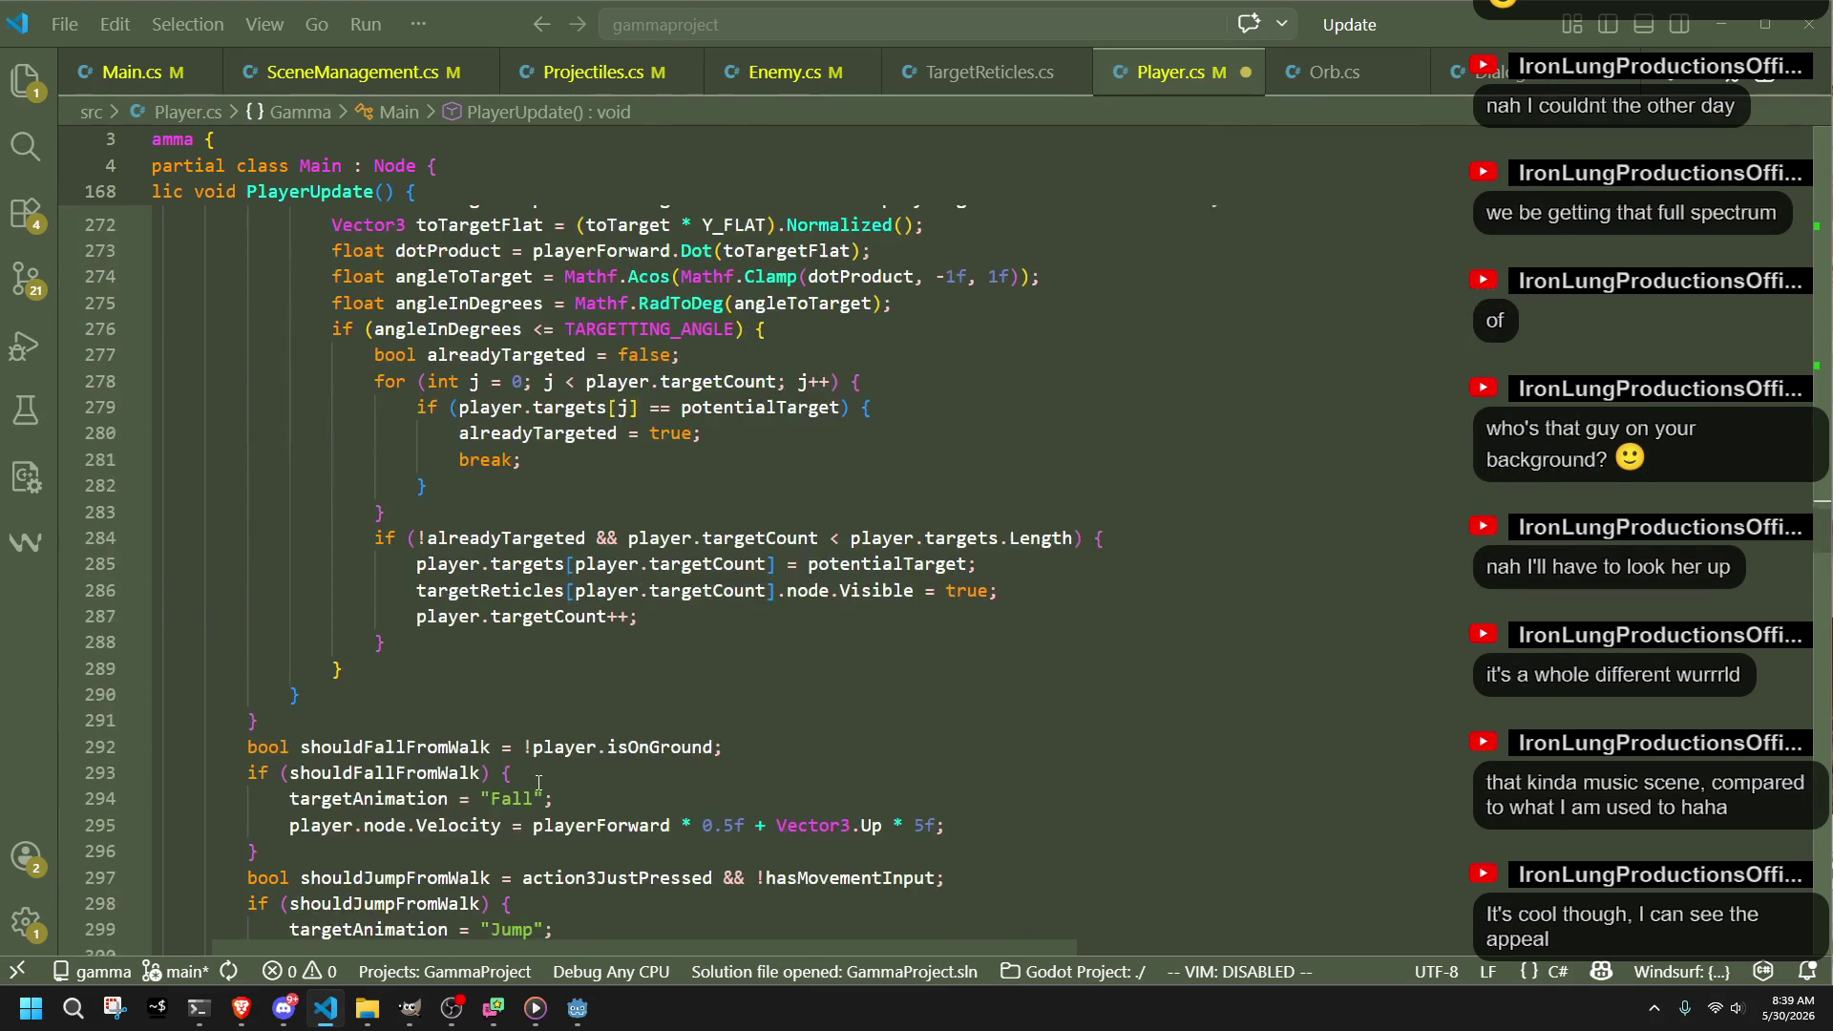
scroll(538, 783, "up", 13)
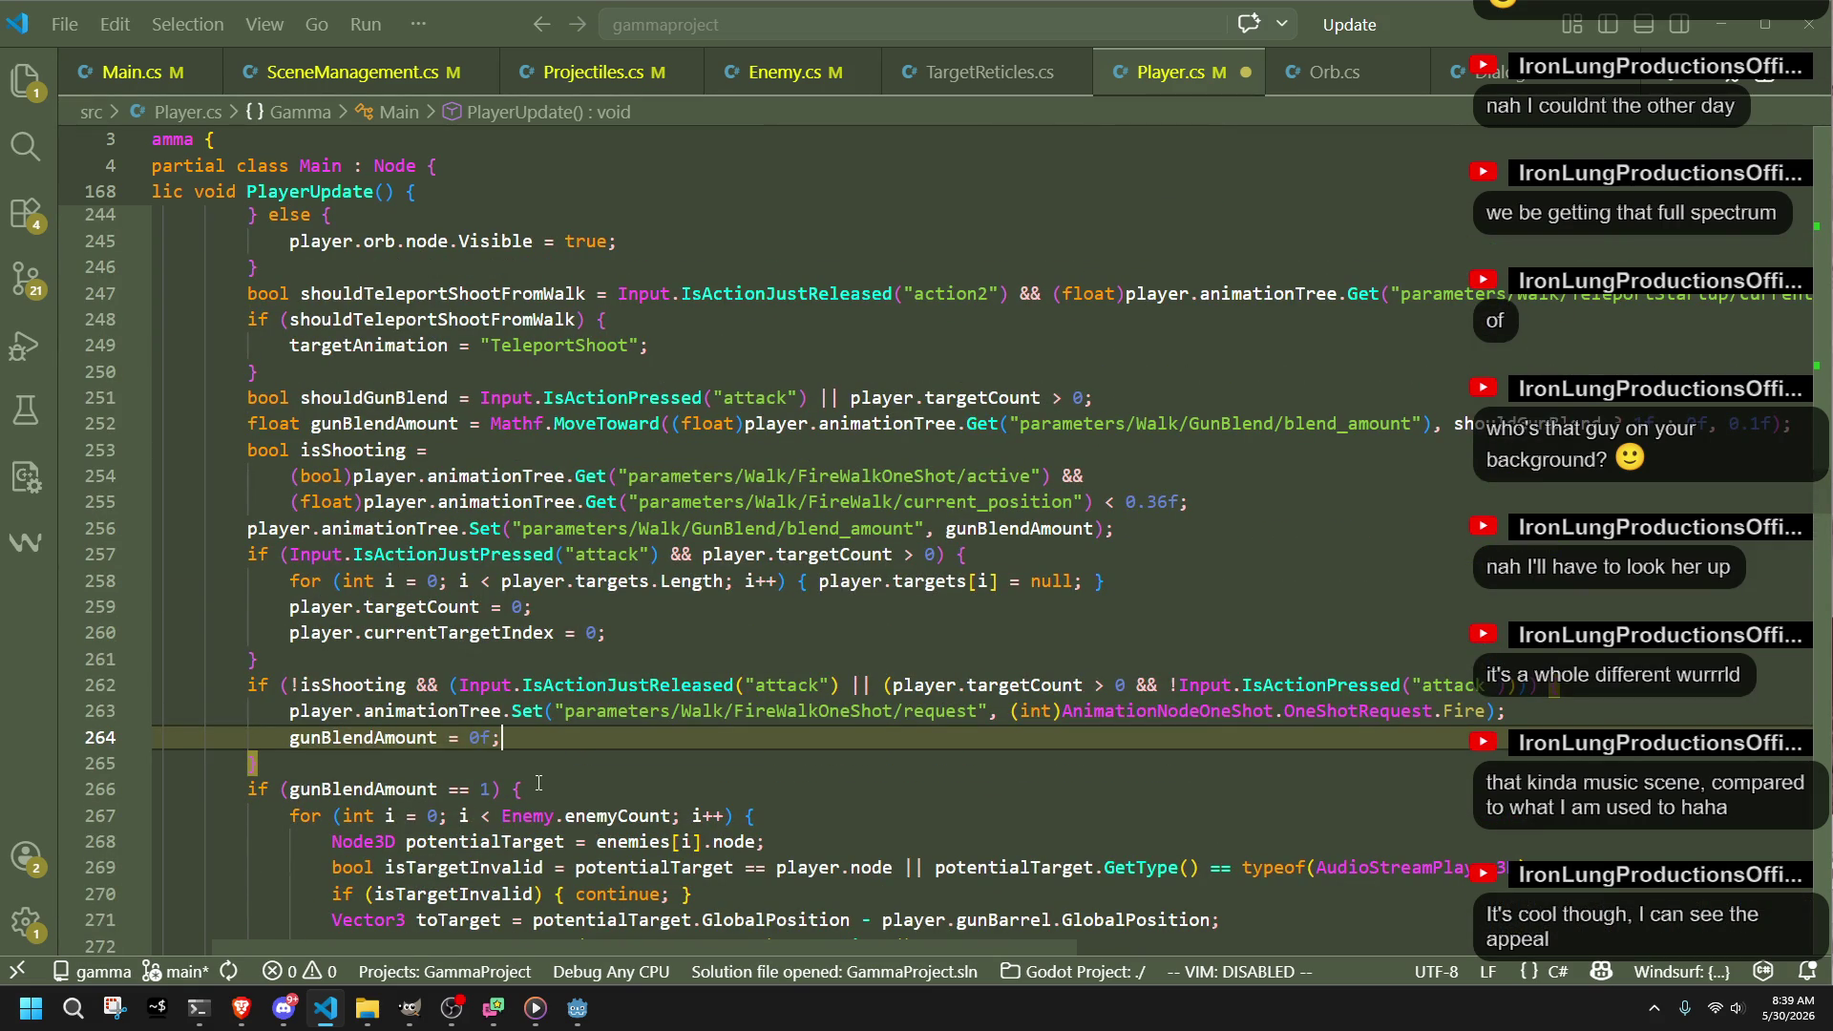
scroll(538, 783, "down", 14)
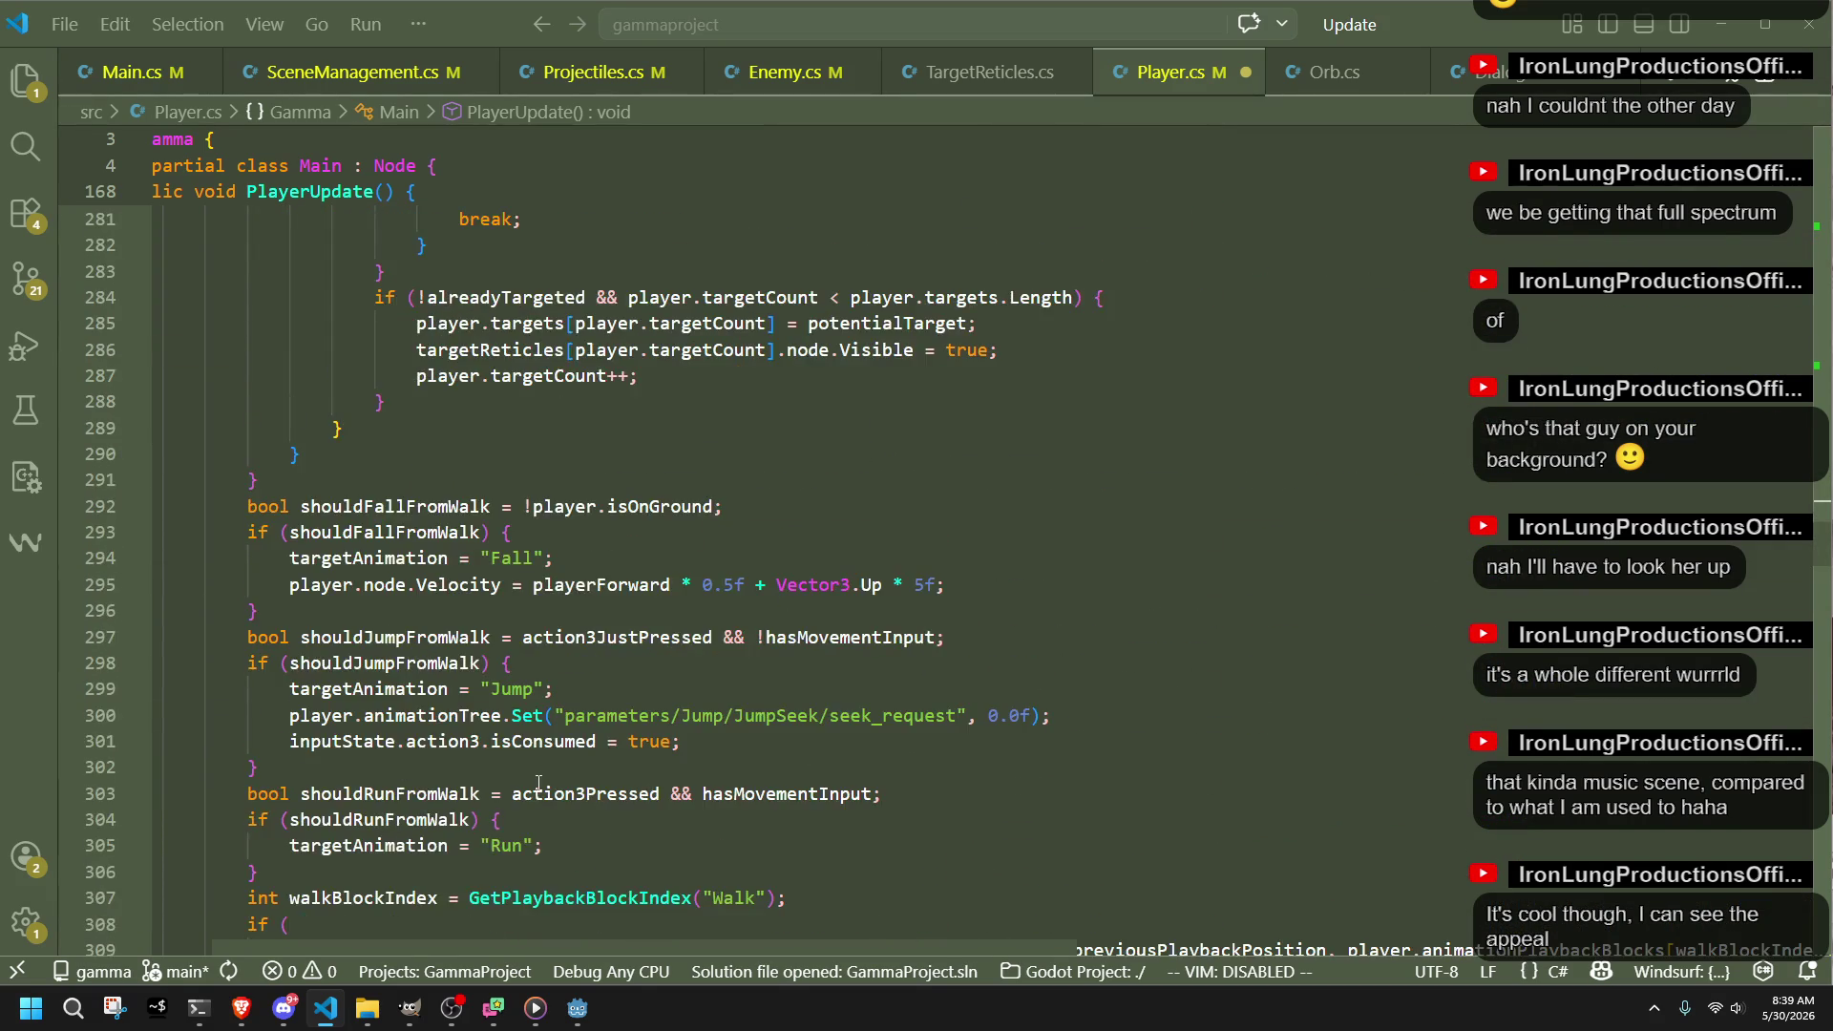
scroll(500, 759, "down", 3)
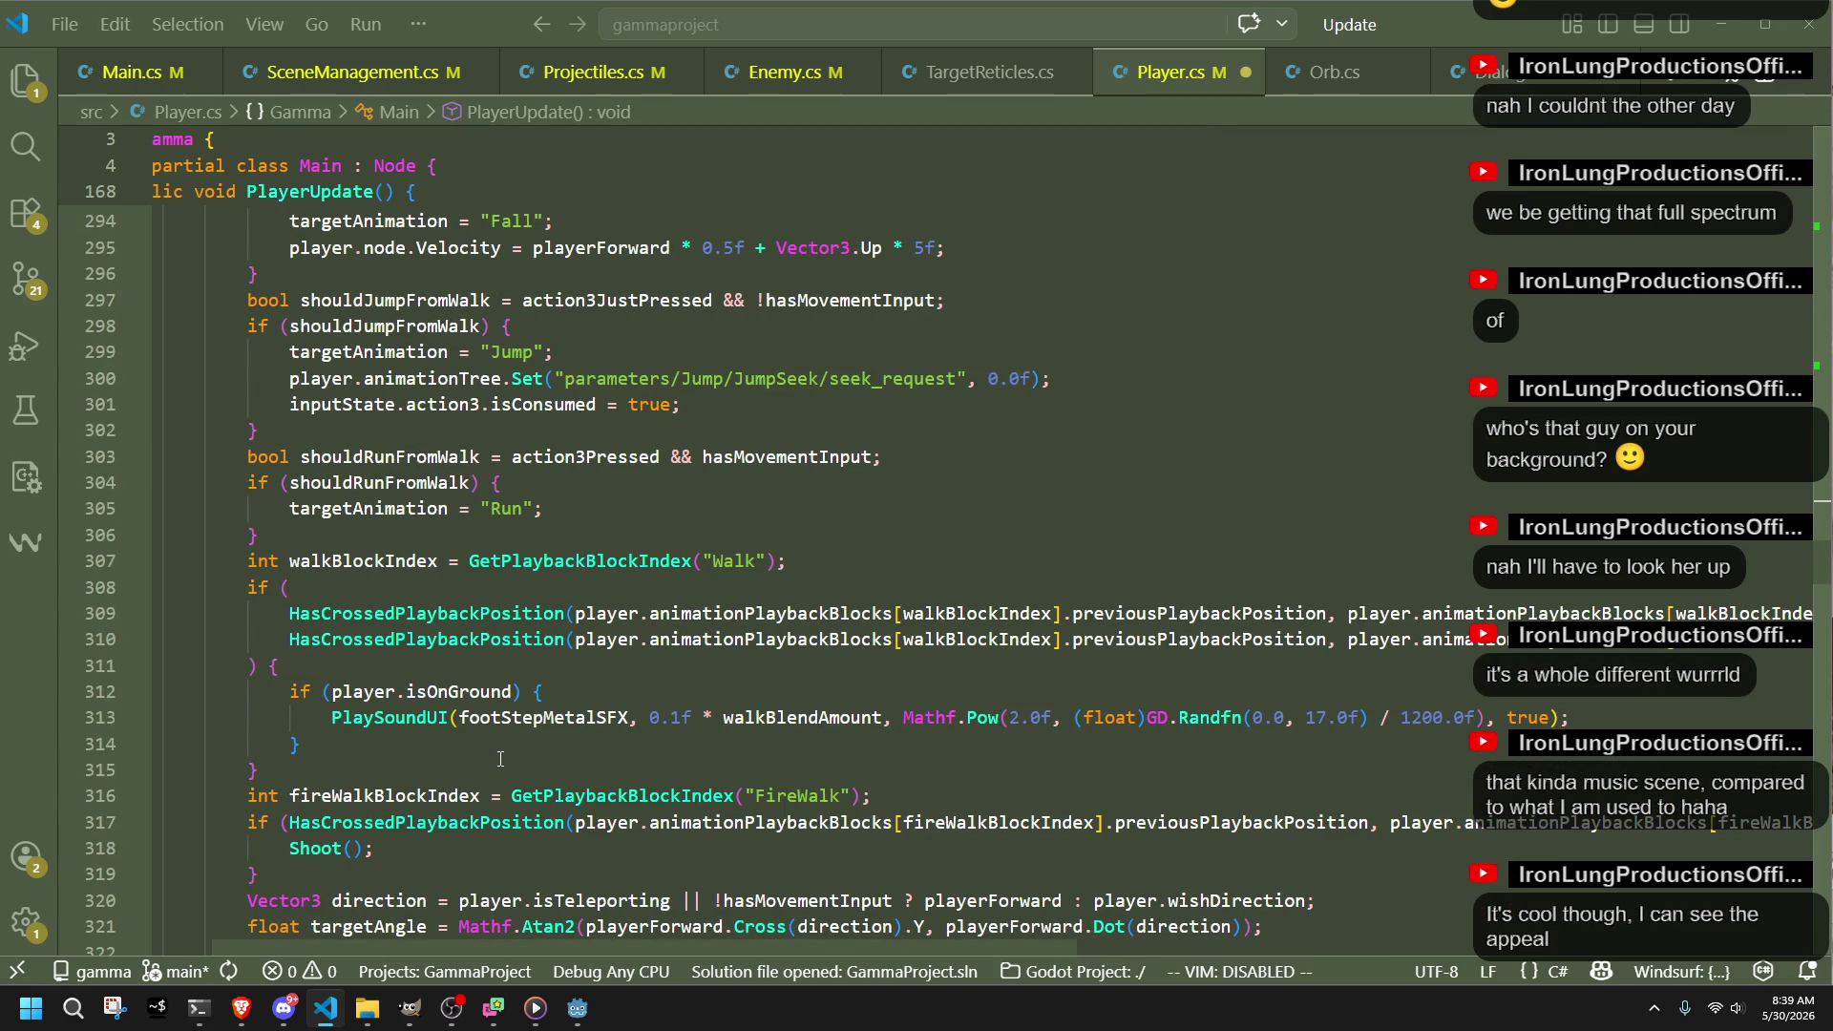
scroll(500, 759, "down", 3)
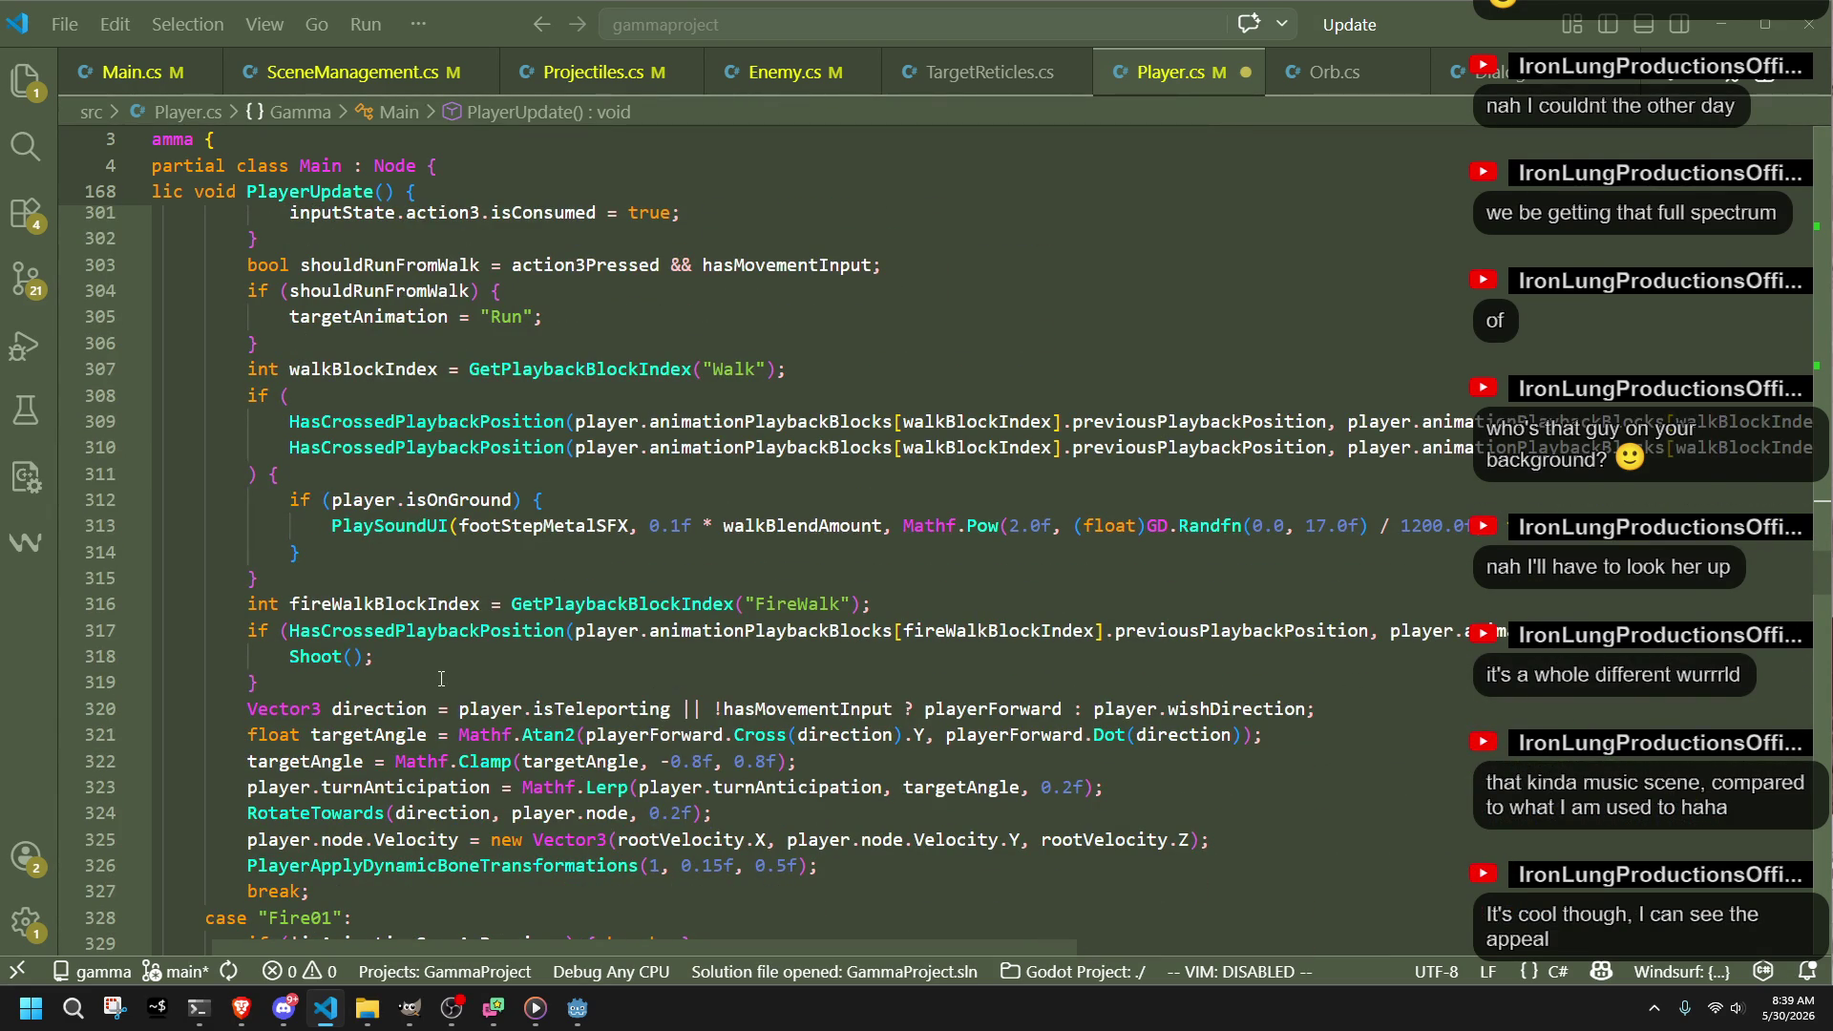
scroll(441, 679, "up", 7)
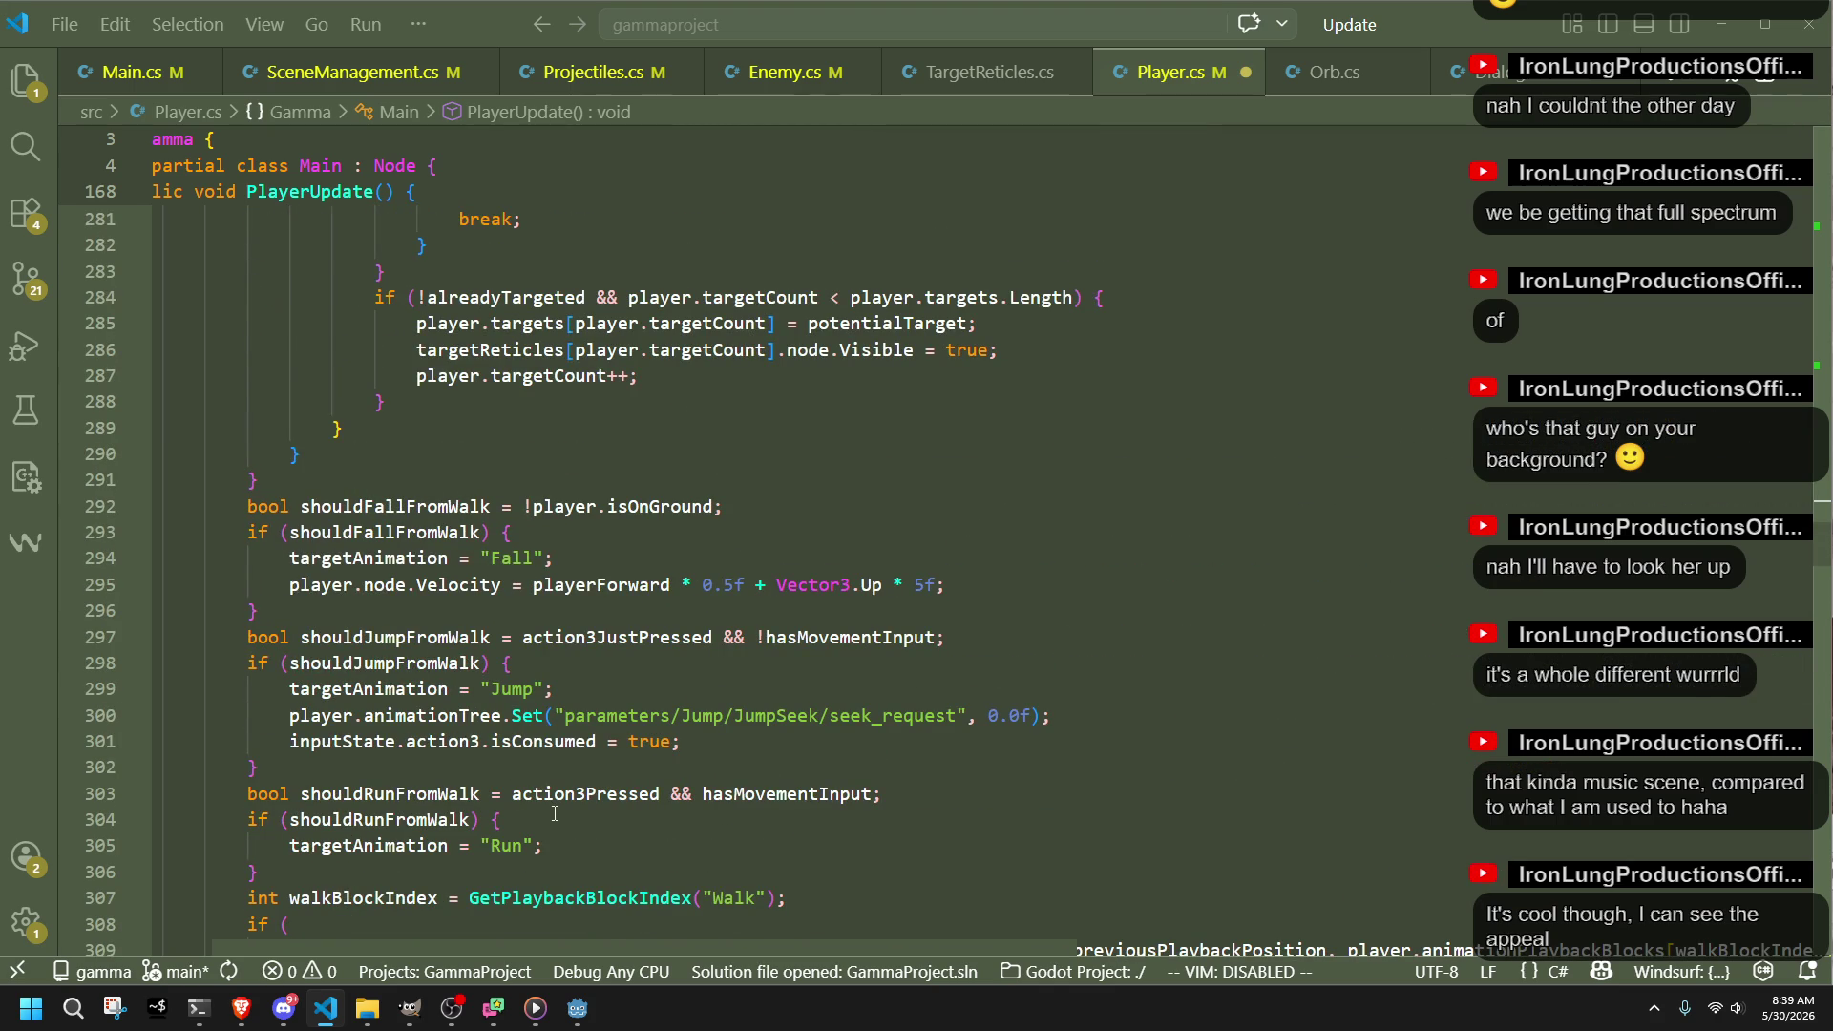
scroll(555, 813, "down", 4)
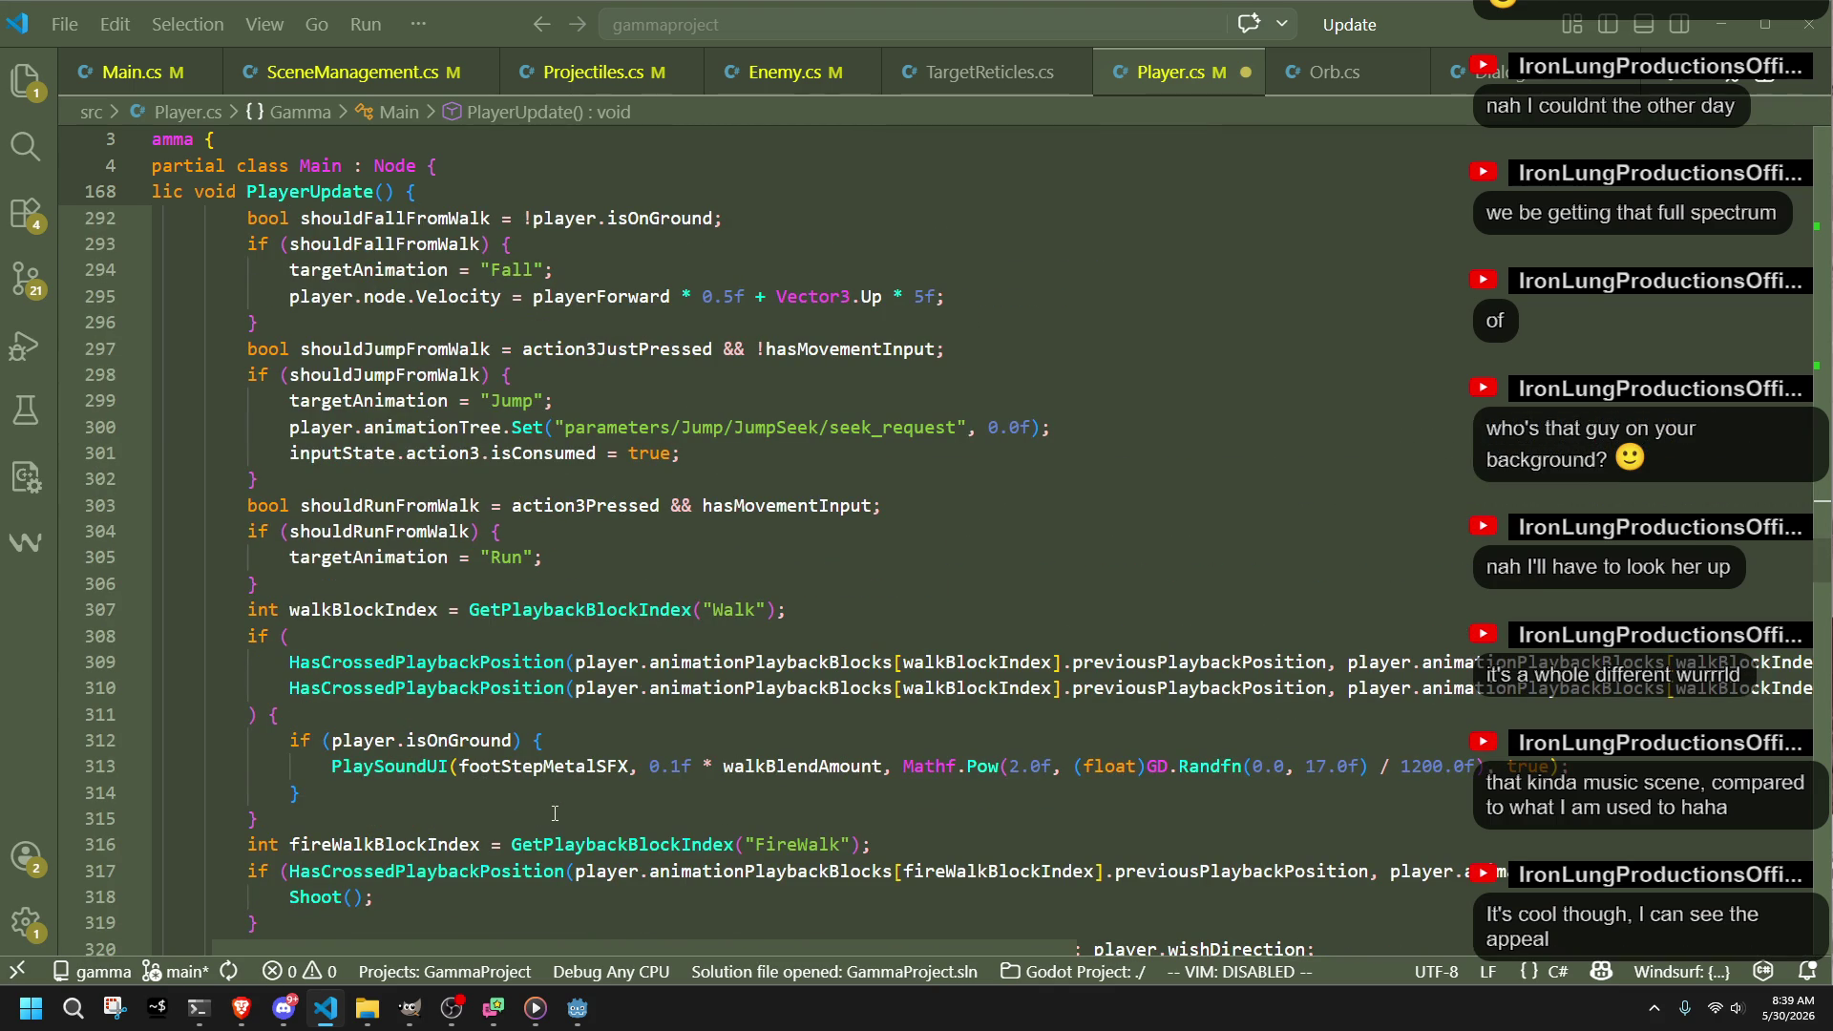
double_click(563, 846)
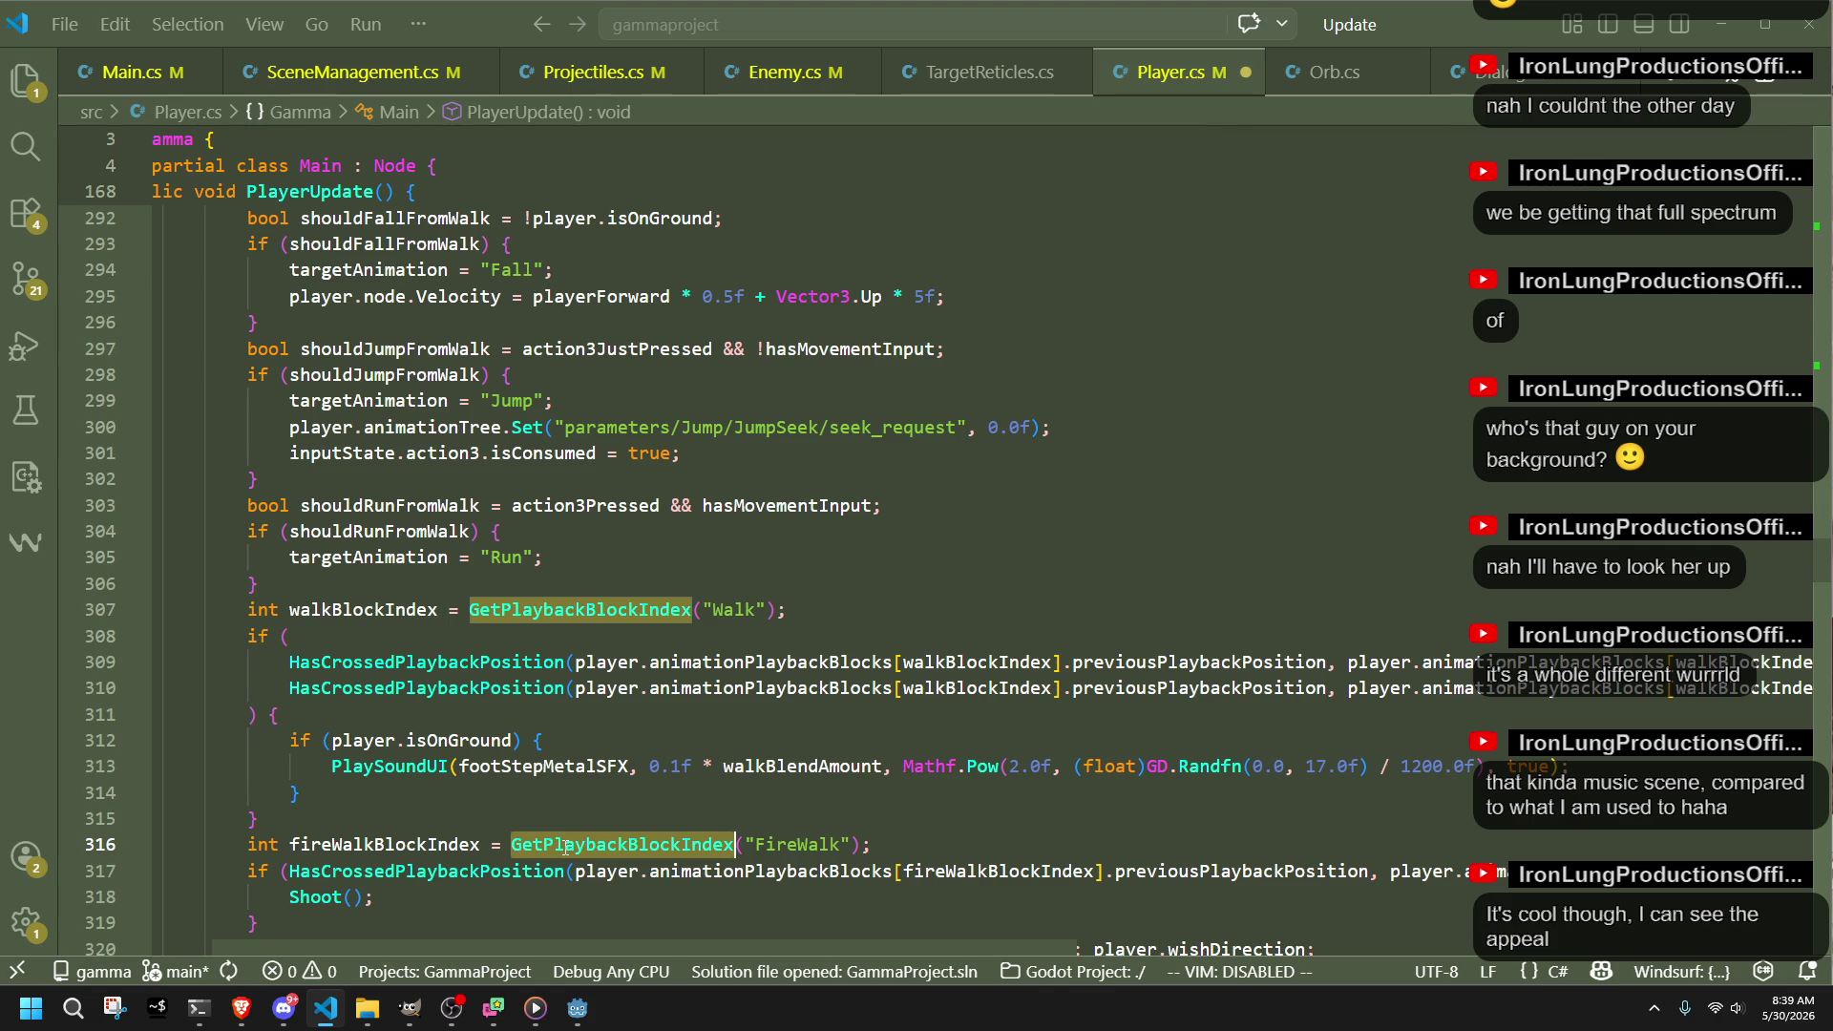
scroll(566, 847, "down", 3)
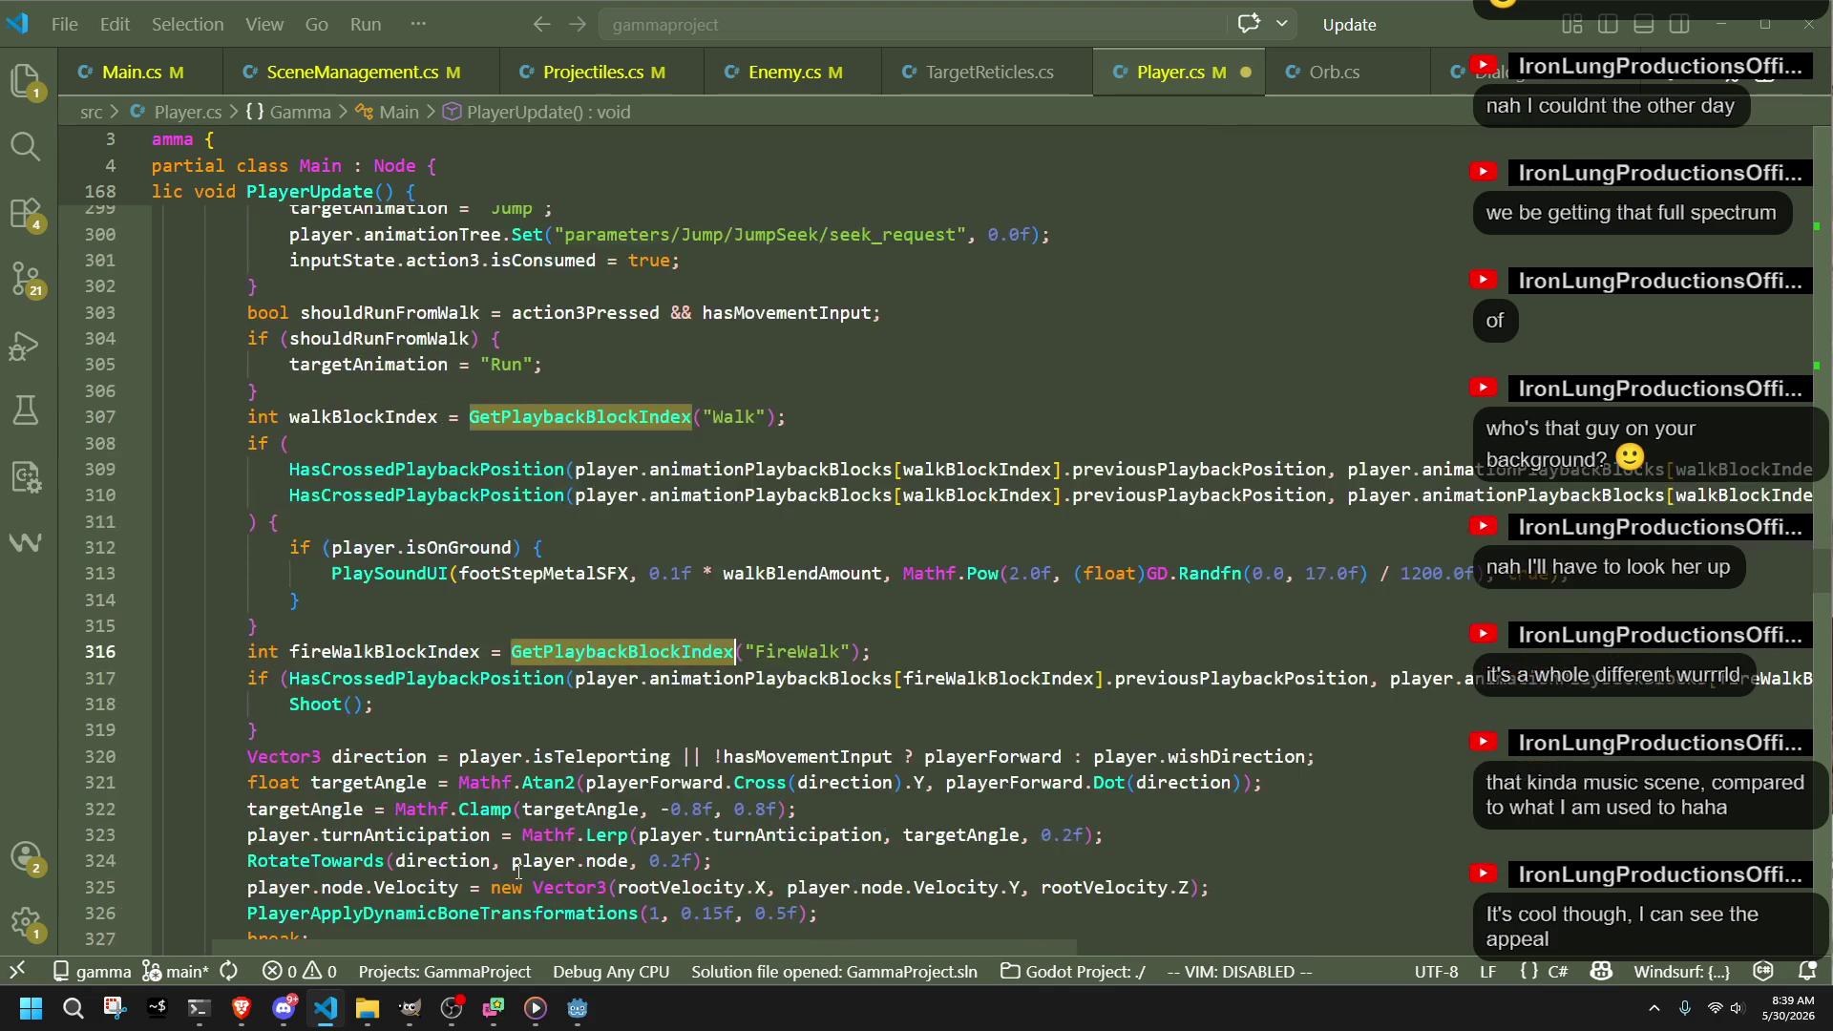
double_click(579, 680)
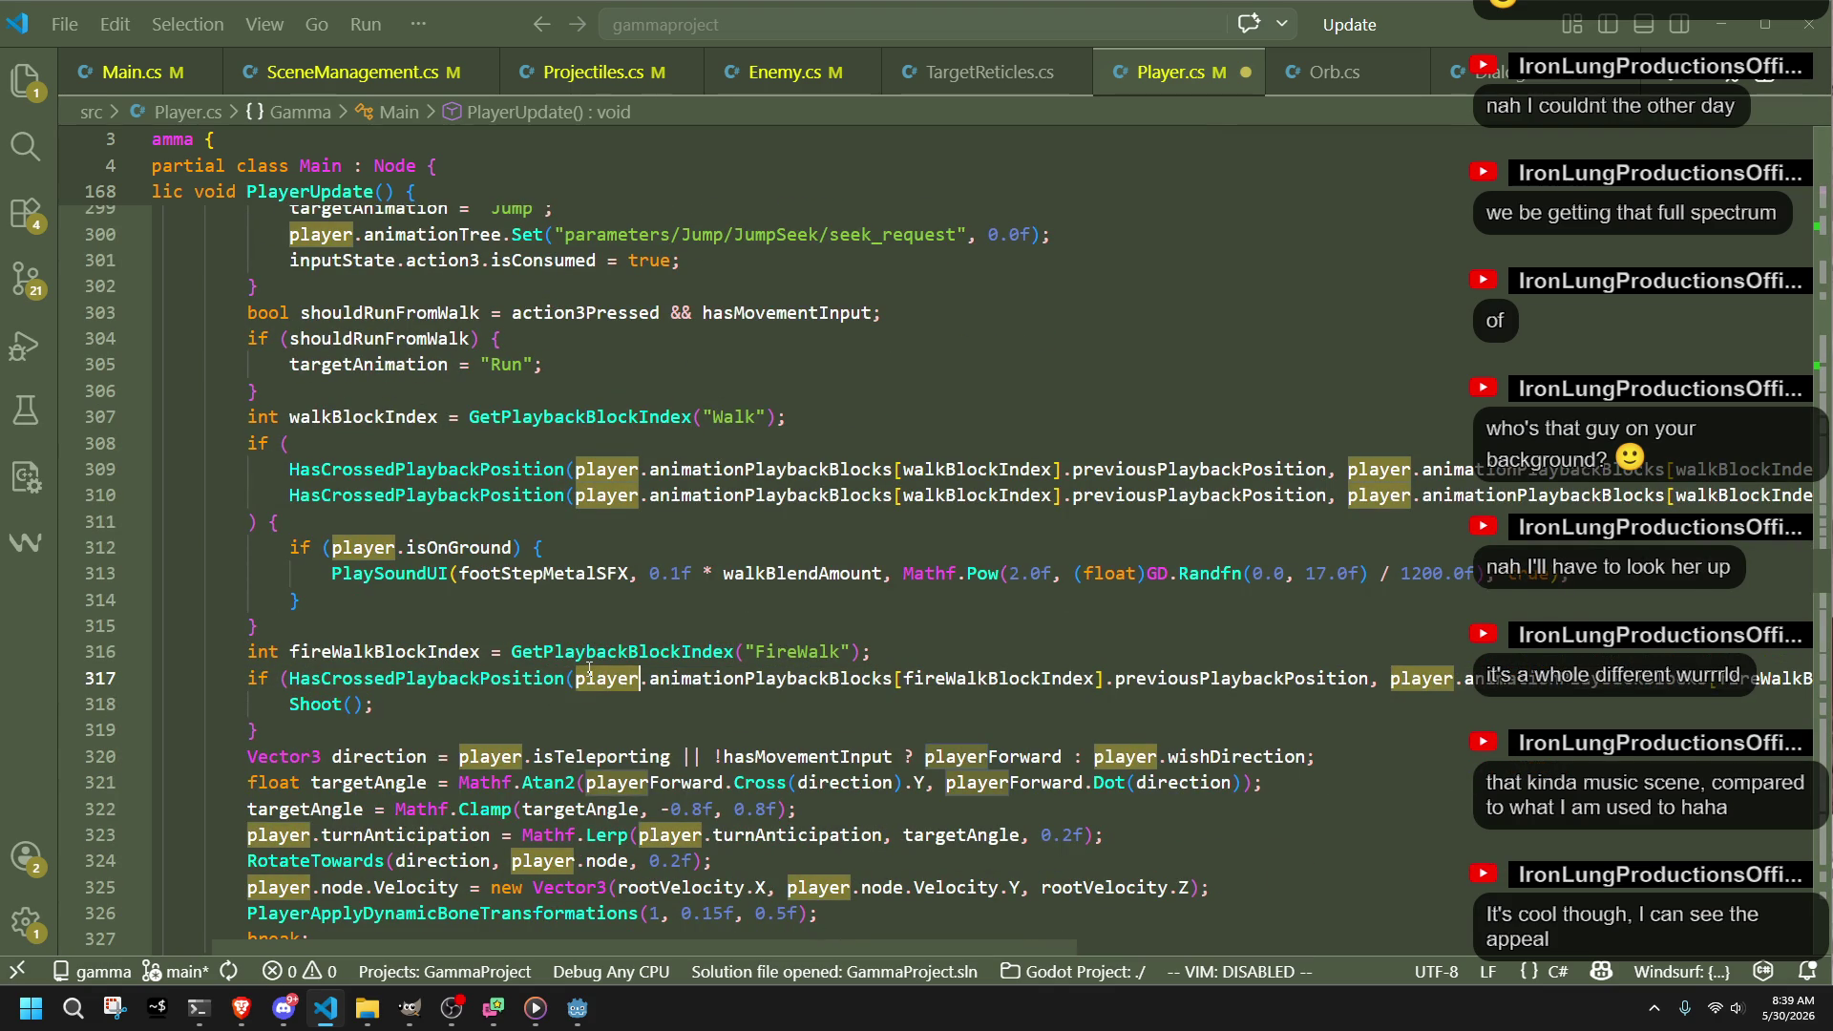
scroll(589, 669, "up", 14)
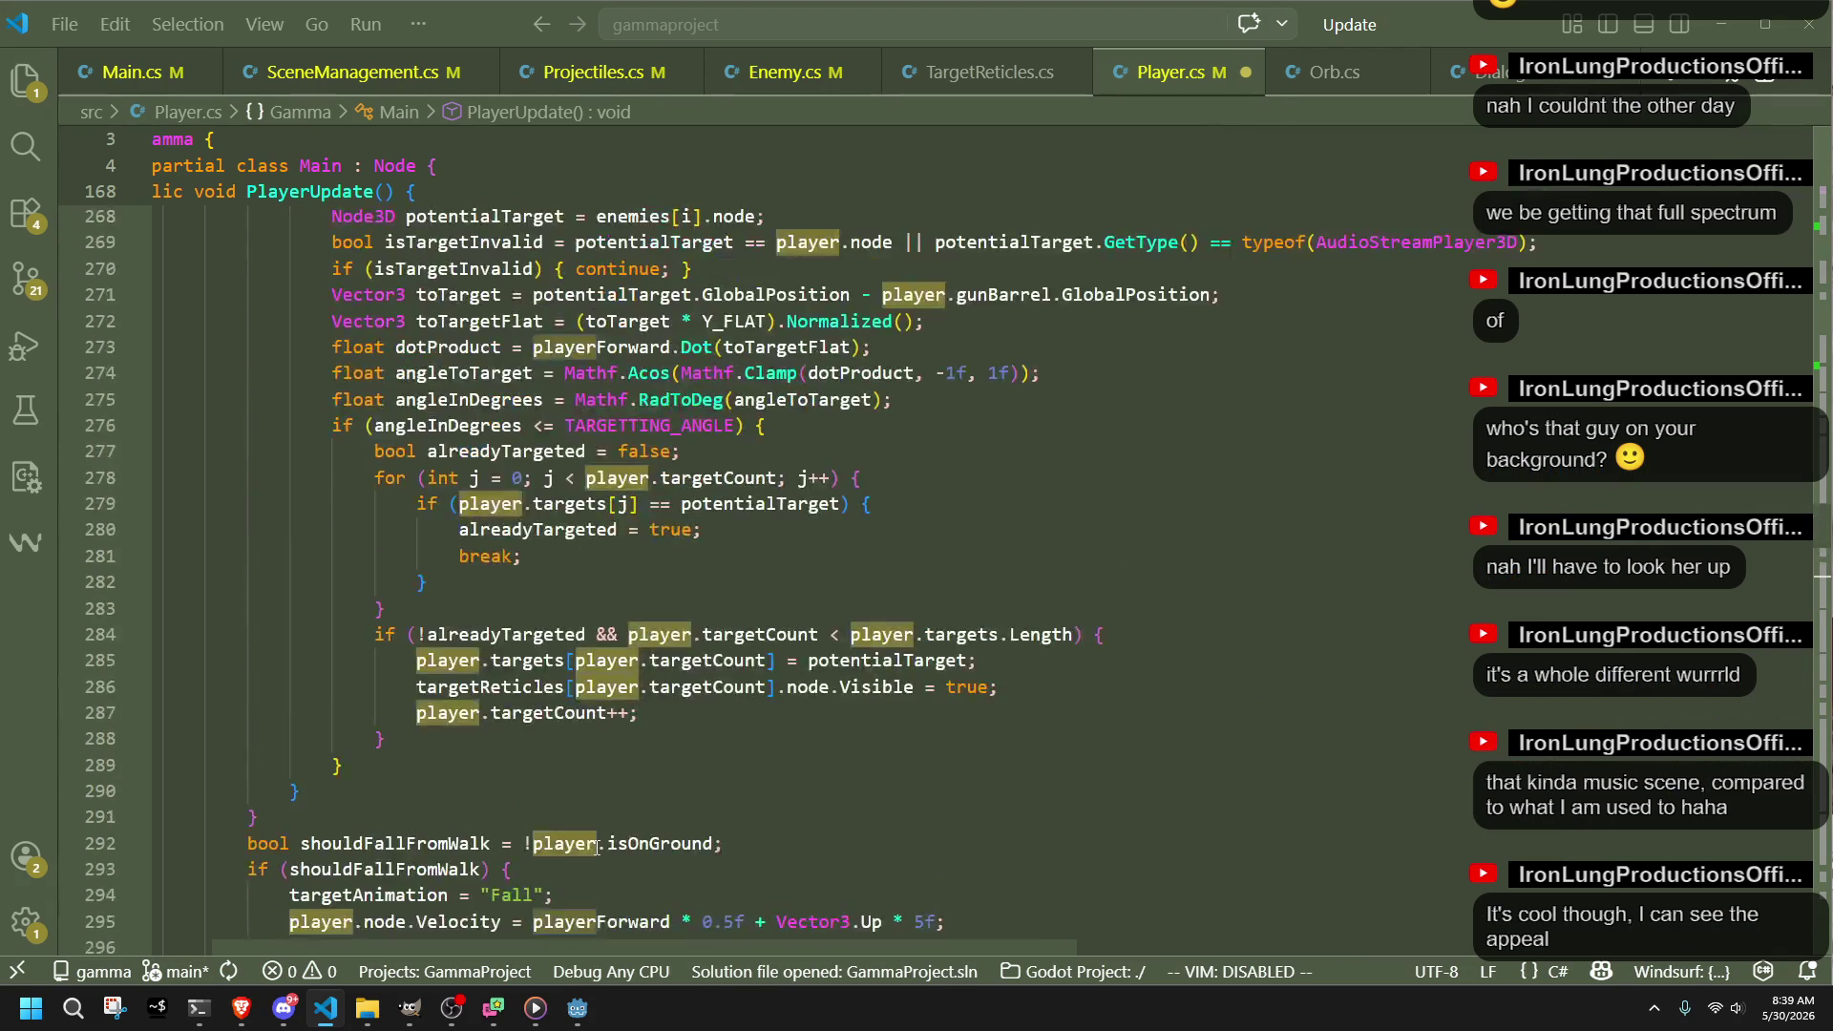
scroll(596, 848, "up", 12)
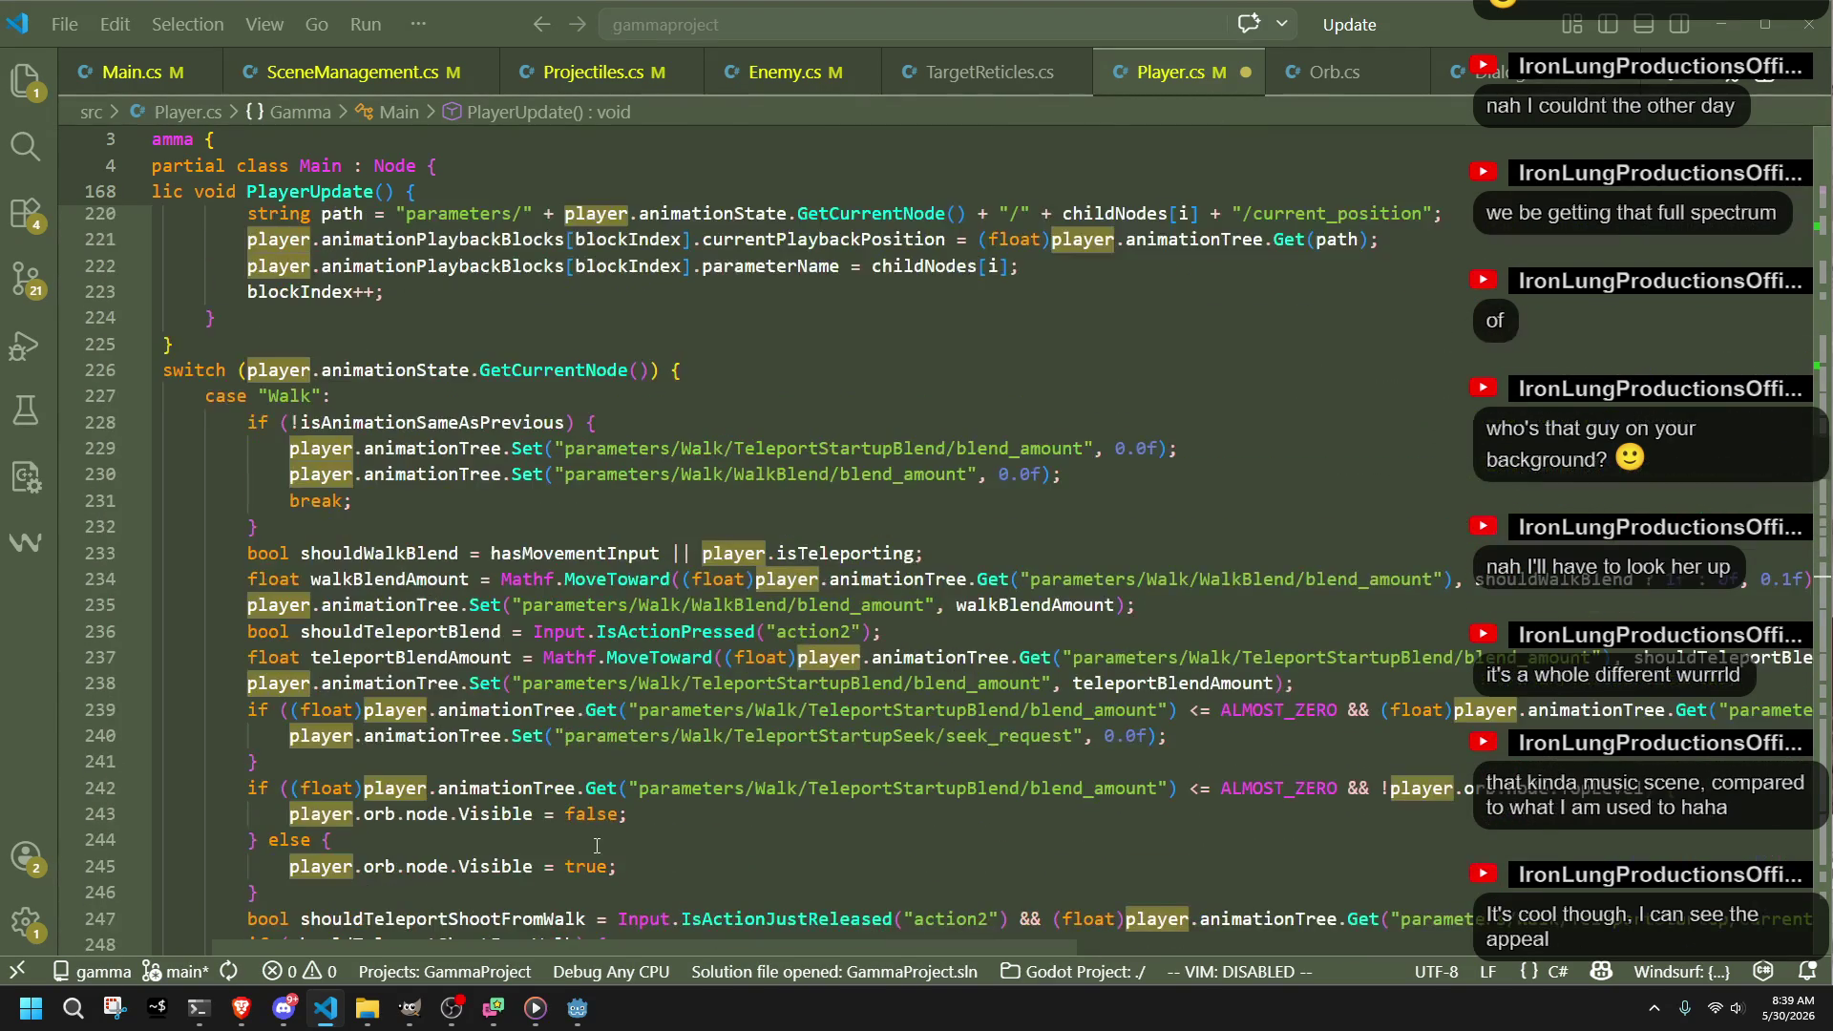
left_click(598, 847)
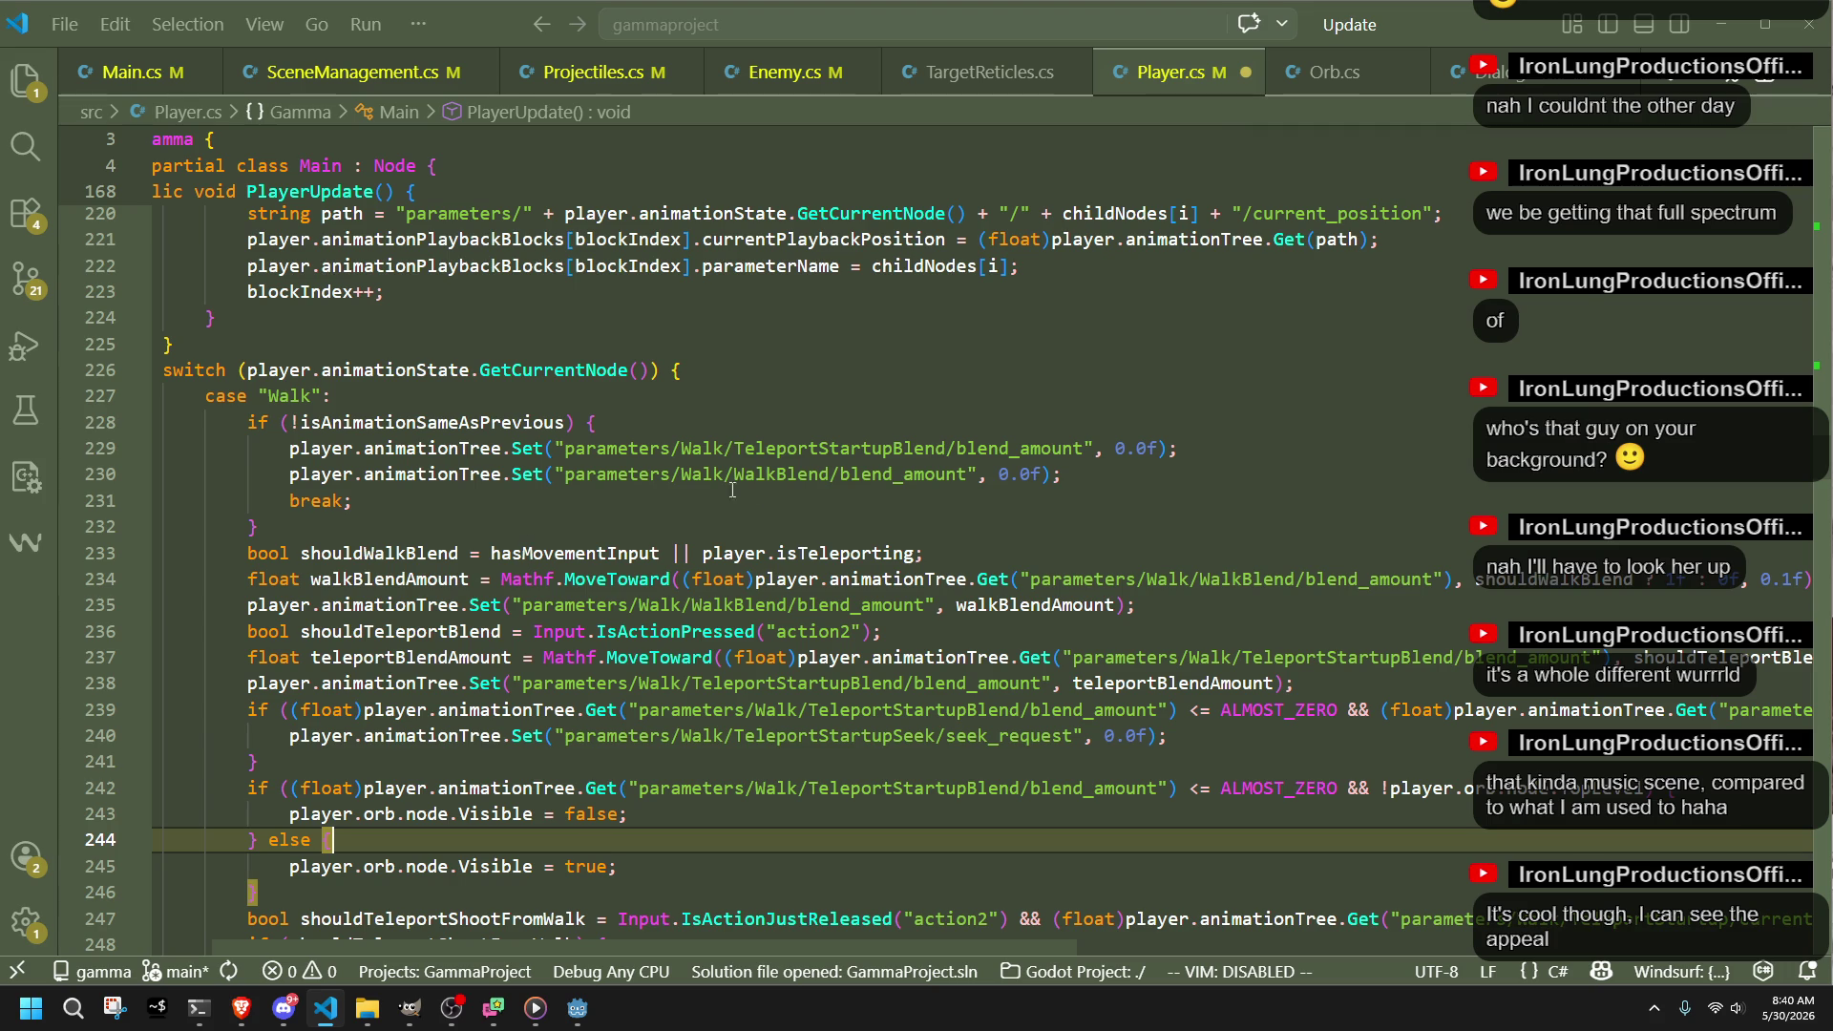
Step: Duplicate the WalkBlend blend_amount reset line in the Walk case
left_click(768, 498)
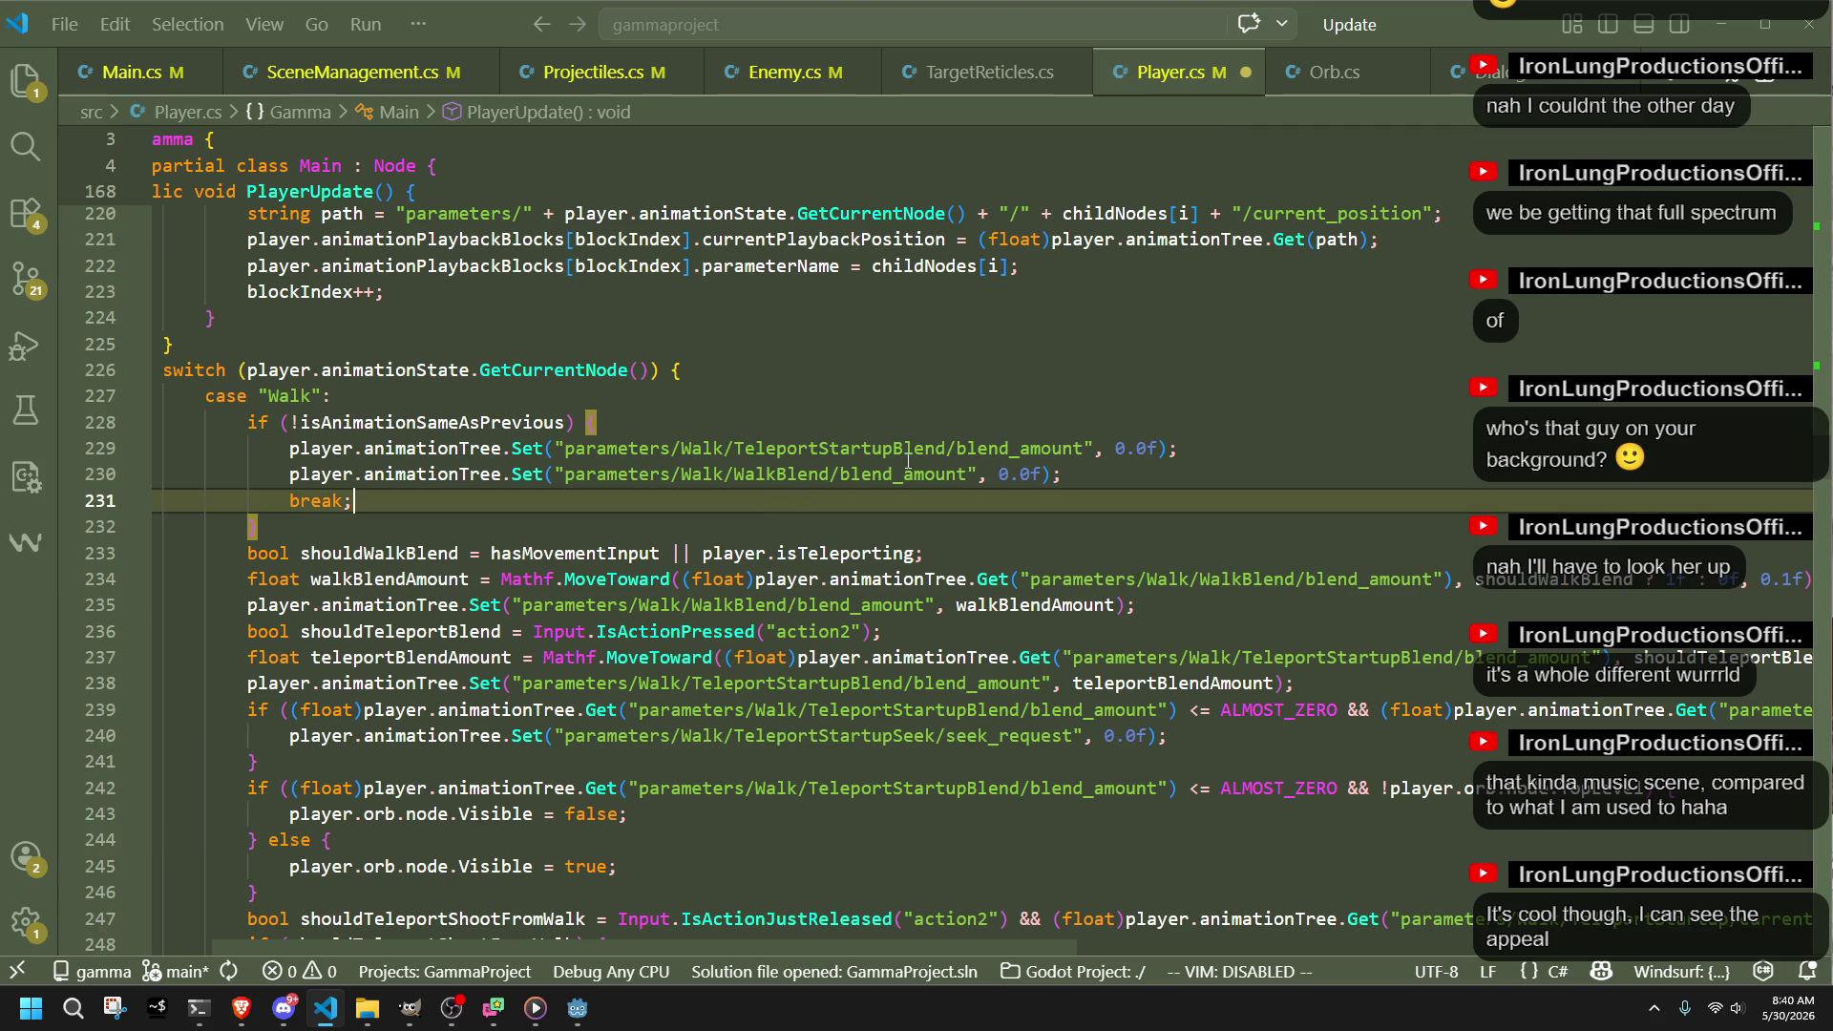
left_click(1100, 467)
key("Return")
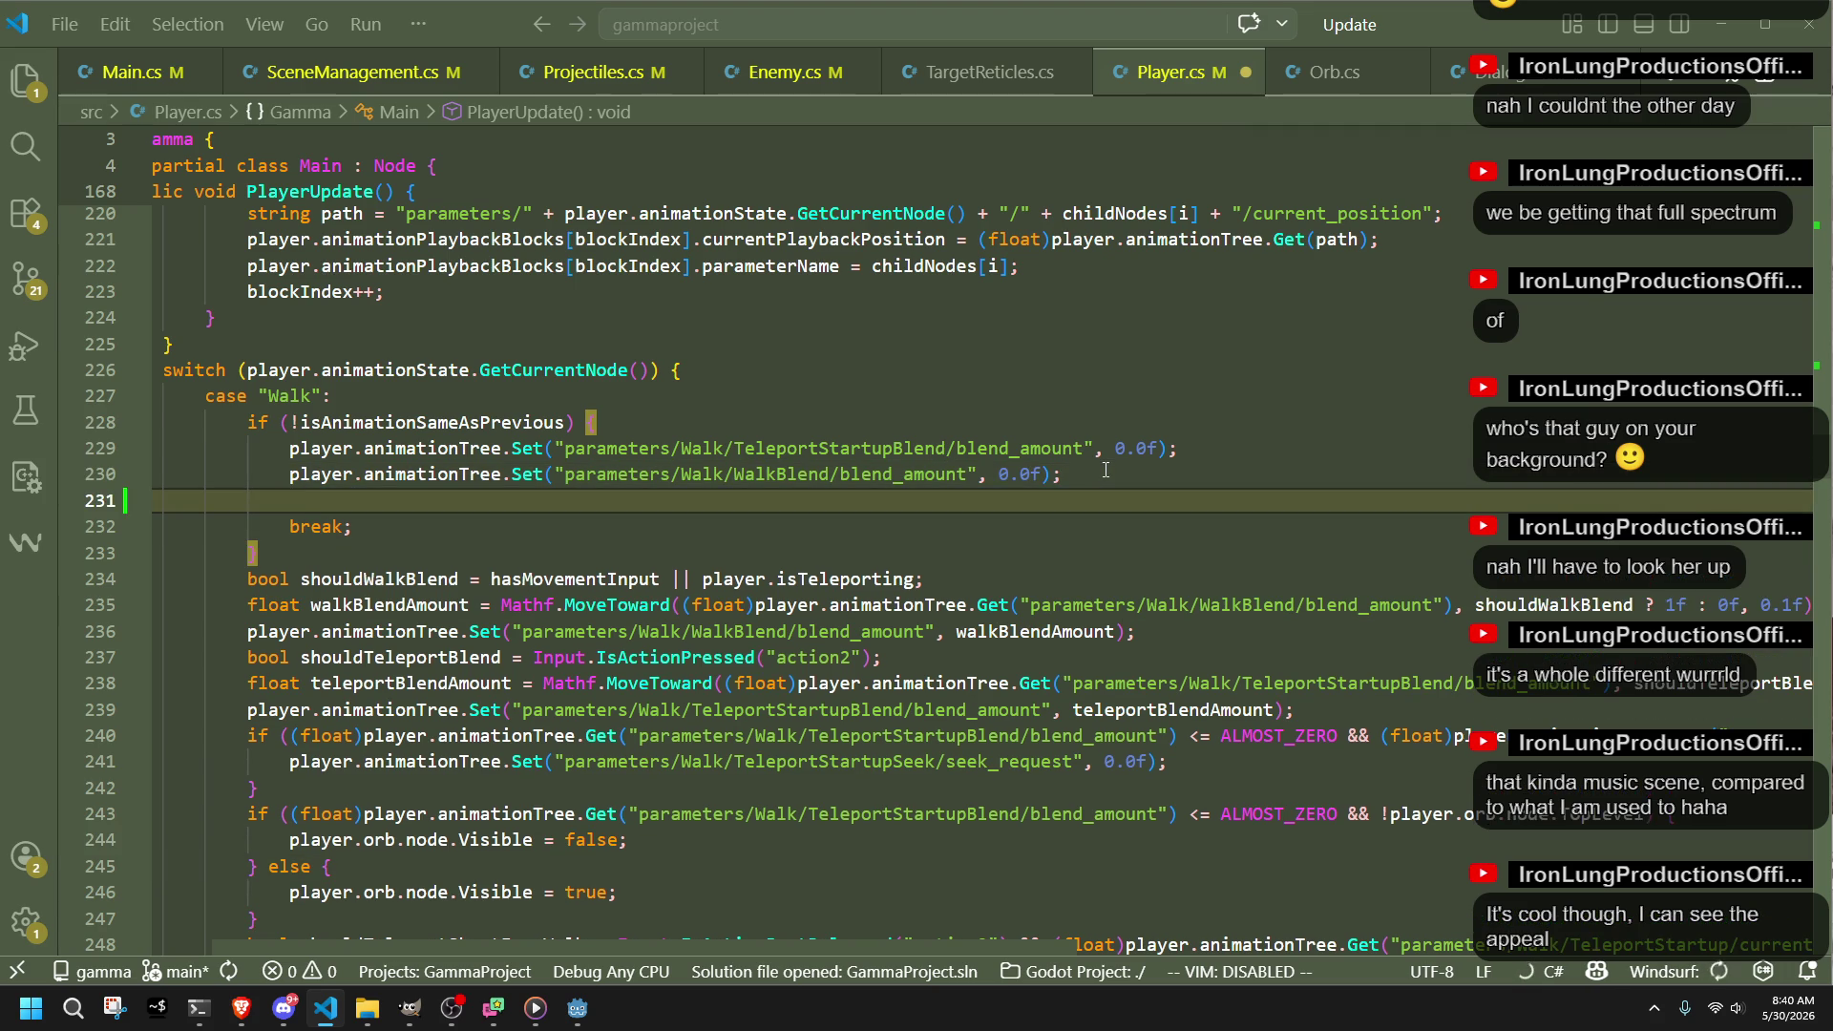
left_click_drag(1214, 468, 1208, 447)
key("ctrl+c")
left_click(951, 503)
key("ctrl+v")
key("Up")
key("Home")
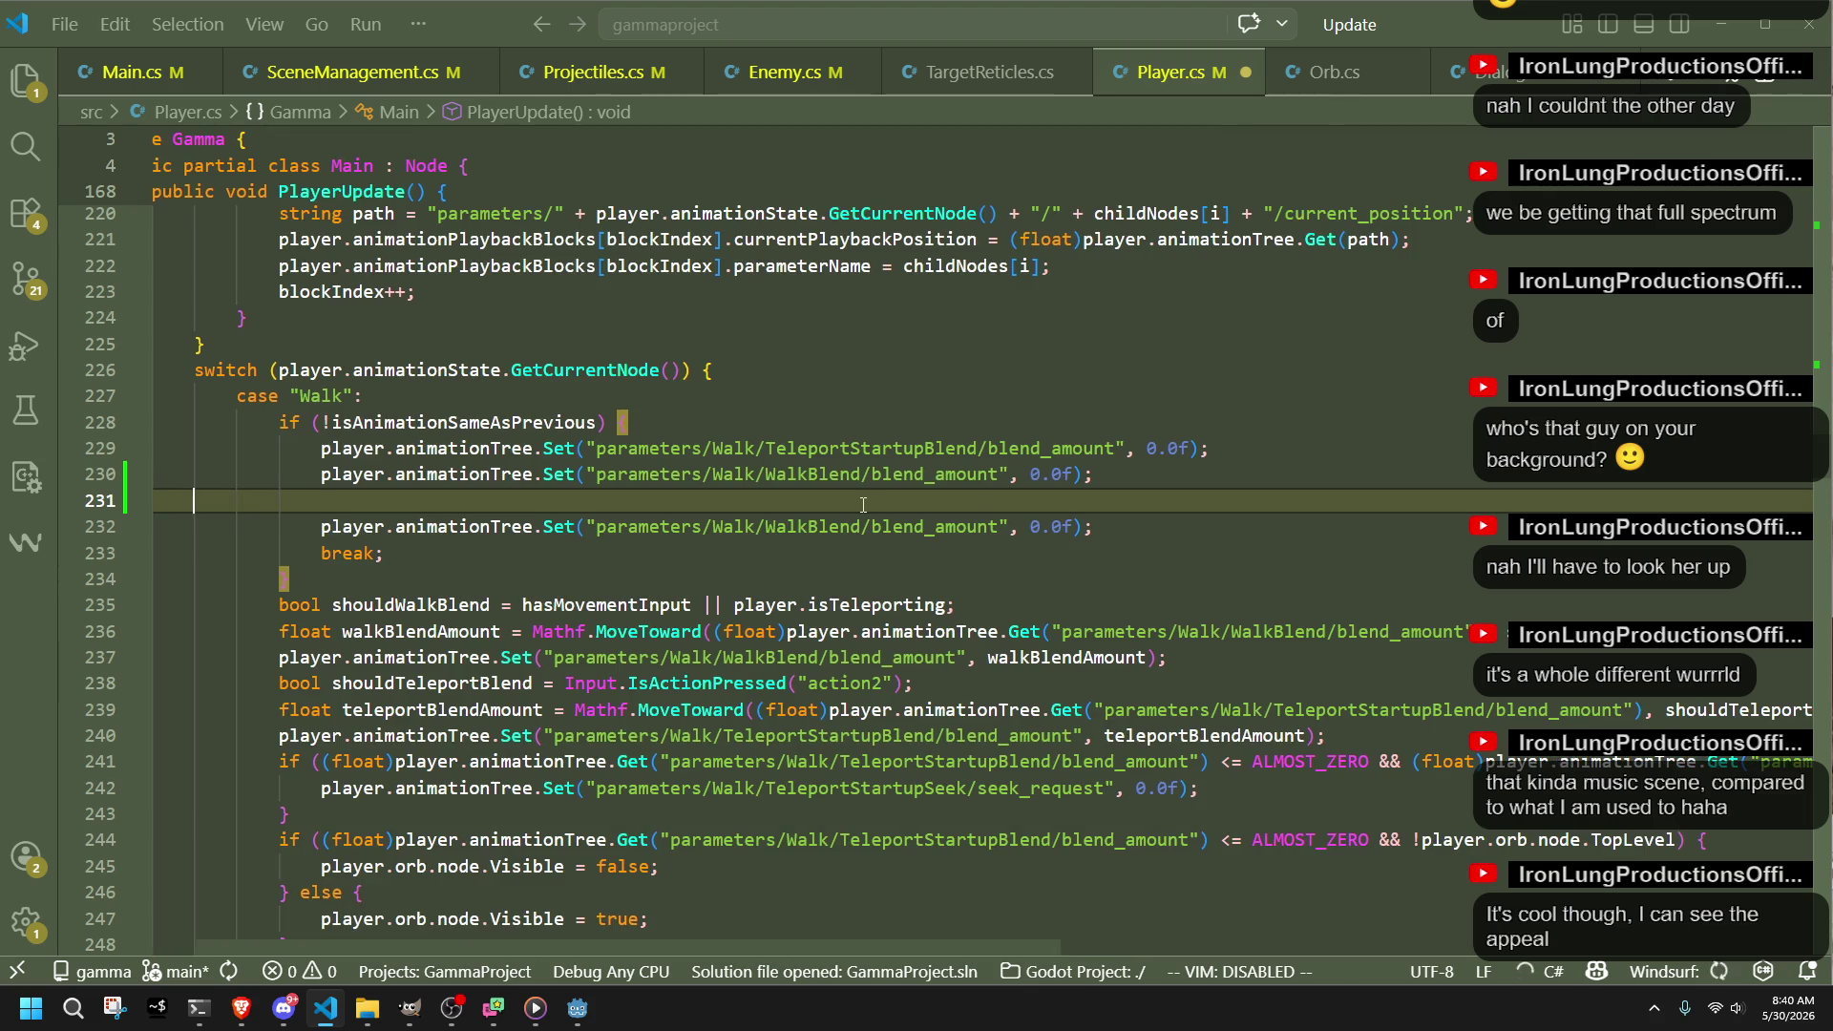
key("Delete")
Step: Change the copy to reset GunBlend, save Player.cs, and run the project in Godot
double_click(877, 501)
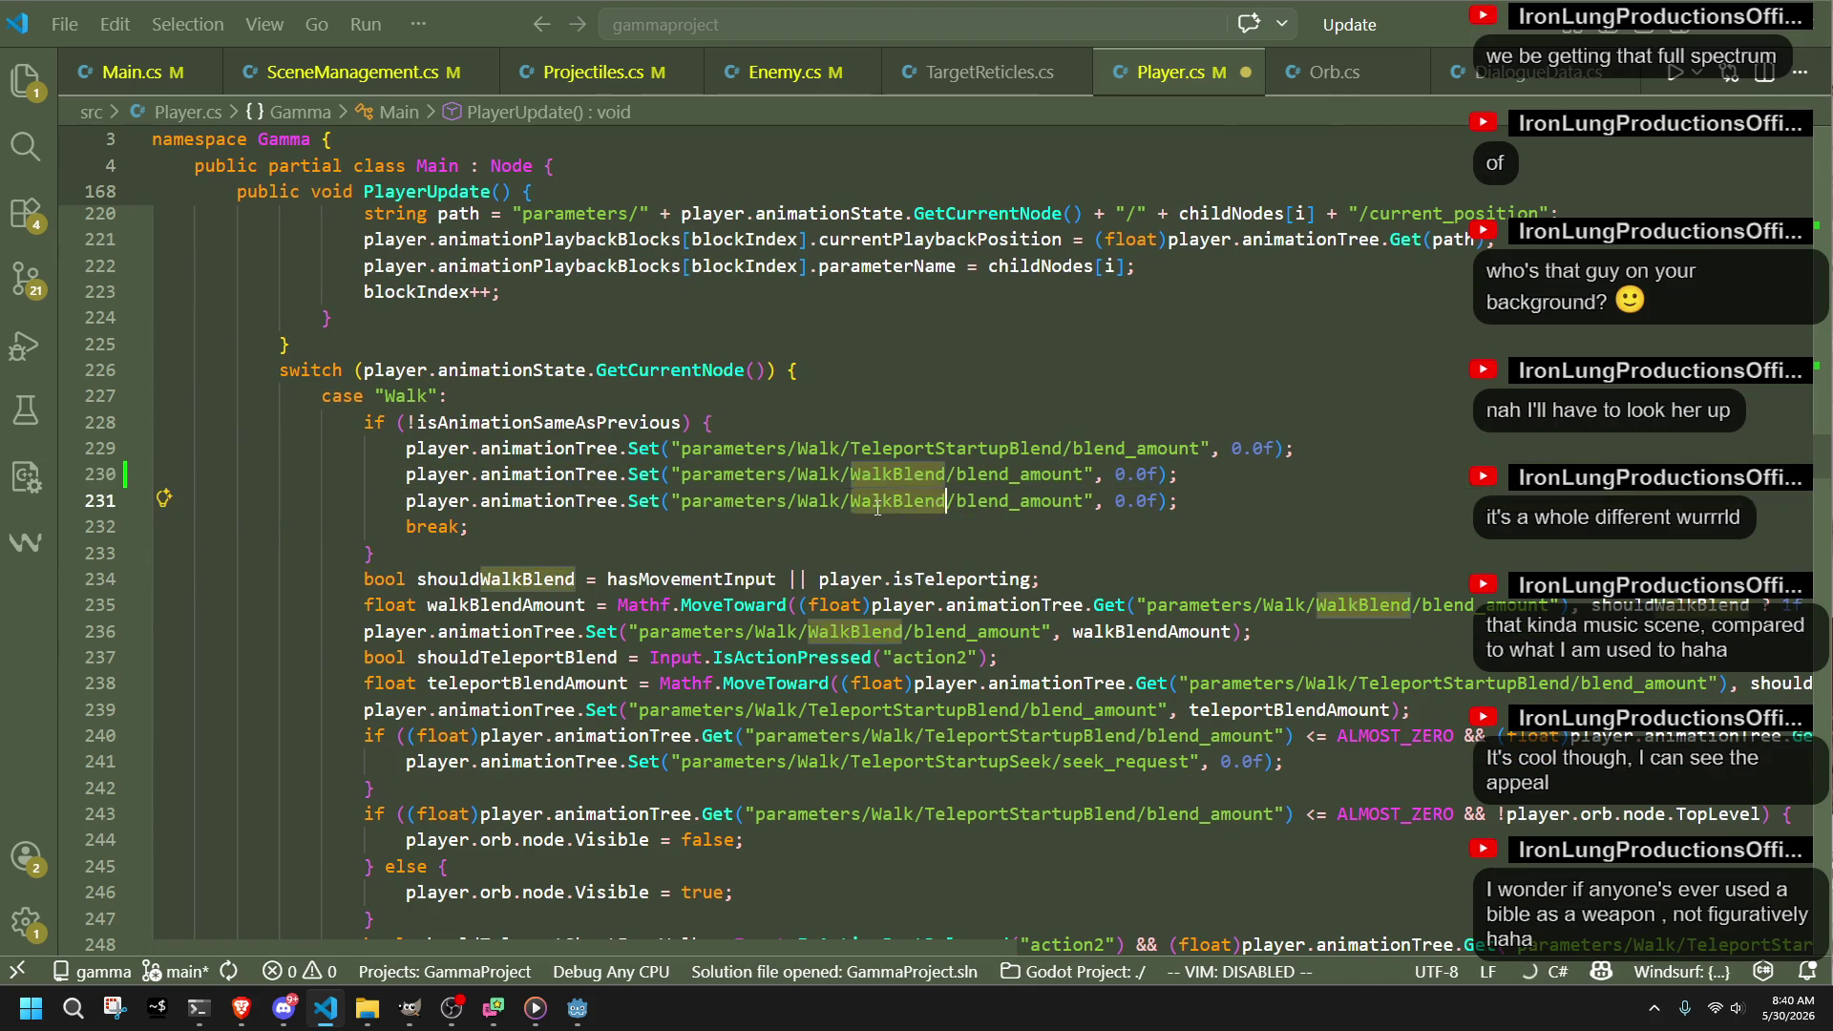
type("GunB")
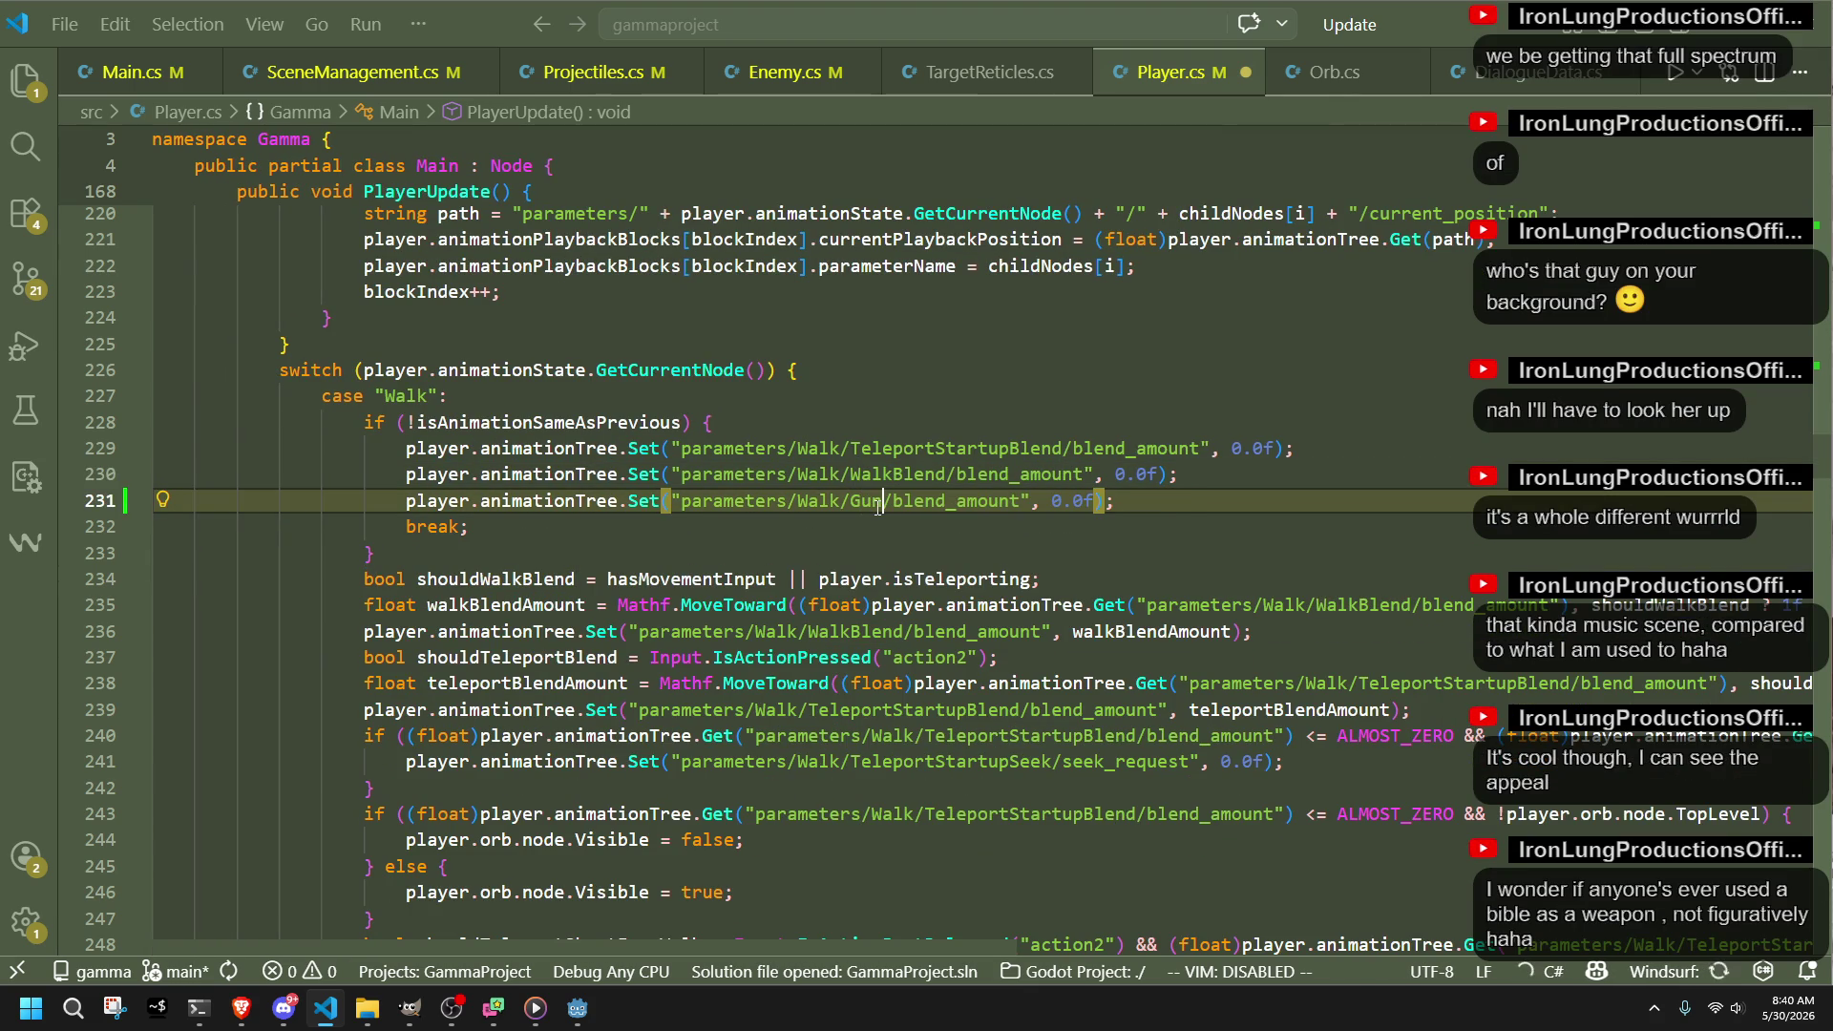
type("lend")
key("ctrl+s")
key("Down")
key("Down")
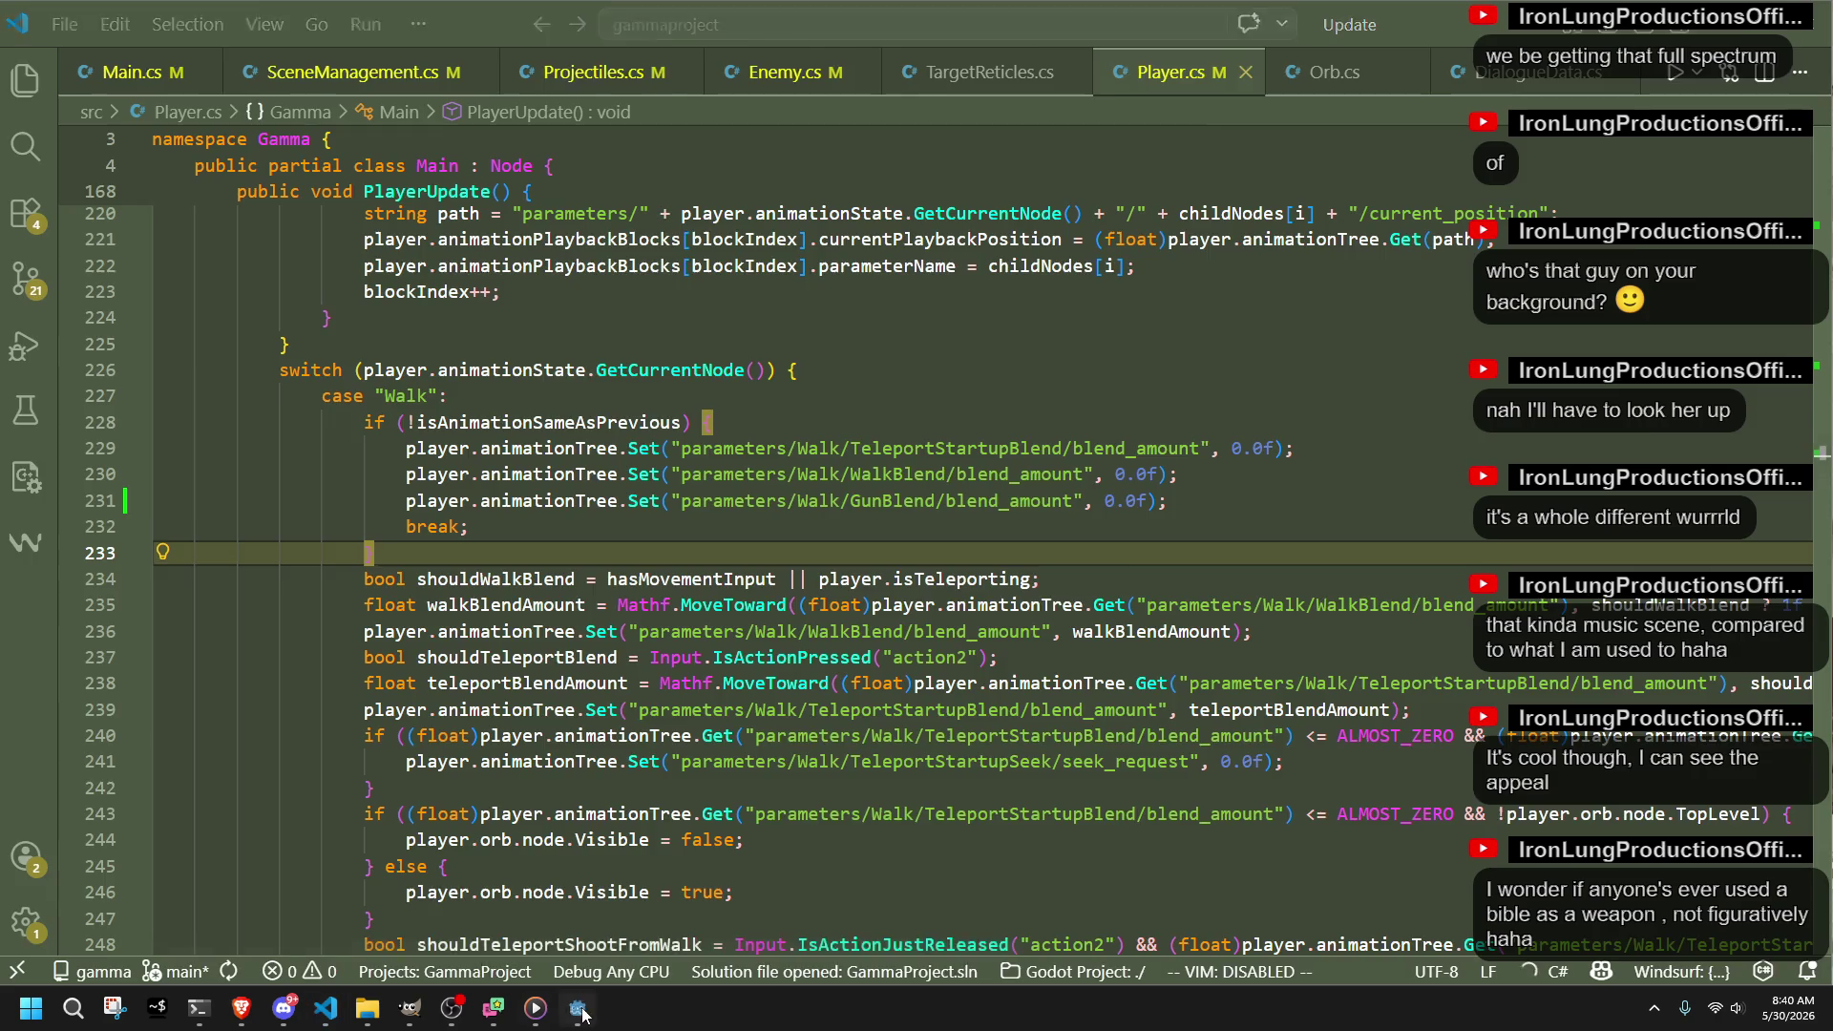
key("alt+Tab")
left_click(1703, 38)
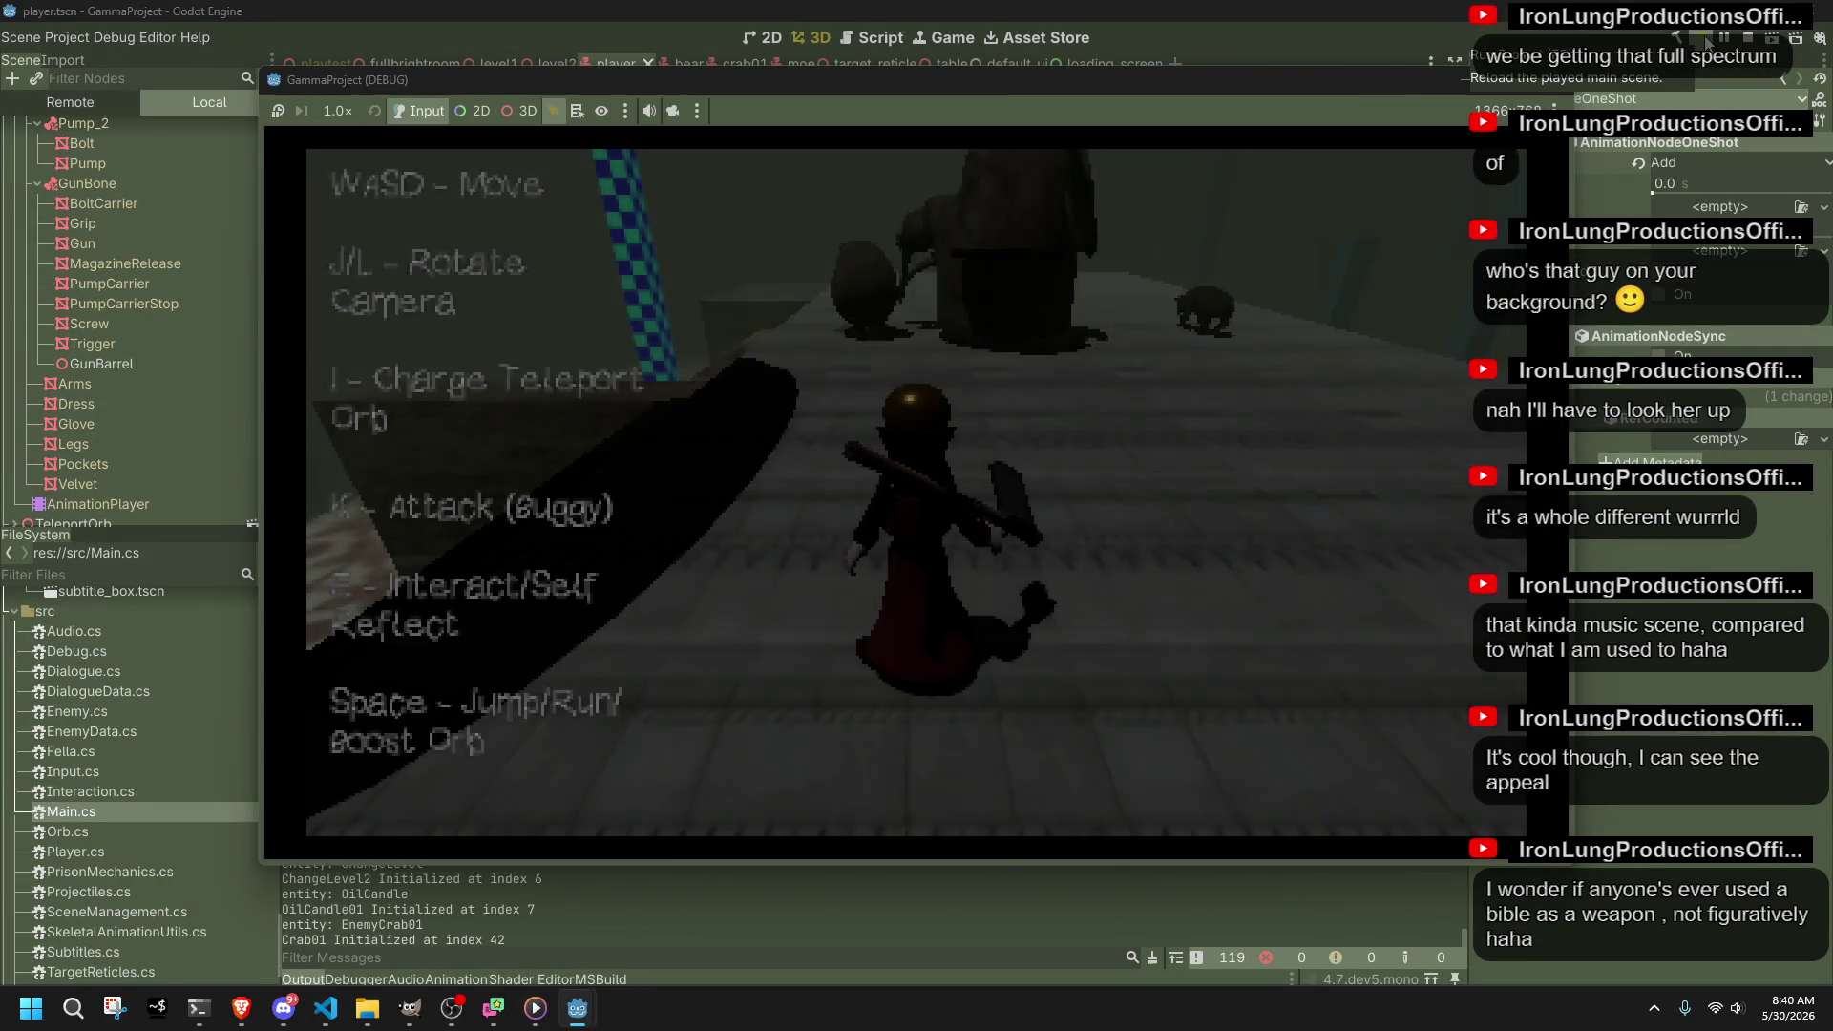
Step: Rotate the game camera, charge the teleport orb and attack in the playtest
key("j")
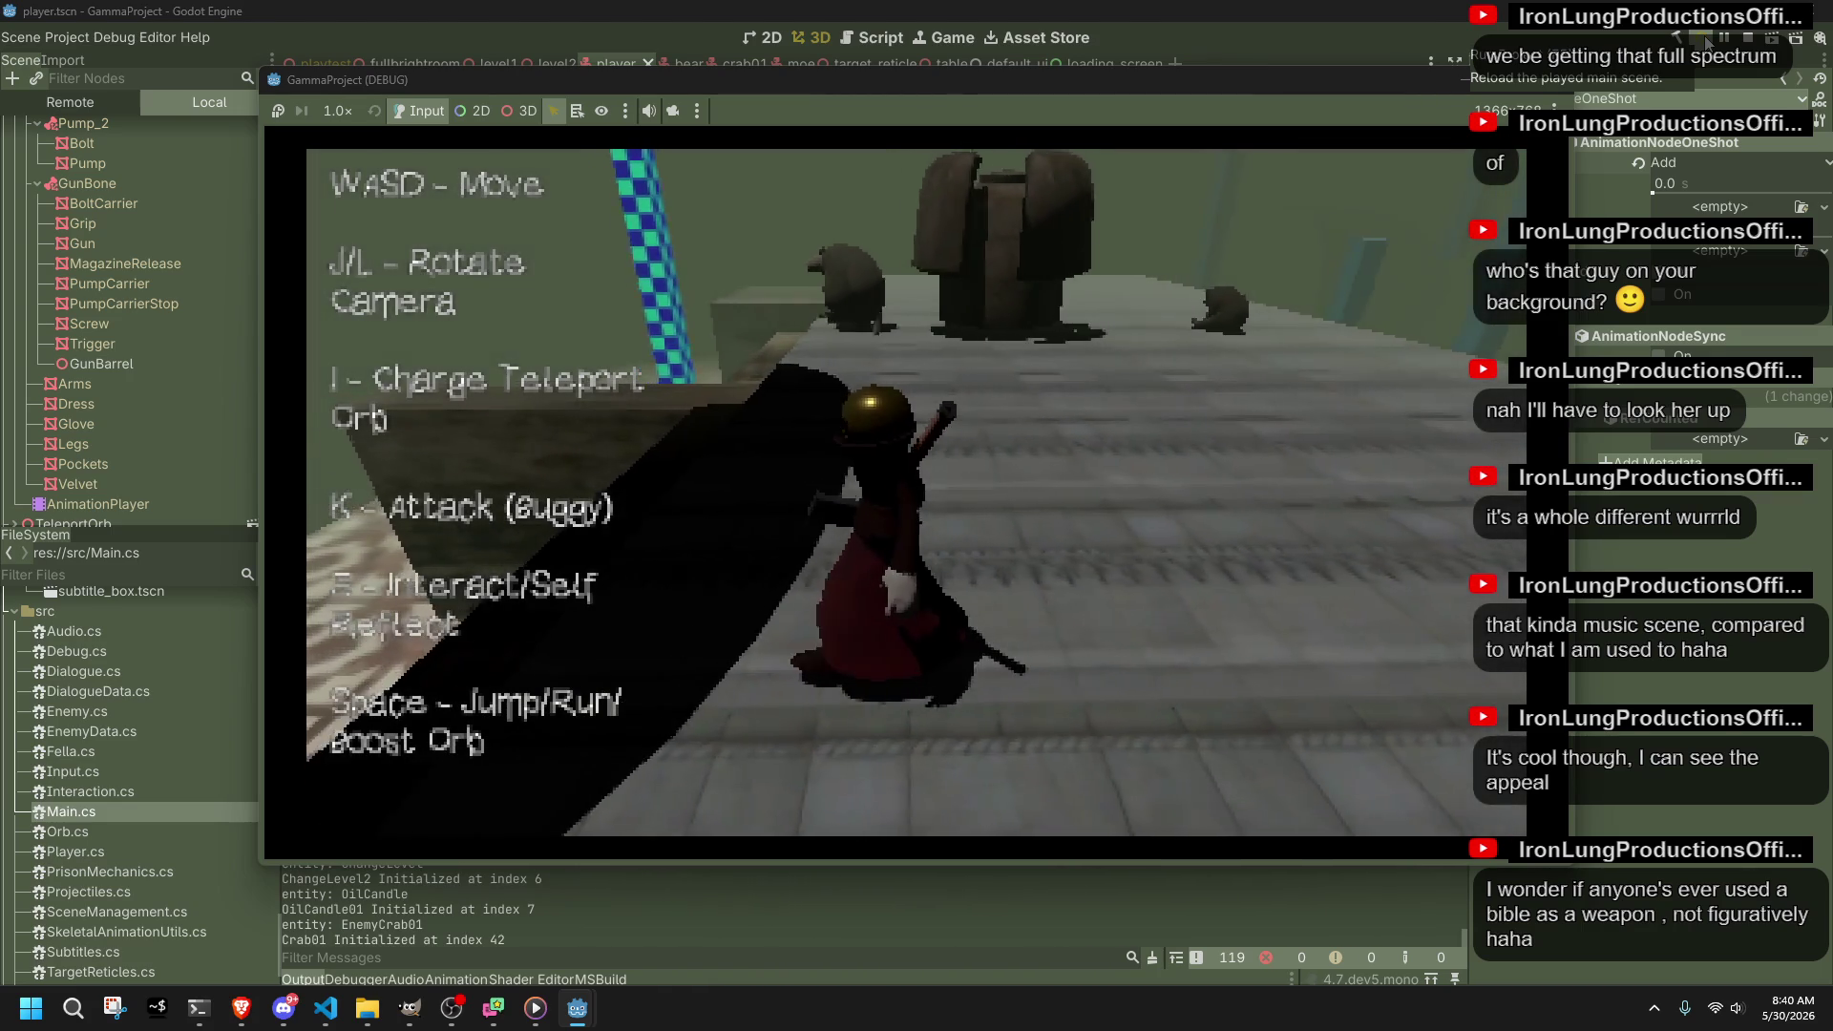
key("i")
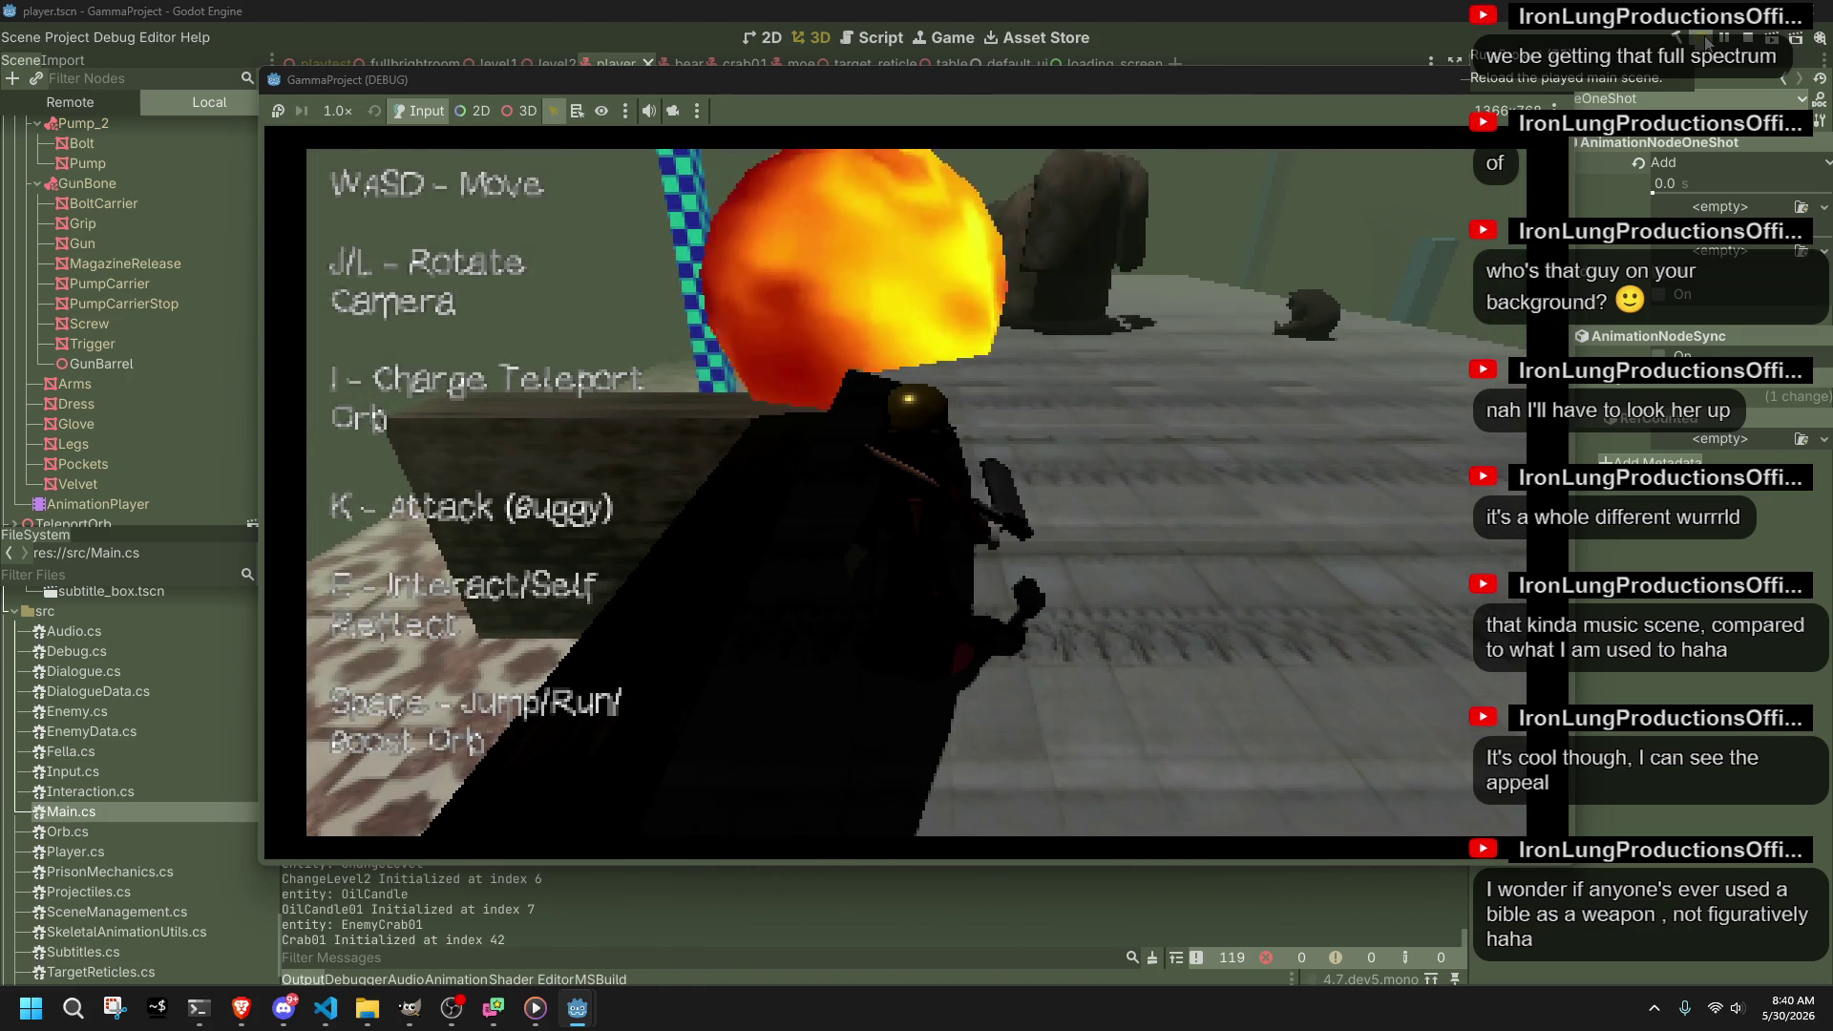
key("l")
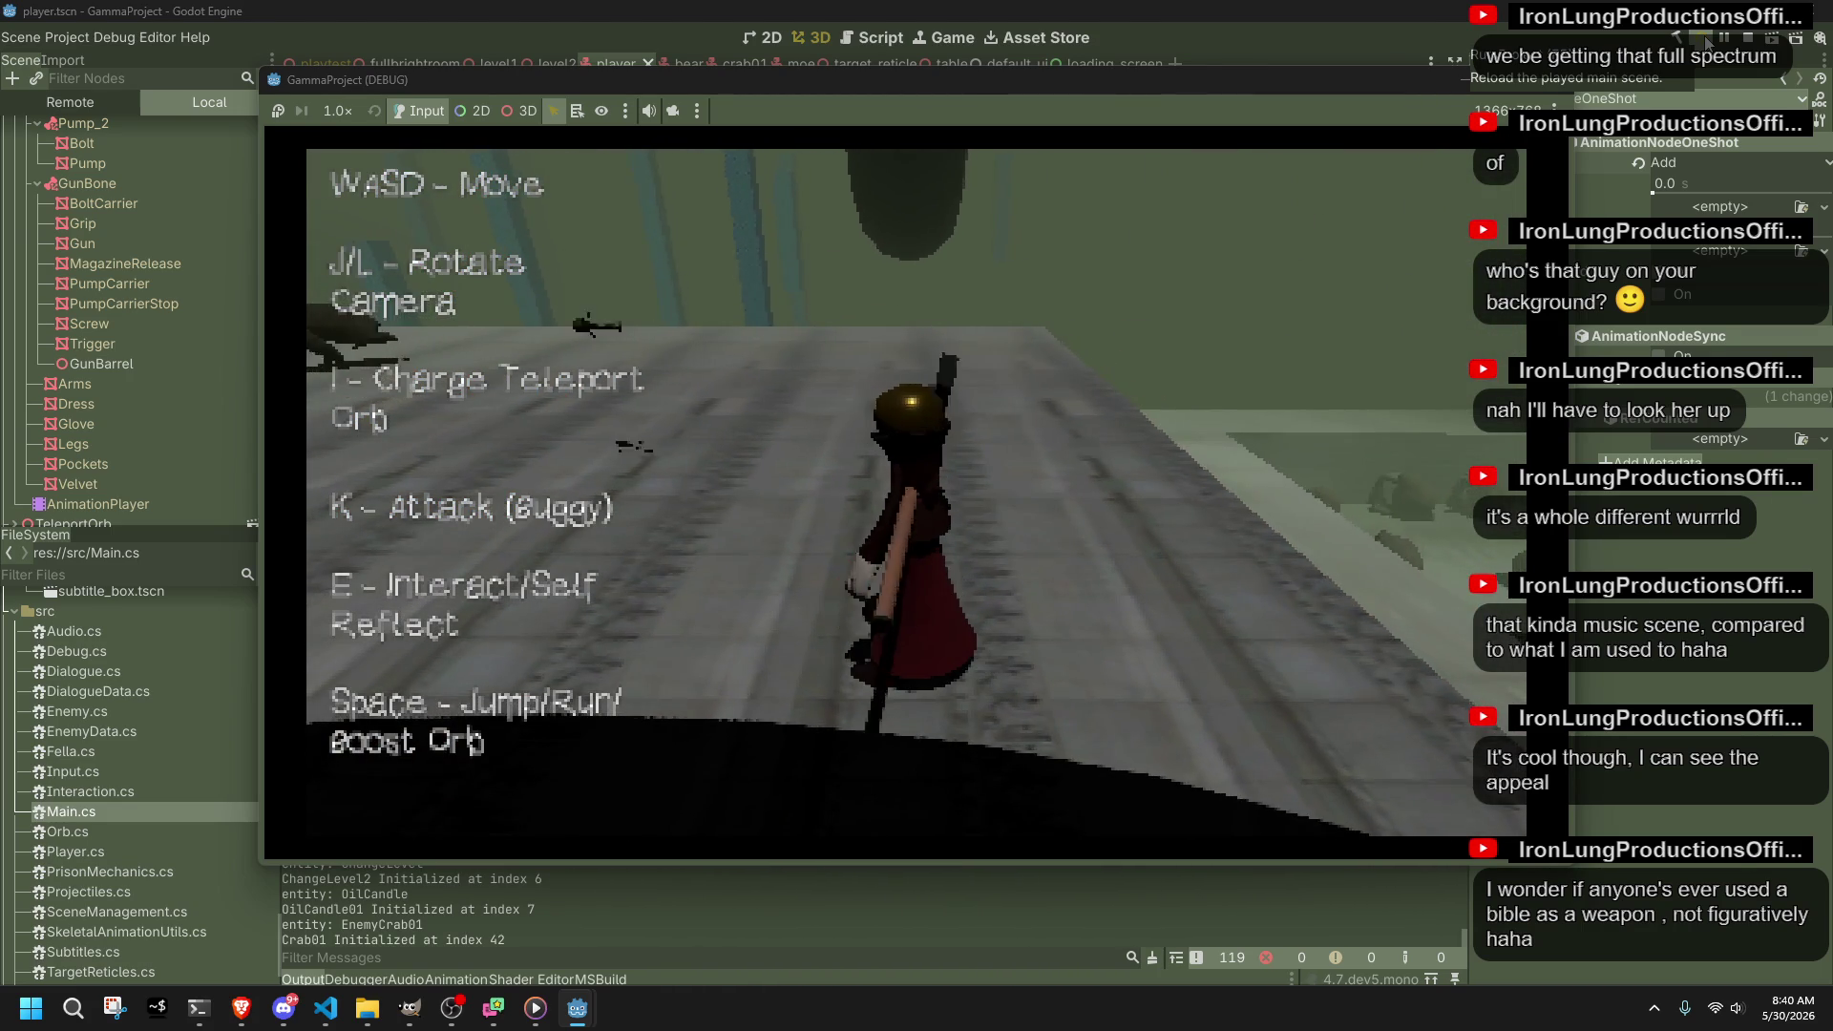
key("k")
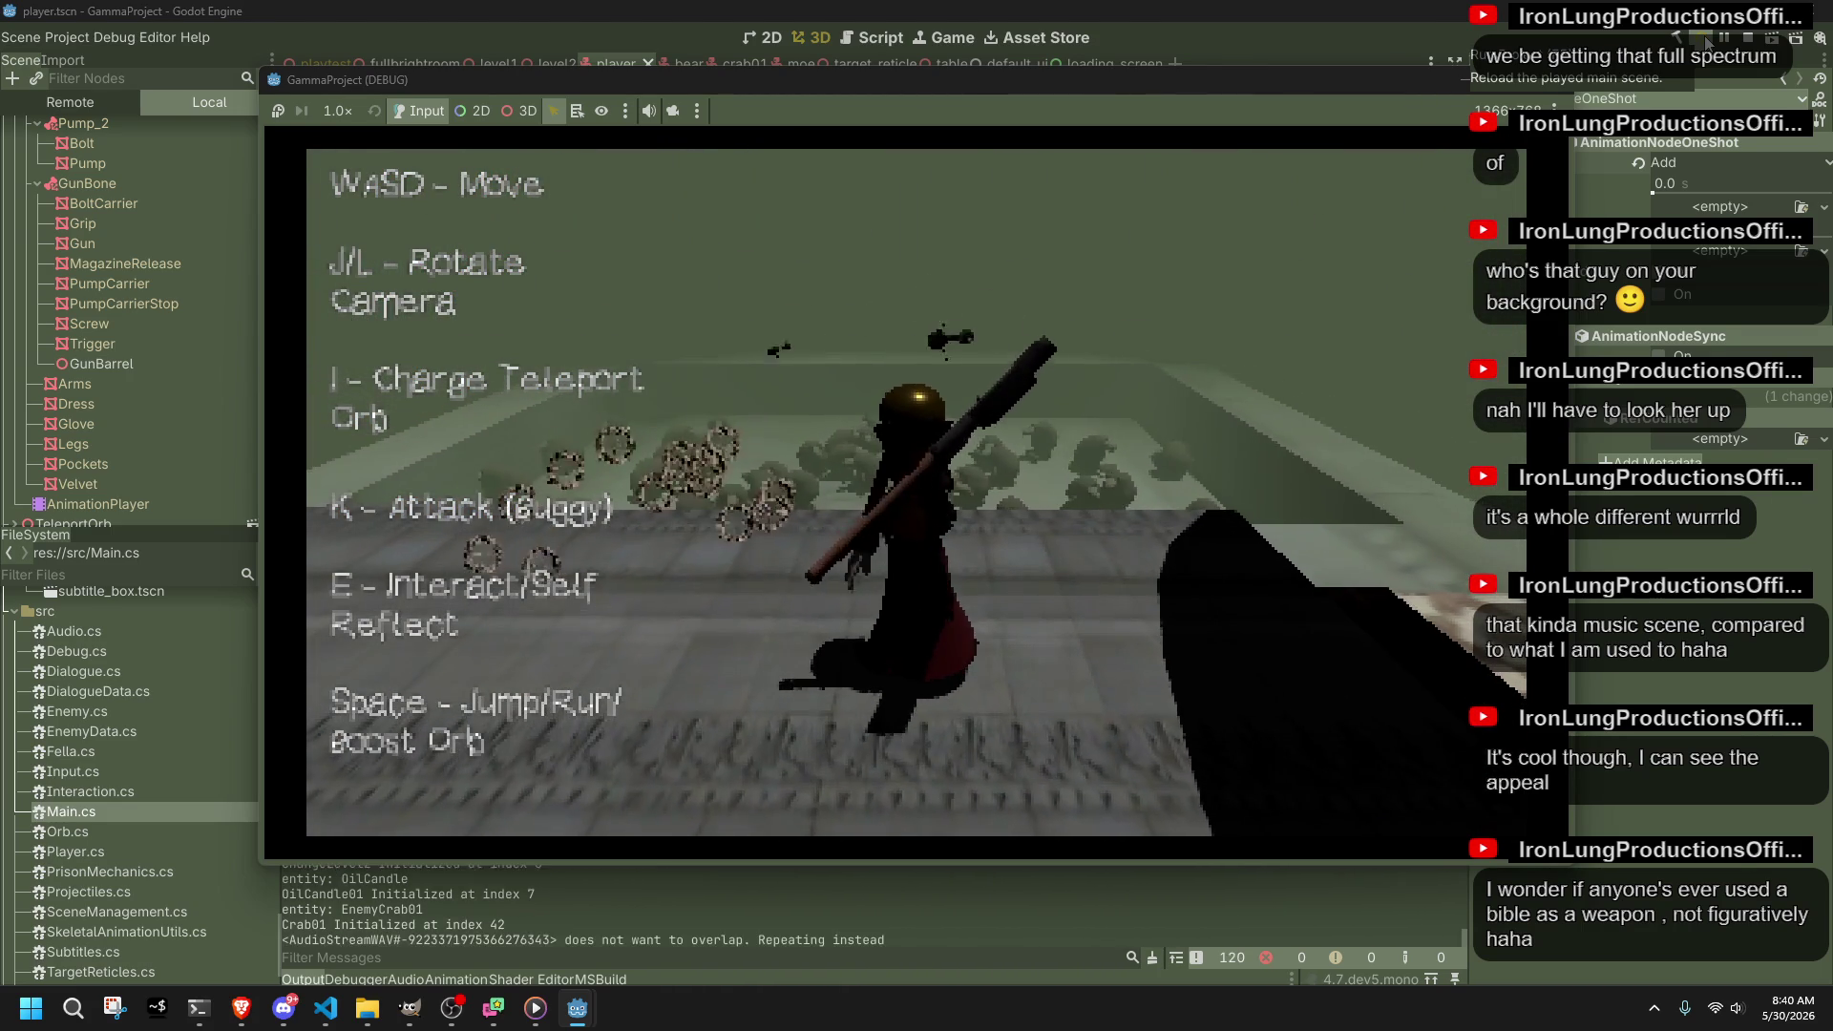
key("l")
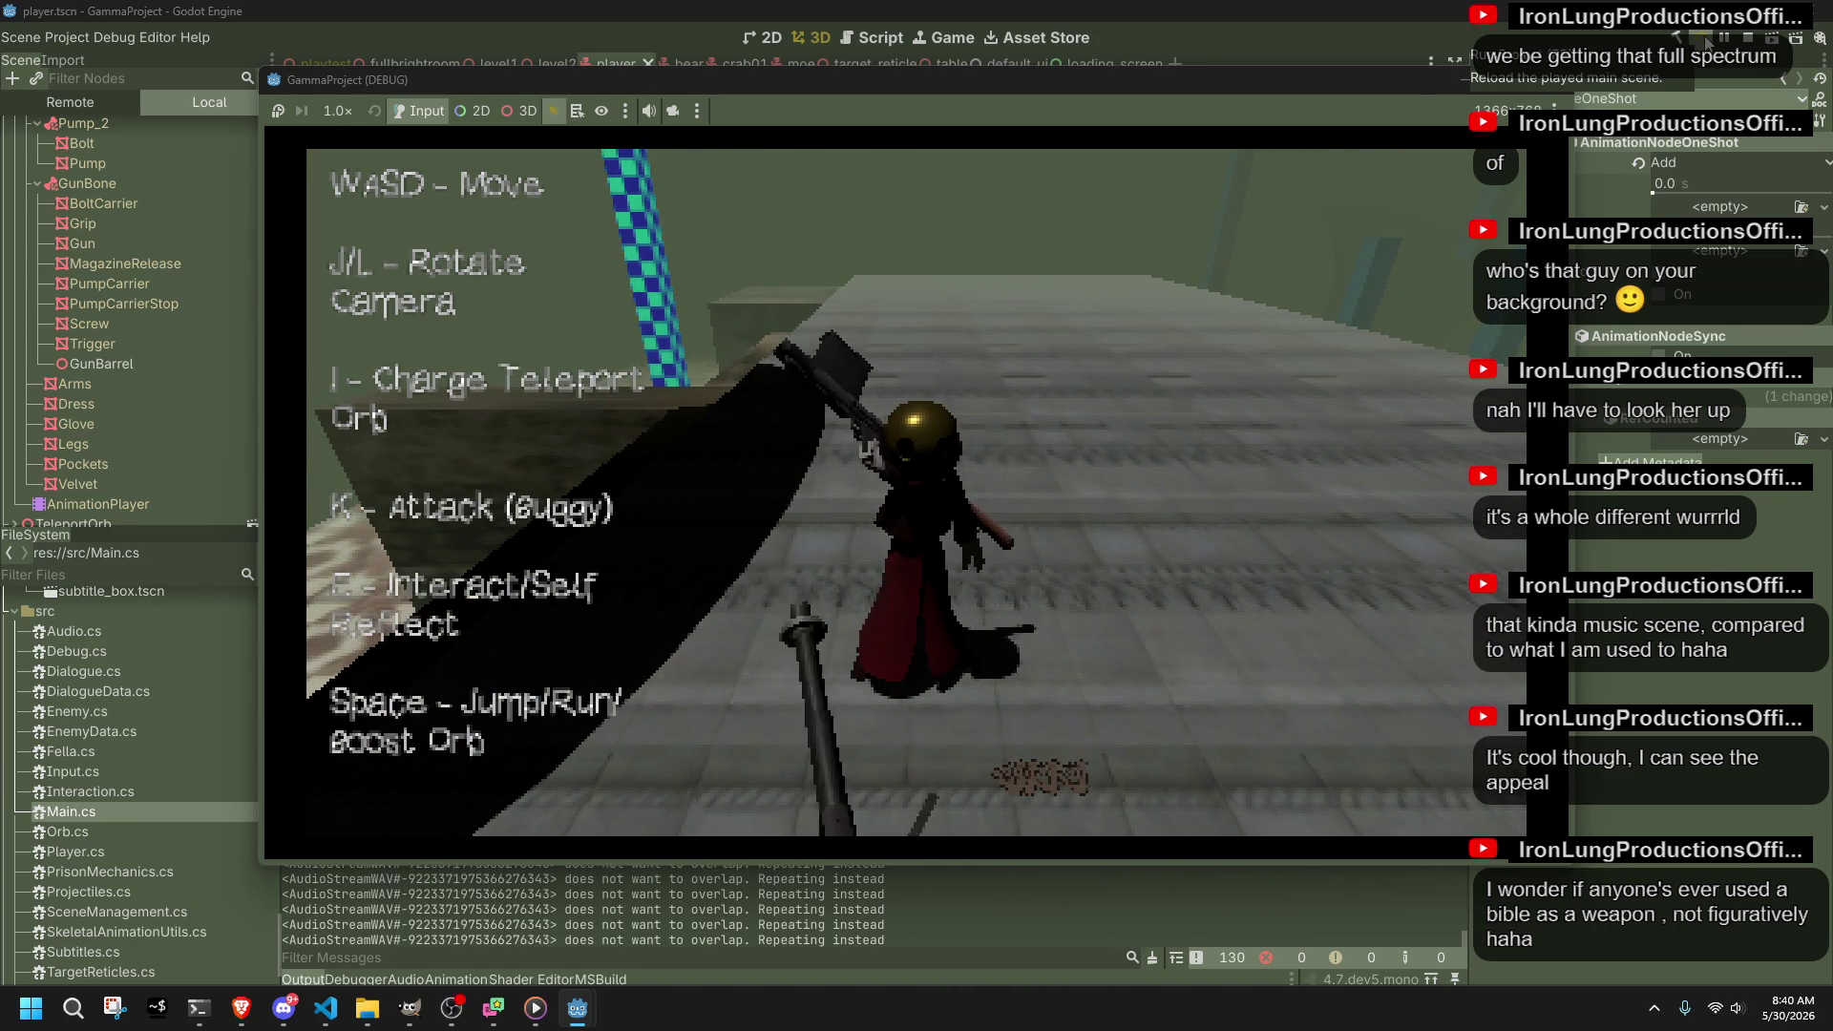
Step: Run, jump and roll into the hedge corridor, then stop the game and return to VS Code
key("w")
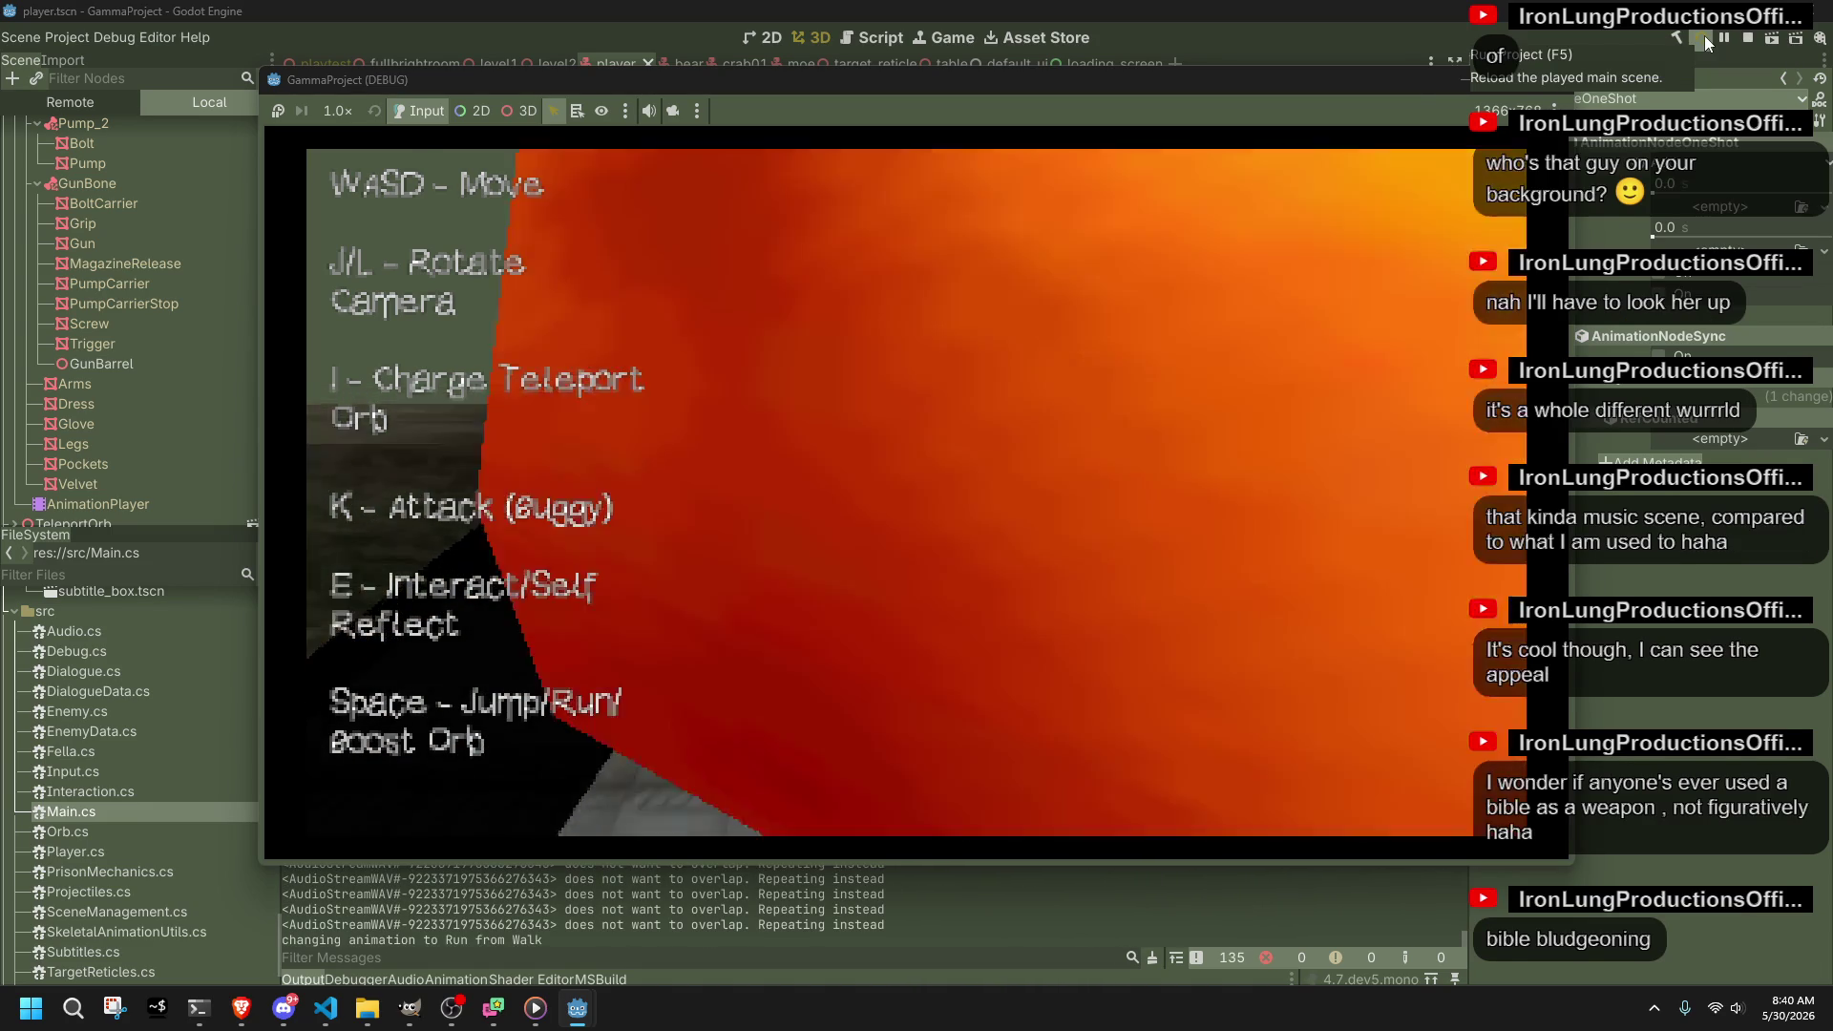
key("space")
key("l")
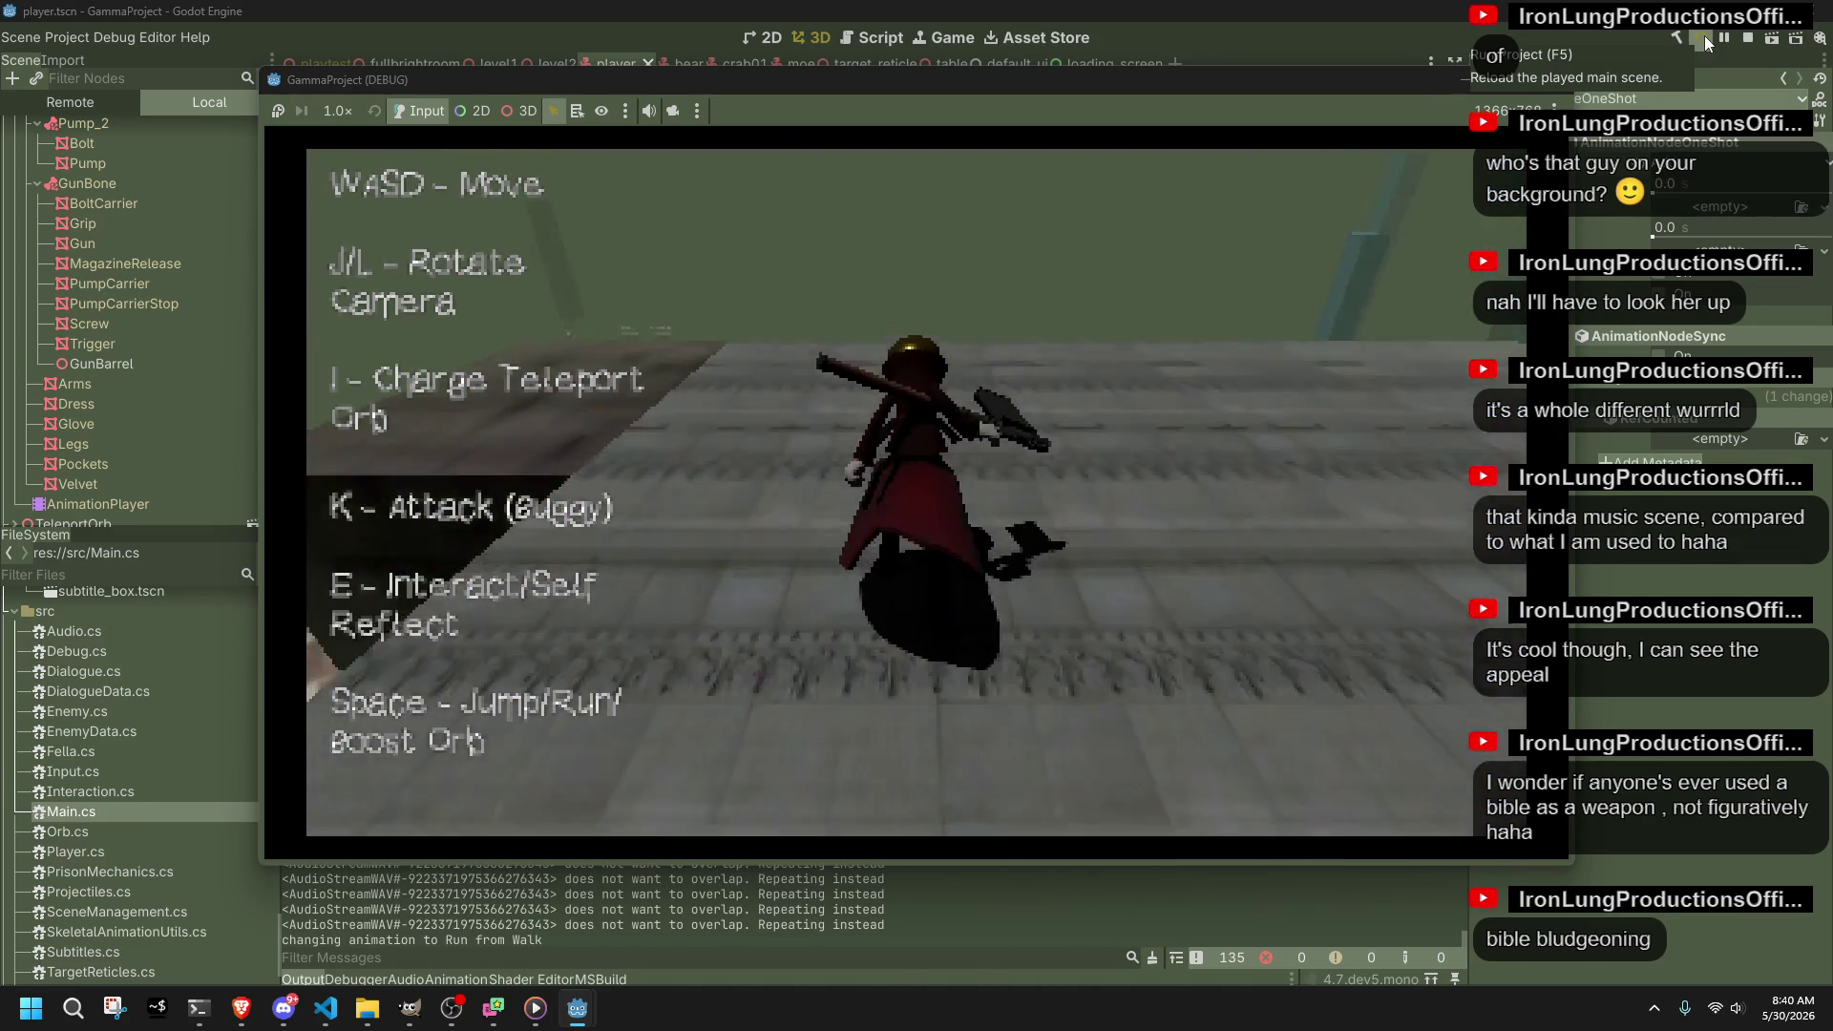
key("space")
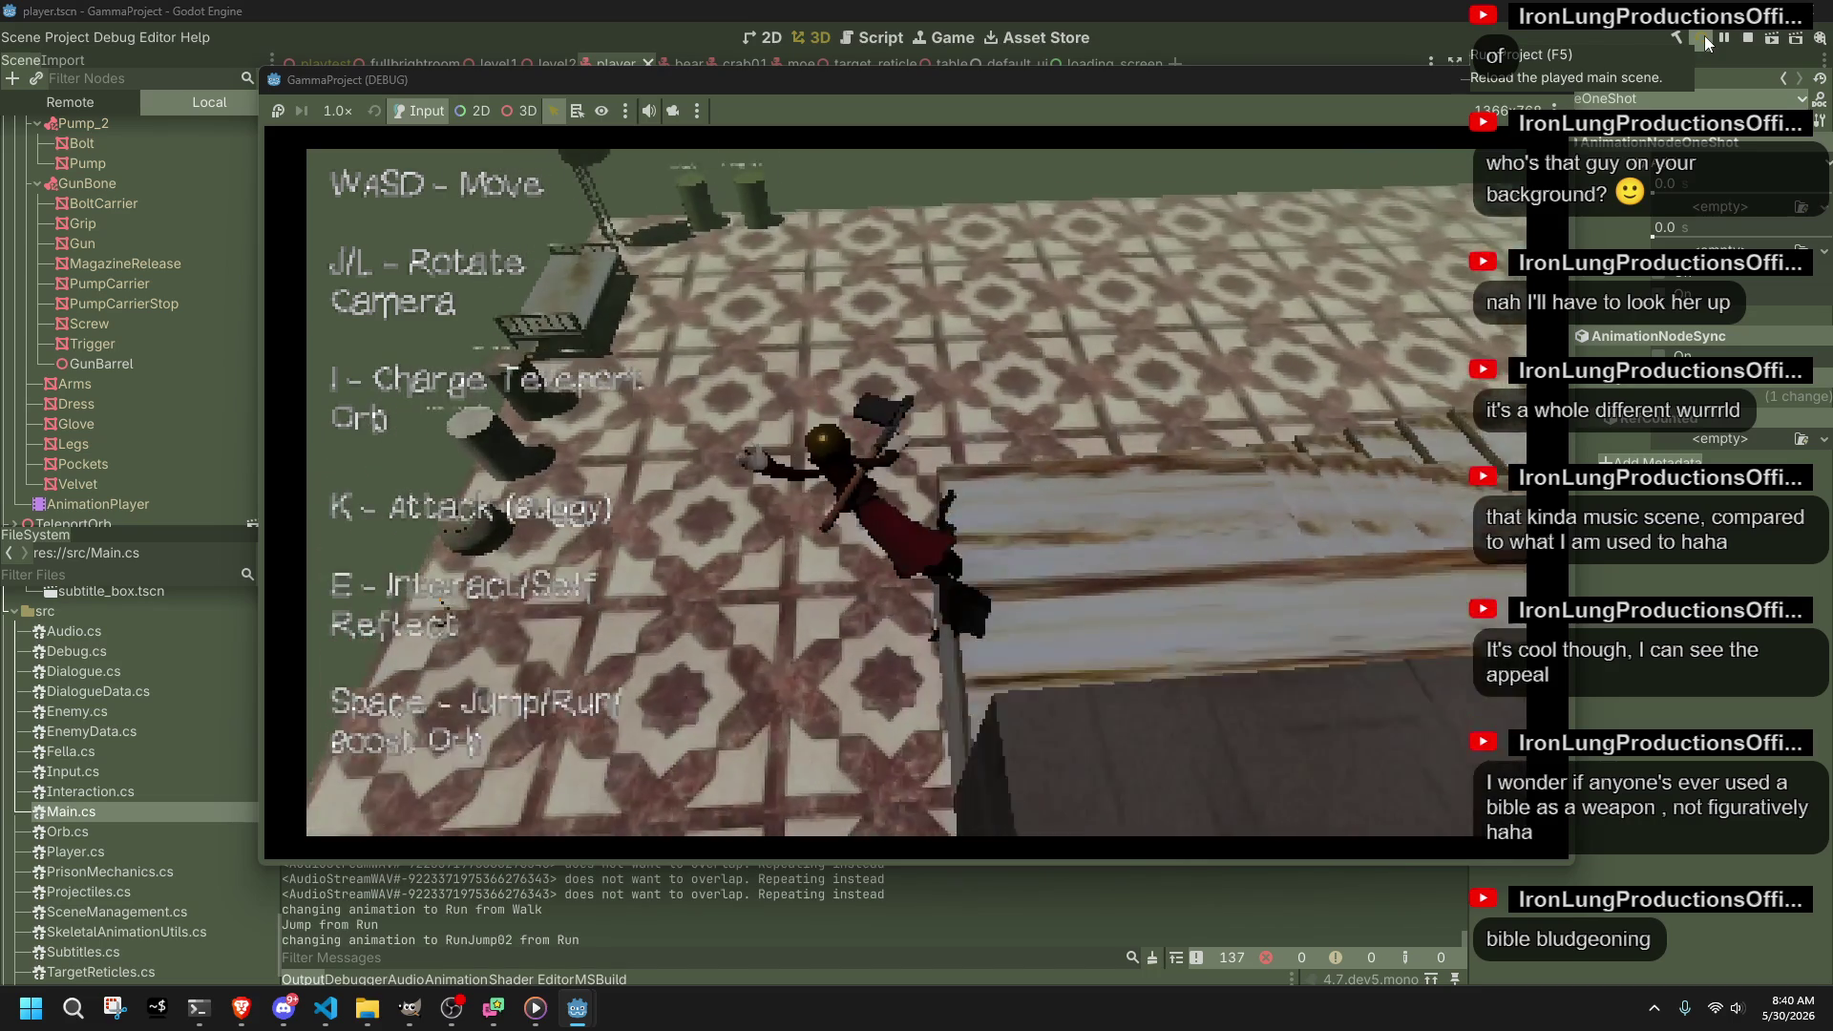
key("w")
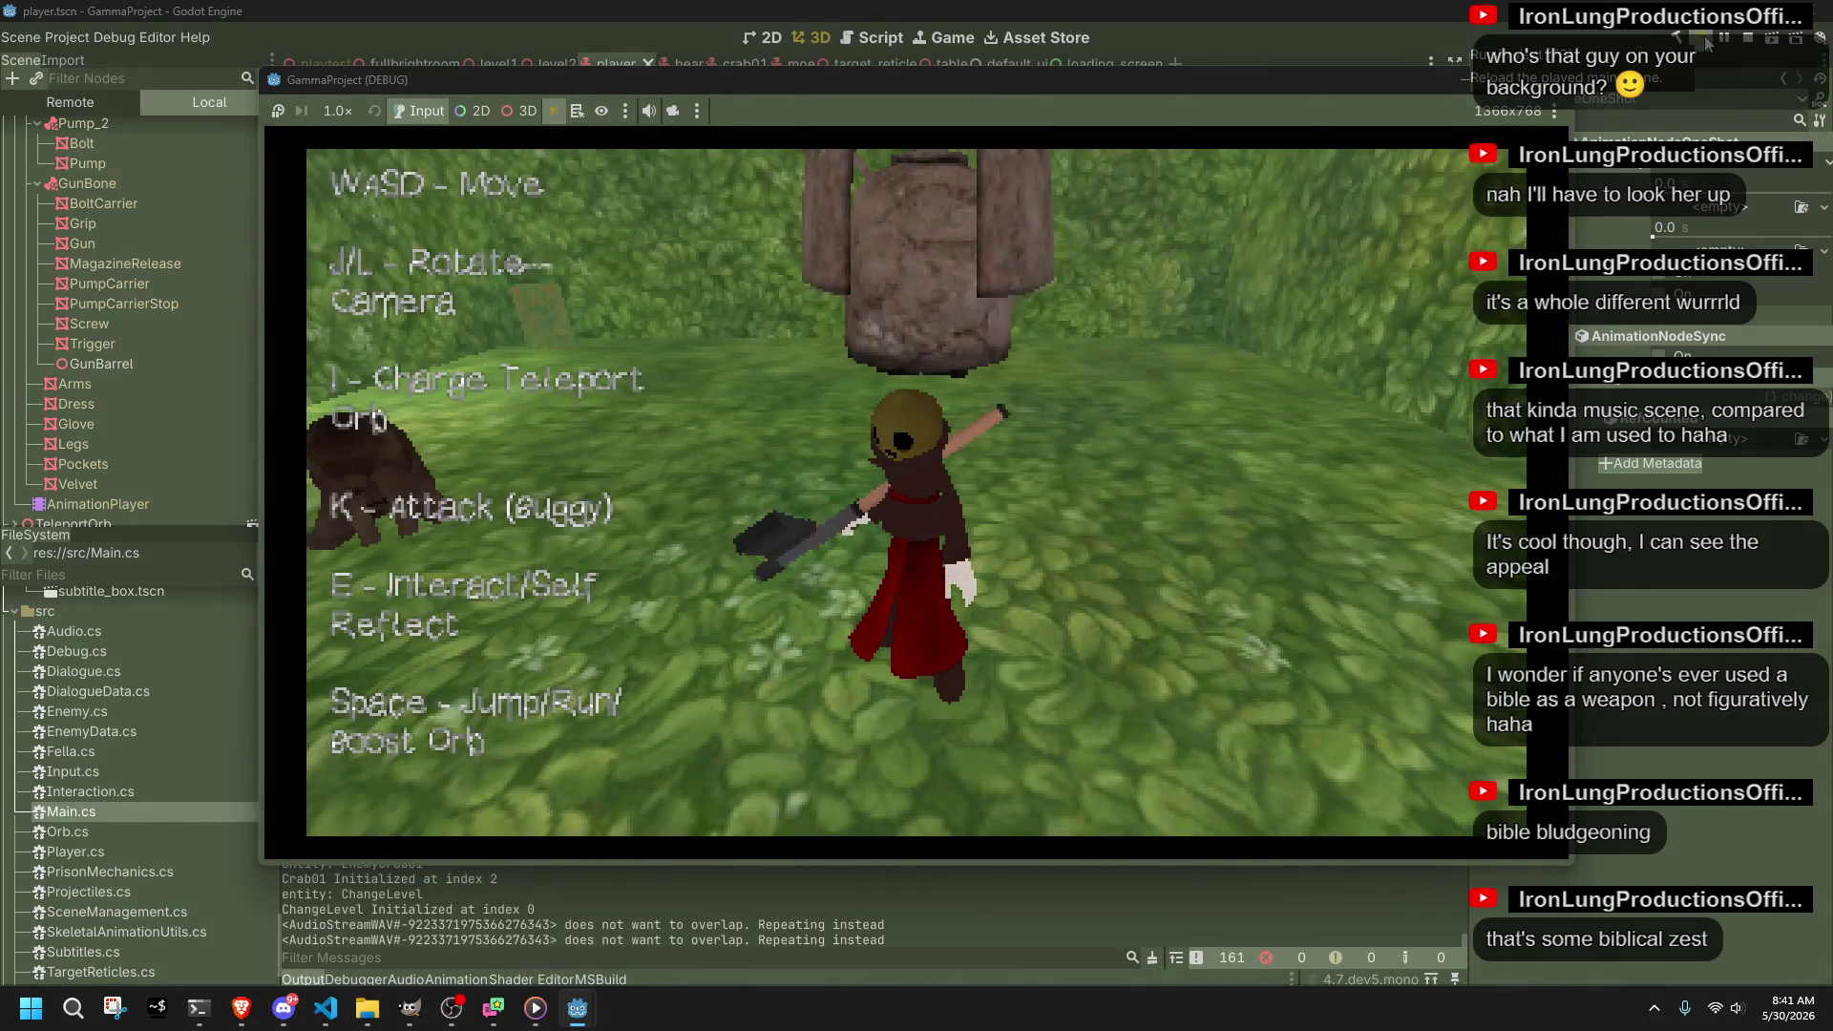
key("w")
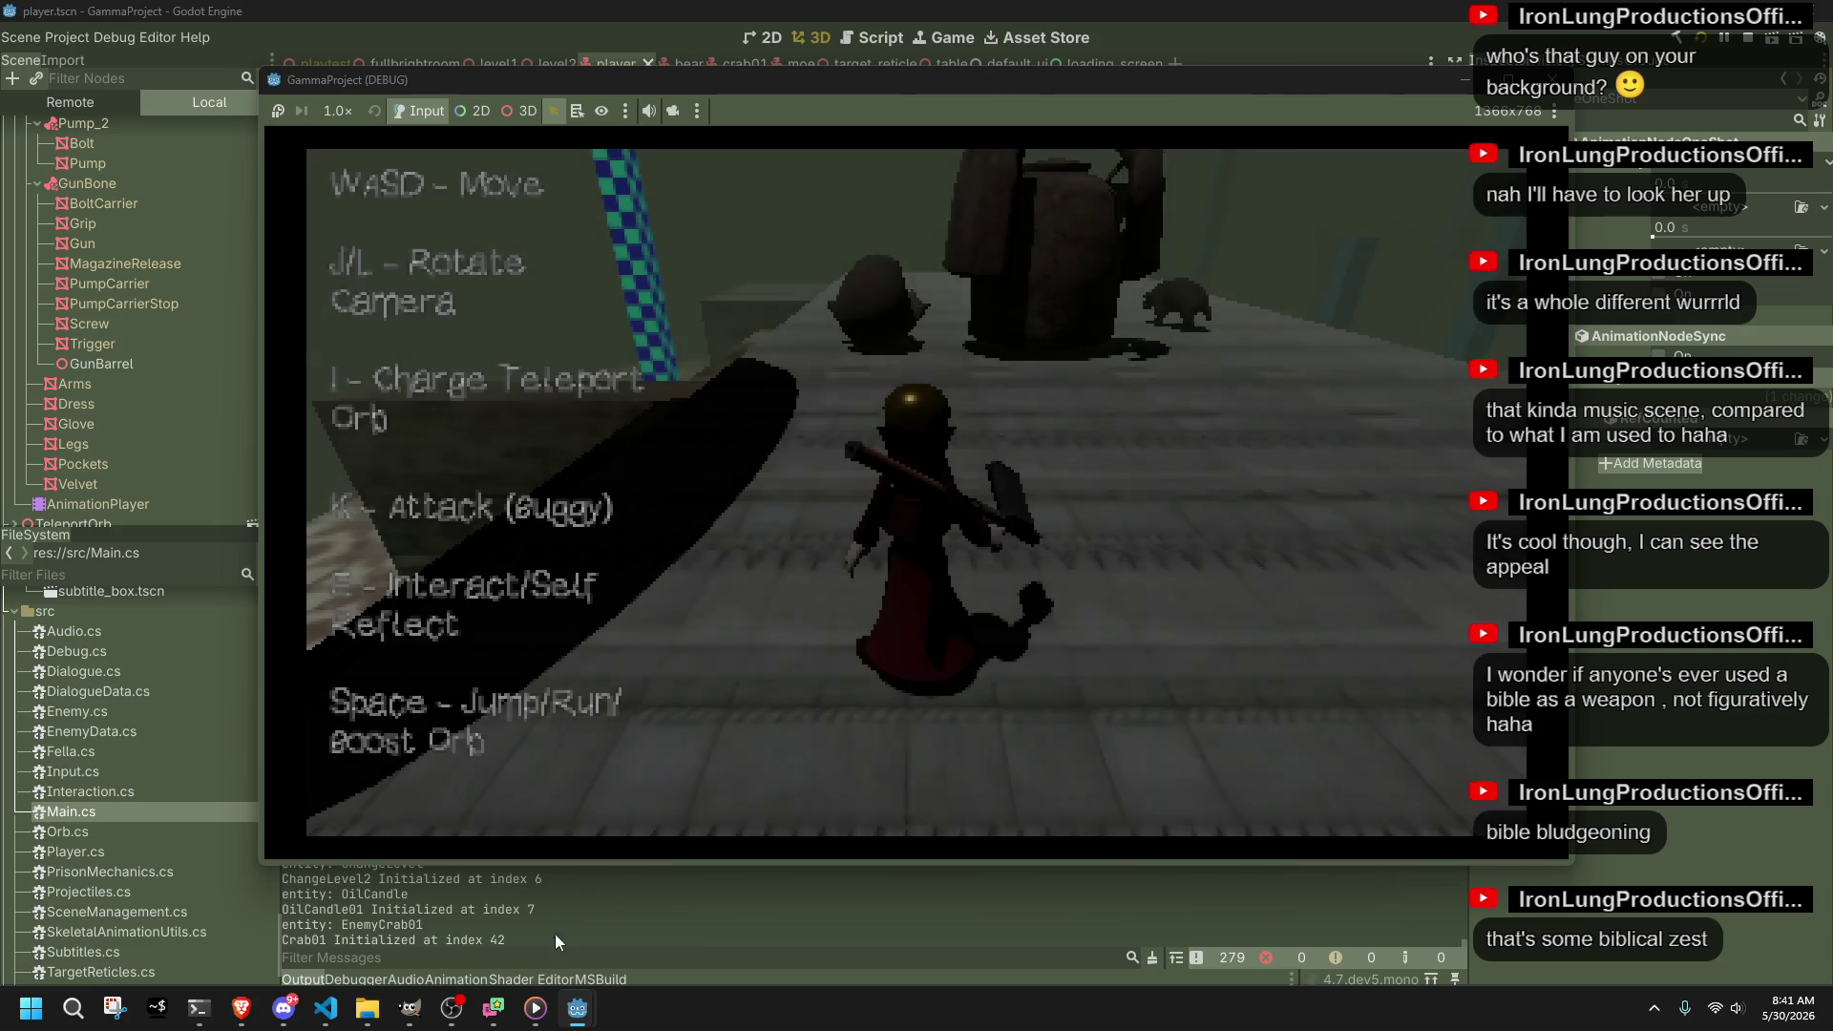
key("F8")
key("alt+Tab")
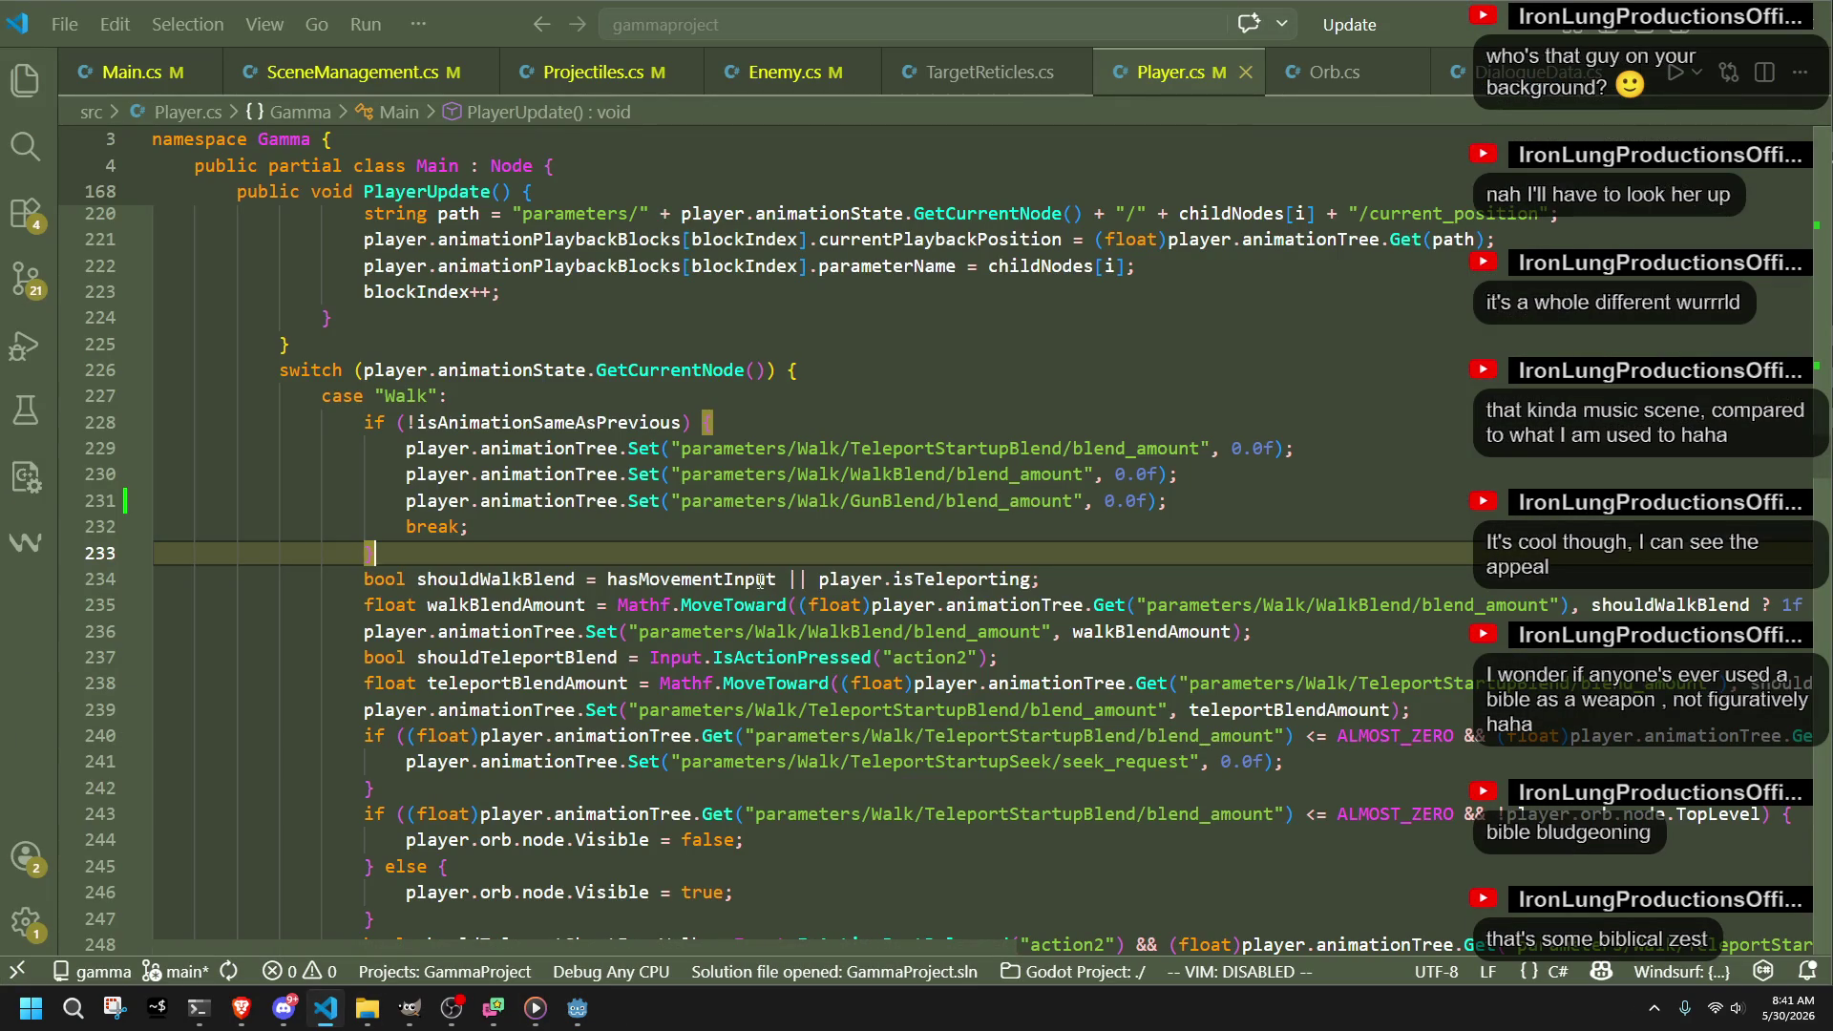
left_click(976, 635)
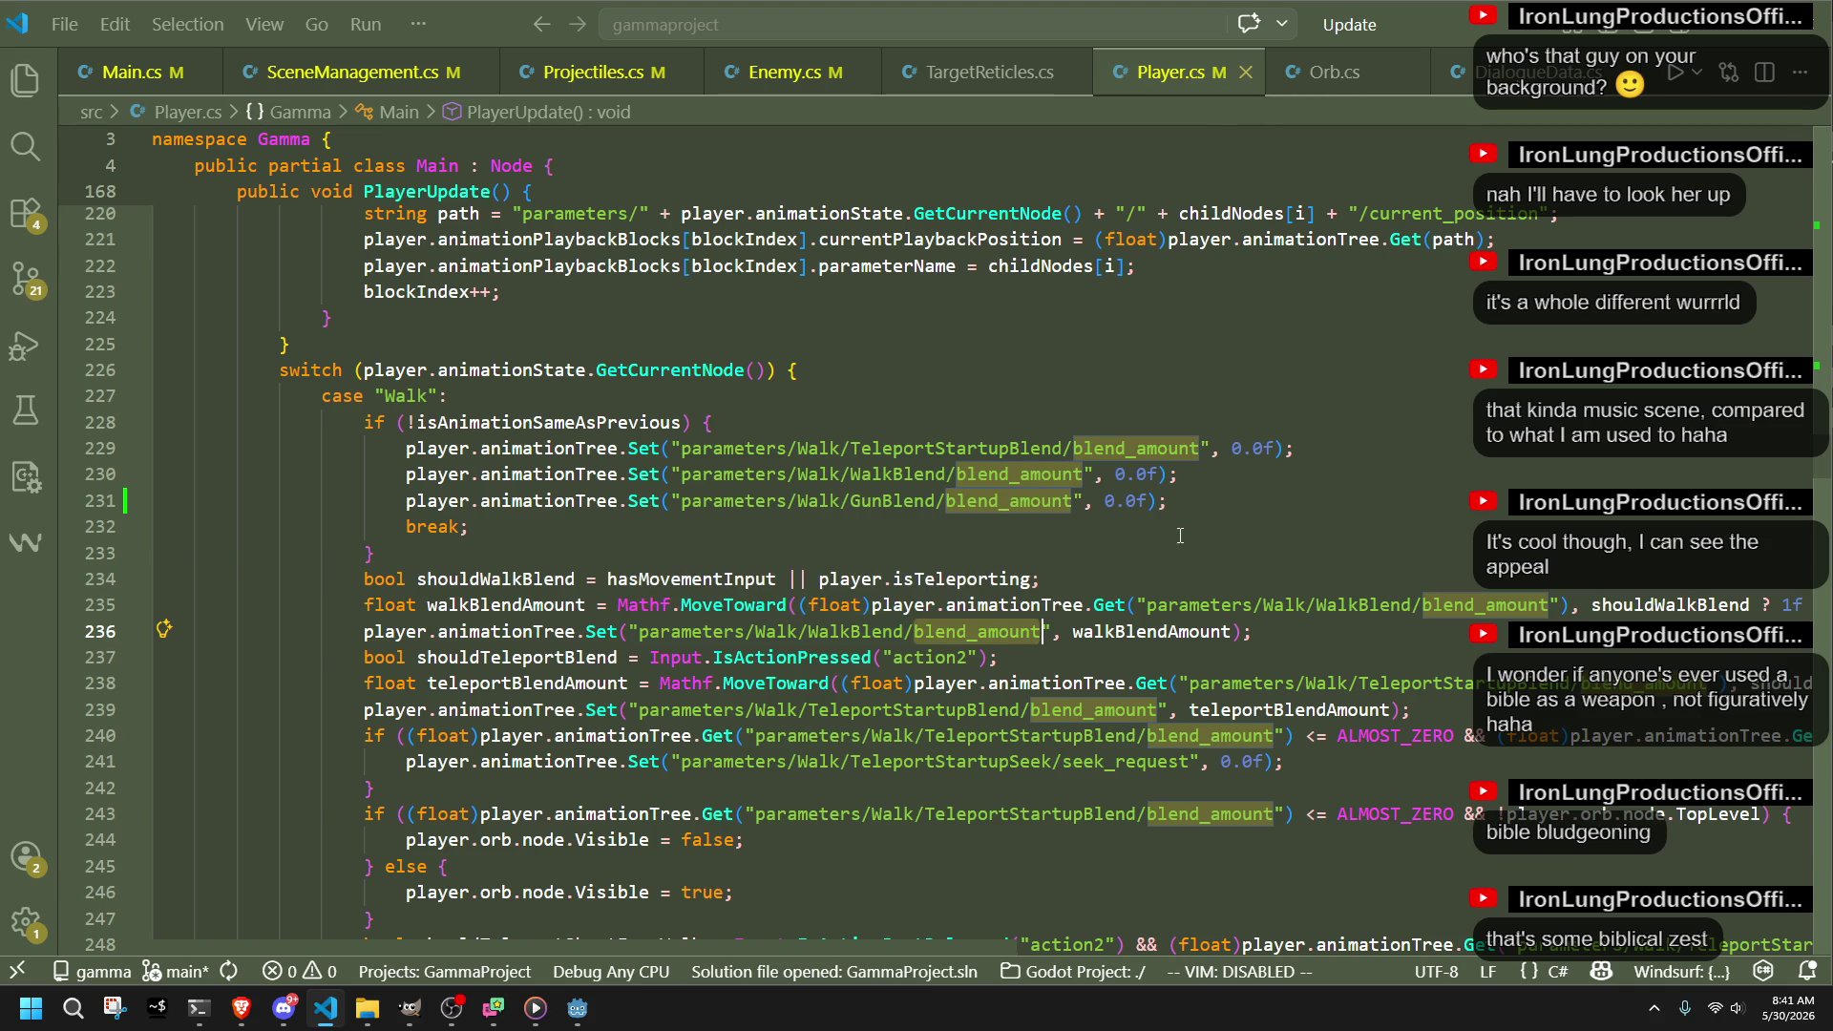
scroll(1180, 536, "down", 2)
scroll(933, 705, "down", 3)
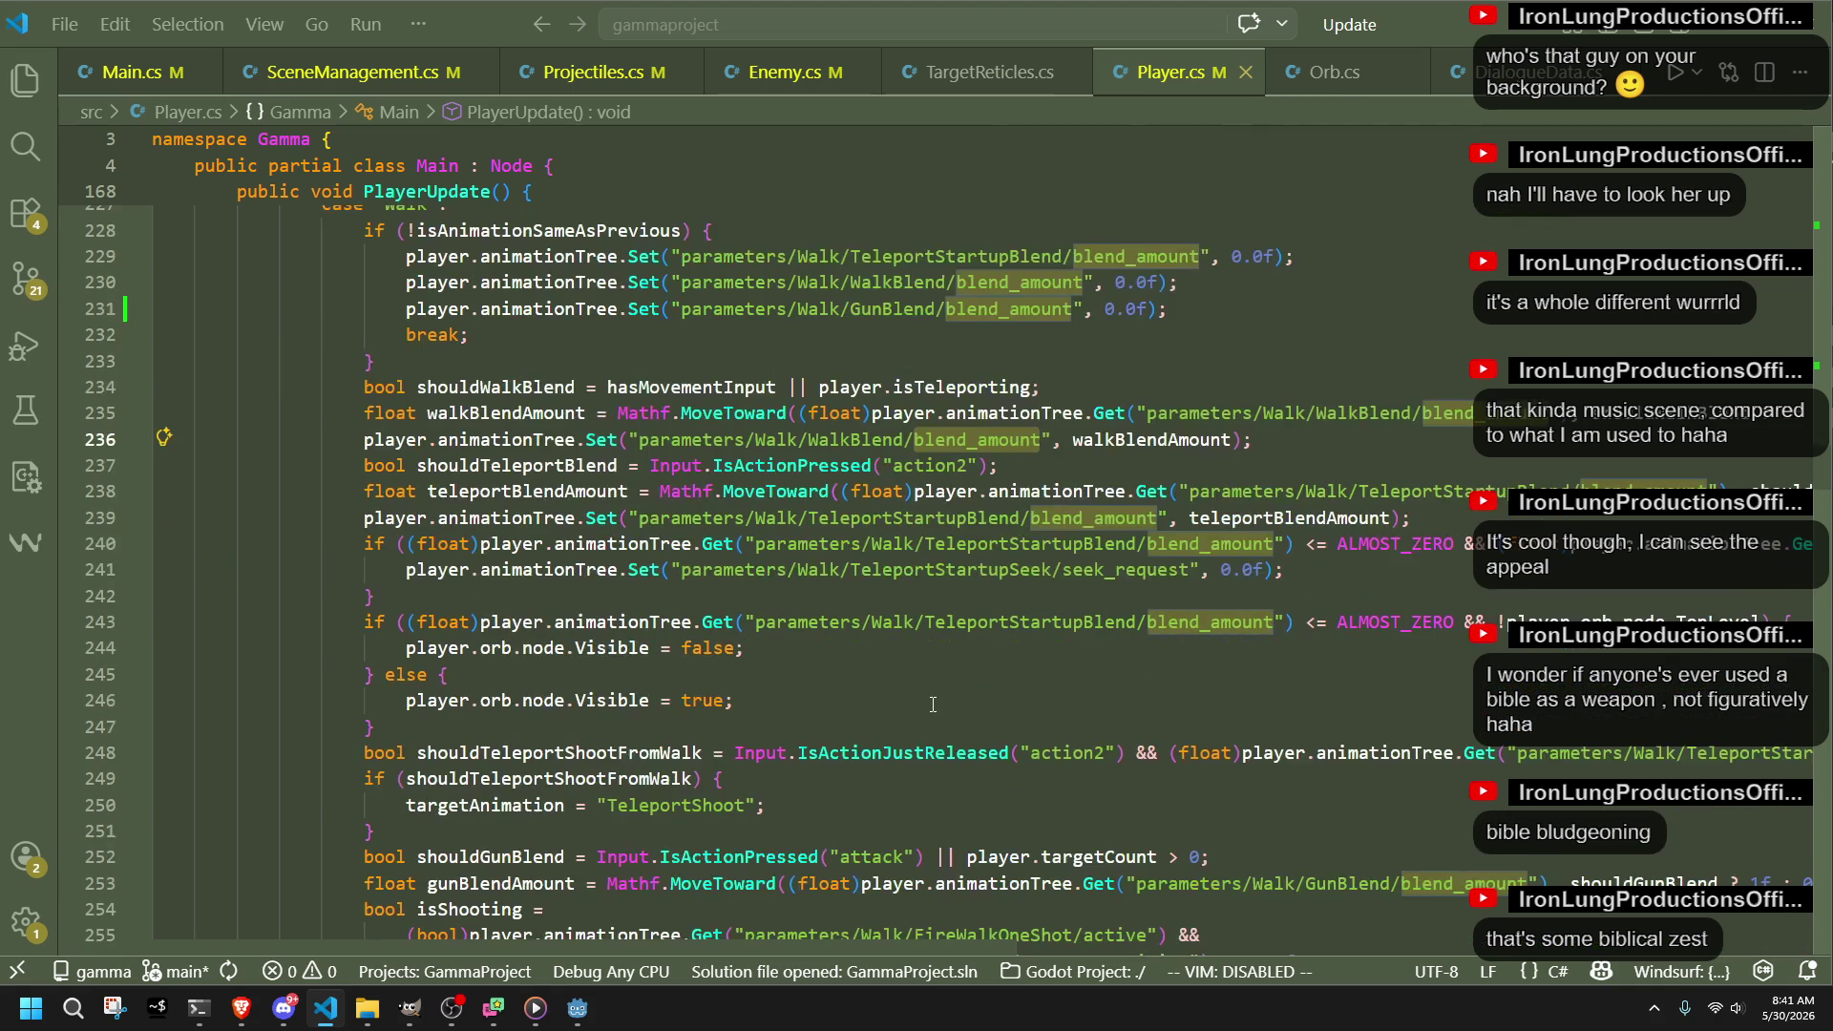
left_click(551, 805)
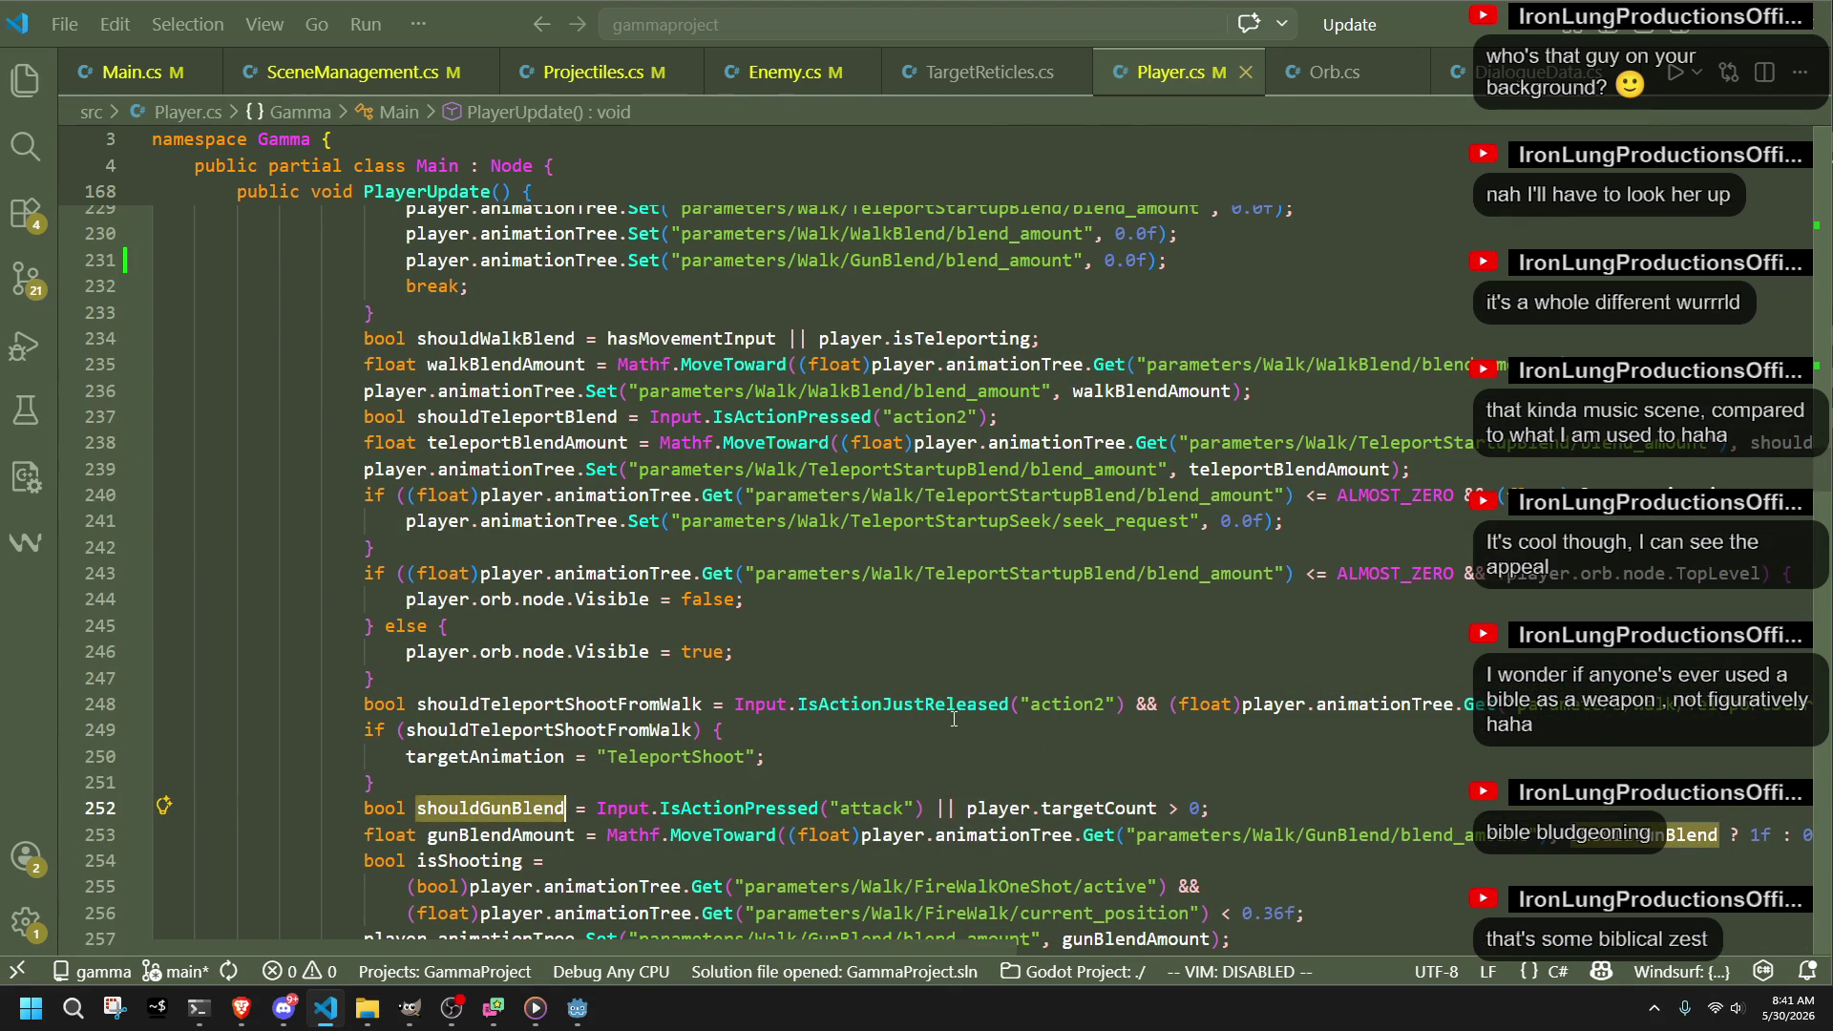
scroll(953, 718, "down", 3)
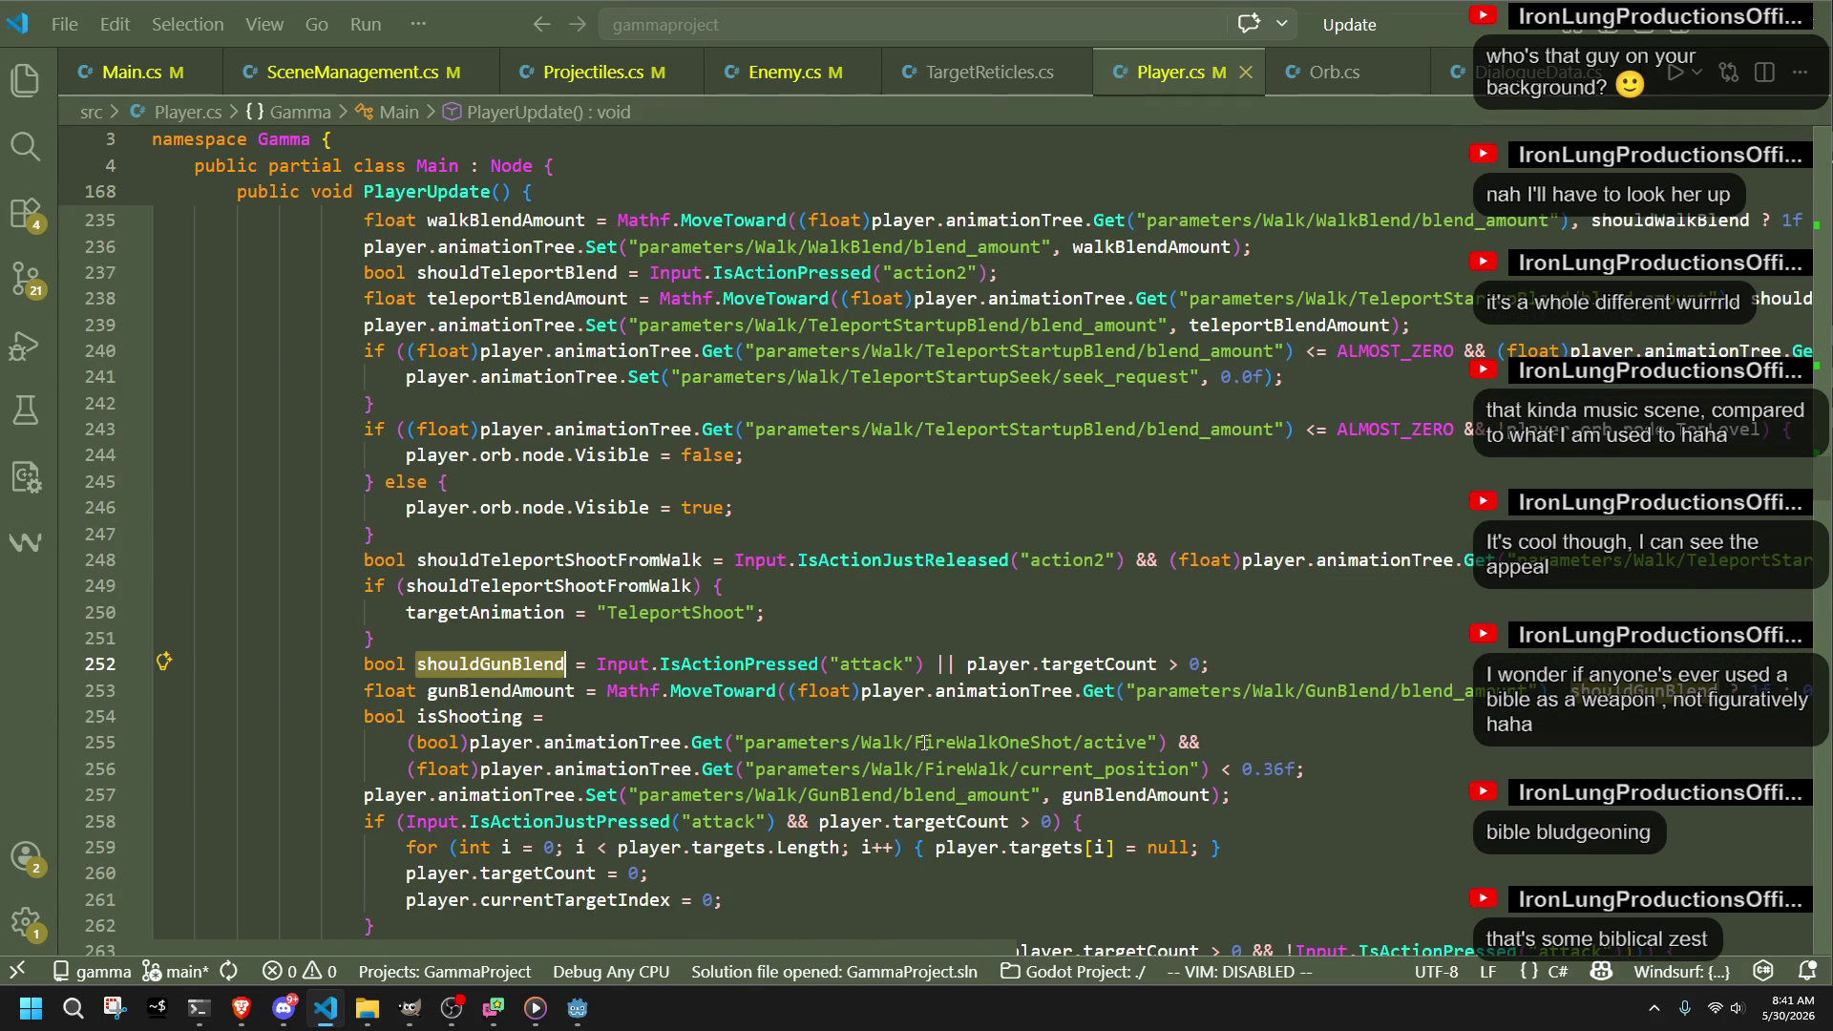
left_click(467, 718)
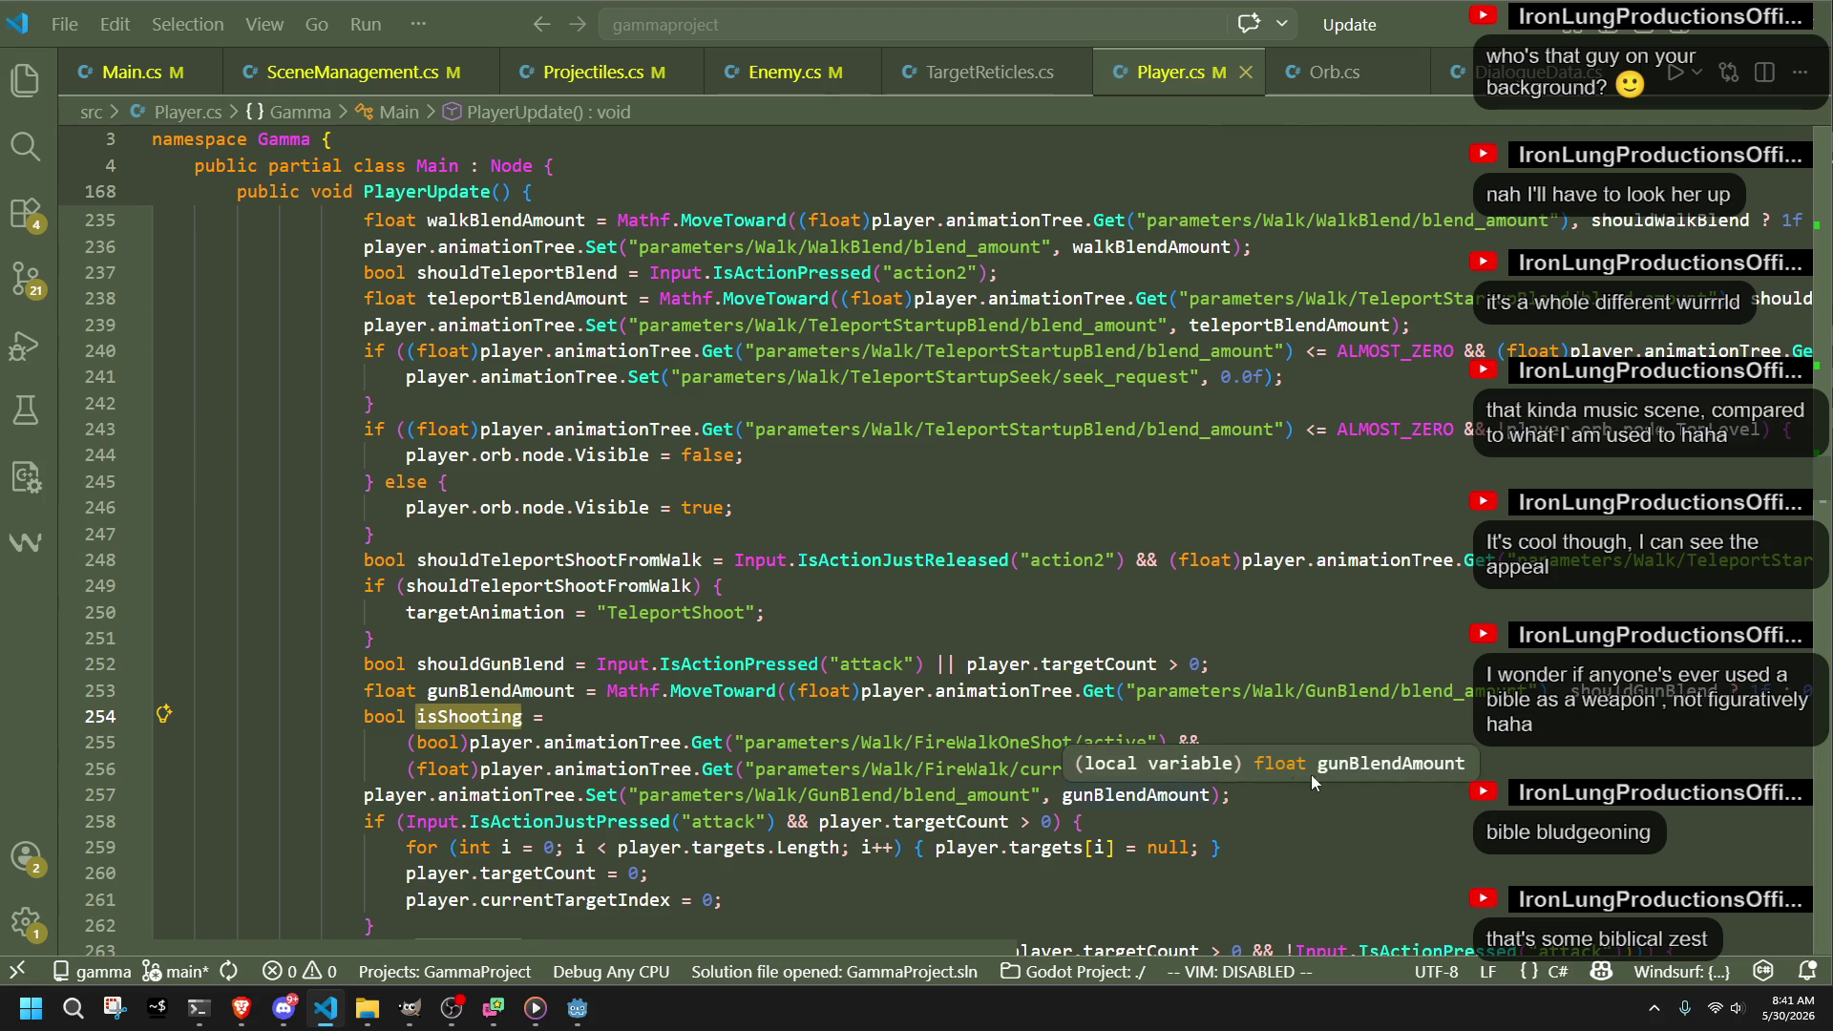
left_click(1354, 811)
left_click(1341, 798)
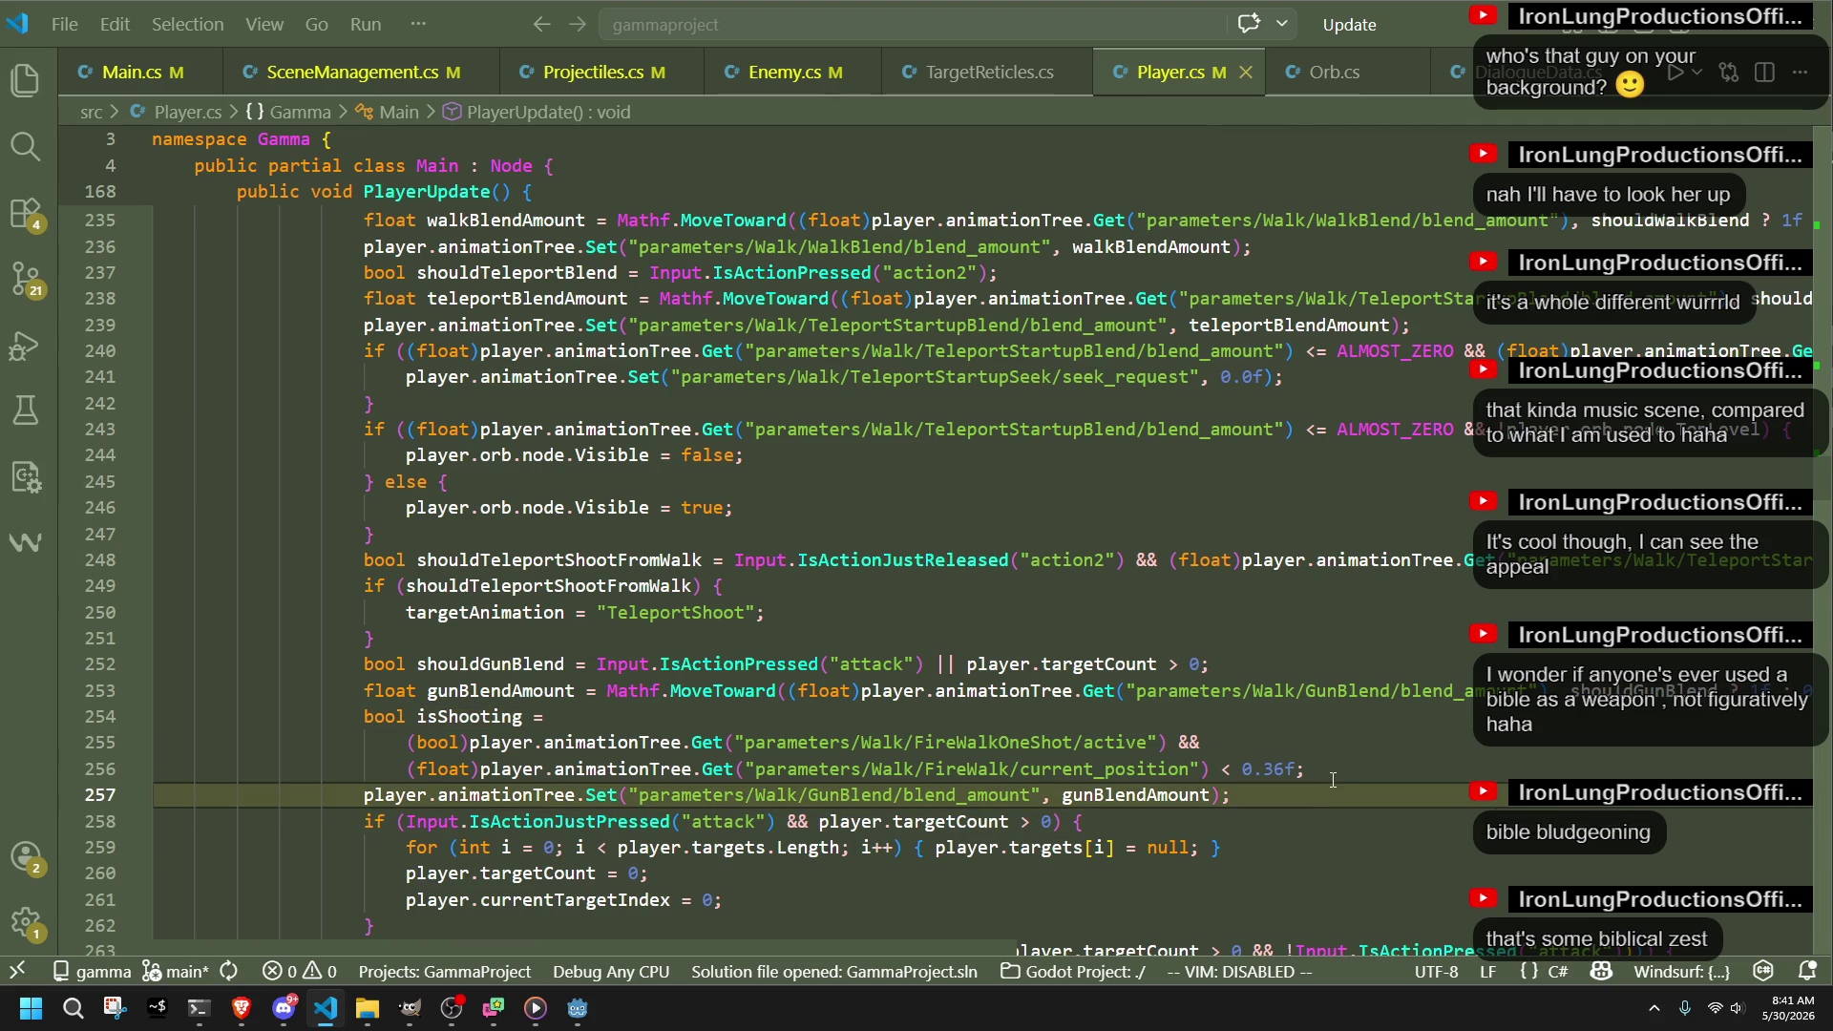
scroll(1338, 769, "down", 1)
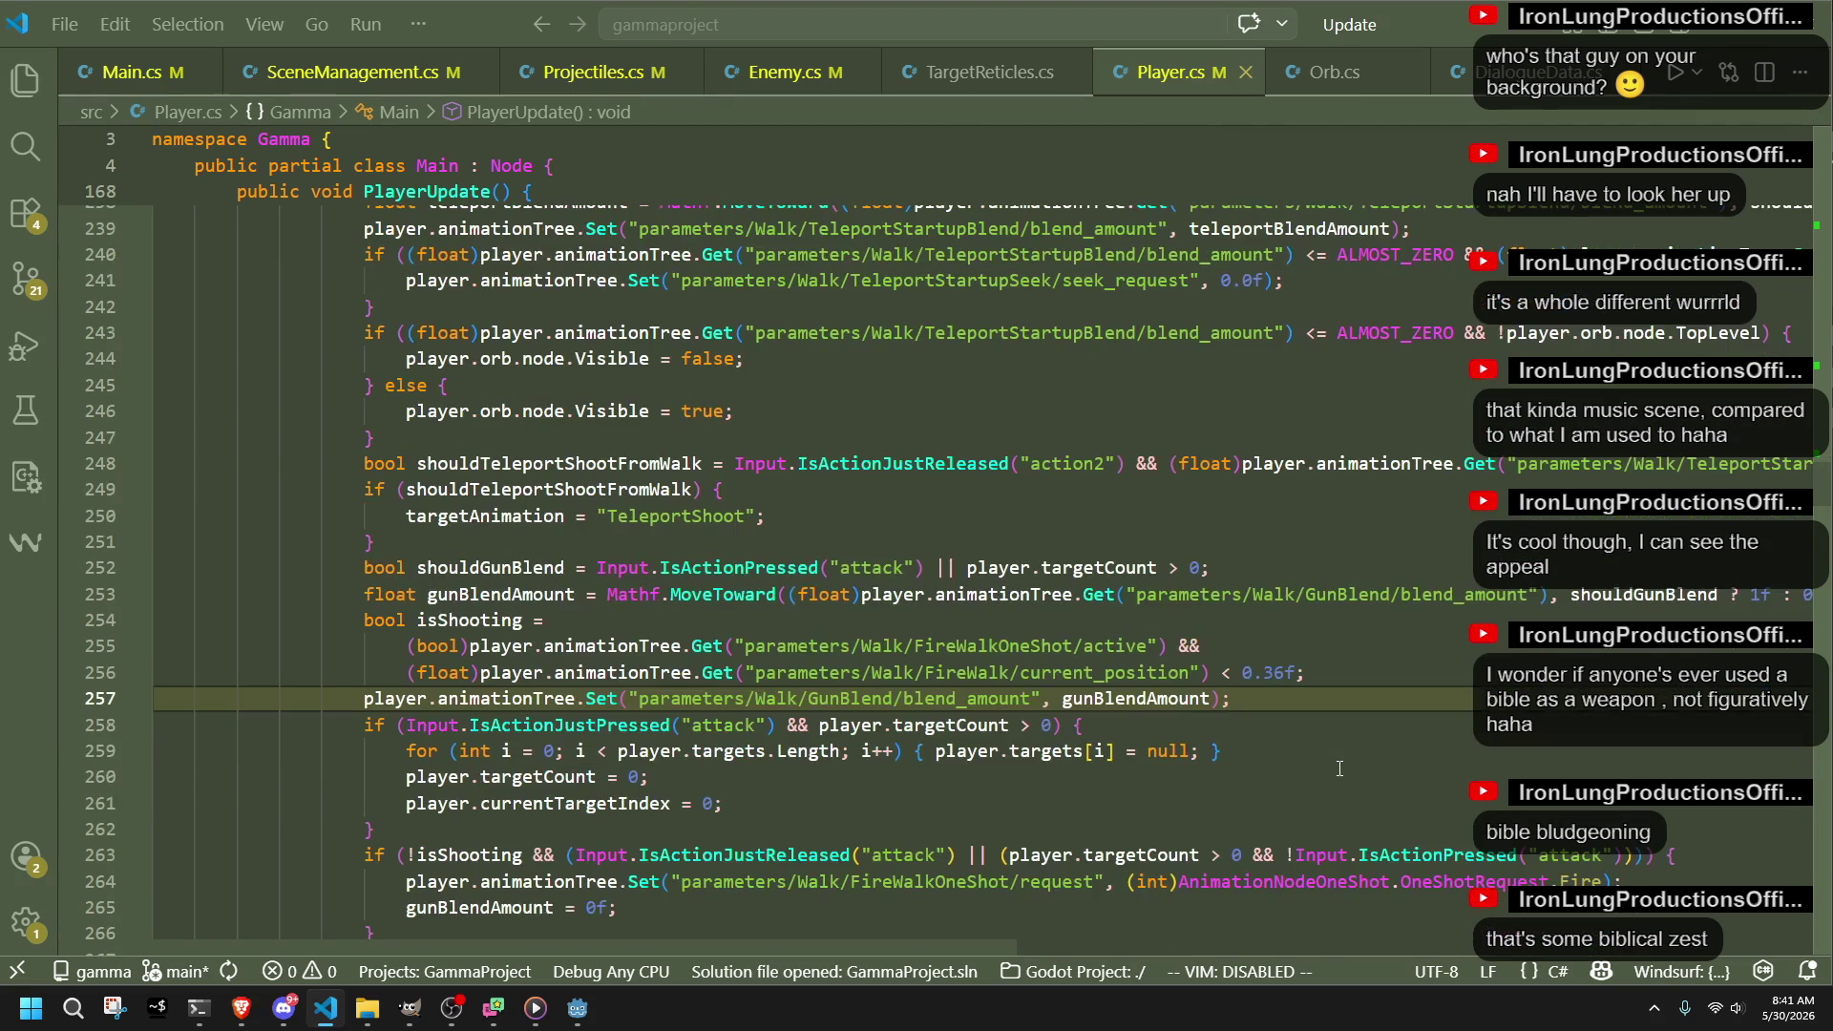
double_click(1112, 702)
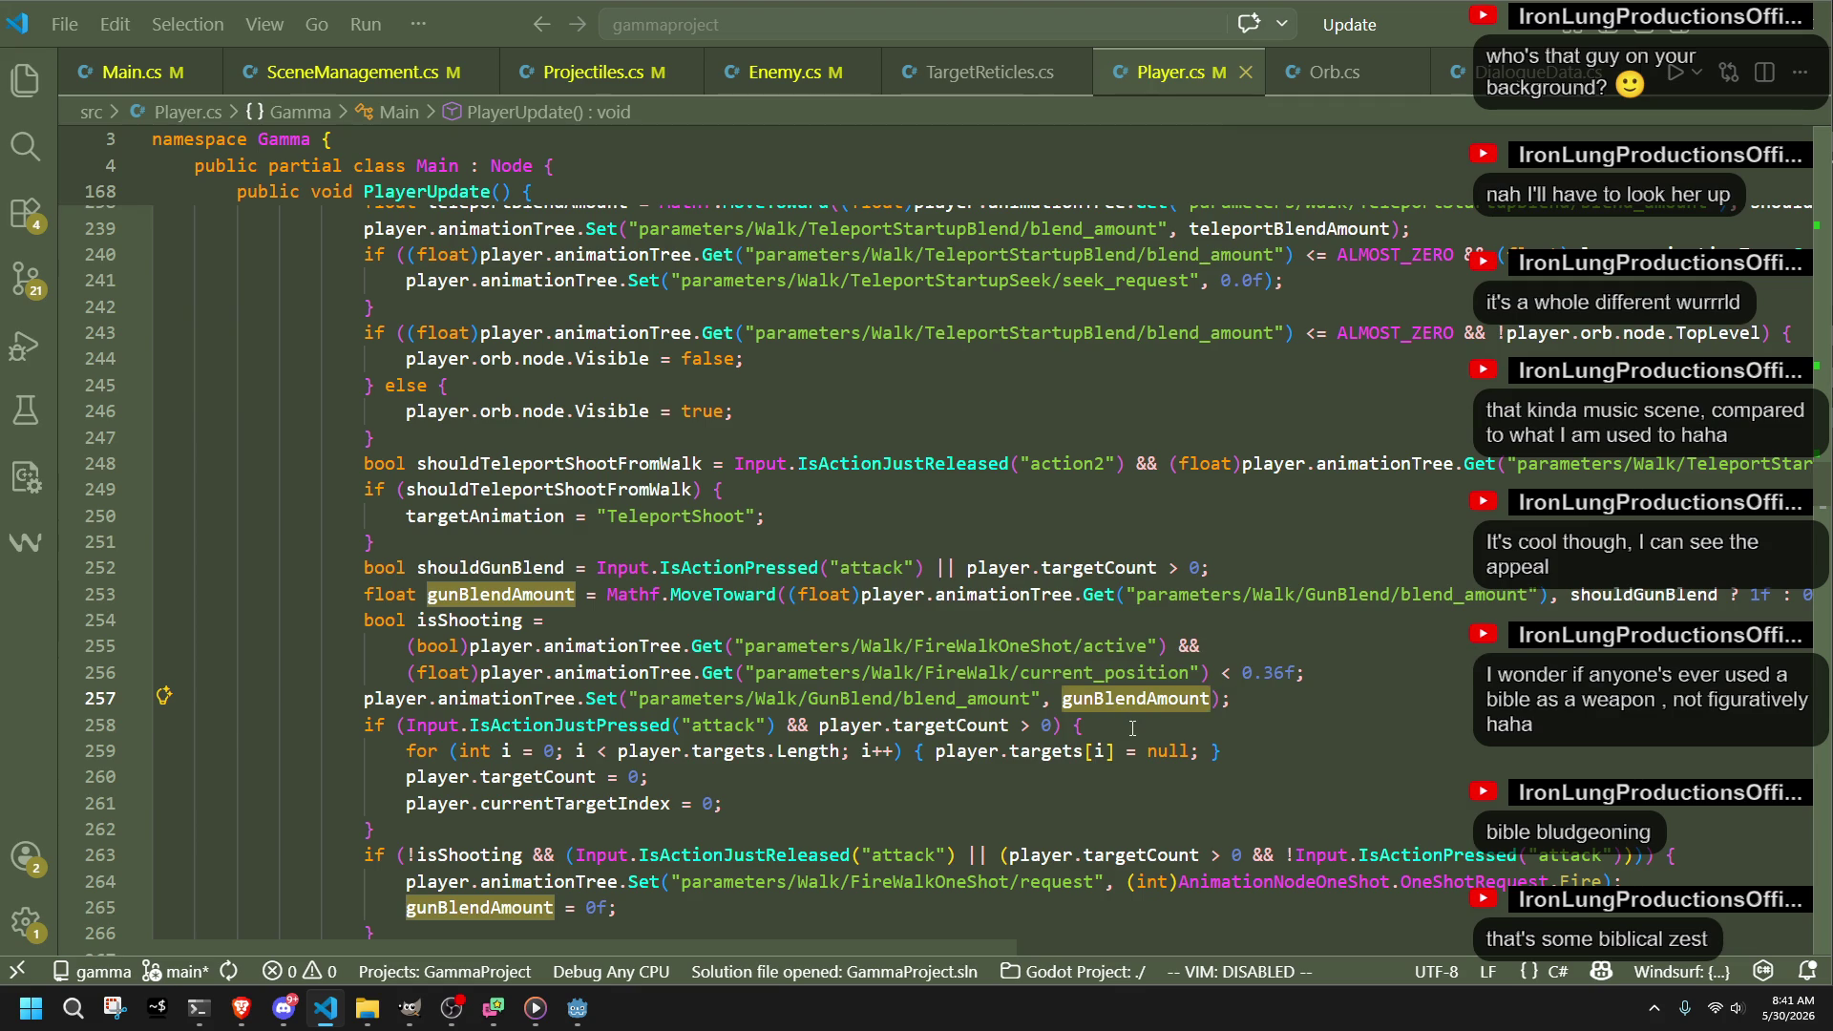
left_click(1125, 718)
left_click(1718, 594)
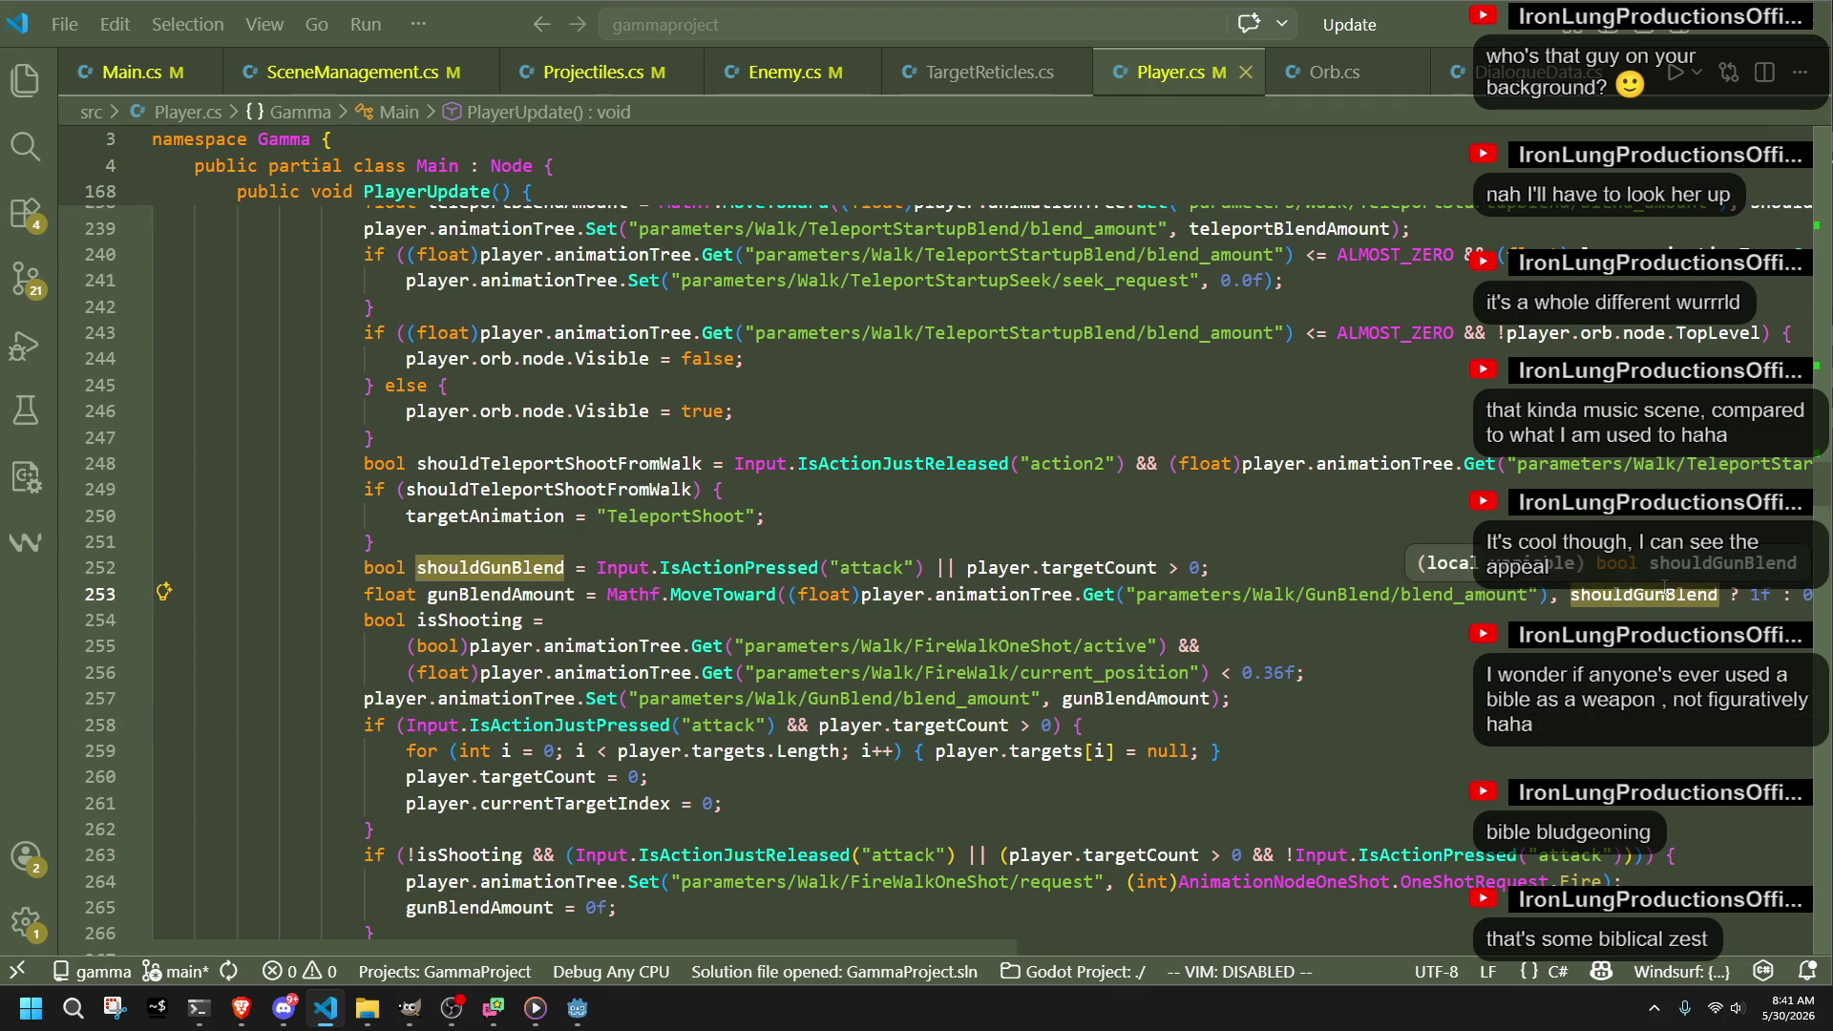
mouse_move(1337, 672)
left_mouse_down()
mouse_move(688, 673)
mouse_move(113, 617)
left_mouse_up()
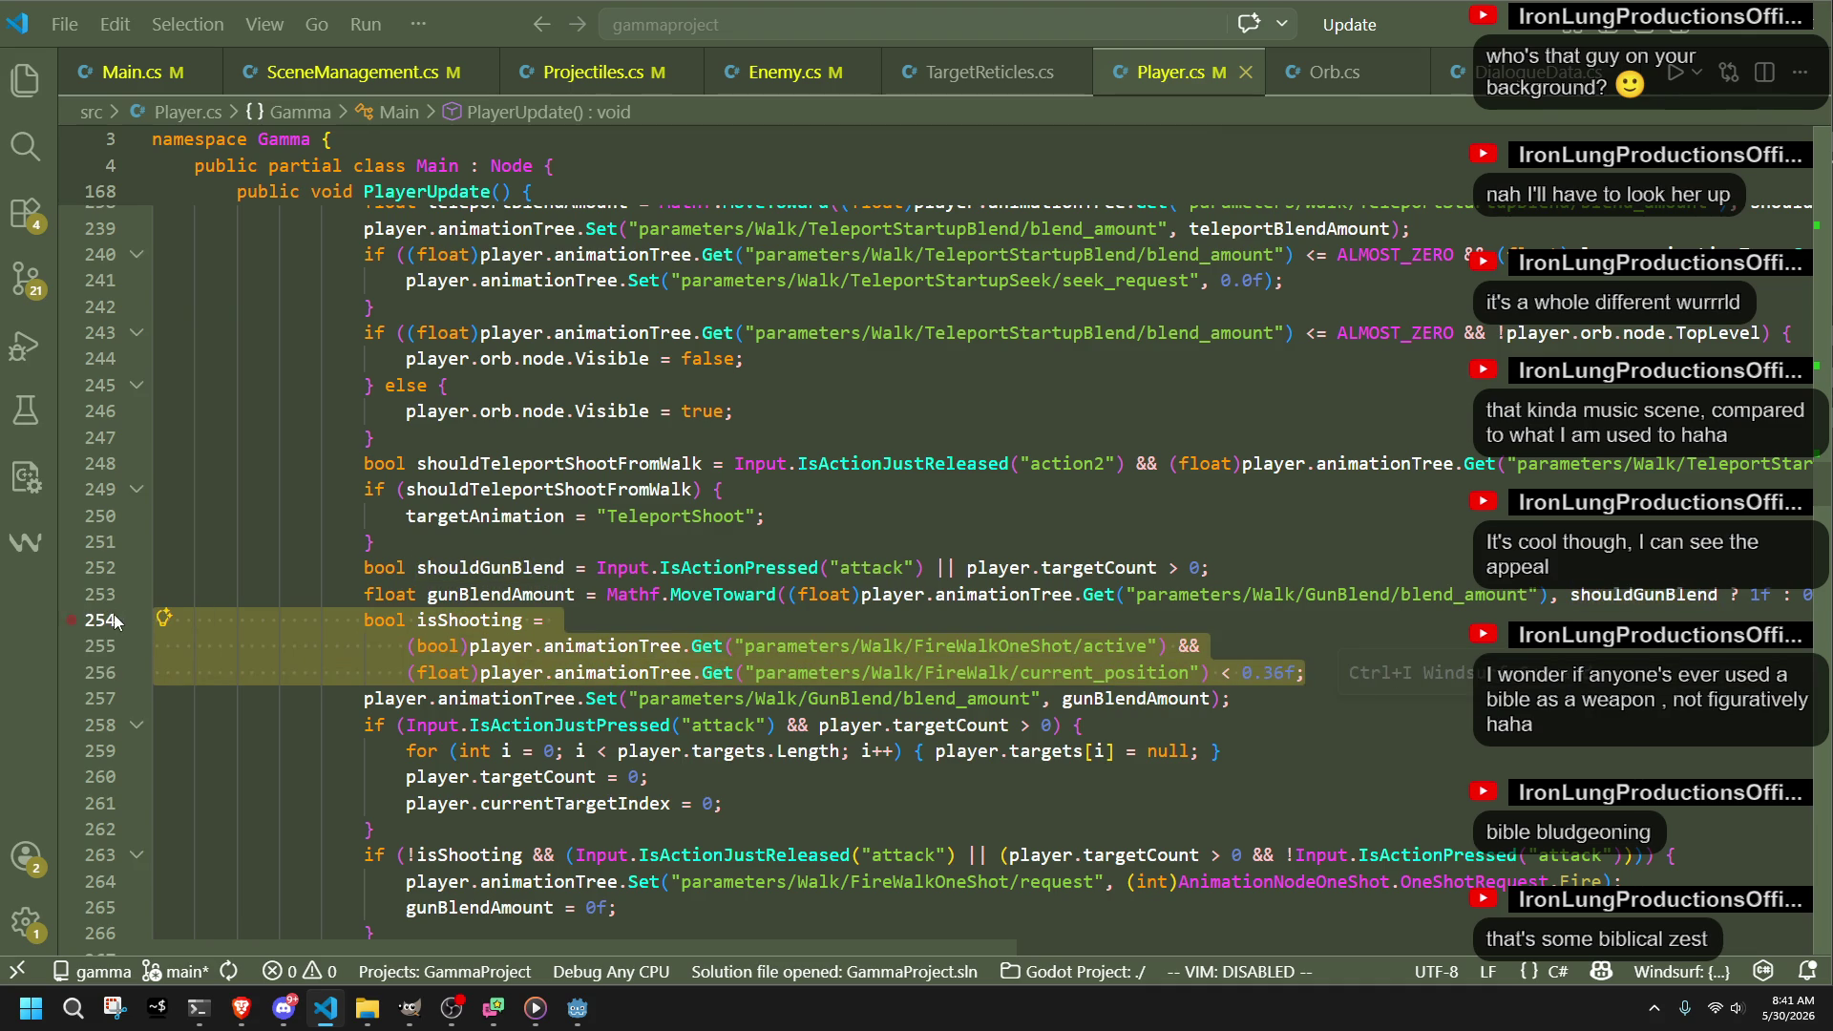
key("ctrl+x")
Step: Paste the isShooting declaration above shouldGunBlend on its own line, removing the leftover empty line
left_click(484, 541)
key("ctrl+v")
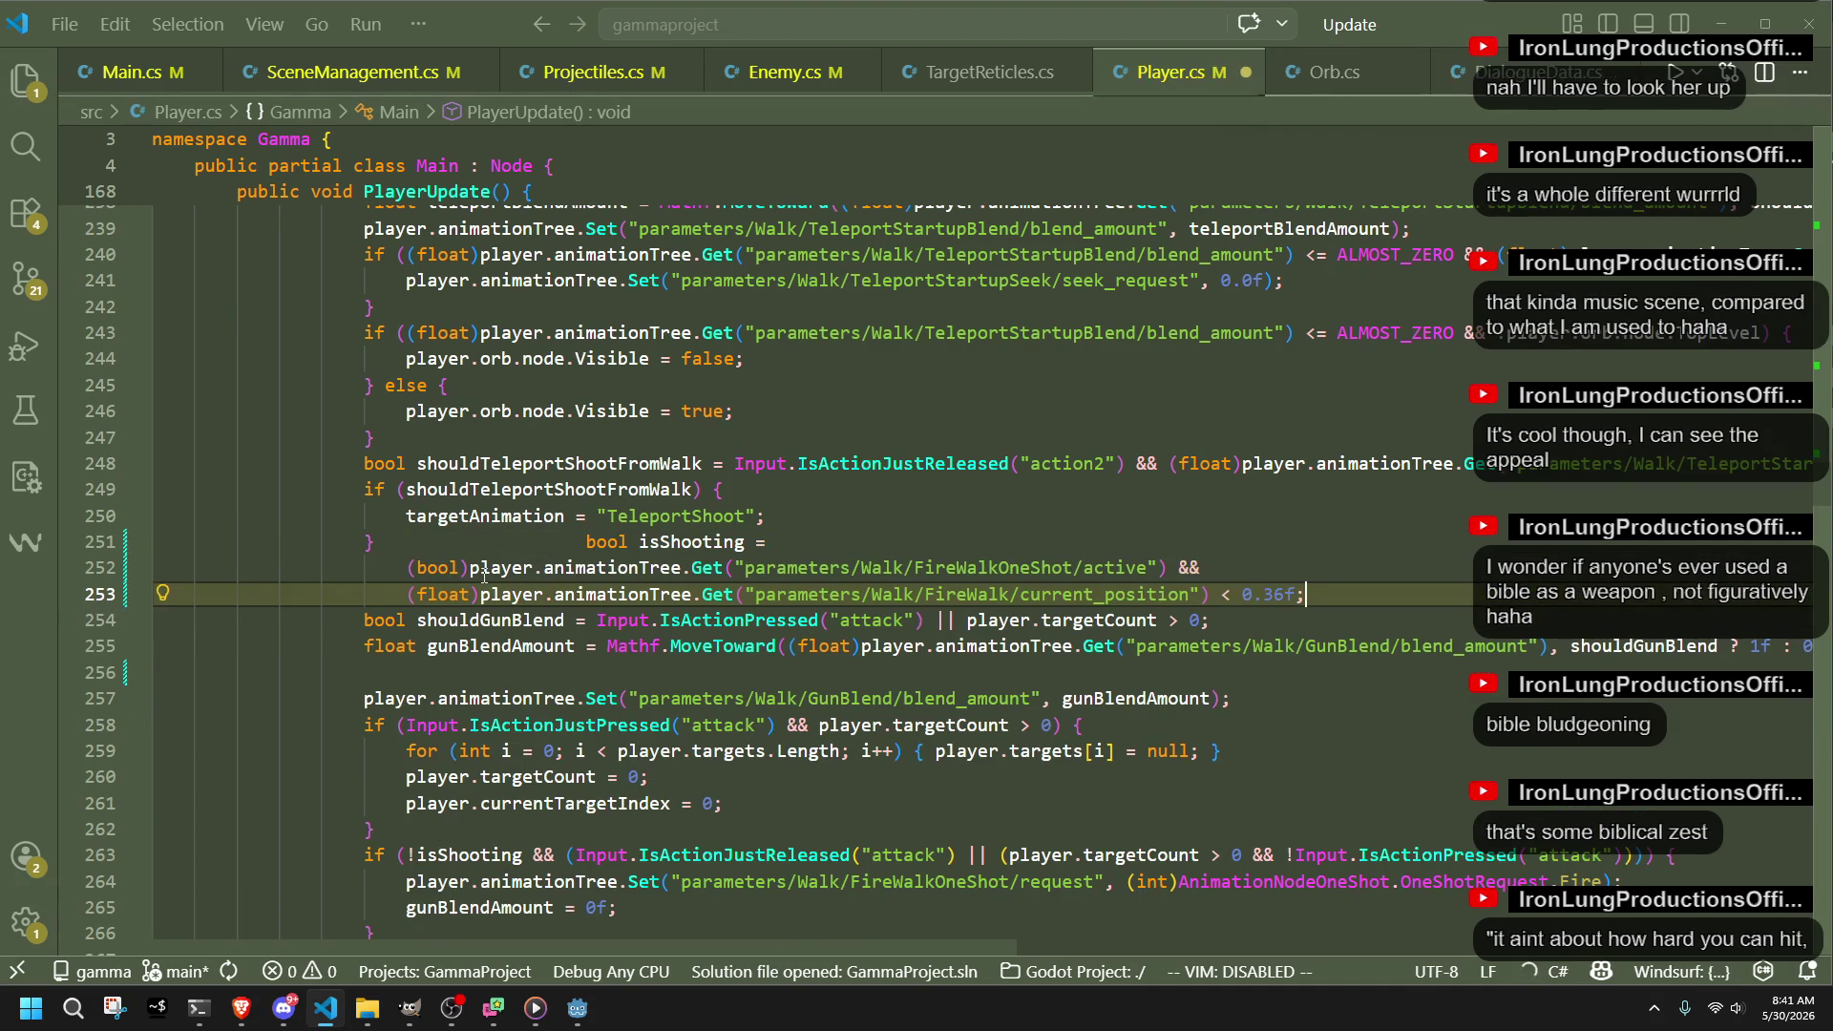
left_click(584, 542)
key("Return")
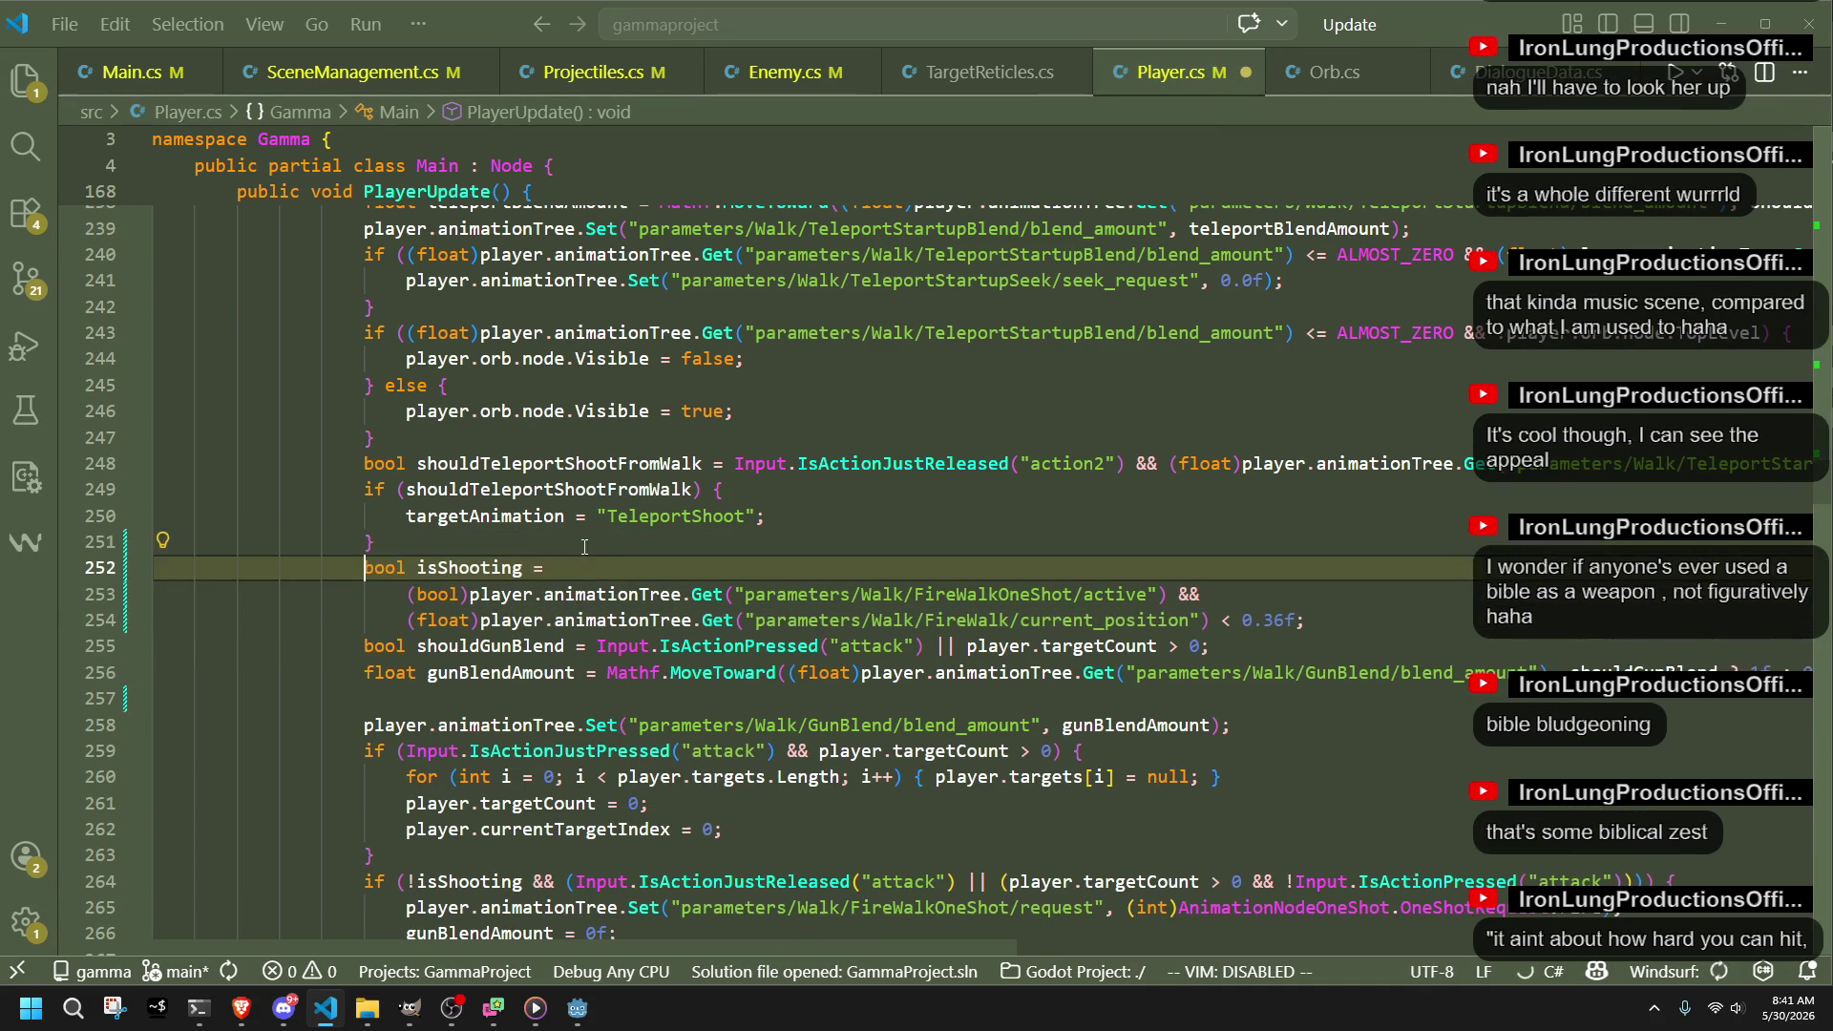
left_click(1318, 621)
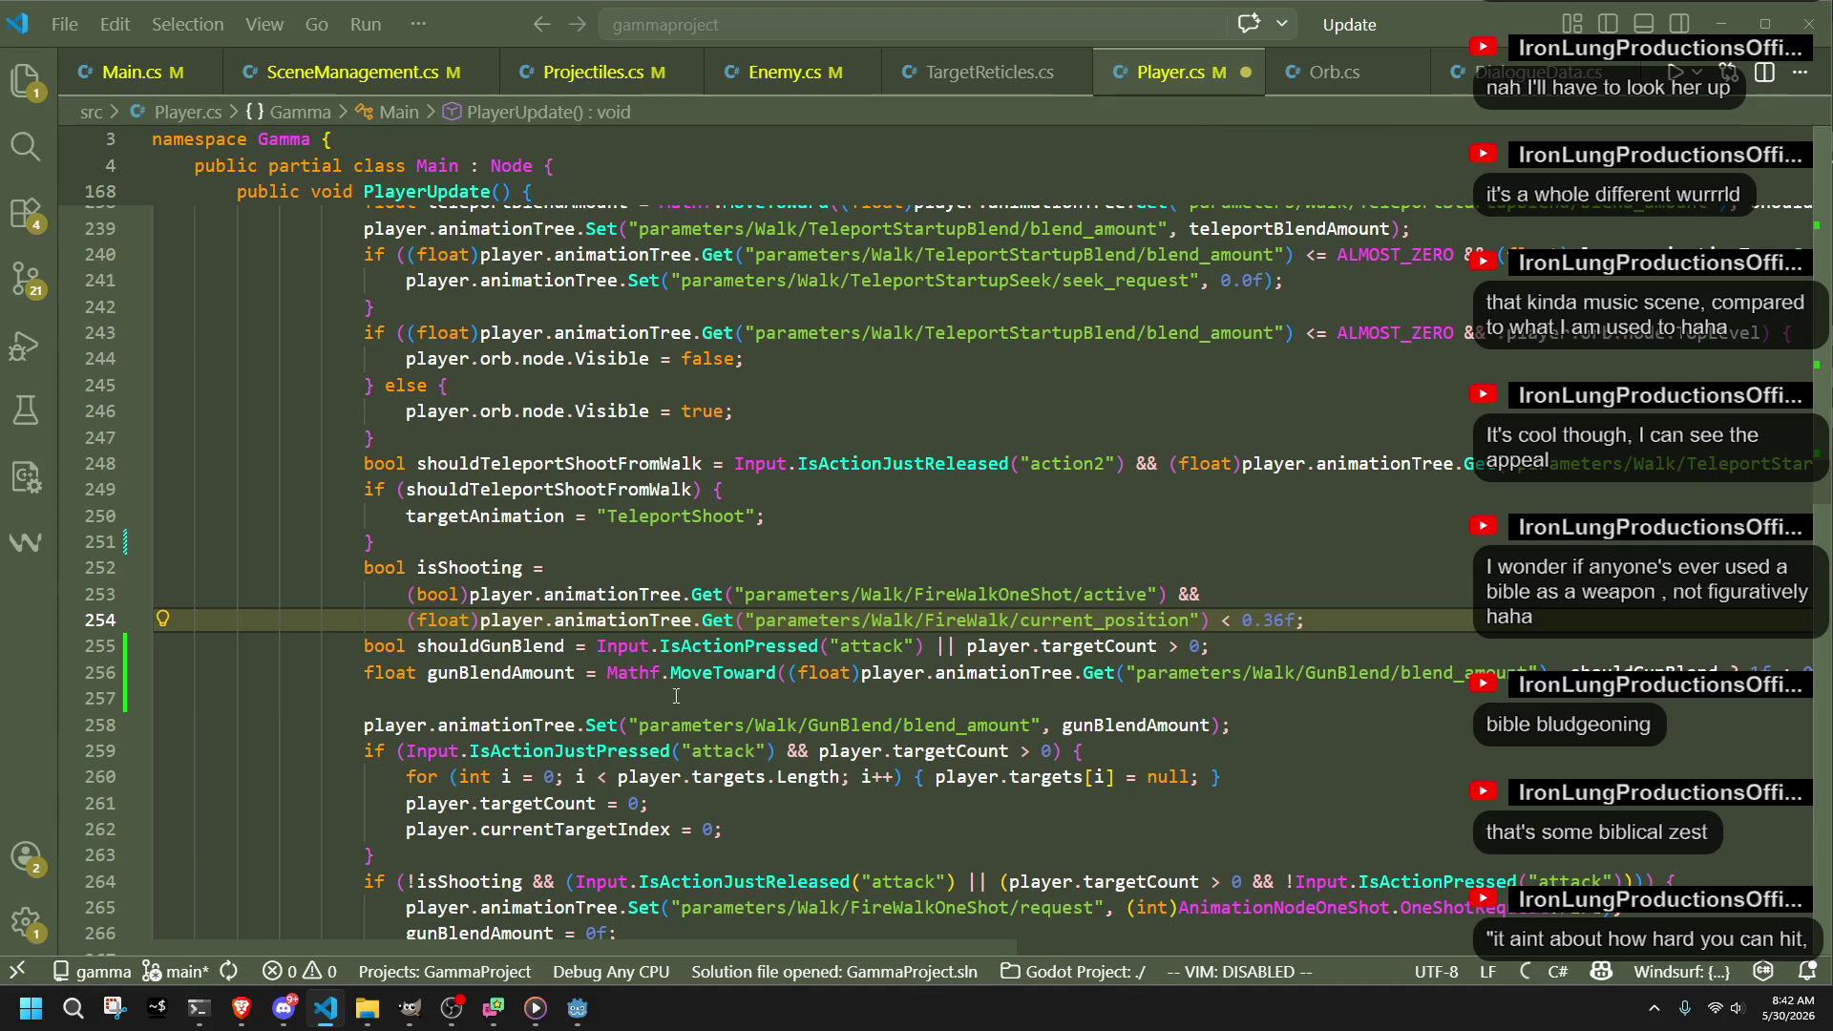
key("Down")
key("Down")
key("Down")
key("BackSpace")
left_click(1225, 621)
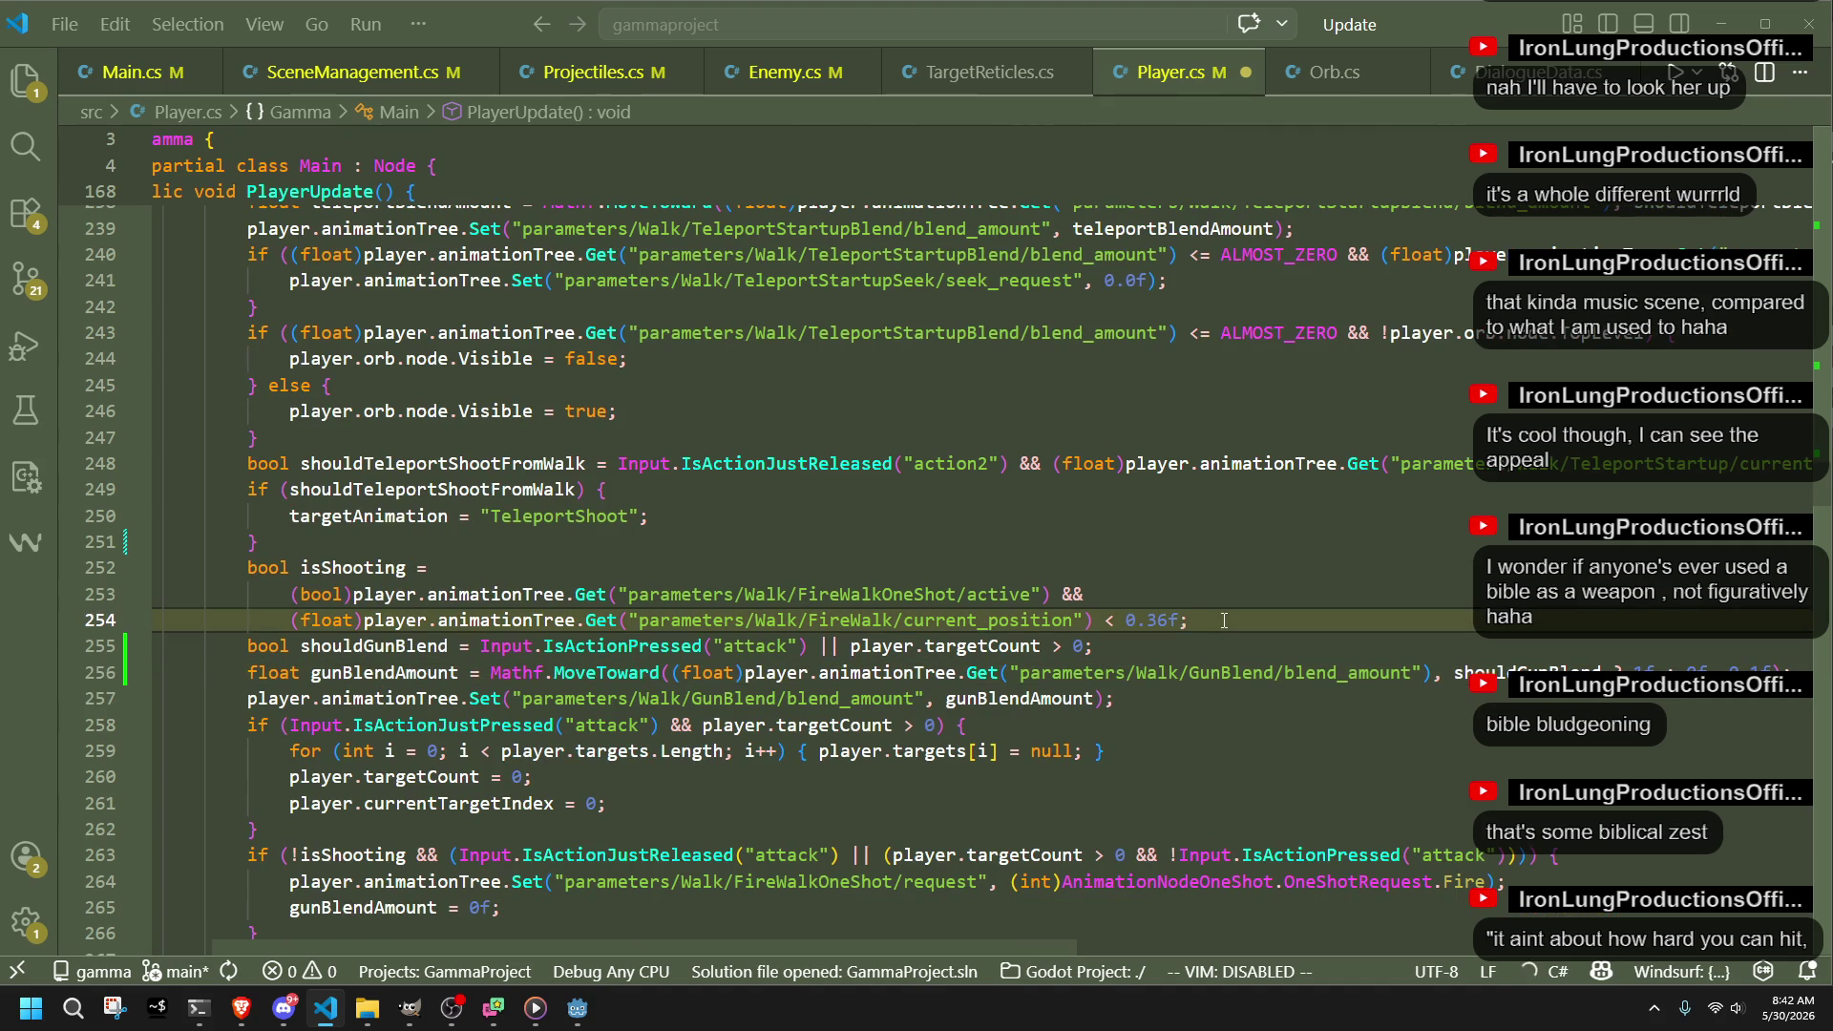
Step: Wrap the shouldGunBlend input condition in parentheses
left_click(1088, 673)
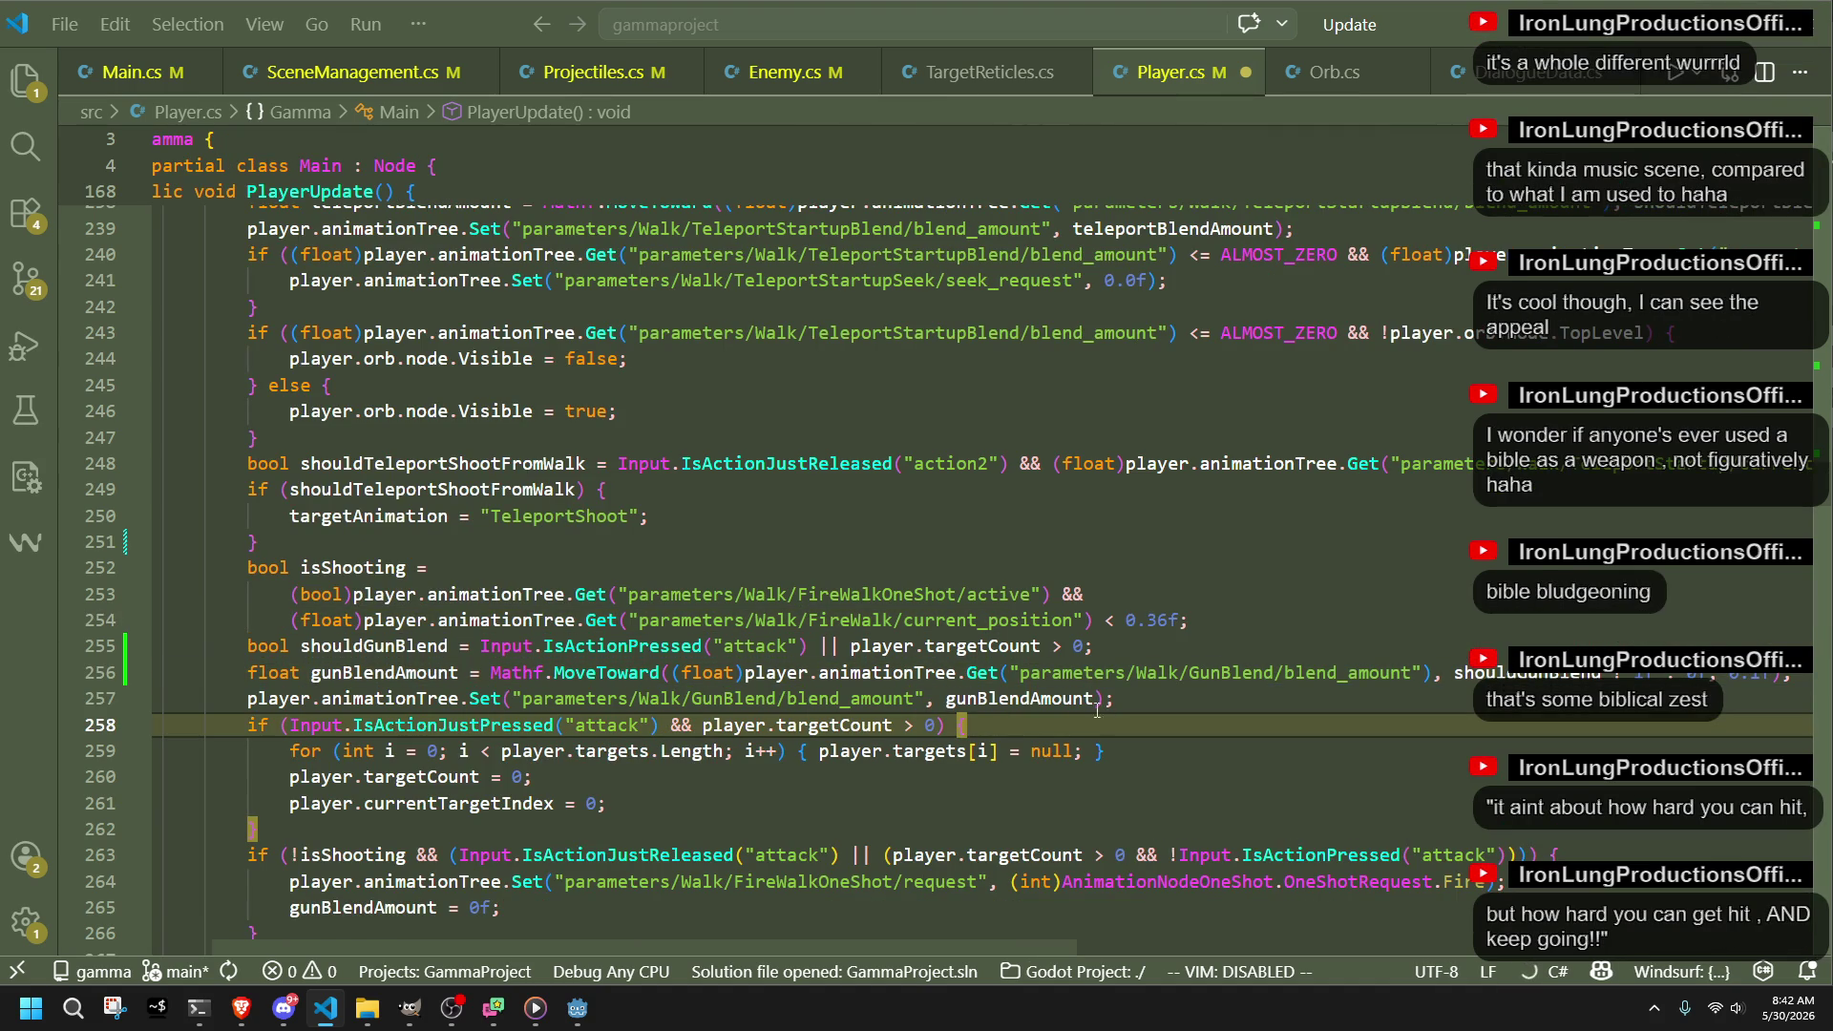
left_click(1095, 646)
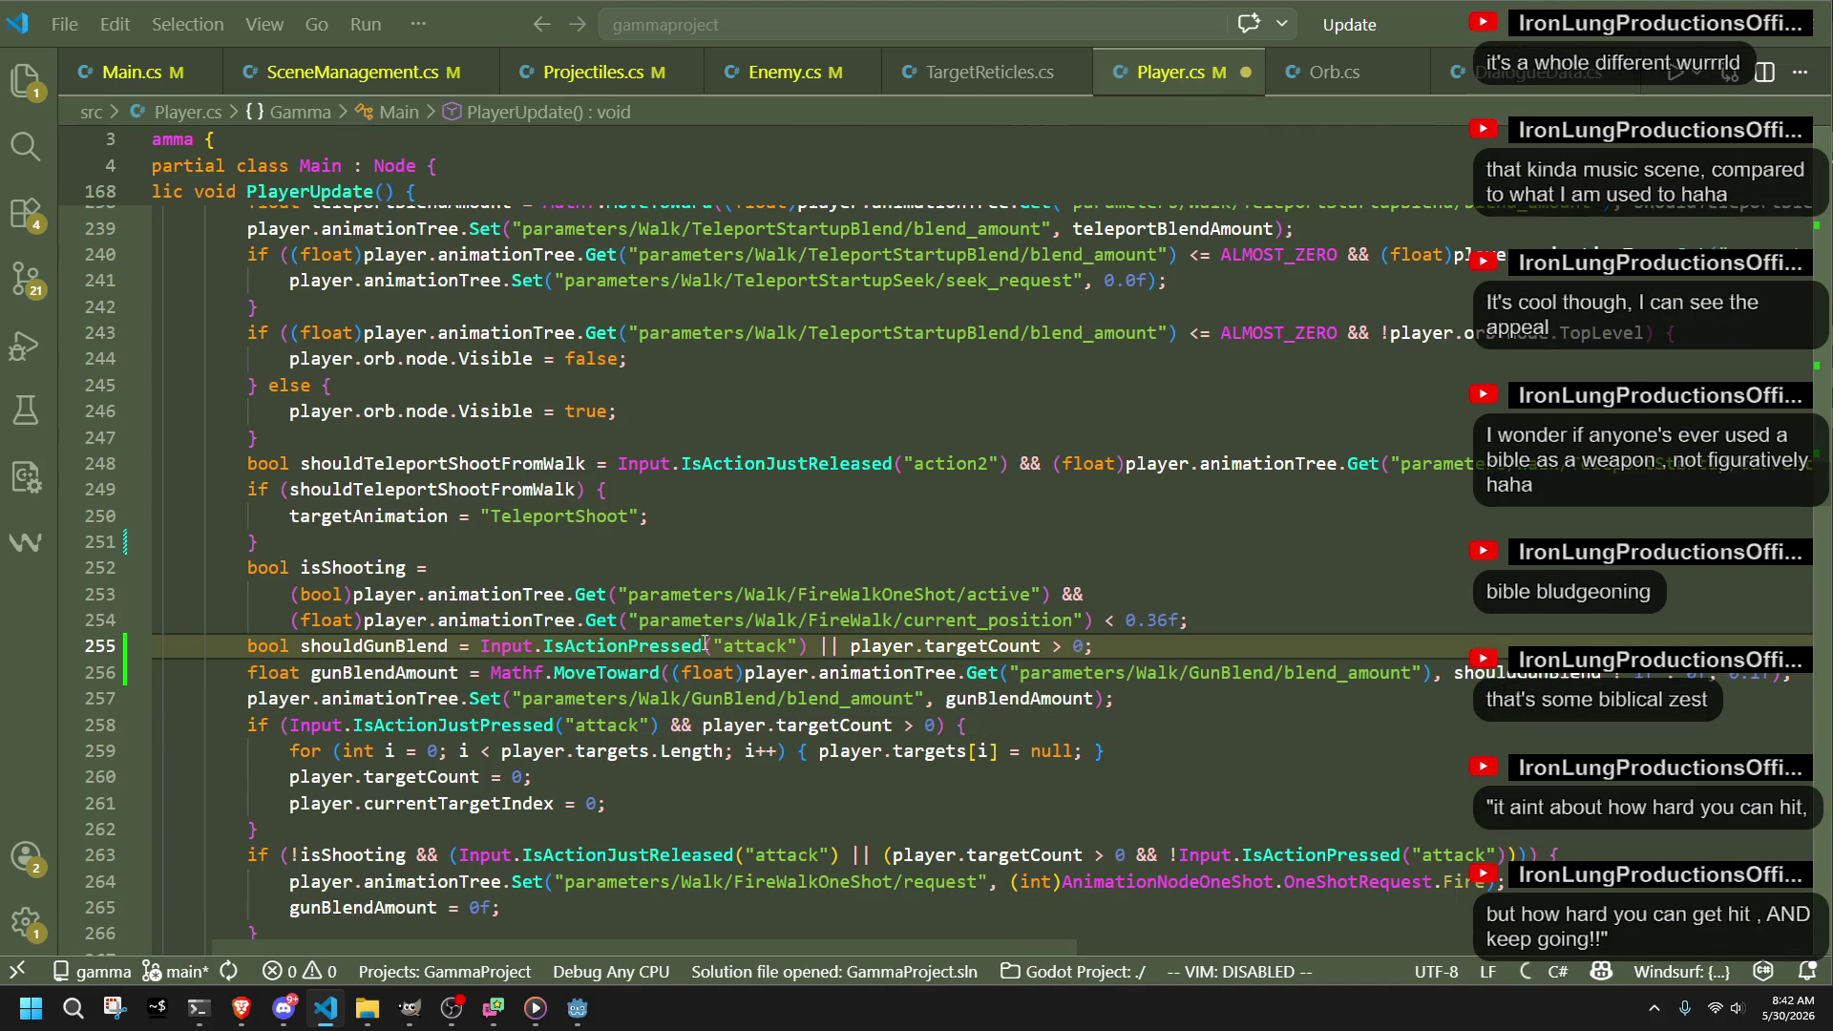
left_click(479, 646)
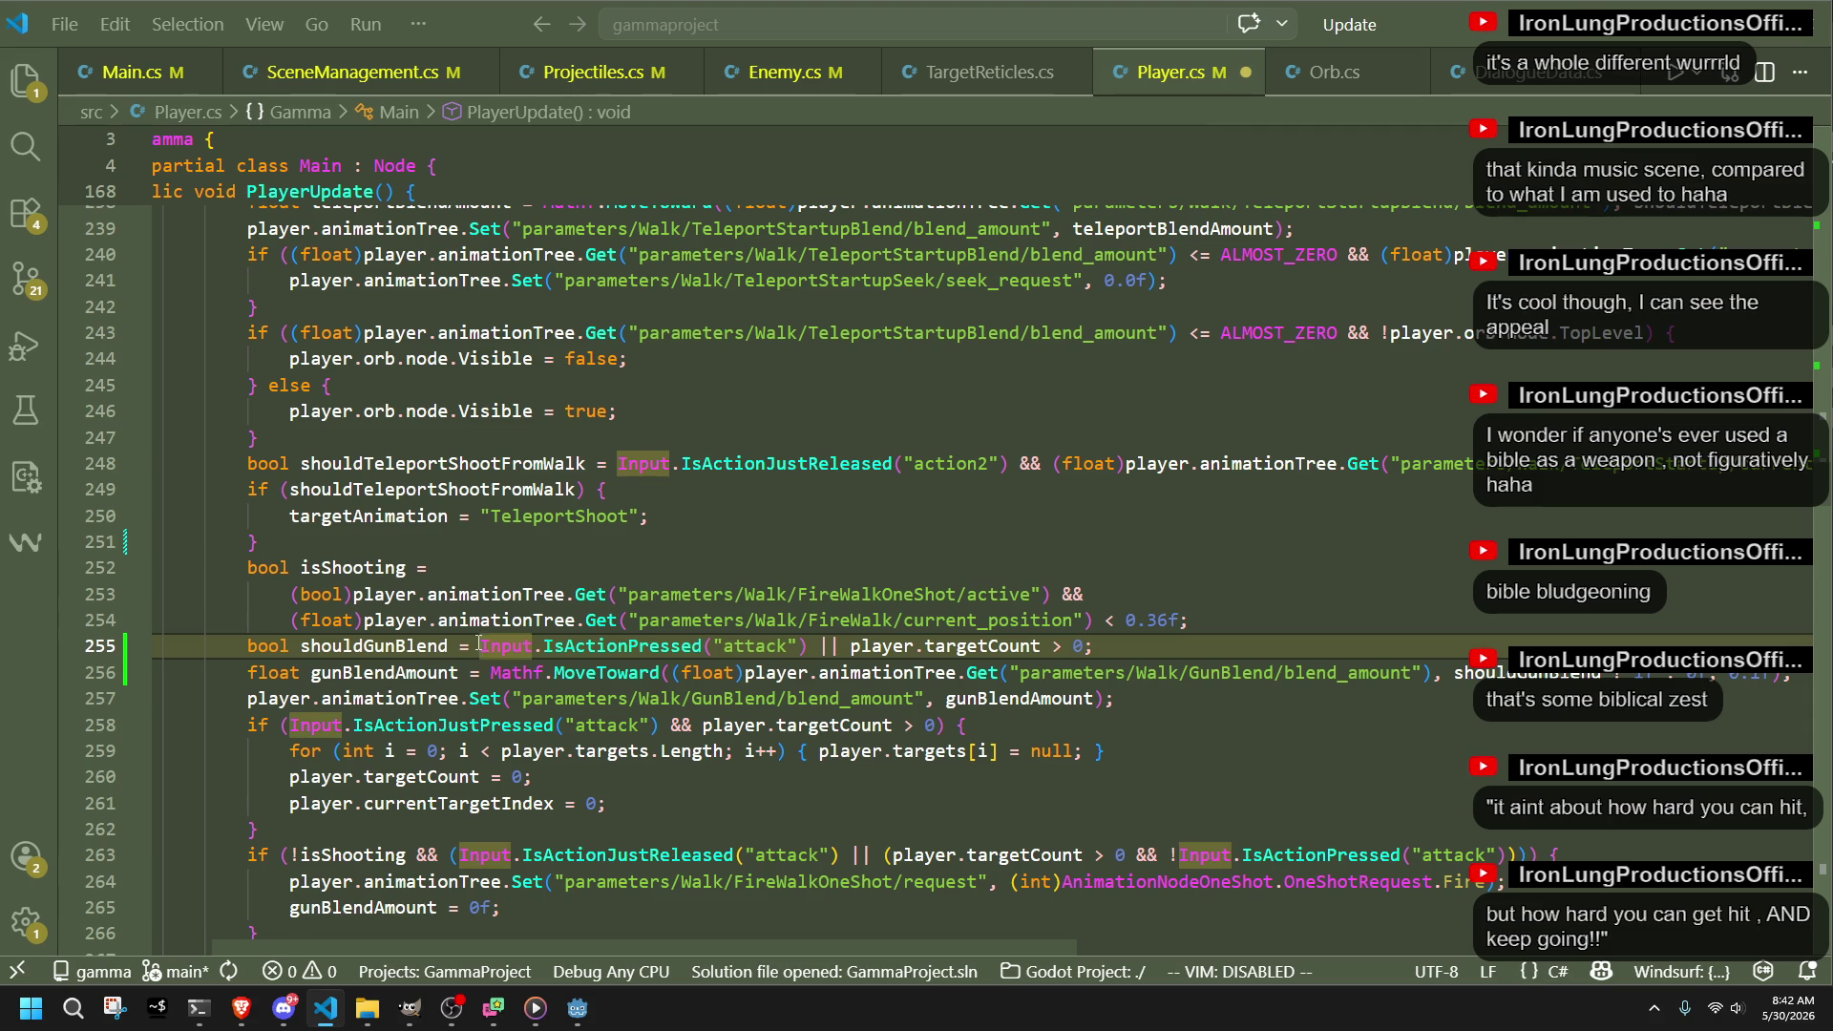
left_click_drag(480, 646, 1095, 647)
type("(")
key("Down")
key("Down")
key("Down")
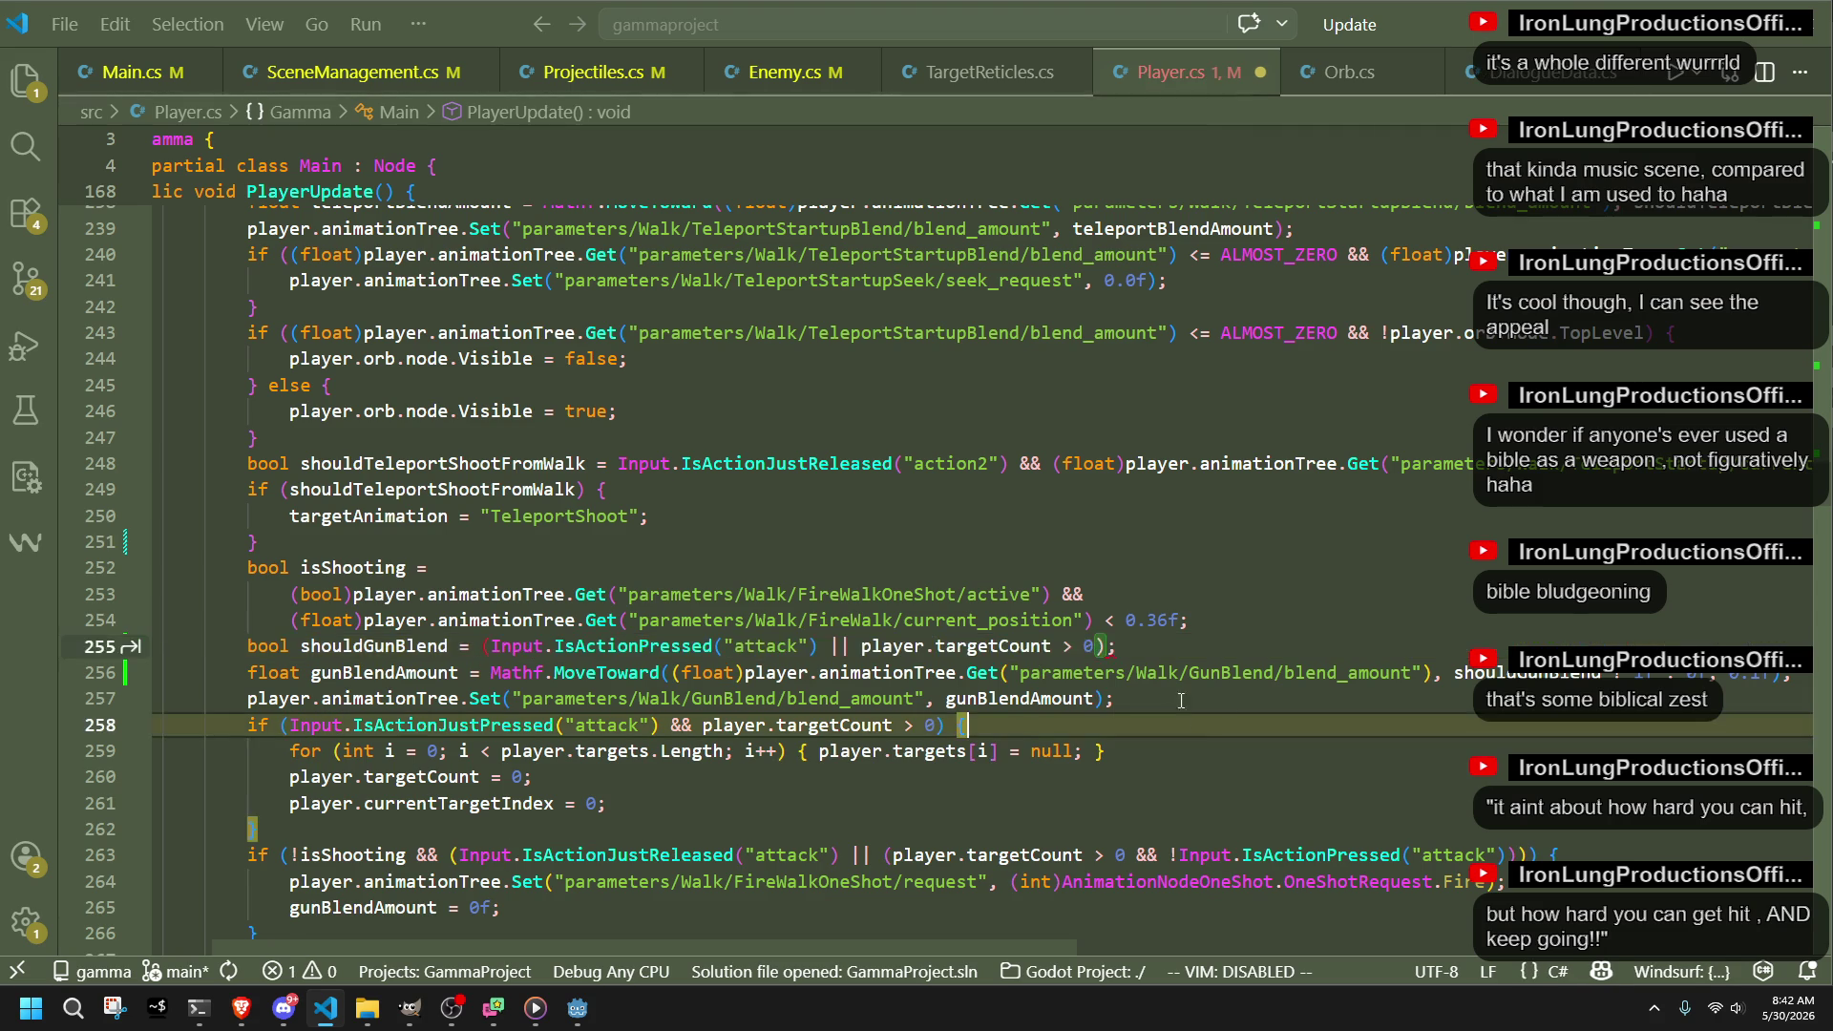
type("{")
Step: Prefix the shouldGunBlend condition with '!isShooting && (', save Player.cs and return to Godot
left_click(491, 639)
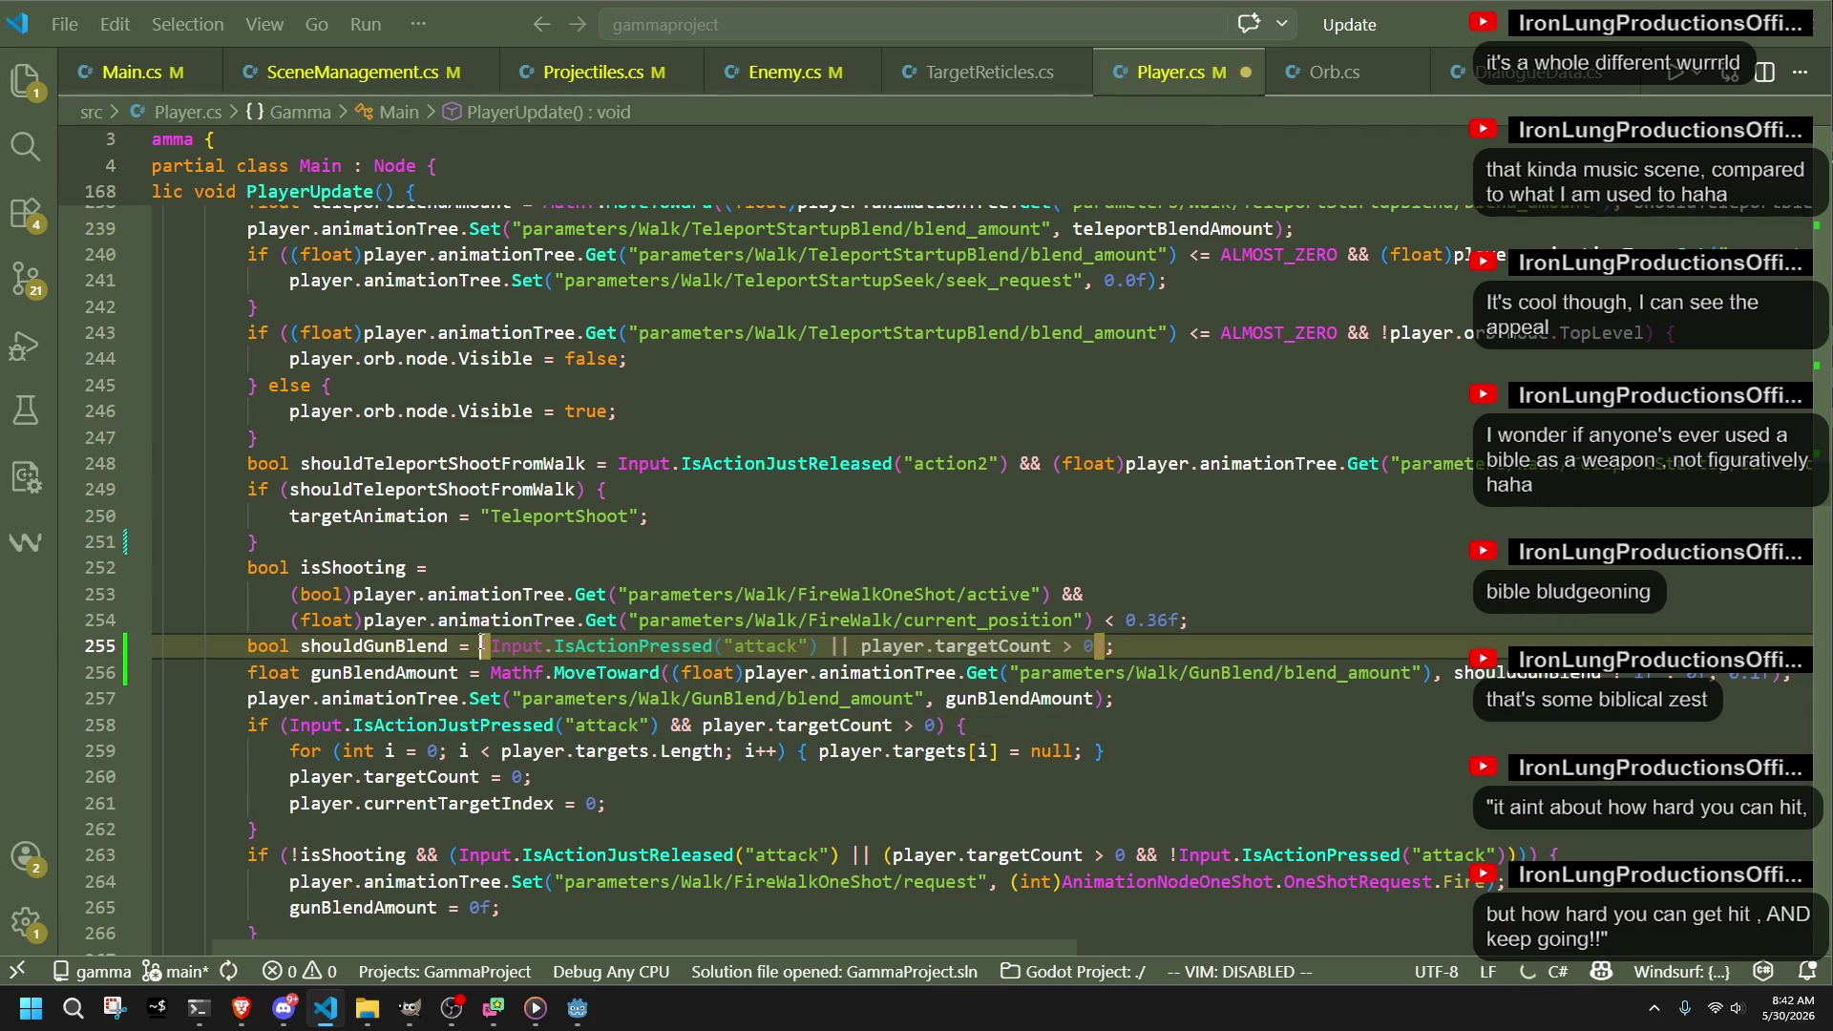
mouse_move(669, 671)
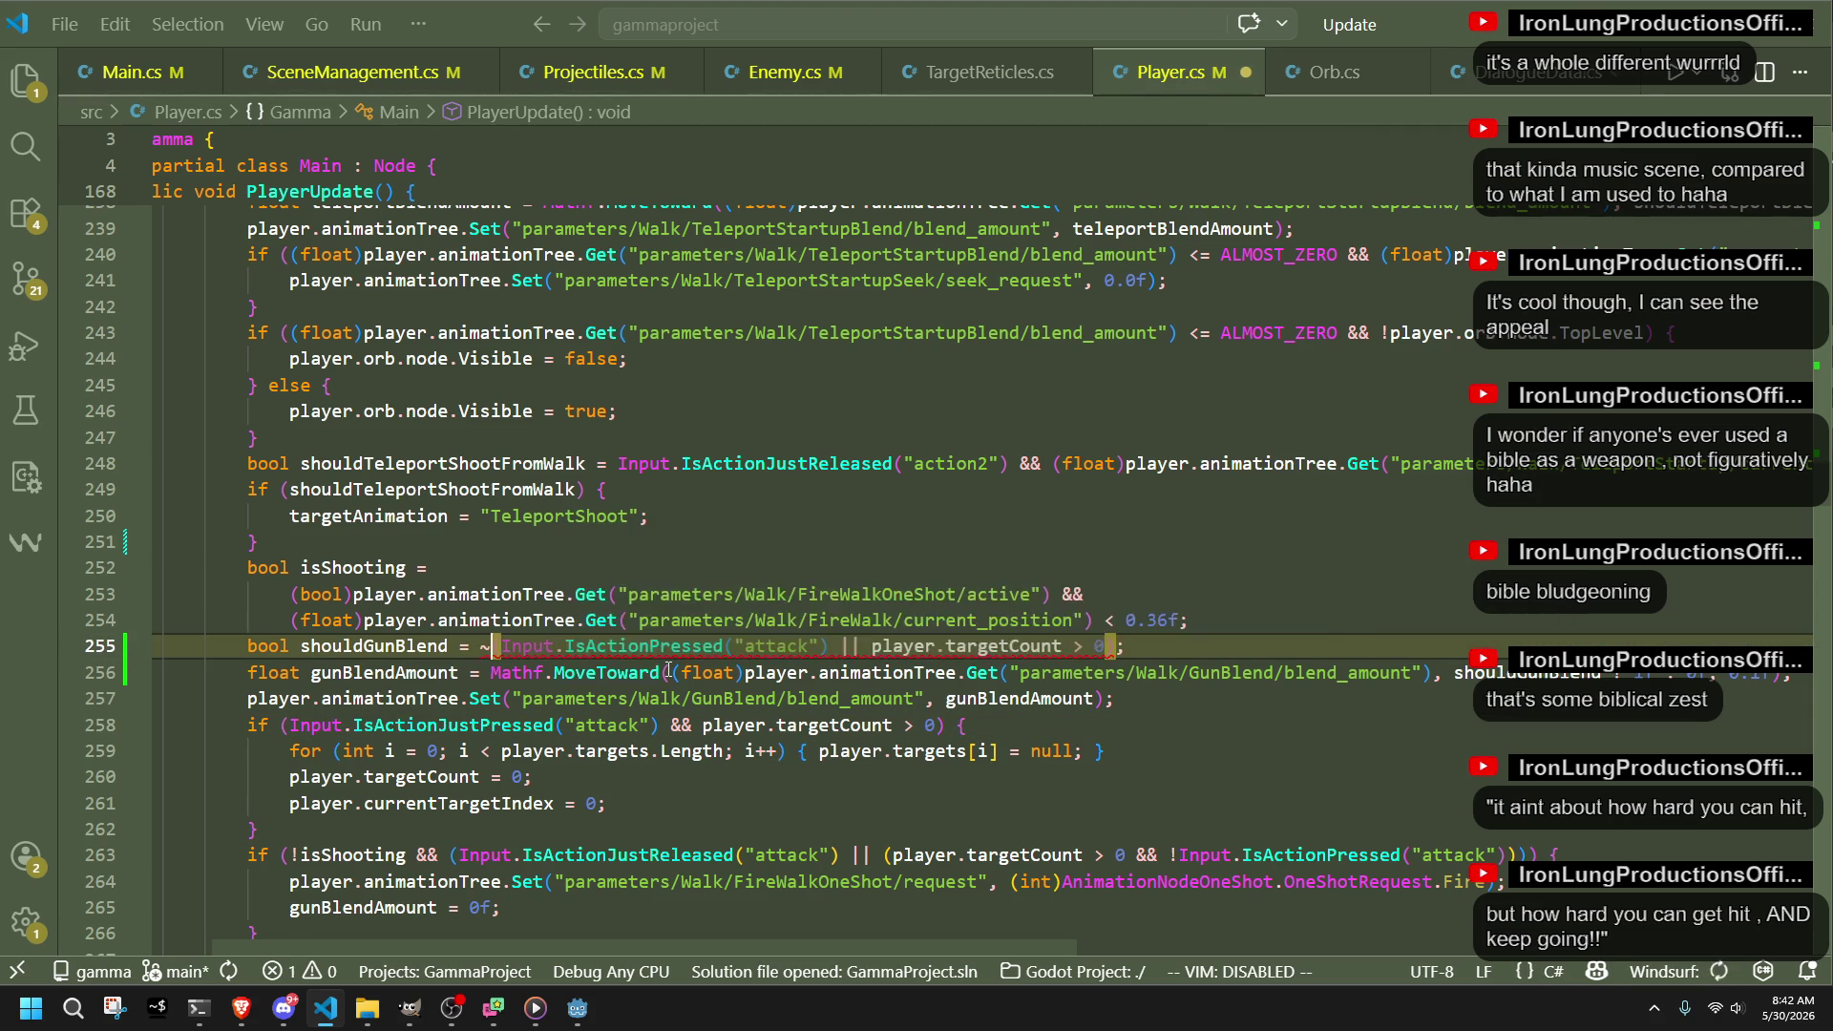
key("BackSpace")
type("!is")
type("Shooting")
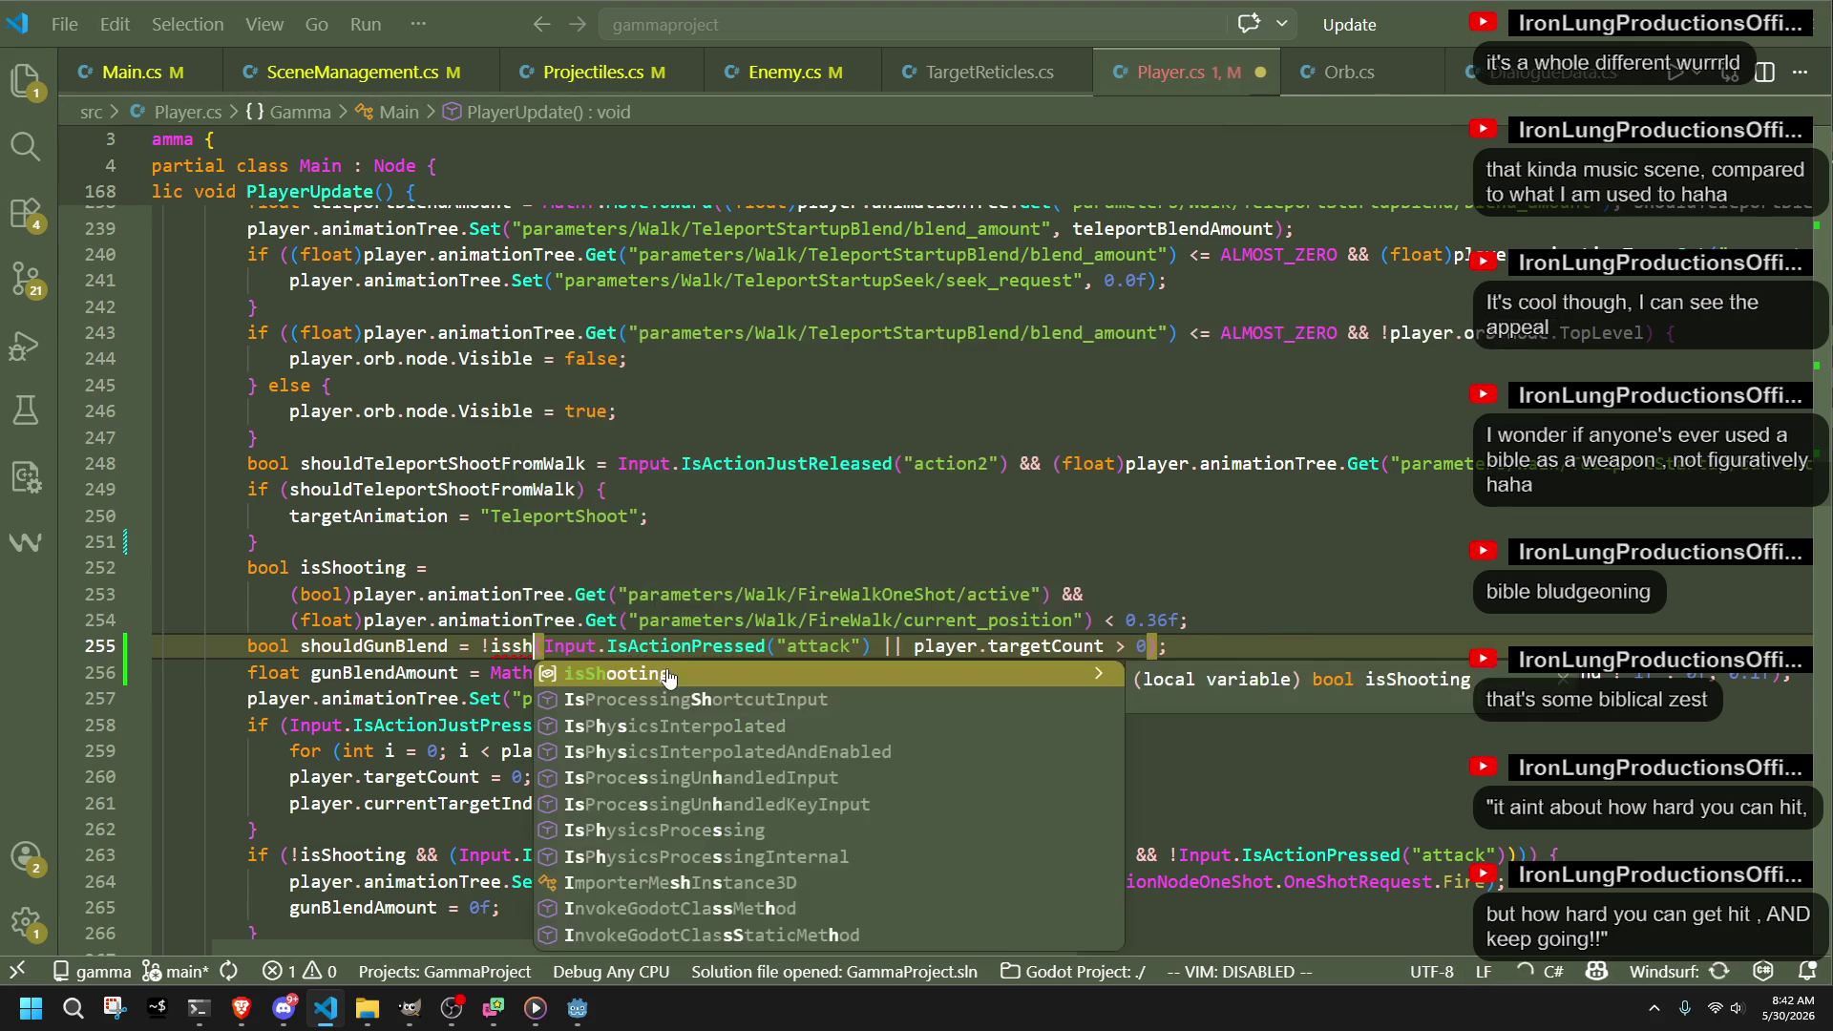
type(" && (")
key("ctrl+s")
left_click(895, 752)
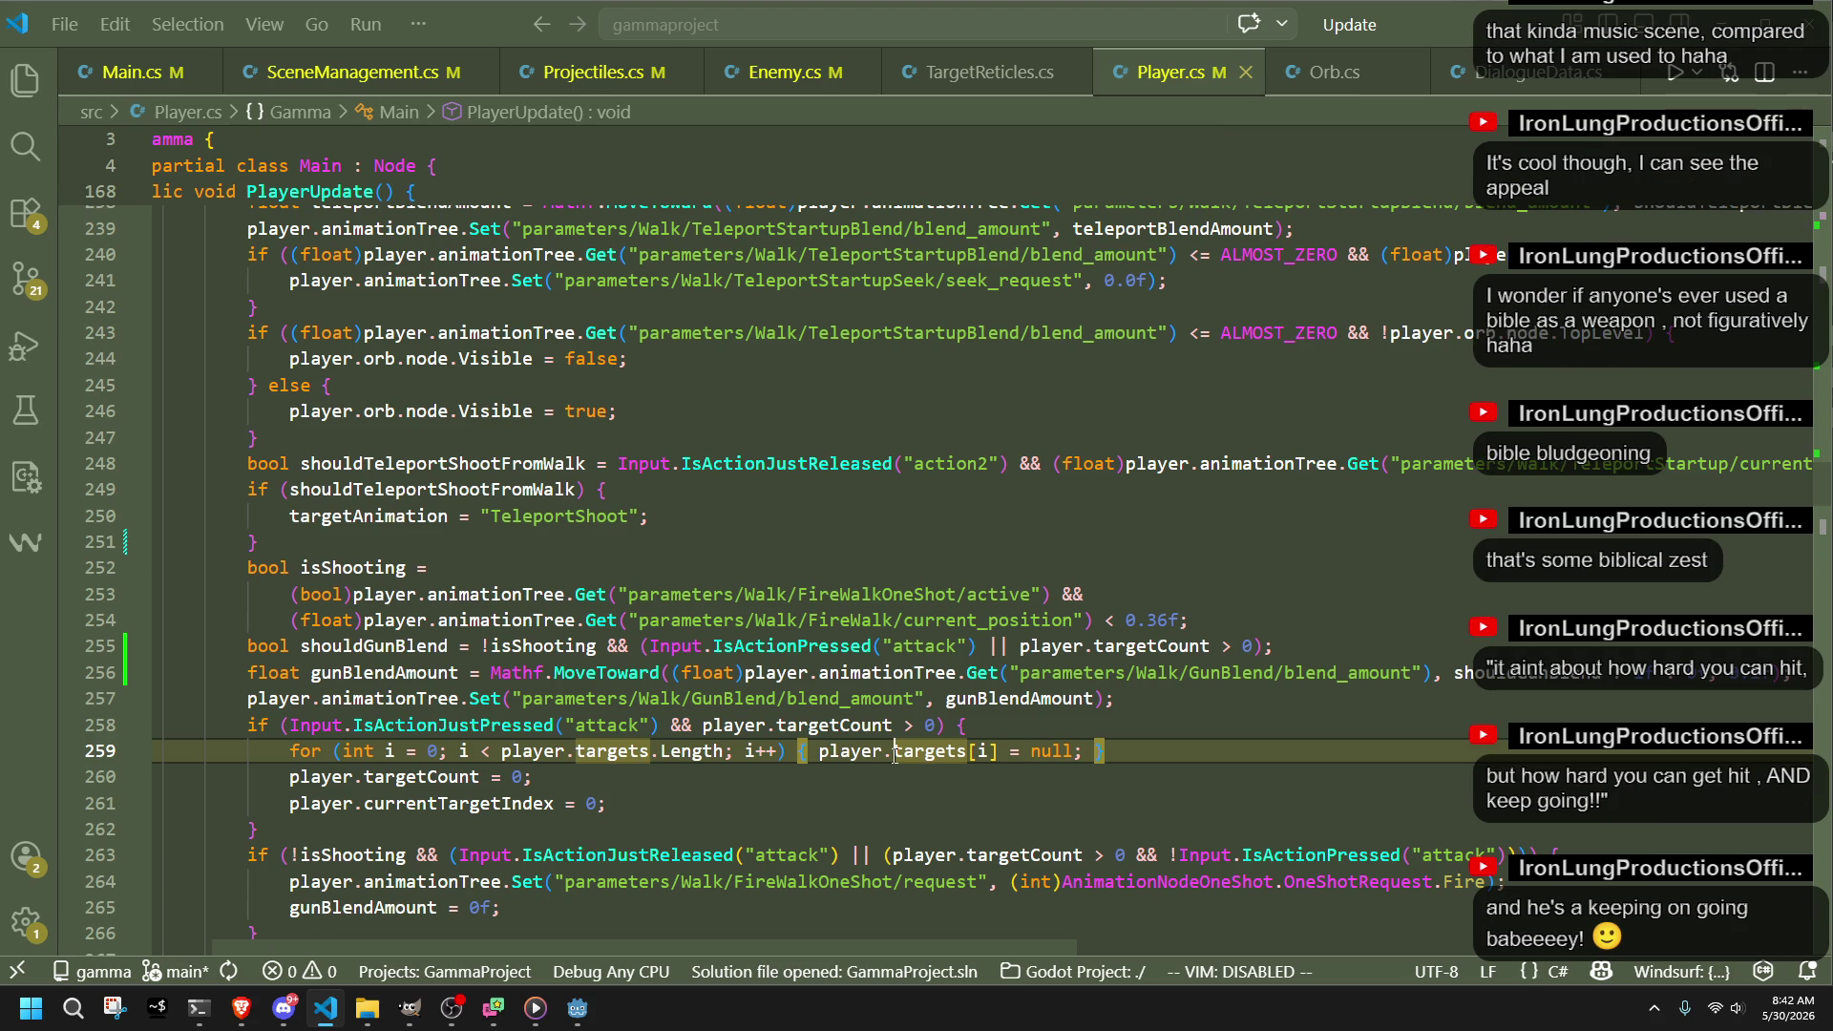
key("alt+Tab")
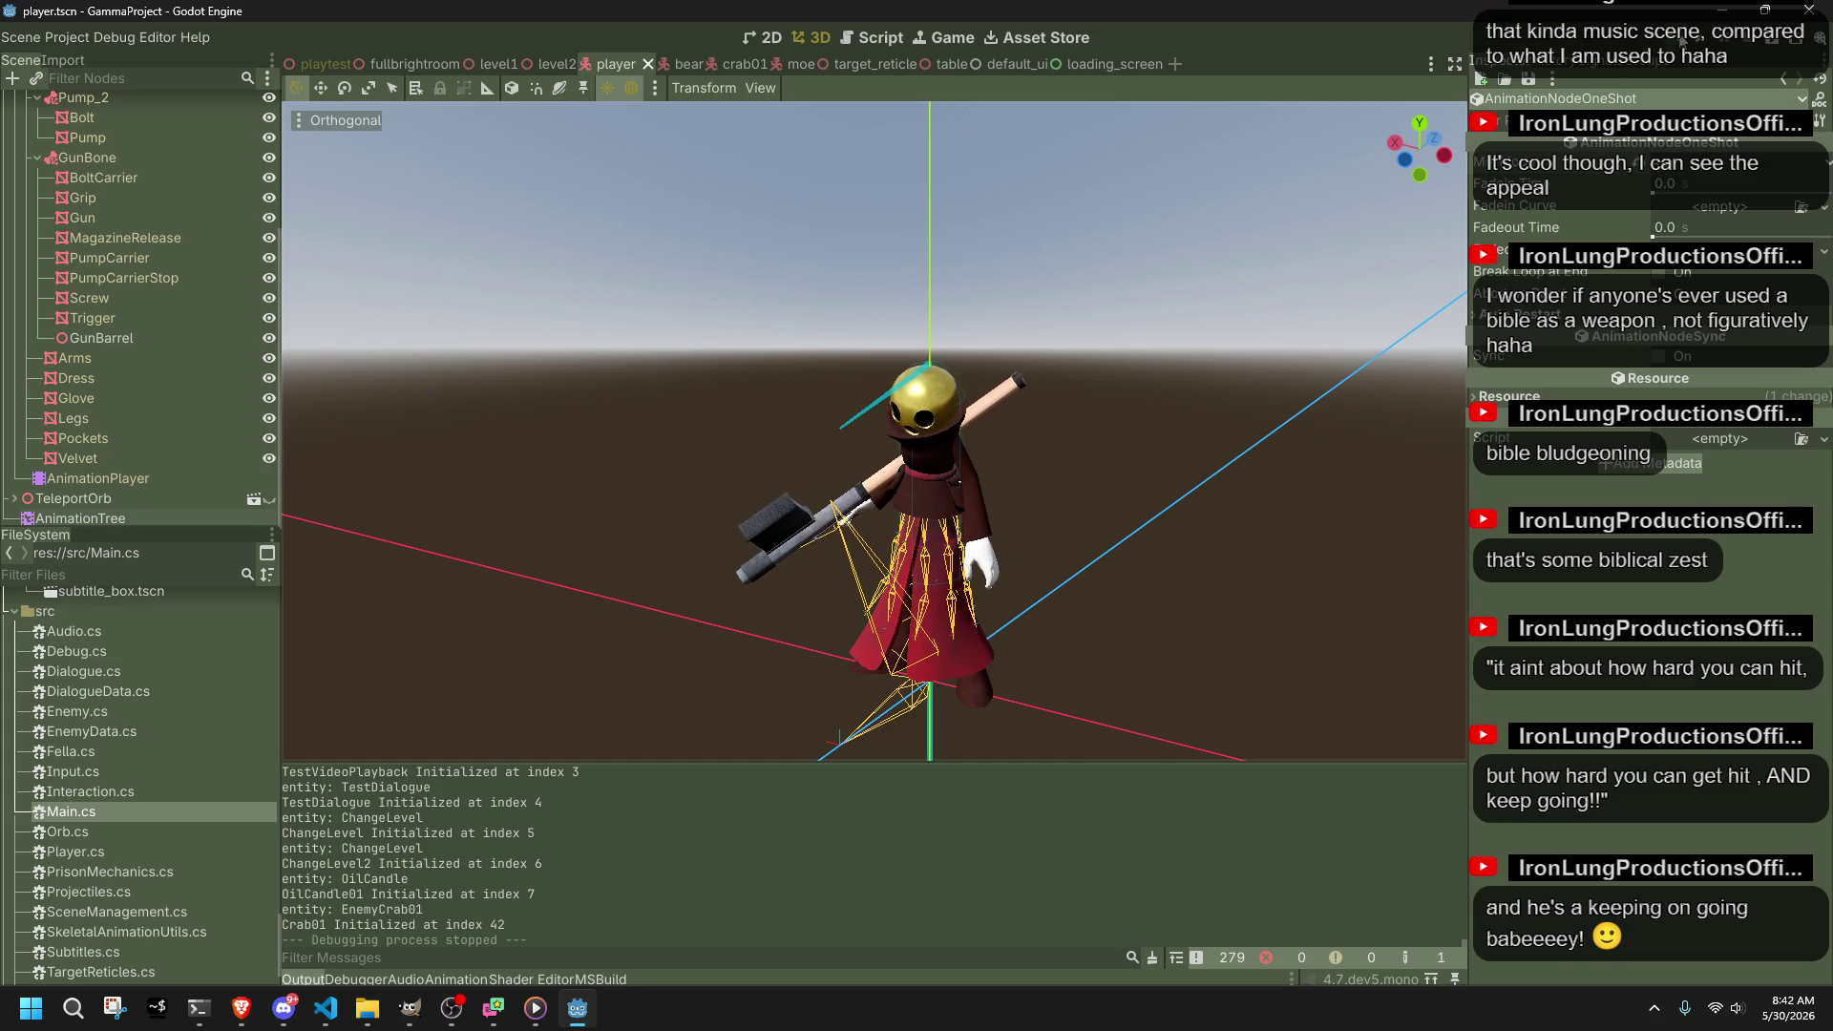
Step: Rebuild and launch the game, then run, jump onto the tiled platform and roll
left_click(1696, 43)
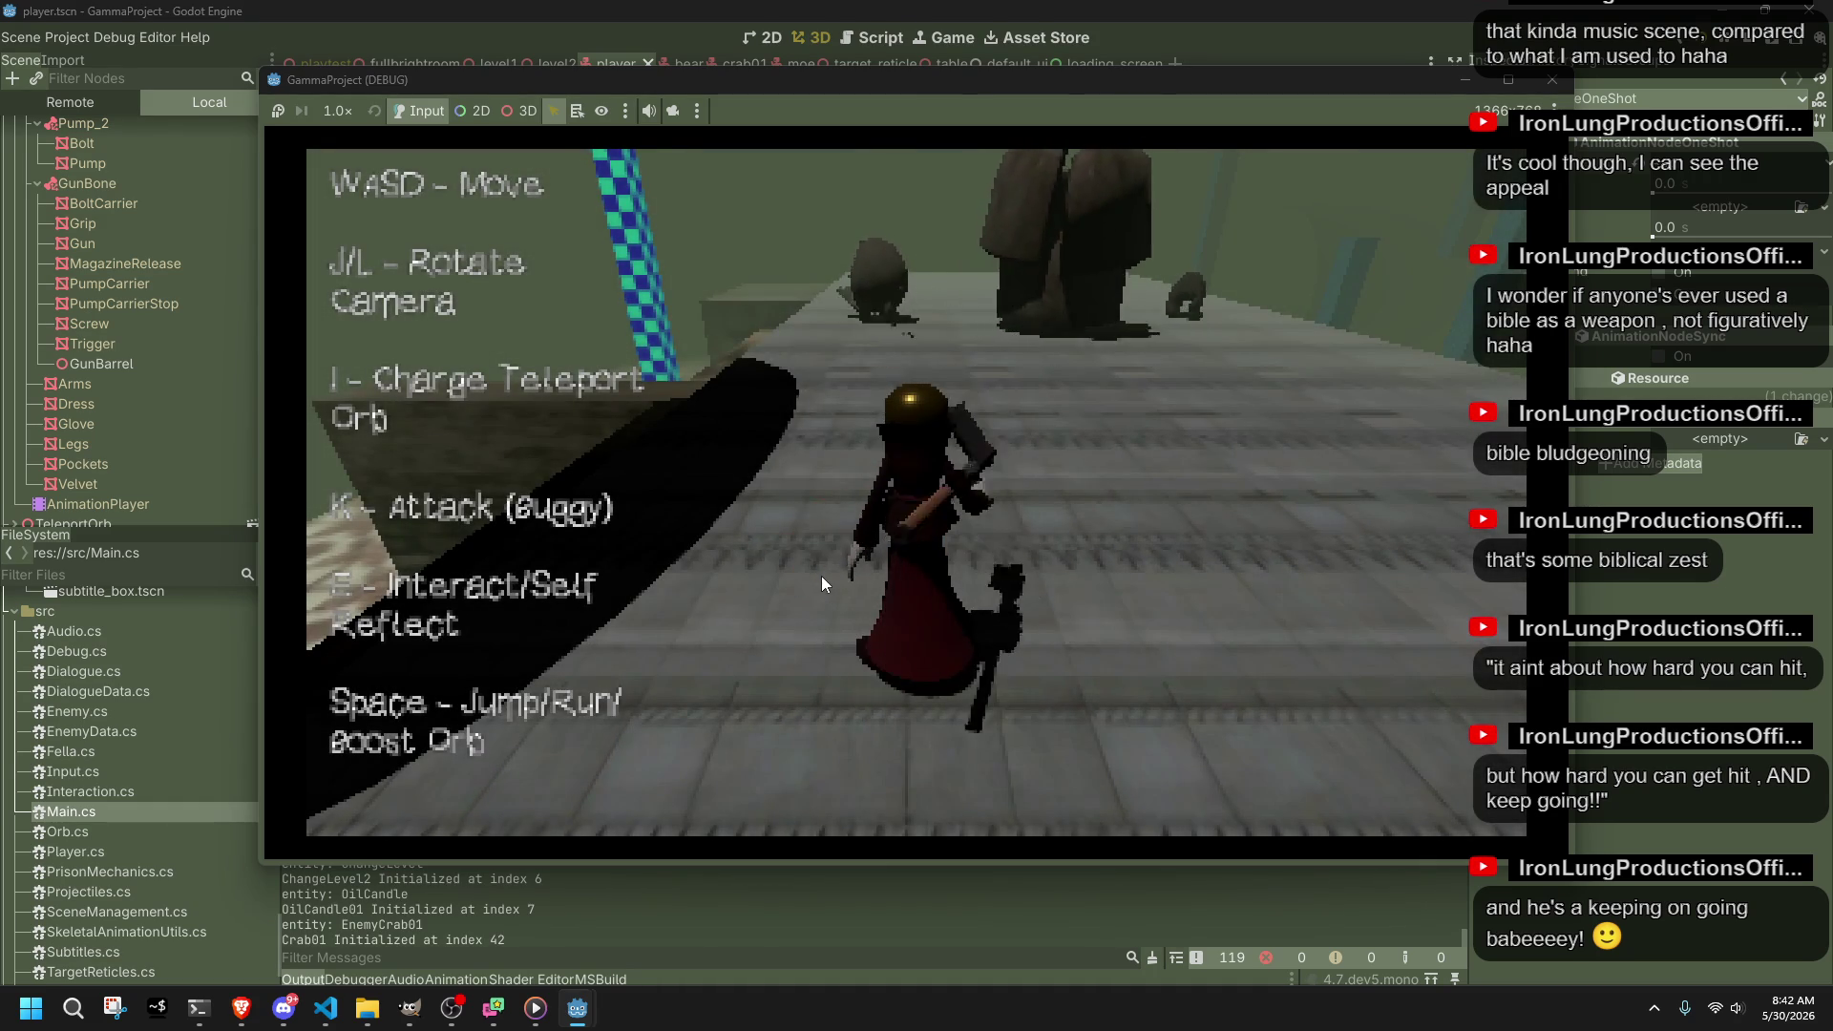
key("w")
key("space")
key("w")
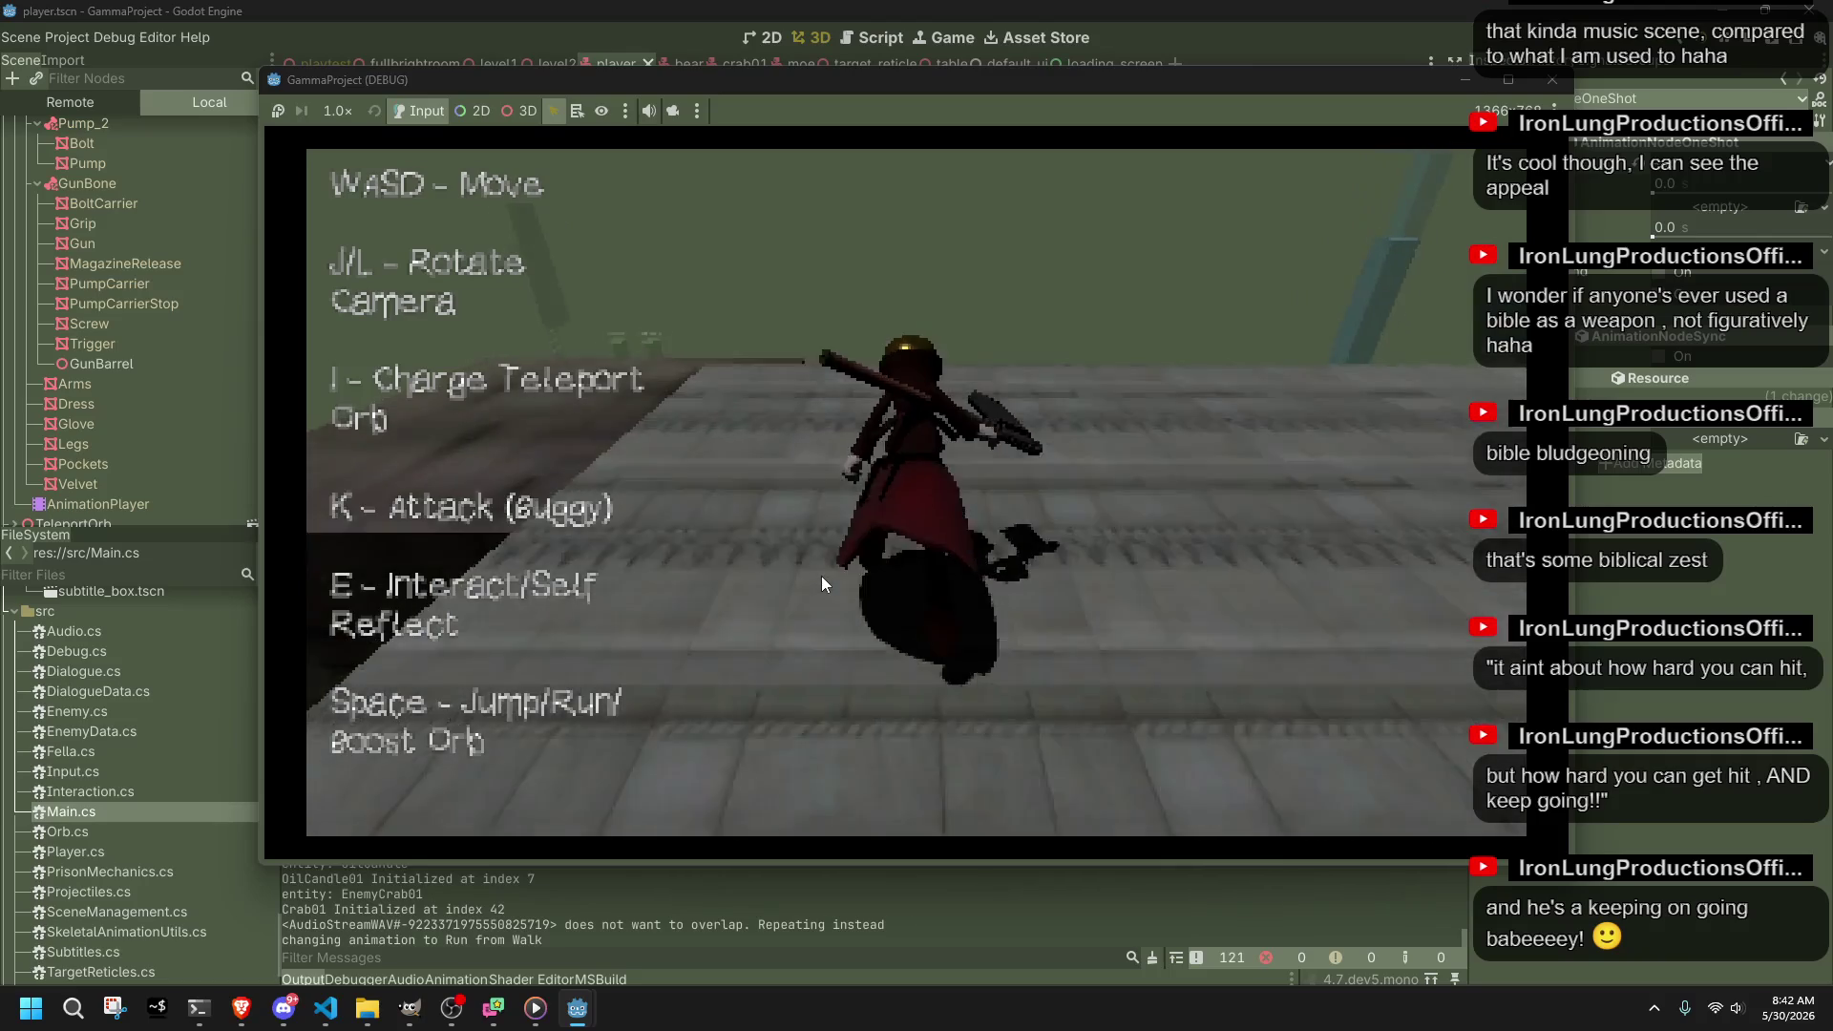
key("space")
key("w")
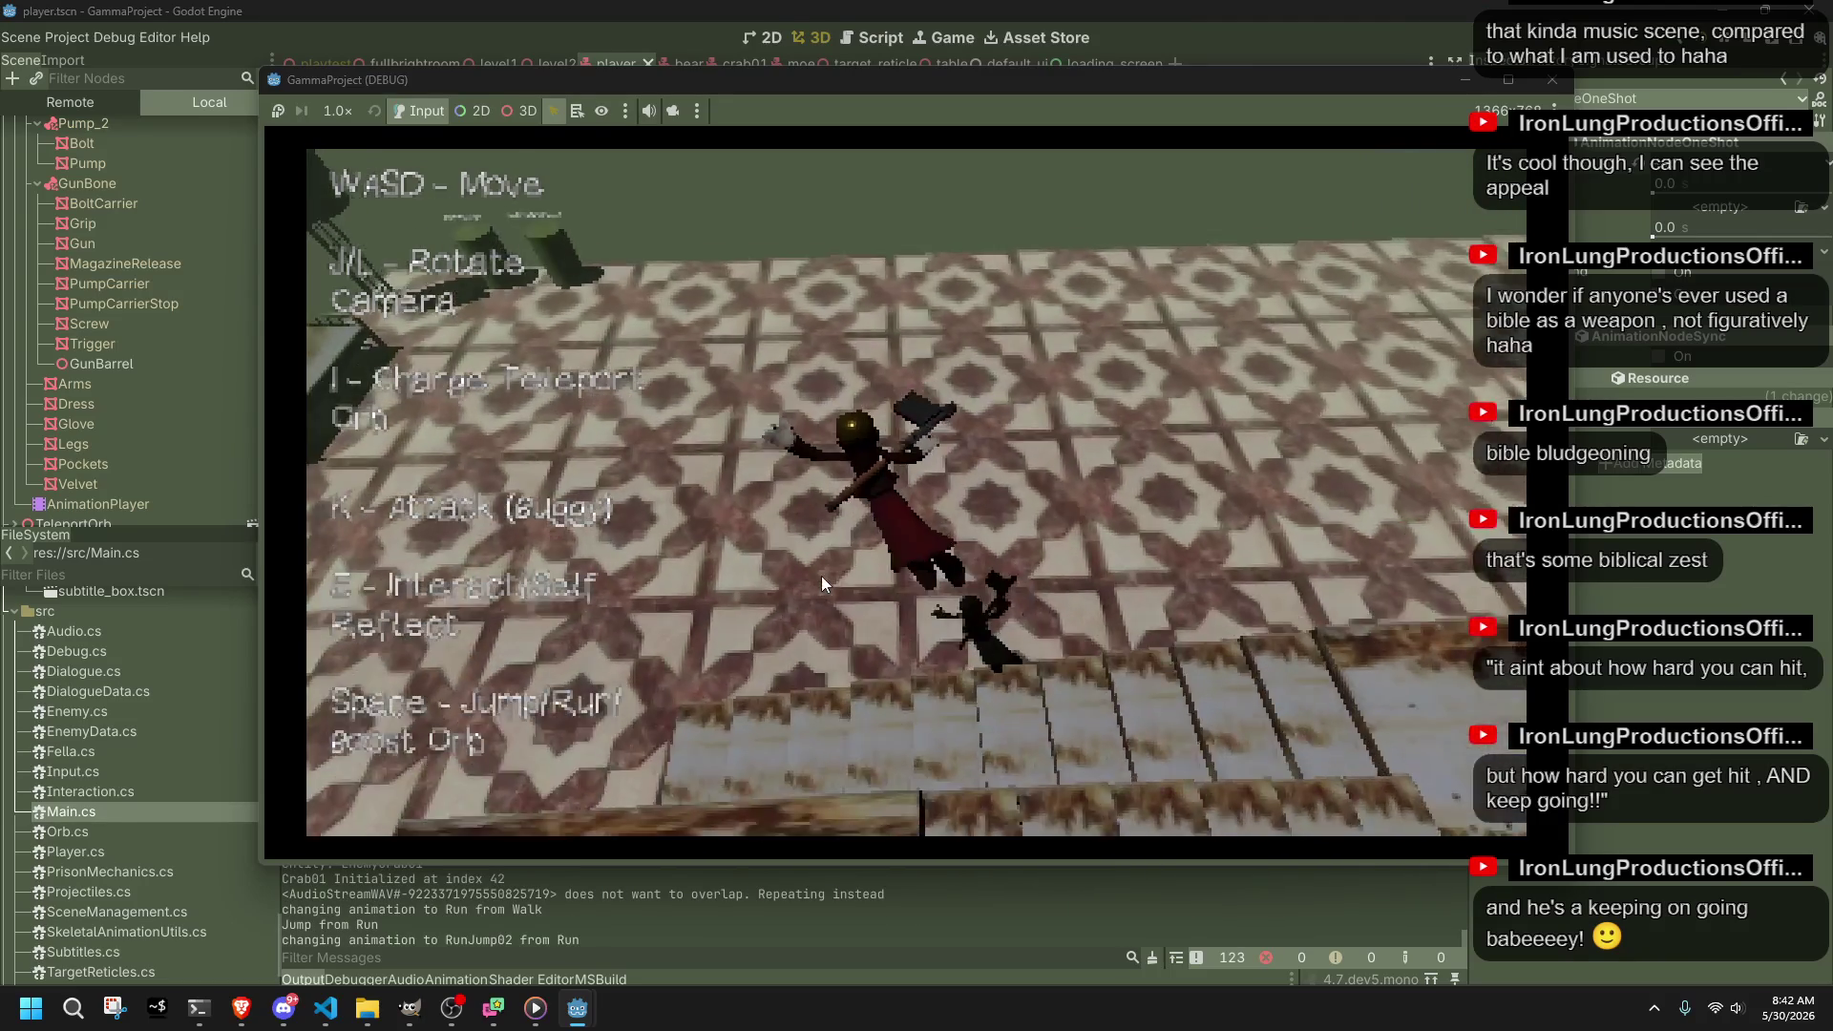
Step: Walk toward the portals, swing the axe, then stop the game with Escape
key("a")
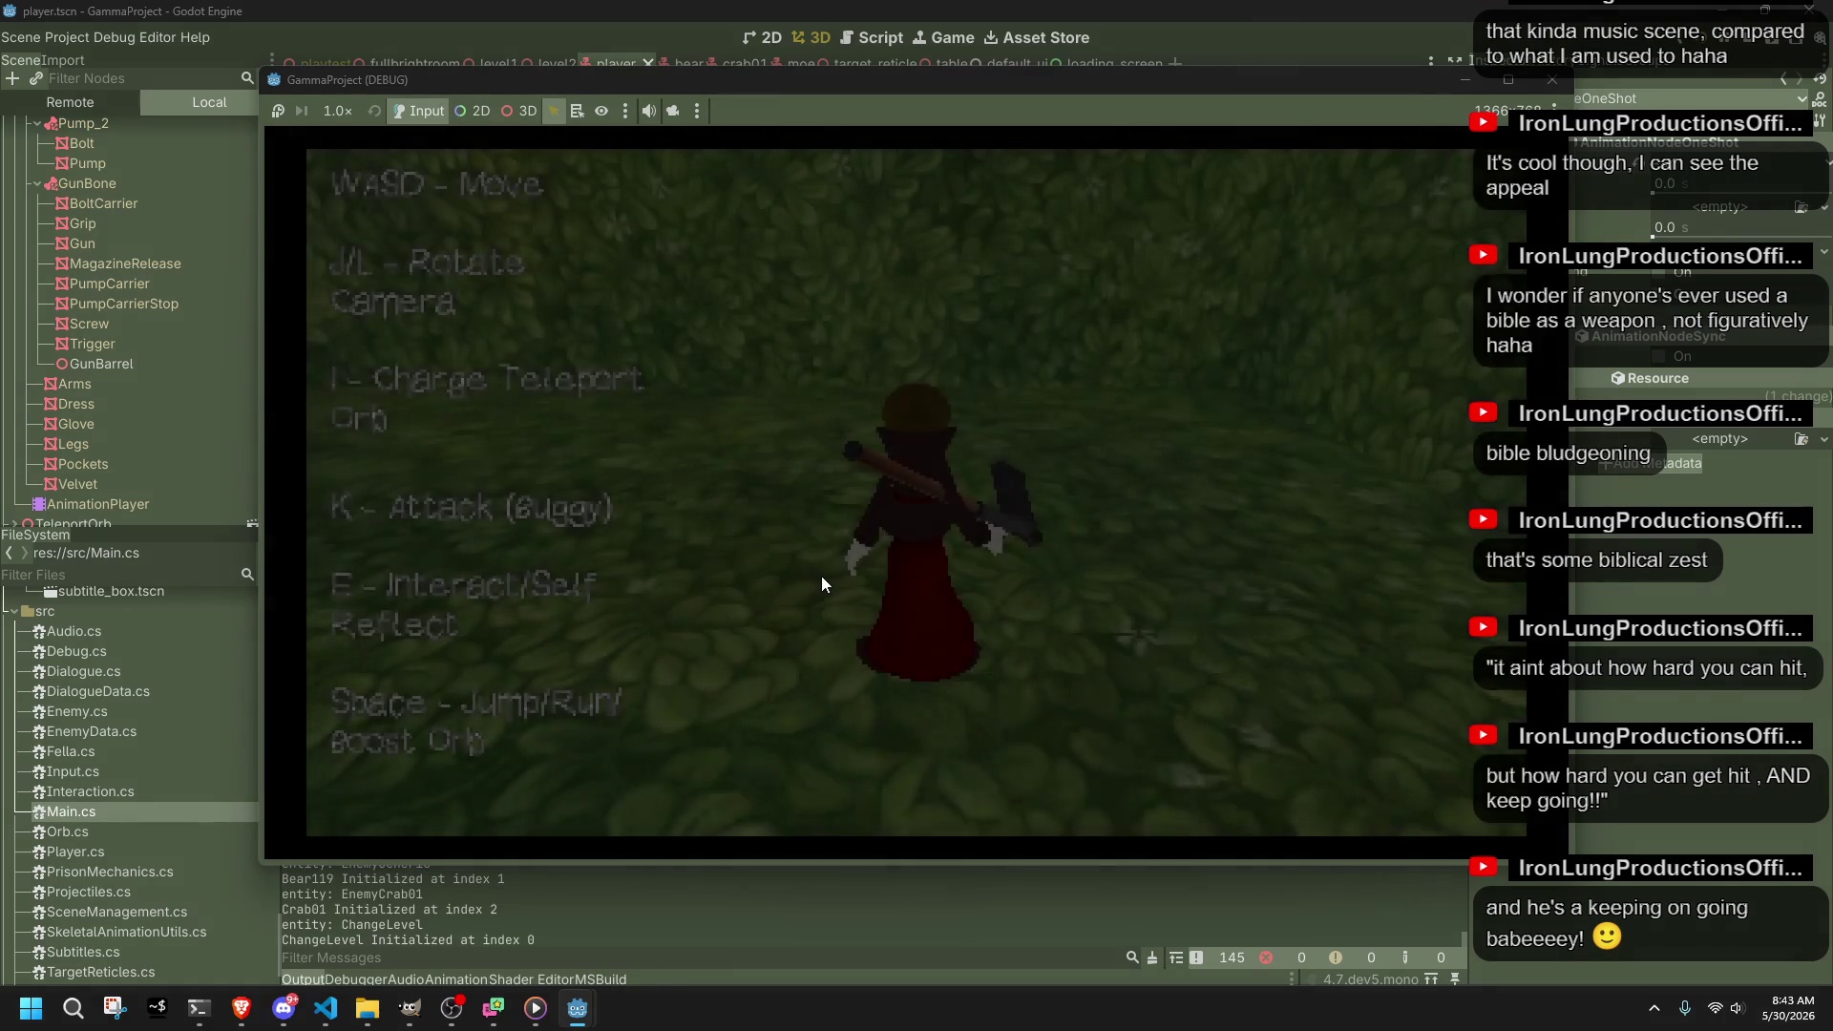
key("w")
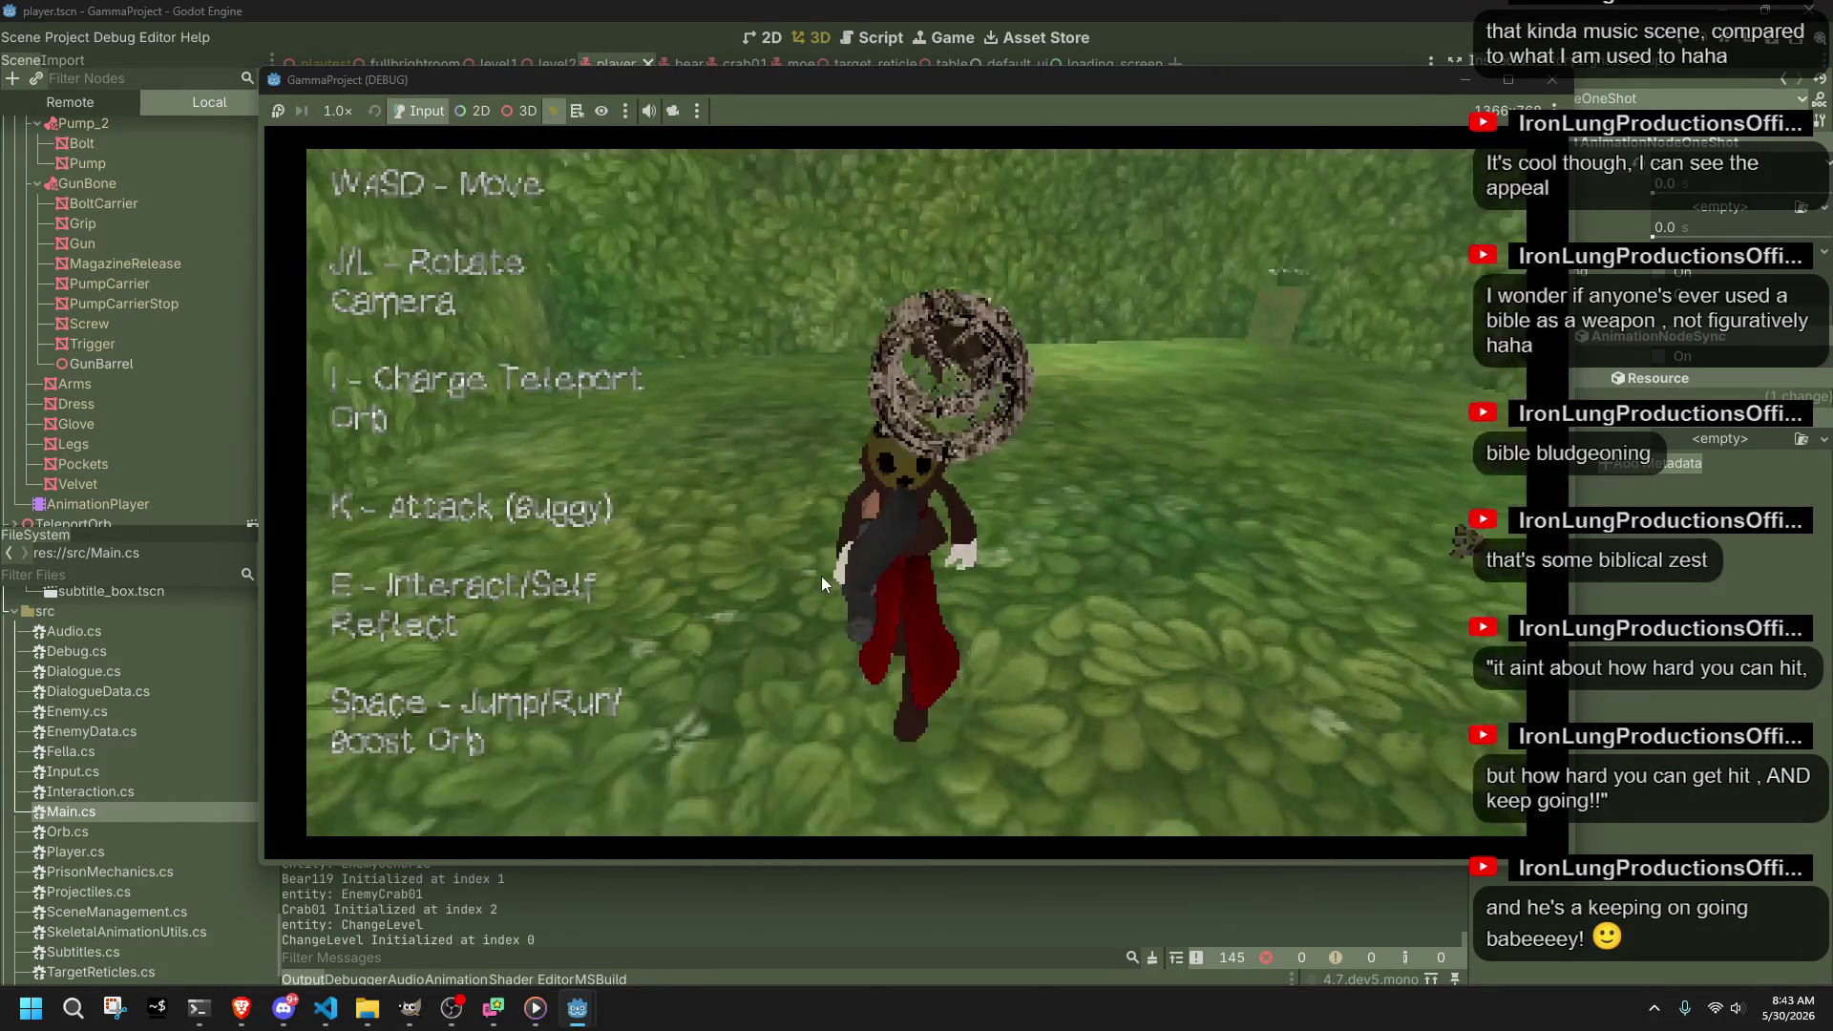
key("w")
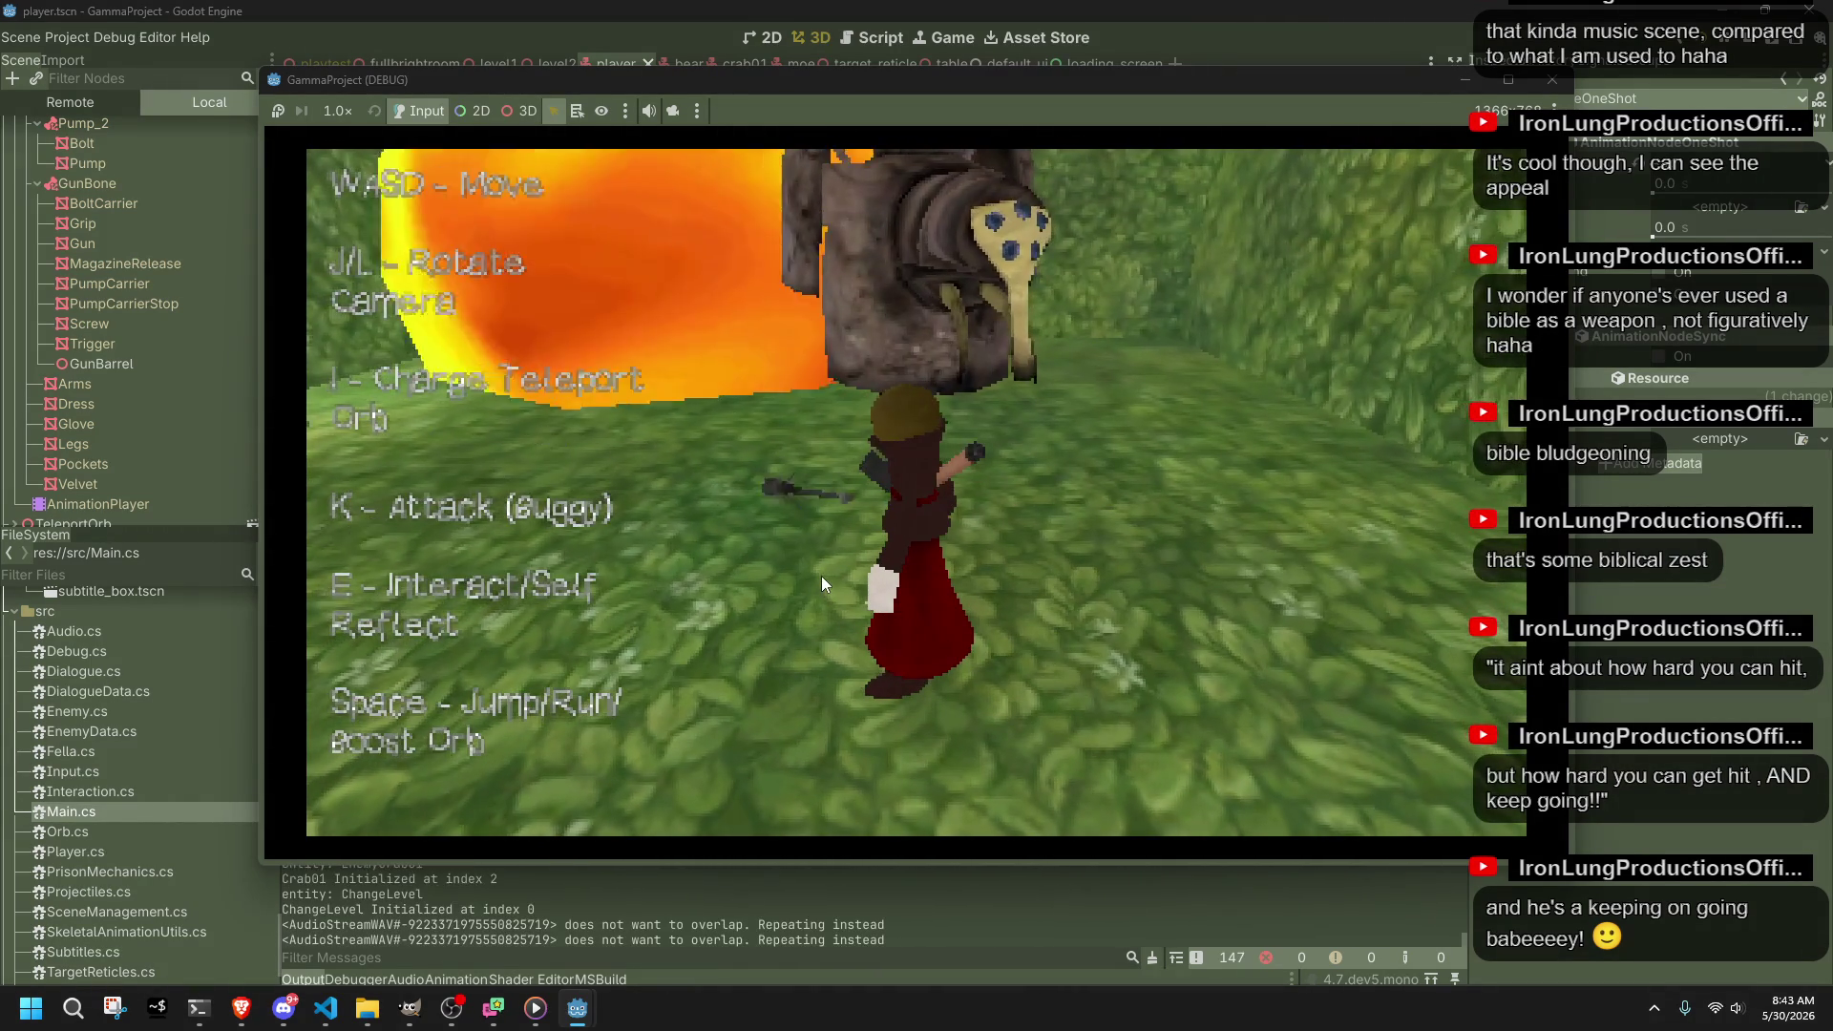
key("k")
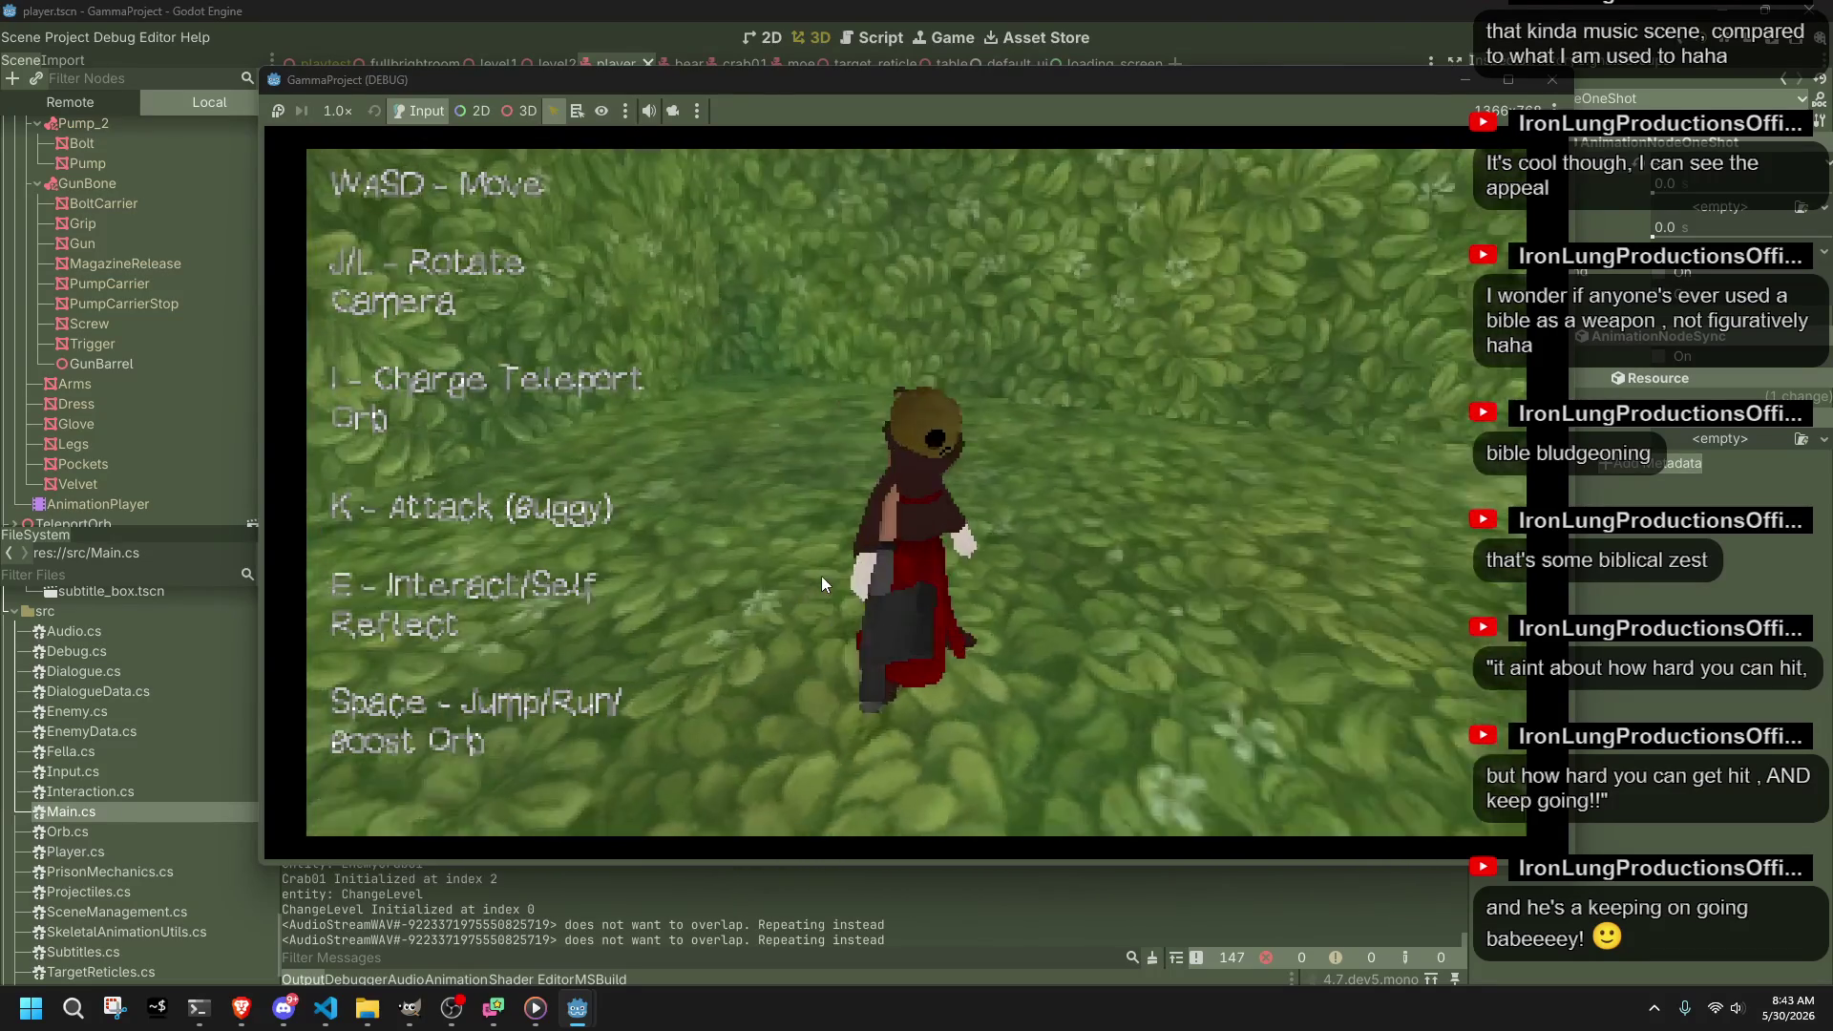
key("Escape")
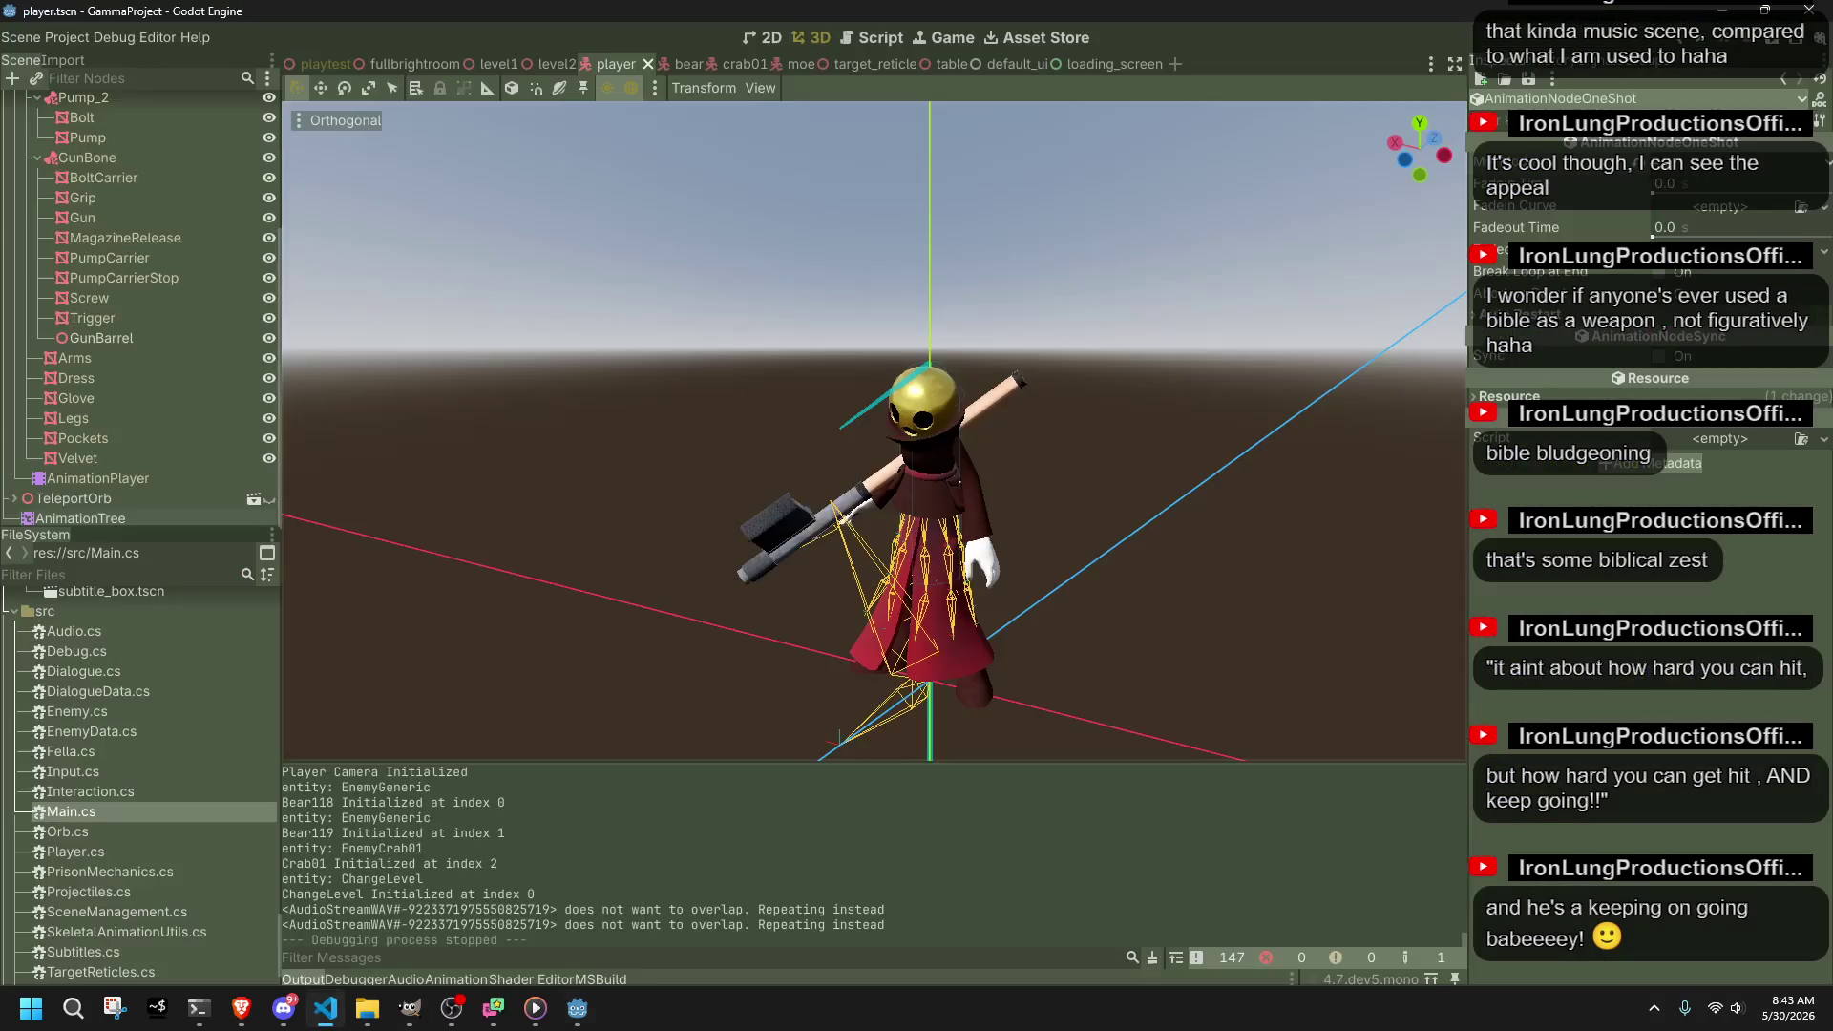
Step: Select the AnimationTree and open the GunBlend bone filter list in the Walk blend tree
left_click(162, 480)
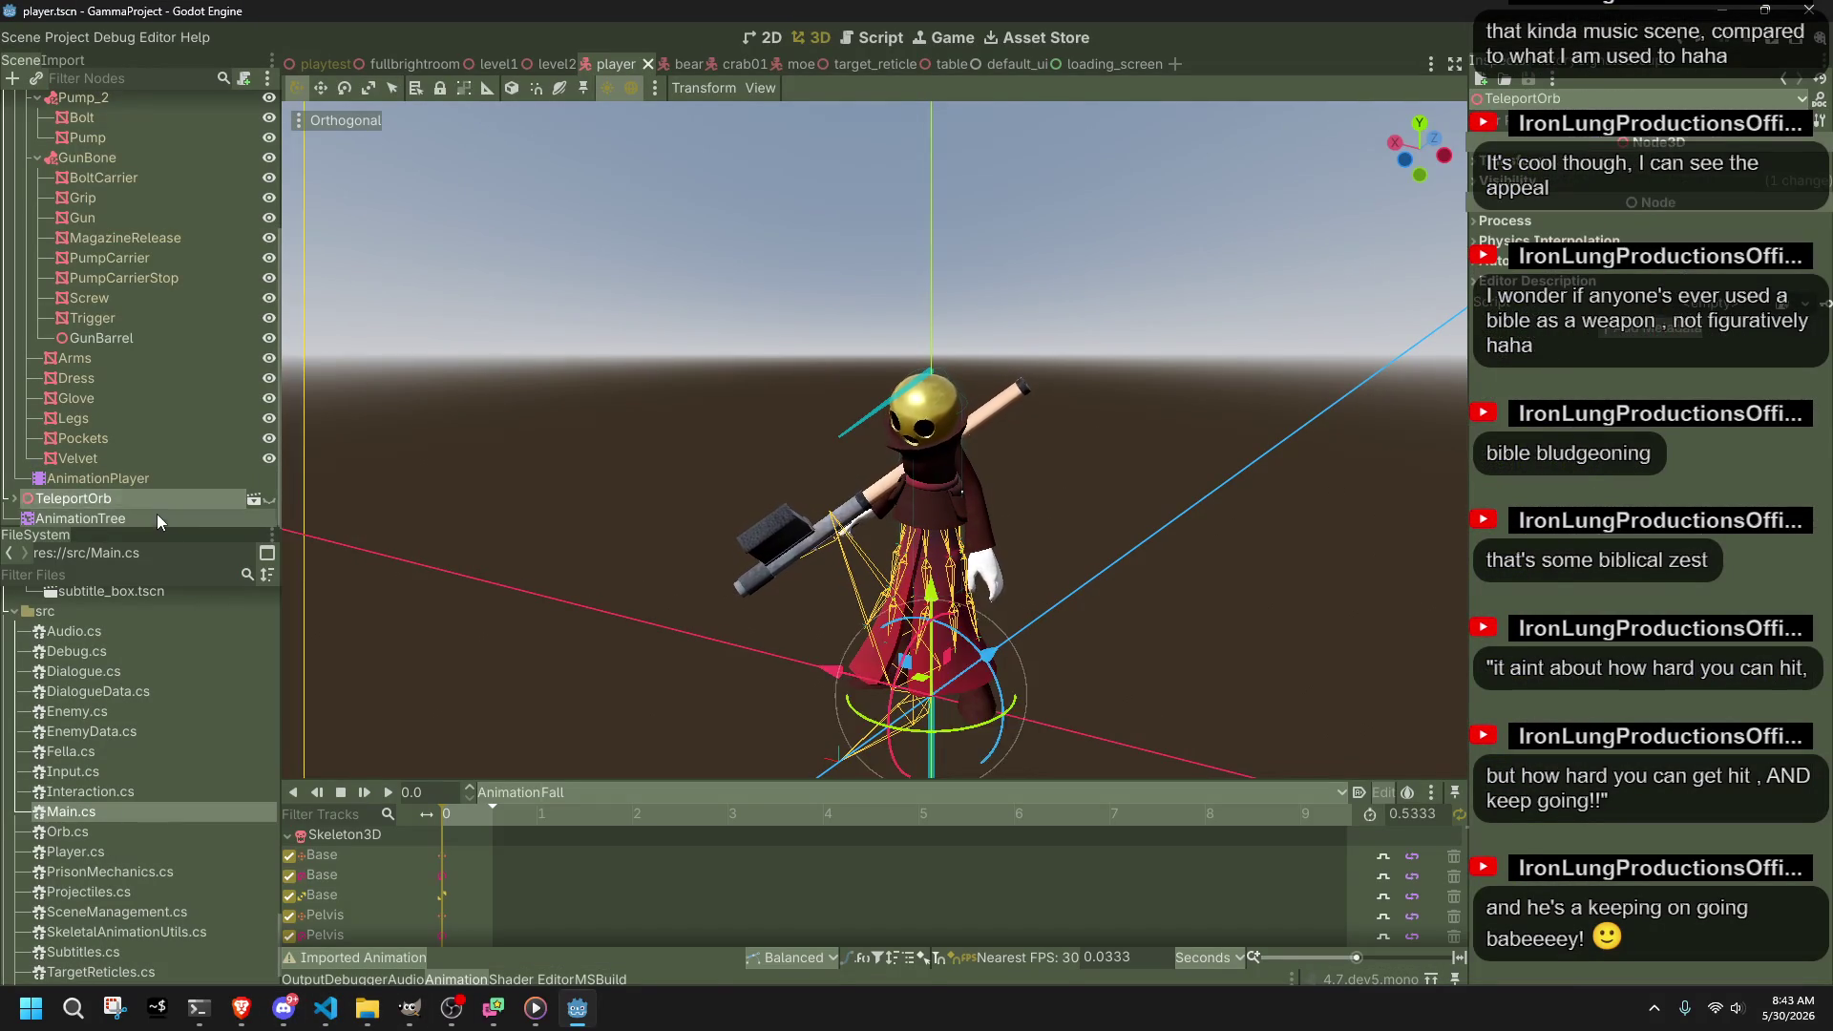
left_click(158, 517)
left_click(856, 808)
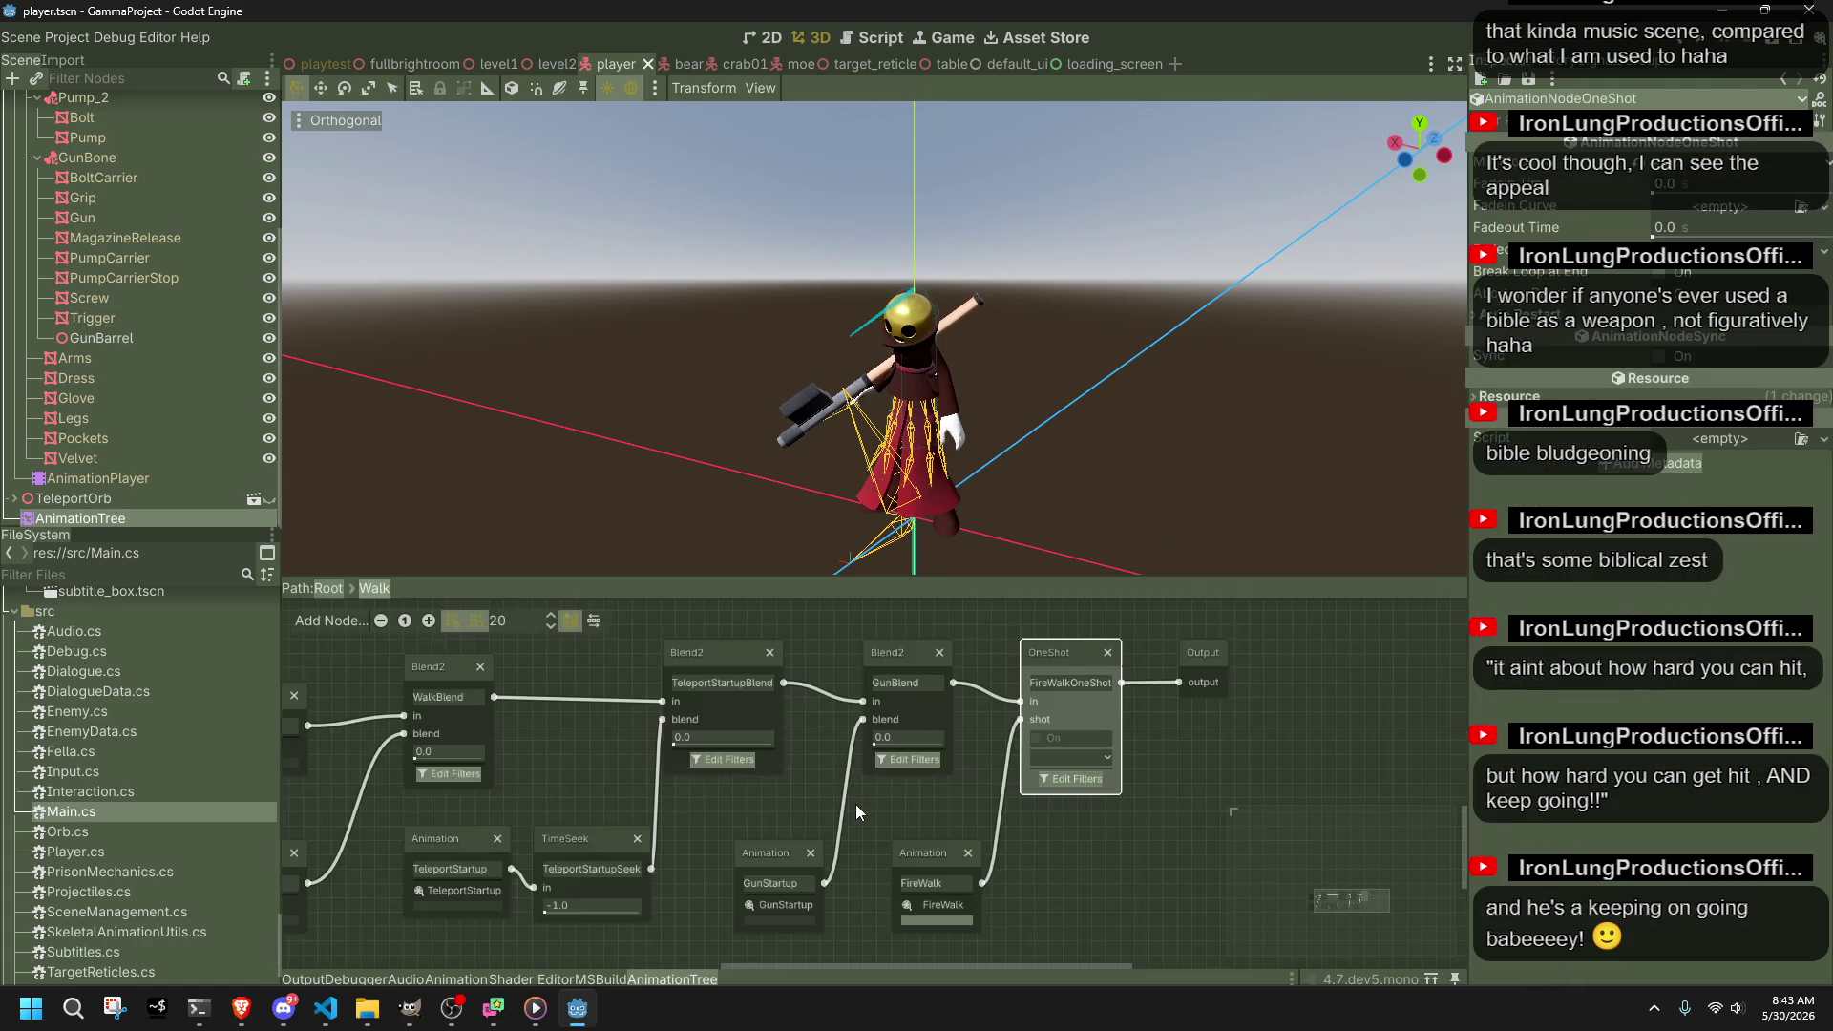
left_click(1074, 780)
Step: Scroll through the filtered bones, close the list and launch the game again
scroll(926, 594, "down", 10)
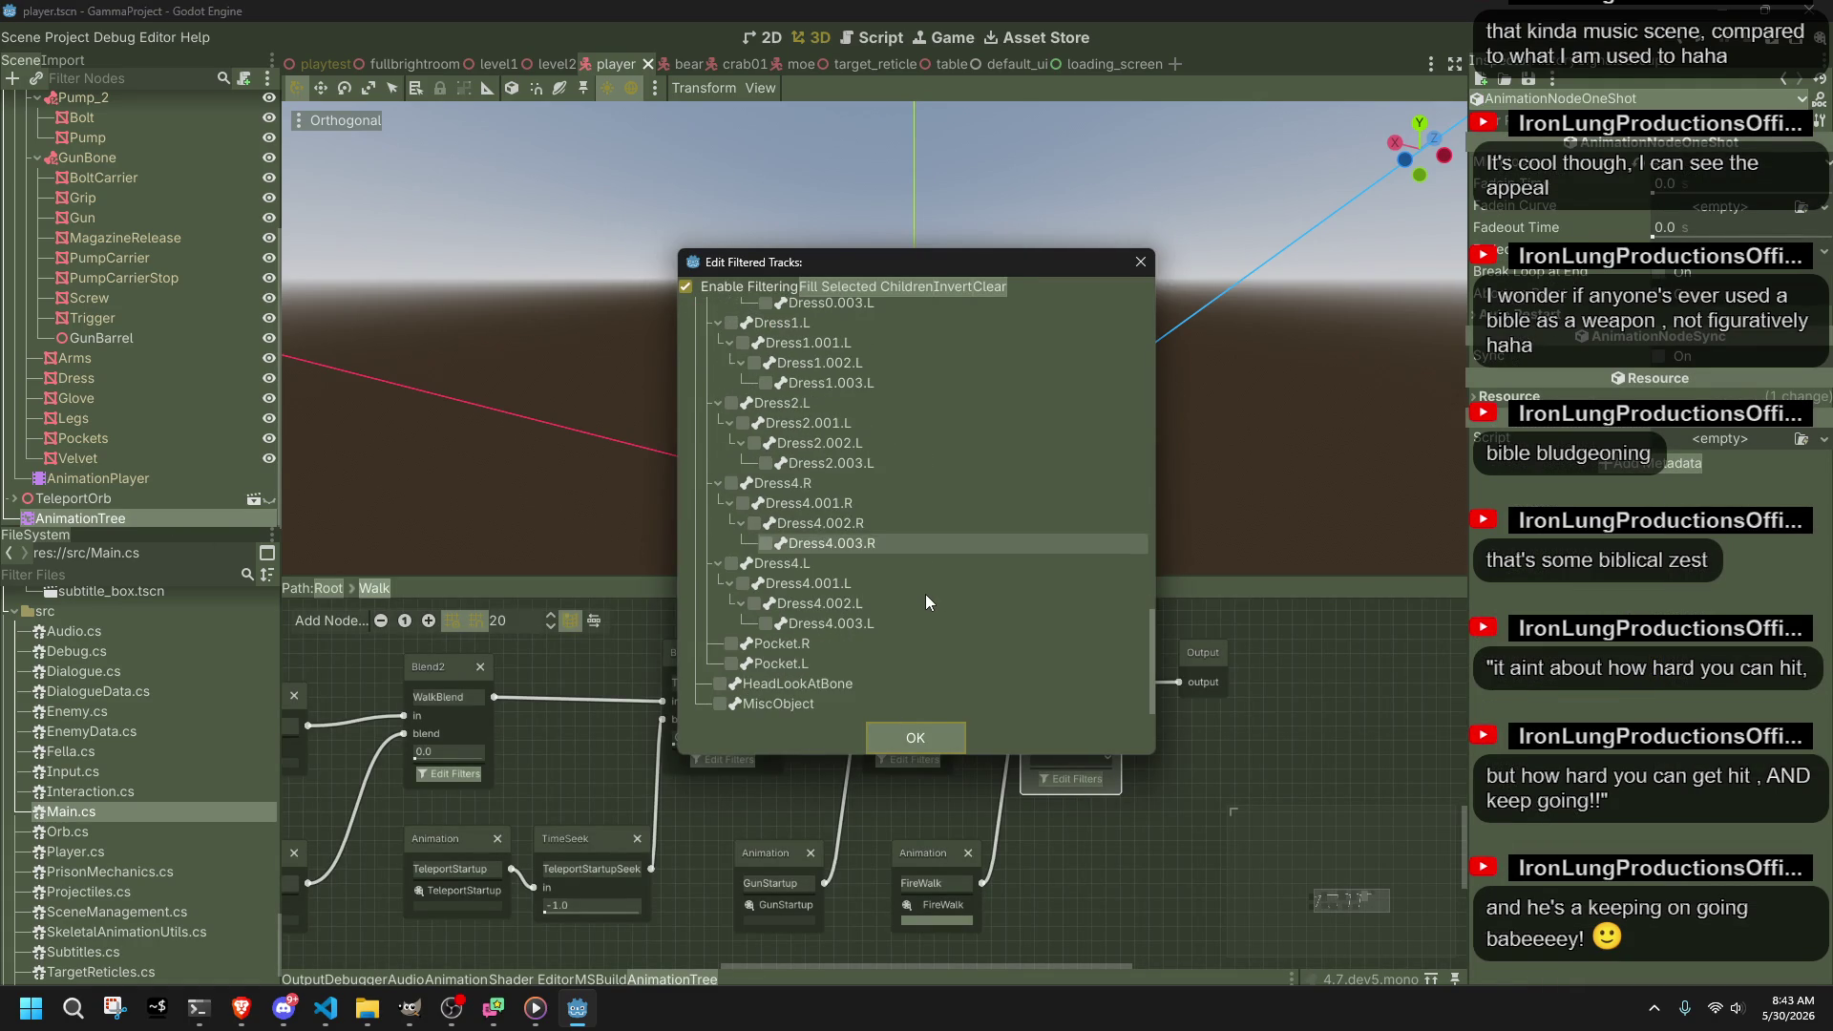
scroll(926, 621, "up", 1)
scroll(935, 652, "up", 10)
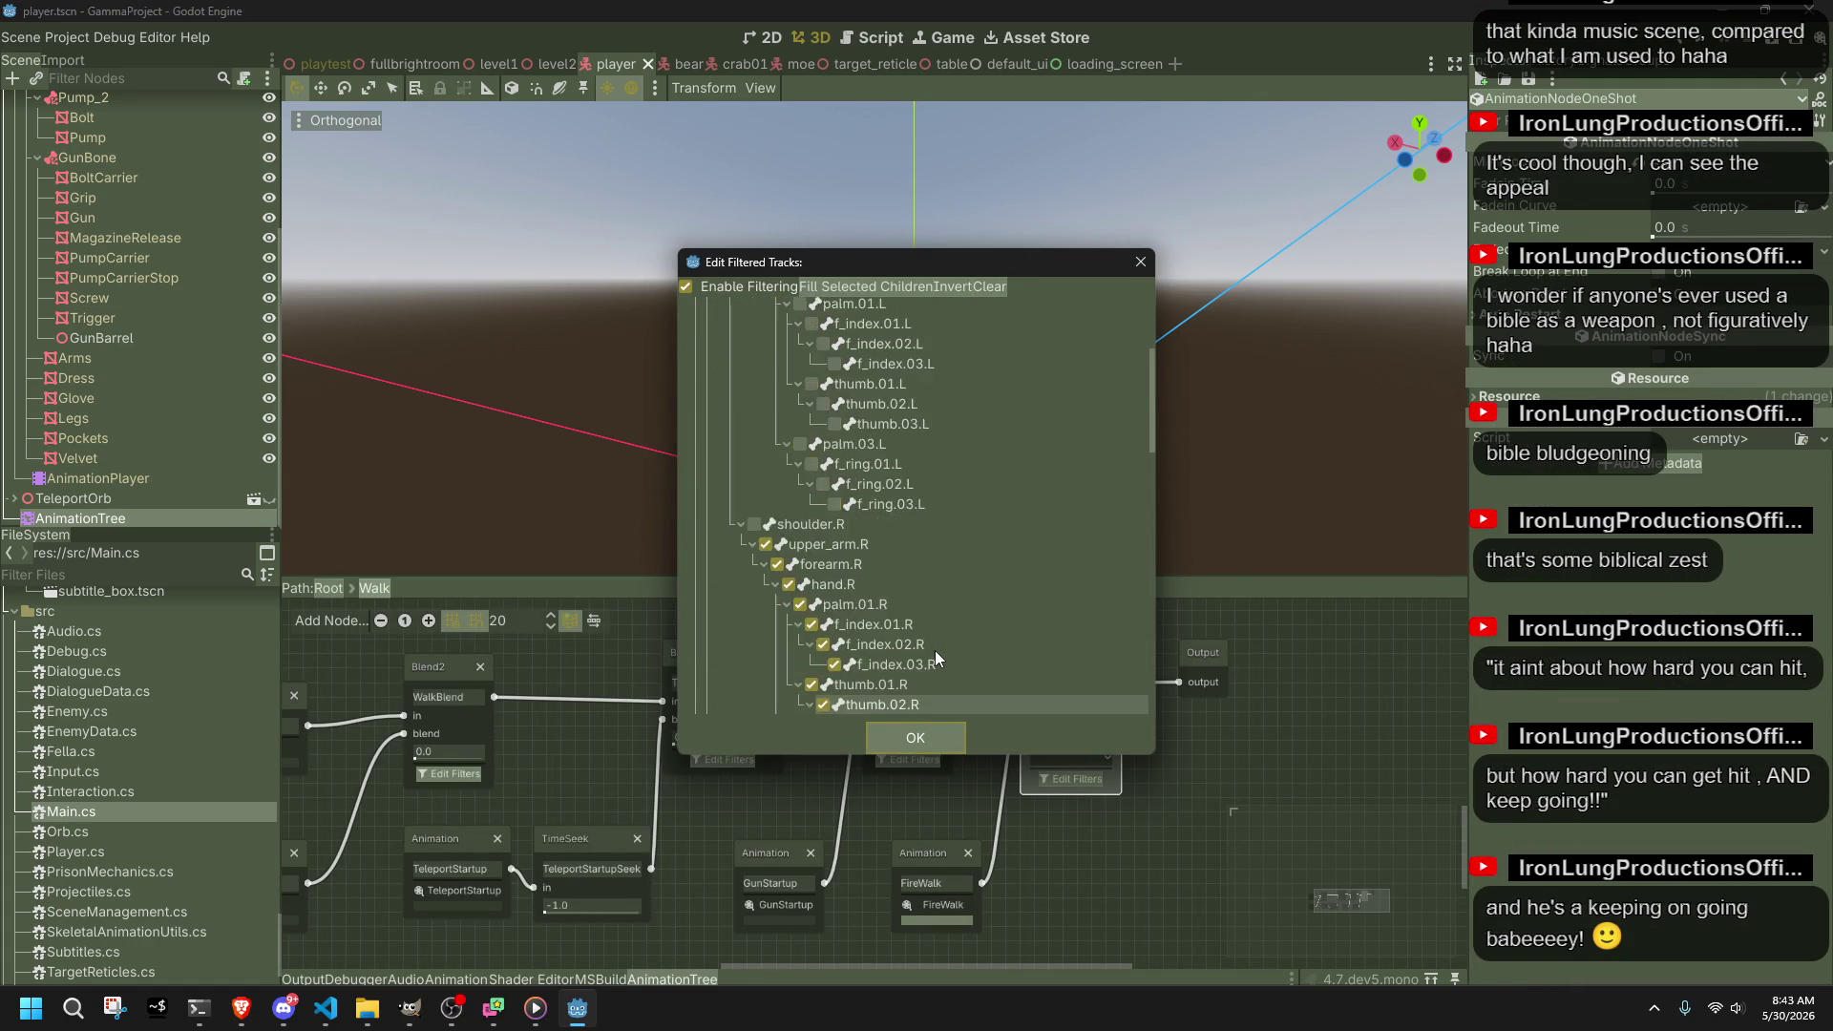
scroll(936, 650, "down", 3)
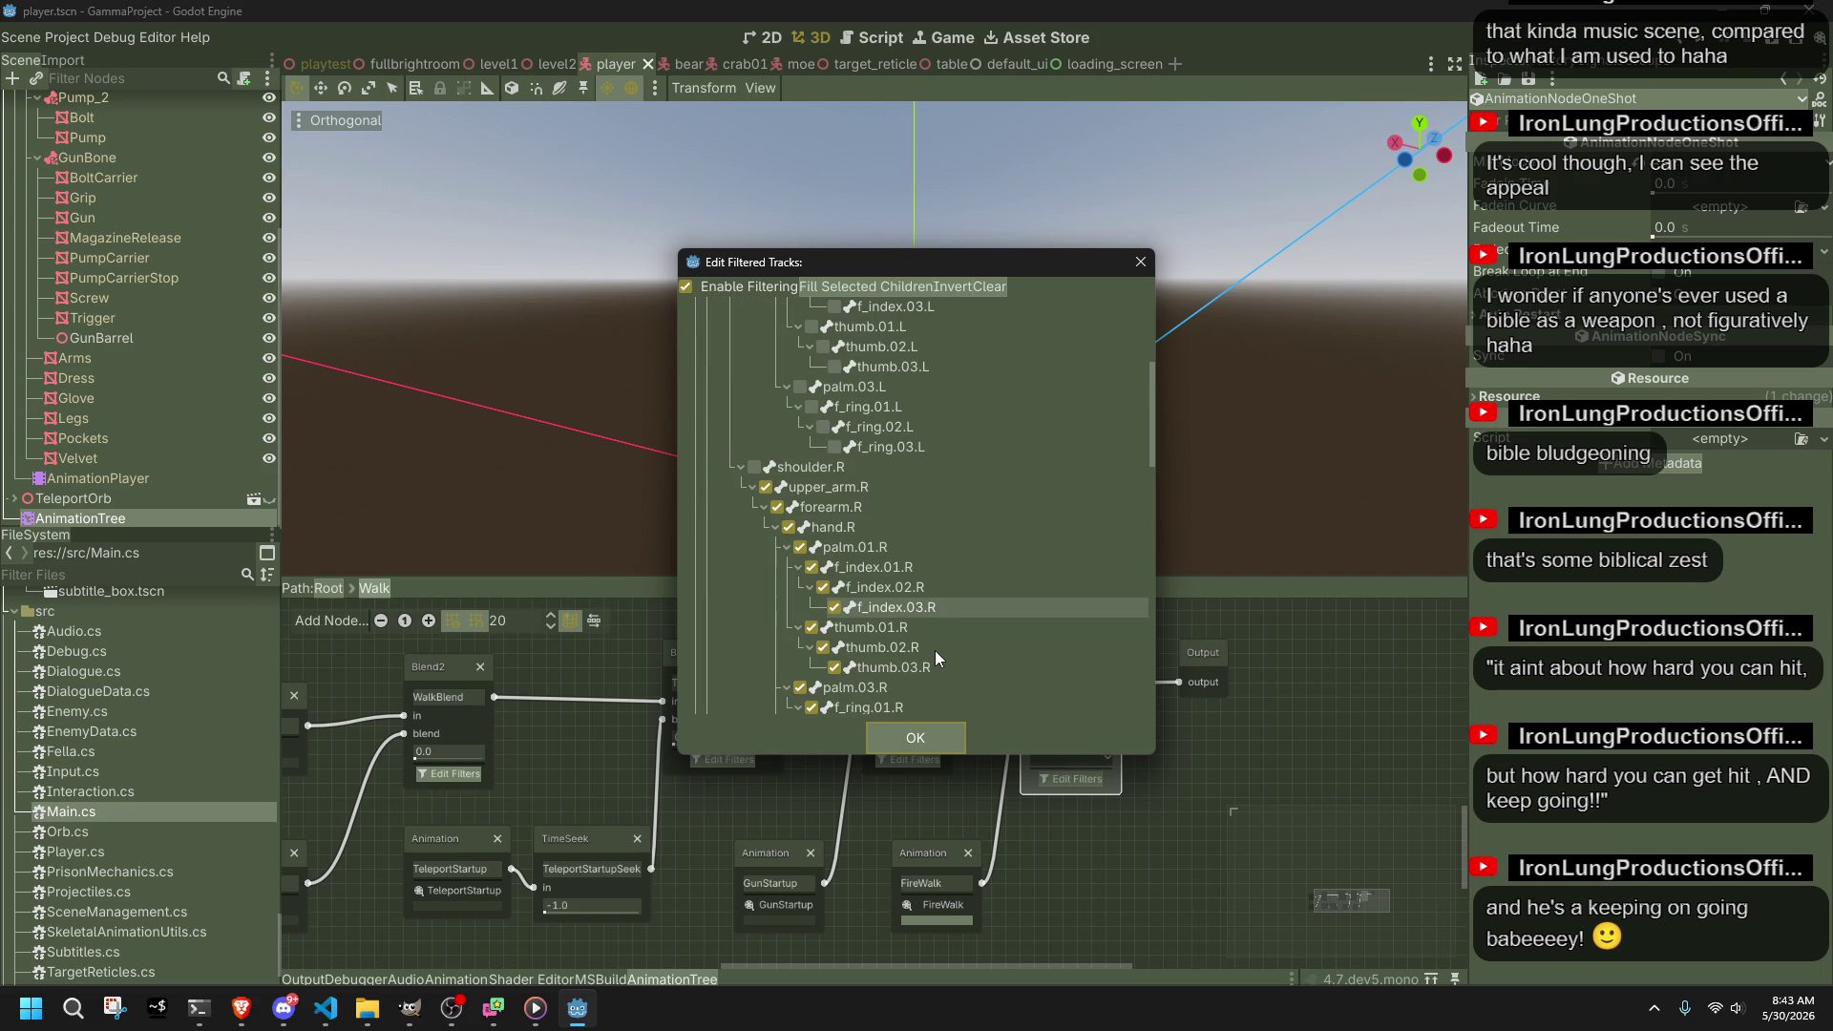
scroll(935, 650, "down", 12)
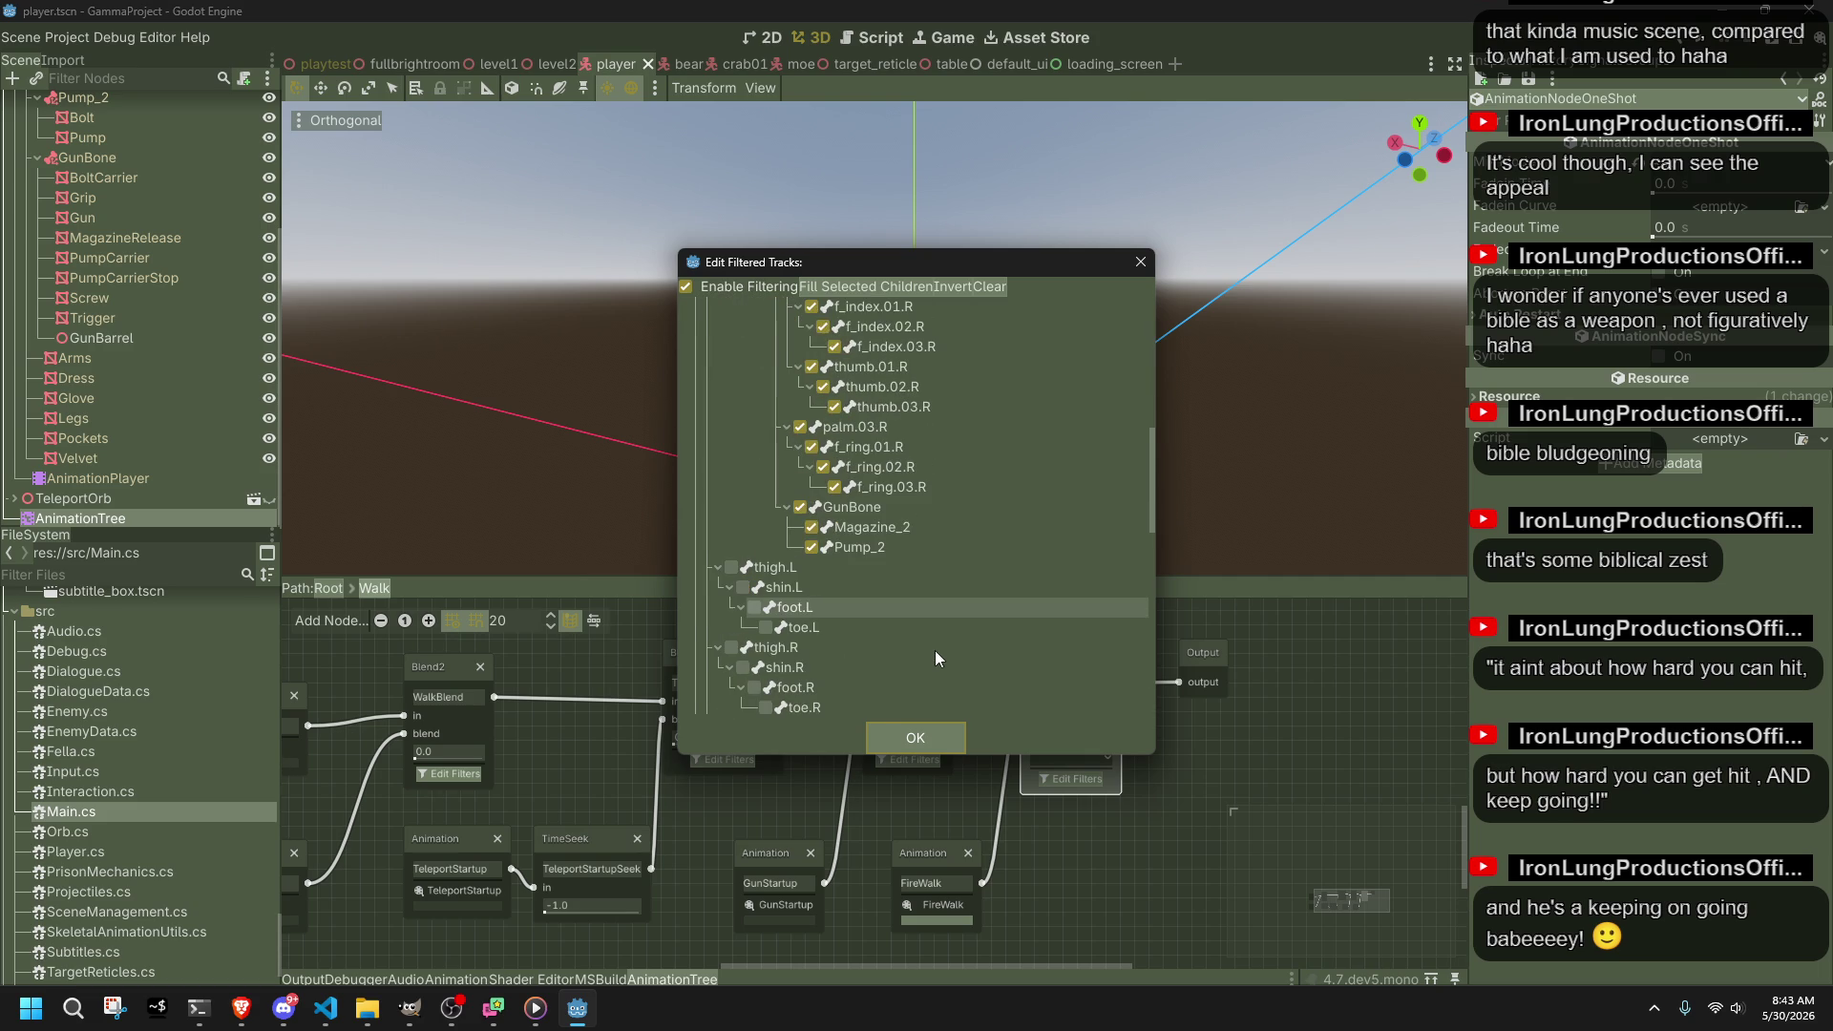
scroll(936, 651, "down", 15)
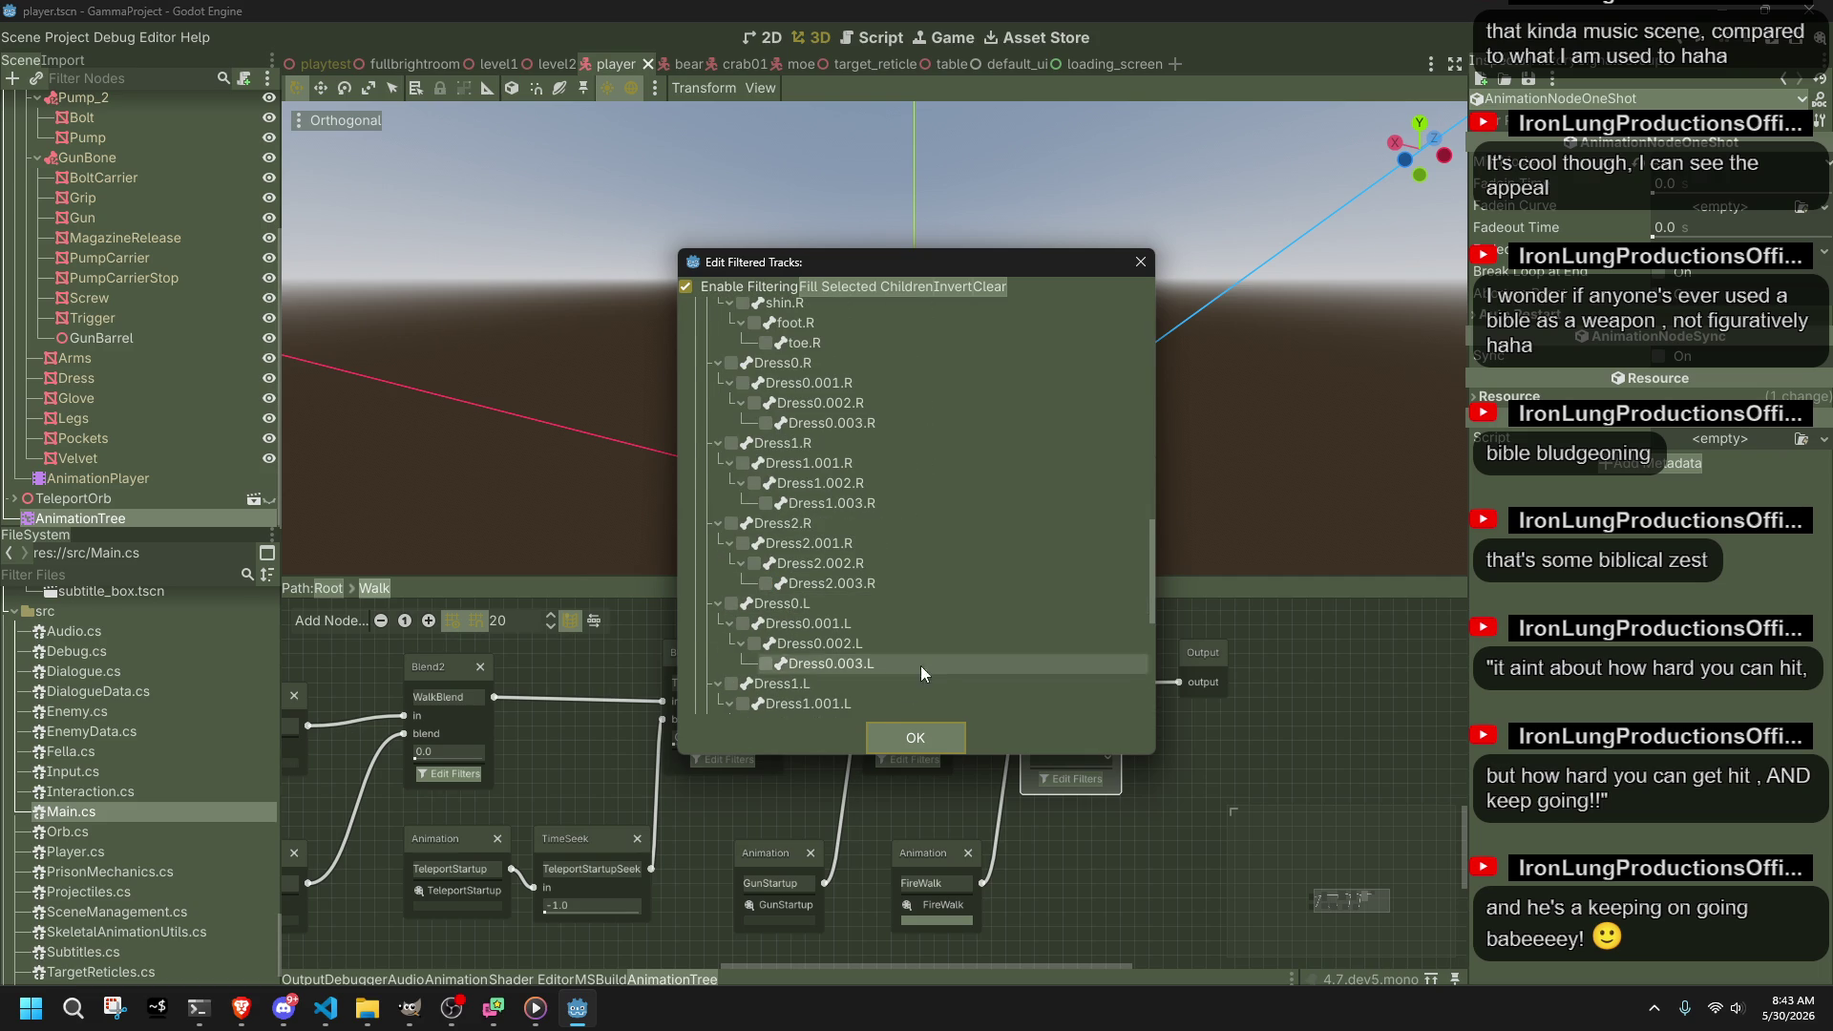
left_click(903, 736)
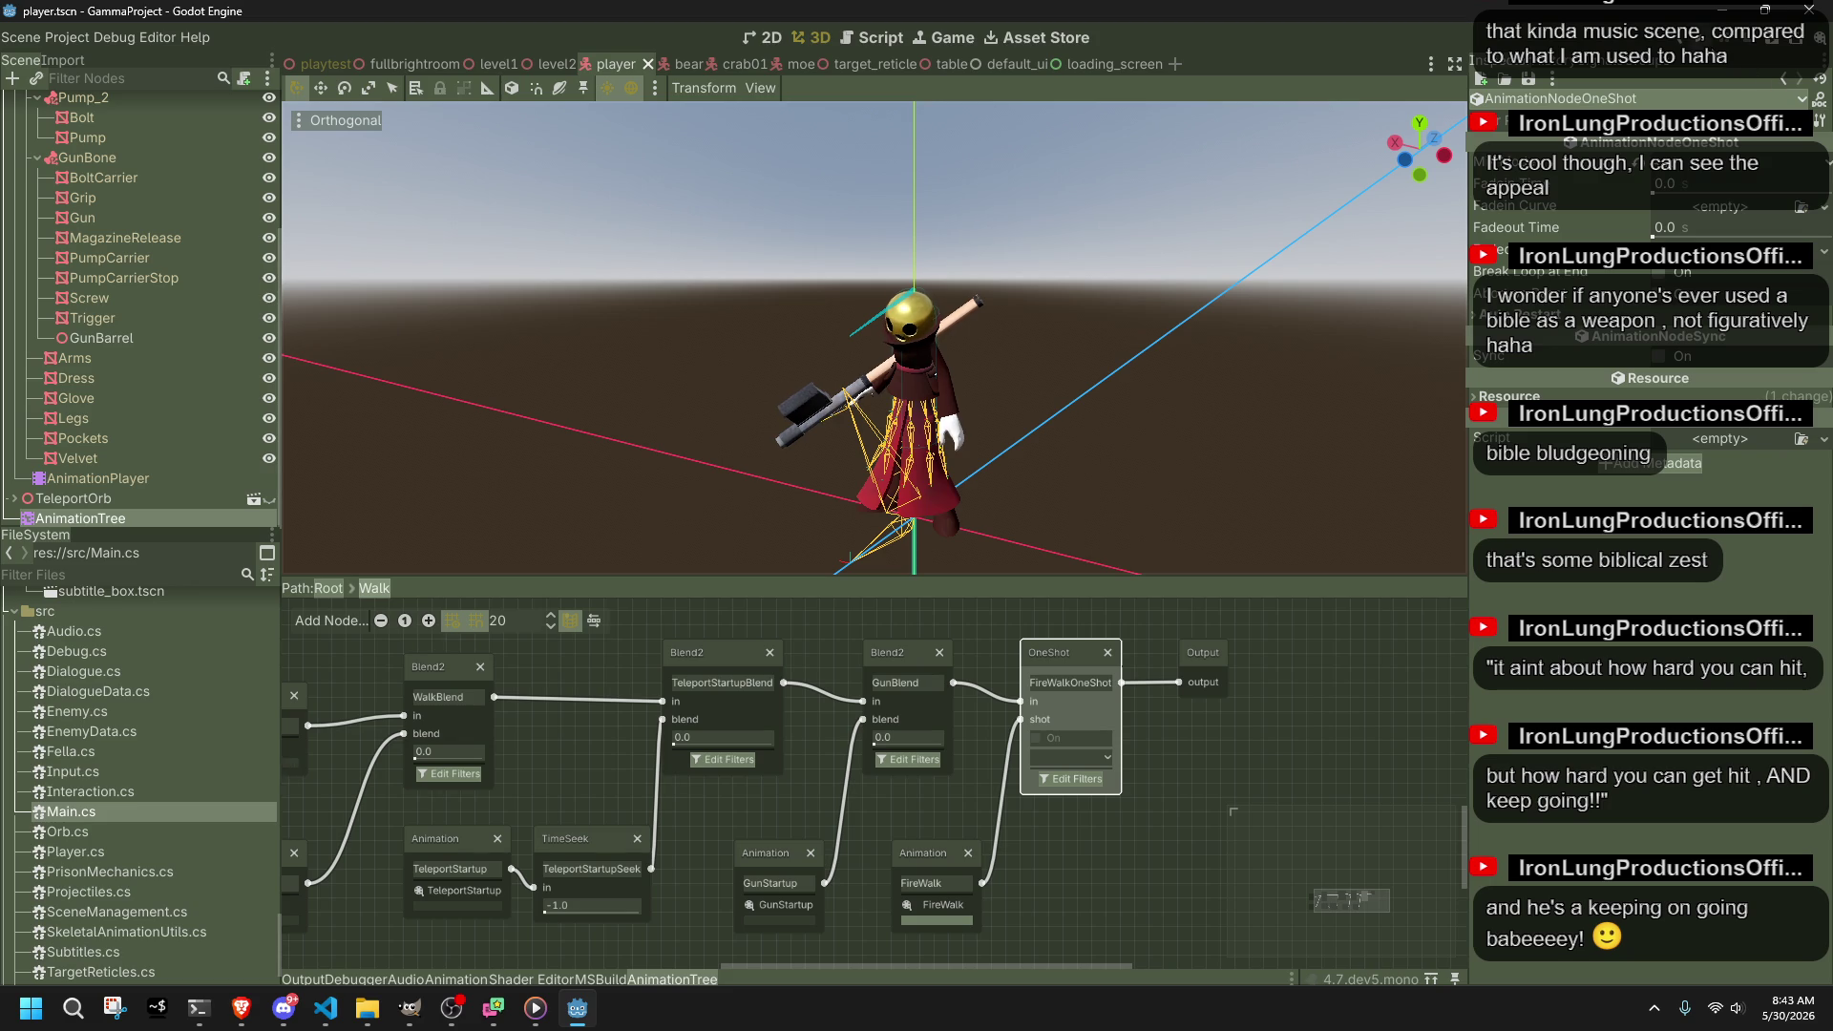
key("F5")
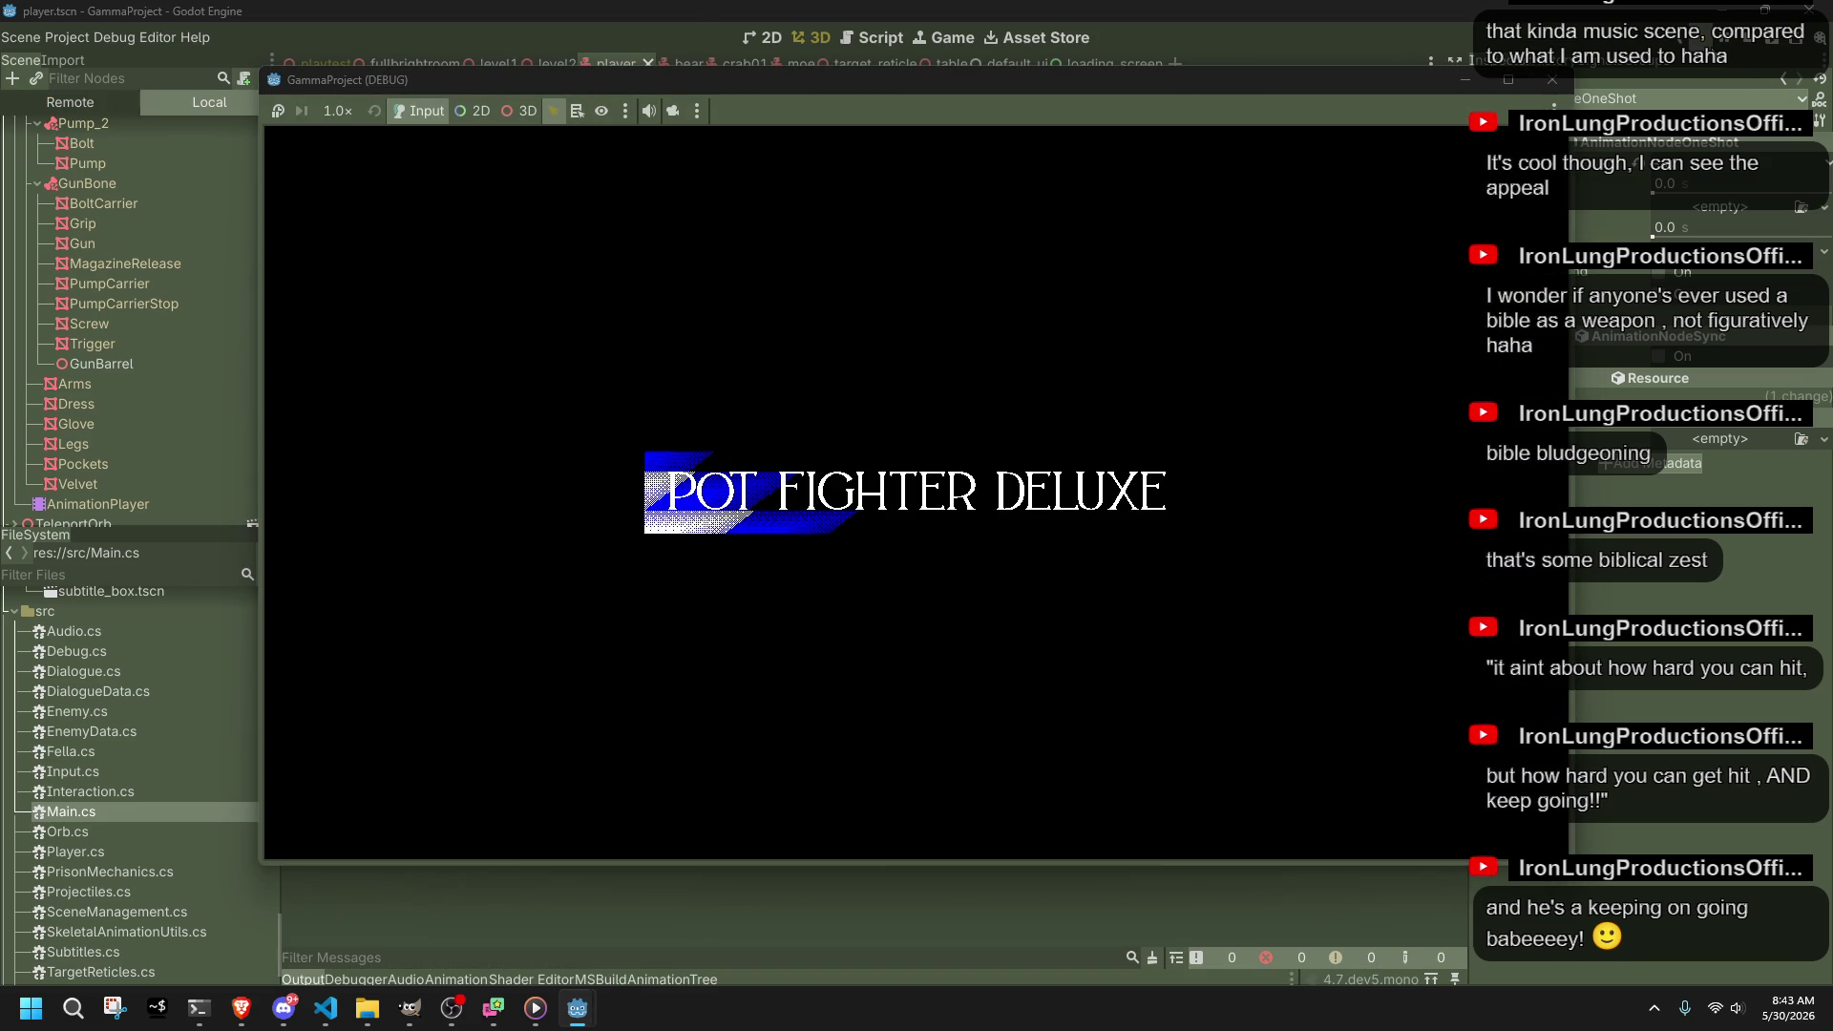
Step: Stop the game, revisit the AnimationTree's Walk blend tree, then save the player scene and relaunch
left_click(1554, 81)
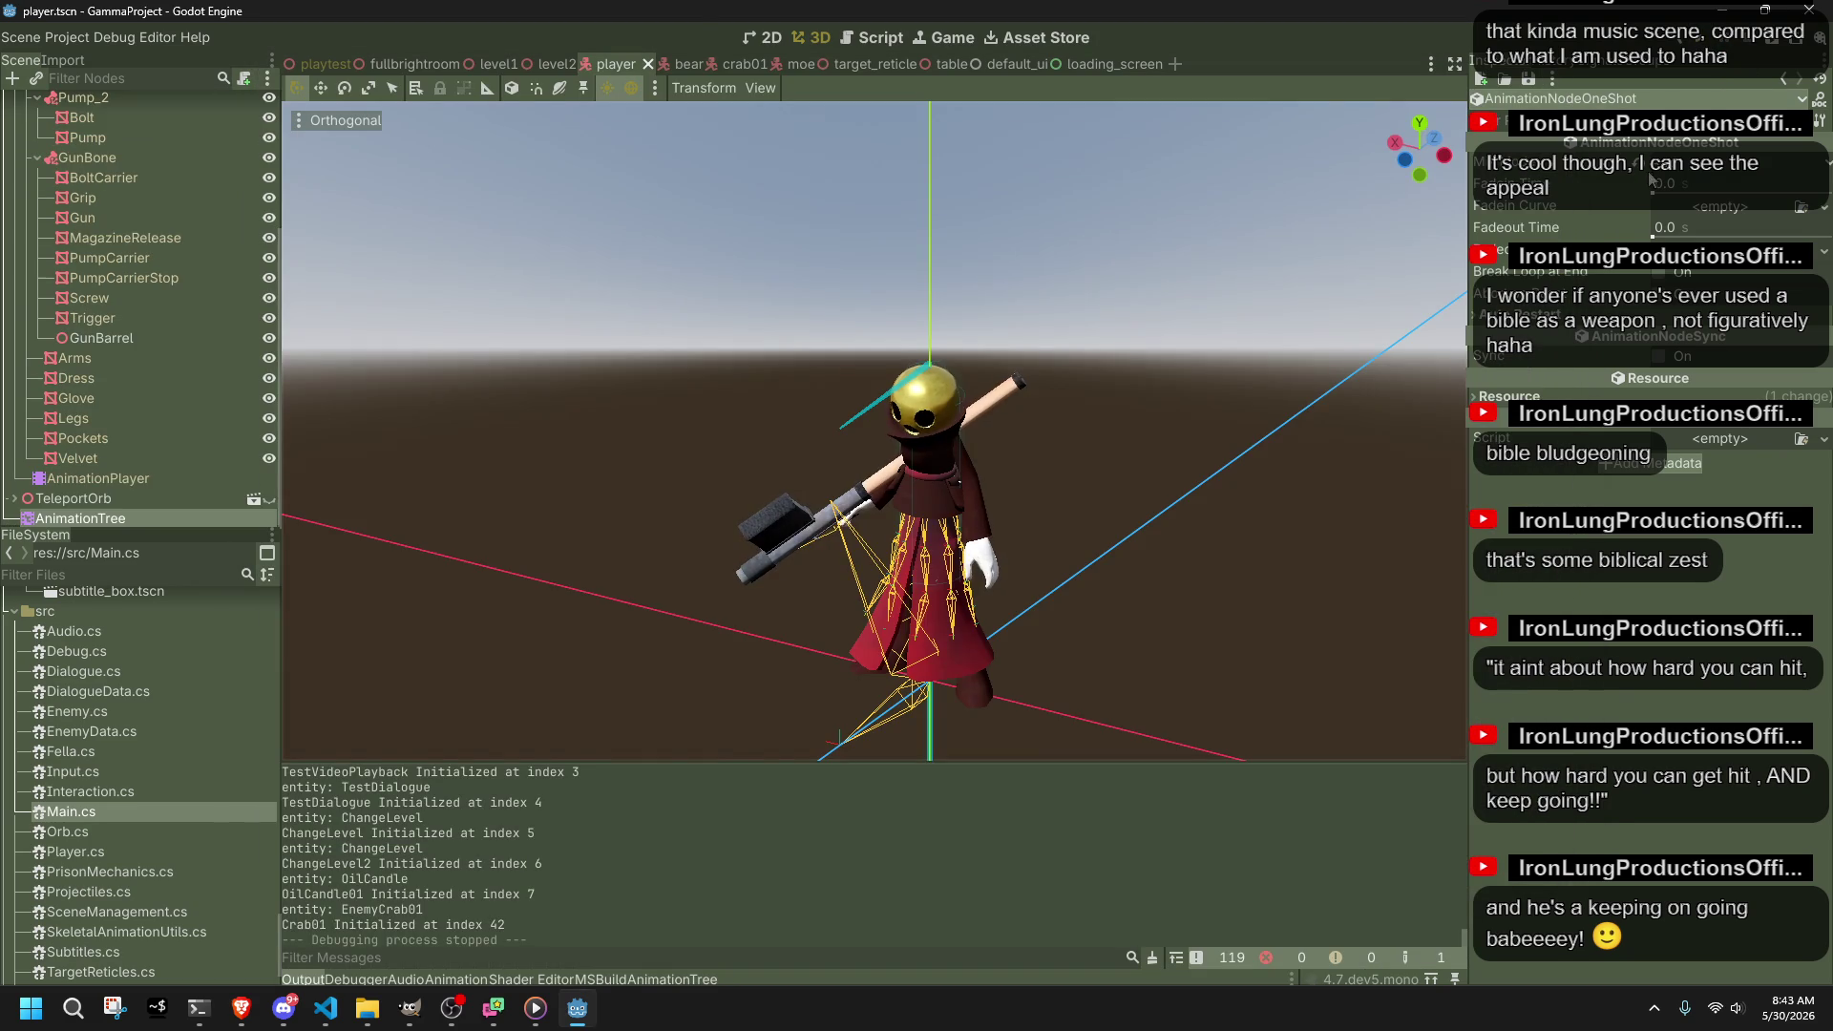
left_click(1350, 462)
left_click(101, 519)
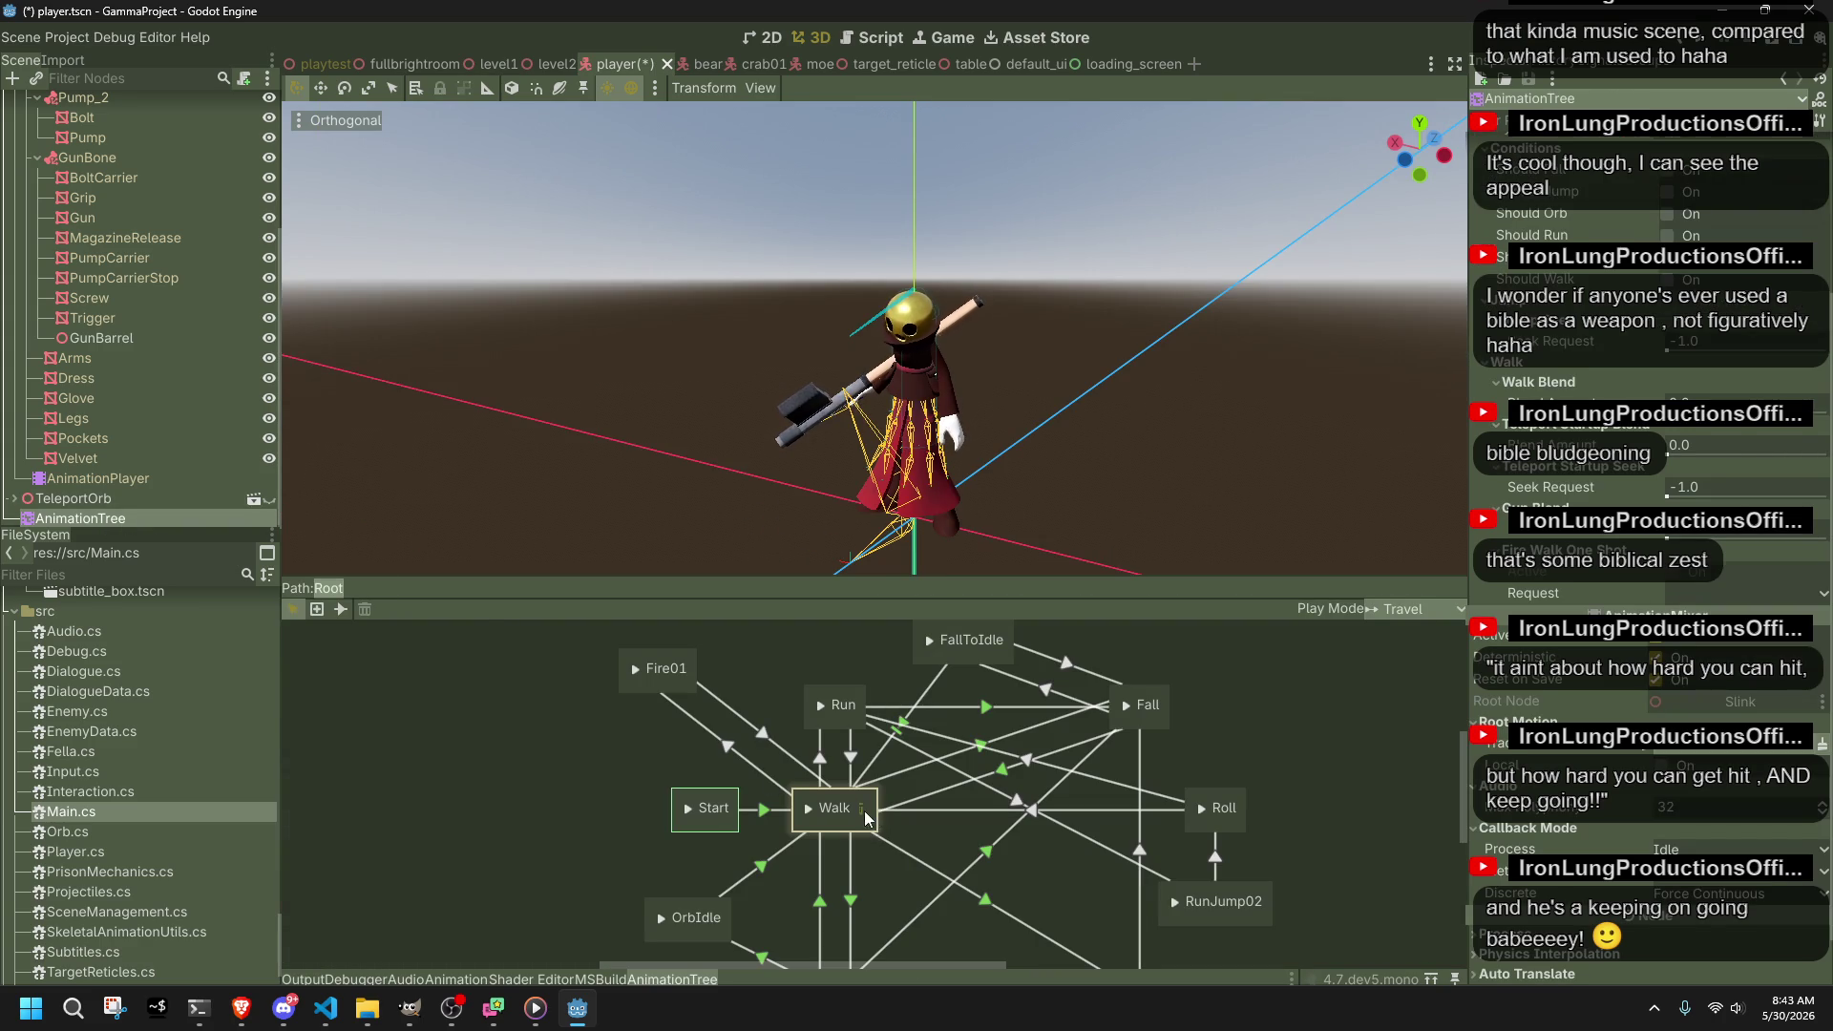
left_click(861, 809)
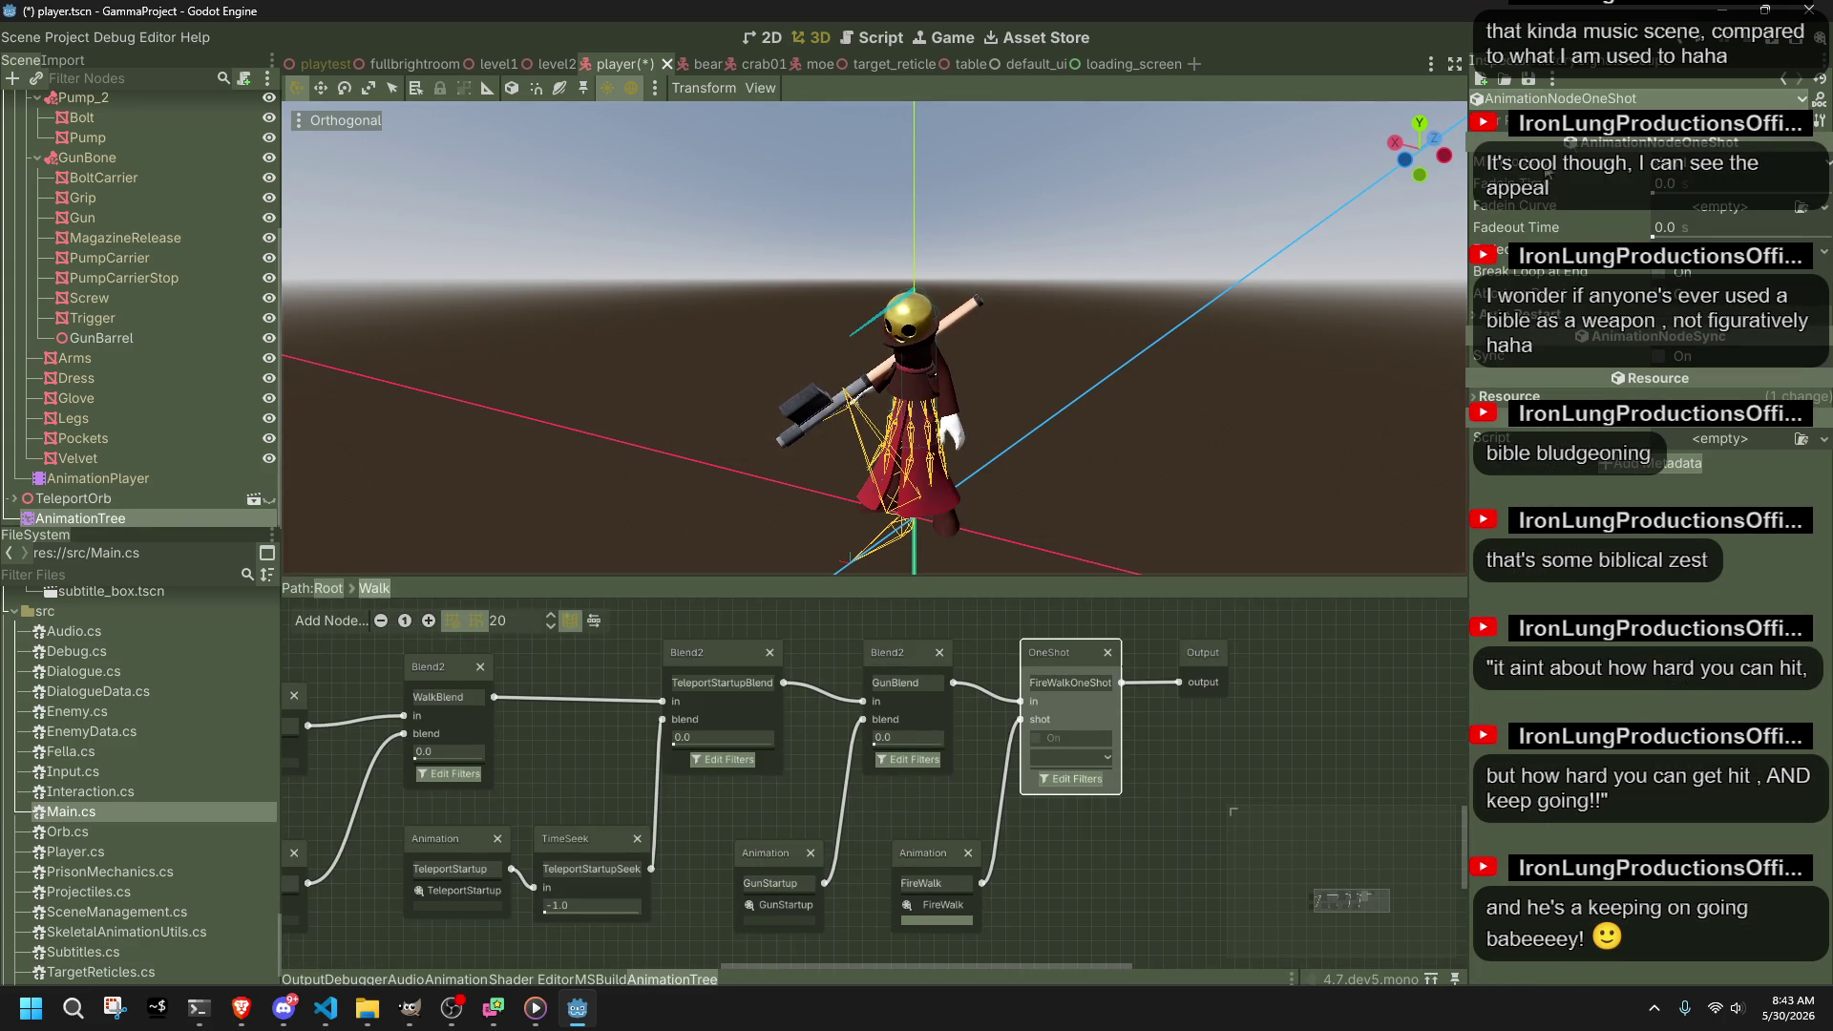
left_click(1691, 42)
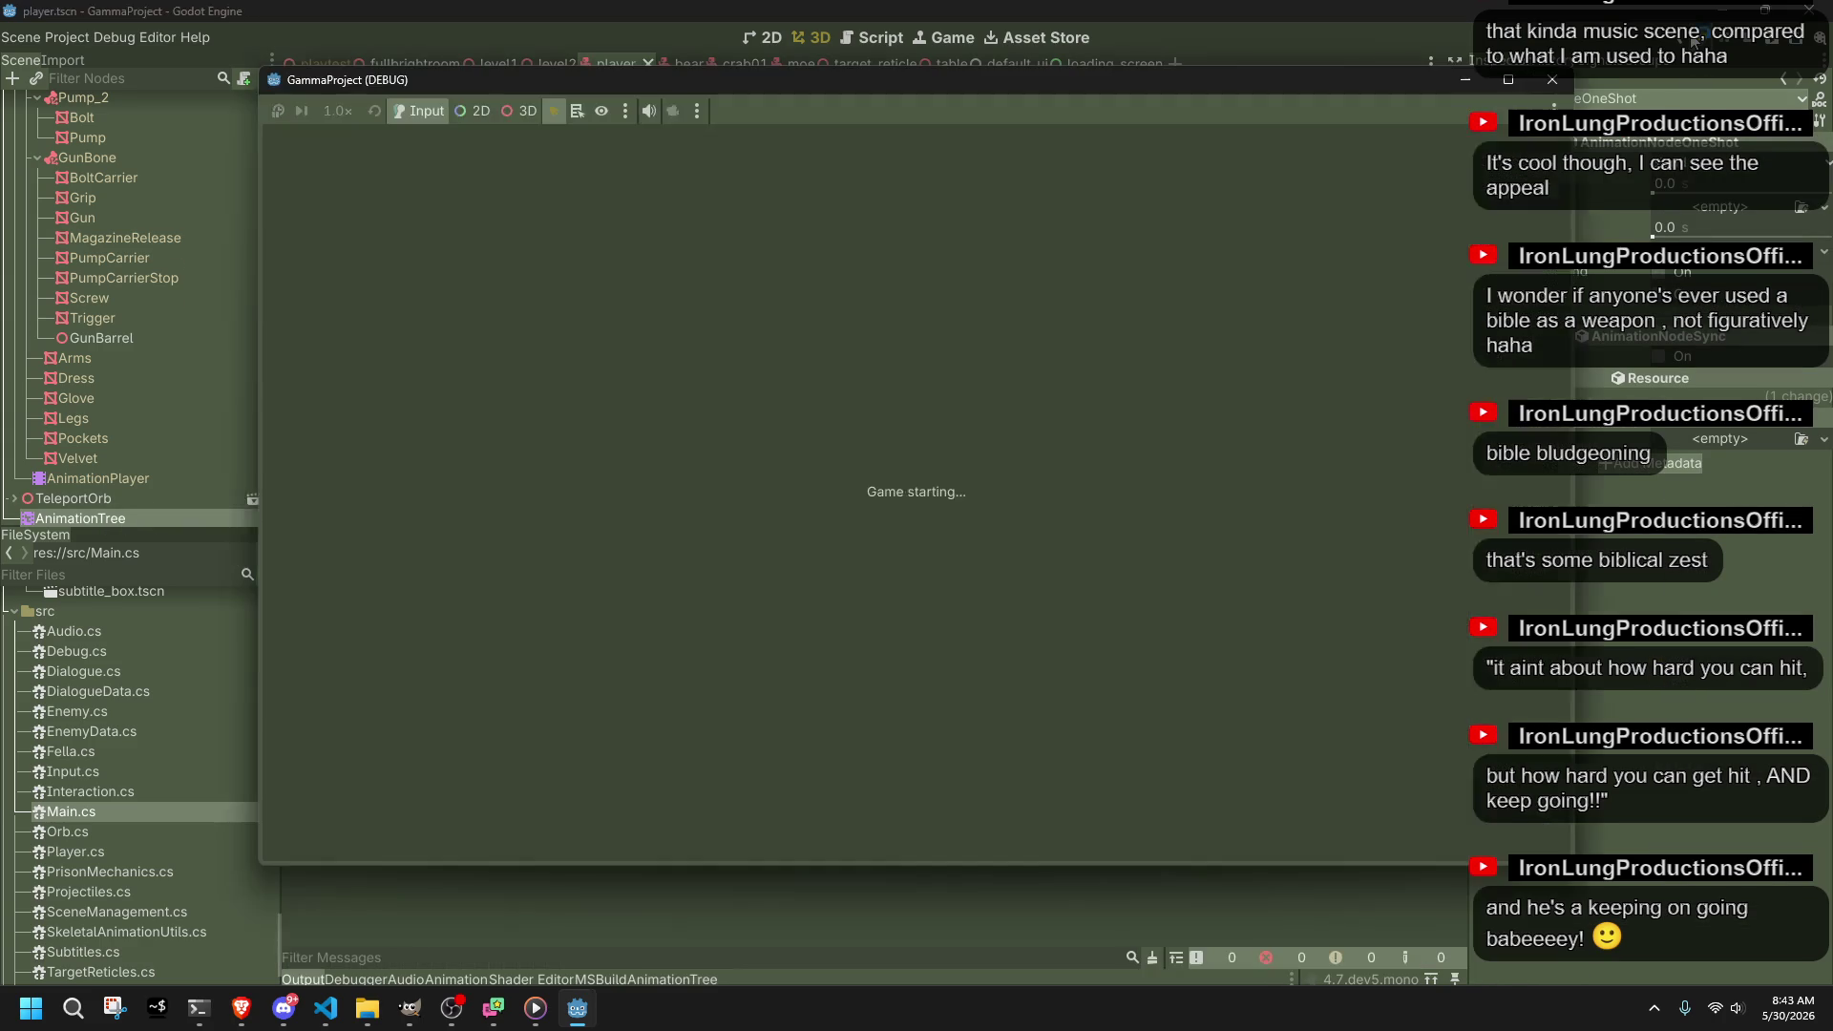
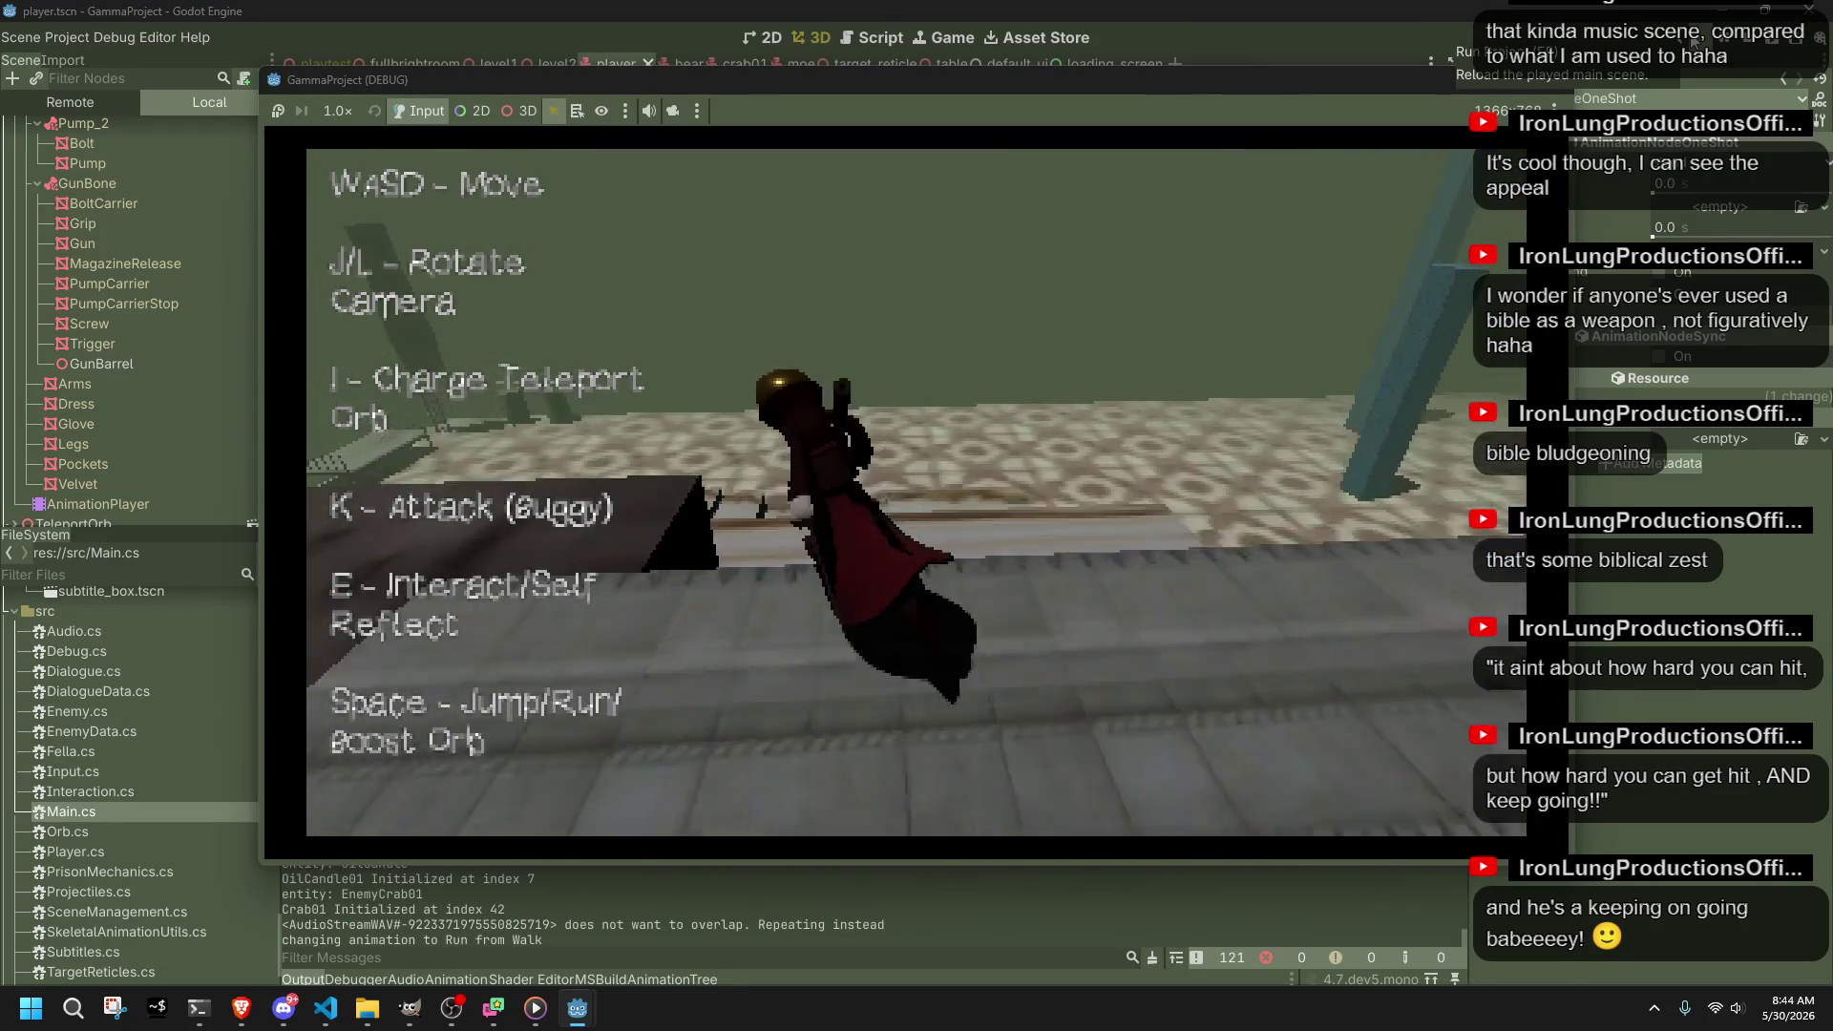
Step: Jump, dismiss the welcome dialog, then walk and run the character up to the pillars
key("space")
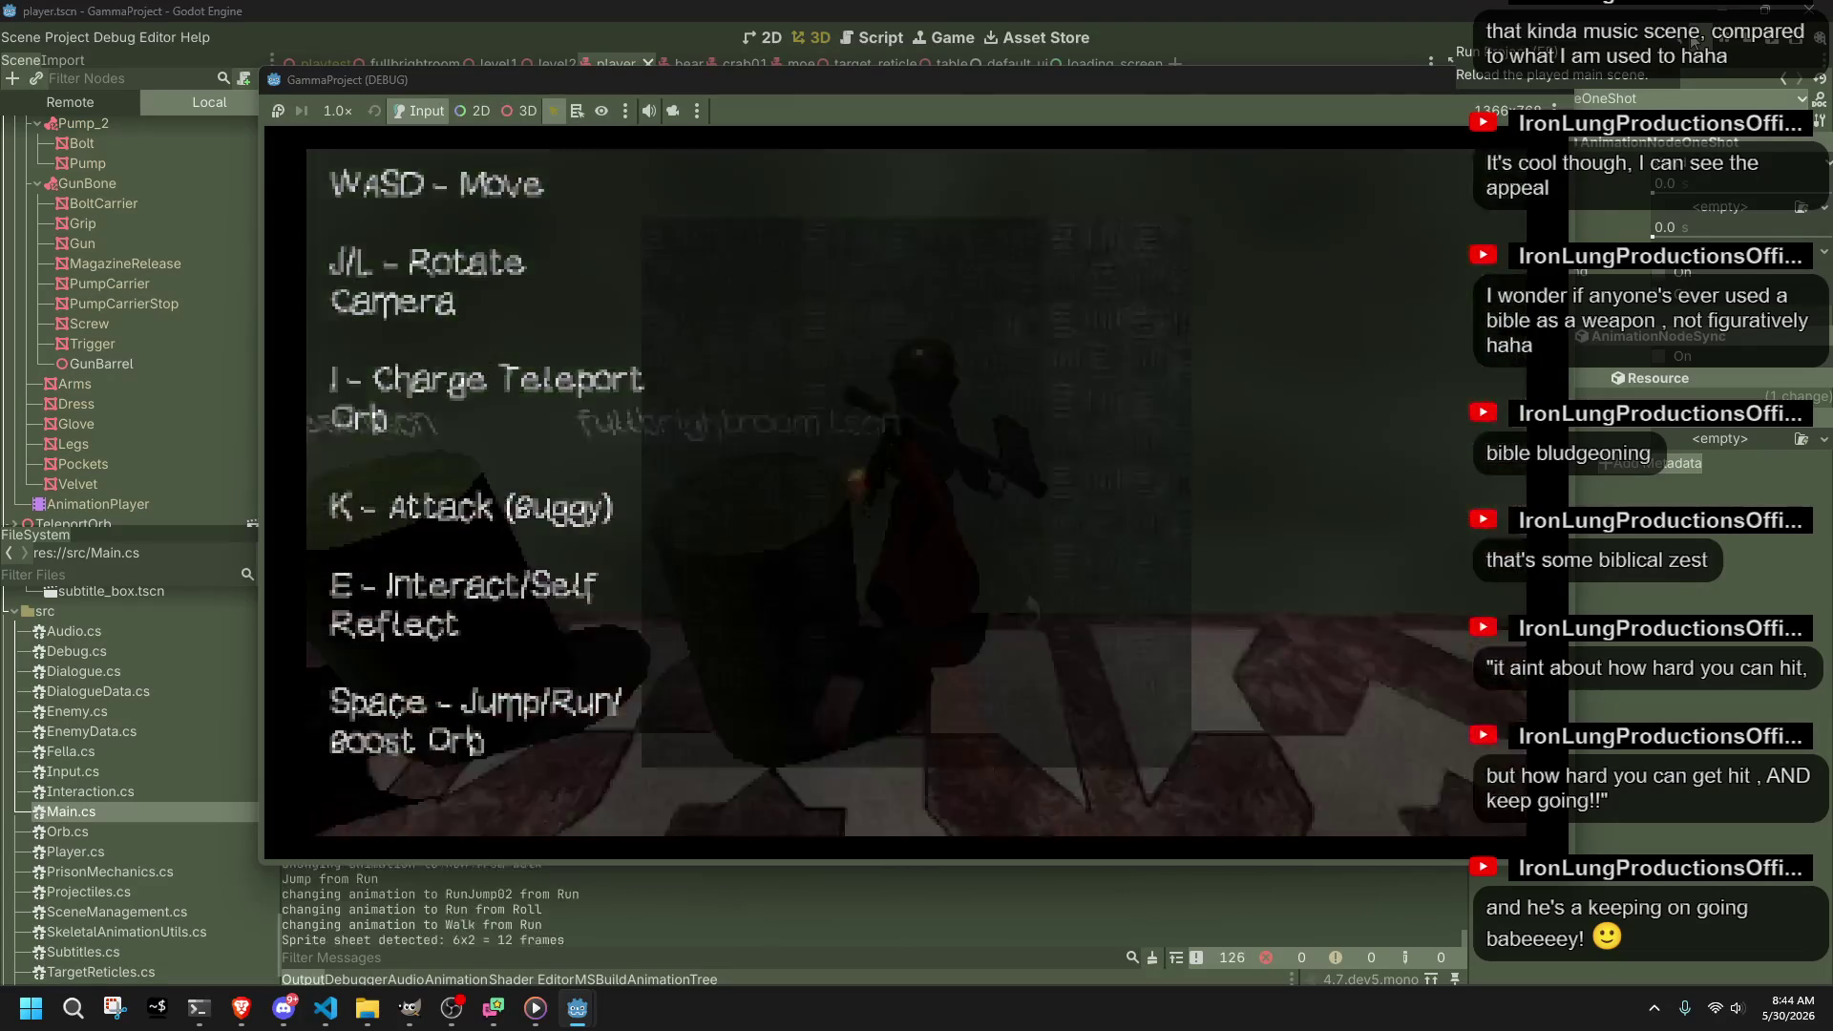
key("e")
key("e")
key("e")
key("e")
key("e")
key("e")
key("s")
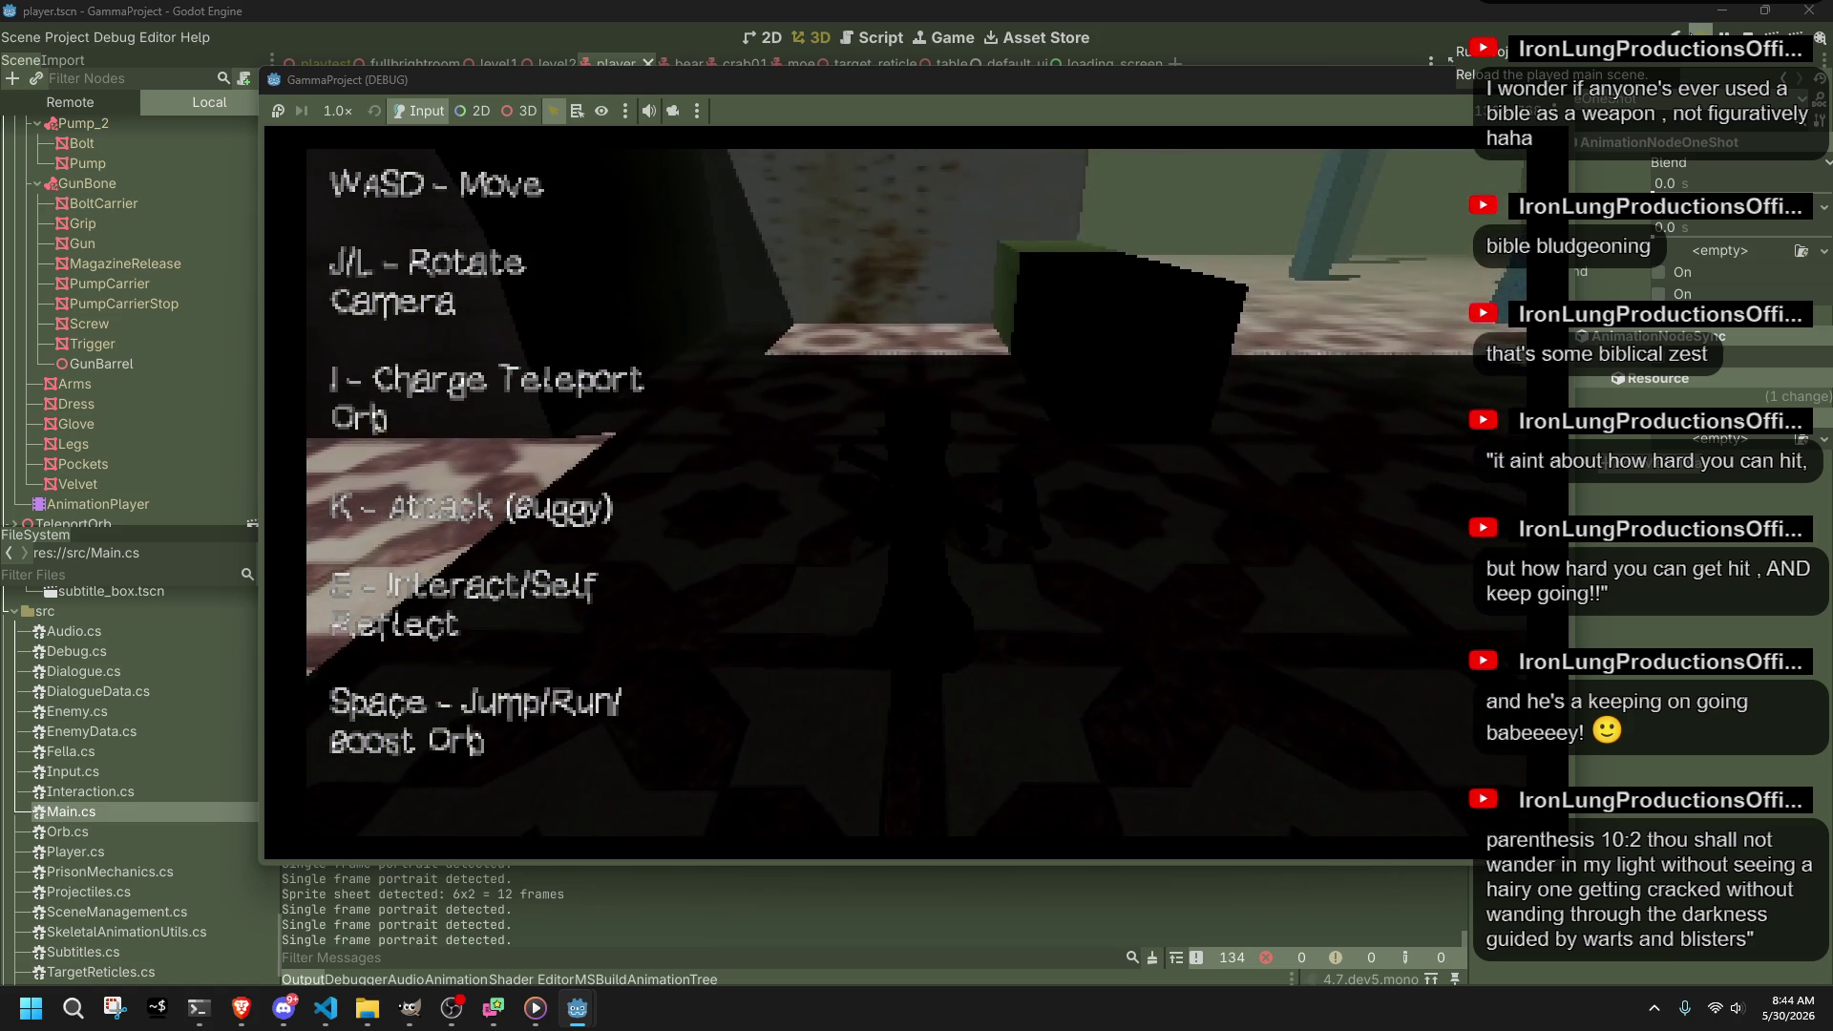
key("w")
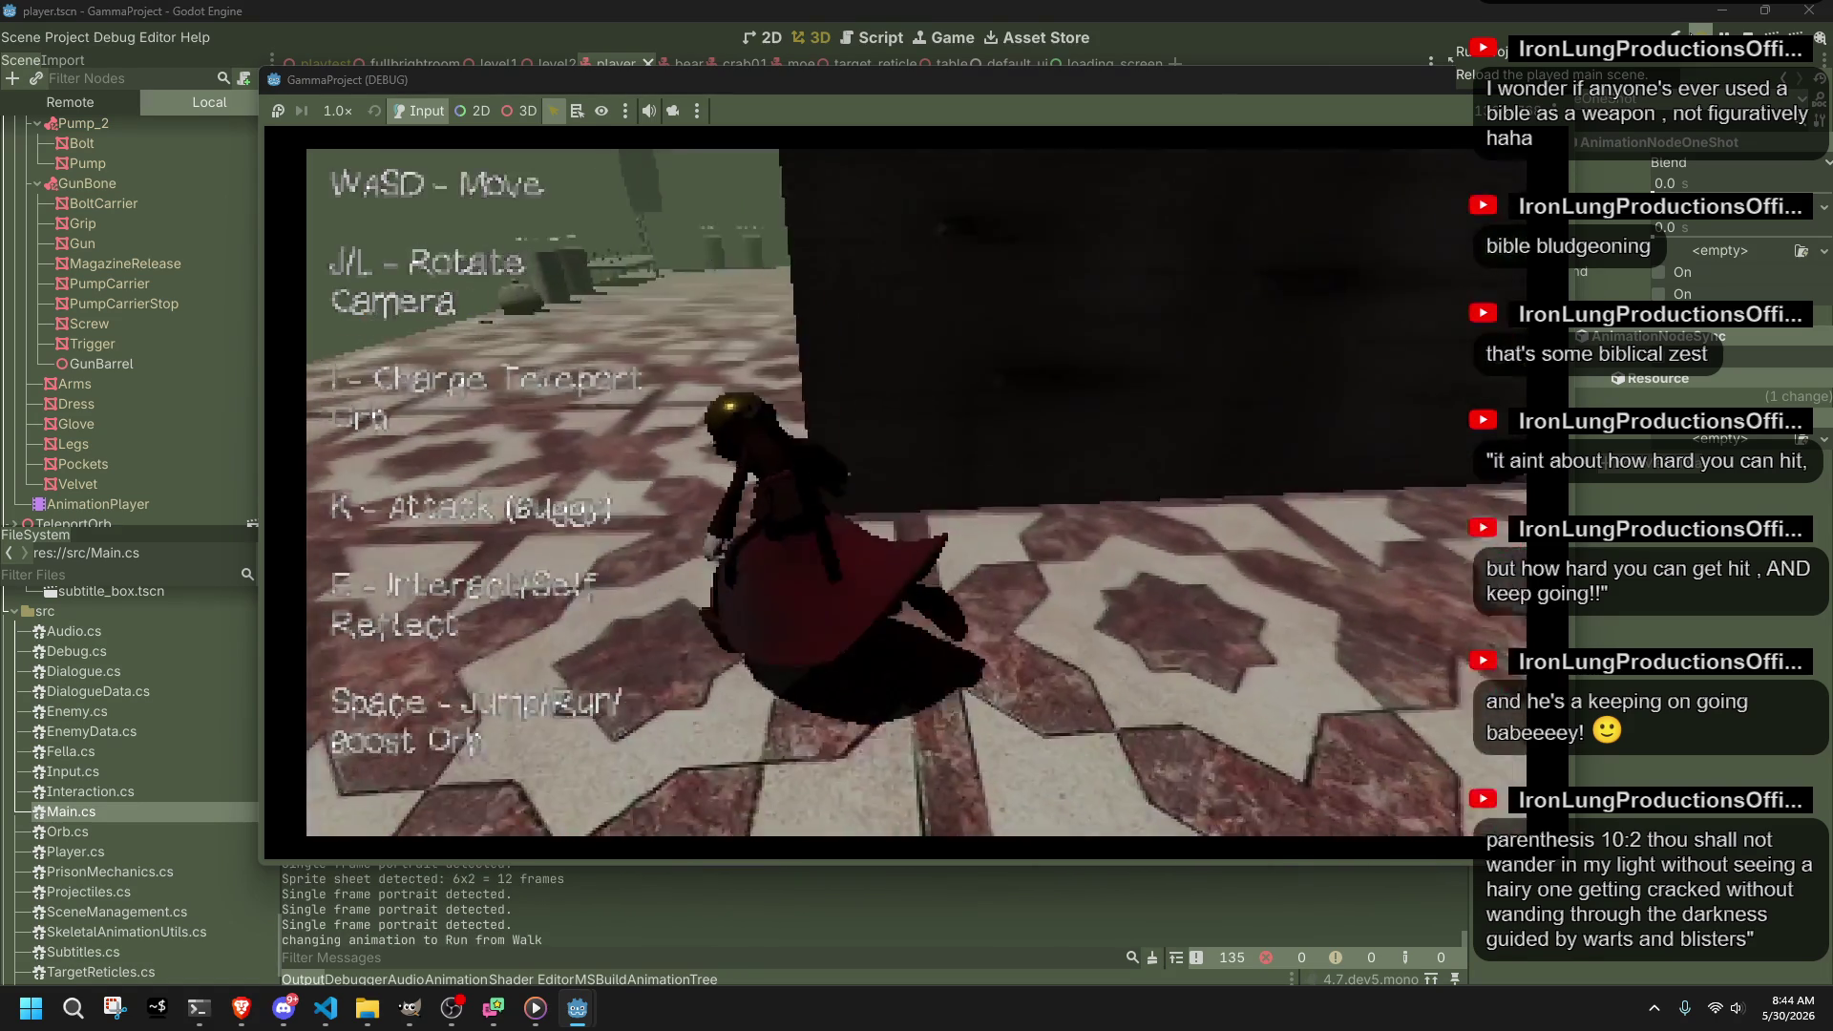
key("l")
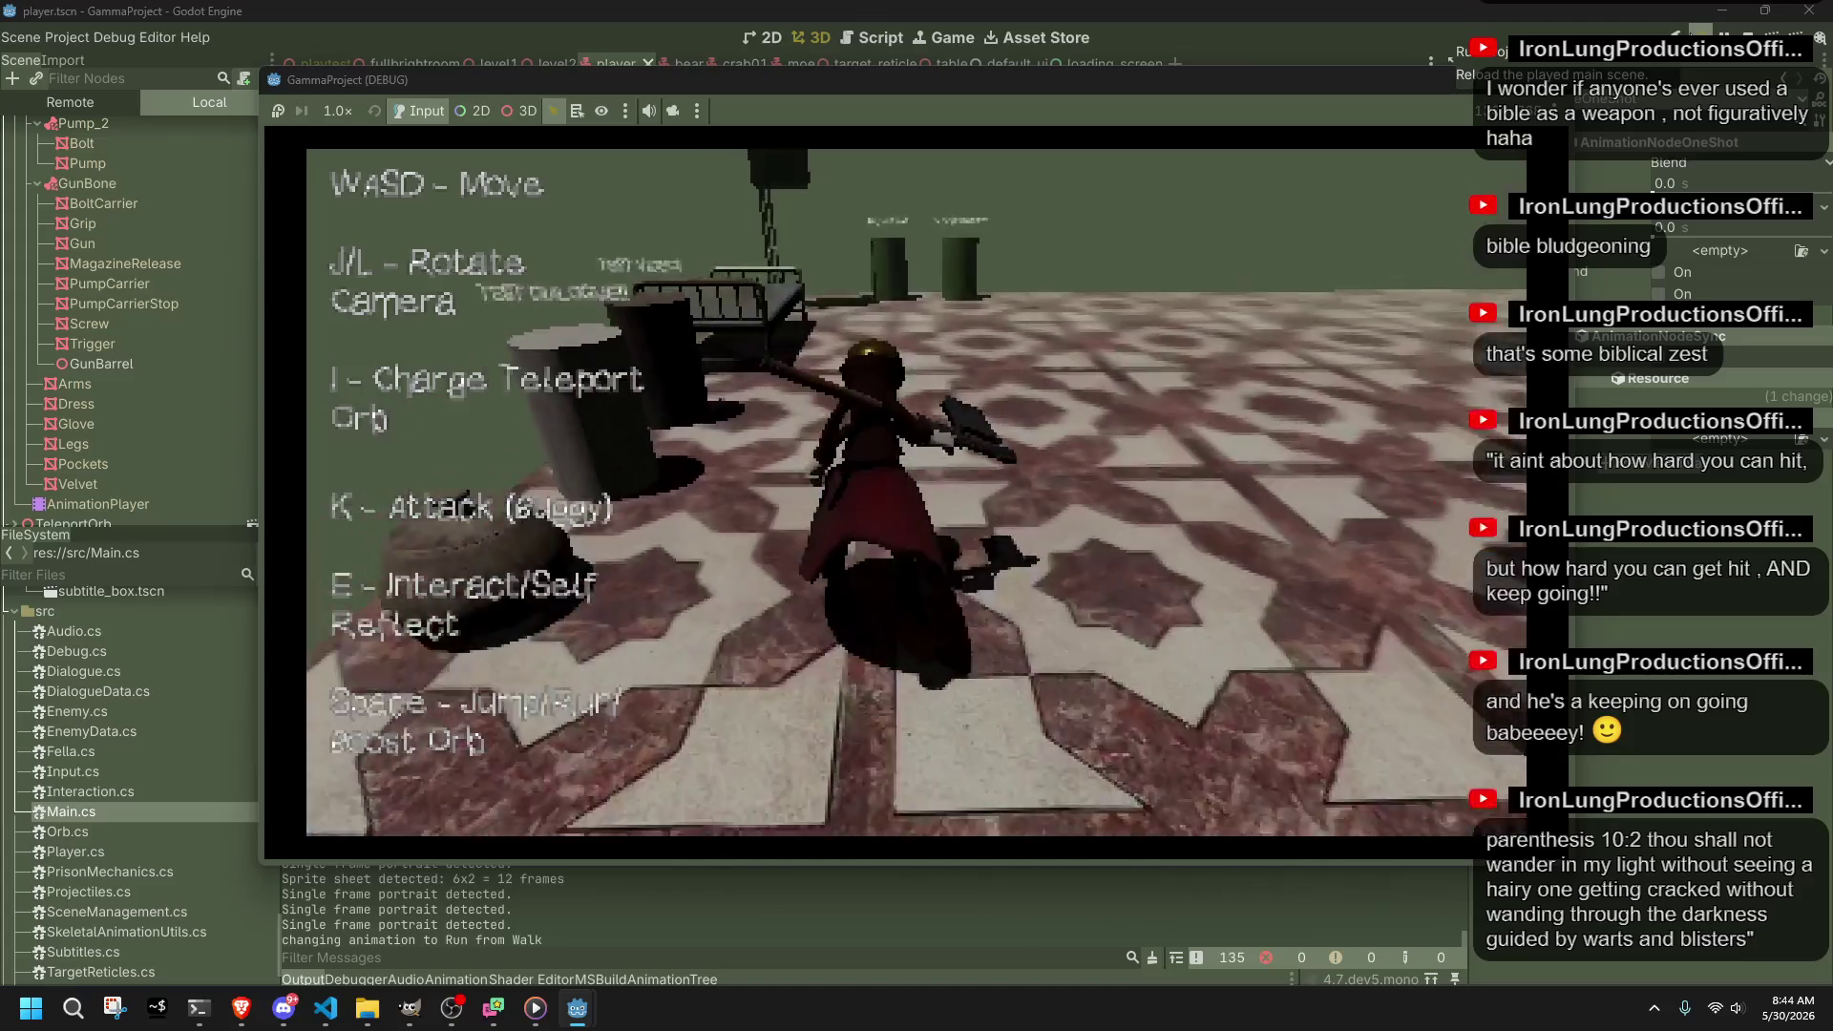
key("w")
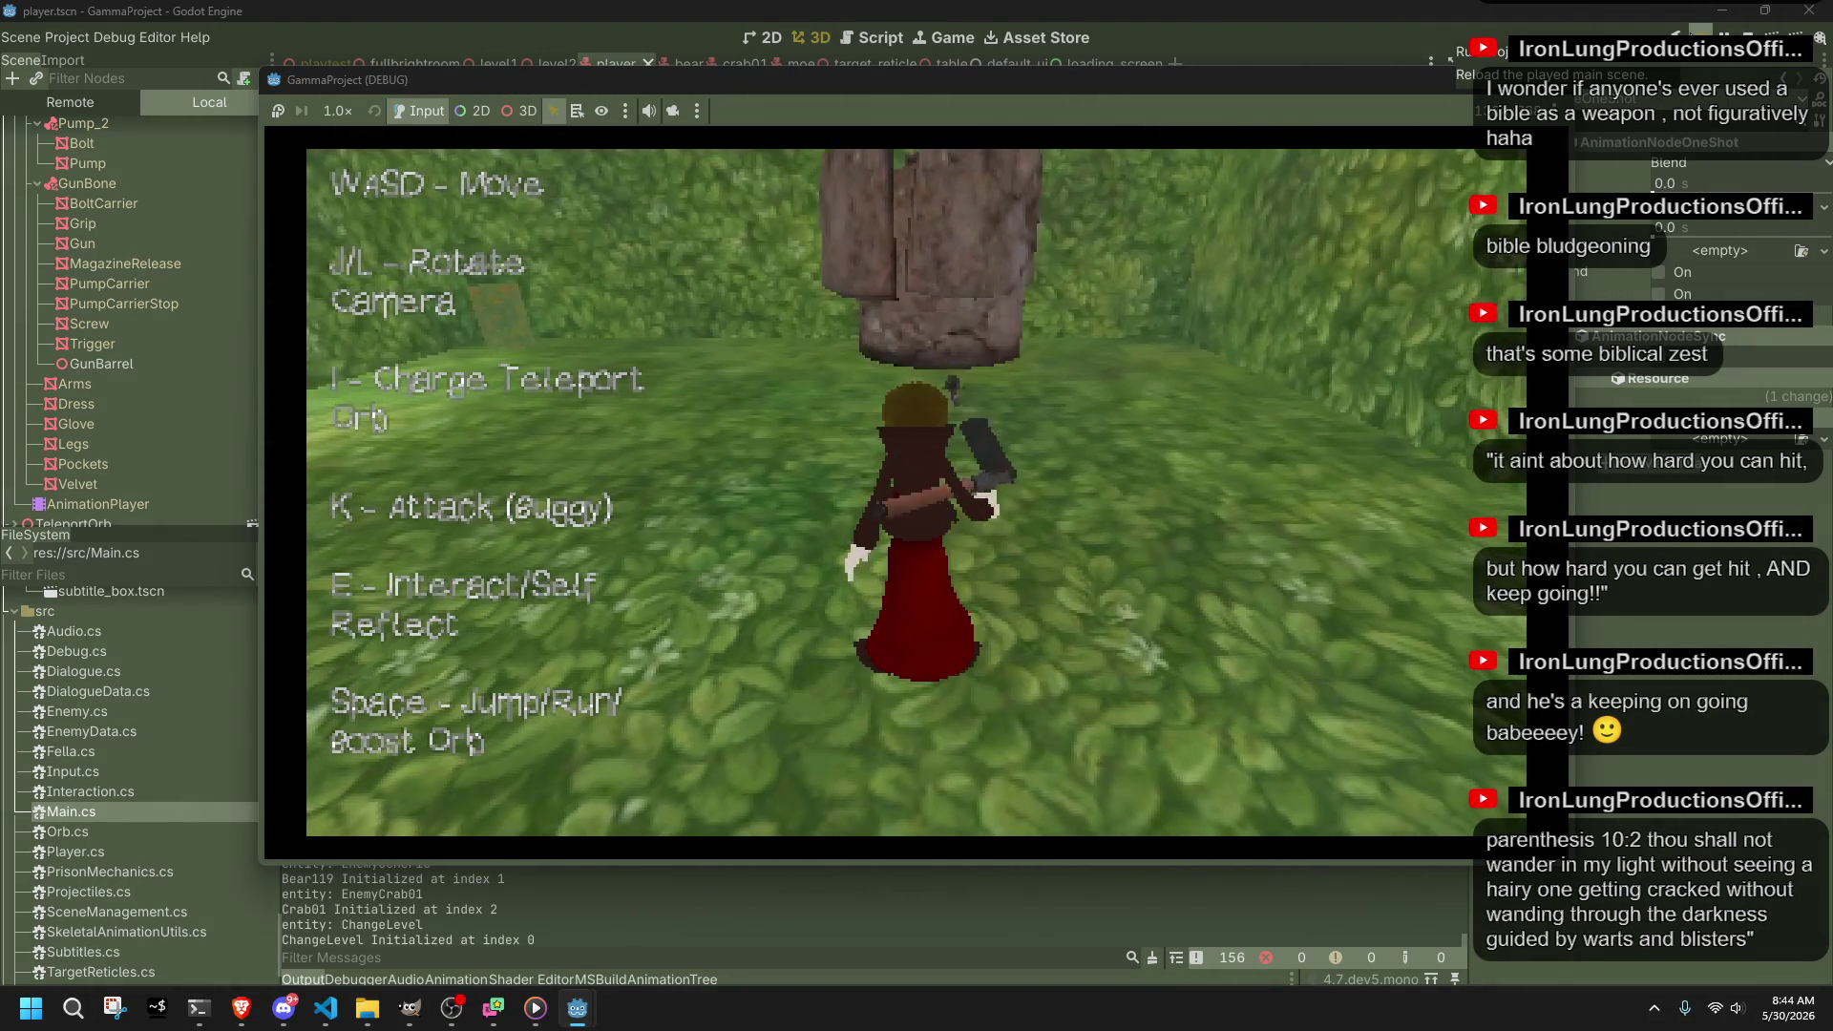
Step: Rotate the camera, attack, run right, and stop the game with F8
key("j")
key("j")
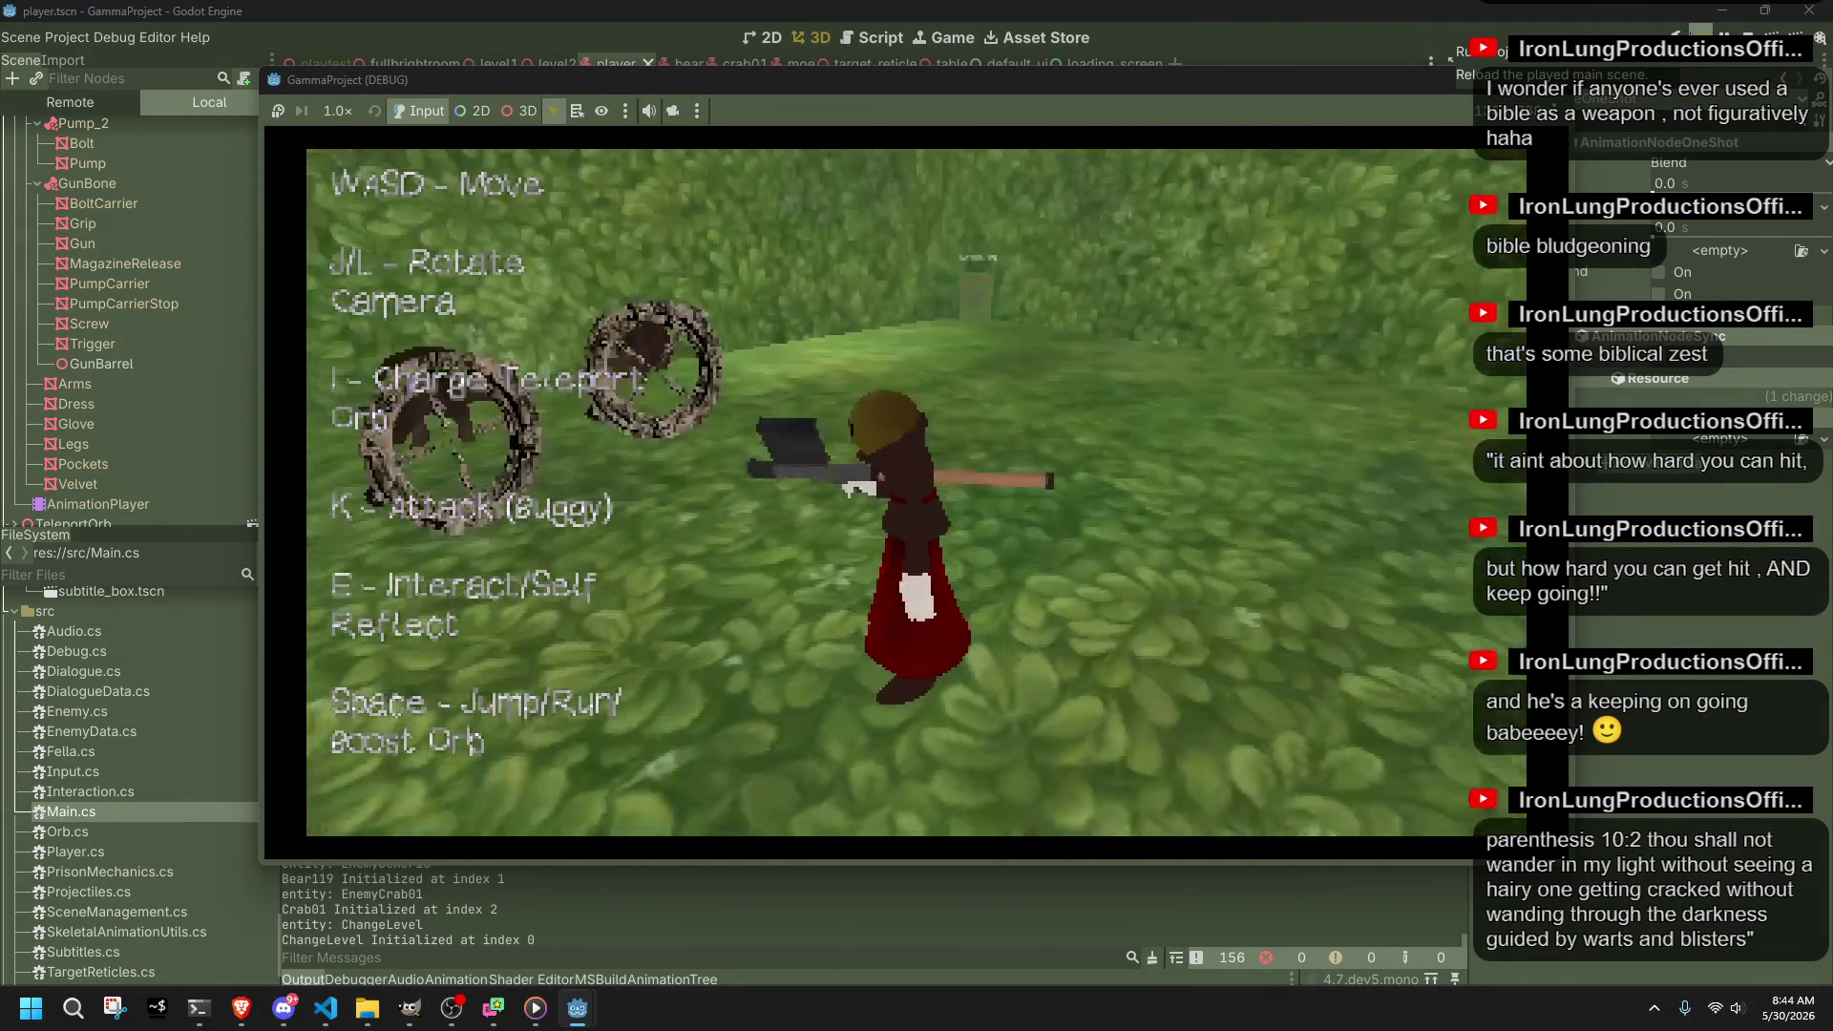
key("k")
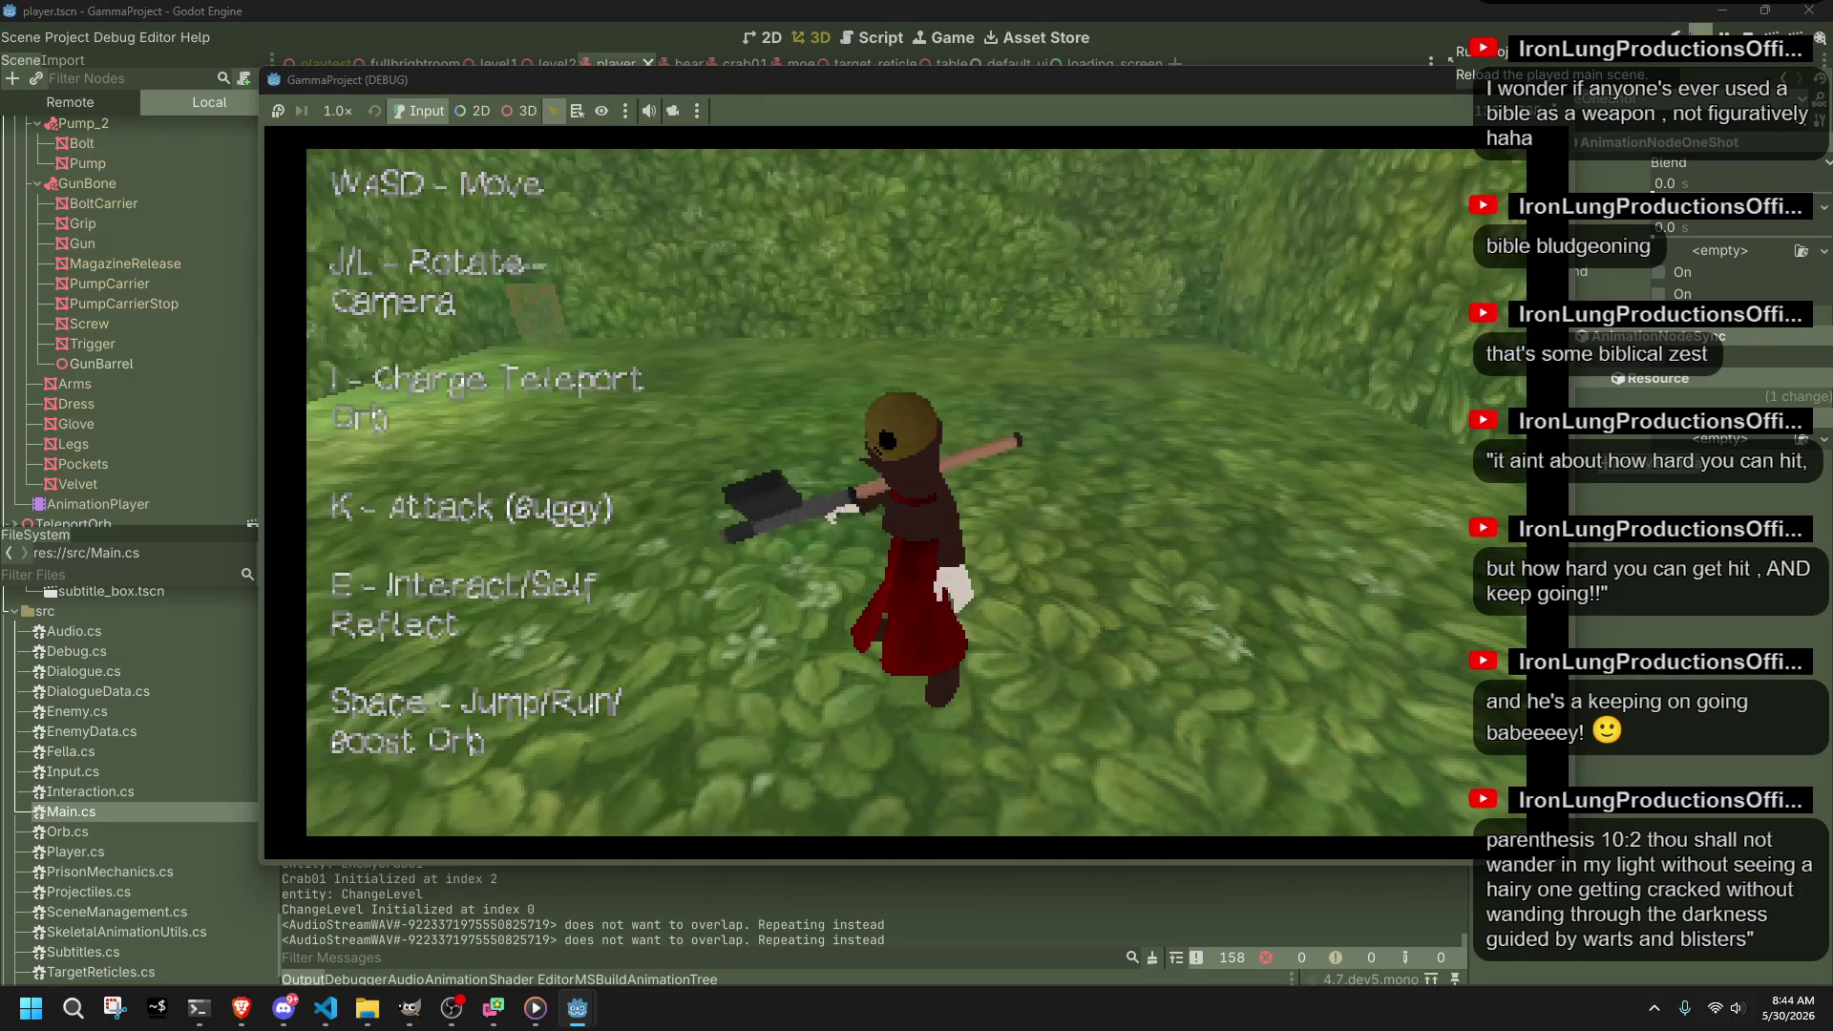
key("d")
key("space")
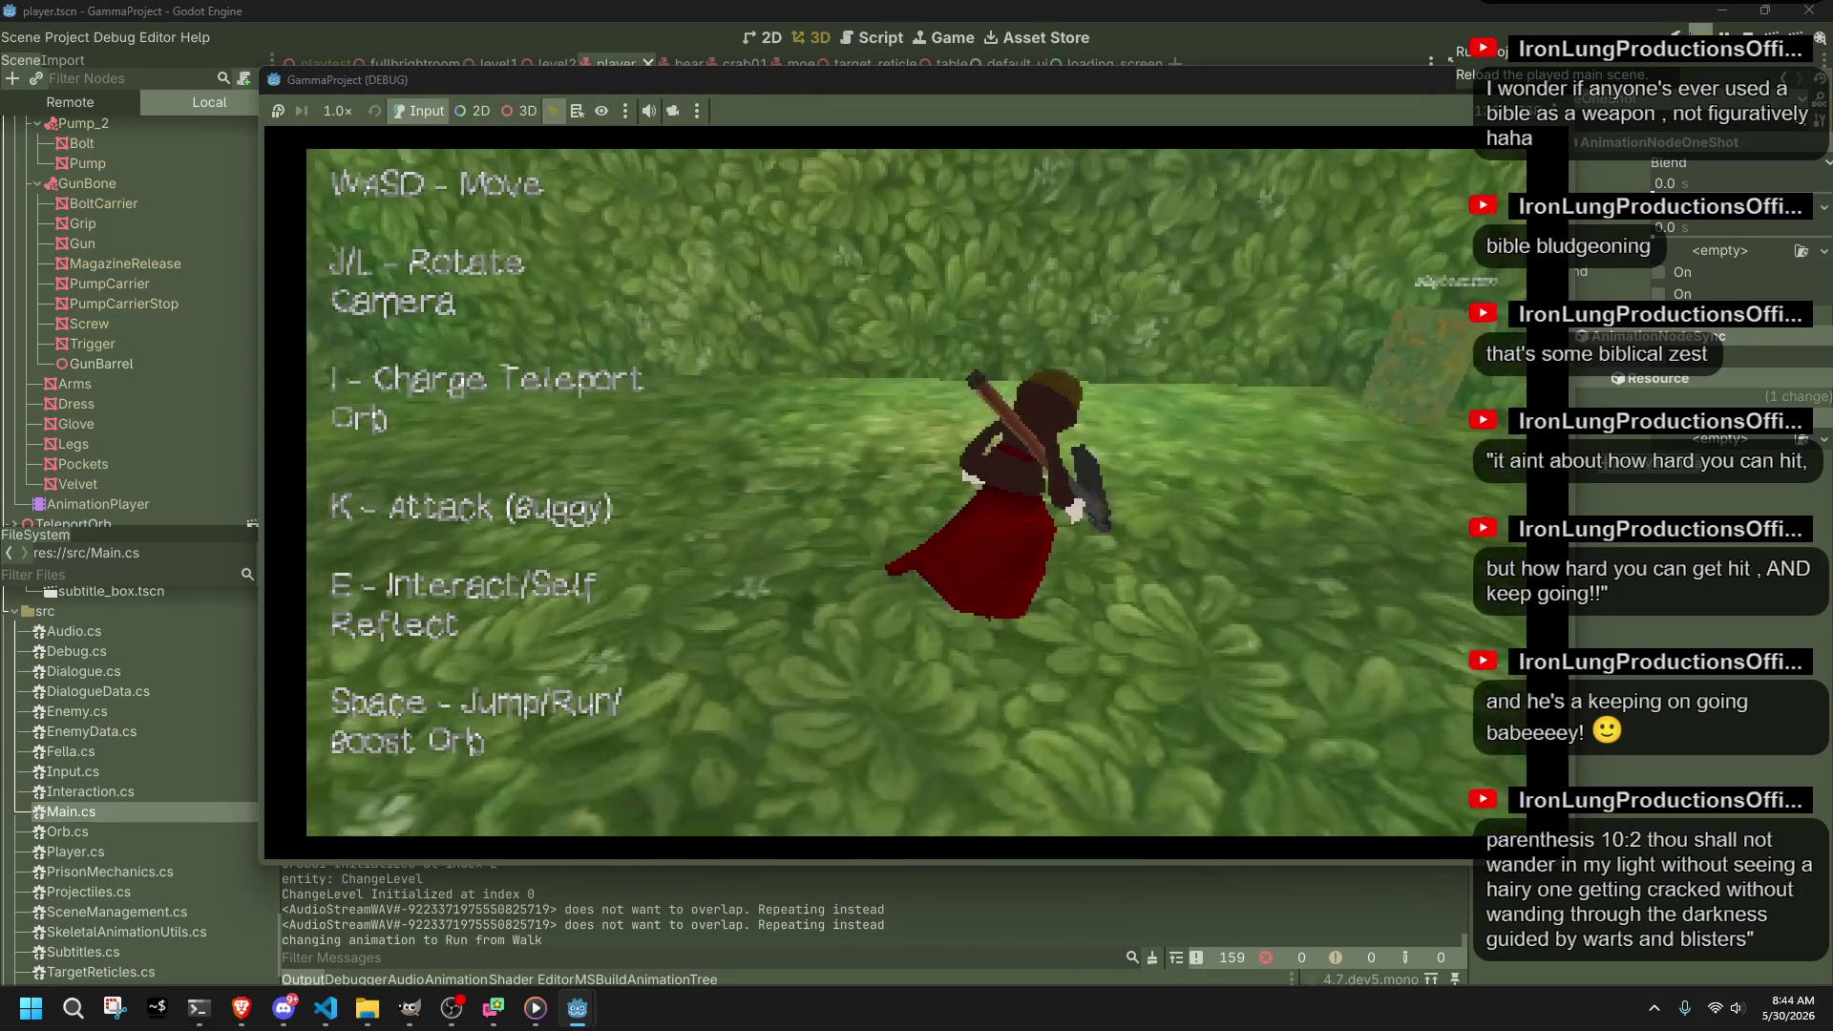
key("w")
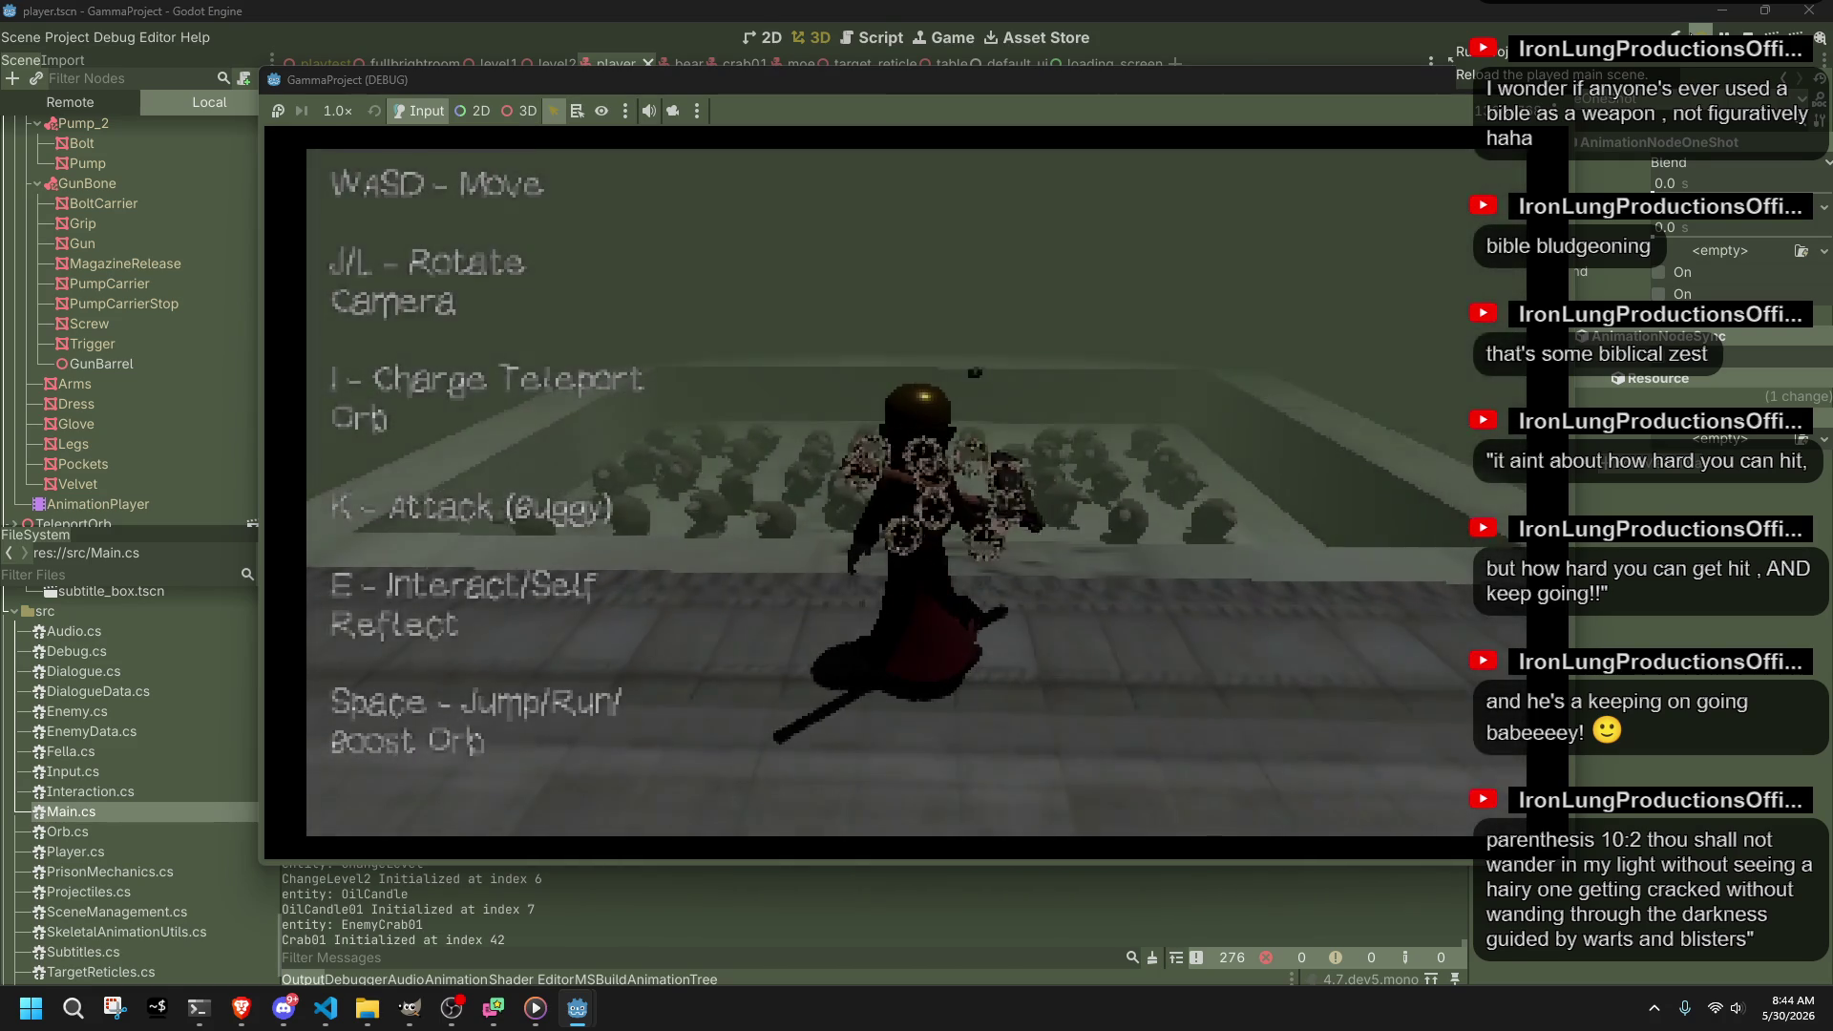
key("l")
key("l")
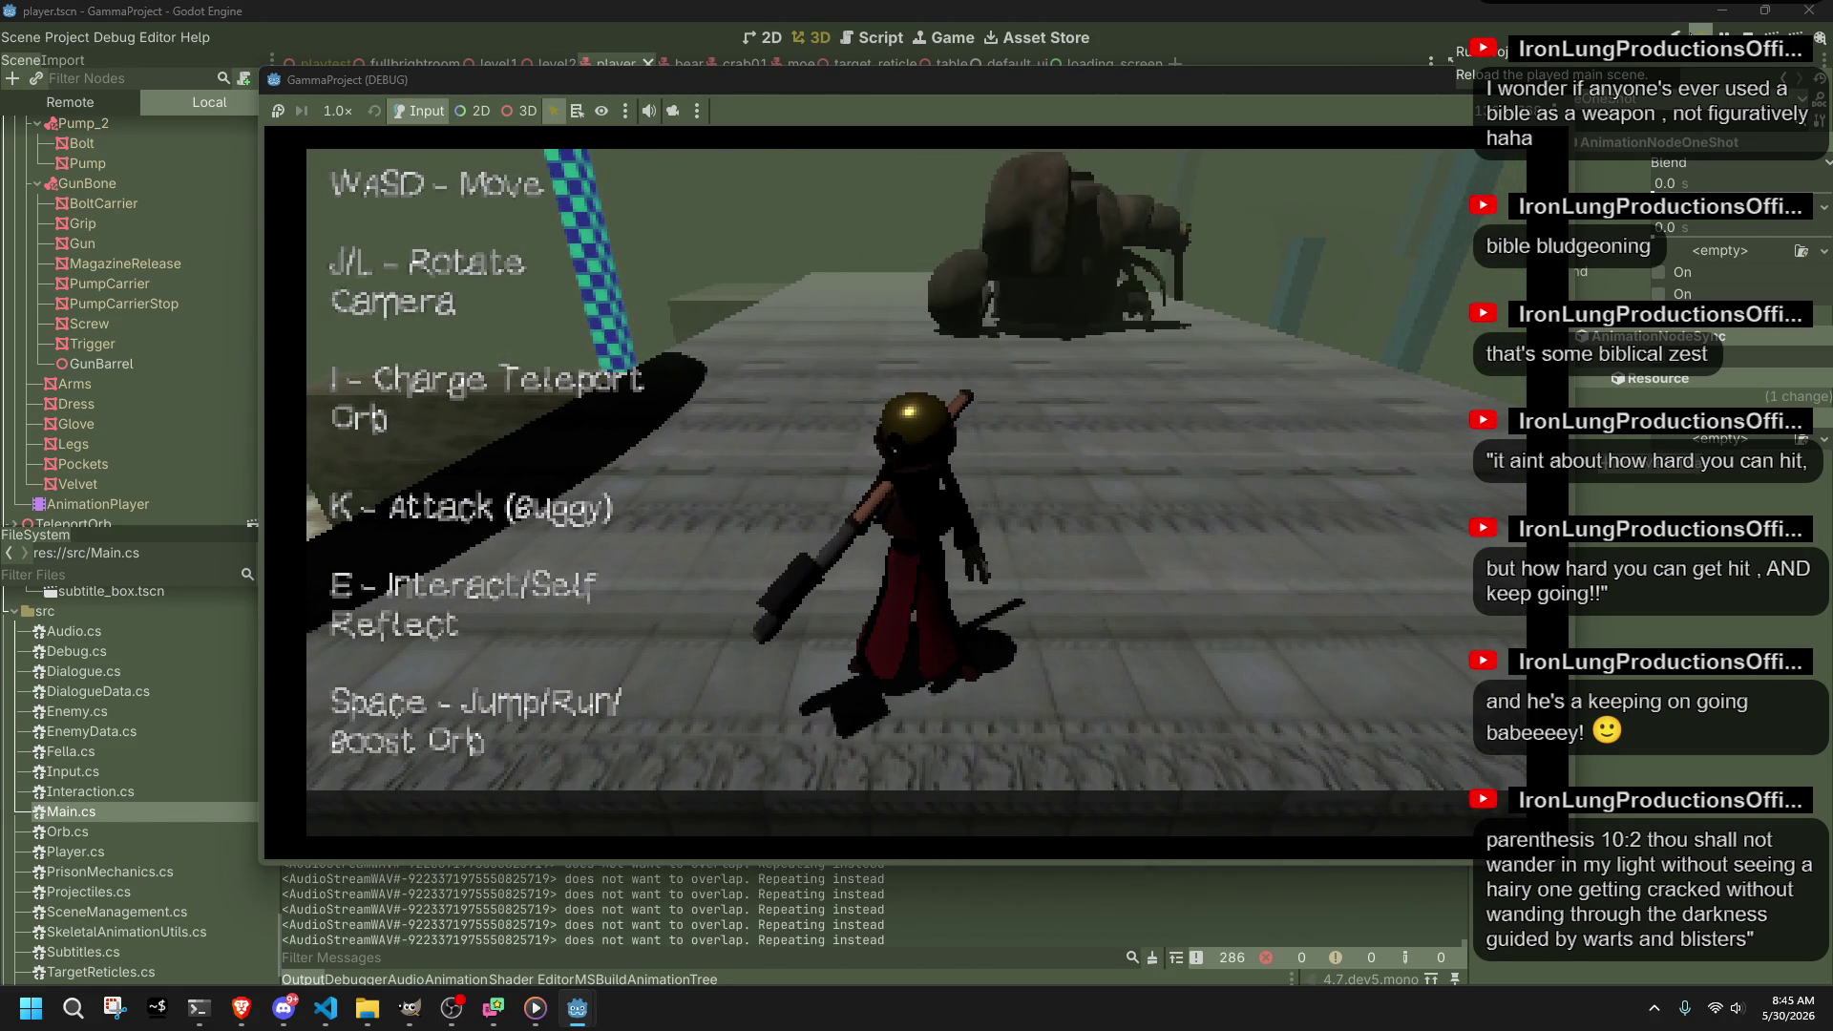
key("F8")
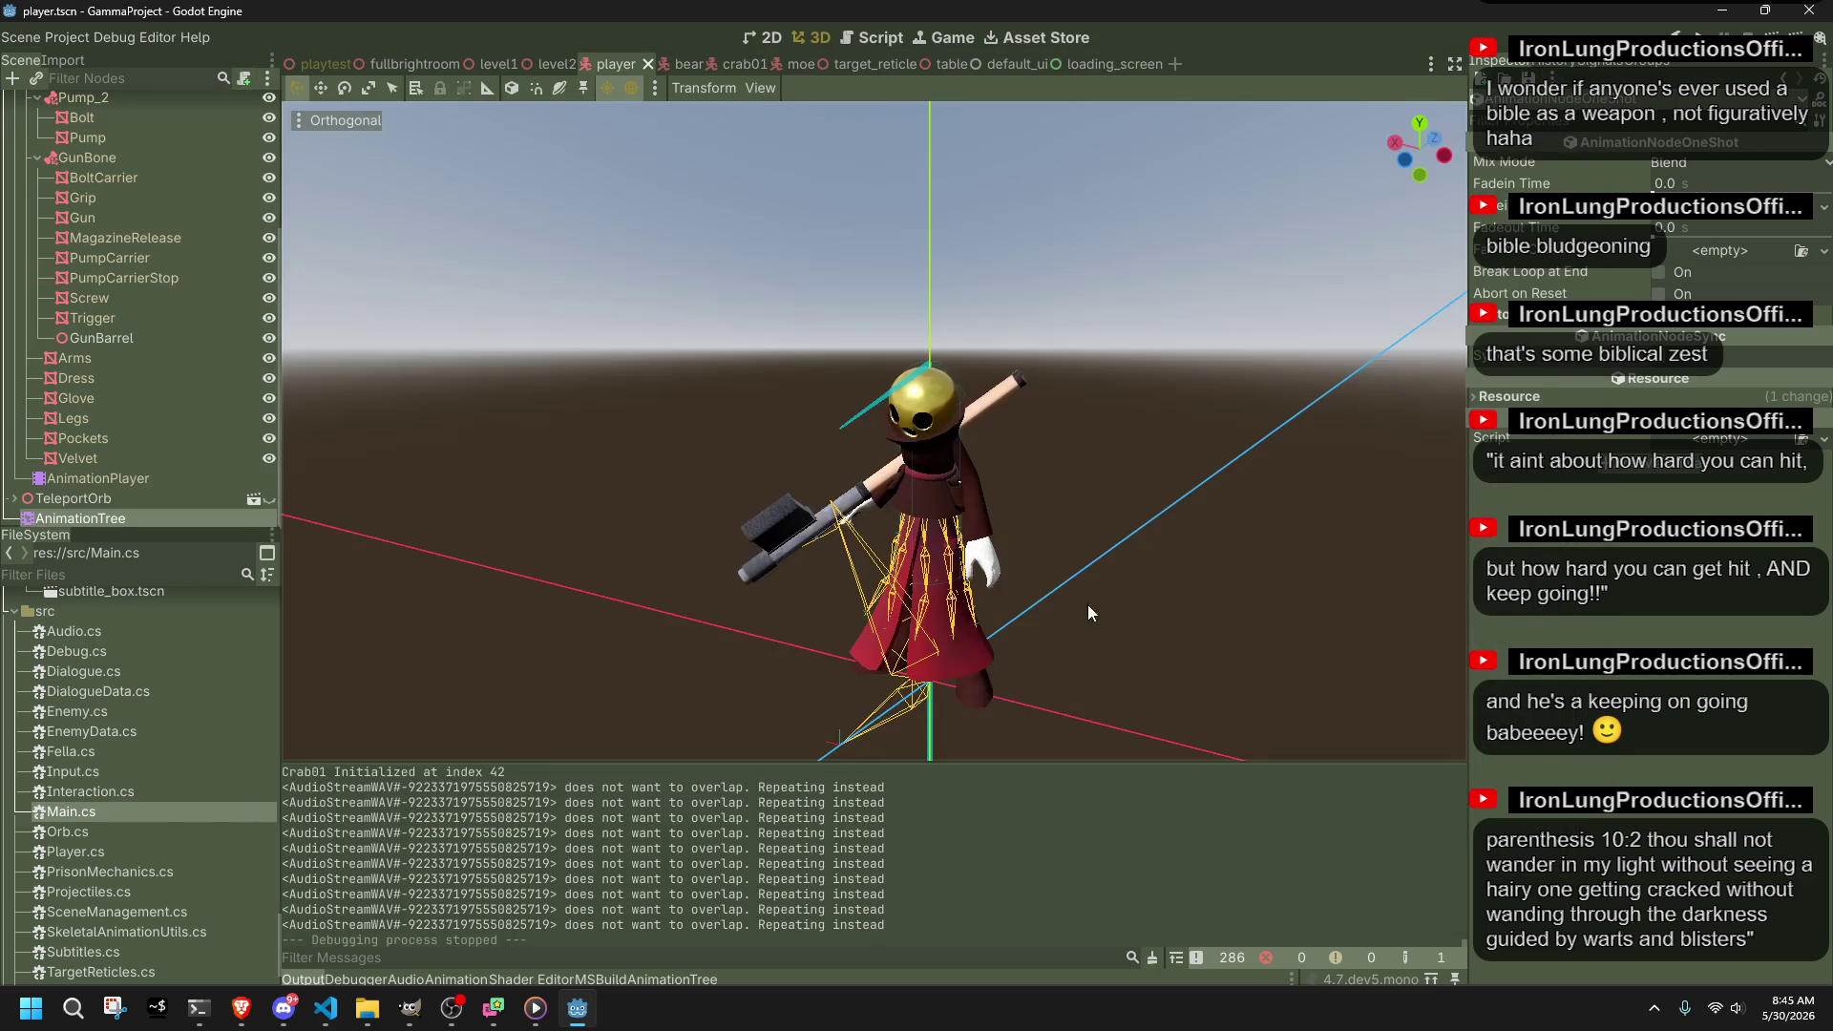
Step: Switch to Visual Studio Code showing Player.cs at the PlayerUpdate gun-blend logic
left_click(337, 1012)
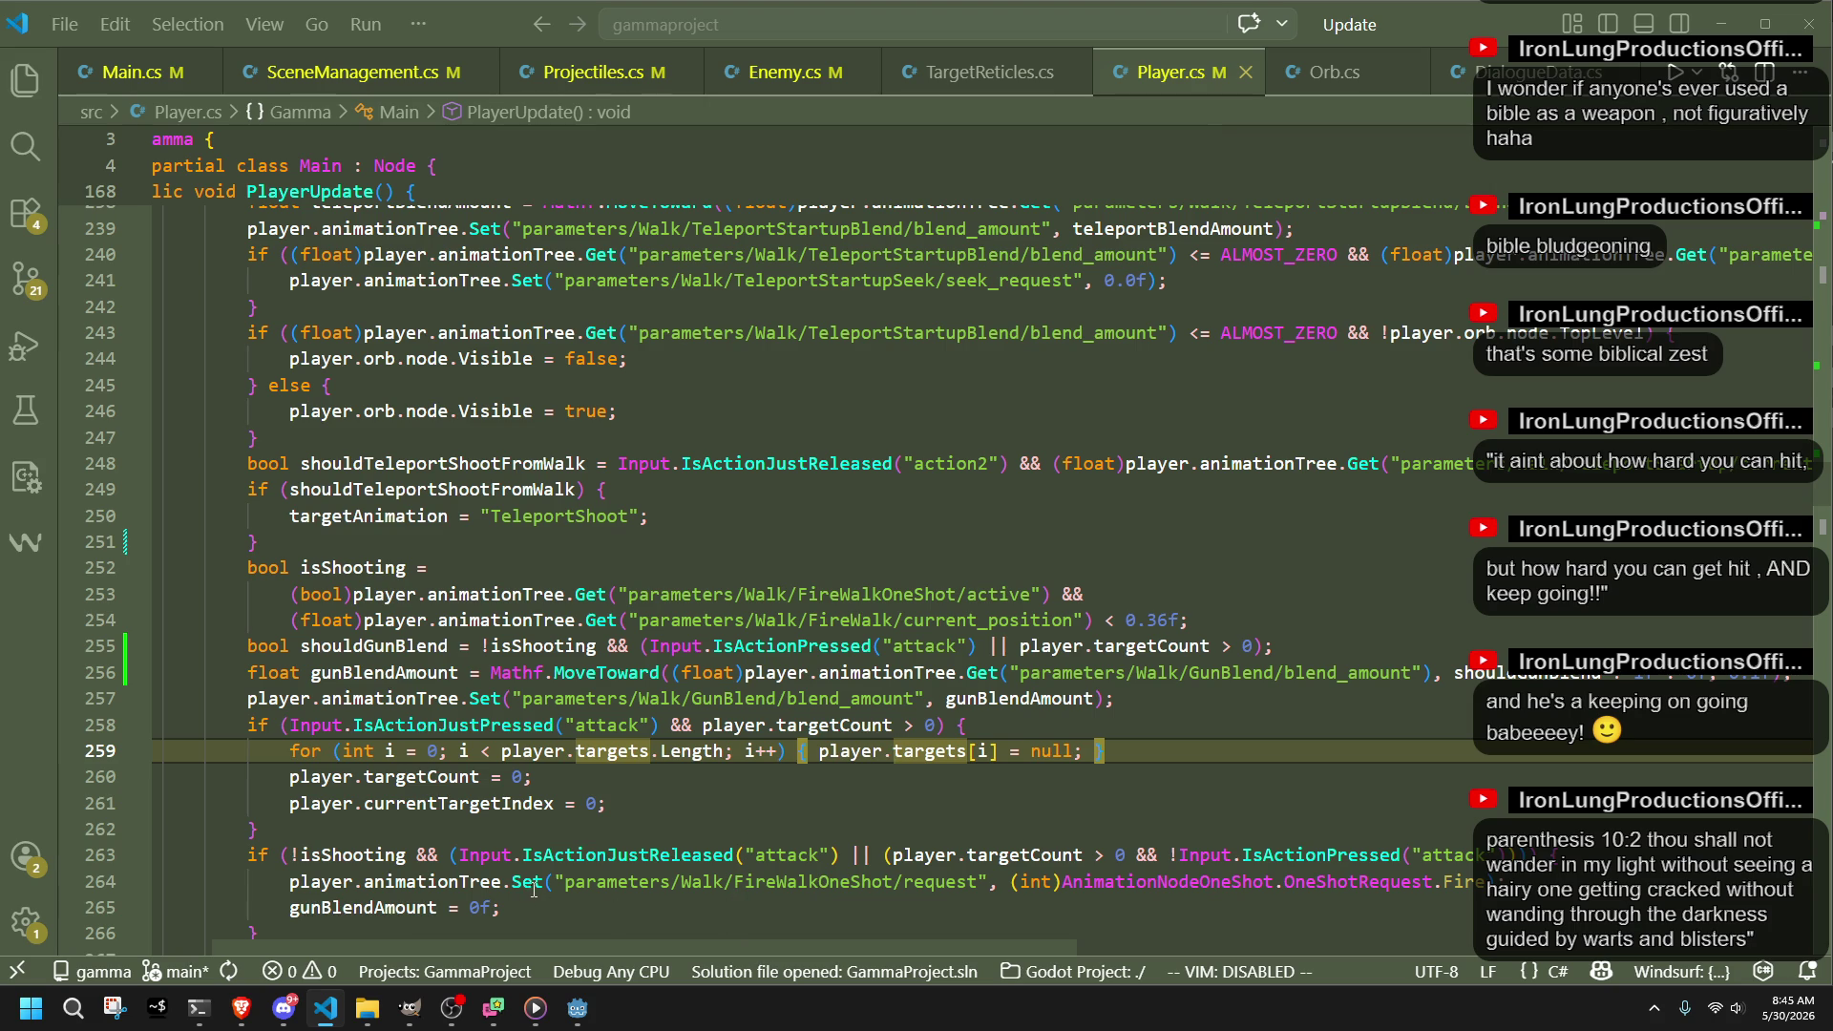
double_click(825, 884)
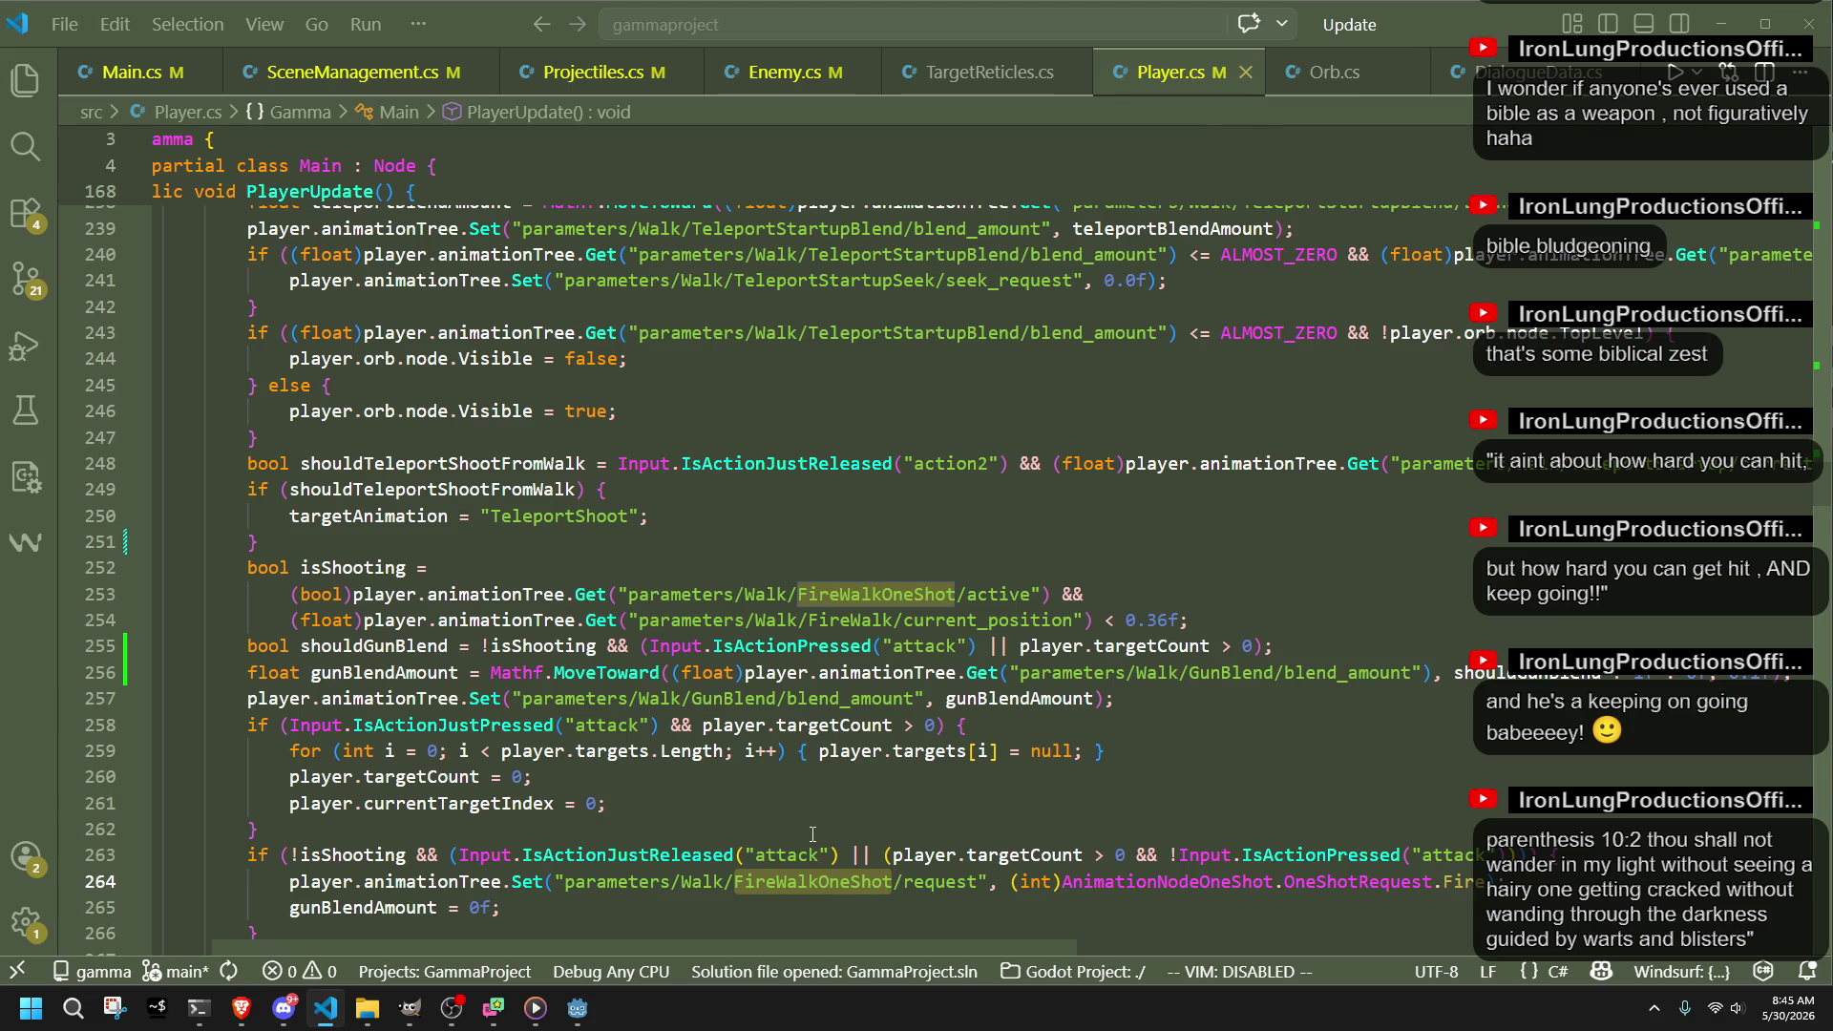
scroll(813, 833, "down", 4)
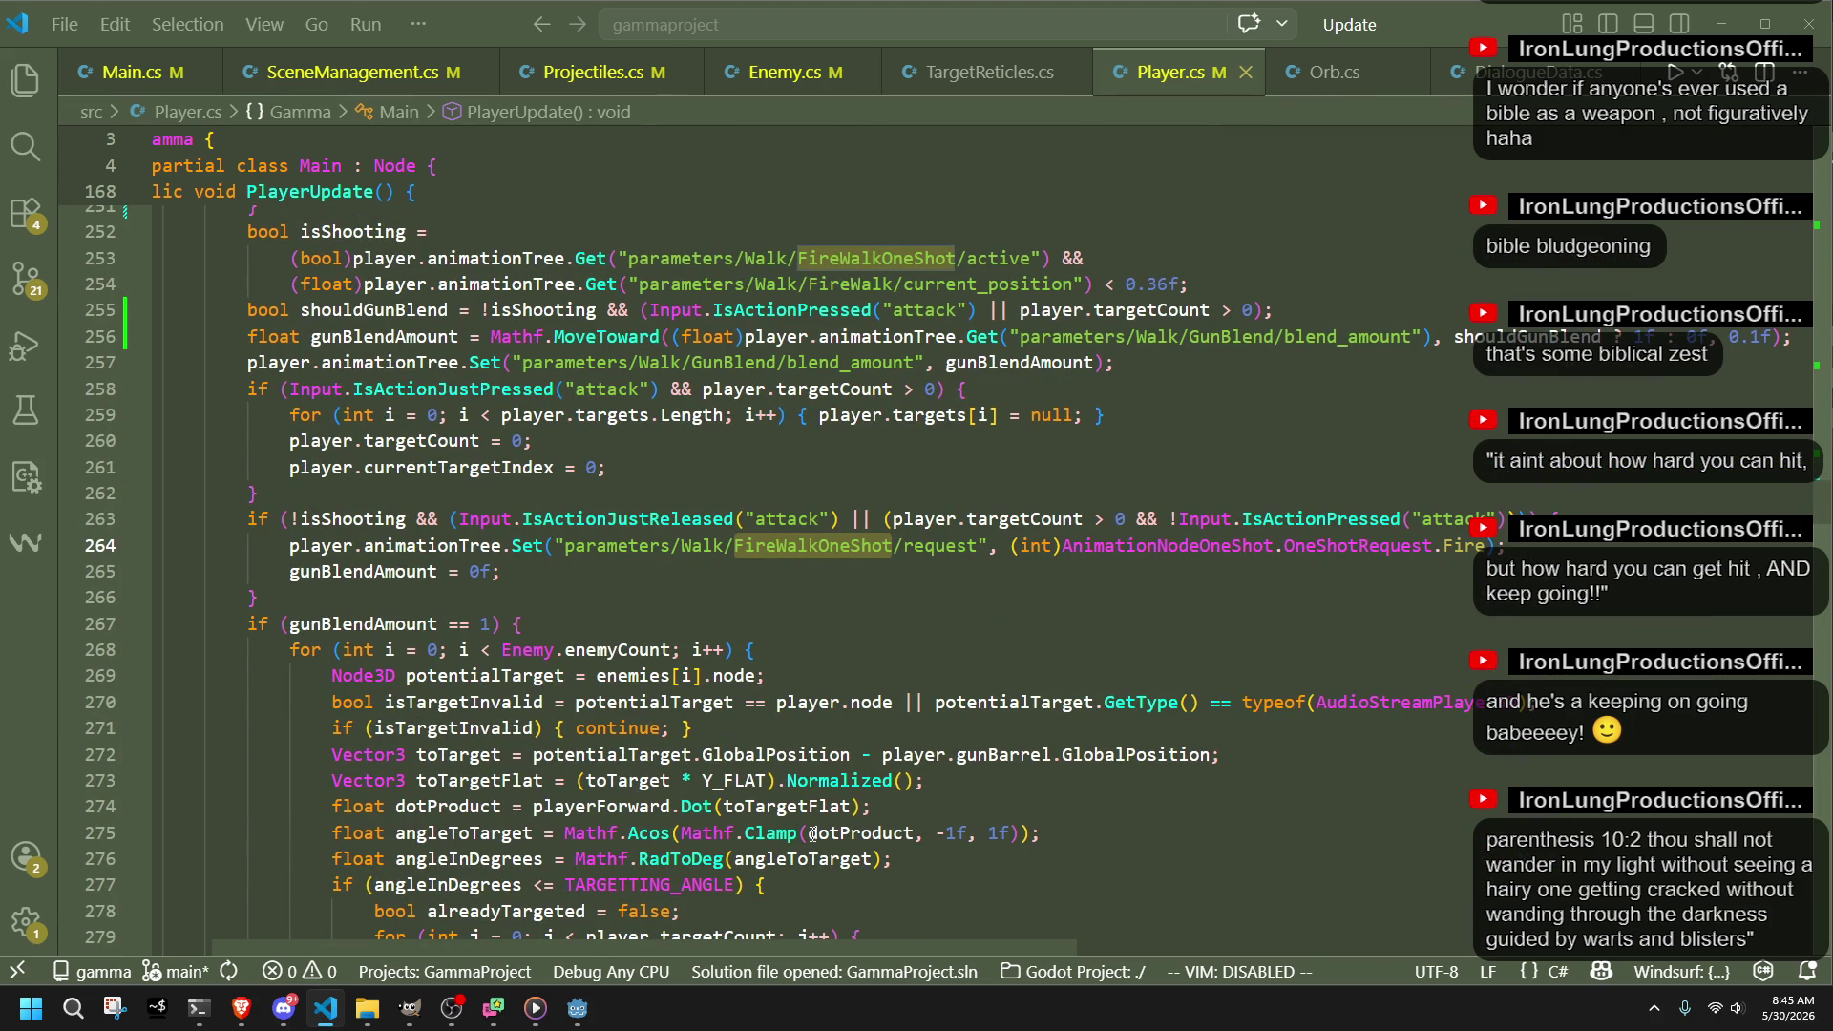
scroll(813, 834, "down", 14)
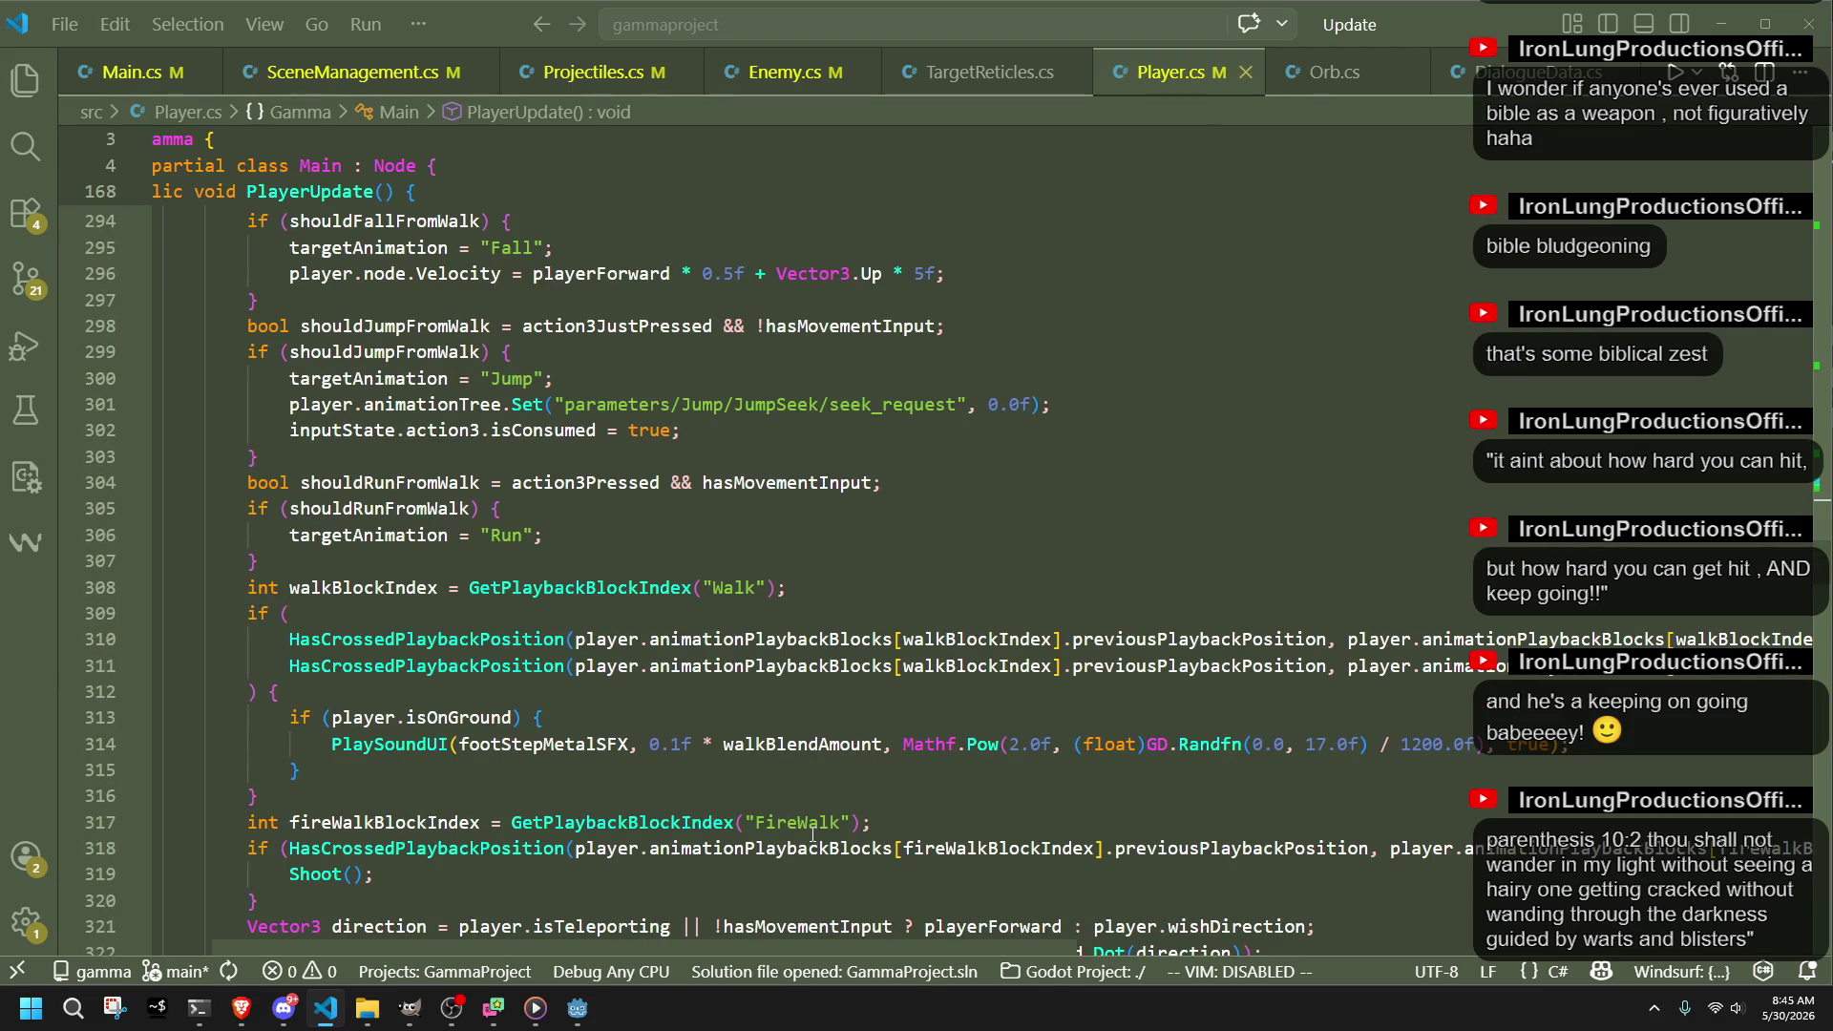
scroll(812, 834, "up", 14)
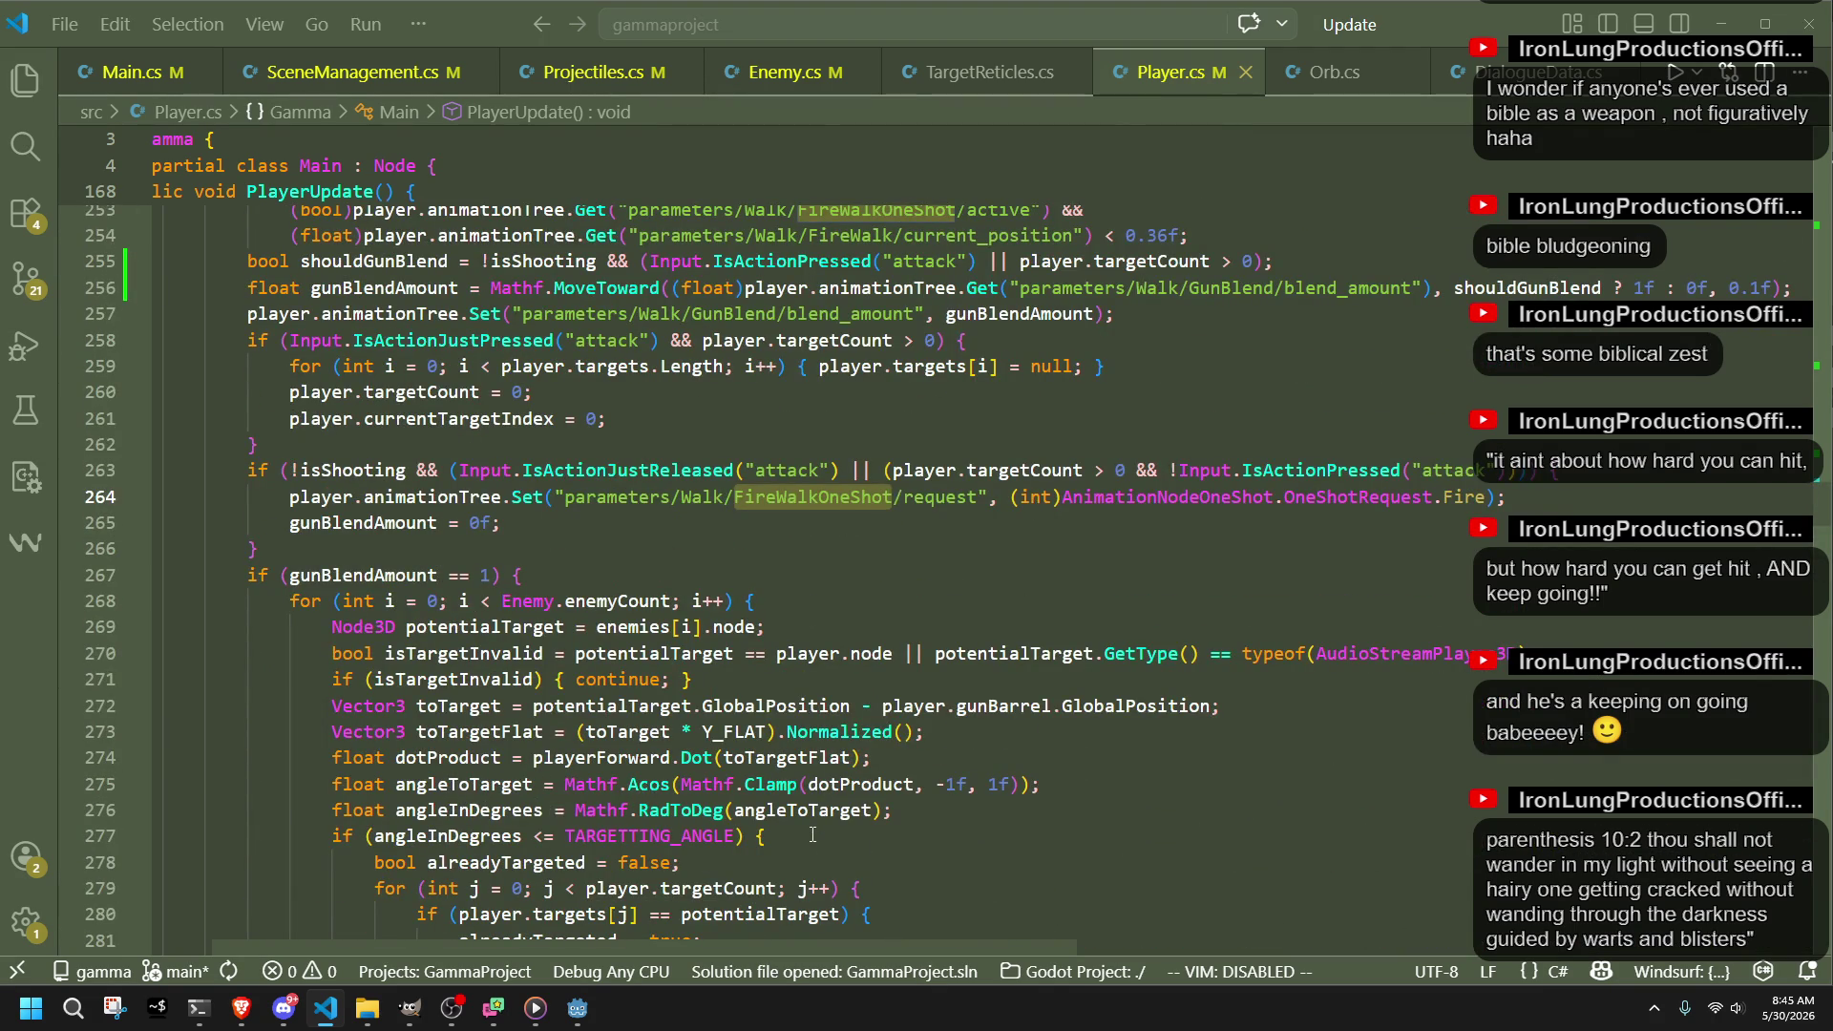
scroll(813, 834, "up", 2)
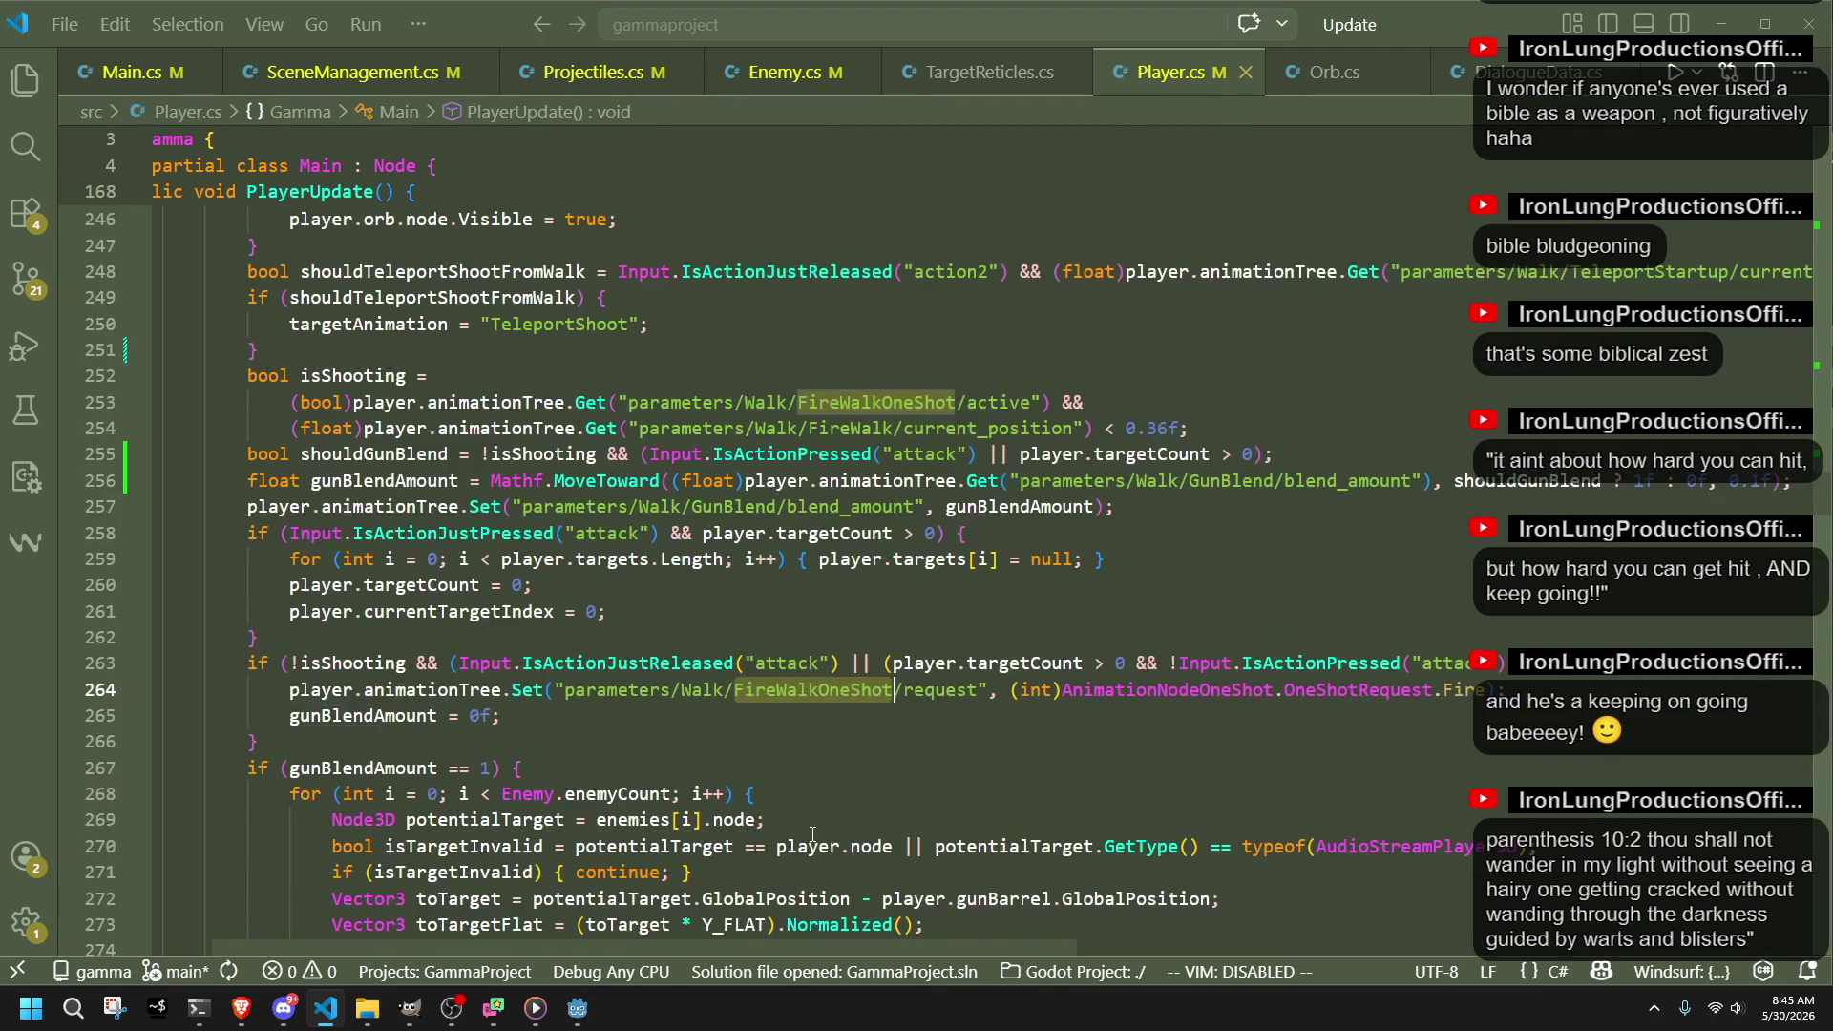
left_click(315, 379)
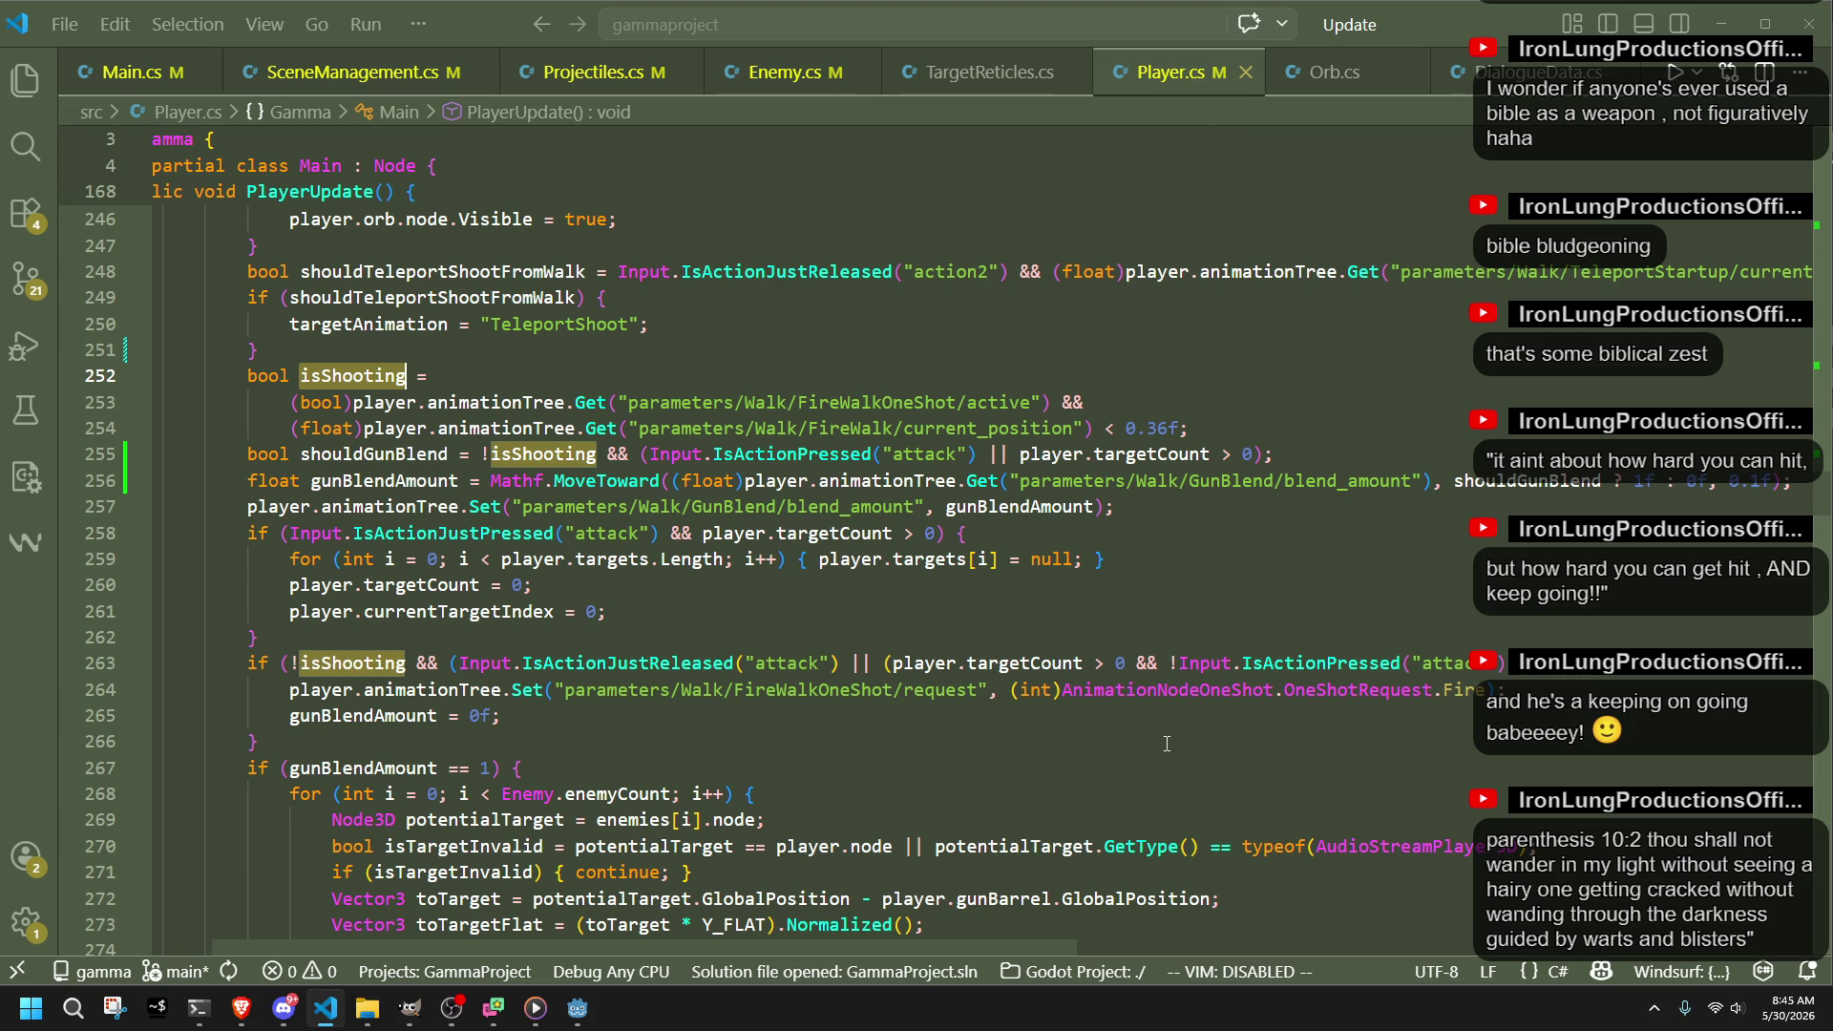
double_click(372, 718)
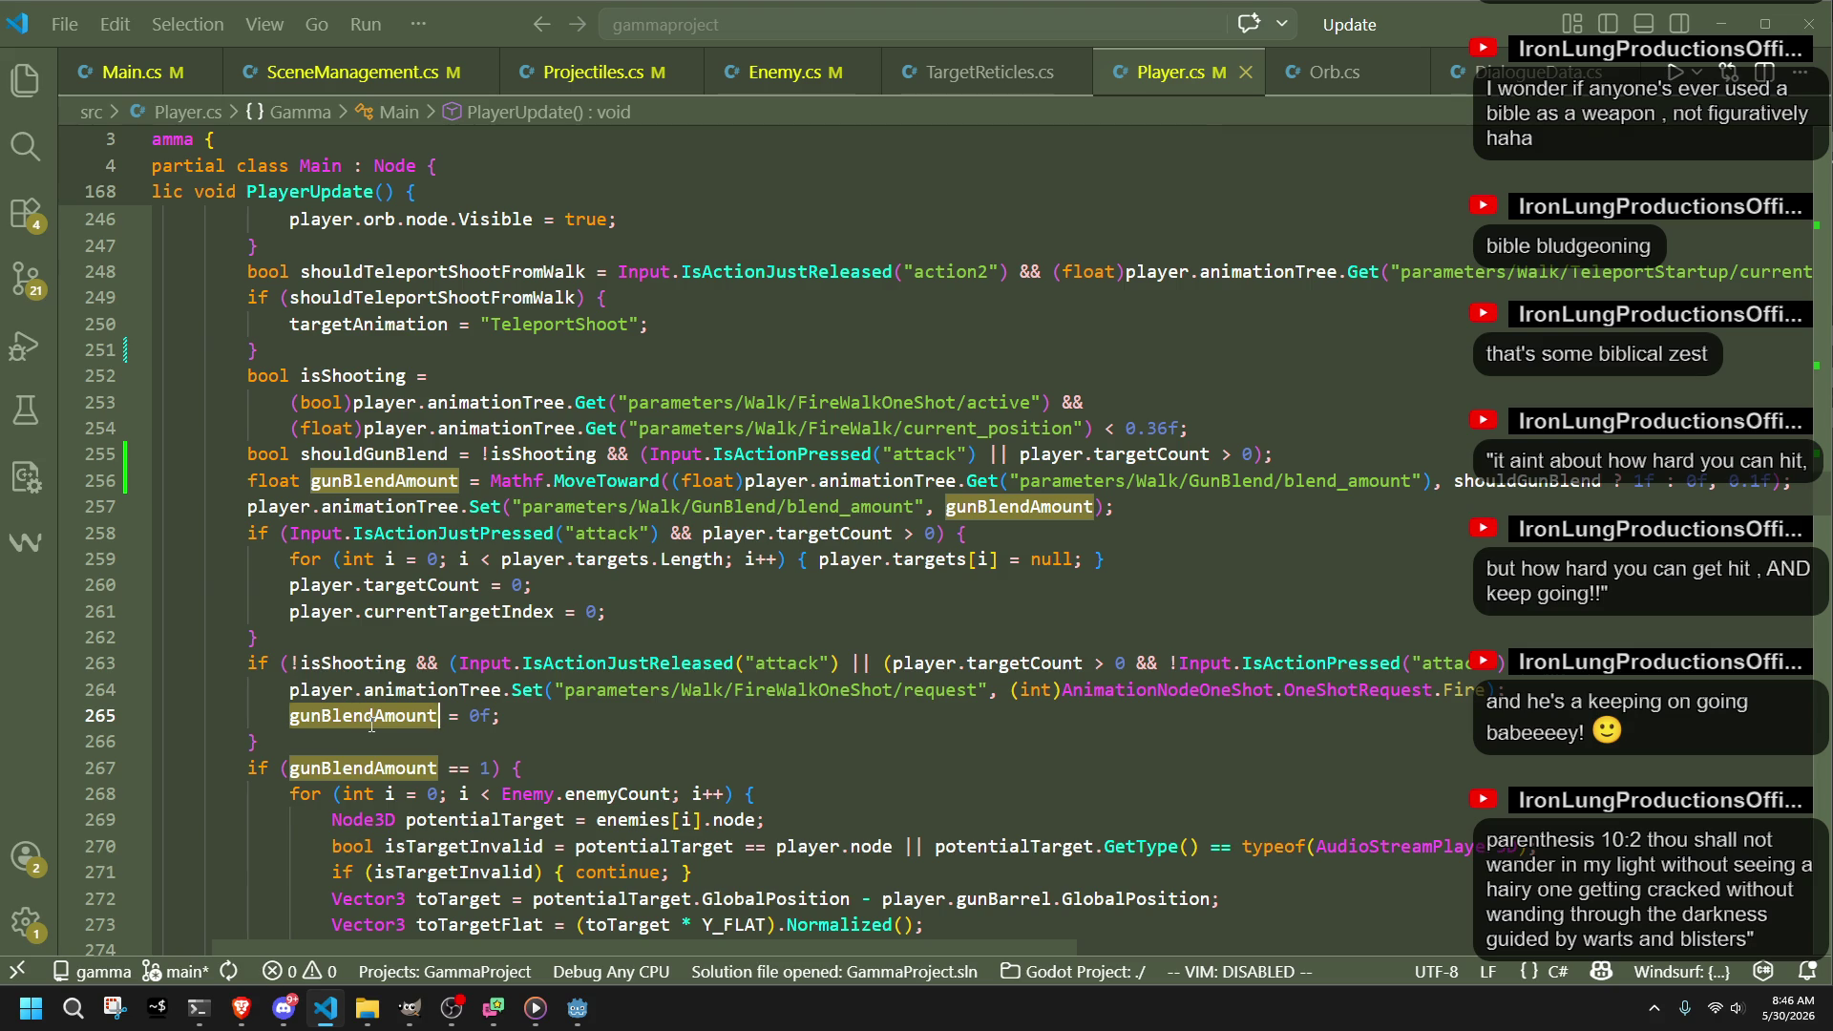
Step: Open the AnimationTree's Walk blend tree and disconnect GunBlend and the FireWalkOneShot output link
left_click(576, 1008)
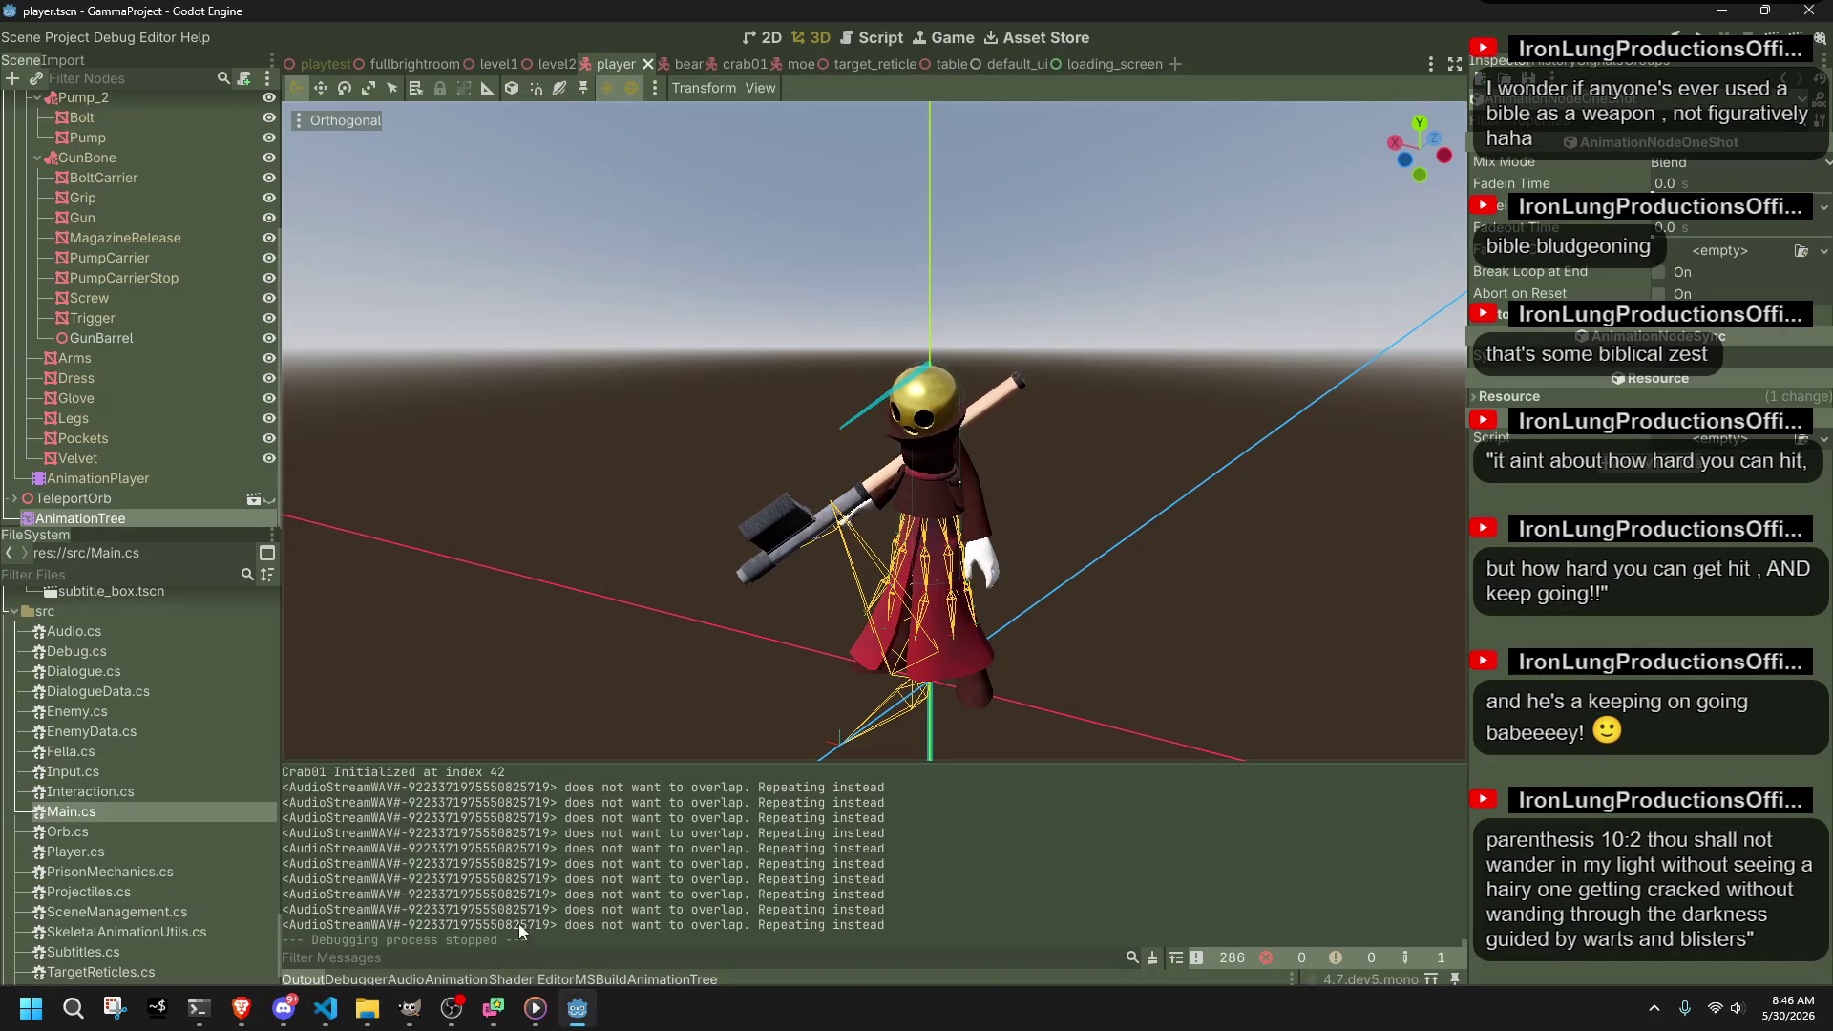
left_click(126, 518)
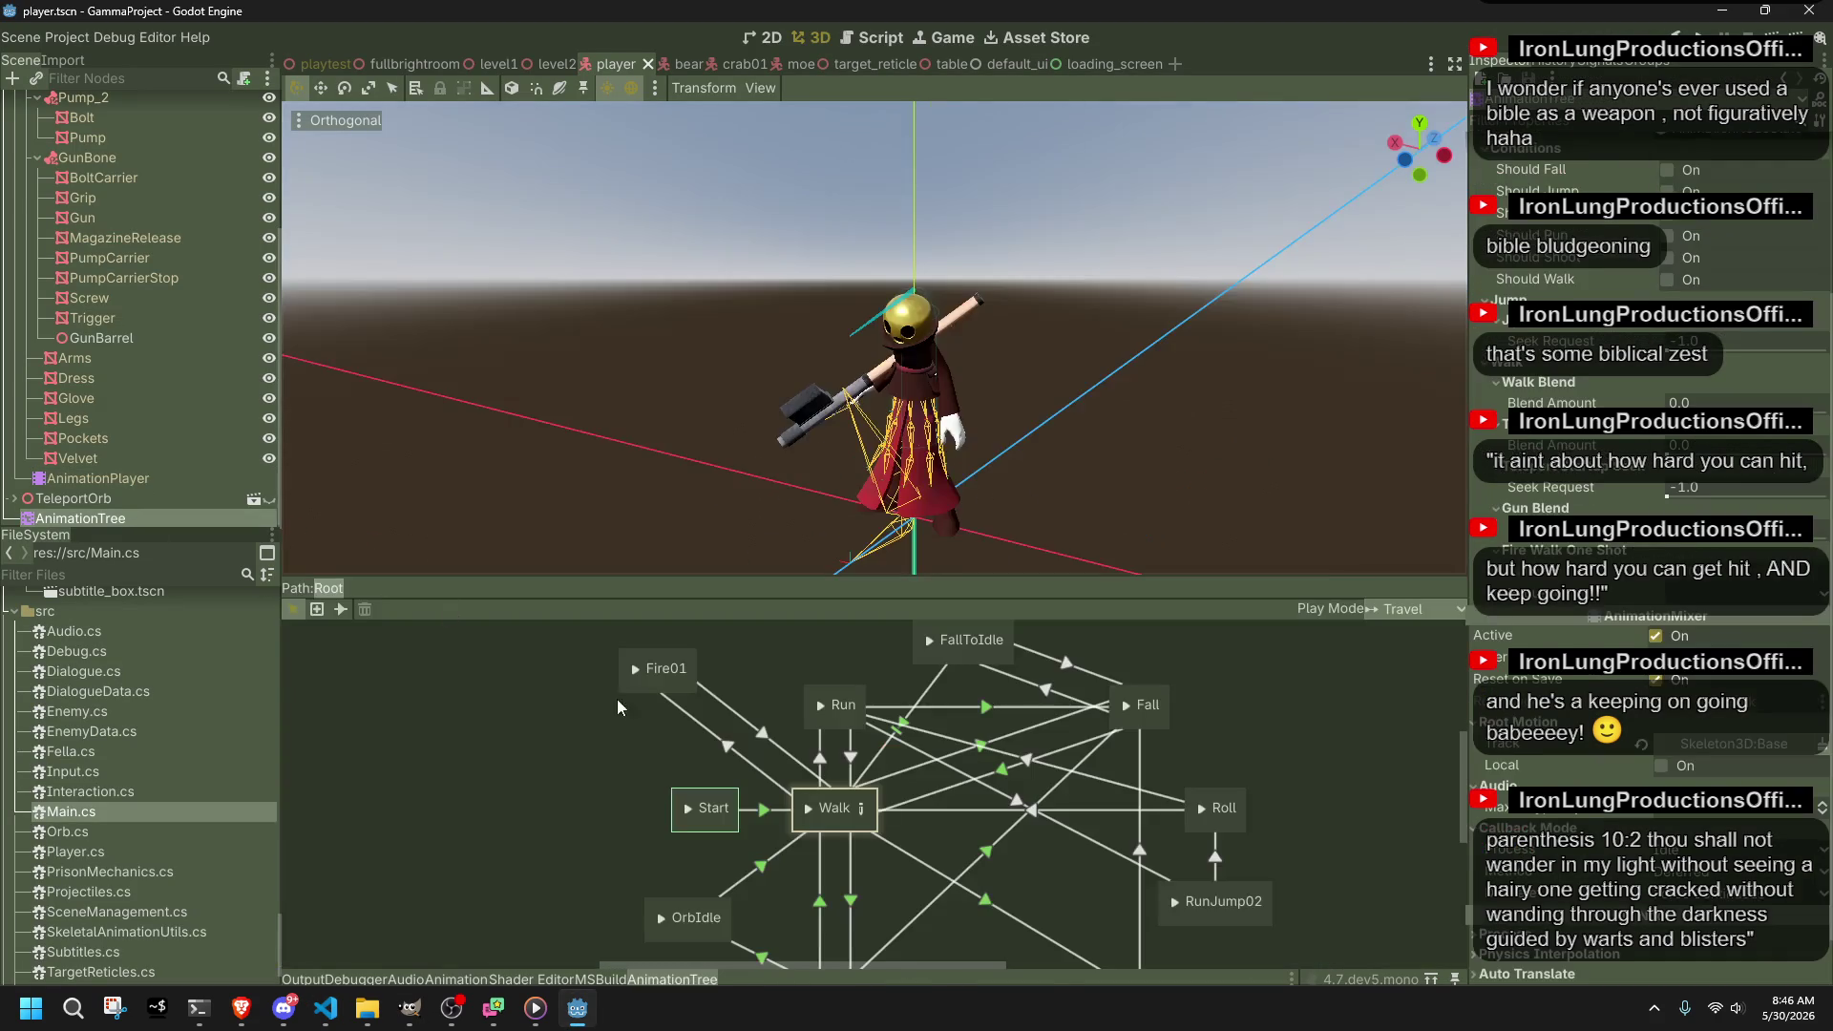
left_click(861, 809)
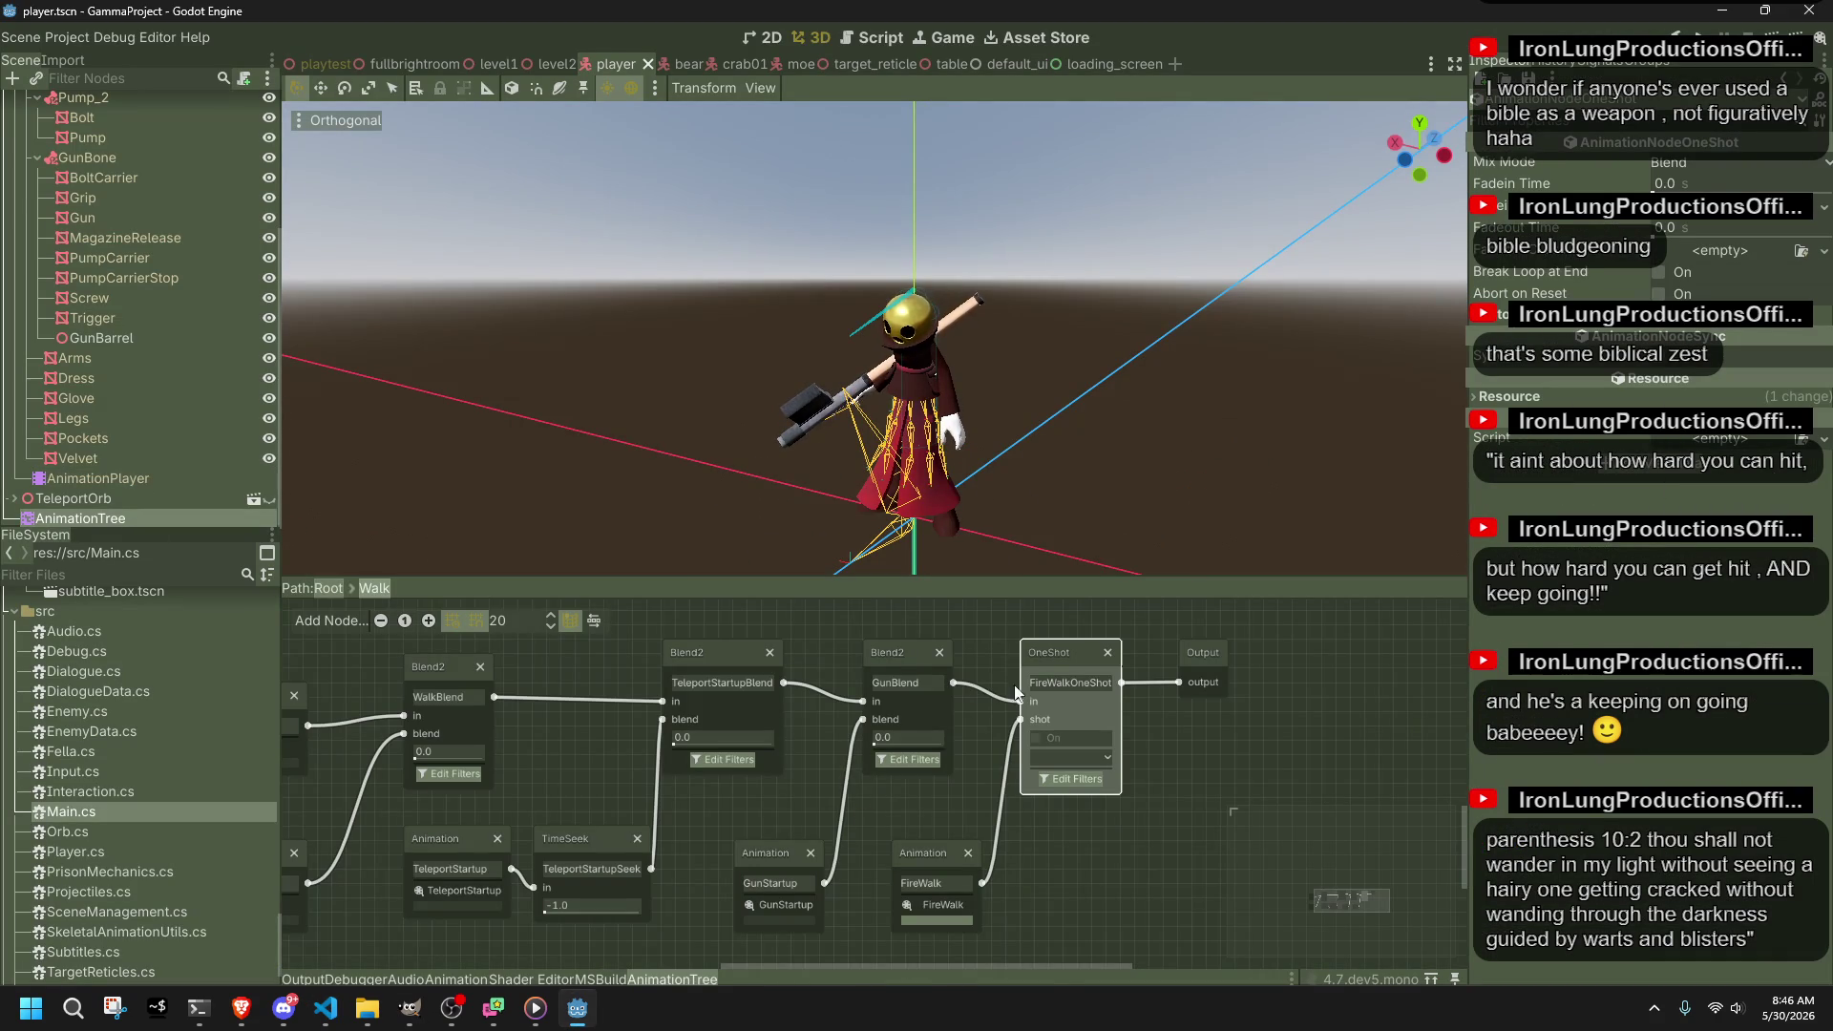
left_click(888, 662)
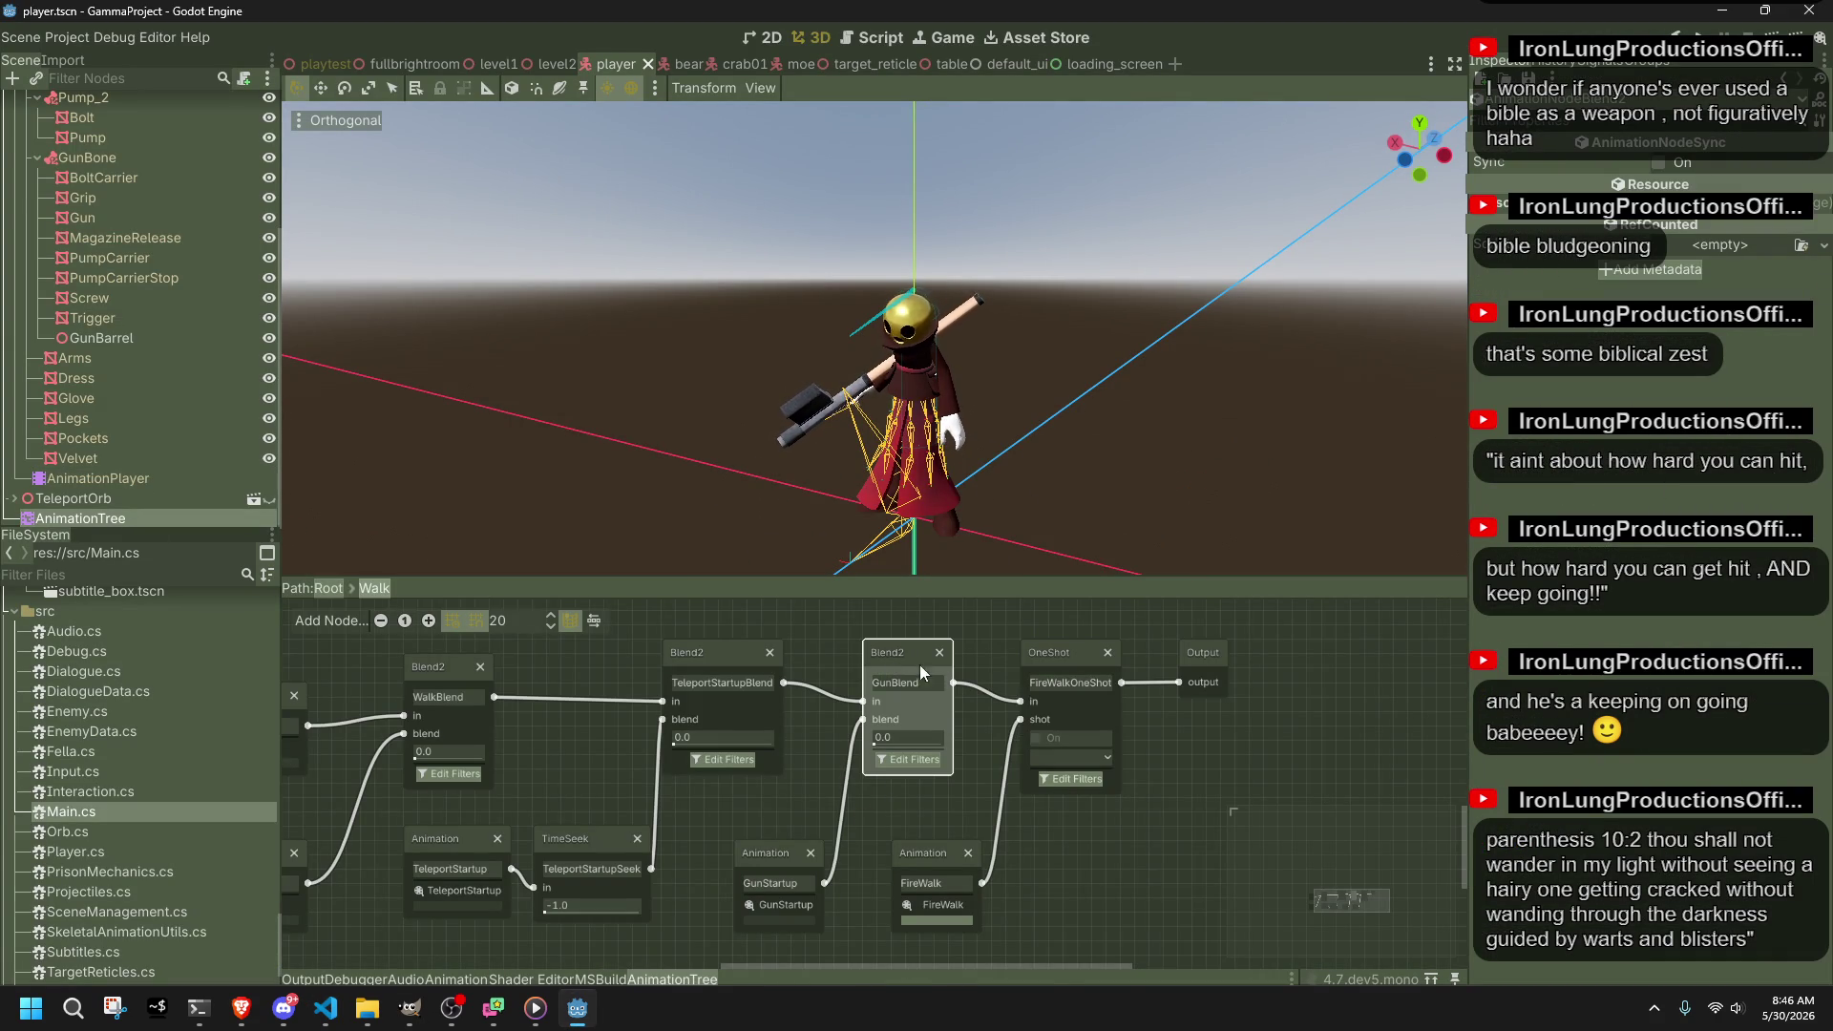
left_click_drag(1026, 697, 859, 697)
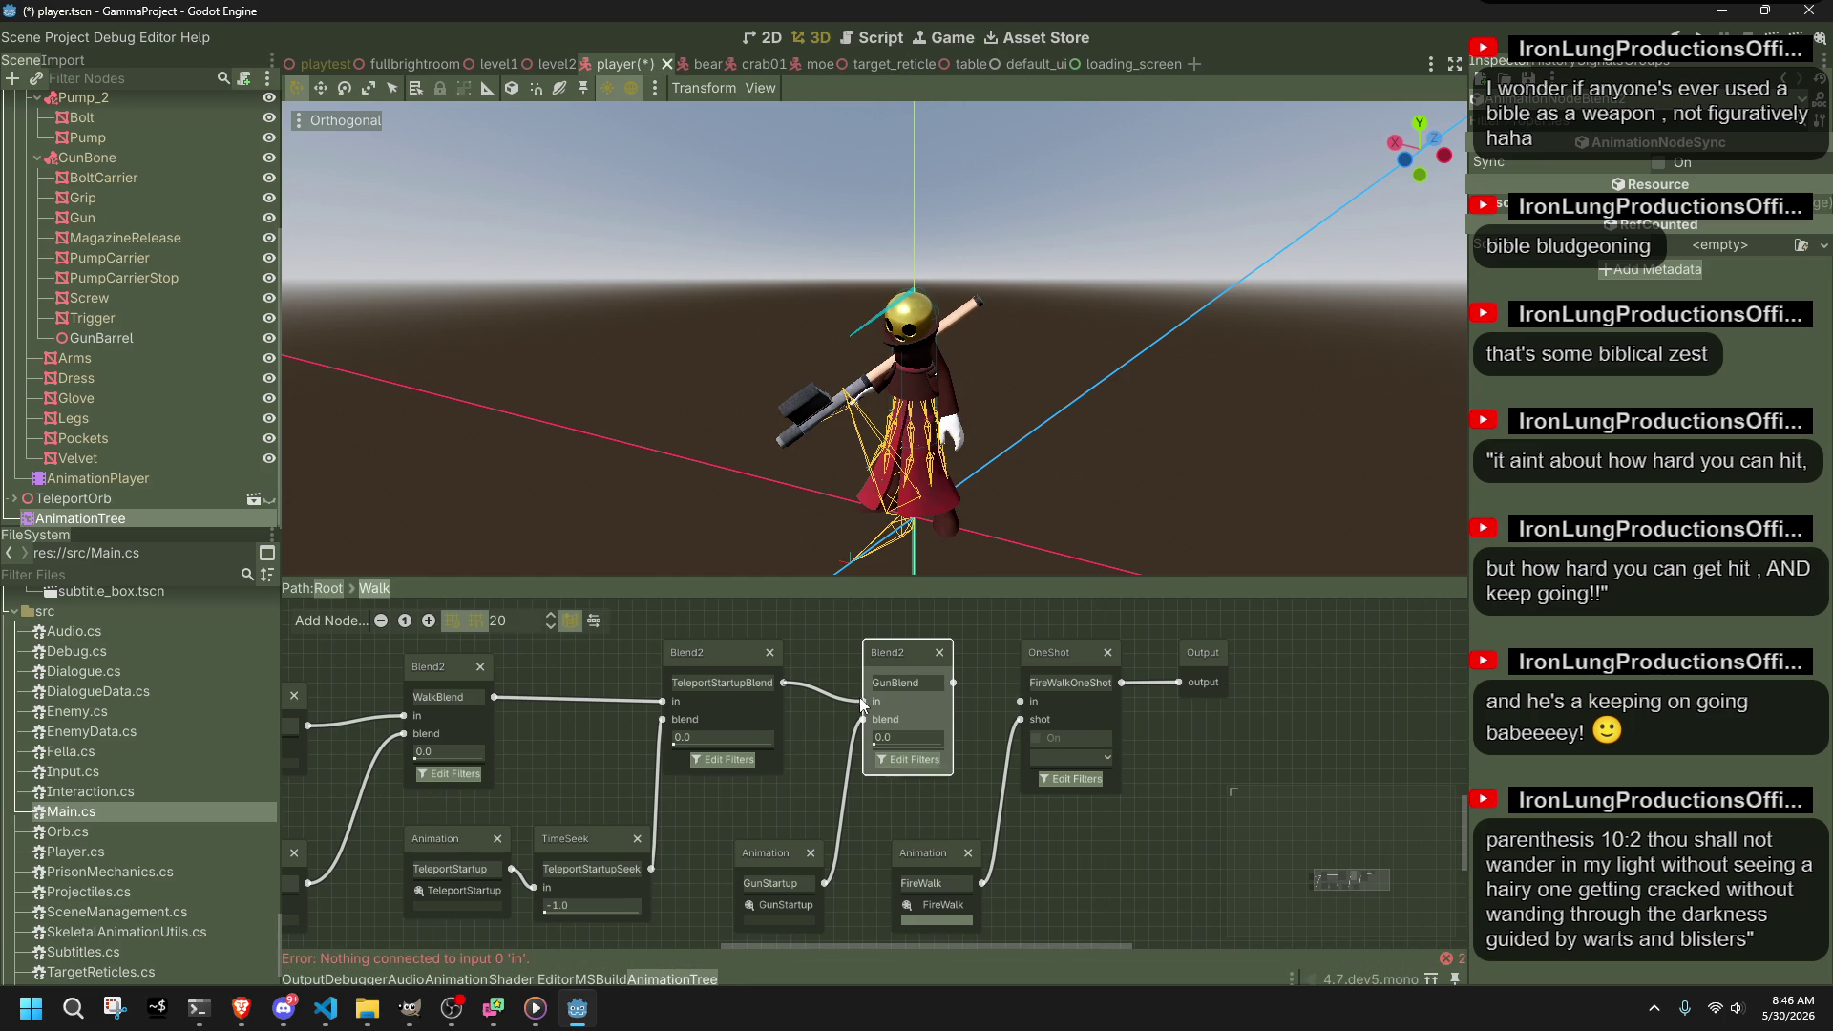
left_click_drag(1176, 691, 1146, 687)
Step: Rearrange the nodes so GunBlend and GunStartup sit after the OneShot node
left_click(772, 853, "ctrl")
mouse_move(887, 666)
left_mouse_down()
mouse_move(1187, 695)
mouse_move(1272, 738)
left_mouse_up()
left_click_drag(959, 634, 1053, 897)
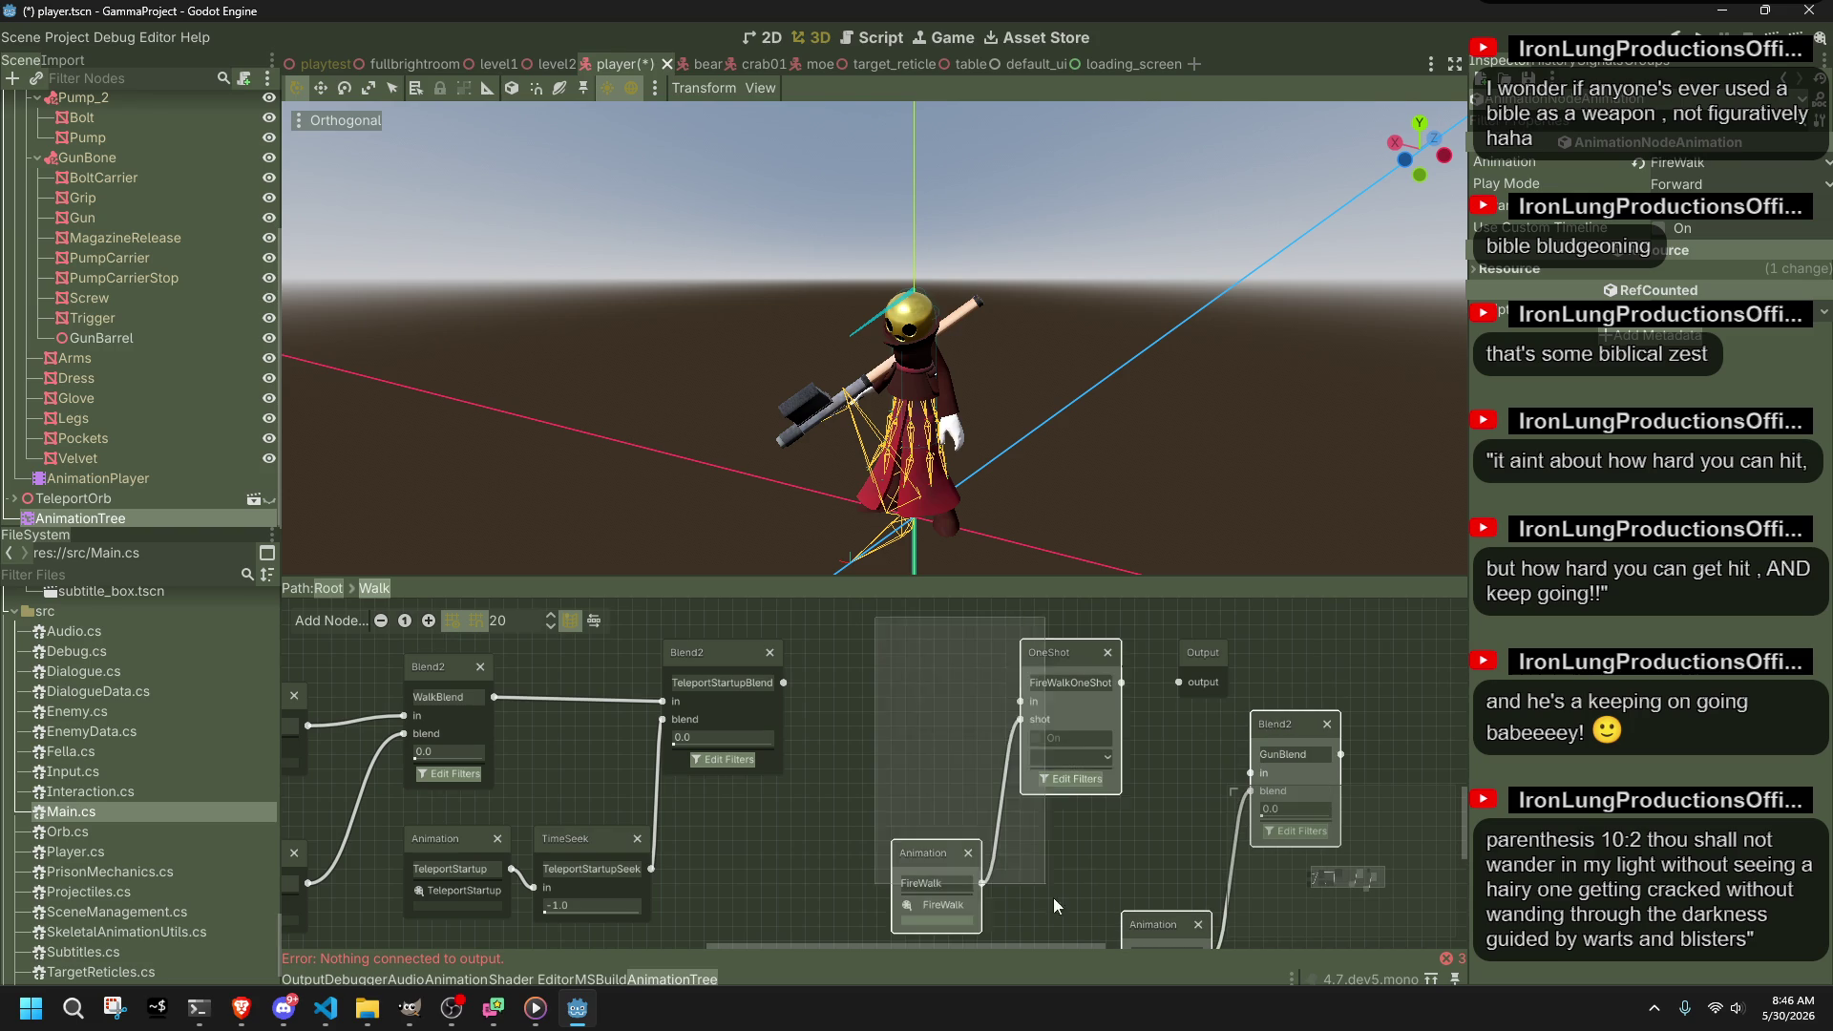
left_click_drag(1032, 654, 860, 654)
mouse_move(1129, 912)
left_mouse_down()
mouse_move(1044, 783)
mouse_move(1119, 949)
left_mouse_up()
left_click_drag(1119, 724, 1067, 651)
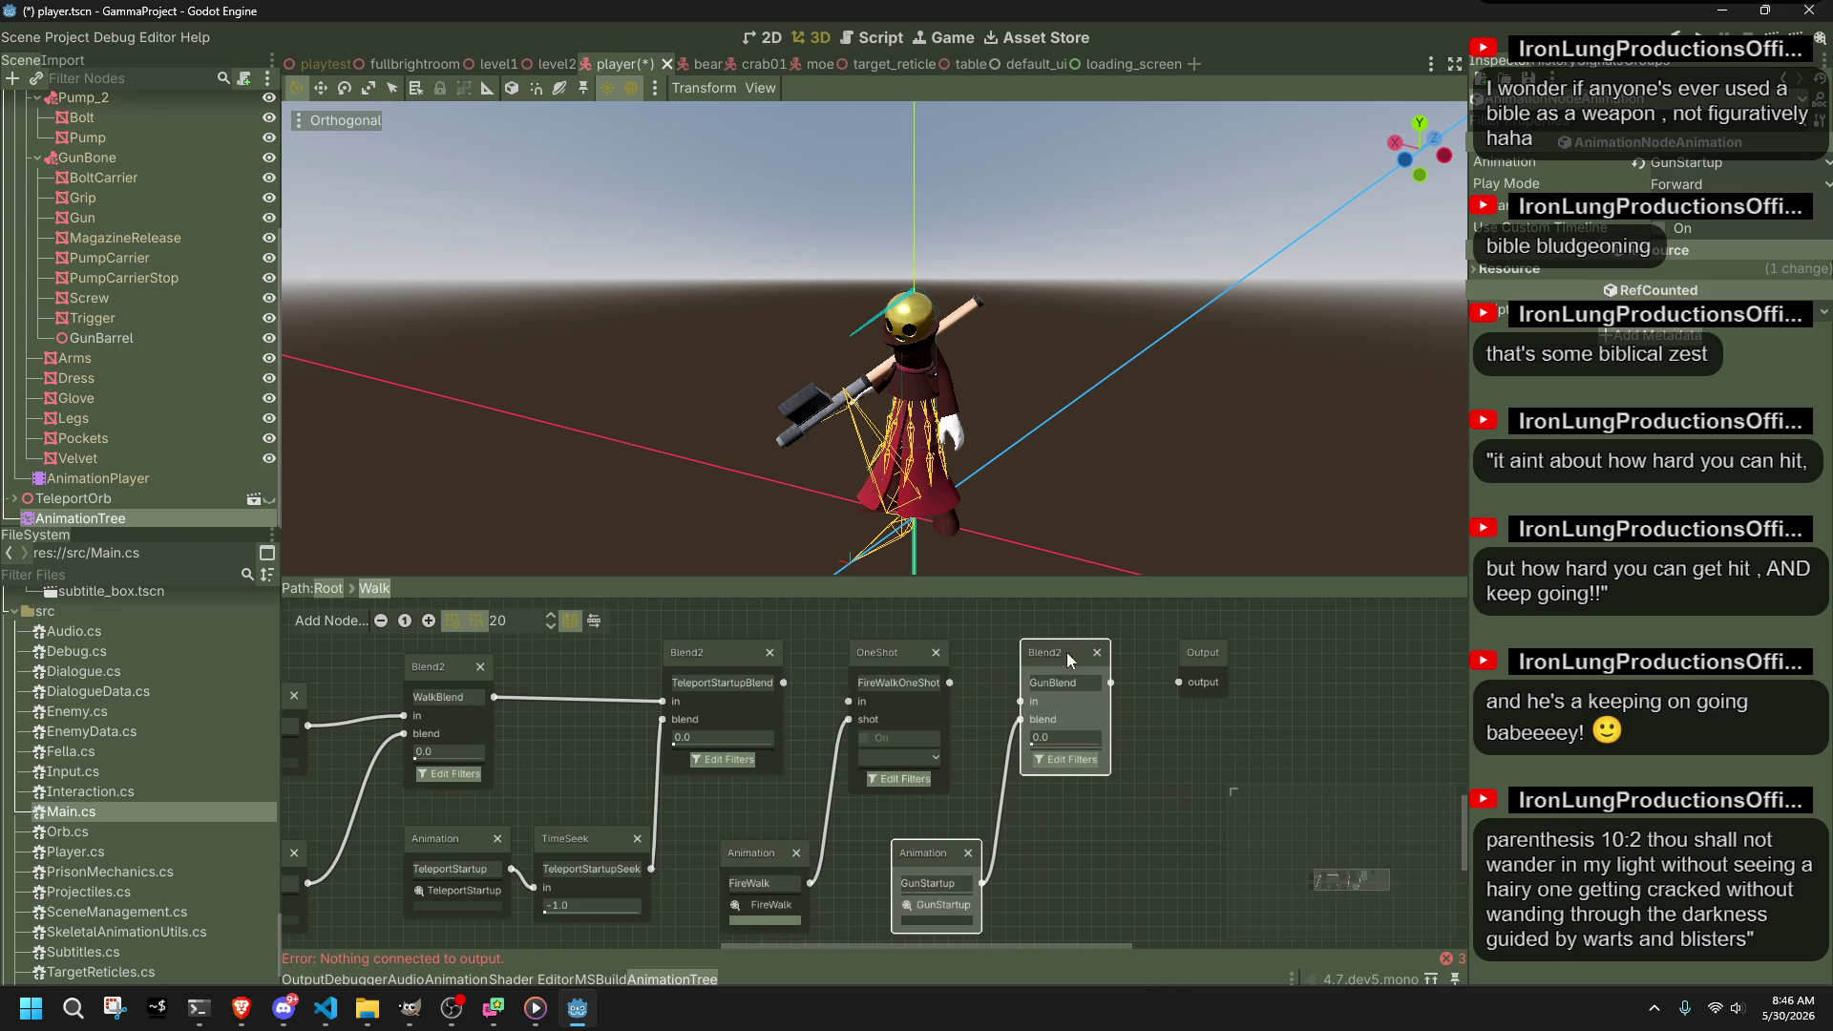
Step: Wire TeleportStartupBlend into FireWalkOneShot, then GunBlend, then Output, and save player.tscn
left_click_drag(784, 683, 1018, 697)
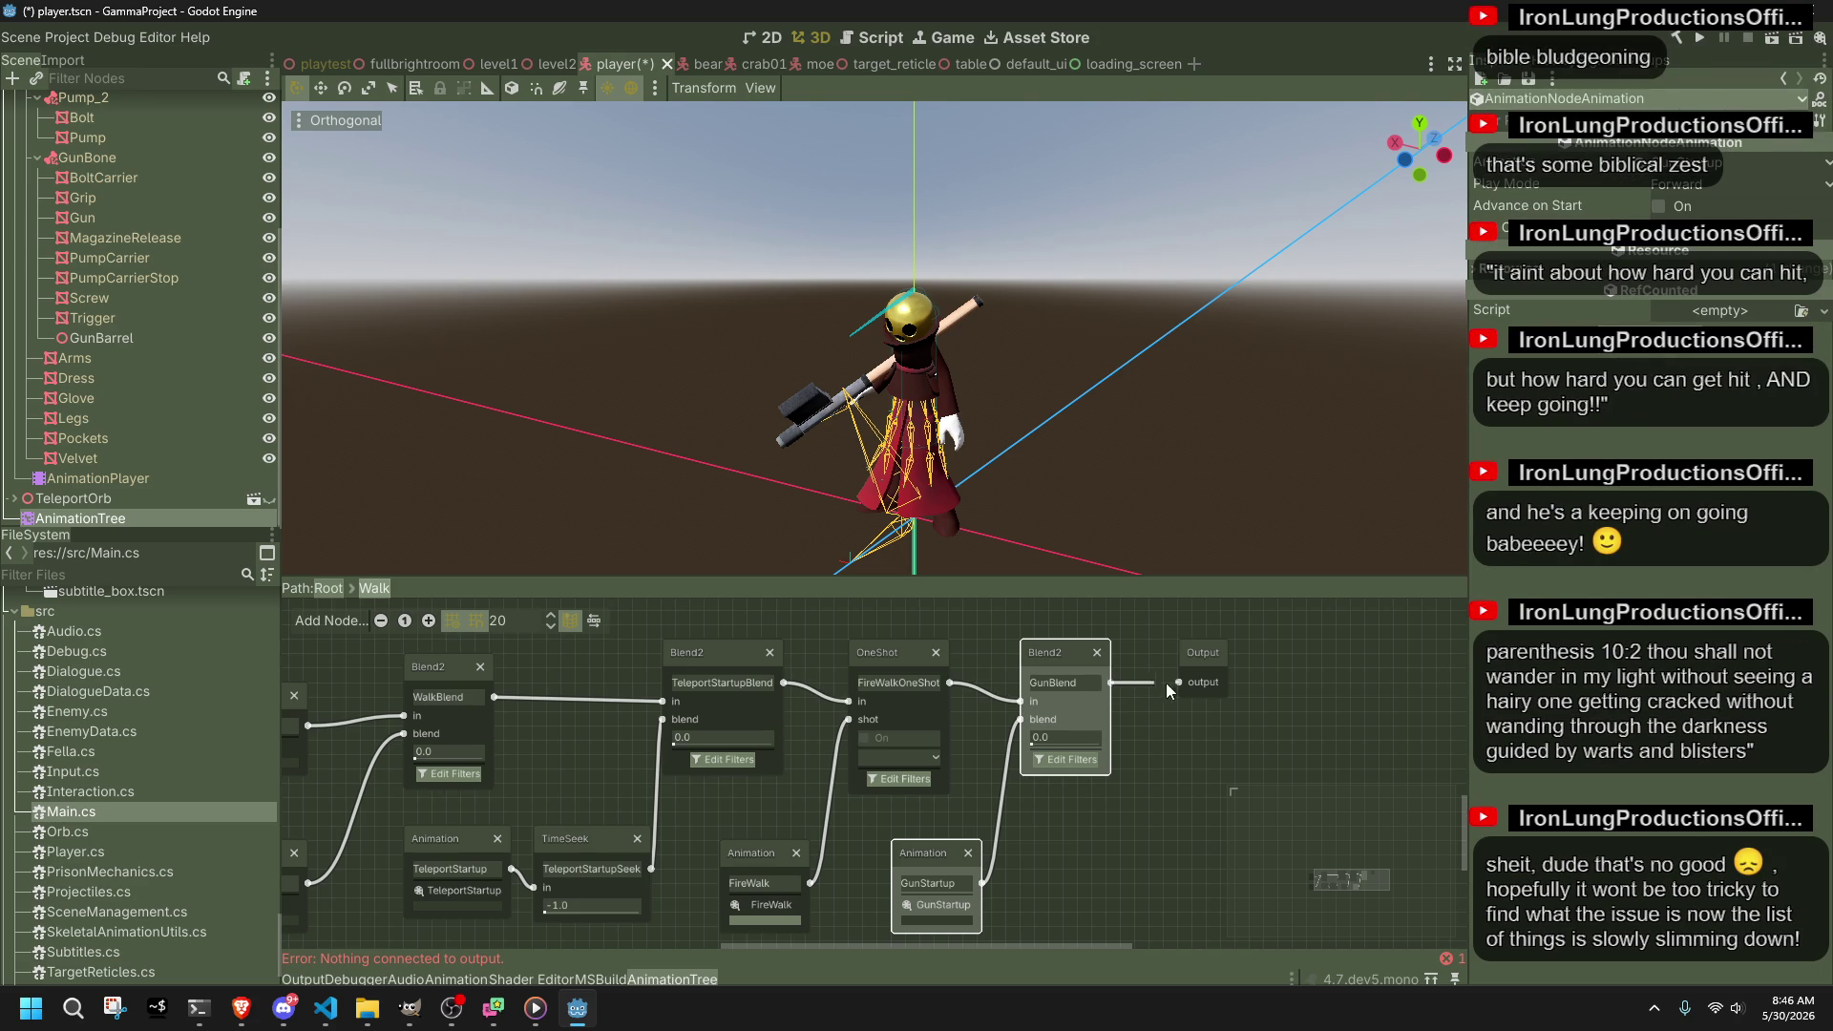
left_click_drag(1166, 684, 1178, 682)
left_click(1180, 753)
key("ctrl+s")
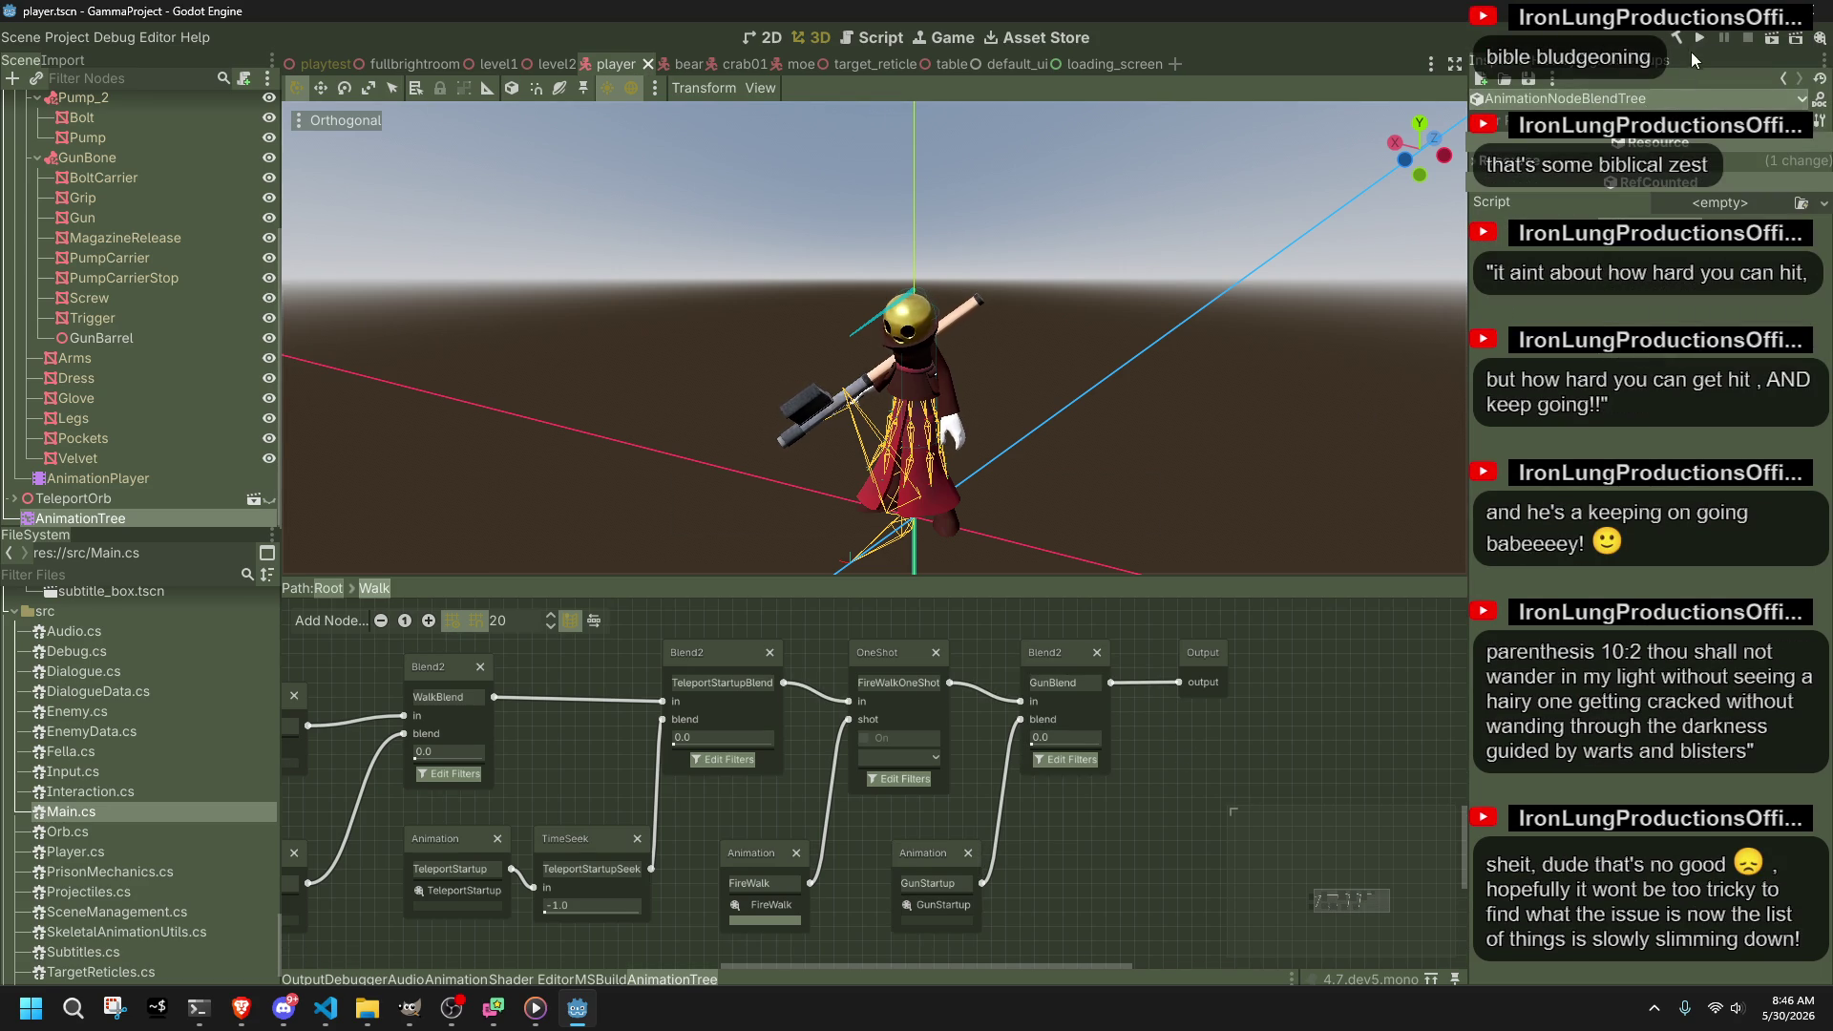
Step: Launch the game, walk, jump off the ledge and swing the club three times at the bird
left_click(1692, 50)
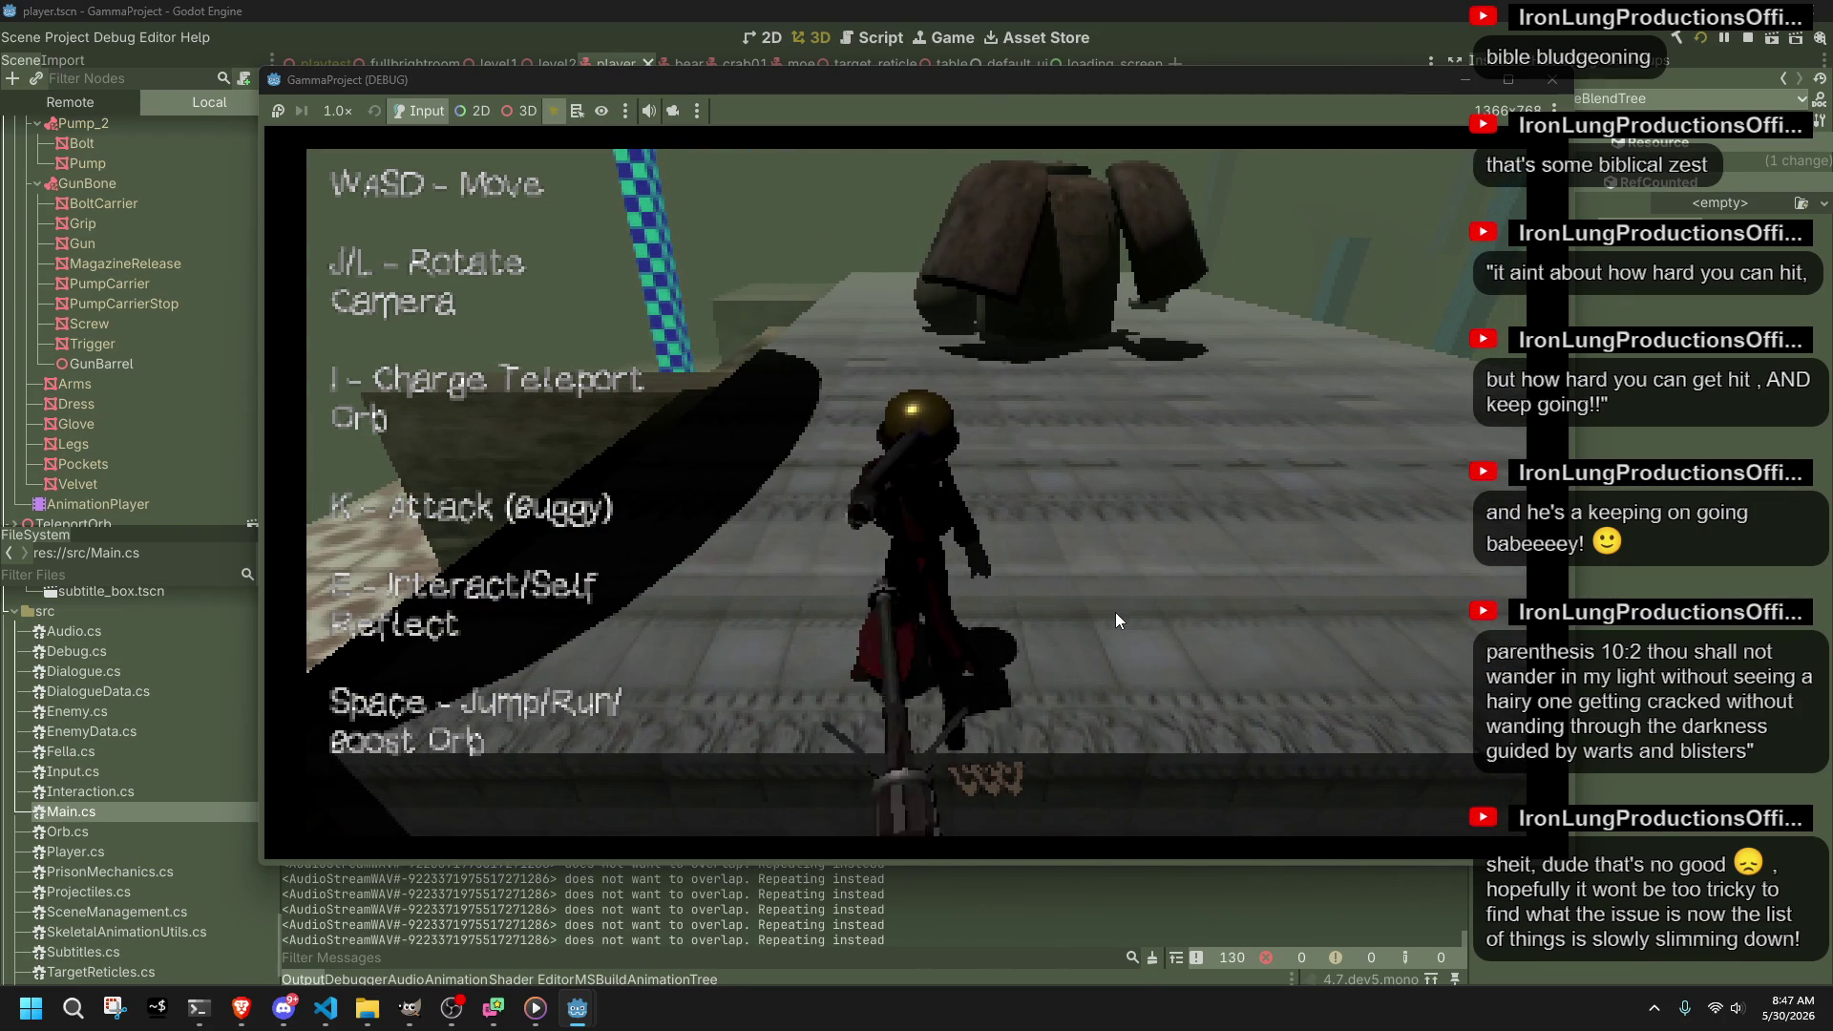
key("w")
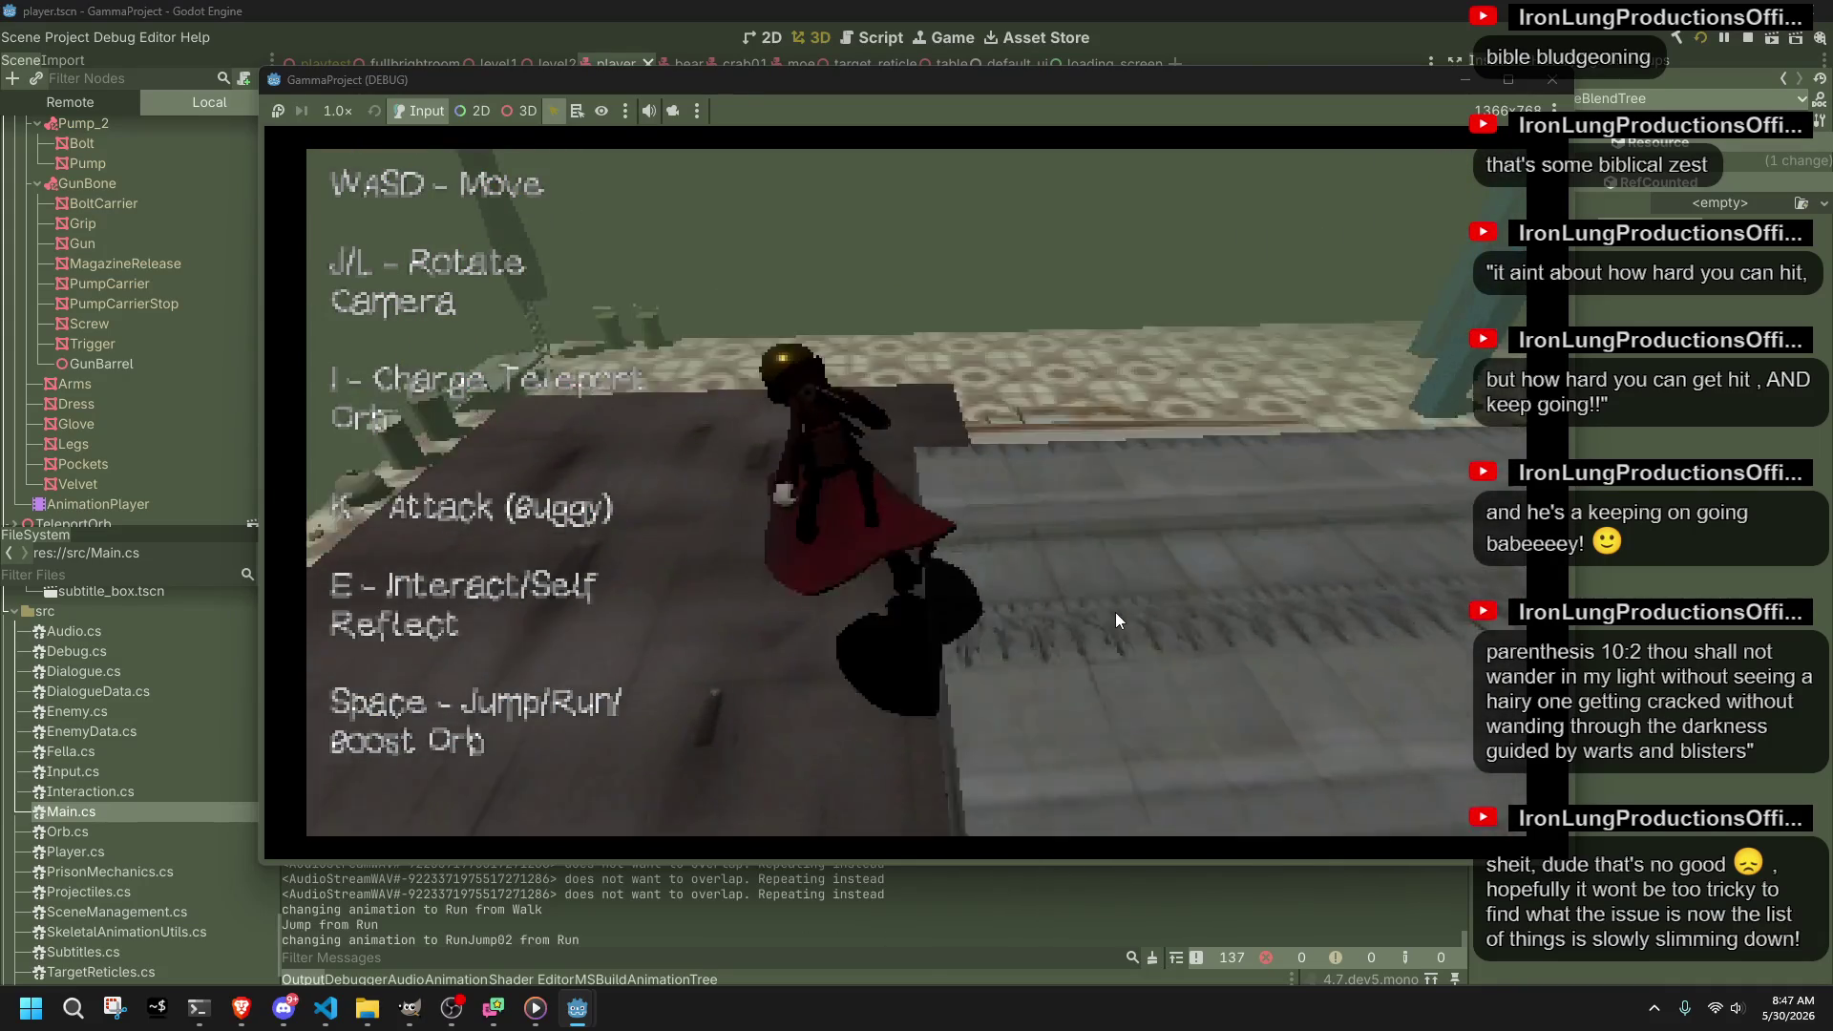
key("space")
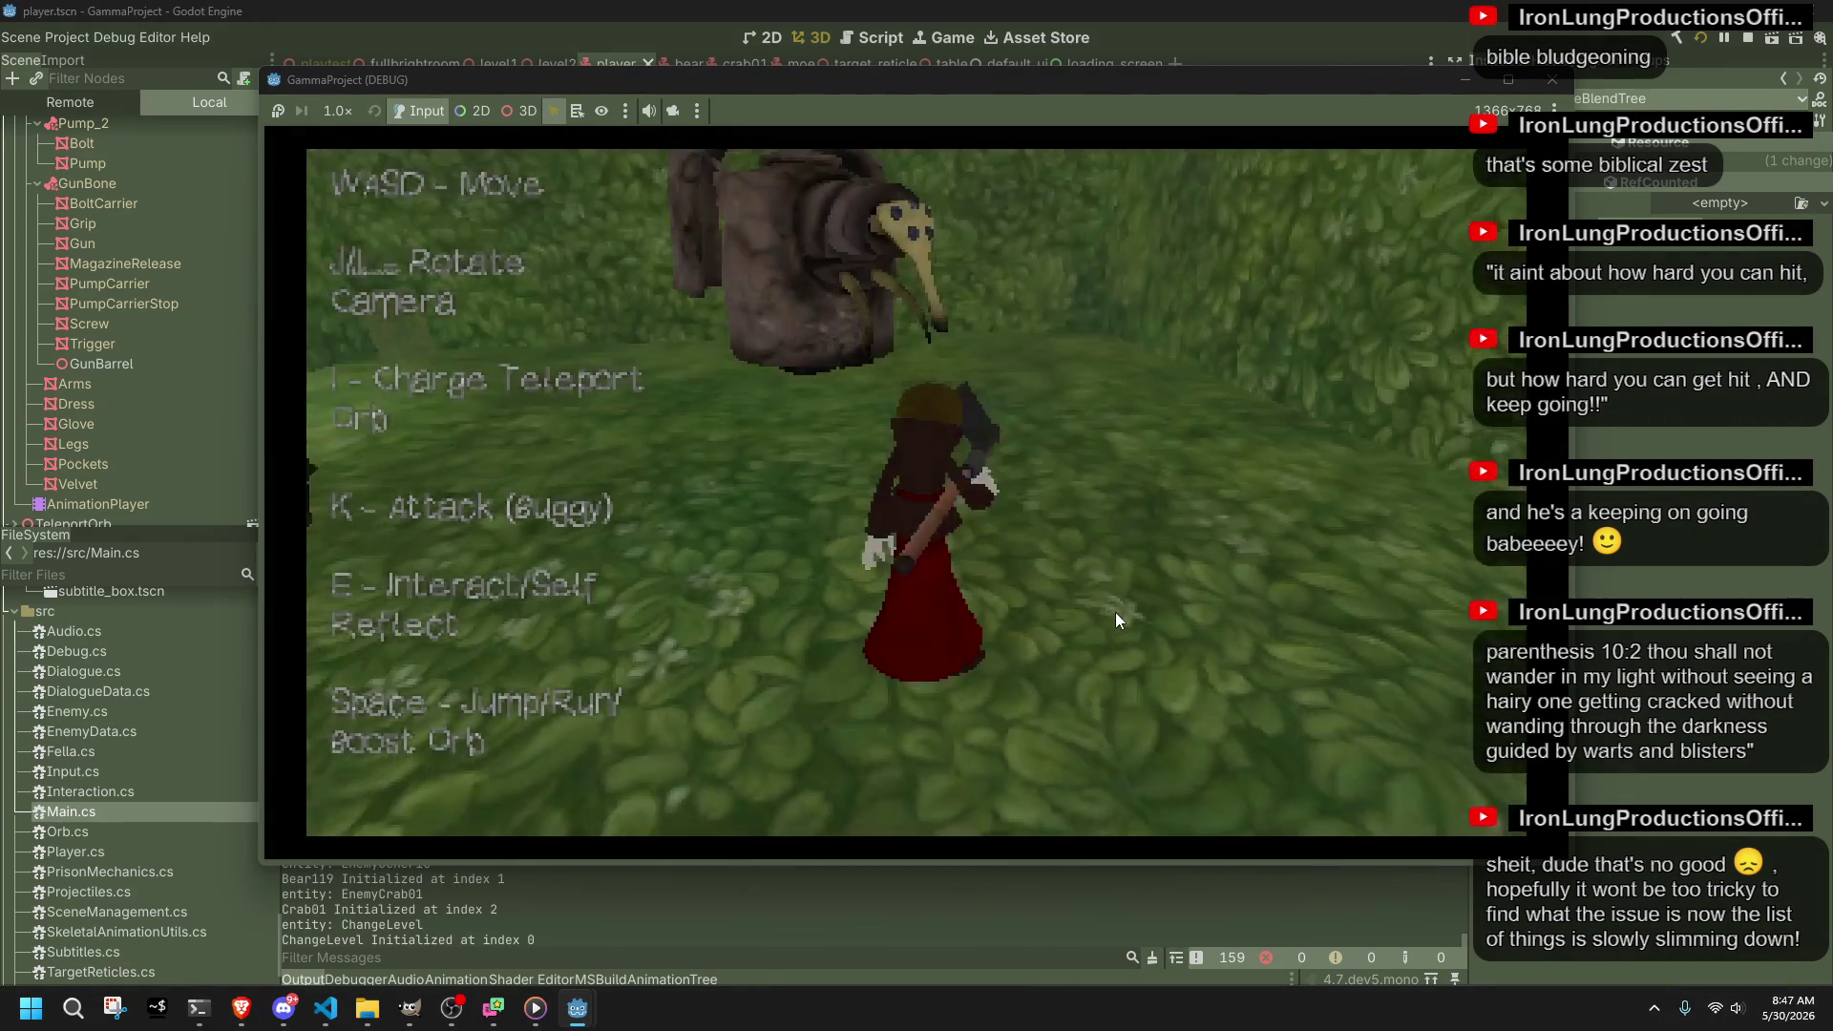
key("k")
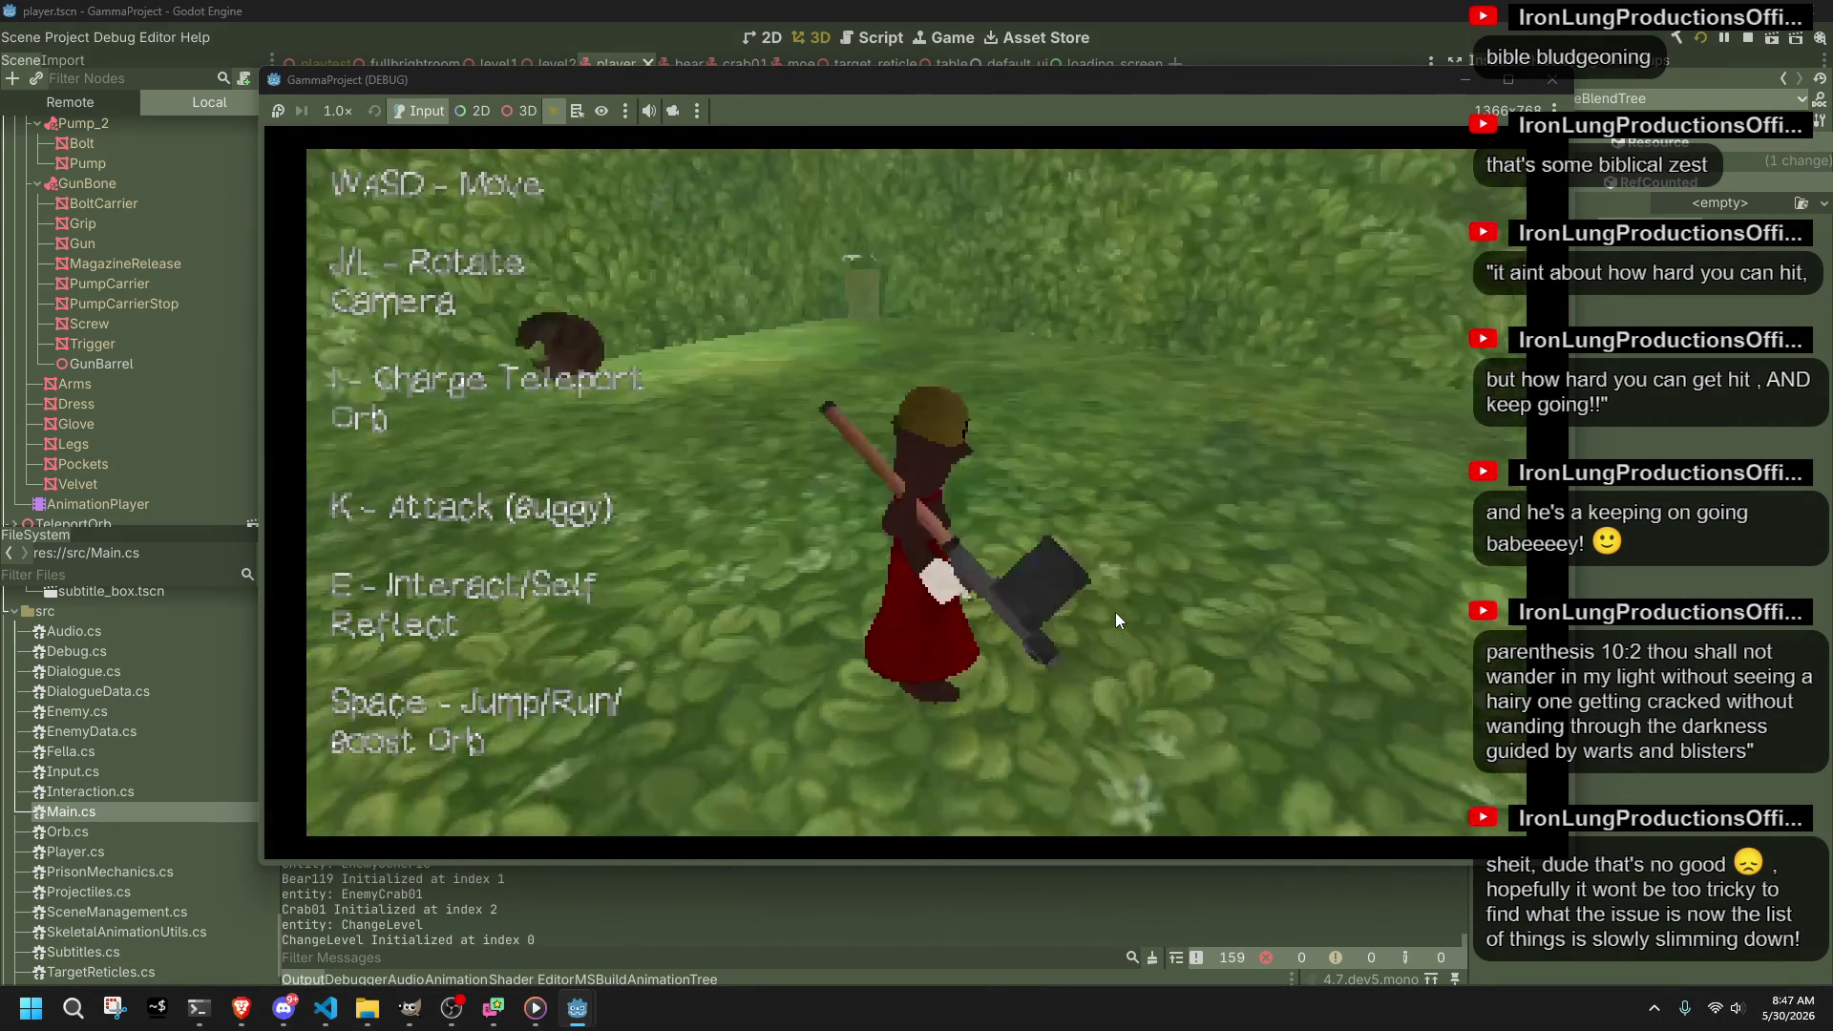
key("k")
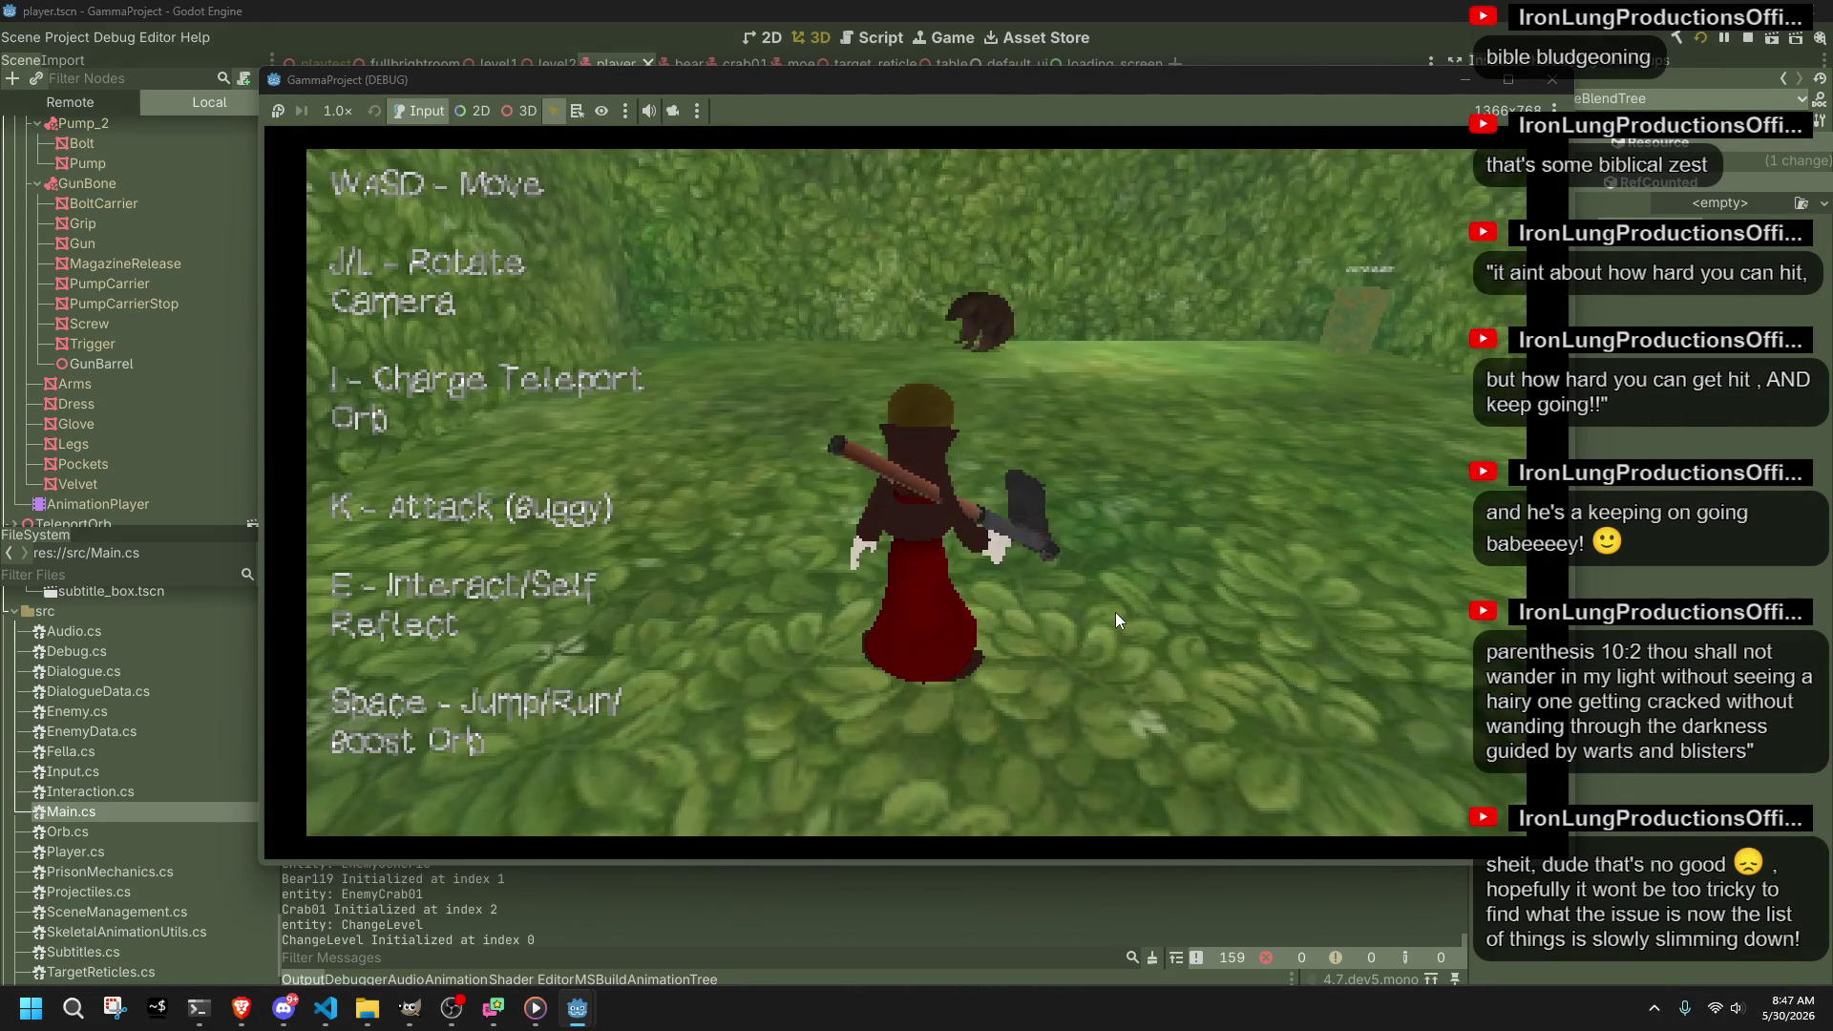
key("k")
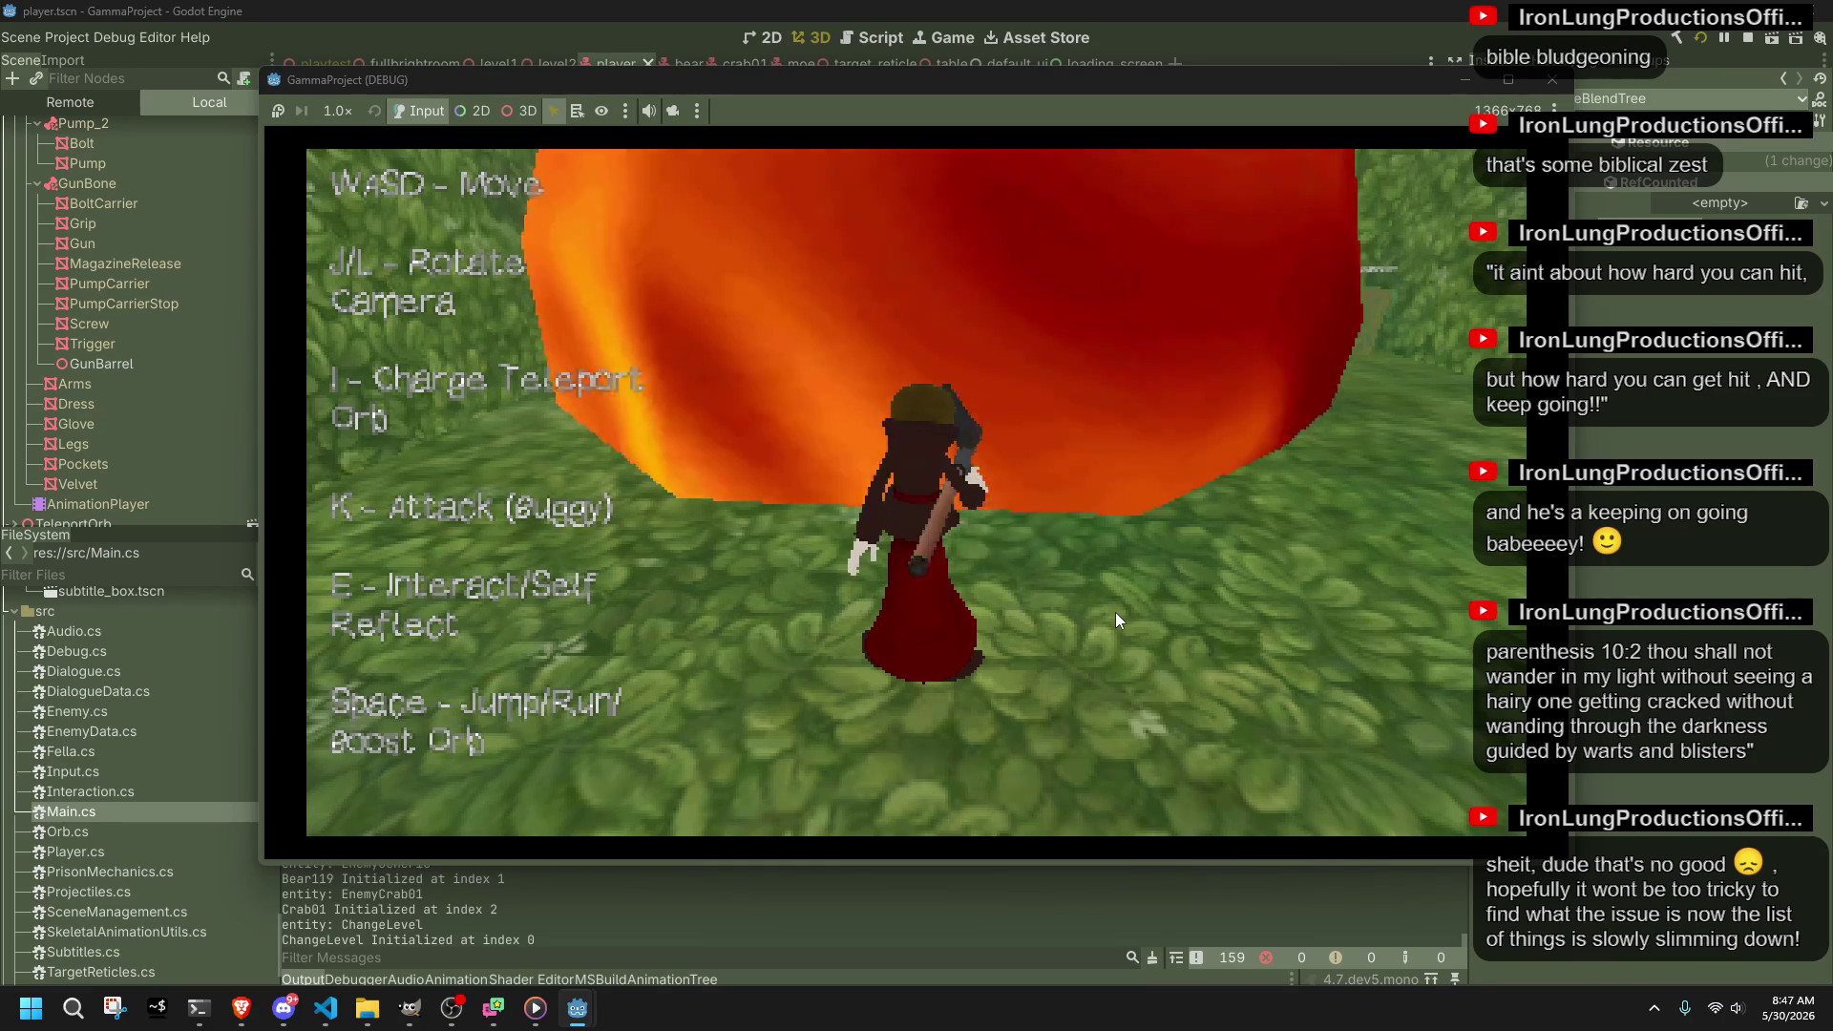
Step: Run into the next area onto the tiled walkway, rotate the camera, then stop the game
key("space")
key("w")
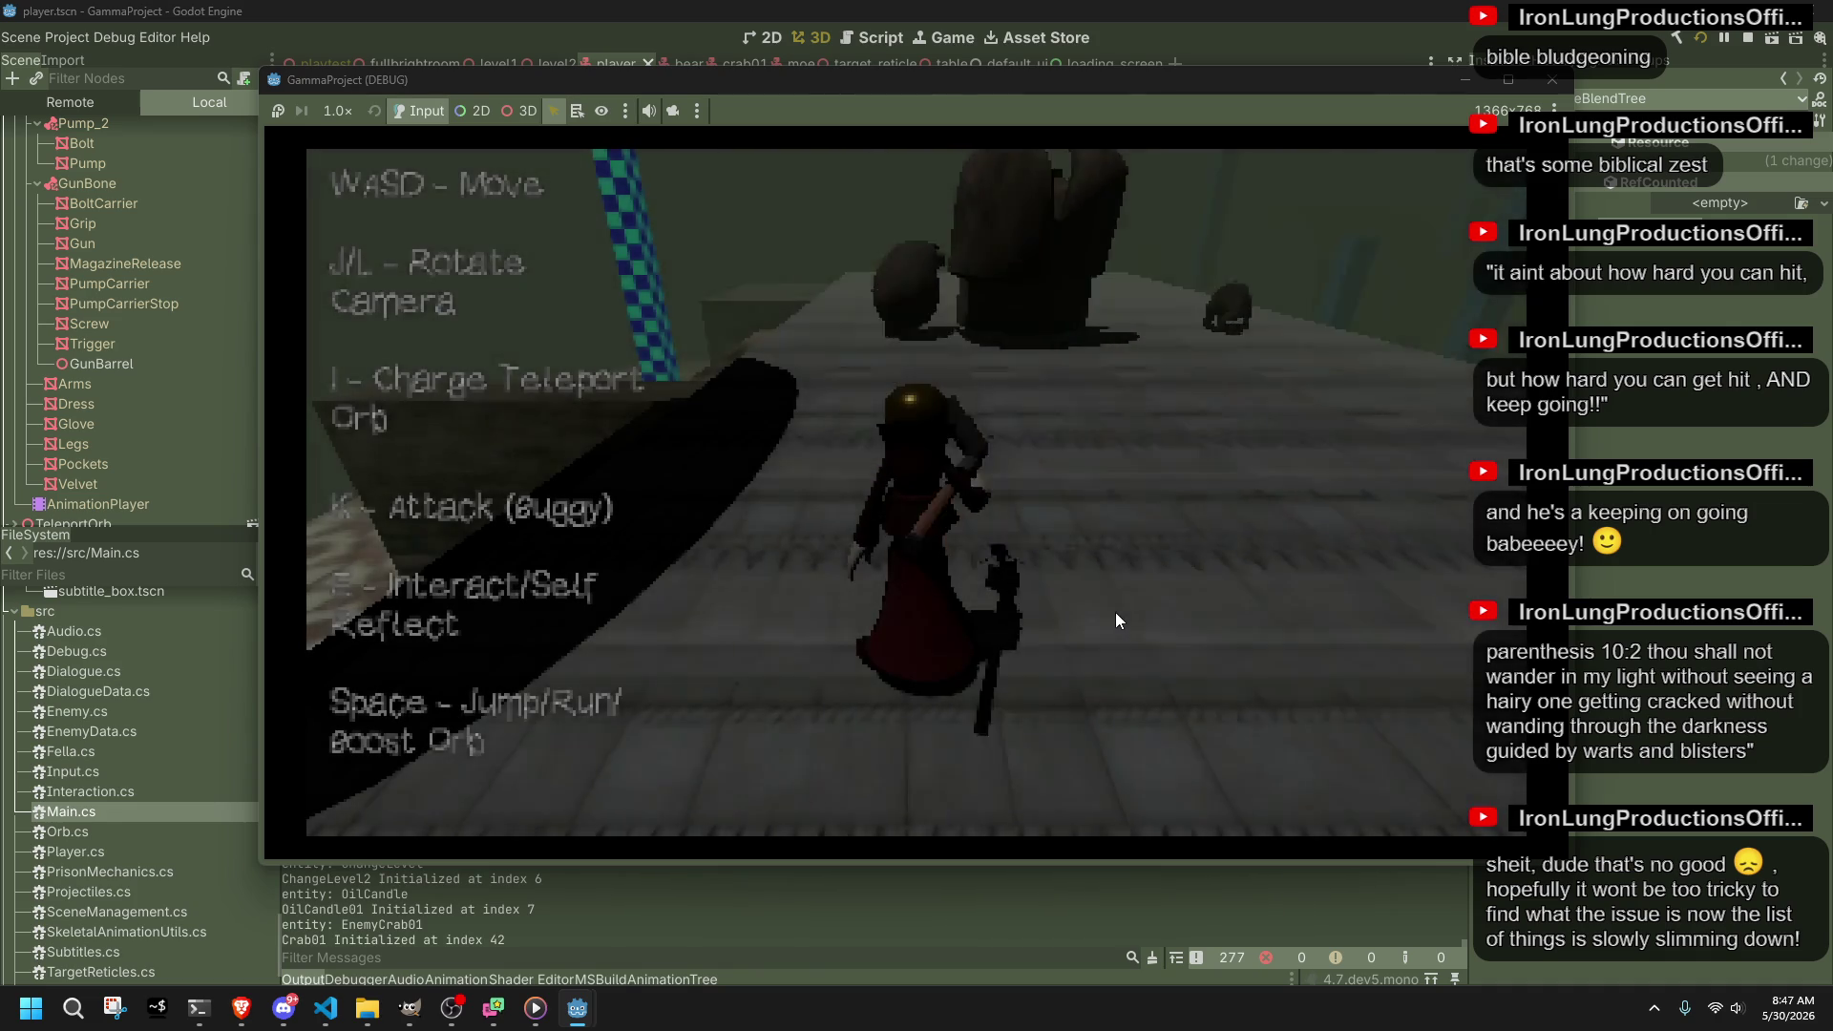
key("d")
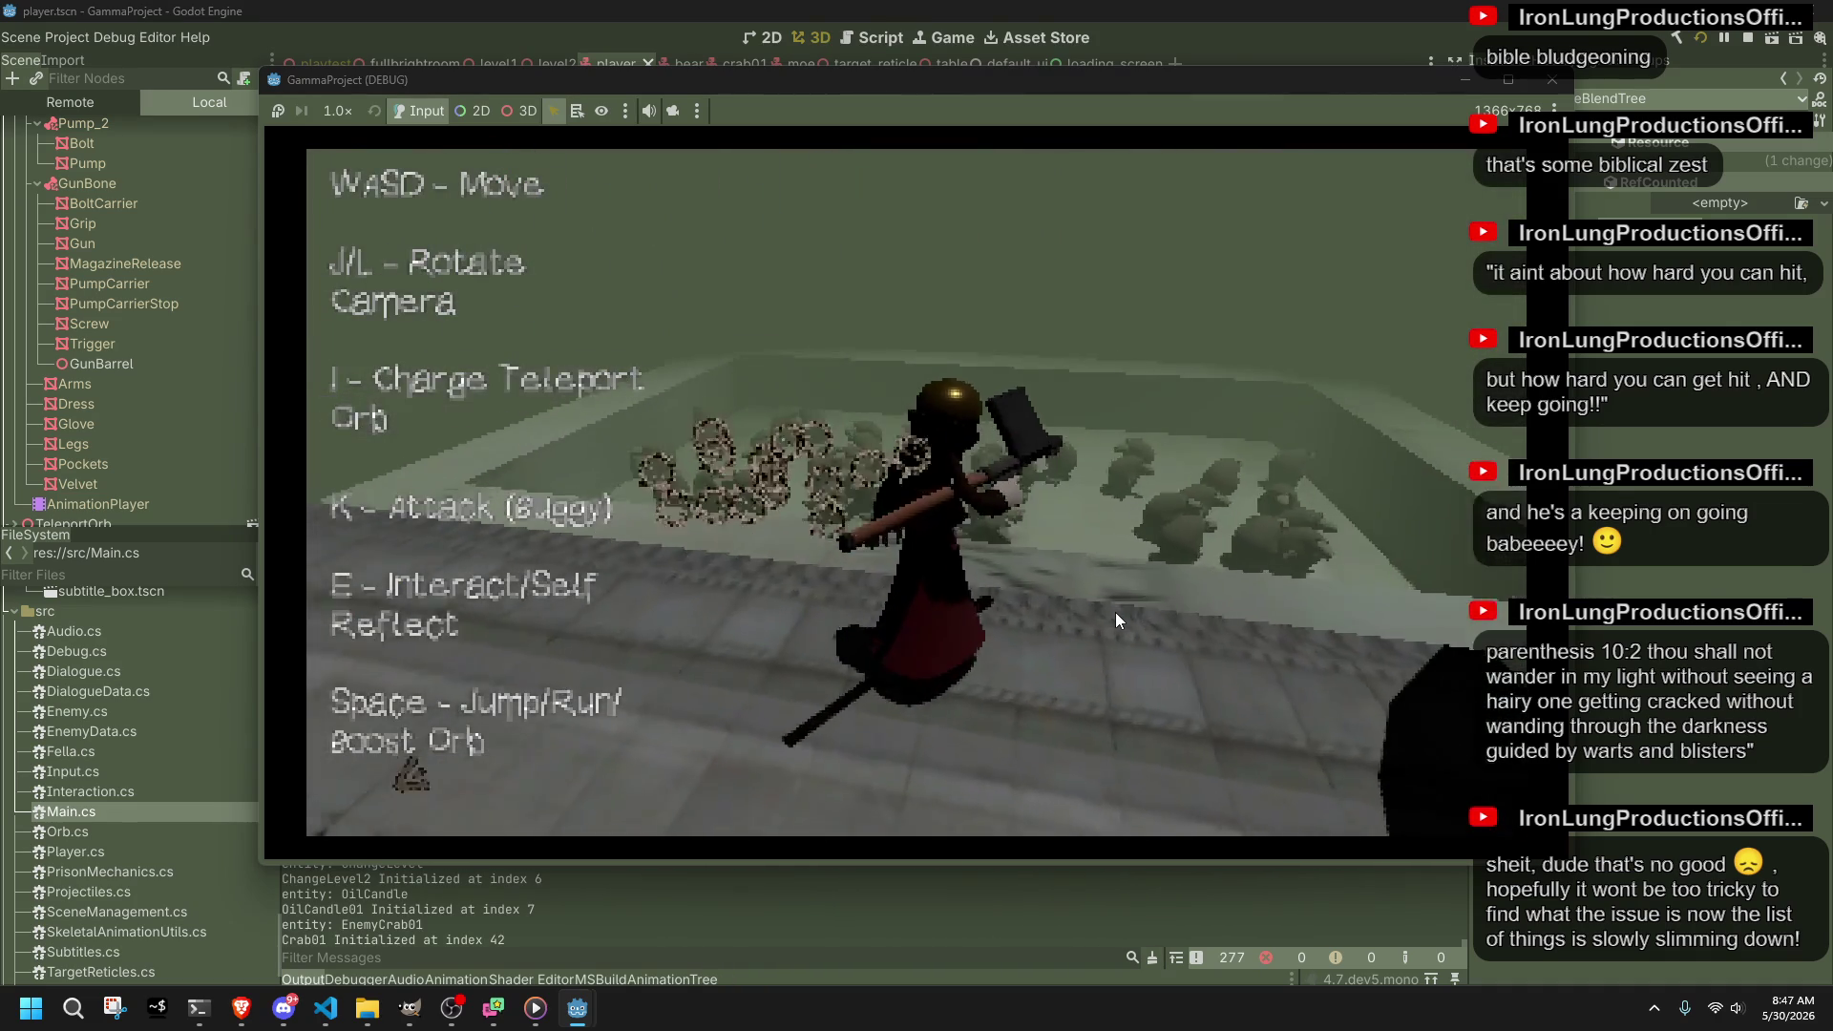
key("w")
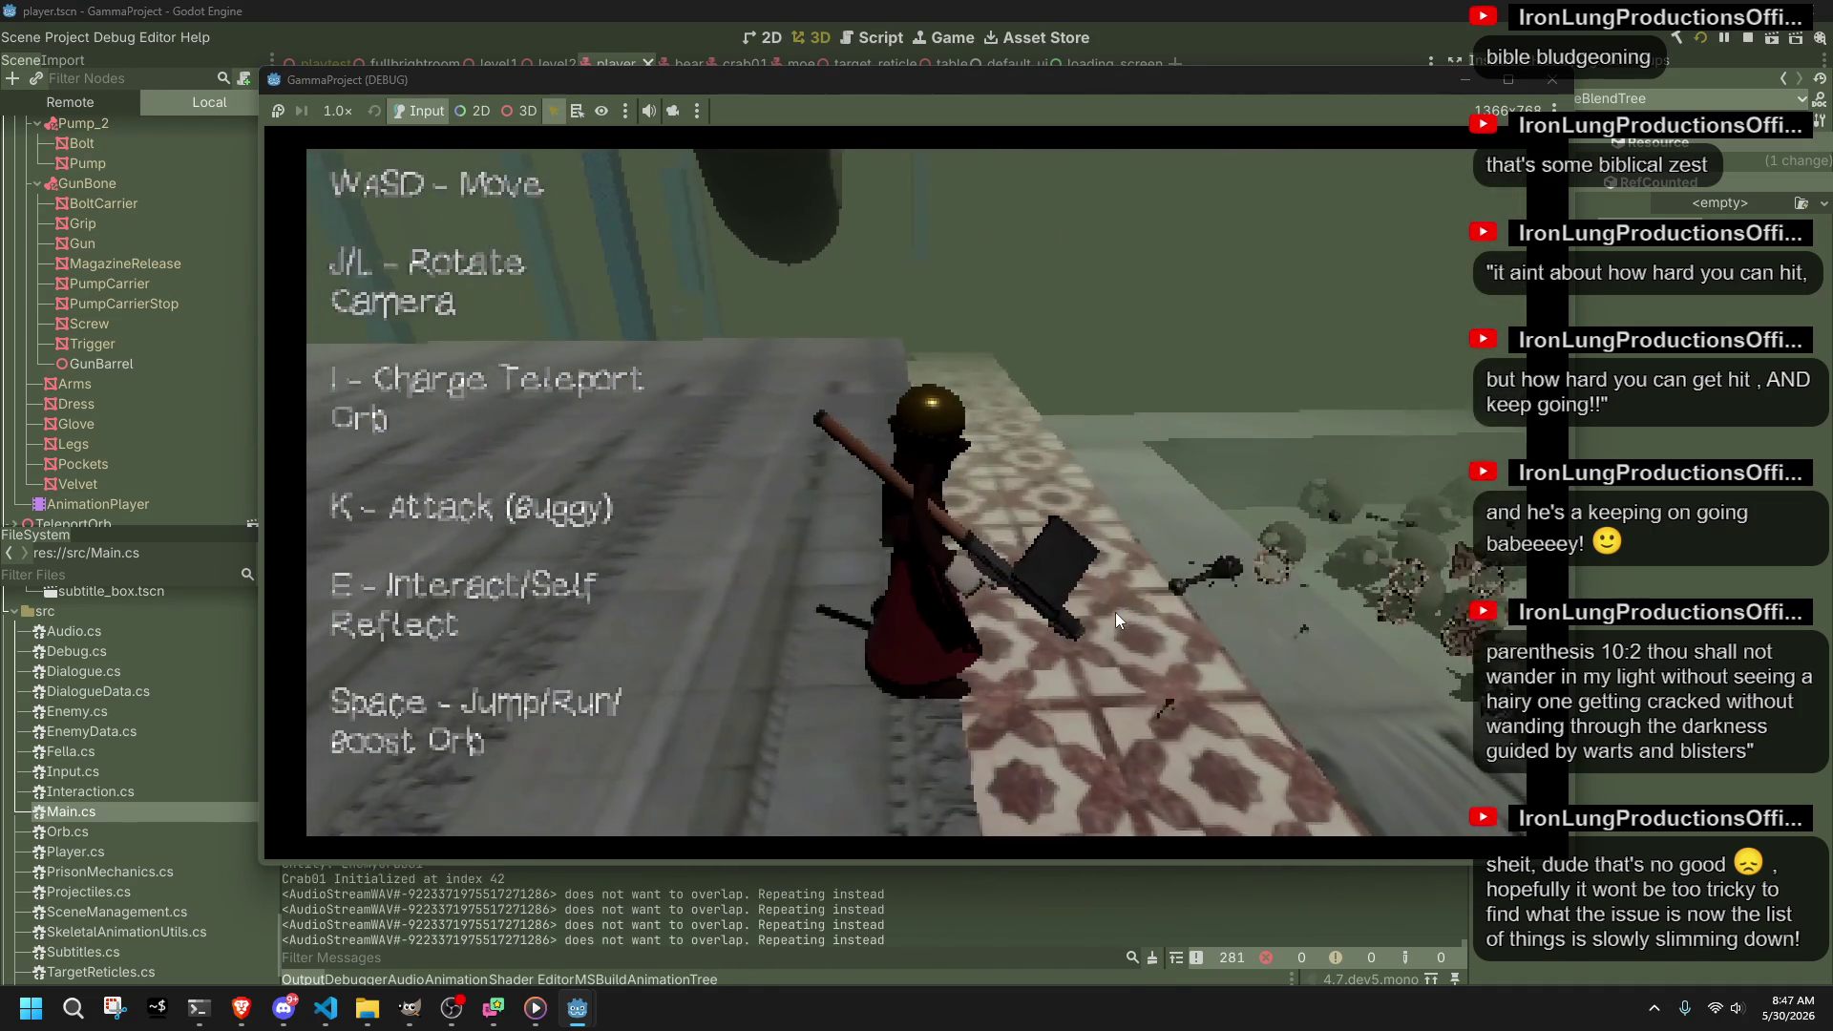
key("l")
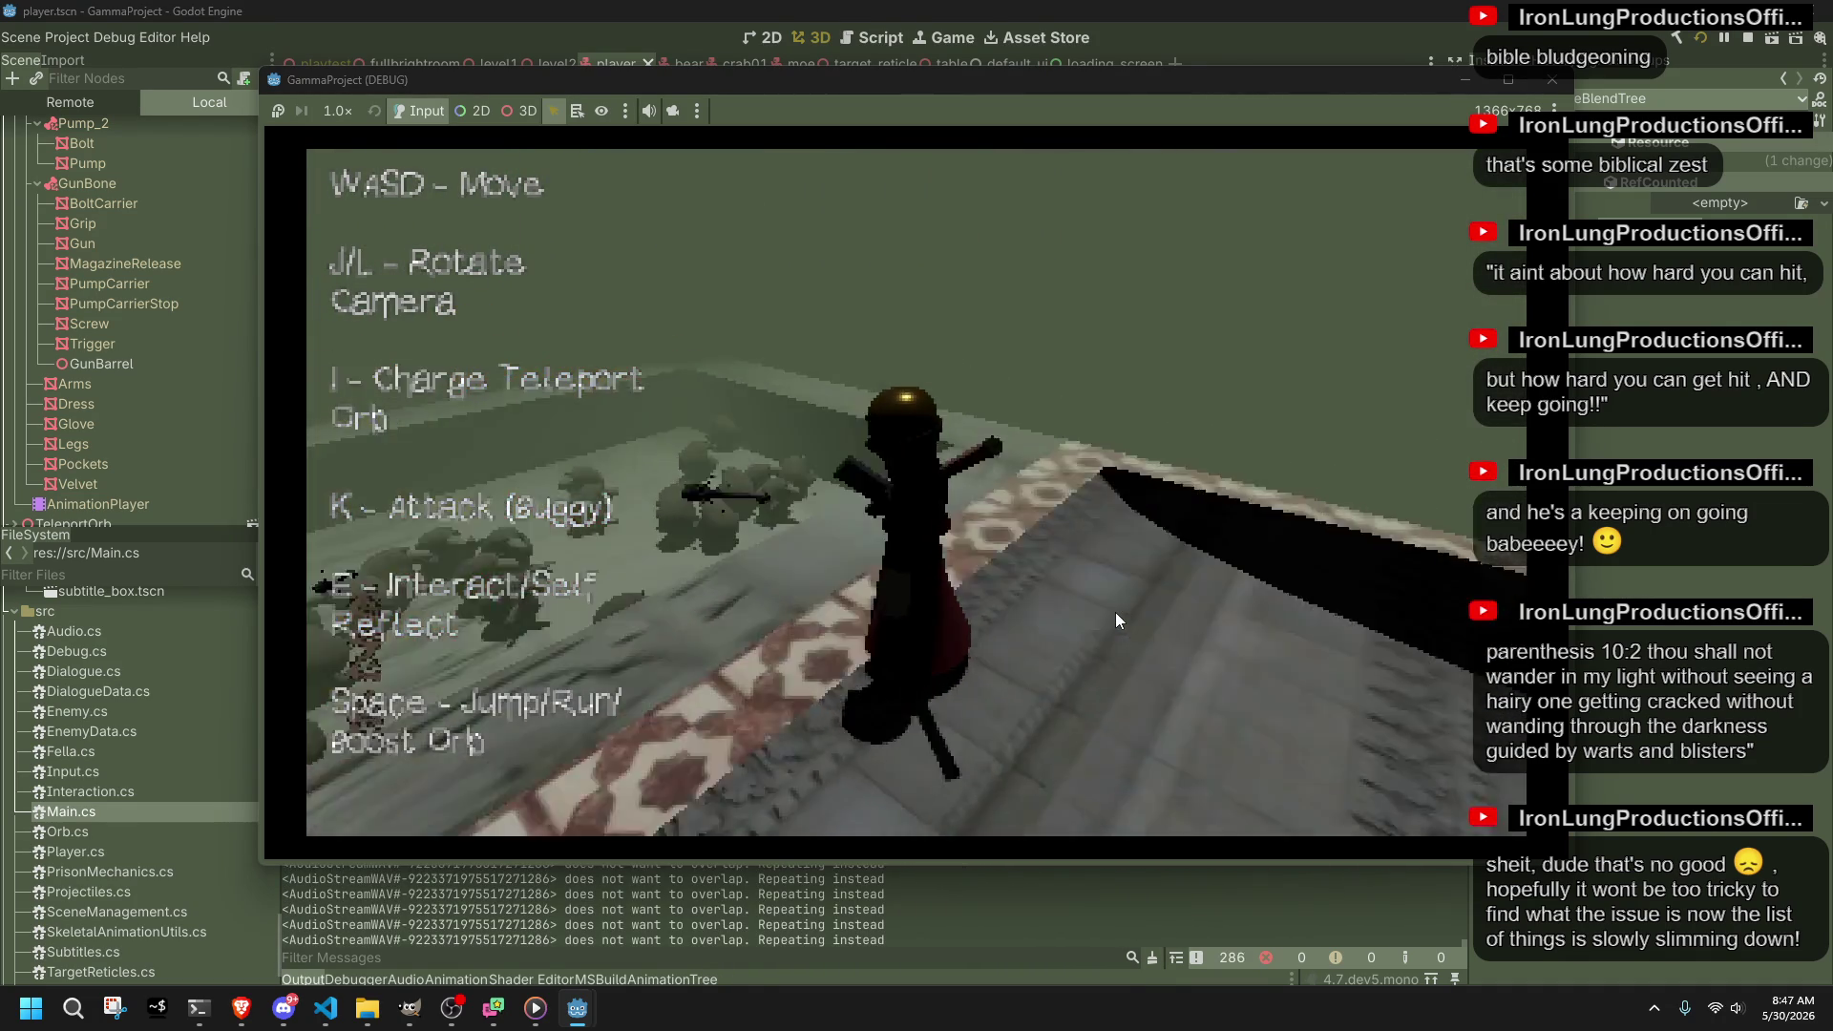
key("l")
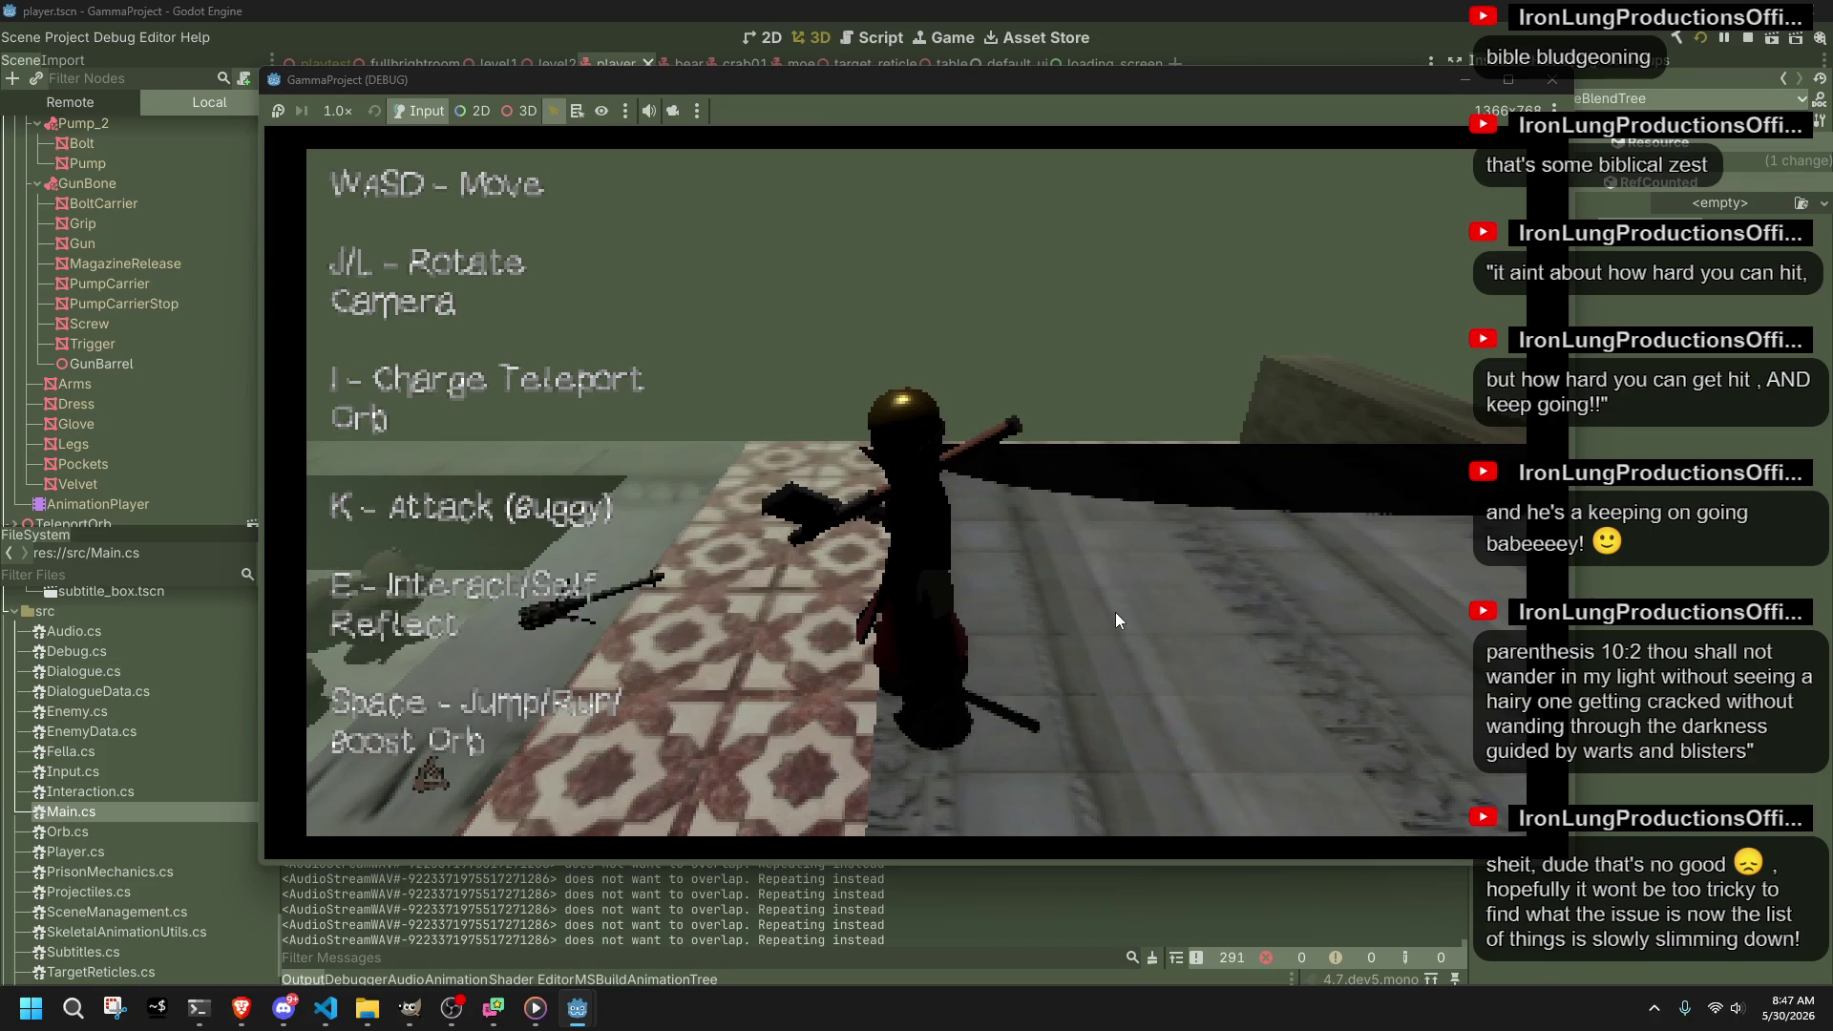
key("l")
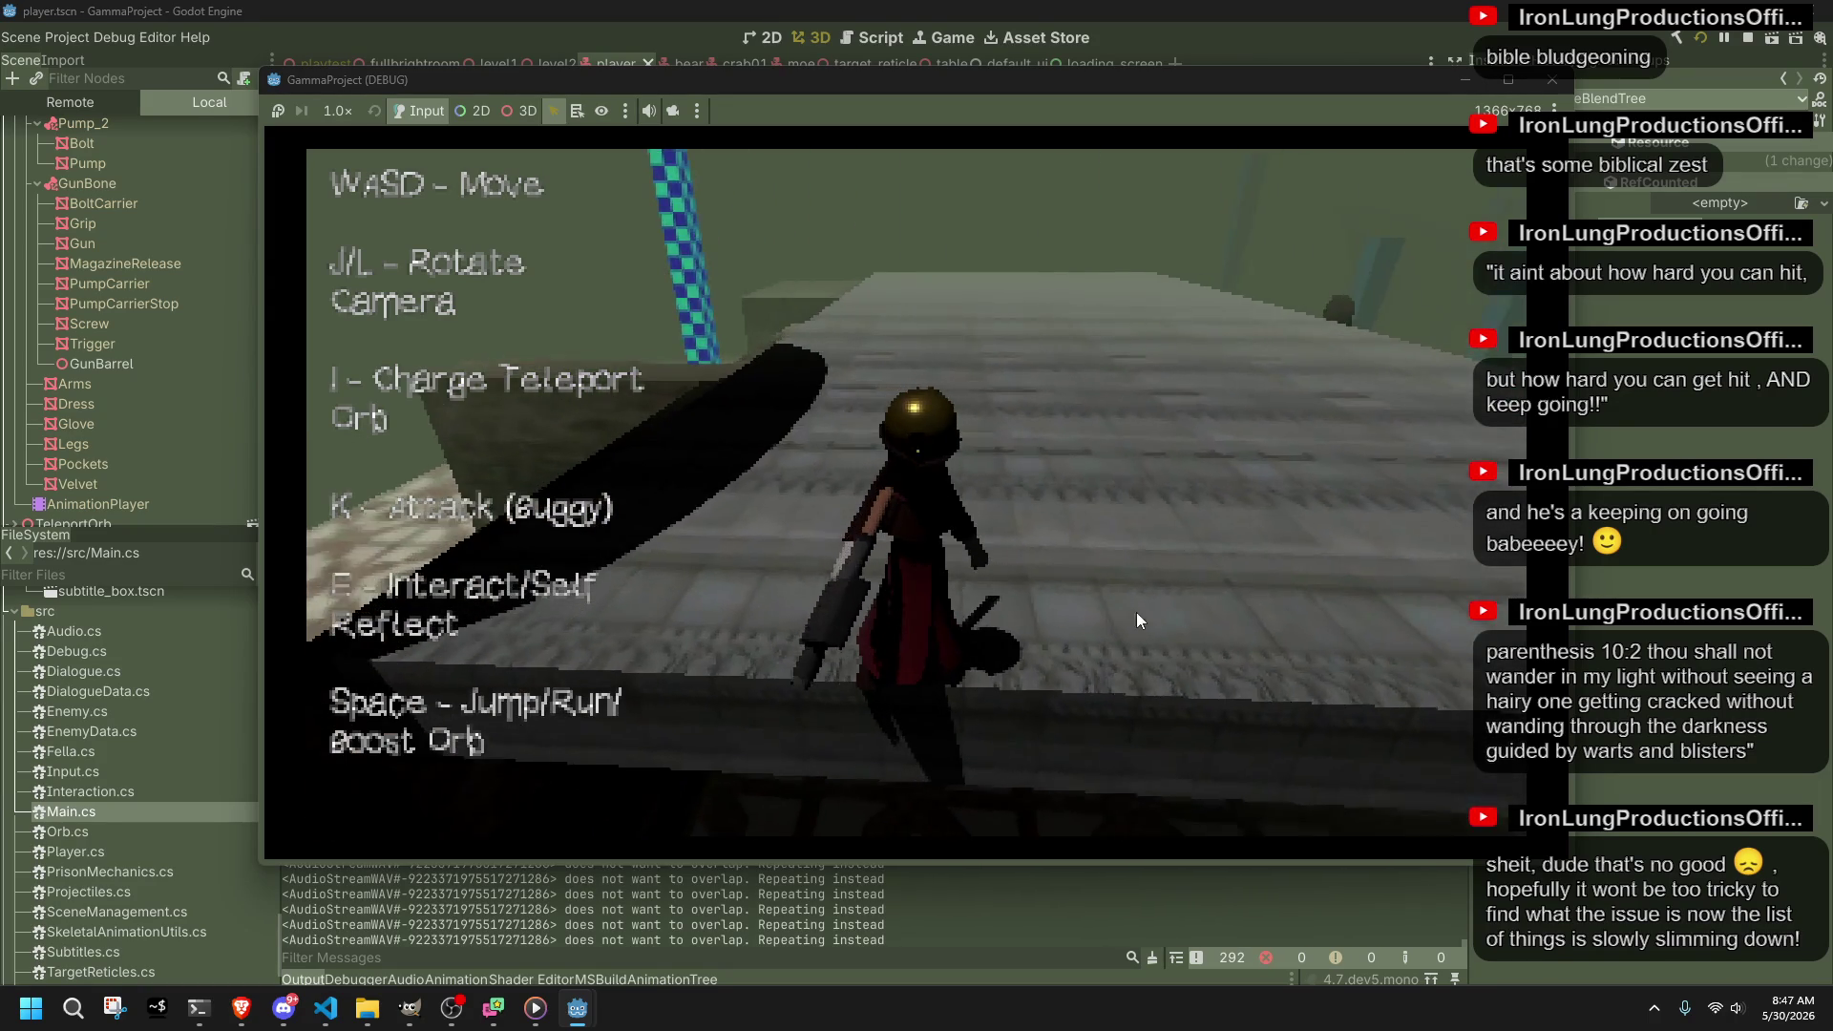
left_click(1552, 80)
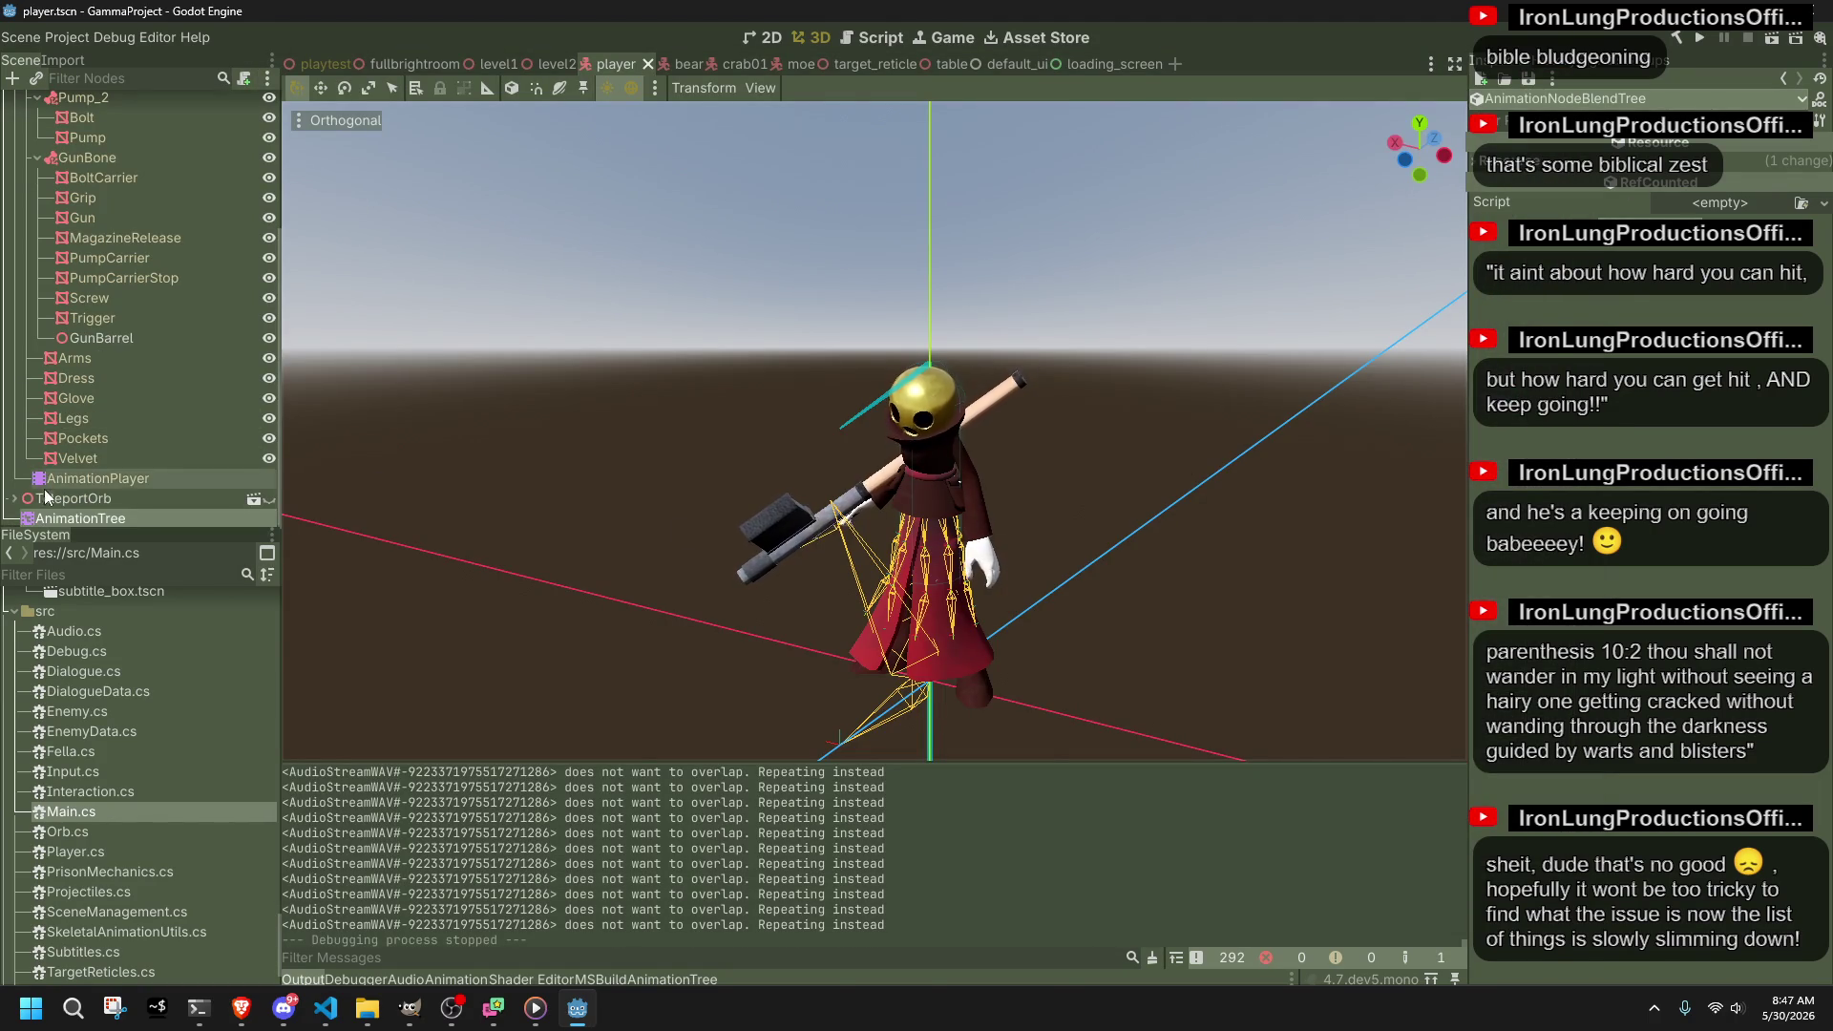
Step: Reopen the AnimationTree's Walk blend tree, zoom the graph to inspect it, then return to Player.cs
left_click(67, 516)
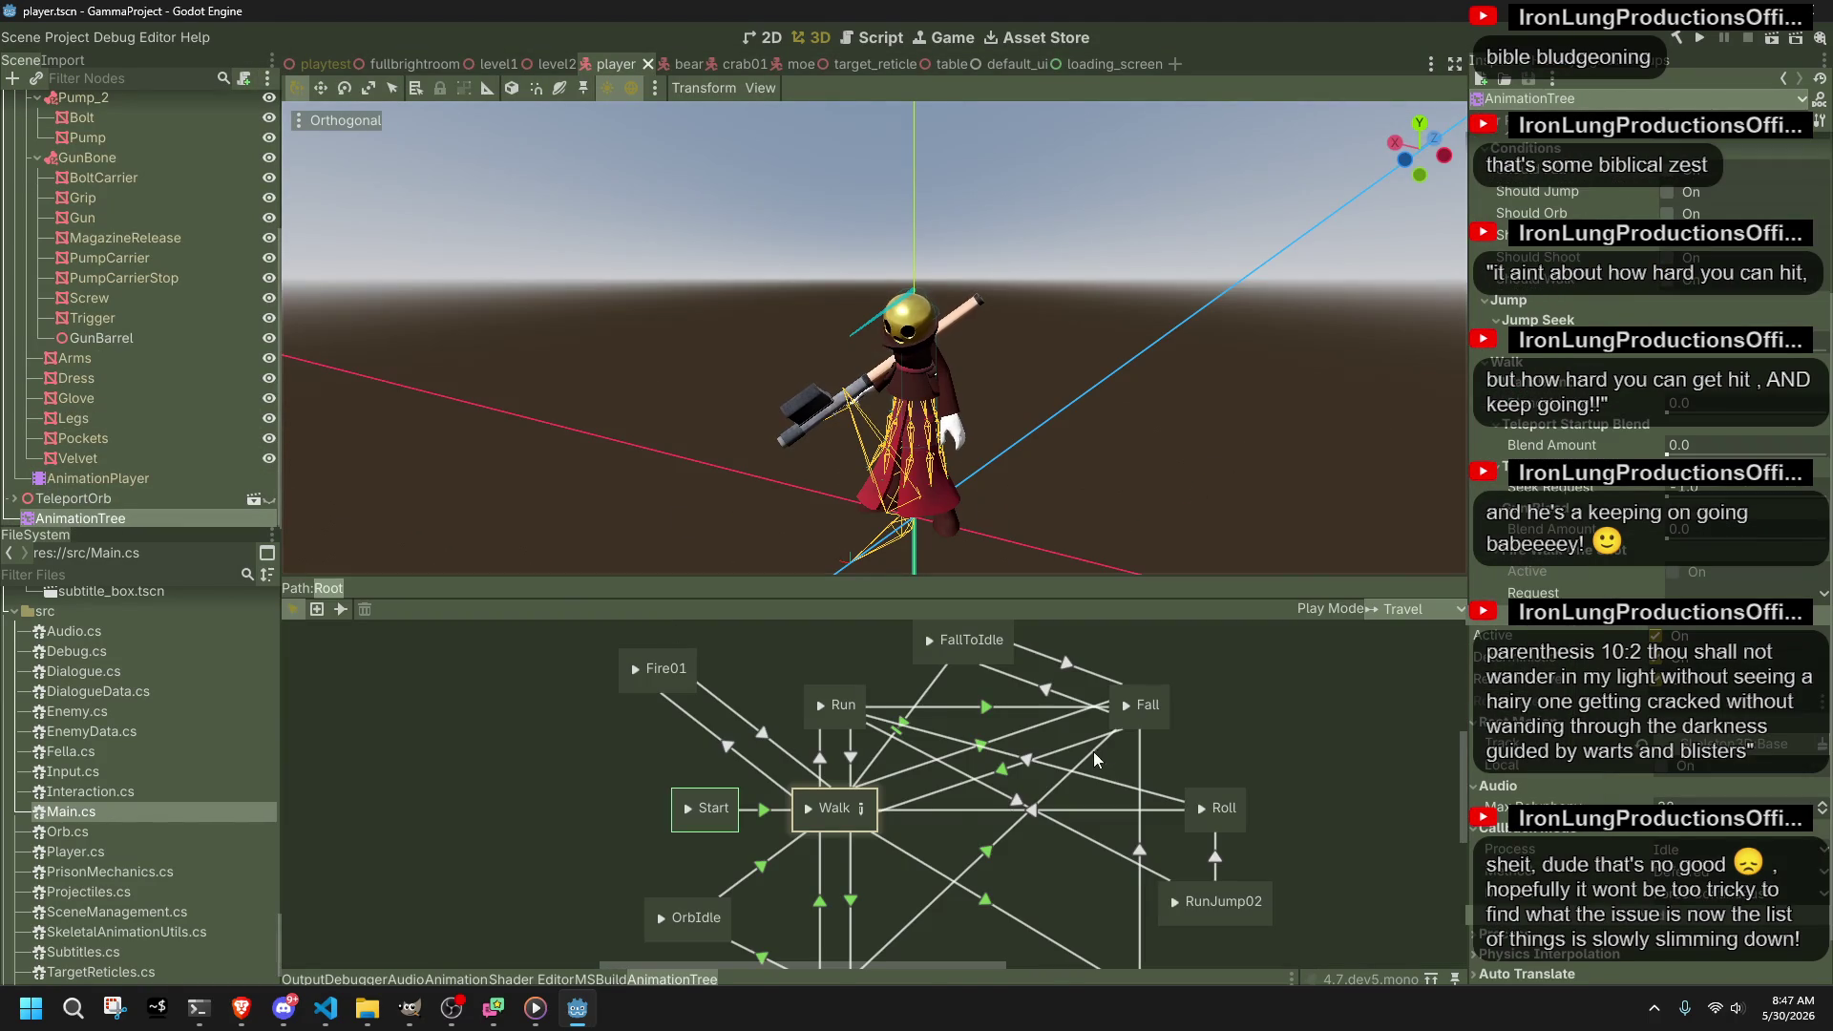
left_click(861, 811)
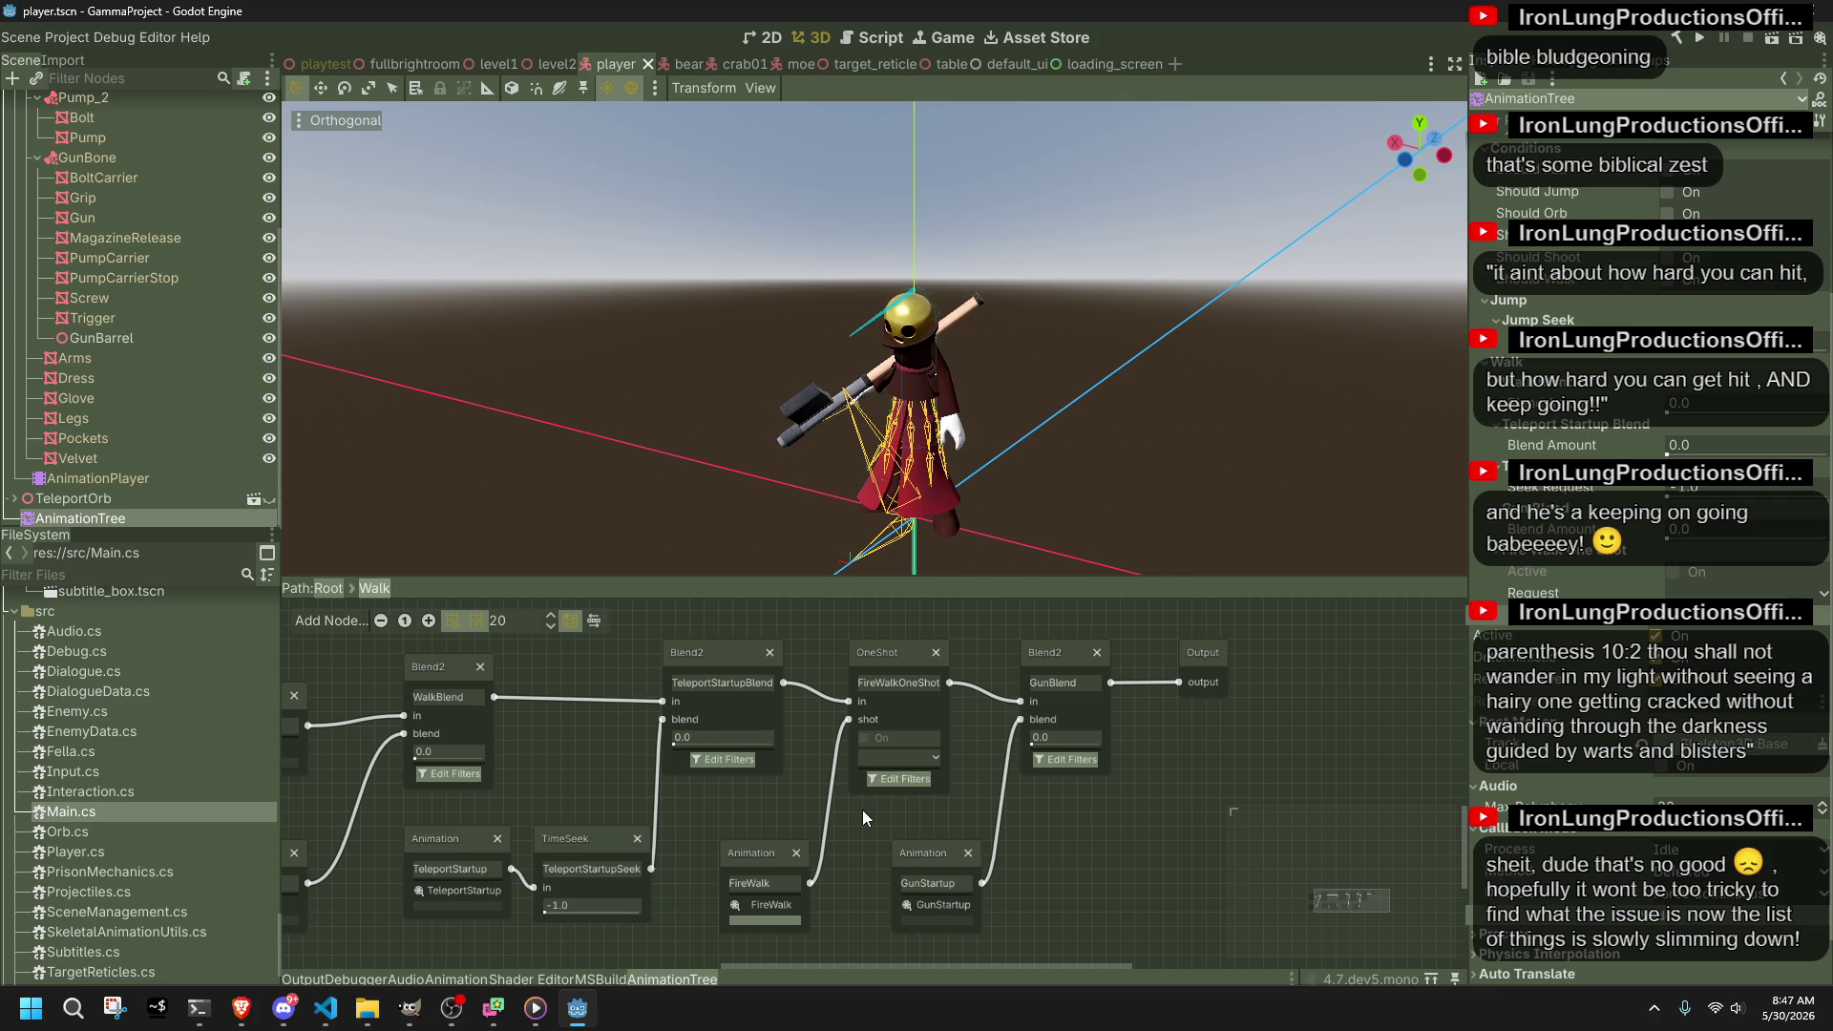
scroll(804, 808, "up", 1)
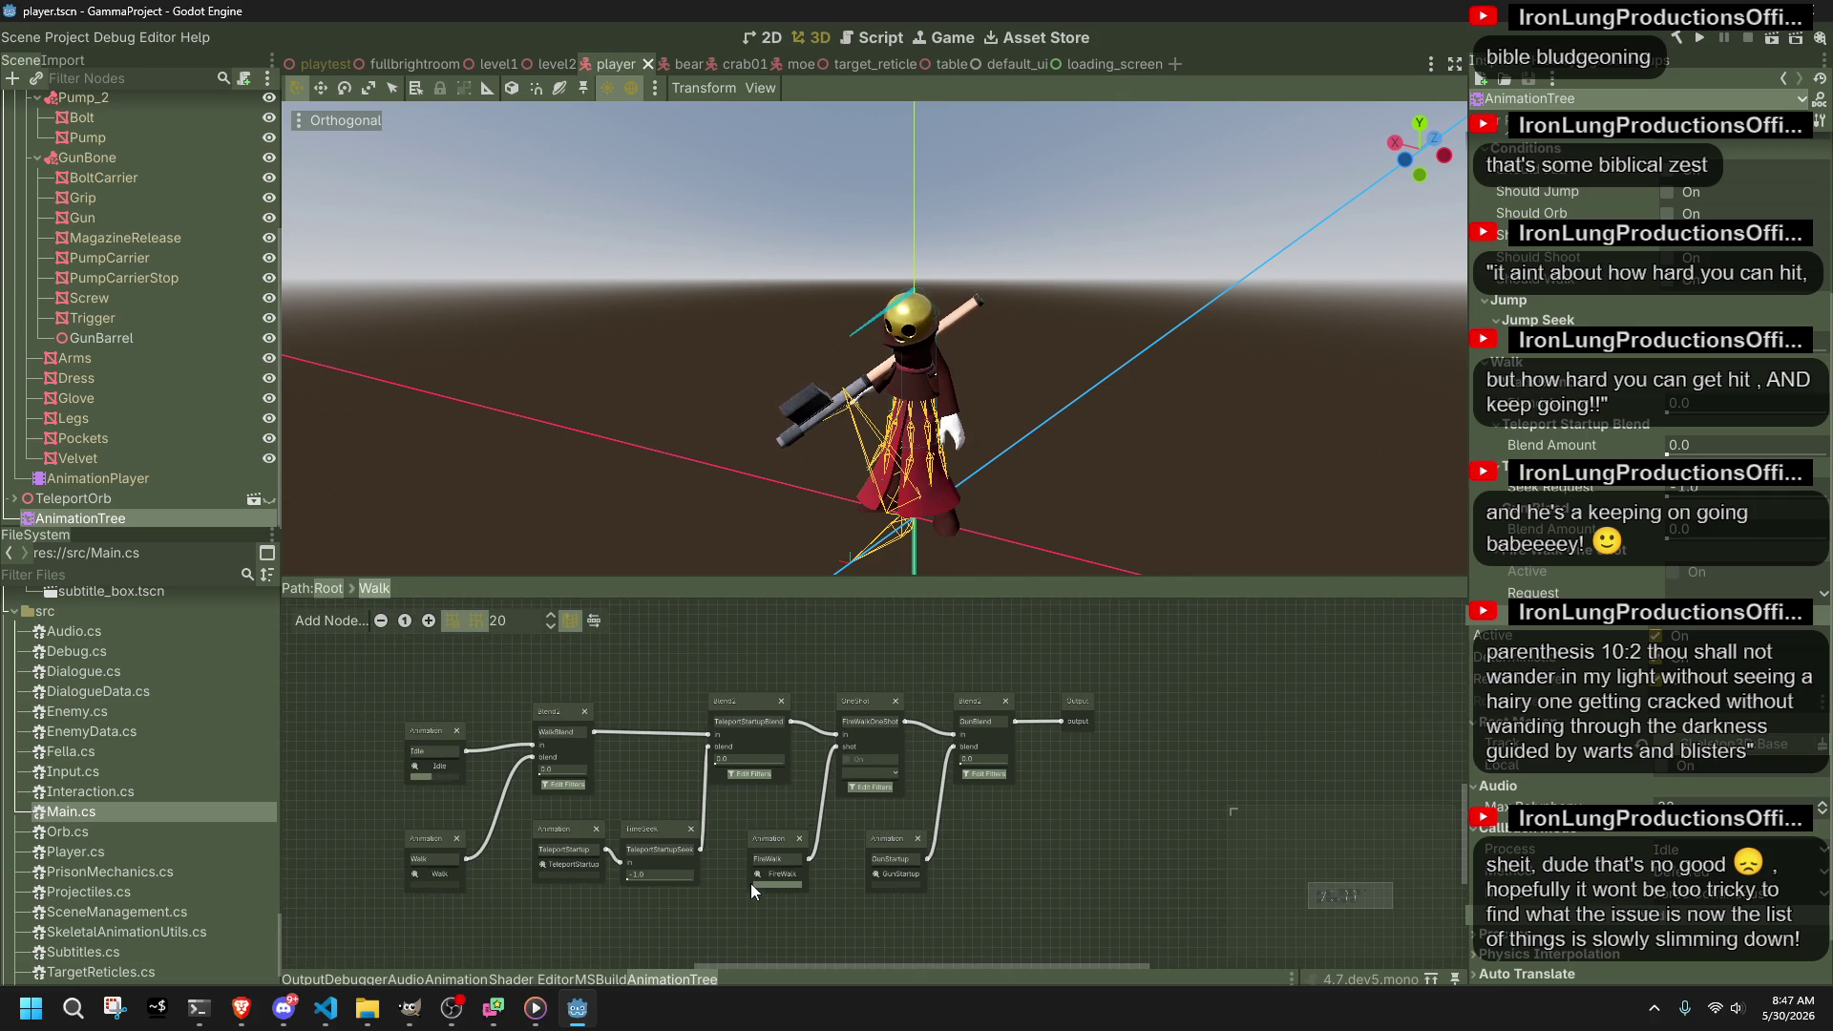
scroll(750, 884, "down", 1)
scroll(753, 888, "up", 2)
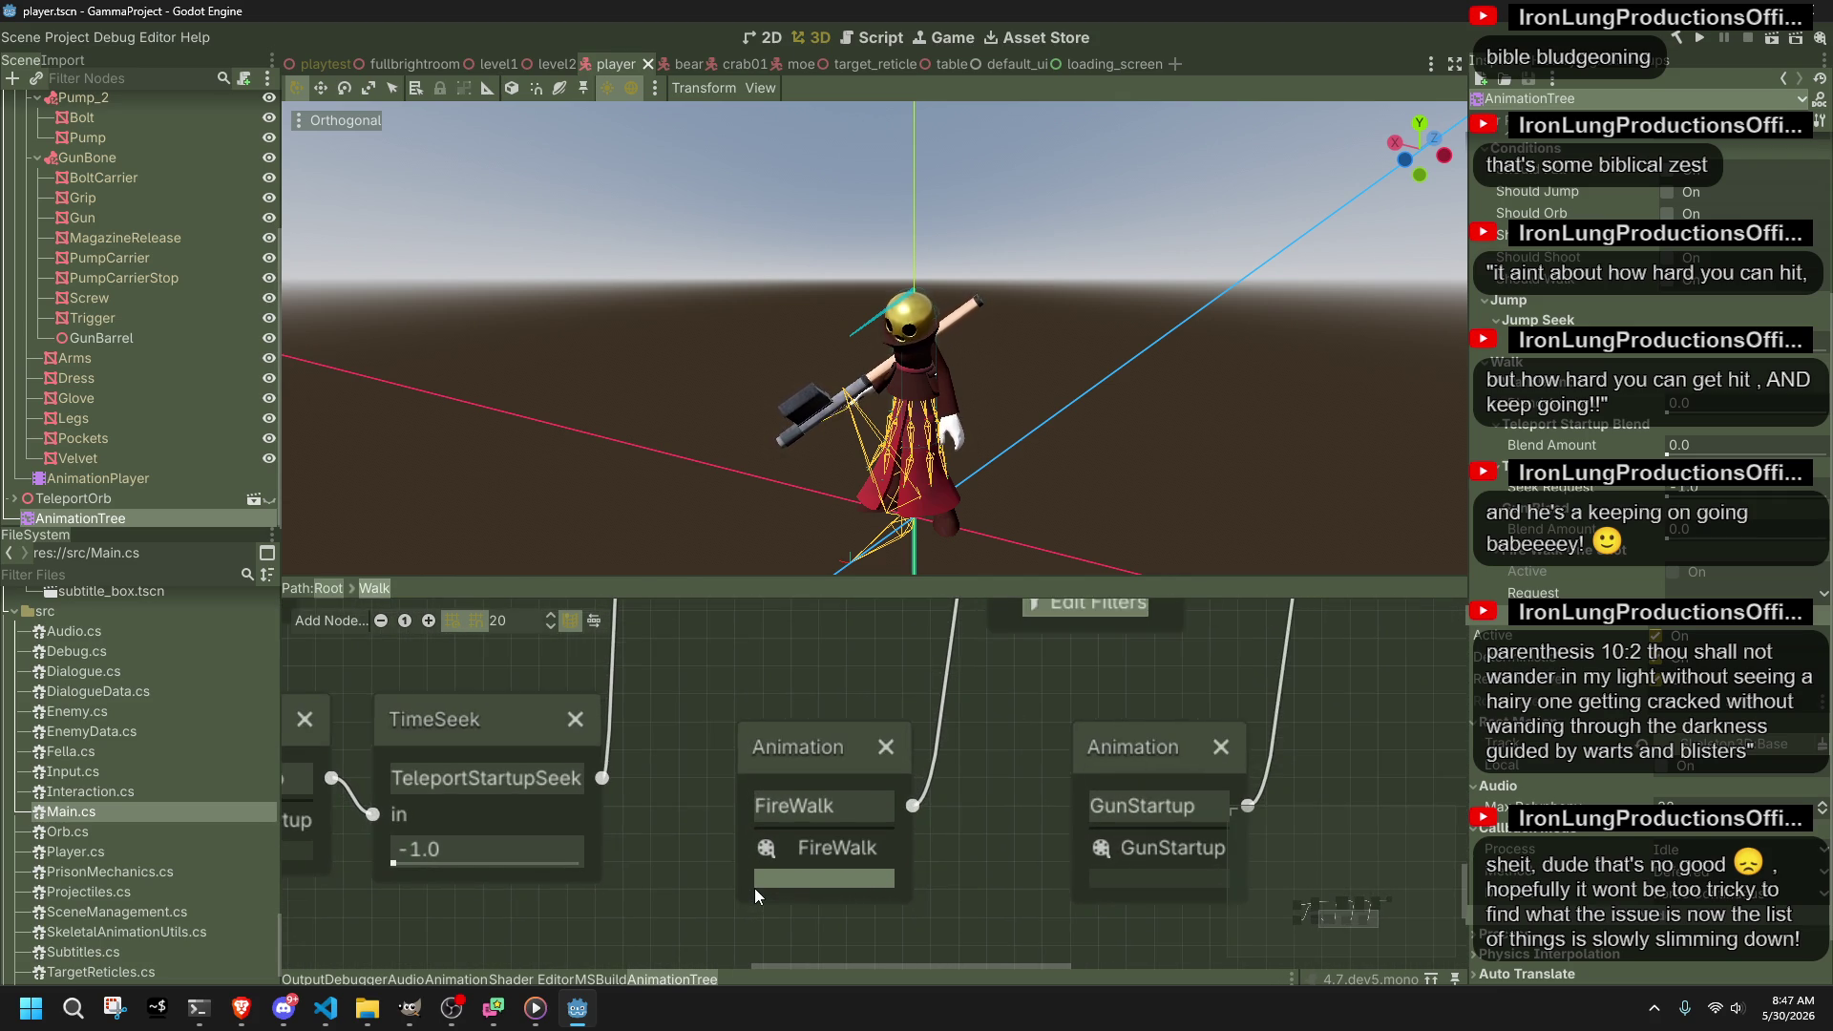
scroll(754, 888, "down", 2)
left_click(325, 1008)
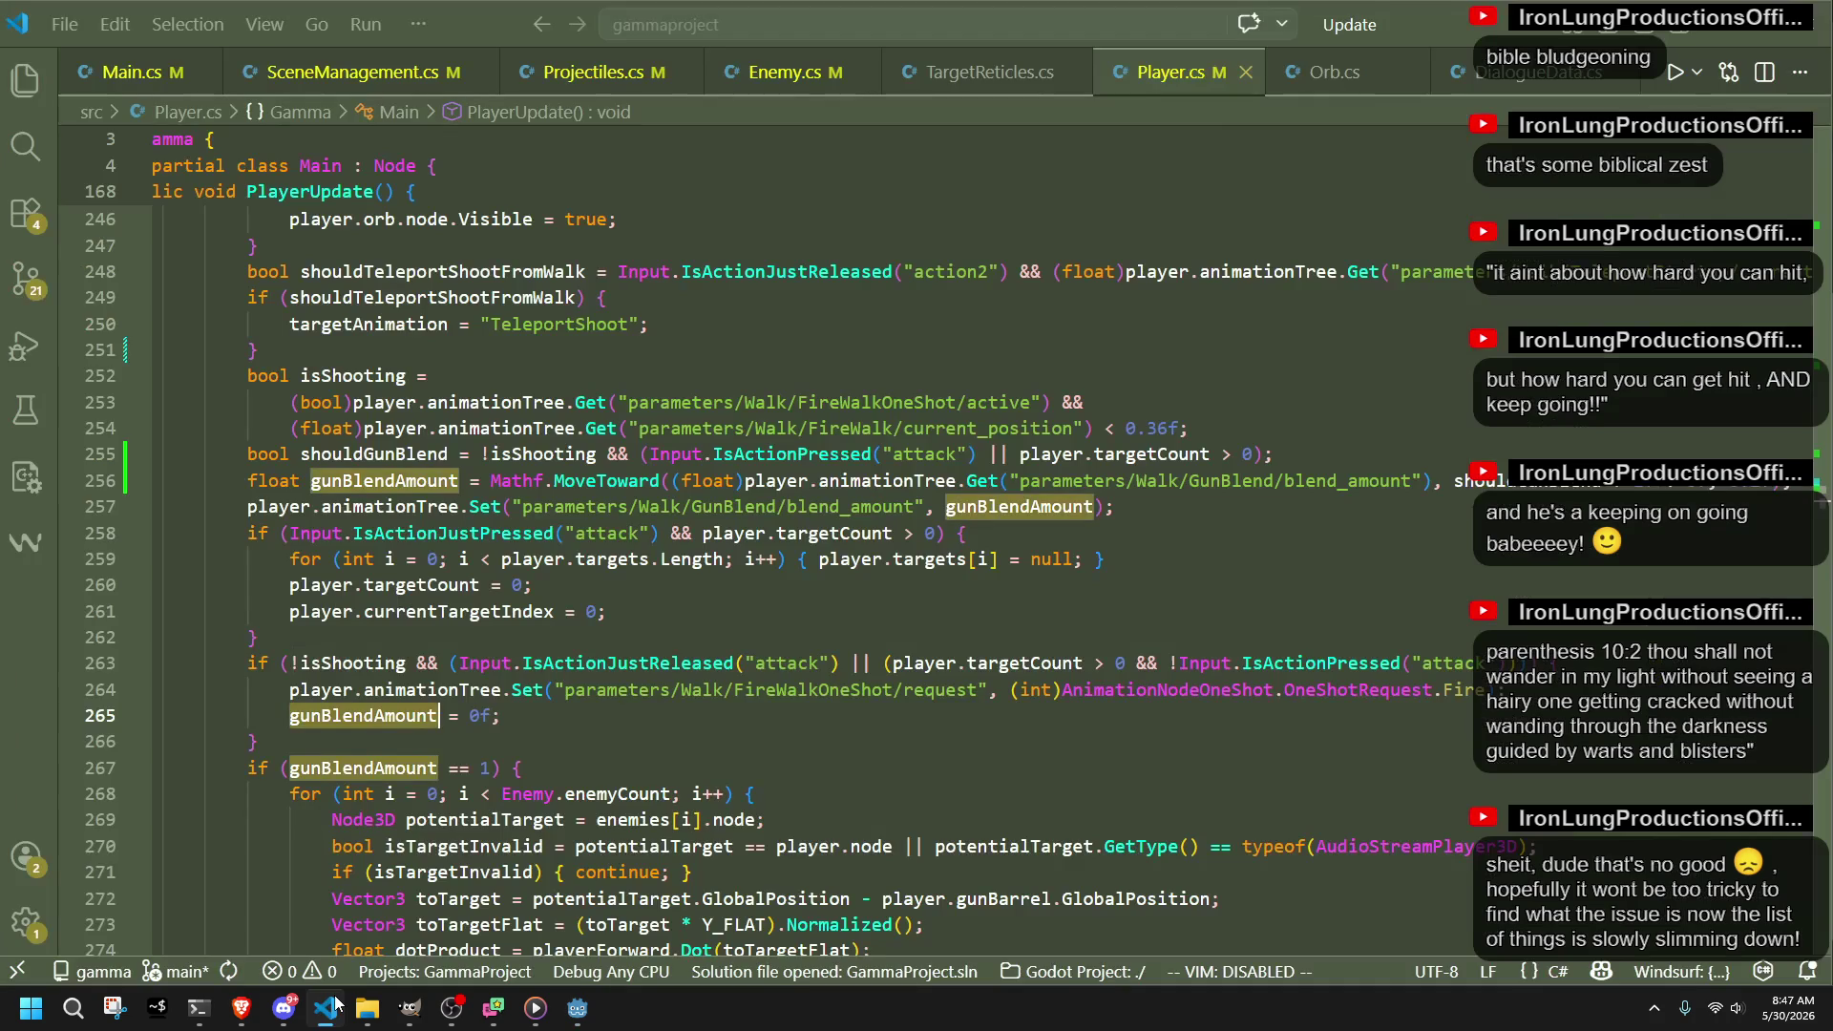
Step: Scroll through PlayerUpdate in Player.cs to the FireWalk shooting code
scroll(655, 742, "up", 12)
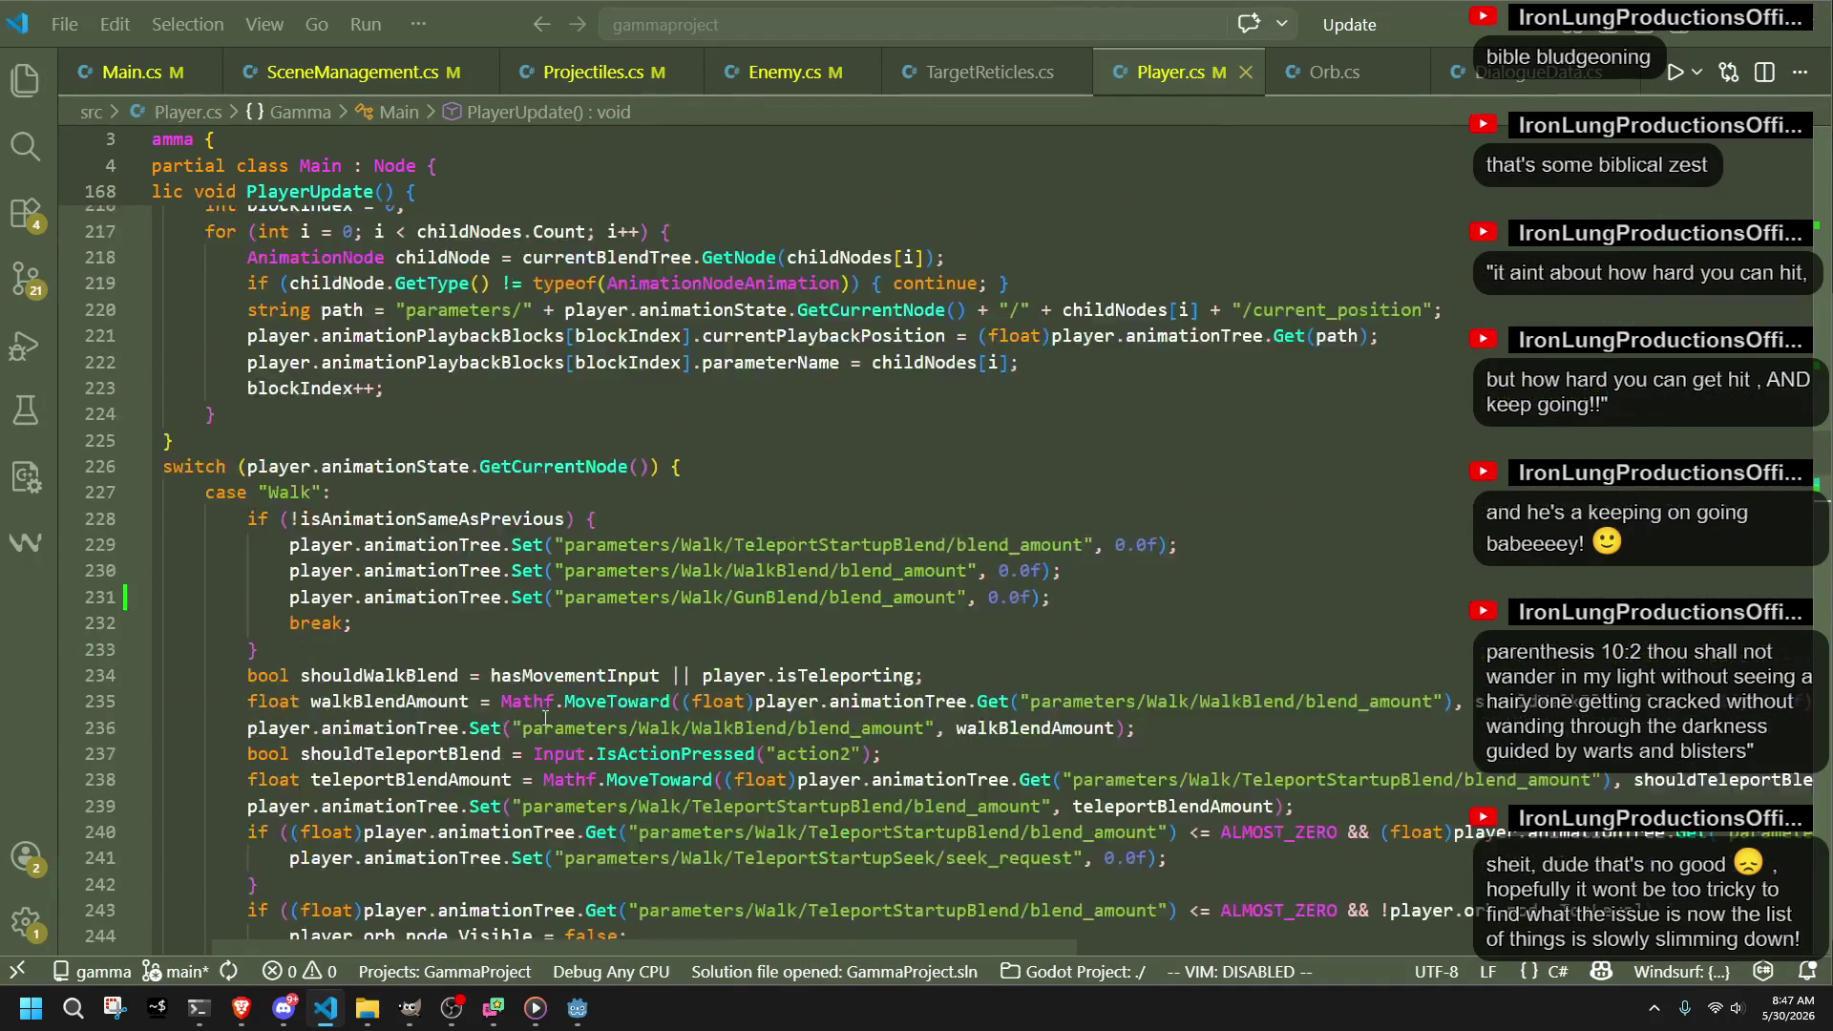
scroll(545, 719, "up", 2)
mouse_move(659, 708)
left_mouse_down()
mouse_move(381, 683)
mouse_move(157, 578)
left_mouse_up()
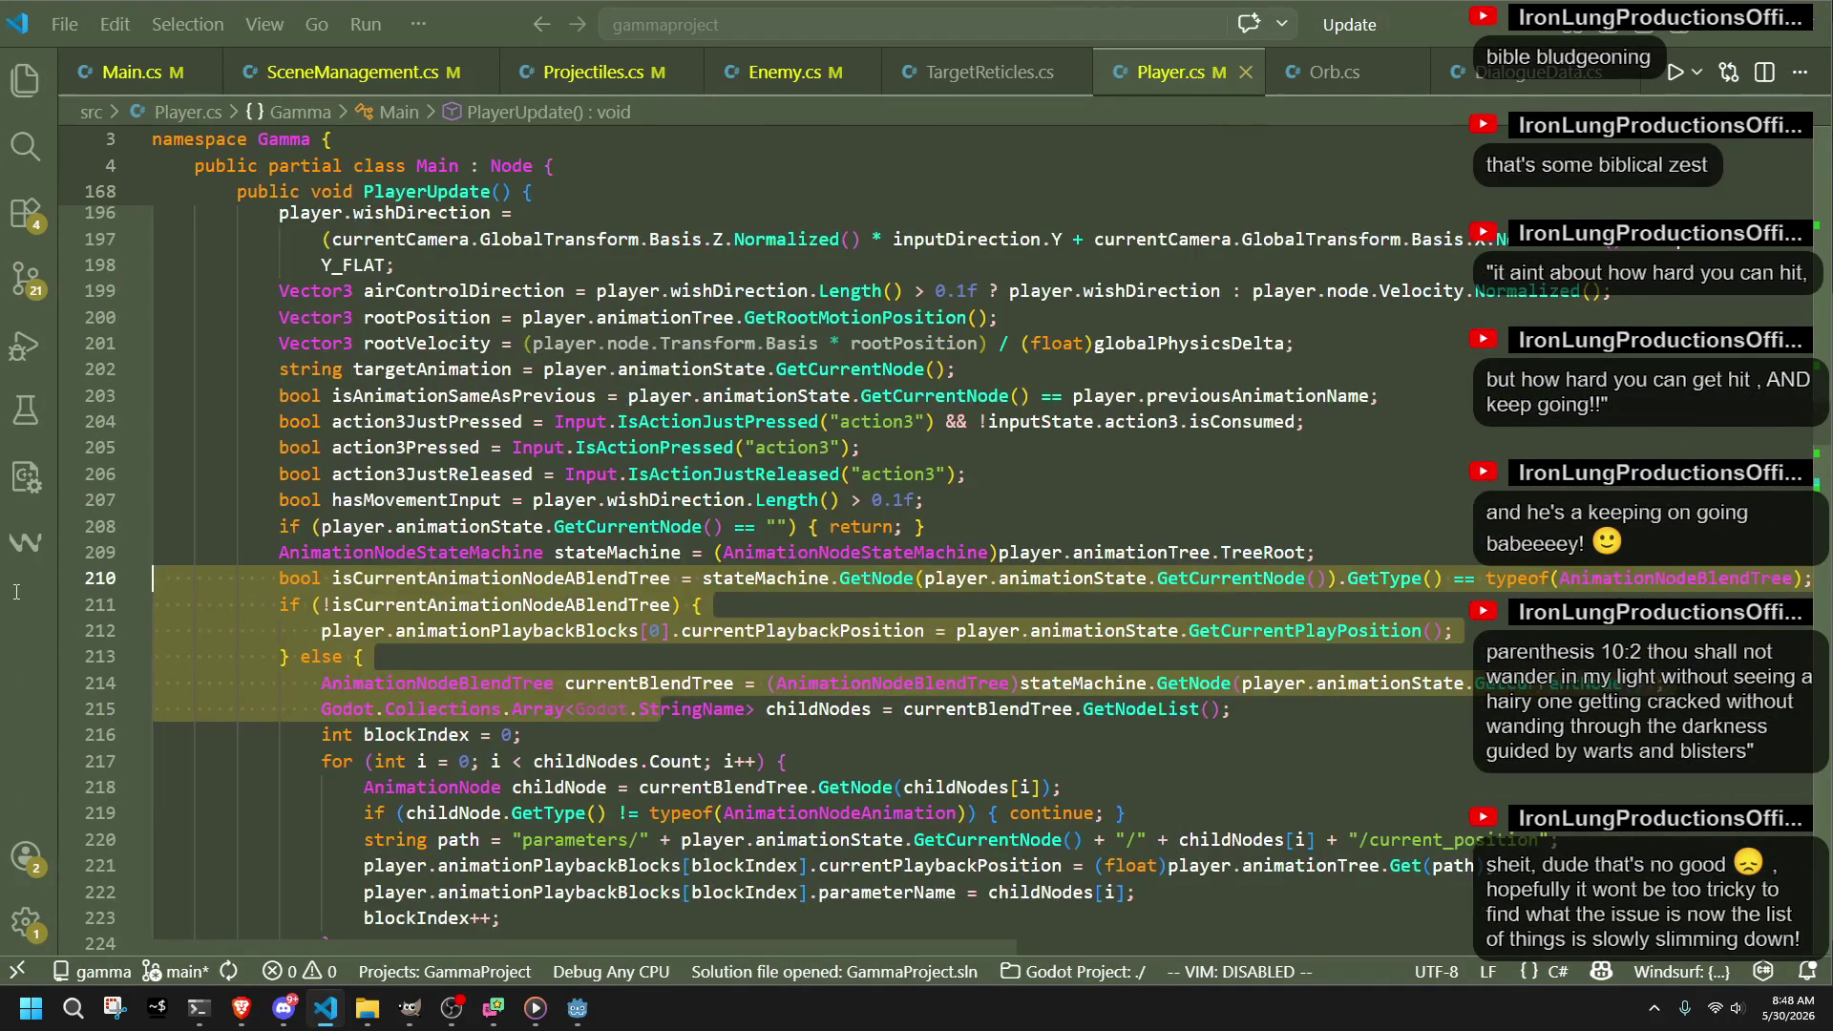
scroll(596, 726, "down", 15)
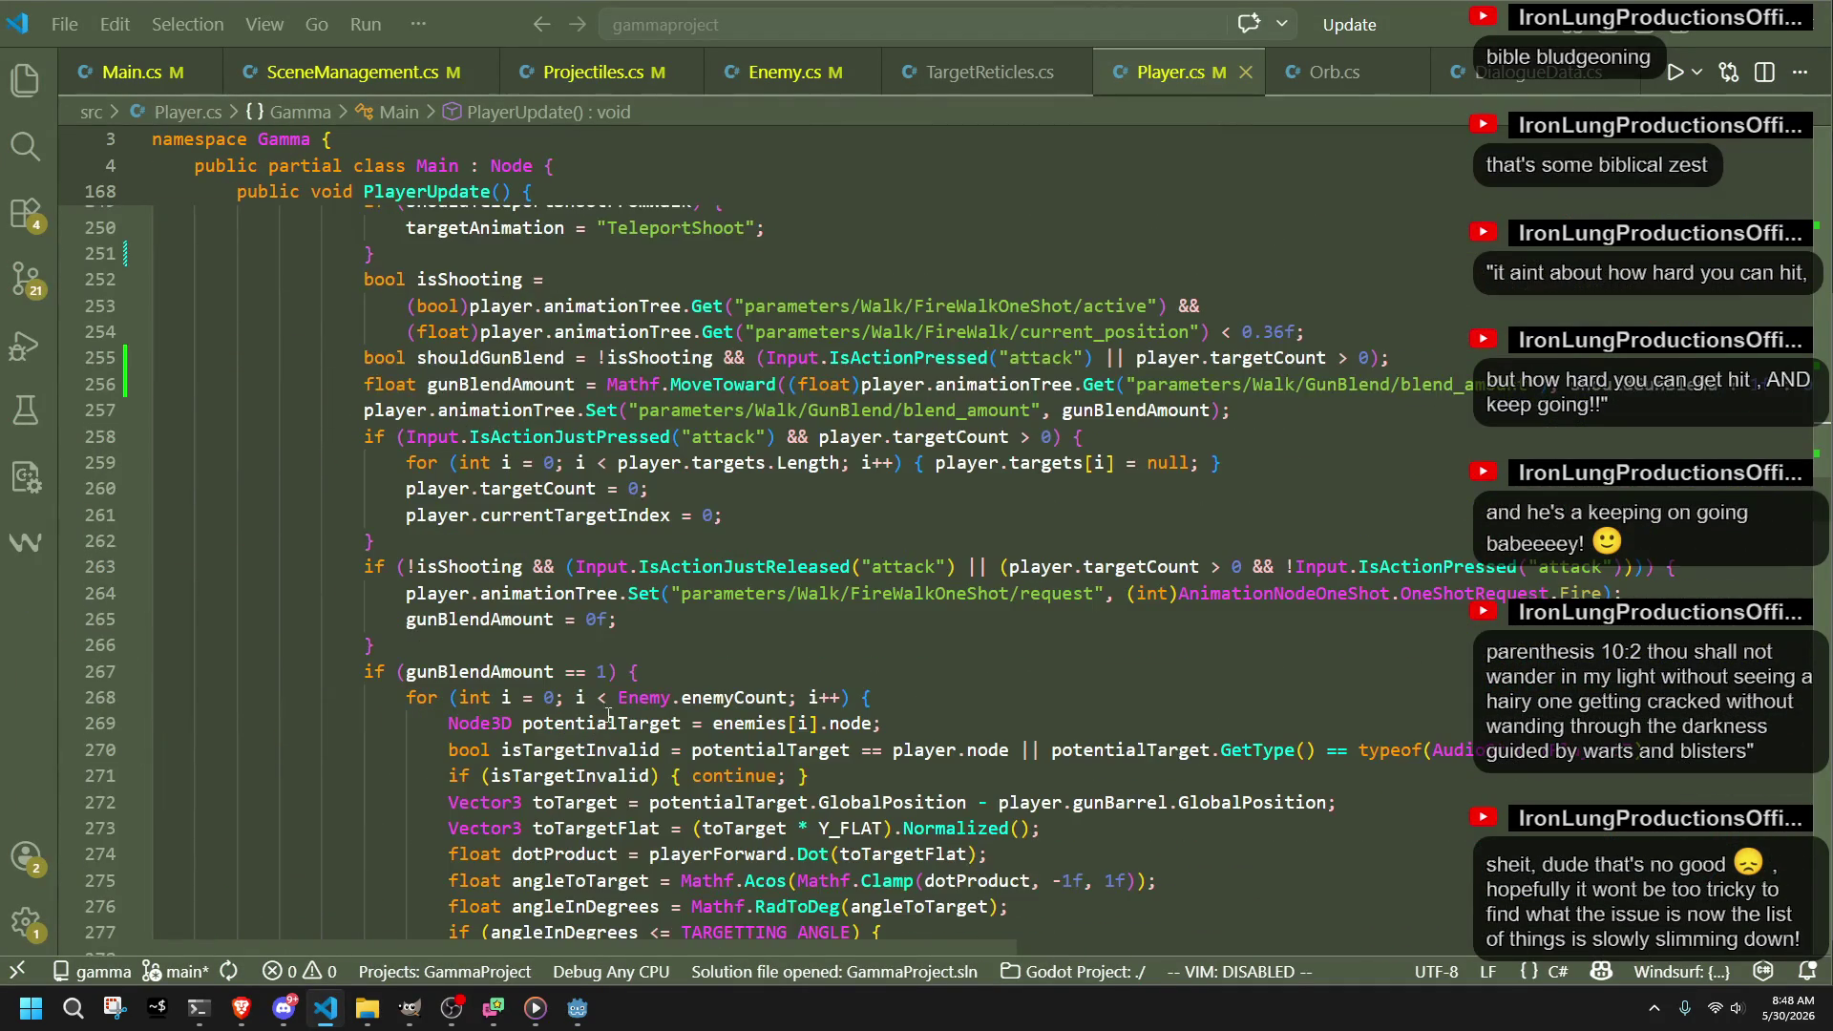
Step: Inspect the FireWalkOneShot request lines, then scroll up to PlayerInitialize
left_click(662, 594)
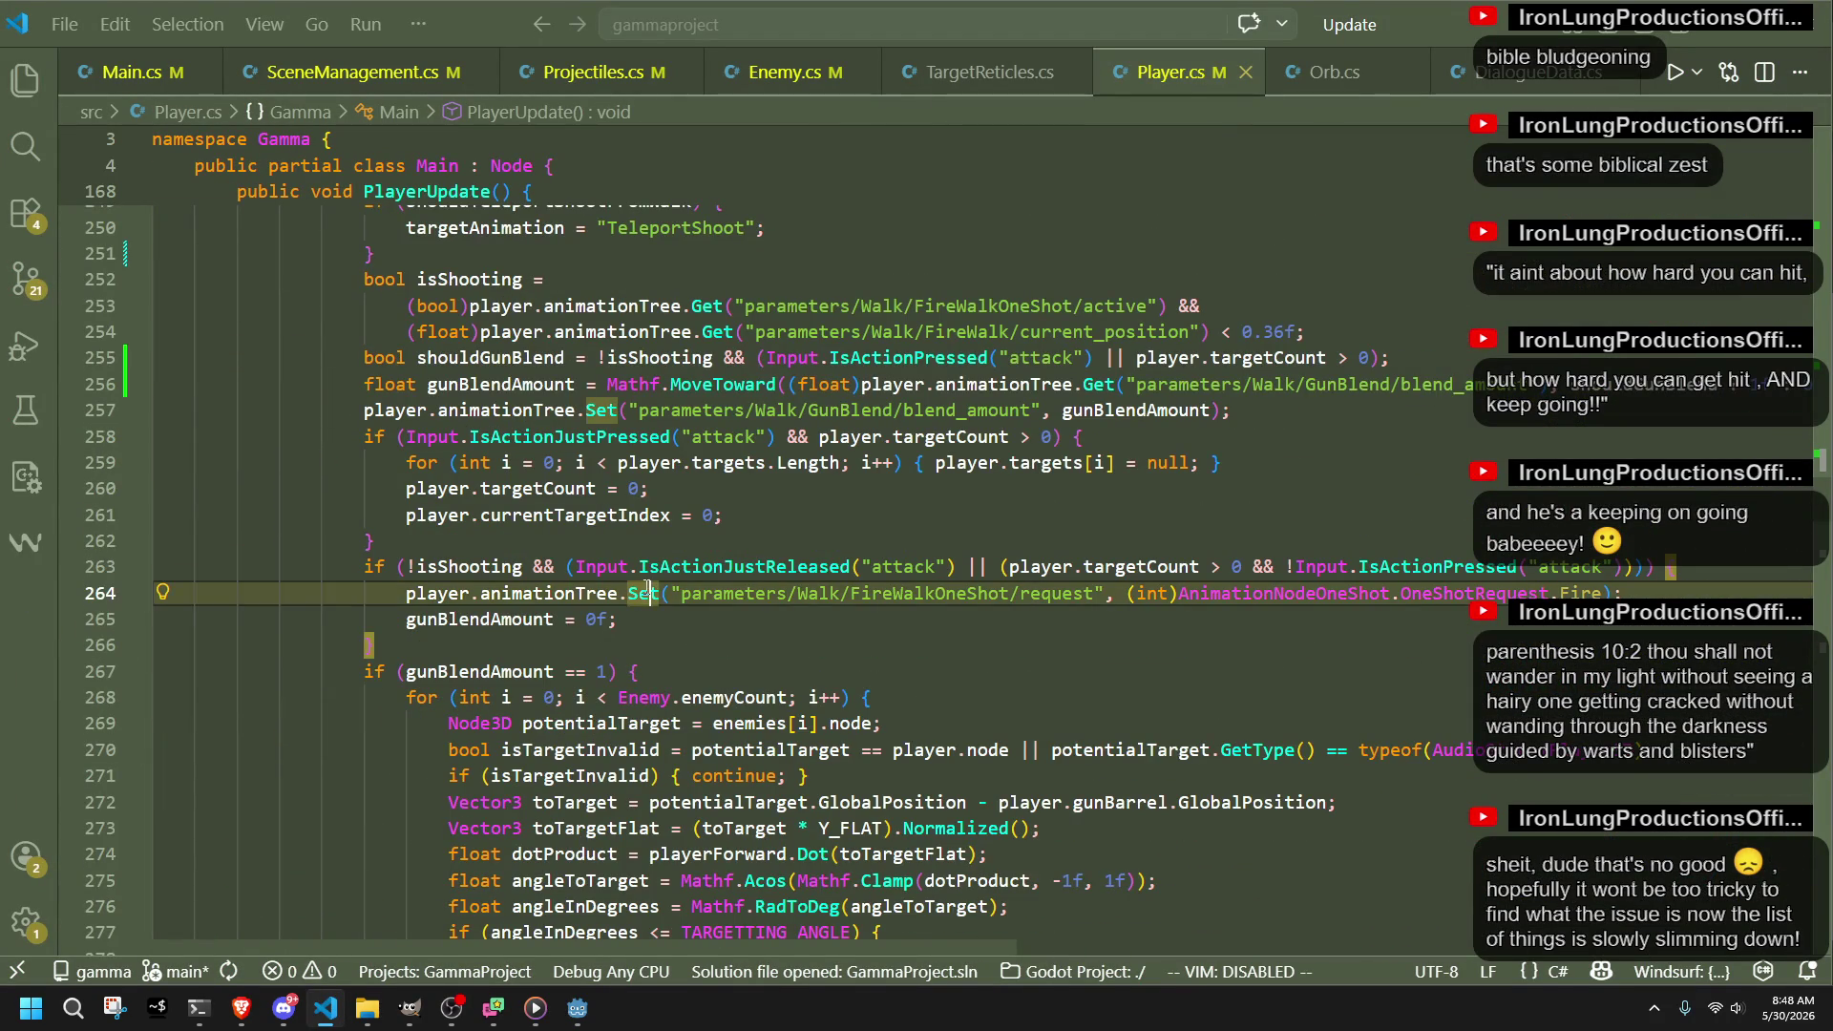
double_click(917, 593)
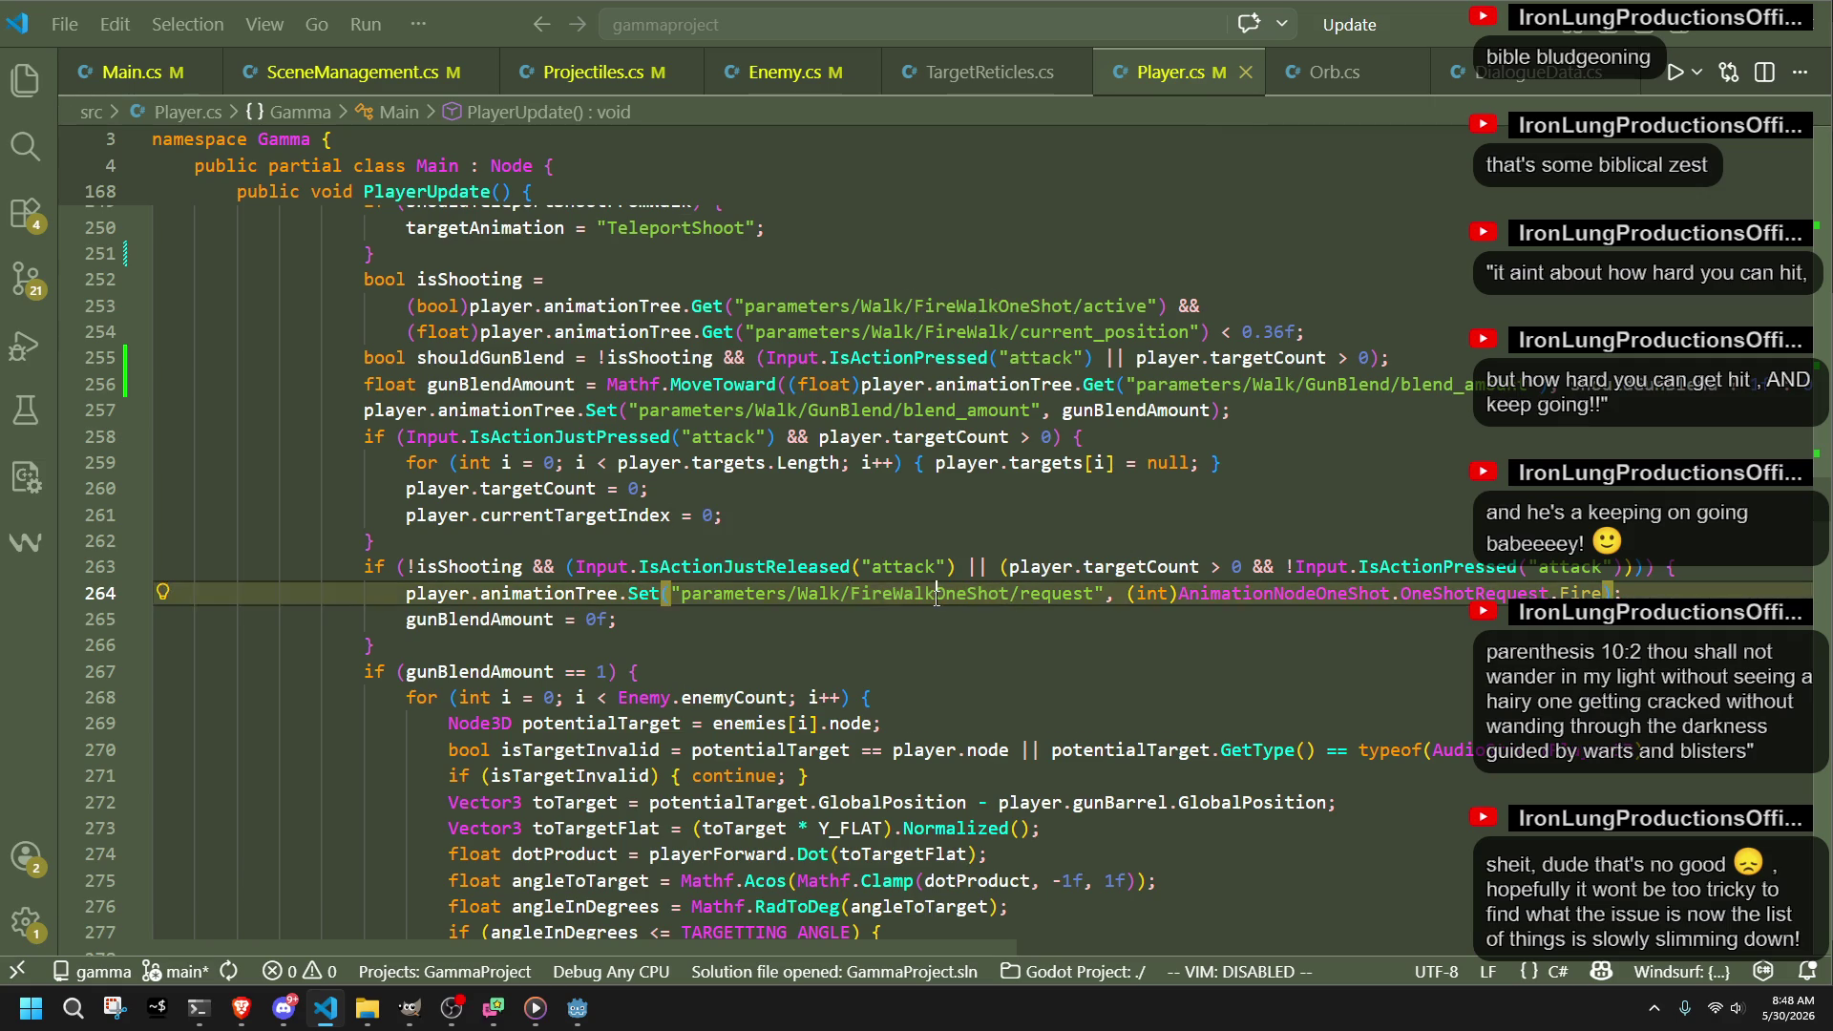
left_click_drag(935, 594, 850, 594)
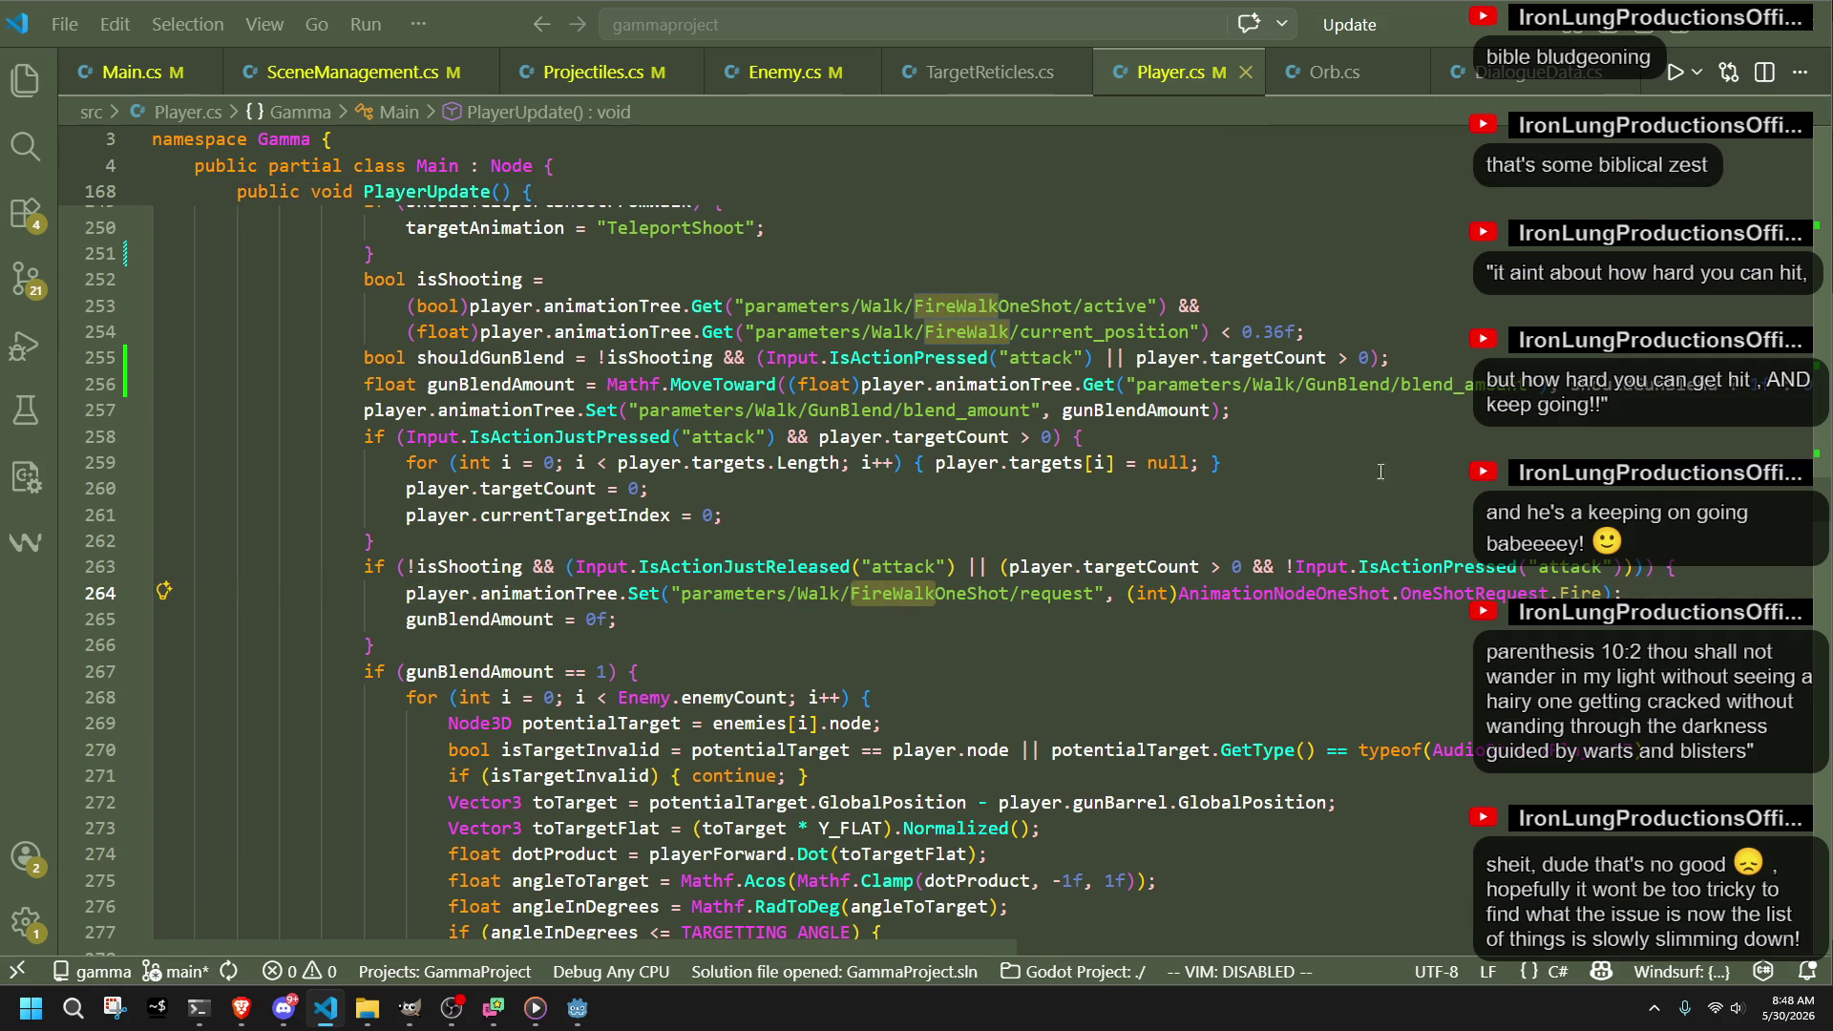
mouse_move(1774, 510)
left_mouse_down()
mouse_move(1791, 158)
mouse_move(1791, 507)
left_mouse_up()
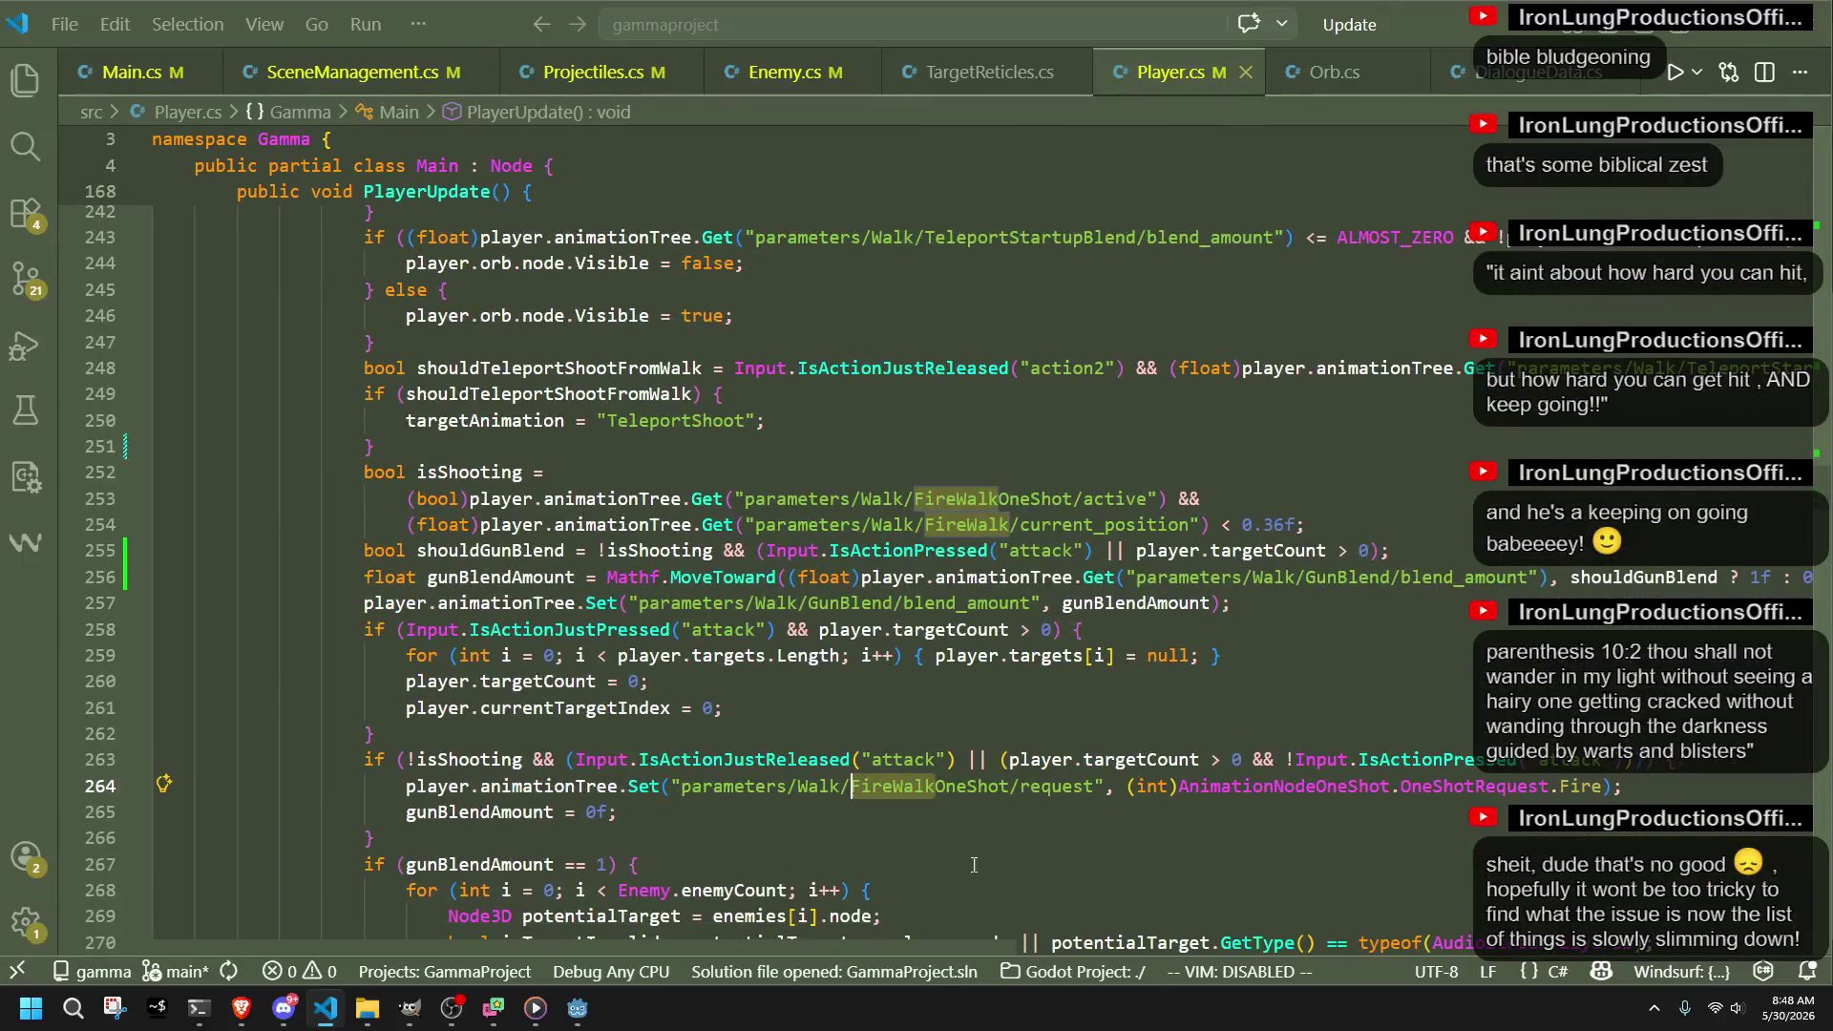
left_click(921, 860)
left_click_drag(935, 789, 408, 788)
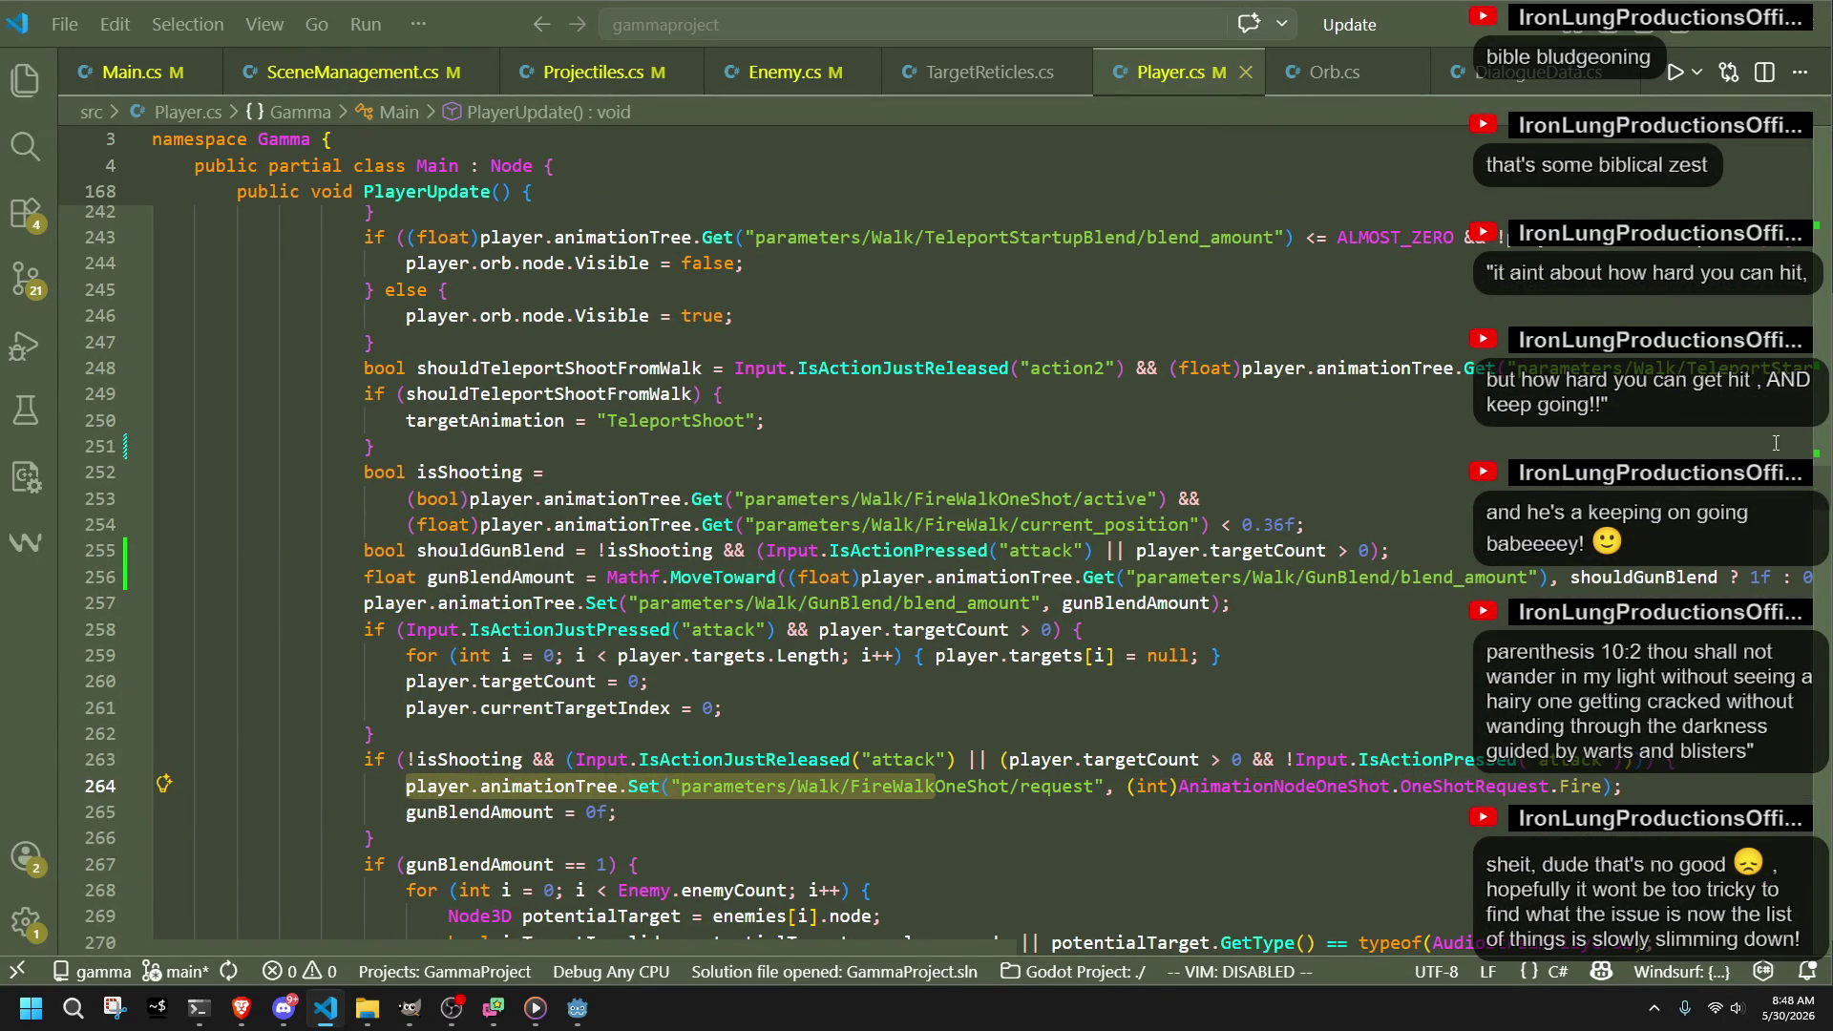
left_click_drag(1821, 487, 1822, 199)
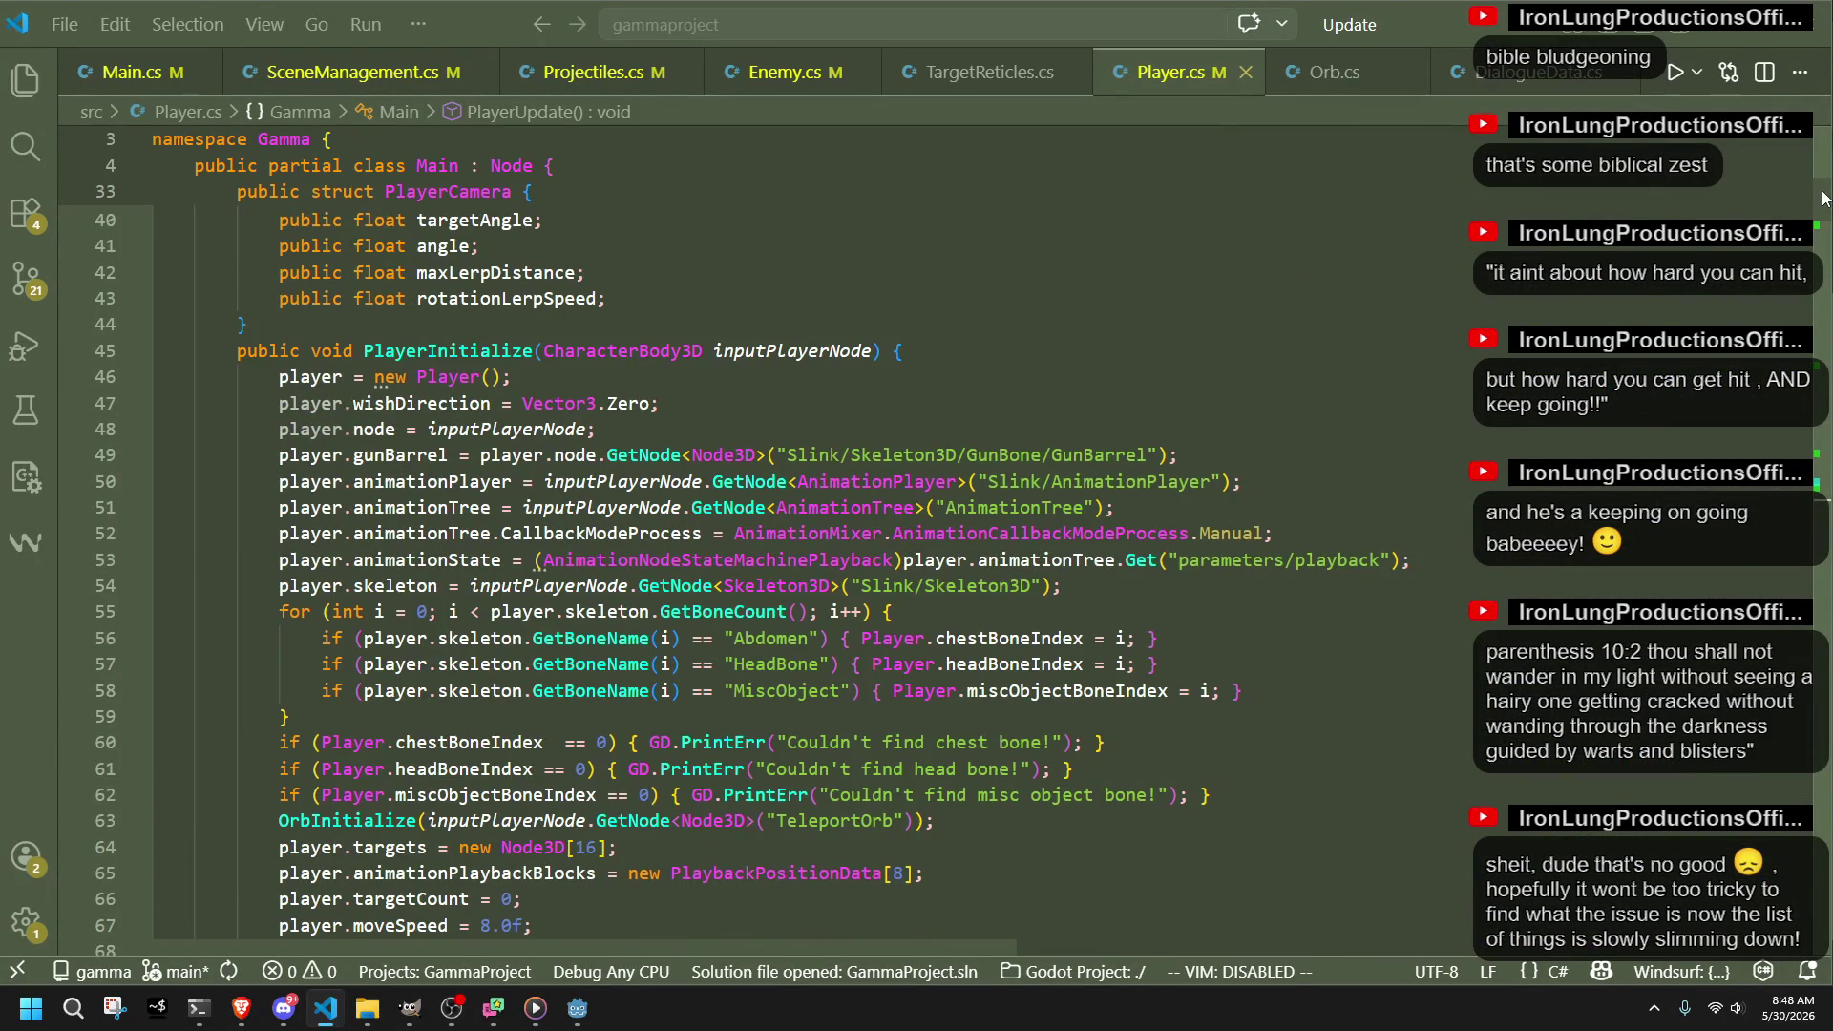
Step: In PlayerInitialize, add a Set of parameters/Walk/FireWalk/current_position to 0f and save Player.cs
left_click(1002, 818)
scroll(1003, 819, "down", 1)
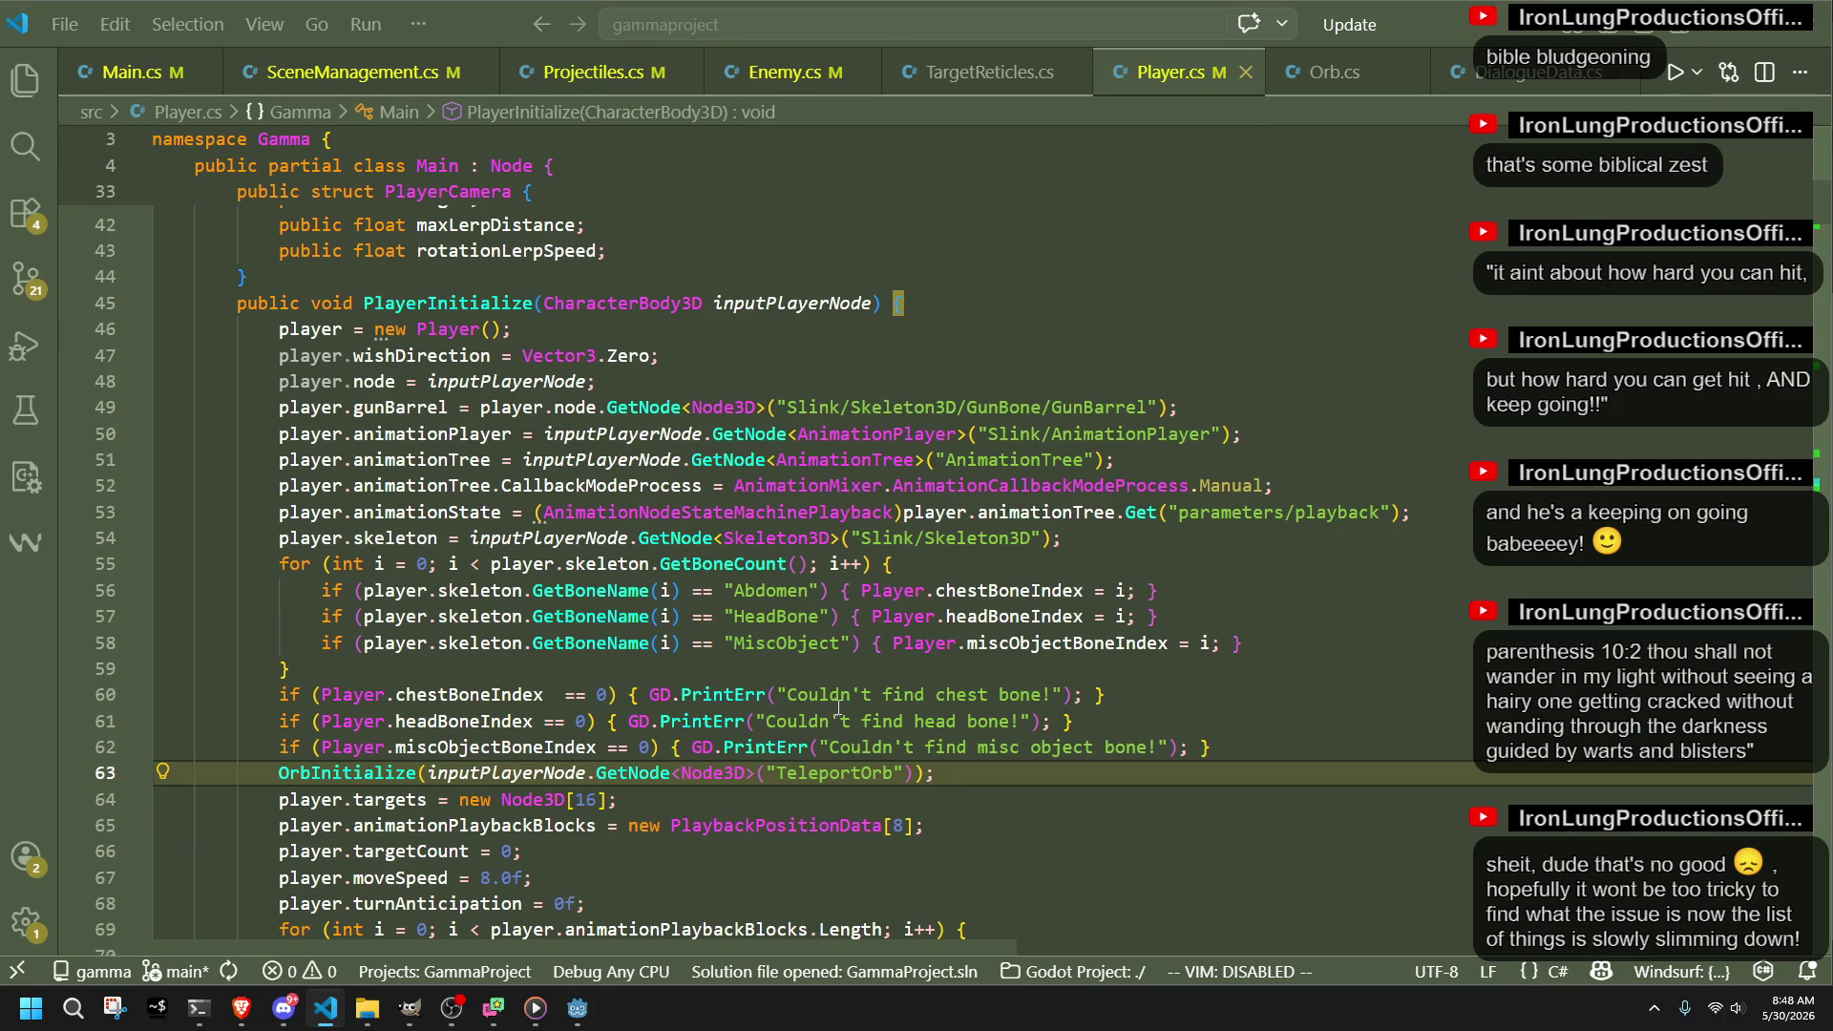
left_click(538, 485)
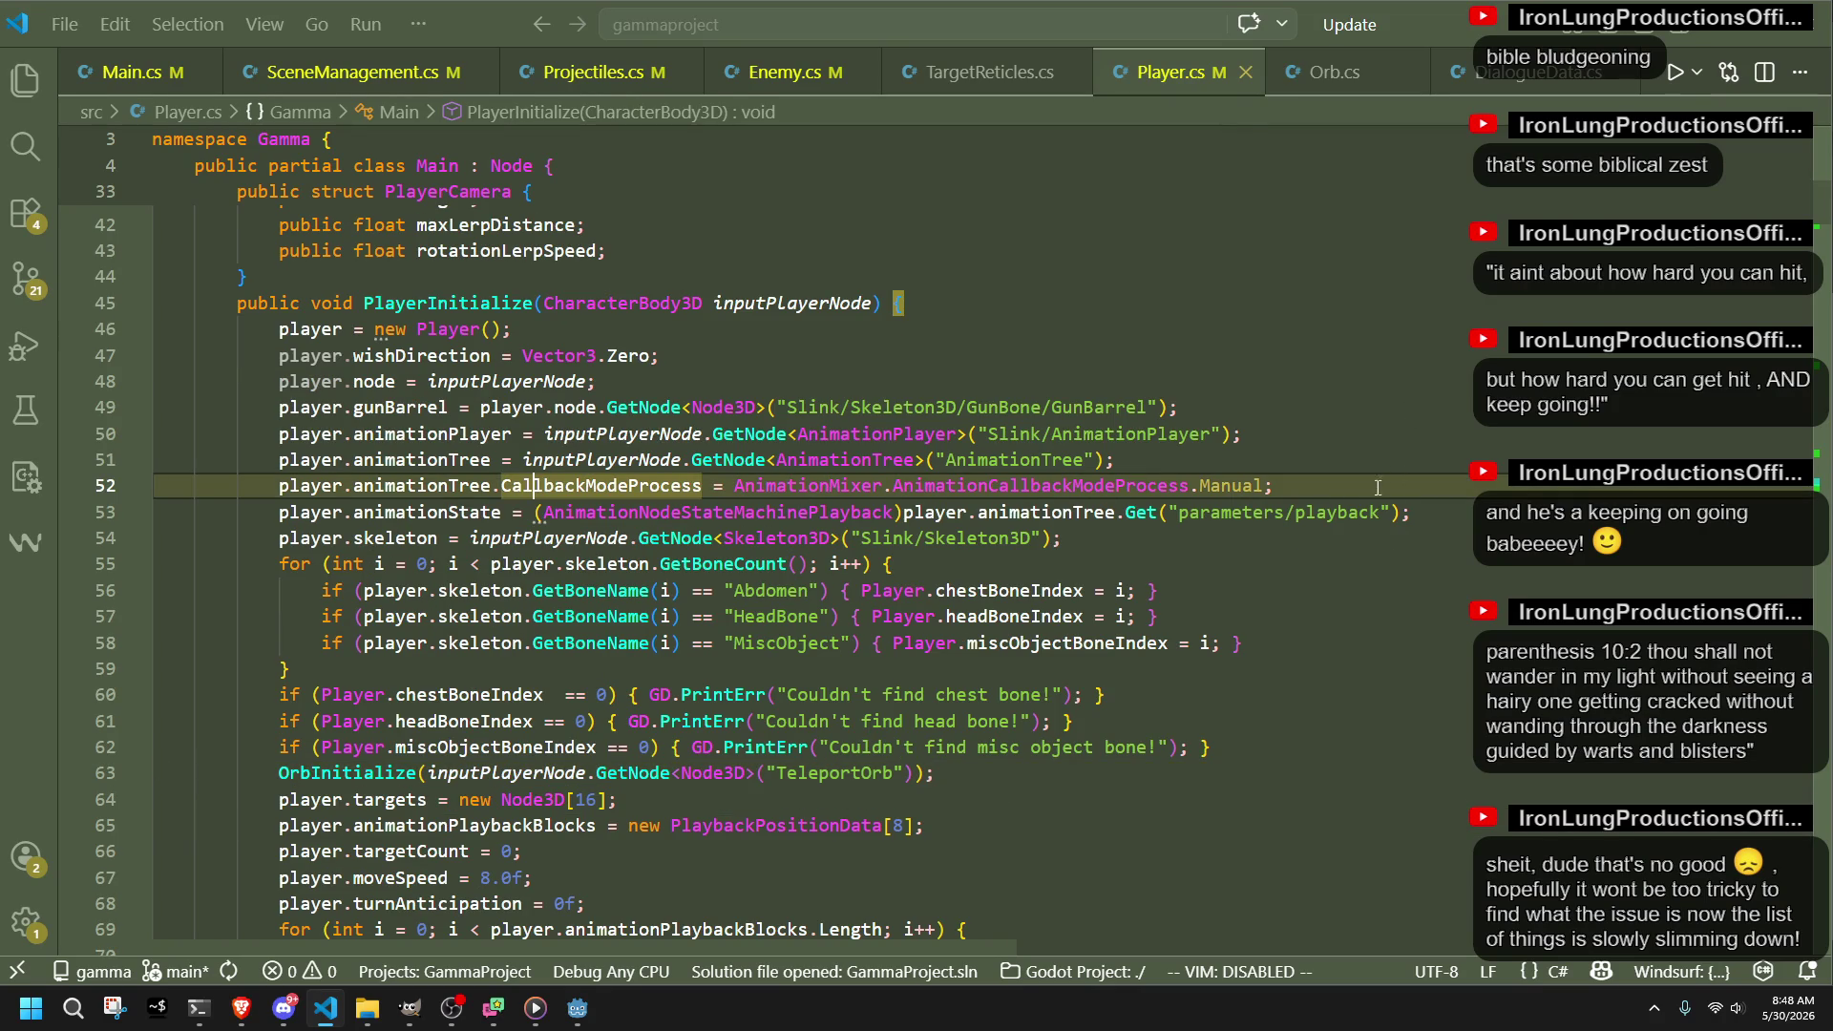
left_click(1463, 521)
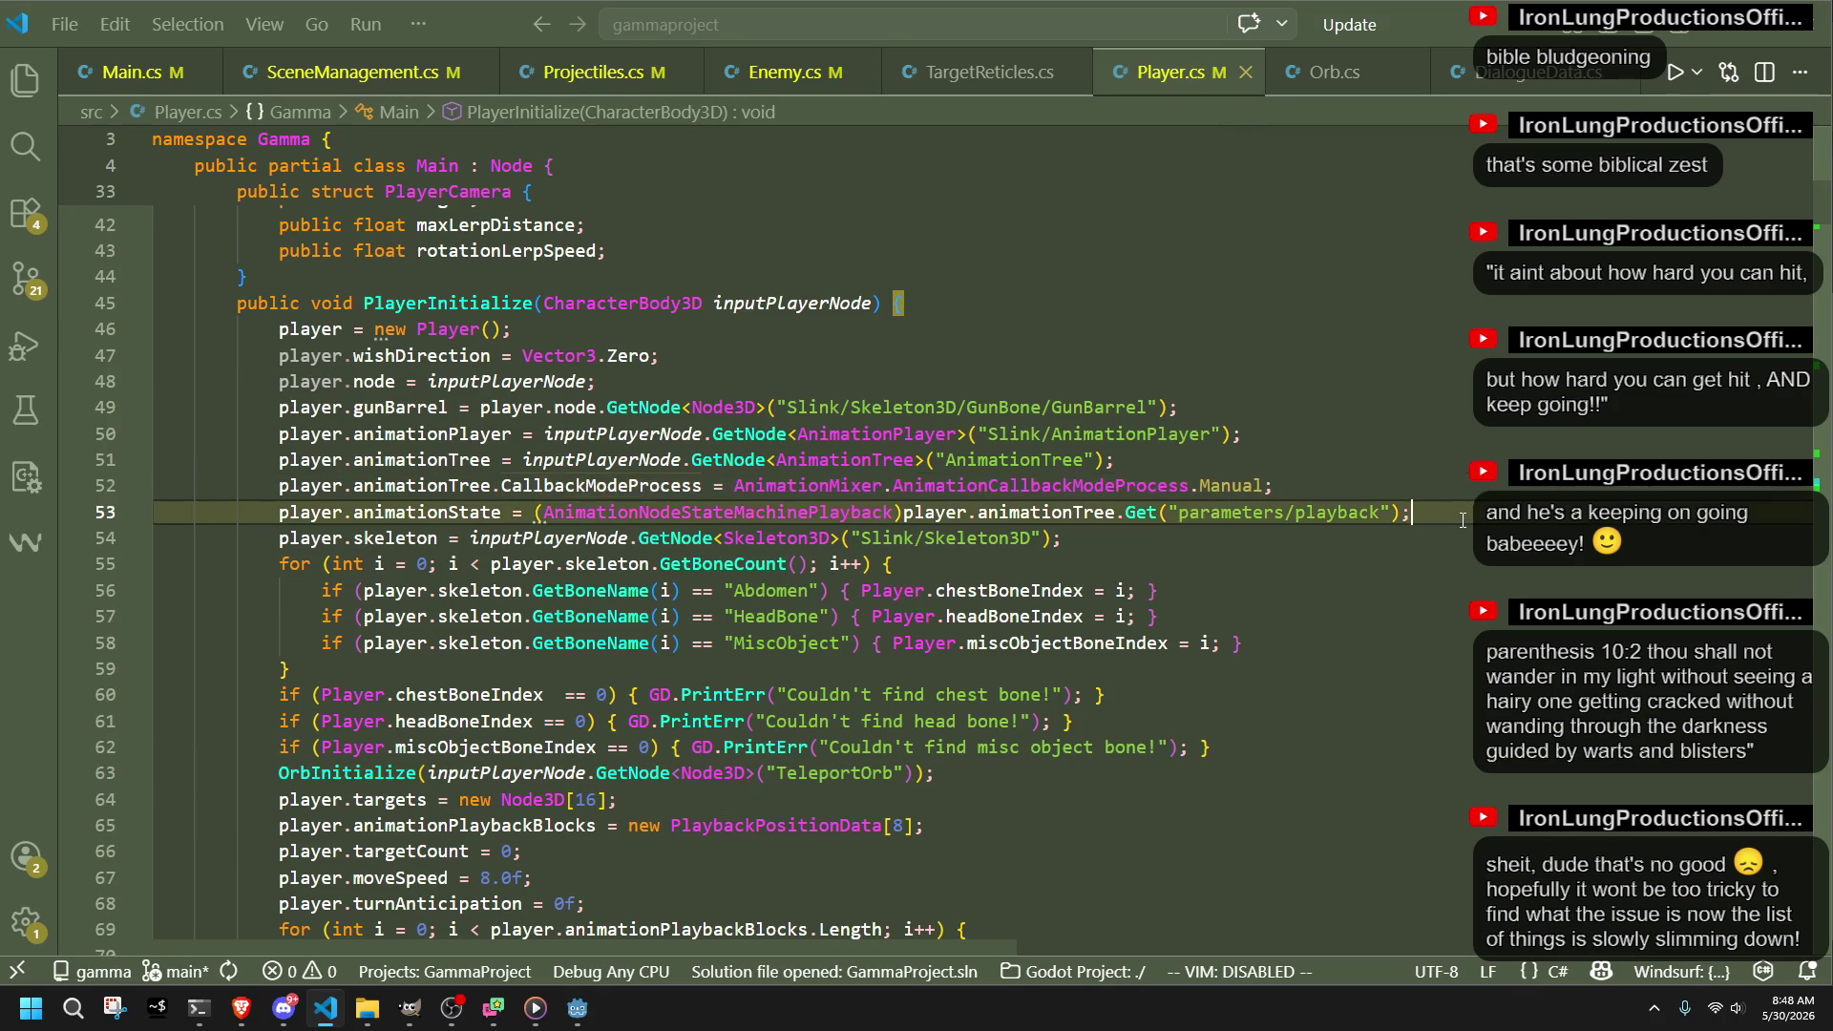
key("Return")
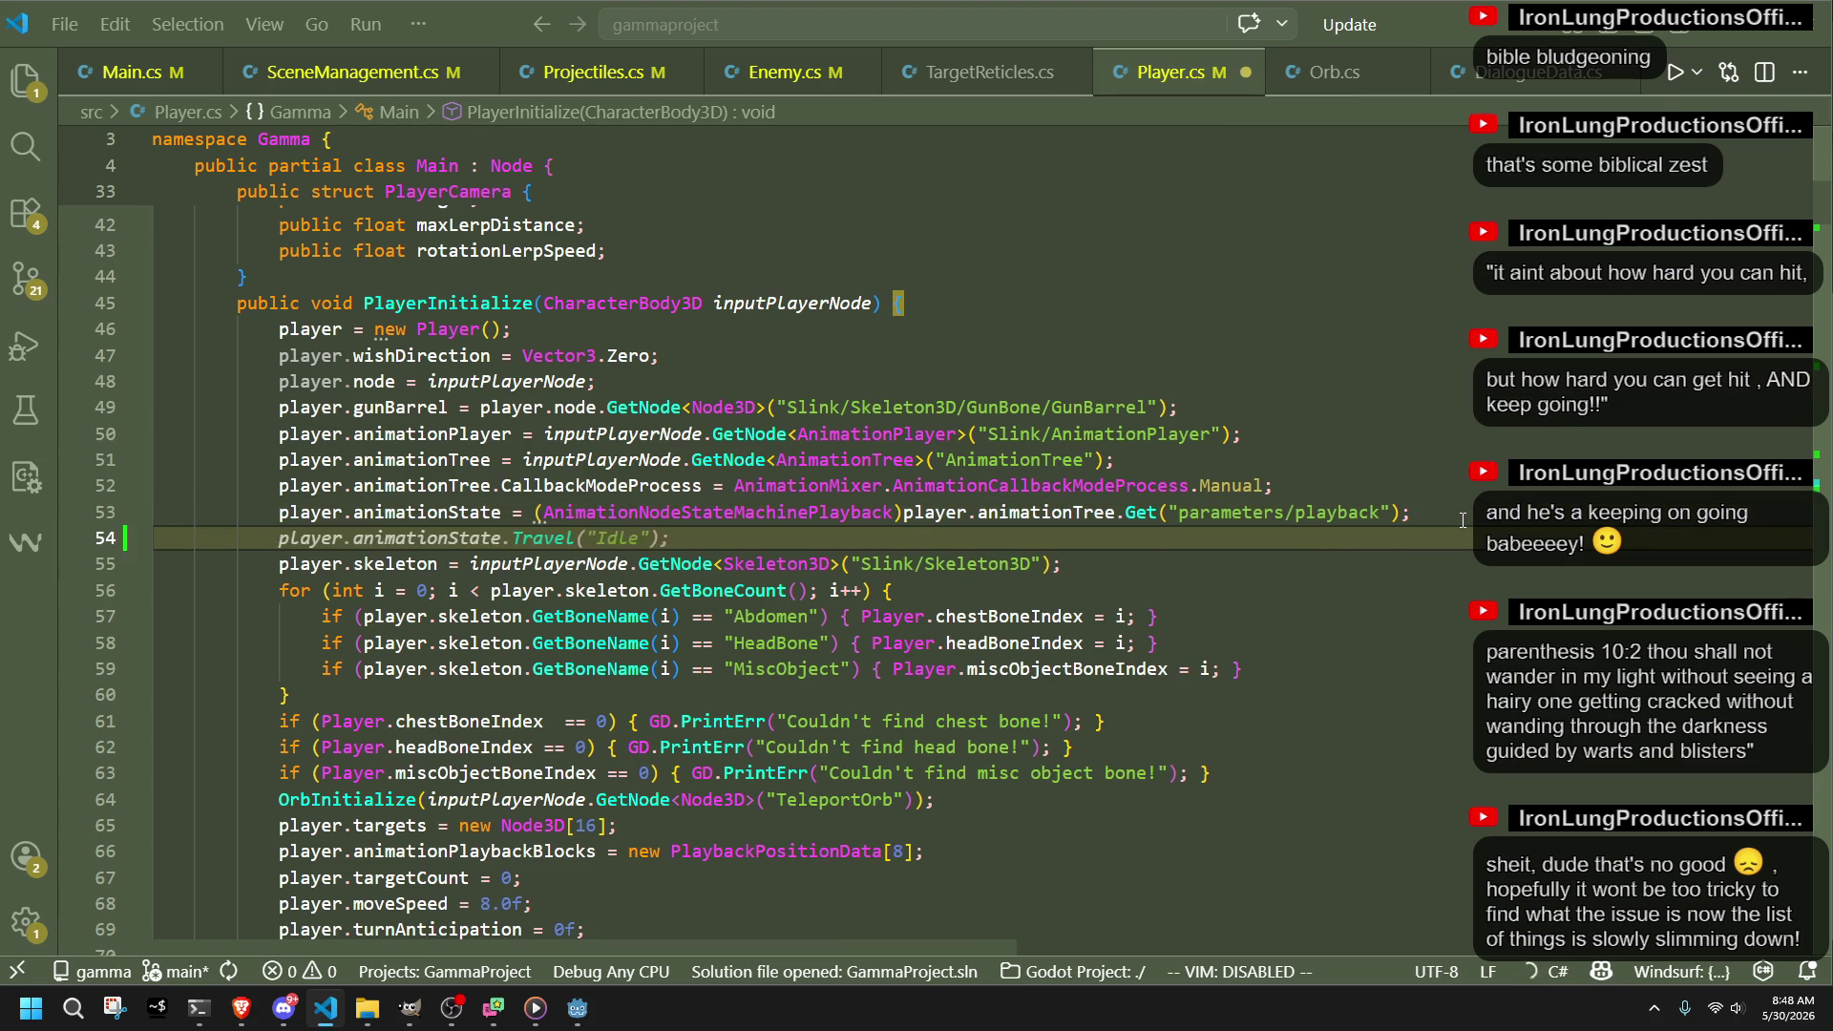
key("Tab")
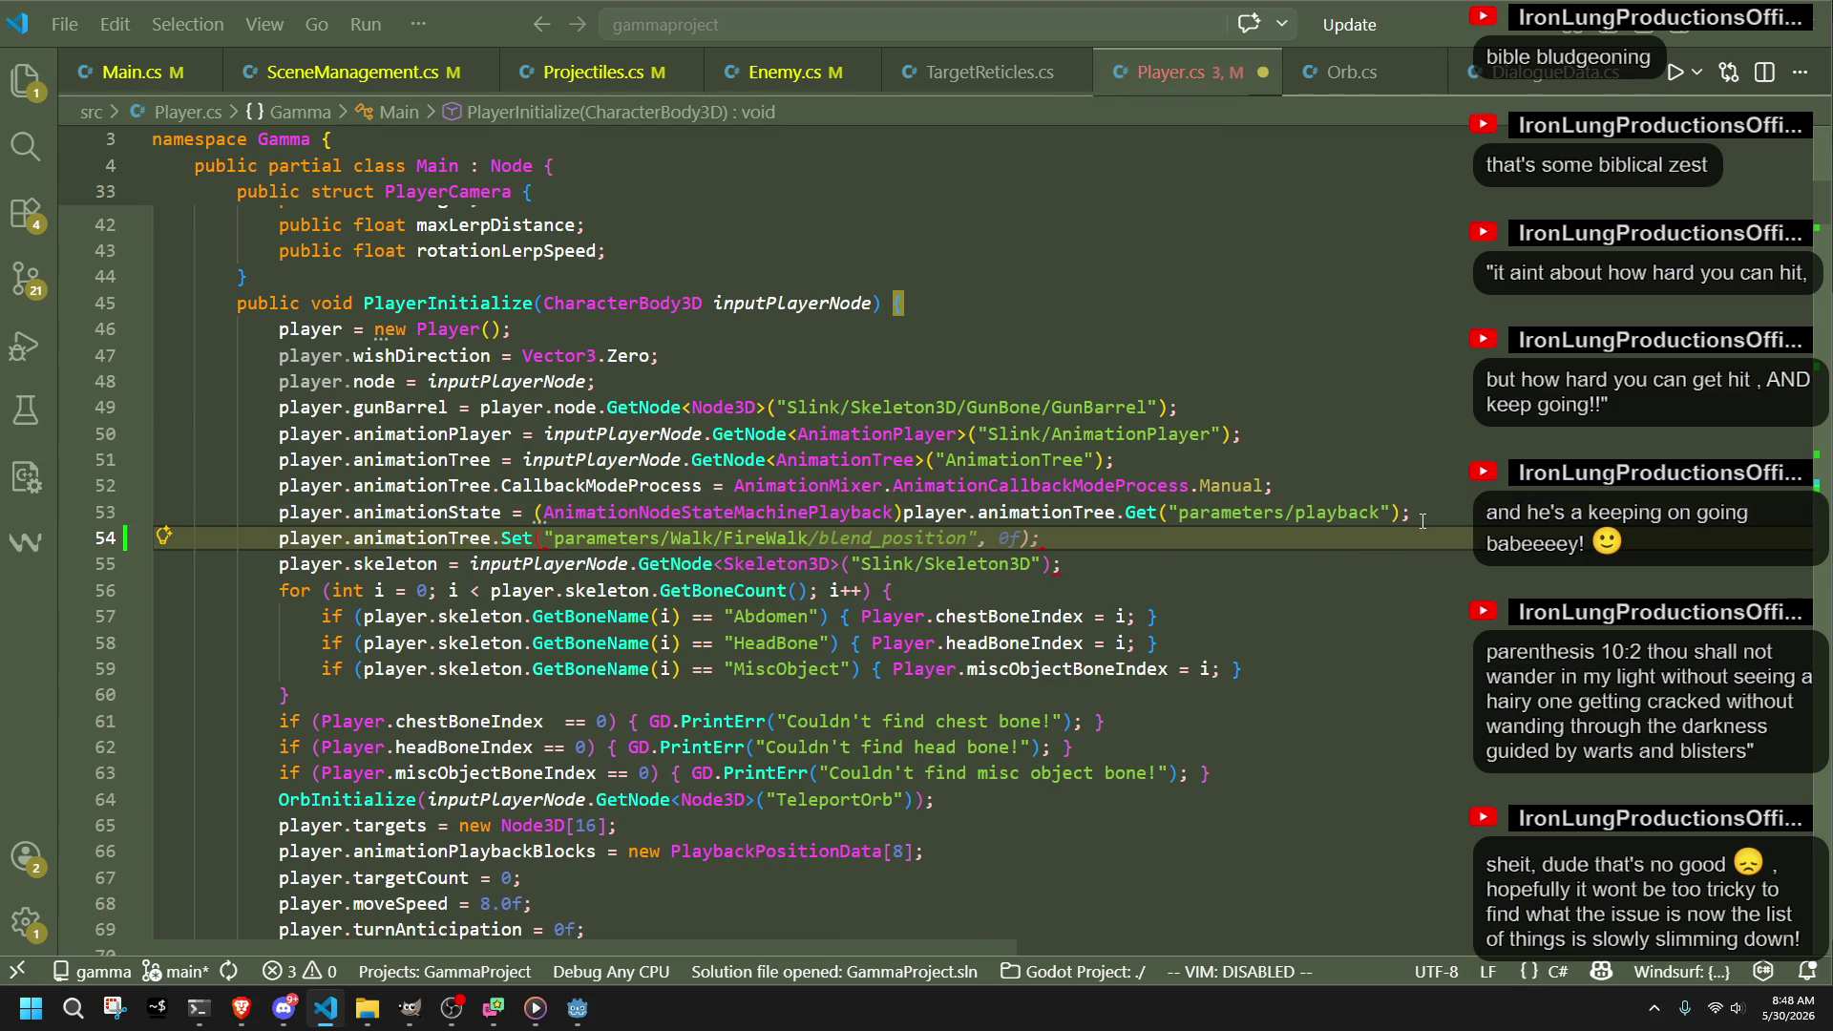
key("Tab")
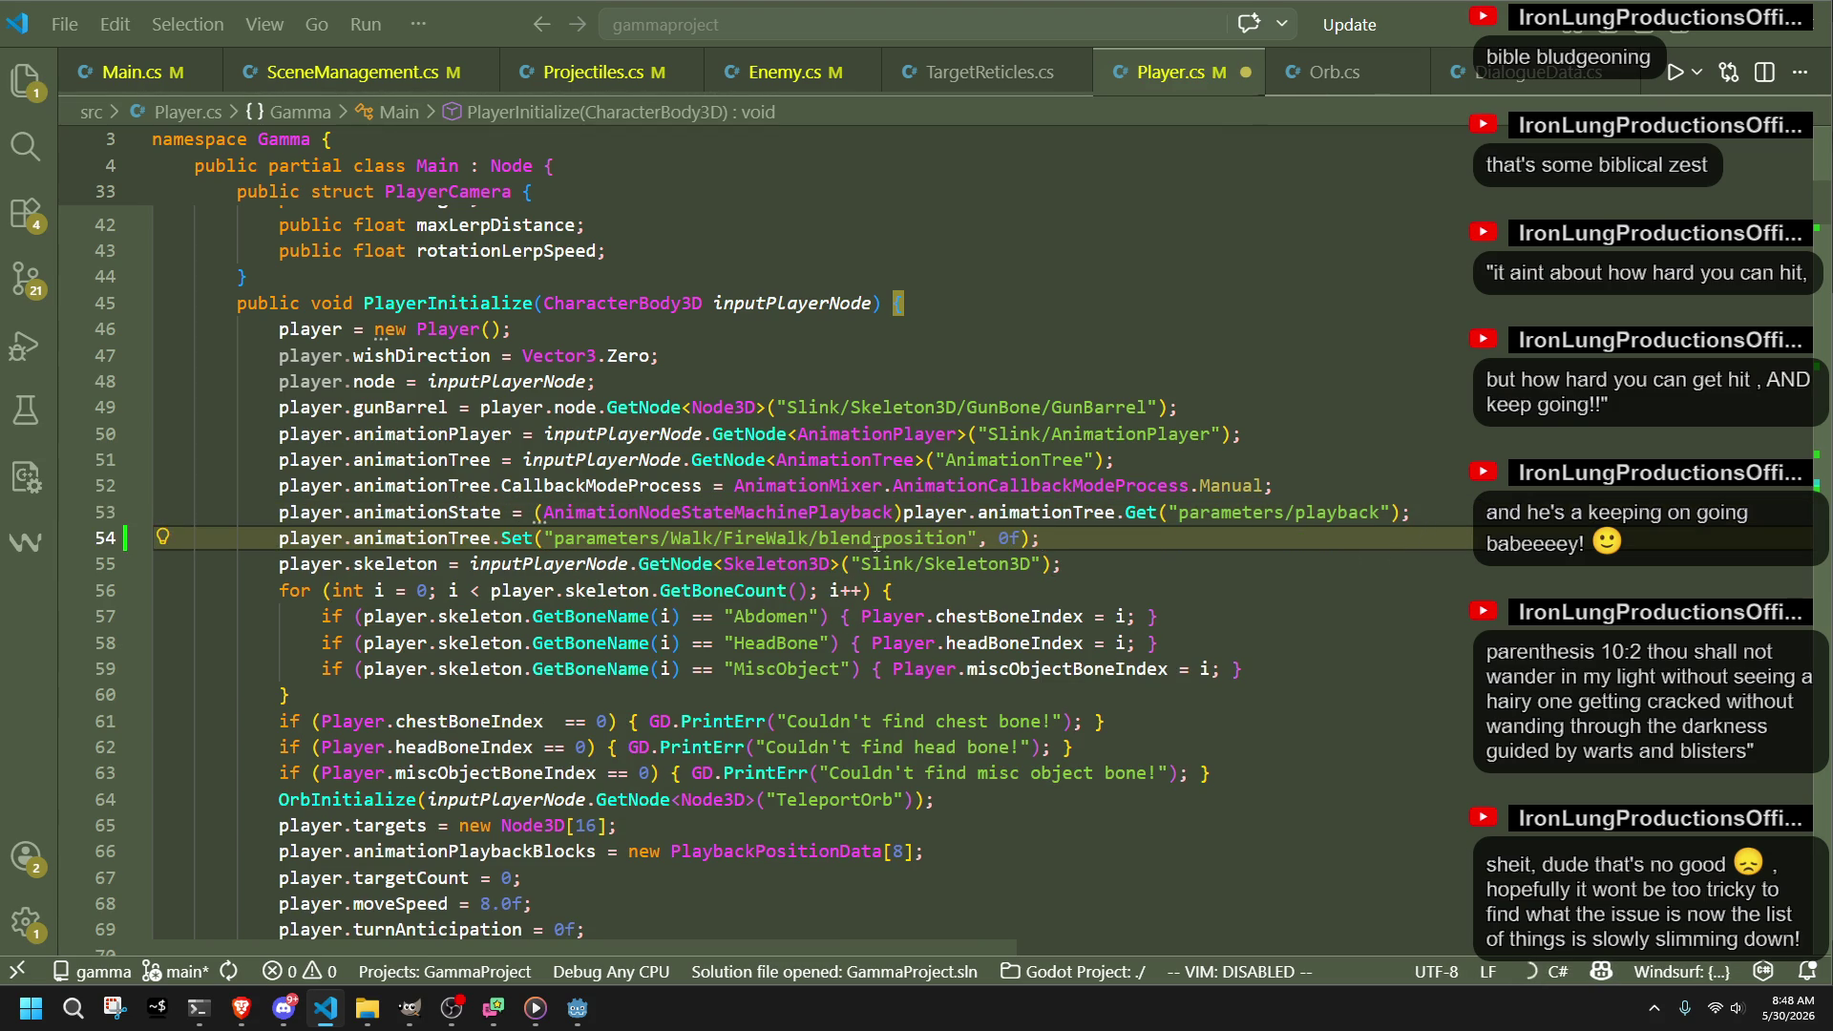
key("BackSpace")
key("BackSpace")
key("BackSpace")
type("current")
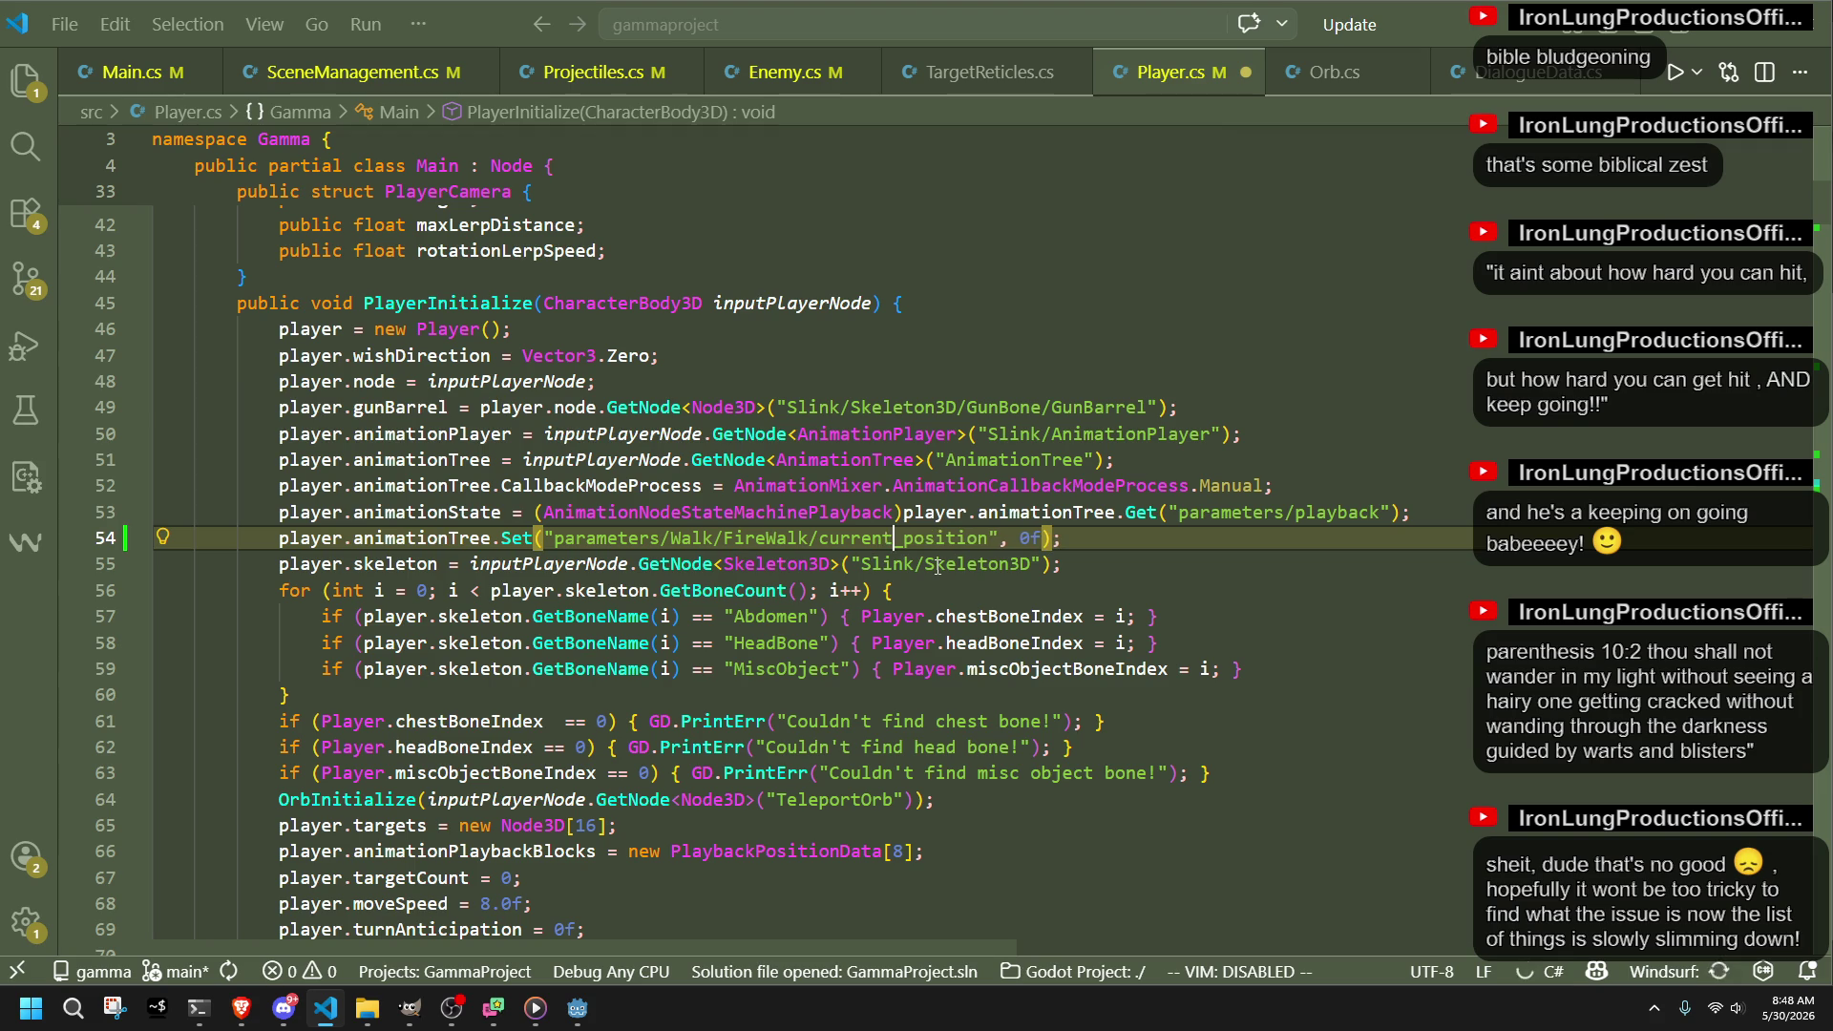
key("Right")
key("Right")
key("Right")
key("Right")
key("Right")
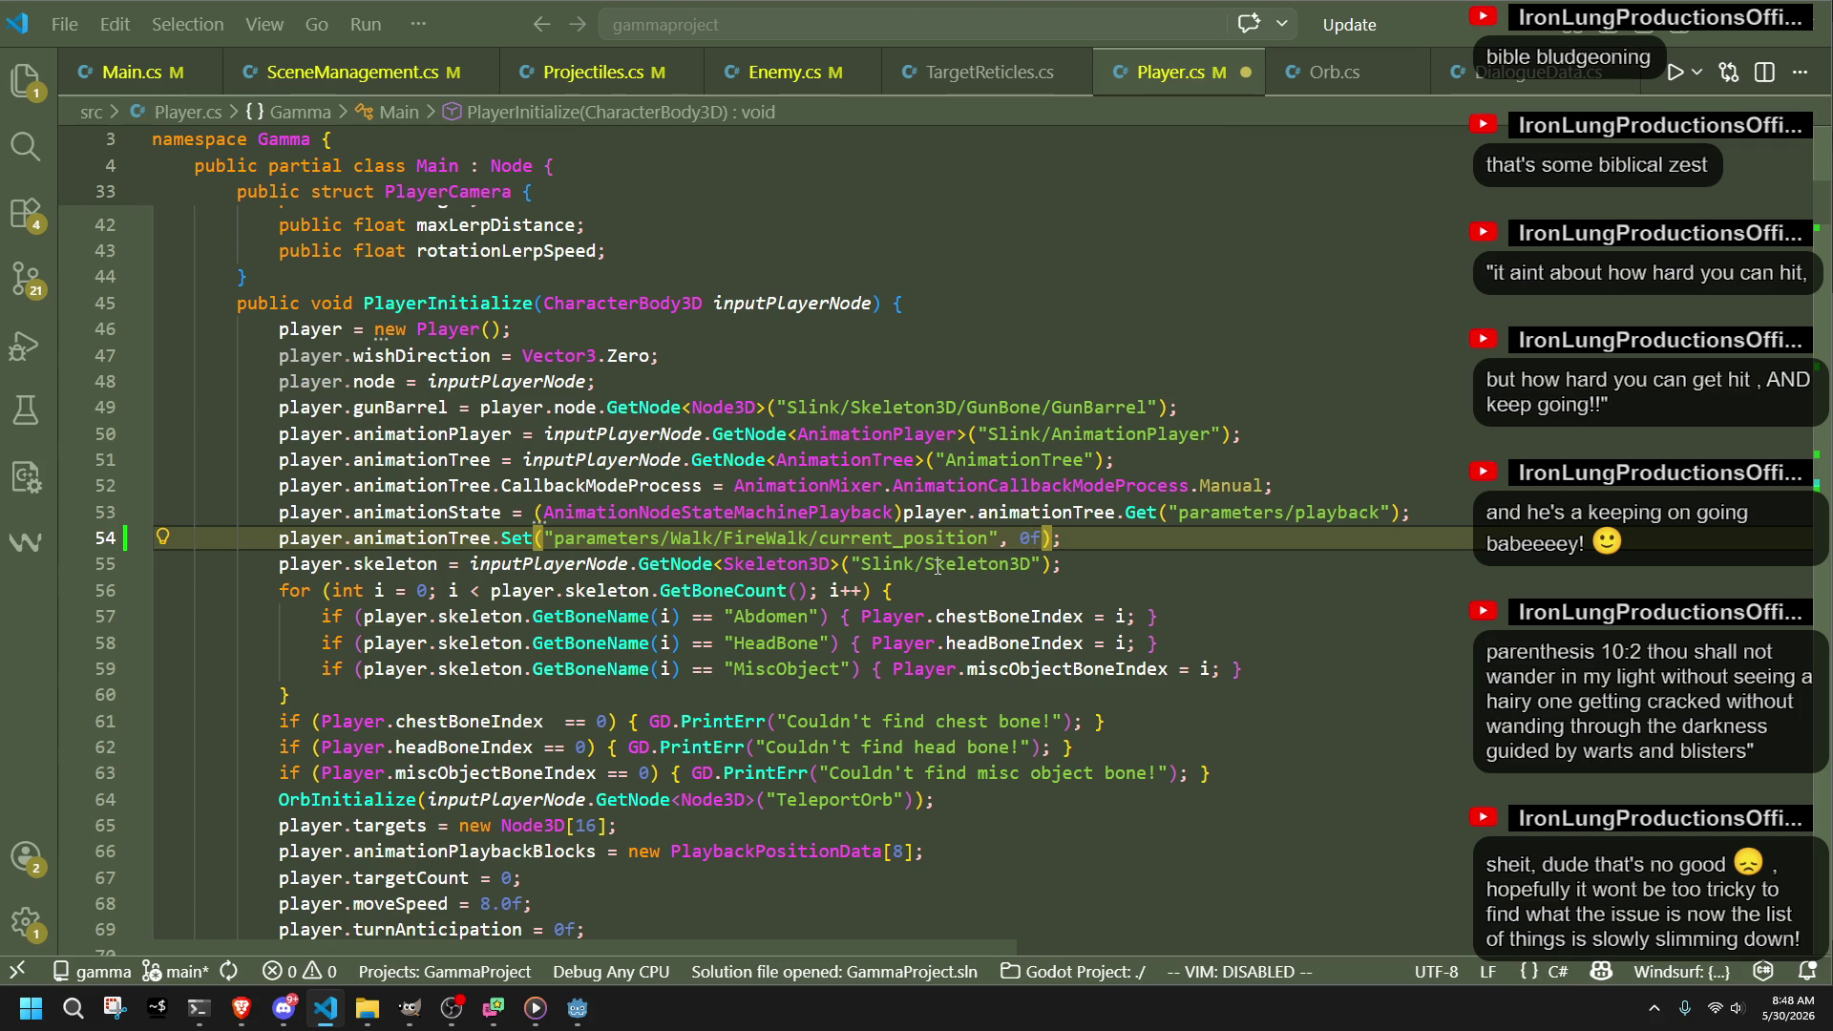
key("ctrl+s")
Step: Switch back to Godot and run the project to playtest
double_click(1012, 616)
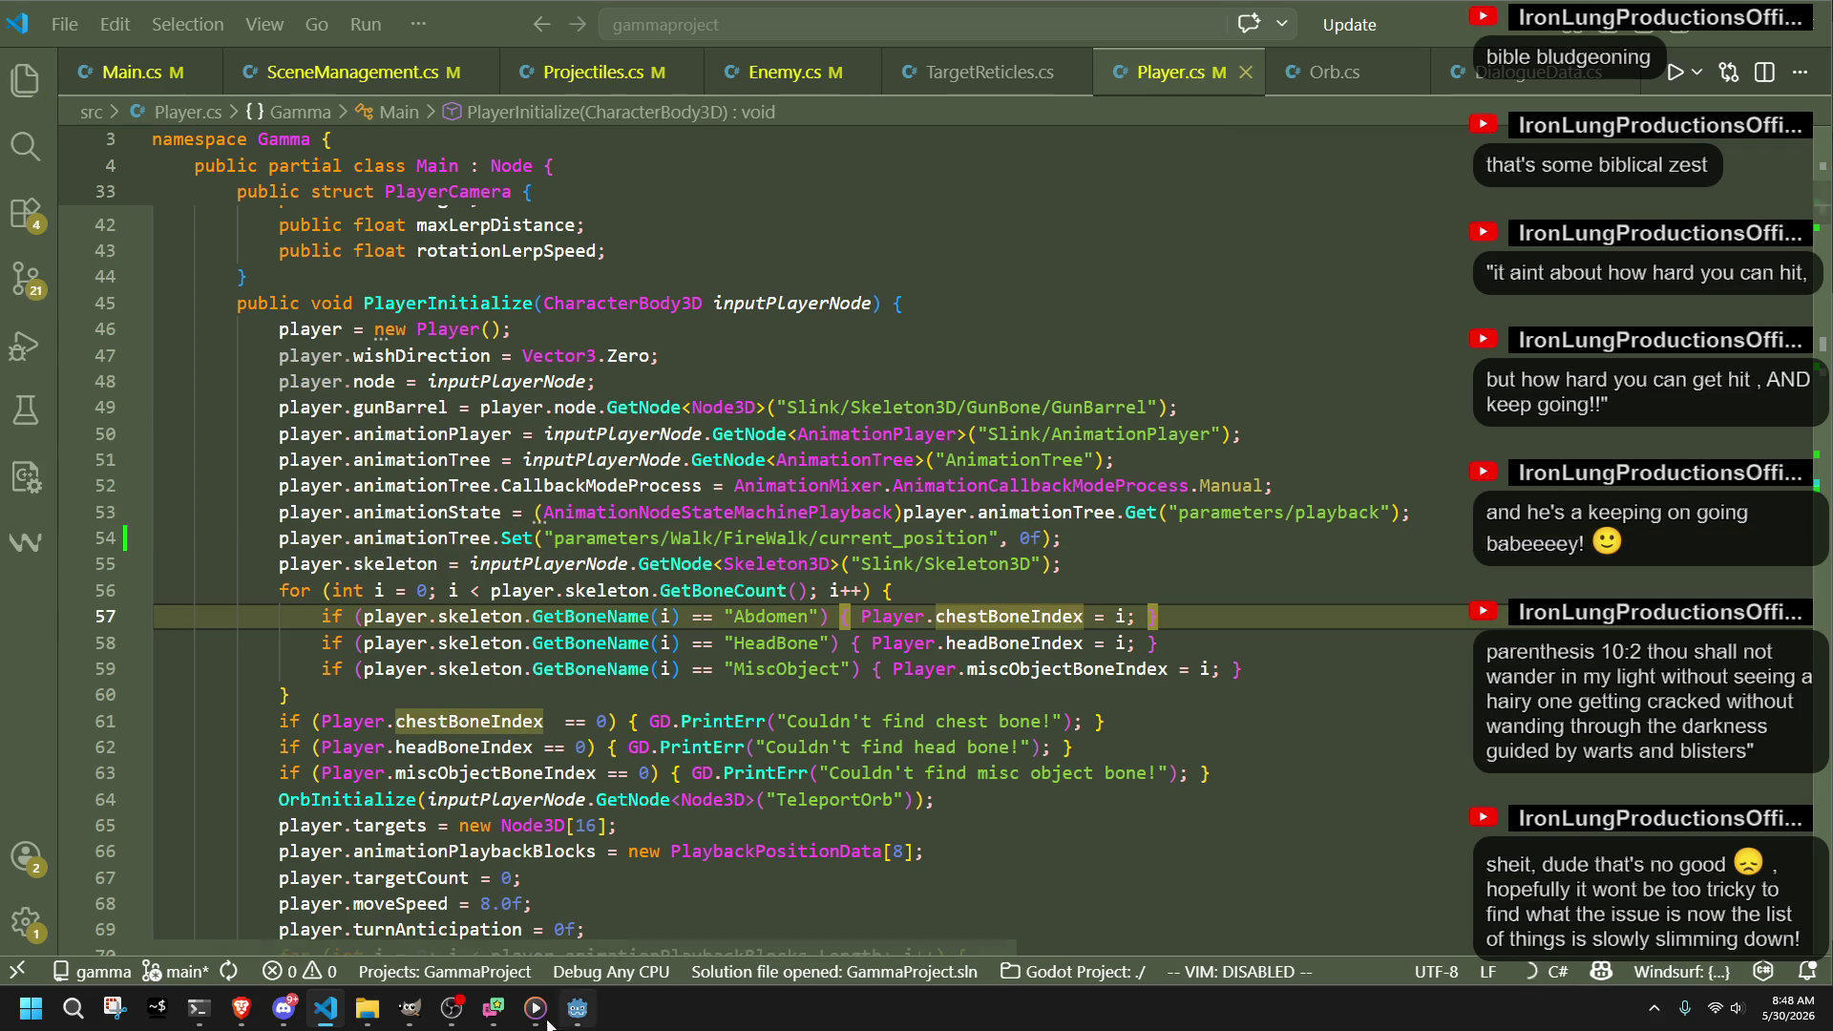
left_click(577, 1009)
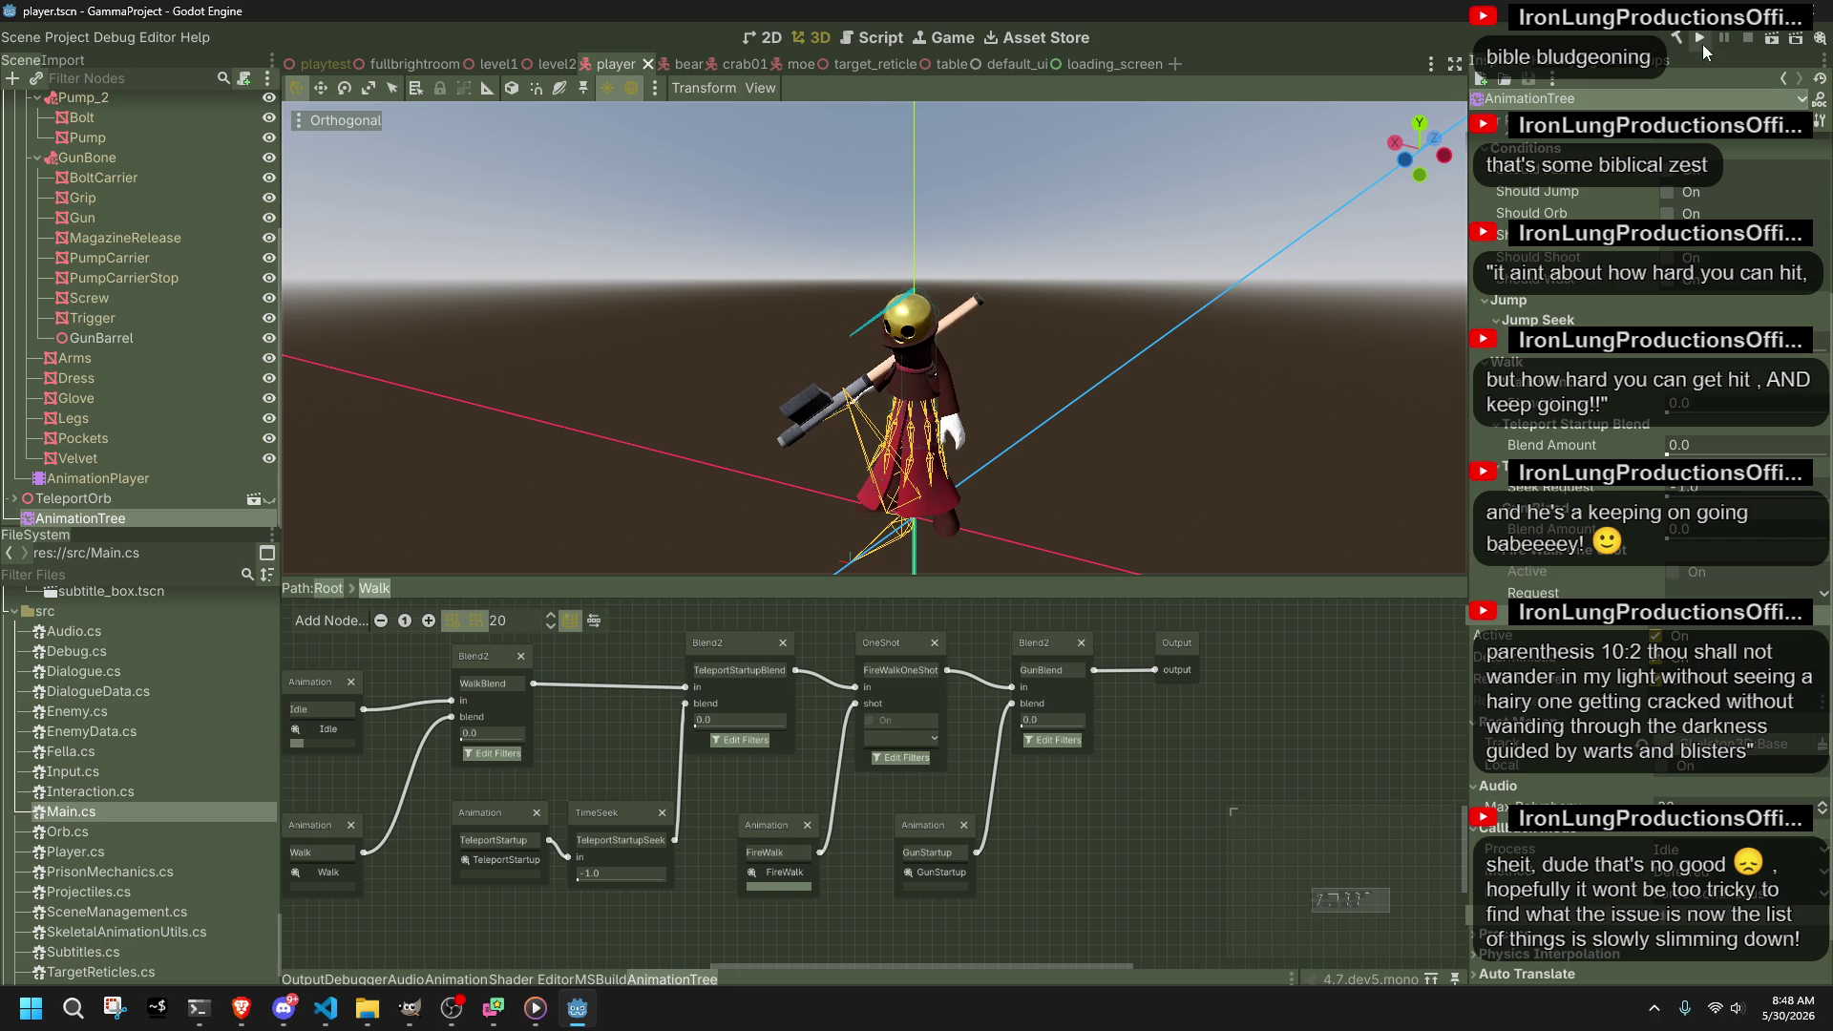
left_click(1703, 43)
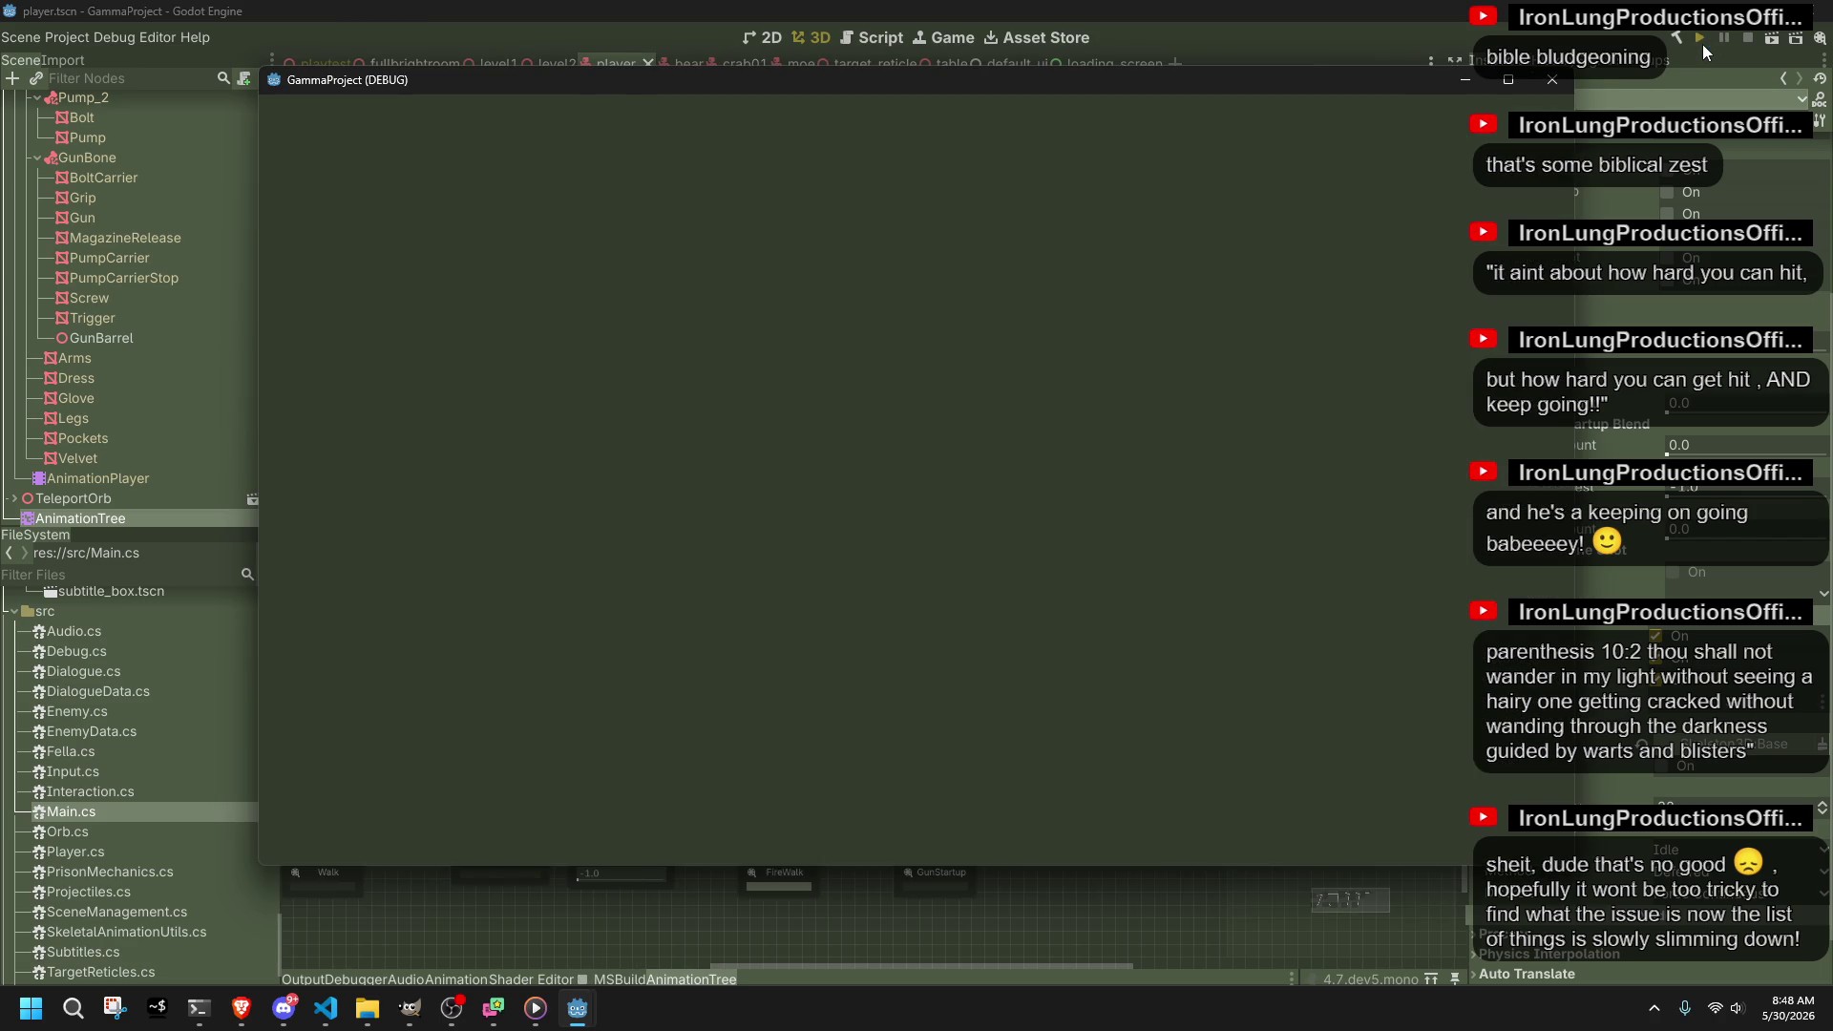